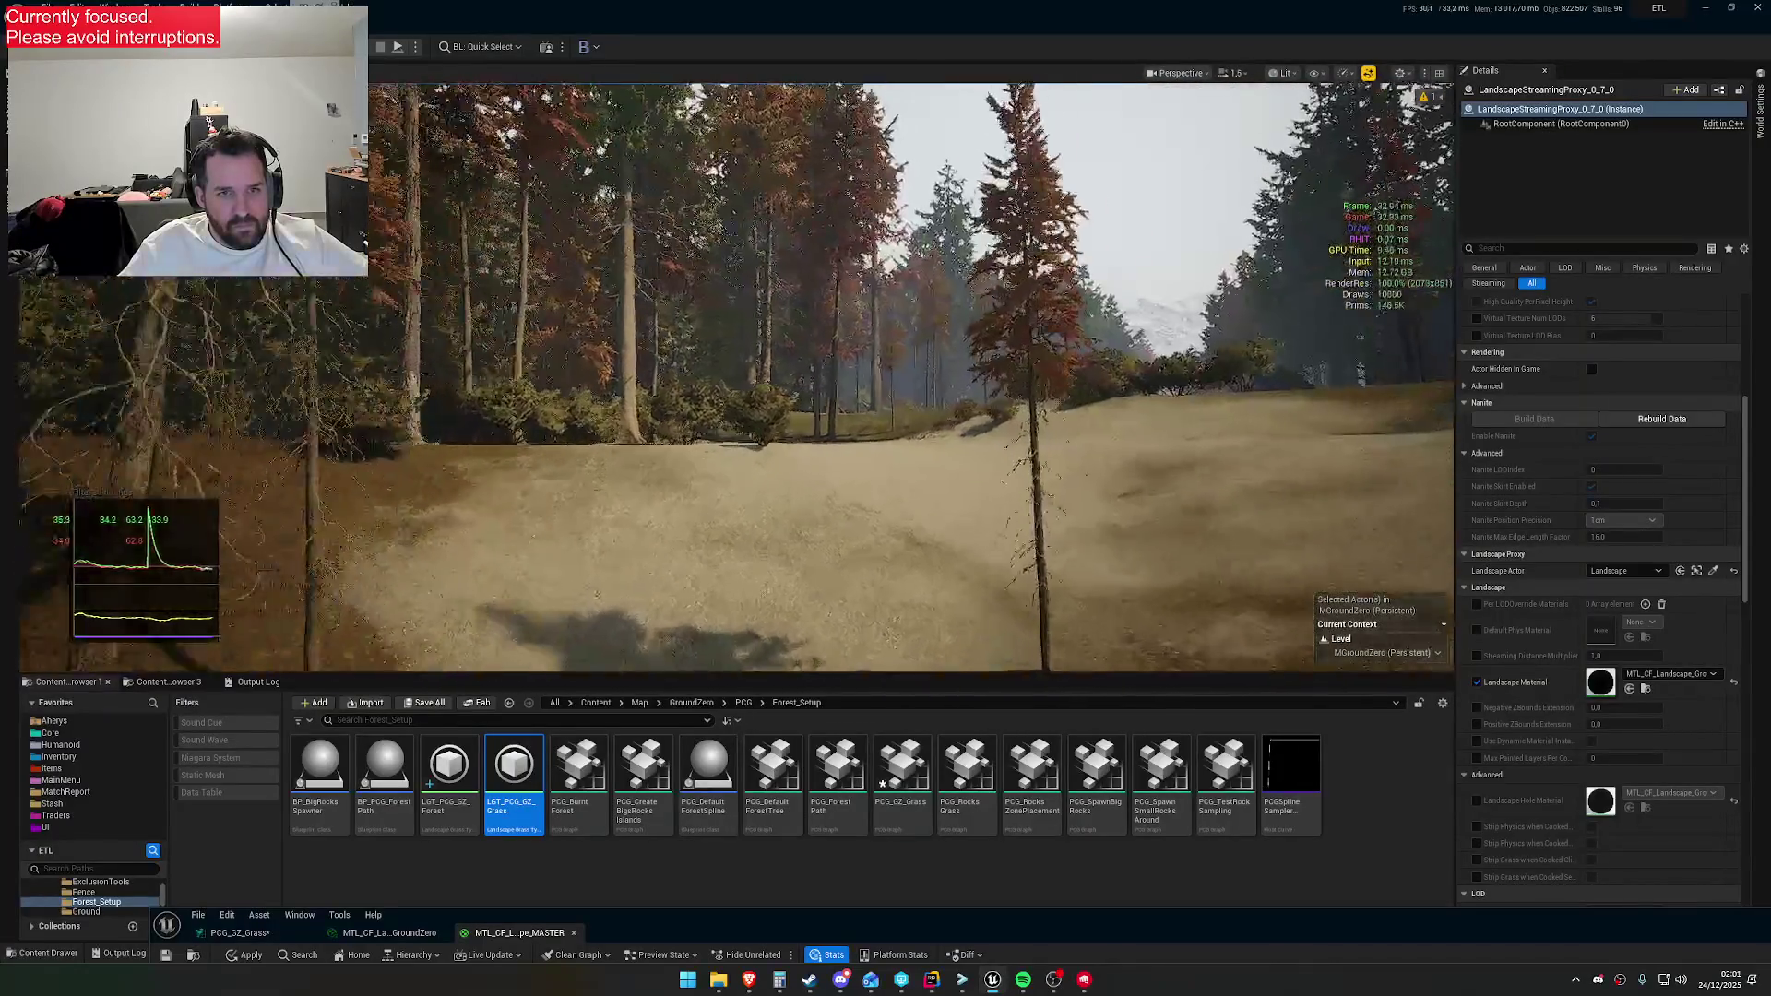
# Fly over the forest path and industrial compound to the grass, then bring up the MTL_CF_Landscape_MASTER graph
pyautogui.scroll(2, 738, 378)
pyautogui.press('w')
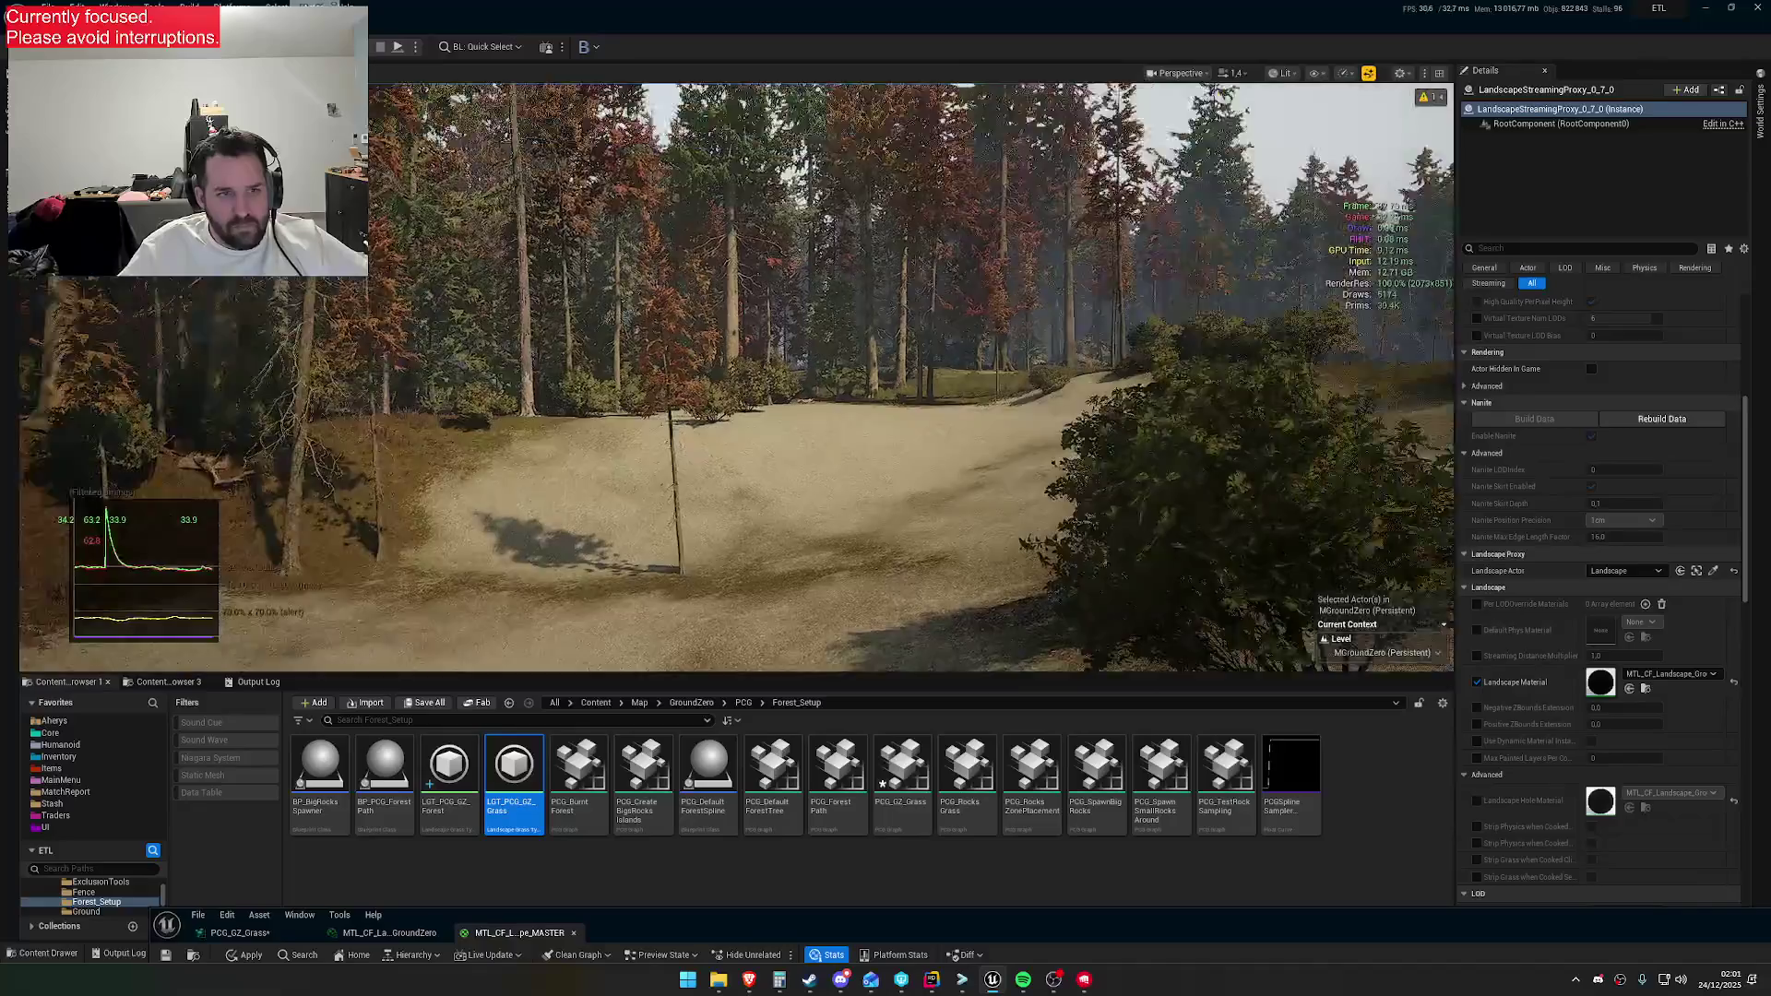
pyautogui.press('w')
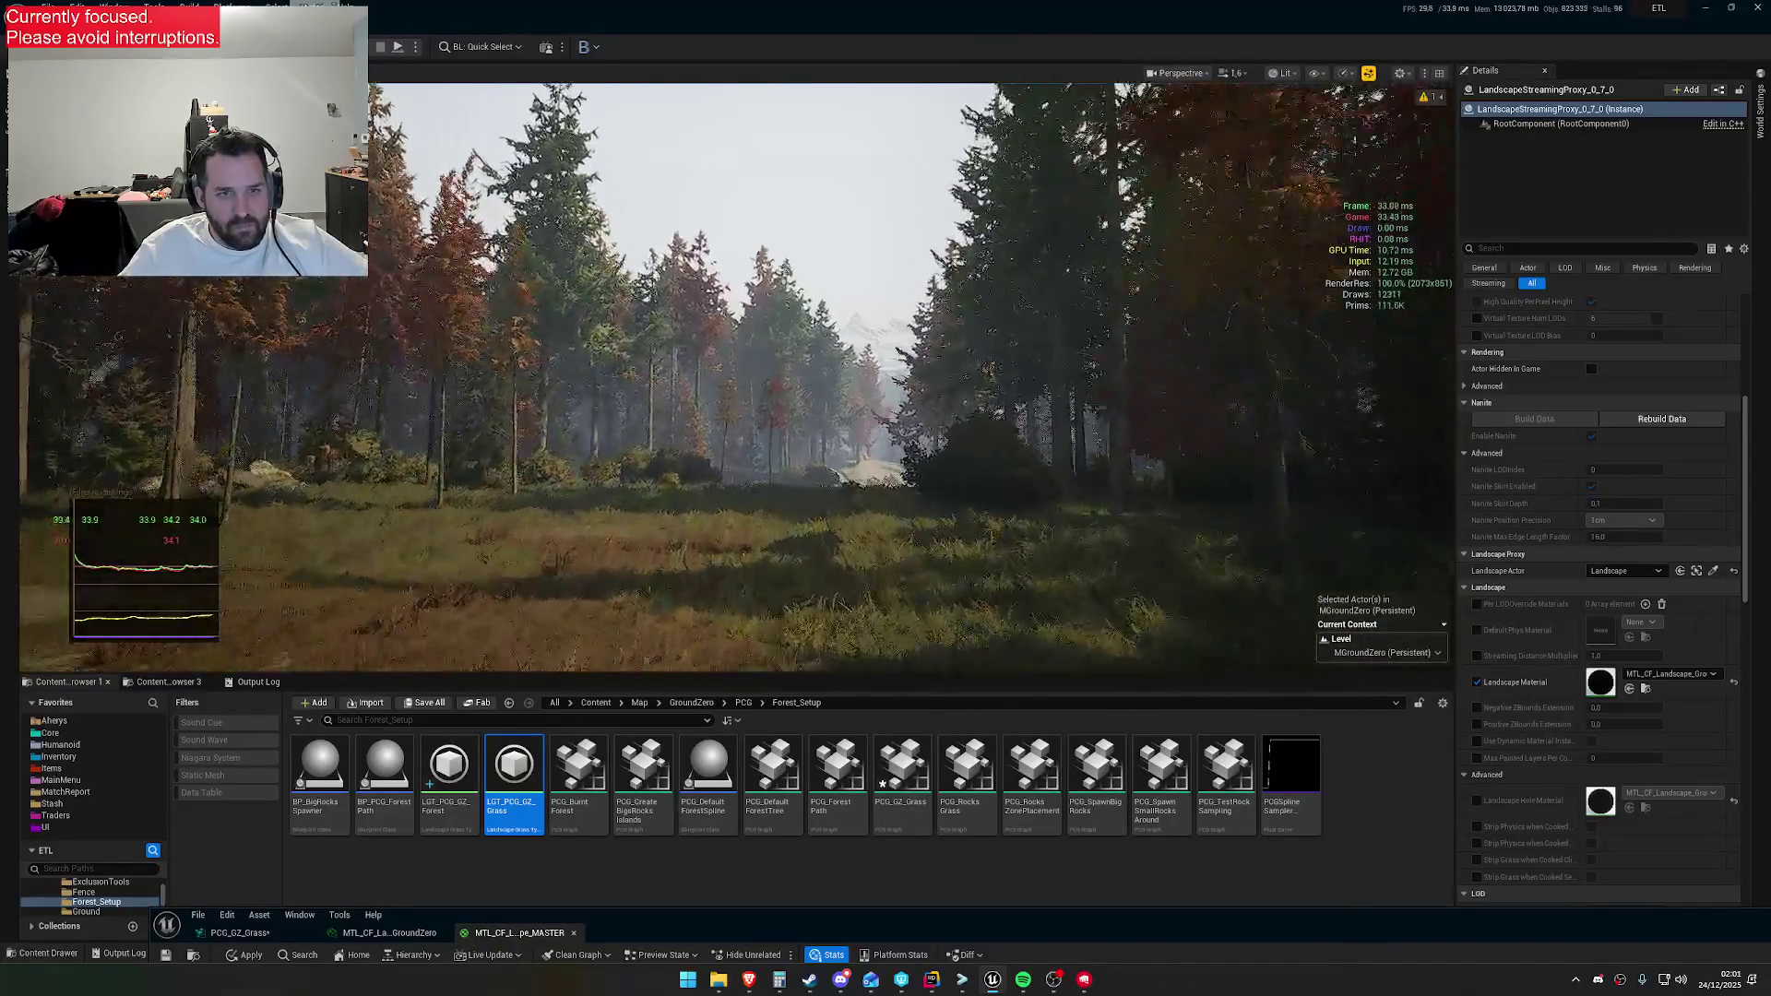
pyautogui.scroll(-1, 919, 526)
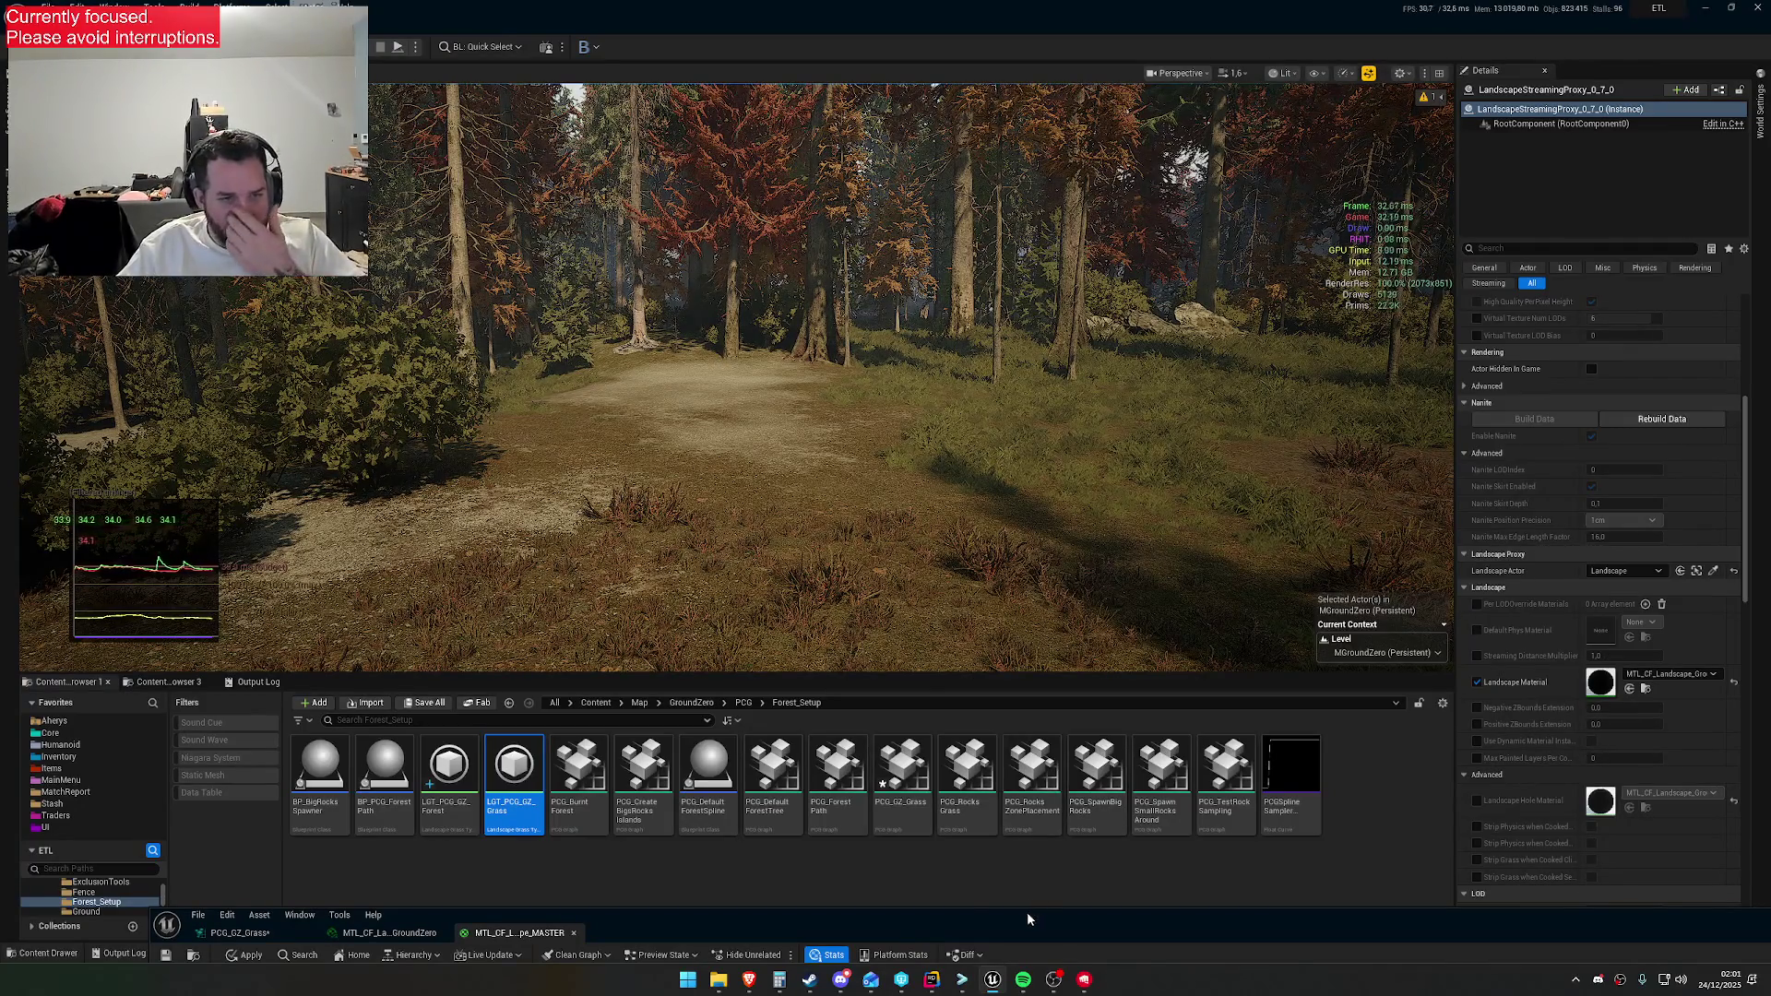
pyautogui.scroll(4, 738, 378)
pyautogui.press('w')
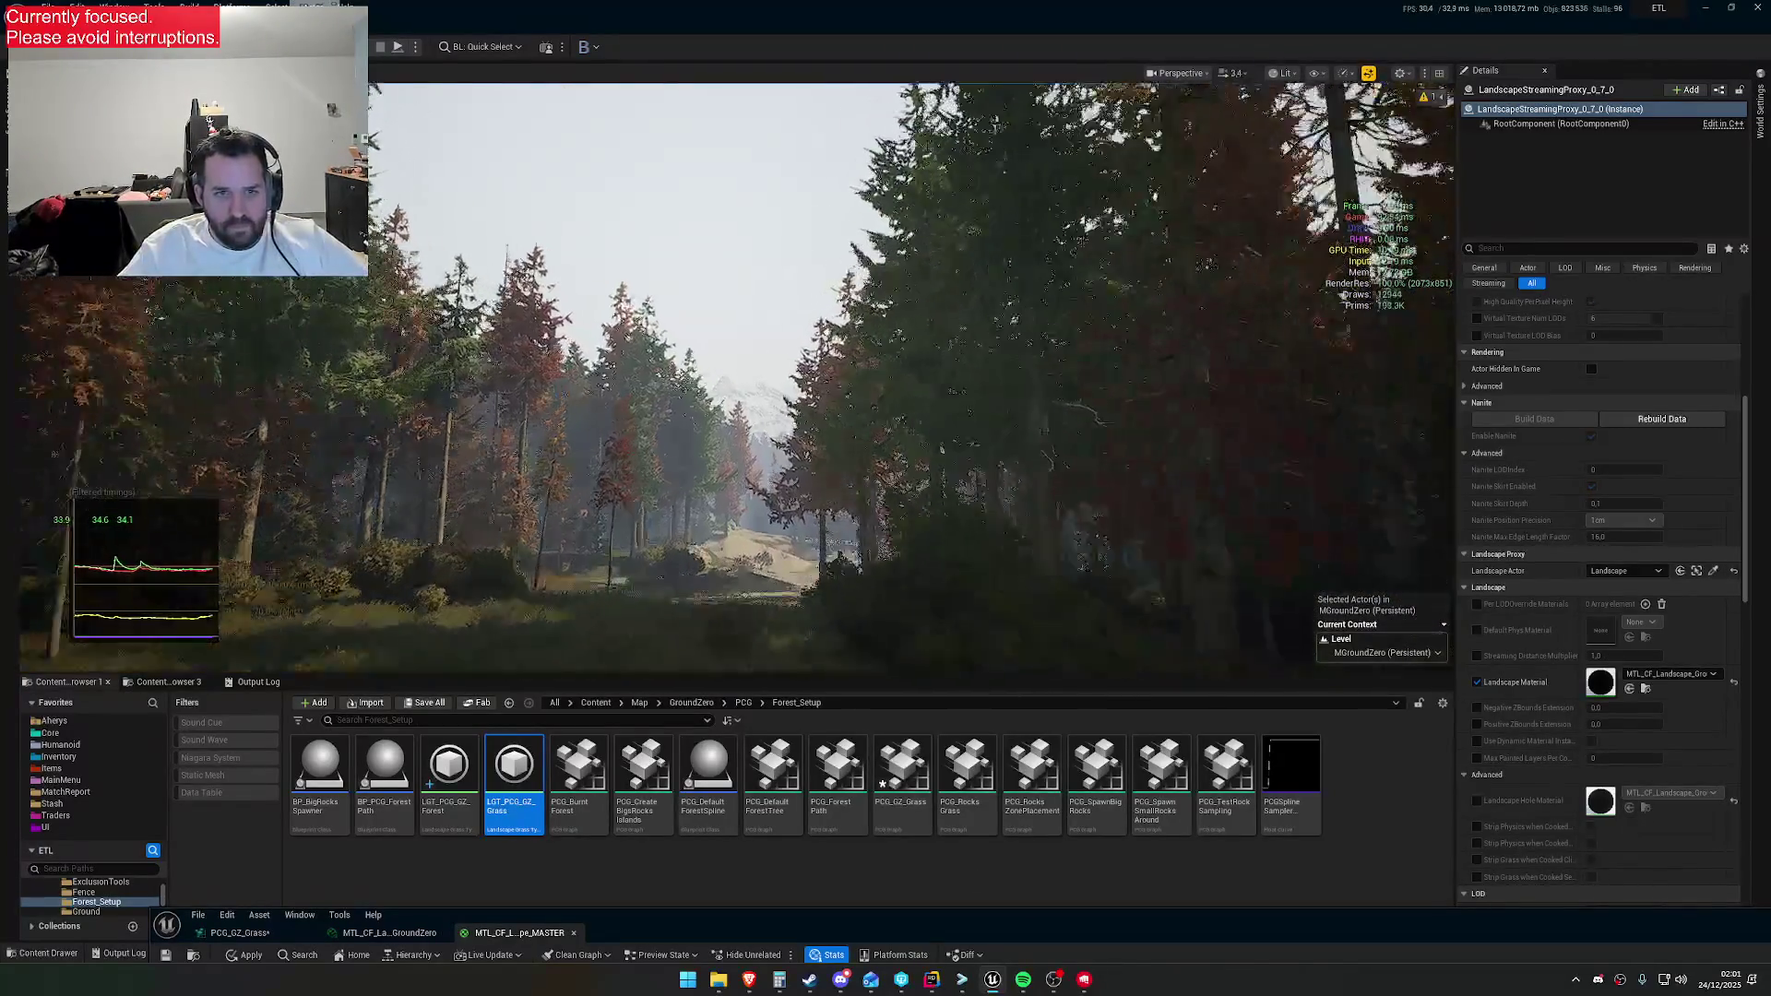
pyautogui.press('w')
pyautogui.scroll(-2, 729, 378)
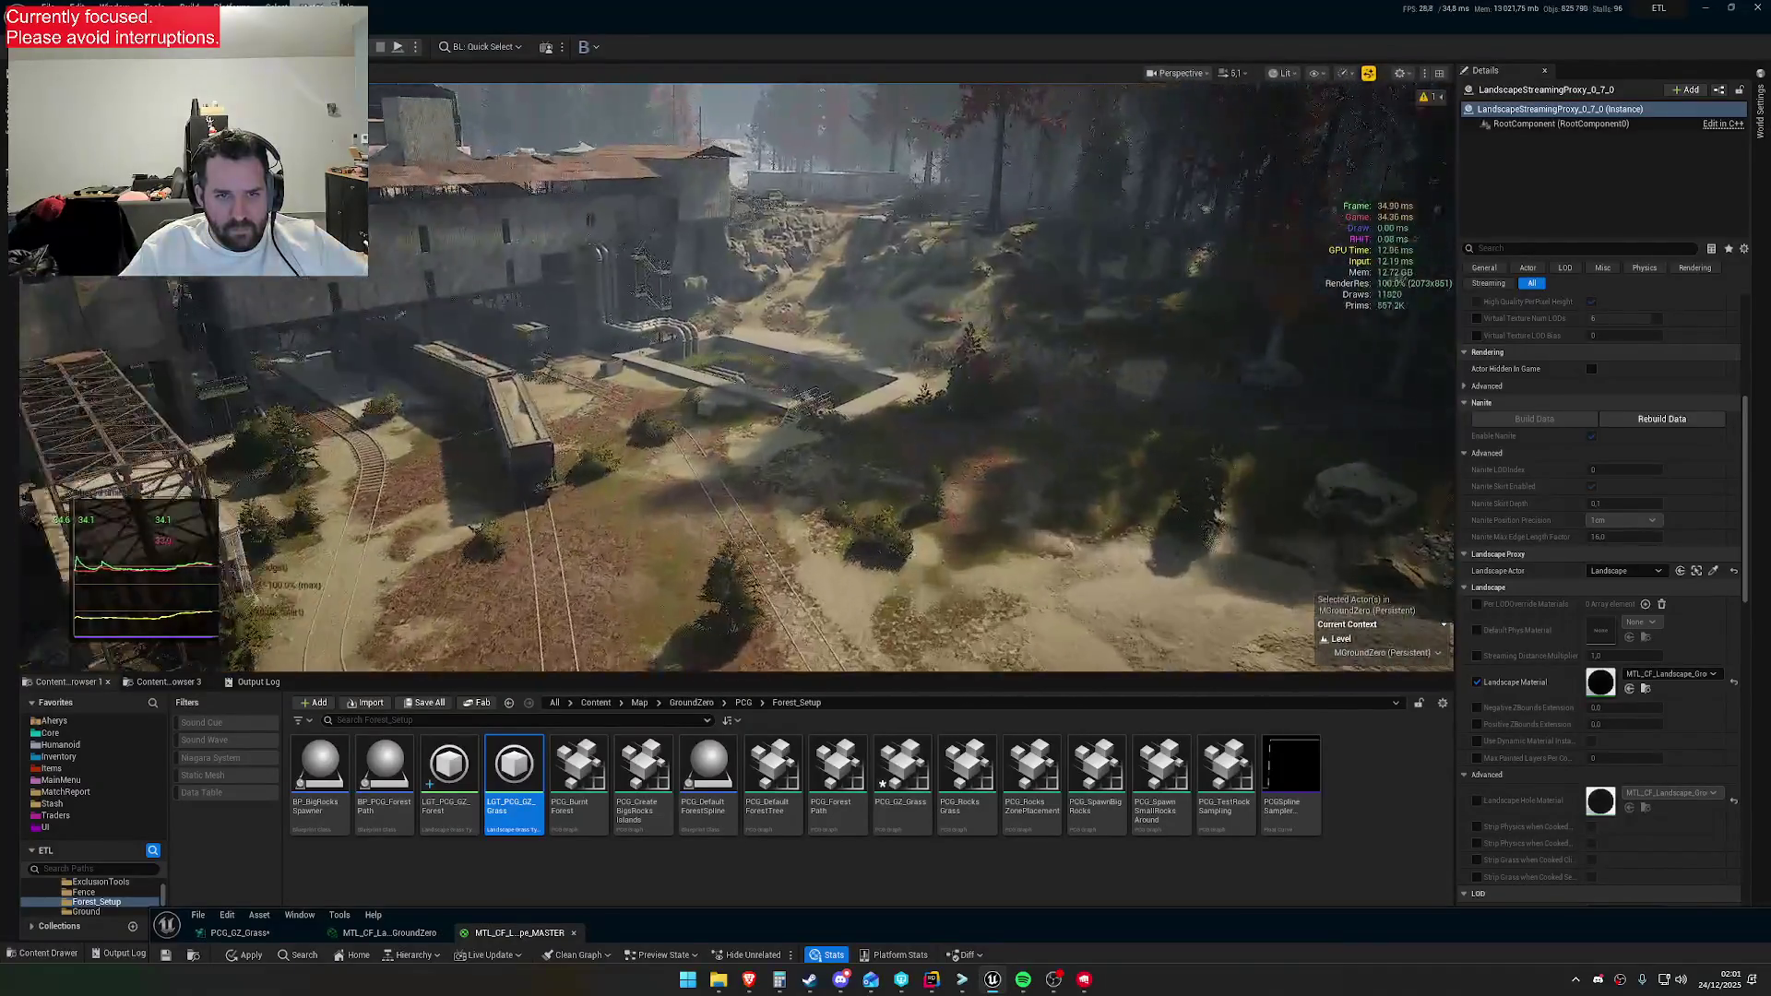
pyautogui.press('w')
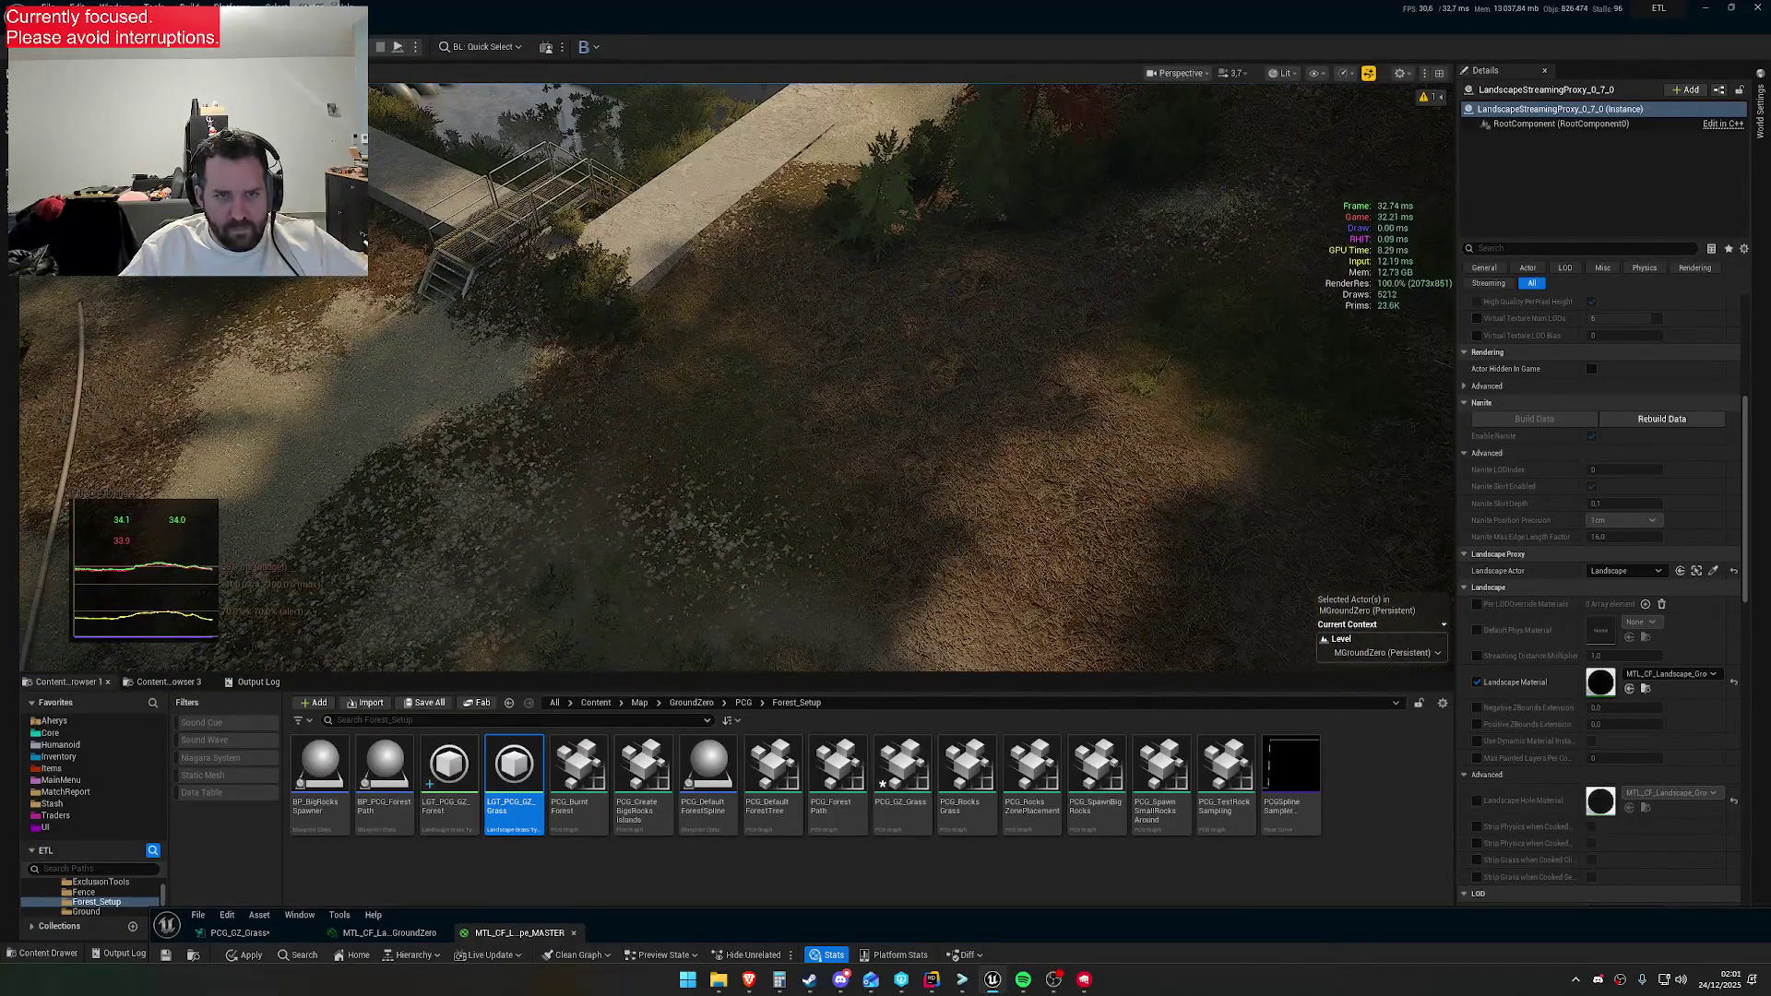
pyautogui.scroll(-1, 977, 497)
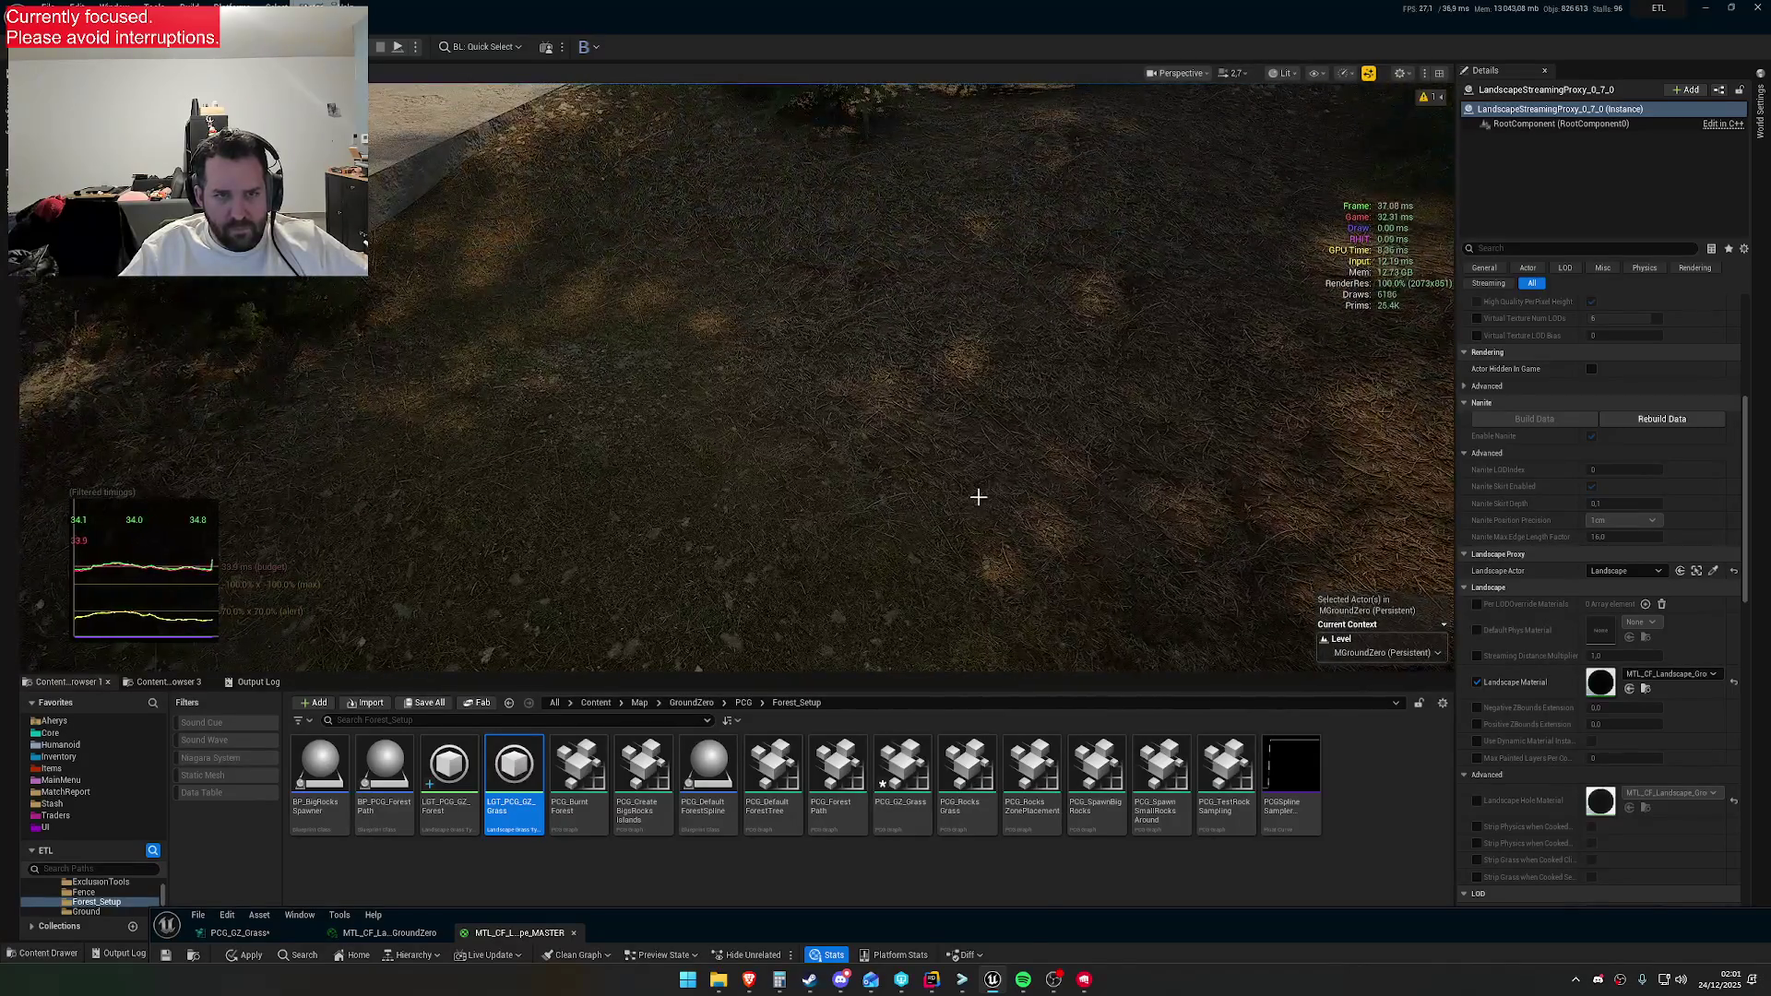
pyautogui.click(1016, 935)
pyautogui.scroll(-4, 1096, 687)
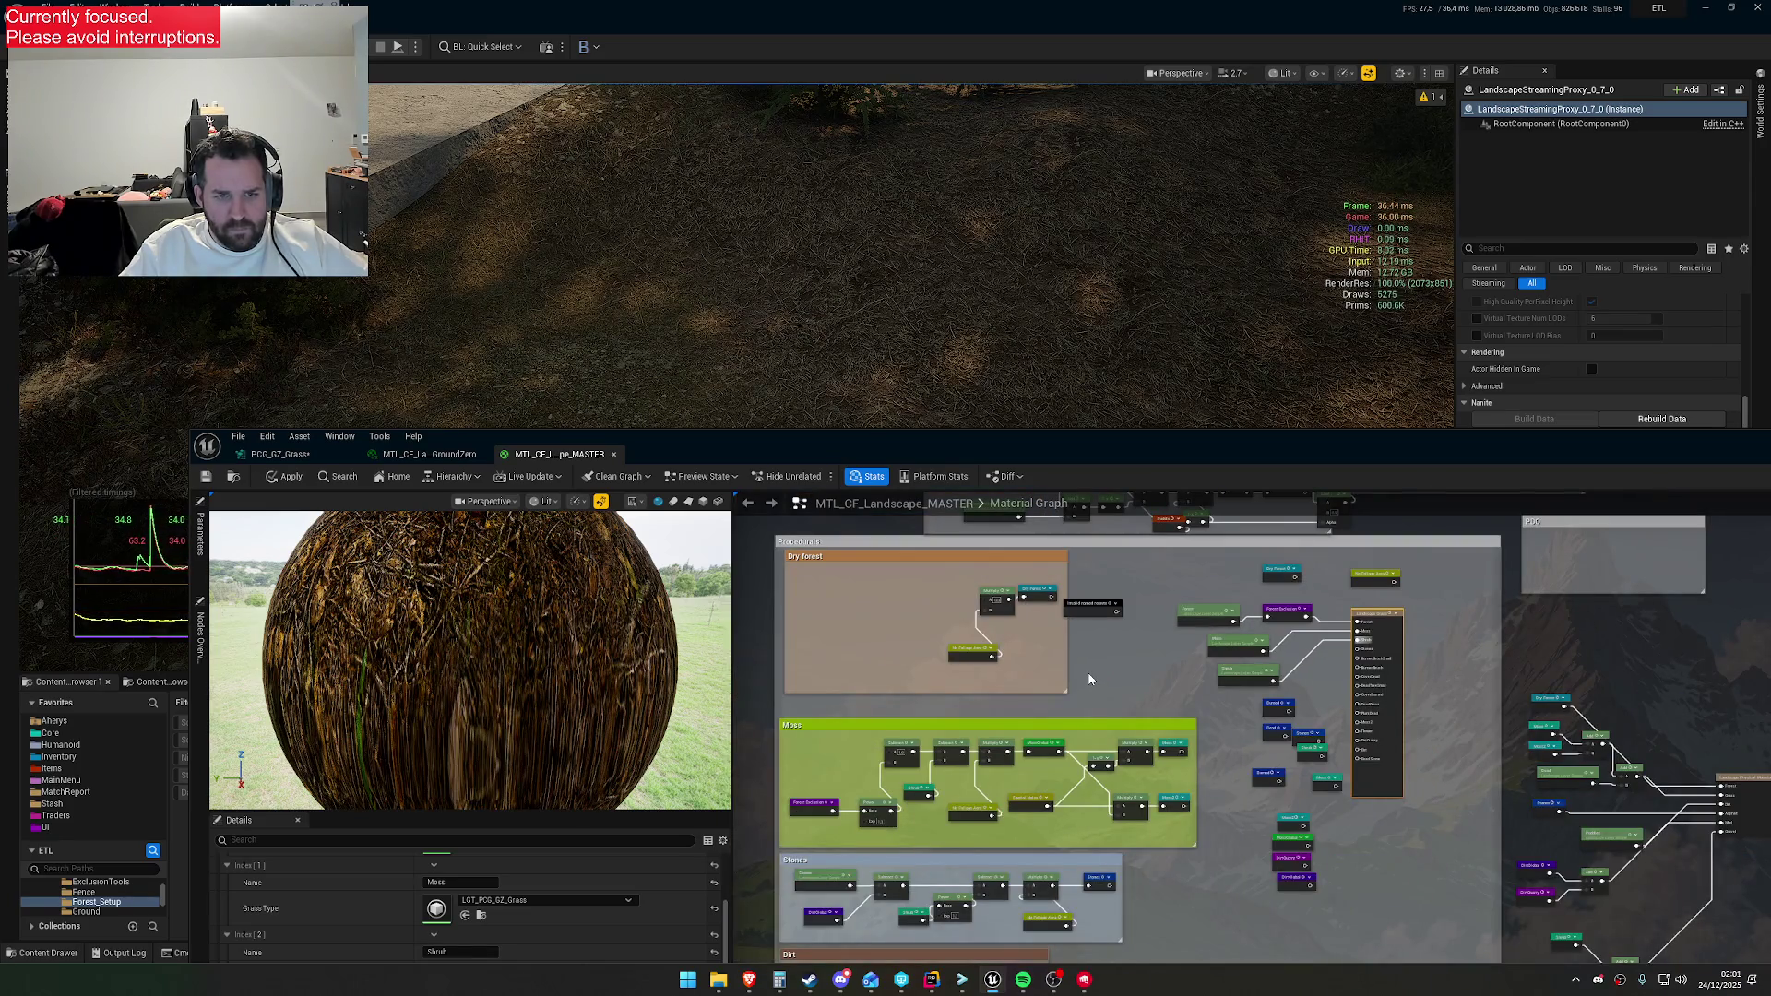
# Open the MTL_SB_Ground_Shrub_MF material function from the landscape material graph
pyautogui.scroll(-3, 1076, 679)
pyautogui.scroll(3, 890, 629)
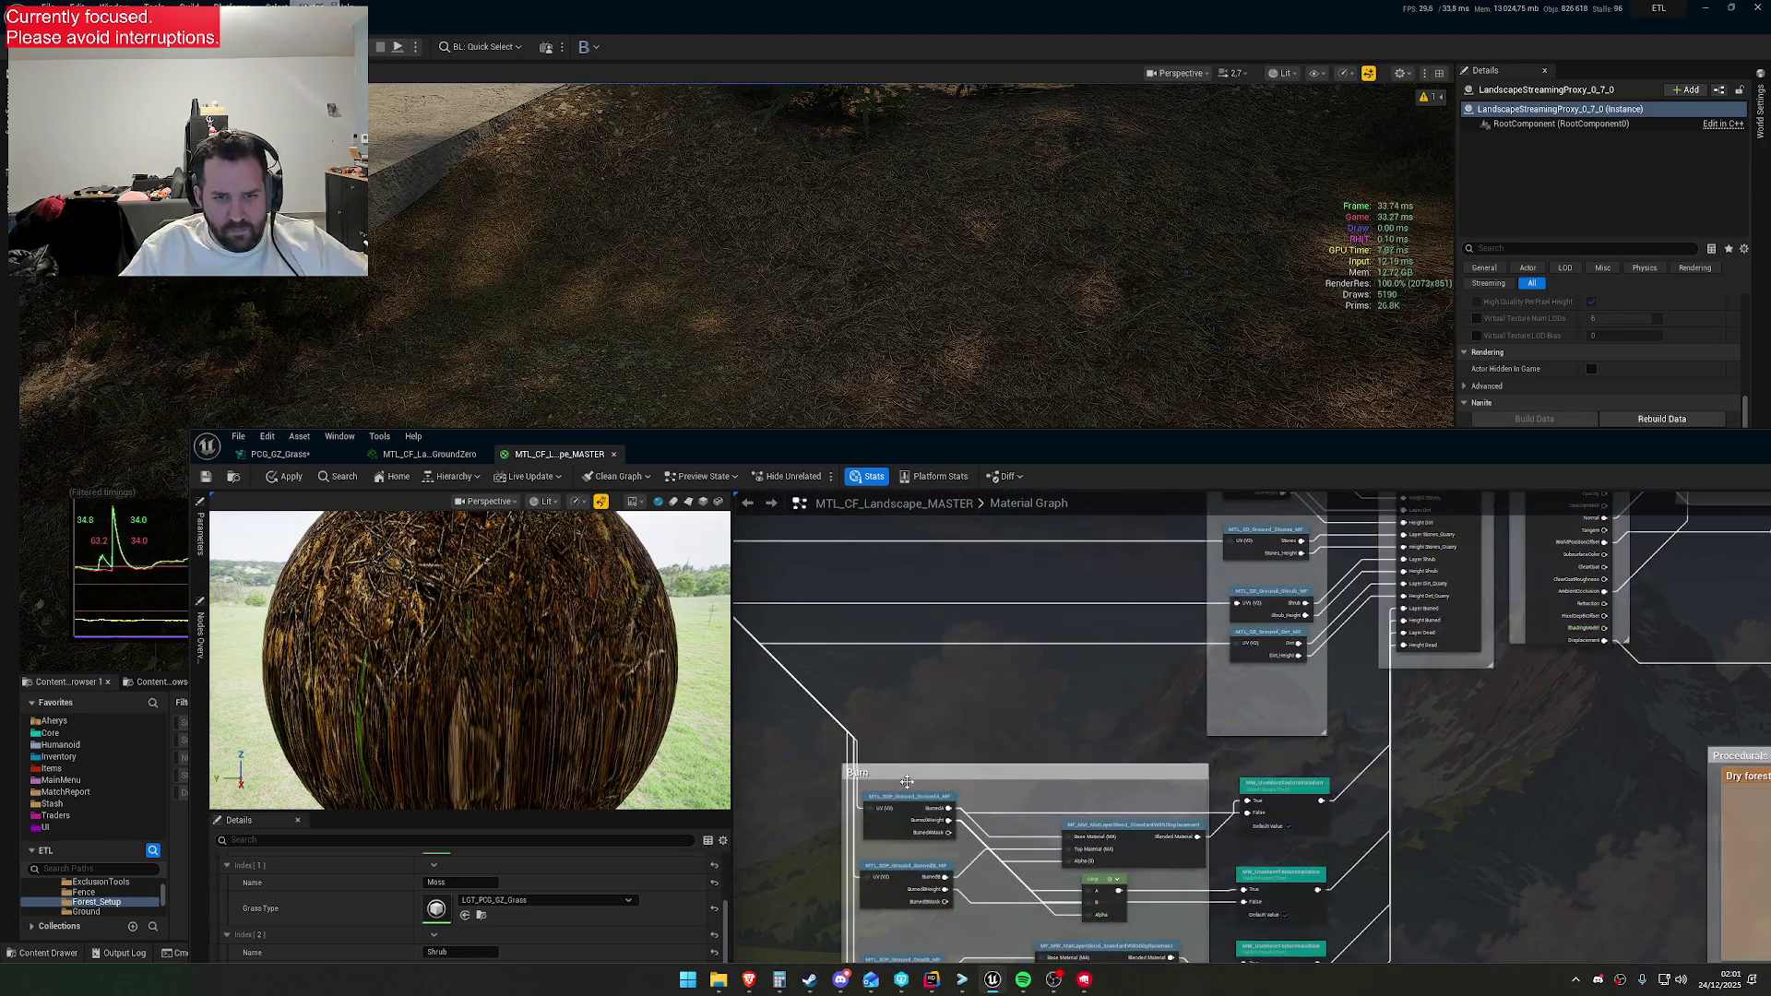
pyautogui.scroll(3, 1021, 653)
pyautogui.moveTo(1021, 653)
pyautogui.mouseDown()
pyautogui.moveTo(992, 769)
pyautogui.moveTo(984, 603)
pyautogui.mouseUp()
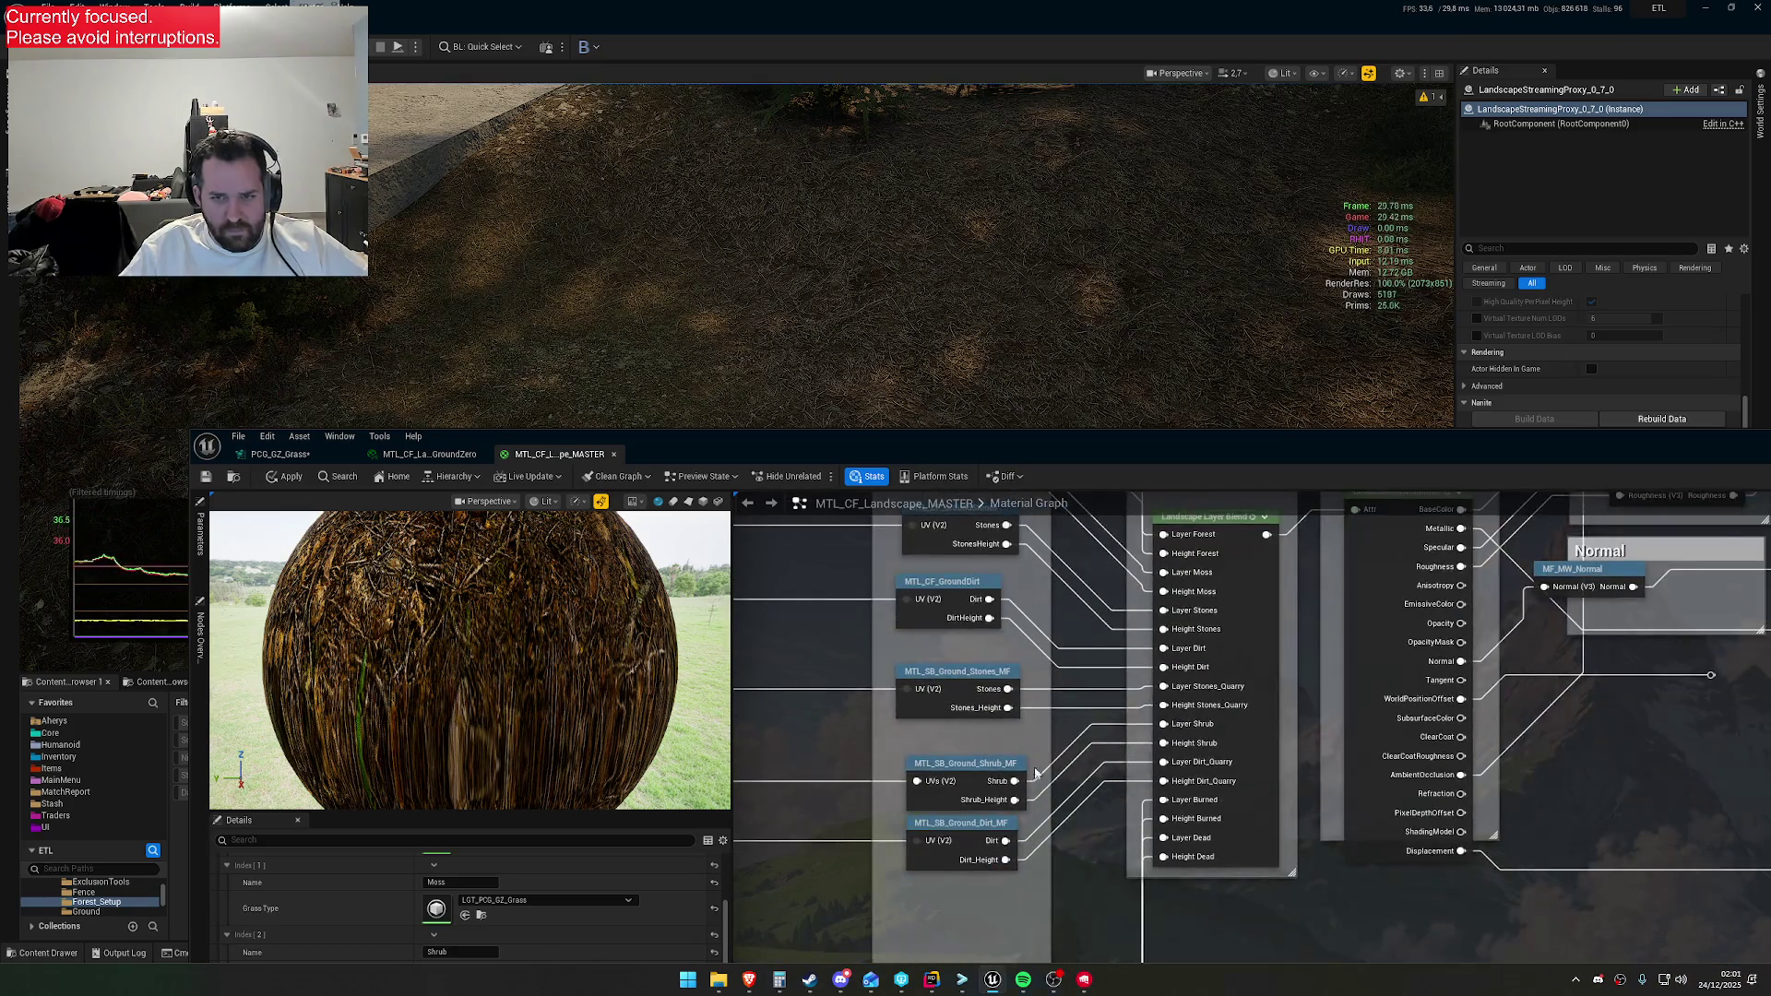
pyautogui.click(974, 765)
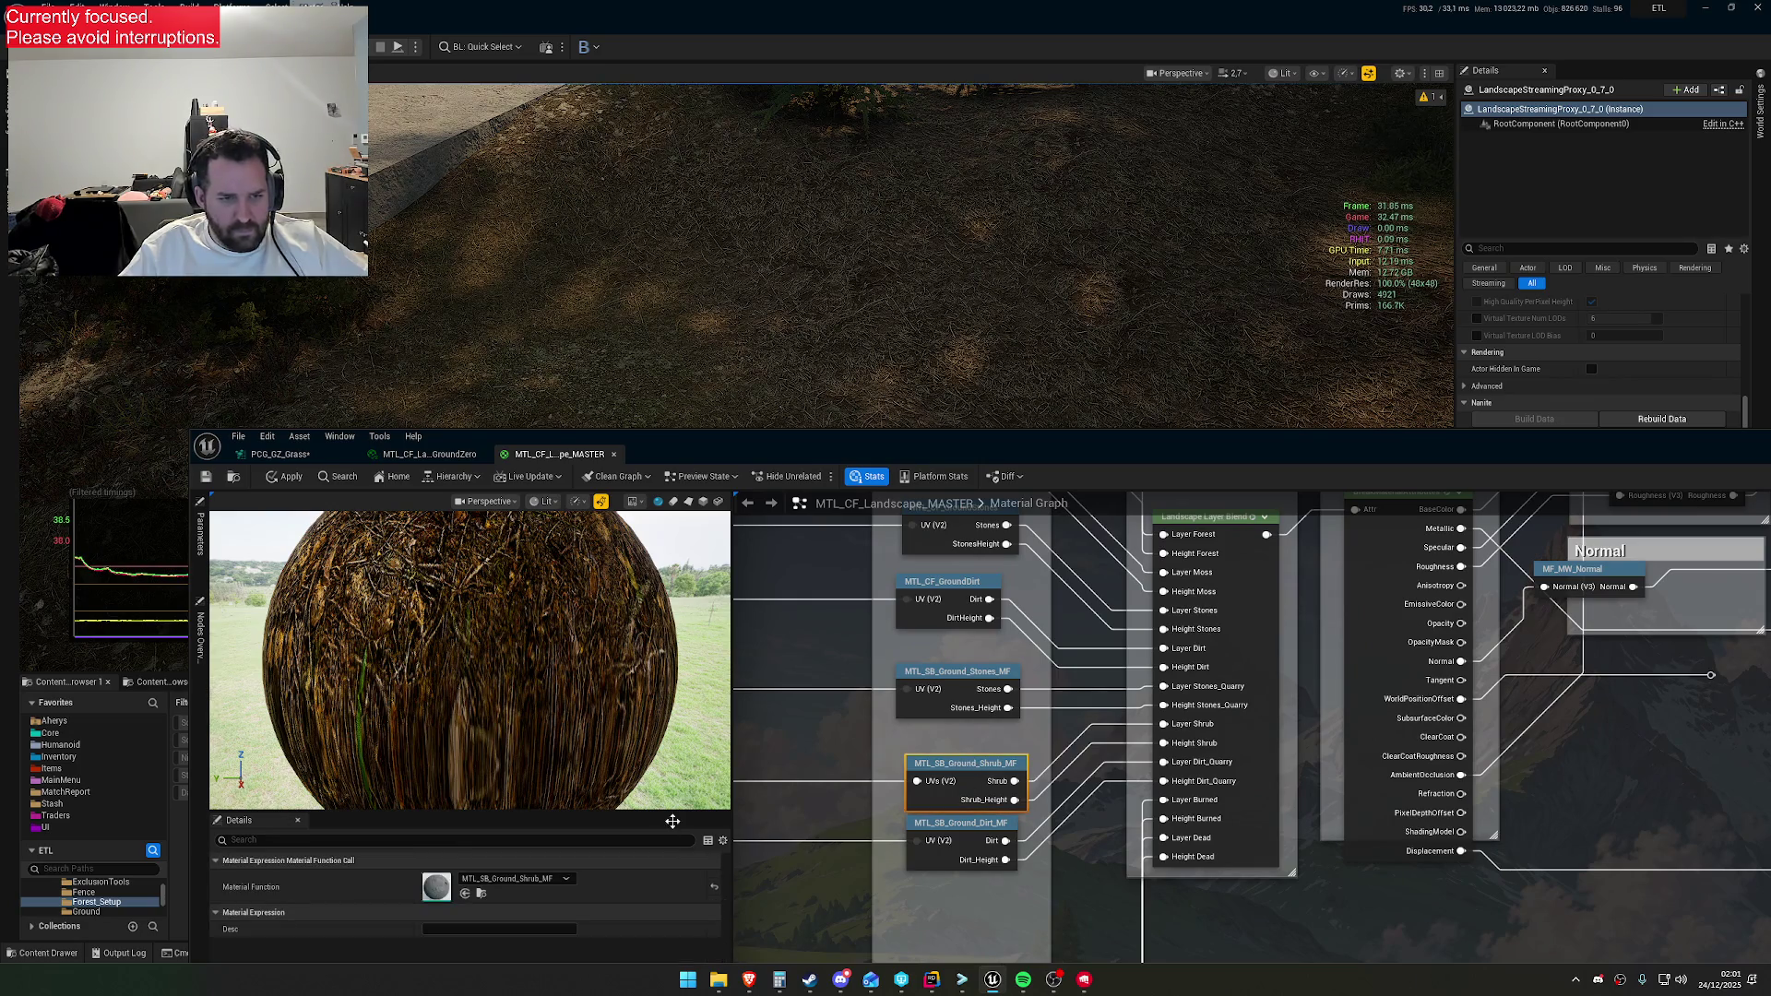
pyautogui.doubleClick(989, 762)
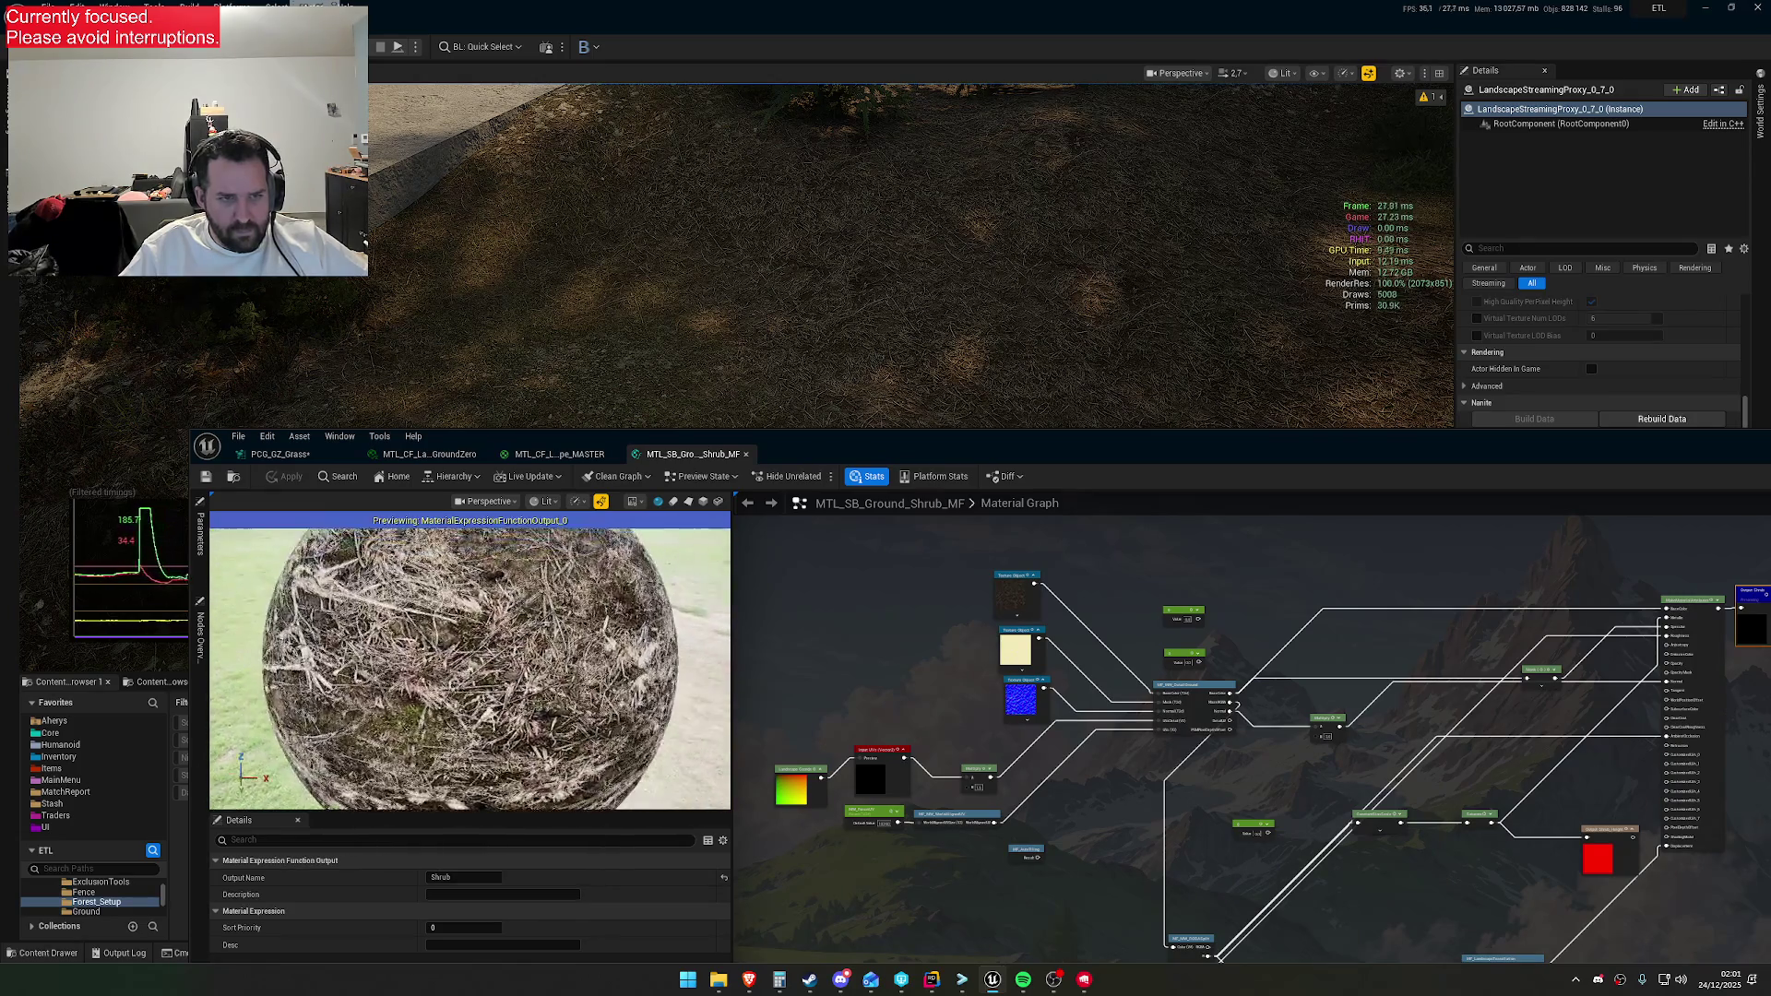
# Enlarge the editor window and switch to the PCG_GZ_Grass graph
pyautogui.moveTo(808, 445); pyautogui.dragTo(819, 545)
pyautogui.moveTo(203, 531); pyautogui.dragTo(79, 418)
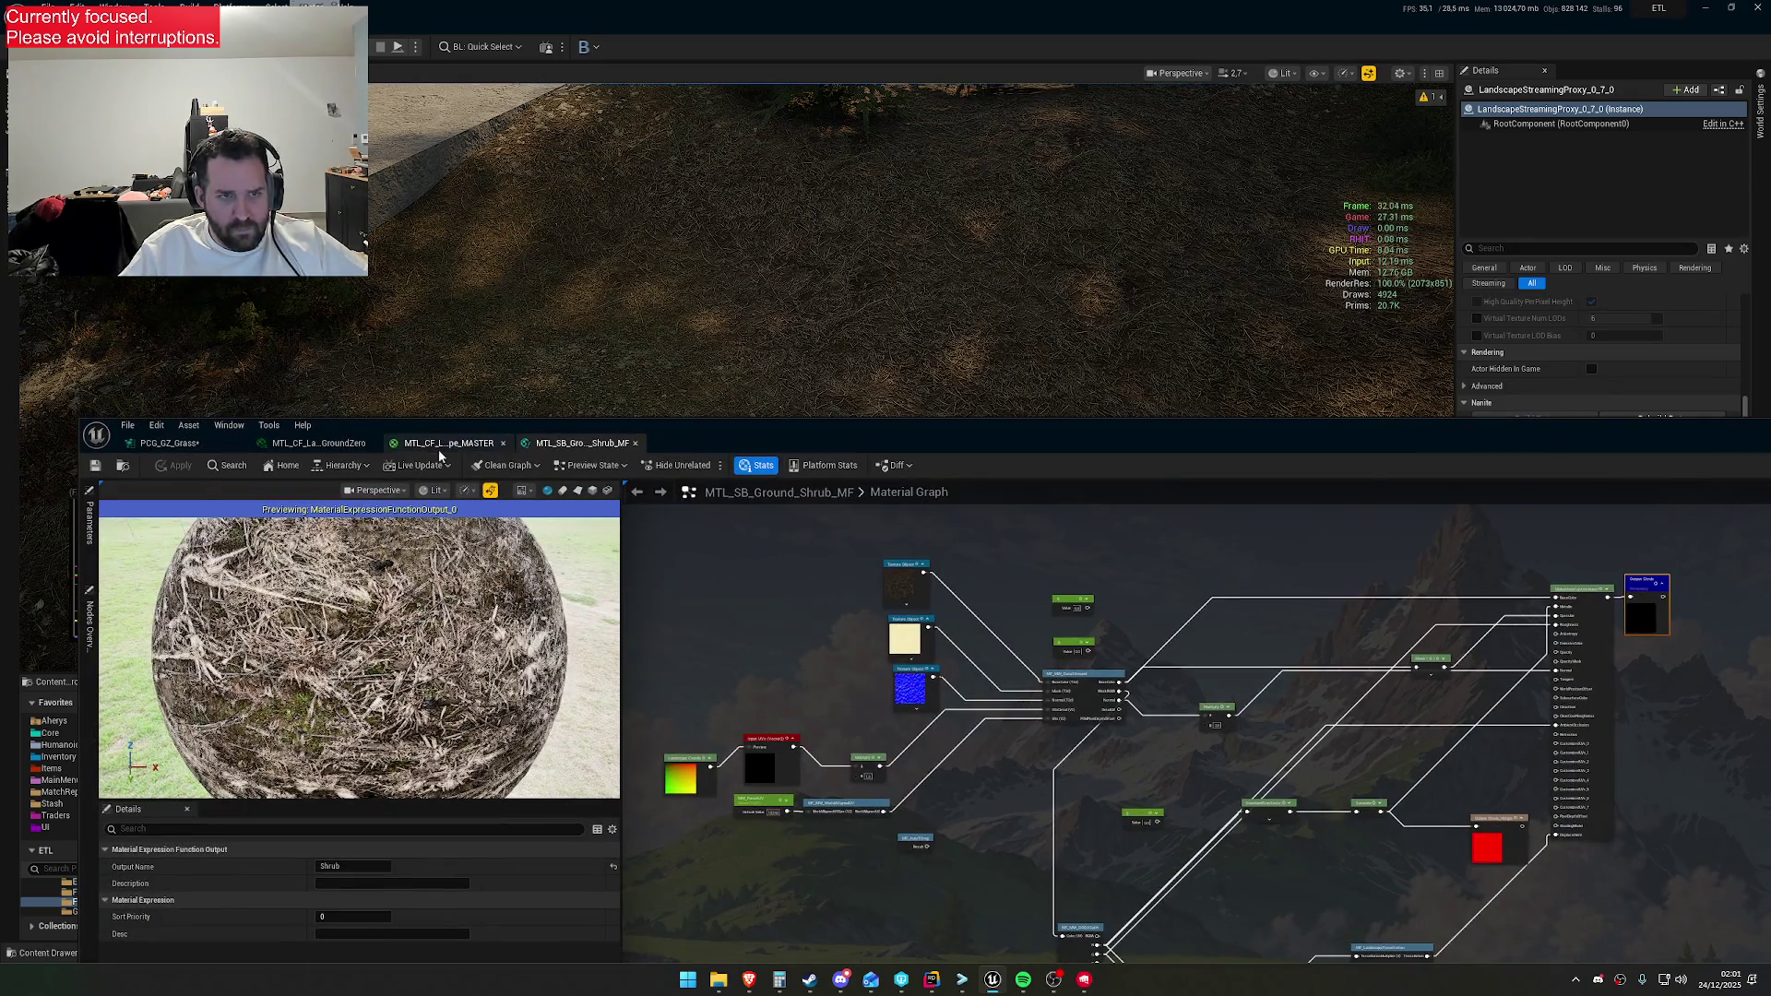
pyautogui.click(318, 443)
pyautogui.click(208, 438)
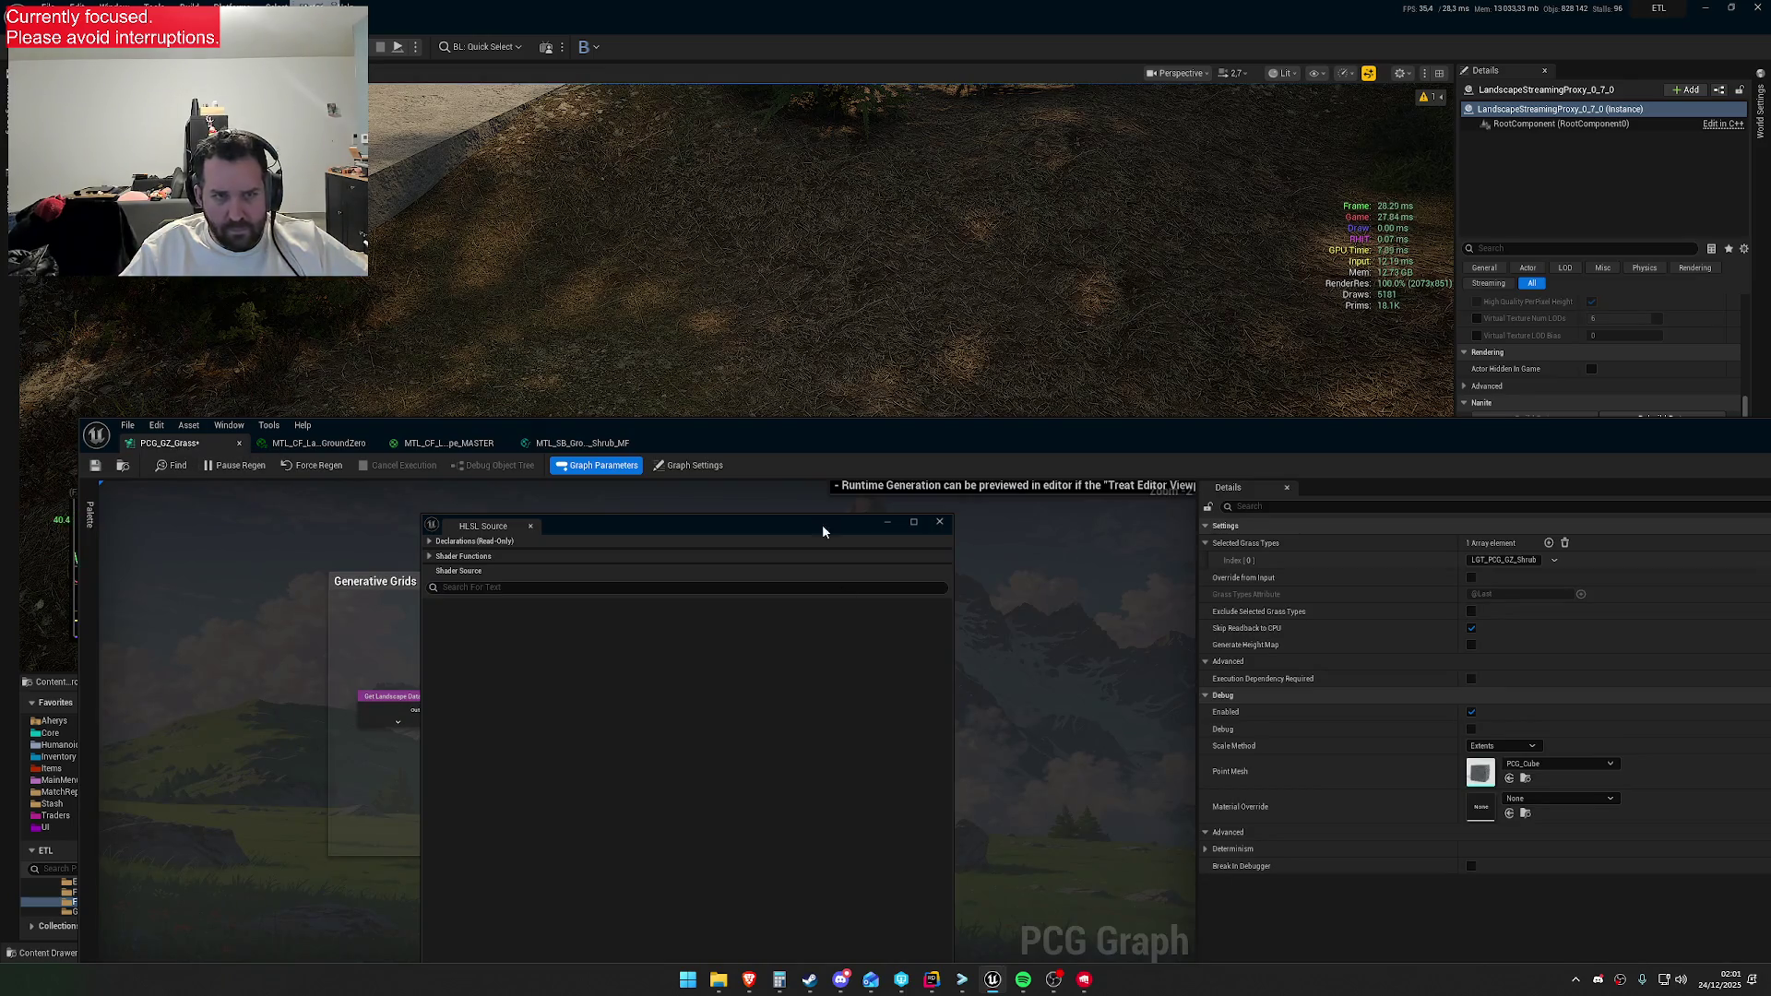
# Rename the Grass Normal shader node to Grass Shader
pyautogui.moveTo(721, 536)
pyautogui.mouseDown()
pyautogui.moveTo(1010, 831)
pyautogui.moveTo(892, 743)
pyautogui.mouseUp()
pyautogui.rightClick(799, 609)
pyautogui.moveTo(1079, 730); pyautogui.dragTo(803, 729)
pyautogui.scroll(-1, 1061, 701)
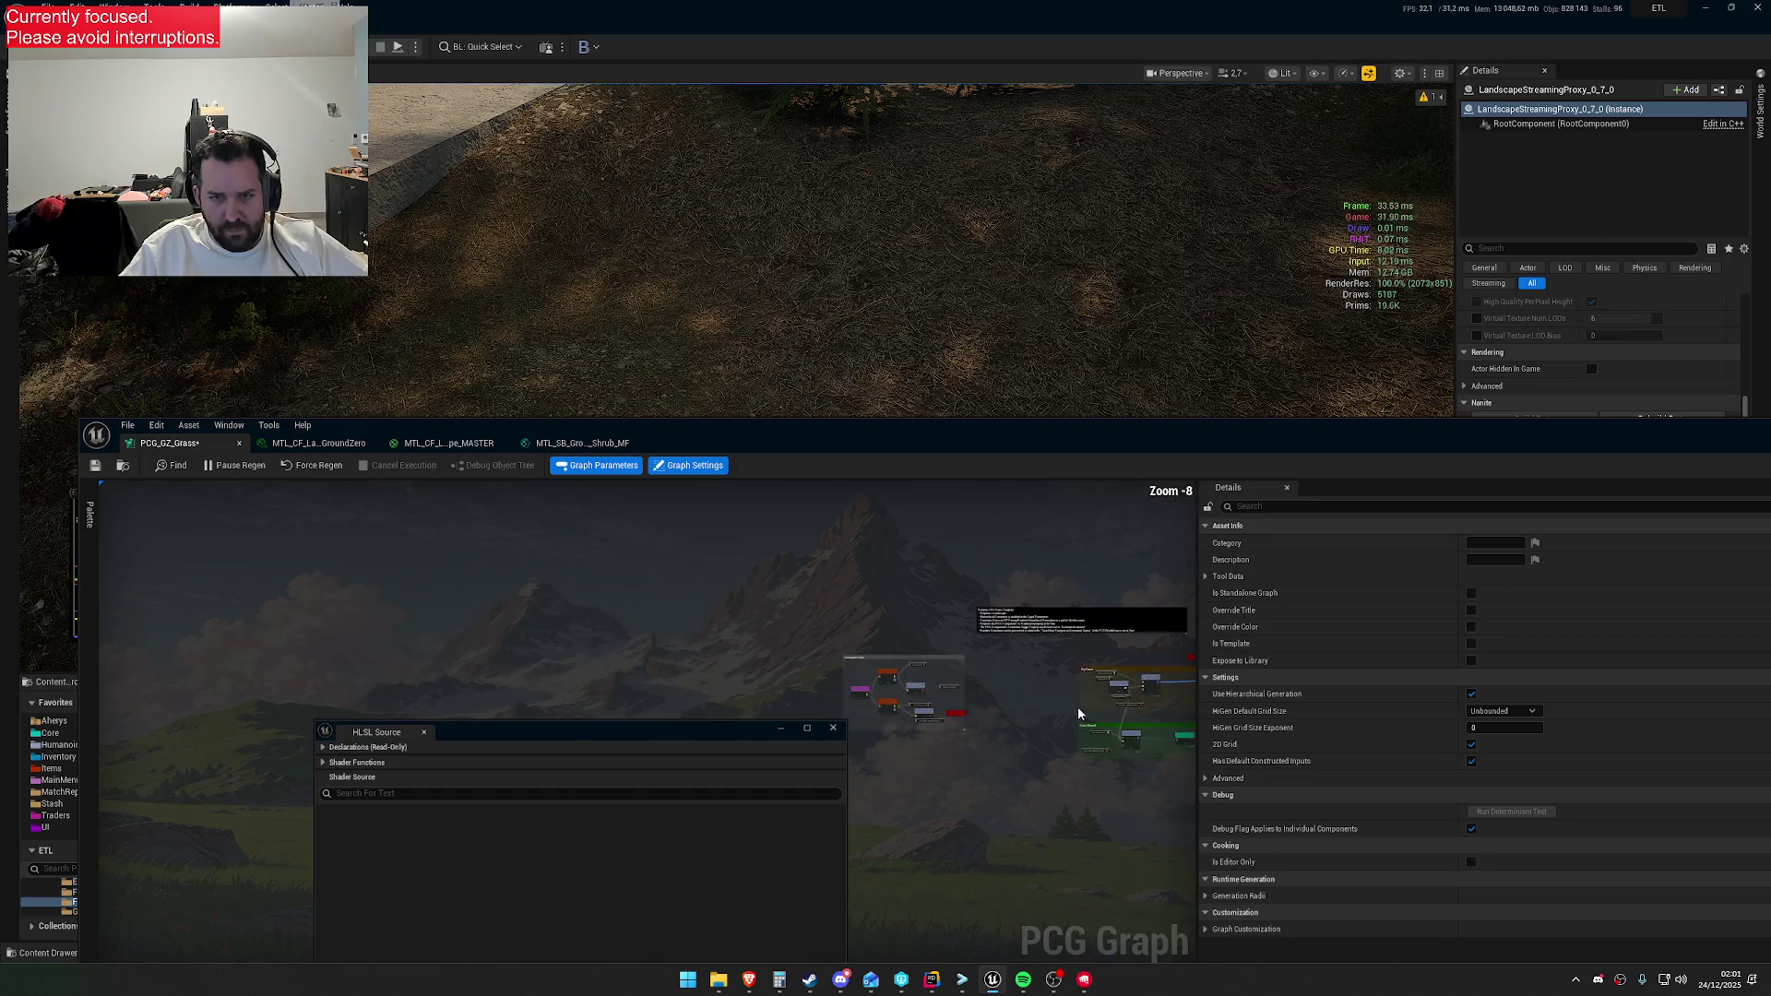
pyautogui.scroll(3, 982, 670)
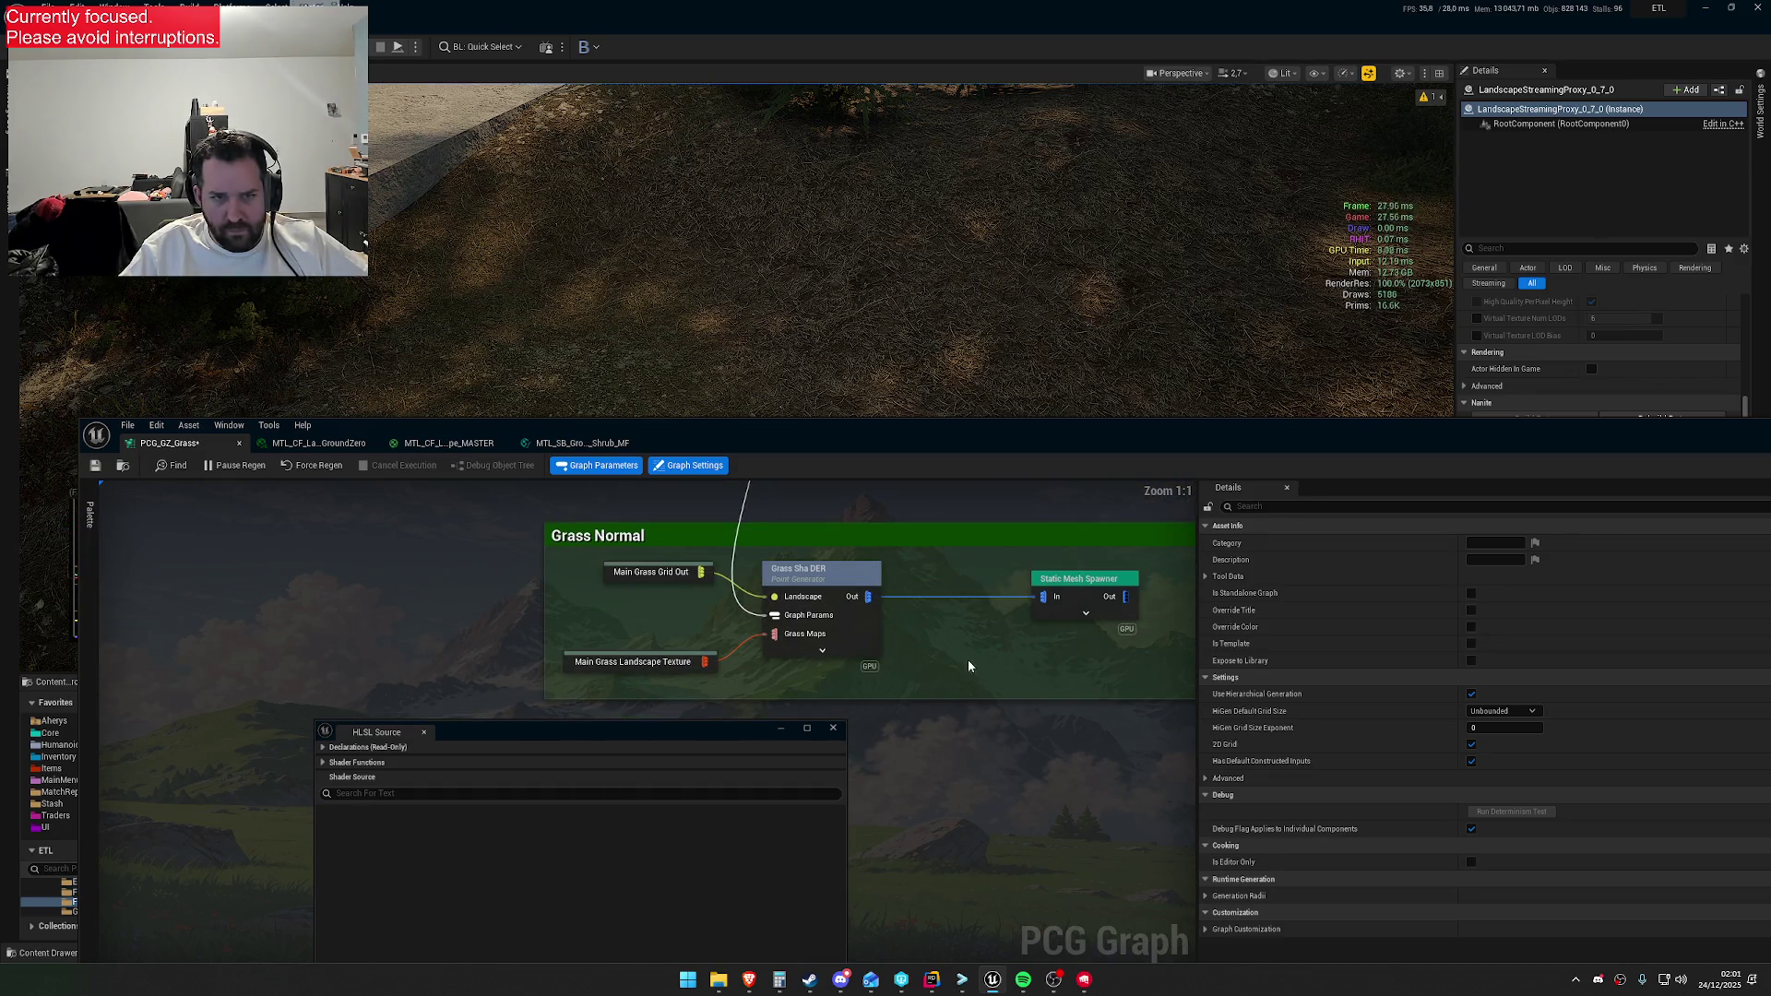
pyautogui.doubleClick(830, 572)
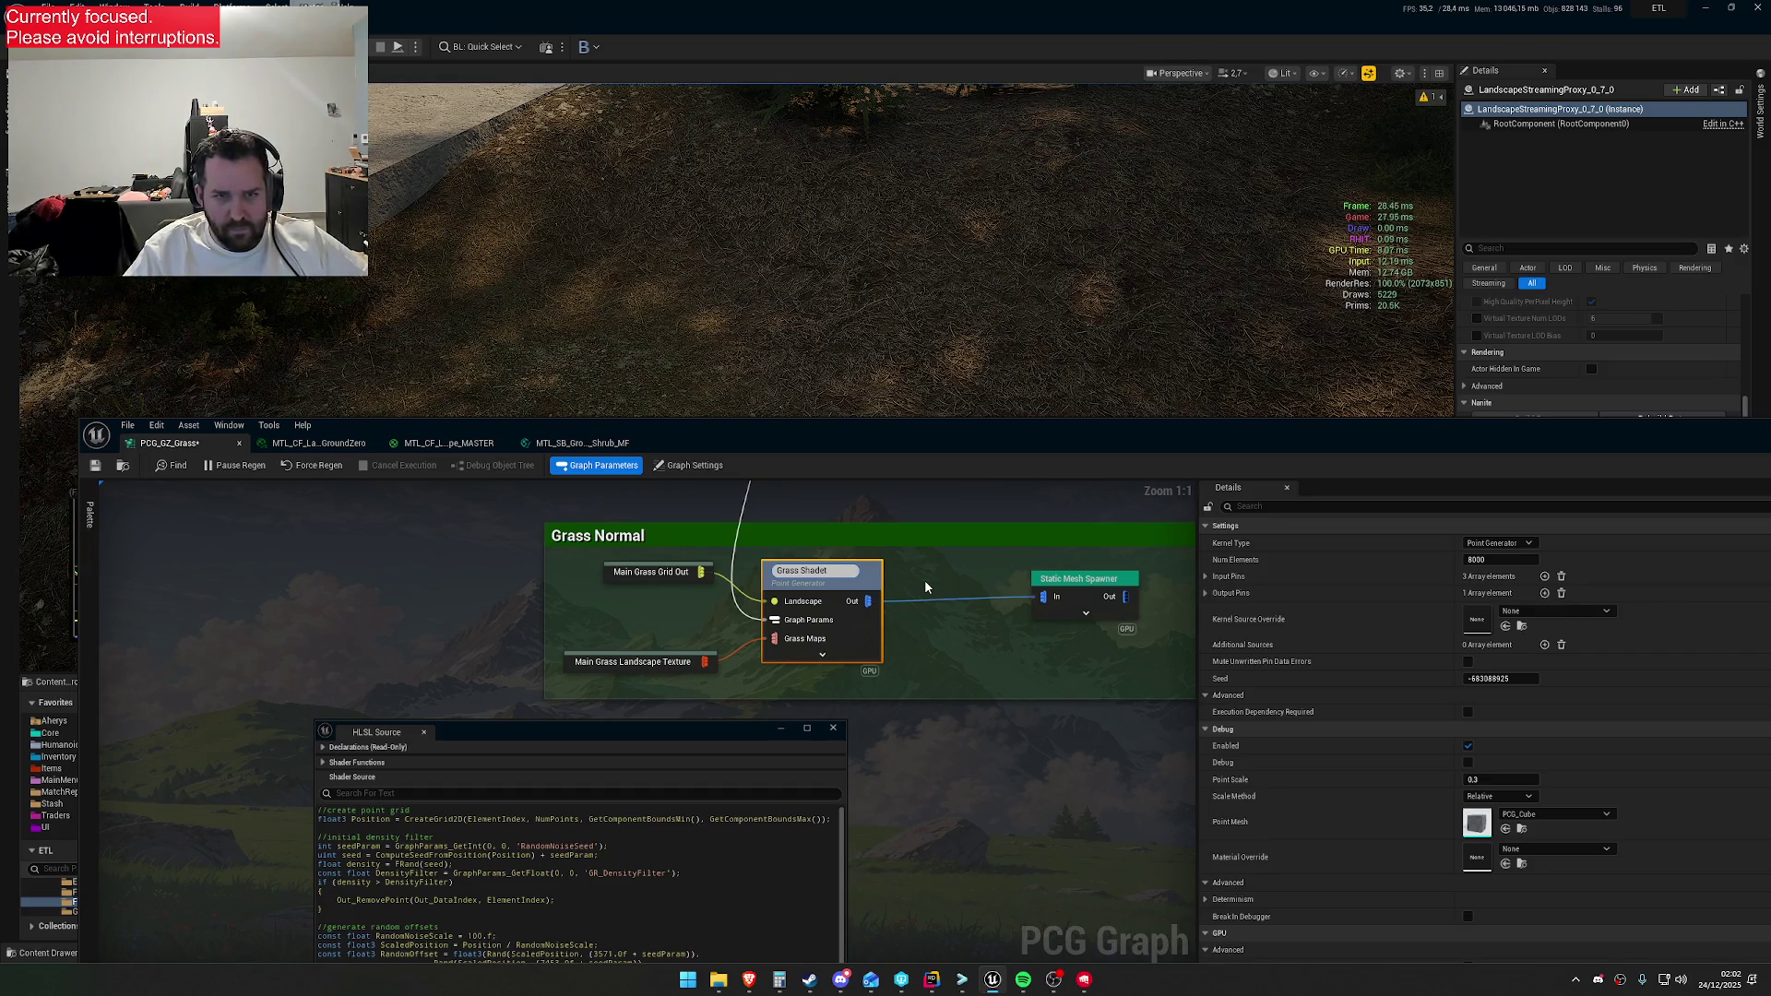
pyautogui.press('Return')
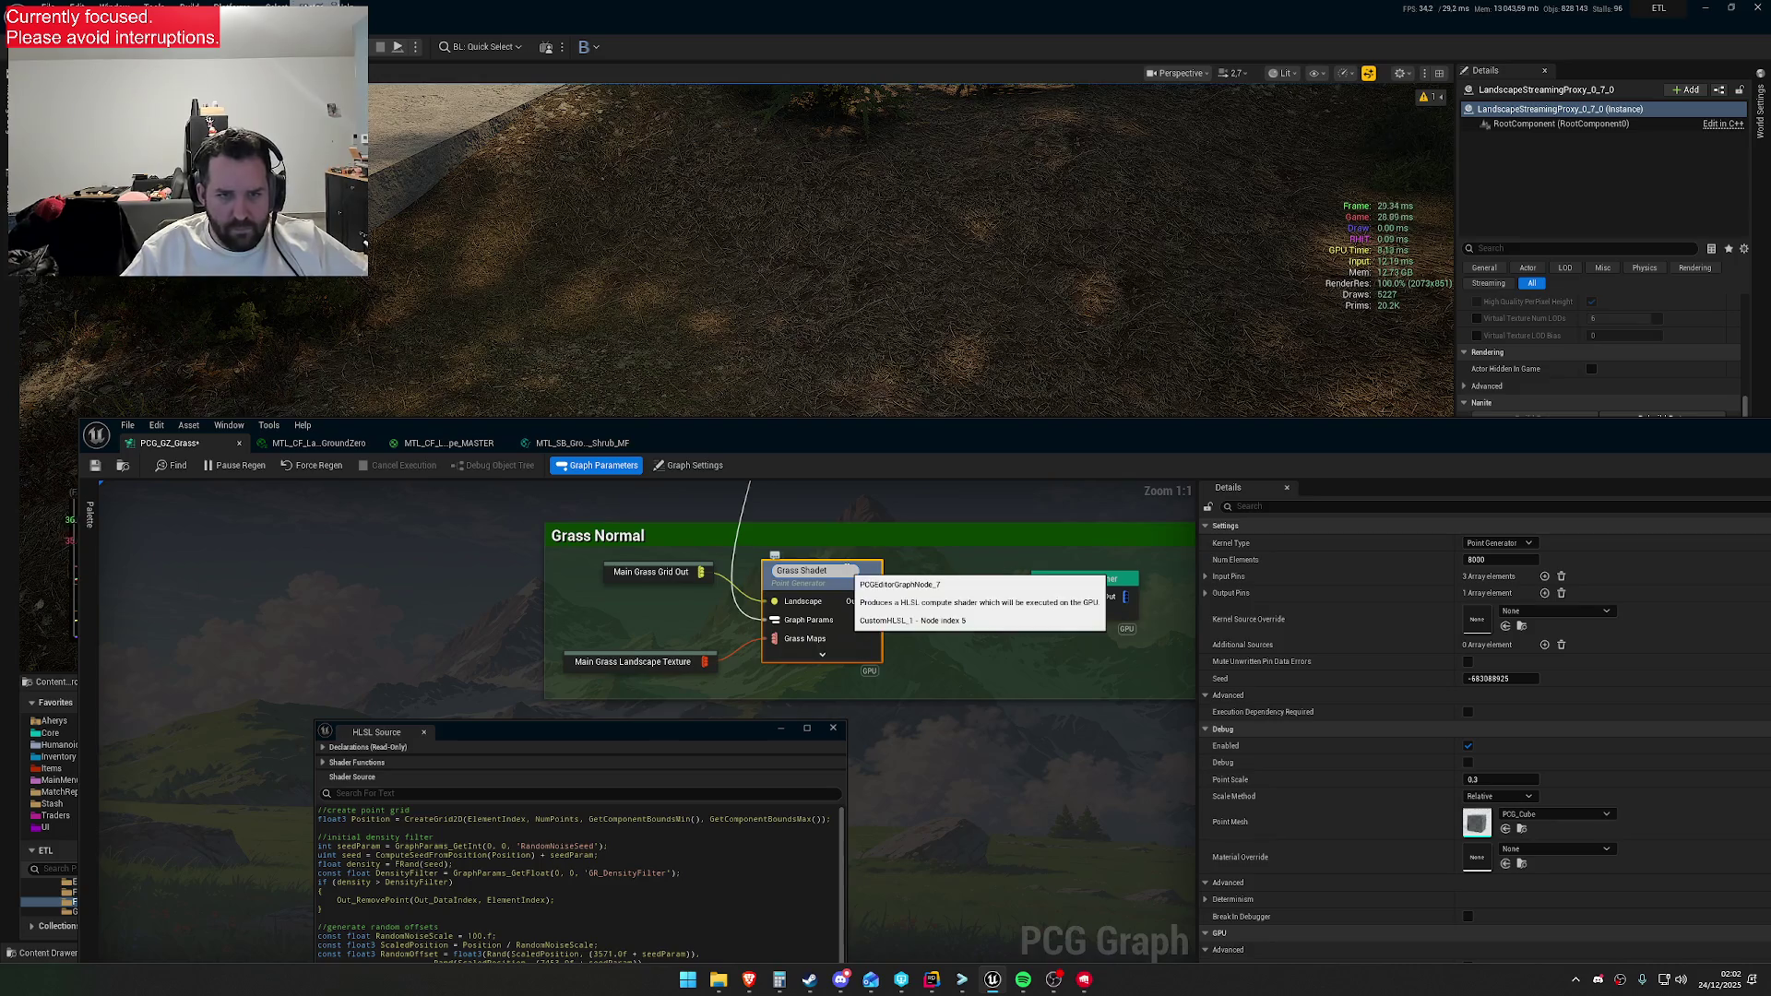
# Paste a copy of the Grass Shader node above the Dry Forest group
pyautogui.moveTo(810, 538)
pyautogui.mouseDown()
pyautogui.moveTo(778, 762)
pyautogui.moveTo(734, 850)
pyautogui.mouseUp()
pyautogui.moveTo(767, 629)
pyautogui.mouseDown()
pyautogui.moveTo(743, 703)
pyautogui.moveTo(491, 644)
pyautogui.mouseUp()
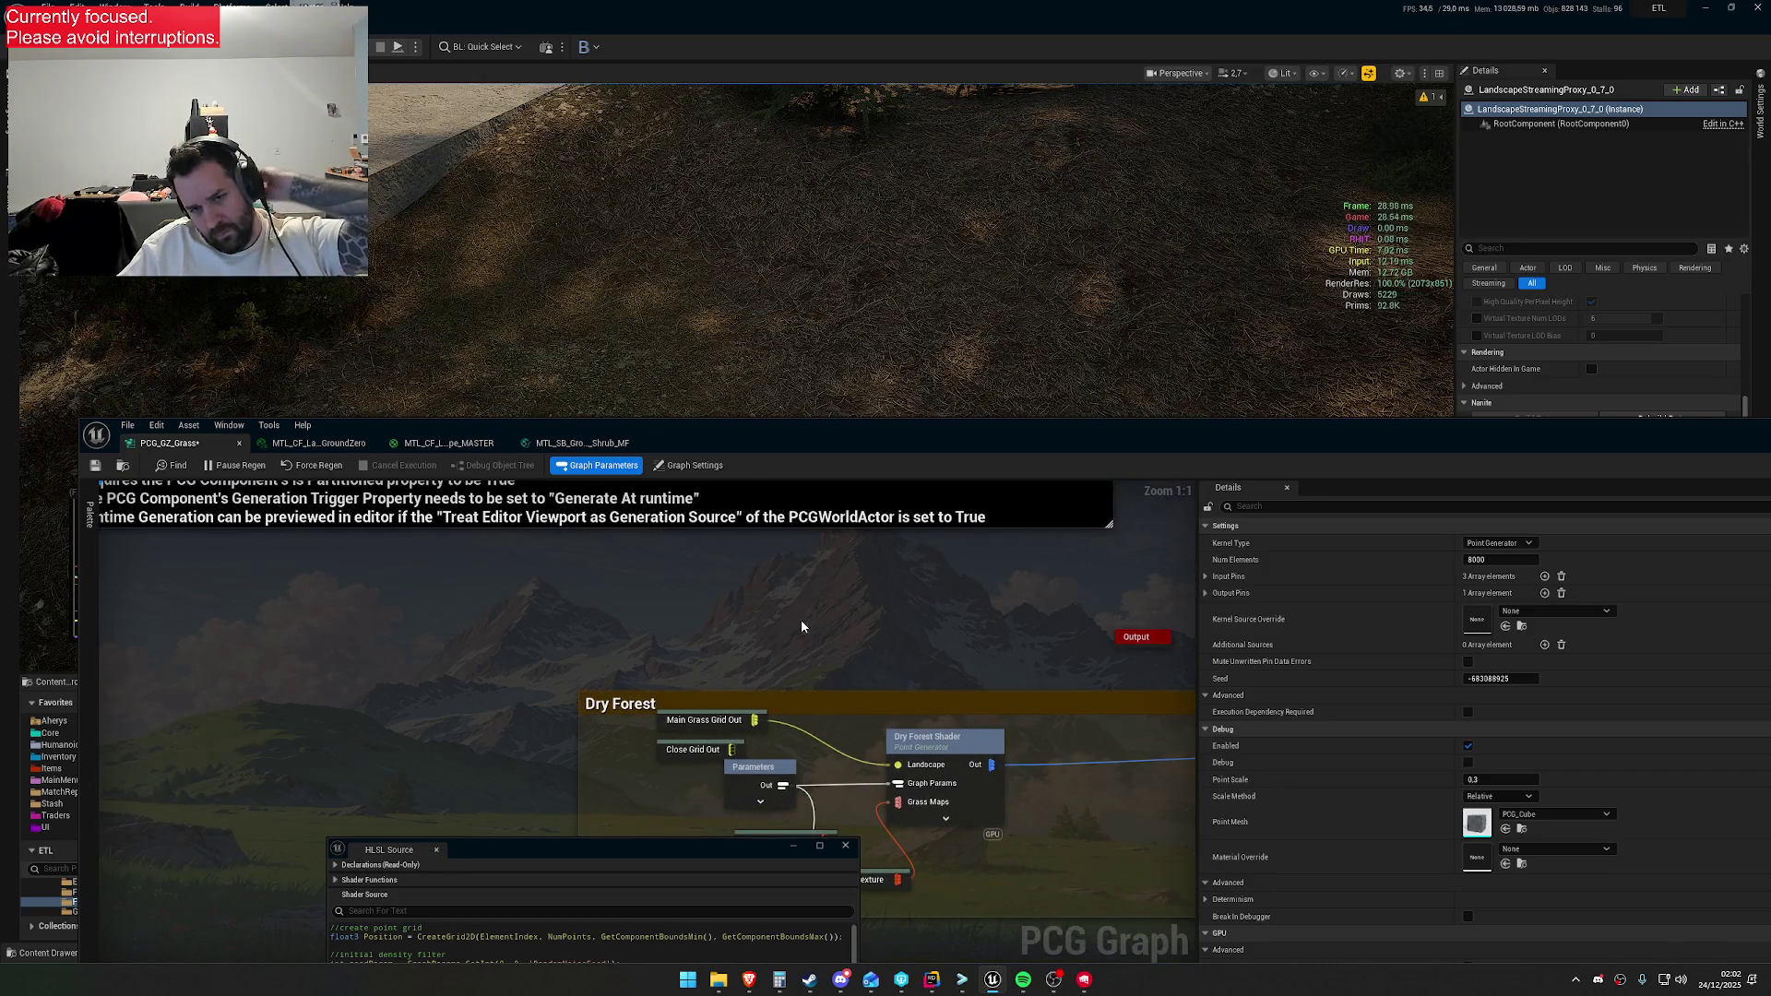
pyautogui.click(924, 747)
pyautogui.moveTo(924, 748); pyautogui.dragTo(862, 513)
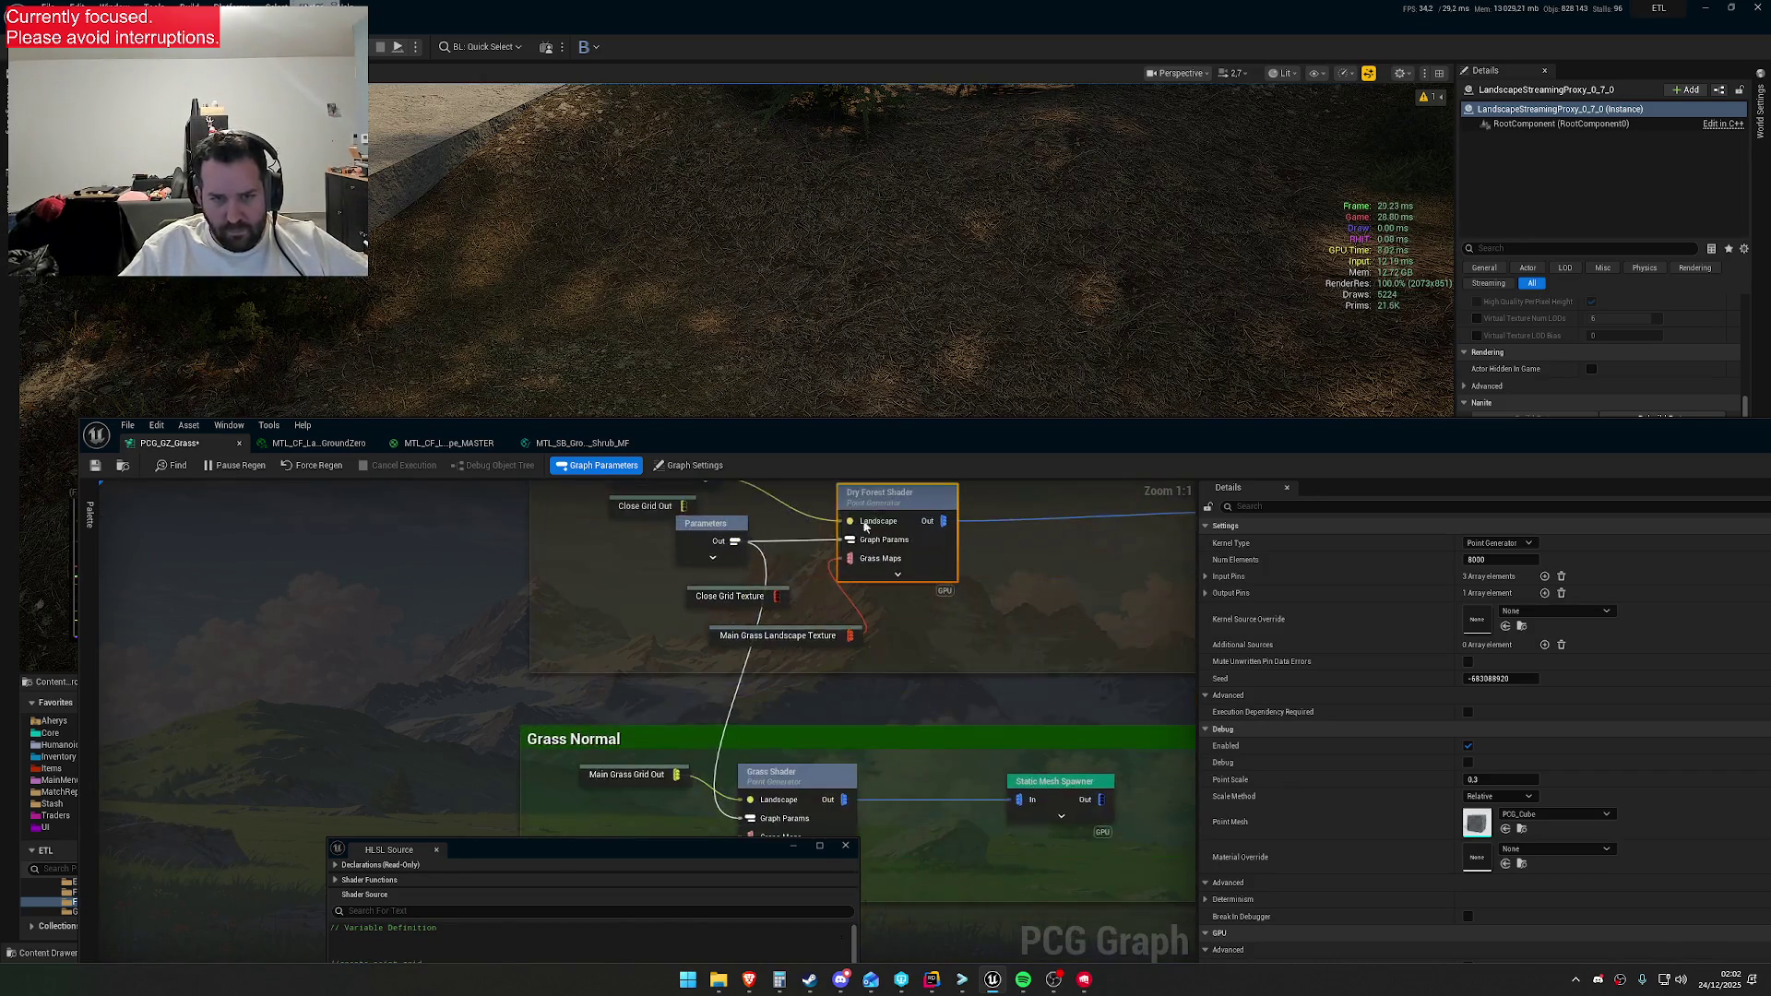
pyautogui.moveTo(798, 771); pyautogui.dragTo(894, 698)
pyautogui.click(895, 701)
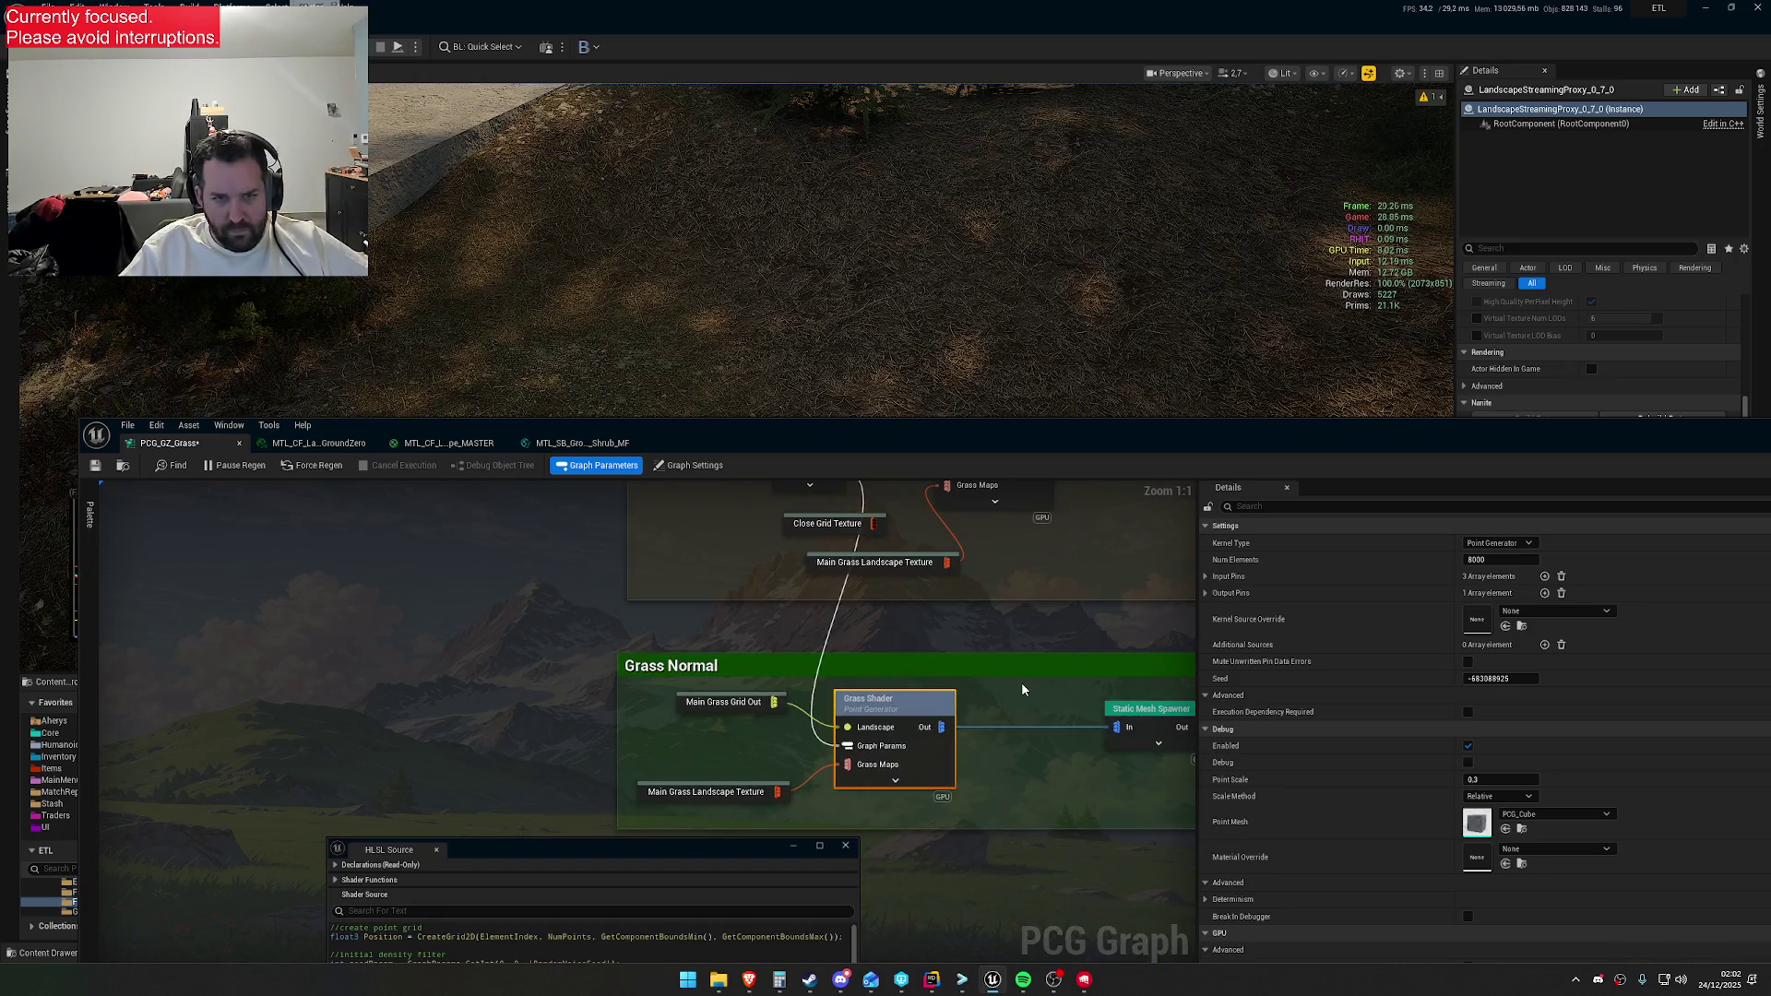
pyautogui.moveTo(1007, 615); pyautogui.dragTo(970, 897)
pyautogui.hotkey('ctrl', 'v')
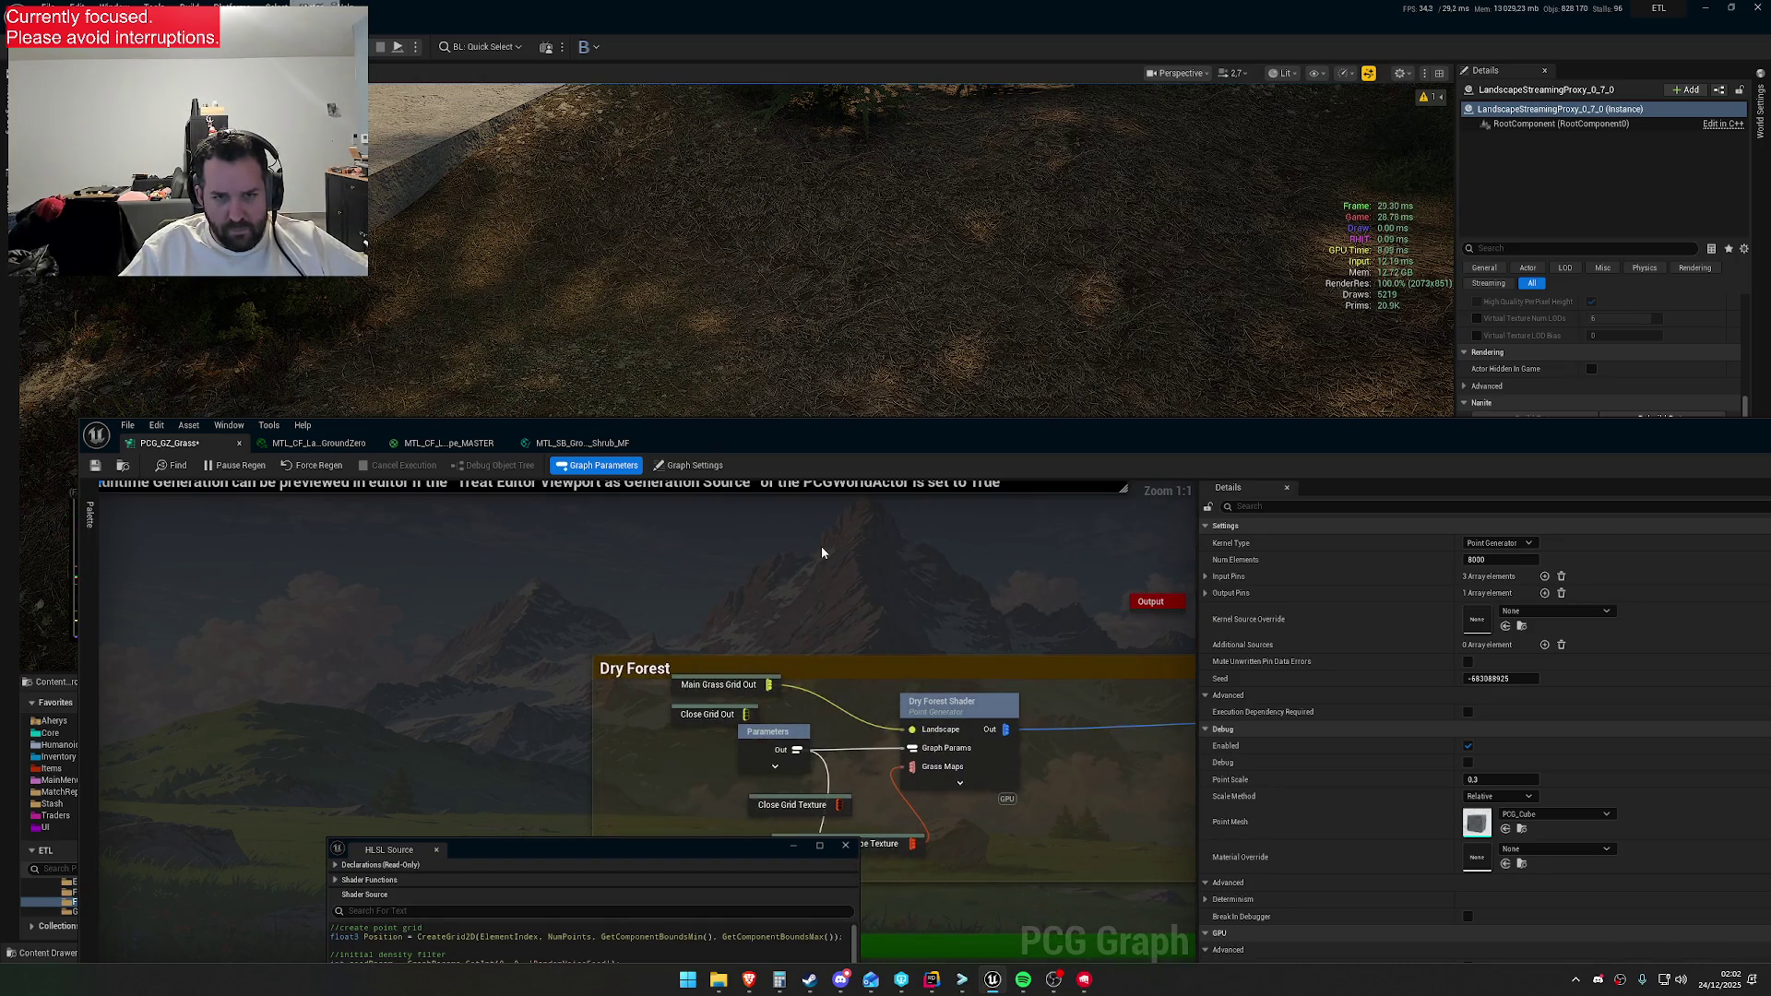
pyautogui.moveTo(875, 565); pyautogui.dragTo(894, 539)
# Rename the pasted shader node to Shrub and add a Close Grid Out node feeding its Landscape input
pyautogui.doubleClick(894, 535)
pyautogui.write('Shrub')
pyautogui.press('Return')
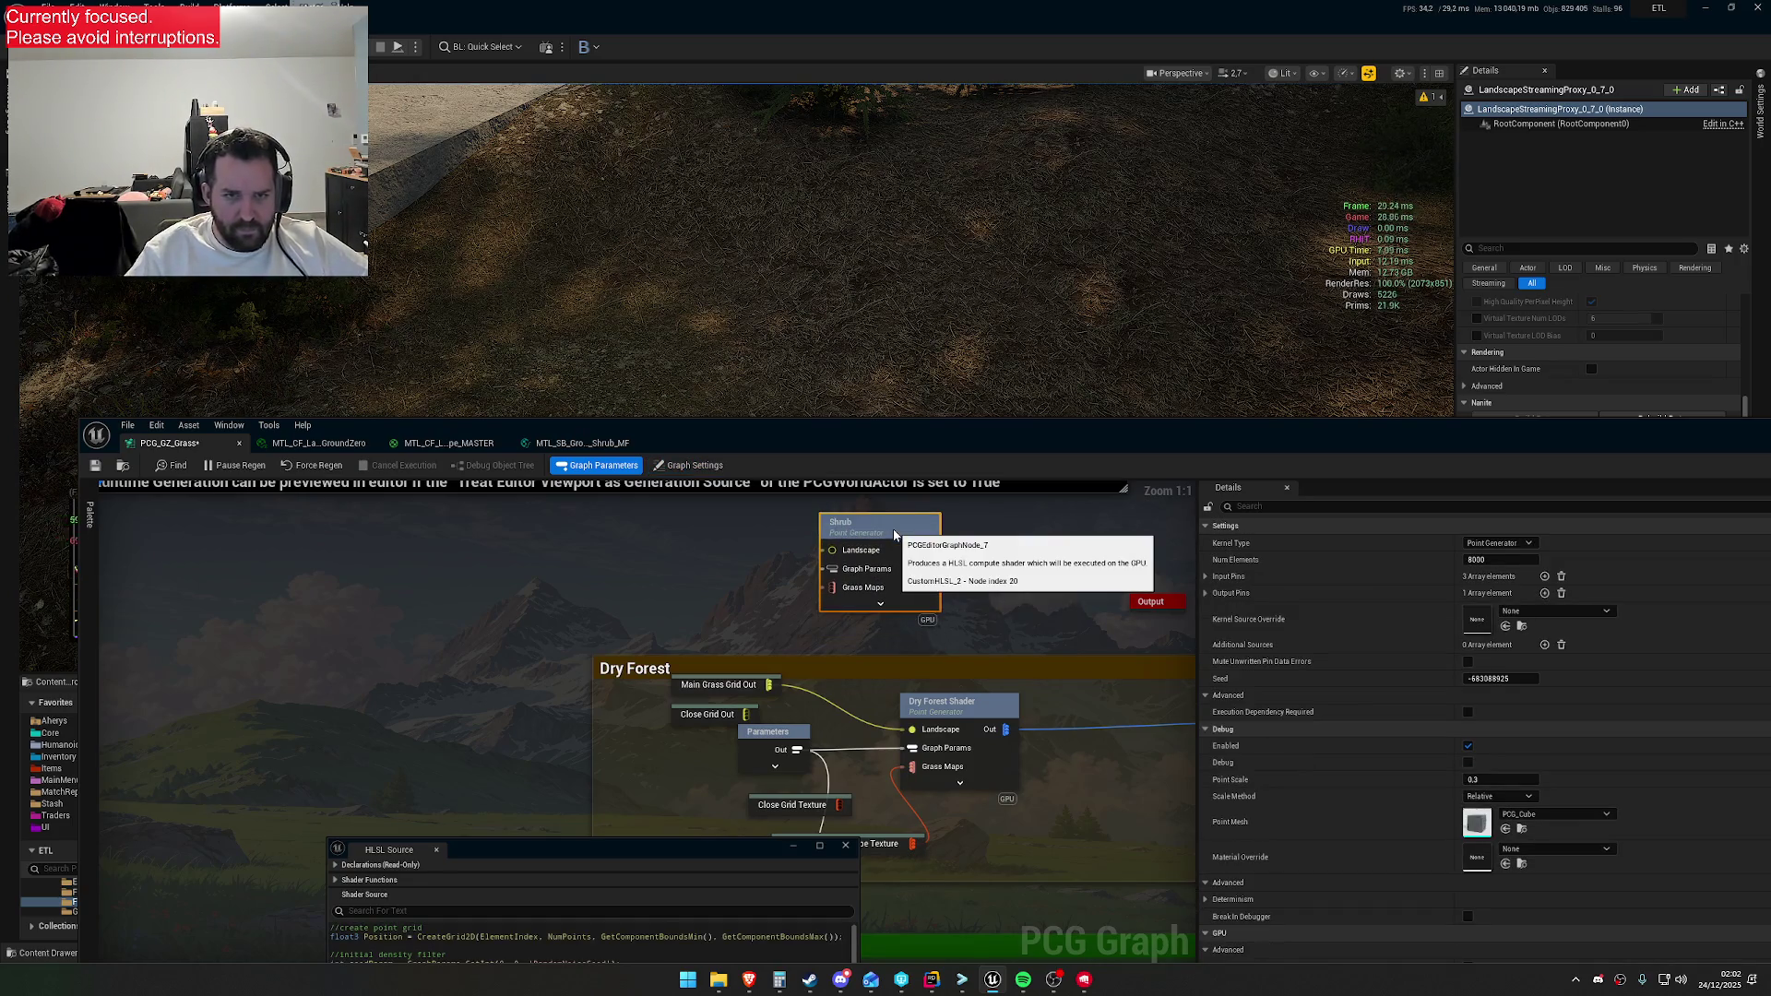
pyautogui.moveTo(494, 602)
pyautogui.mouseDown()
pyautogui.moveTo(638, 635)
pyautogui.moveTo(557, 690)
pyautogui.moveTo(870, 633)
pyautogui.moveTo(693, 623)
pyautogui.moveTo(941, 636)
pyautogui.mouseUp()
pyautogui.rightClick(693, 623)
pyautogui.write('close')
pyautogui.press('Return')
# Check Generate Landscape Textures' grass types, then wire a new Close Grid Texture node into Shrub's Grass Maps
pyautogui.moveTo(690, 710)
pyautogui.mouseDown()
pyautogui.moveTo(749, 660)
pyautogui.moveTo(664, 694)
pyautogui.mouseUp()
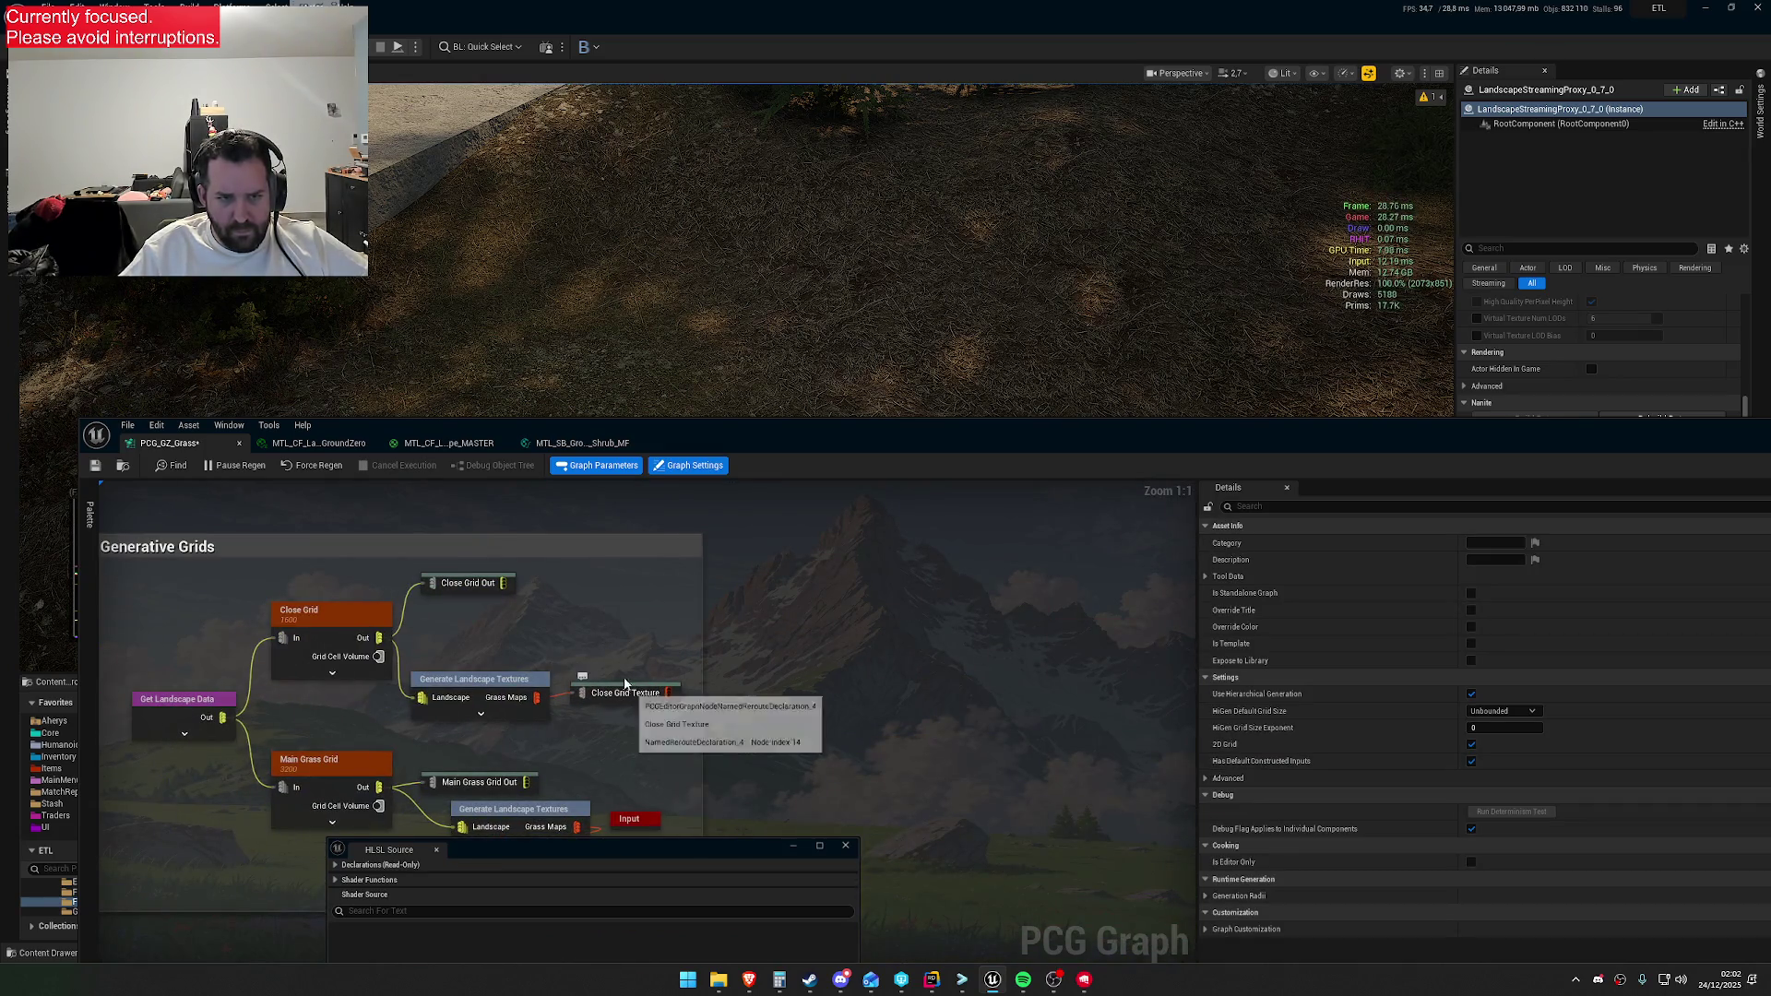
pyautogui.click(539, 685)
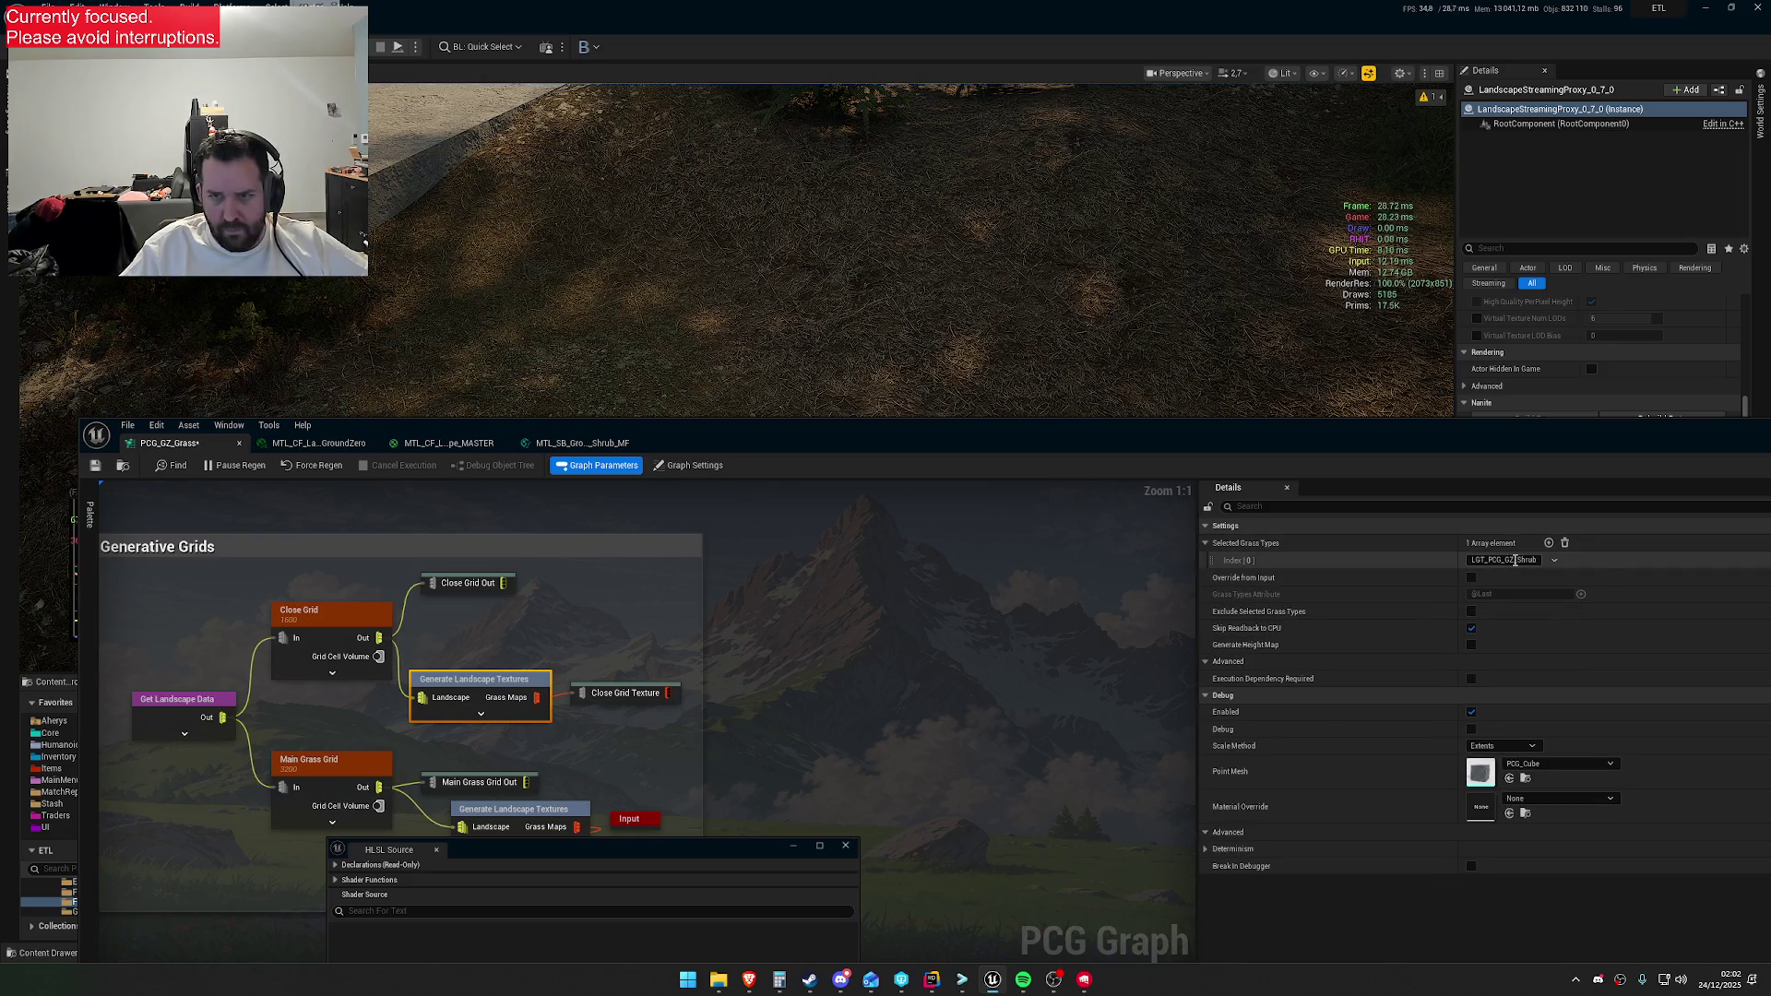
pyautogui.moveTo(767, 618); pyautogui.dragTo(251, 723)
pyautogui.rightClick(746, 645)
pyautogui.write('close g')
pyautogui.click(801, 690)
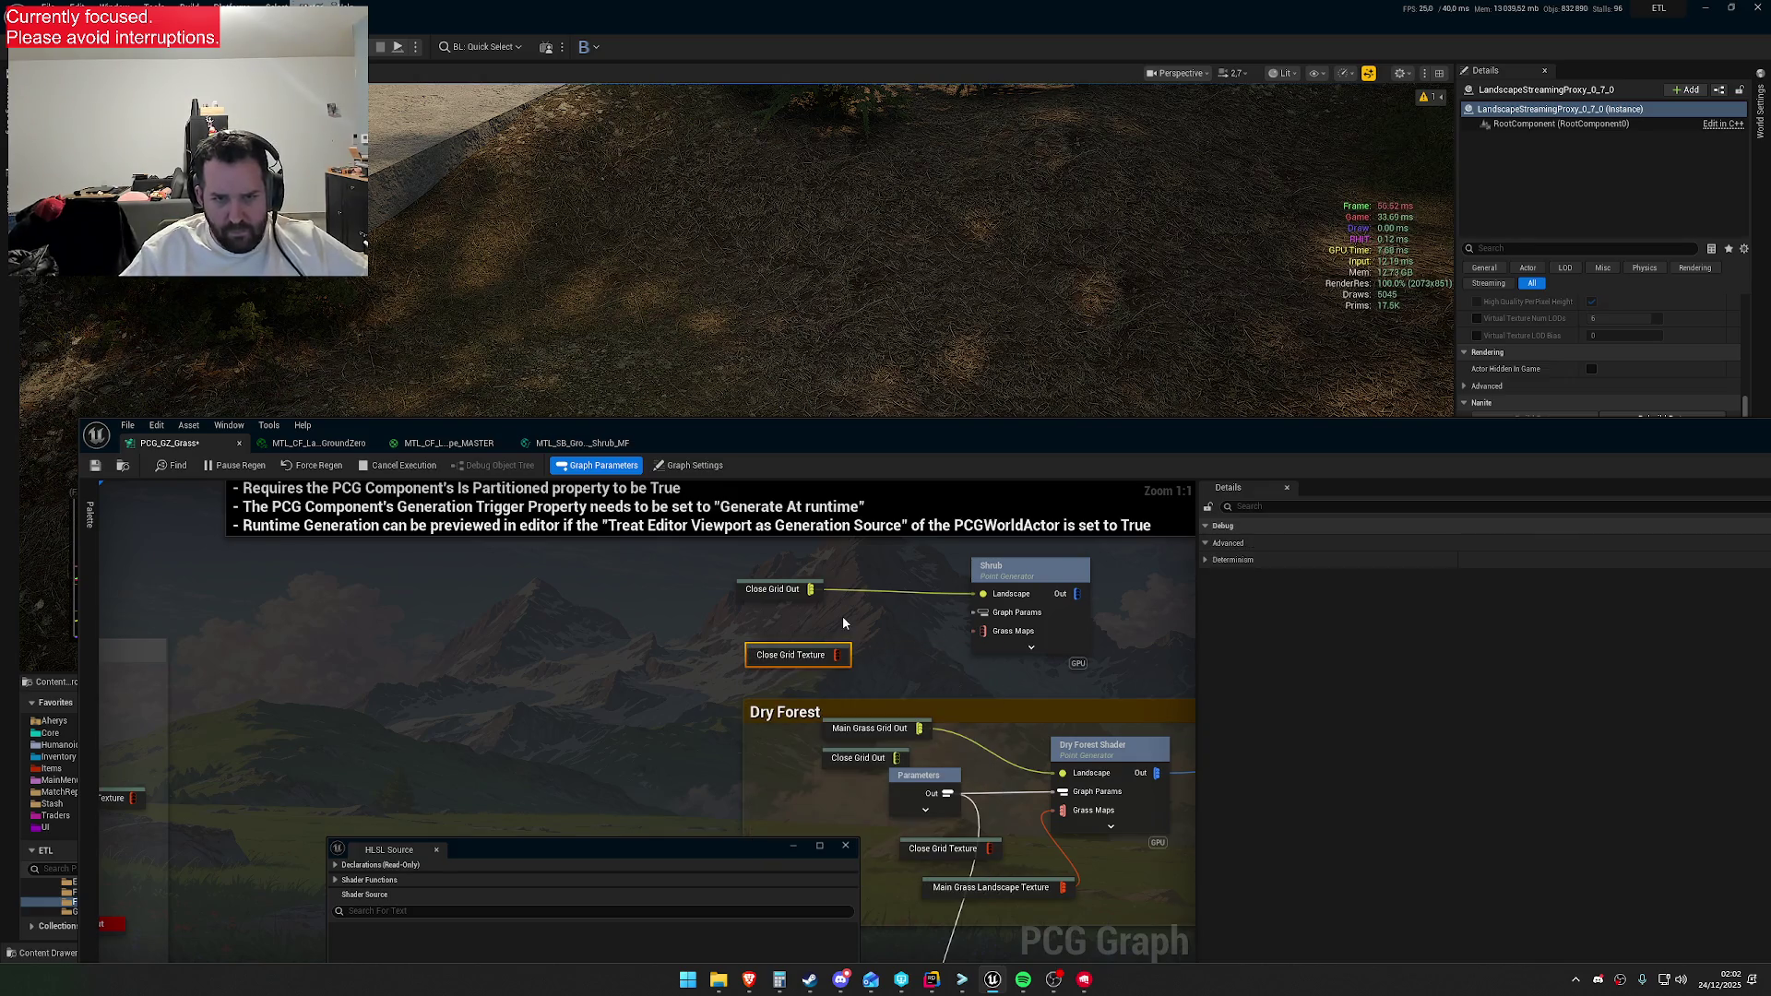
pyautogui.moveTo(834, 655); pyautogui.dragTo(984, 630)
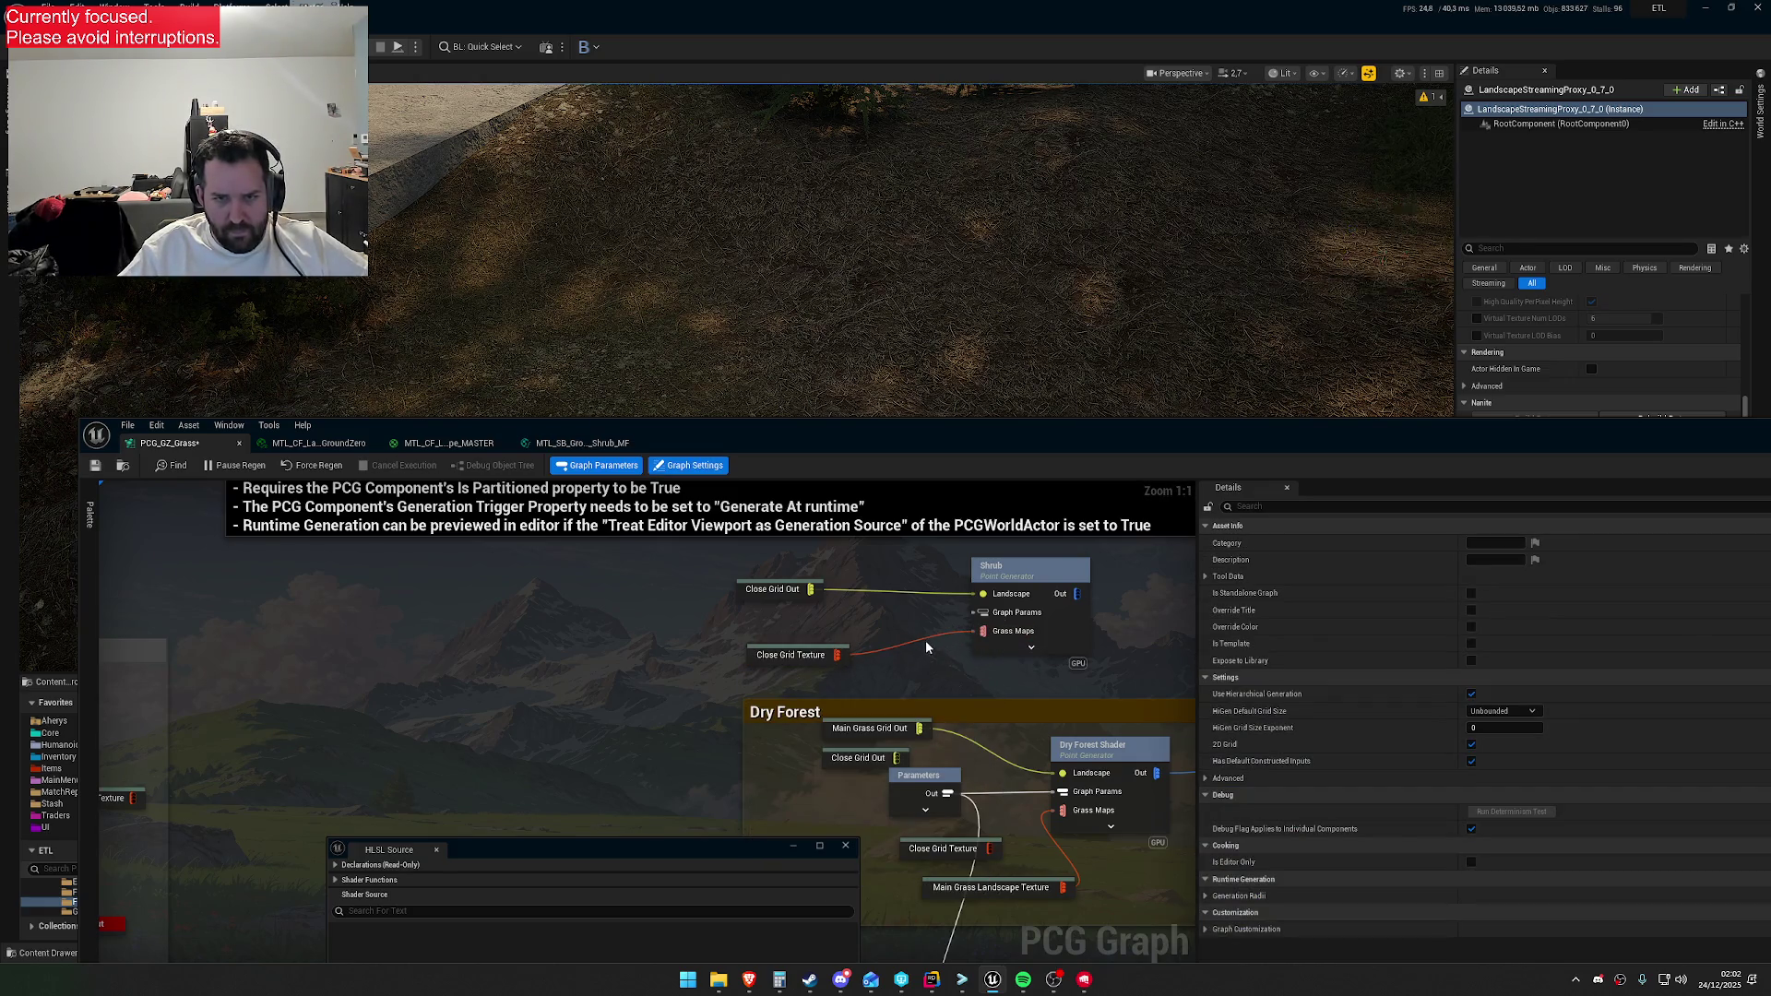
# Copy the Dry Forest Parameters node into Shrub's Graph Params input, tidy the nodes, and select Shrub
pyautogui.click(929, 791)
pyautogui.hotkey('ctrl', 'c')
pyautogui.hotkey('ctrl', 'v')
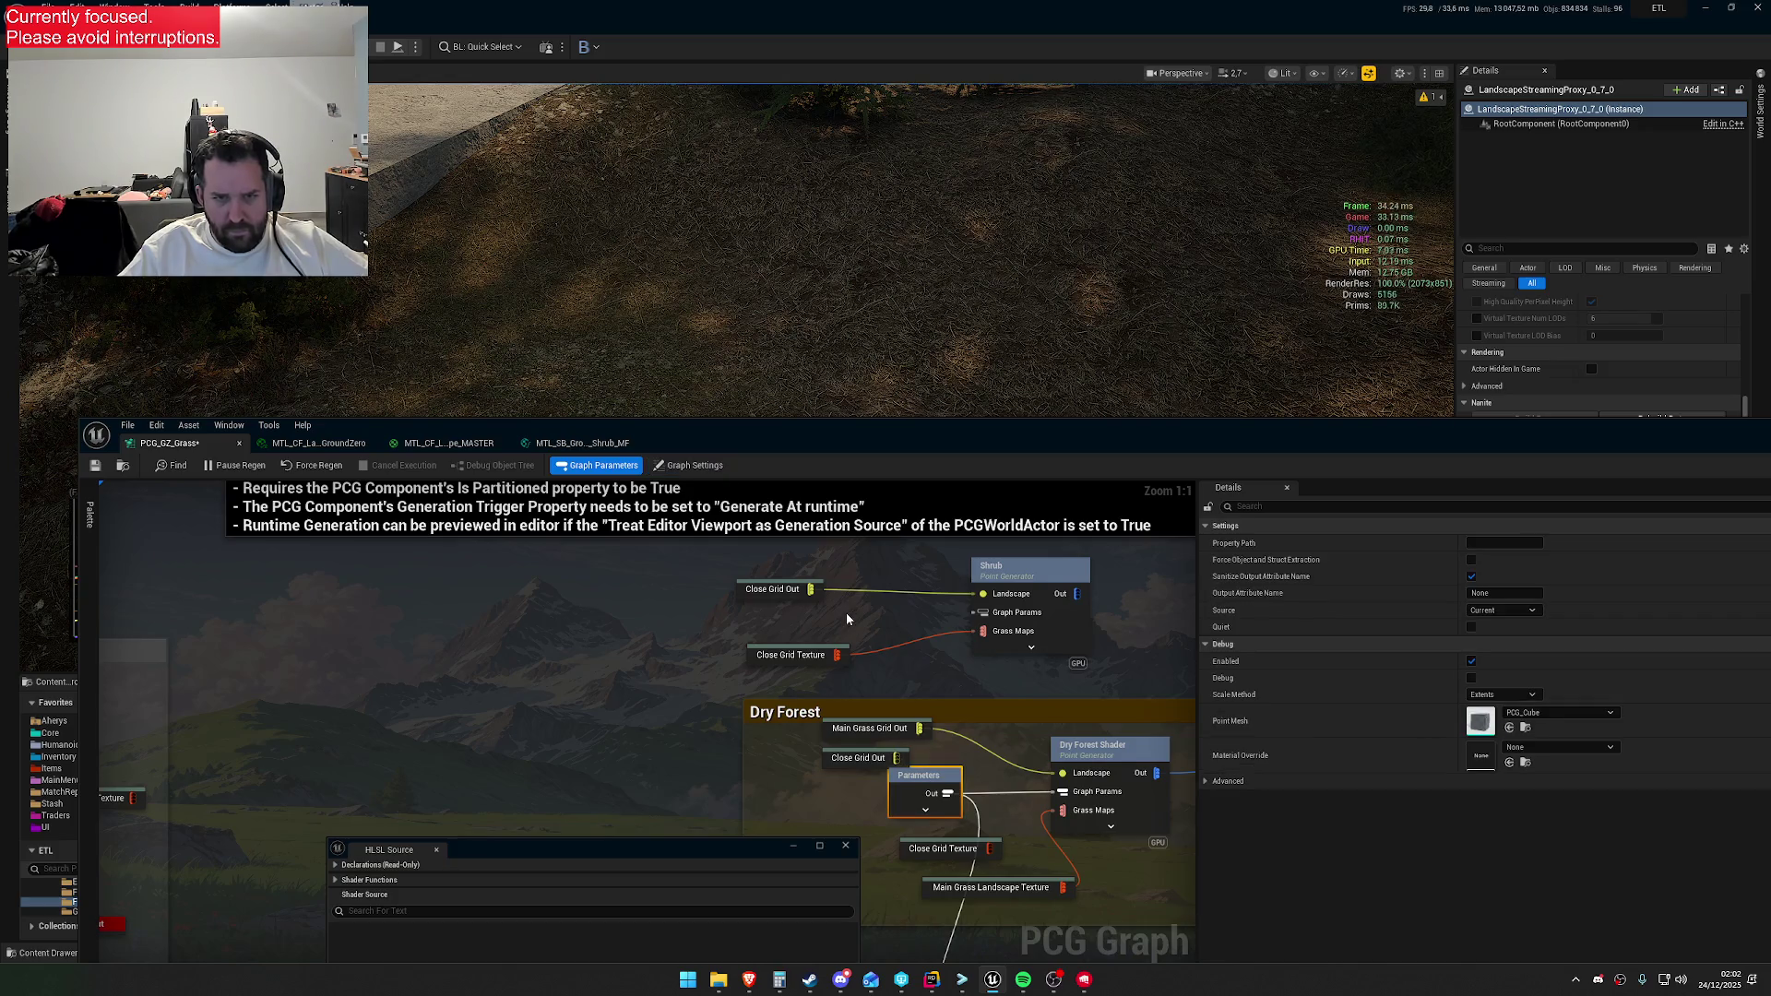
pyautogui.moveTo(900, 634); pyautogui.dragTo(983, 612)
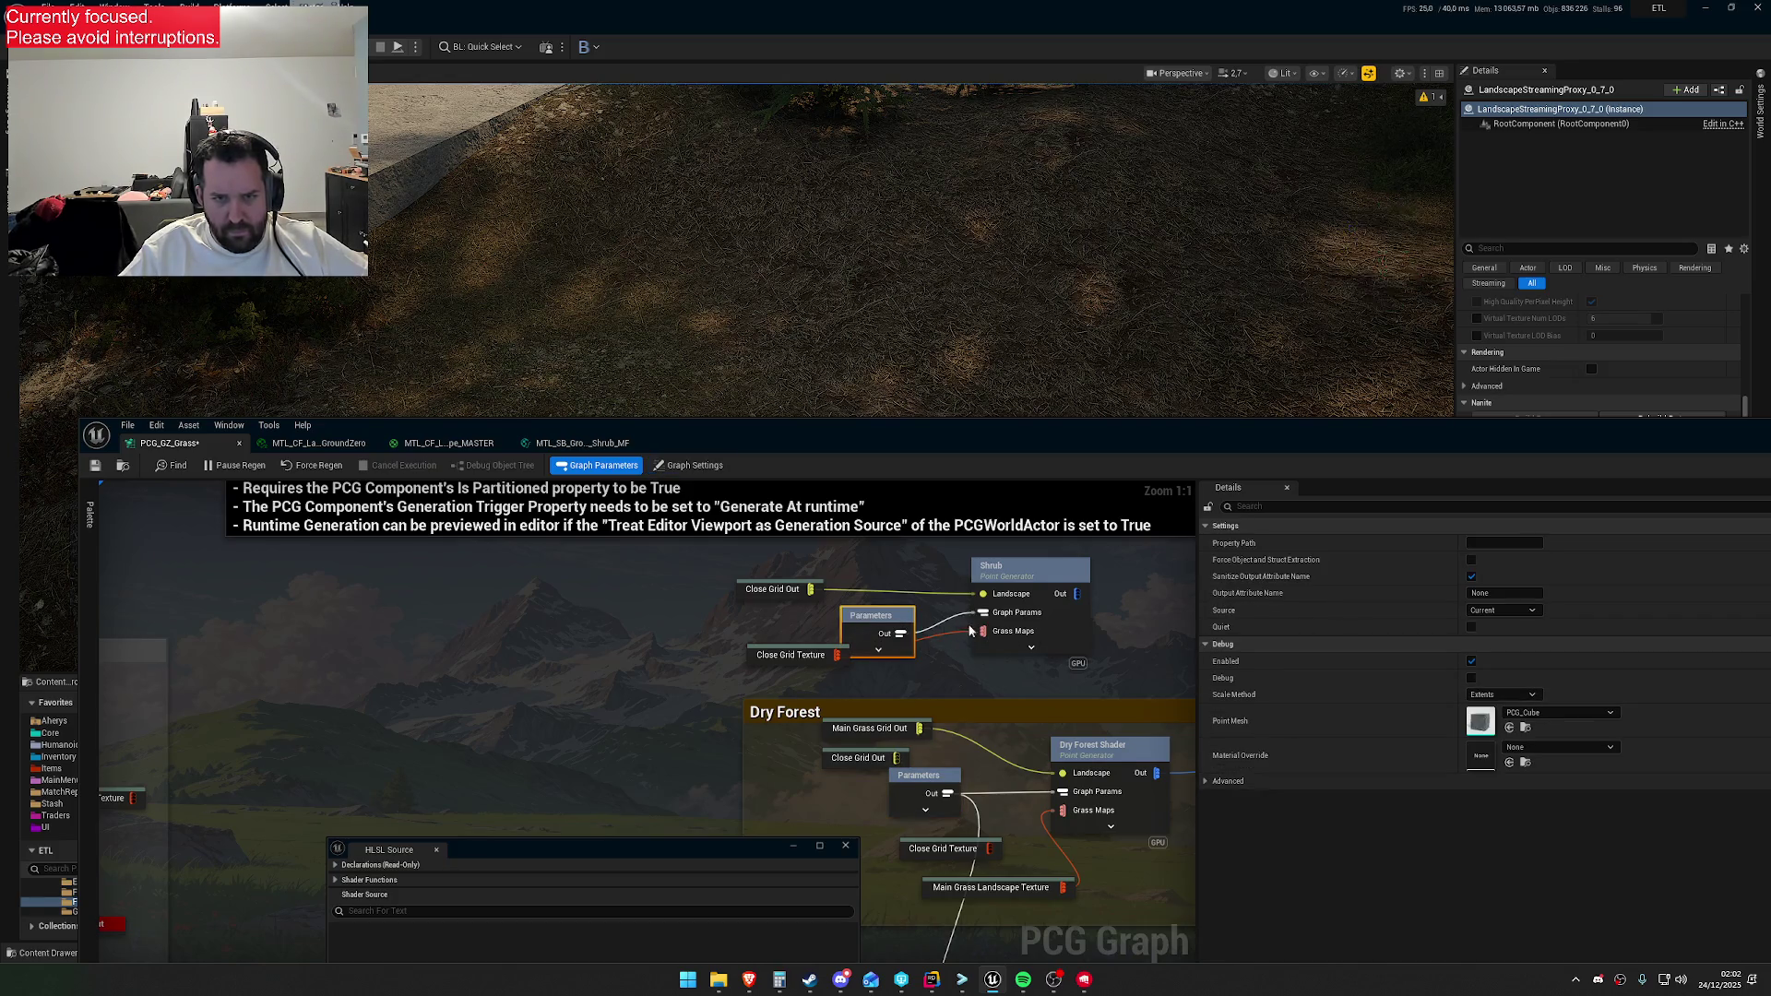
pyautogui.moveTo(875, 617); pyautogui.dragTo(875, 597)
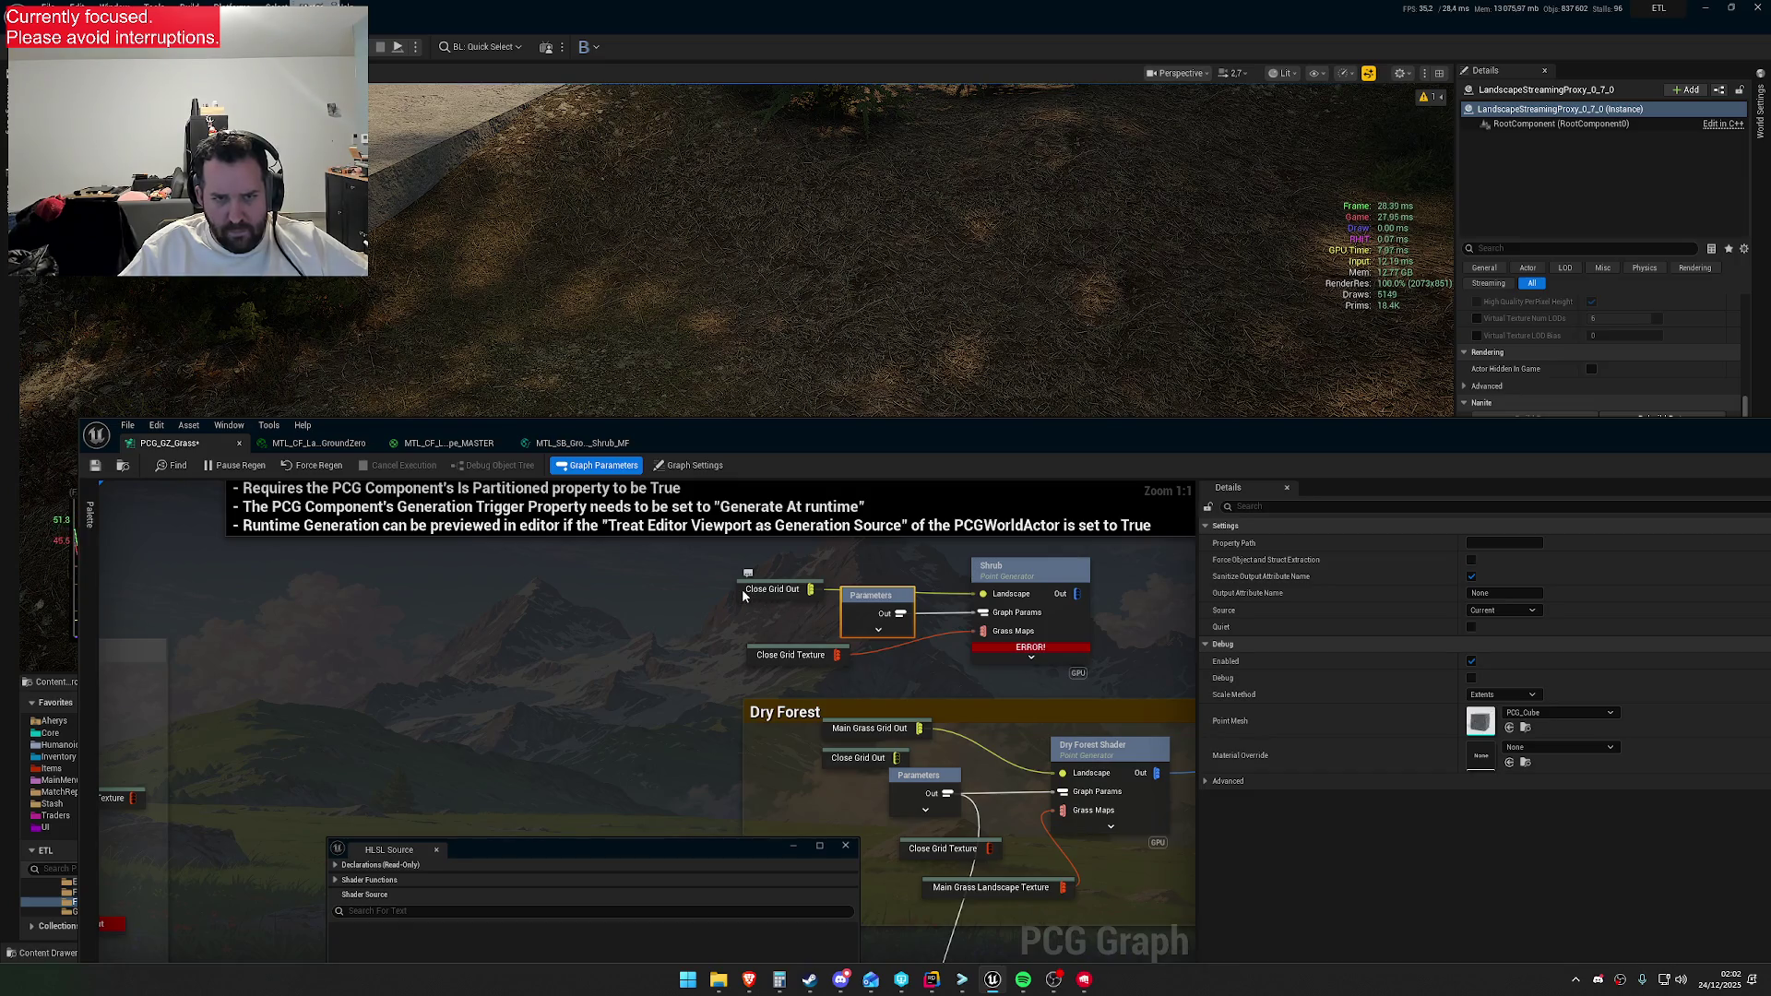
pyautogui.moveTo(743, 596); pyautogui.dragTo(745, 561)
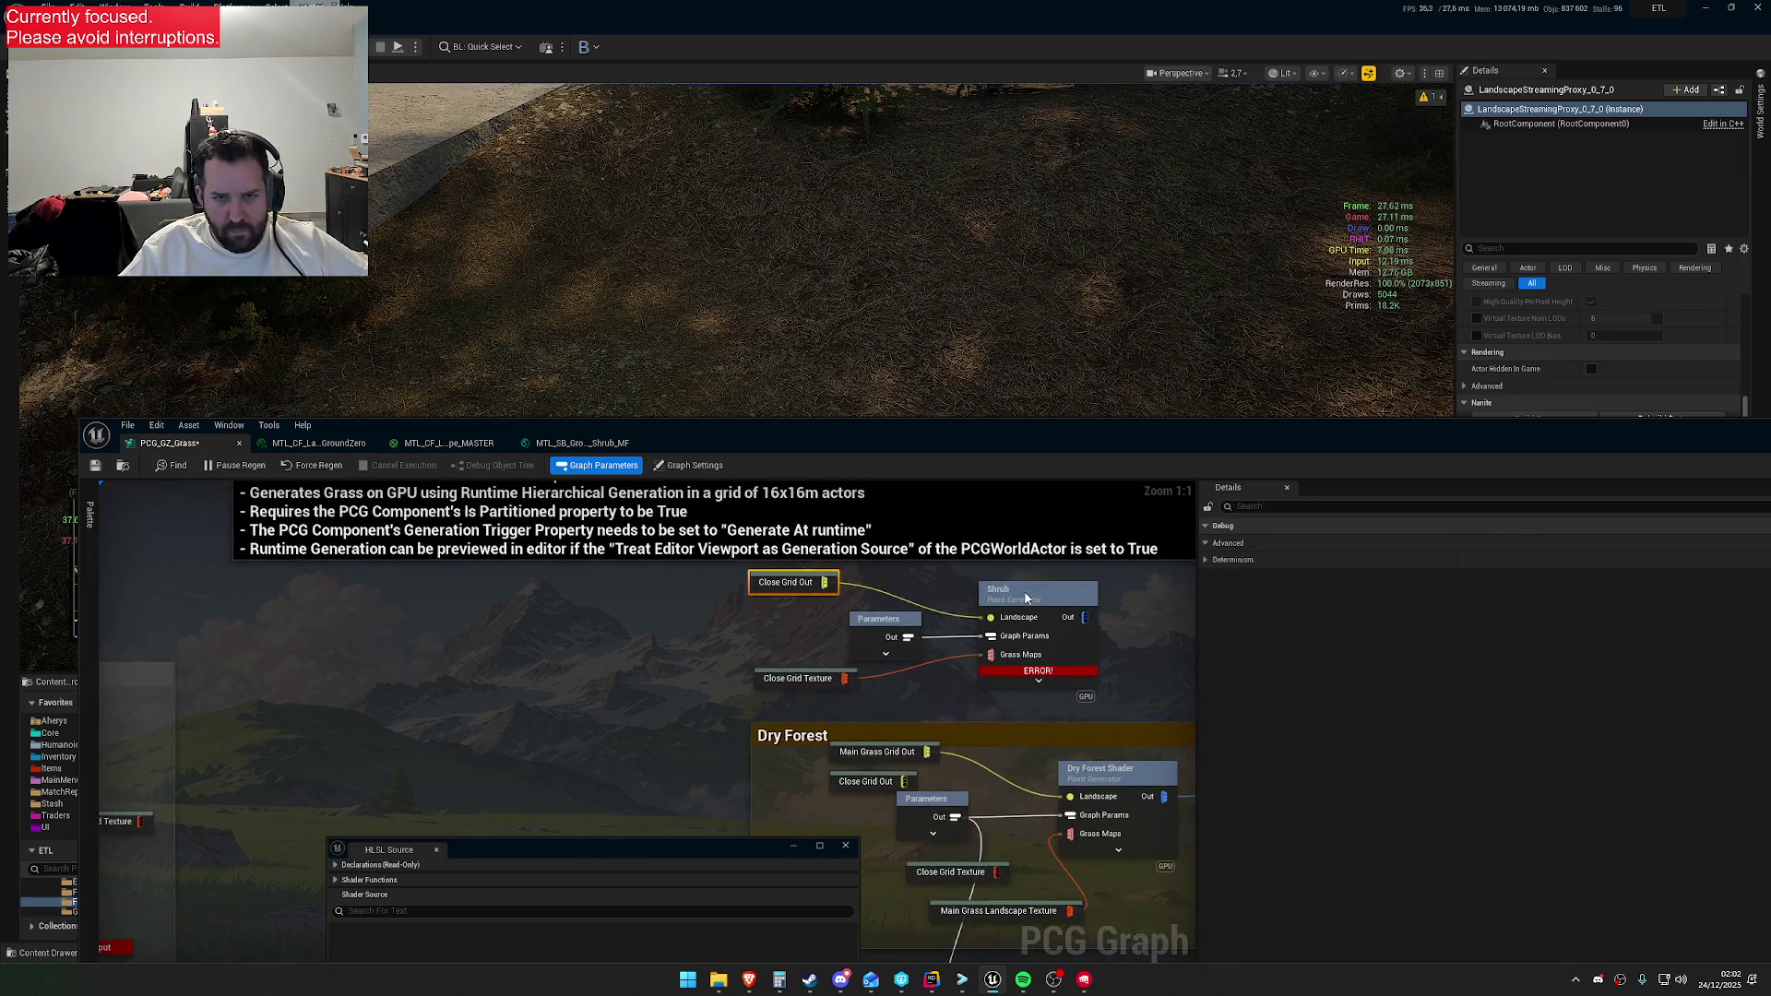
pyautogui.click(1023, 595)
pyautogui.moveTo(701, 850)
pyautogui.mouseDown()
pyautogui.moveTo(1048, 424)
pyautogui.moveTo(1081, 236)
pyautogui.mouseUp()
# Change the grass map name in Shrub's HLSL source from LGT_PCG_GZ_Grass to LGT_PCG_GZ_DryGrass
pyautogui.scroll(-5, 991, 639)
pyautogui.scroll(-9, 990, 639)
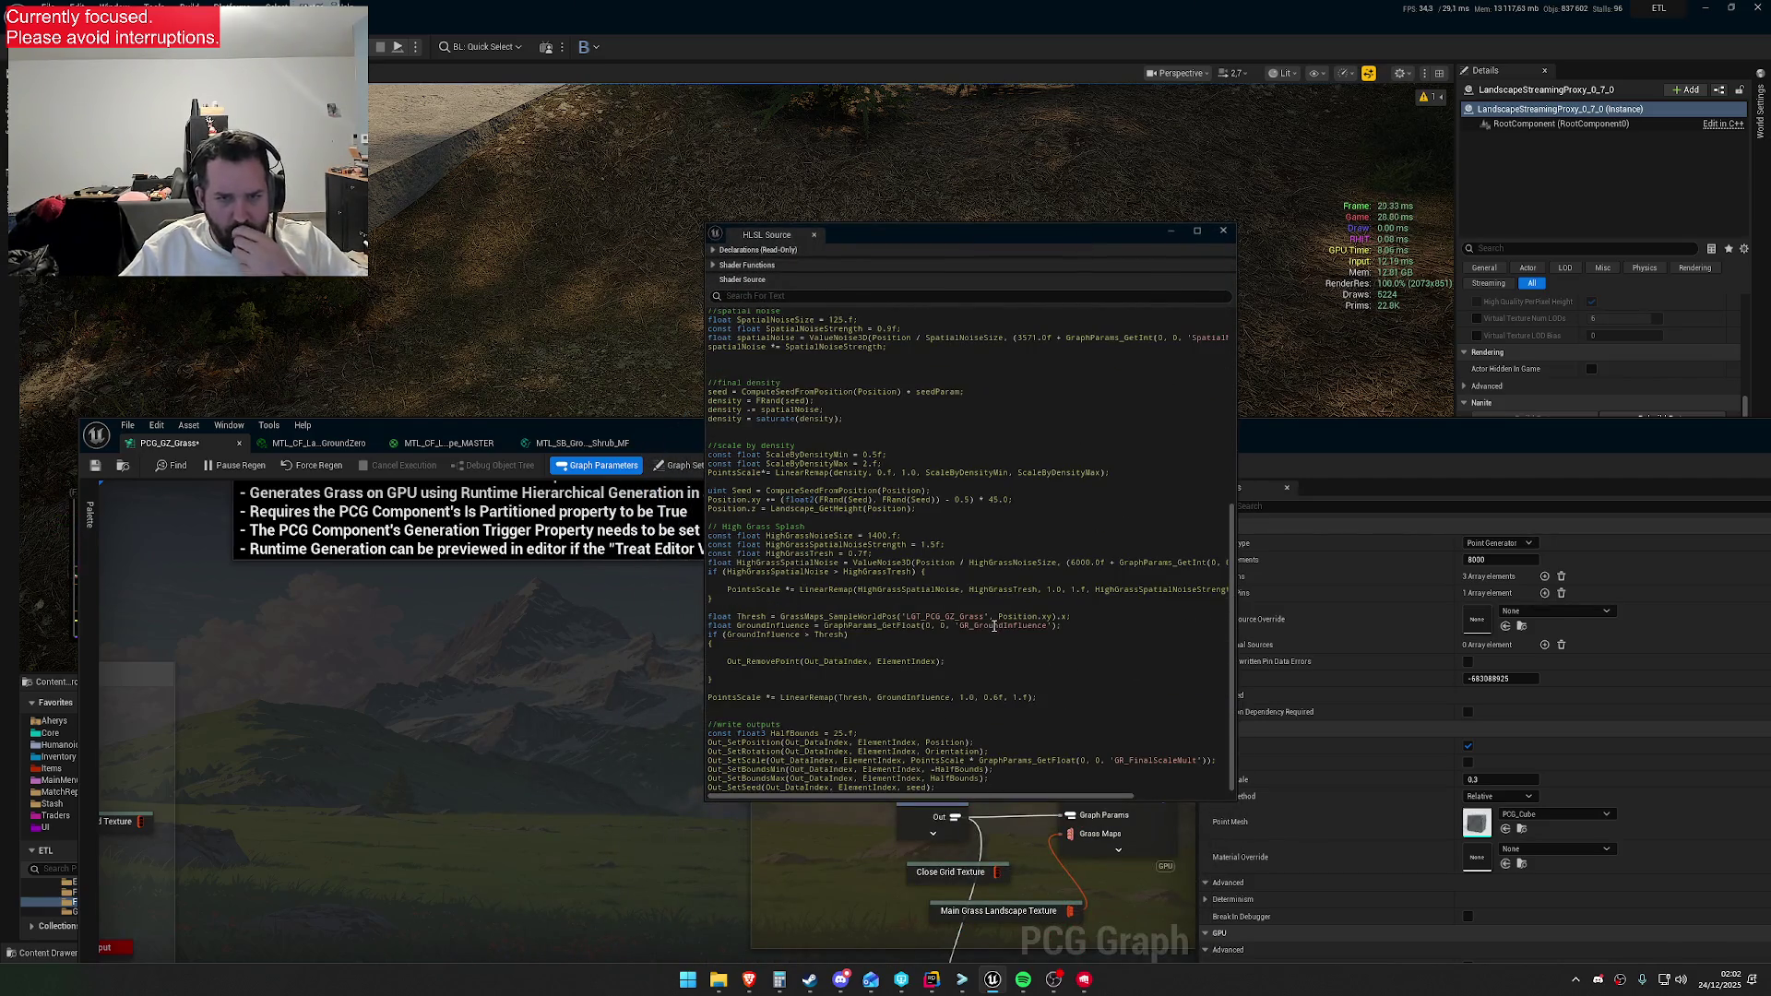
pyautogui.moveTo(961, 617); pyautogui.dragTo(983, 615)
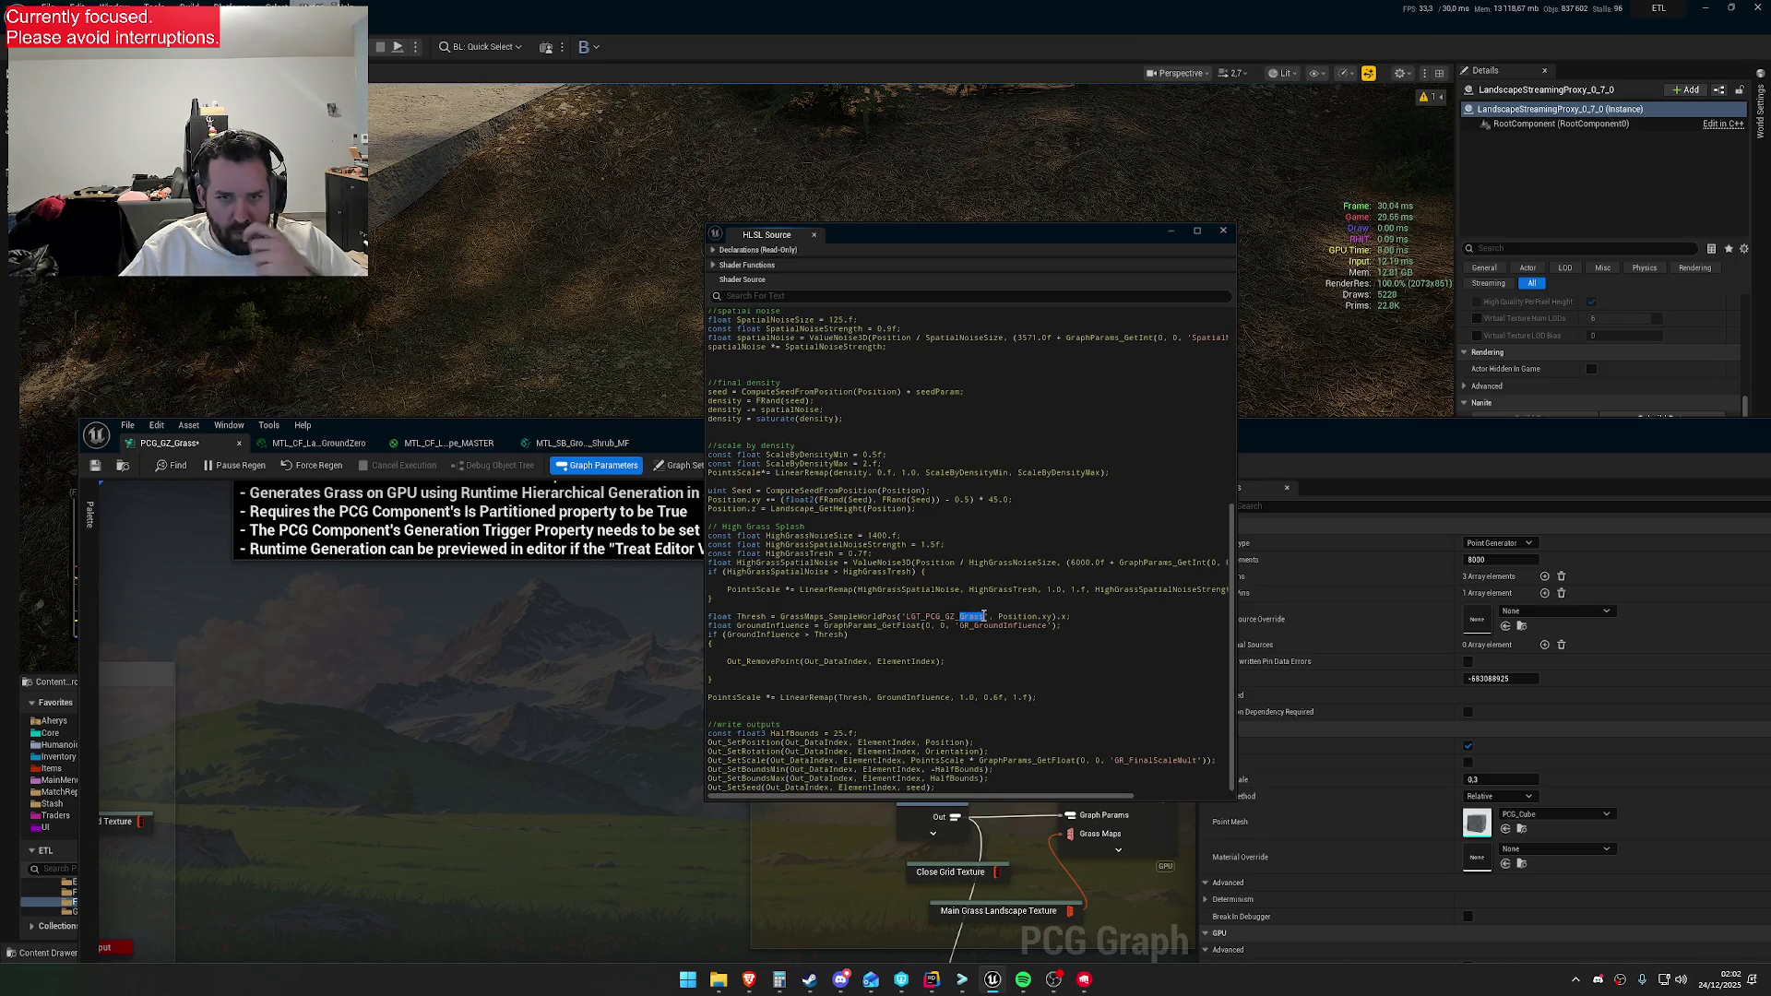
pyautogui.write('S')
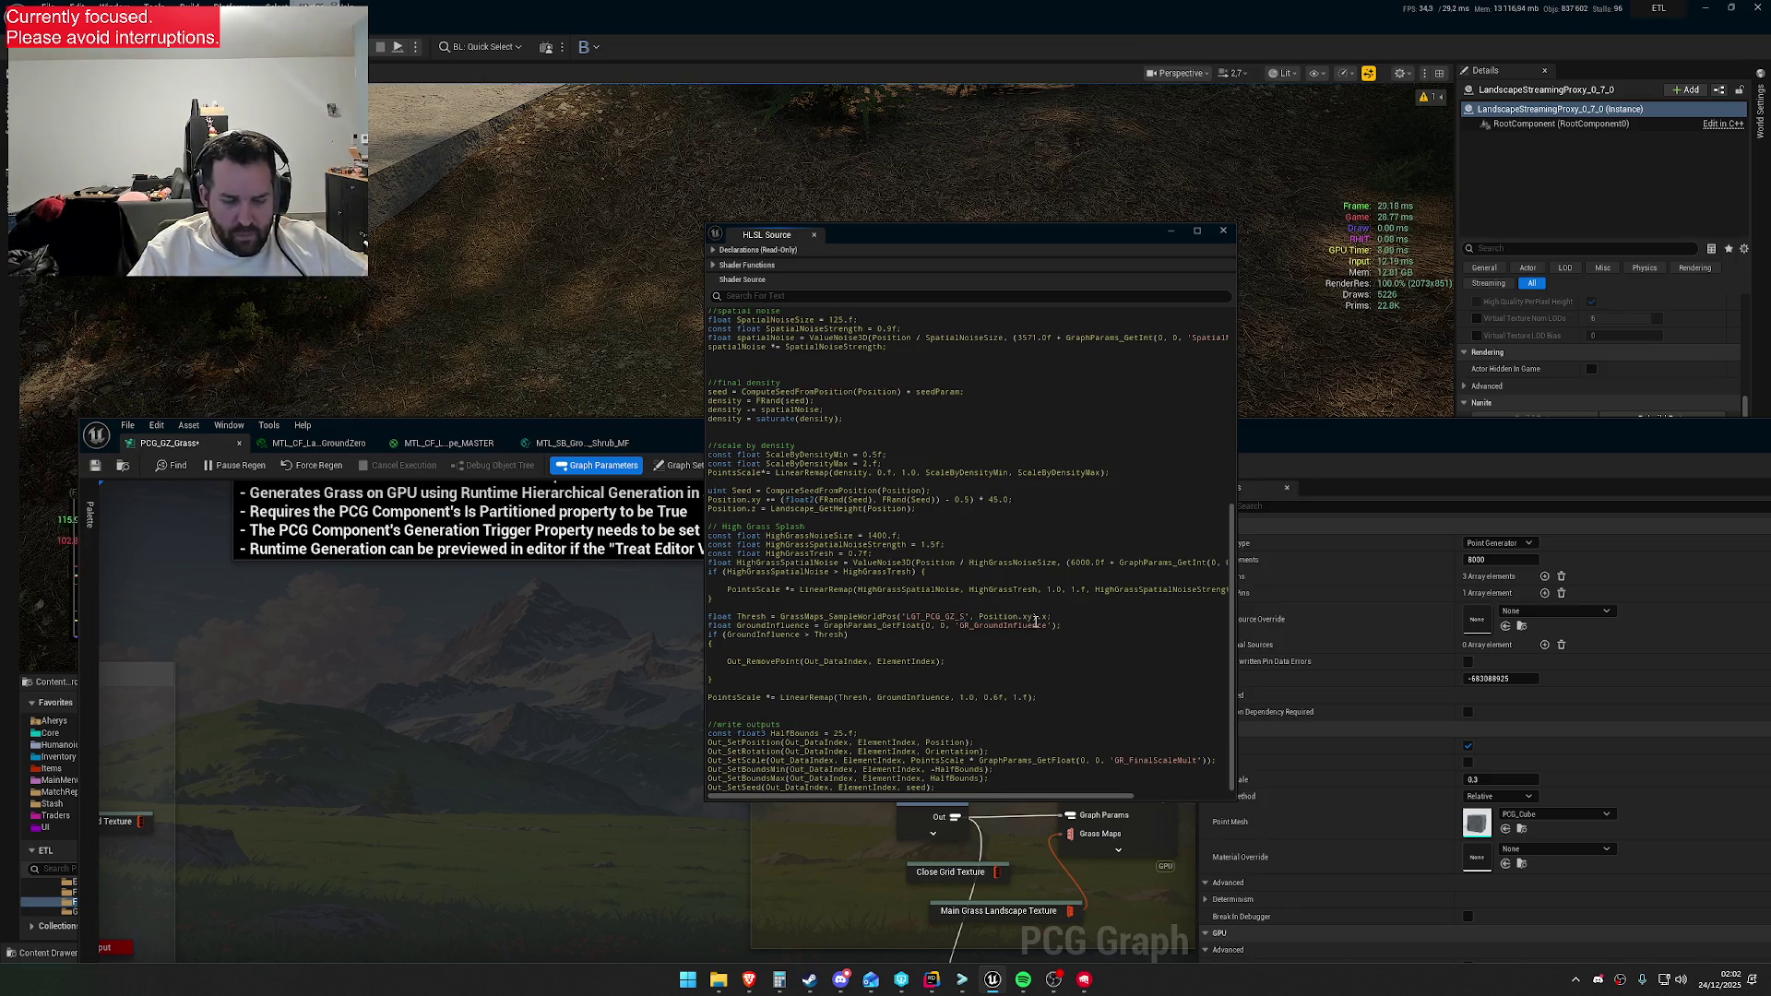
pyautogui.write('M')
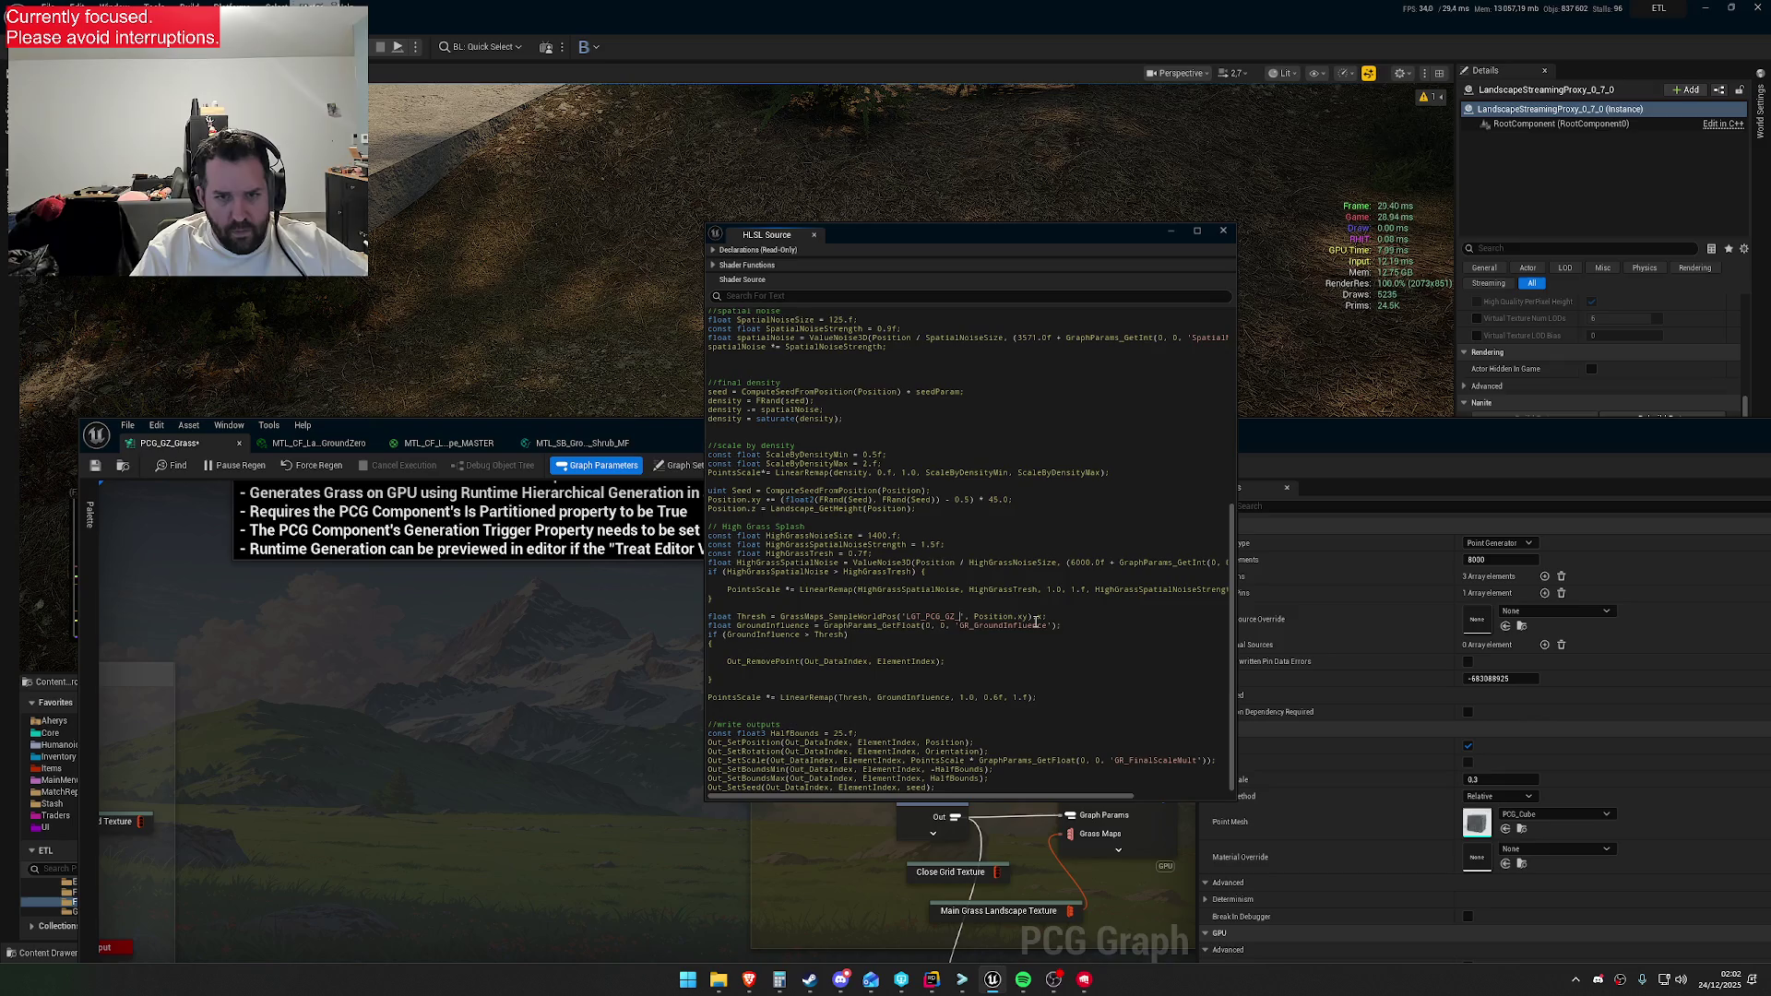
pyautogui.write('M')
pyautogui.press('BackSpace')
pyautogui.press('BackSpace')
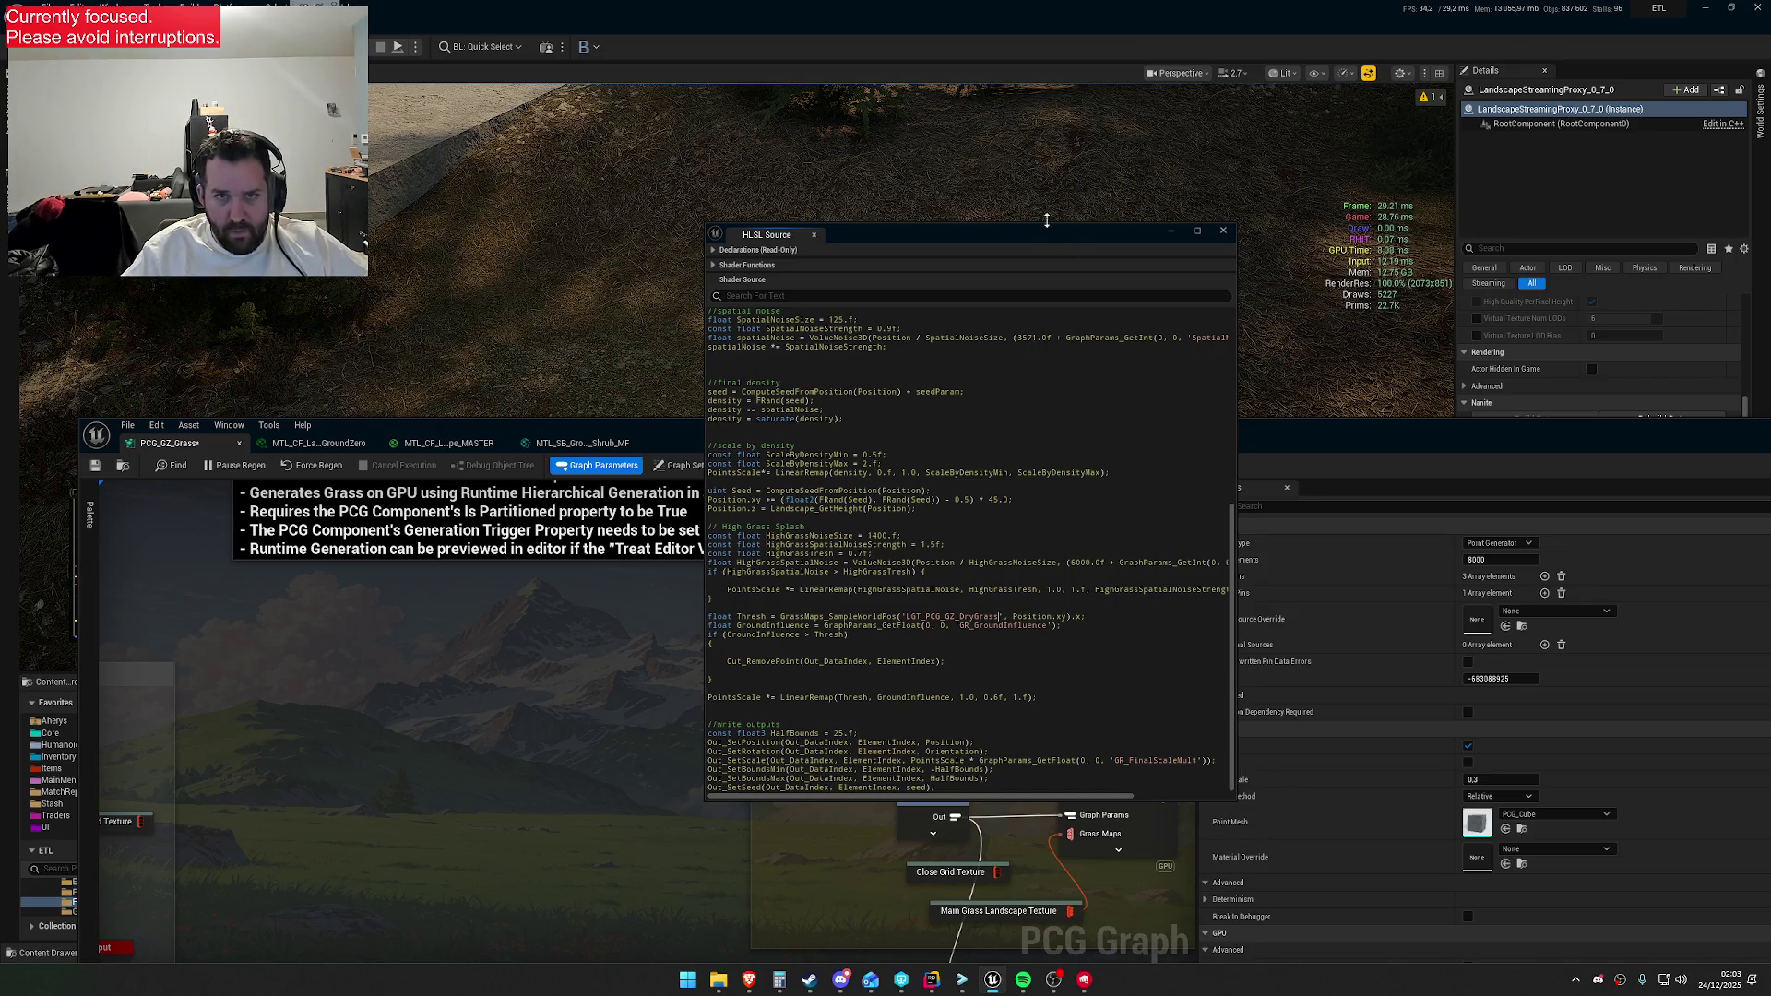
pyautogui.moveTo(1047, 219); pyautogui.dragTo(1106, 742)
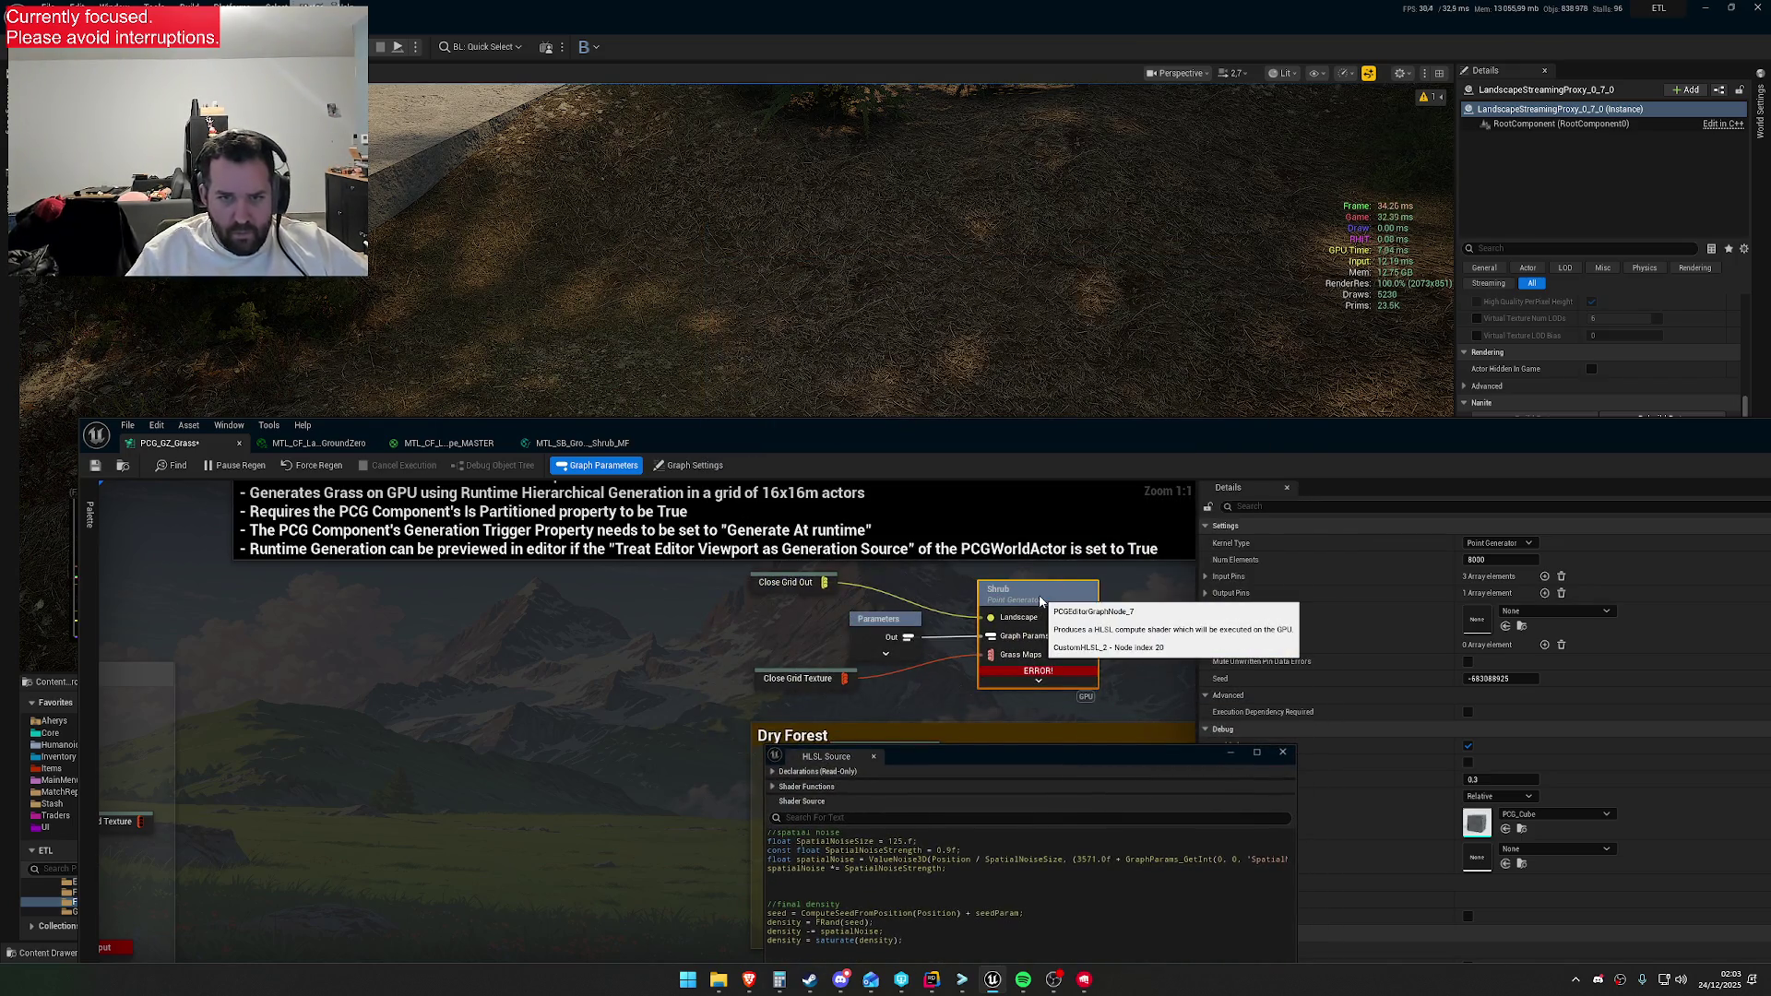
# Rename the Shrub shader node to Dry Grass
pyautogui.doubleClick(1039, 601)
pyautogui.write('DryG')
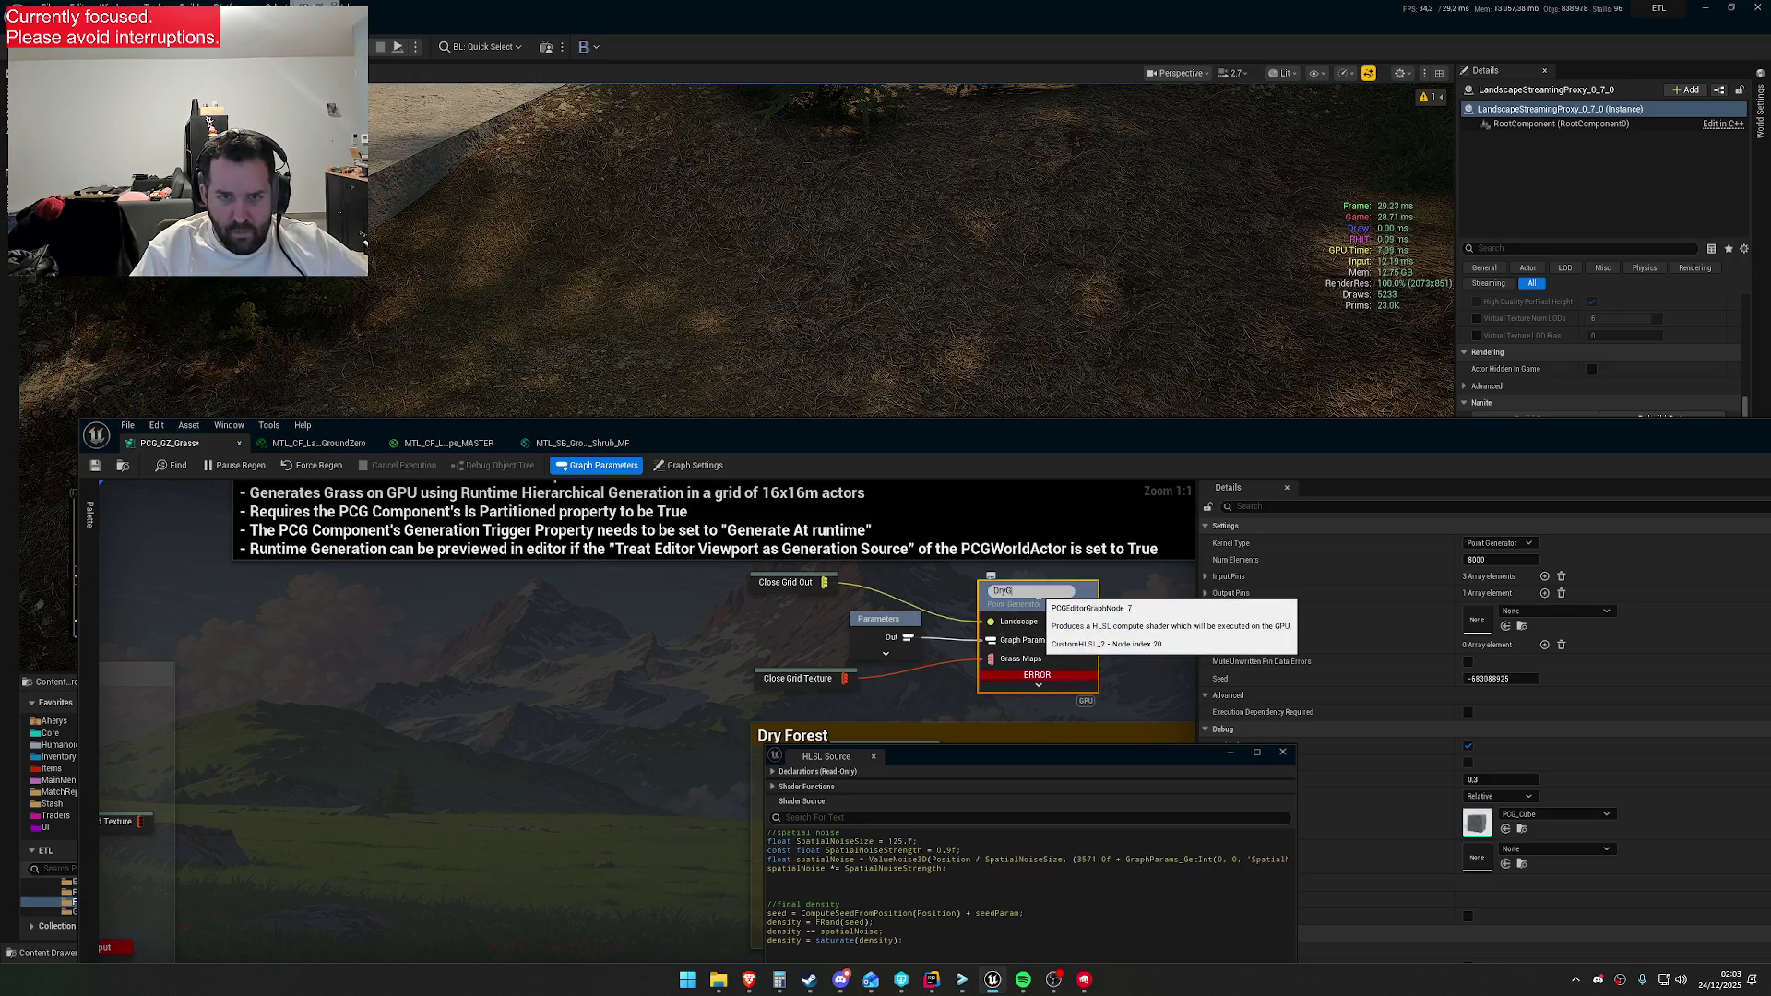
pyautogui.write('ss')
pyautogui.press('Return')
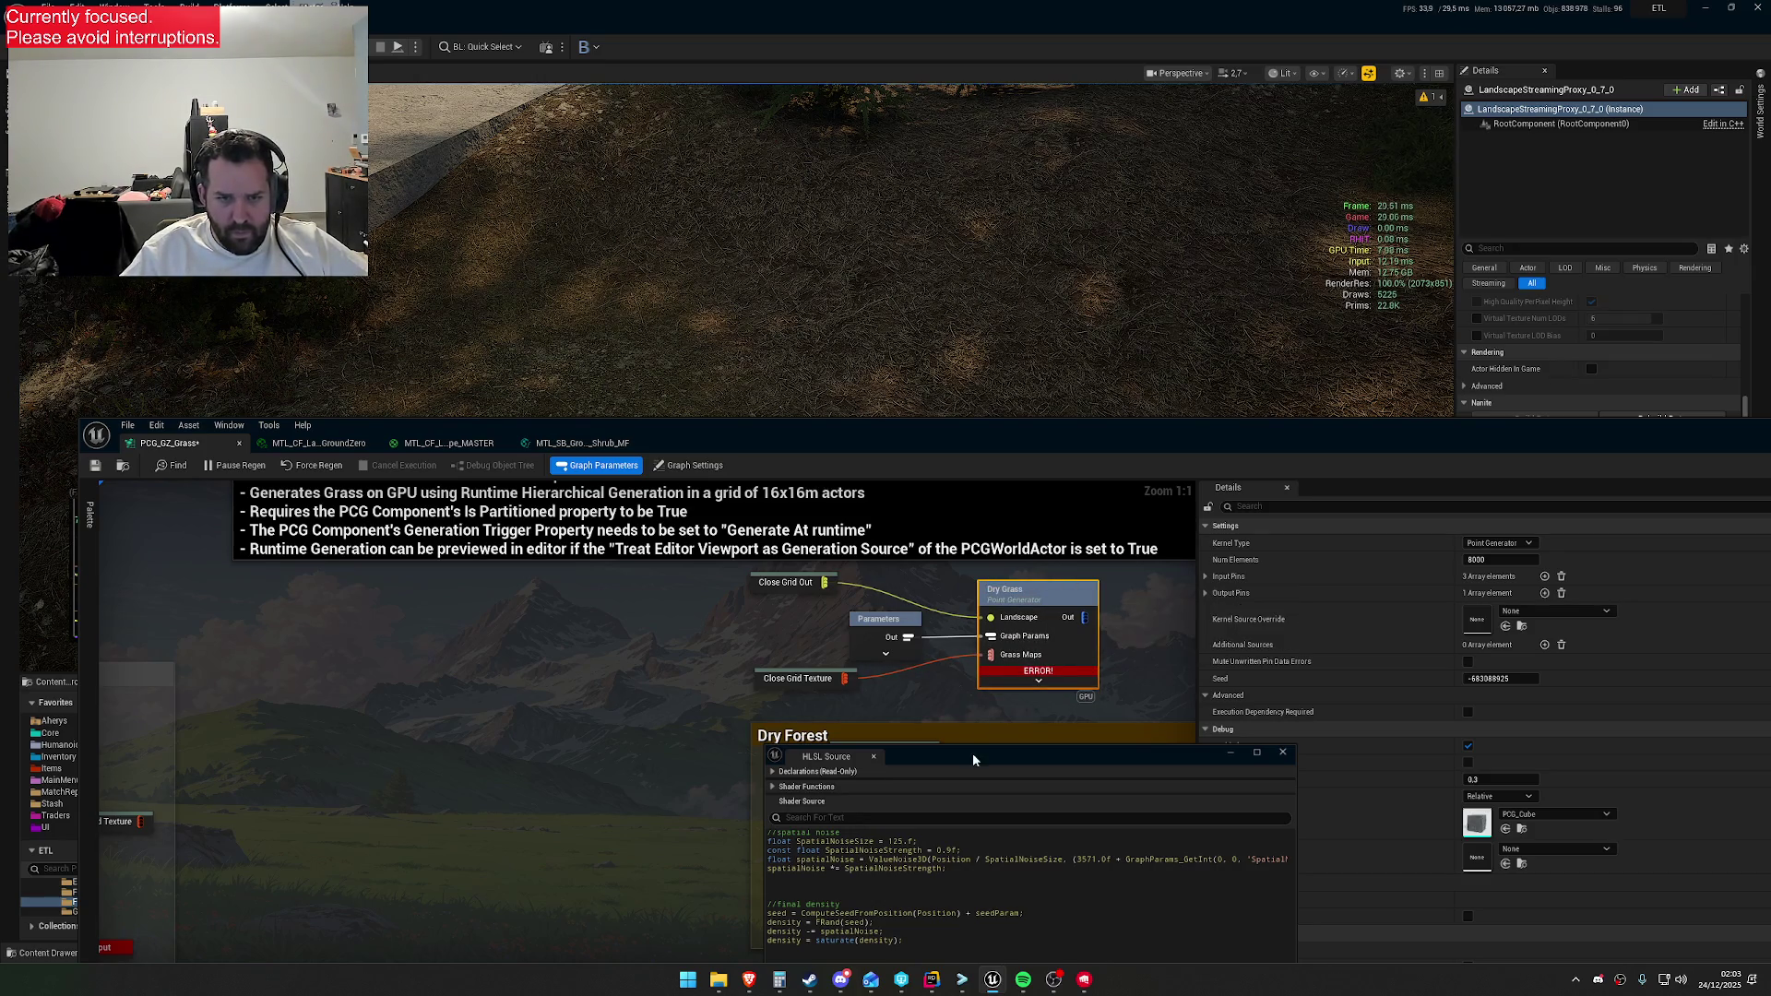
pyautogui.doubleClick(799, 680)
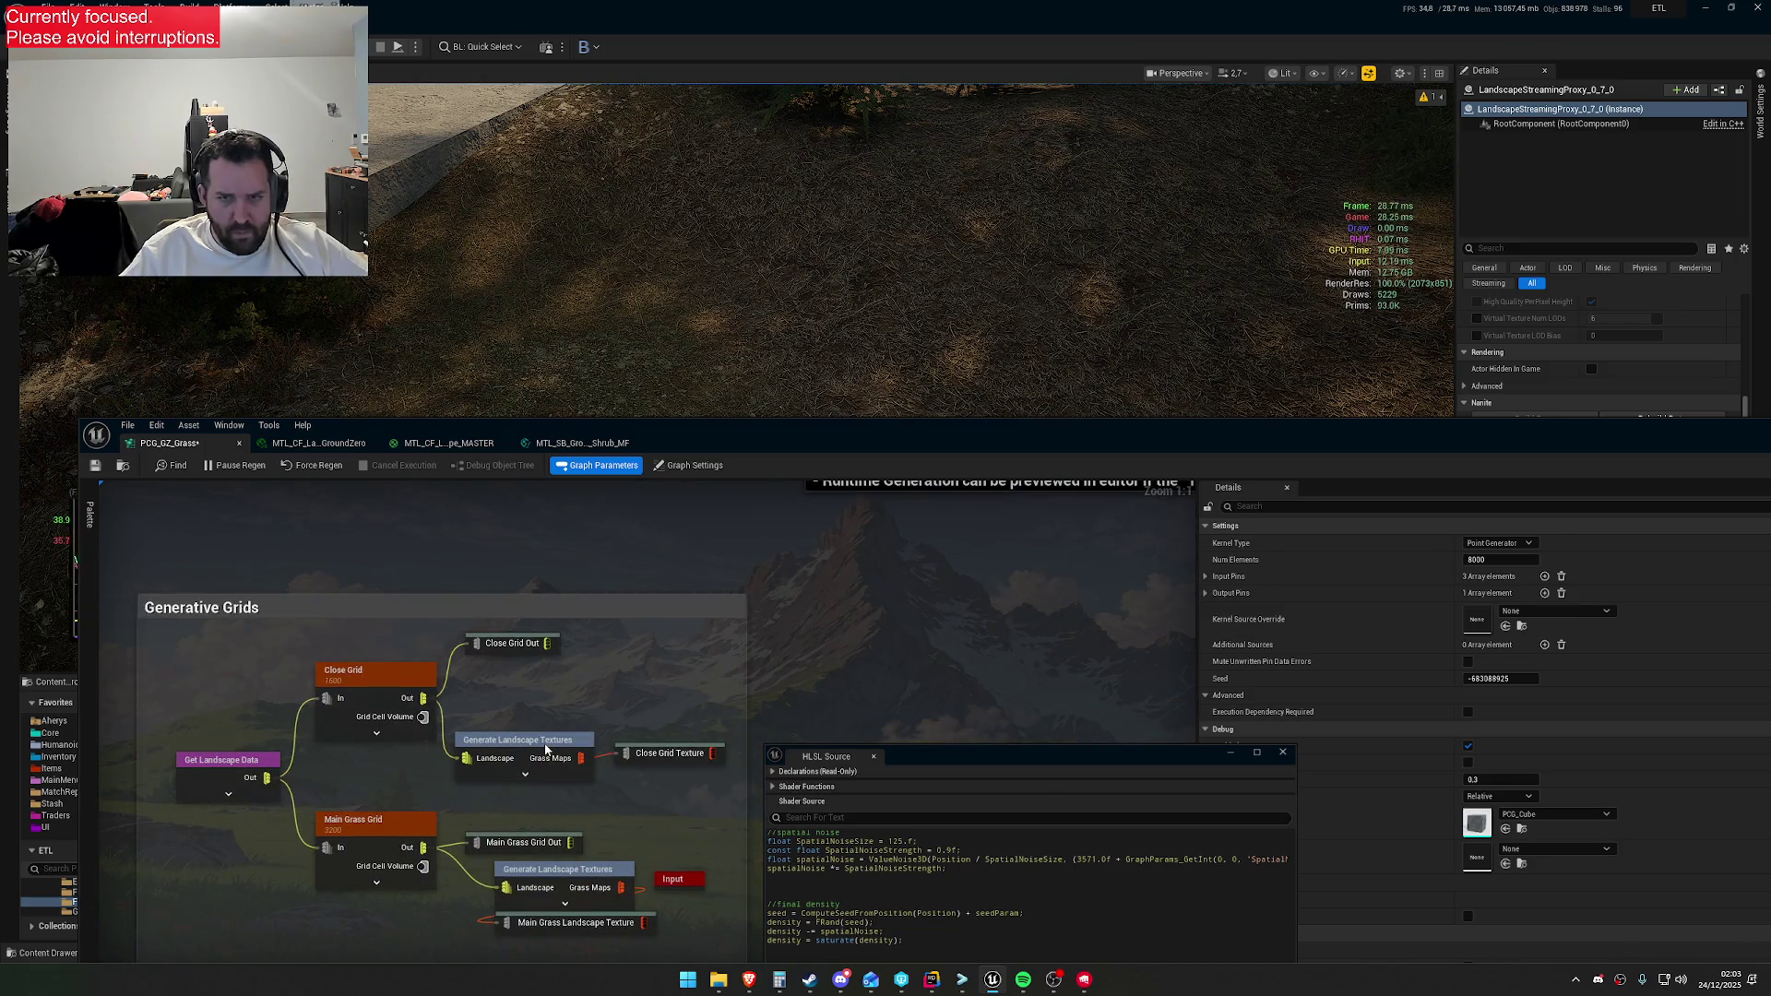
# Set Generate Landscape Textures' Selected Grass Types Index[0] to LGT_PCG_GZ_DryGrass
pyautogui.click(547, 753)
pyautogui.click(1217, 546)
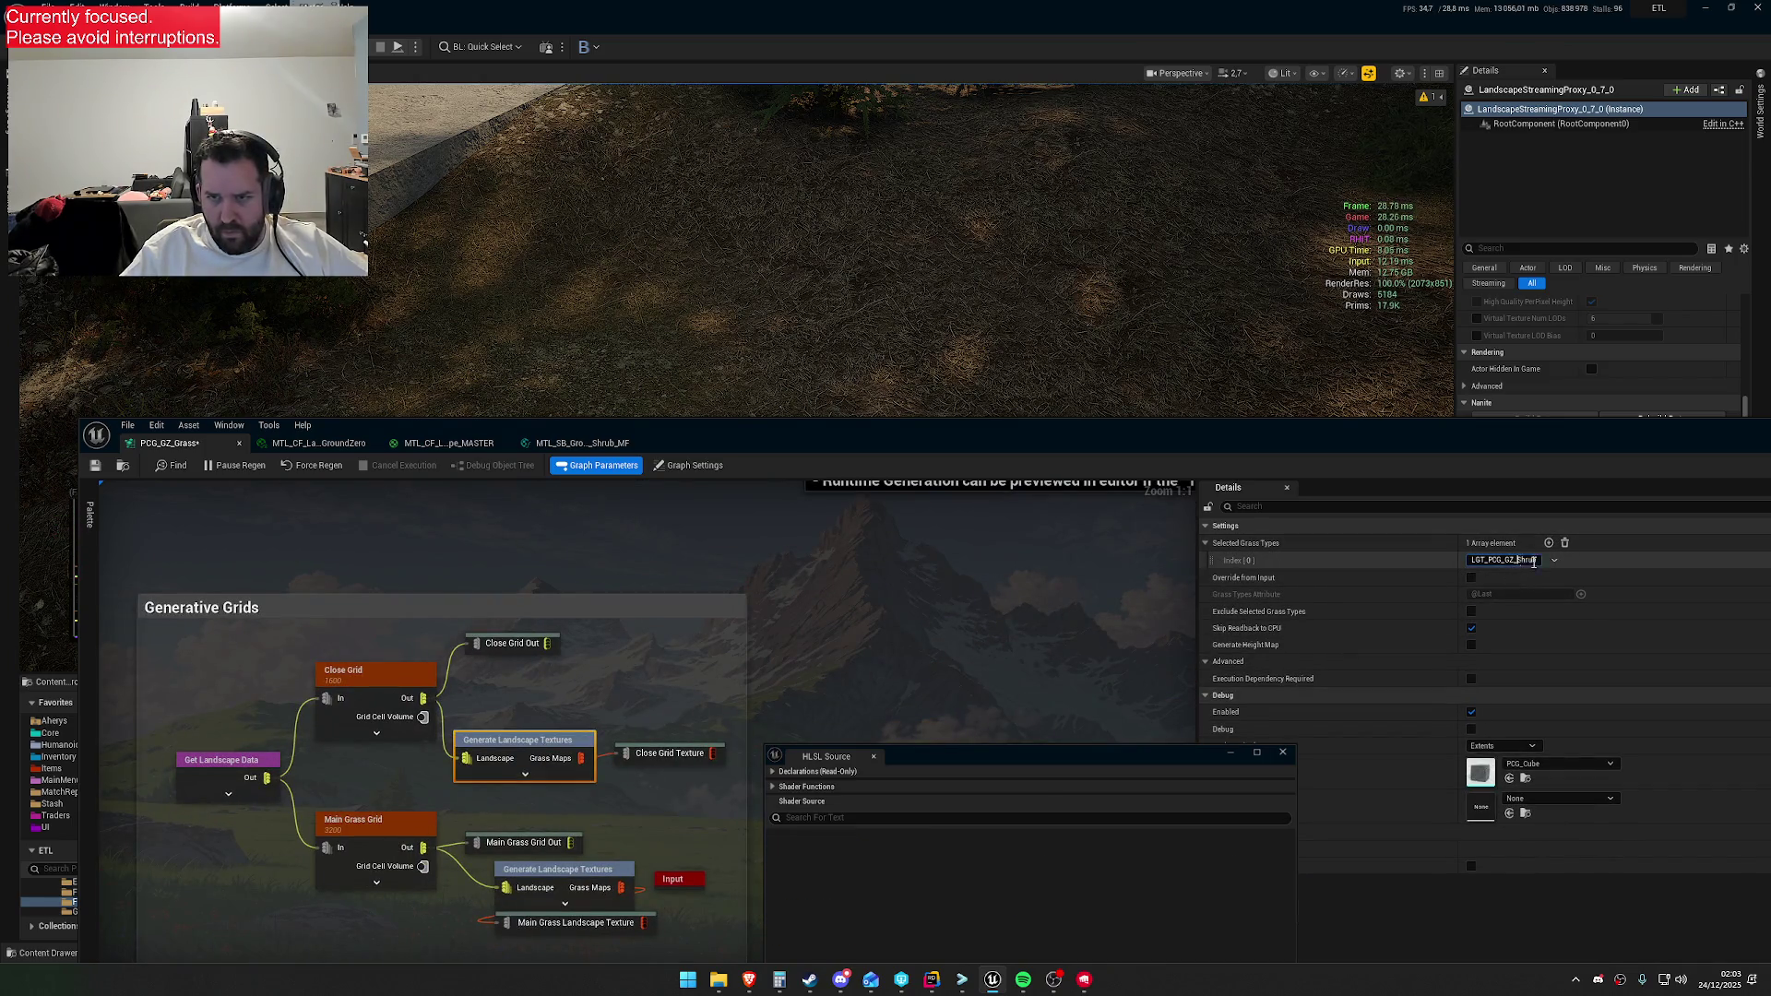
pyautogui.write('ss')
pyautogui.press('Return')
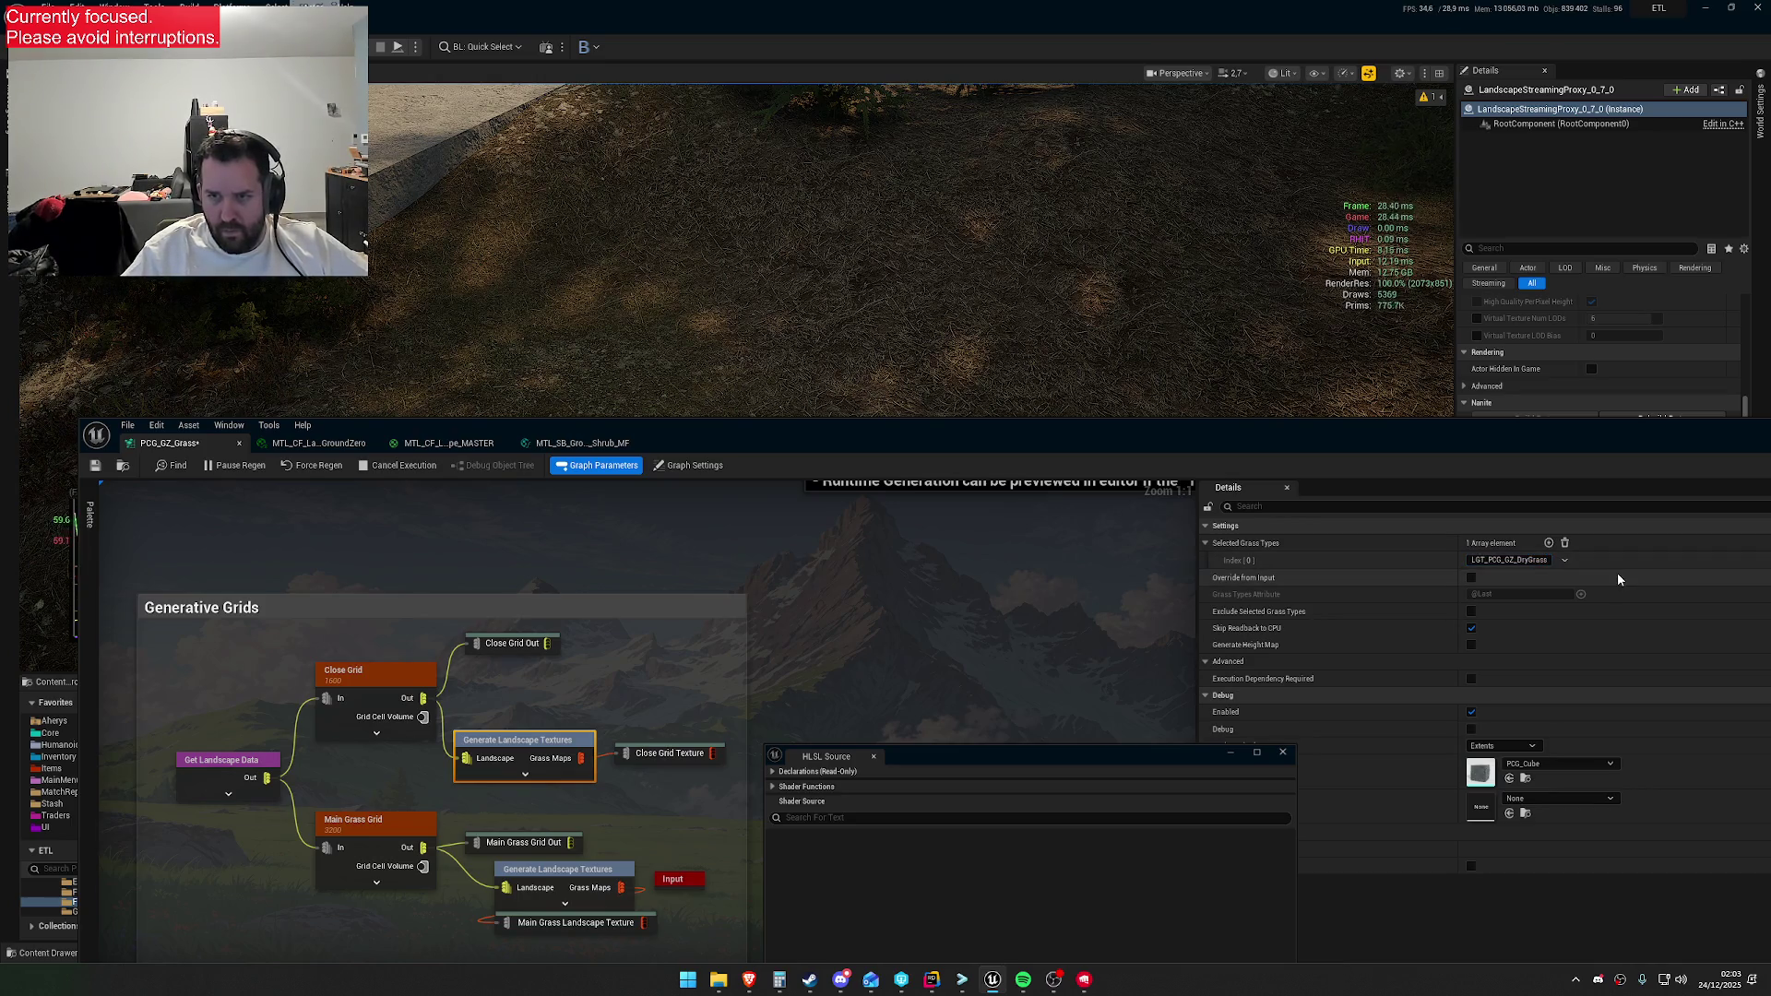
pyautogui.moveTo(950, 758); pyautogui.dragTo(1000, 633)
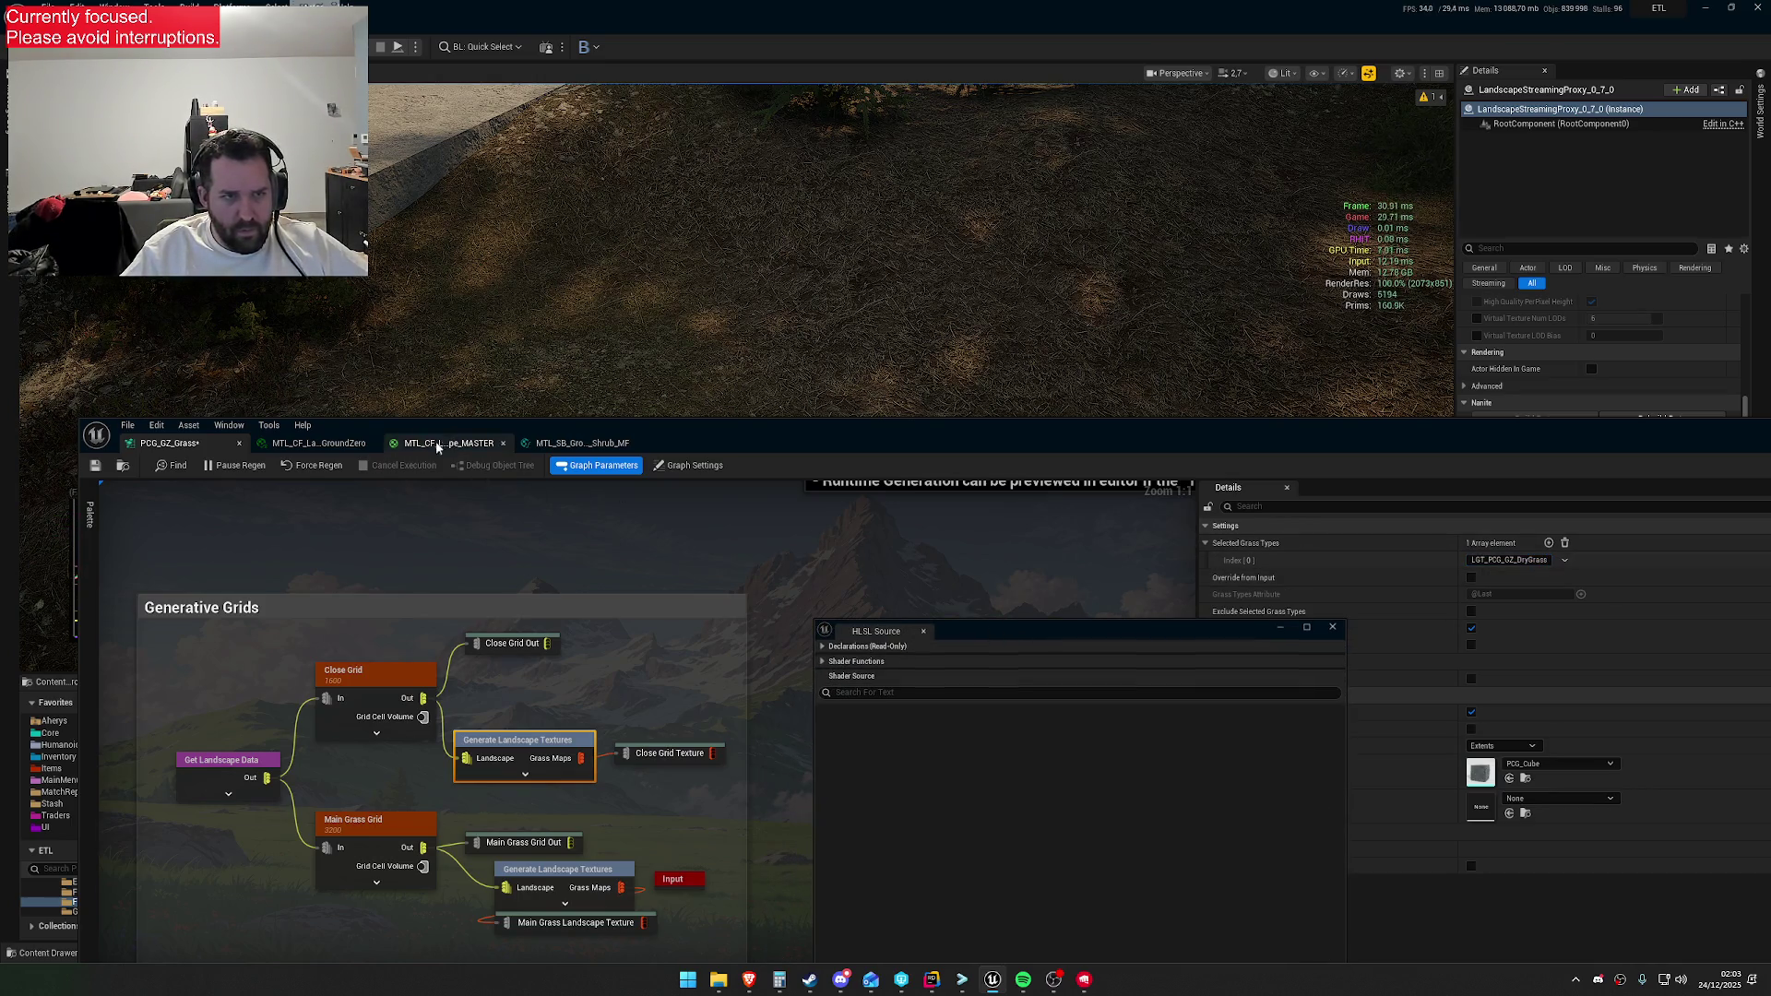
# Duplicate LGT_PCG_GZ_Grass in the Content Browser and name the copy LGT_PCG_GZ_DryGrass
pyautogui.moveTo(663, 435); pyautogui.dragTo(1119, 922)
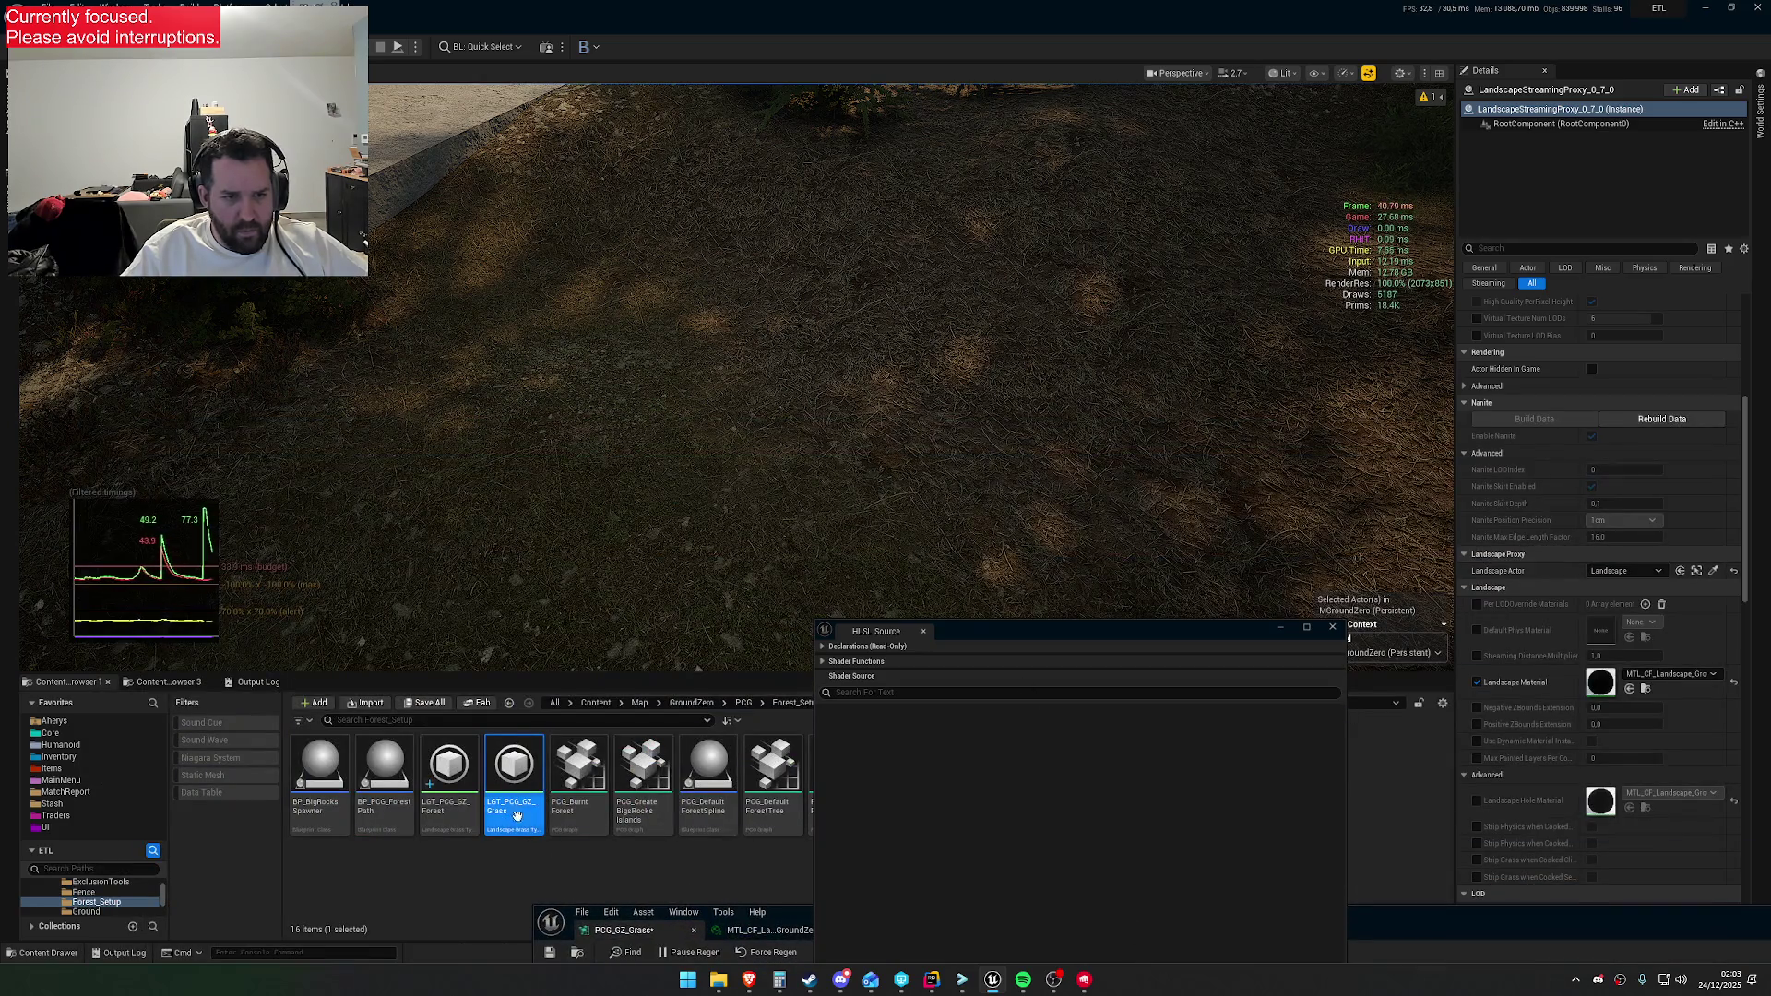
pyautogui.rightClick(513, 779)
pyautogui.click(611, 505)
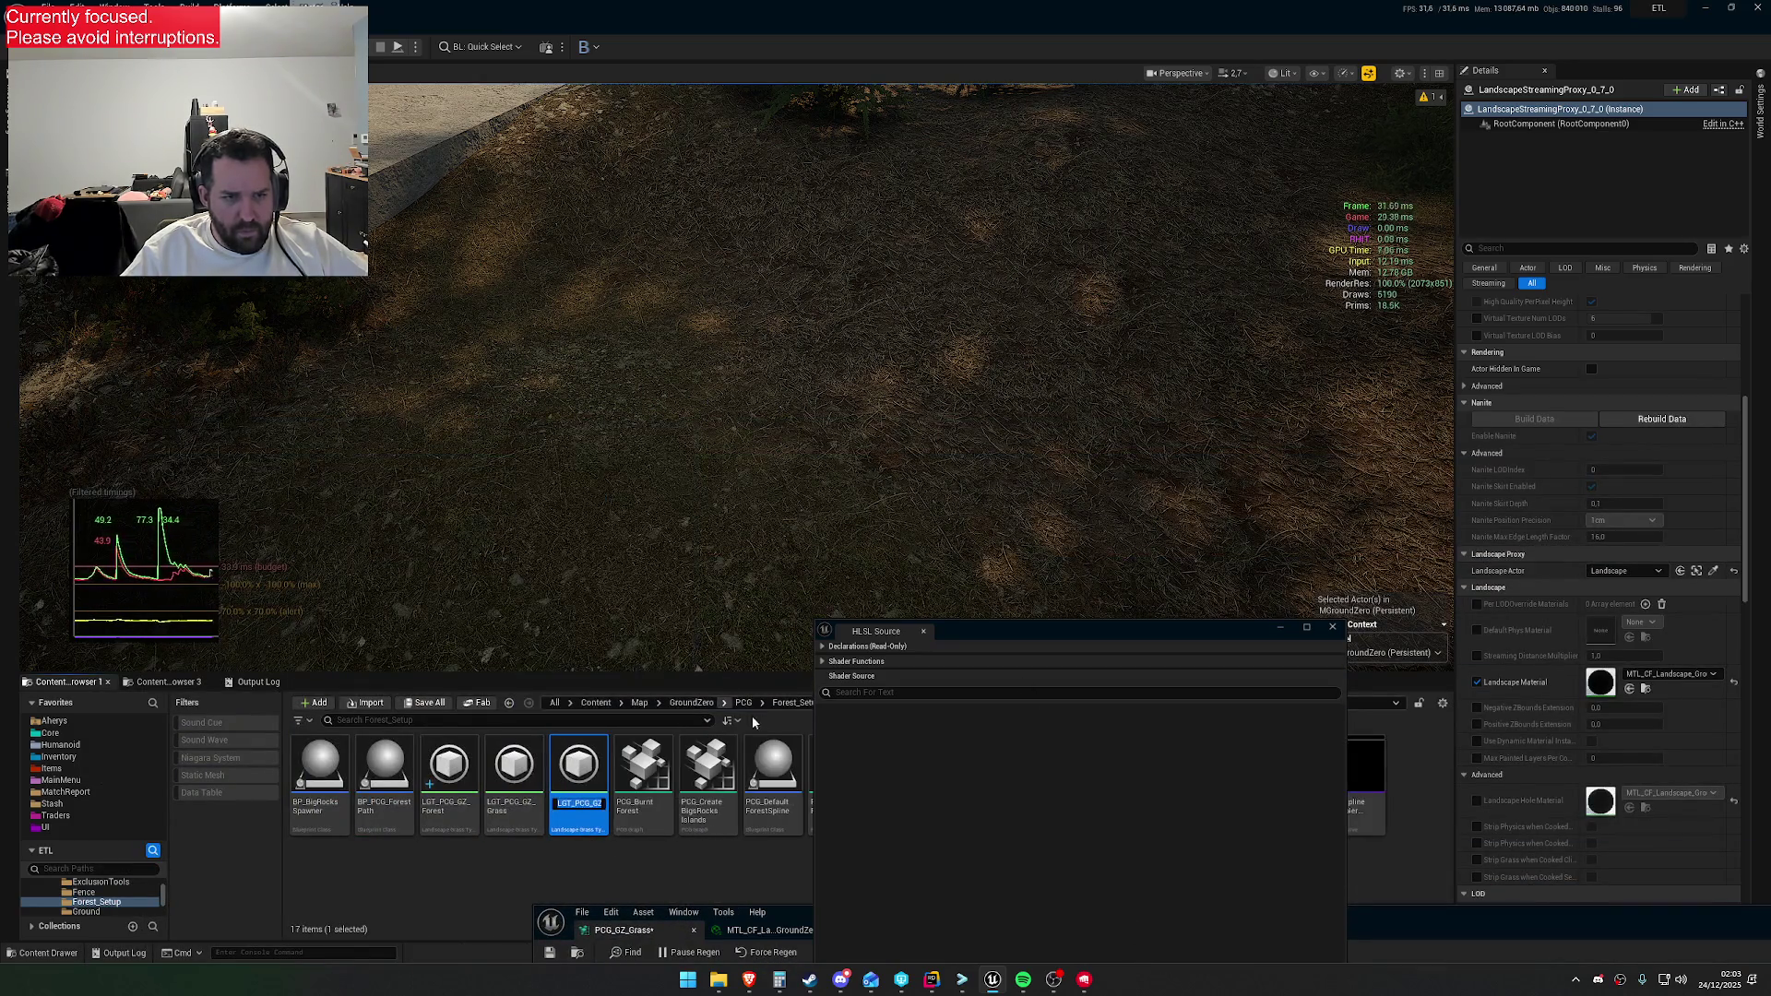
pyautogui.press('BackSpace')
pyautogui.press('BackSpace')
pyautogui.press('BackSpace')
pyautogui.write('DryGras')
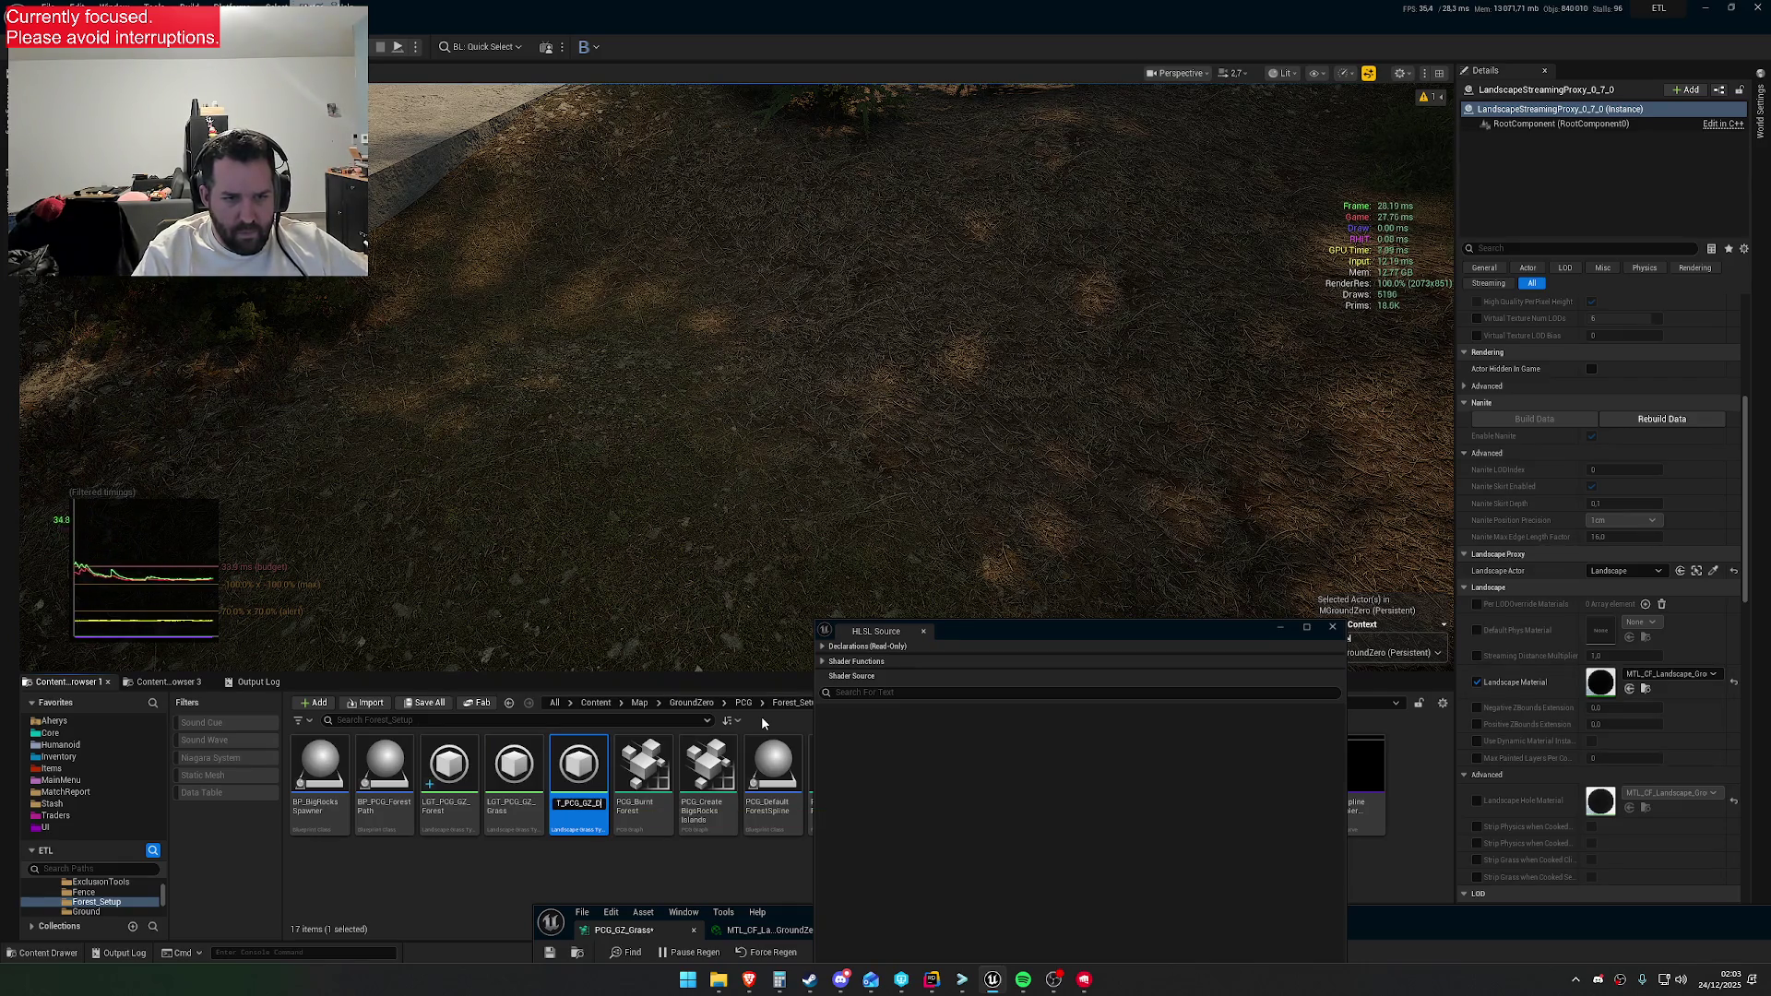
pyautogui.write('s')
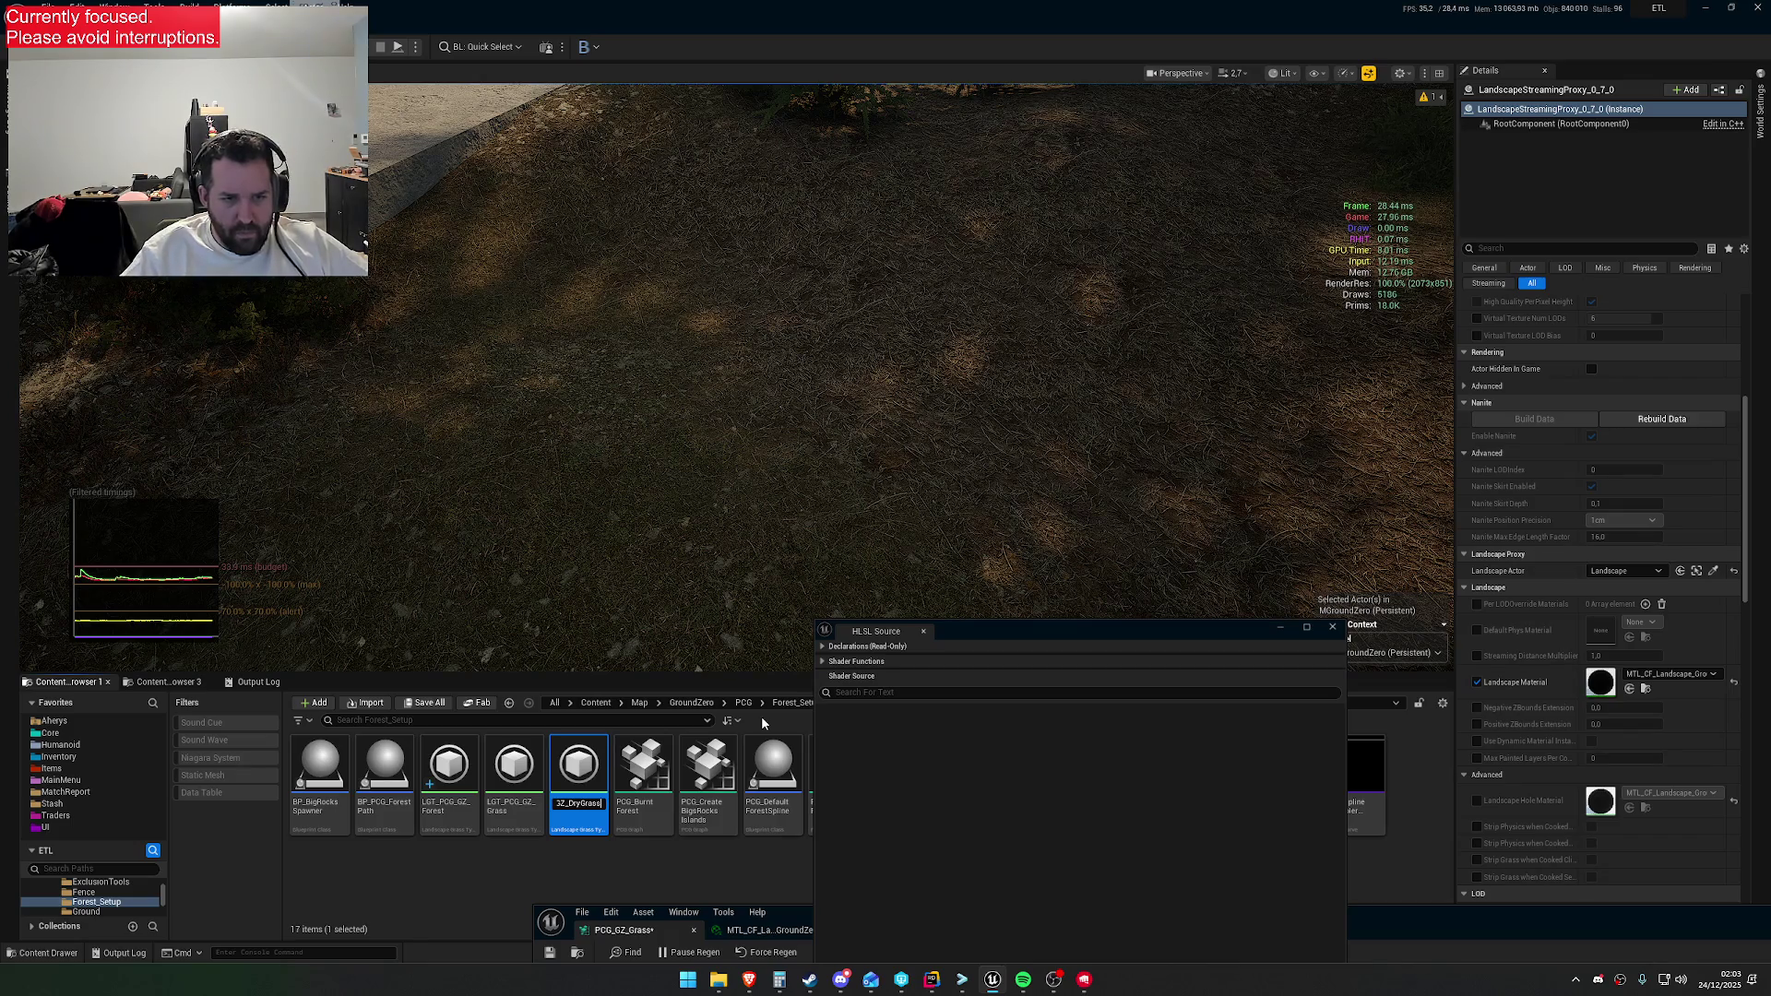
pyautogui.press('Return')
pyautogui.moveTo(537, 904); pyautogui.dragTo(364, 169)
pyautogui.click(717, 196)
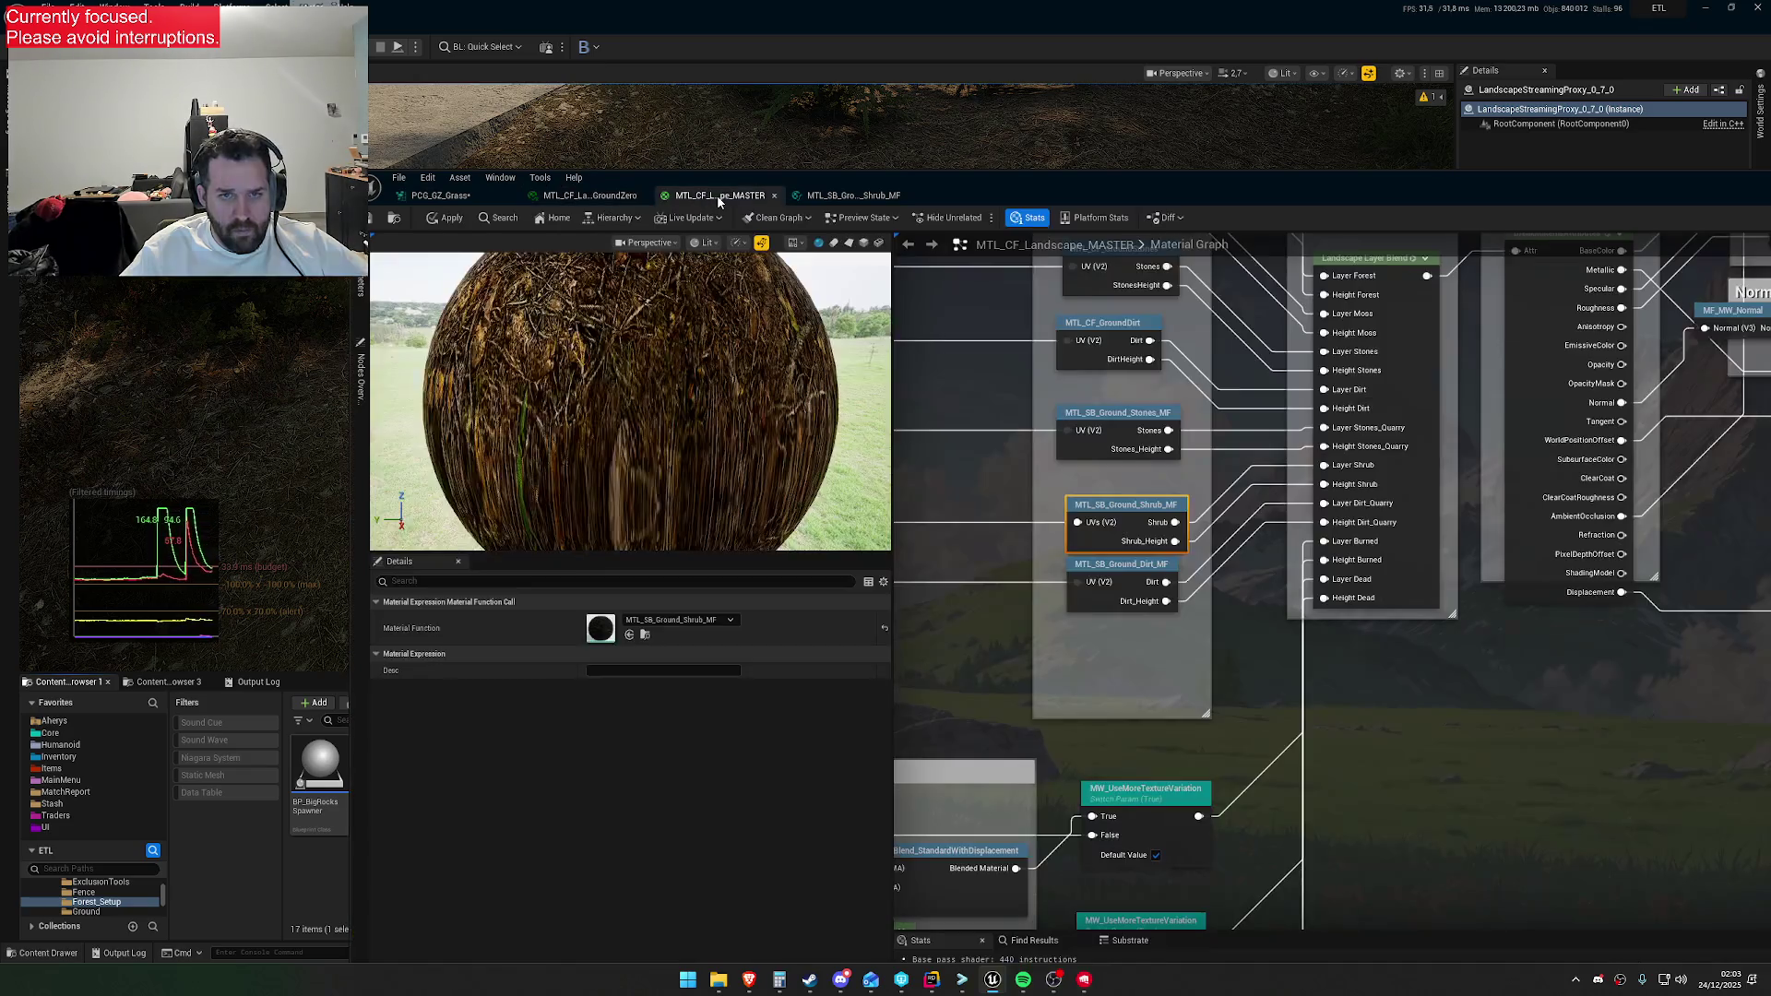
# Set the Landscape Grass output's Shrub entry (Index[2]) grass type to LGT_PCG_GZ_DryGrass, replacing LGT_CF_MossDead
pyautogui.scroll(-5, 1337, 554)
pyautogui.scroll(4, 1410, 525)
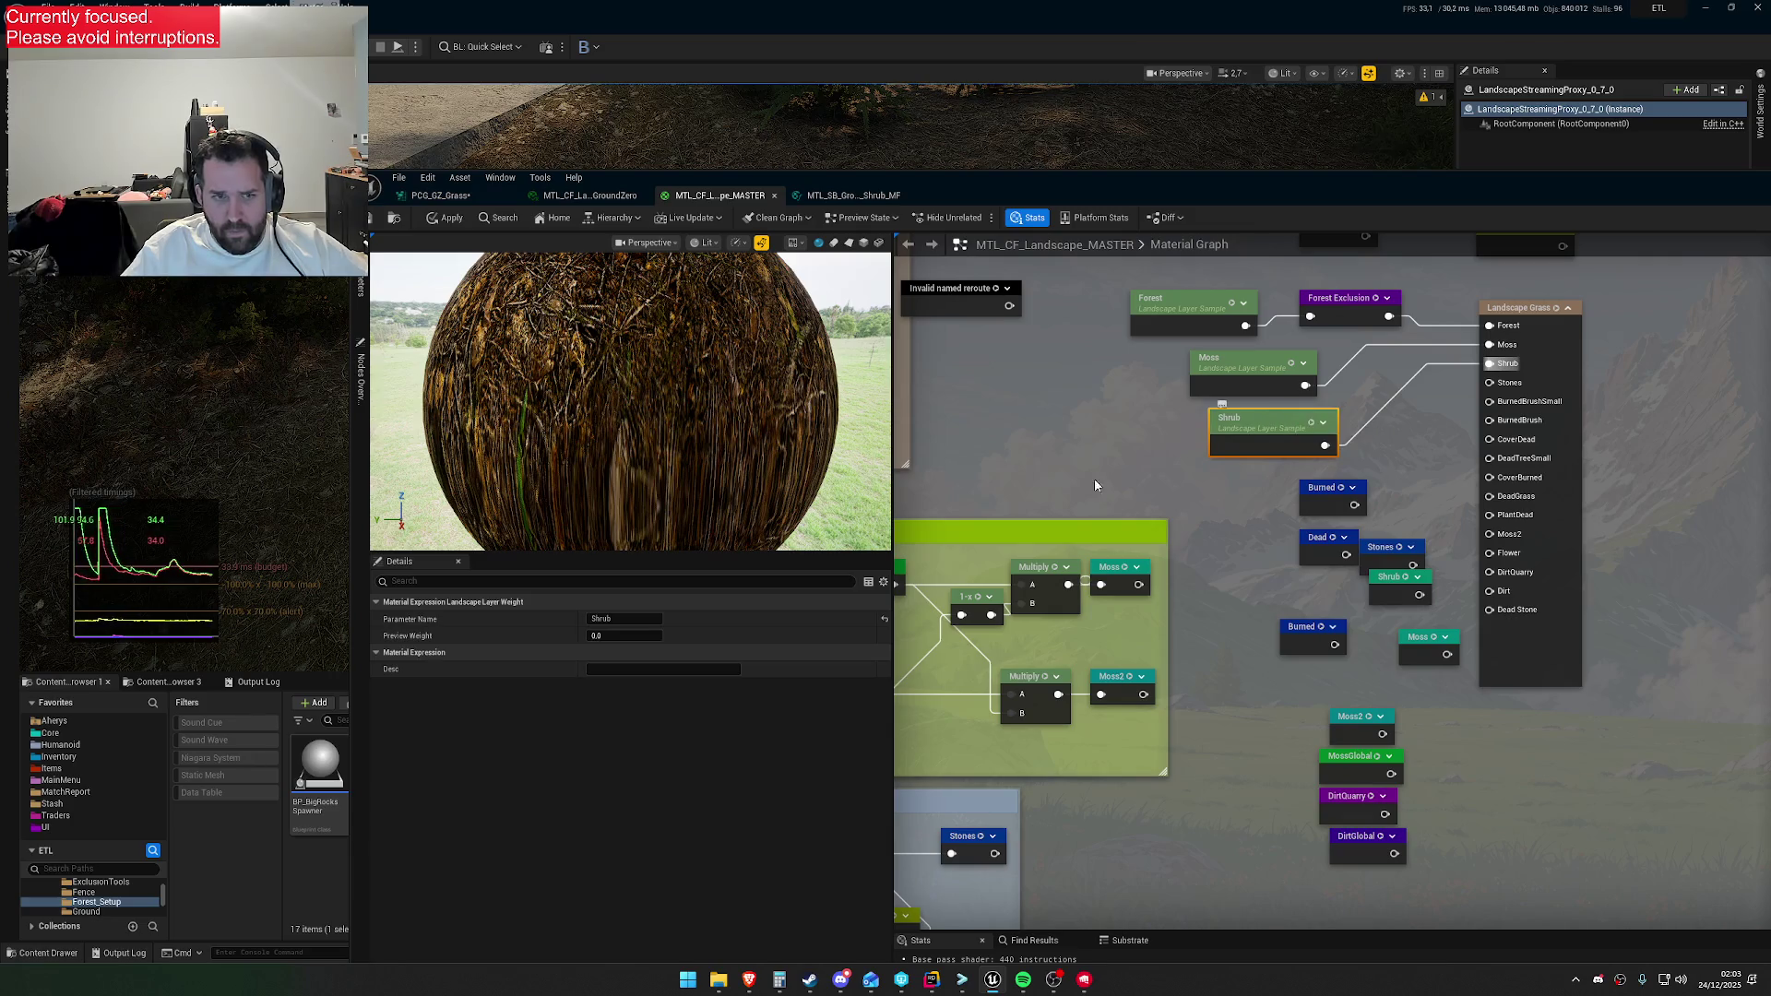
pyautogui.click(1555, 369)
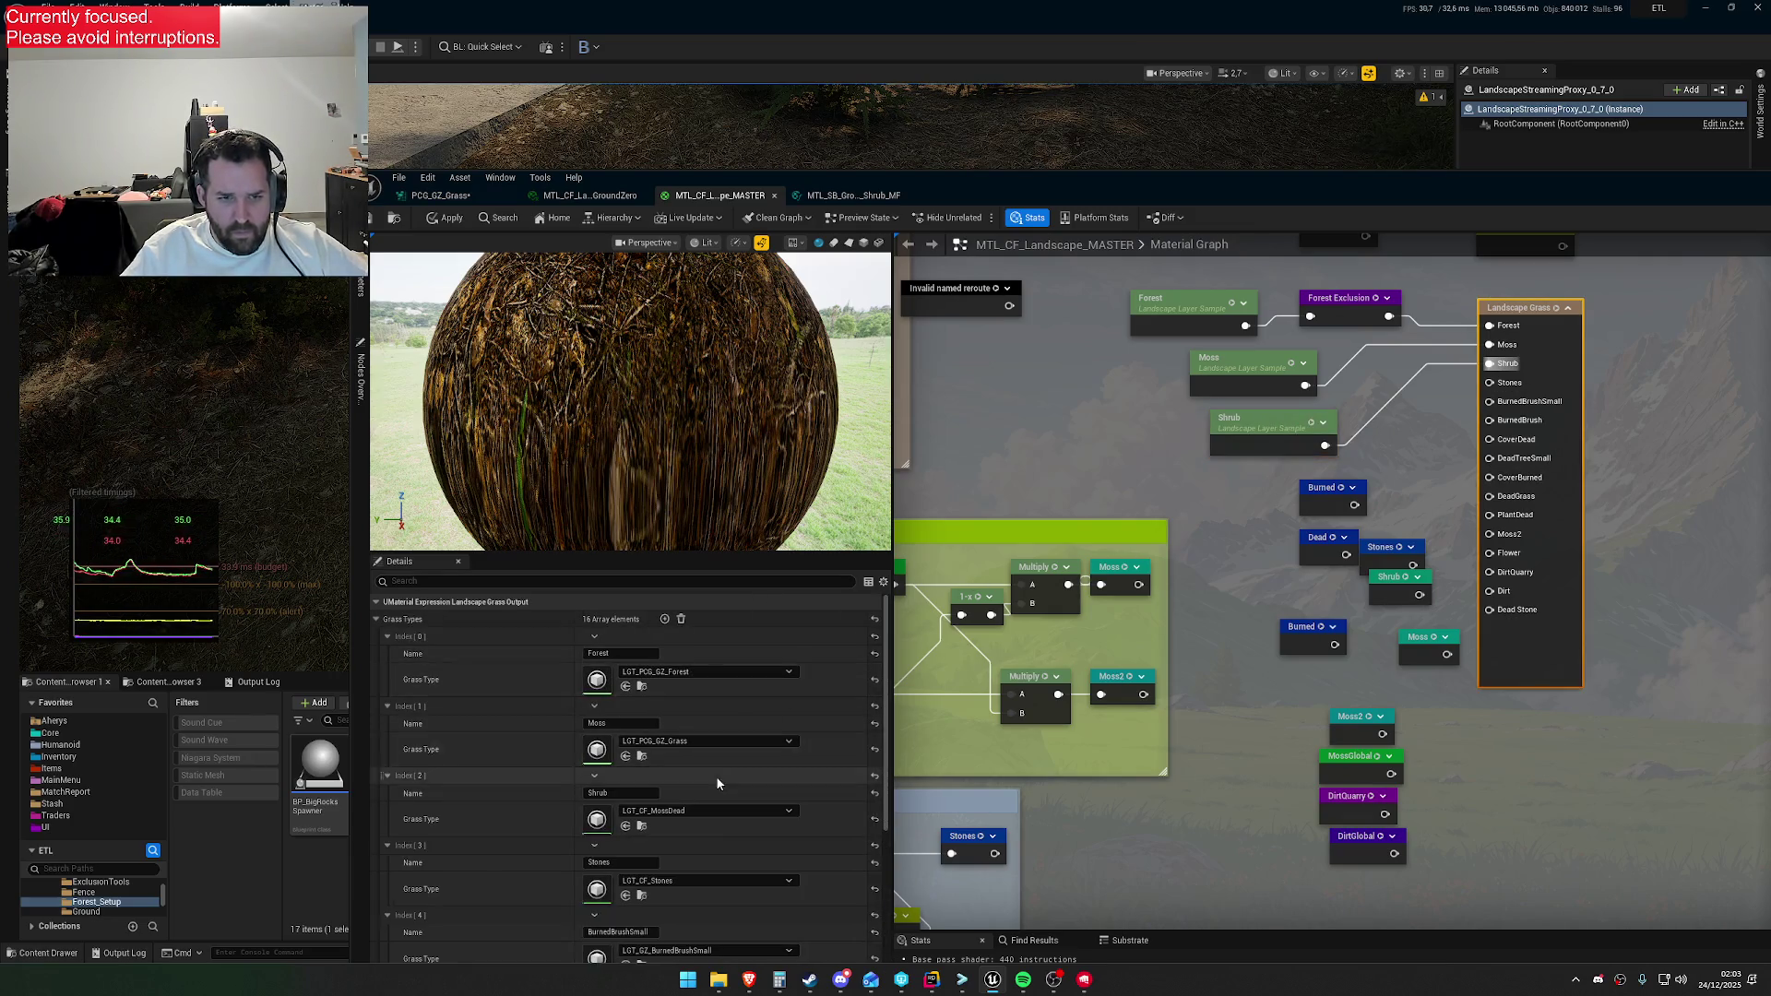
pyautogui.scroll(-1, 717, 773)
pyautogui.click(629, 753)
pyautogui.write('DryGrass')
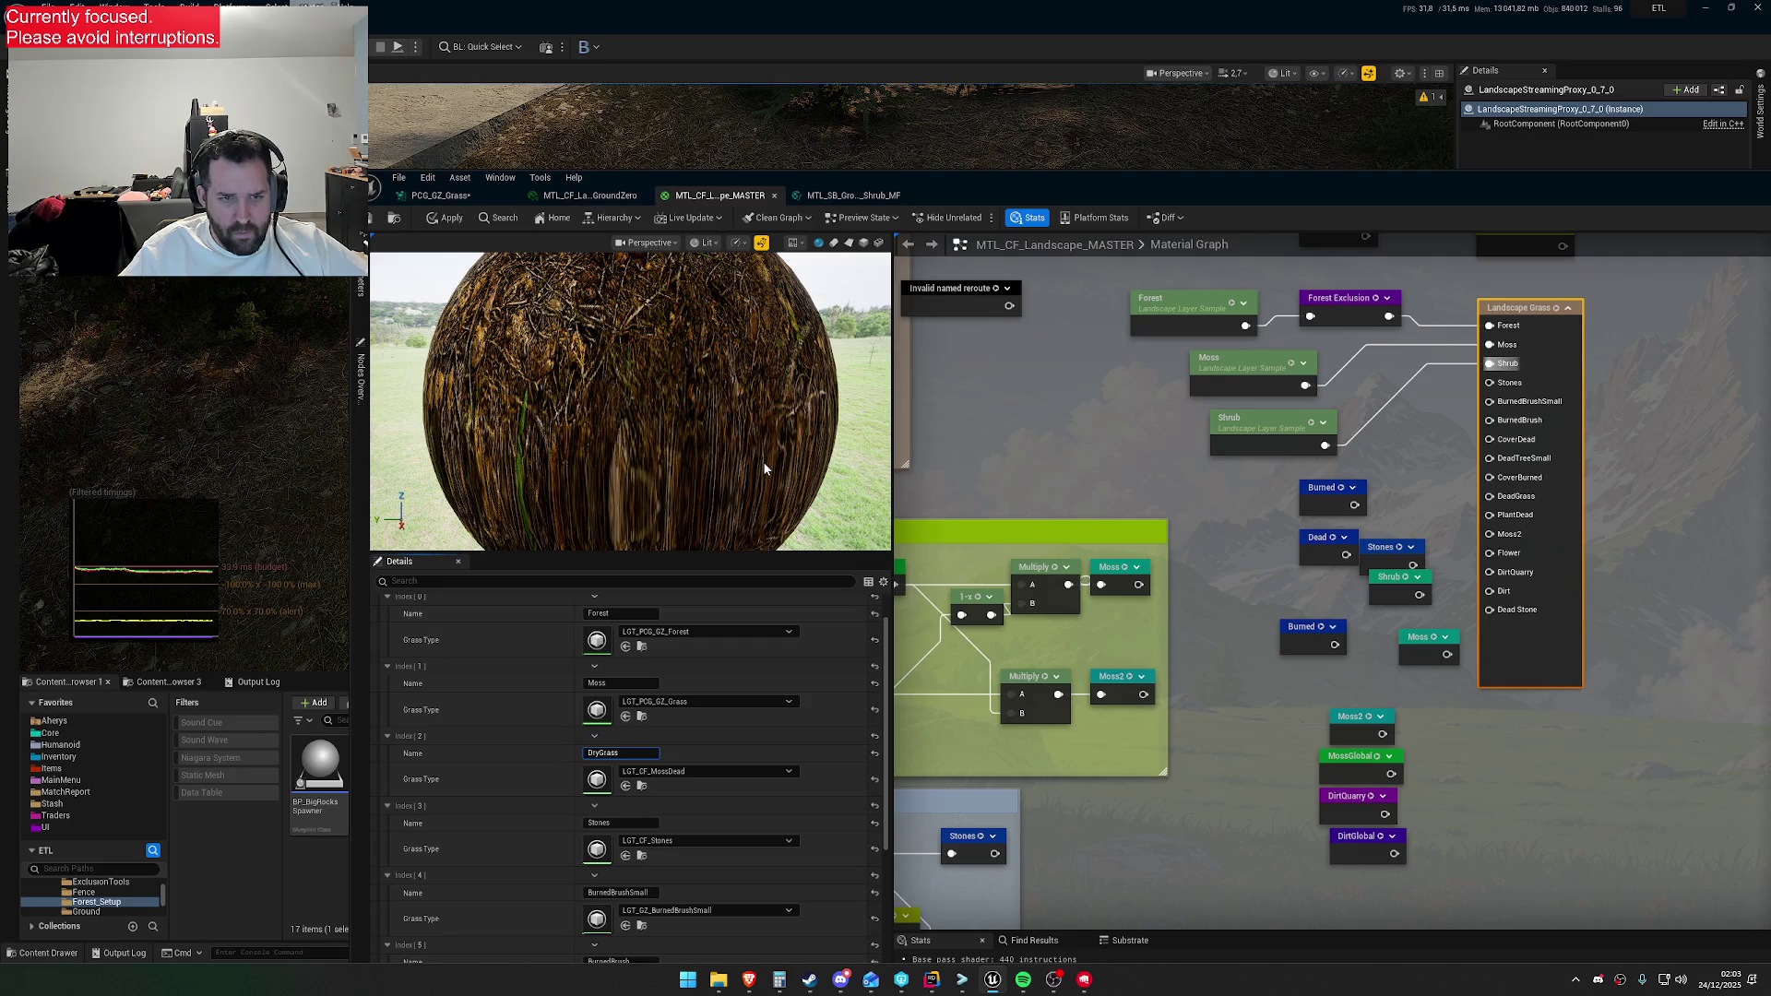
pyautogui.press('BackSpace')
pyautogui.press('BackSpace')
pyautogui.press('BackSpace')
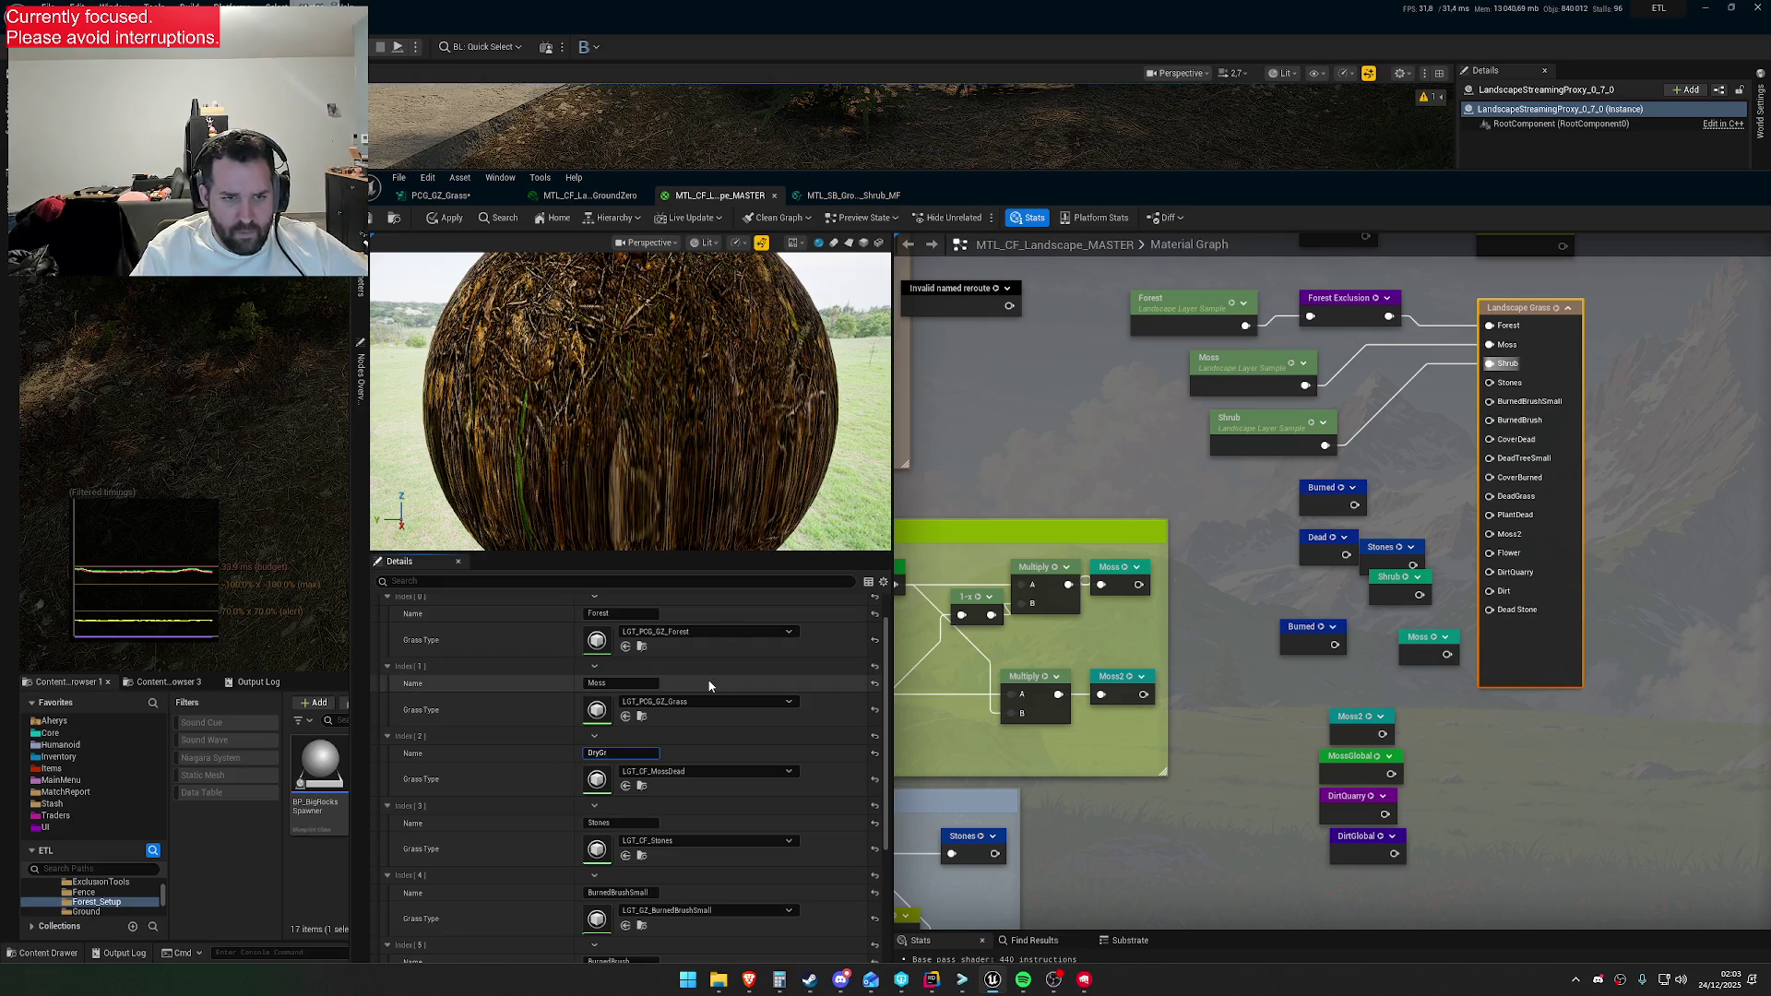
pyautogui.write('Shrub')
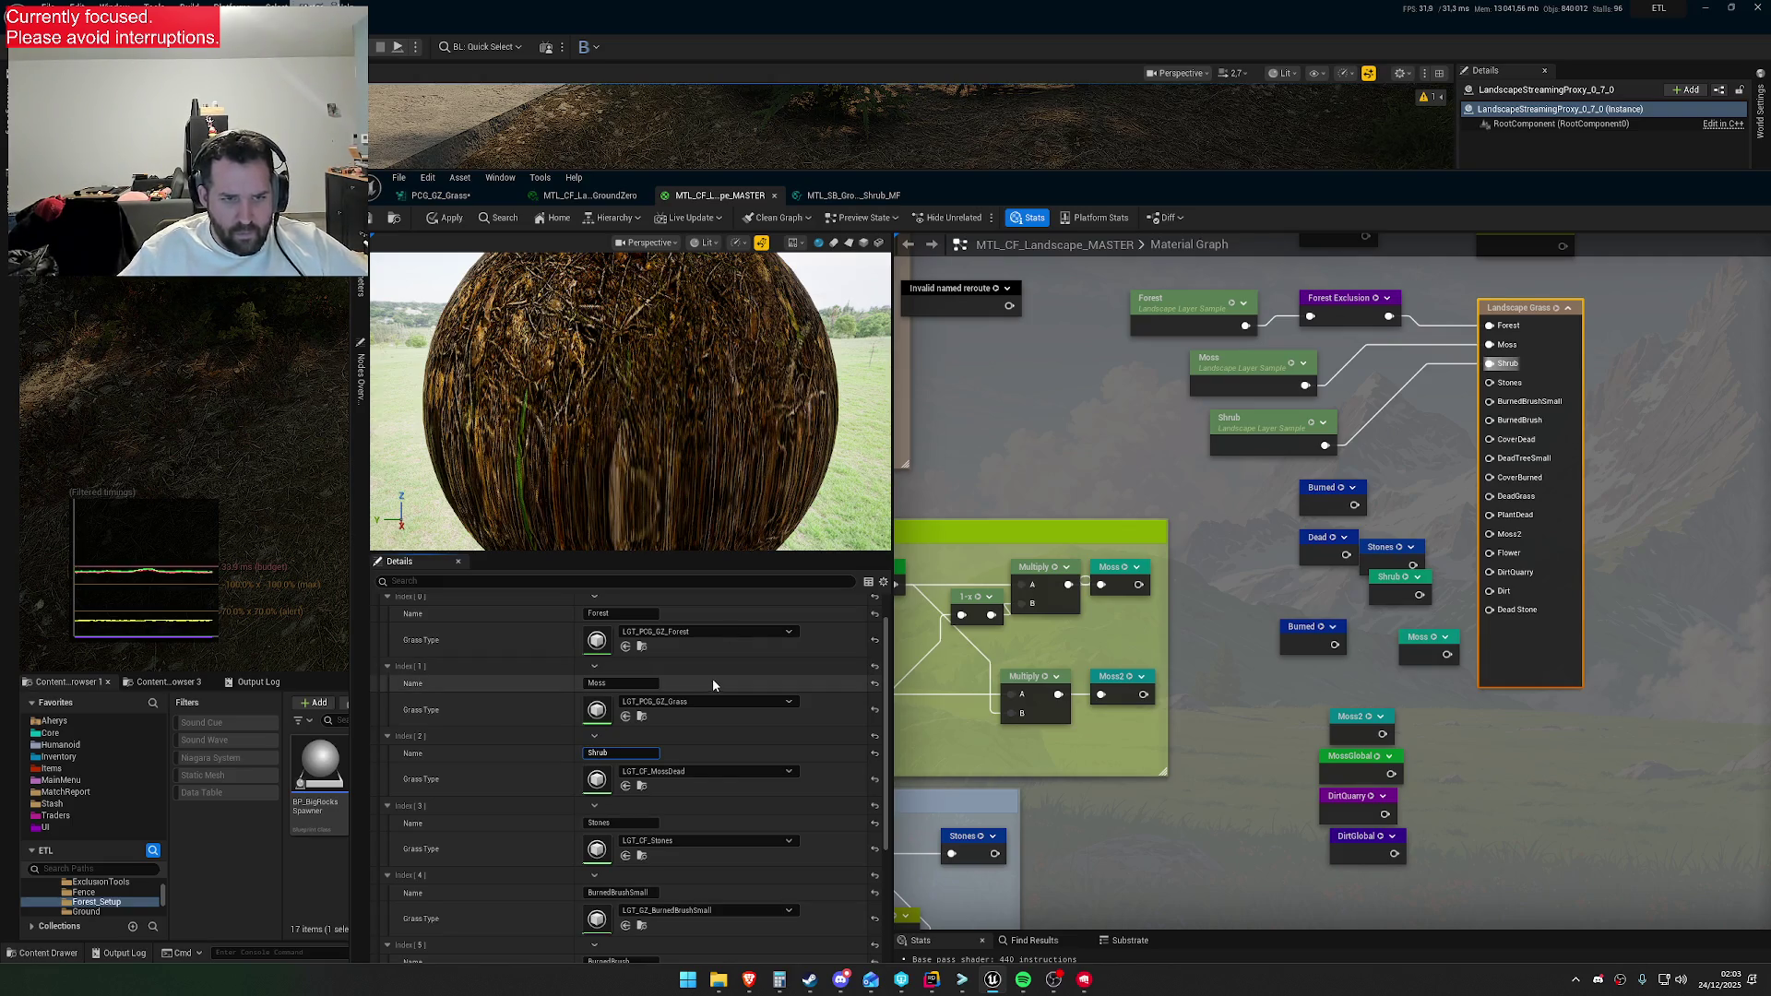
pyautogui.click(717, 770)
pyautogui.write('drygrass')
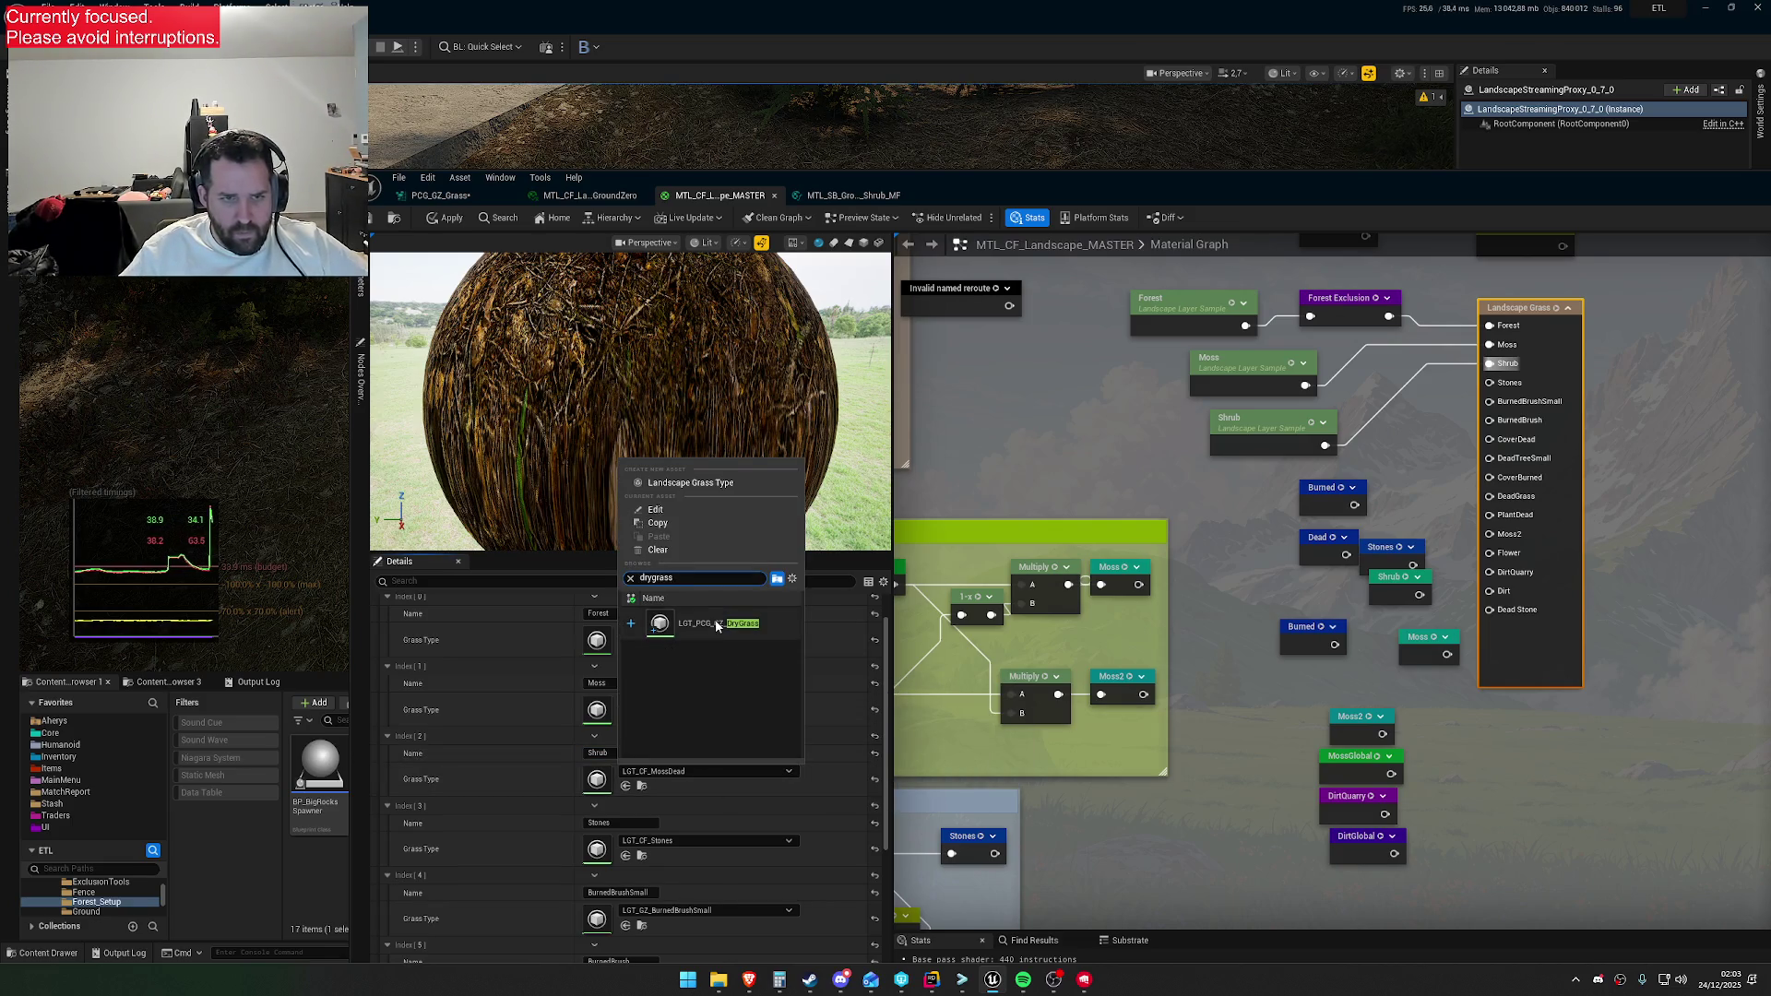
pyautogui.click(723, 633)
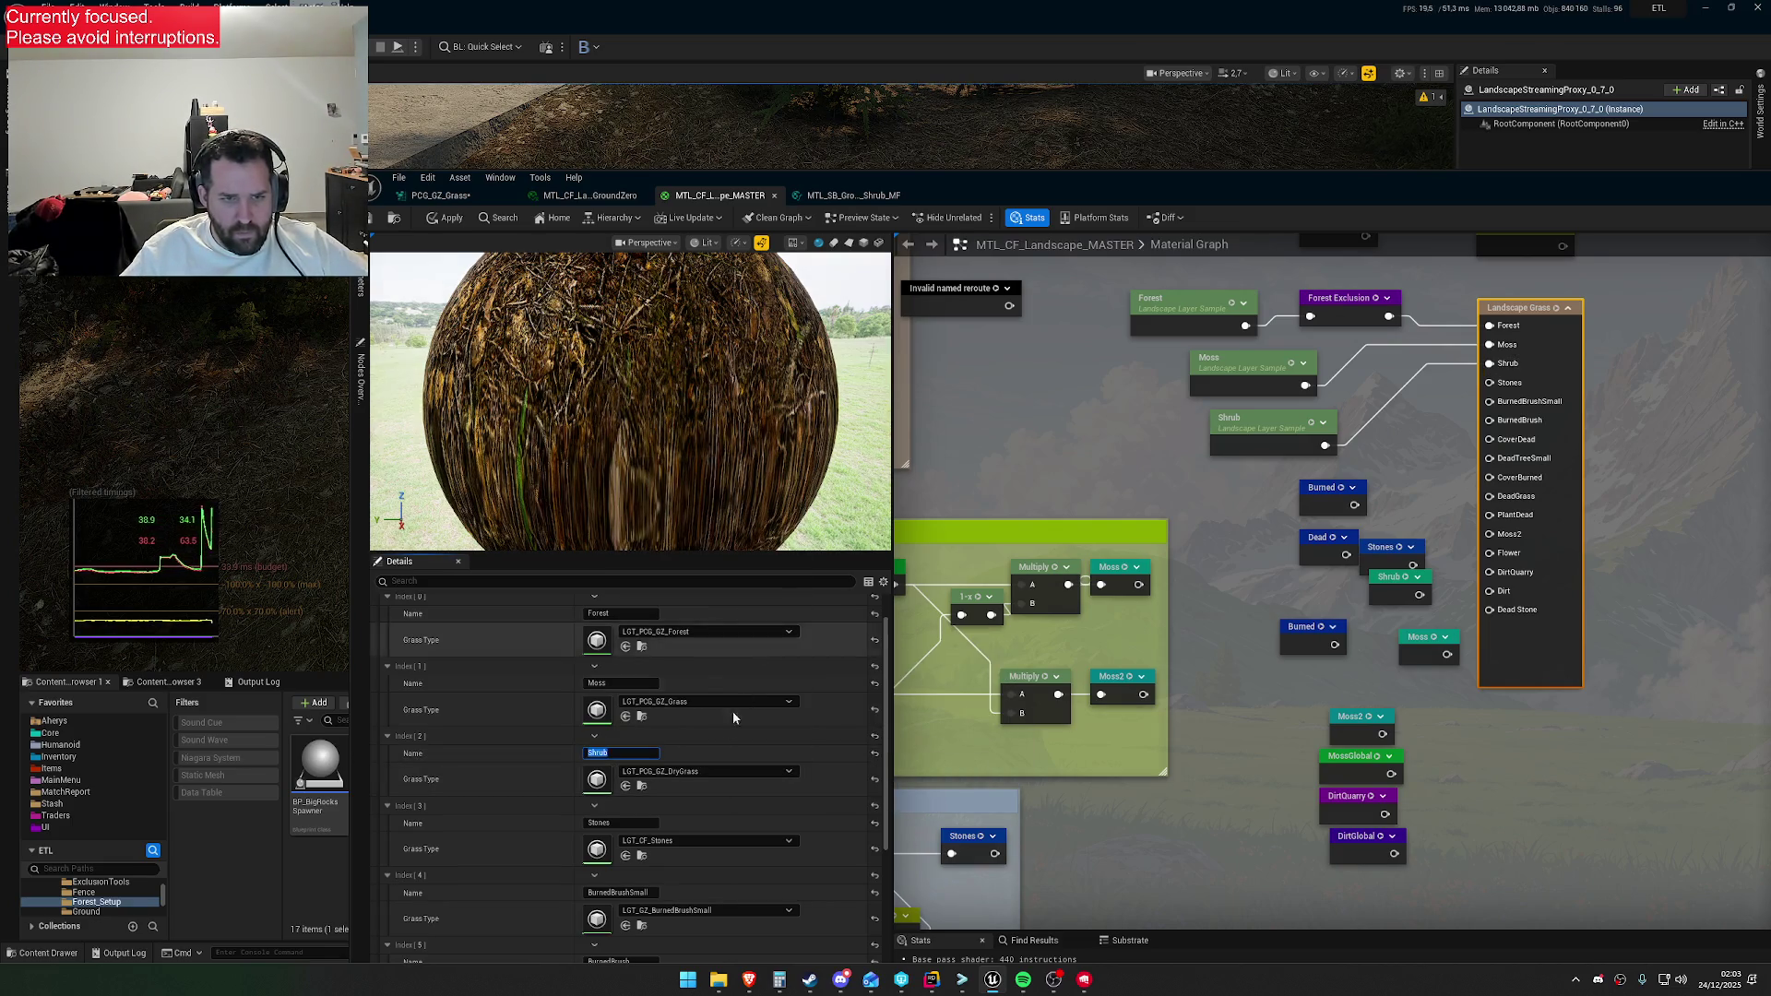
pyautogui.click(1039, 443)
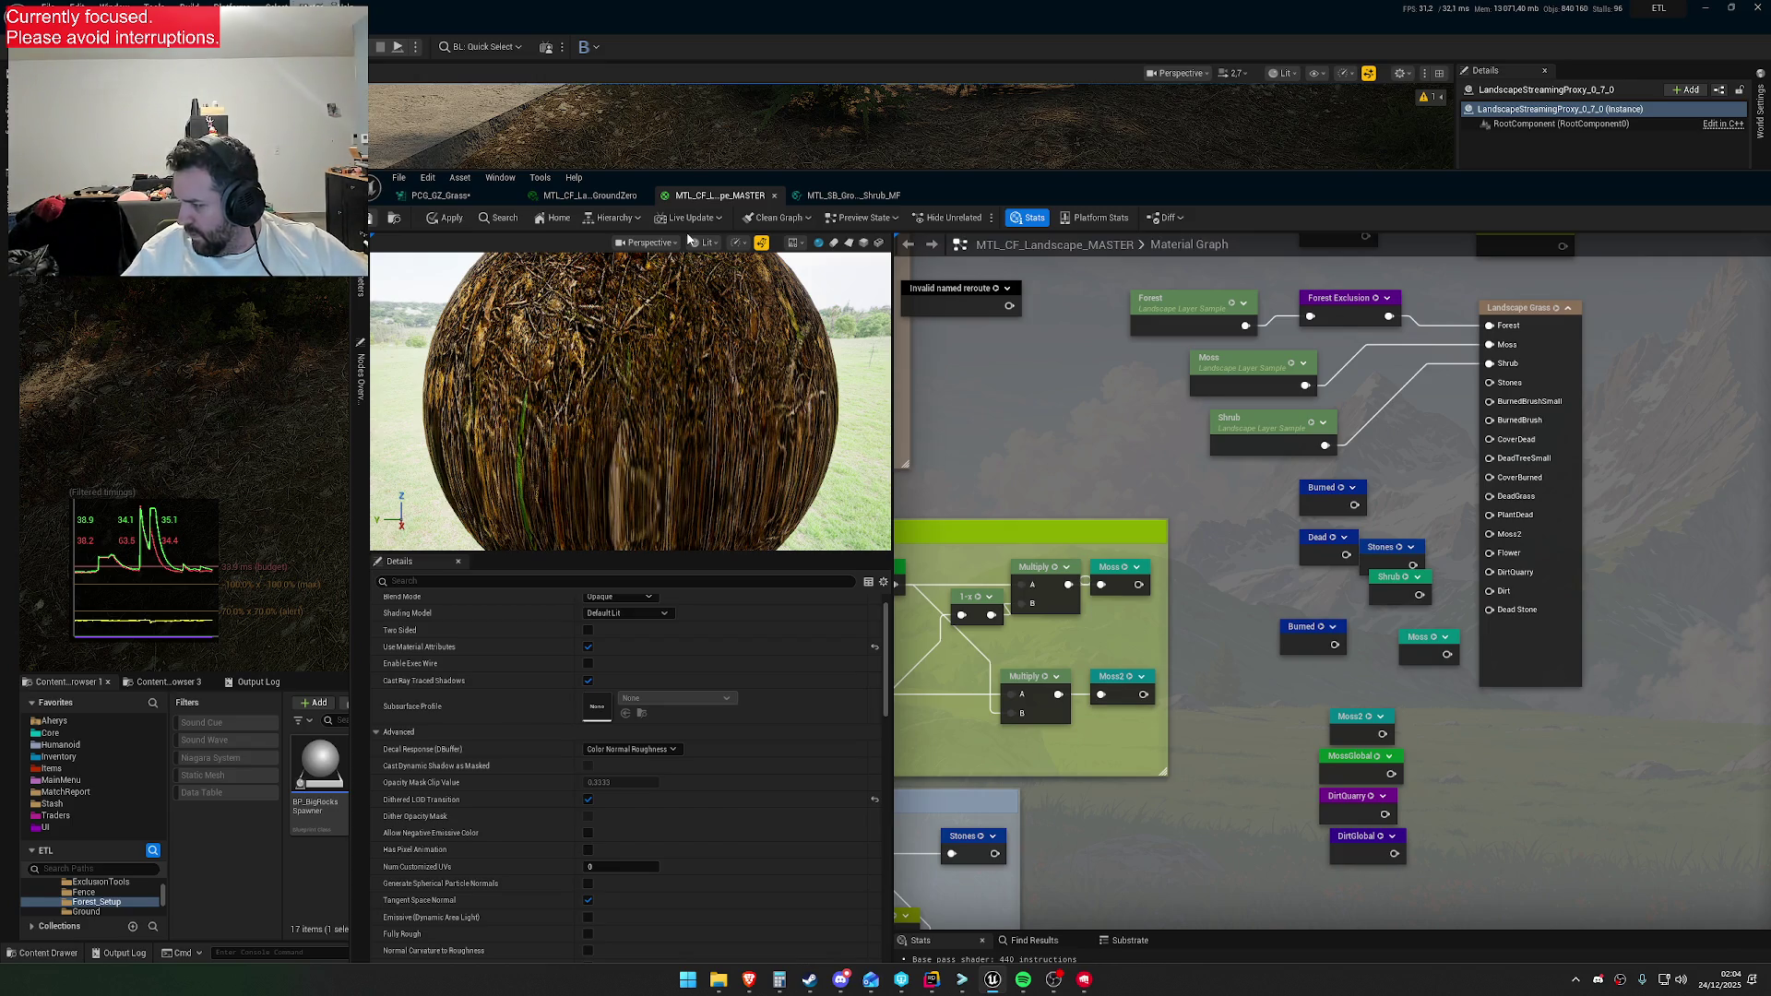
# Save MTL_CF_Landscape_MASTER with Ctrl+S, checking it out when prompted, and move its editor aside
pyautogui.hotkey('ctrl', 's')
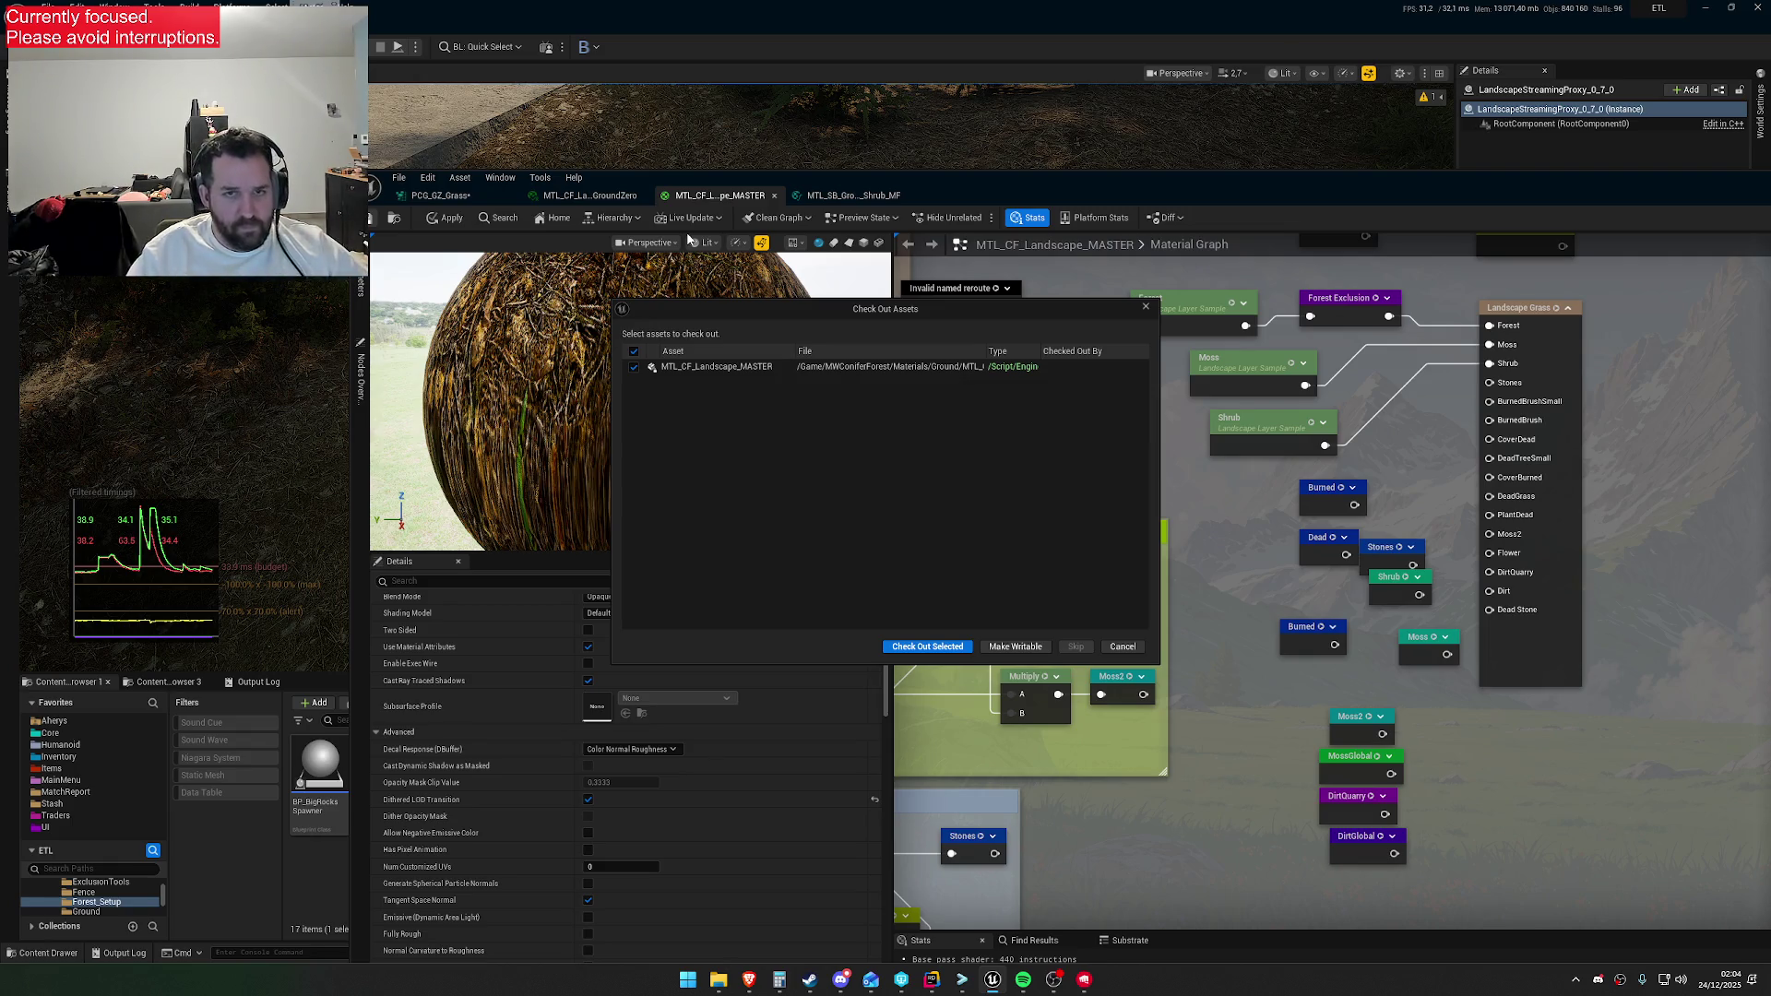
pyautogui.click(932, 644)
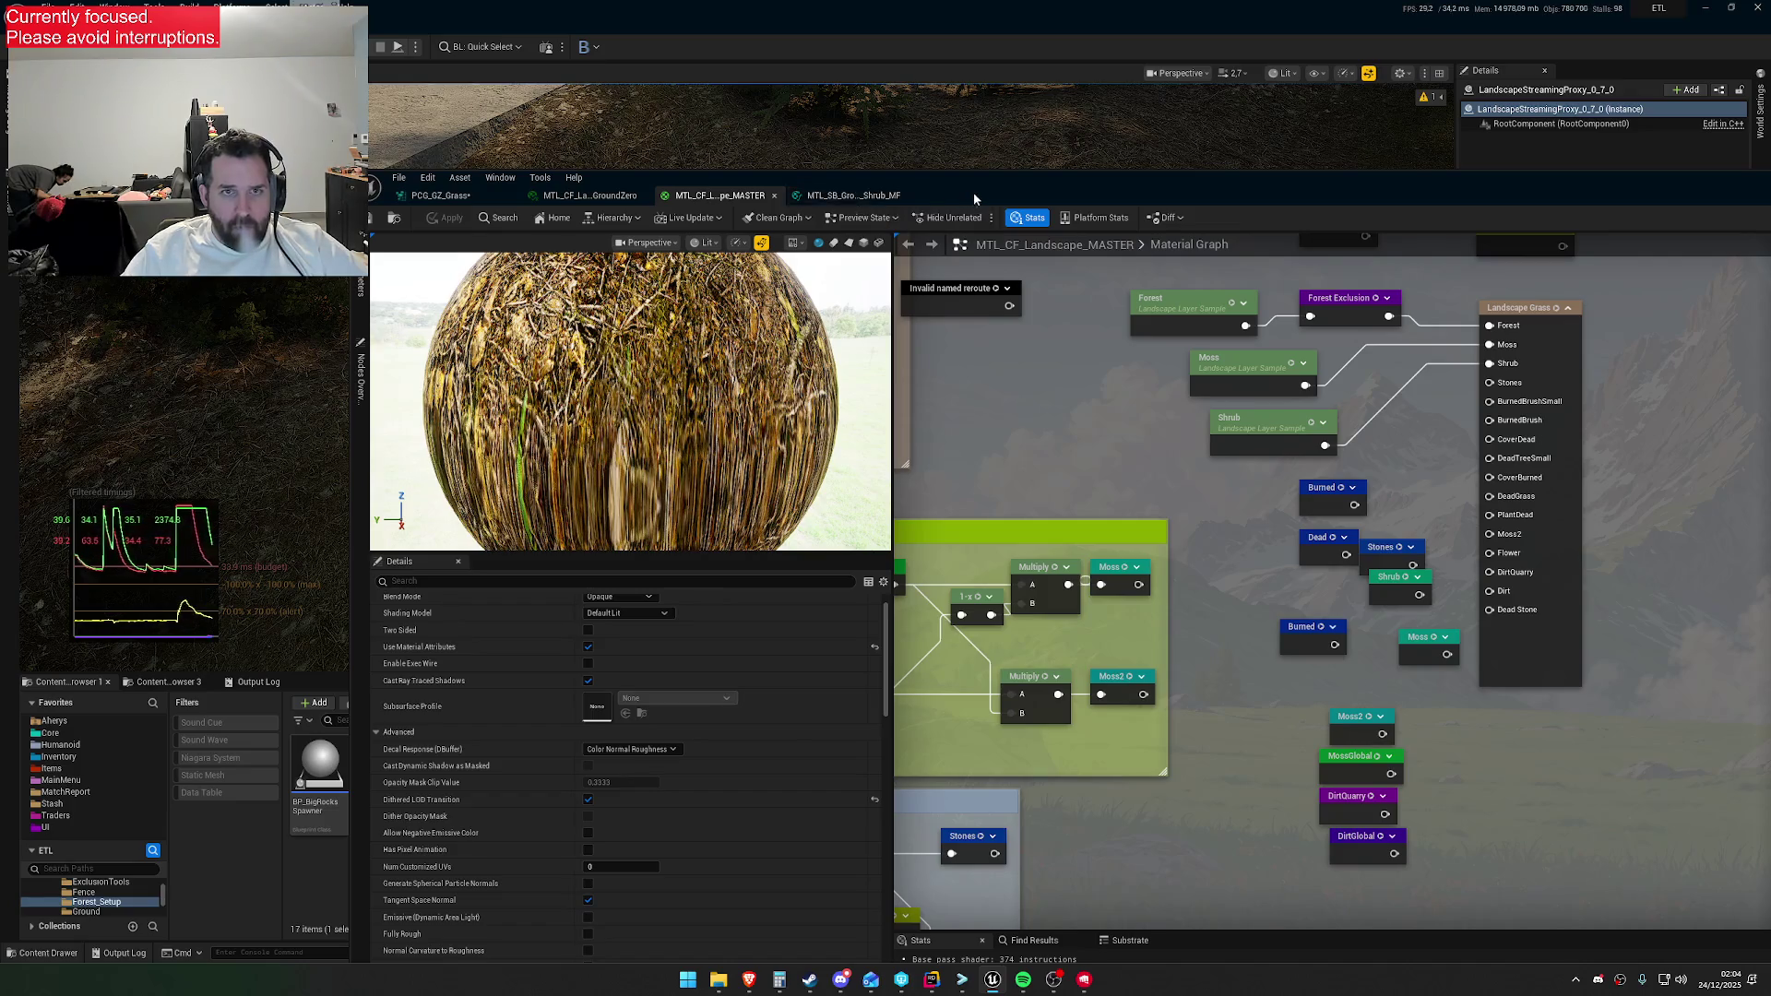
pyautogui.moveTo(973, 200); pyautogui.dragTo(1178, 775)
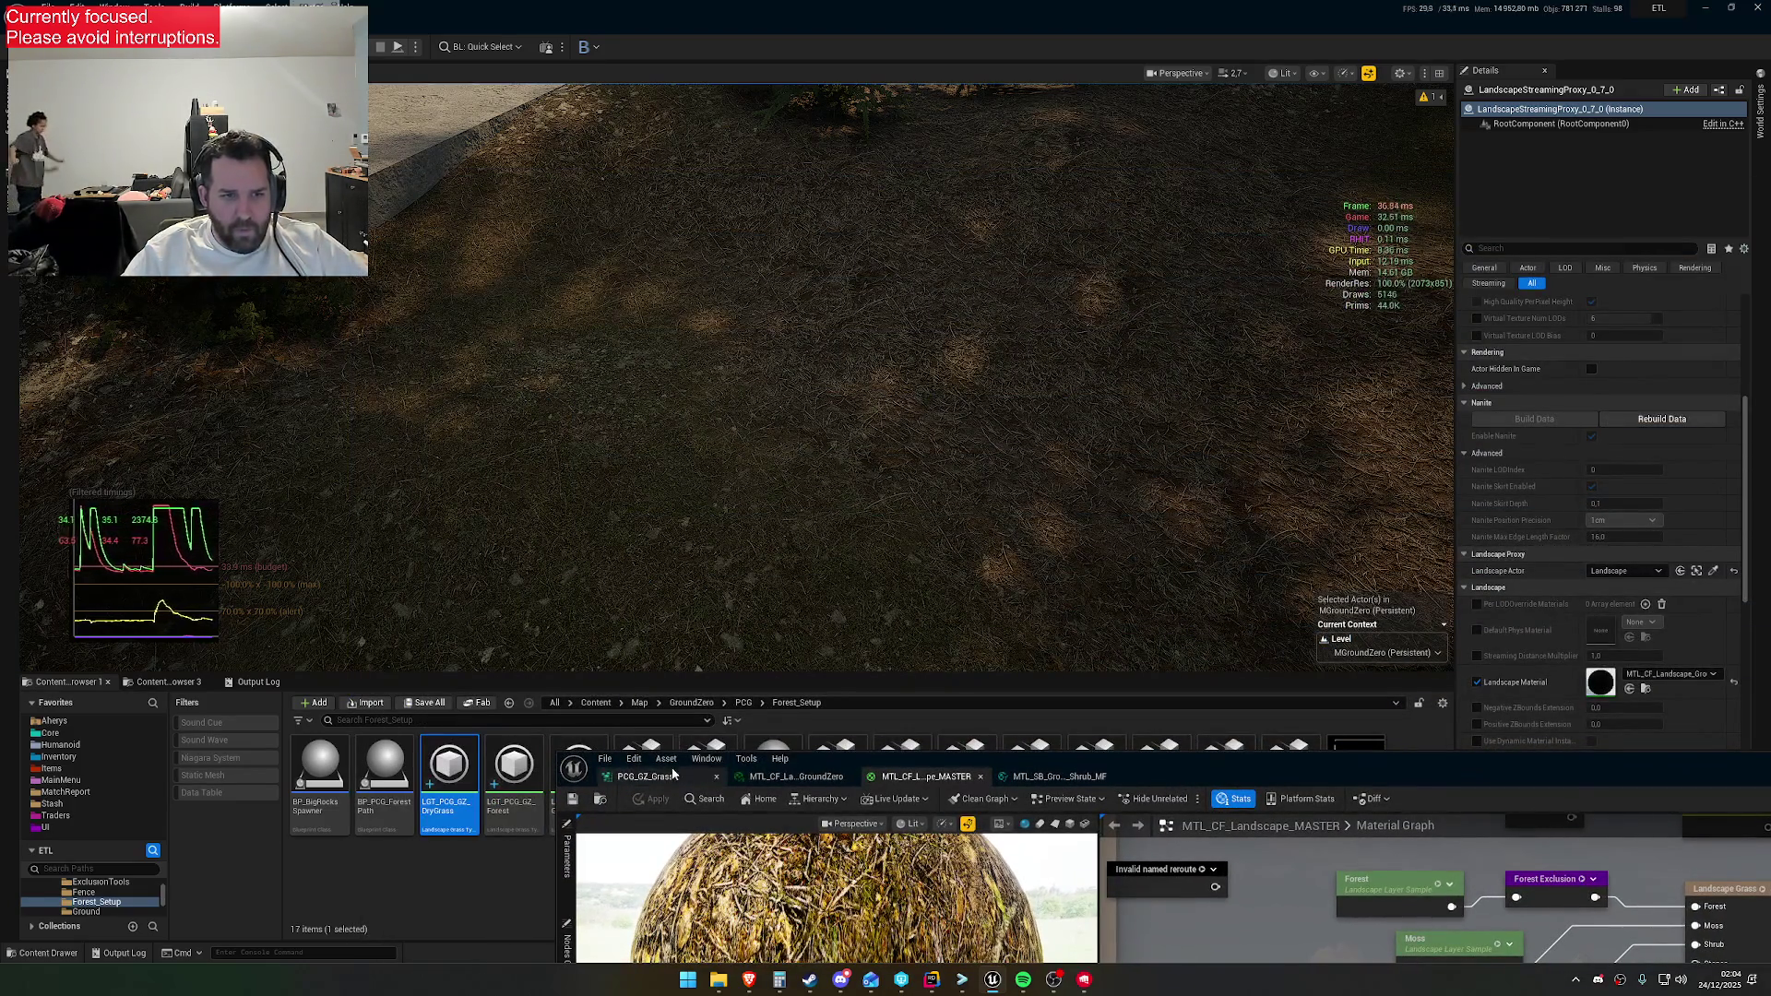
# Return to the Forest_Setup PCG folder, then save and check out the PCG_GZ_Grass graph
pyautogui.hotkey('alt', 'Left')
pyautogui.hotkey('alt', 'Left')
pyautogui.hotkey('alt', 'Left')
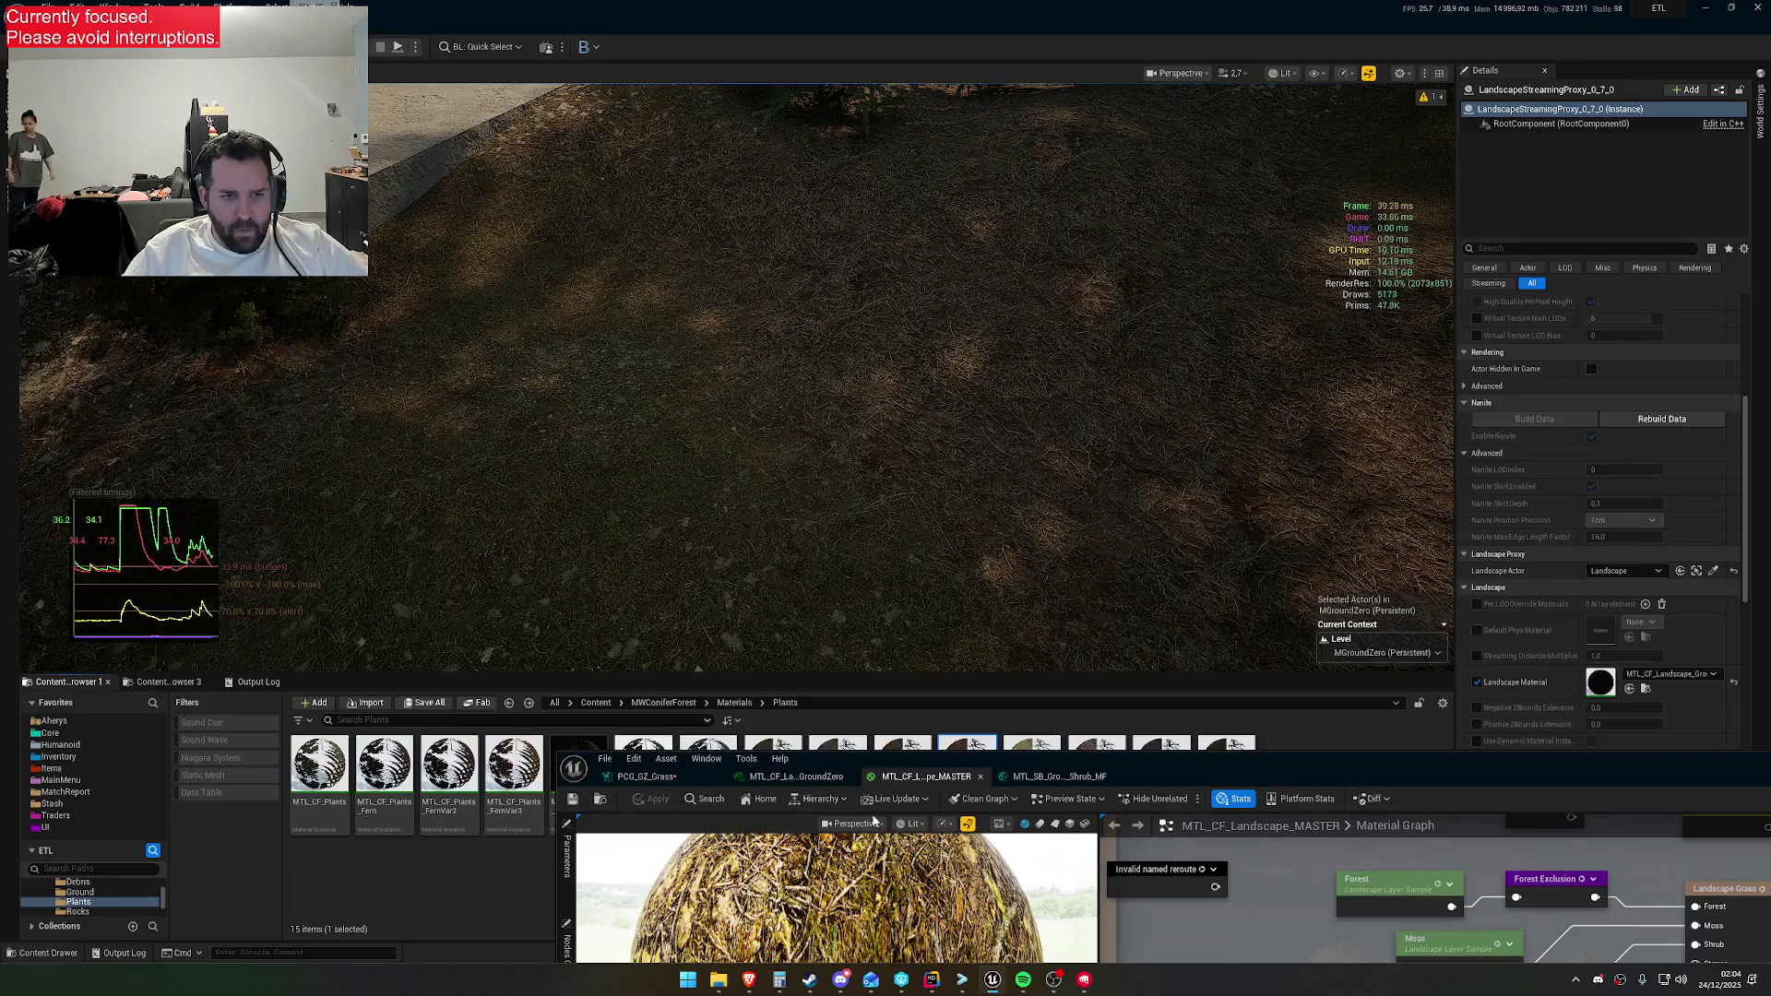
pyautogui.moveTo(1300, 778); pyautogui.dragTo(1207, 912)
pyautogui.hotkey('alt', 'Left')
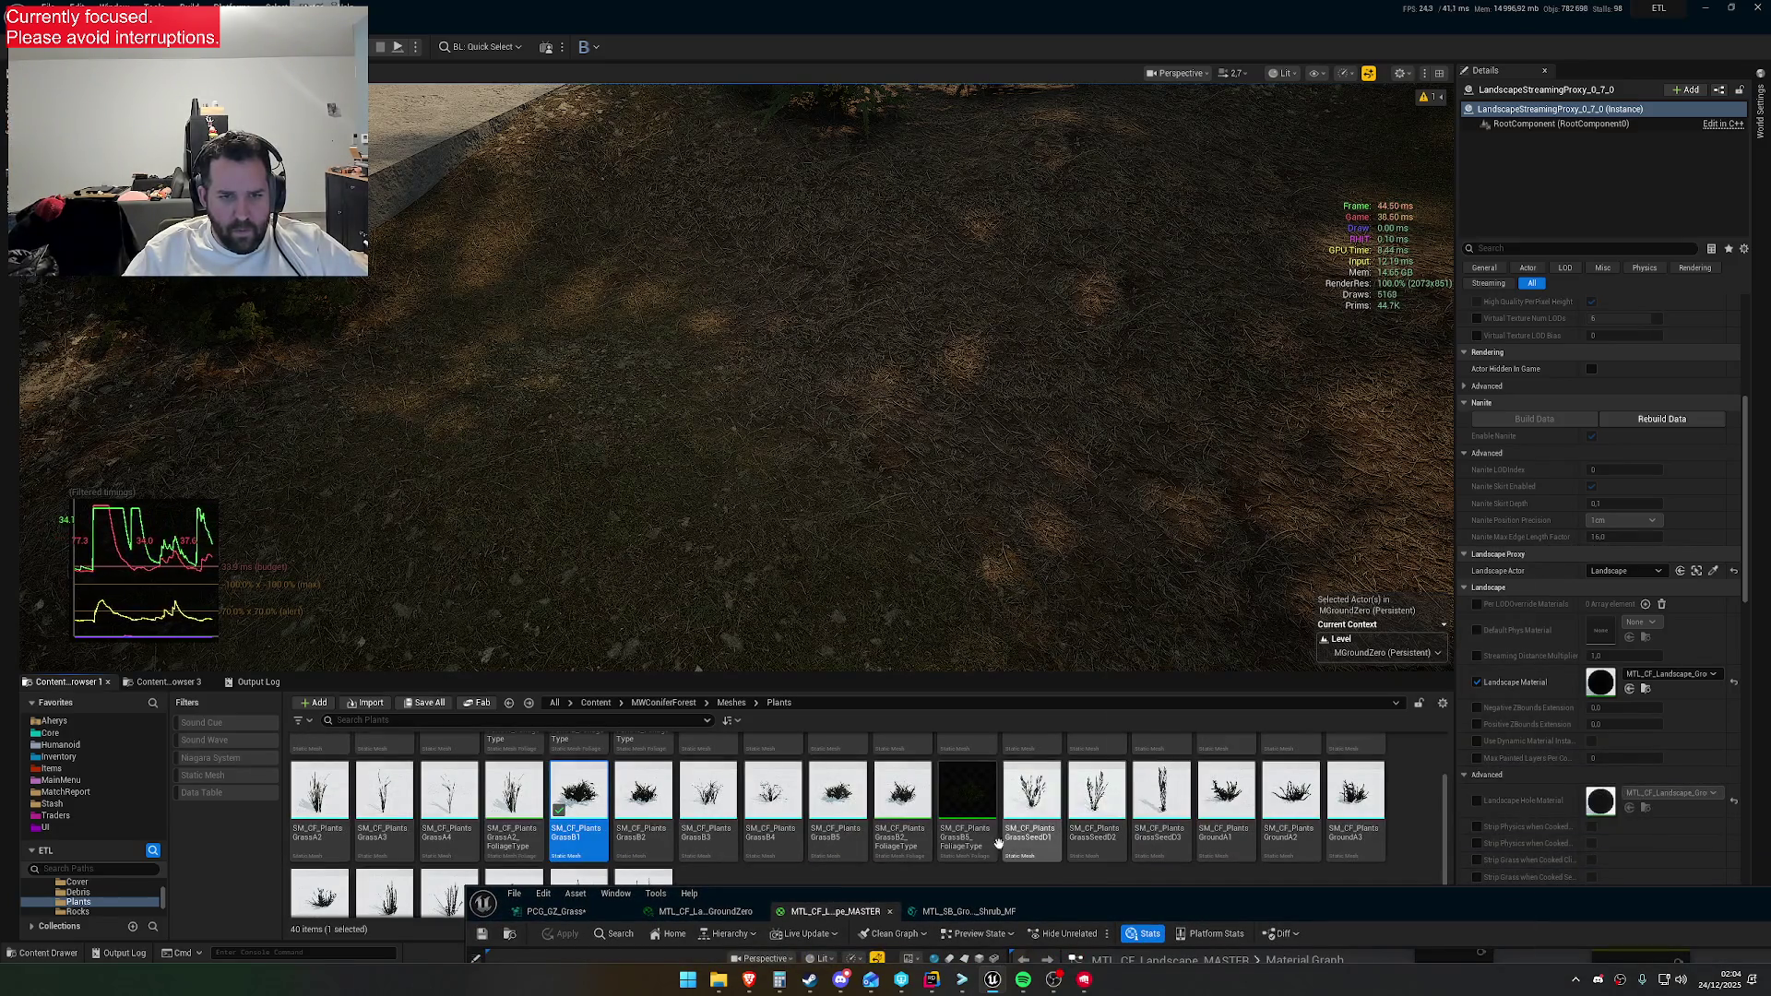
pyautogui.hotkey('alt', 'Right')
pyautogui.hotkey('alt', 'Right')
pyautogui.hotkey('alt', 'Right')
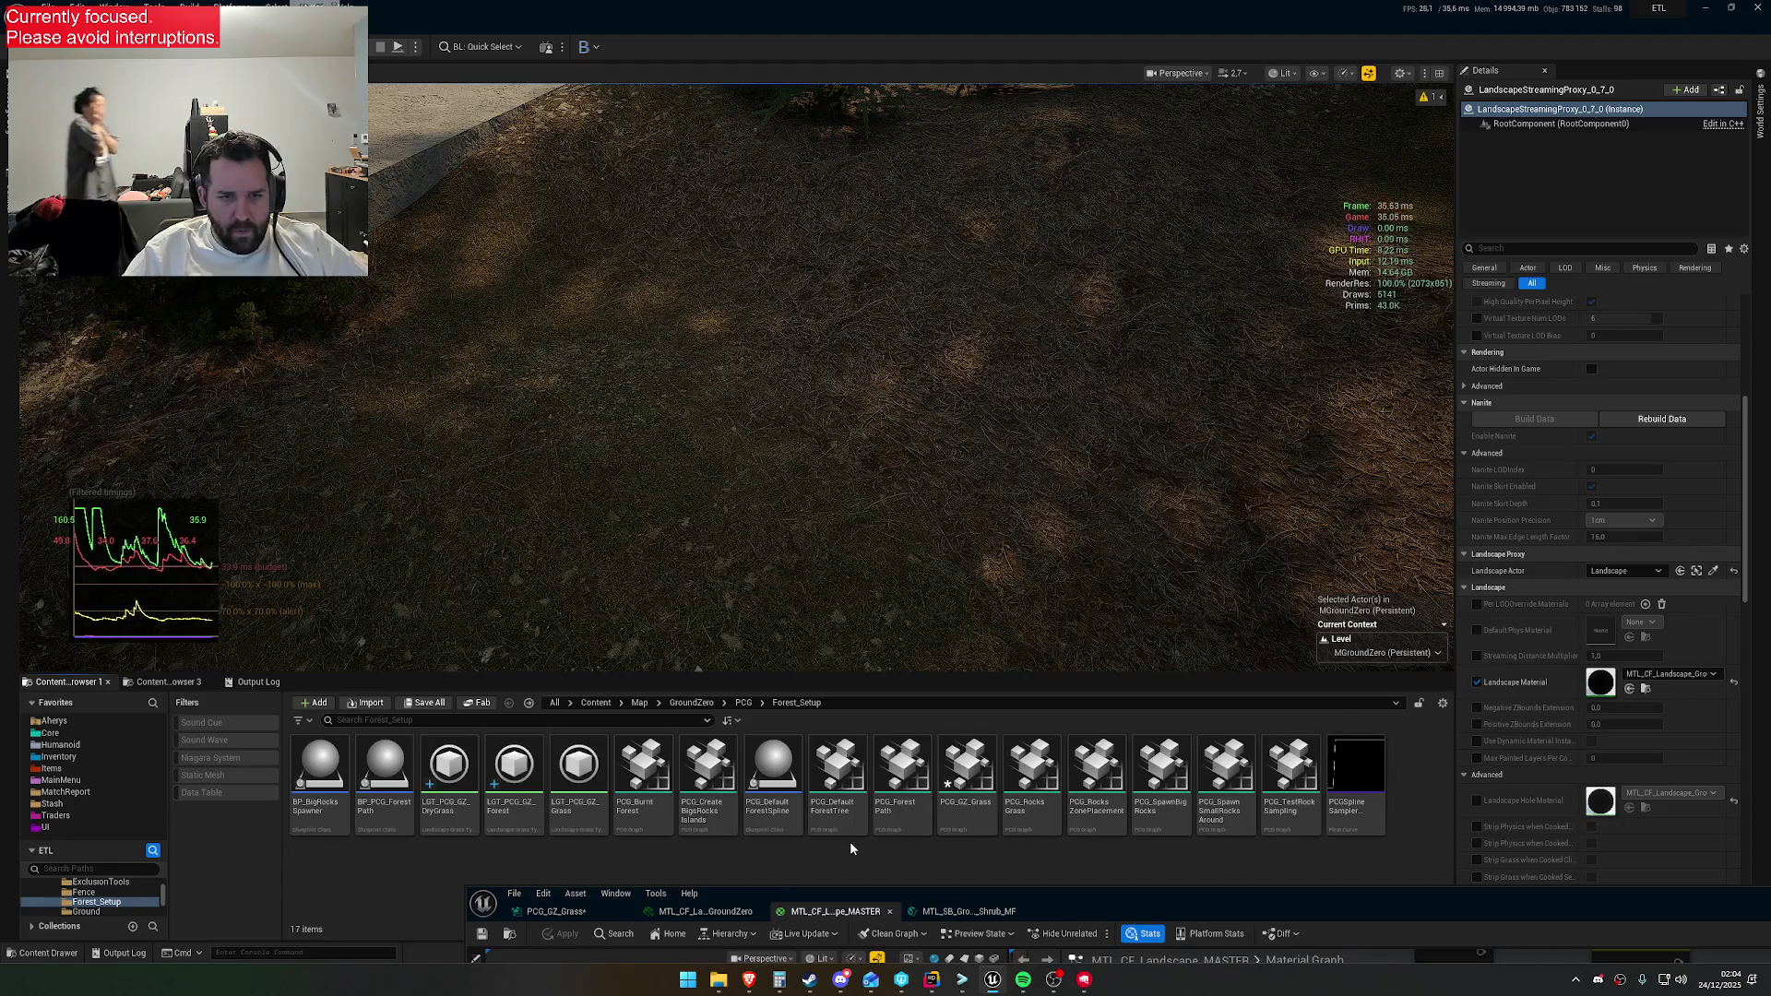
pyautogui.moveTo(1141, 894); pyautogui.dragTo(1140, 463)
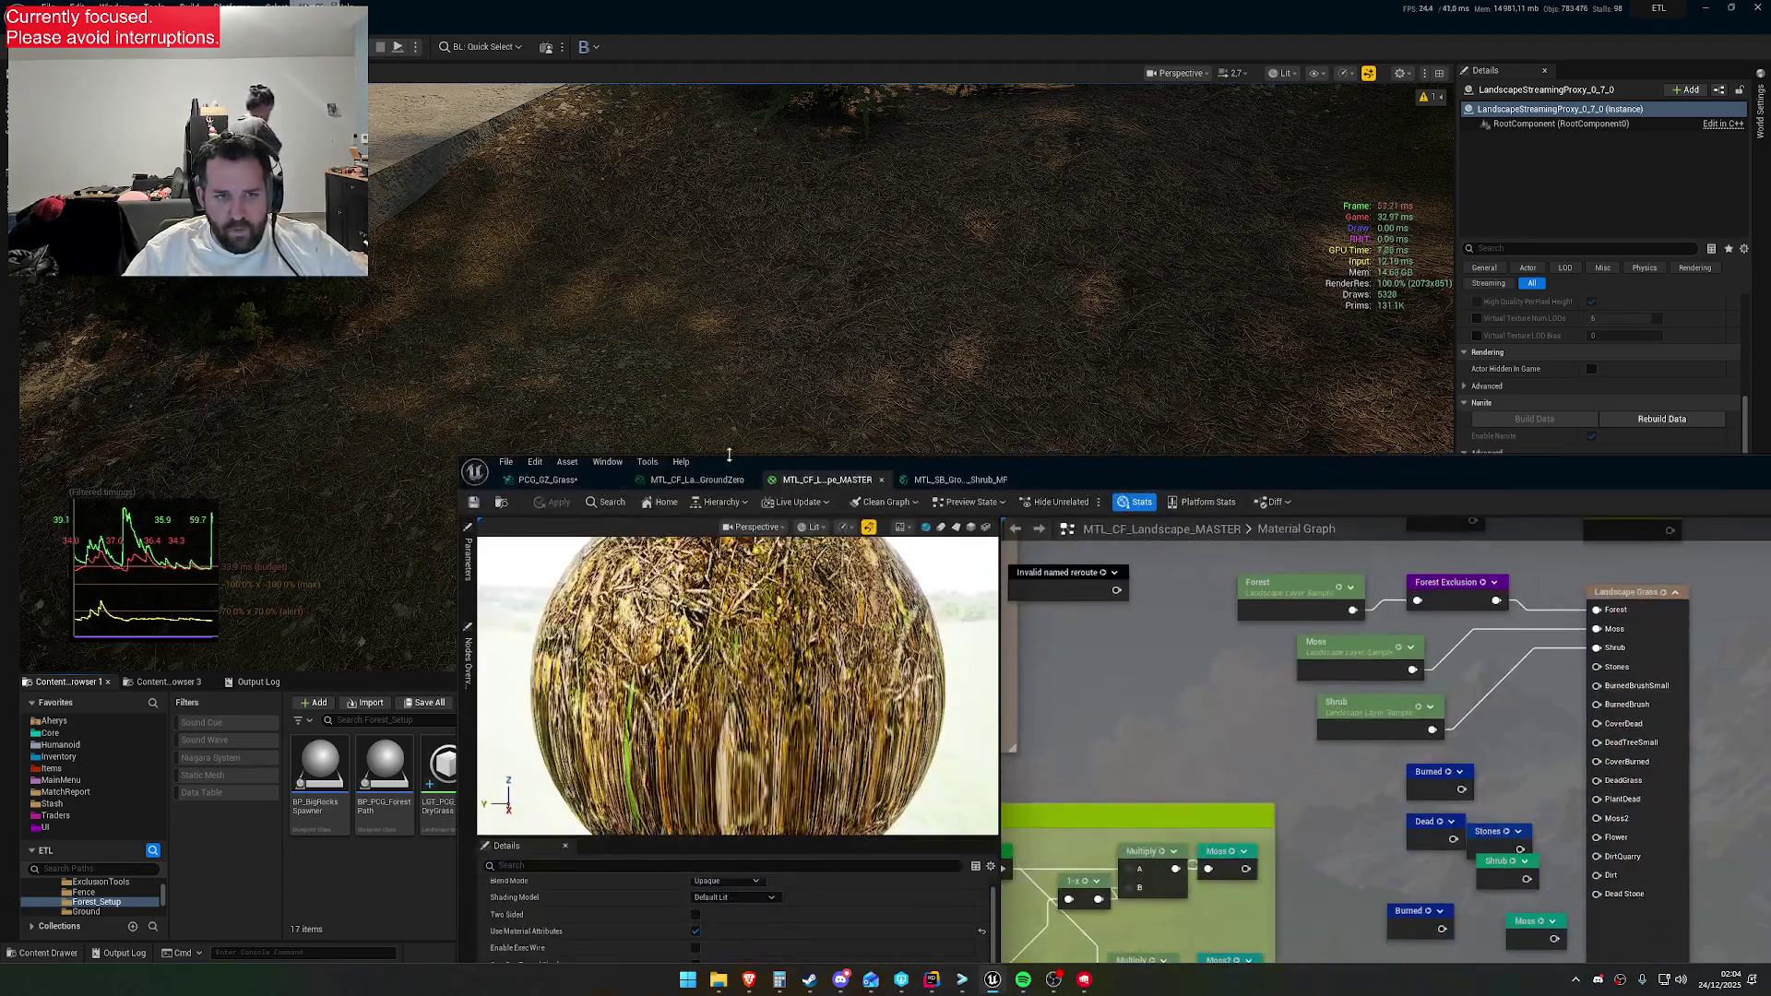
pyautogui.click(558, 481)
pyautogui.click(473, 506)
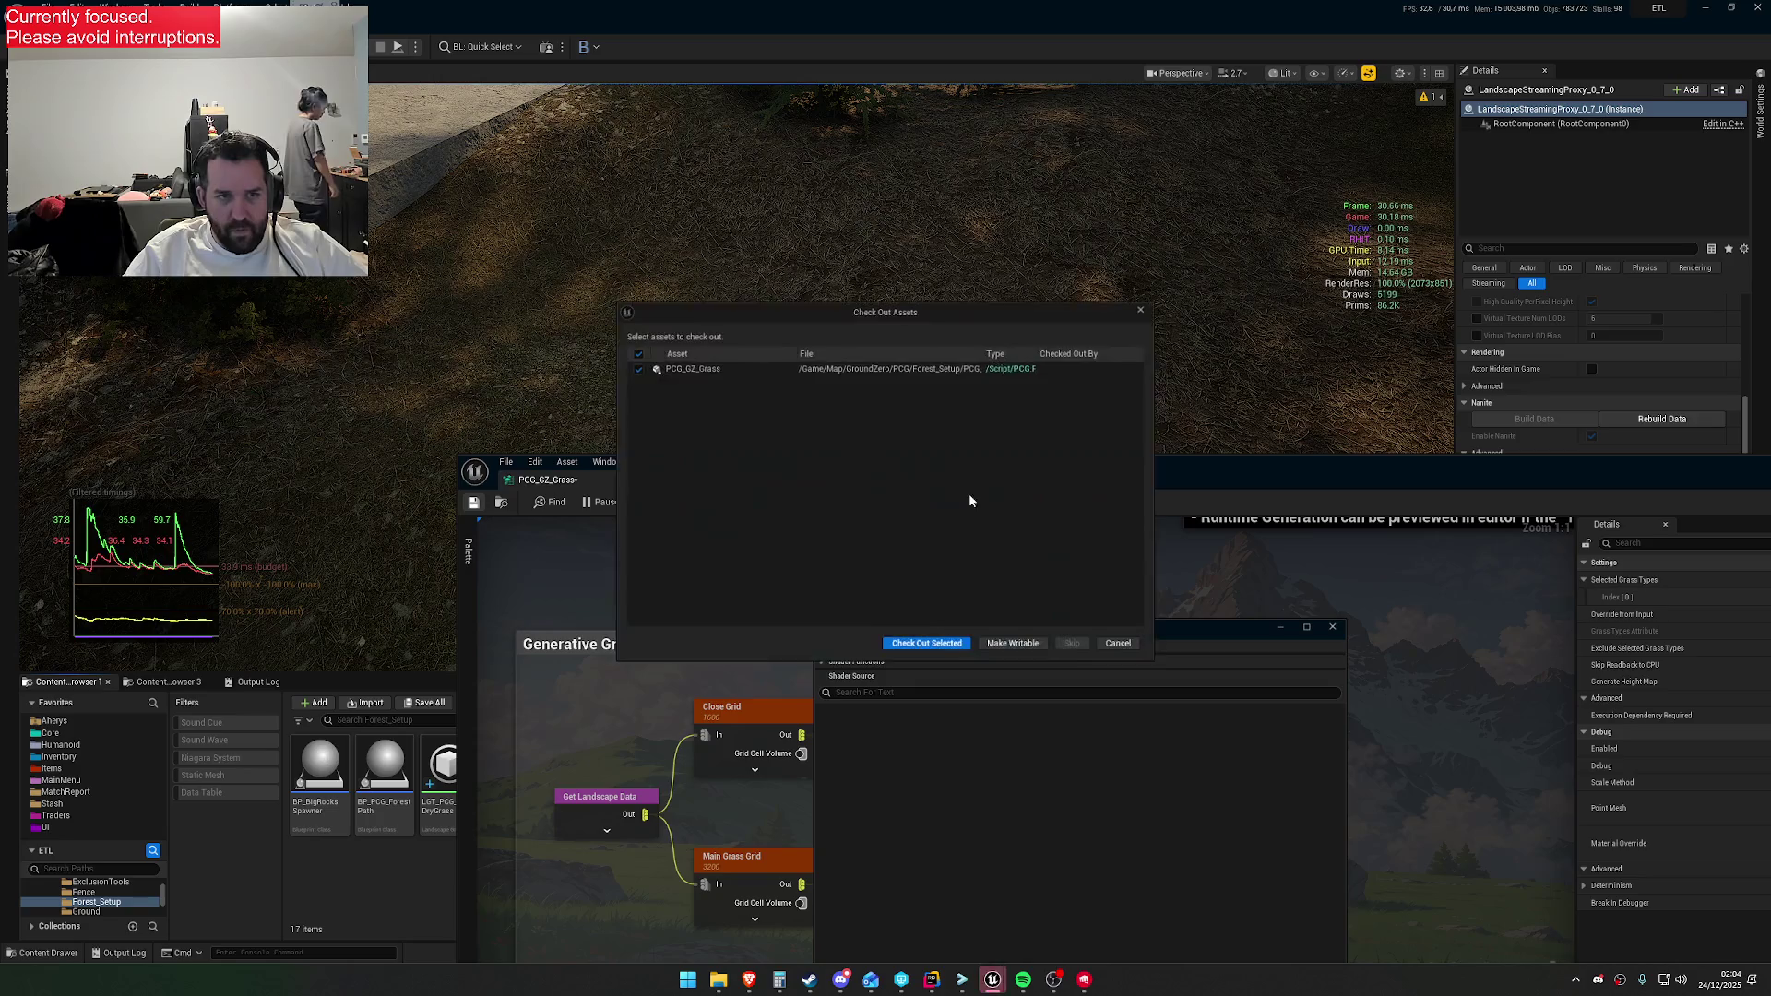
pyautogui.click(973, 649)
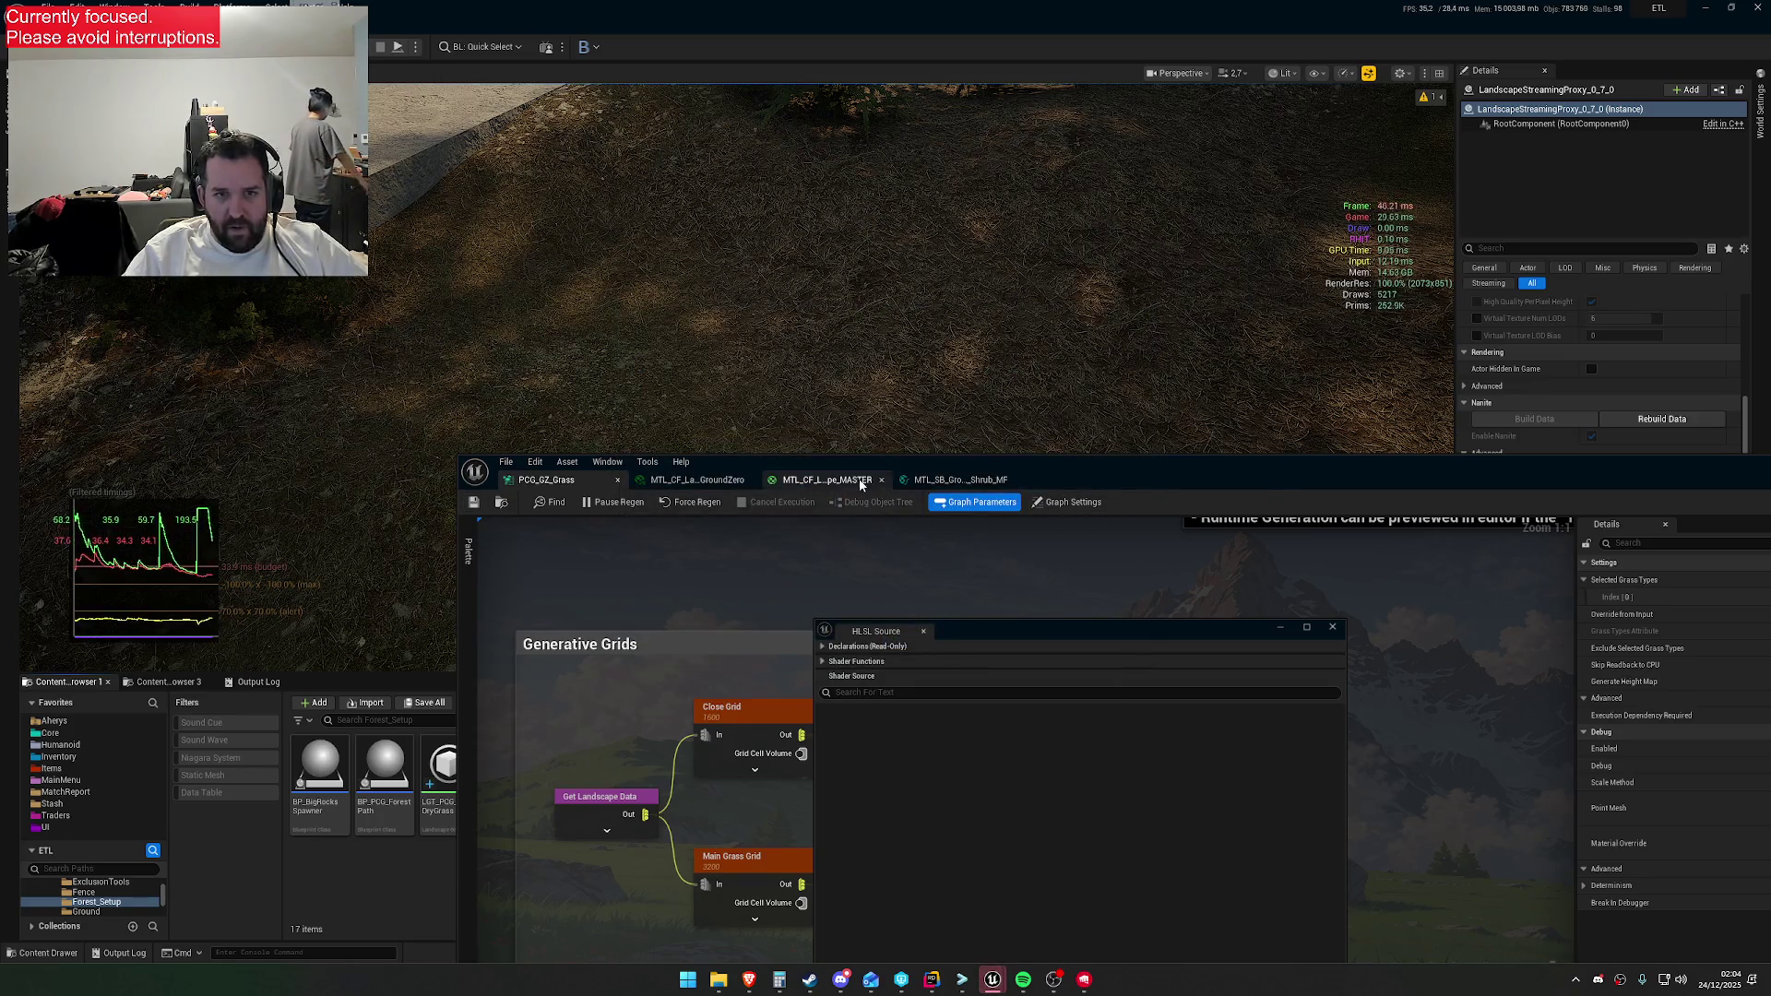
# Review the landscape material's Landscape Grass output grass types, then lower its editor
pyautogui.click(863, 480)
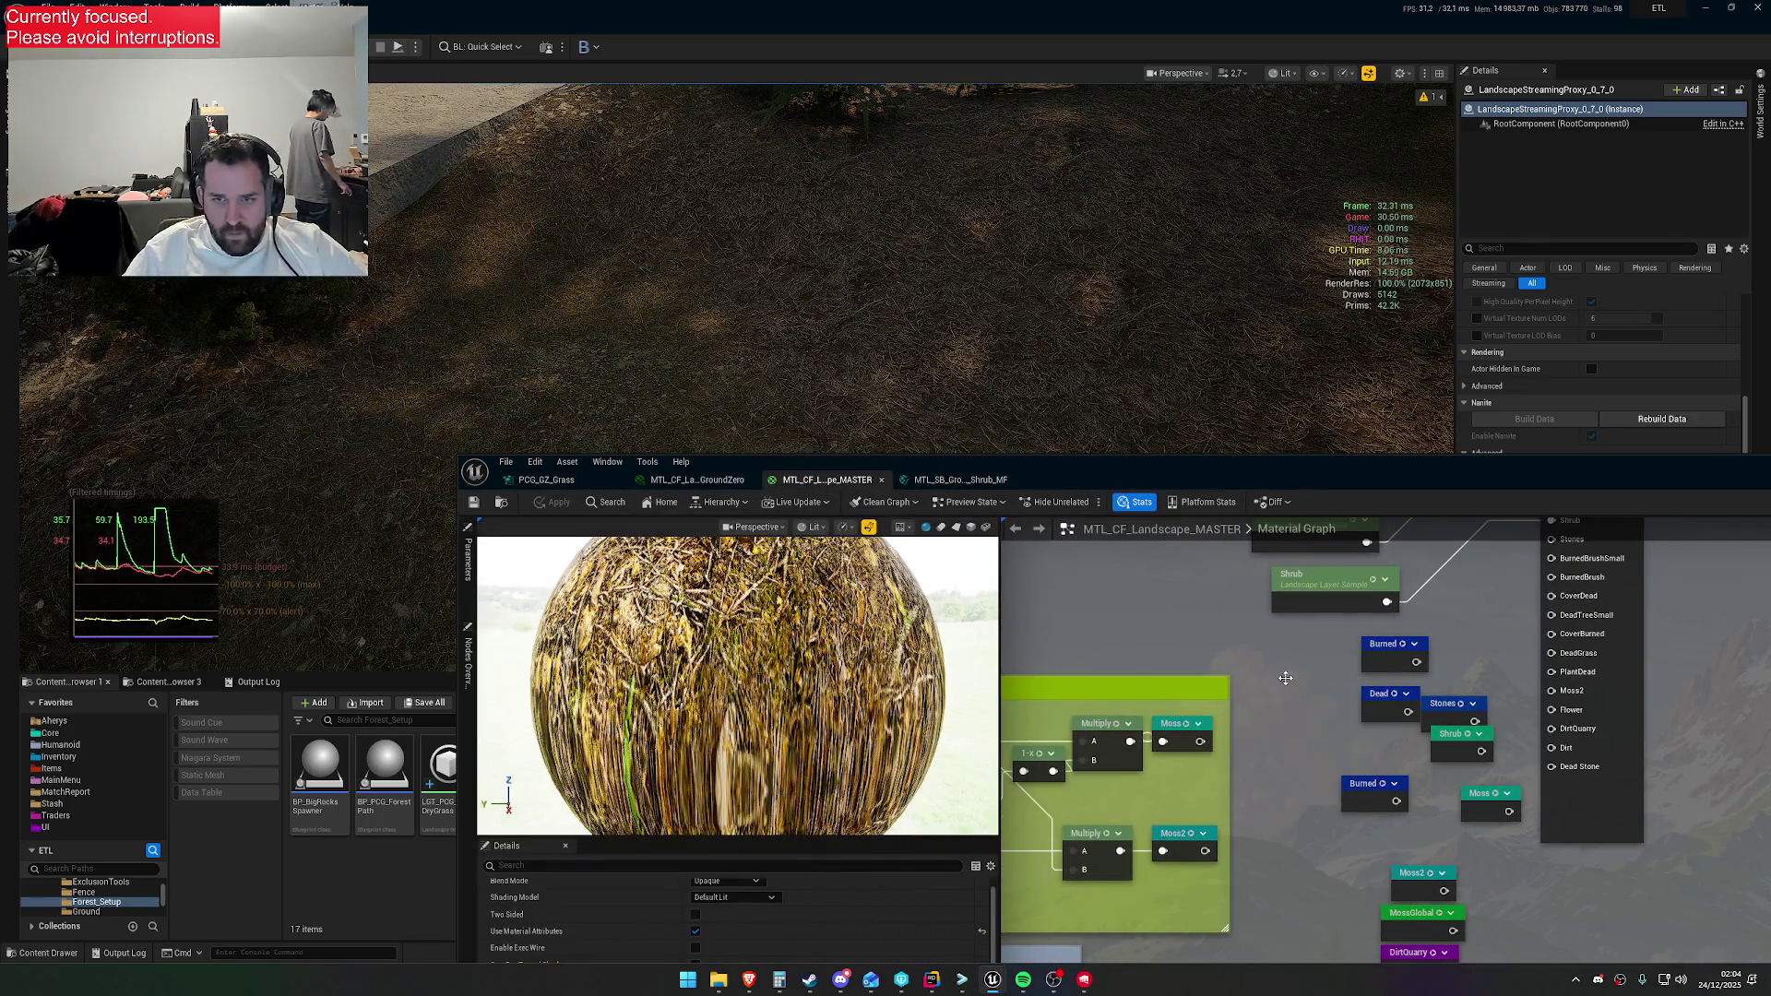
pyautogui.click(1572, 793)
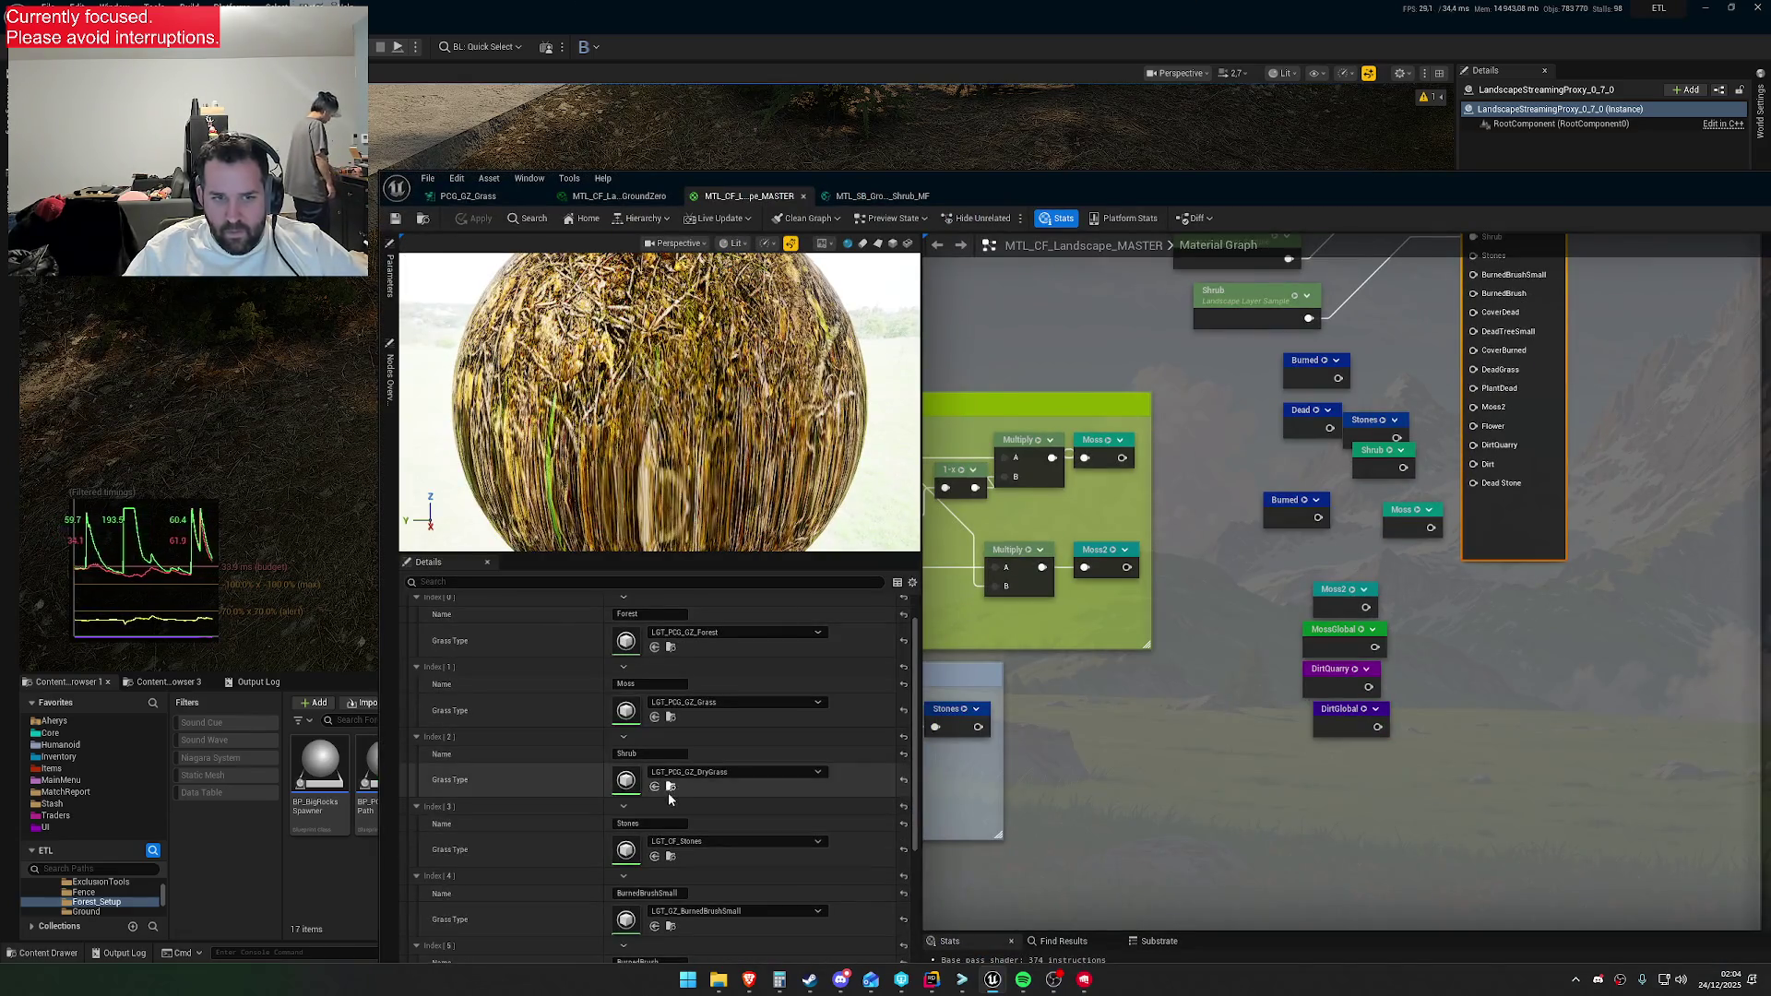
pyautogui.moveTo(941, 174); pyautogui.dragTo(1146, 893)
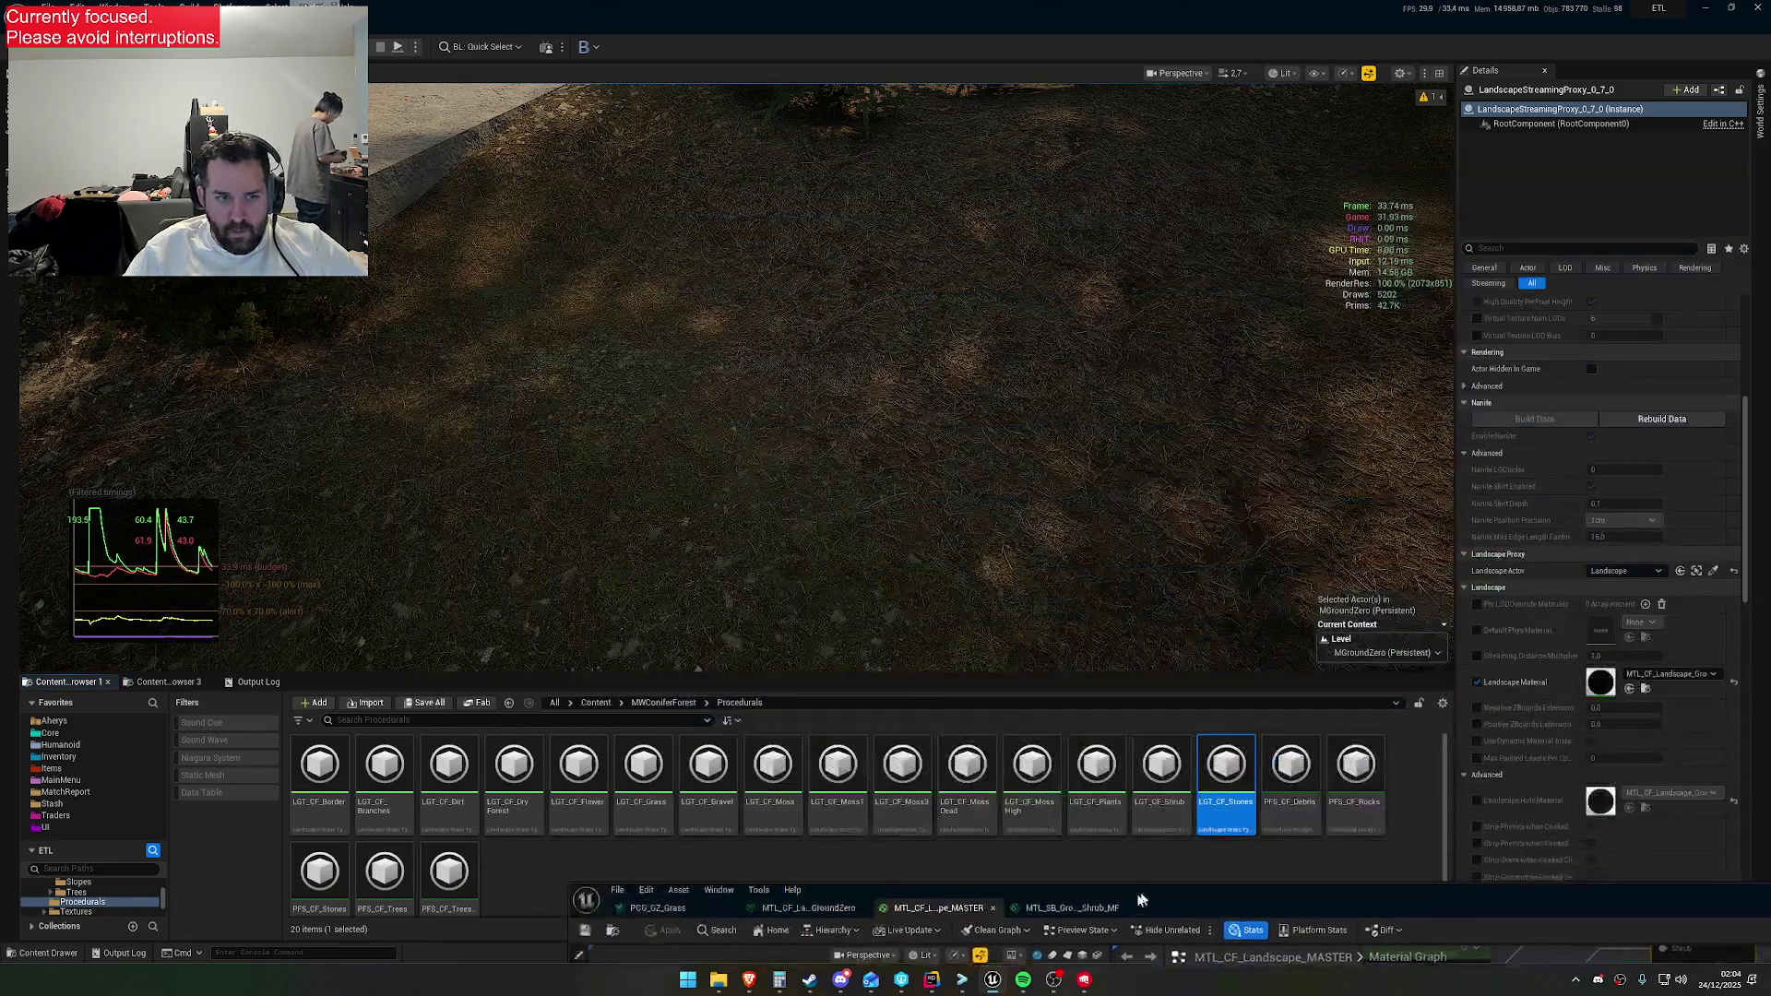
# Open the LGT_CF_Shrub grass type to inspect its varieties, then close it
pyautogui.click(1161, 811)
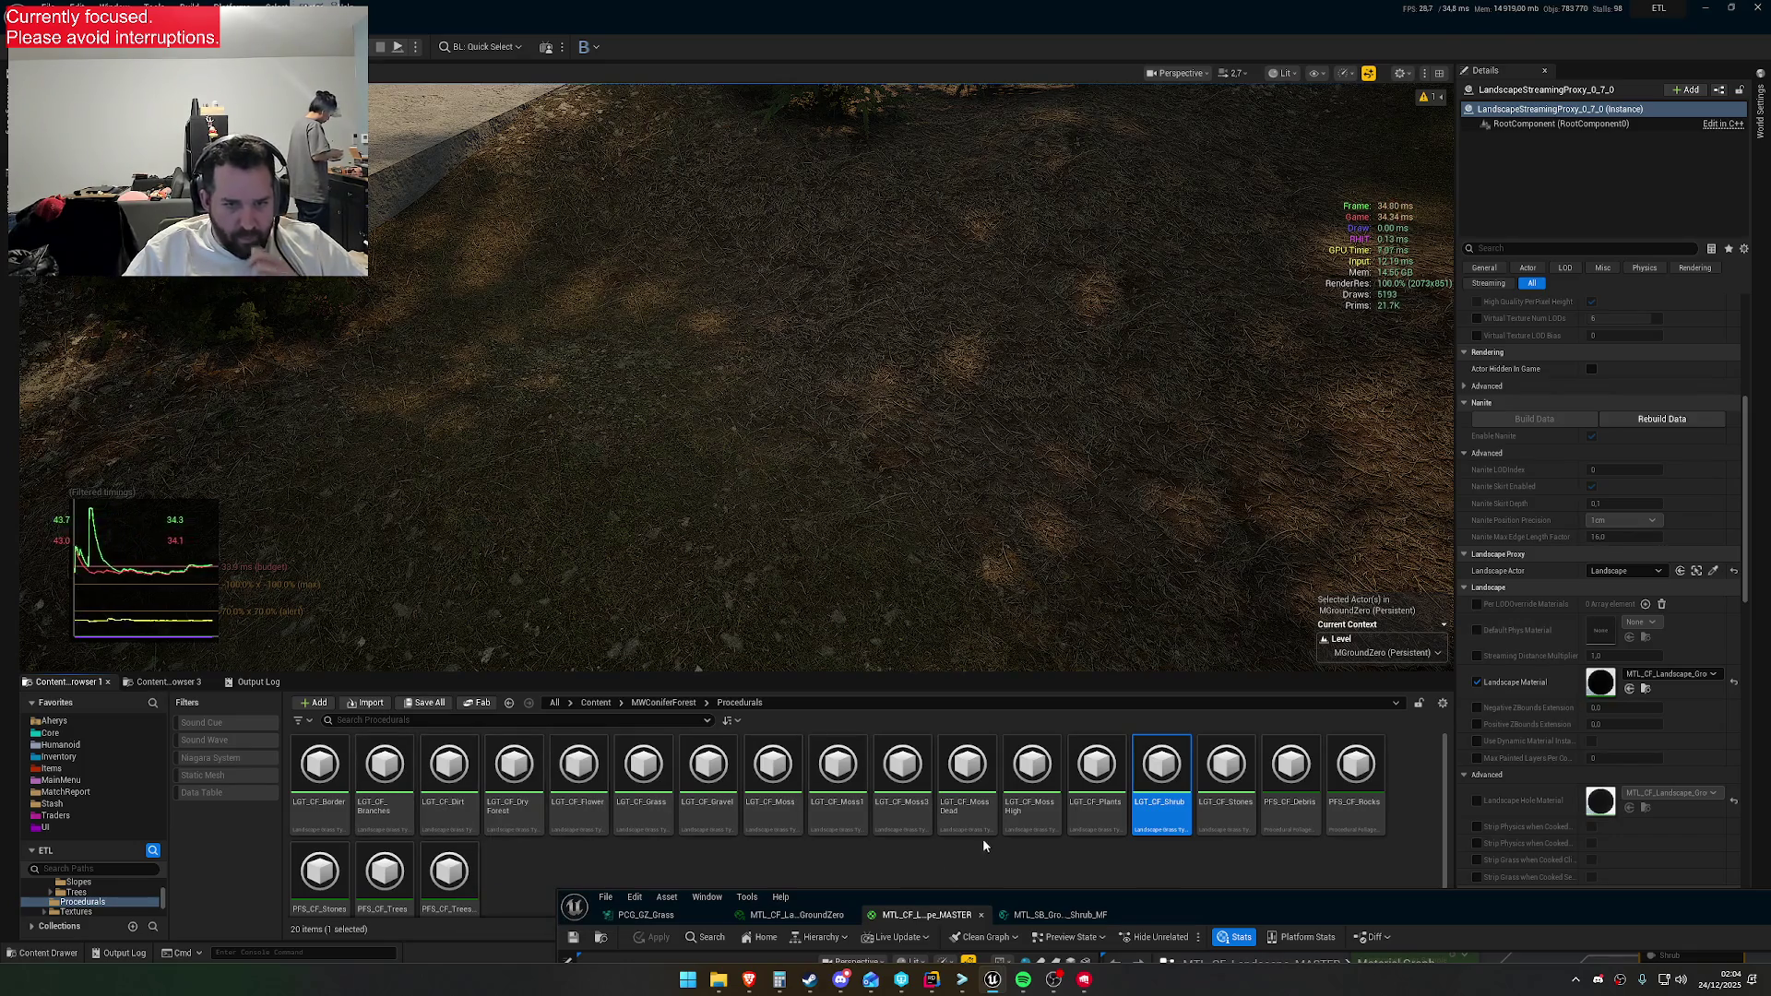
pyautogui.scroll(-1, 721, 841)
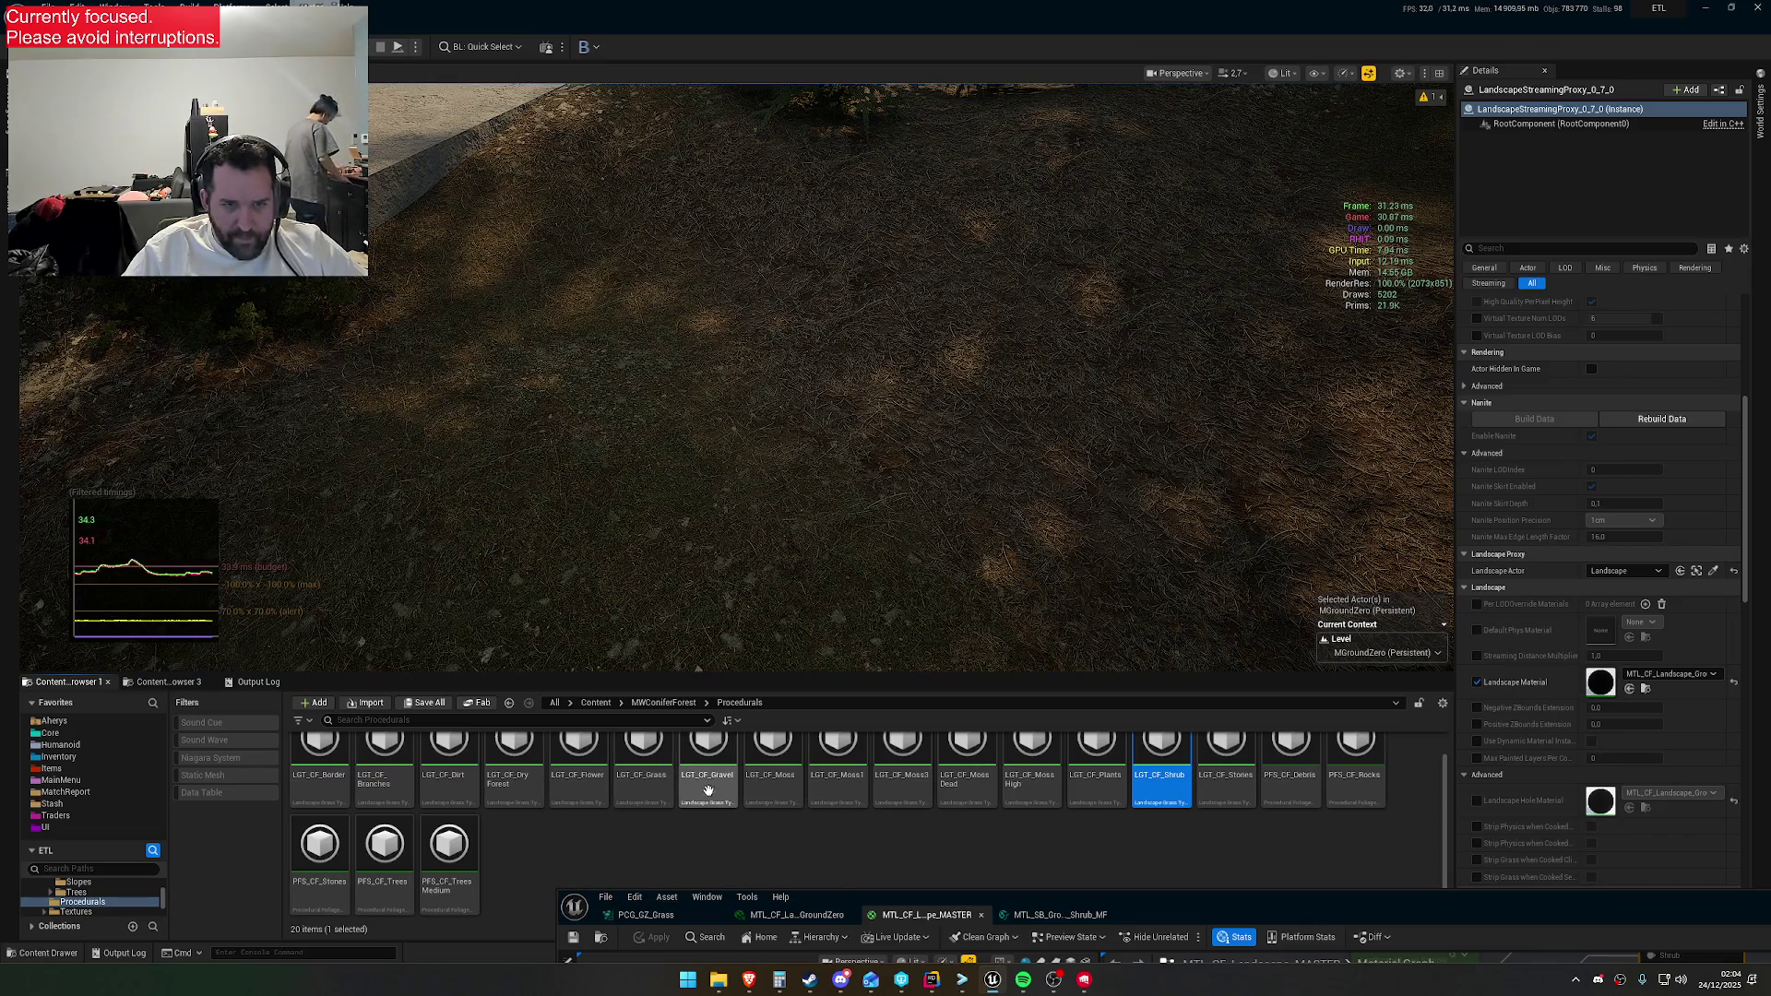
pyautogui.doubleClick(1180, 799)
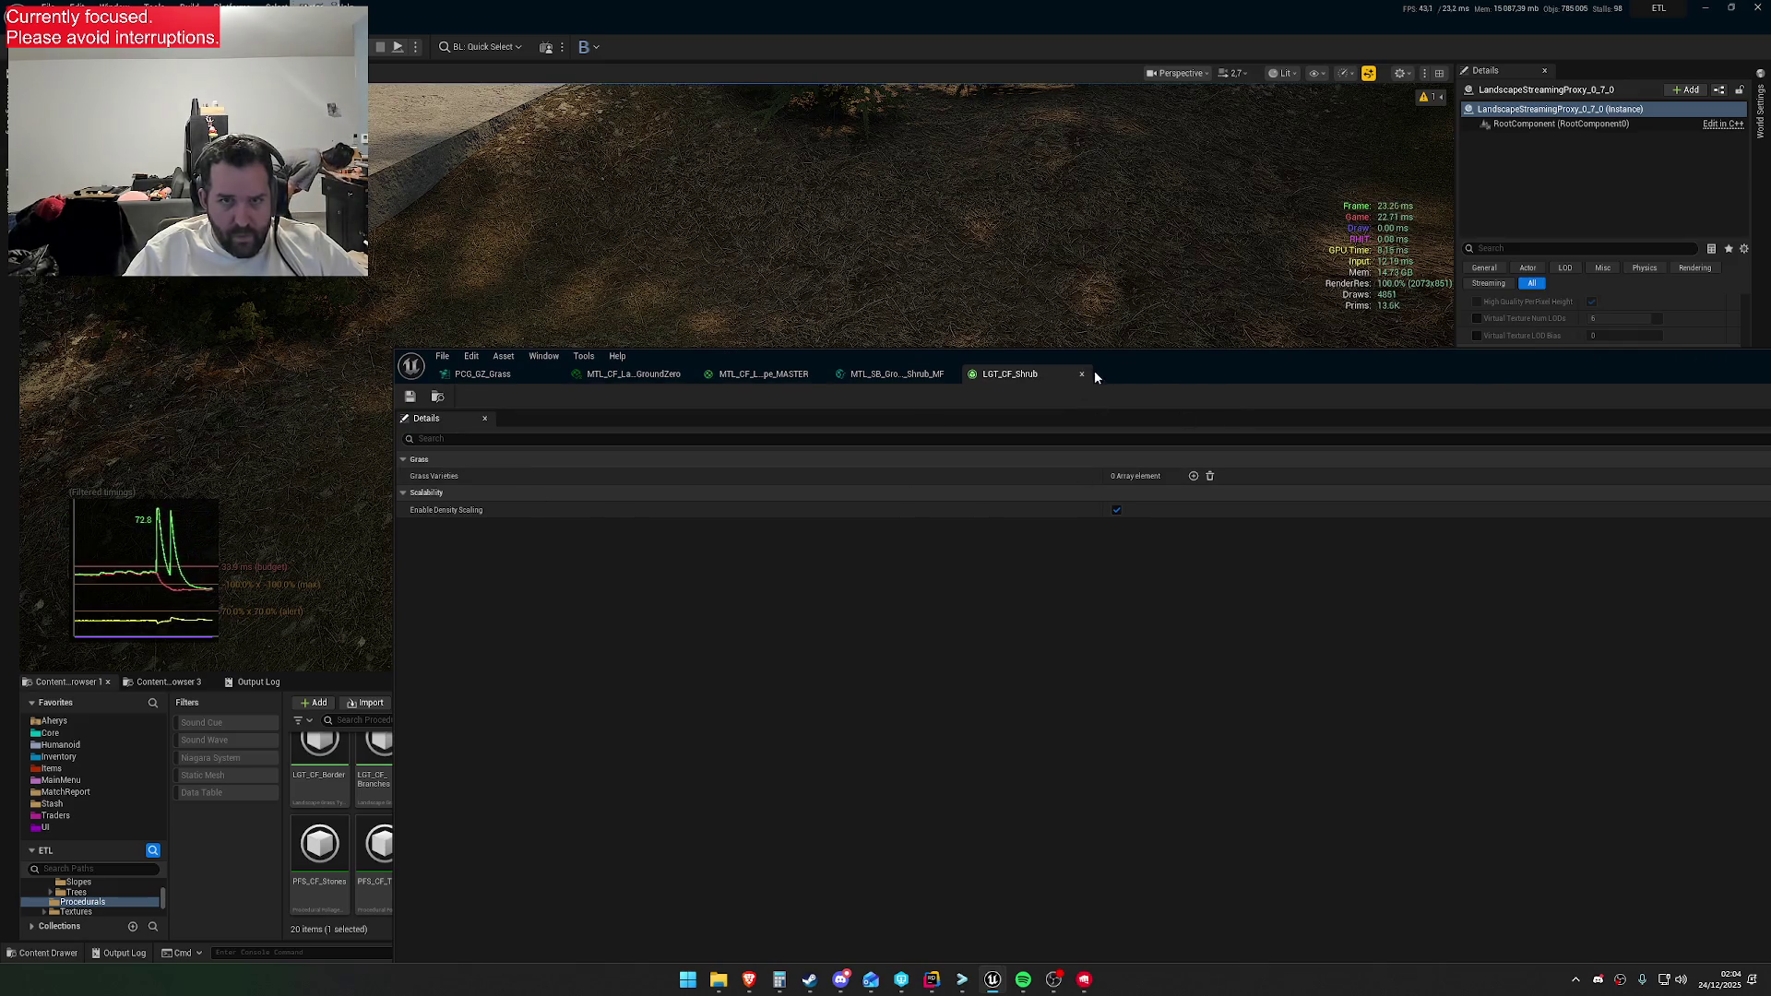
pyautogui.click(1082, 373)
pyautogui.moveTo(1158, 358); pyautogui.dragTo(1112, 893)
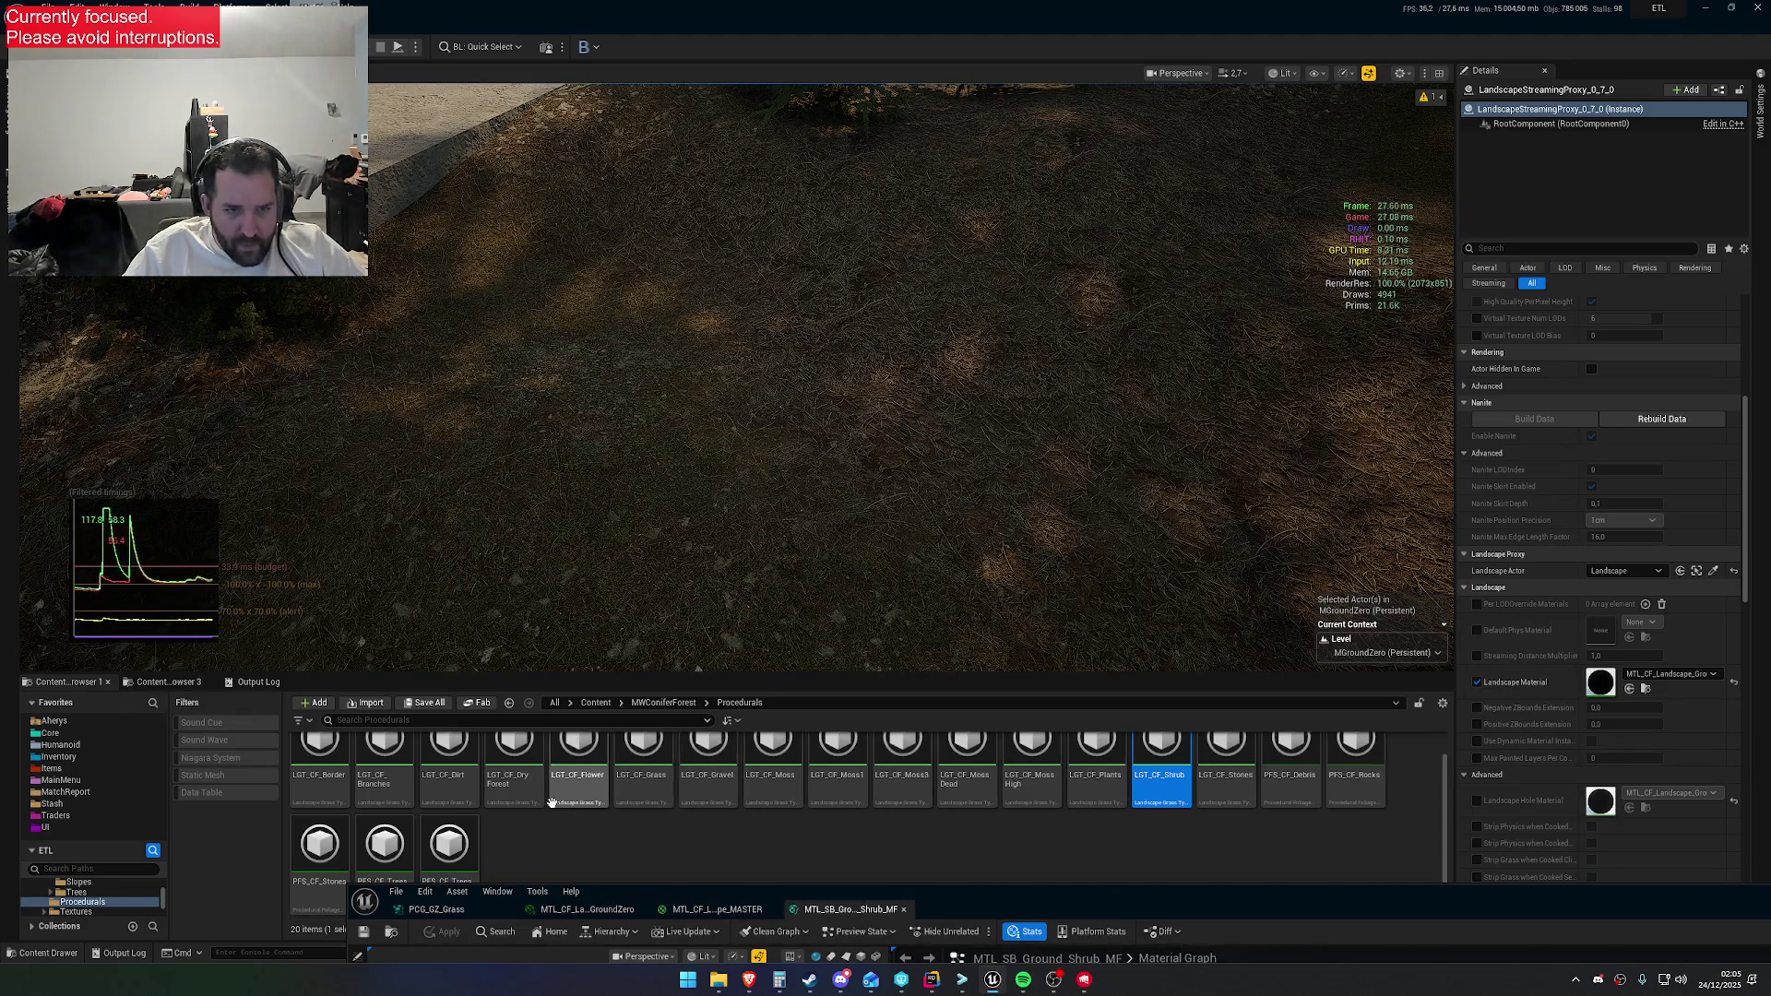
pyautogui.scroll(2, 731, 844)
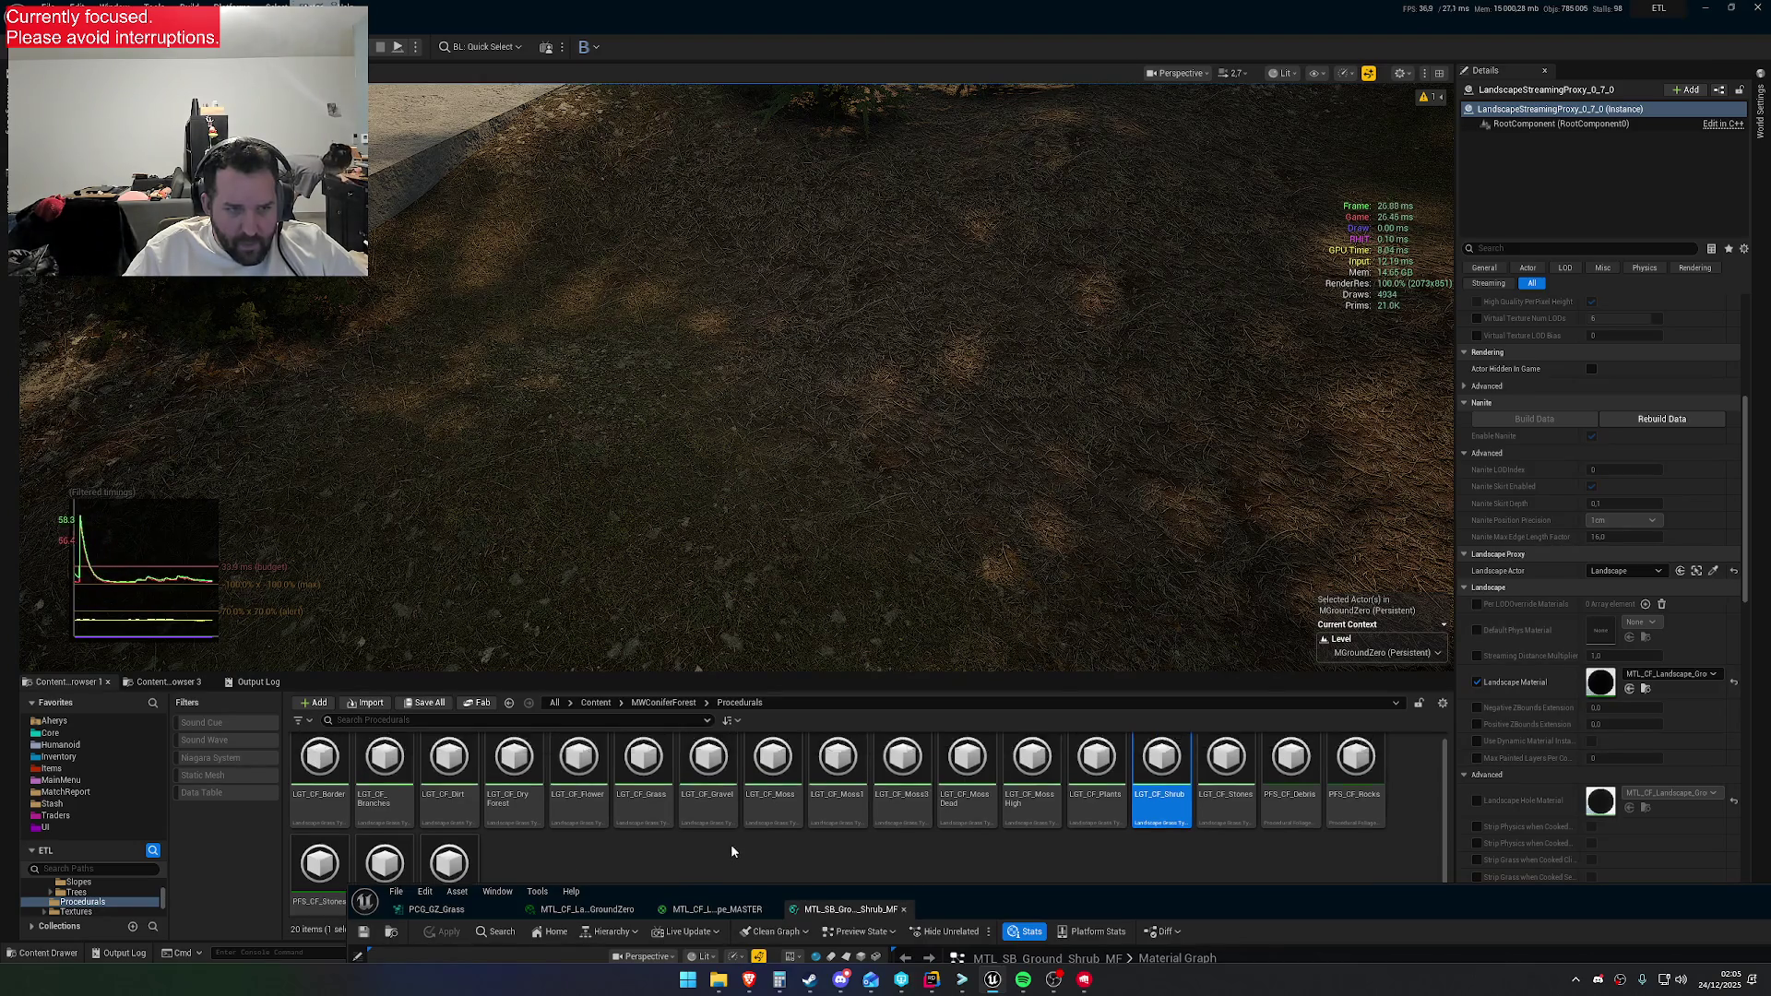
# Recheck the PCG_GZ_Grass graph and landscape material, then select LGT_GZ_DeadGrass in GroundZero's ProceduralGrass folder
pyautogui.moveTo(1107, 918)
pyautogui.mouseDown()
pyautogui.moveTo(1098, 525)
pyautogui.moveTo(1074, 387)
pyautogui.mouseUp()
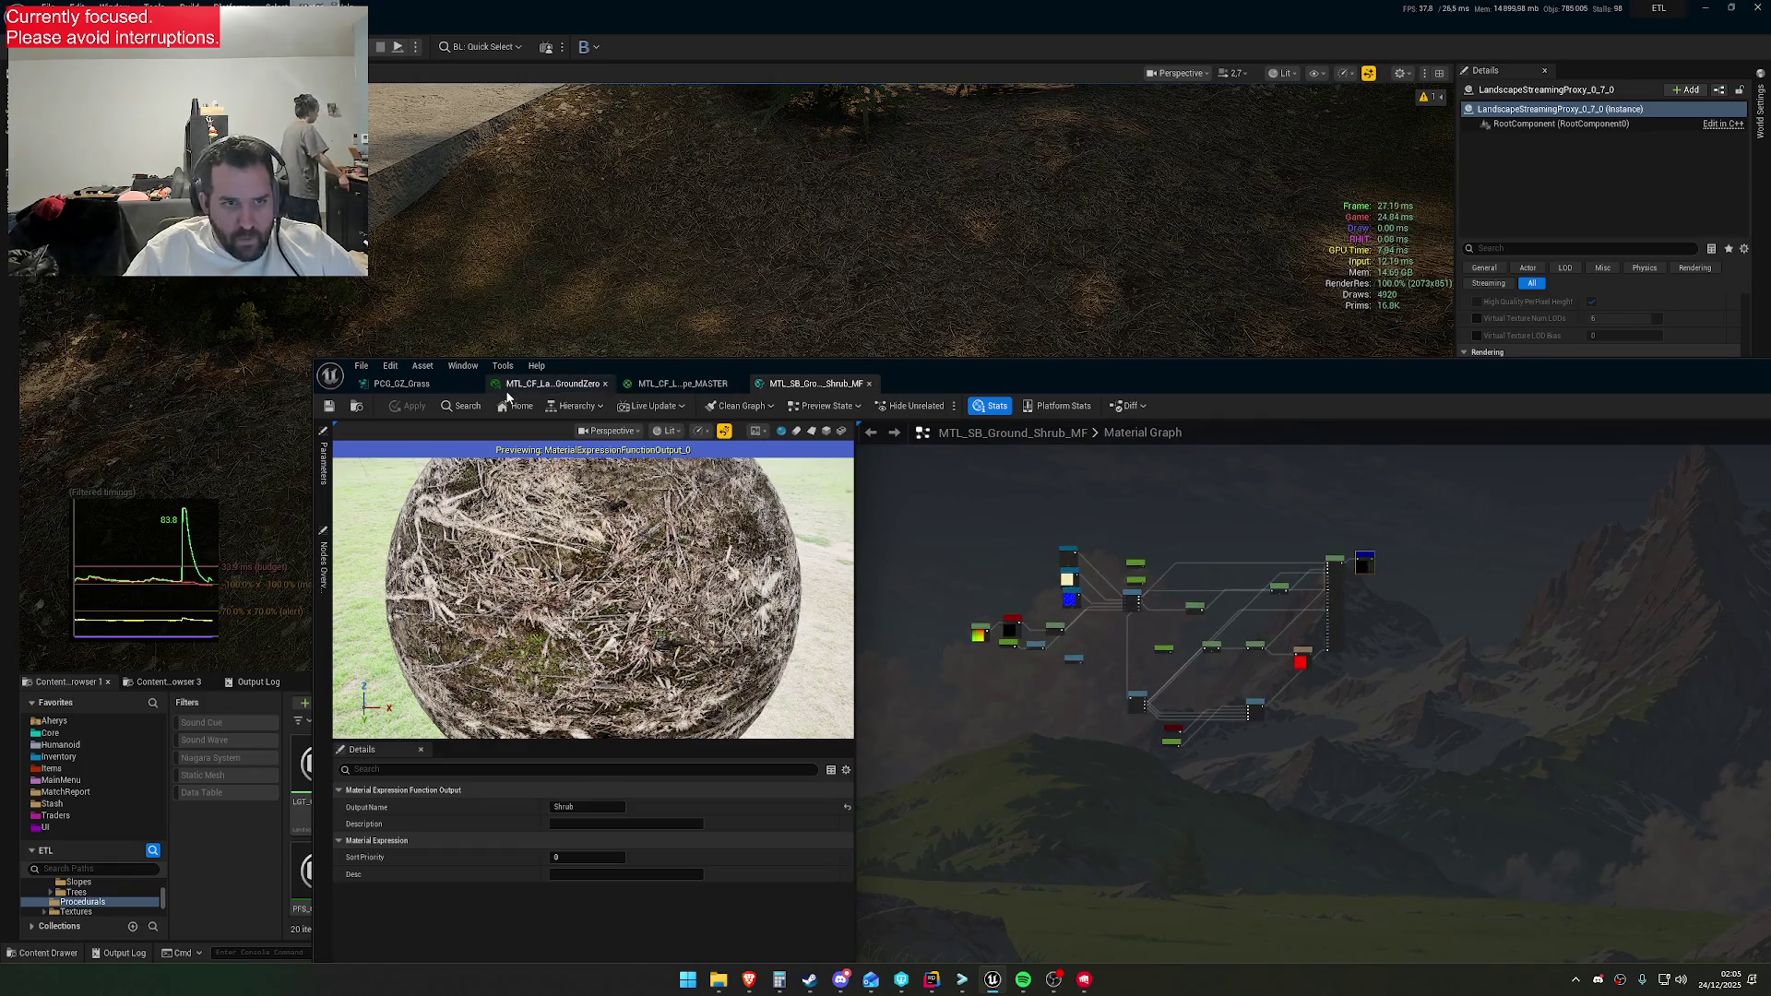
pyautogui.click(445, 385)
pyautogui.scroll(-4, 933, 560)
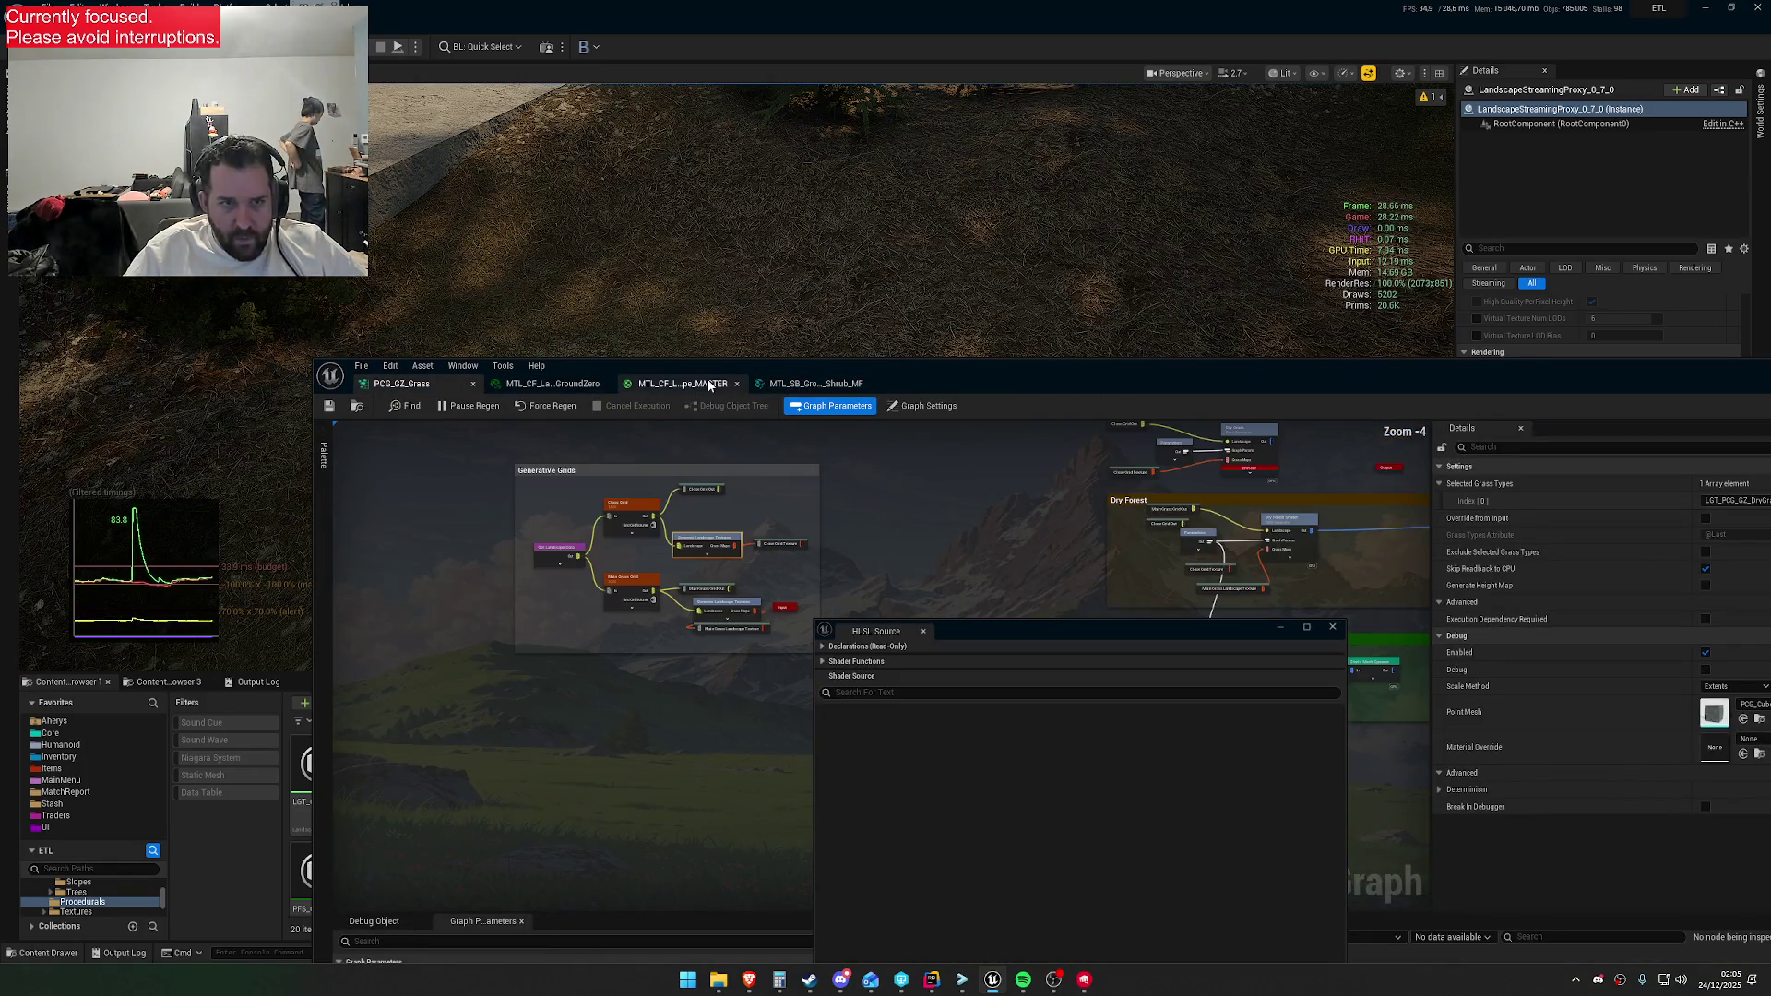
pyautogui.click(709, 386)
pyautogui.scroll(-5, 607, 883)
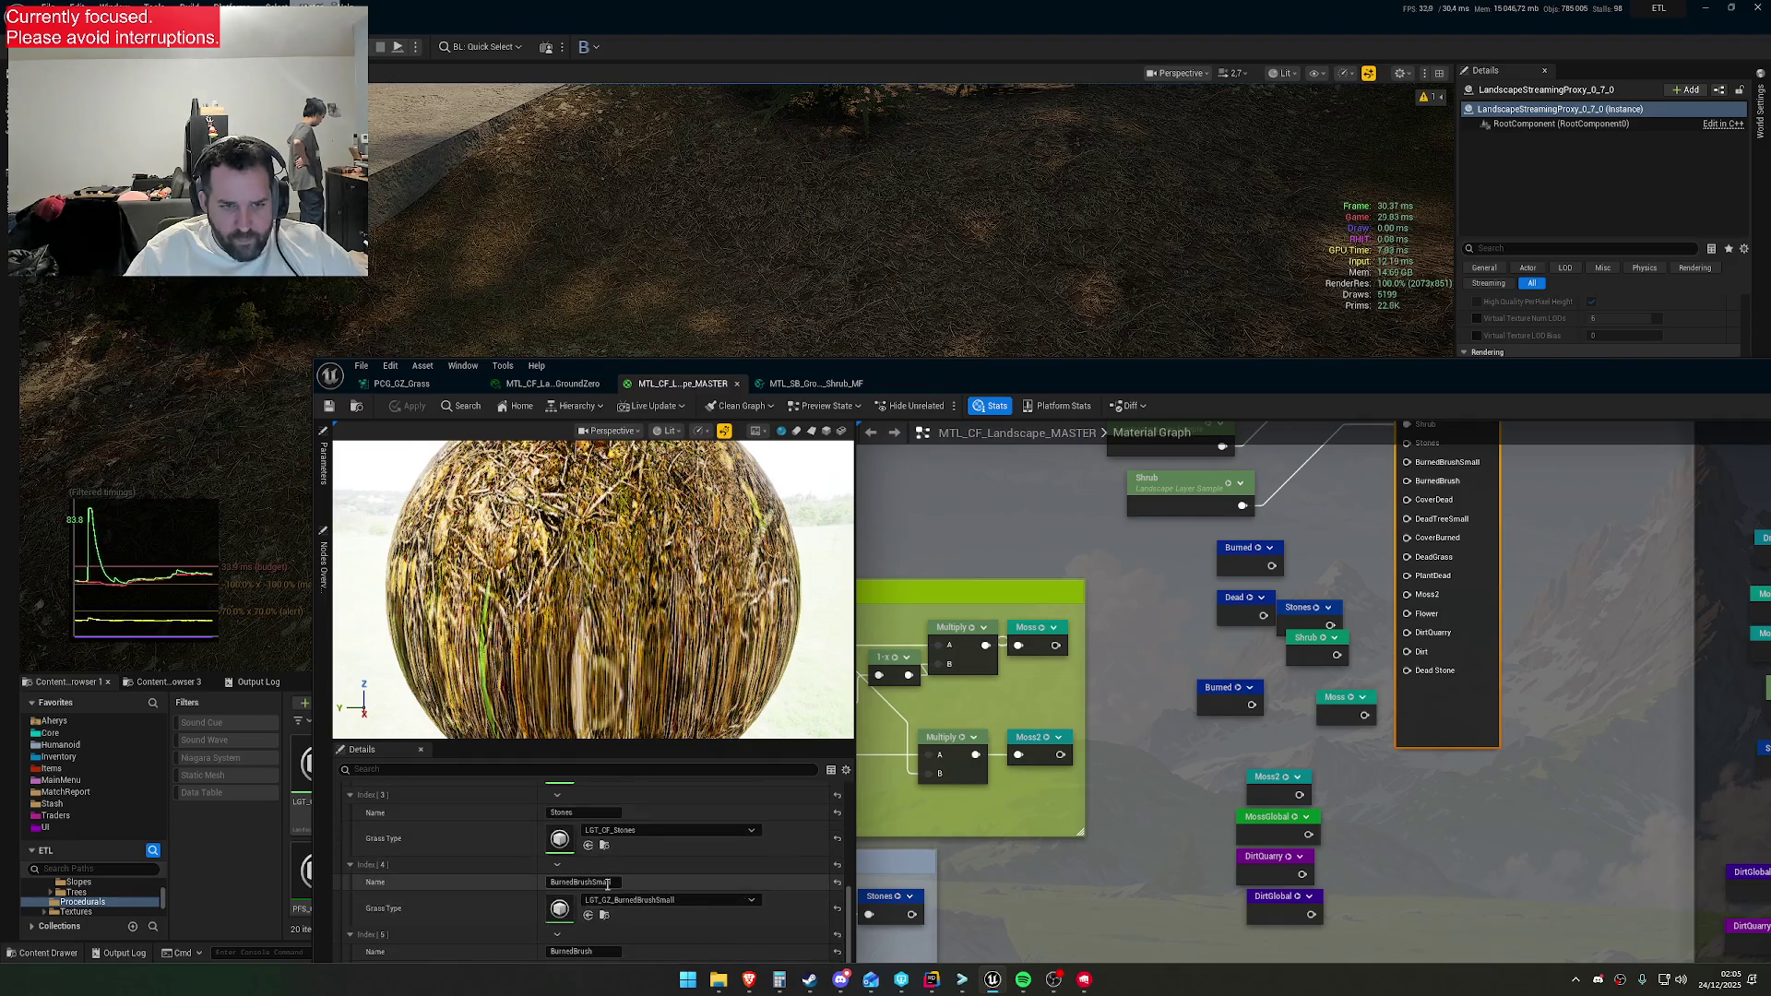
pyautogui.moveTo(916, 386); pyautogui.dragTo(894, 947)
pyautogui.click(658, 809)
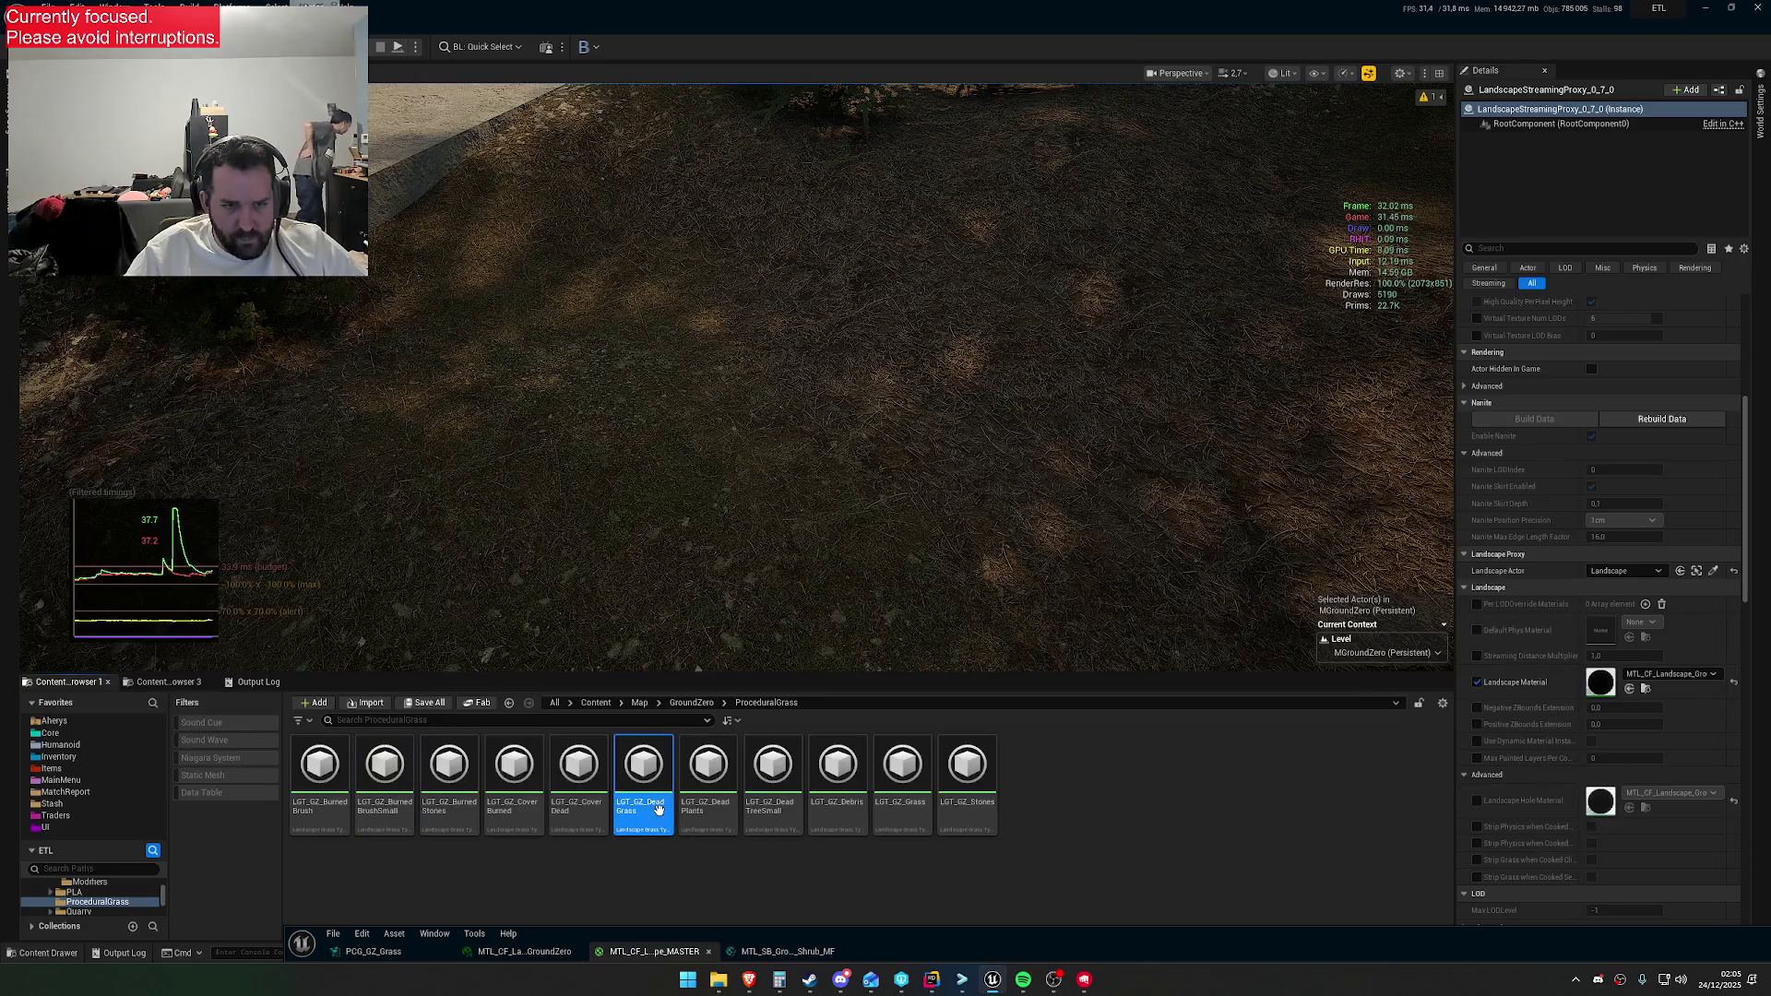
# Open LGT_GZ_DeadGrass and expand Grass Varieties Index [0] to inspect its mesh, density and cull settings
pyautogui.press('Return')
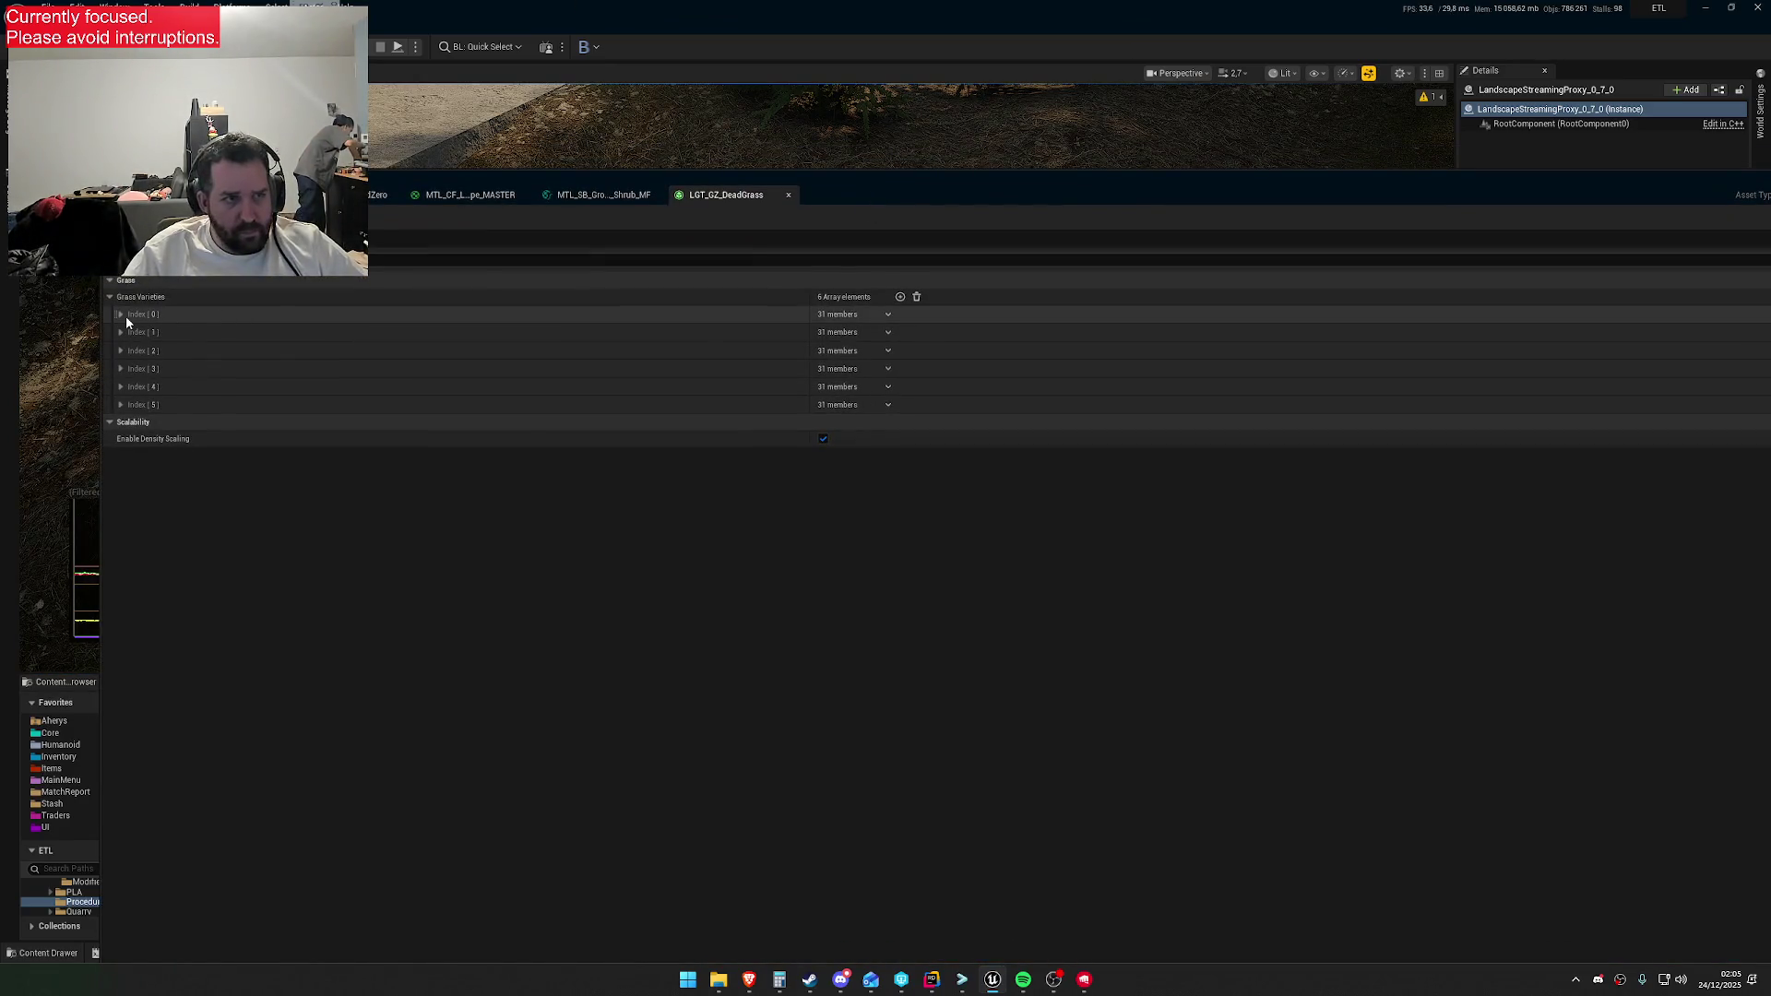
pyautogui.click(120, 313)
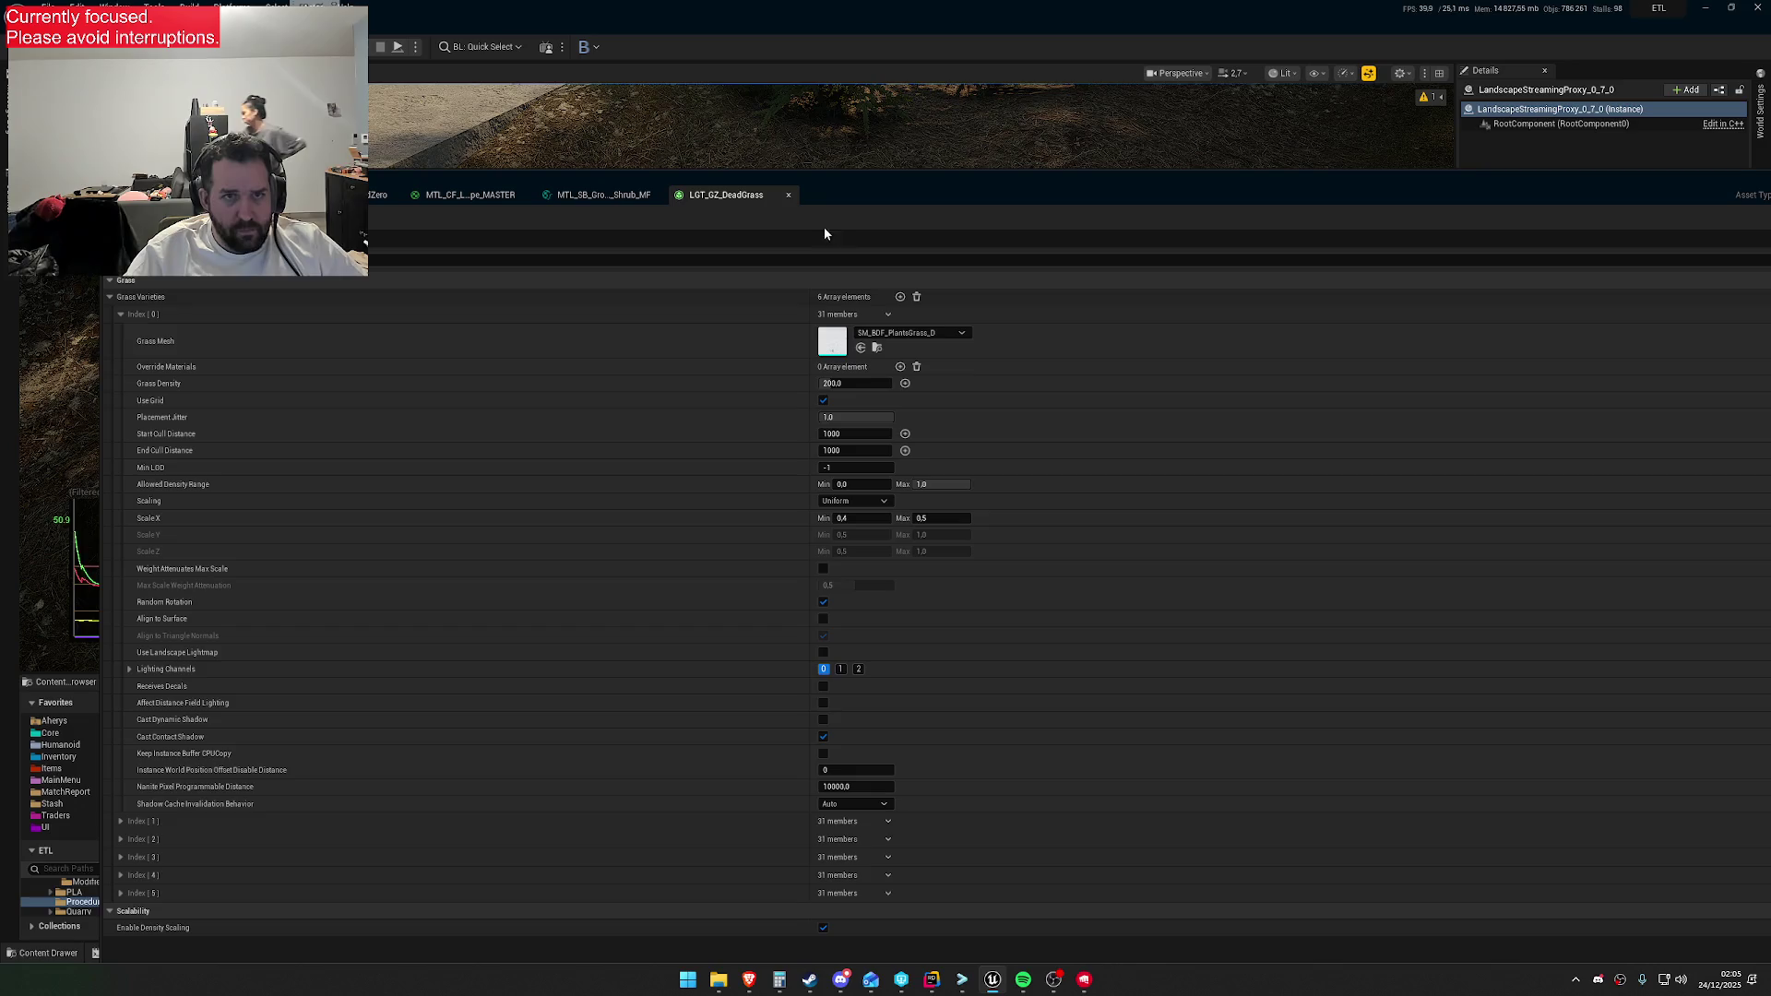
pyautogui.moveTo(960, 205)
pyautogui.mouseDown()
pyautogui.moveTo(867, 899)
pyautogui.moveTo(878, 861)
pyautogui.mouseUp()
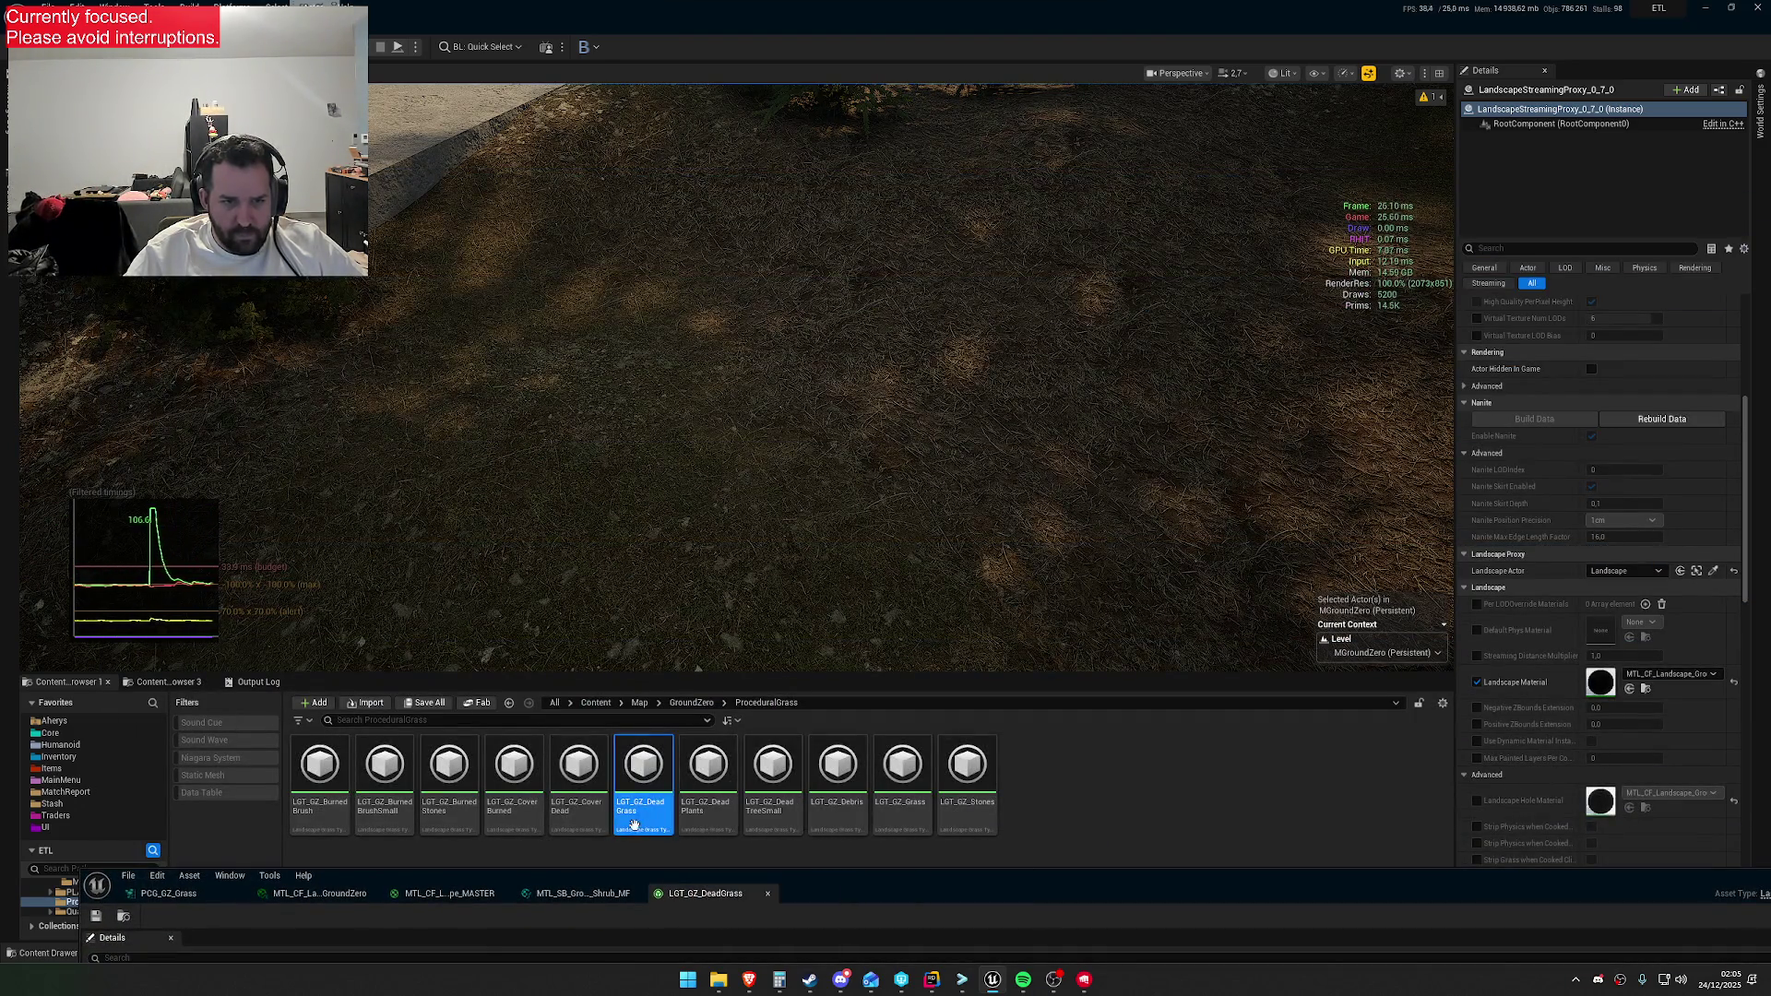
# Open LGT_GZ_Grass and expand the first of its four grass varieties, then lower the editor
pyautogui.click(908, 812)
pyautogui.doubleClick(910, 819)
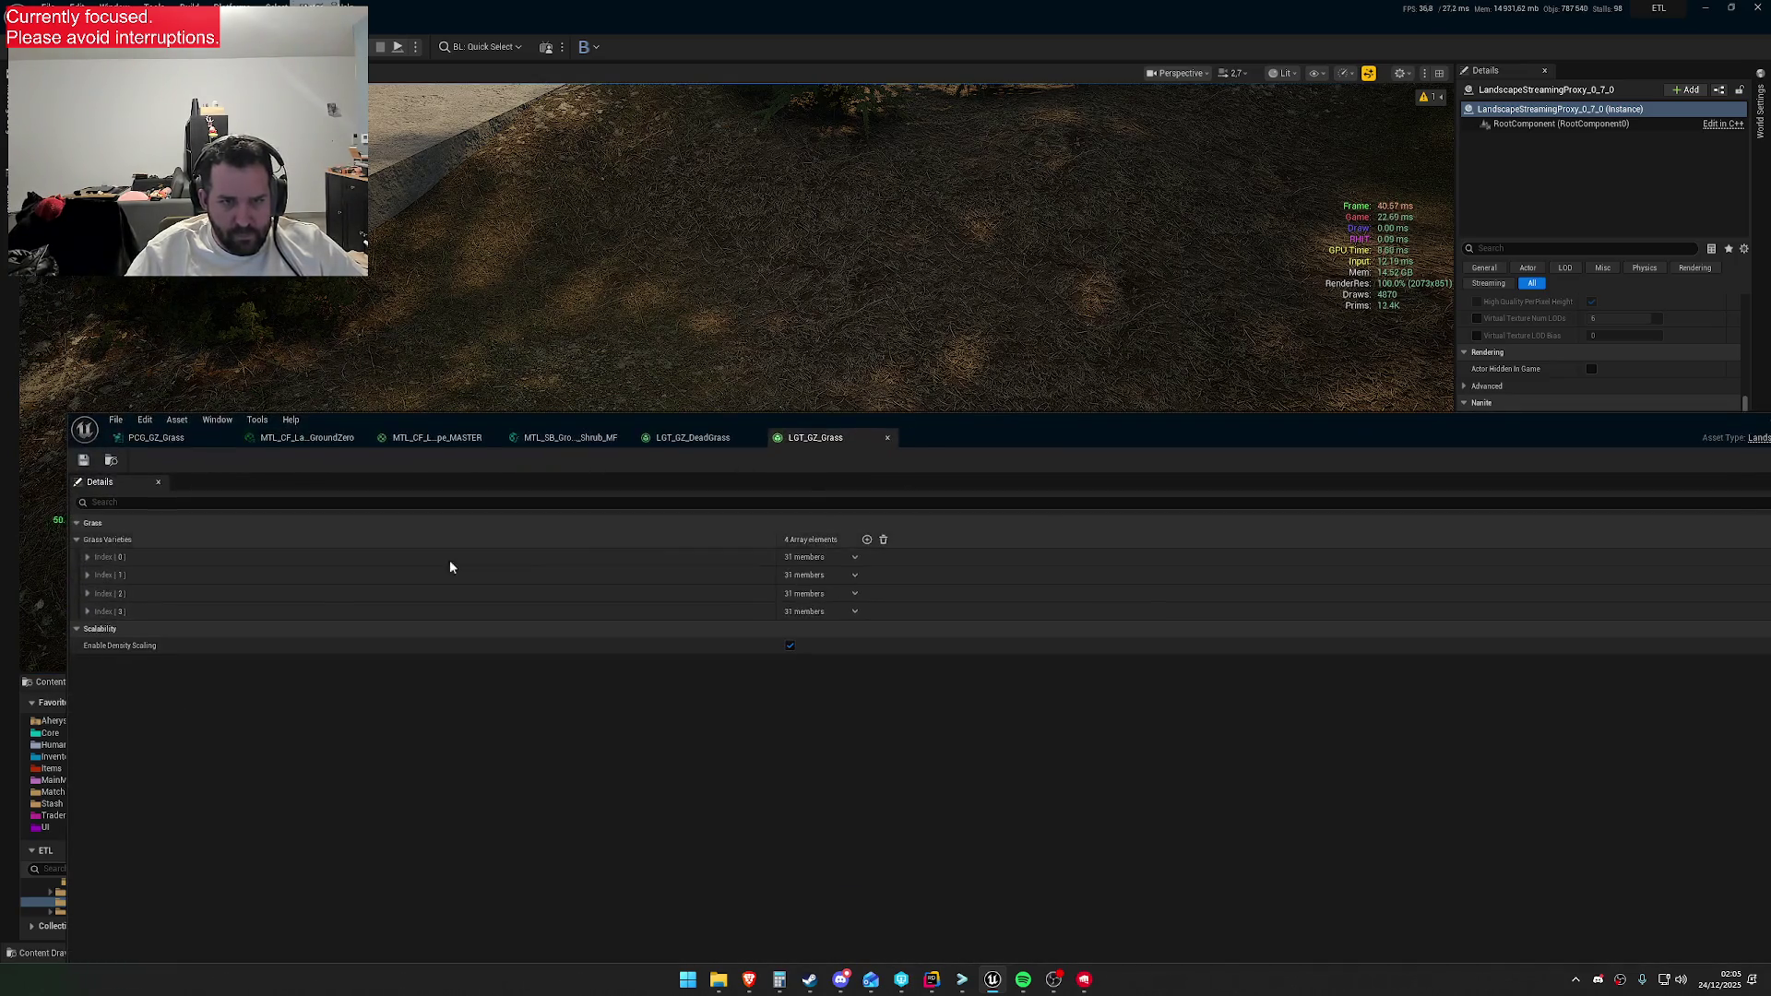
pyautogui.click(88, 557)
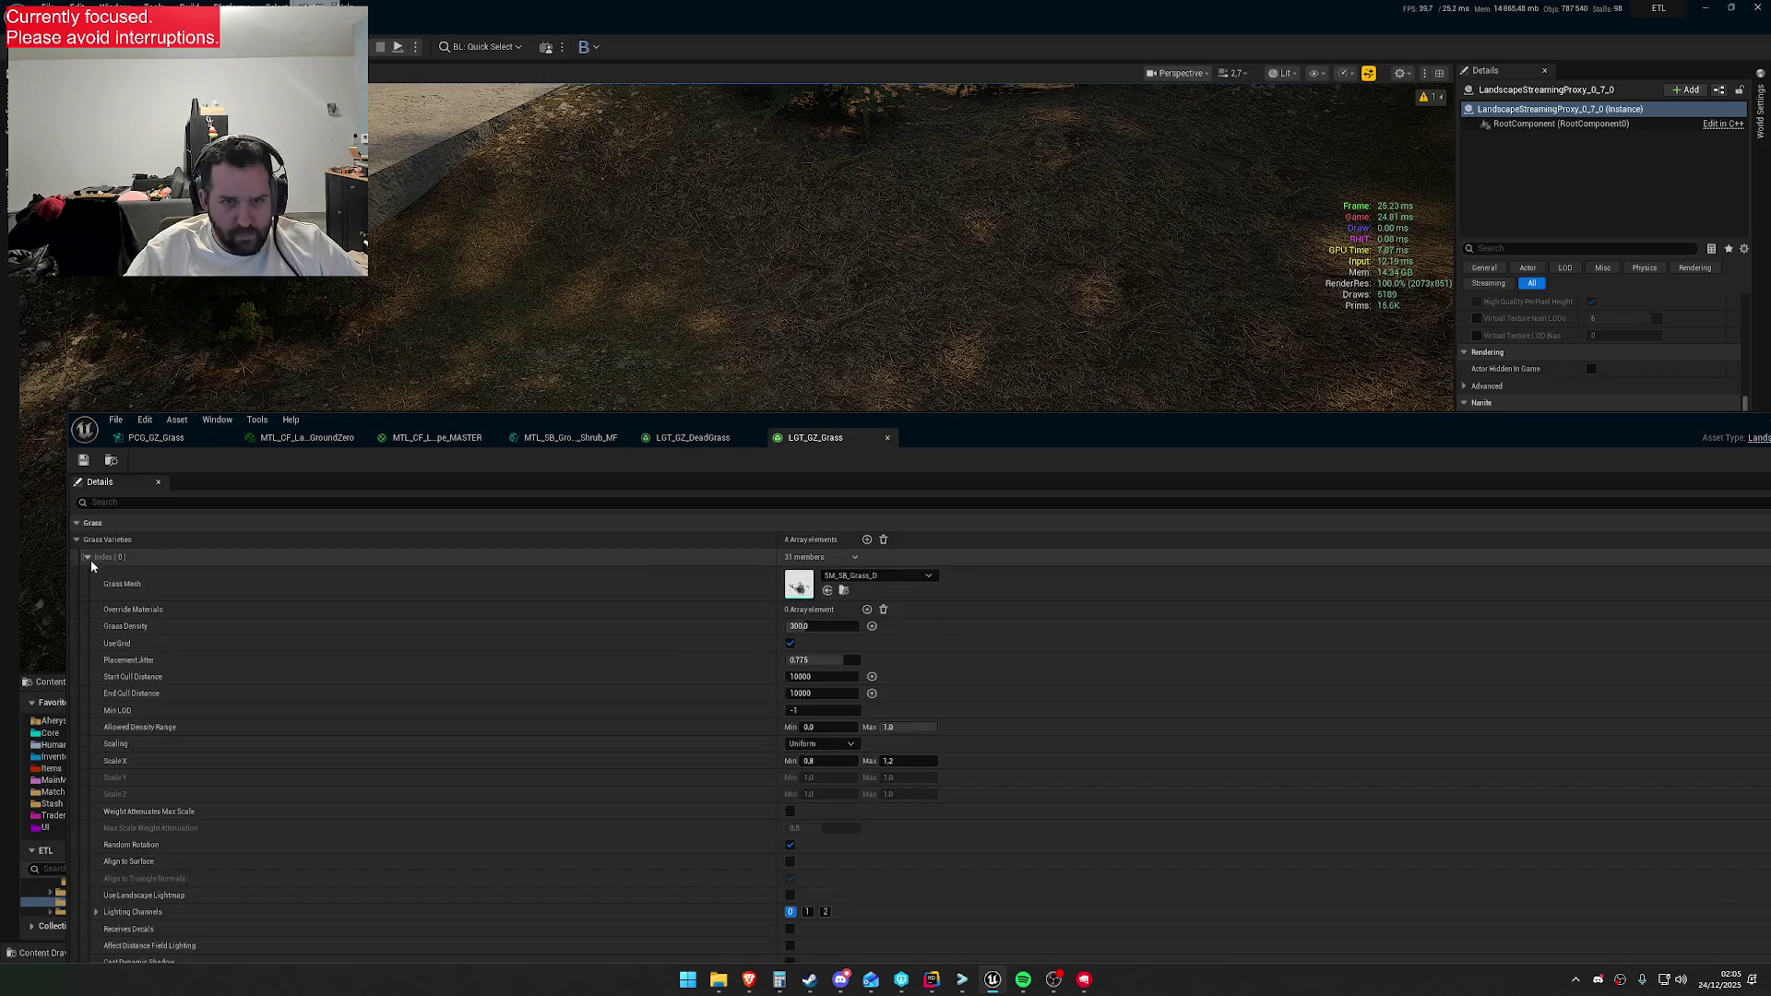
pyautogui.moveTo(951, 440)
pyautogui.mouseDown()
pyautogui.moveTo(1056, 590)
pyautogui.moveTo(1028, 900)
pyautogui.mouseUp()
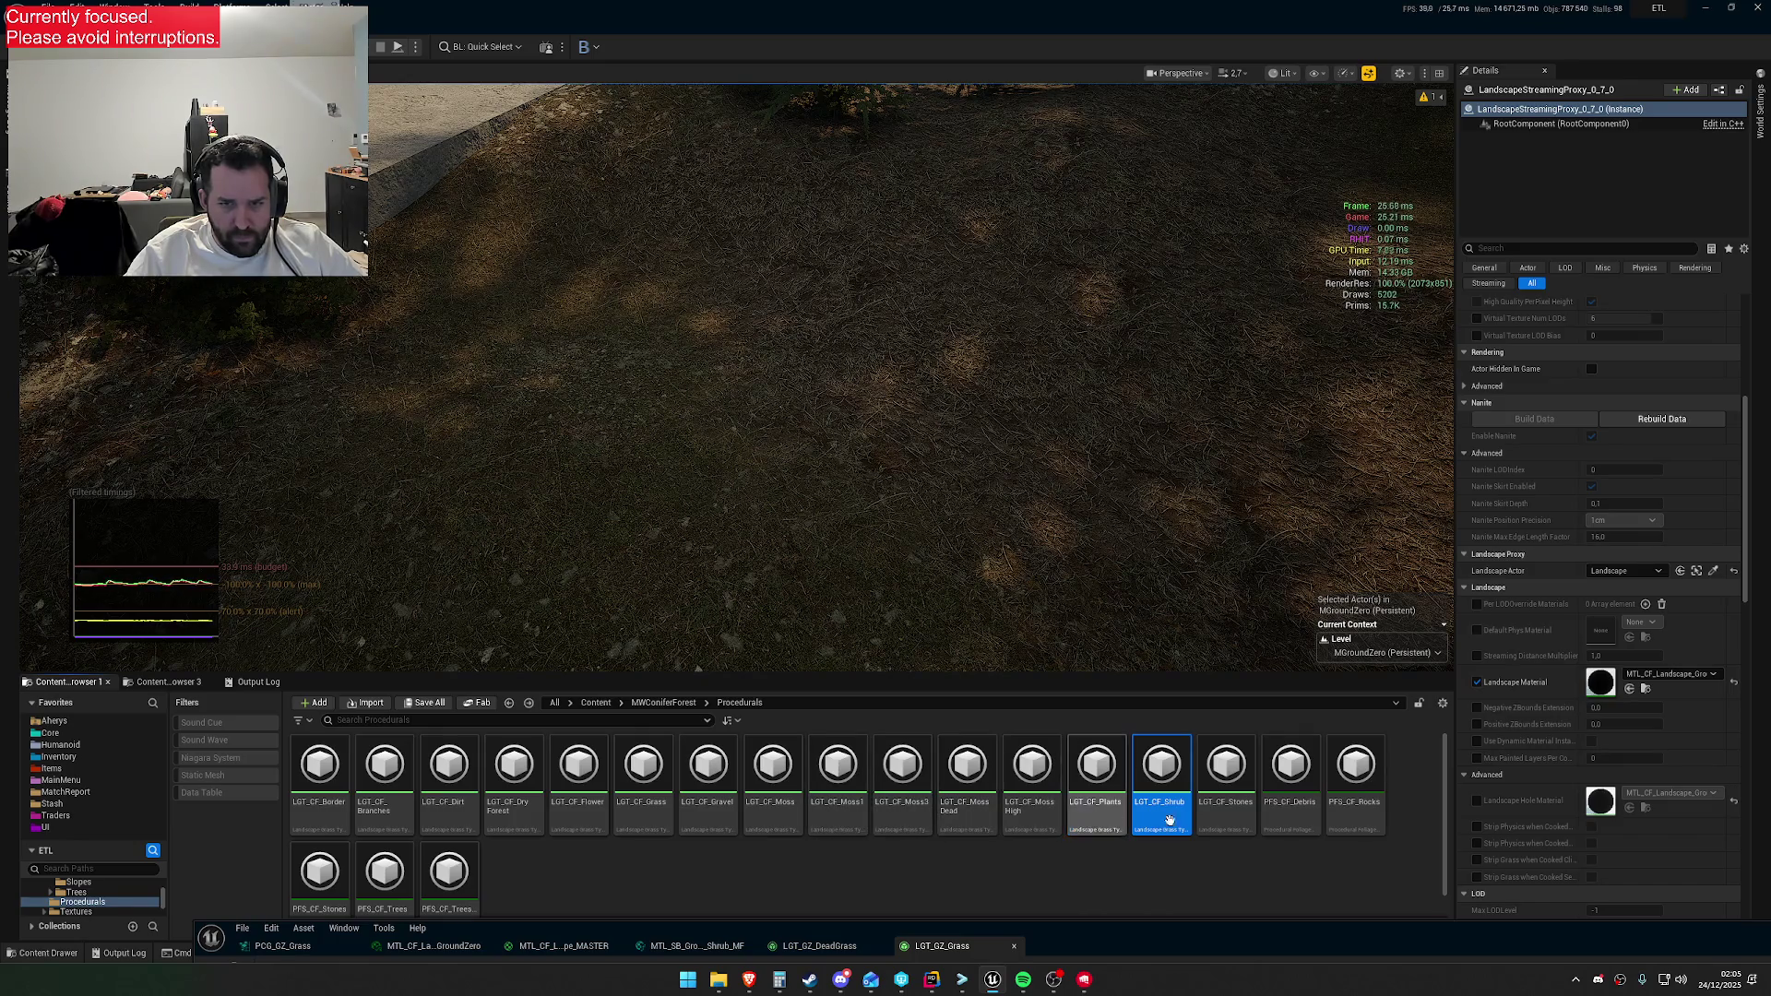
# Open the LGT_CF_Grass grass type and briefly check its first grass variety
pyautogui.scroll(-1, 1219, 847)
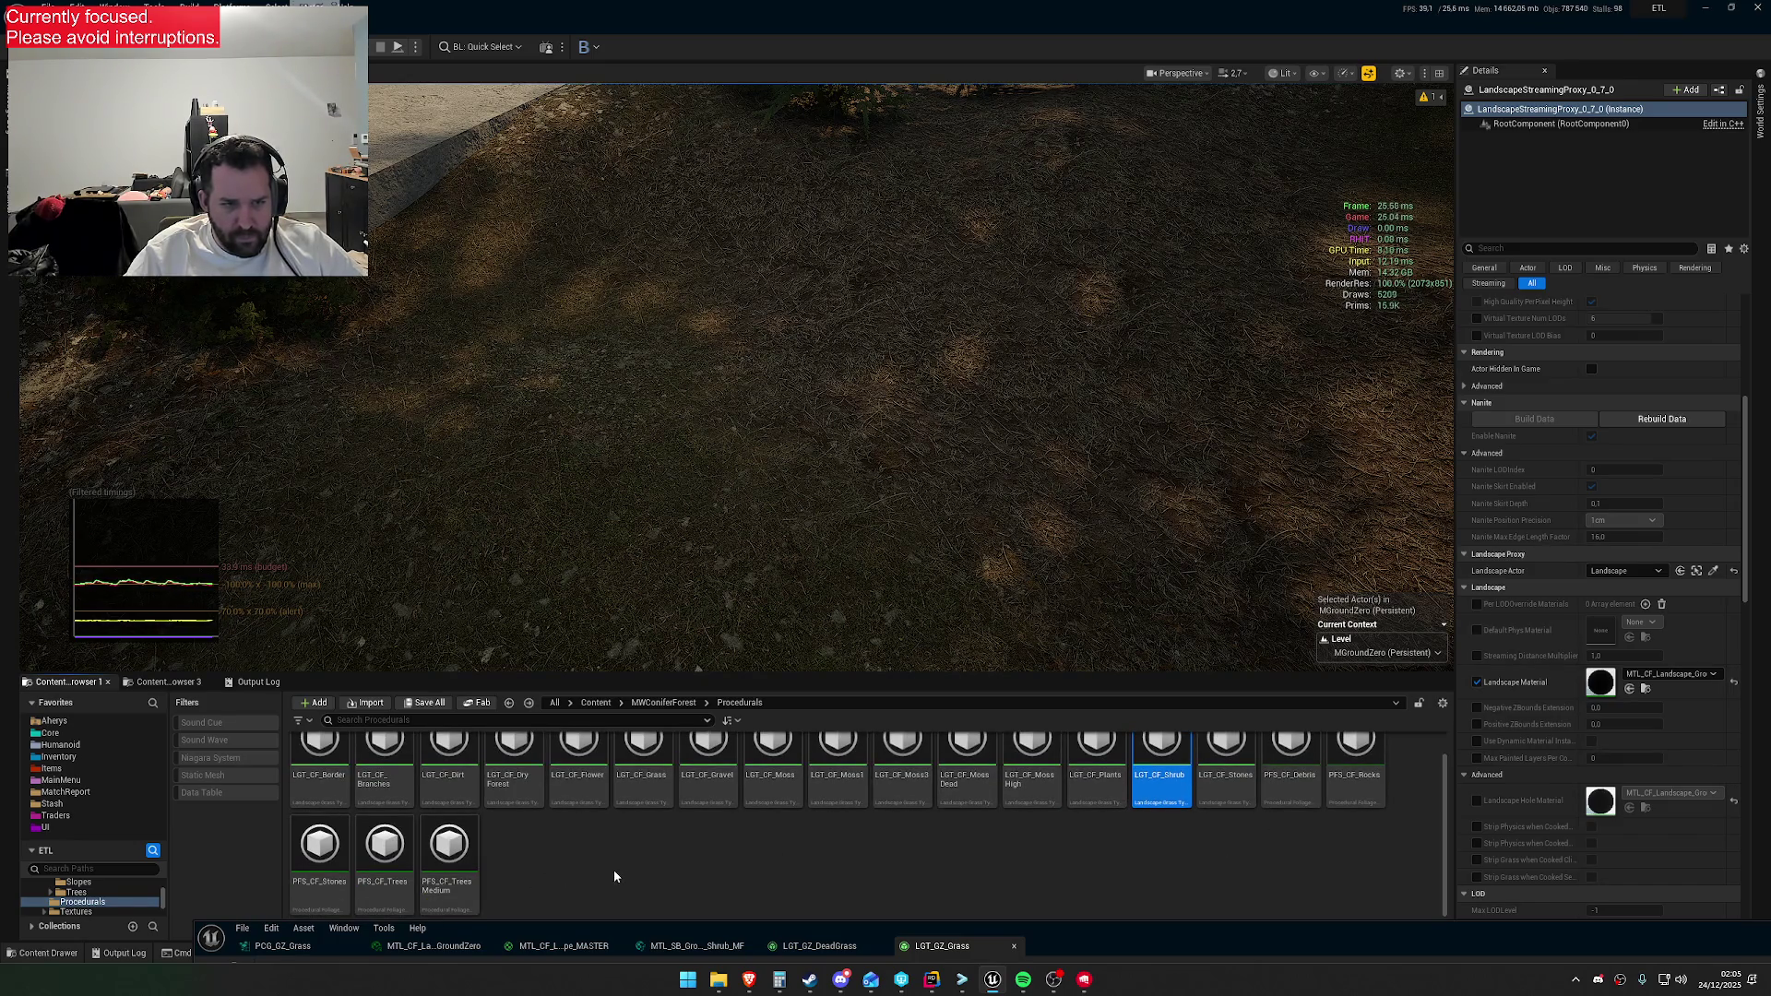
pyautogui.scroll(1, 600, 835)
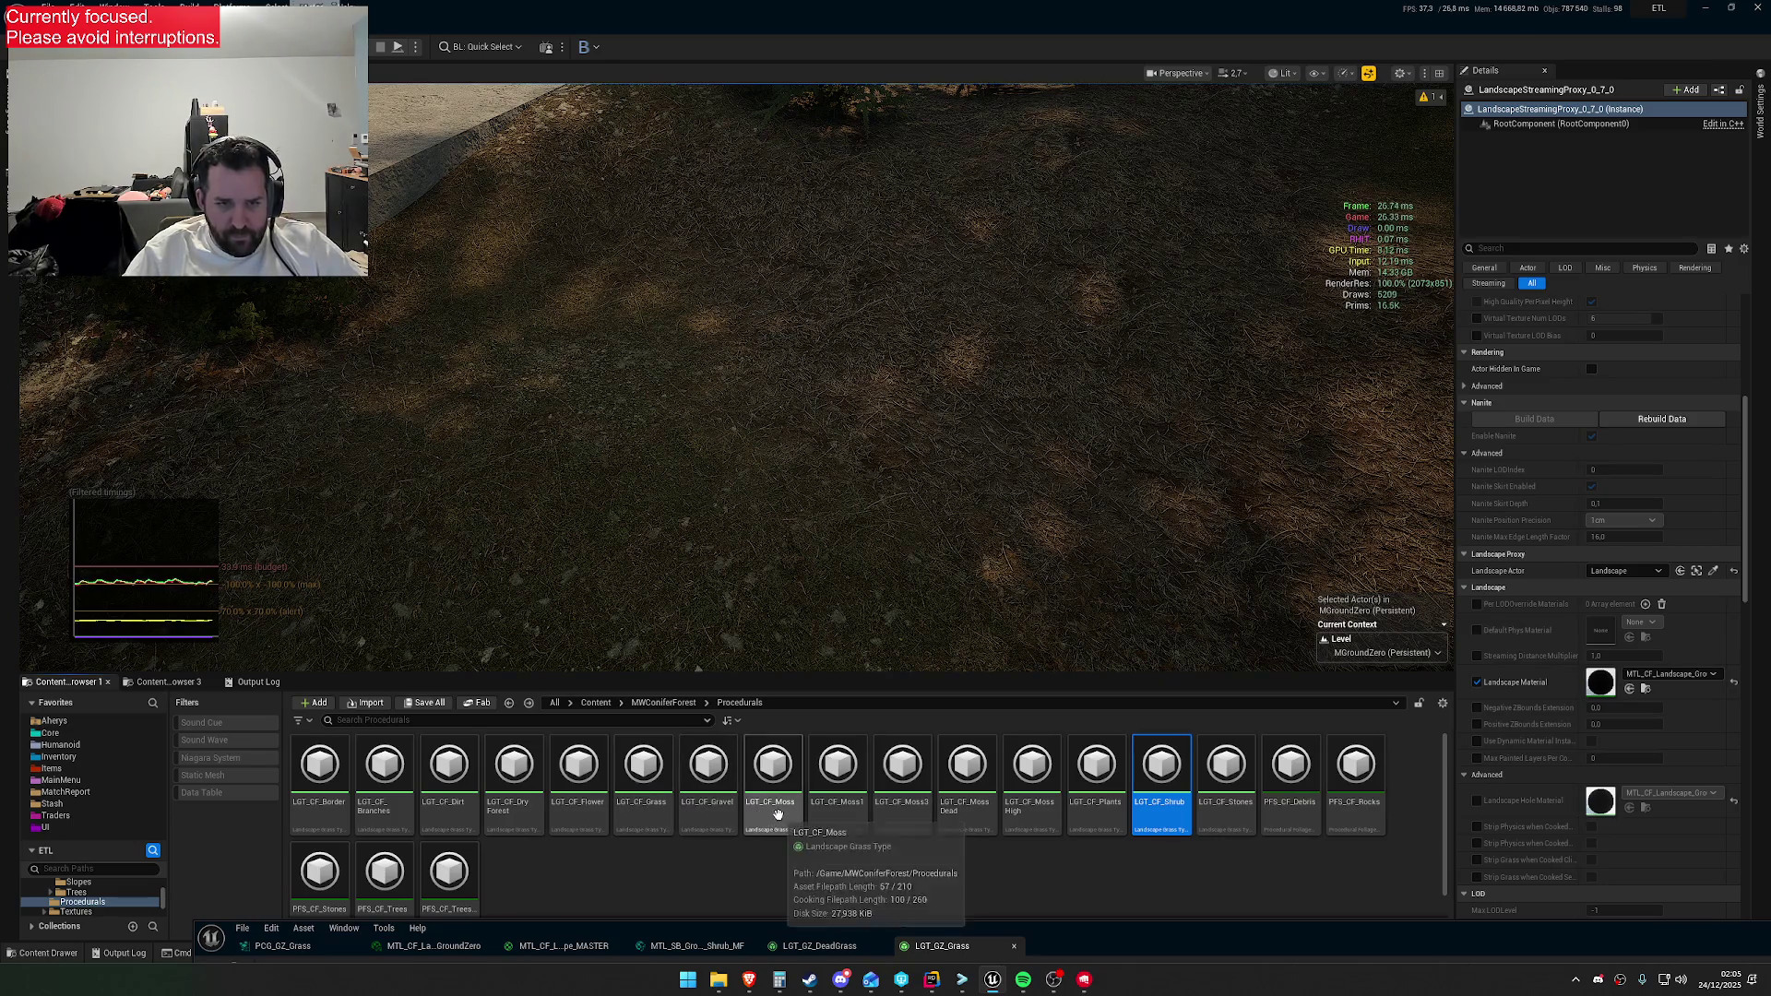
pyautogui.doubleClick(643, 775)
pyautogui.moveTo(1111, 940)
pyautogui.mouseDown()
pyautogui.moveTo(1059, 595)
pyautogui.moveTo(1167, 640)
pyautogui.moveTo(1170, 940)
pyautogui.mouseUp()
pyautogui.click(163, 720)
pyautogui.click(162, 720)
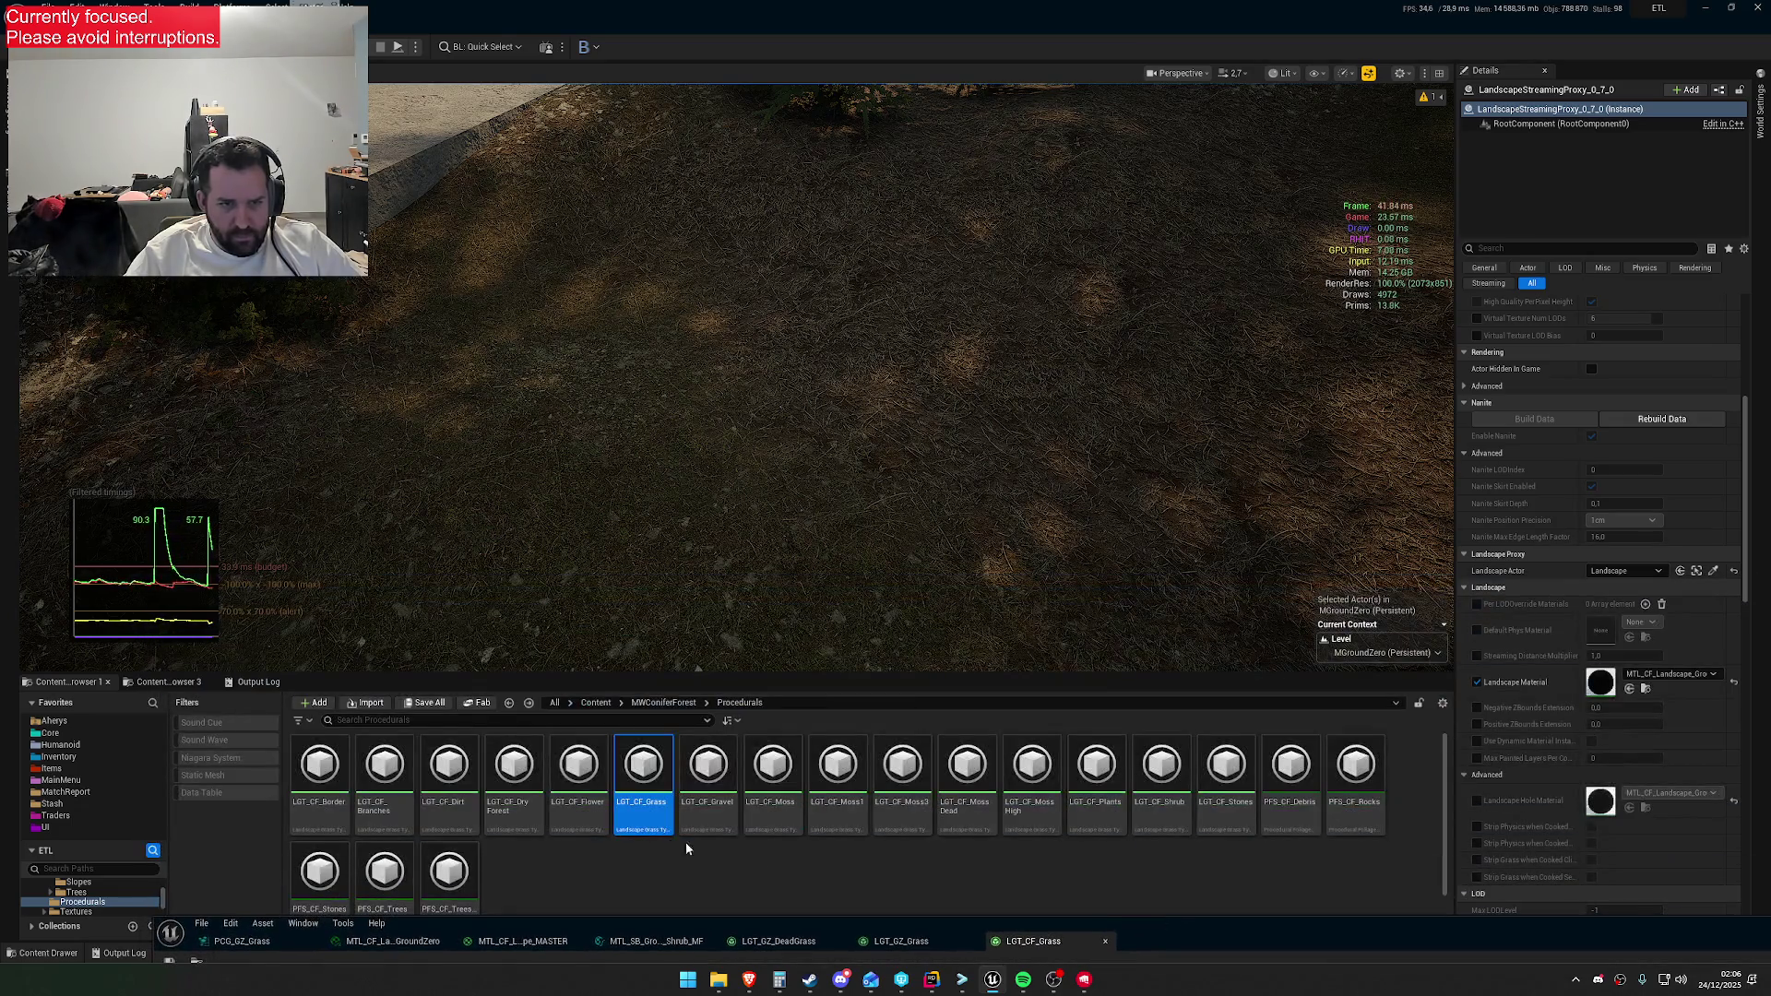
# Open LGT_CF_DryForest and briefly check its first of 19 grass varieties
pyautogui.doubleClick(520, 818)
pyautogui.moveTo(1237, 932)
pyautogui.mouseDown()
pyautogui.moveTo(1173, 452)
pyautogui.moveTo(1210, 935)
pyautogui.moveTo(1280, 438)
pyautogui.moveTo(1231, 950)
pyautogui.mouseUp()
pyautogui.click(61, 577)
pyautogui.click(61, 577)
# Open LGT_CF_Dirt, then bring its window back and enlarge it to read its five varieties
pyautogui.click(436, 814)
pyautogui.doubleClick(437, 814)
pyautogui.click(48, 545)
pyautogui.click(48, 544)
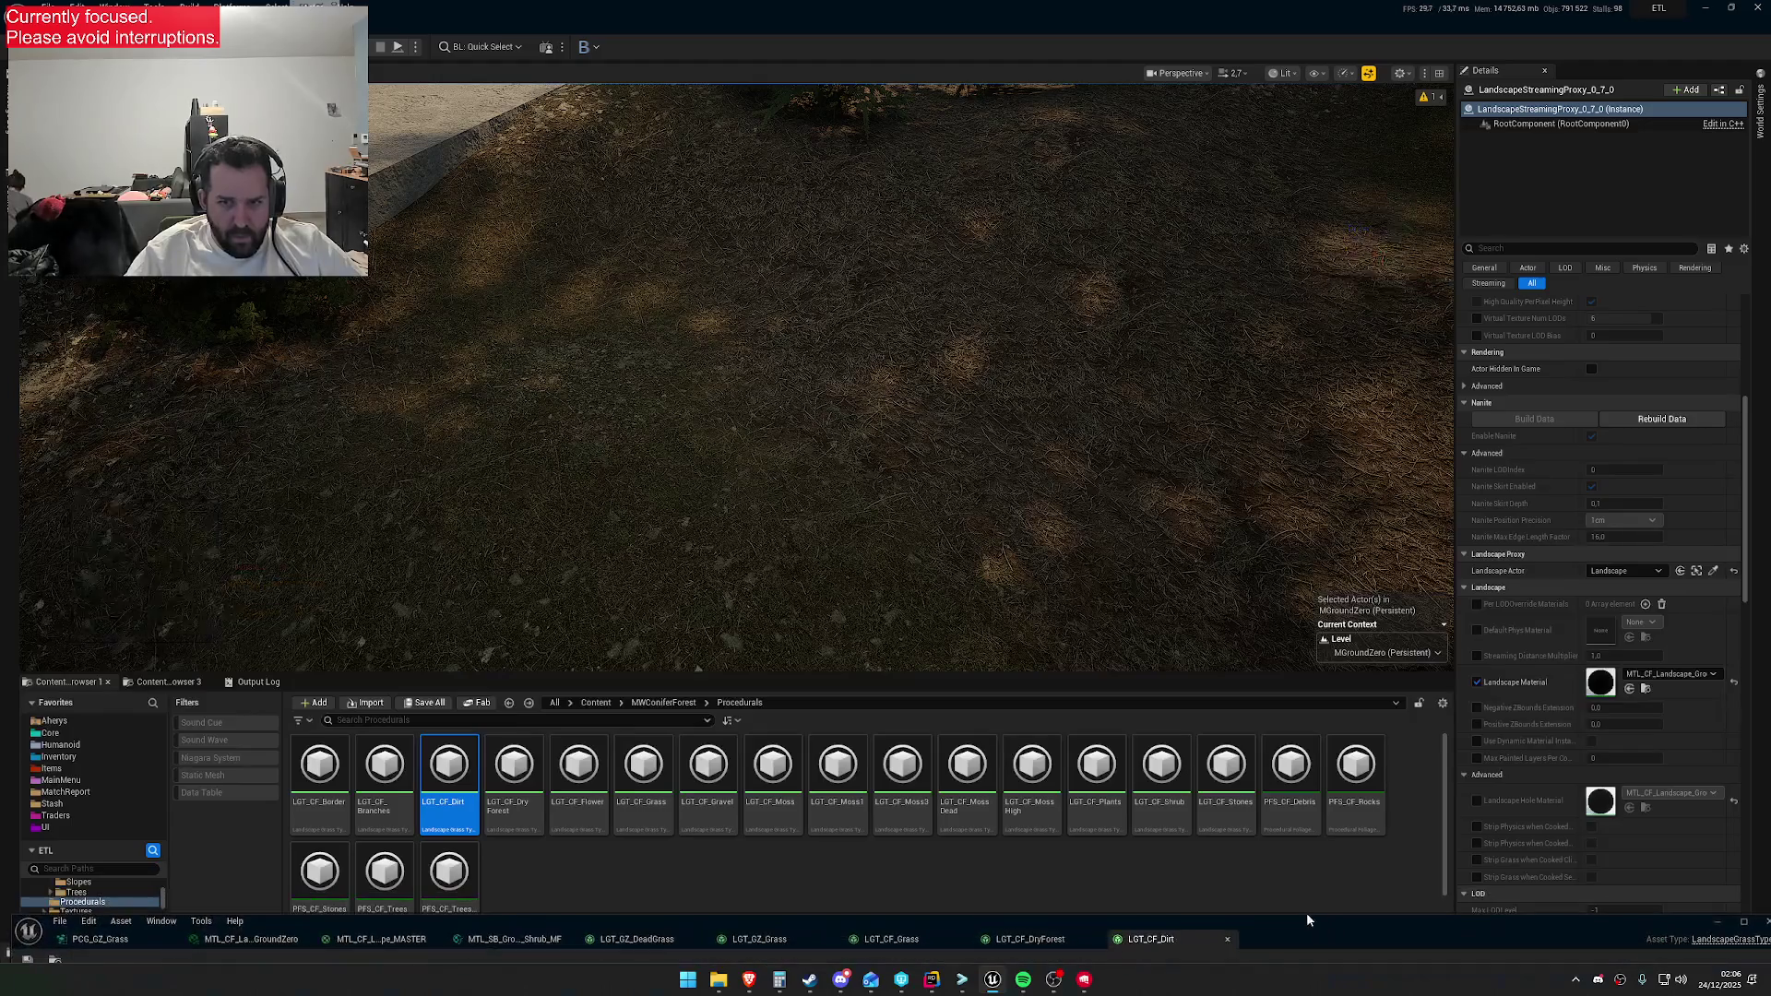
pyautogui.hotkey('alt', 'Left')
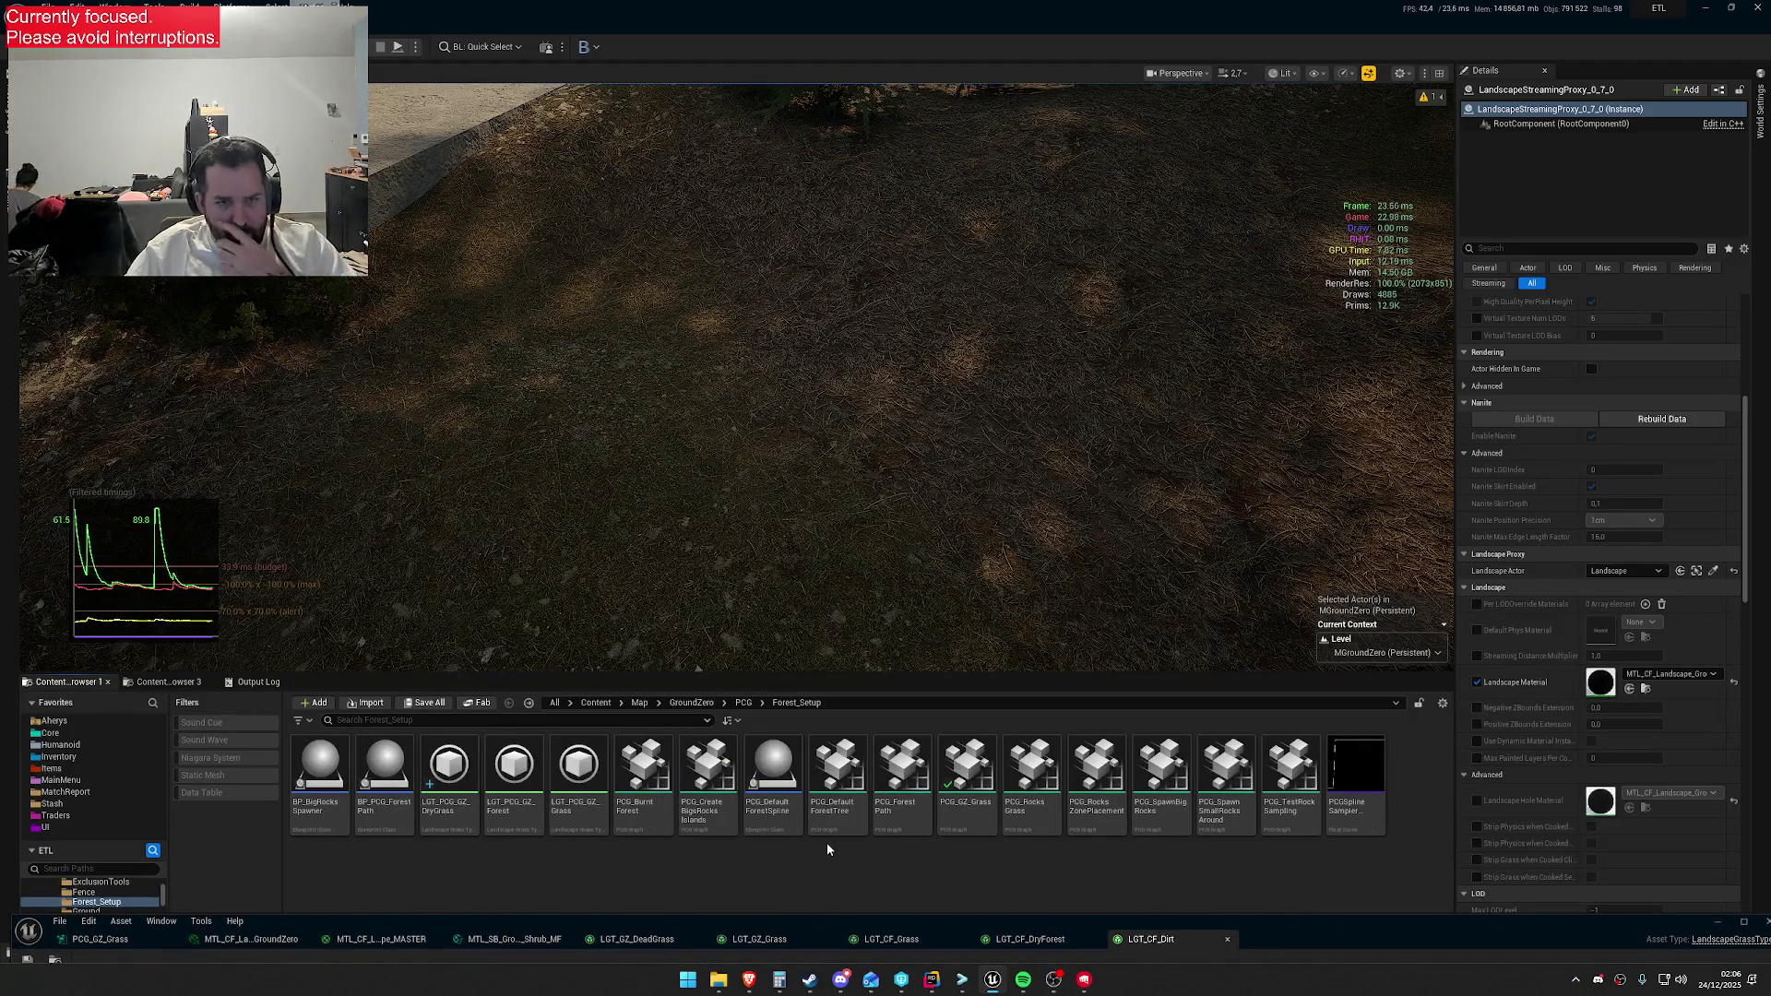
pyautogui.moveTo(992, 980)
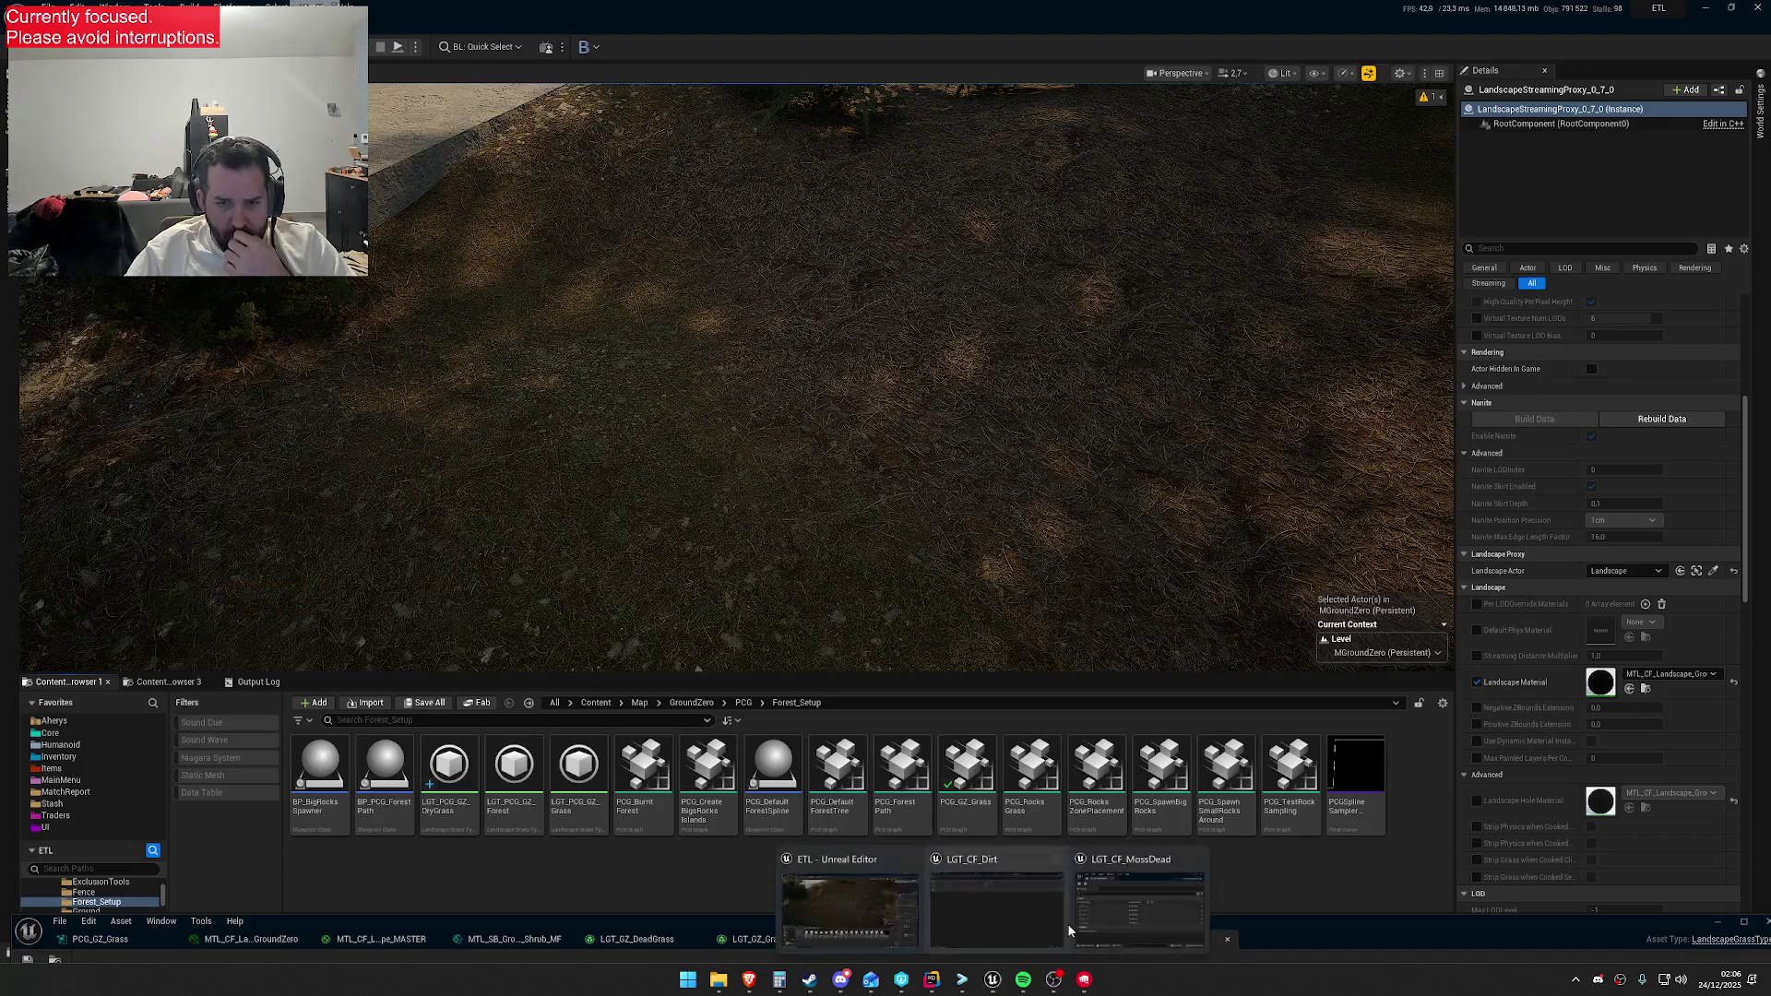
pyautogui.click(998, 906)
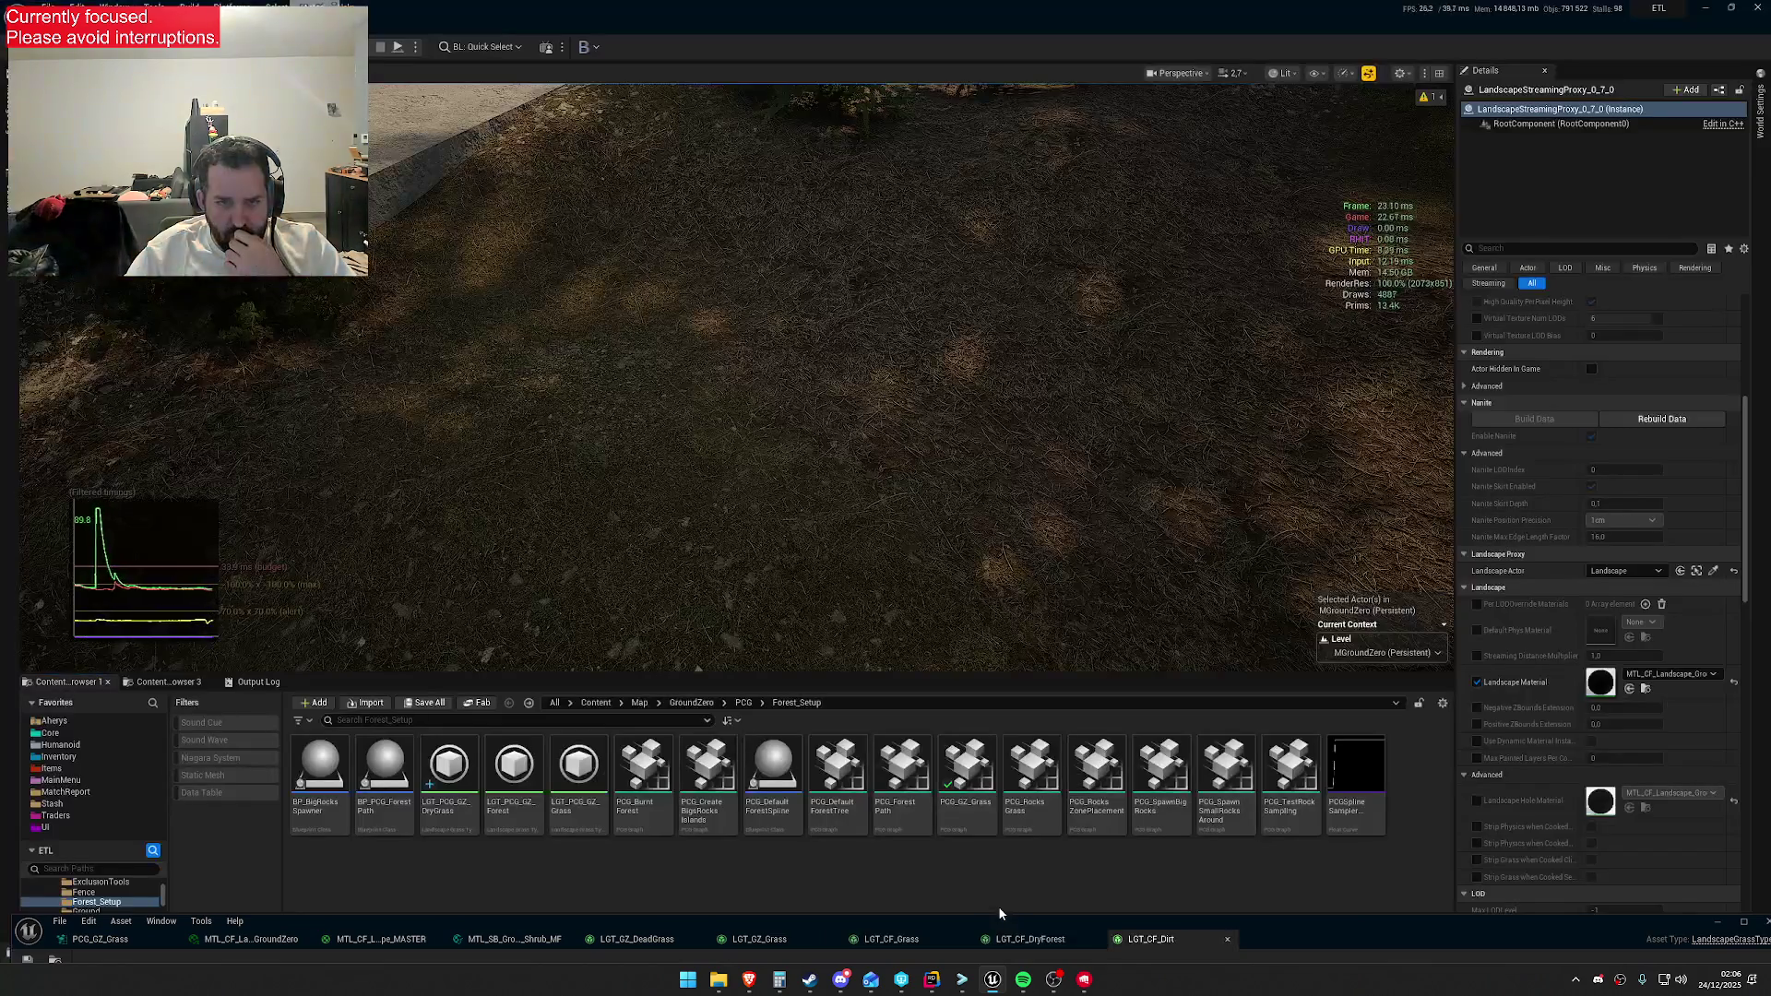
pyautogui.moveTo(1275, 932)
pyautogui.mouseDown()
pyautogui.moveTo(1336, 667)
pyautogui.moveTo(1330, 683)
pyautogui.mouseUp()
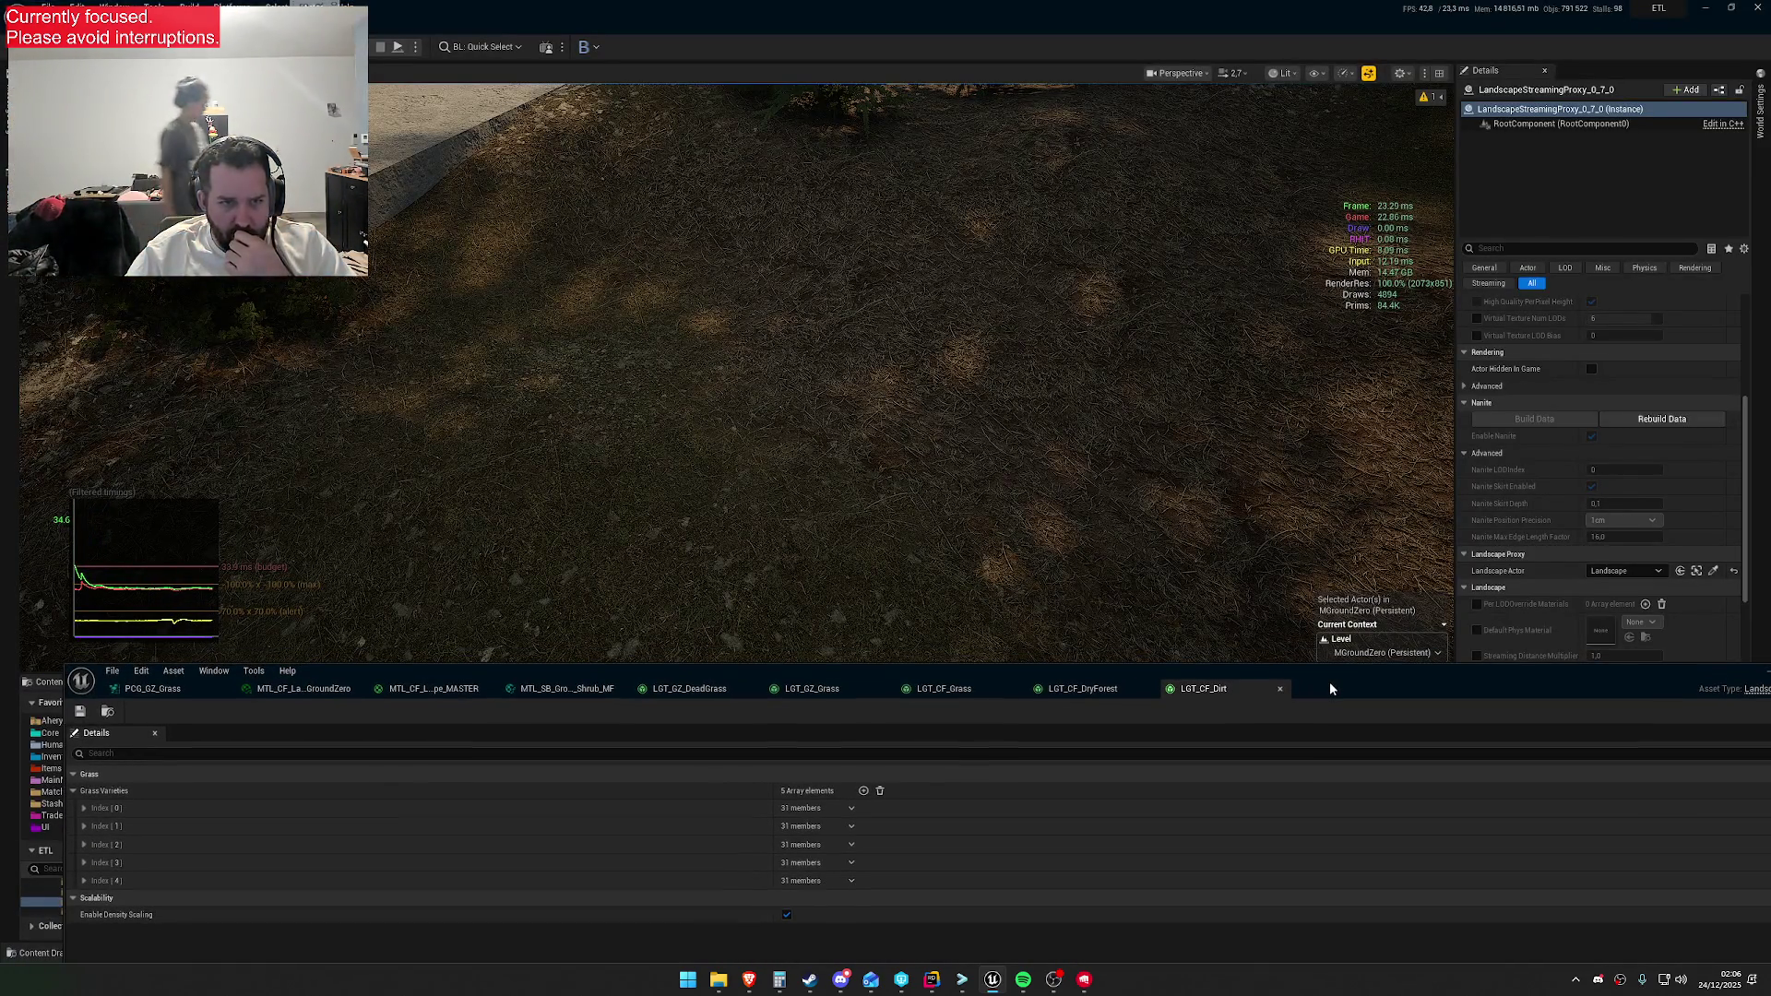
# Review the LGT_GZ_Grass and LGT_GZ_DeadGrass tabs, then enlarge the landscape master material editor
pyautogui.click(783, 688)
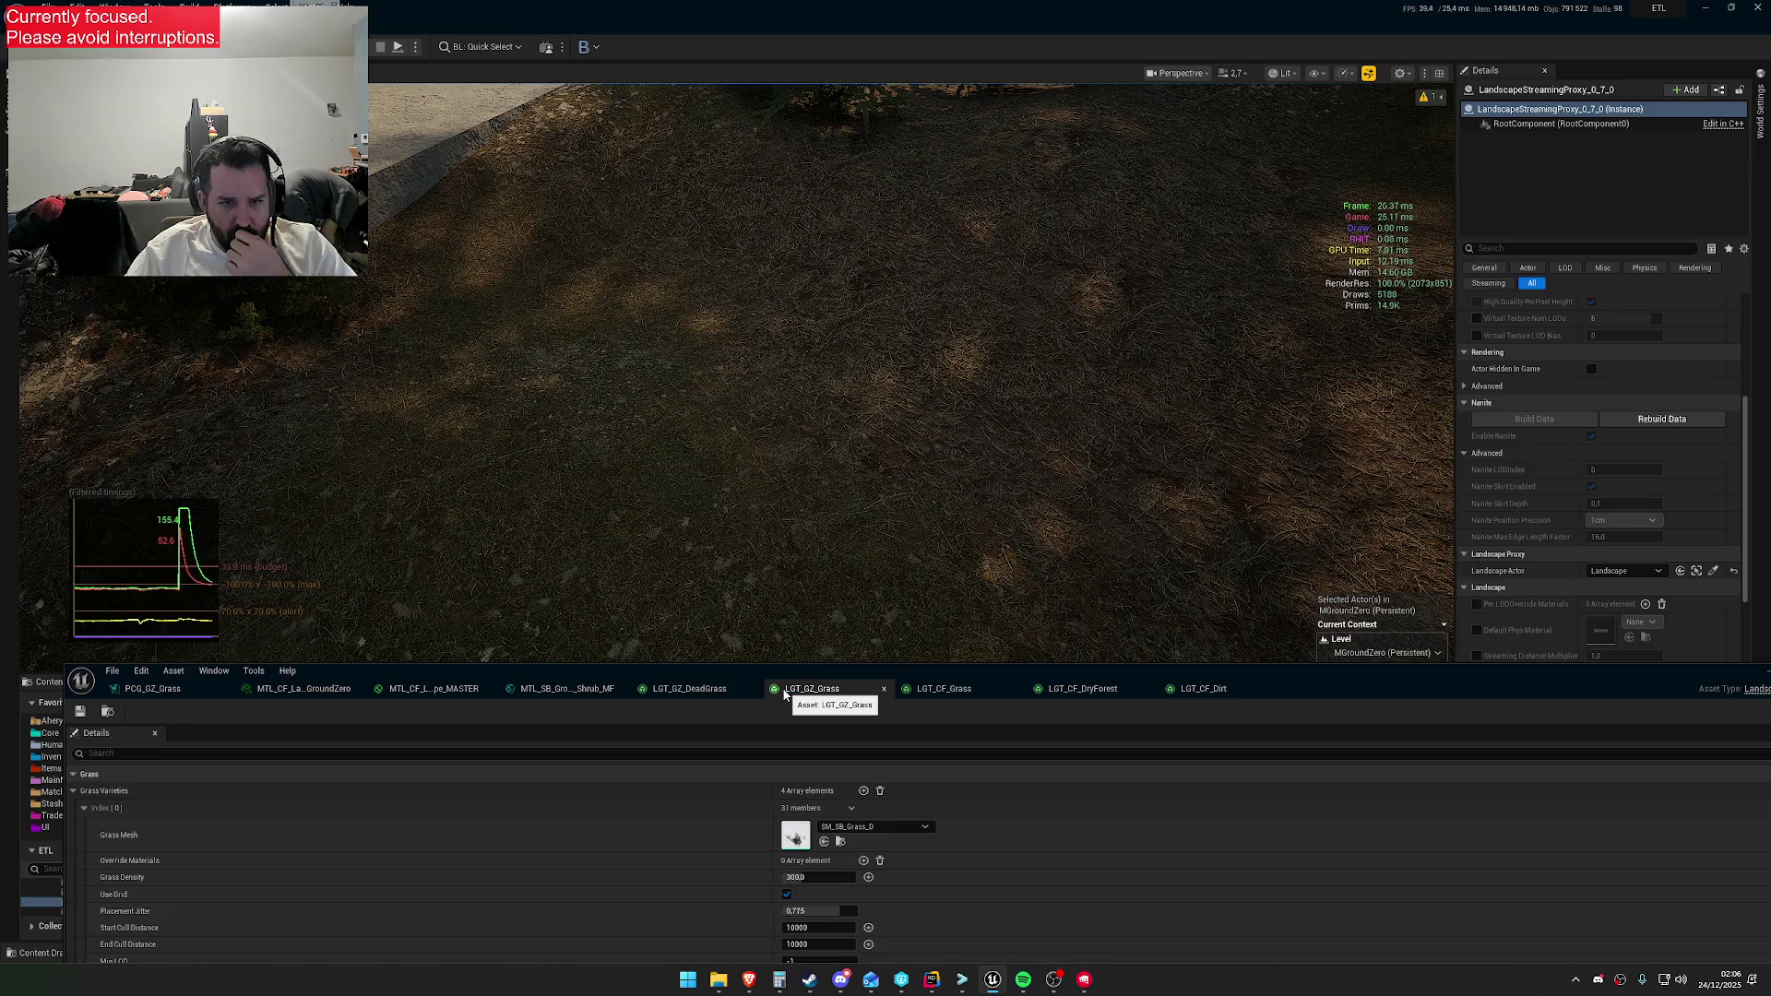
pyautogui.click(694, 689)
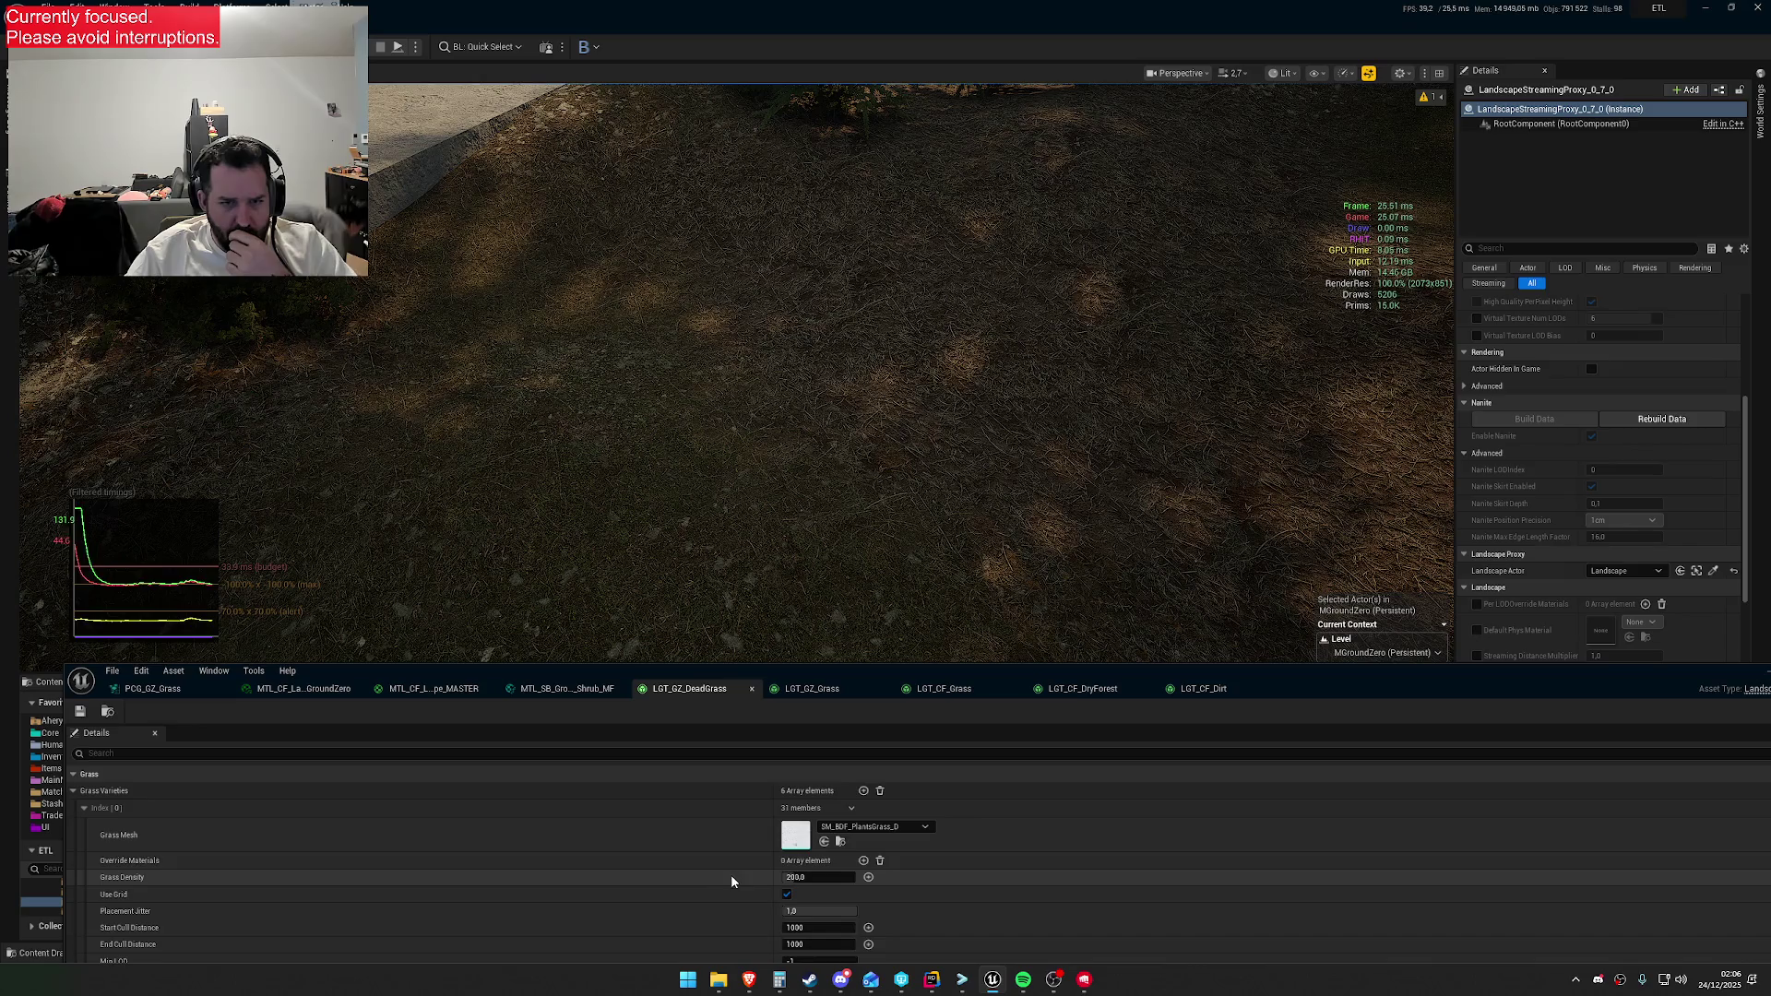
pyautogui.click(434, 688)
pyautogui.moveTo(728, 685); pyautogui.dragTo(761, 363)
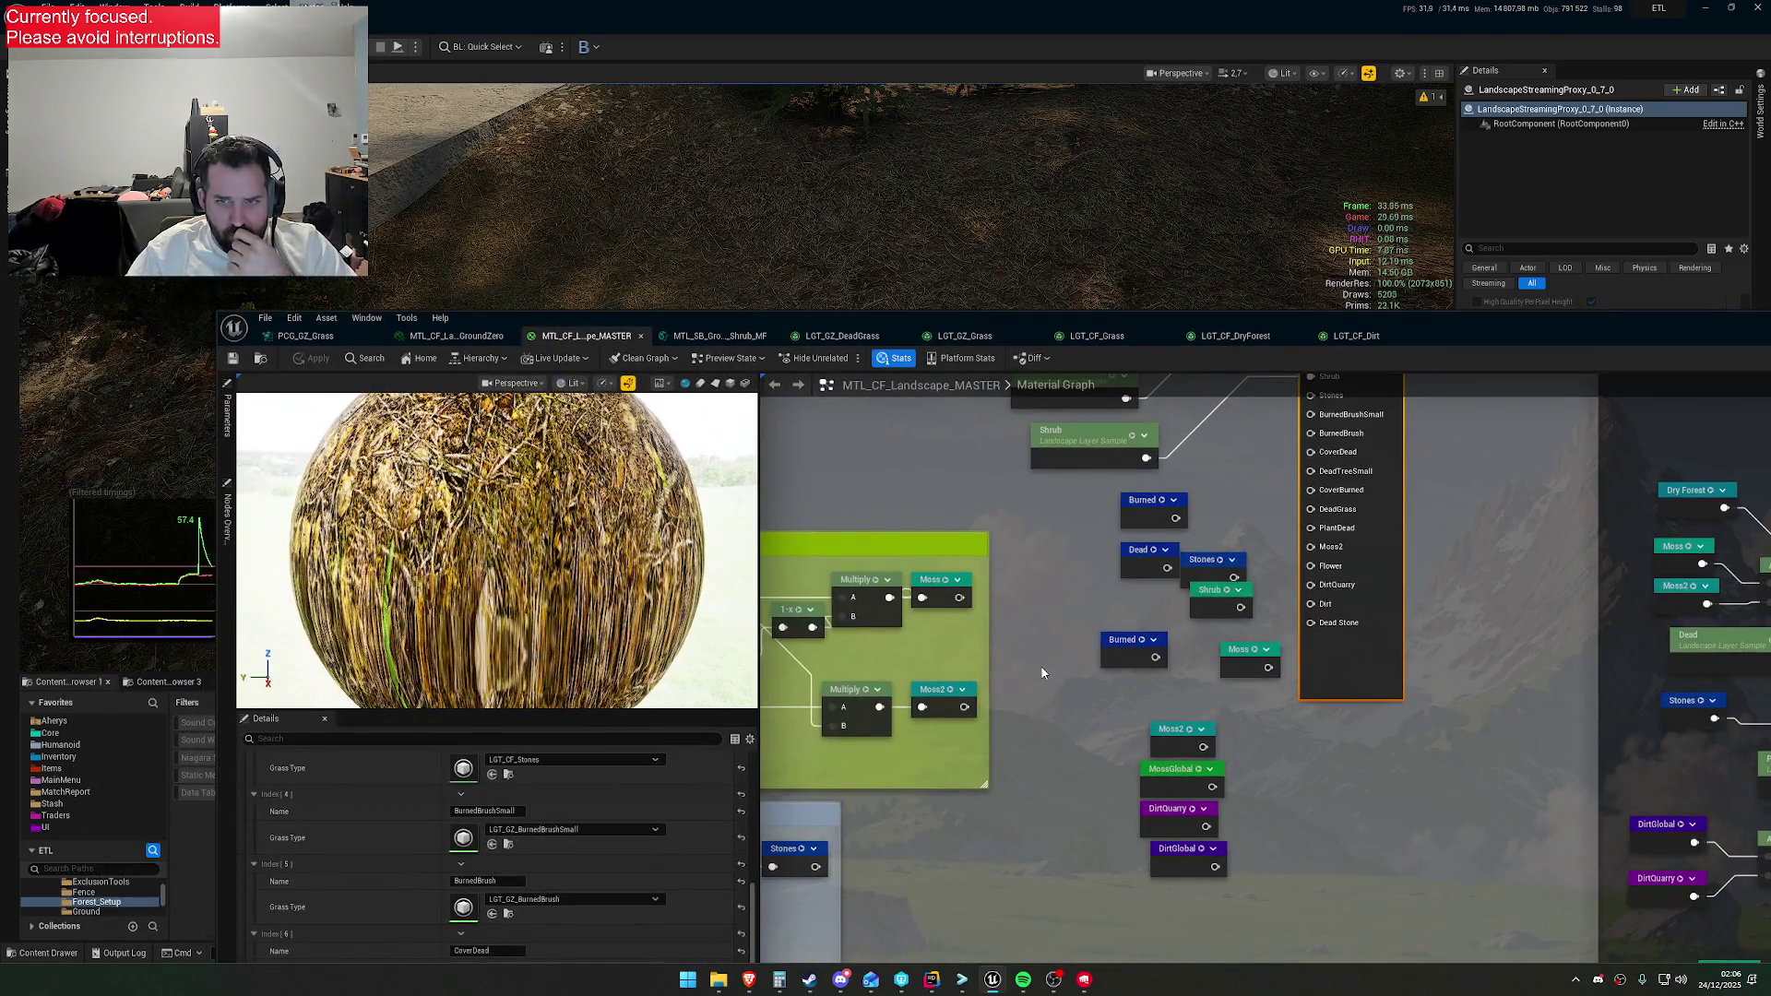
pyautogui.scroll(-8, 561, 880)
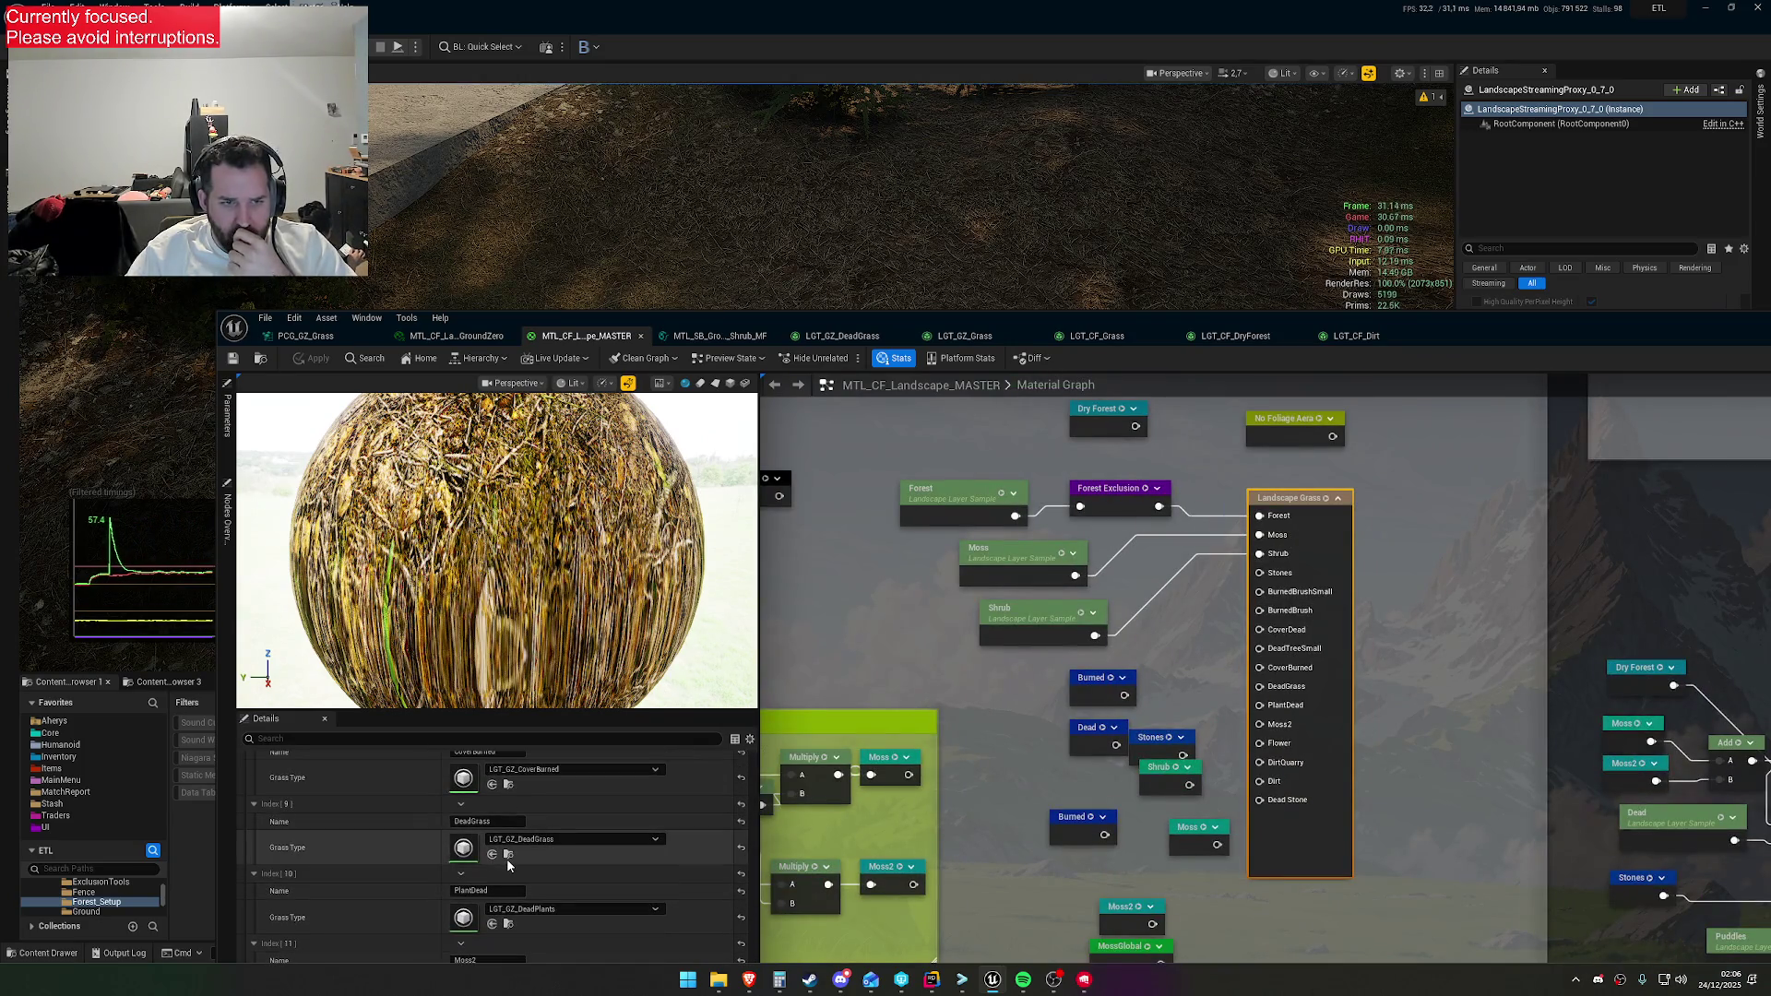
# Open LGT_GZ_DeadGrass and compare its first and second grass variety settings
pyautogui.click(508, 854)
pyautogui.doubleClick(464, 847)
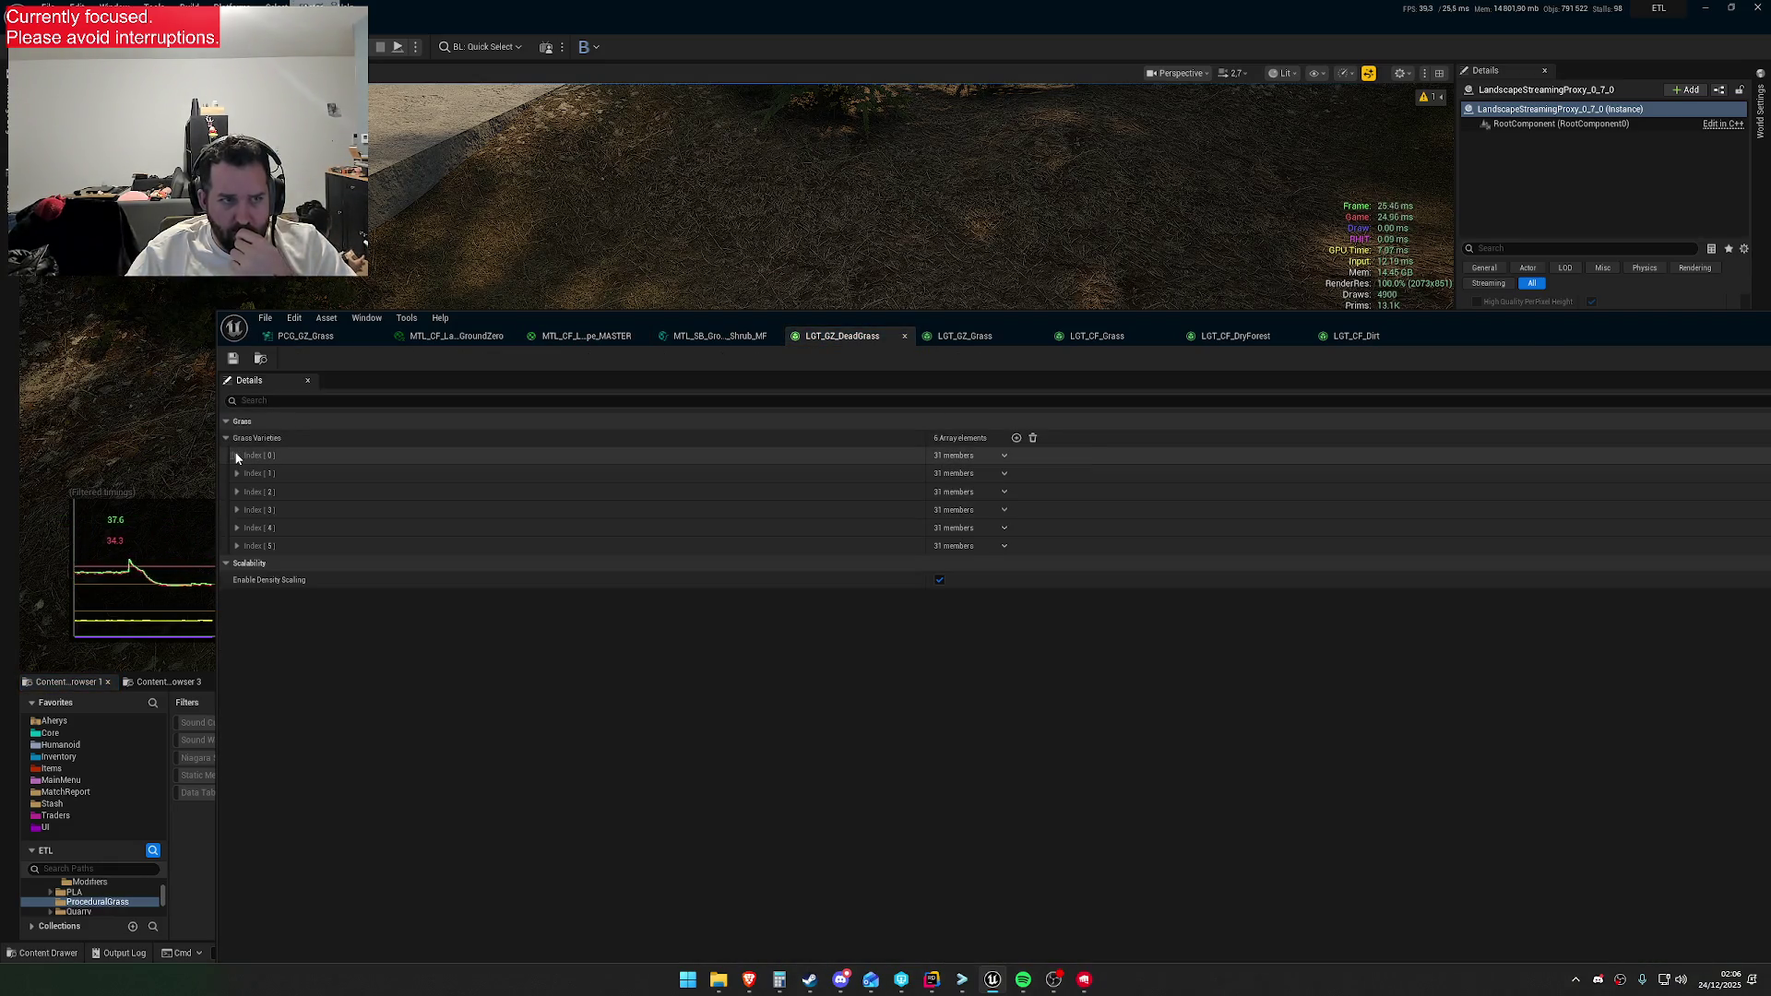
pyautogui.click(236, 455)
pyautogui.click(236, 473)
pyautogui.click(234, 472)
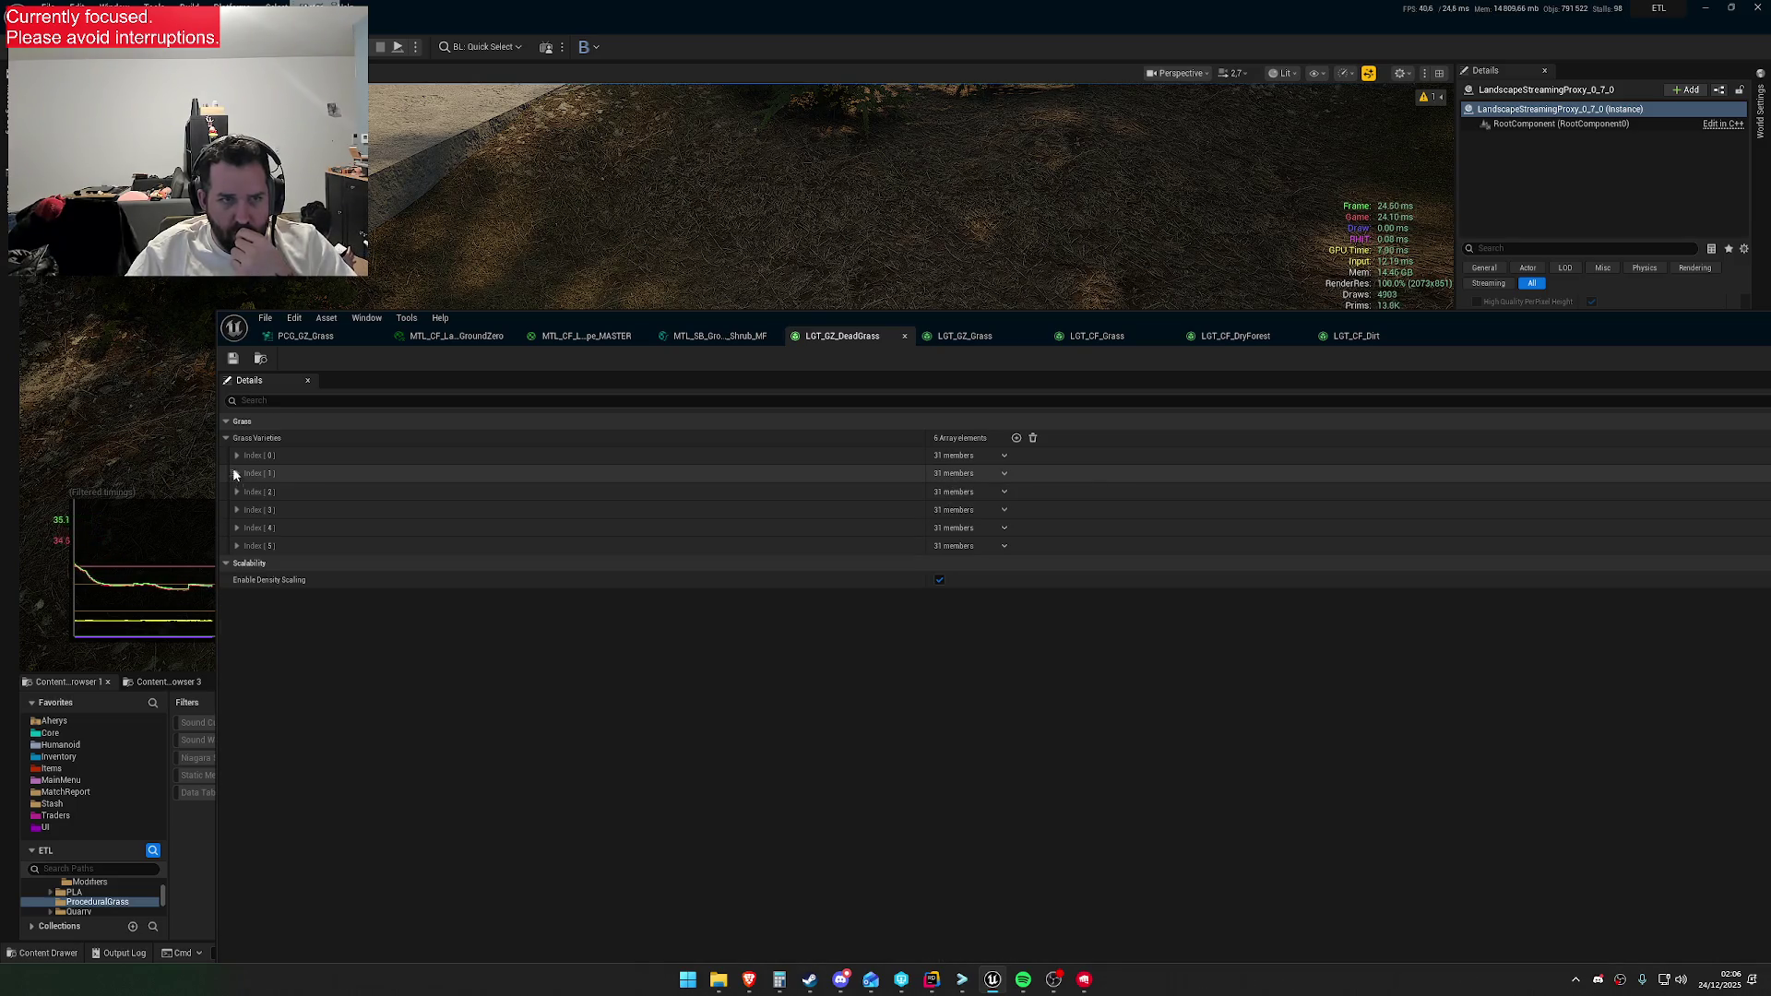
pyautogui.click(236, 456)
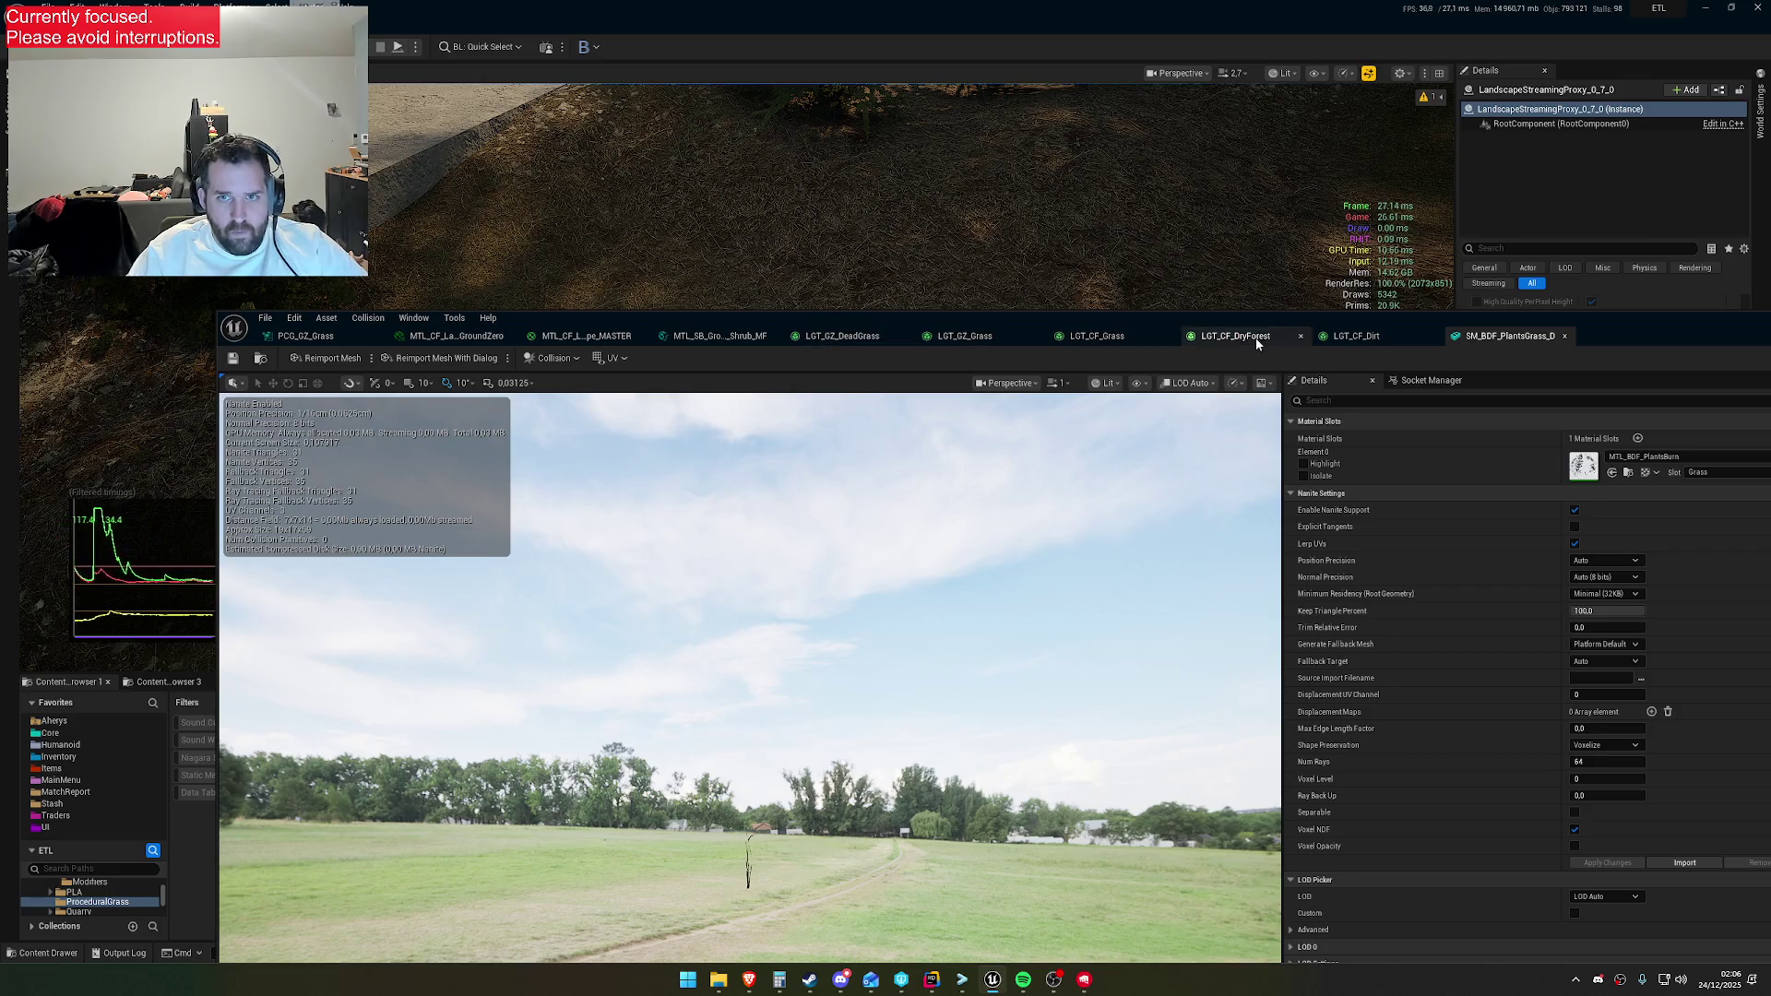
# Return to MTL_CF_Landscape_MASTER and select its Landscape Grass node to list its grass types
pyautogui.click(556, 337)
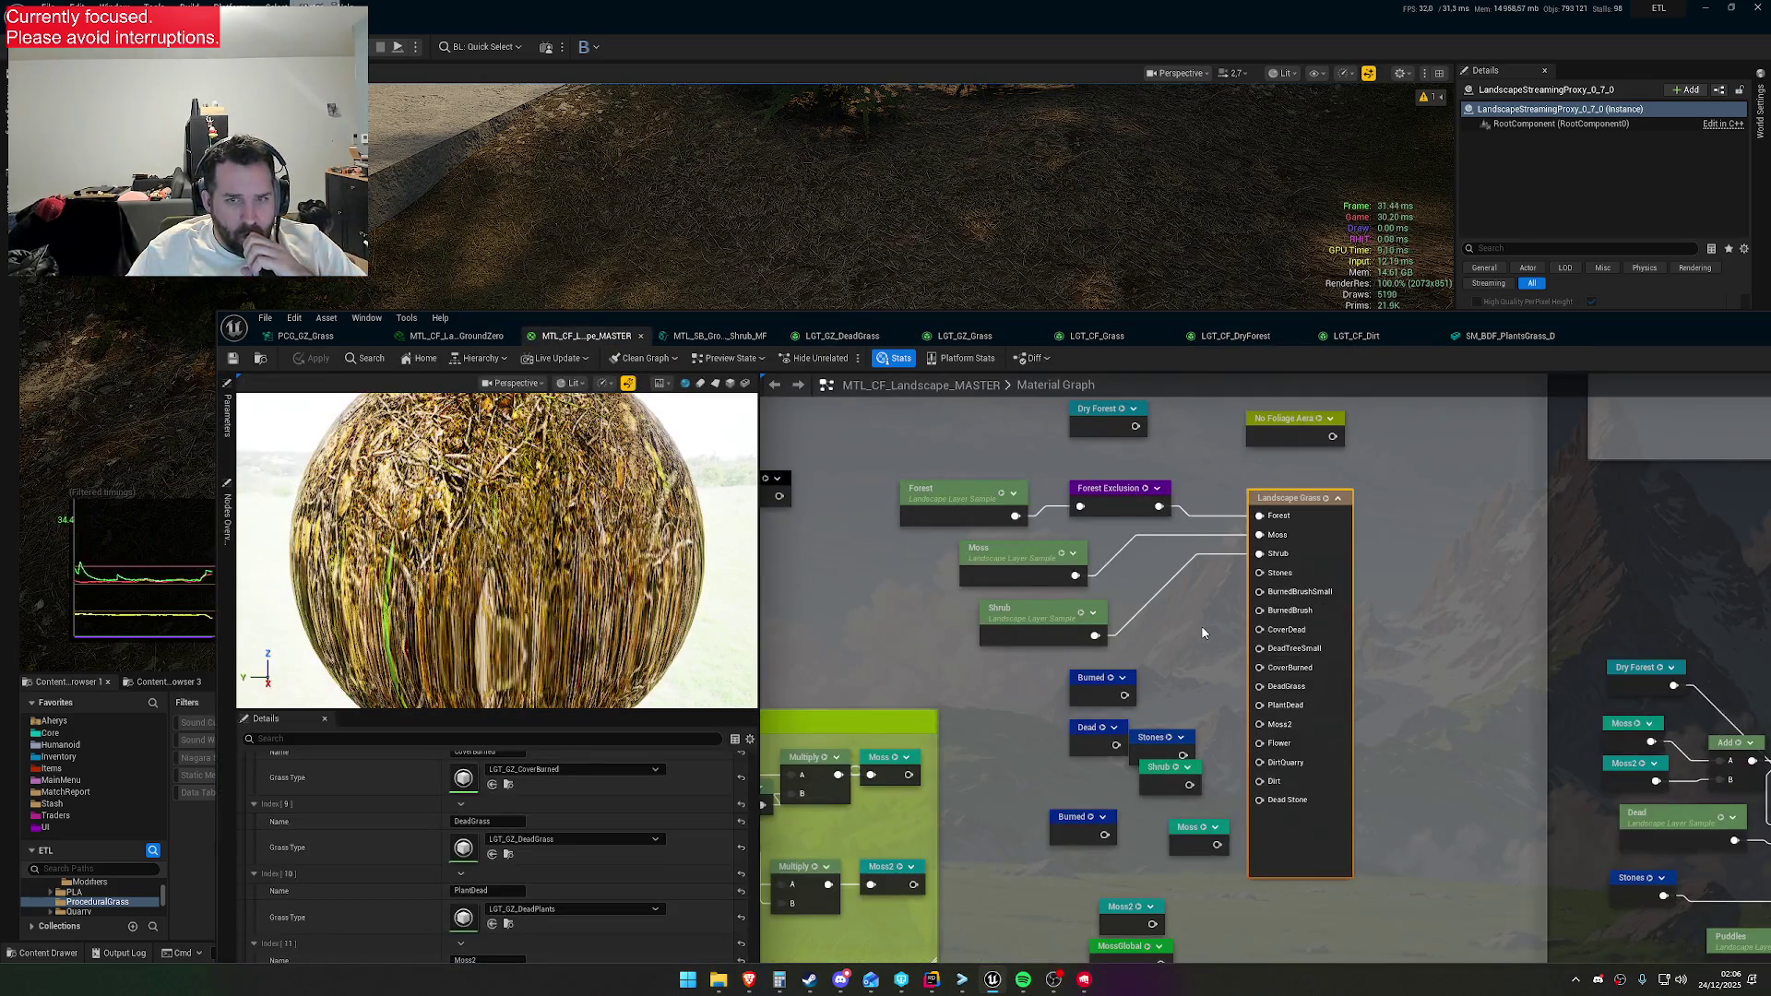
pyautogui.scroll(3, 602, 808)
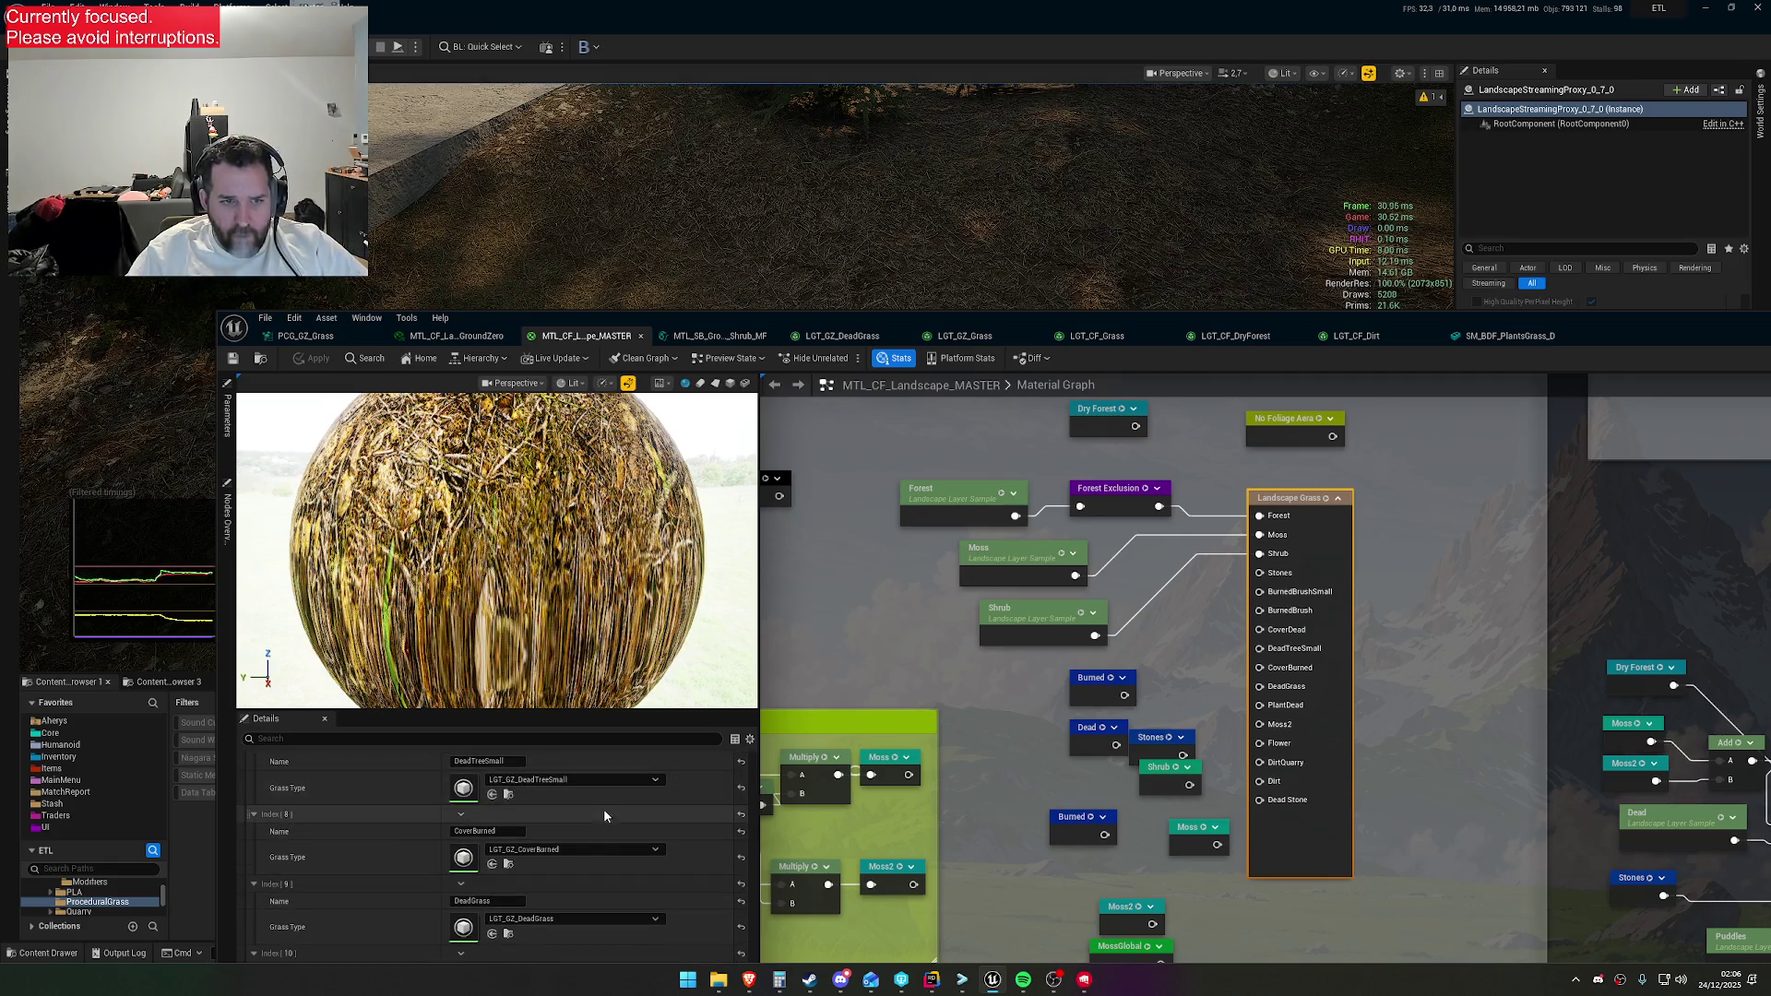
pyautogui.click(885, 606)
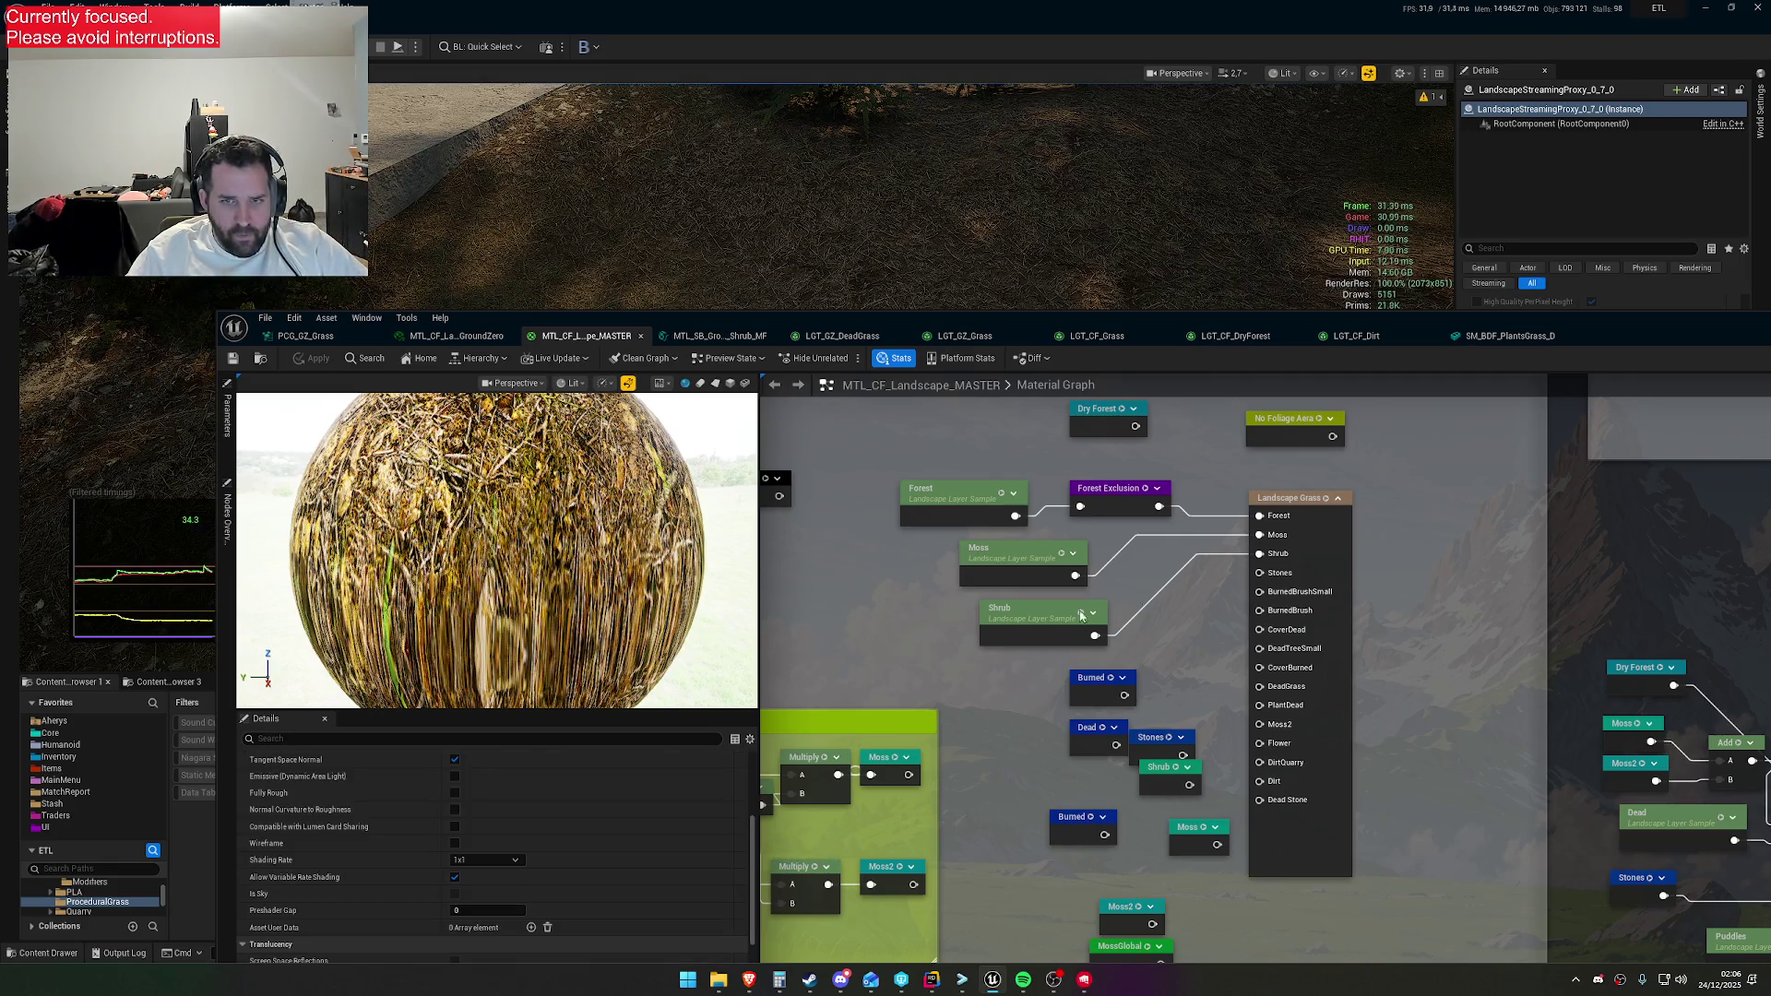
pyautogui.click(1338, 532)
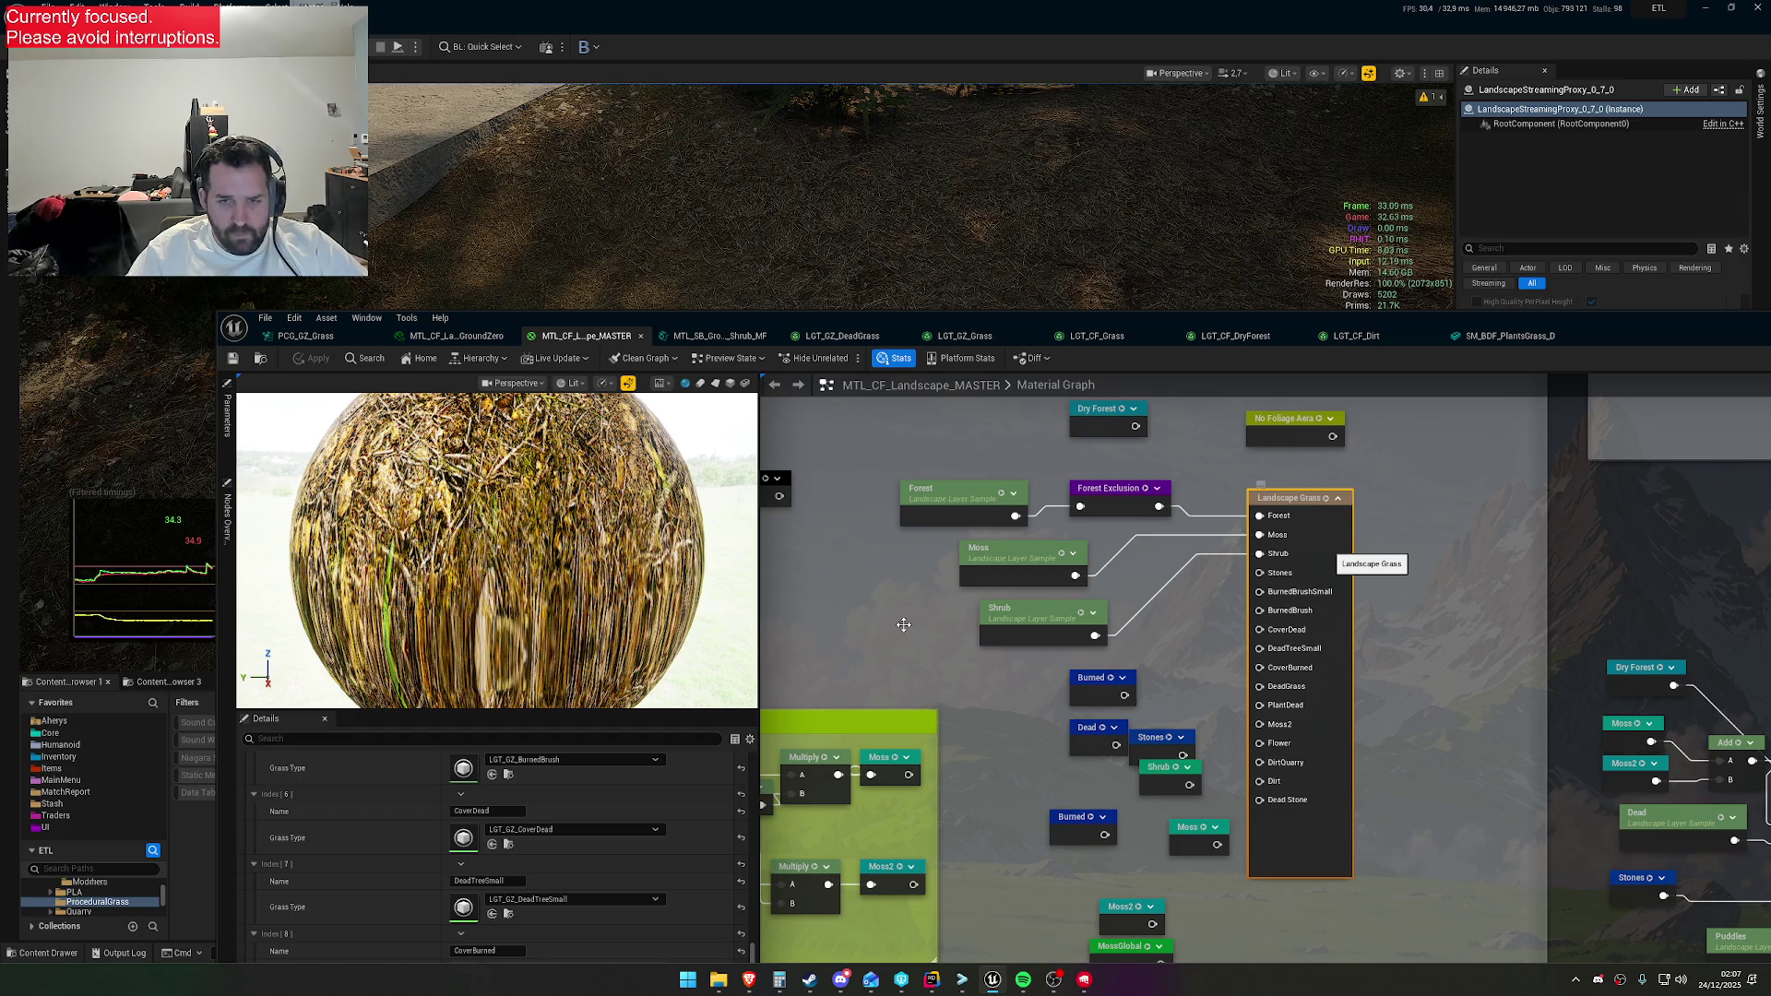
# Check the Run Everything builds in TeamCity, then hide the browser
pyautogui.moveTo(1089, 990)
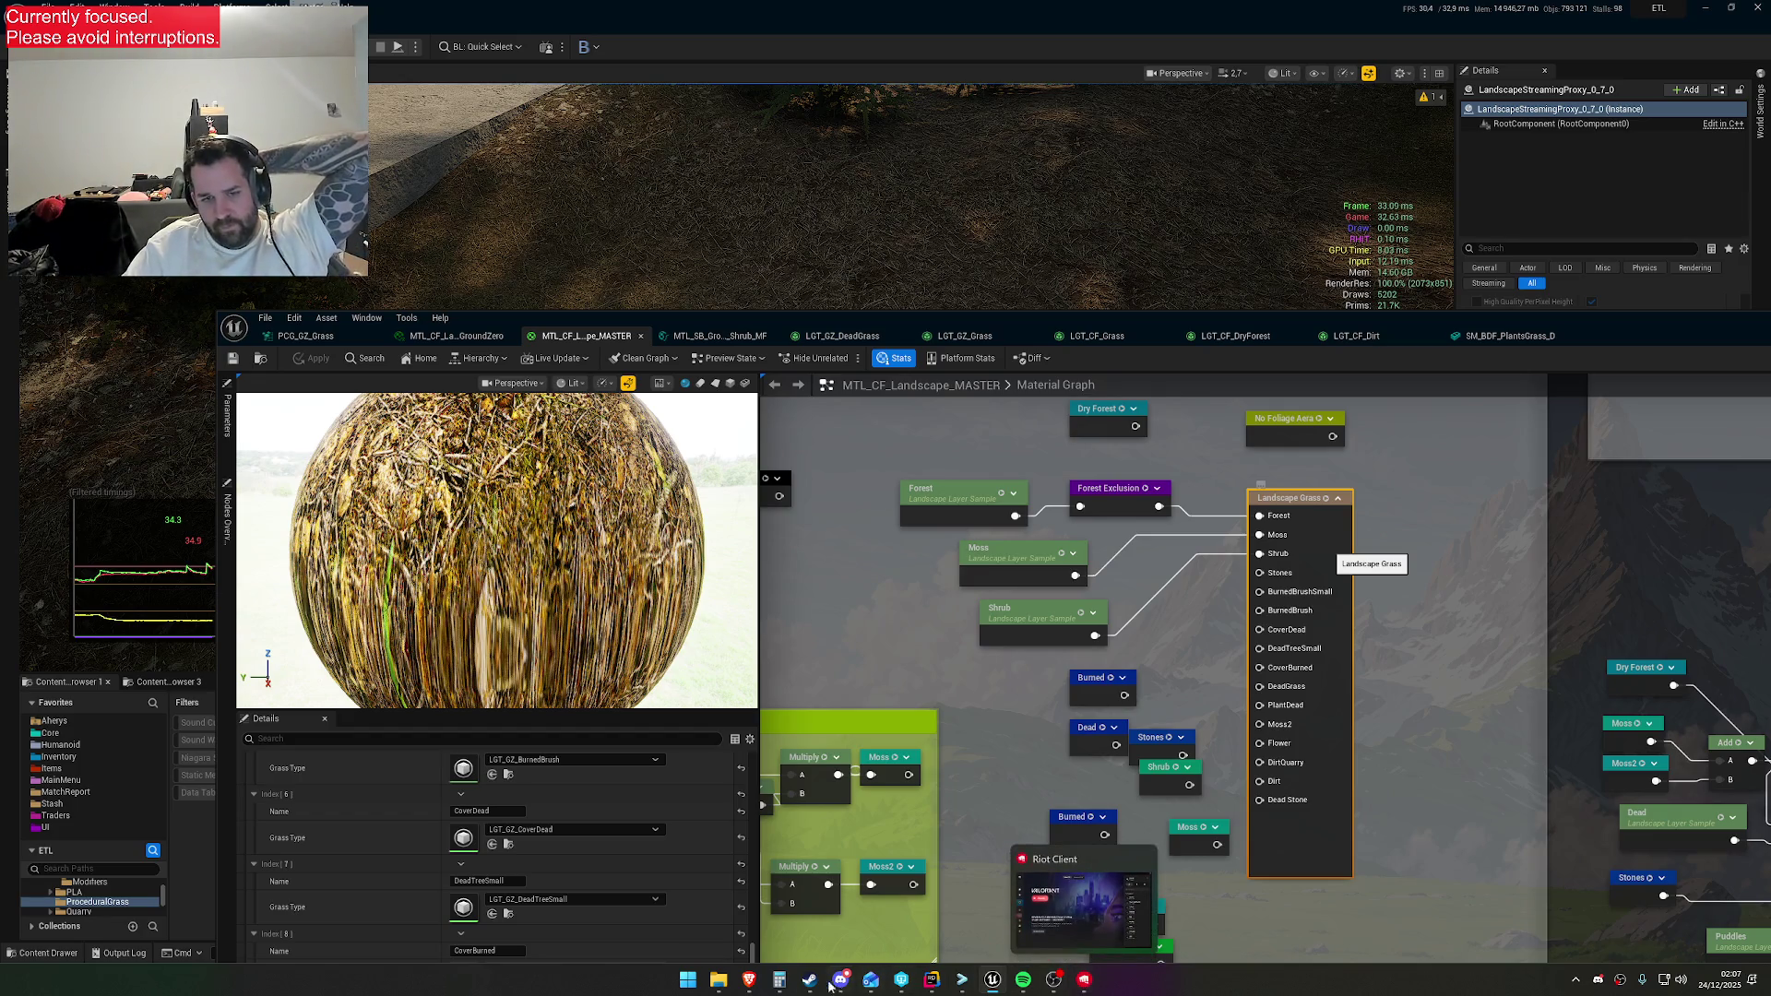
pyautogui.moveTo(821, 989)
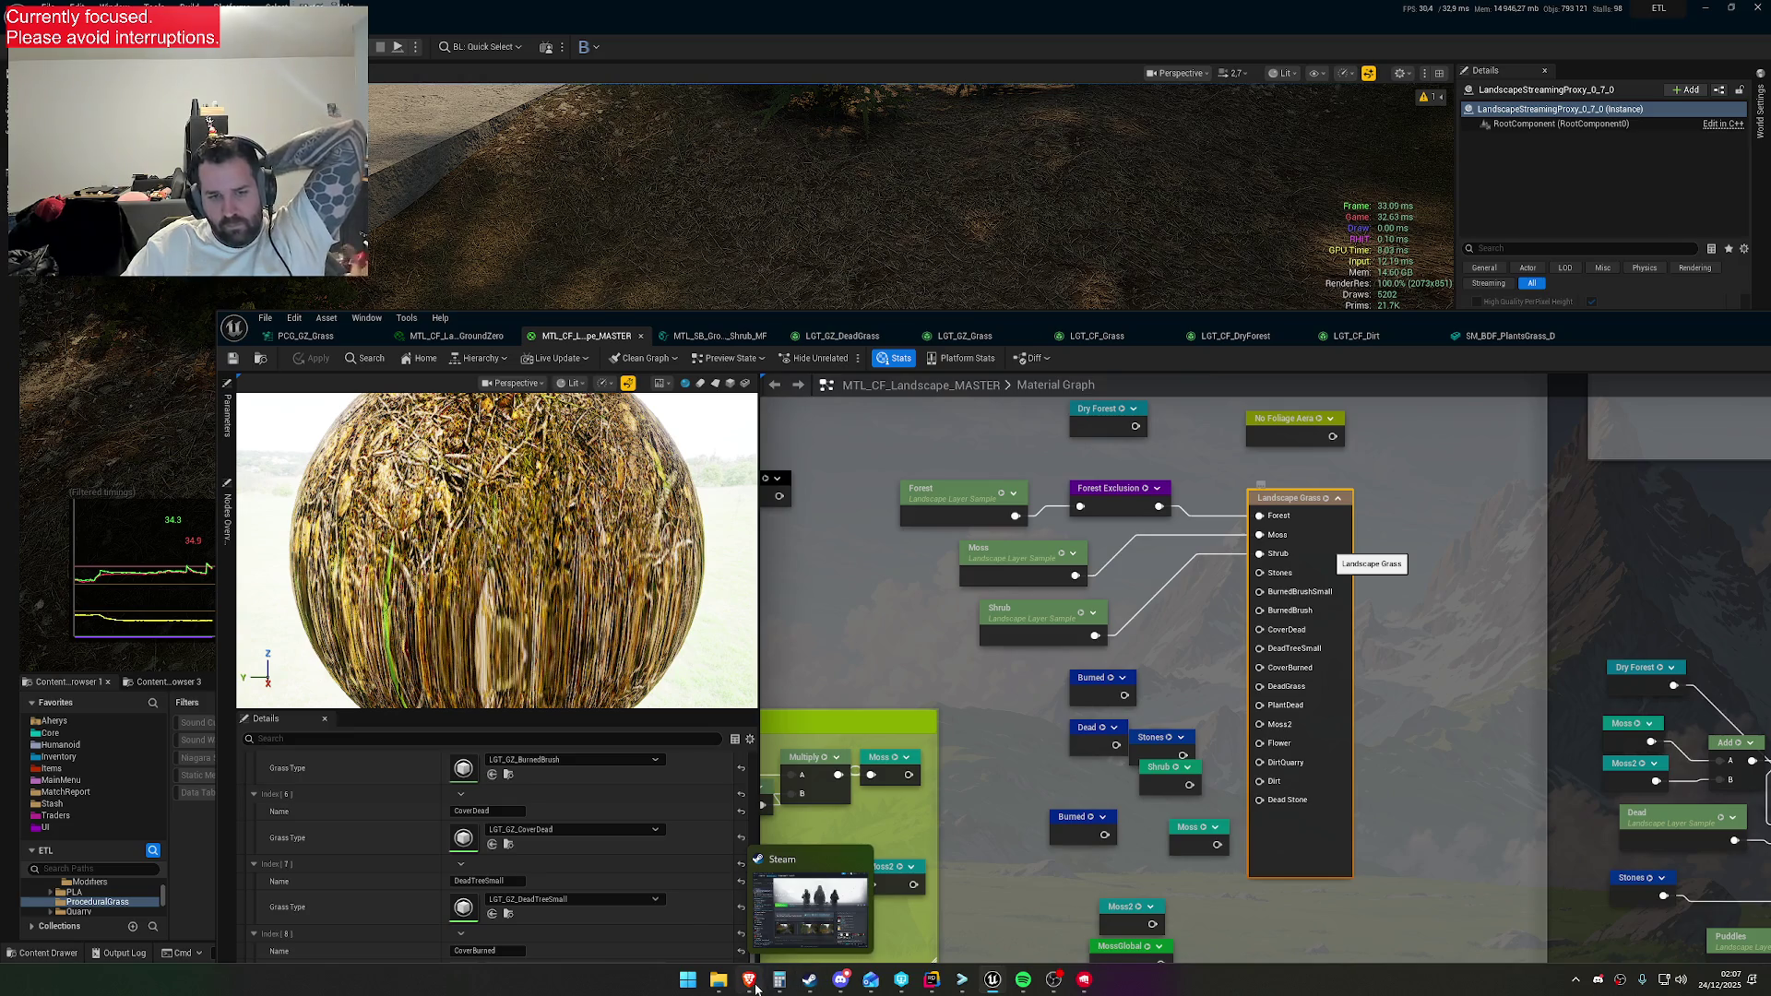
pyautogui.click(756, 988)
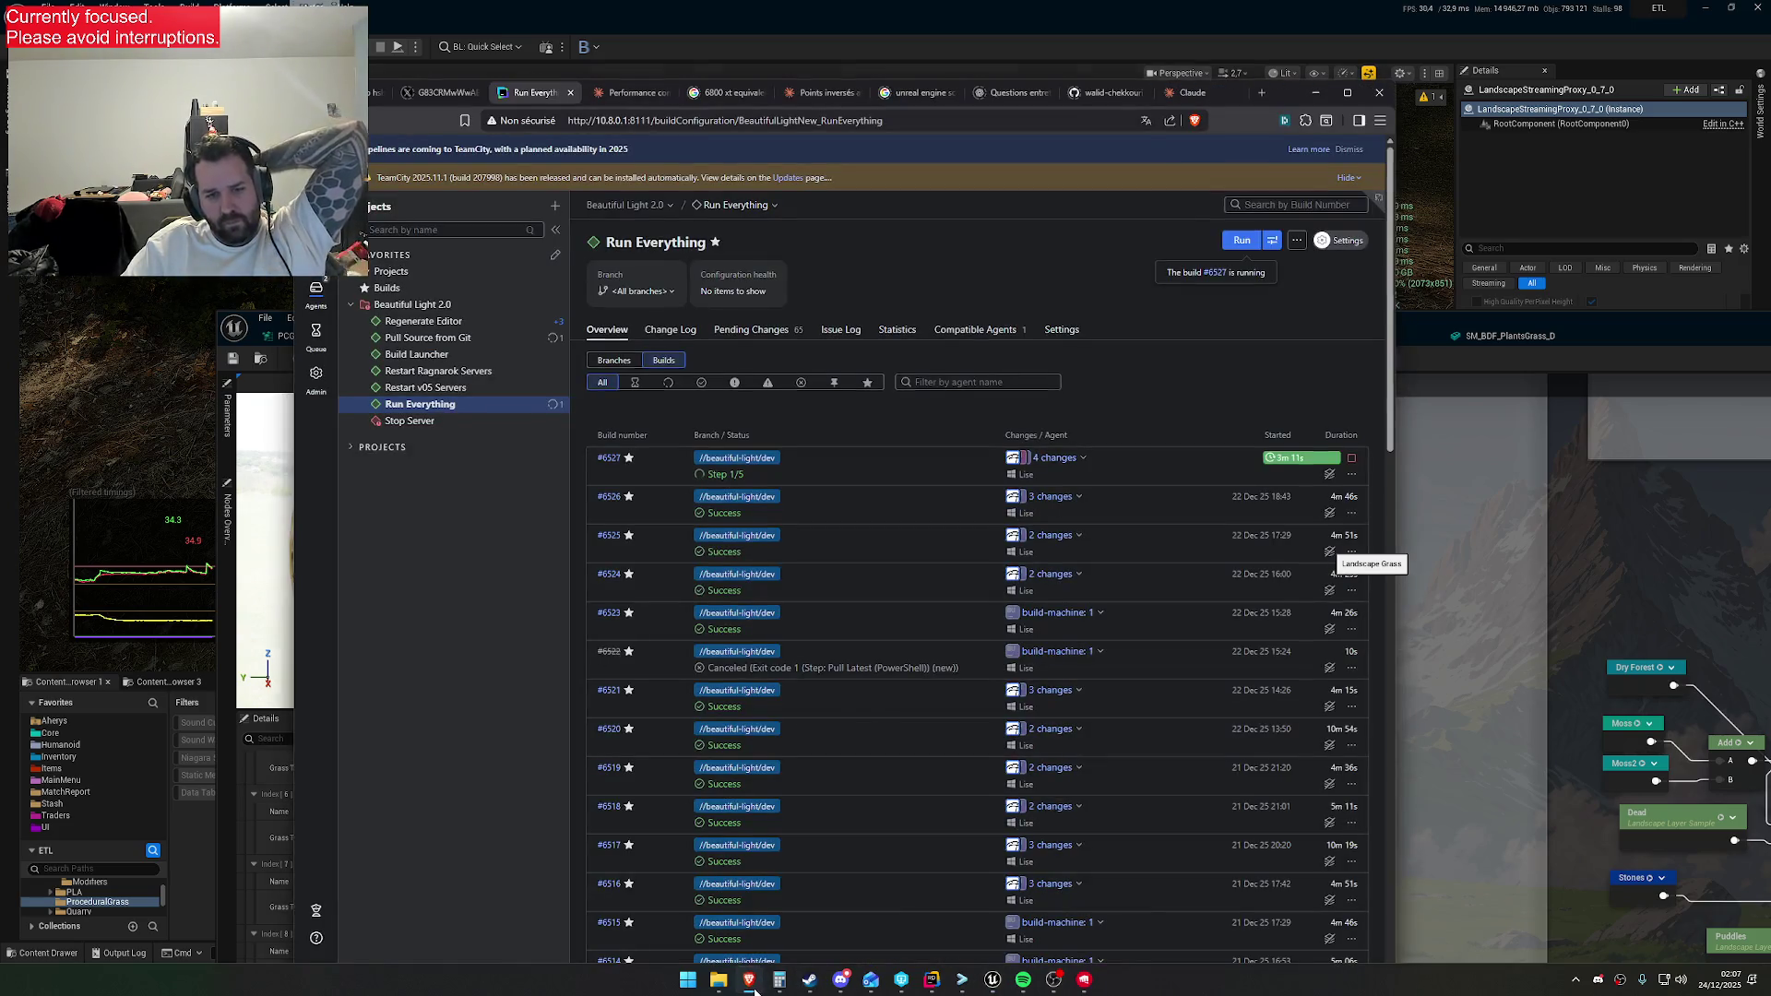
pyautogui.click(755, 988)
pyautogui.moveTo(780, 985)
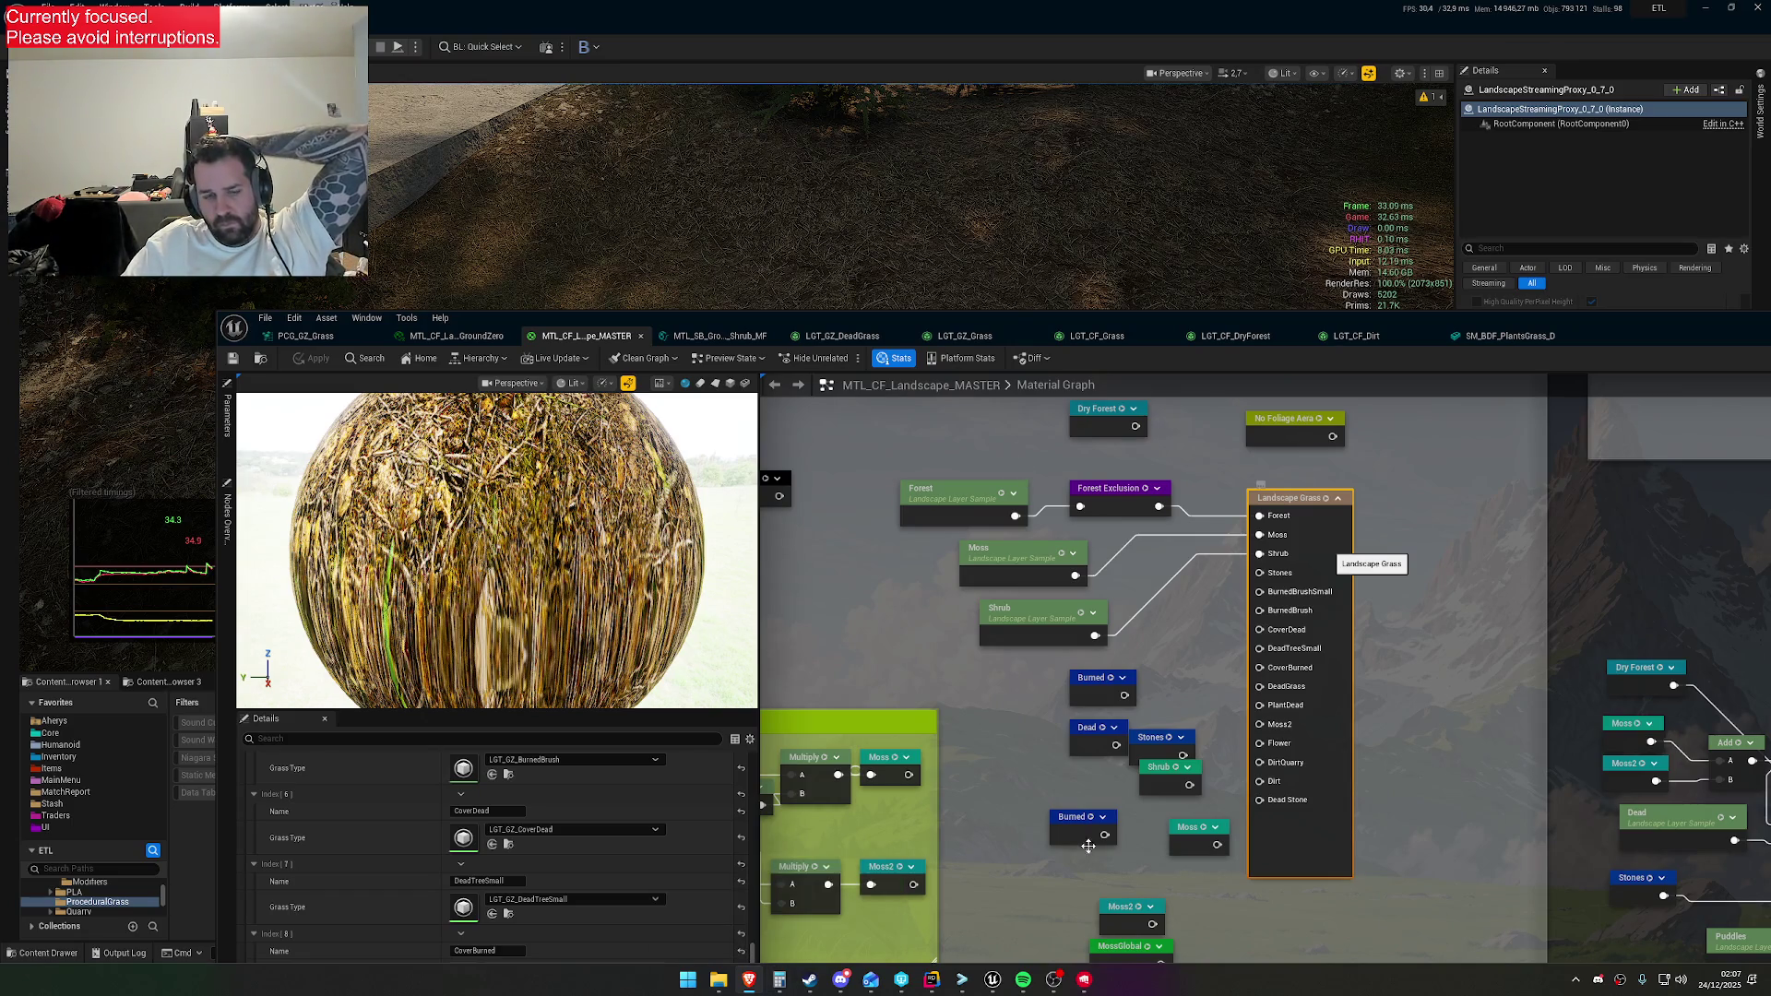
pyautogui.click(746, 987)
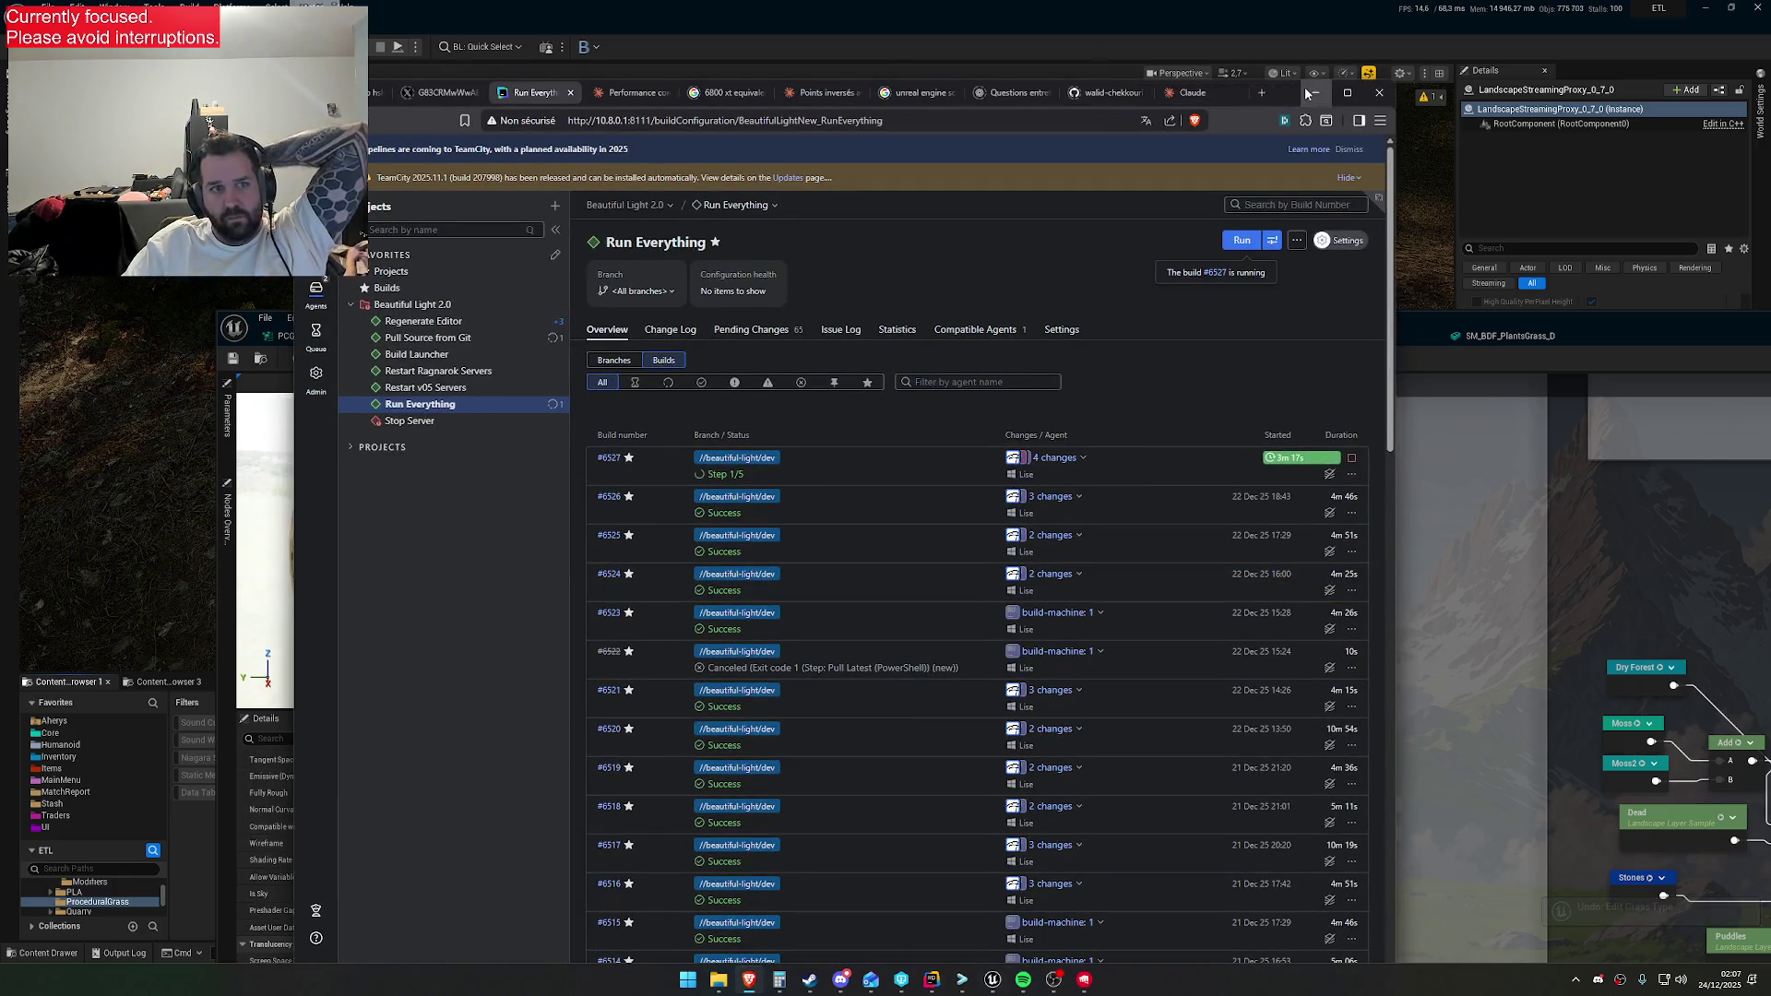
pyautogui.click(1314, 92)
# Move the material editor down and set the material preview to the Landscape Grass output
pyautogui.moveTo(1165, 317); pyautogui.dragTo(1165, 627)
pyautogui.moveTo(1061, 468); pyautogui.dragTo(1214, 526)
pyautogui.hotkey('ctrl', 'z')
pyautogui.click(1268, 815)
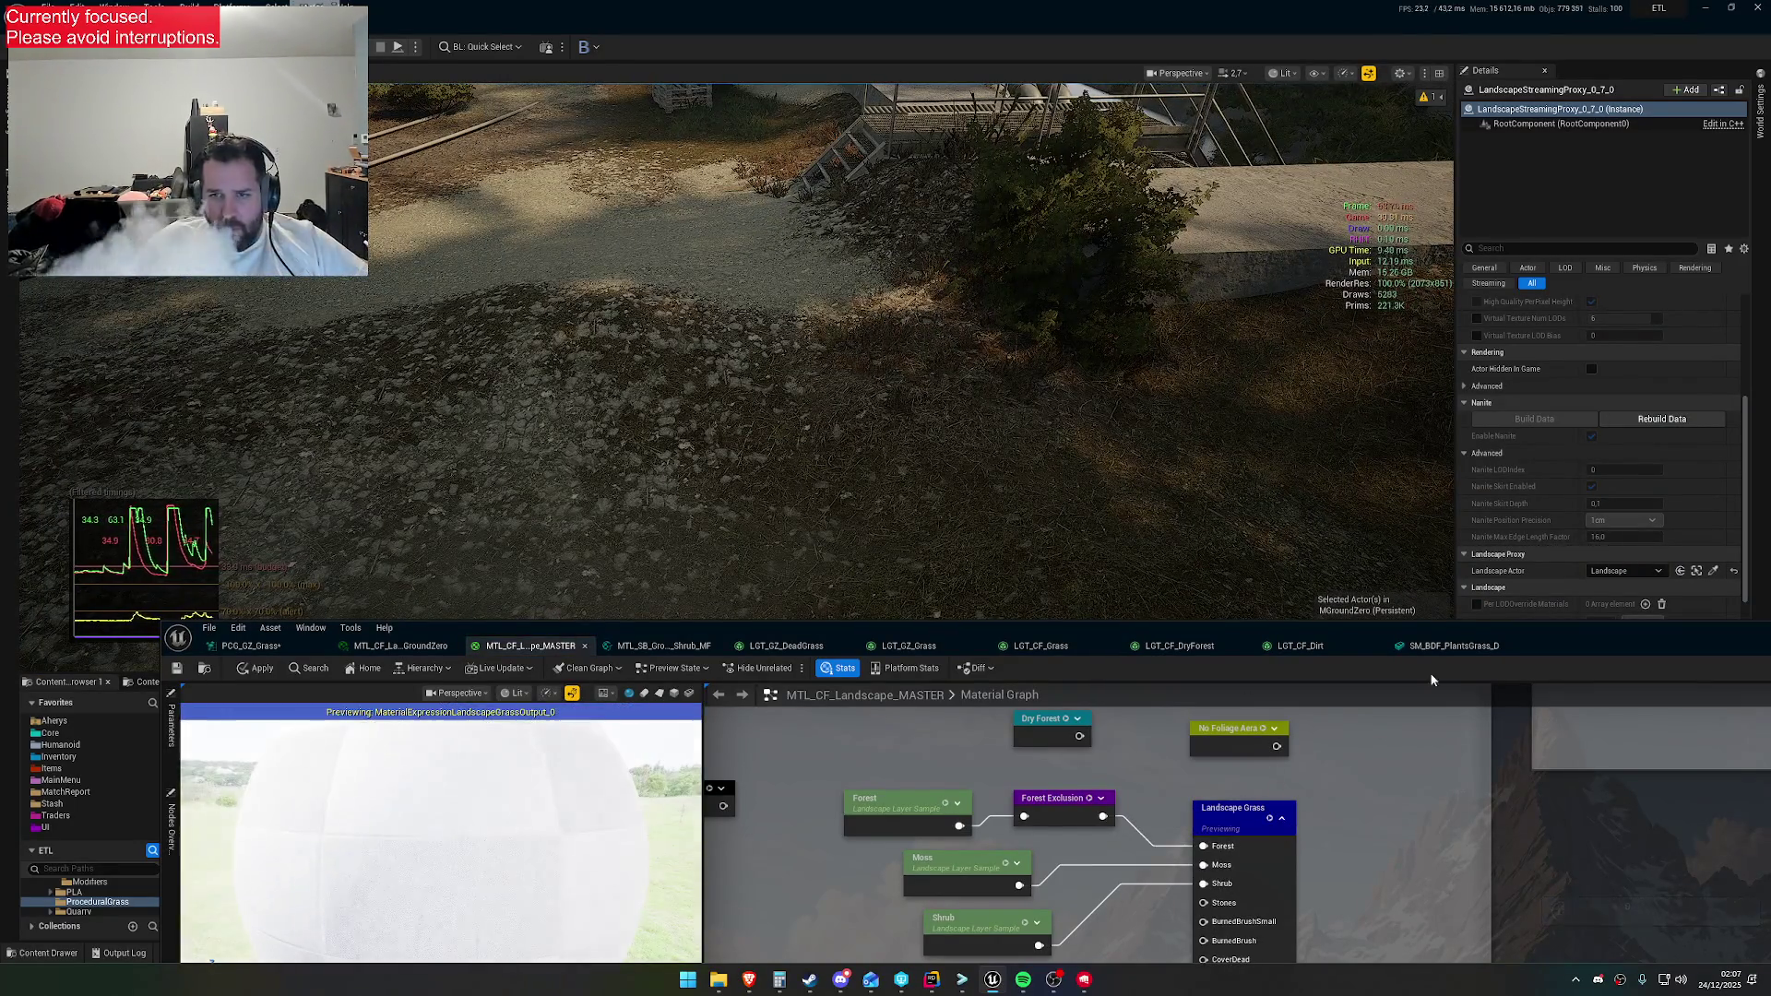
# Reveal the material's details and locate the Shrub entry's LGT_CF_MossDead grass type
pyautogui.moveTo(1459, 657); pyautogui.dragTo(1366, 242)
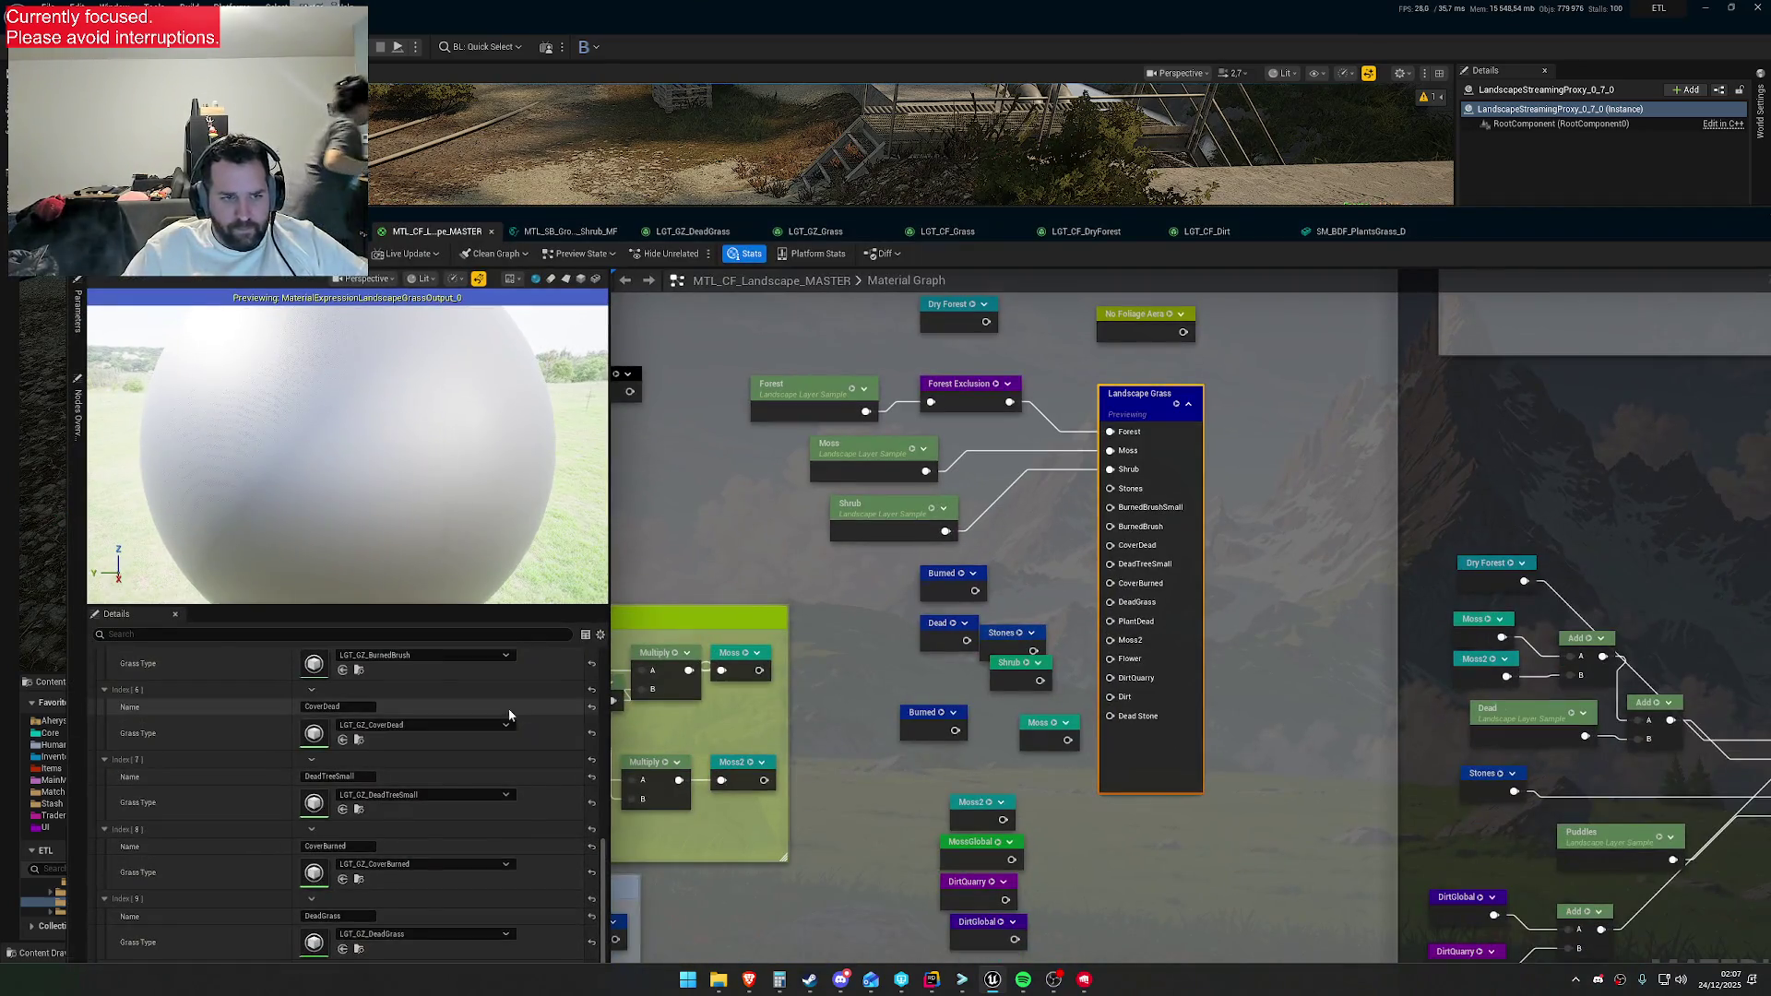
pyautogui.scroll(-2, 458, 767)
pyautogui.scroll(2, 437, 785)
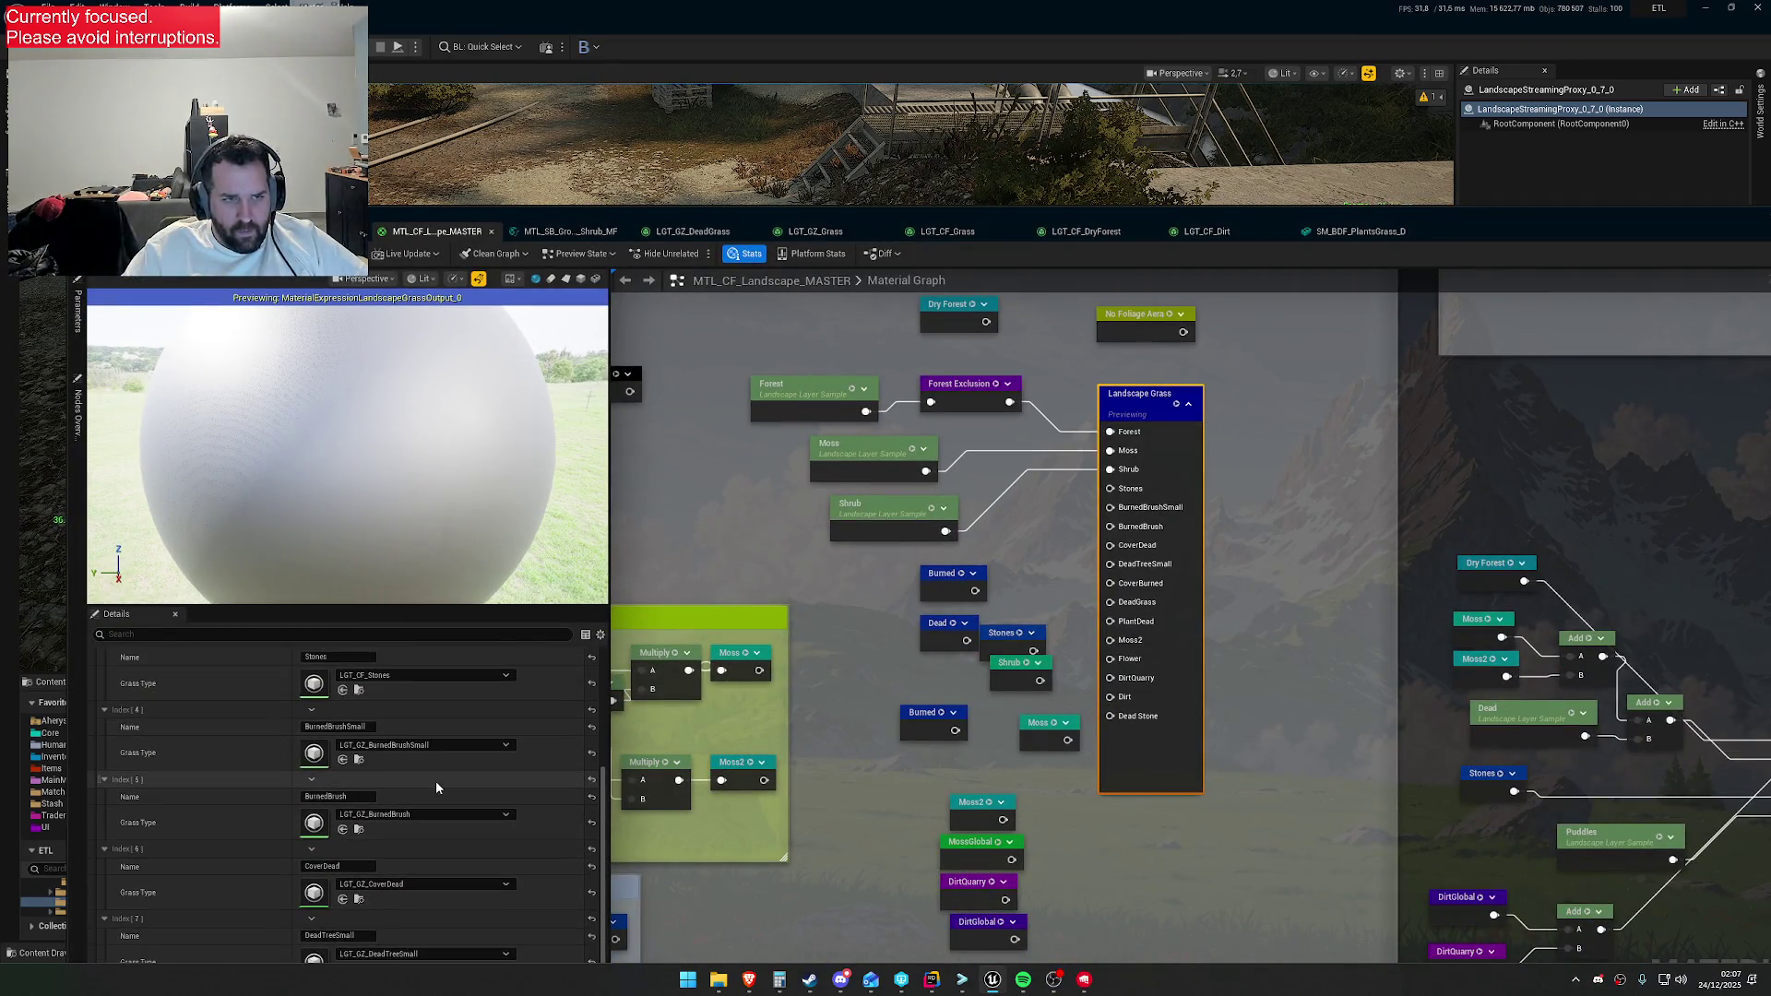
pyautogui.scroll(2, 436, 780)
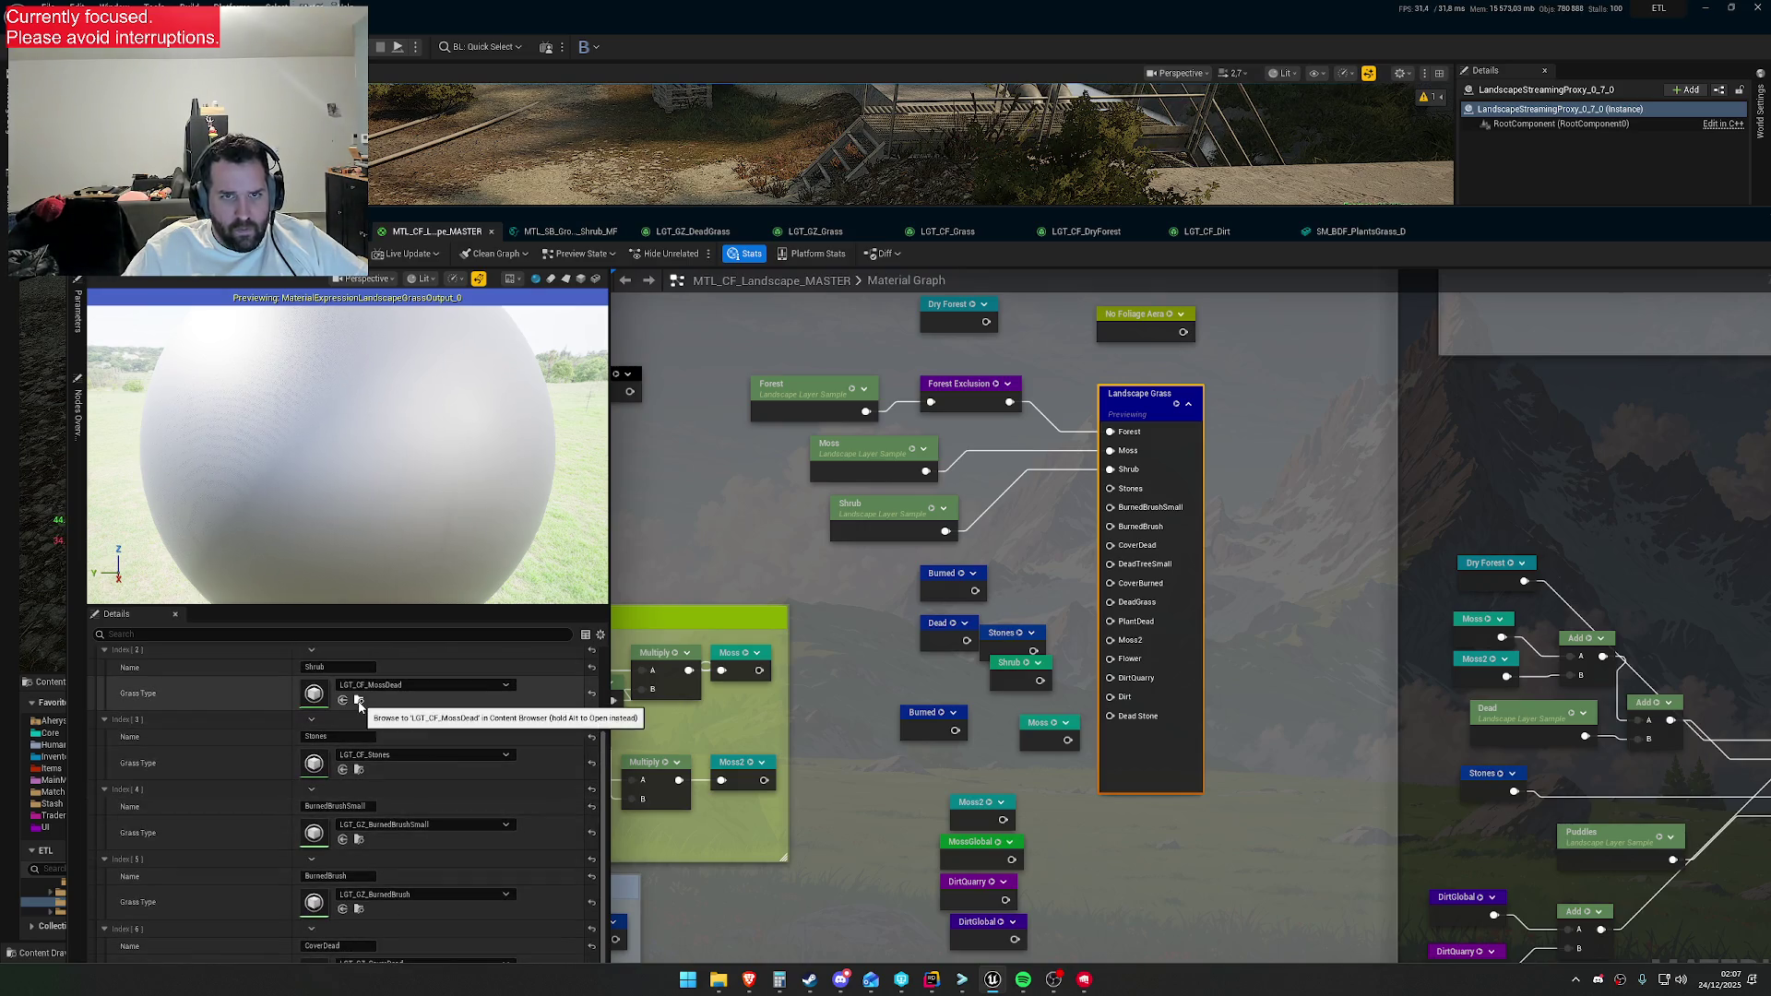
pyautogui.click(358, 701)
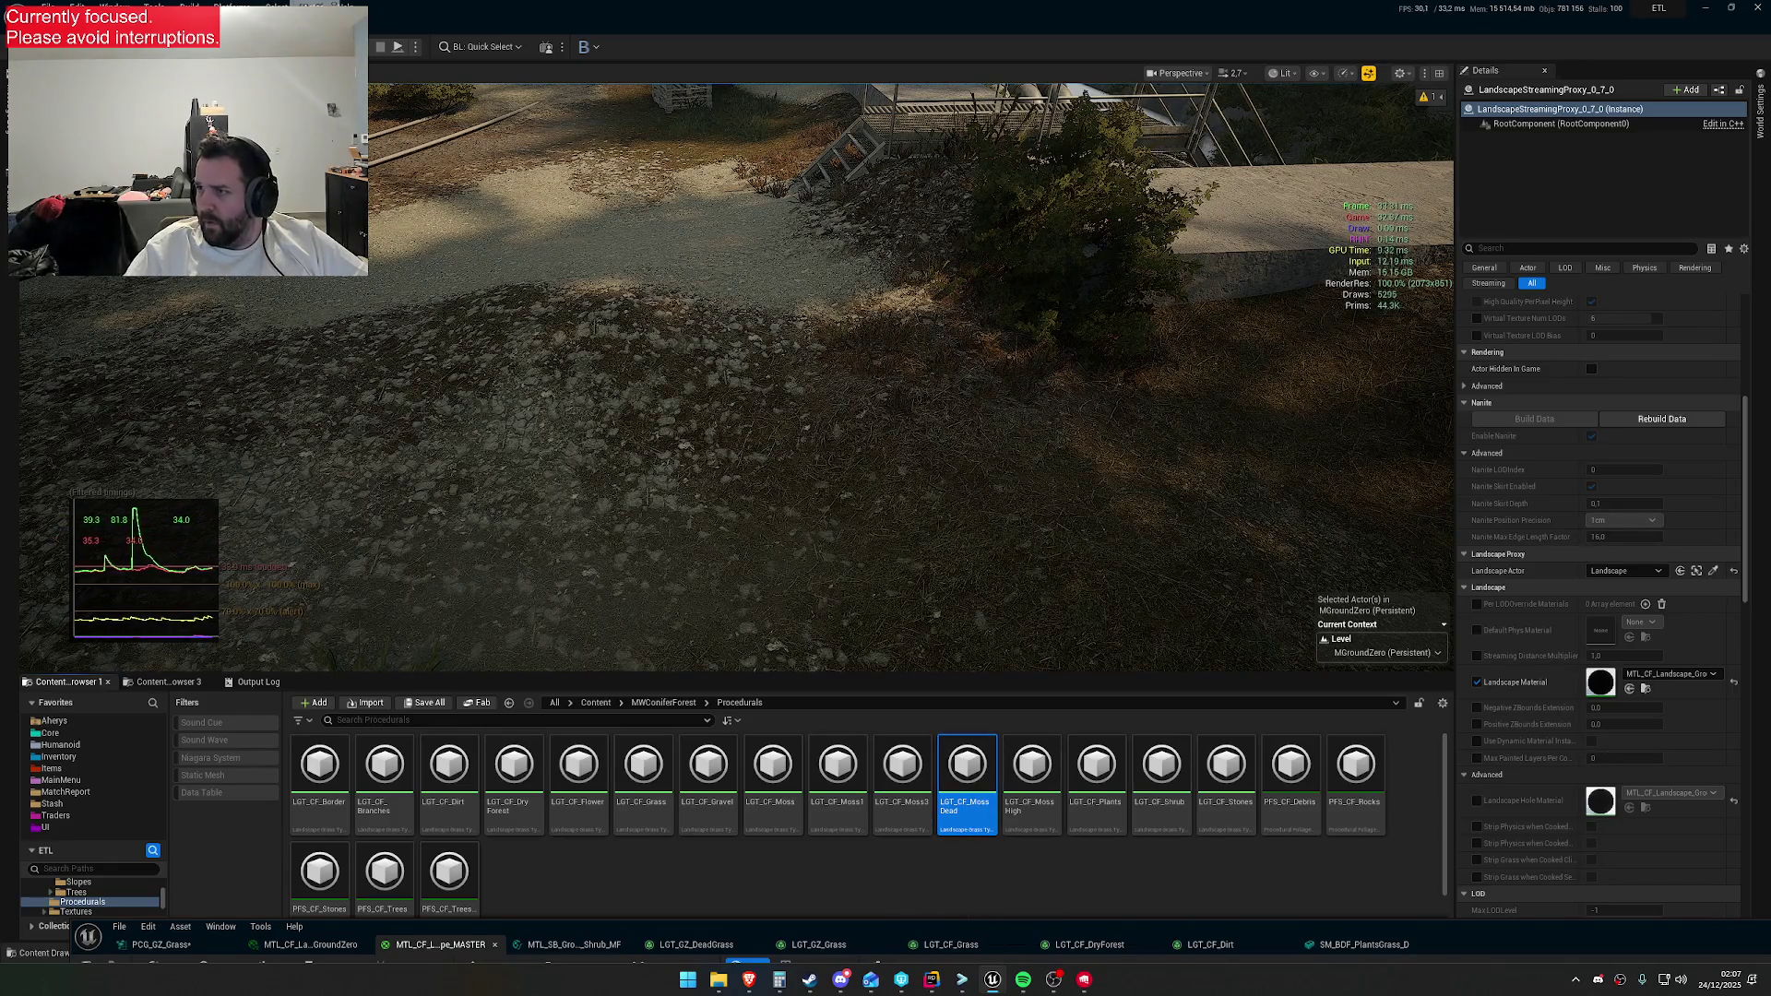
pyautogui.click(1022, 921)
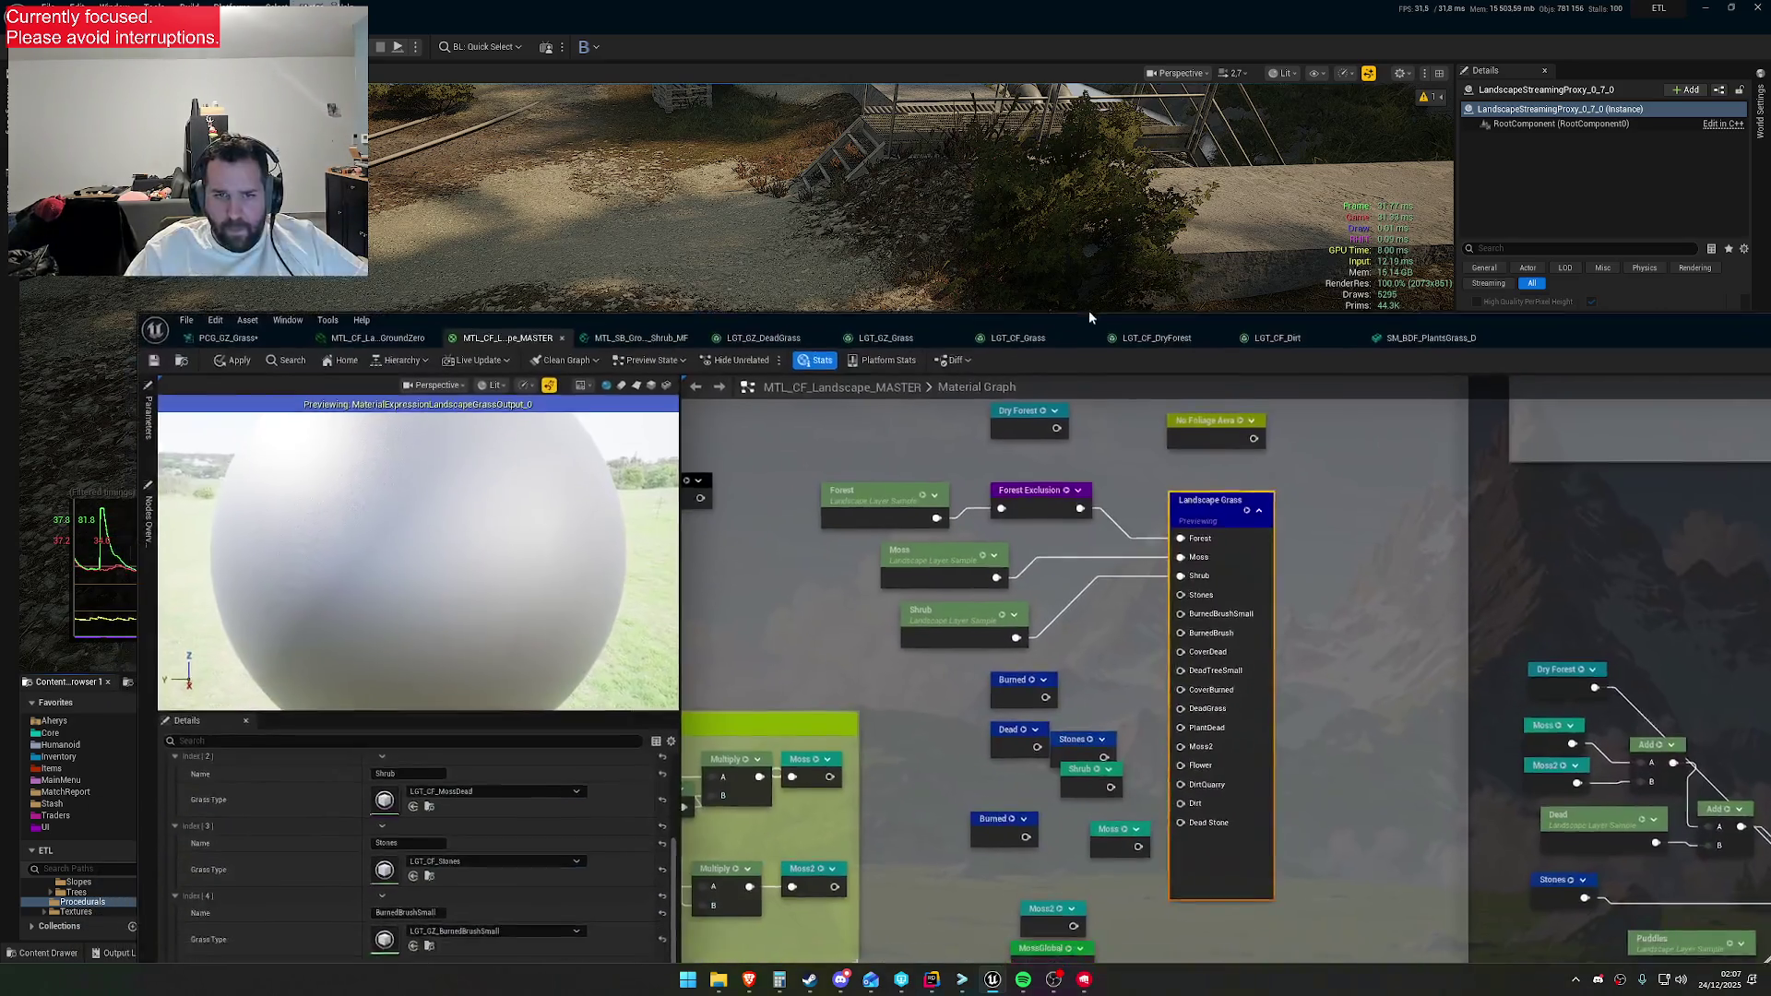
# Set the Shrub grass type to LGT_PCG_GZ_DryGrass via a 'gz pcg' search, then show PCG_GZ_Grass
pyautogui.click(483, 743)
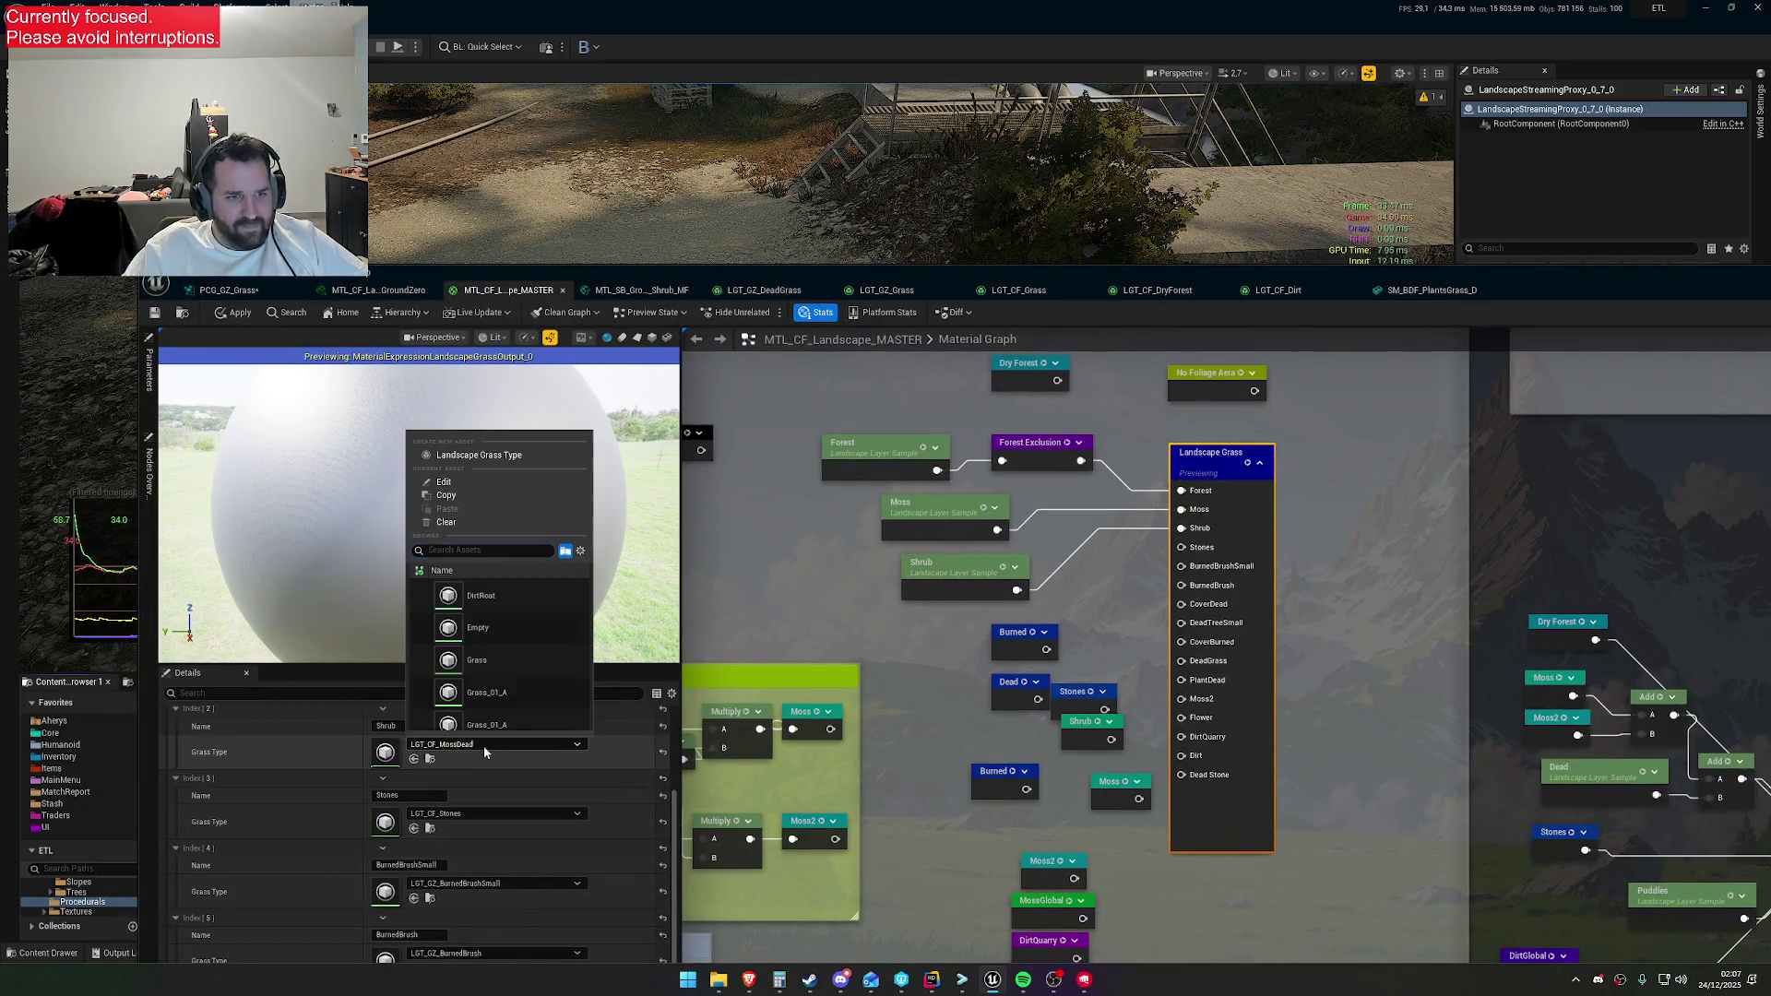
pyautogui.write('gz pcg')
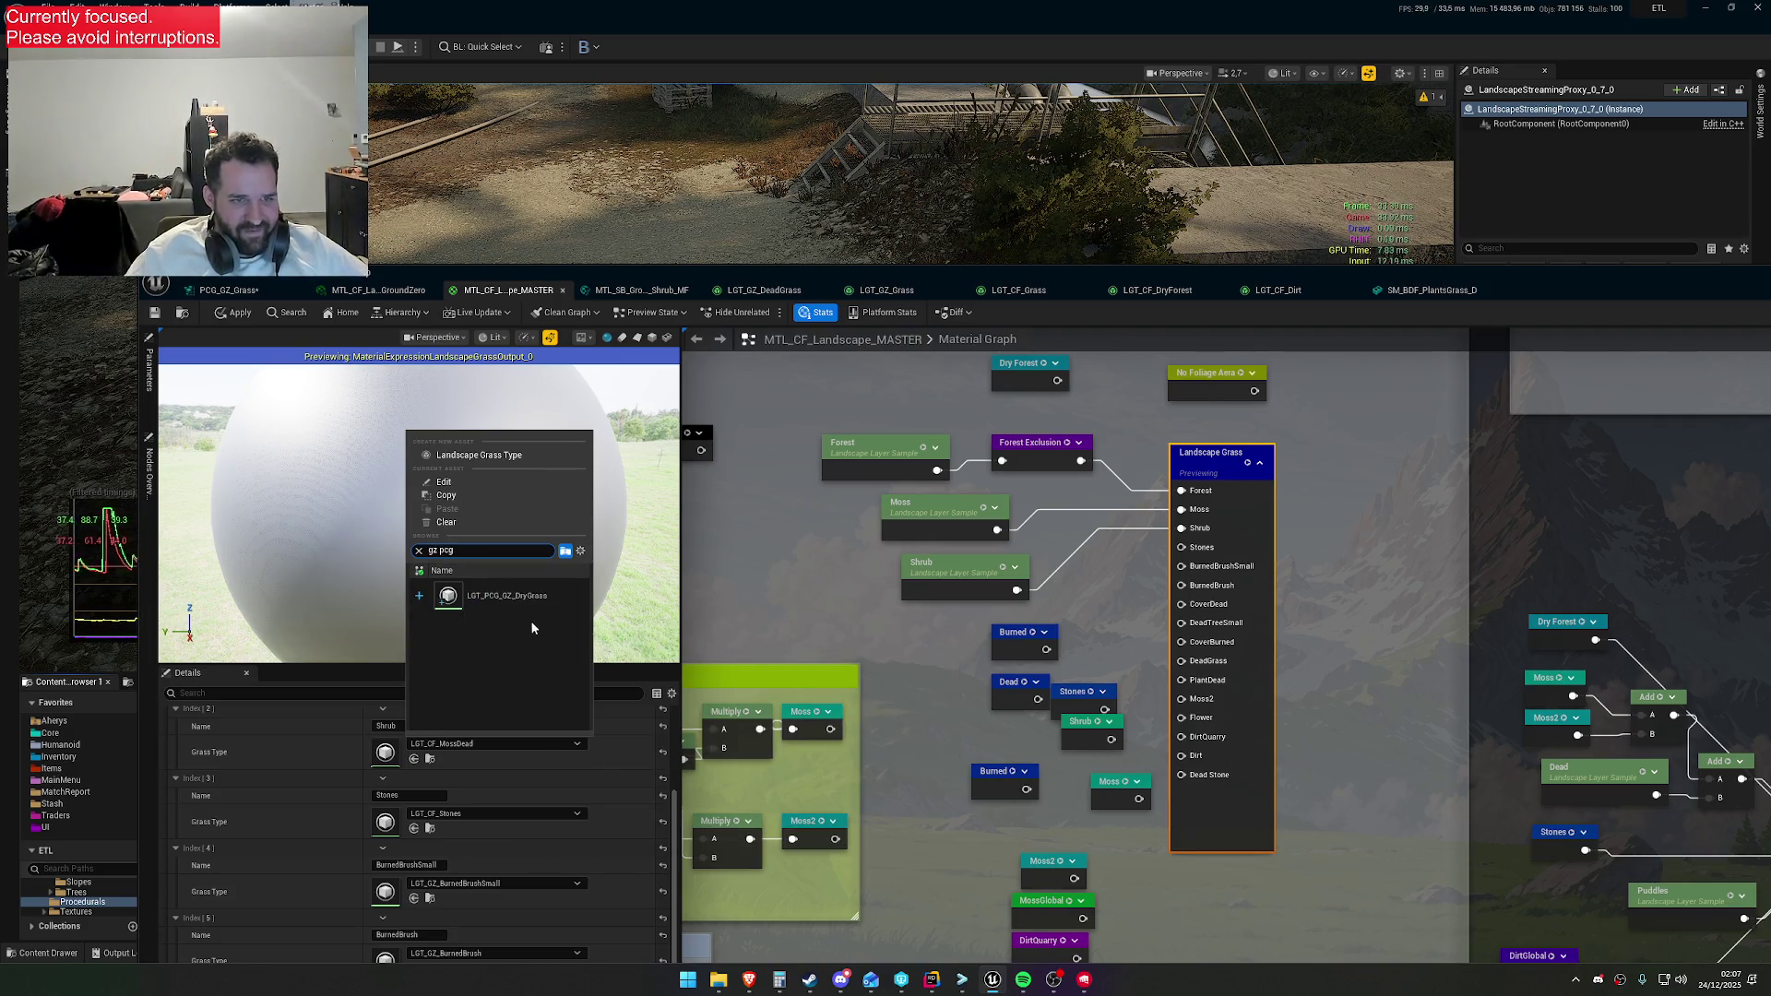
pyautogui.press('Escape')
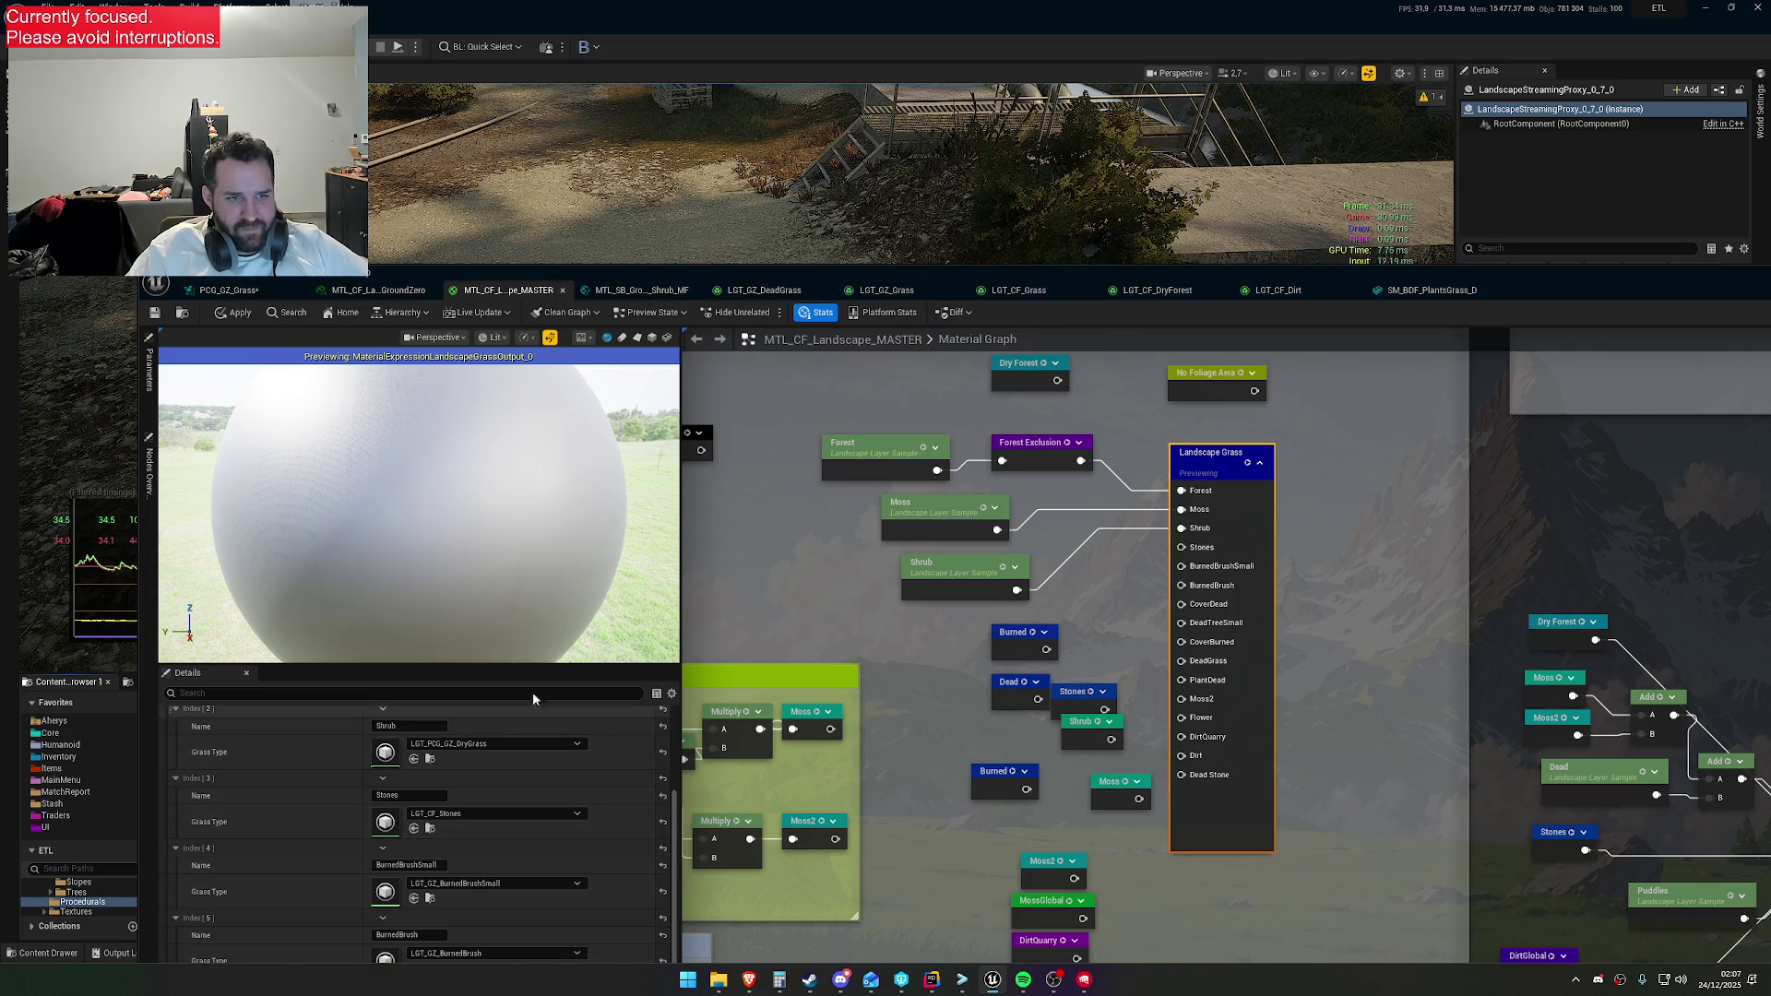
pyautogui.click(248, 296)
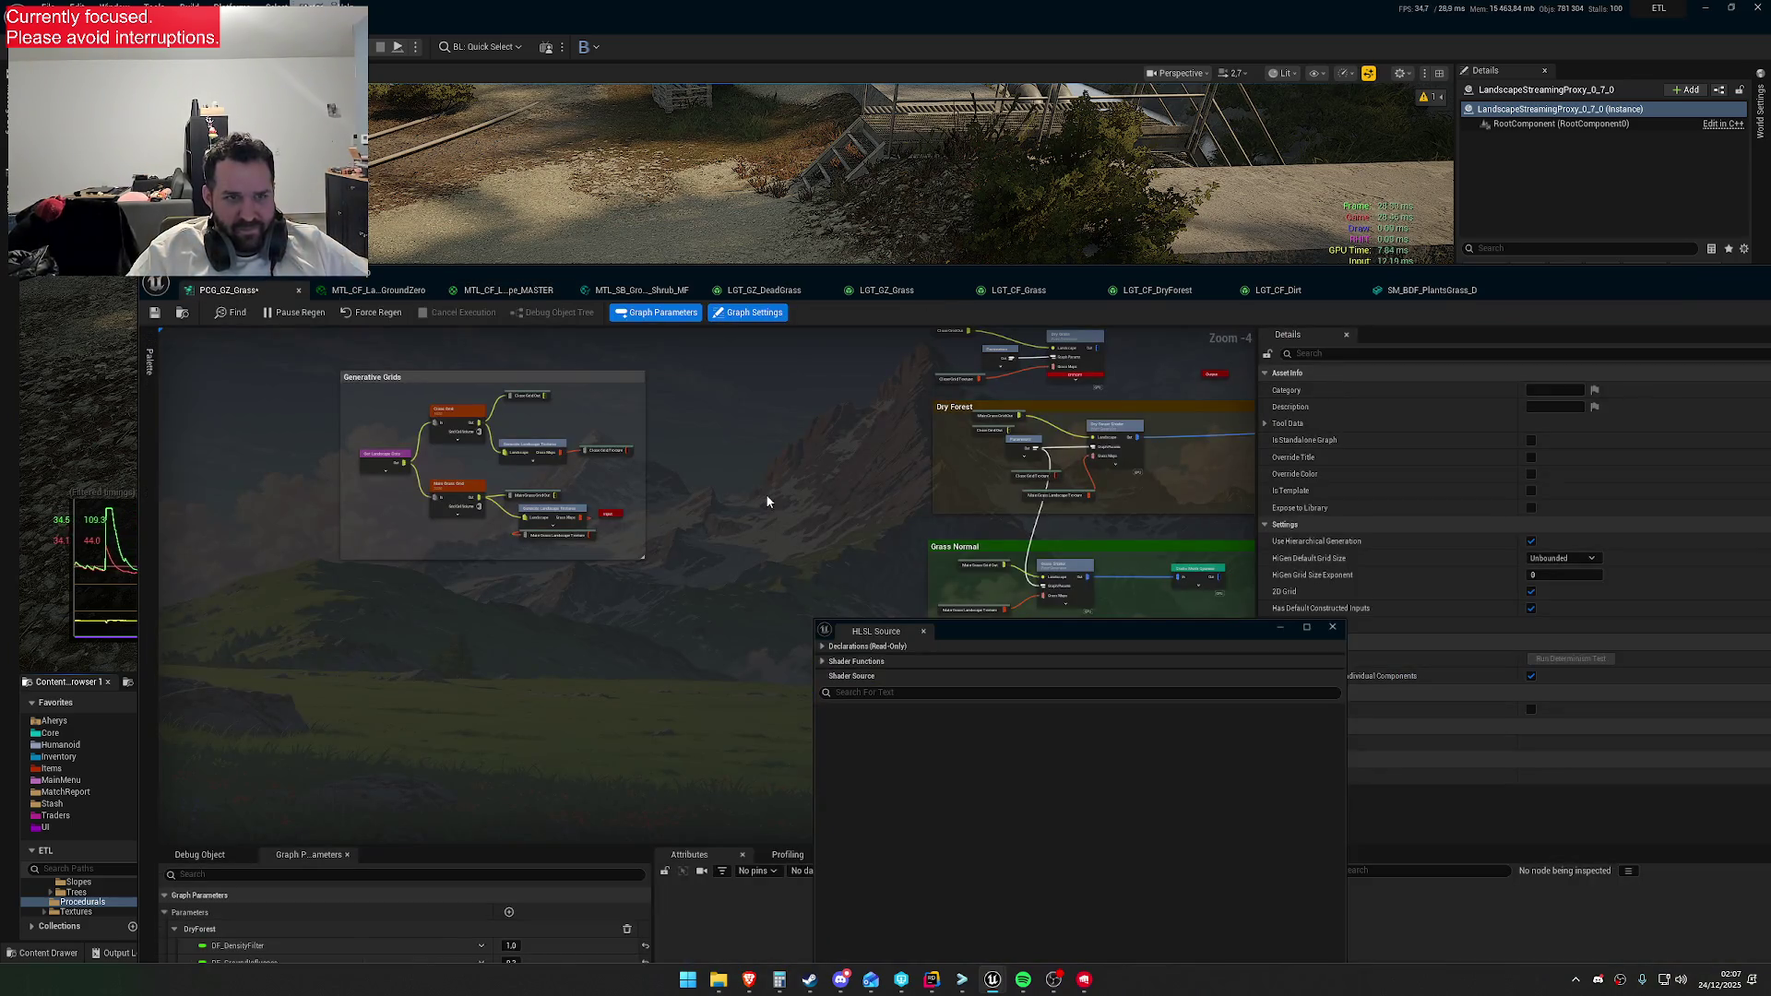
# Set the Close Grid Generate Landscape Textures node's first Selected Grass Type to LGT_PCG_GZ_DryGrass
pyautogui.scroll(4, 474, 544)
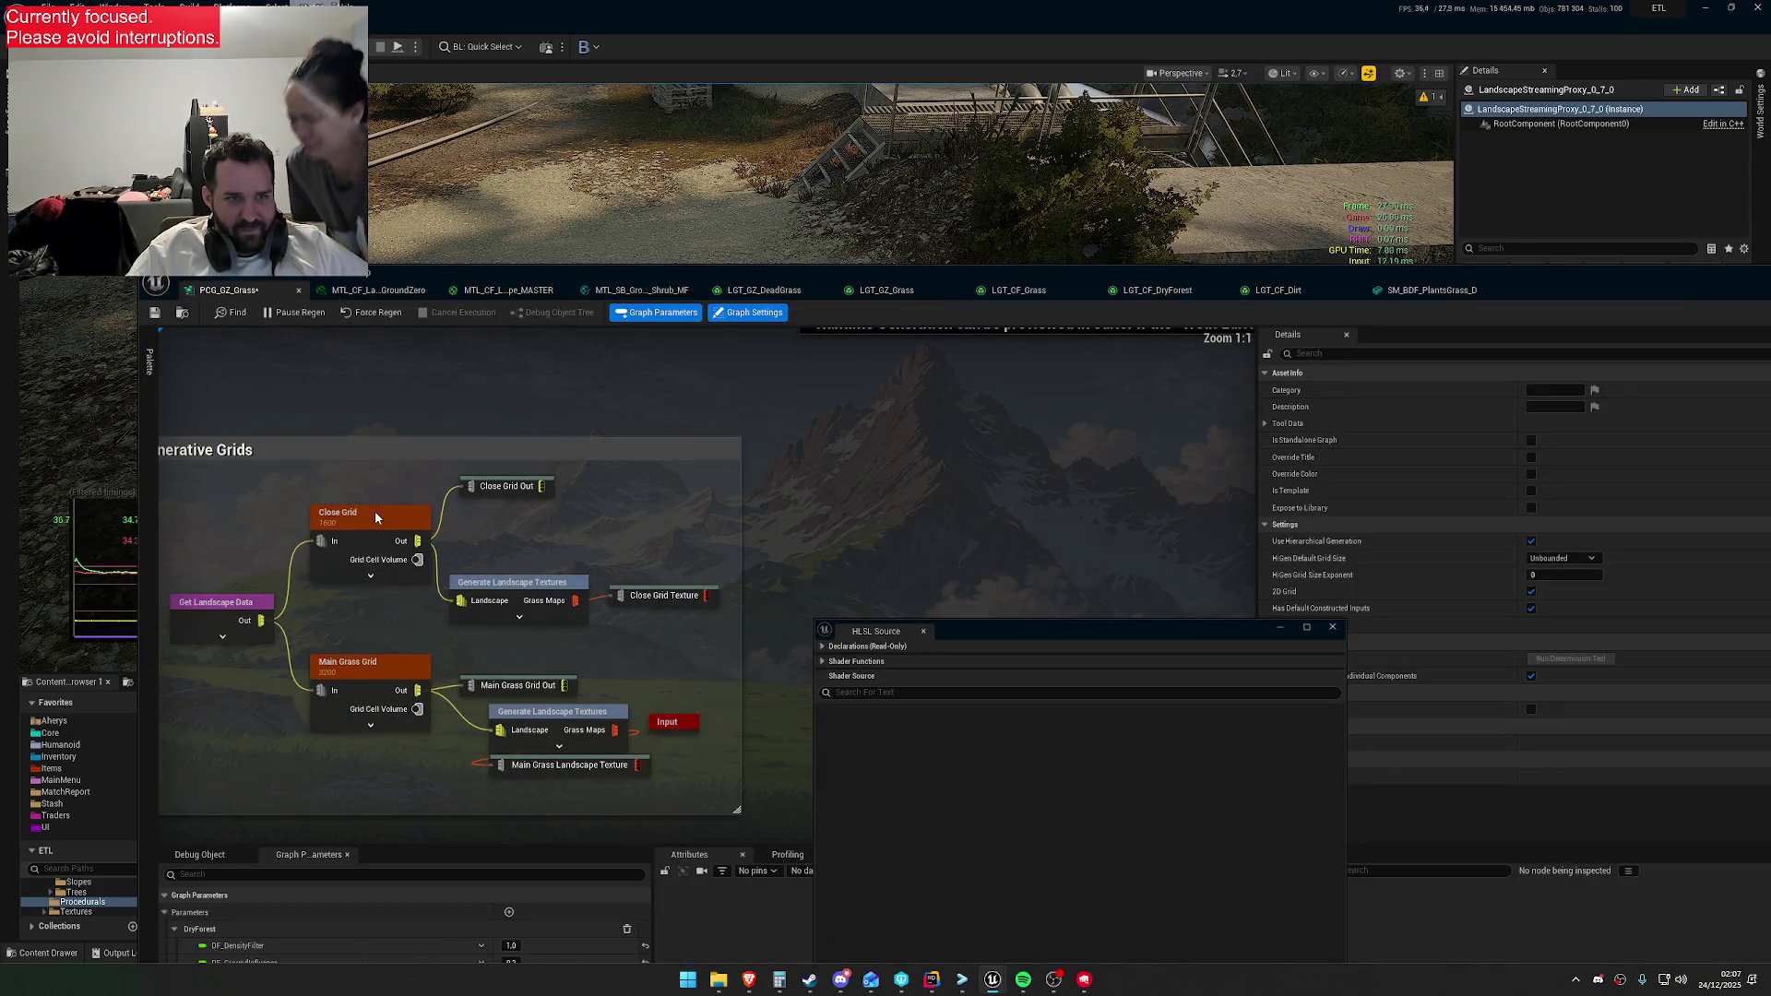
pyautogui.click(517, 583)
pyautogui.doubleClick(1583, 407)
pyautogui.write('DryGrass')
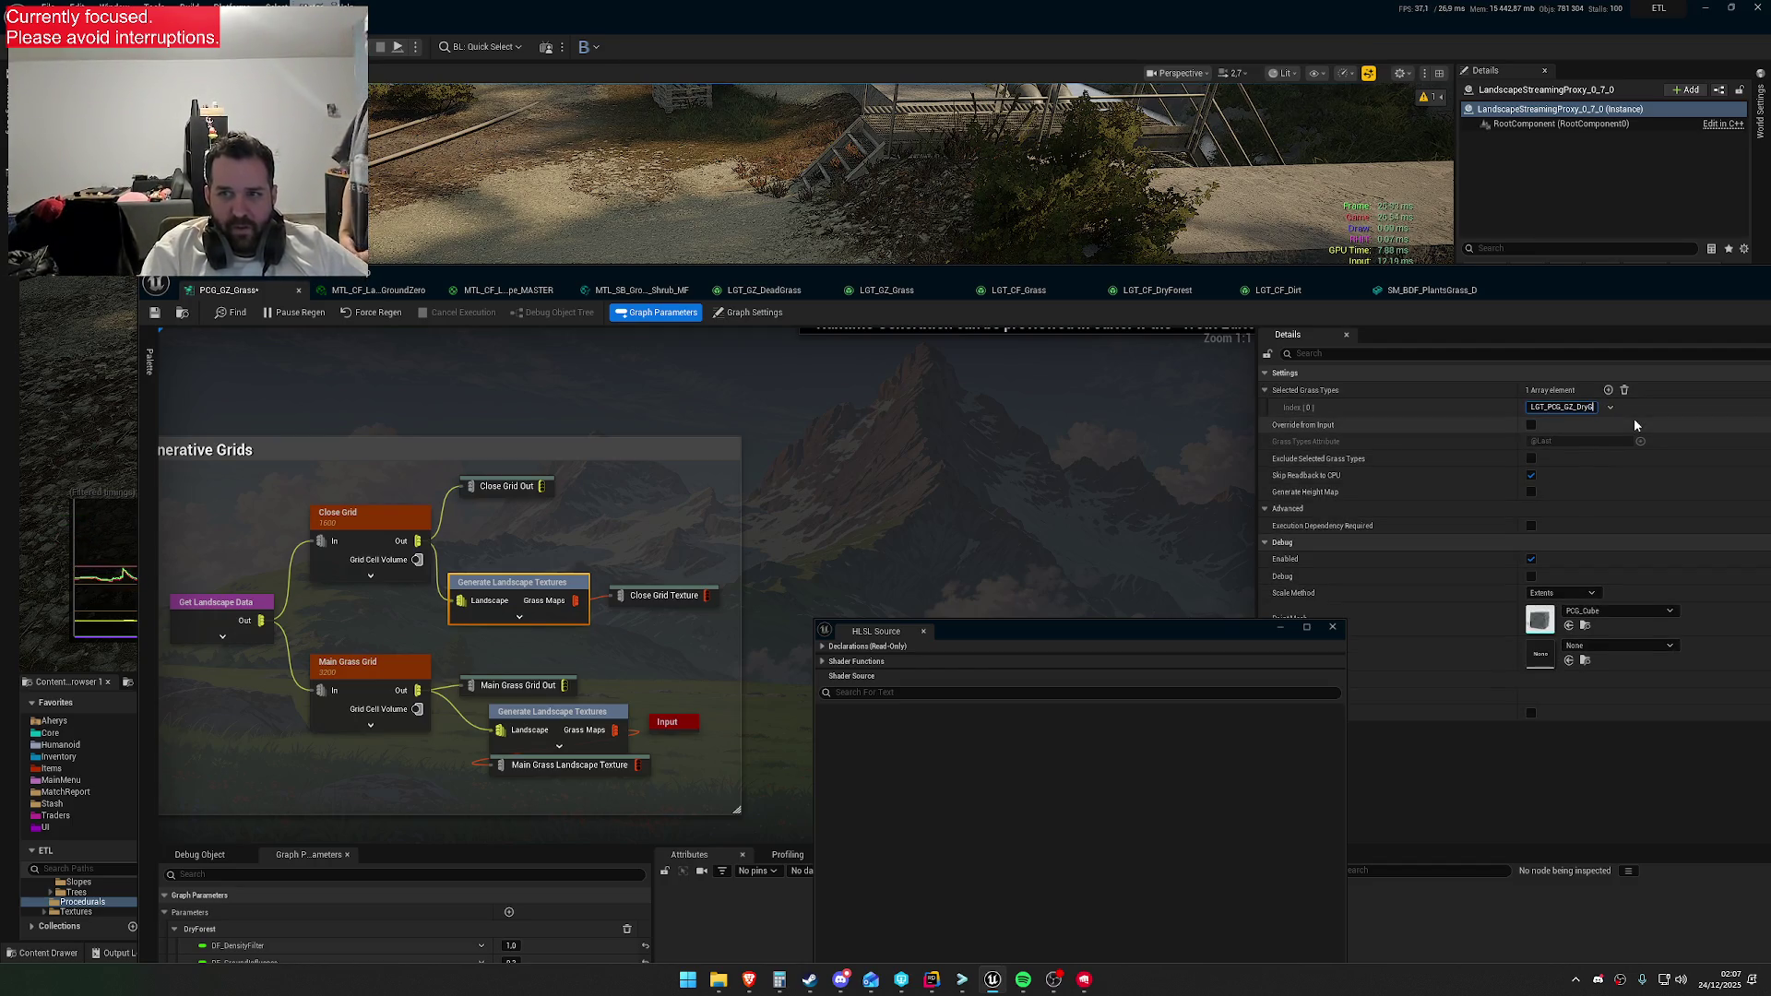
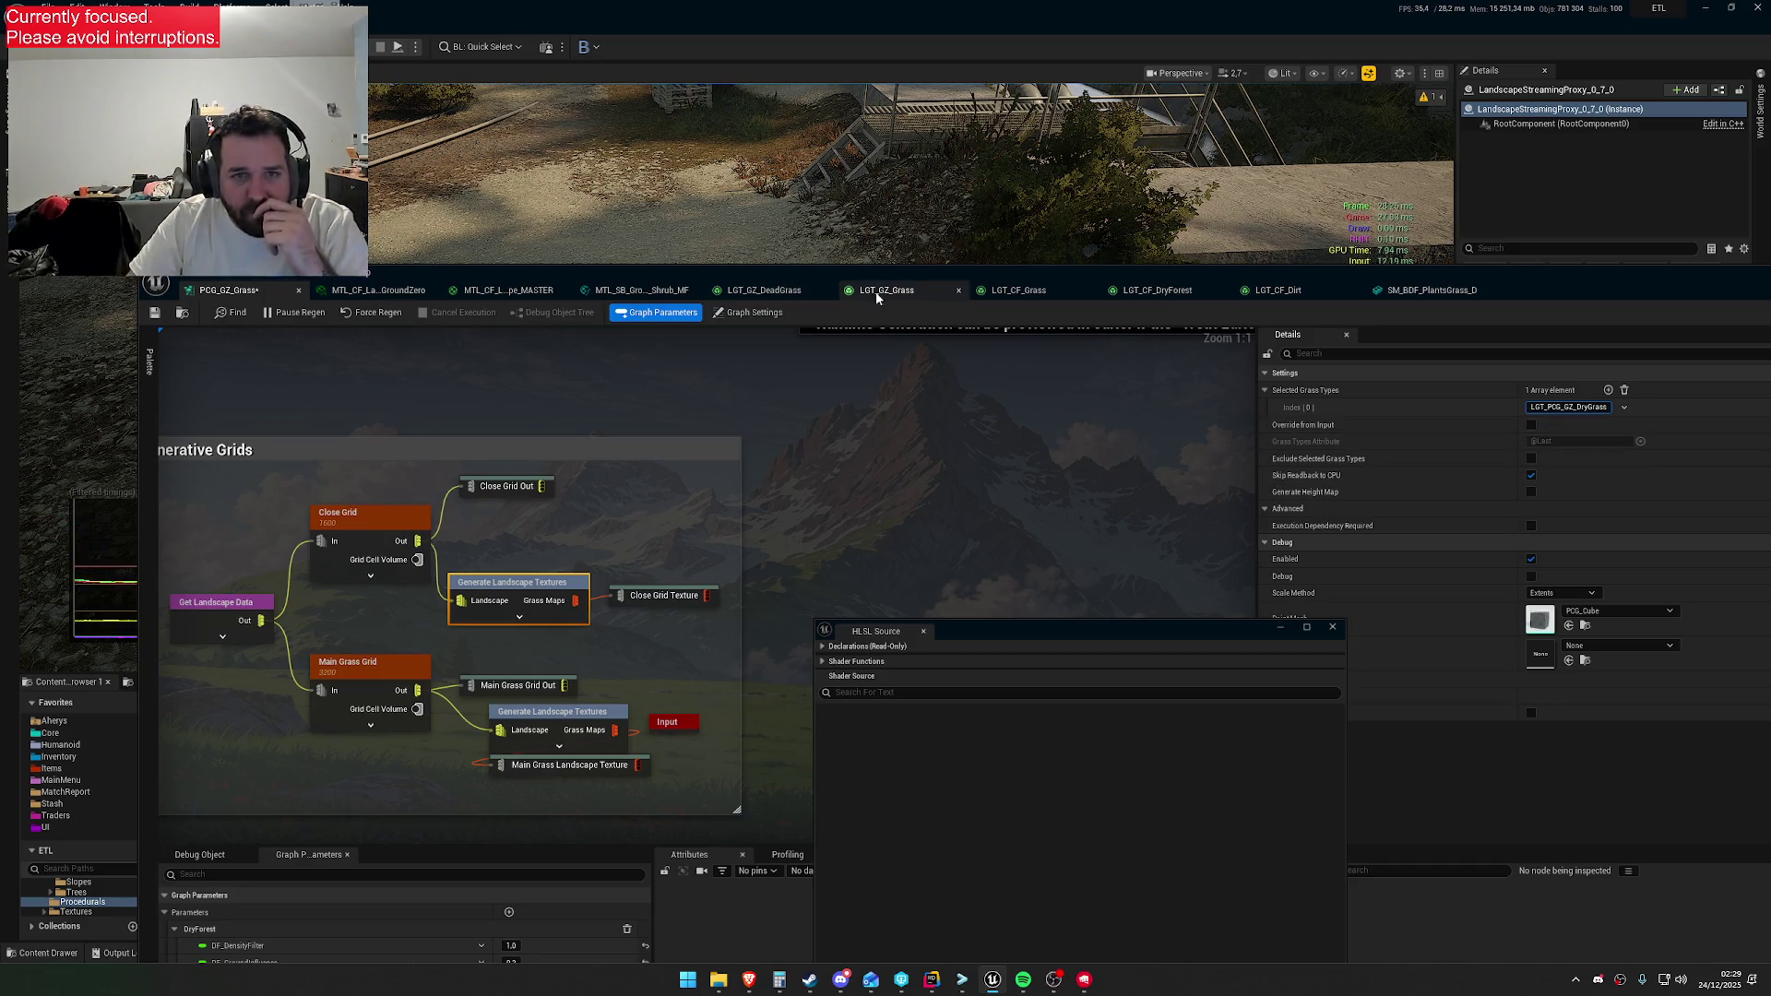
# Review the ground material instance and the MTL_CF_Landscape_MASTER graph, then return to PCG_GZ_Grass
pyautogui.click(392, 290)
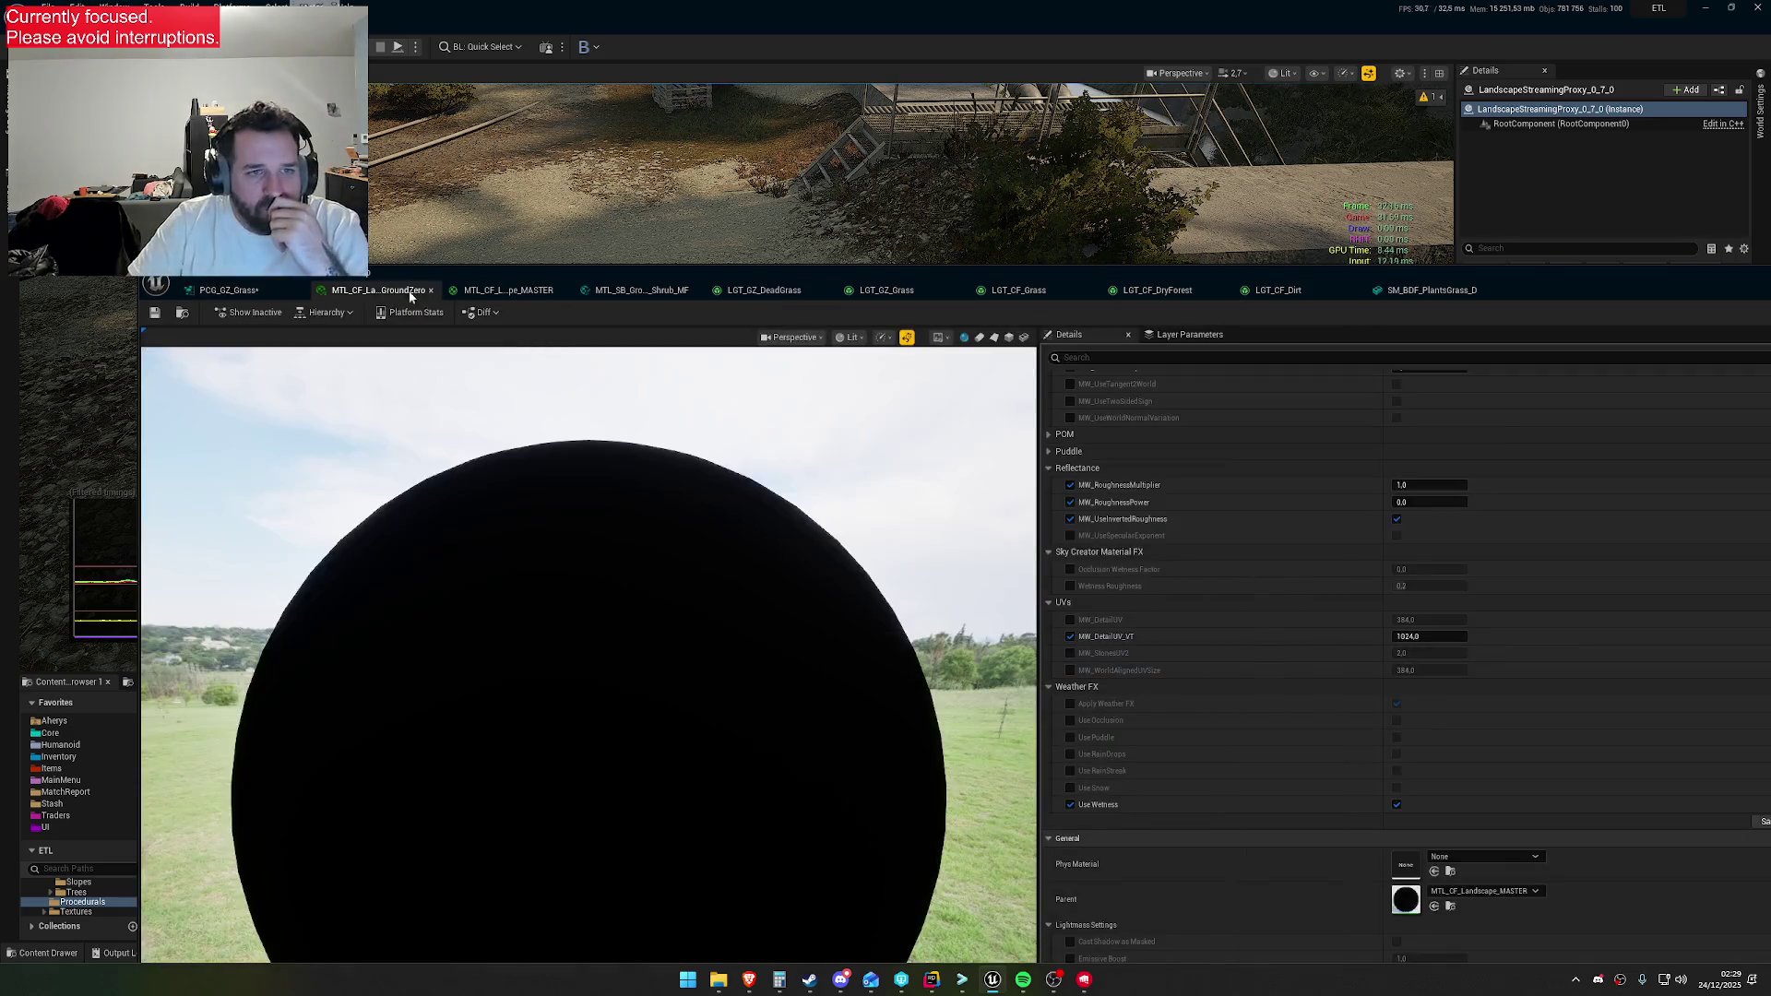
pyautogui.click(508, 290)
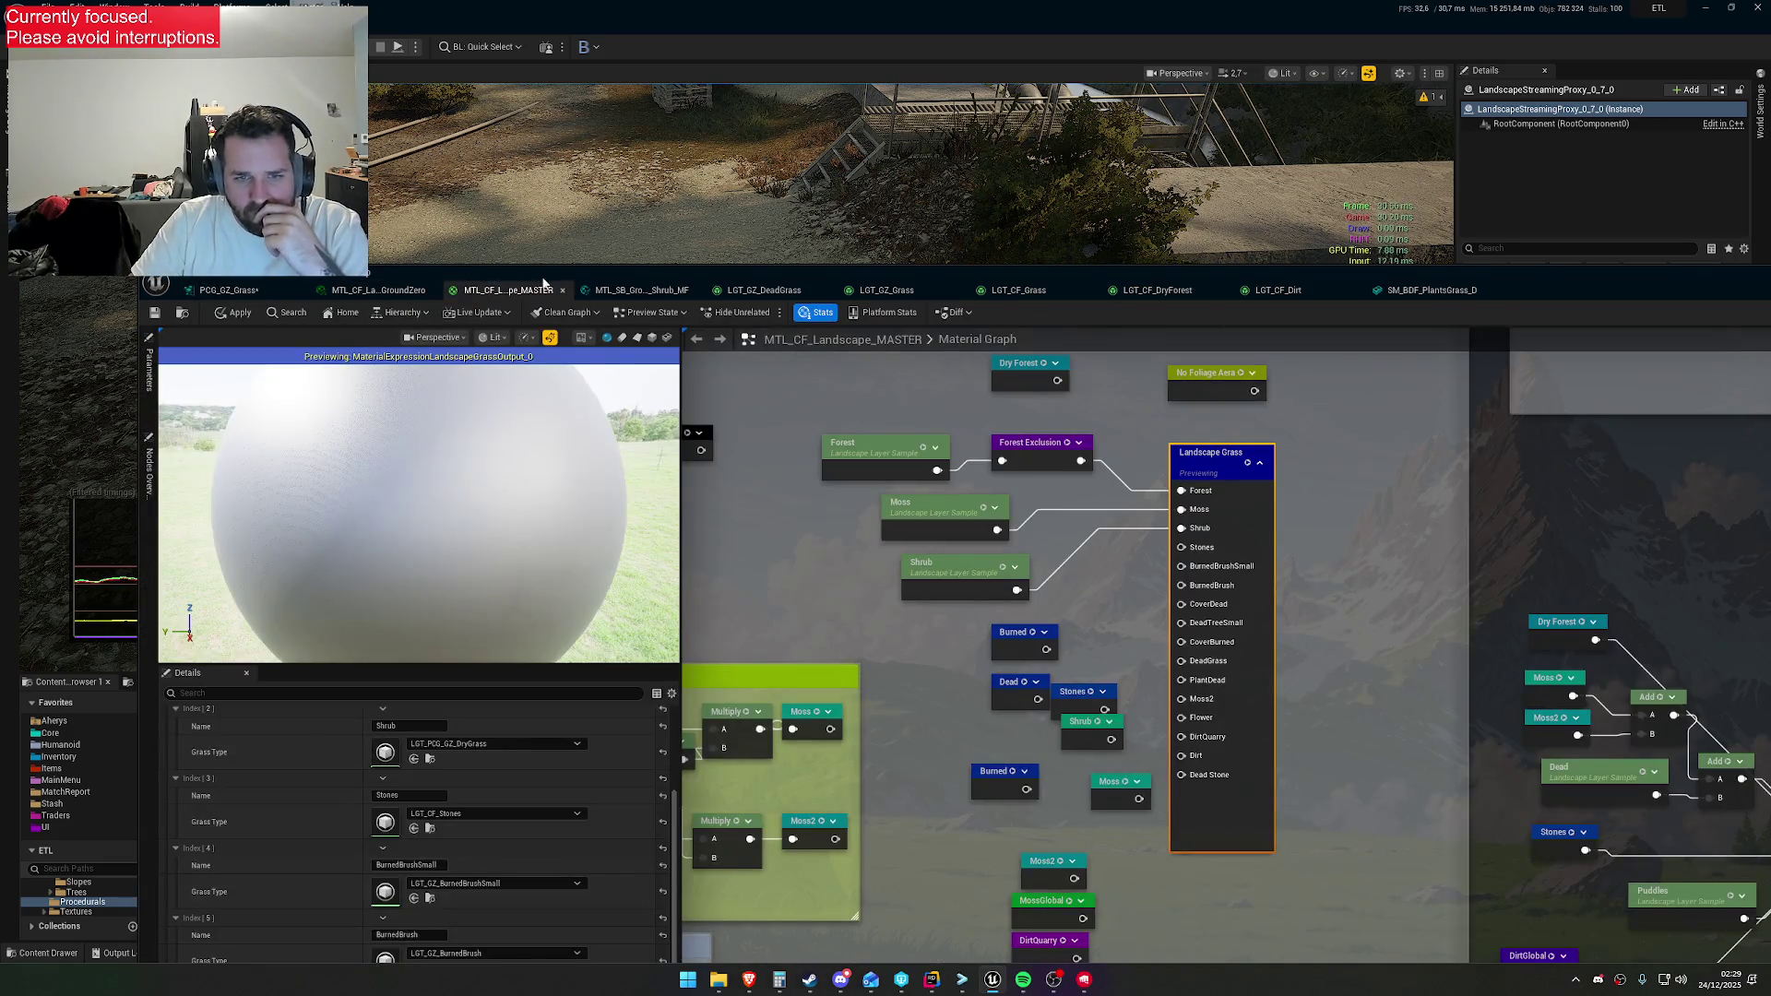
pyautogui.scroll(-5, 872, 627)
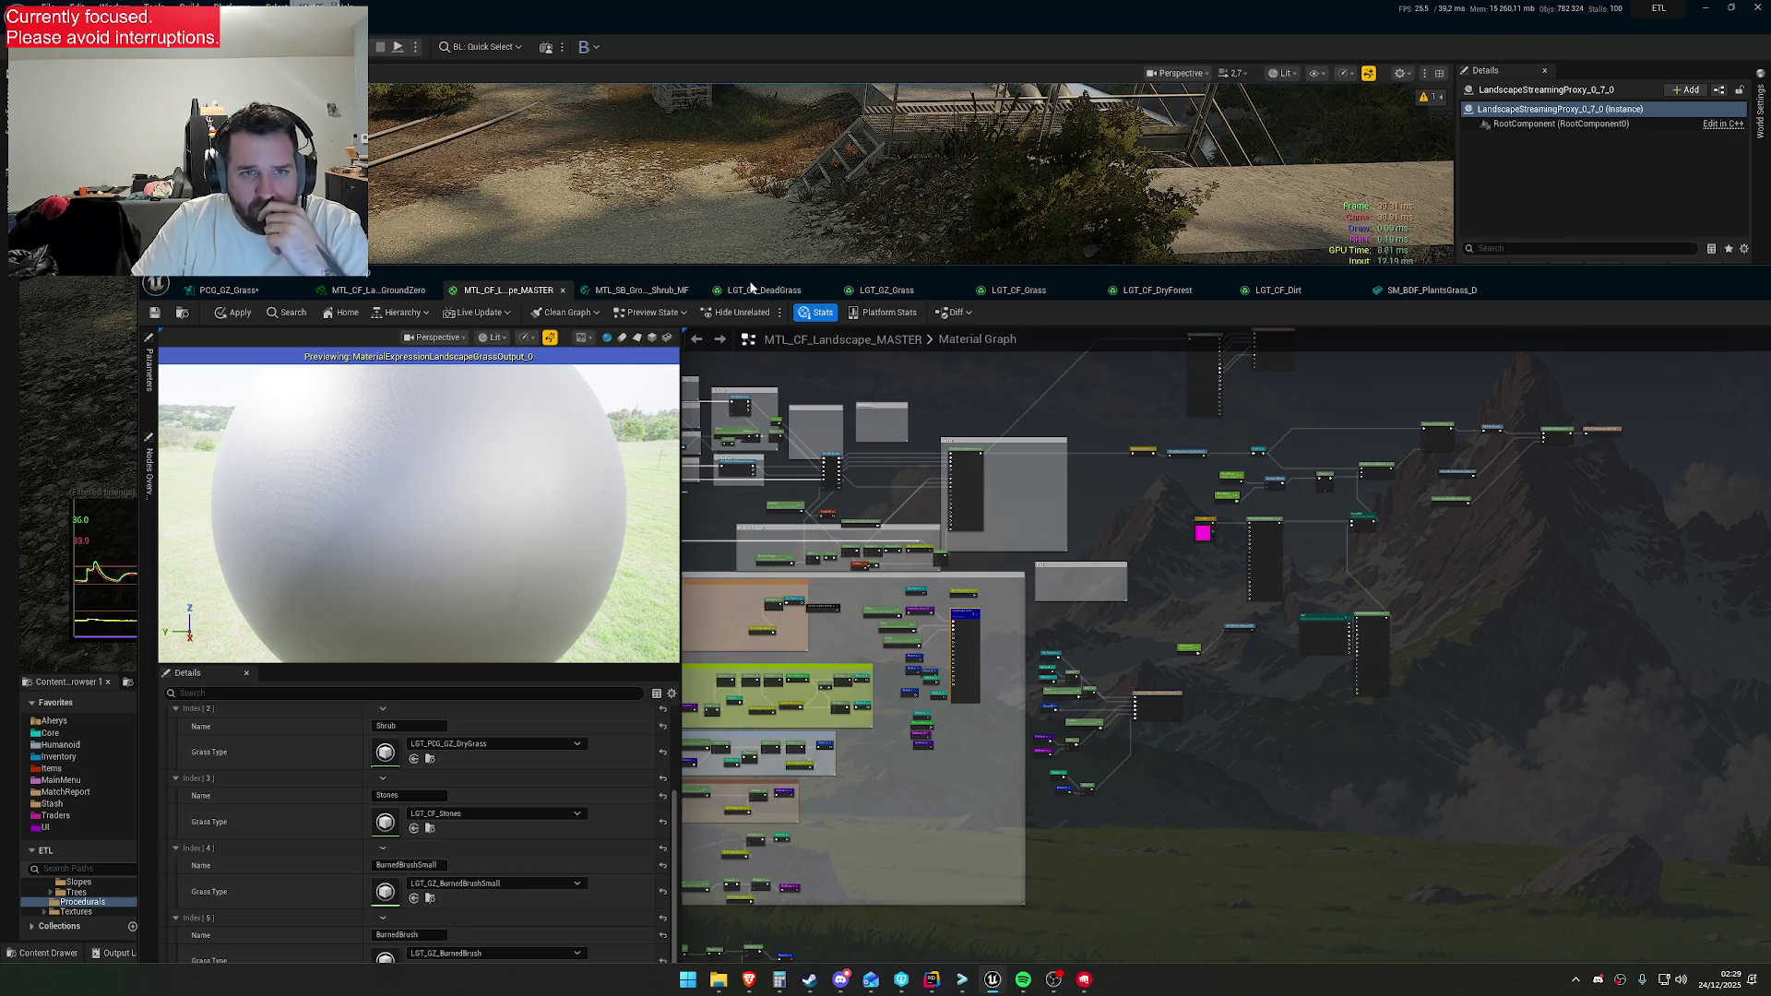
pyautogui.click(277, 289)
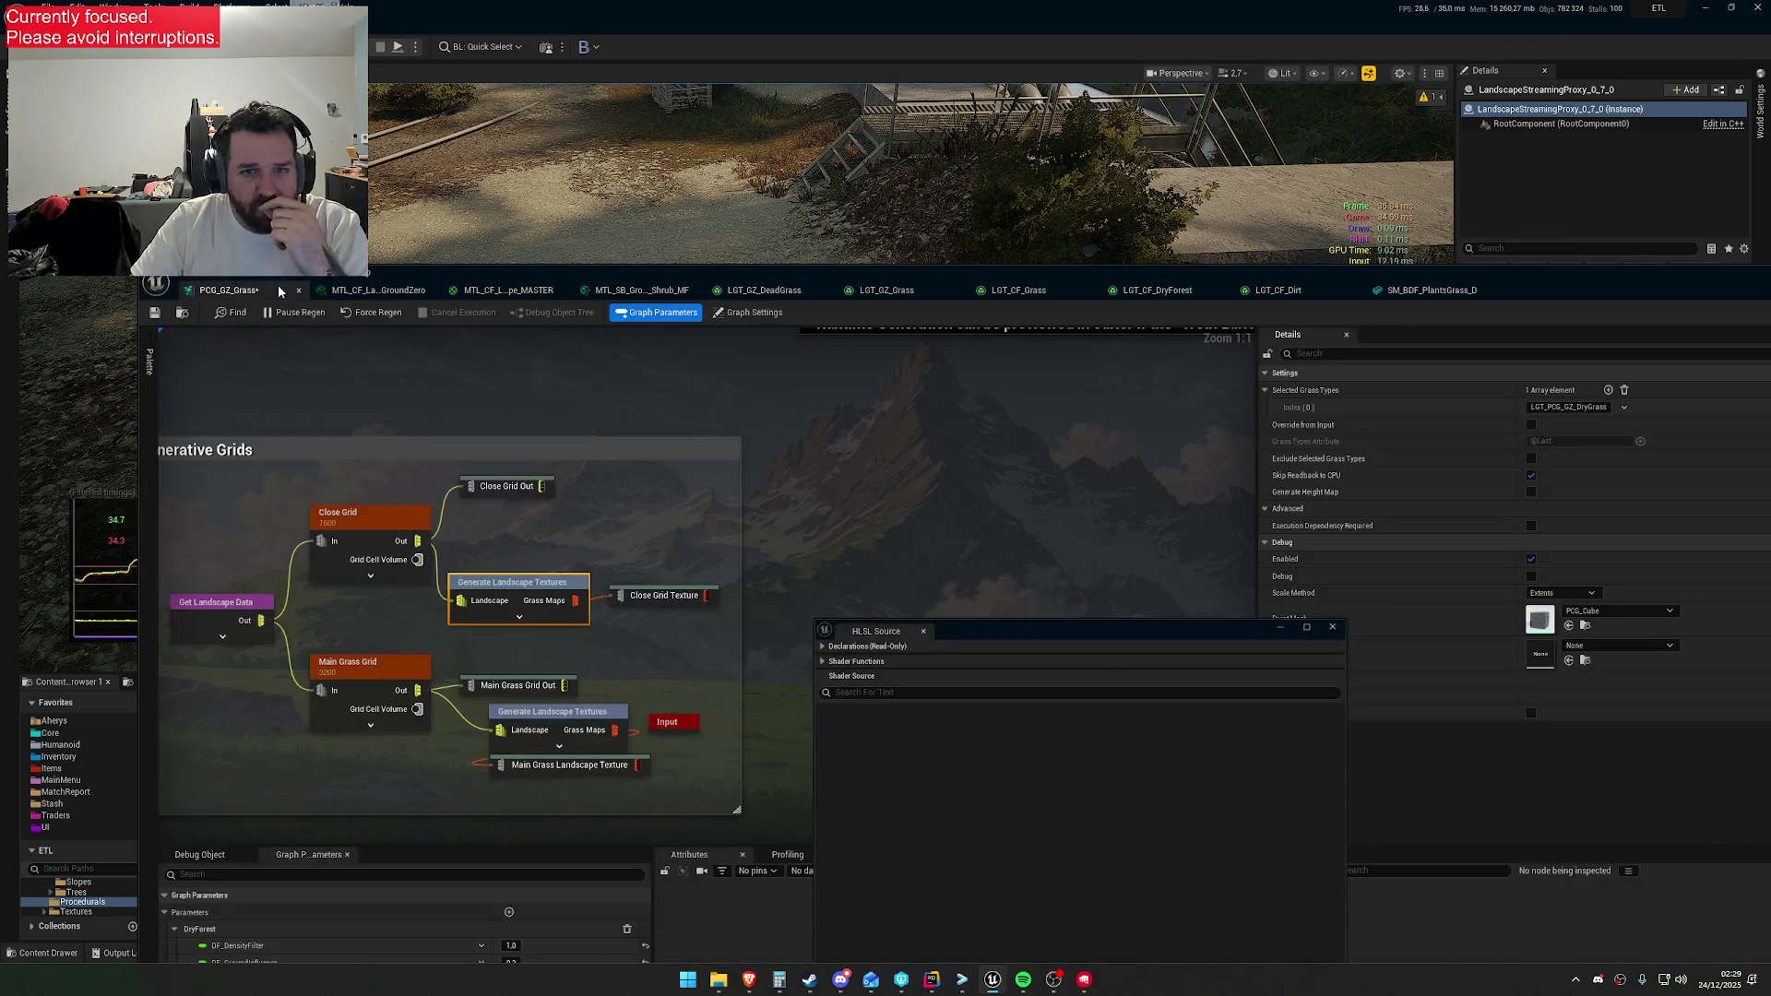
pyautogui.click(400, 292)
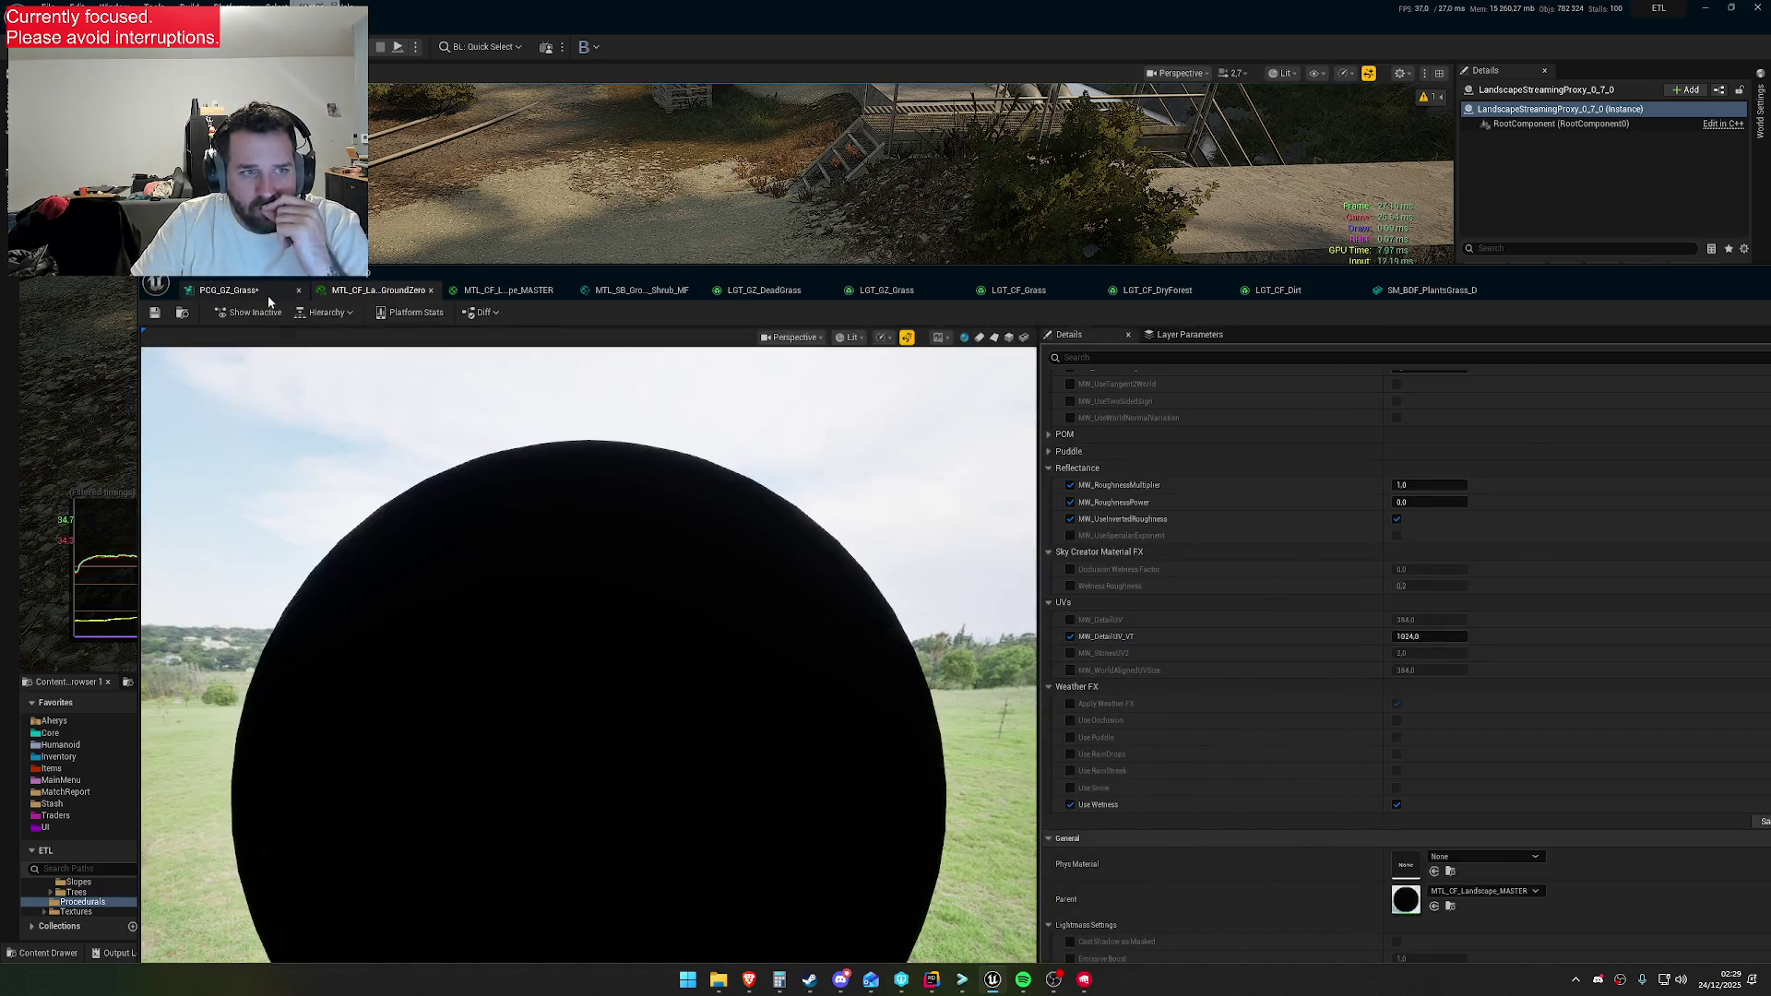
pyautogui.click(230, 290)
pyautogui.scroll(-3, 789, 532)
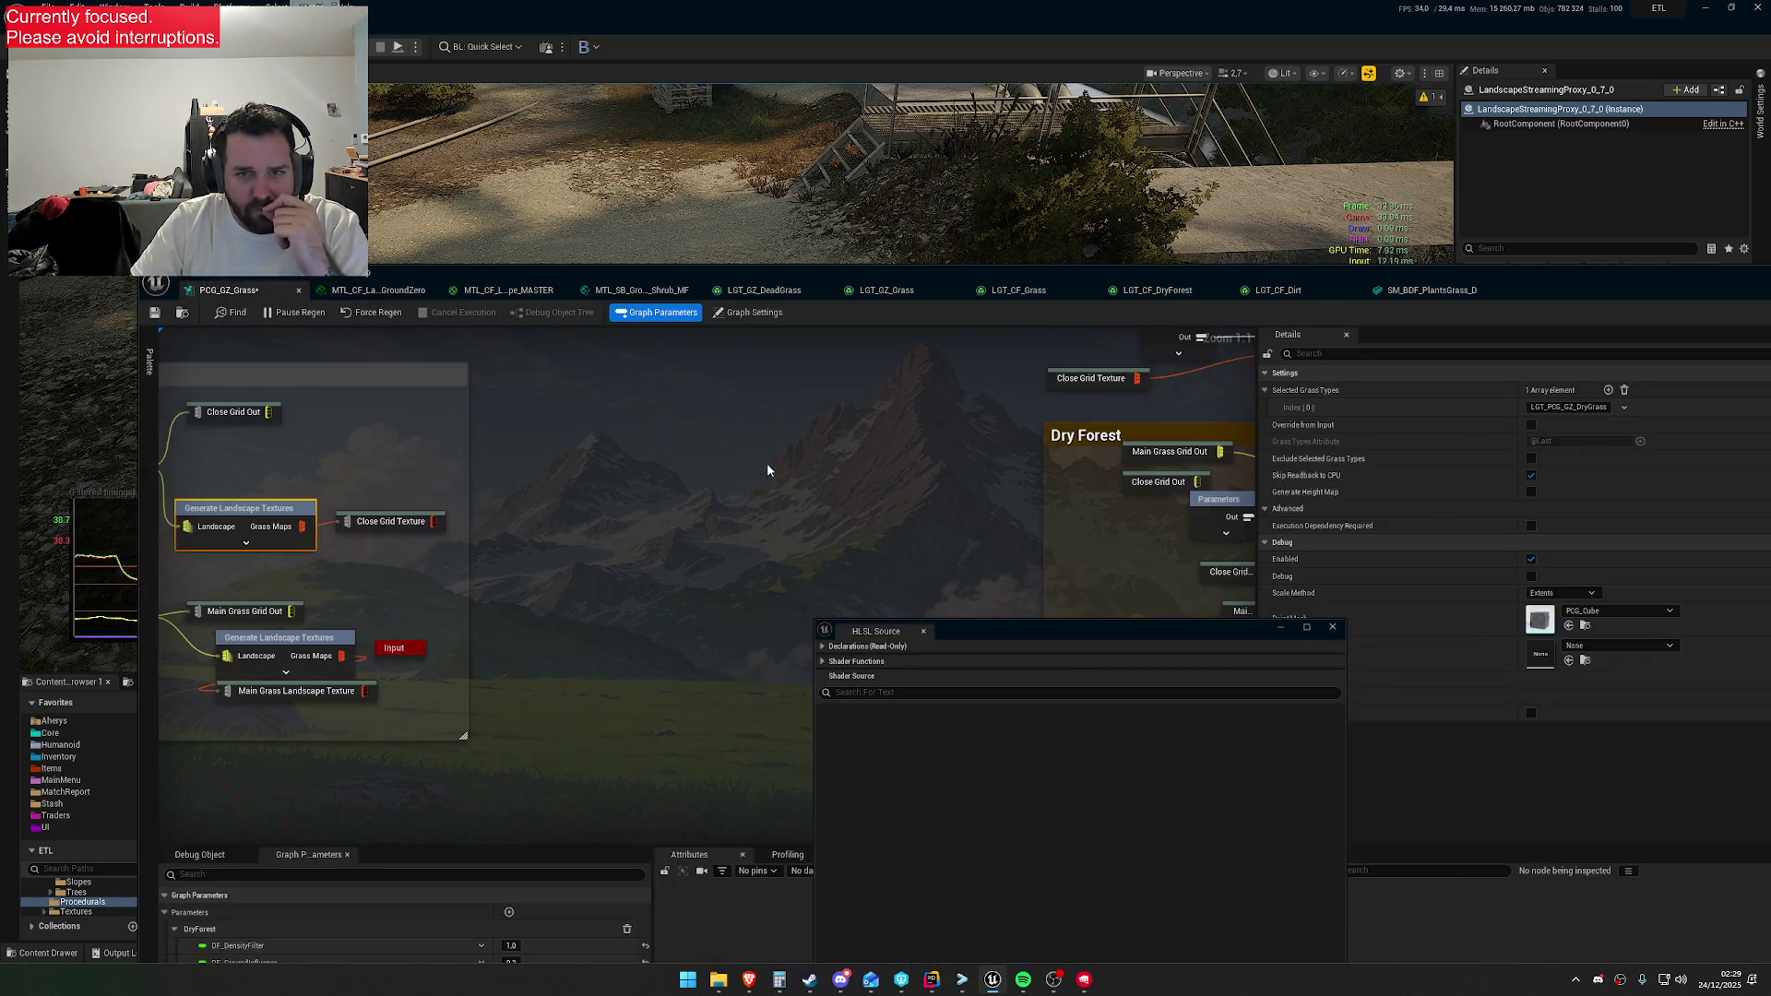
pyautogui.scroll(3, 1079, 396)
# Inspect the Dry Grass node and Generate Landscape Textures' selected grass types, zooming toward the grass
pyautogui.click(1024, 378)
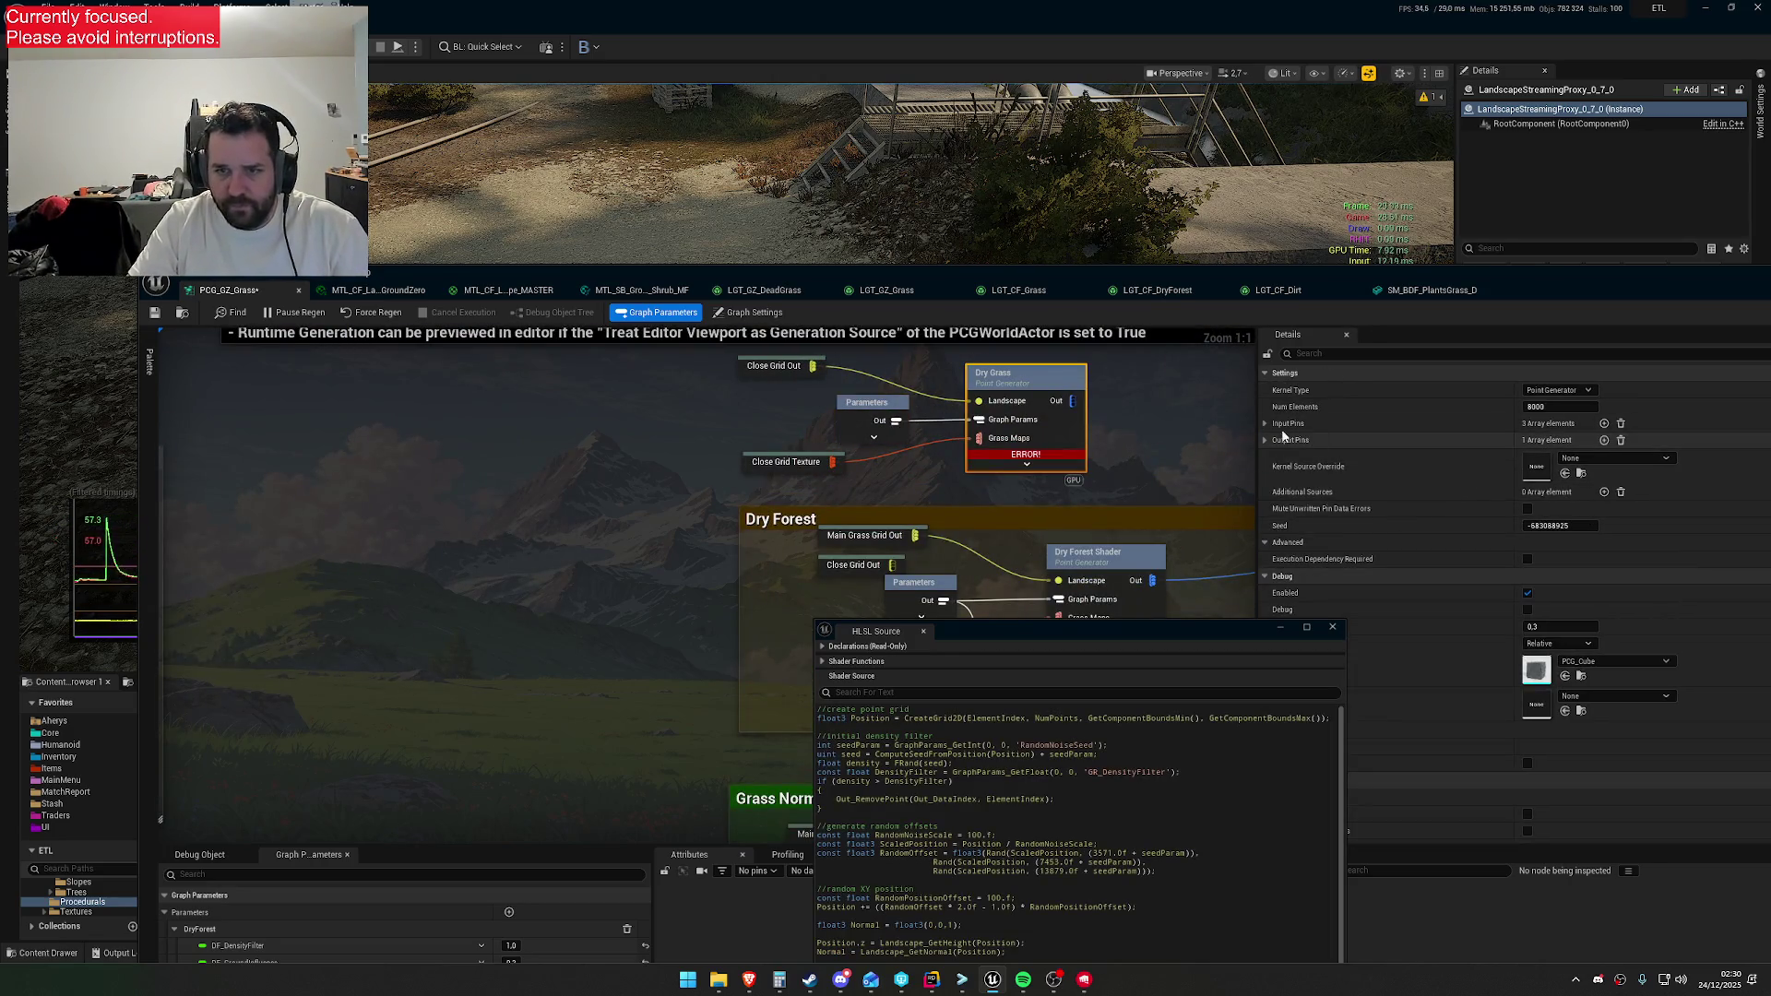
pyautogui.doubleClick(769, 466)
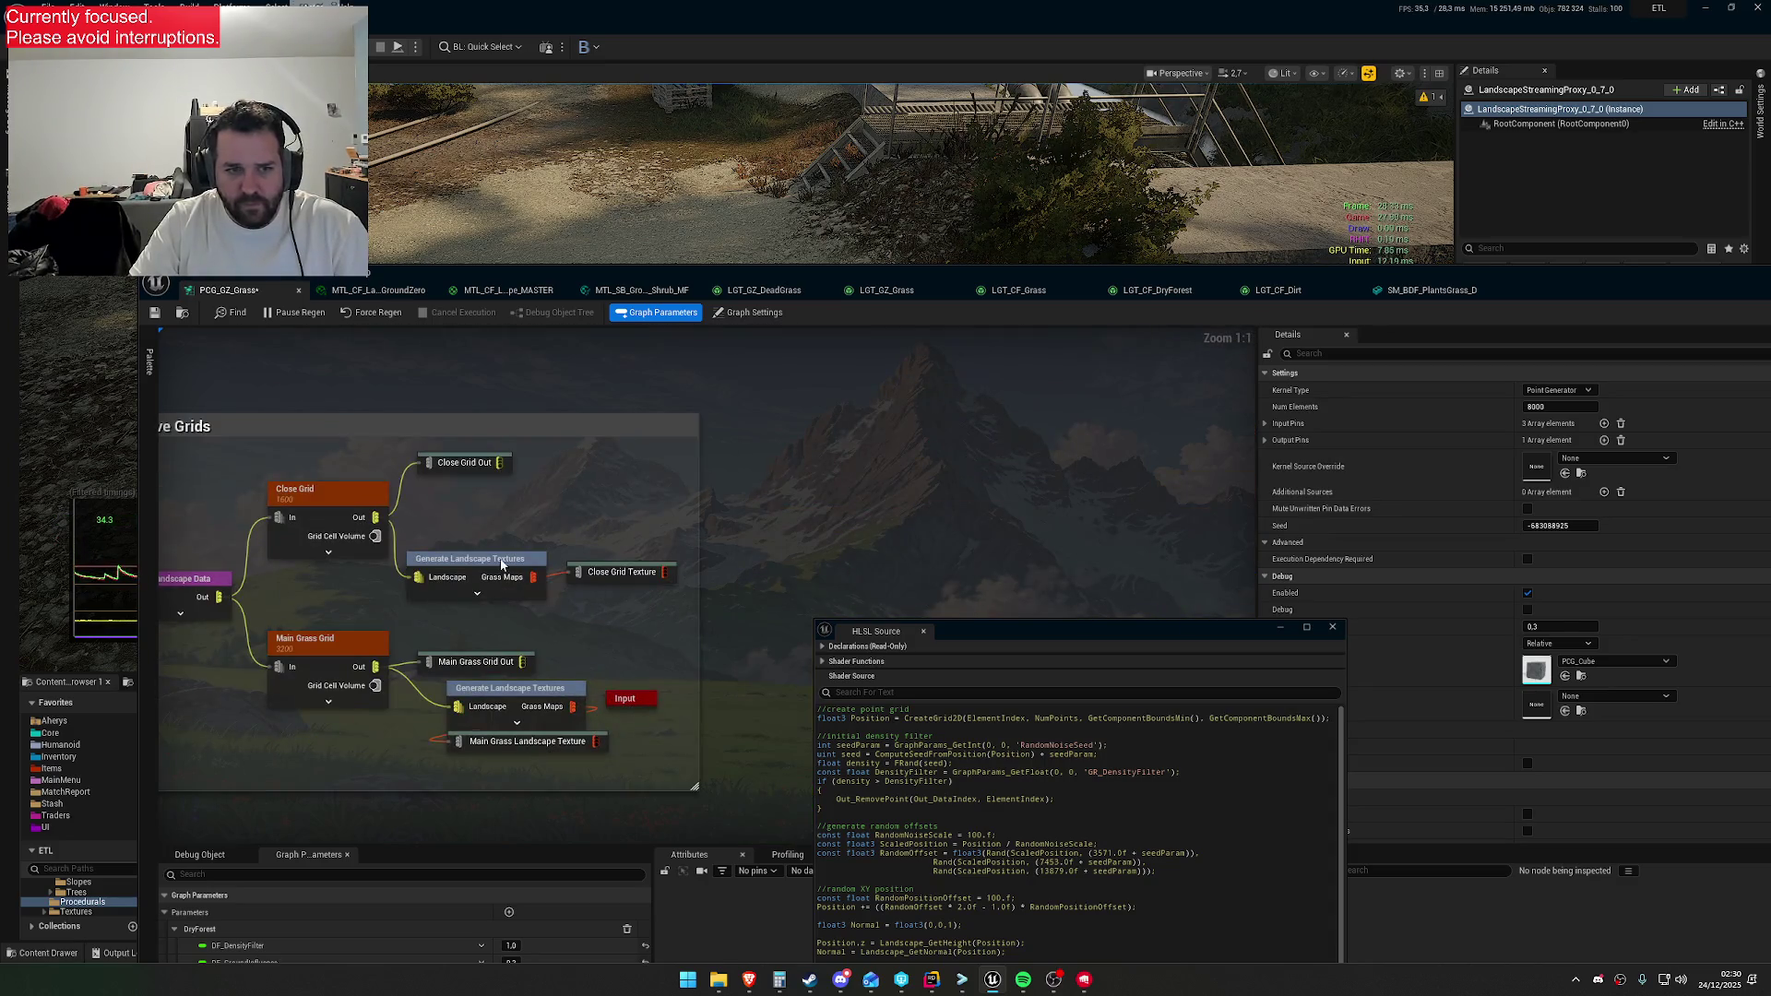
pyautogui.click(1265, 390)
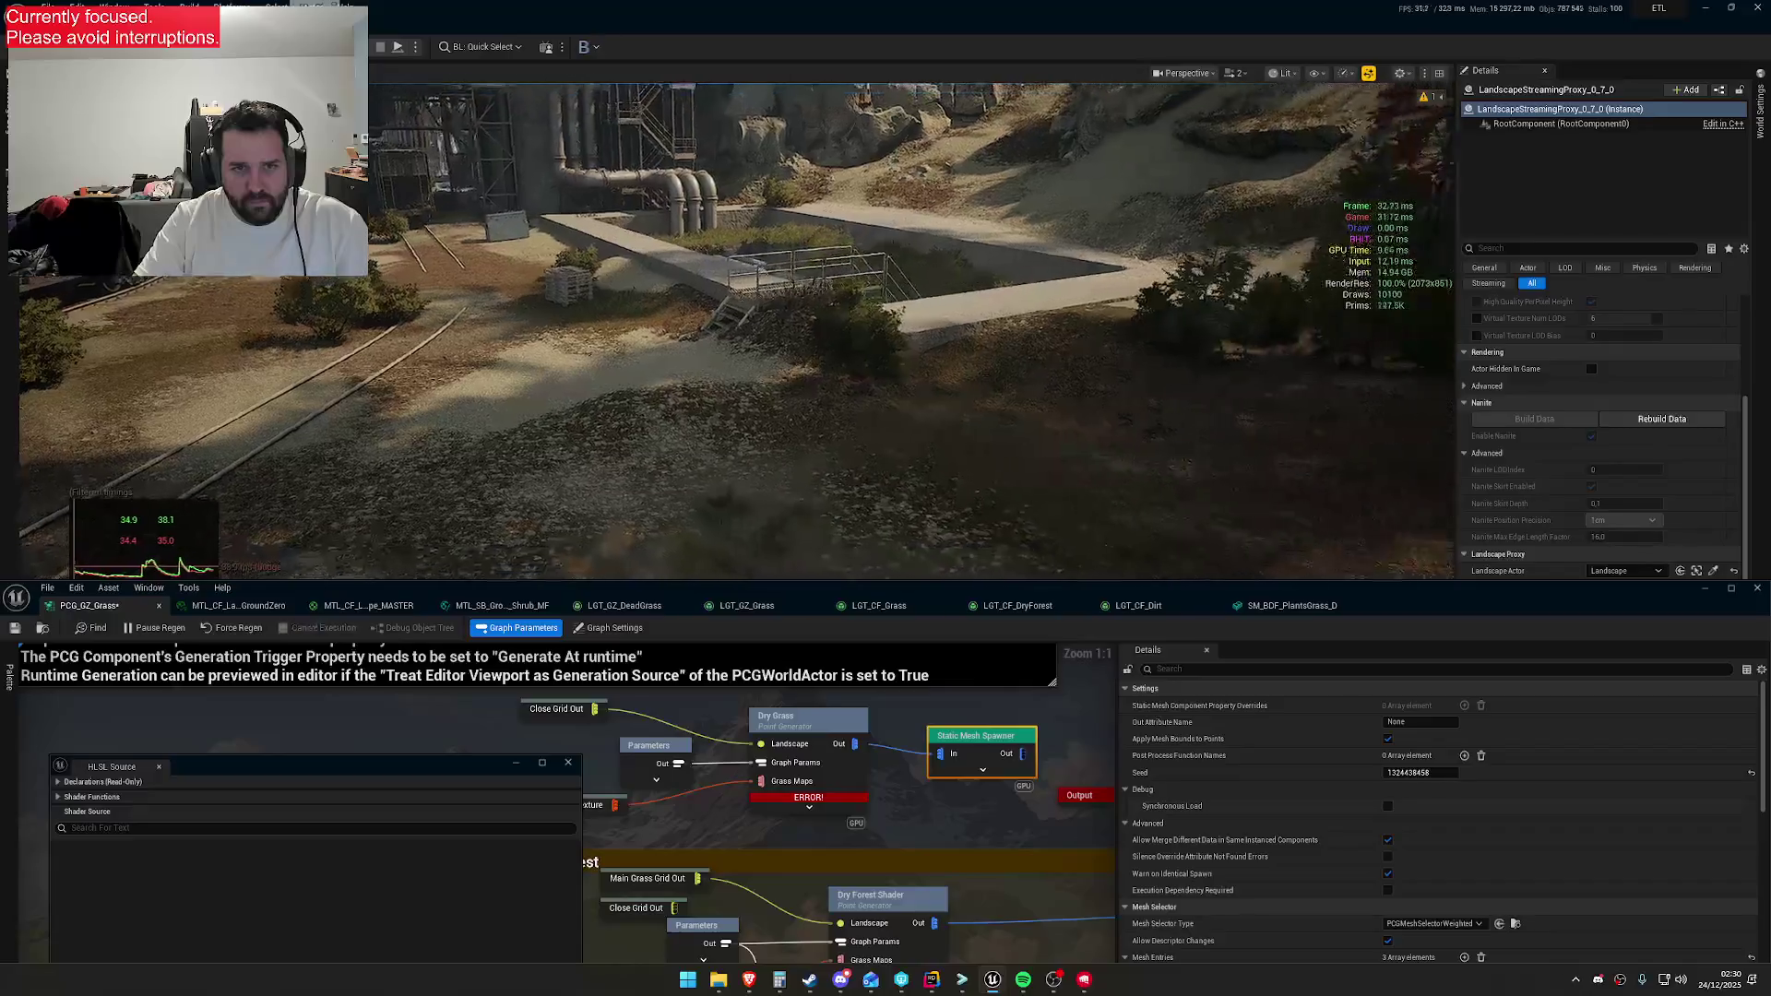
pyautogui.scroll(-2, 728, 332)
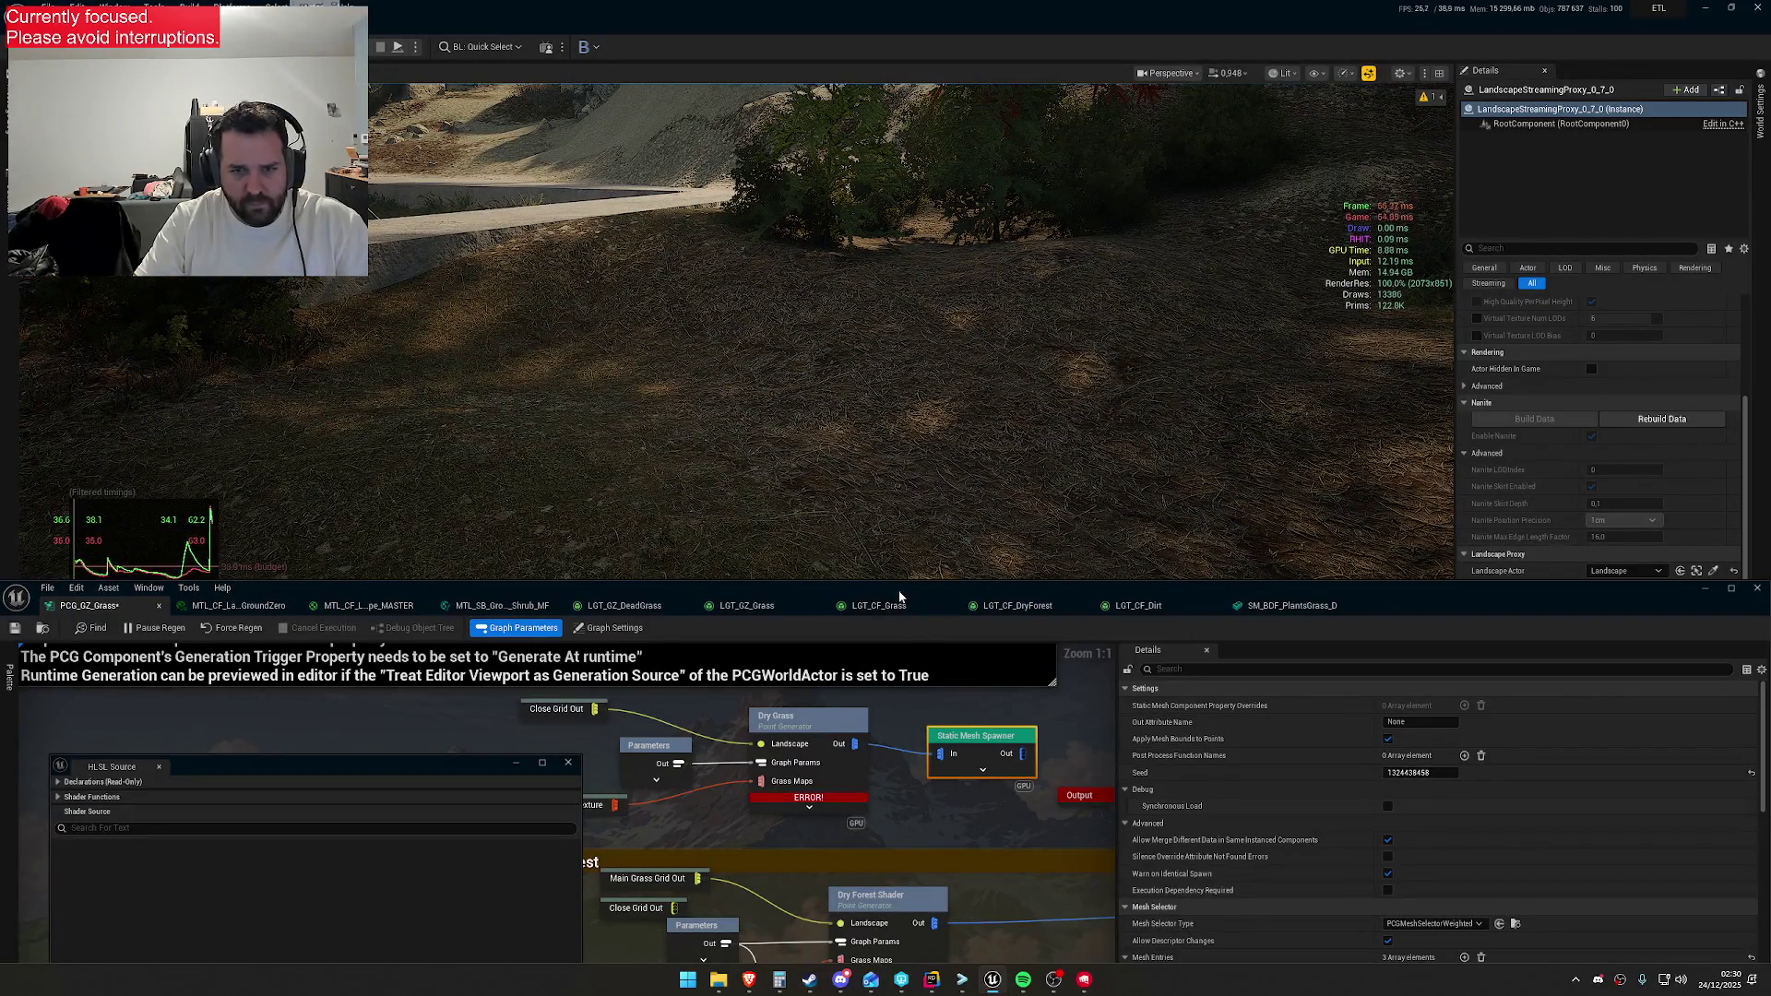
# Enlarge the PCG graph panel and save the PCG_GZ_Grass graph
pyautogui.moveTo(898, 591); pyautogui.dragTo(904, 438)
pyautogui.click(8, 475)
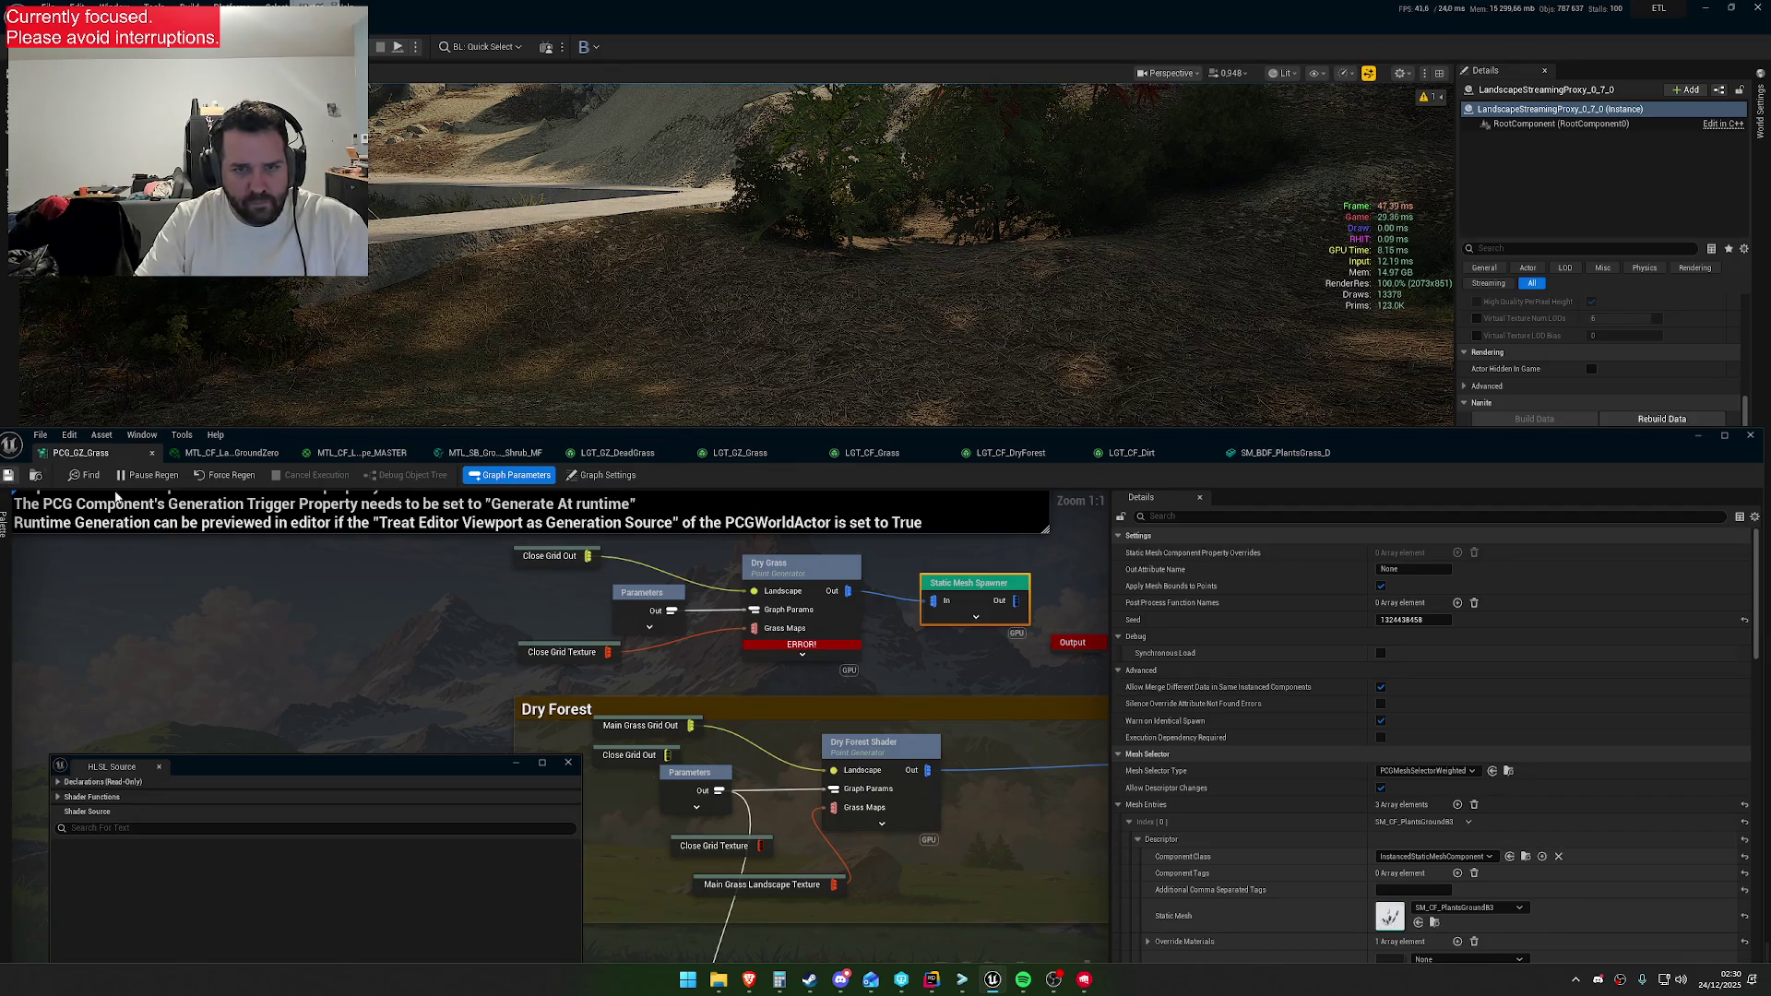
pyautogui.scroll(-2, 1439, 784)
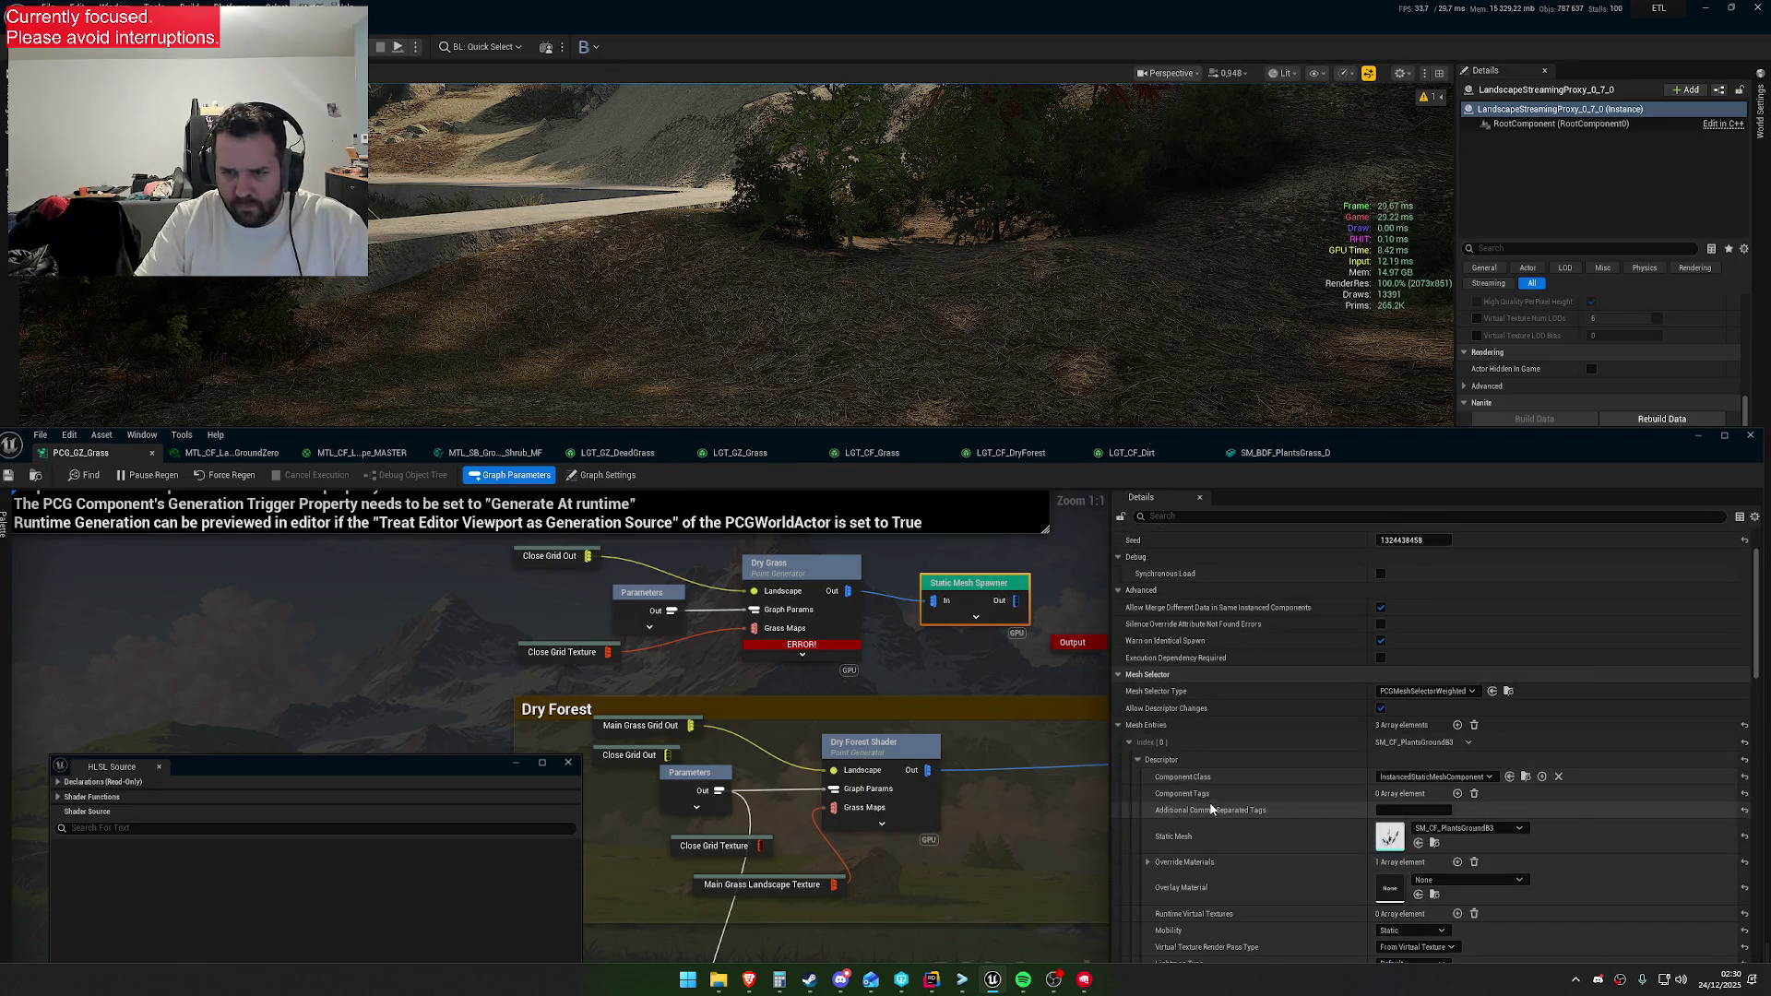
pyautogui.scroll(-2, 1456, 790)
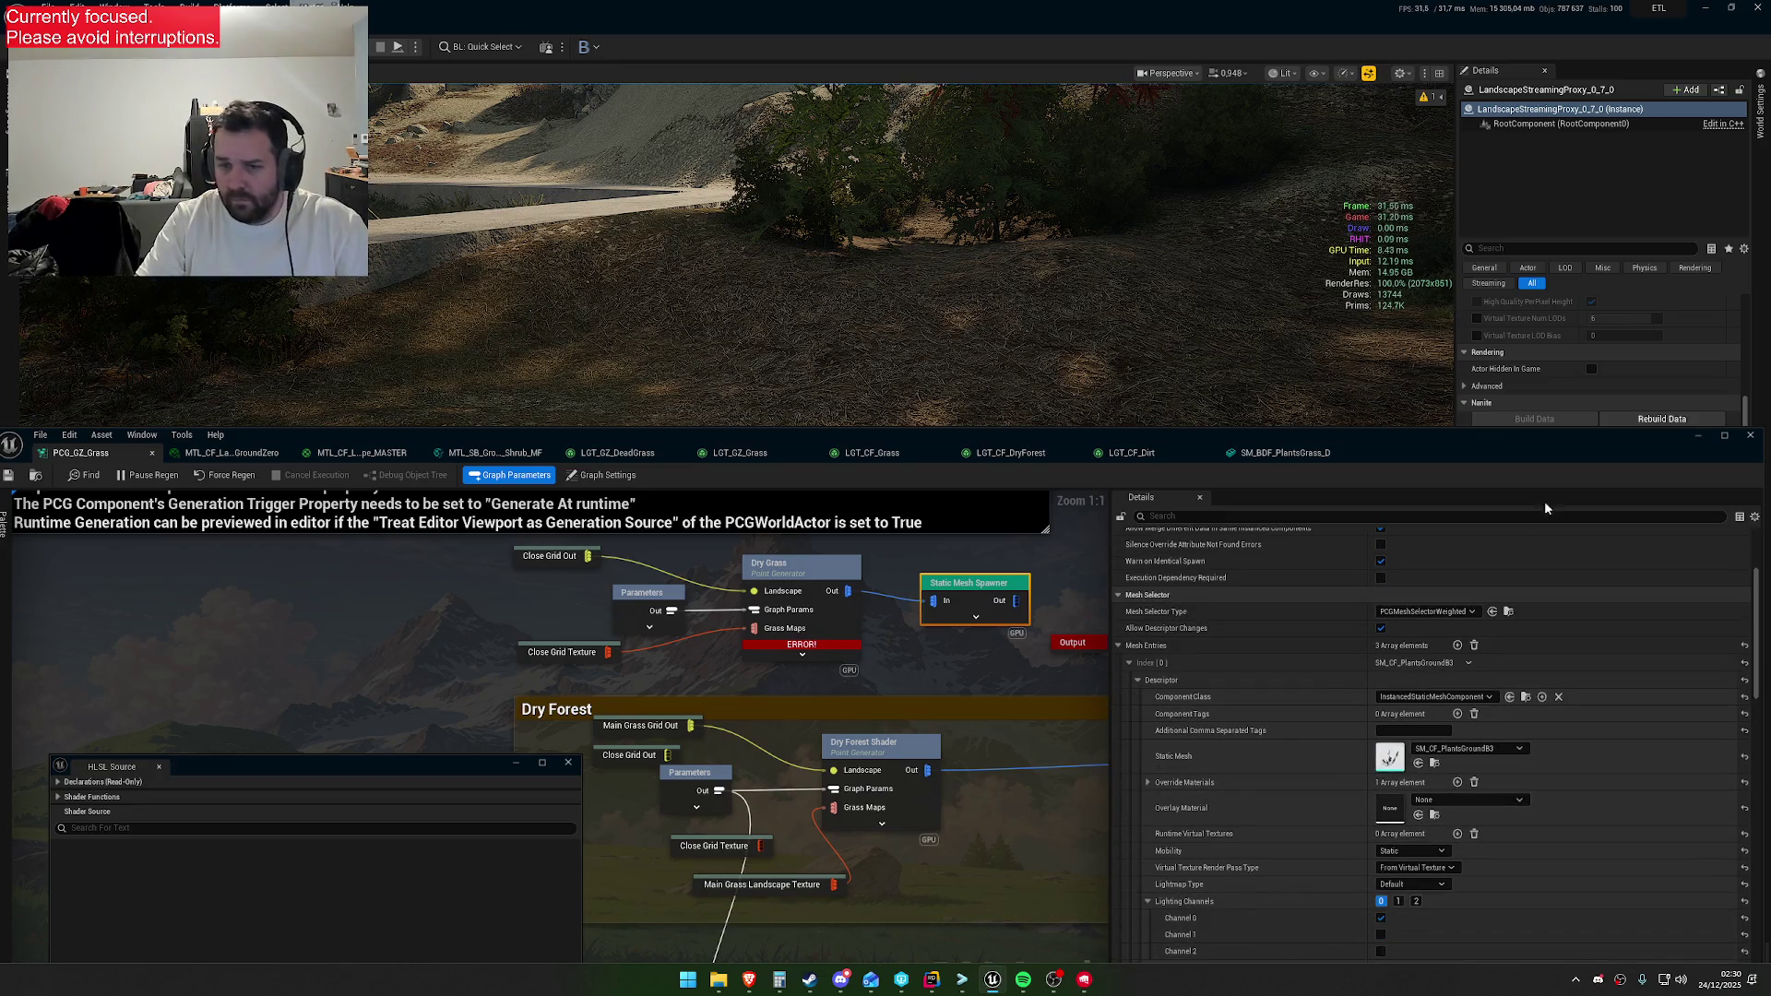
# Set mesh entry [0] to SM_CF_PlantsGroundA1 with override material MTL_CF_PlantsGrassDead2
pyautogui.hotkey('ctrl', 'v')
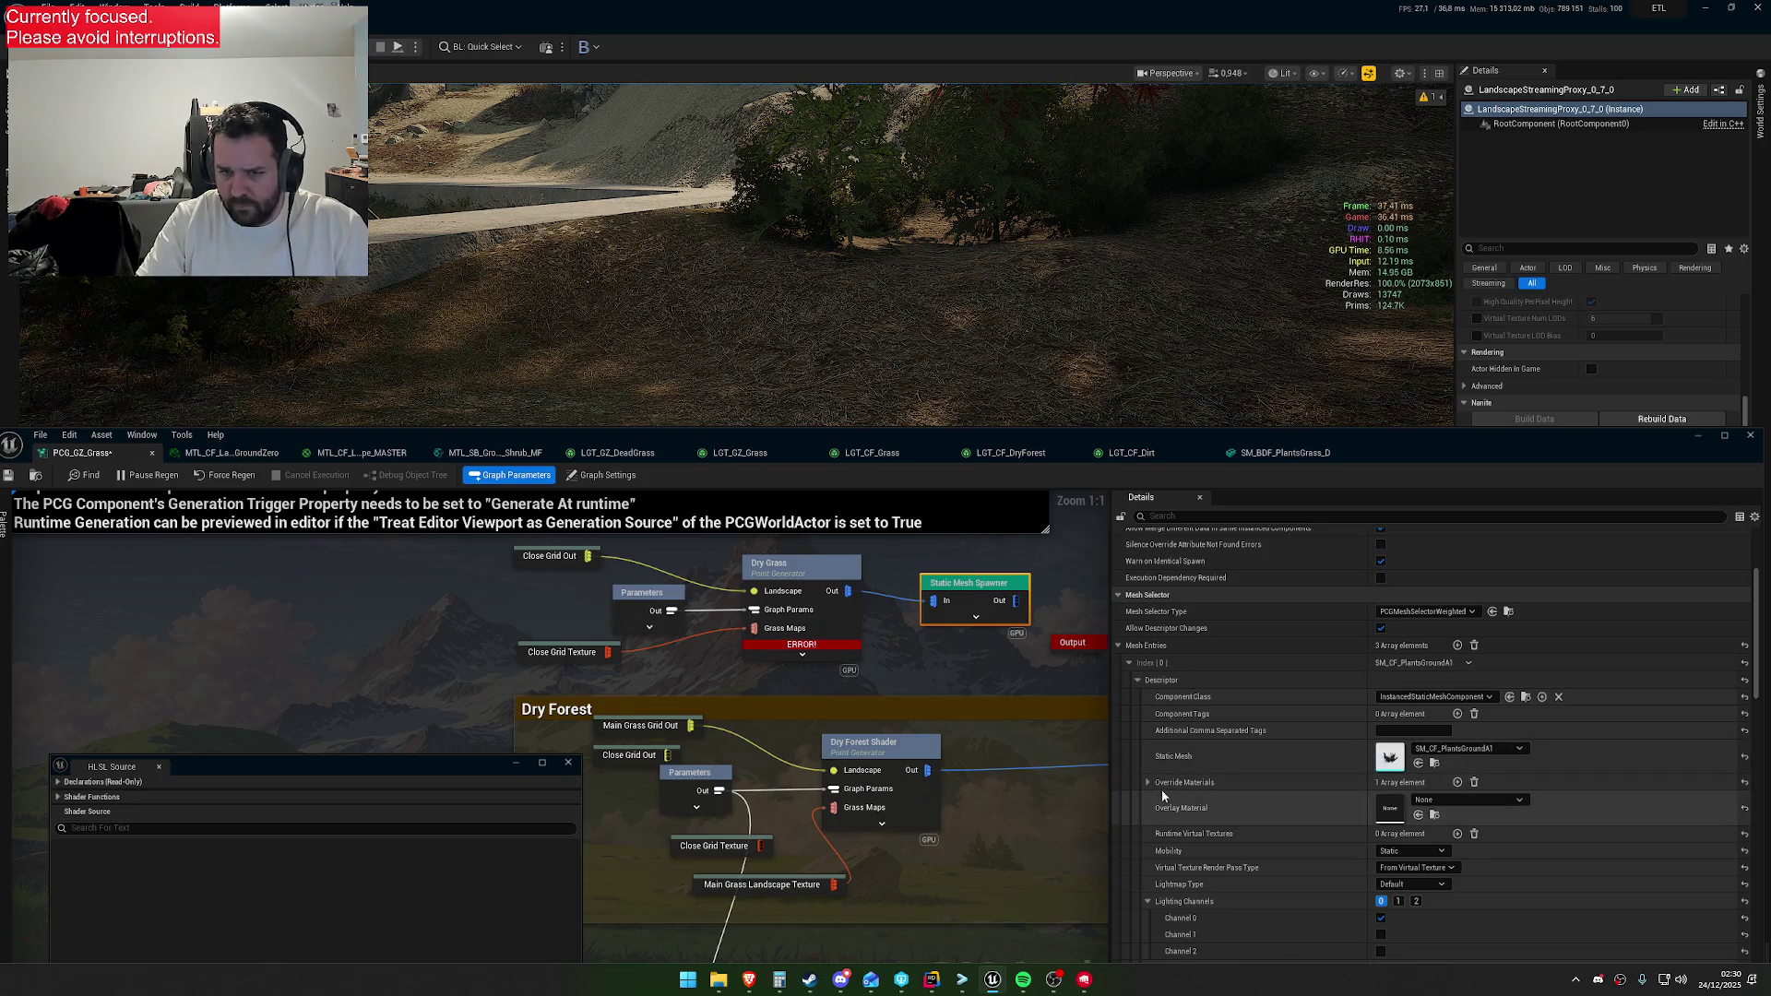
pyautogui.click(1149, 782)
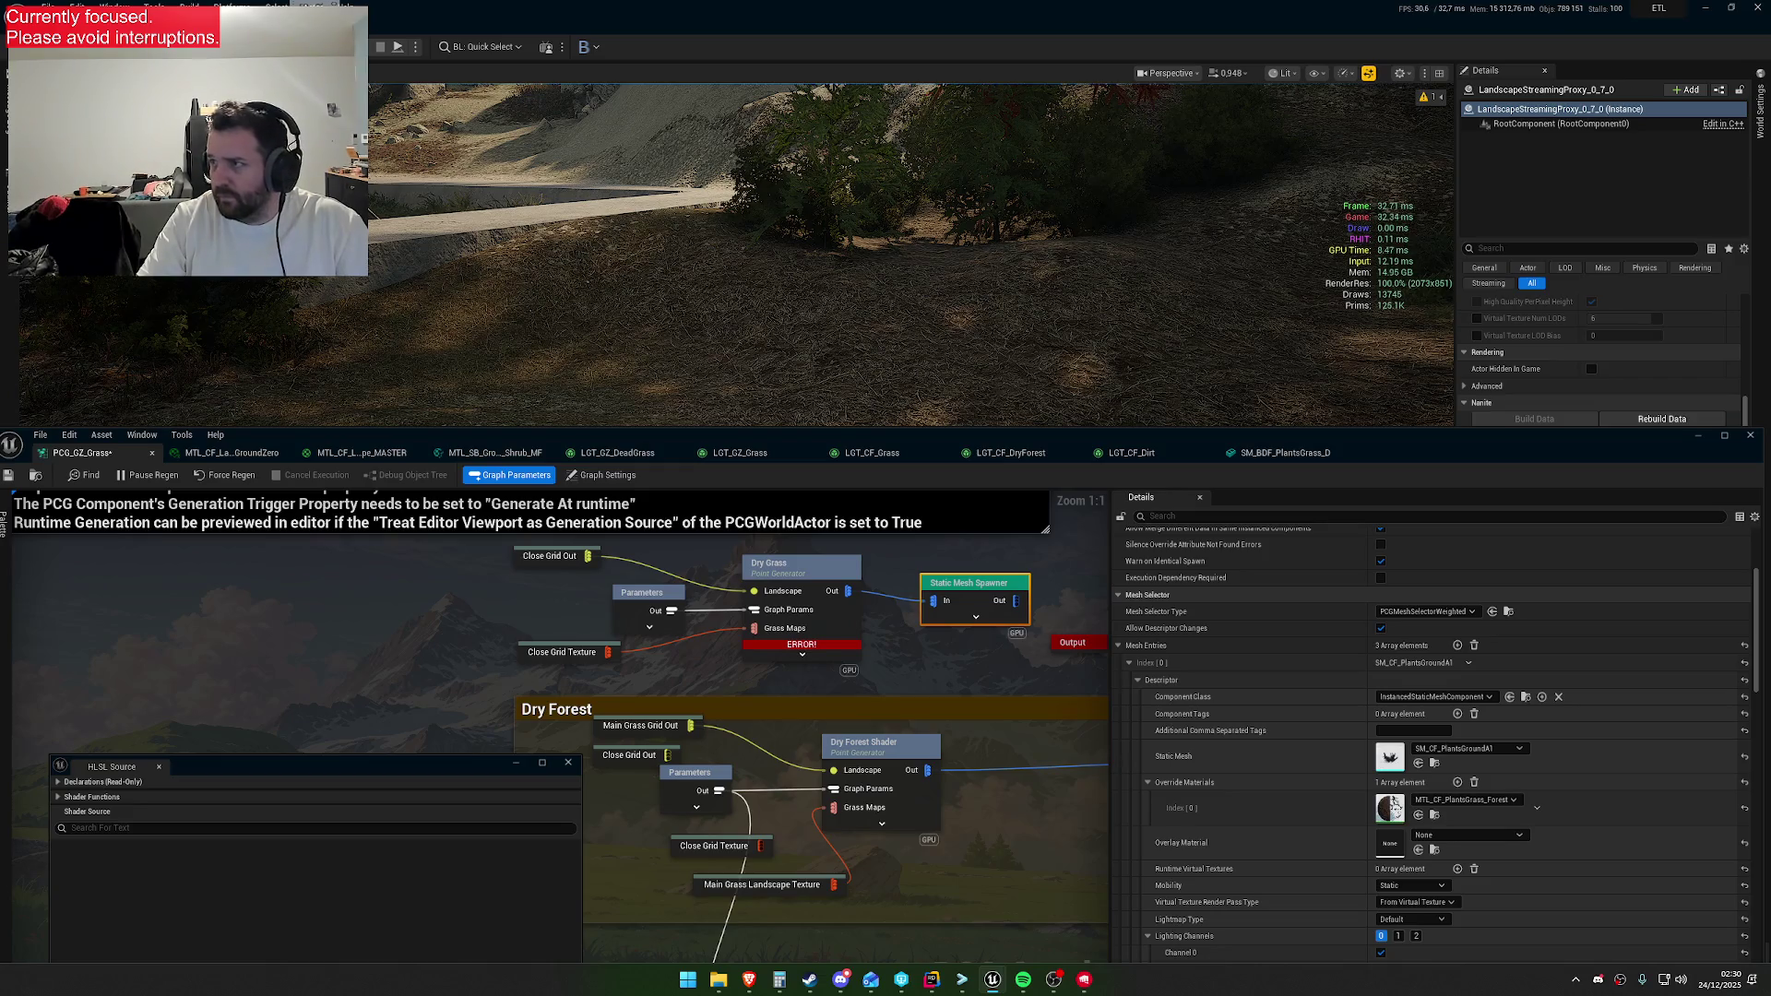
pyautogui.hotkey('ctrl', 'v')
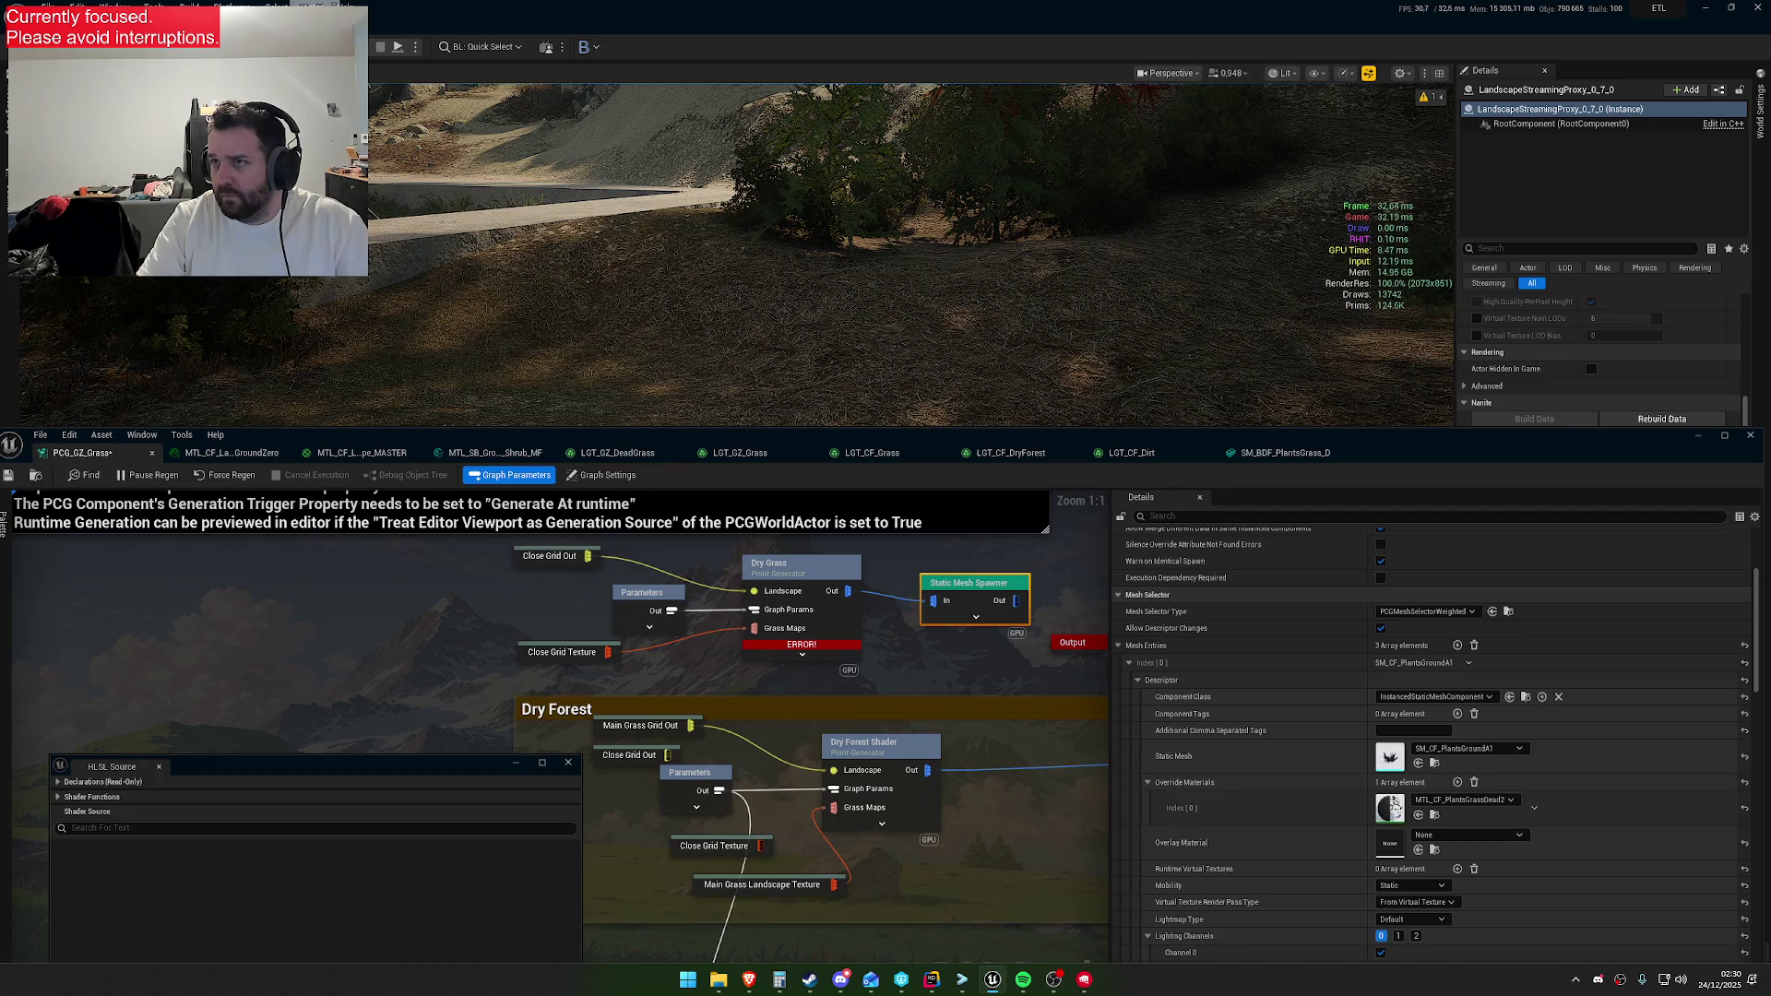
pyautogui.click(1137, 680)
# Review the second mesh entry's mesh and materials
pyautogui.click(1129, 662)
pyautogui.click(1129, 707)
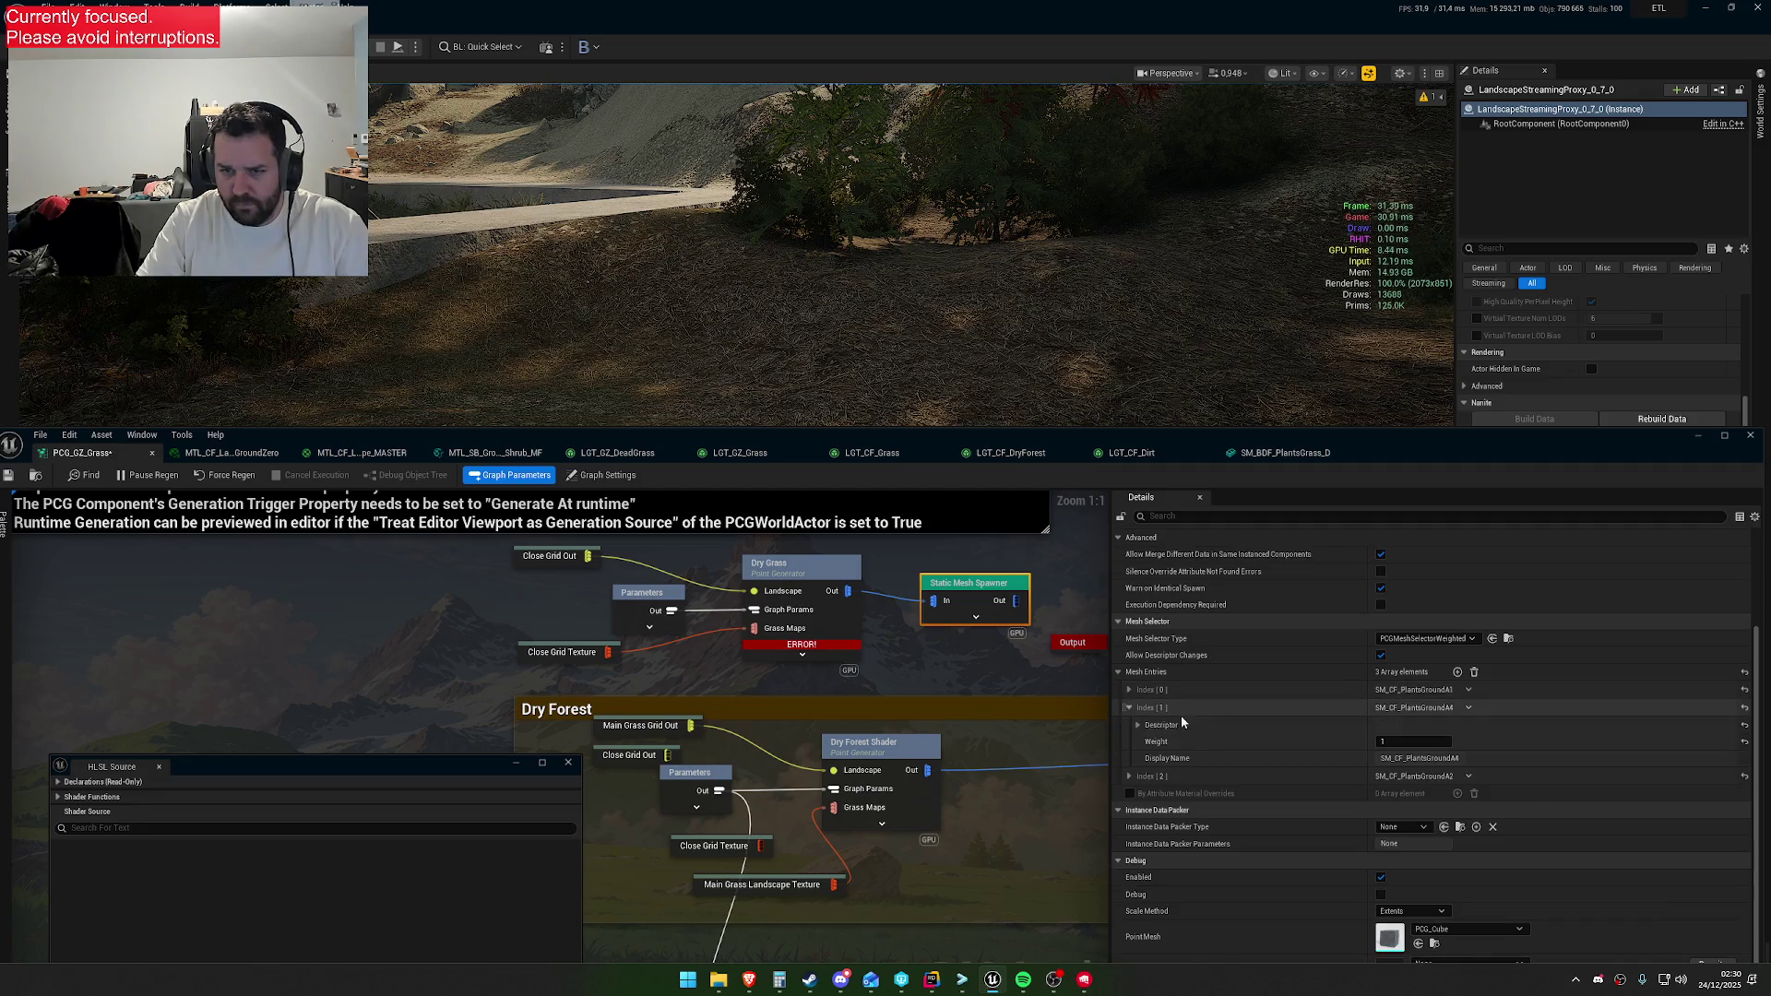
pyautogui.click(1137, 725)
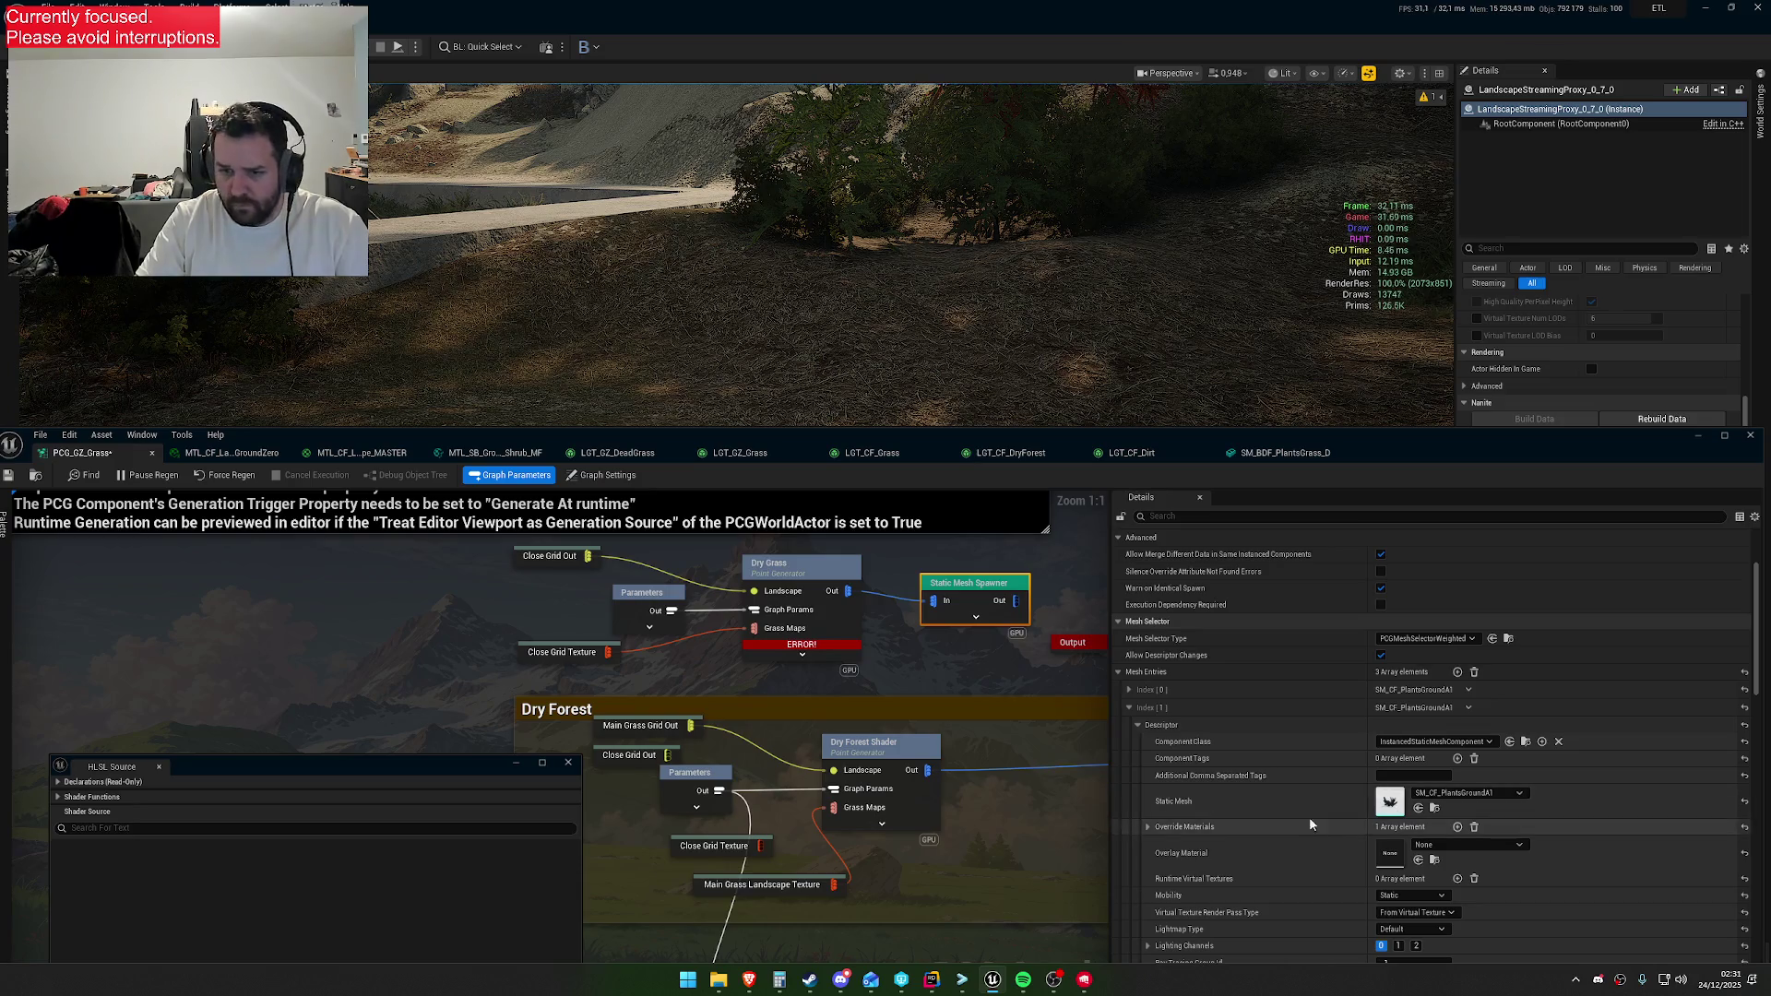
pyautogui.click(1129, 708)
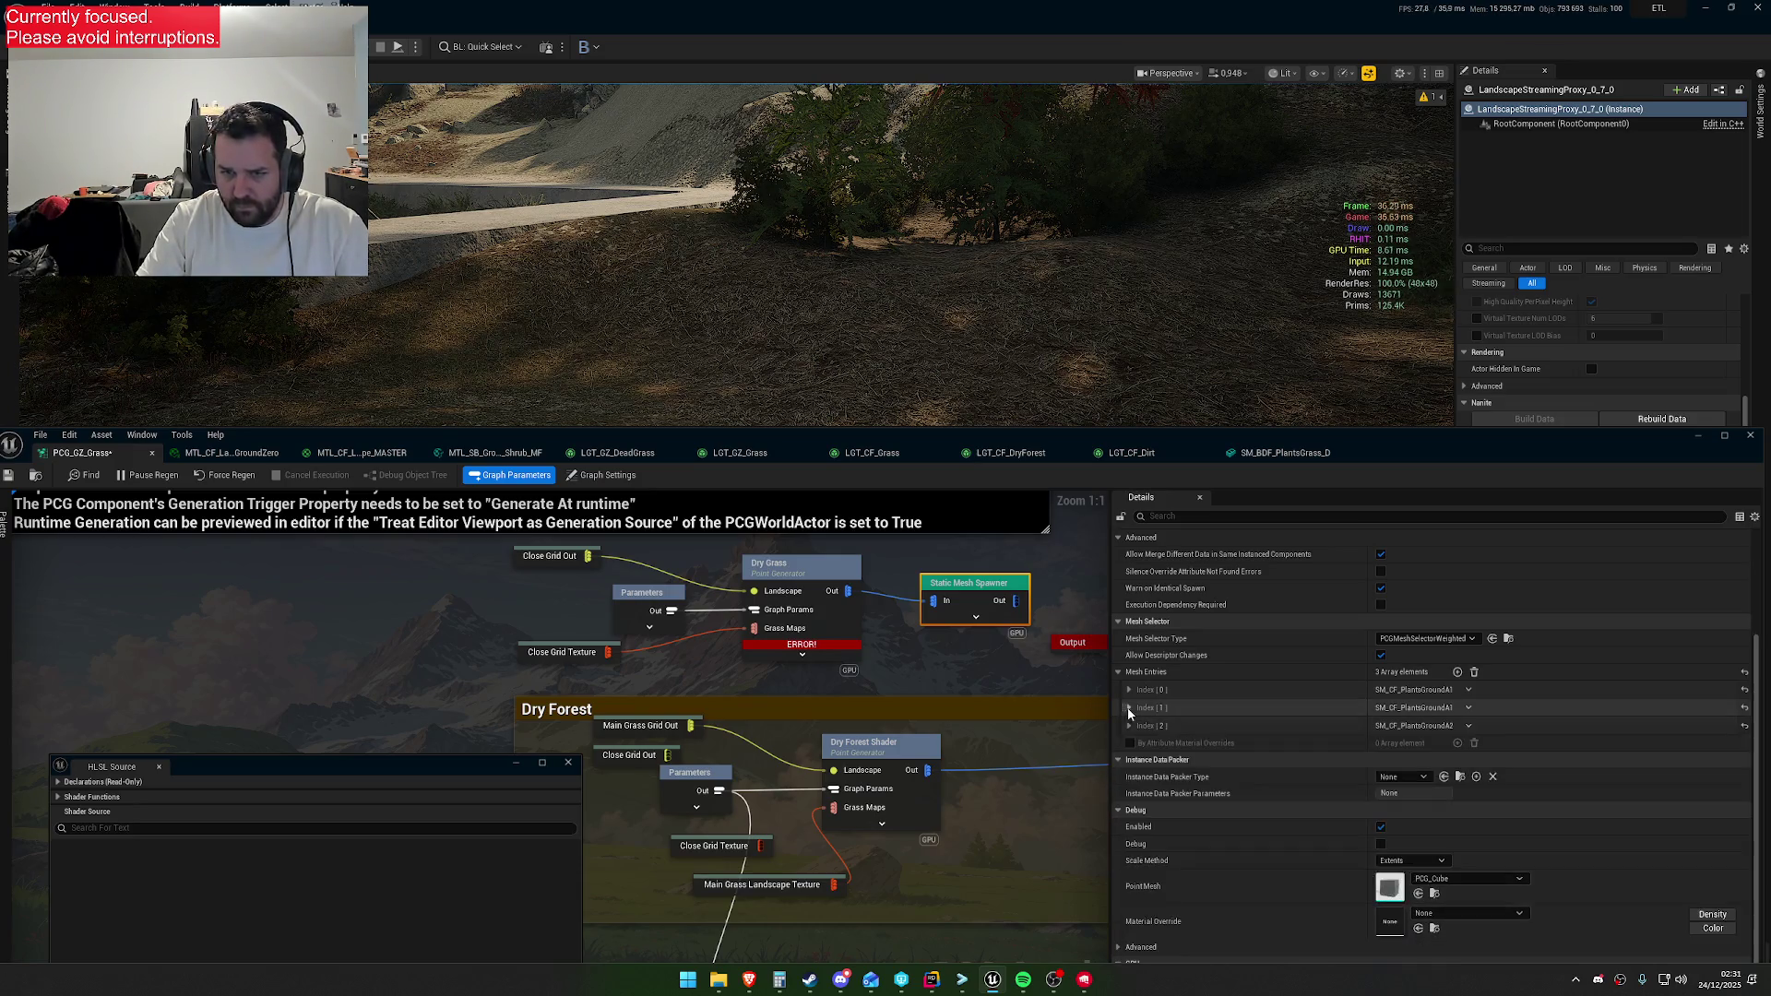
# Set the third mesh entry to SM_CF_PlantsGroundA1 with MTL_CF_PlantsGrassDead2
pyautogui.click(1139, 741)
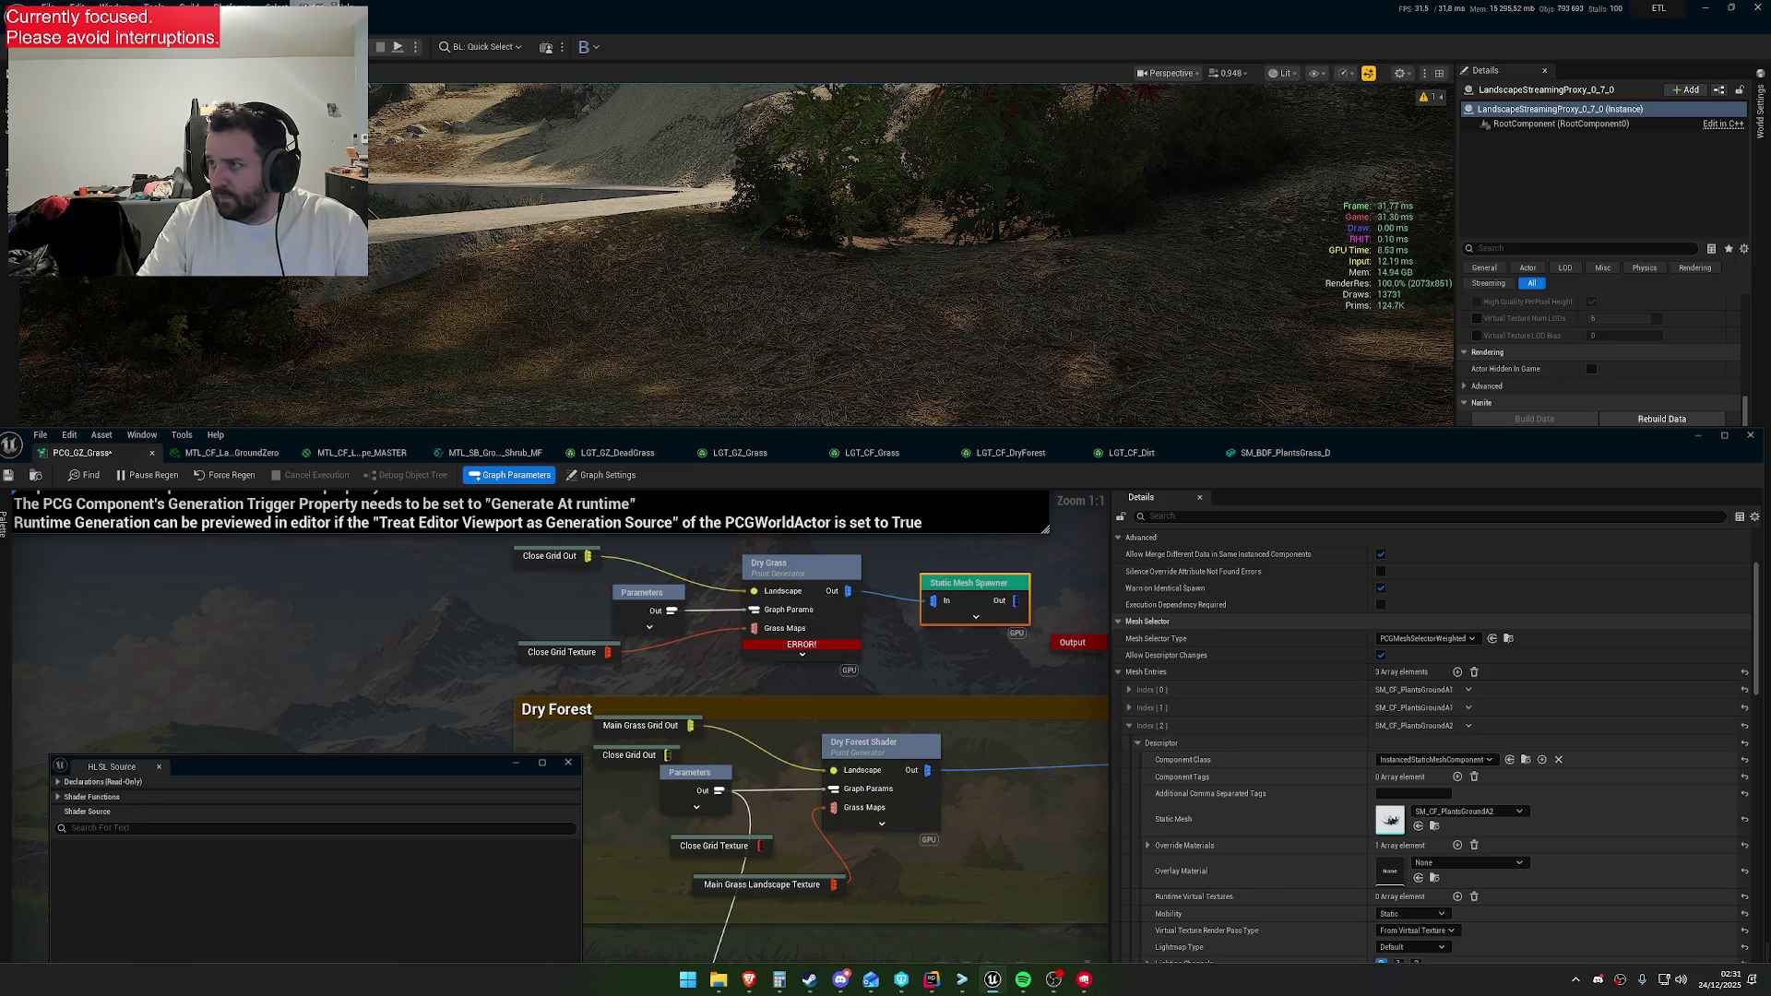
pyautogui.hotkey('ctrl', 'v')
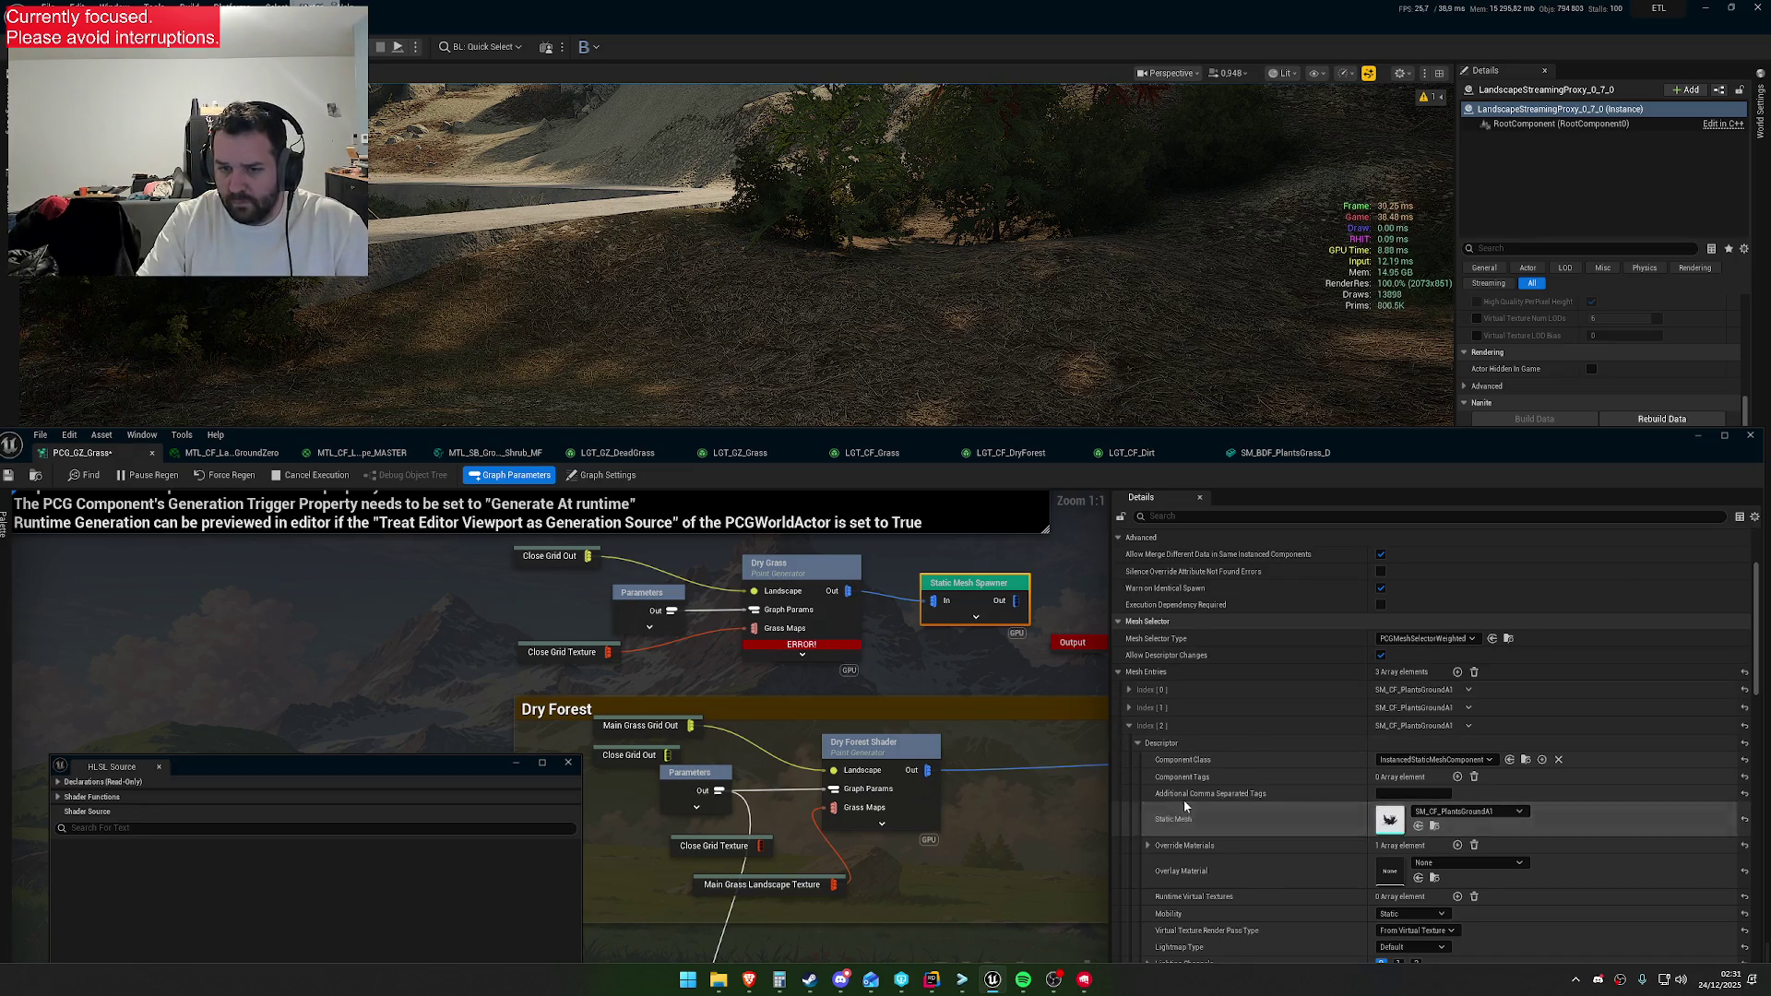
pyautogui.click(1148, 846)
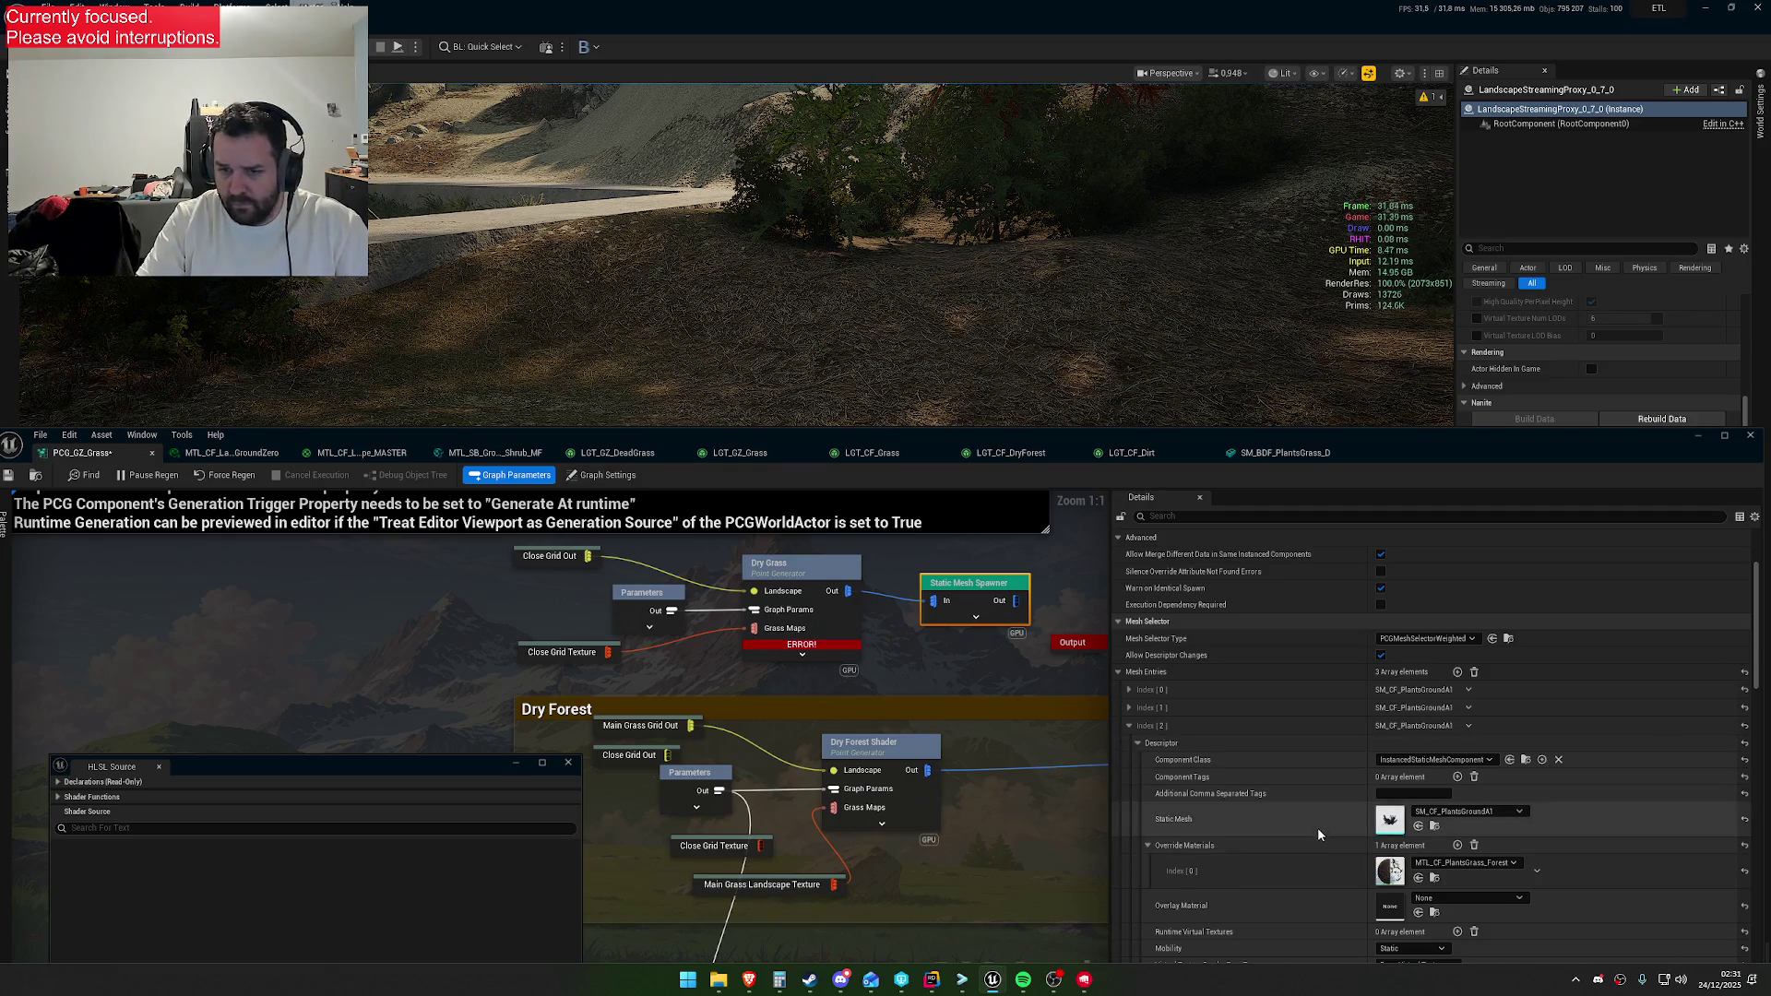
pyautogui.hotkey('ctrl', 'v')
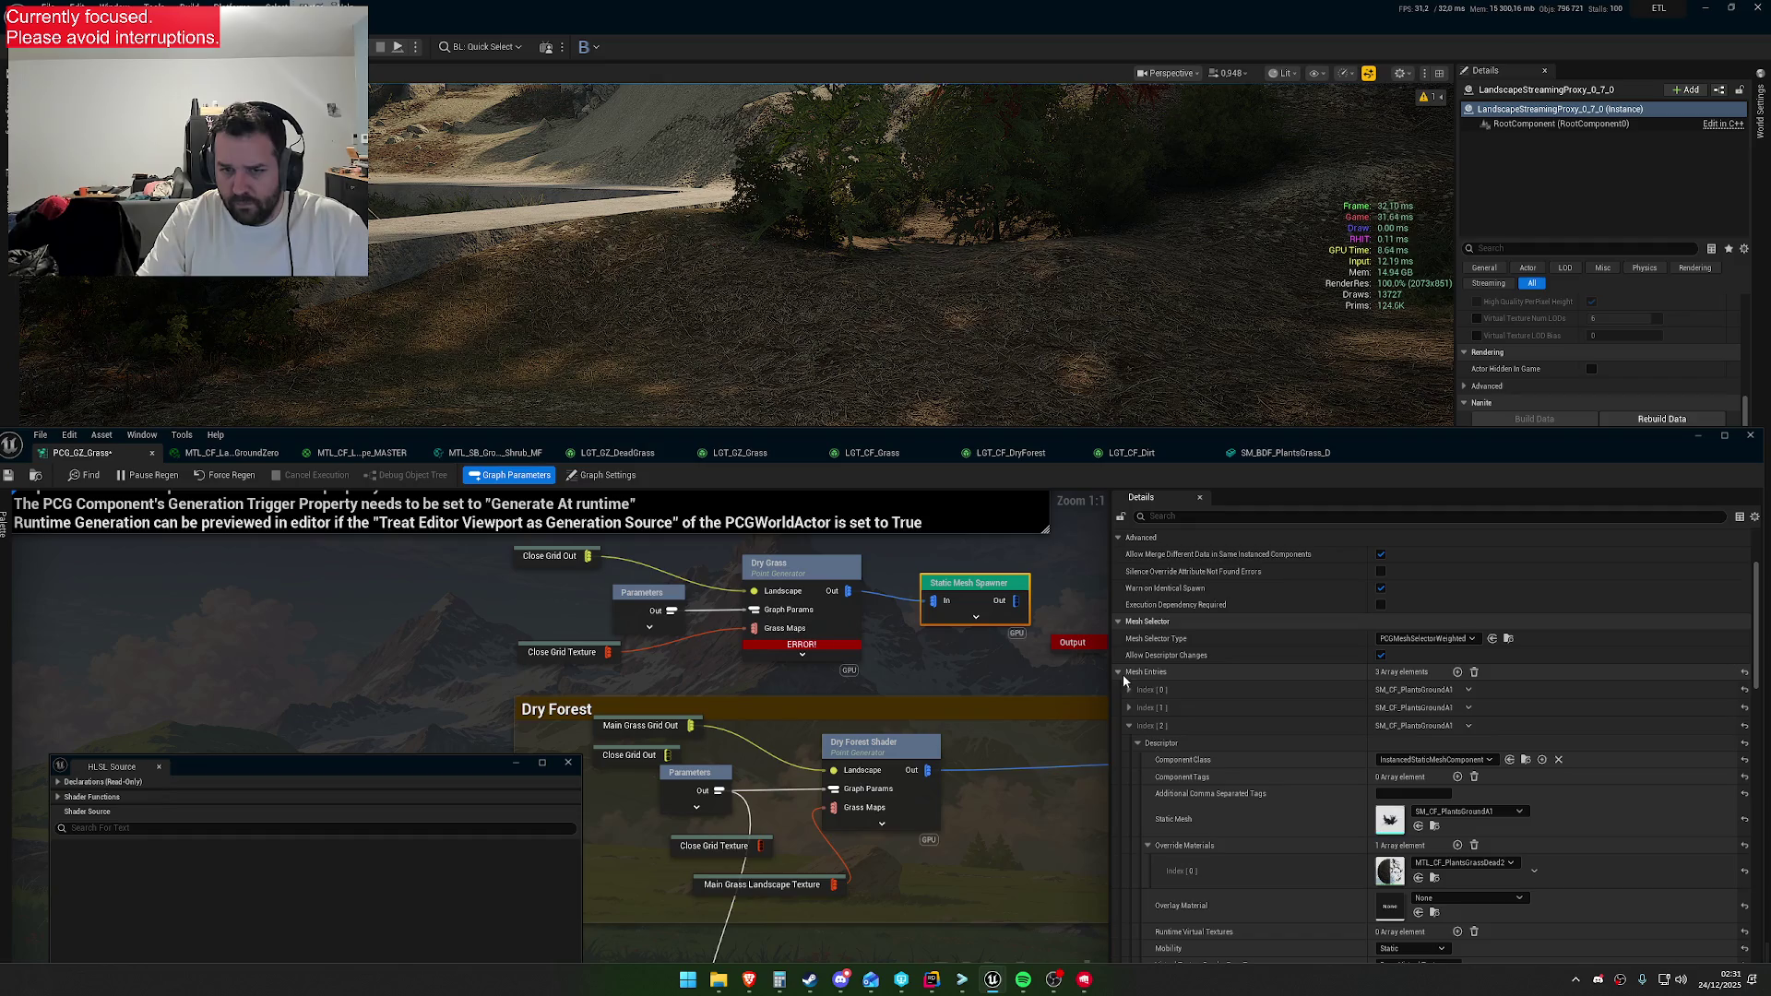
pyautogui.click(1130, 726)
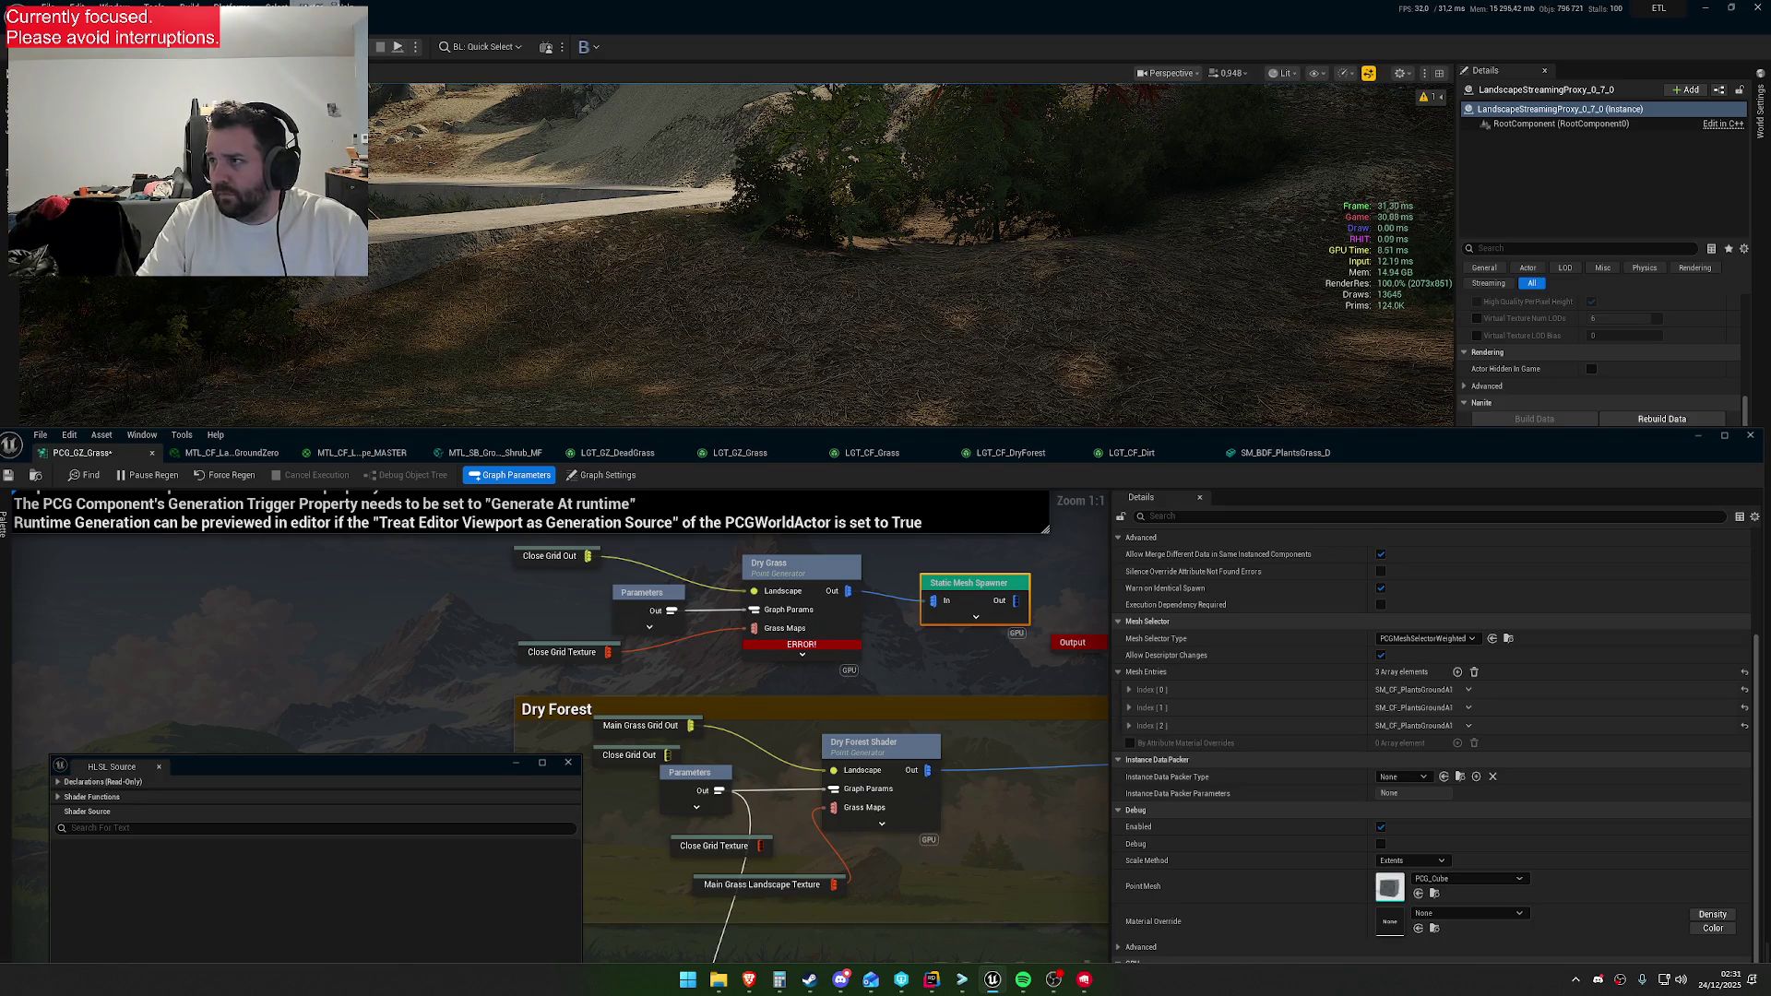
# Delete mesh entry [2], leaving two entries, and recheck the second entry
pyautogui.click(1469, 726)
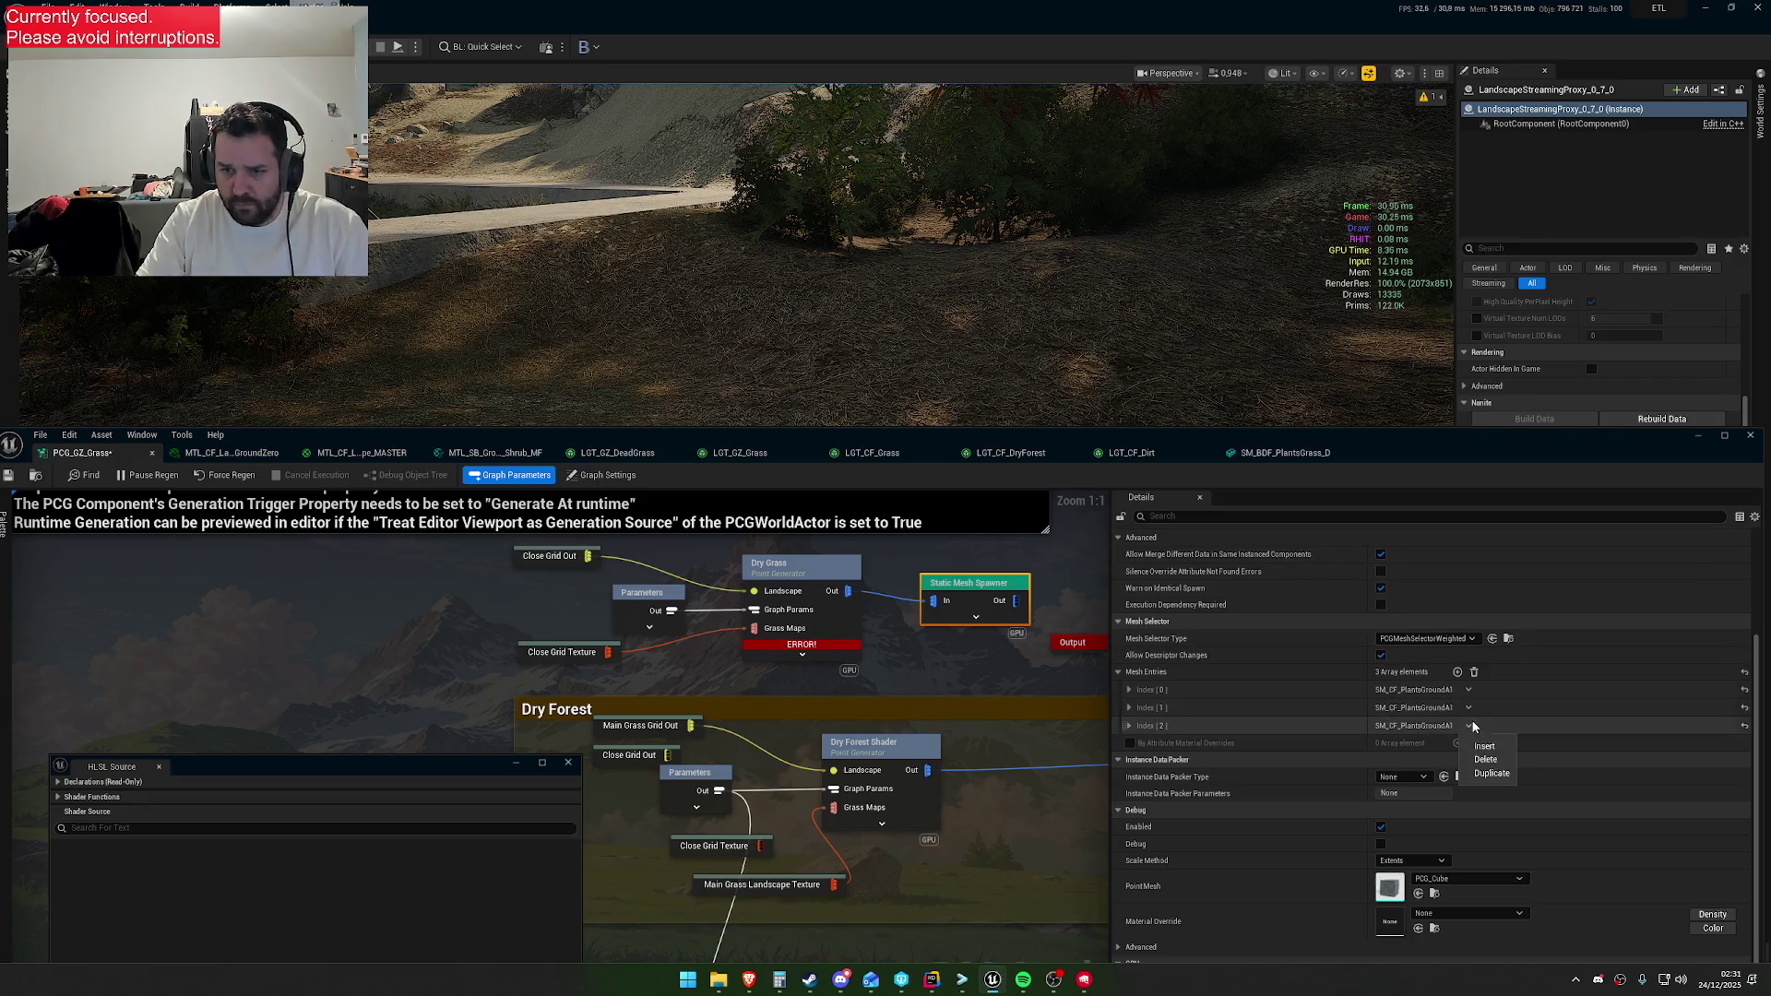
pyautogui.click(1491, 761)
pyautogui.click(1131, 726)
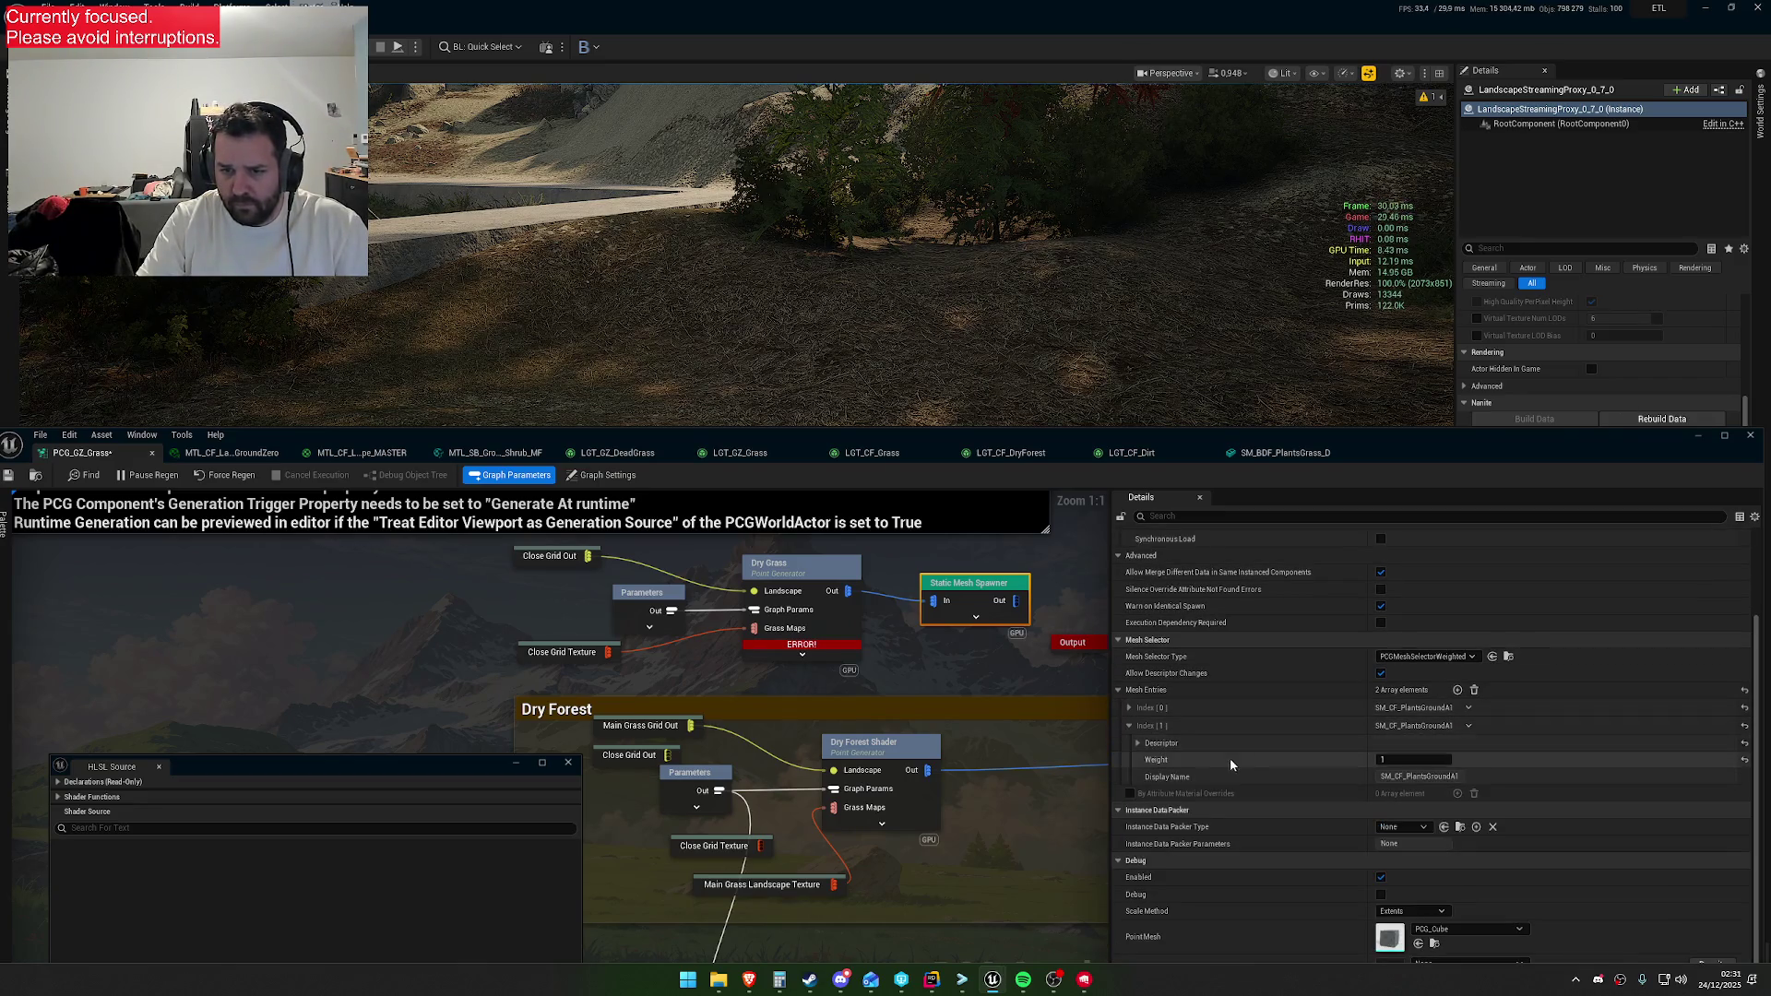
pyautogui.click(1138, 744)
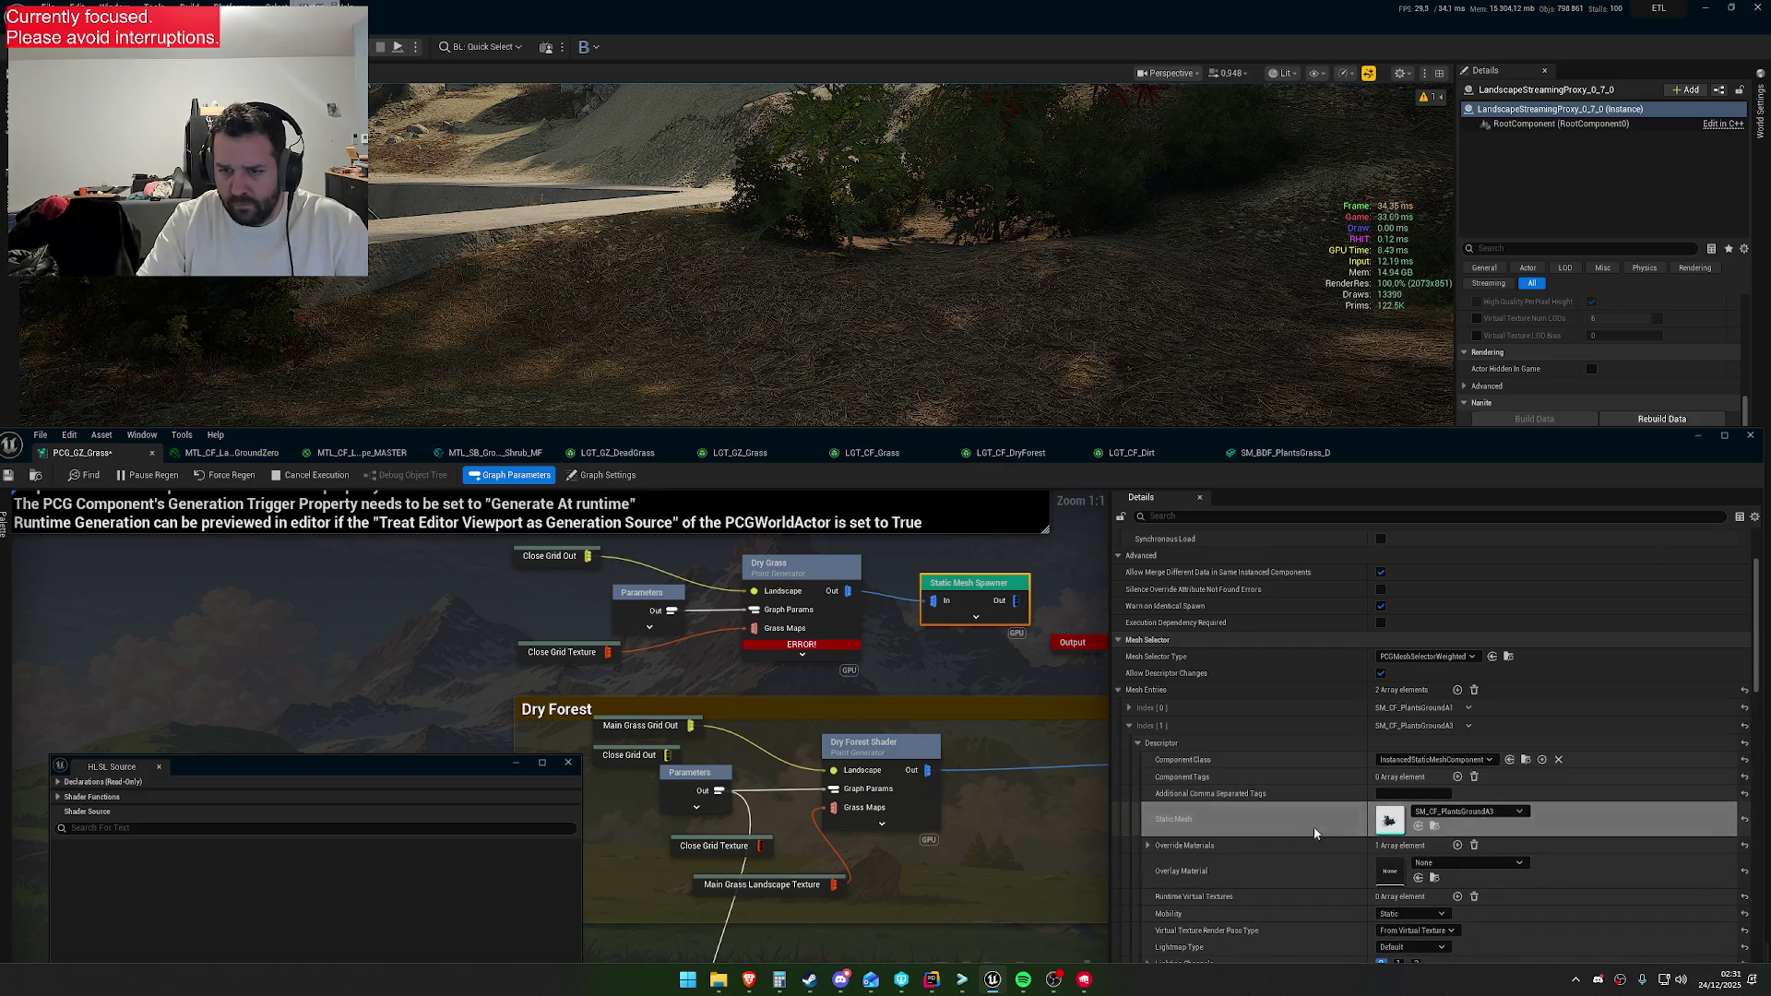
pyautogui.click(1130, 727)
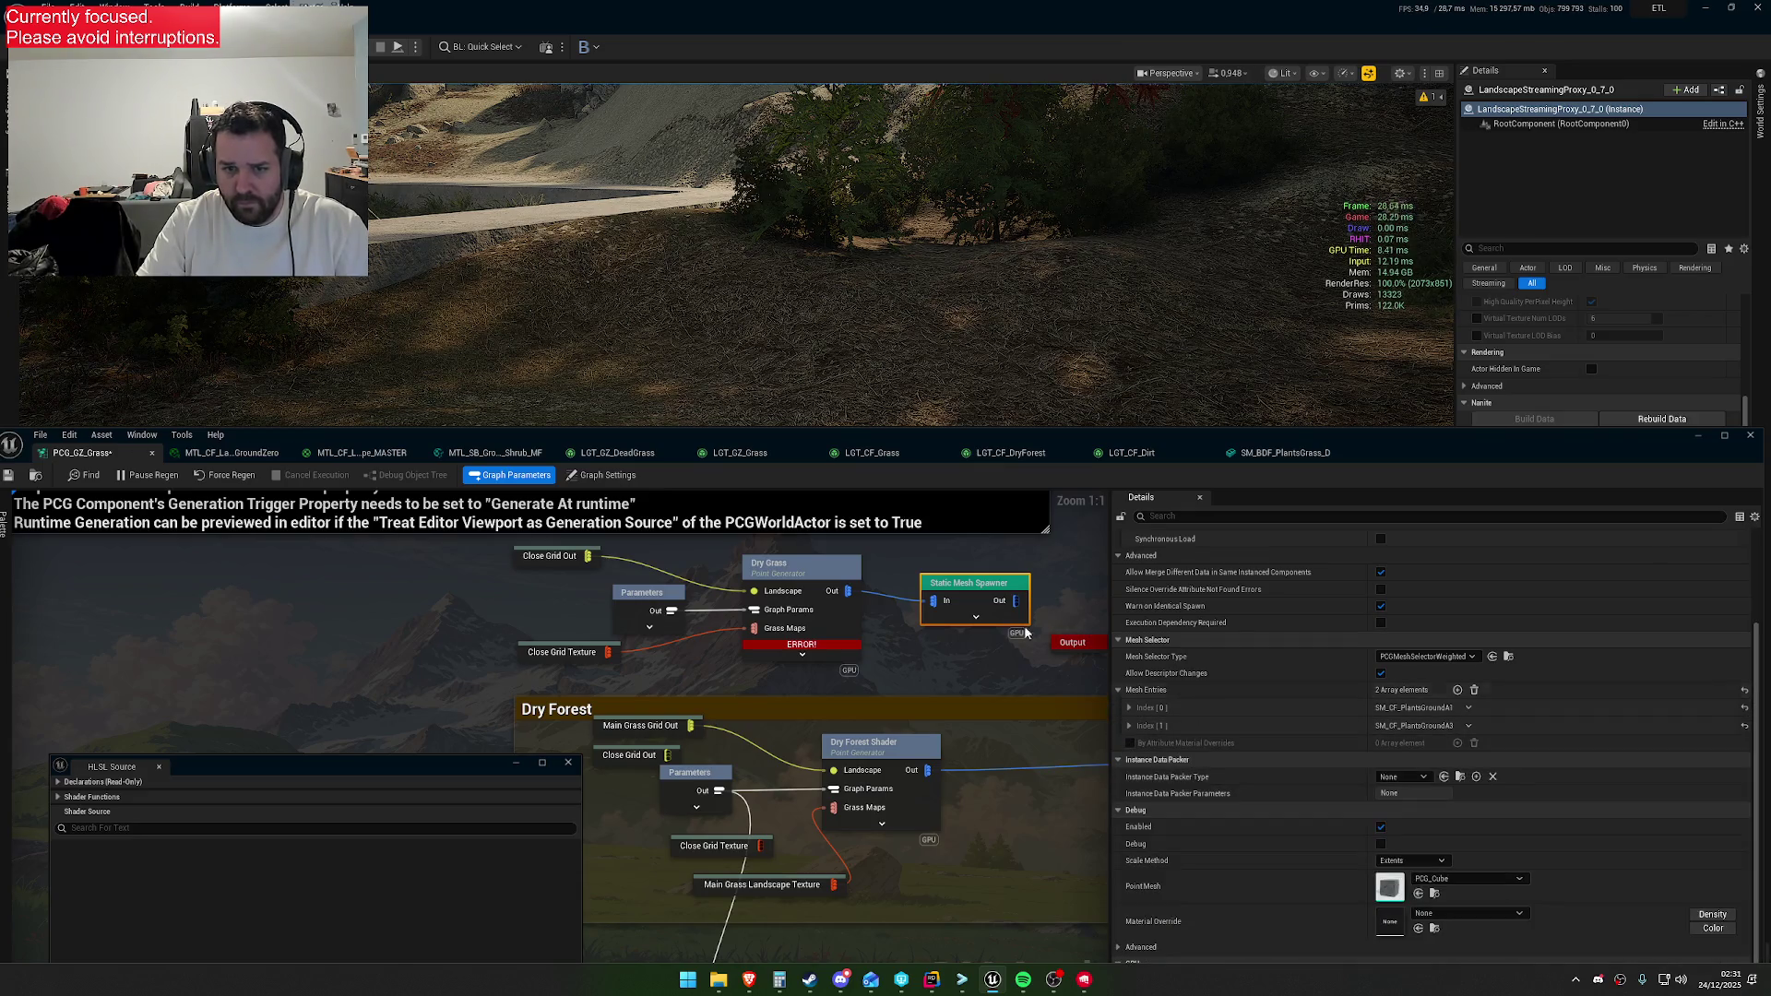
pyautogui.rightClick(906, 672)
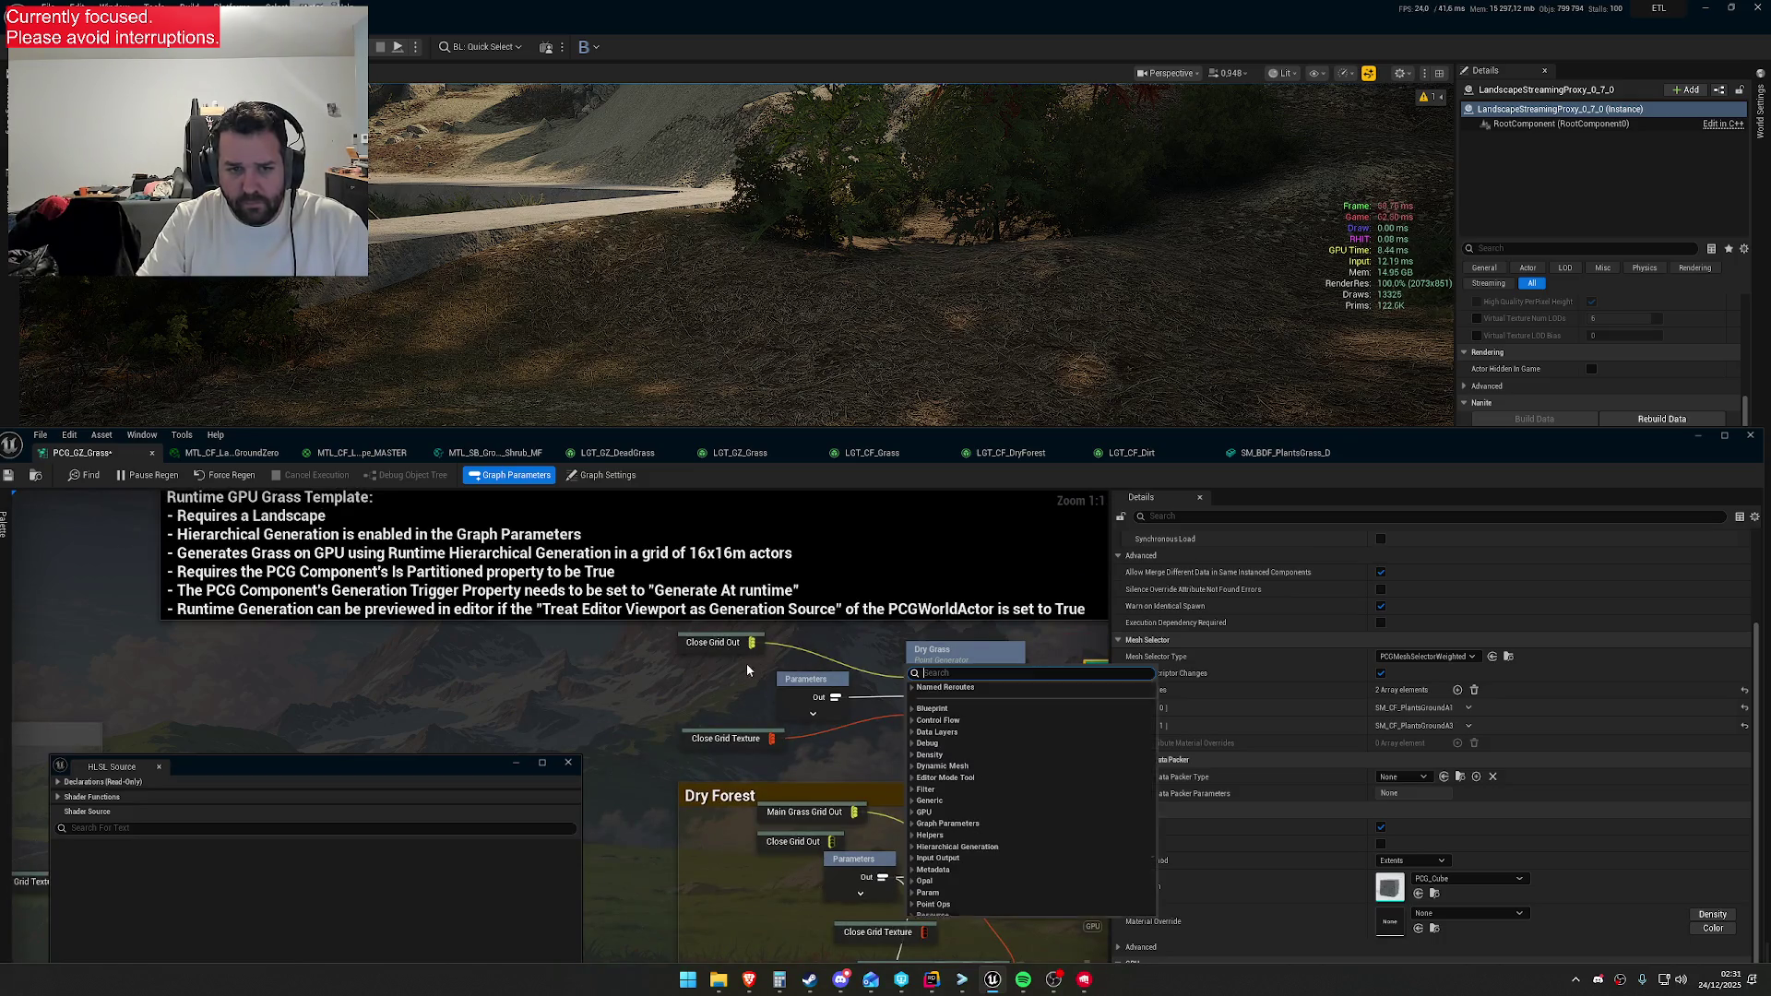
# Lower the graph editor, fly the camera over the rail yard, and select the Dry Grass node
pyautogui.press('Escape')
pyautogui.moveTo(962, 314)
pyautogui.mouseDown()
pyautogui.moveTo(922, 304)
pyautogui.moveTo(962, 308)
pyautogui.mouseUp()
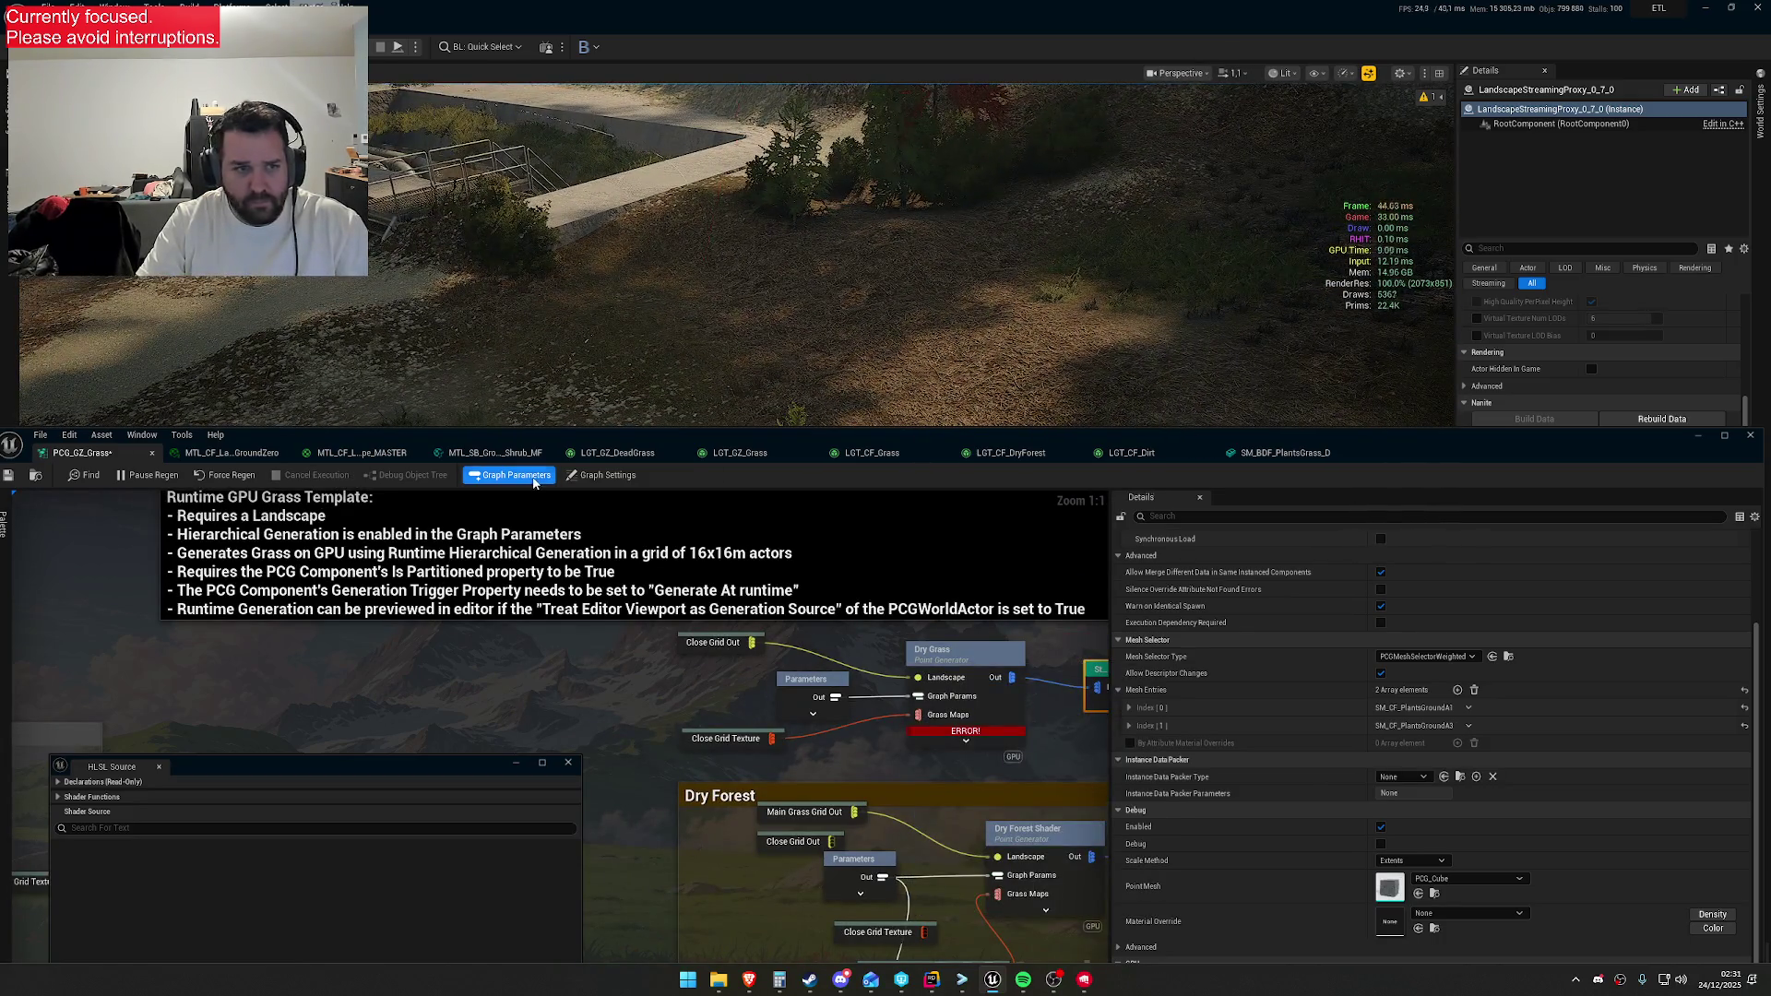
pyautogui.moveTo(1024, 453); pyautogui.dragTo(465, 769)
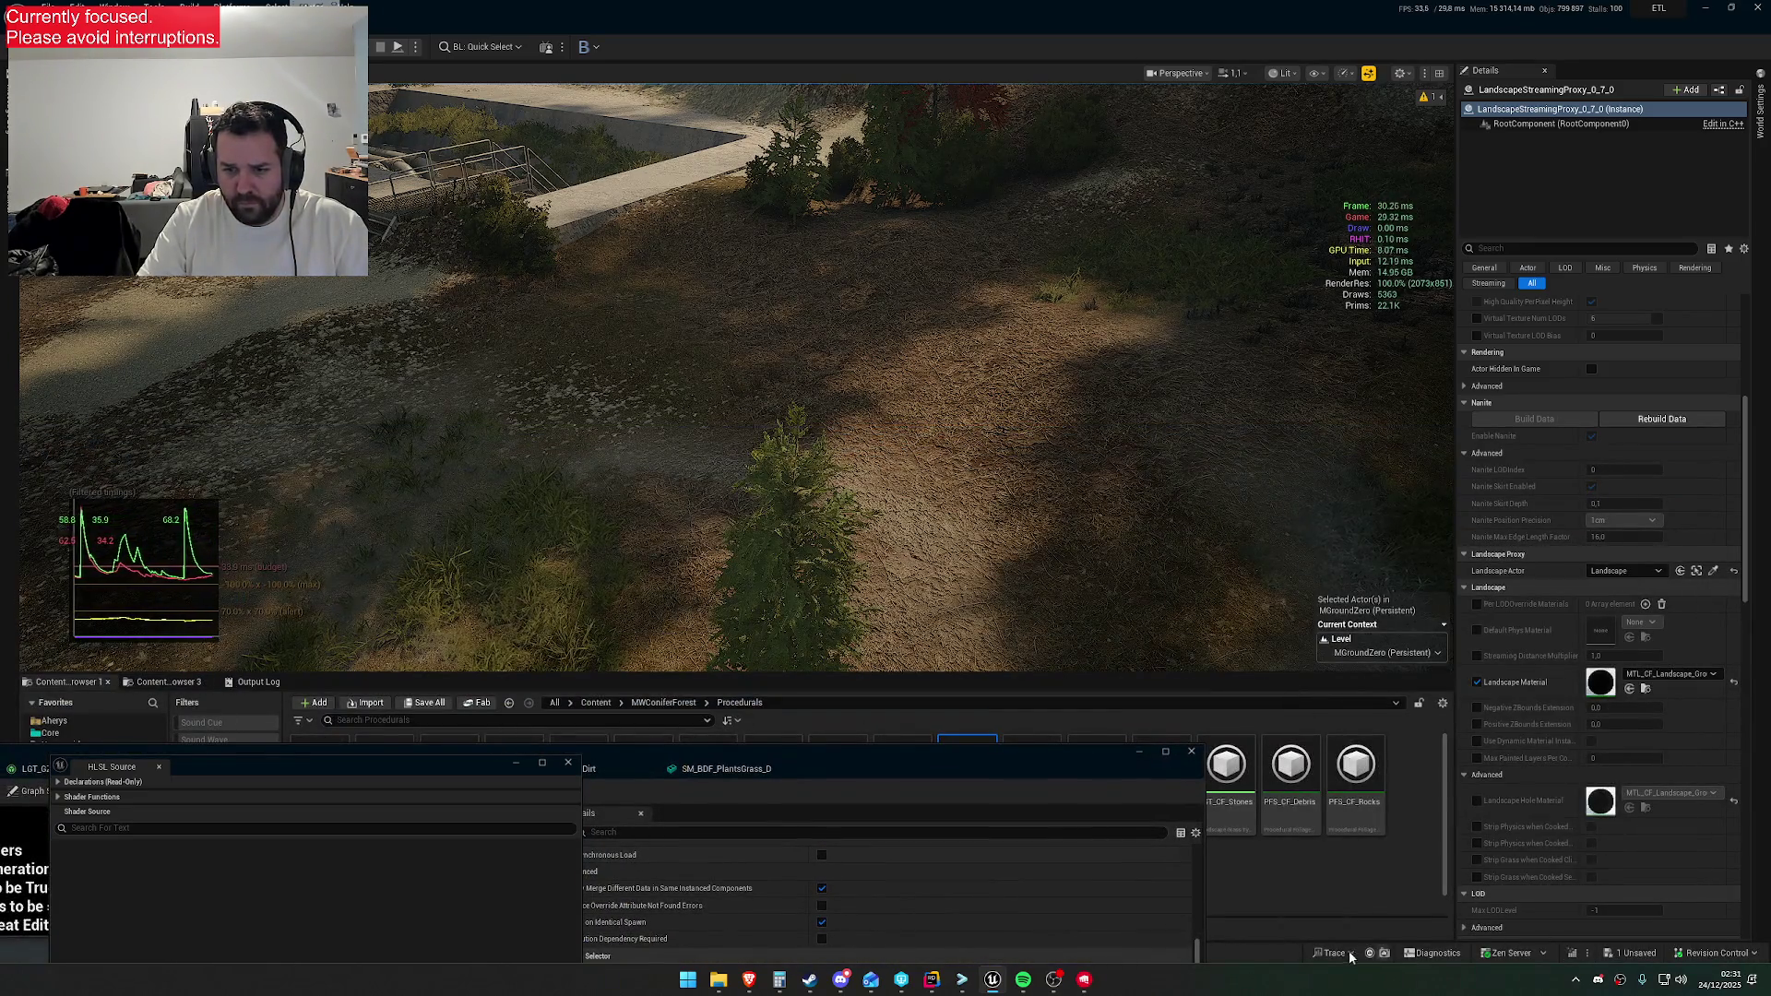
pyautogui.moveTo(932, 304)
pyautogui.mouseDown()
pyautogui.moveTo(959, 295)
pyautogui.moveTo(812, 343)
pyautogui.mouseUp()
pyautogui.moveTo(868, 759)
pyautogui.mouseDown()
pyautogui.moveTo(967, 853)
pyautogui.moveTo(1199, 389)
pyautogui.mouseUp()
pyautogui.click(662, 624)
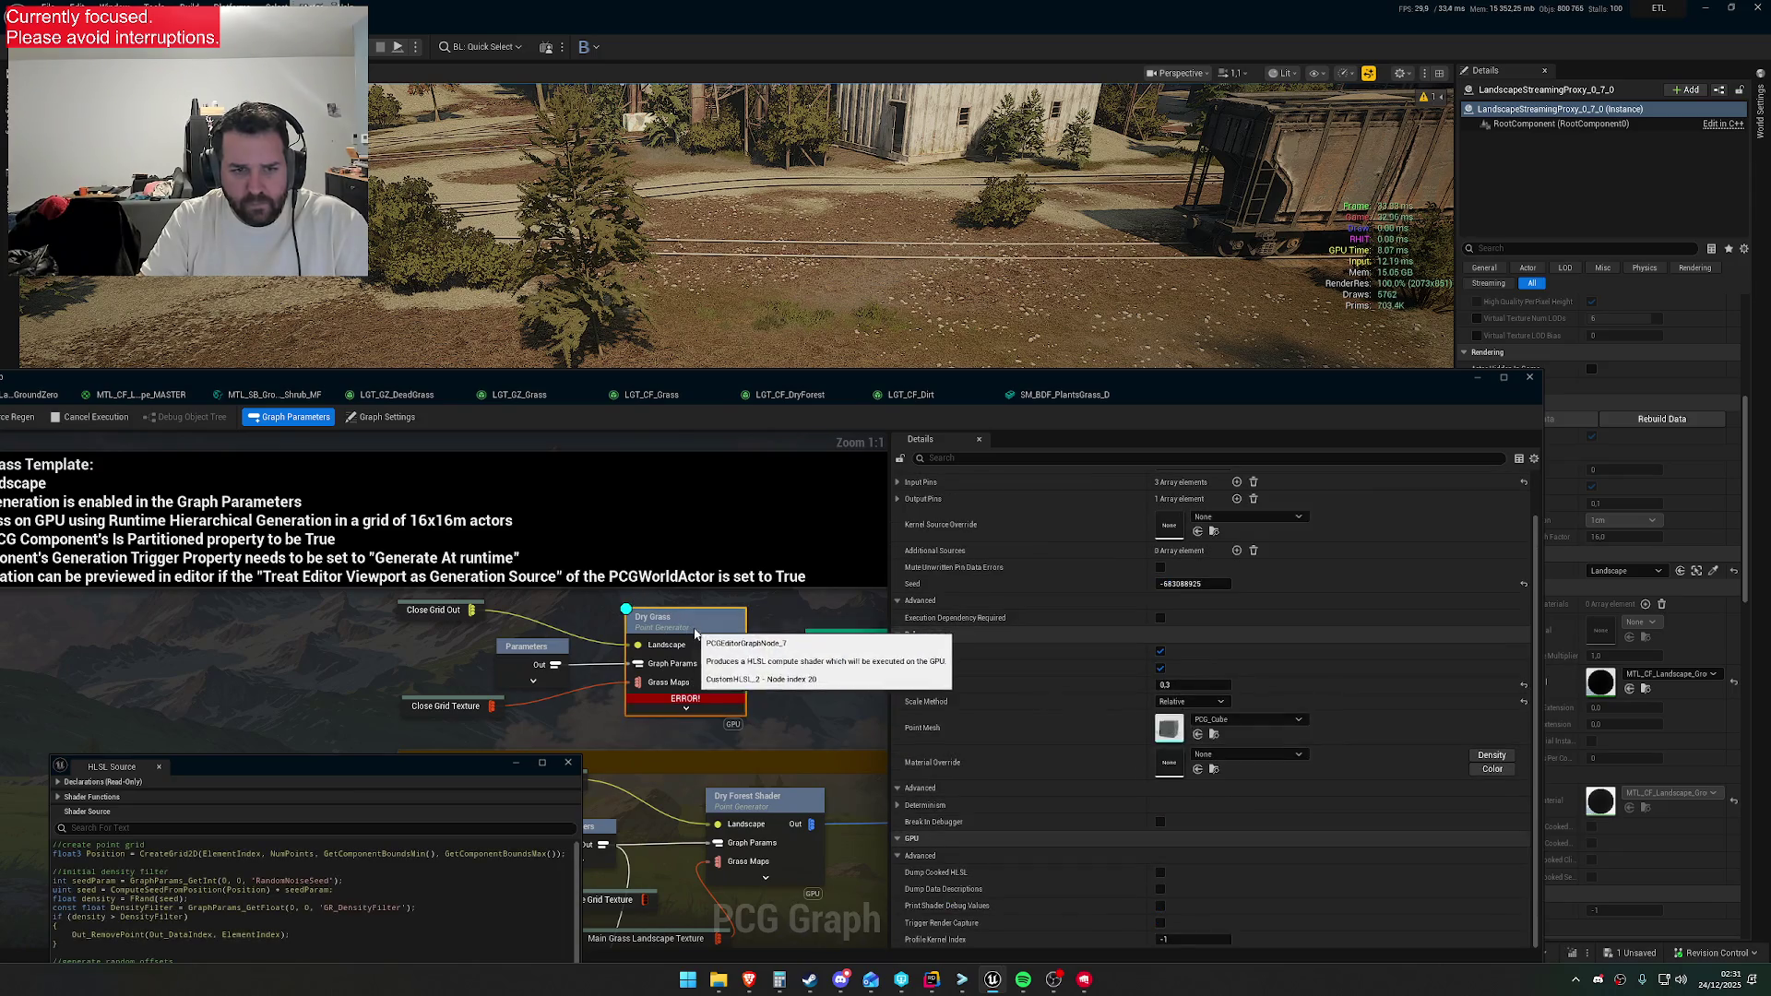
# Set Dry Grass Debug Point Scale to 2.0, flying over the rails and forest to check it
pyautogui.moveTo(780, 373); pyautogui.dragTo(808, 458)
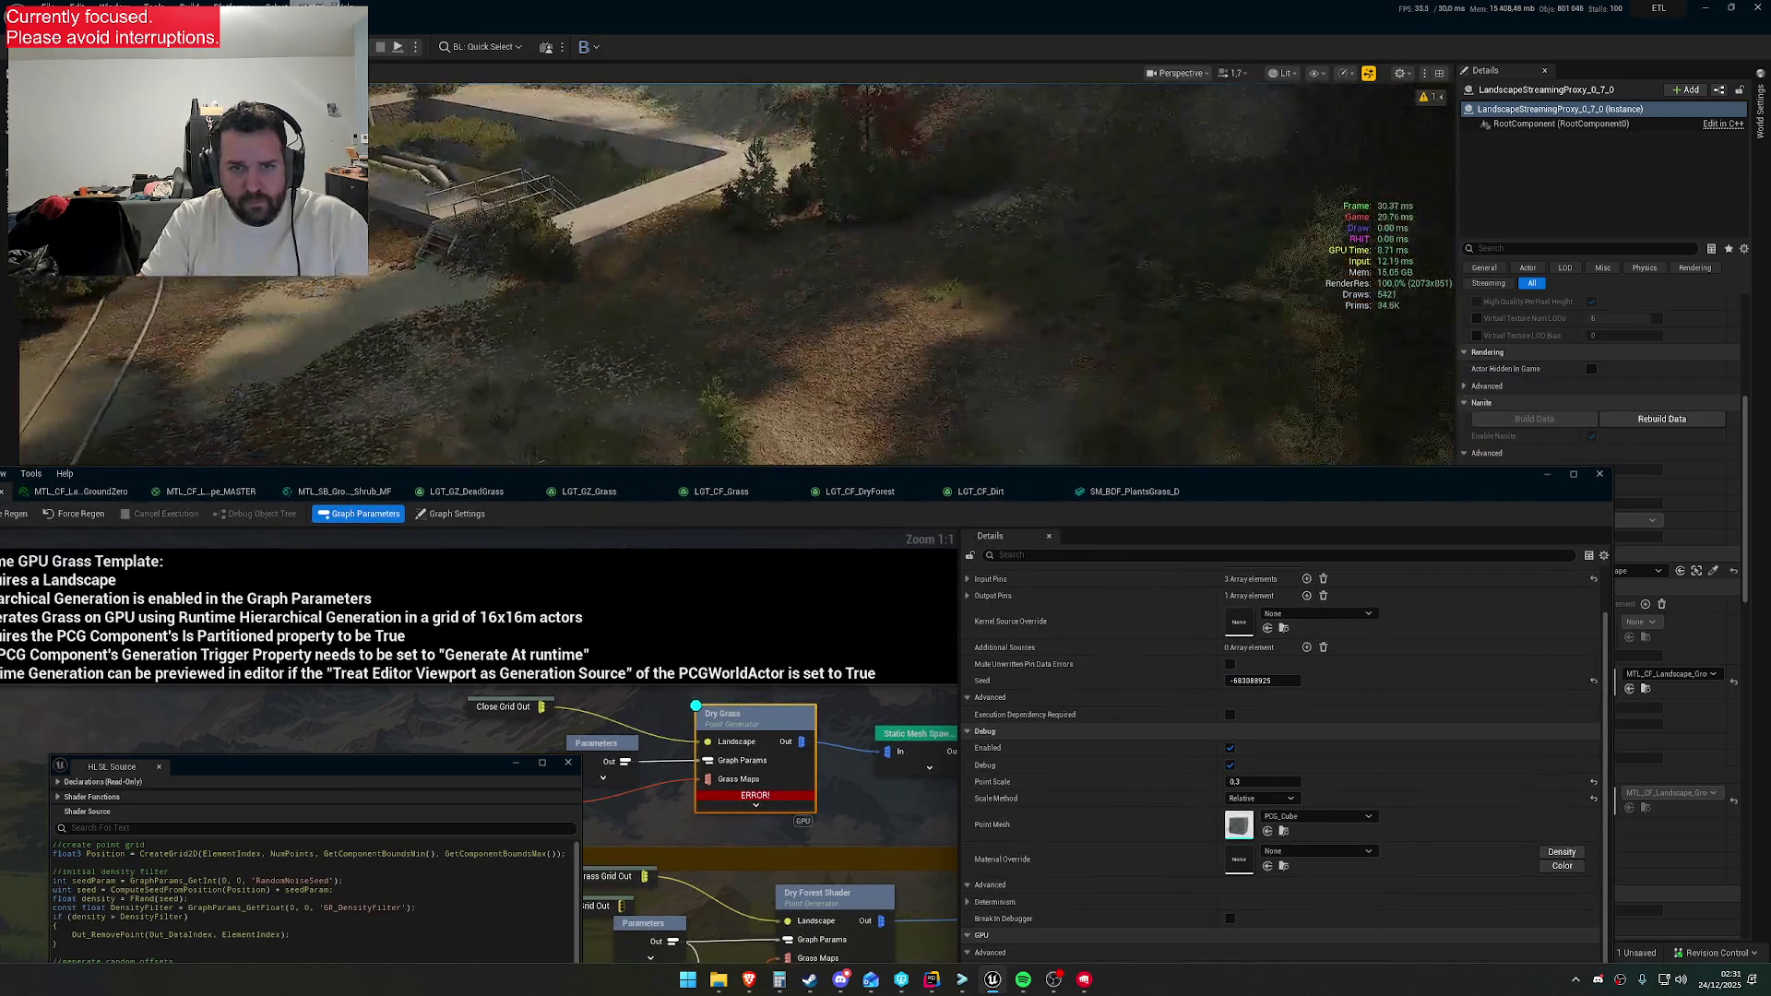
pyautogui.scroll(3, 831, 392)
pyautogui.press('w')
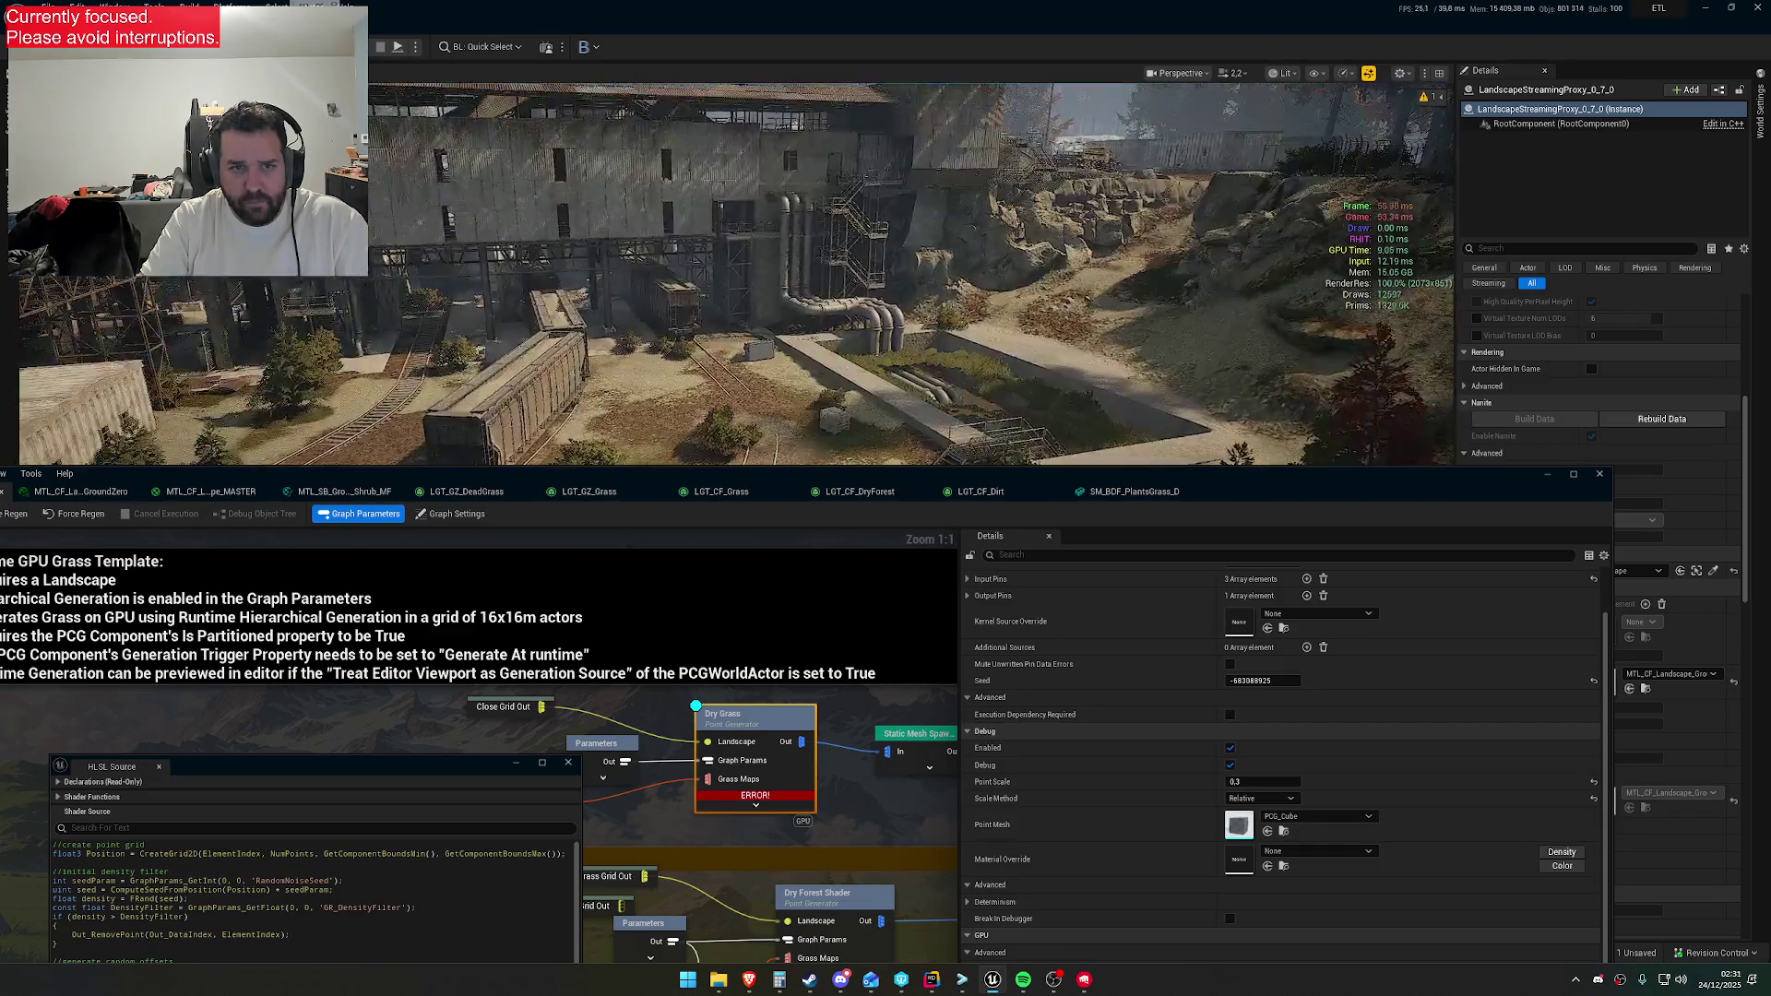
pyautogui.scroll(4, 830, 392)
pyautogui.press('s')
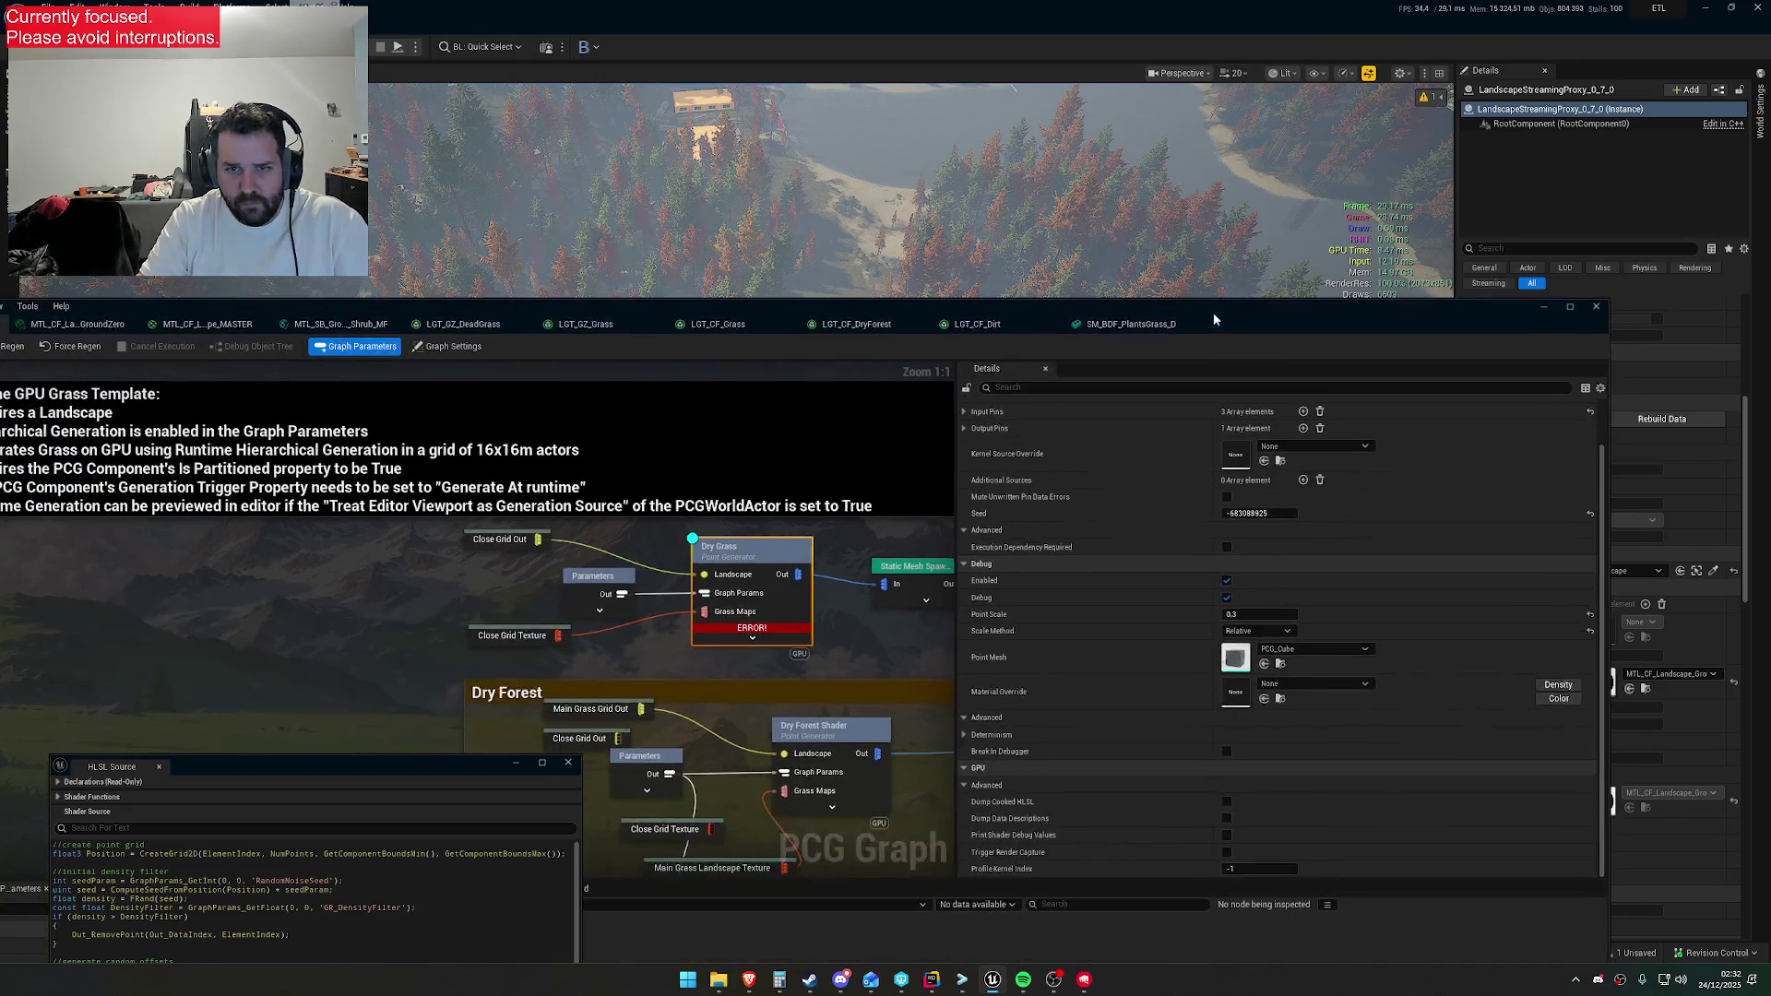
pyautogui.moveTo(1135, 490); pyautogui.dragTo(1135, 324)
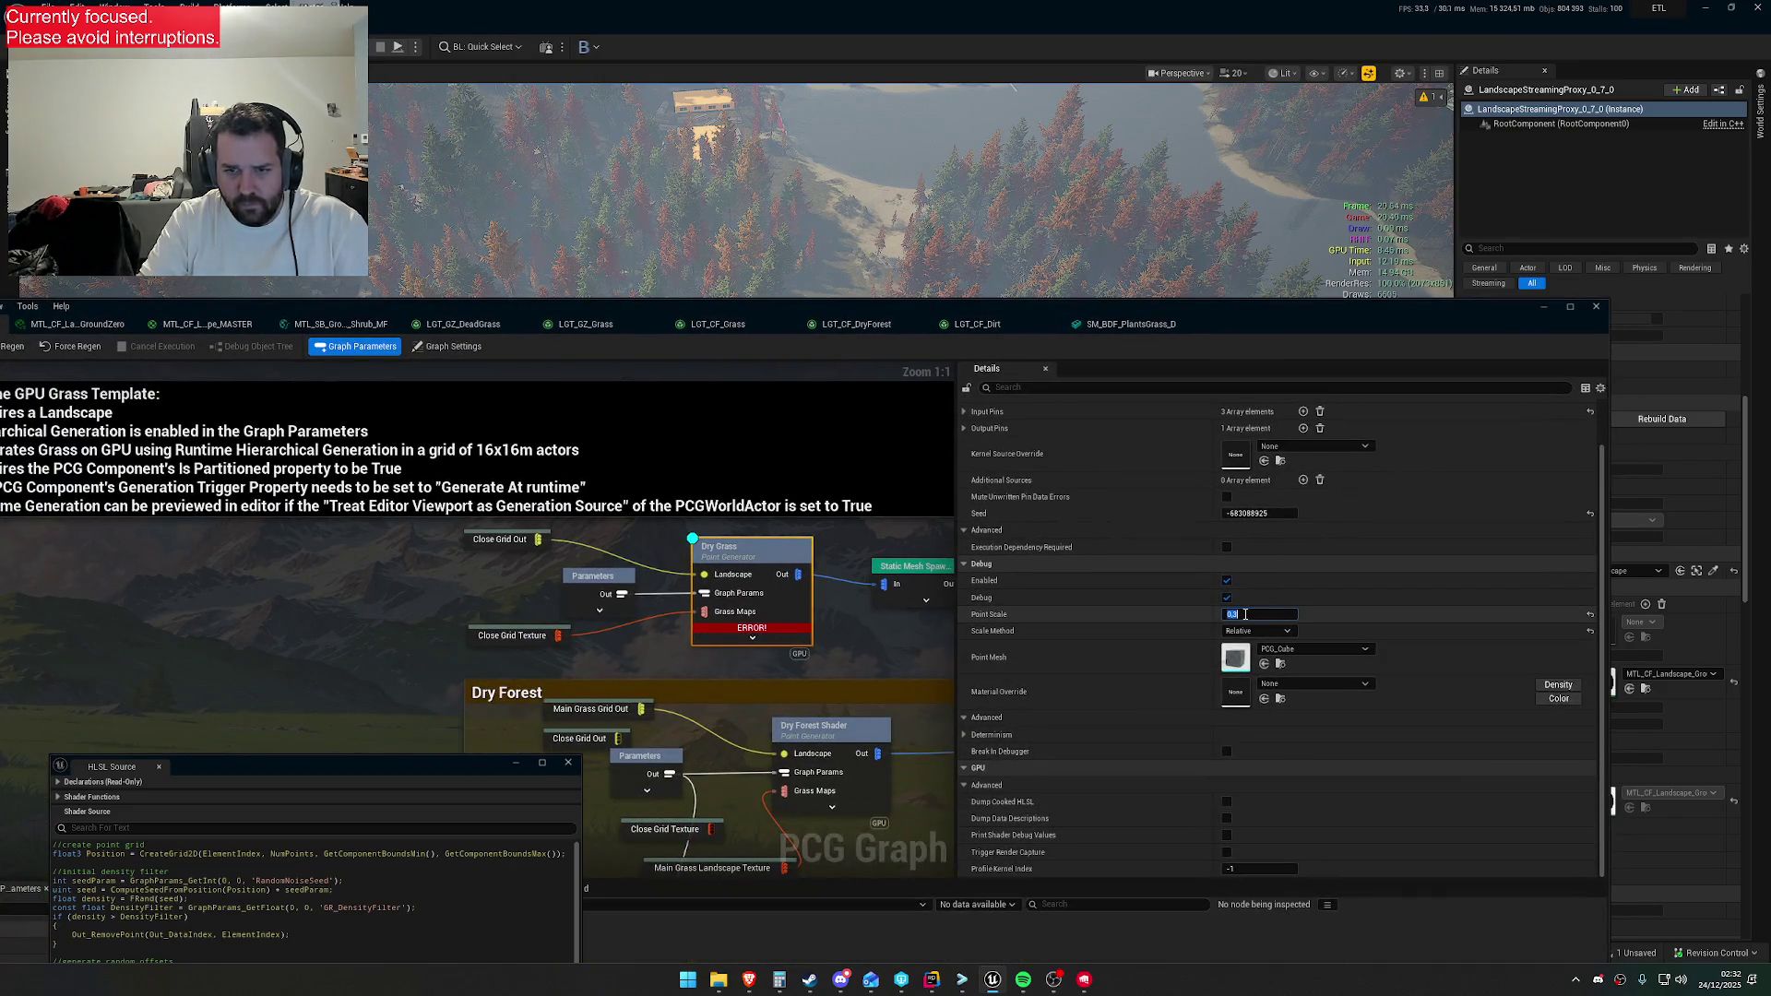
pyautogui.press('Return')
pyautogui.moveTo(1107, 306); pyautogui.dragTo(926, 580)
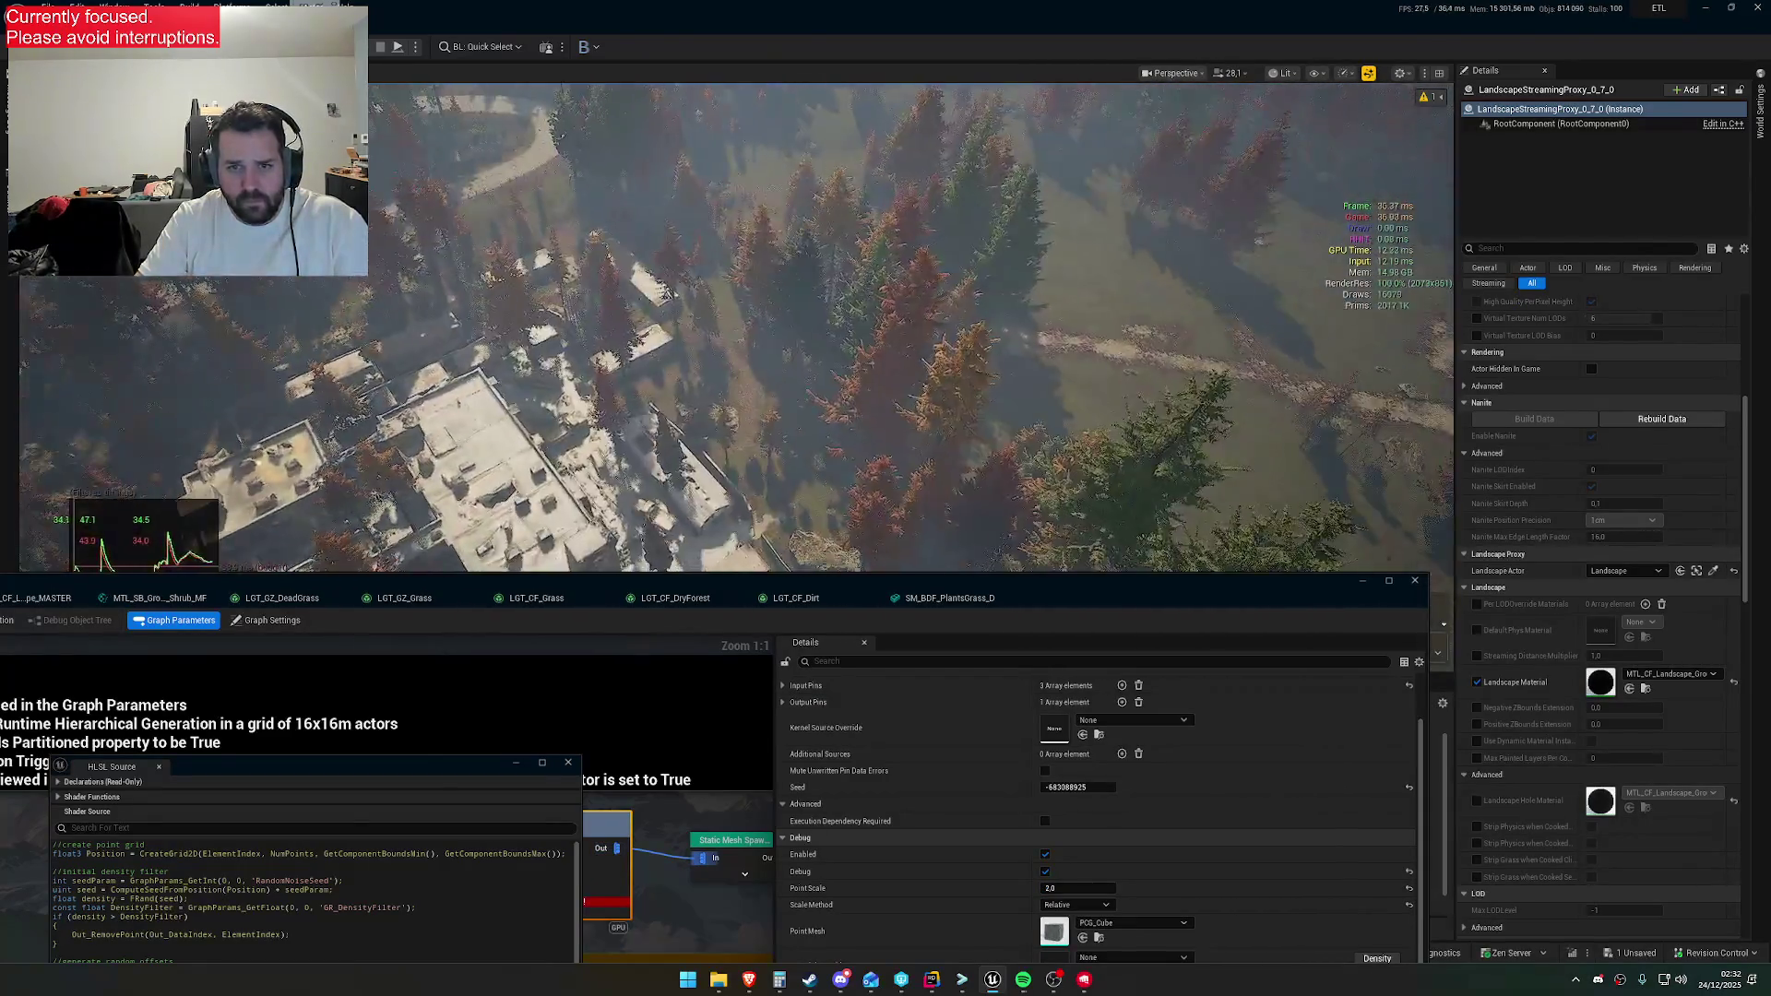
pyautogui.moveTo(956, 595); pyautogui.dragTo(1051, 328)
# Centre the Dry Grass HLSL source, scroll through its density and High Grass Splash code, then move it aside
pyautogui.moveTo(277, 767); pyautogui.dragTo(637, 386)
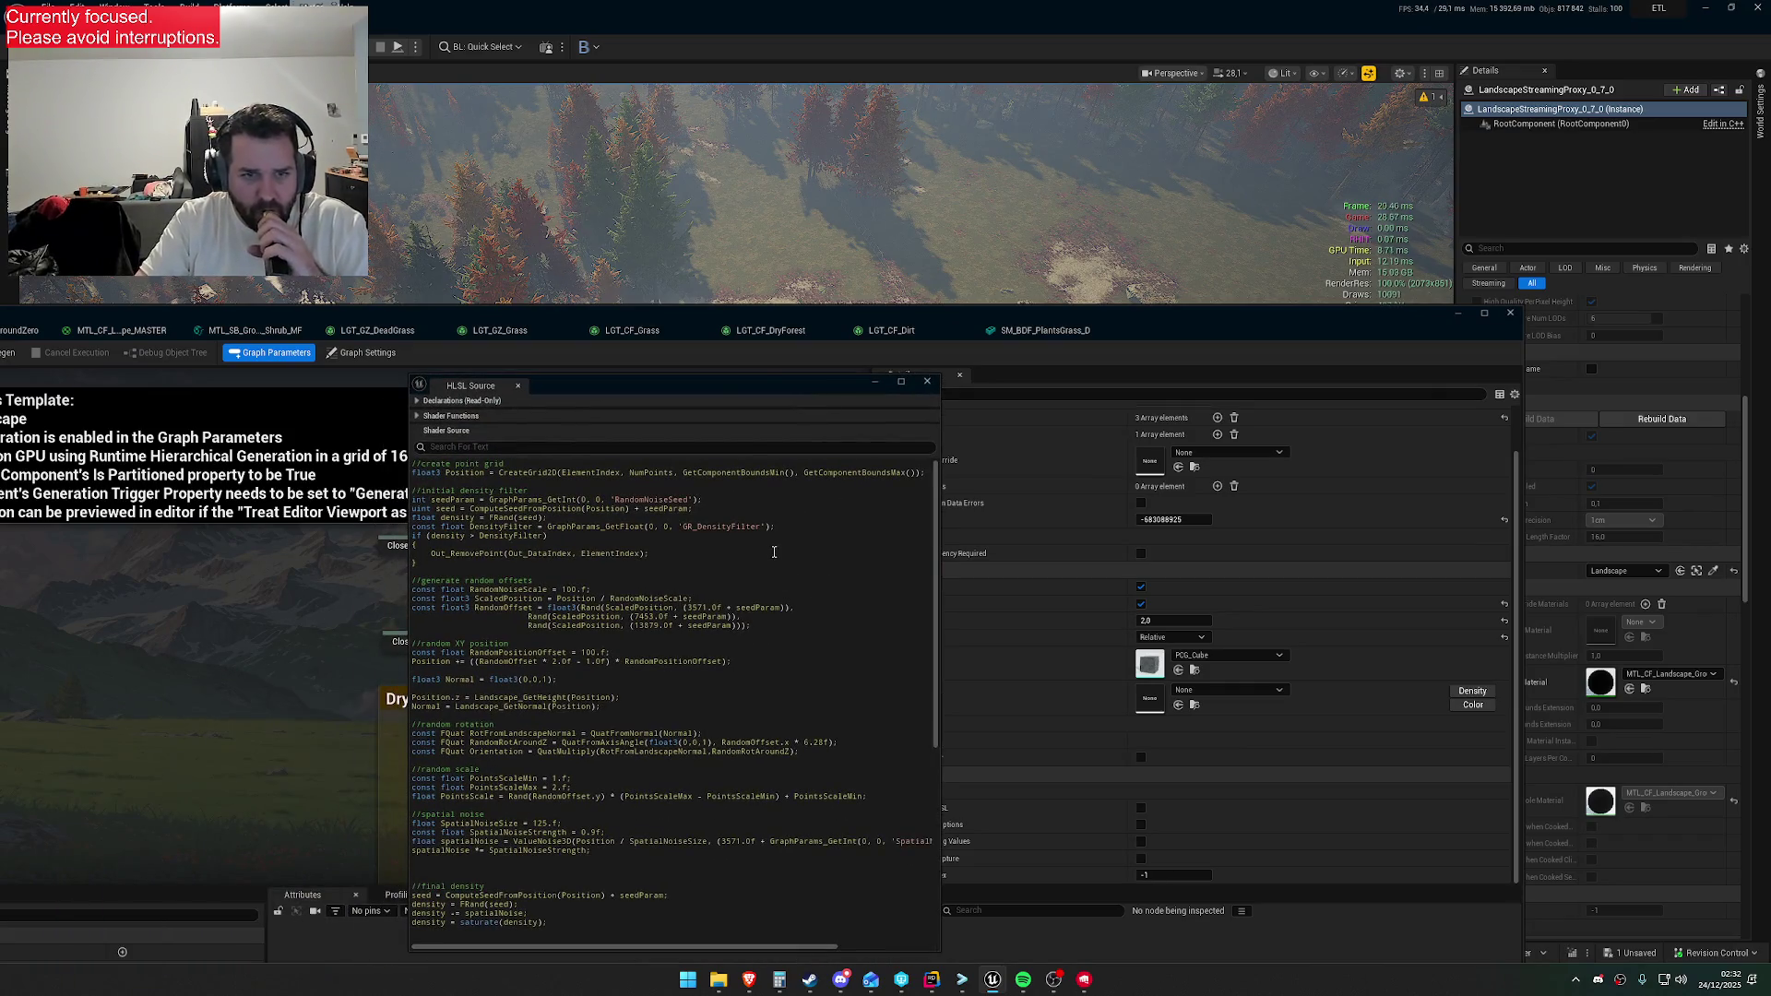
pyautogui.scroll(-6, 720, 658)
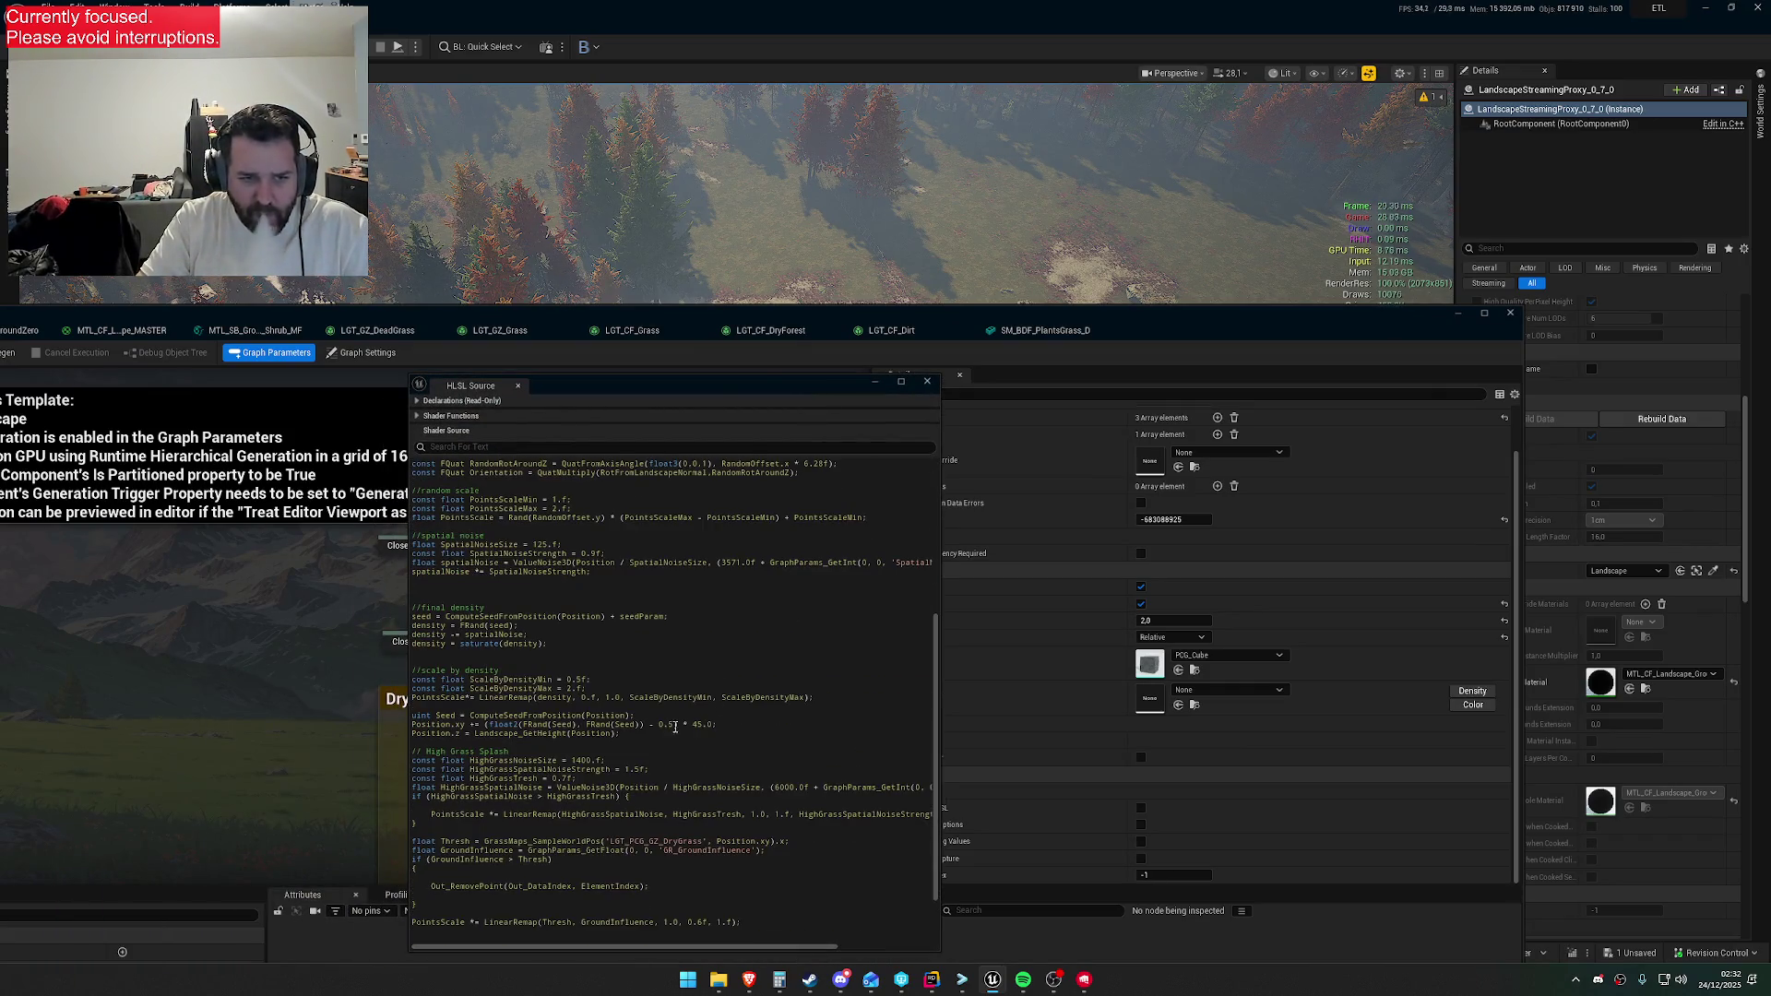
pyautogui.moveTo(715, 392)
pyautogui.mouseDown()
pyautogui.moveTo(959, 445)
pyautogui.moveTo(1002, 476)
pyautogui.mouseUp()
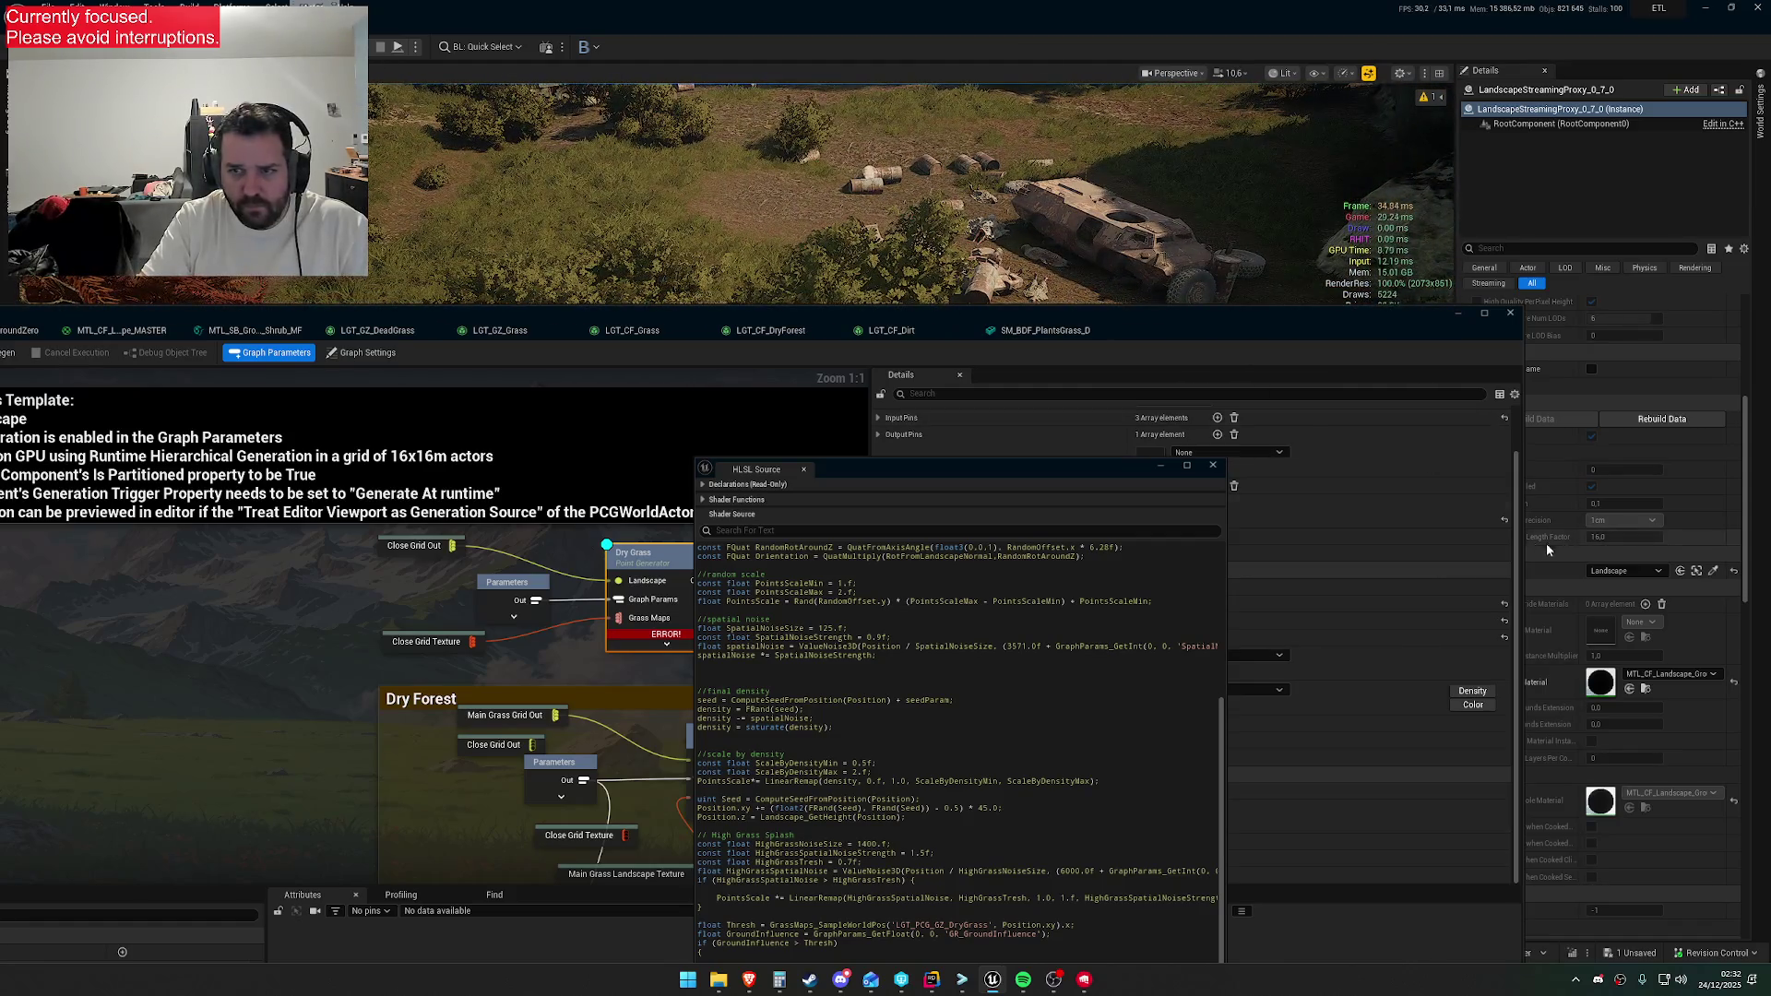
pyautogui.moveTo(500, 342); pyautogui.dragTo(780, 359)
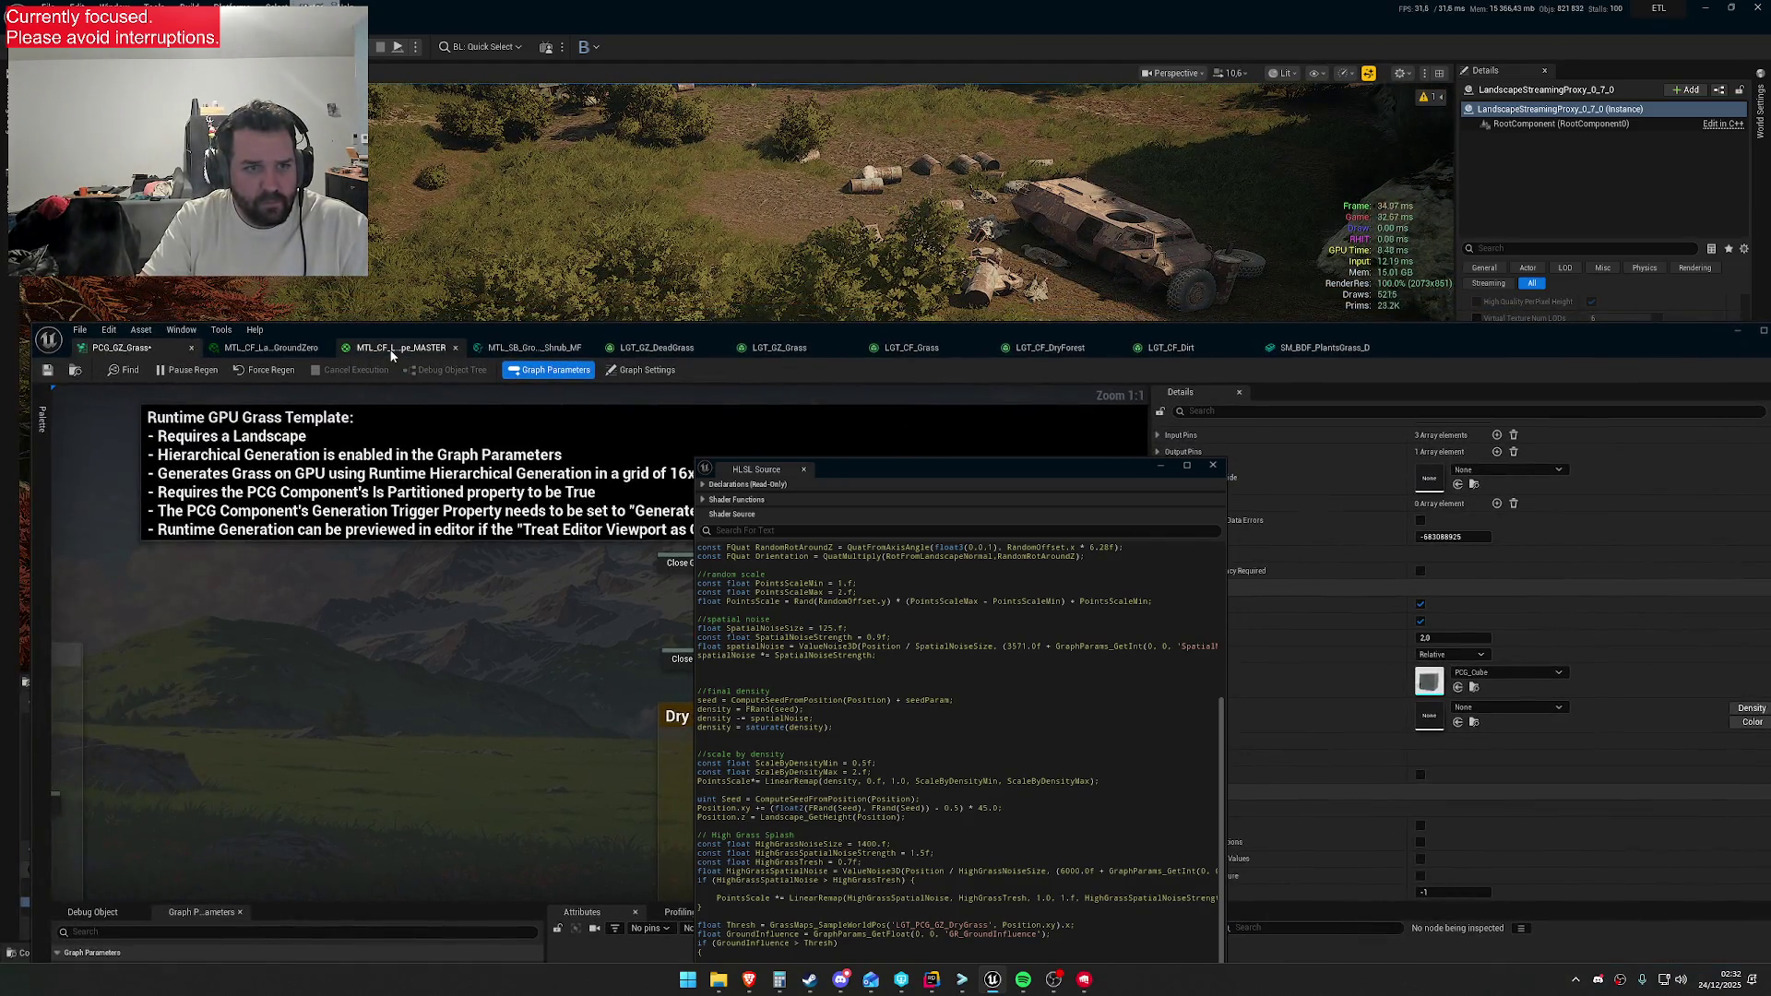
# Confirm the Shrub layer's Landscape Grass uses LGT_PCG_GZ_DryGrass, save MTL_CF_Landscape_MASTER, return to PCG_GZ_Grass
pyautogui.click(400, 348)
pyautogui.scroll(5, 727, 725)
pyautogui.click(922, 646)
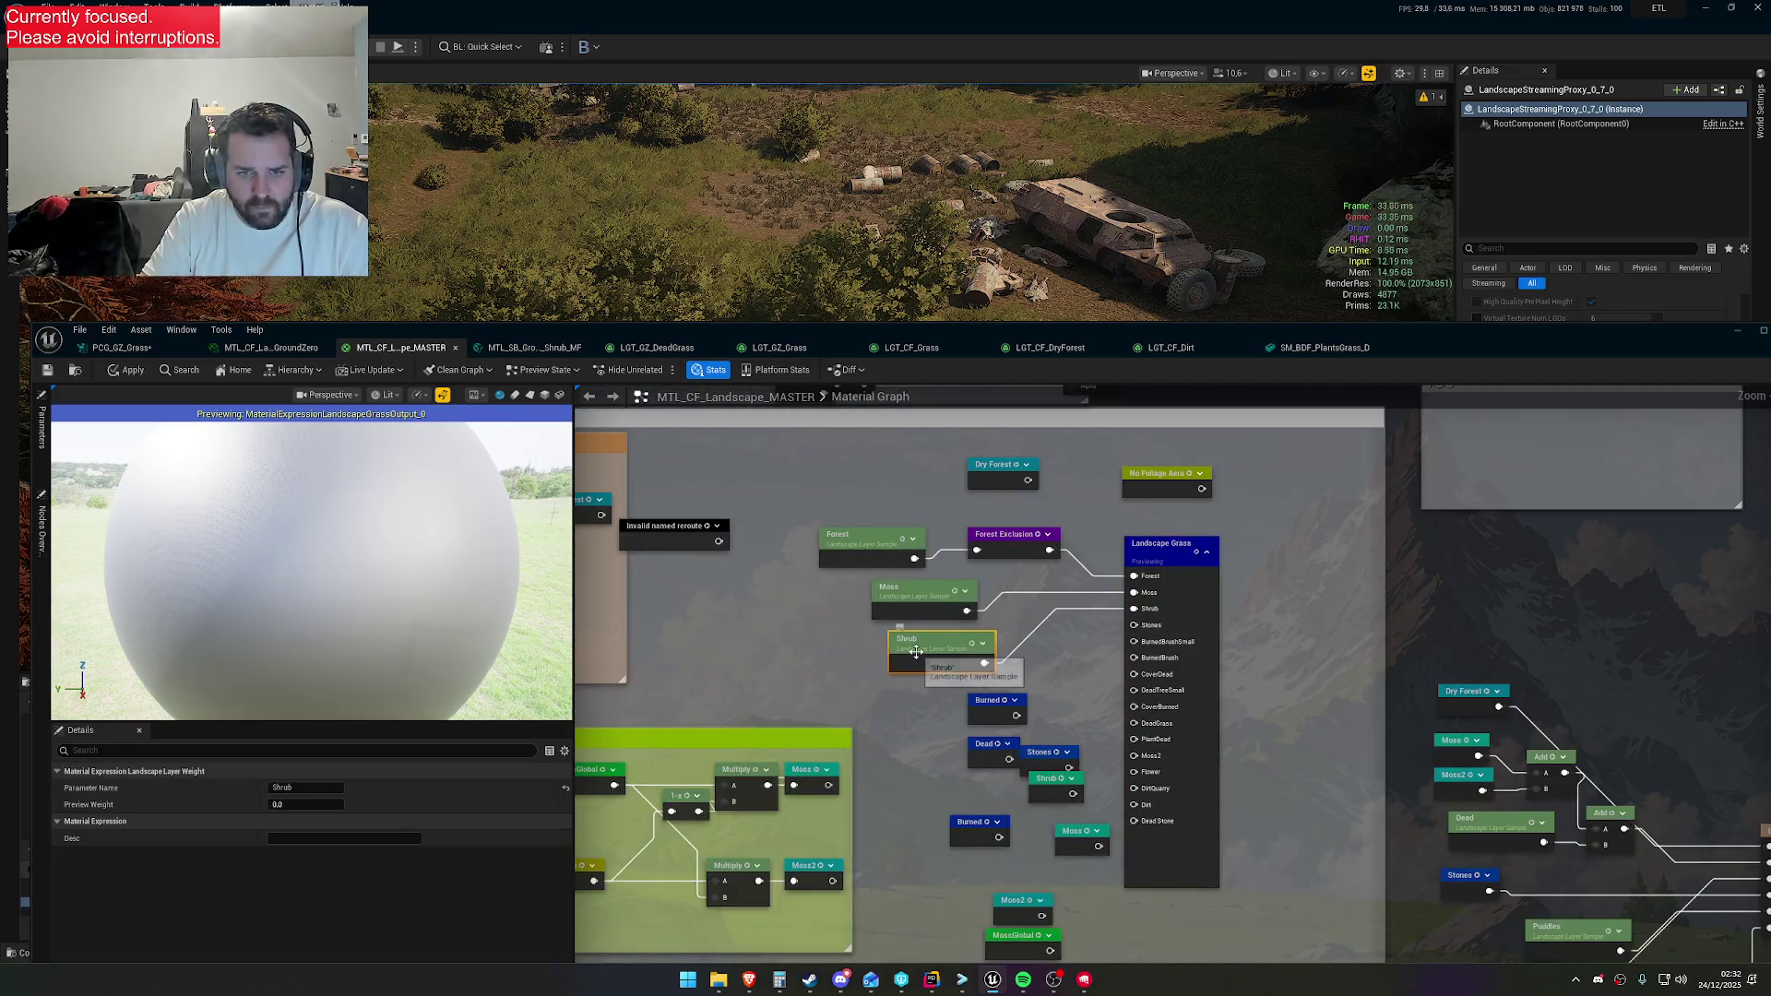
pyautogui.click(1172, 554)
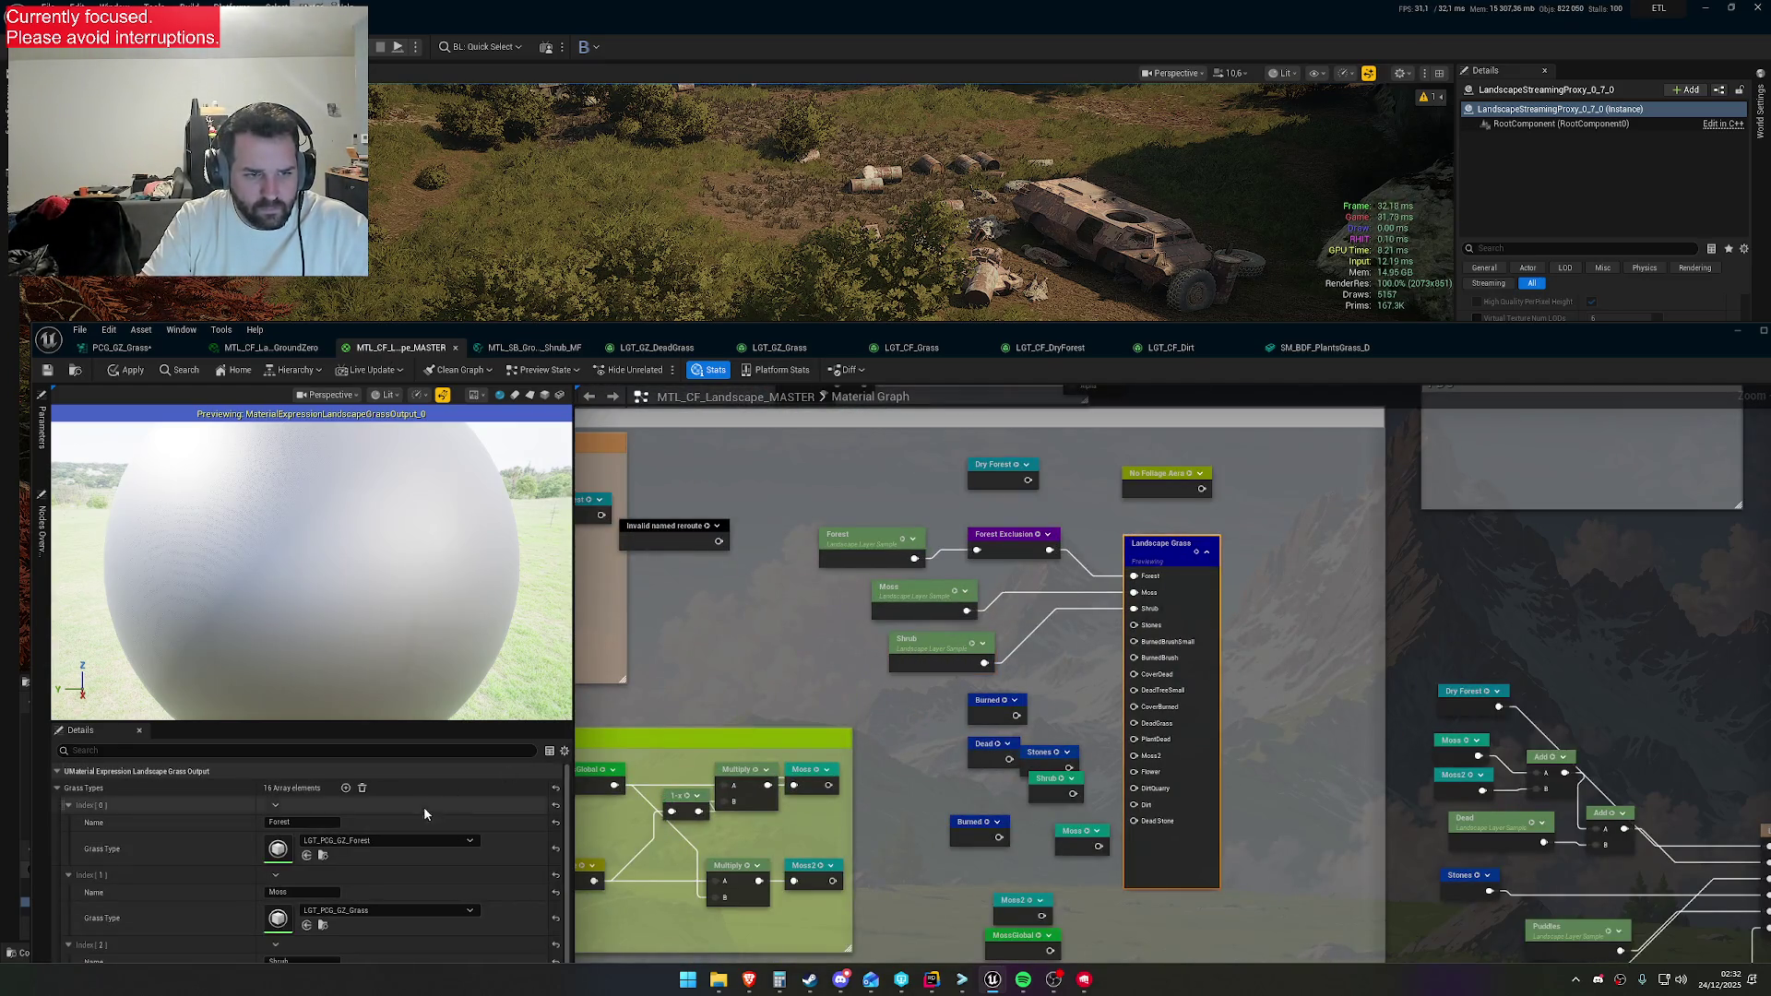
pyautogui.scroll(-2, 416, 860)
pyautogui.scroll(-1, 378, 875)
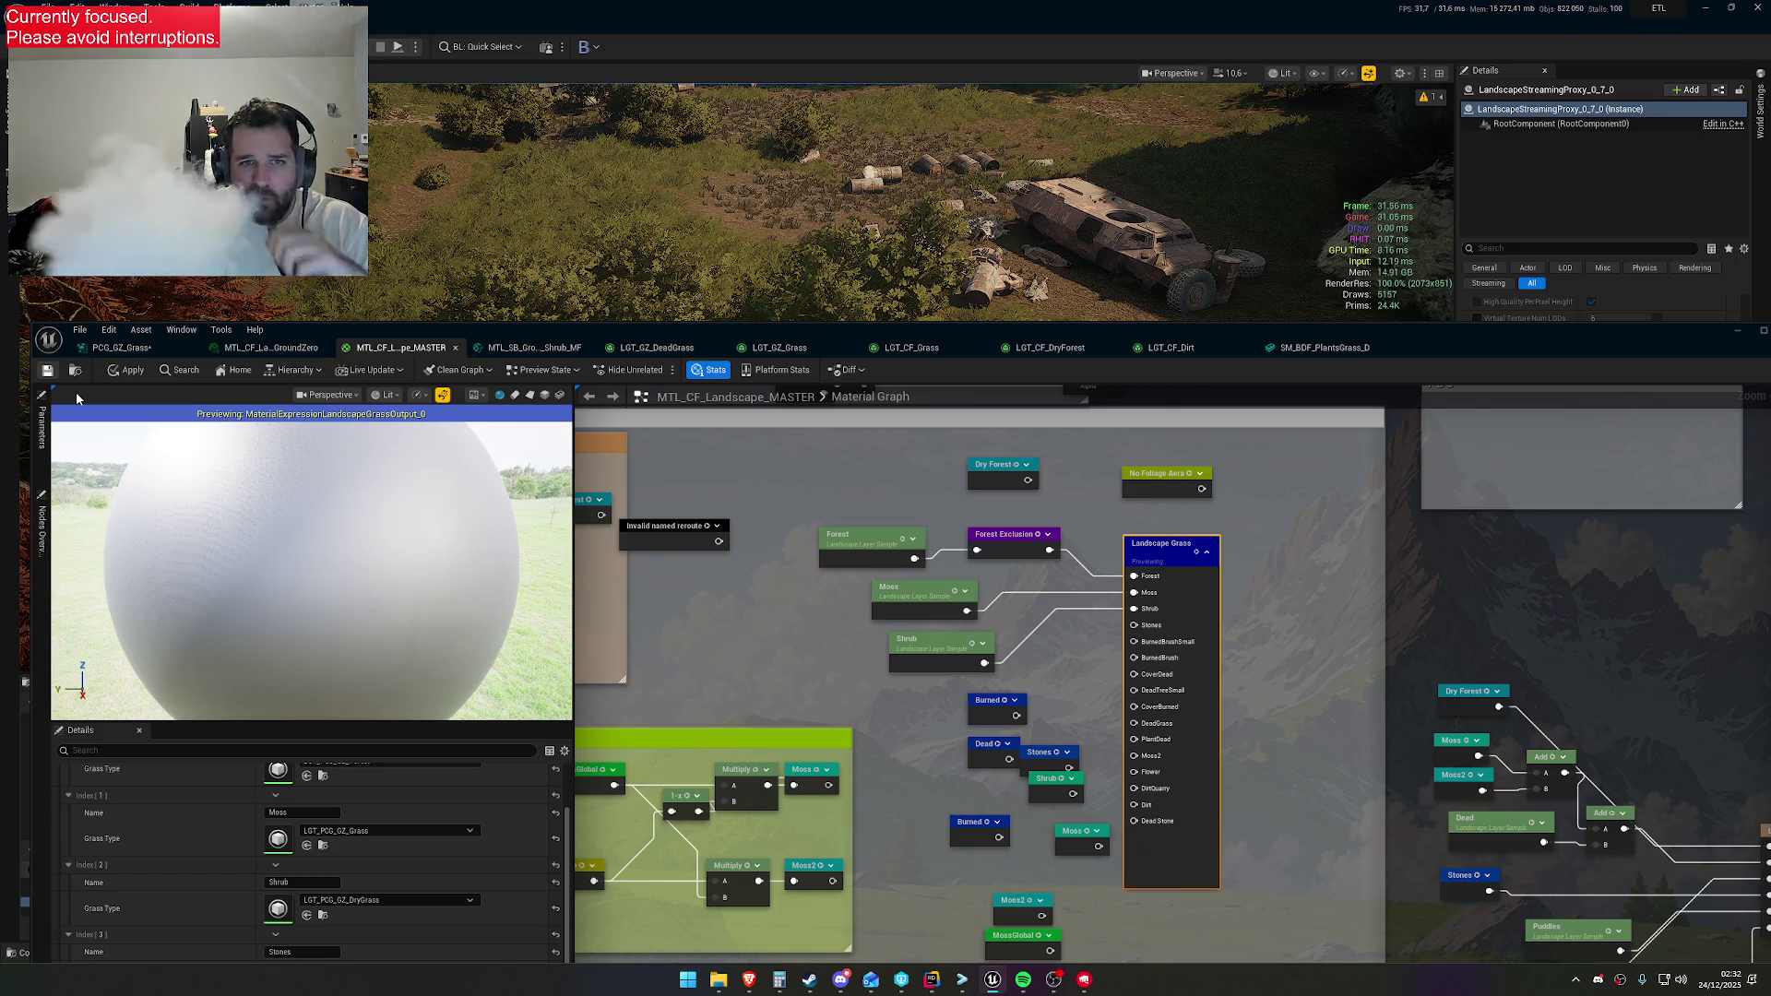
pyautogui.hotkey('ctrl', 's')
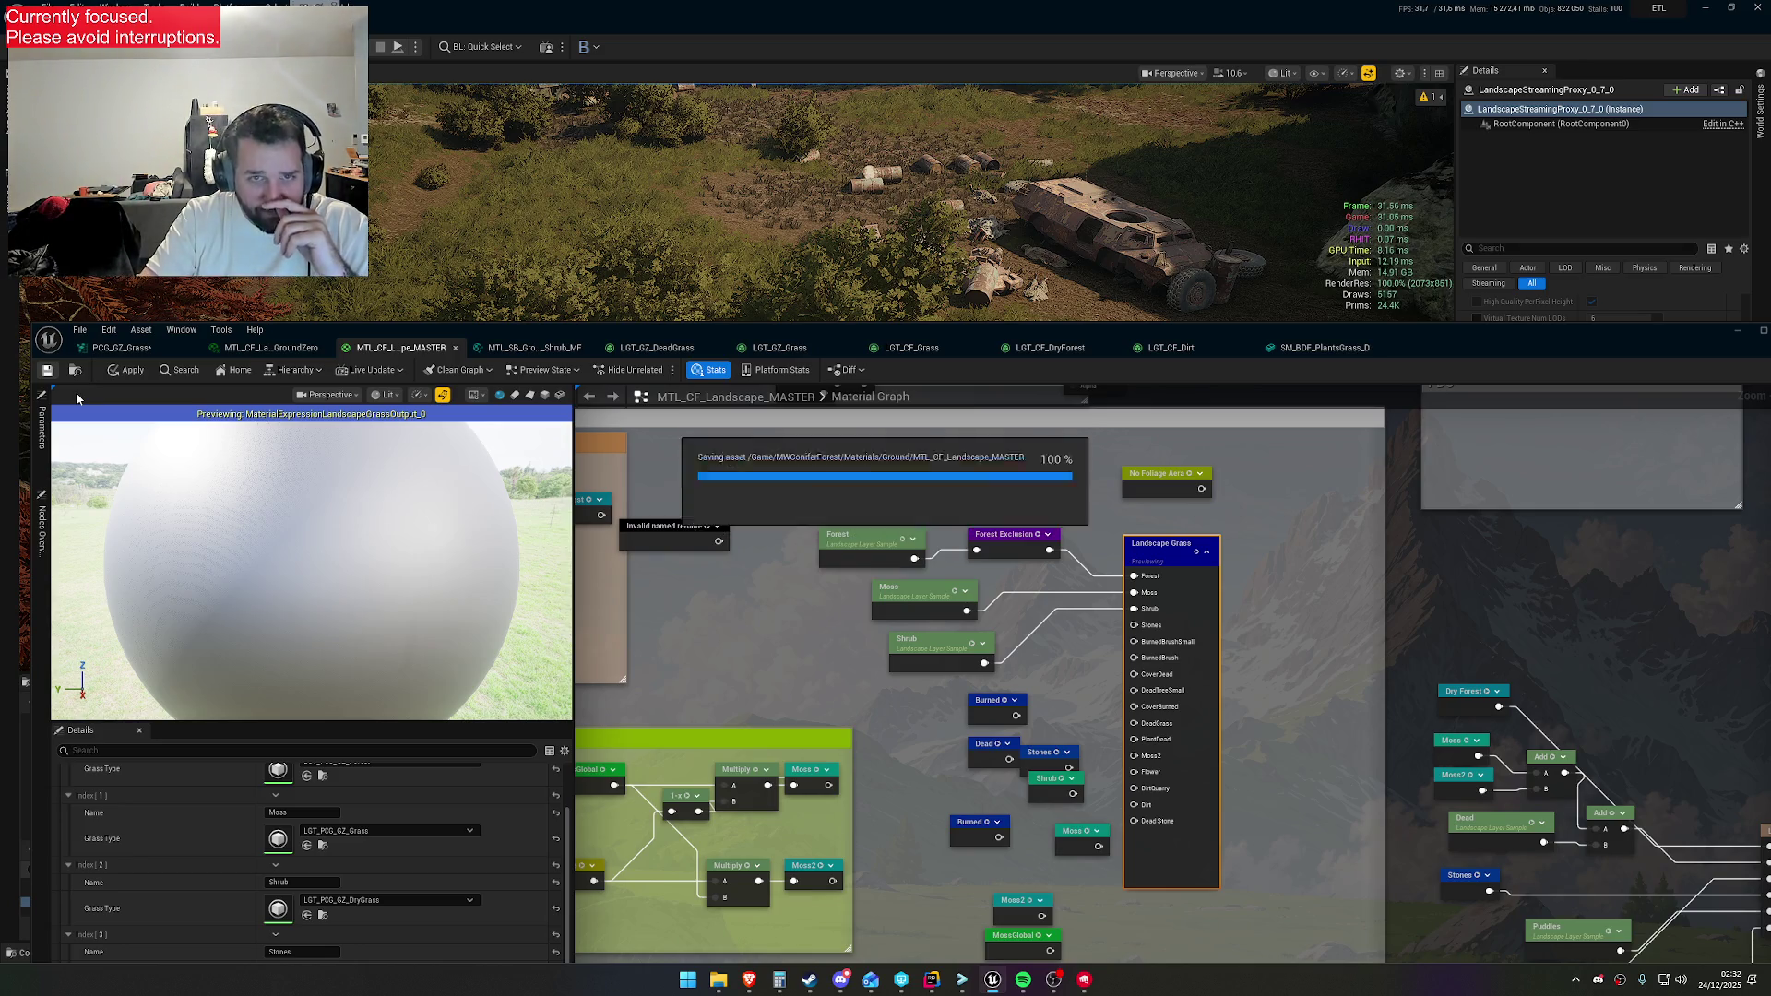
pyautogui.click(120, 347)
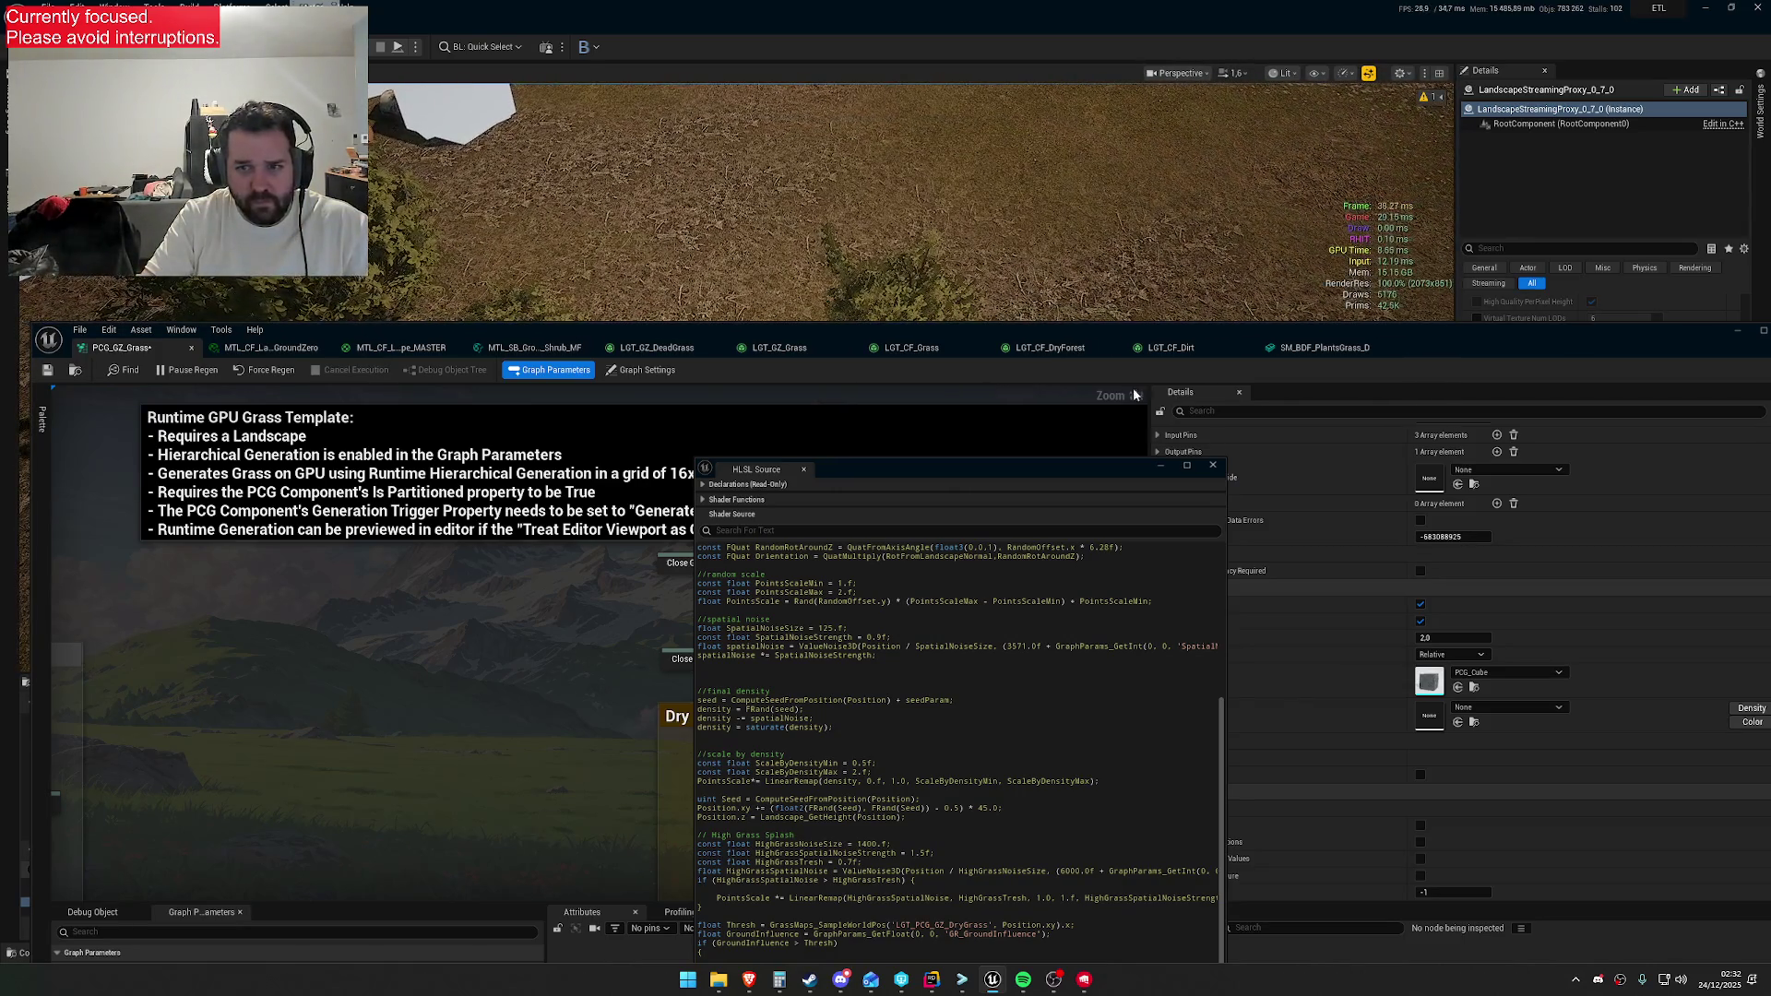
# Turn off Dry Grass Debug, expand its Output and Input Pins, and select the Static Mesh Spawner
pyautogui.moveTo(1062, 477)
pyautogui.mouseDown()
pyautogui.moveTo(618, 779)
pyautogui.moveTo(601, 751)
pyautogui.mouseUp()
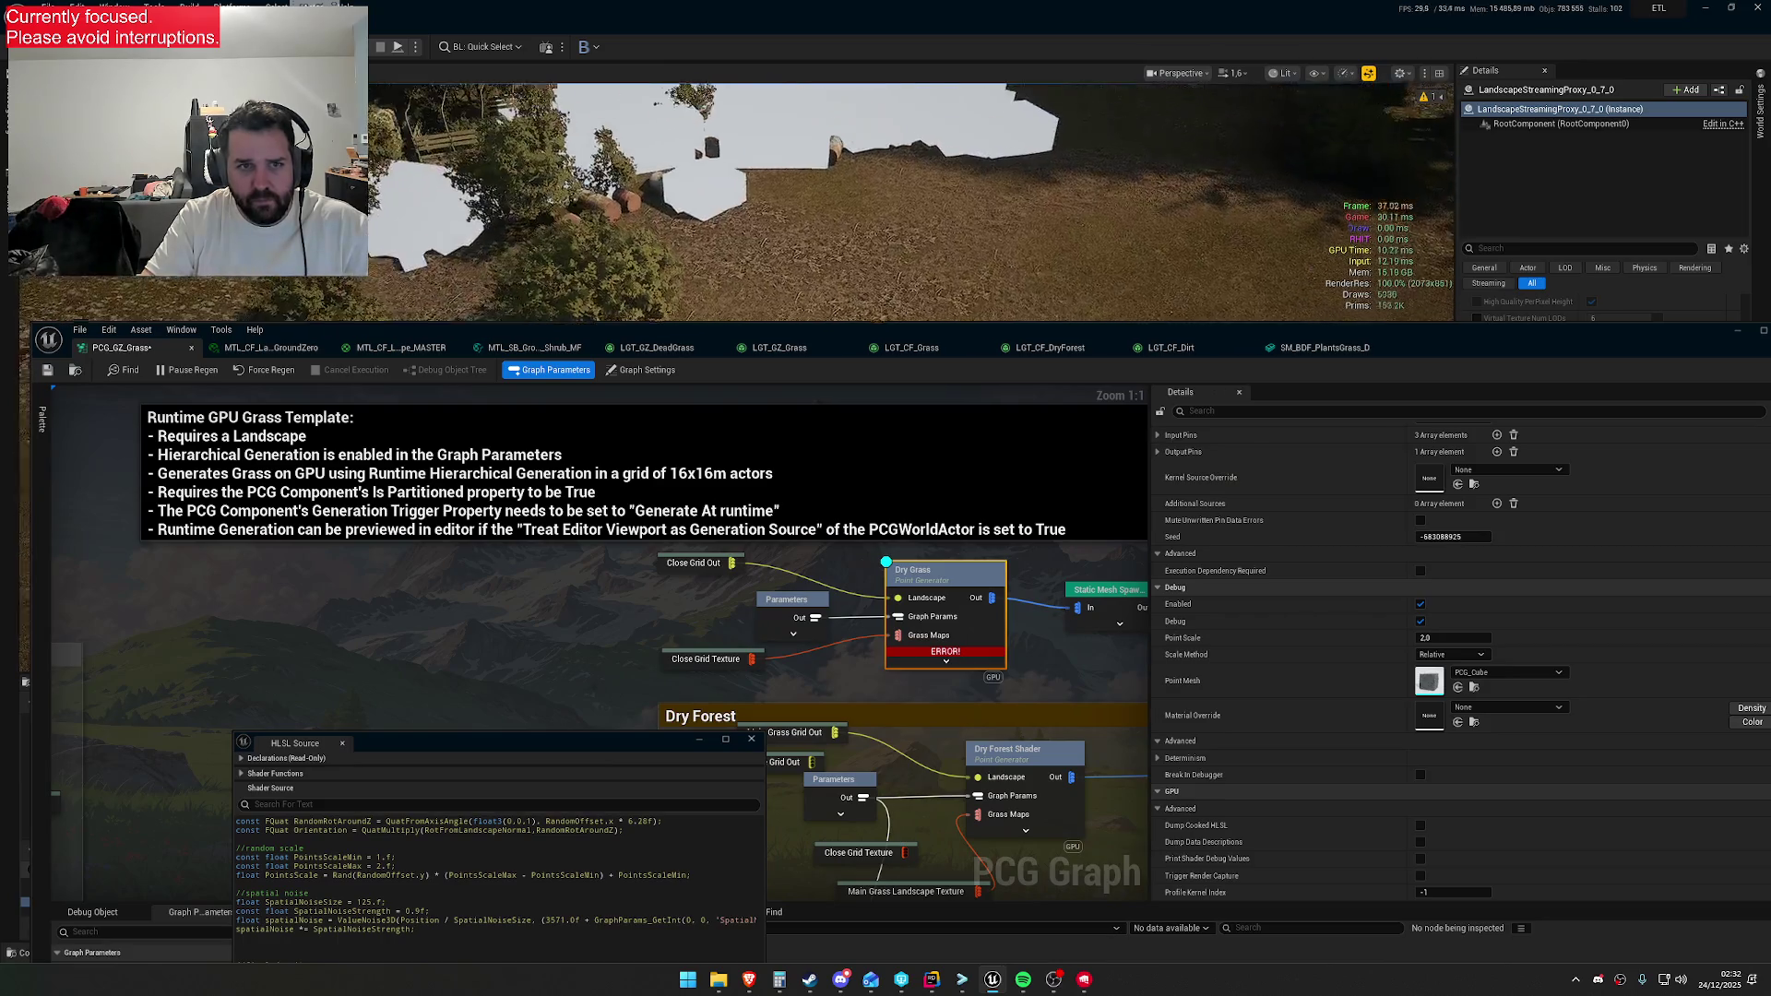
pyautogui.press('d')
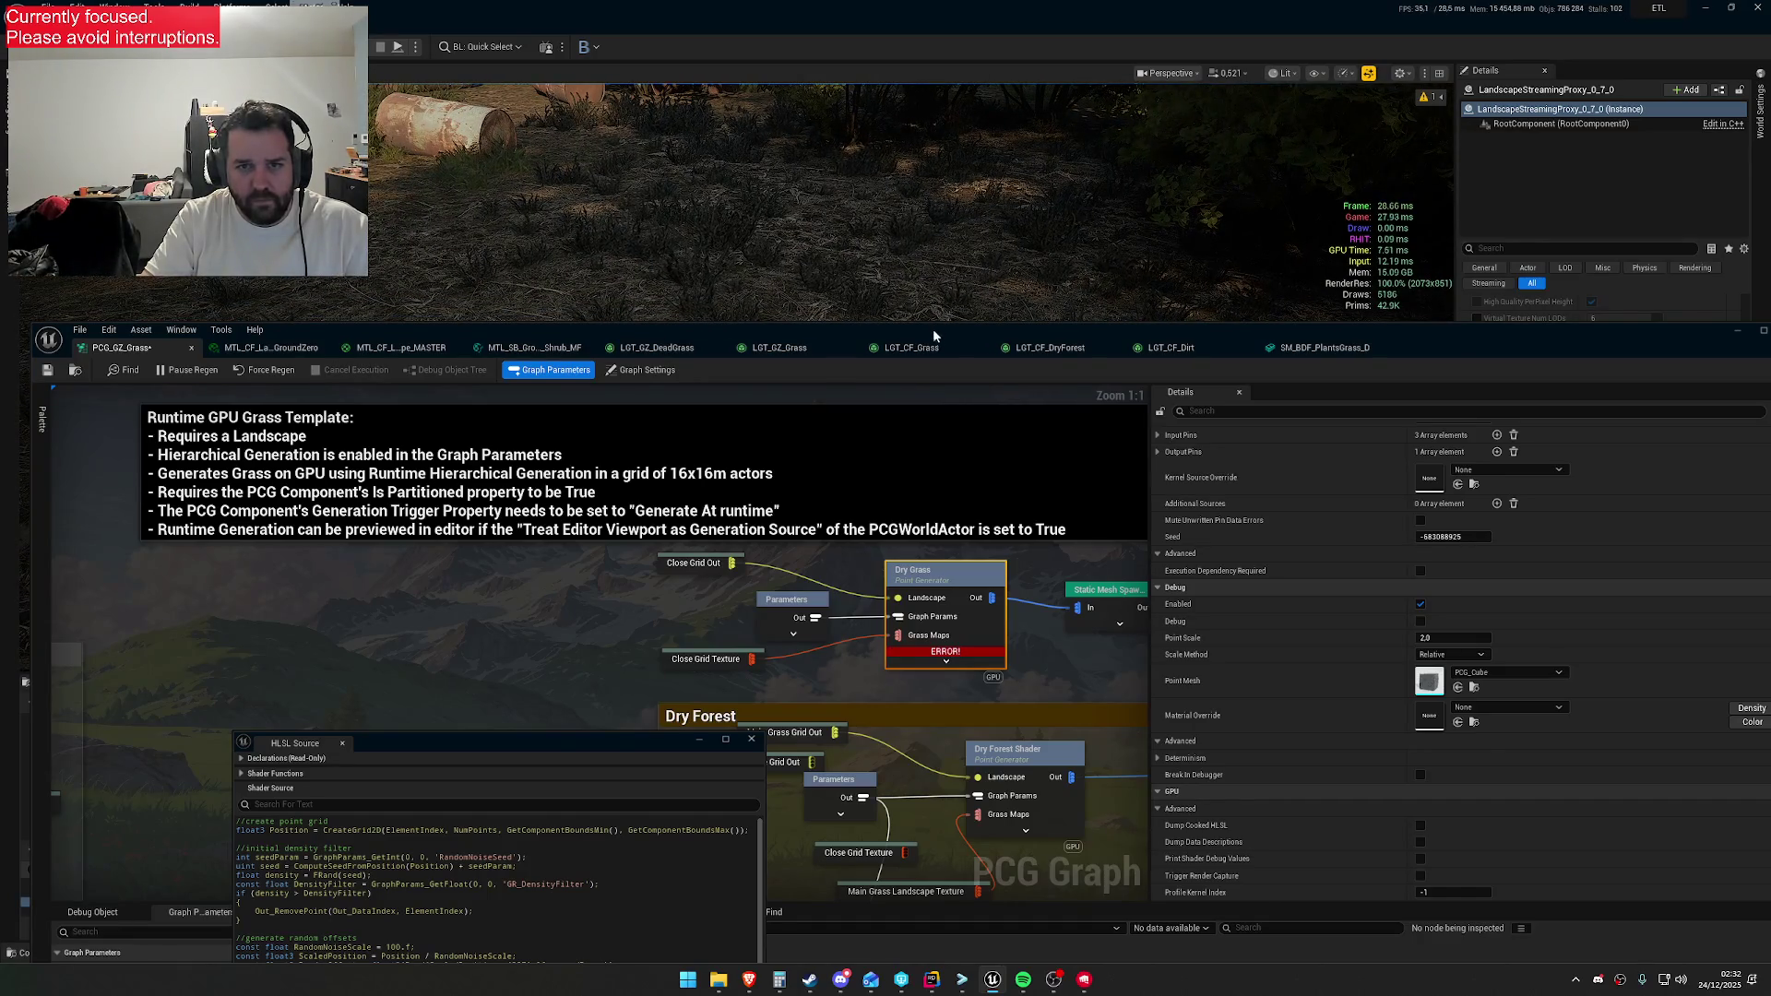
pyautogui.click(1158, 451)
pyautogui.click(1165, 469)
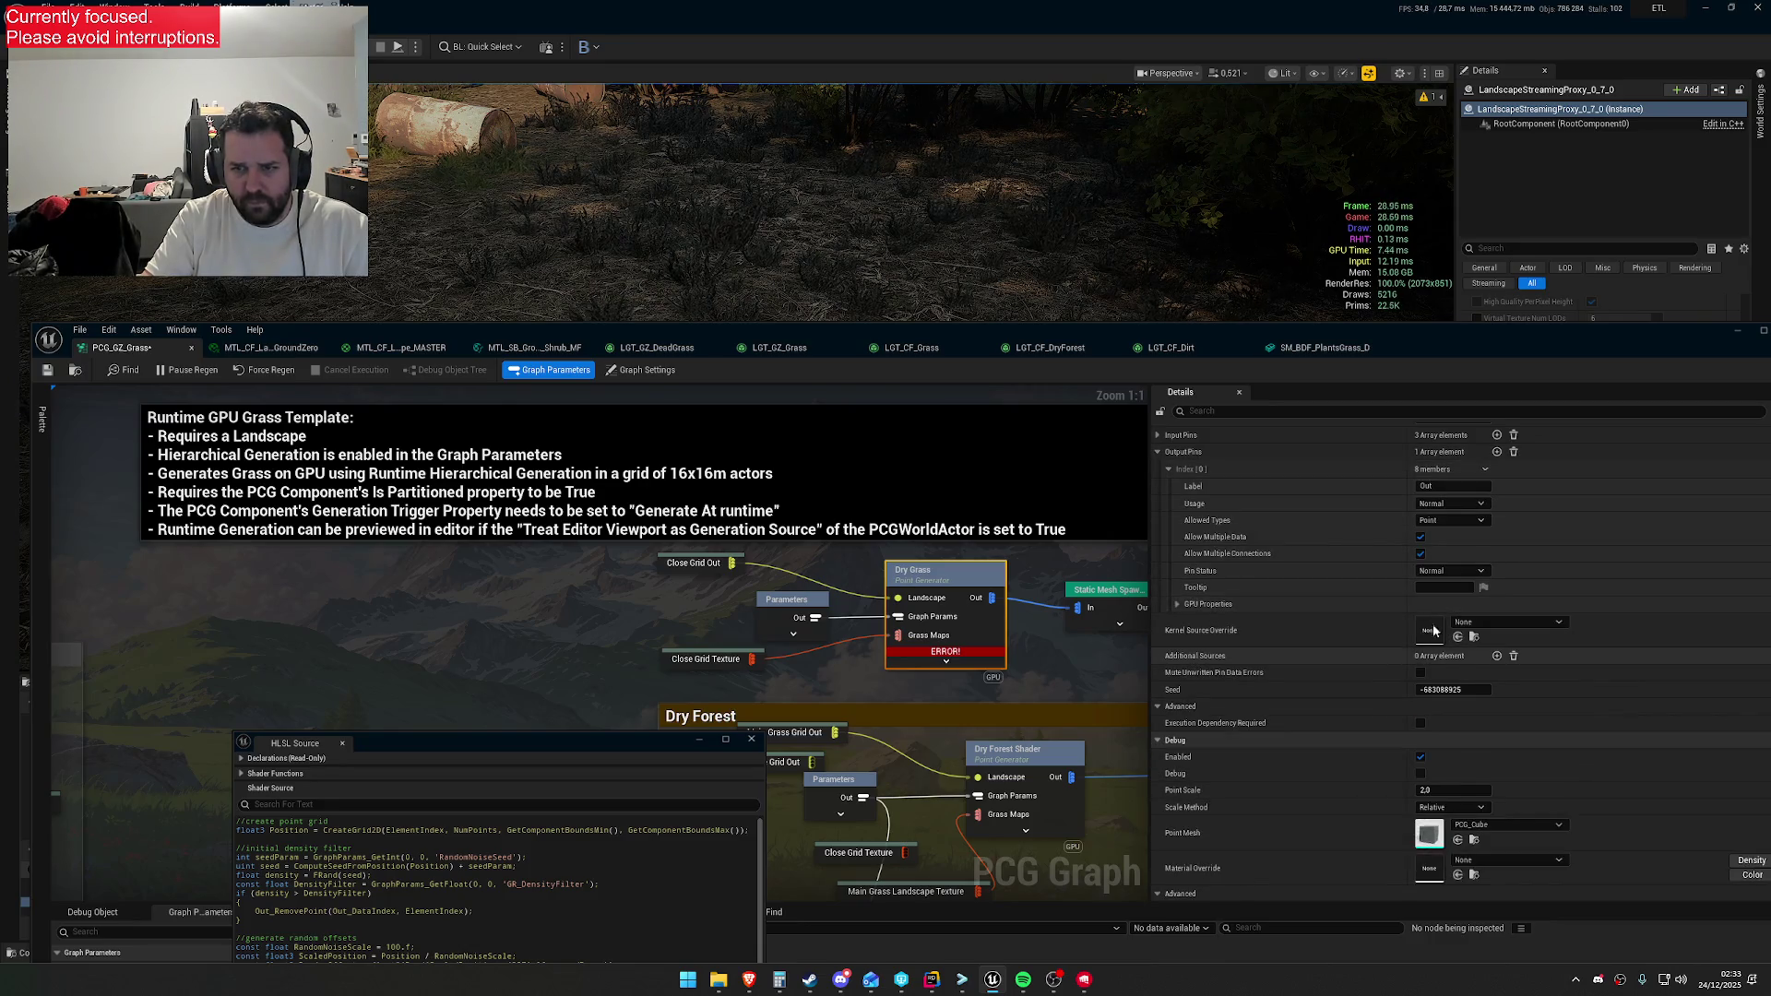
pyautogui.click(1159, 434)
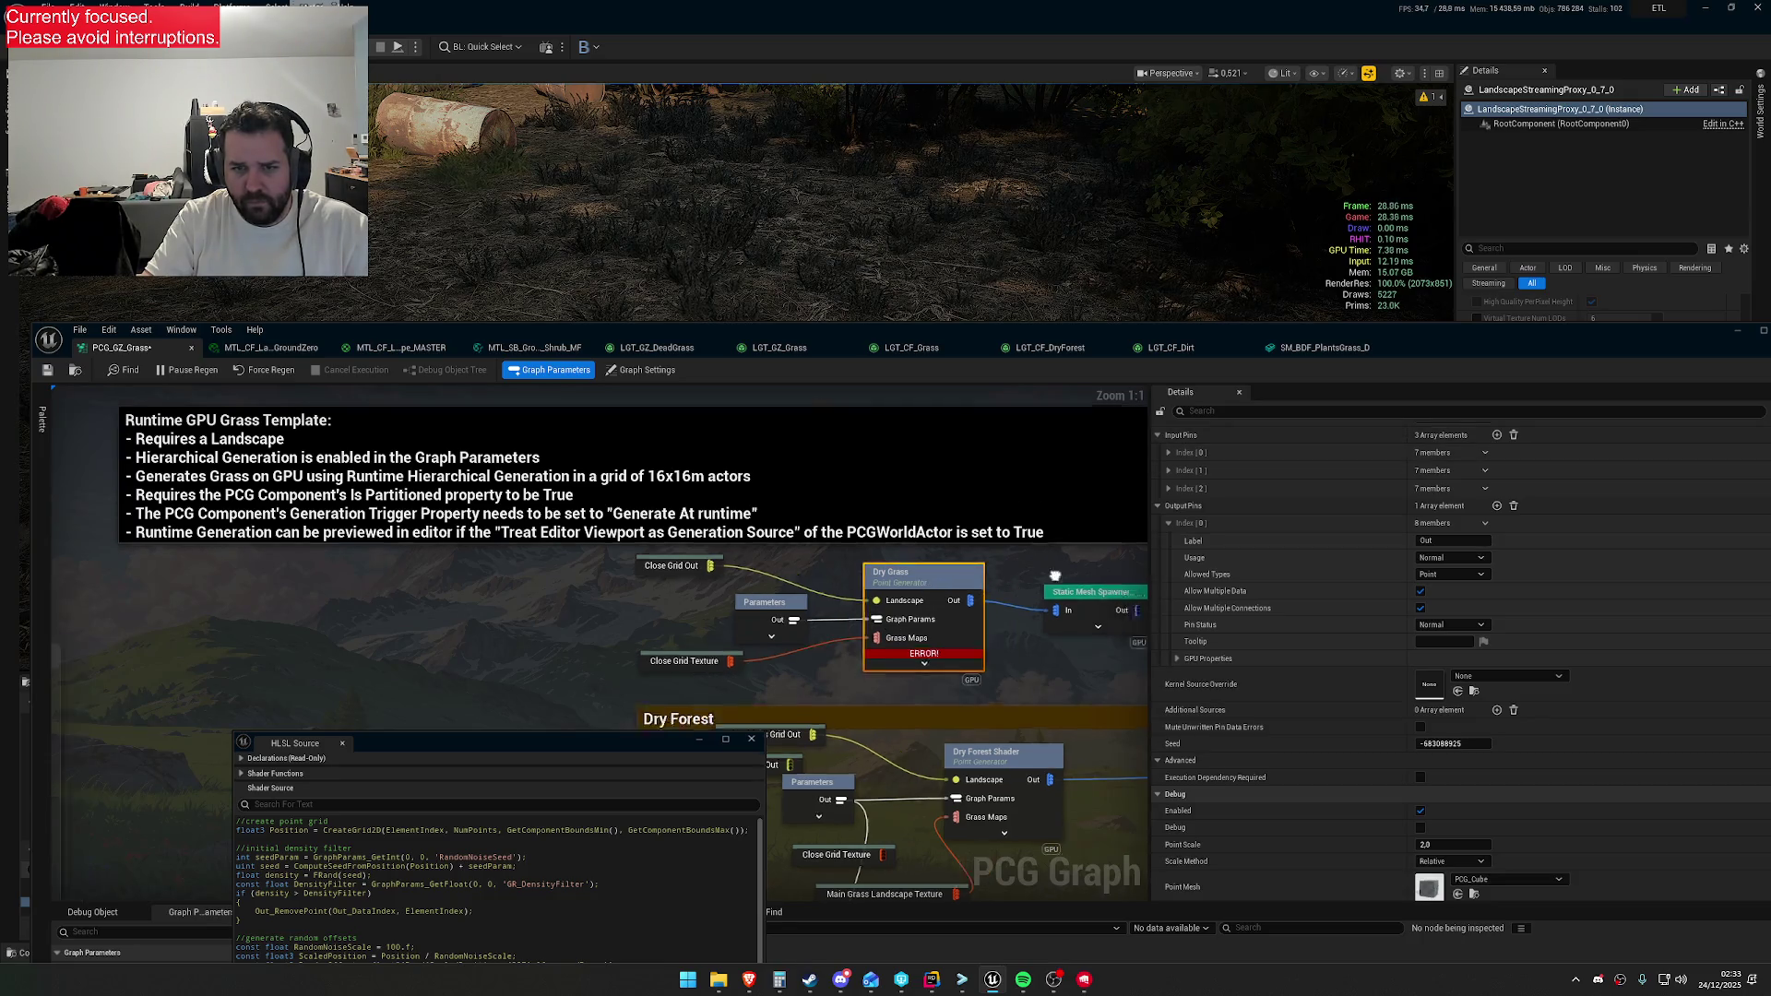
pyautogui.click(987, 590)
pyautogui.scroll(-3, 1189, 531)
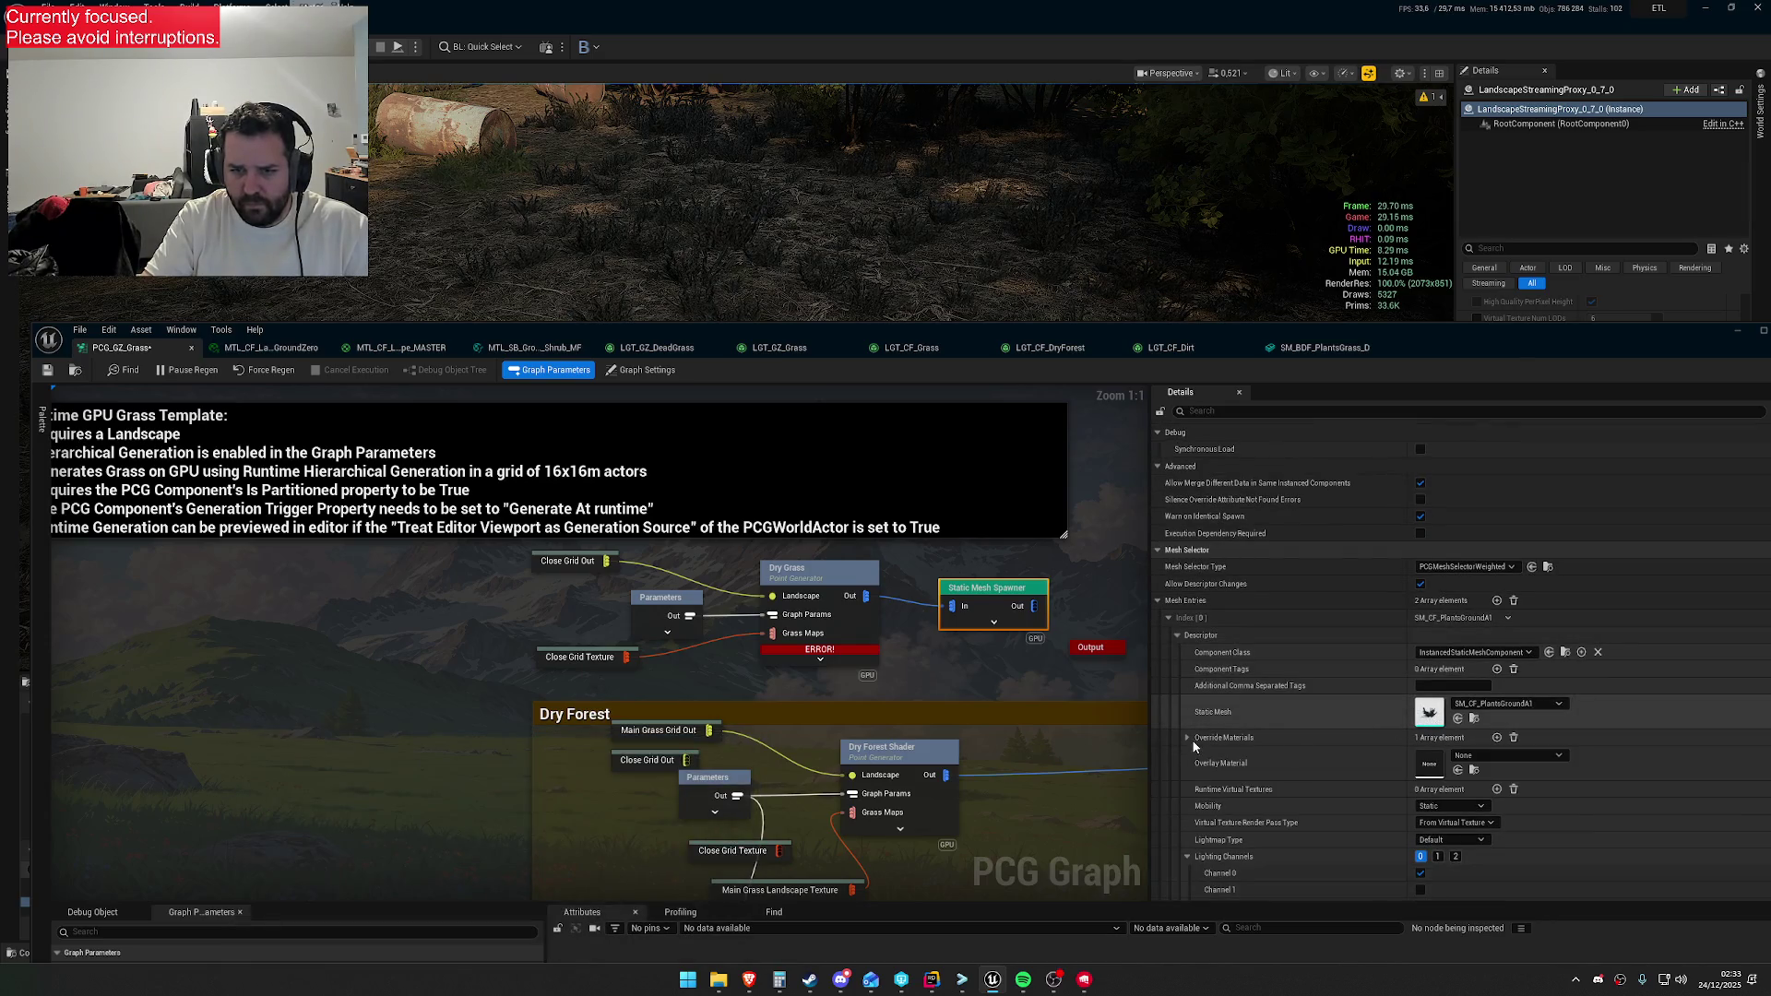
# Open SM_CF_PlantsGroundA1 from the spawner and compare it with the LGT grass types and ground material
pyautogui.doubleClick(1429, 711)
pyautogui.click(1302, 353)
pyautogui.click(1021, 352)
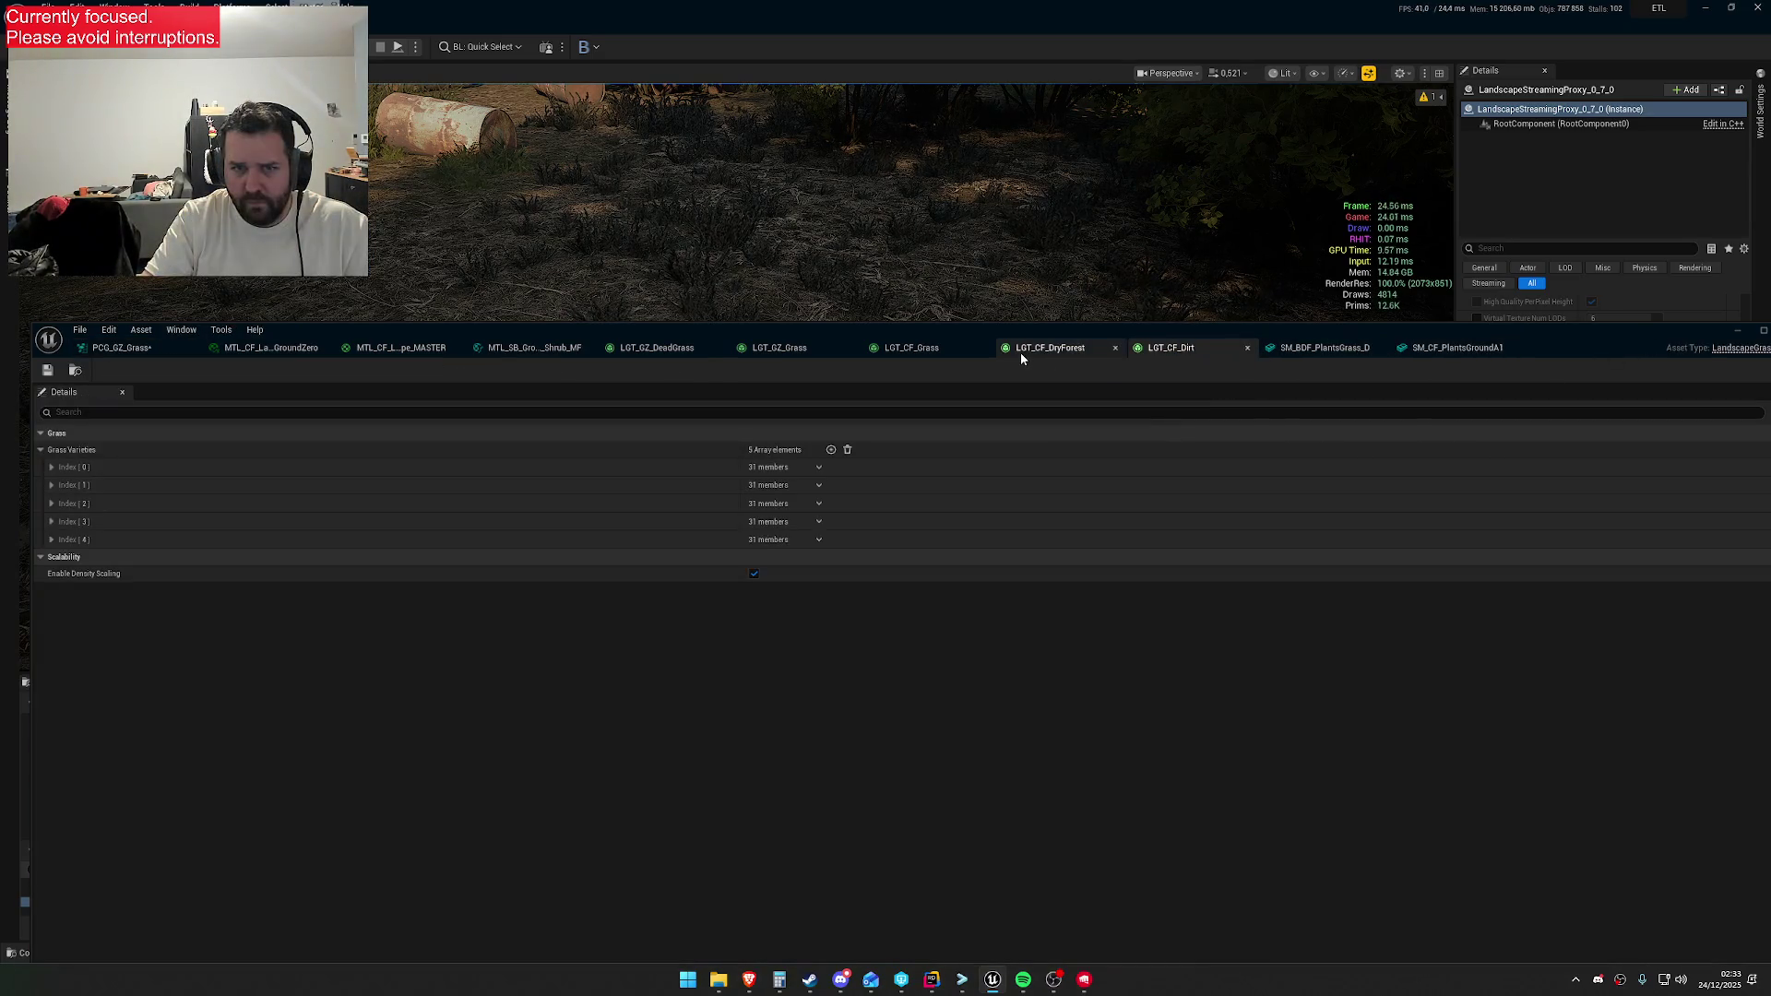
pyautogui.click(911, 349)
pyautogui.click(775, 351)
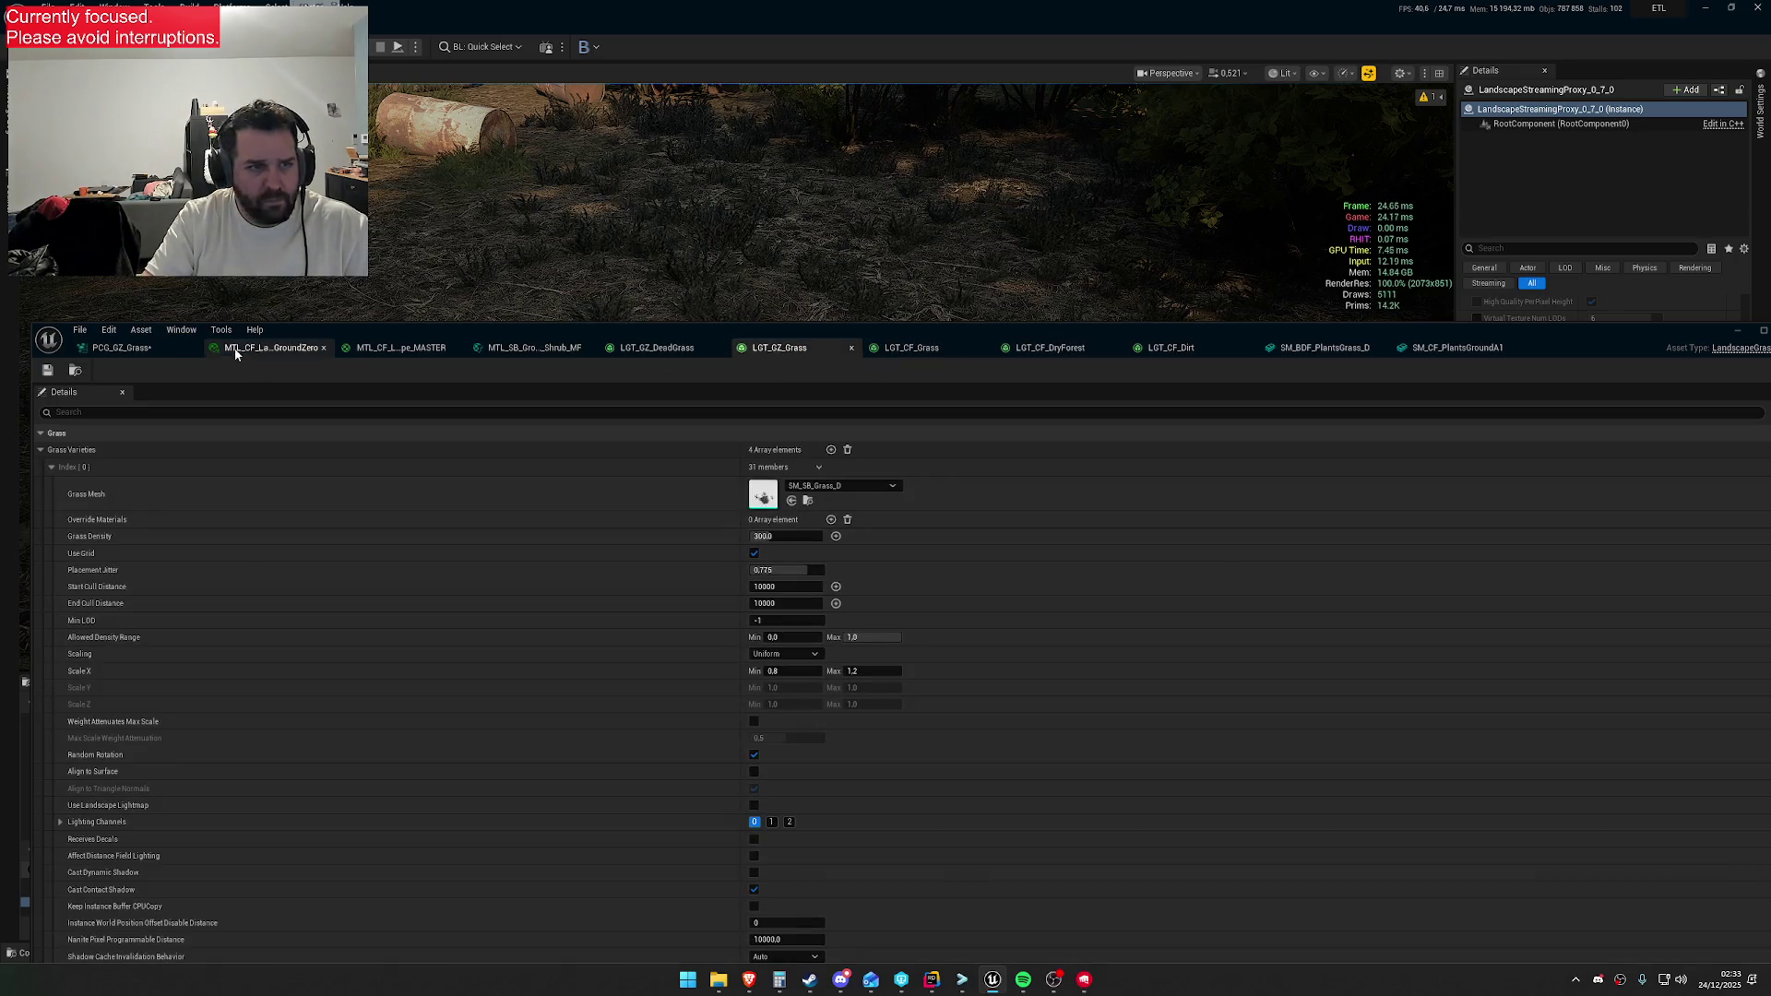
pyautogui.click(236, 351)
pyautogui.click(151, 347)
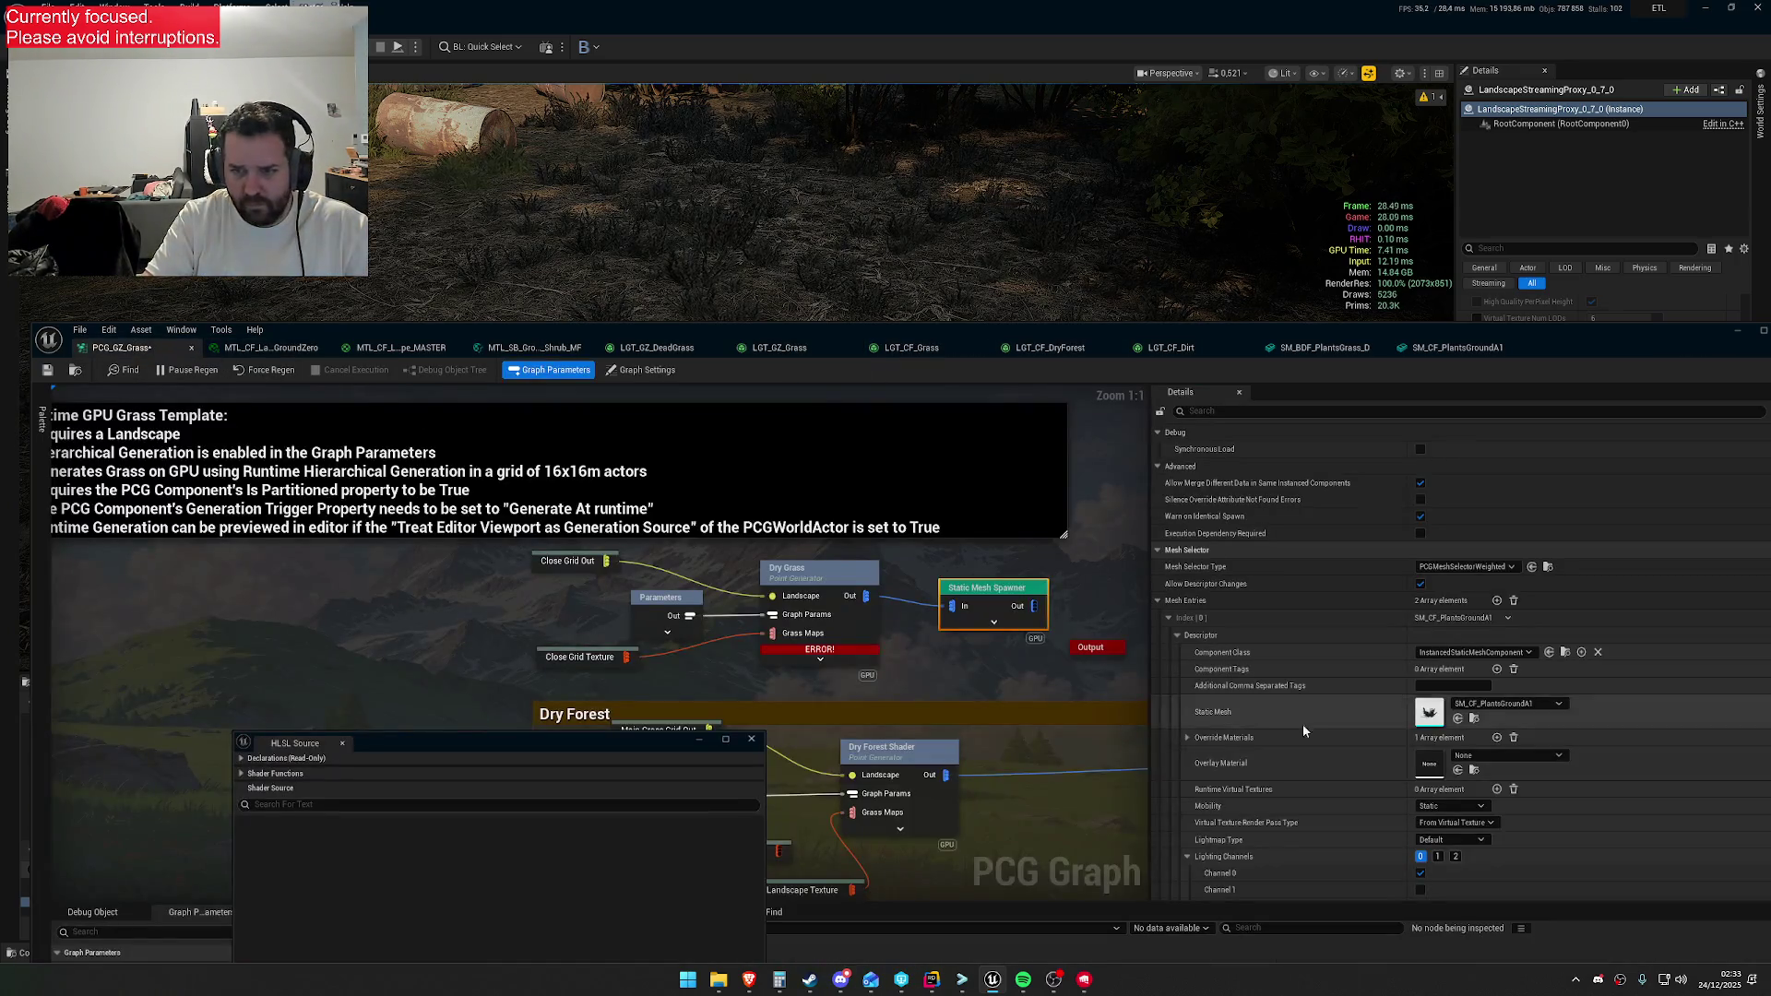
pyautogui.click(1455, 347)
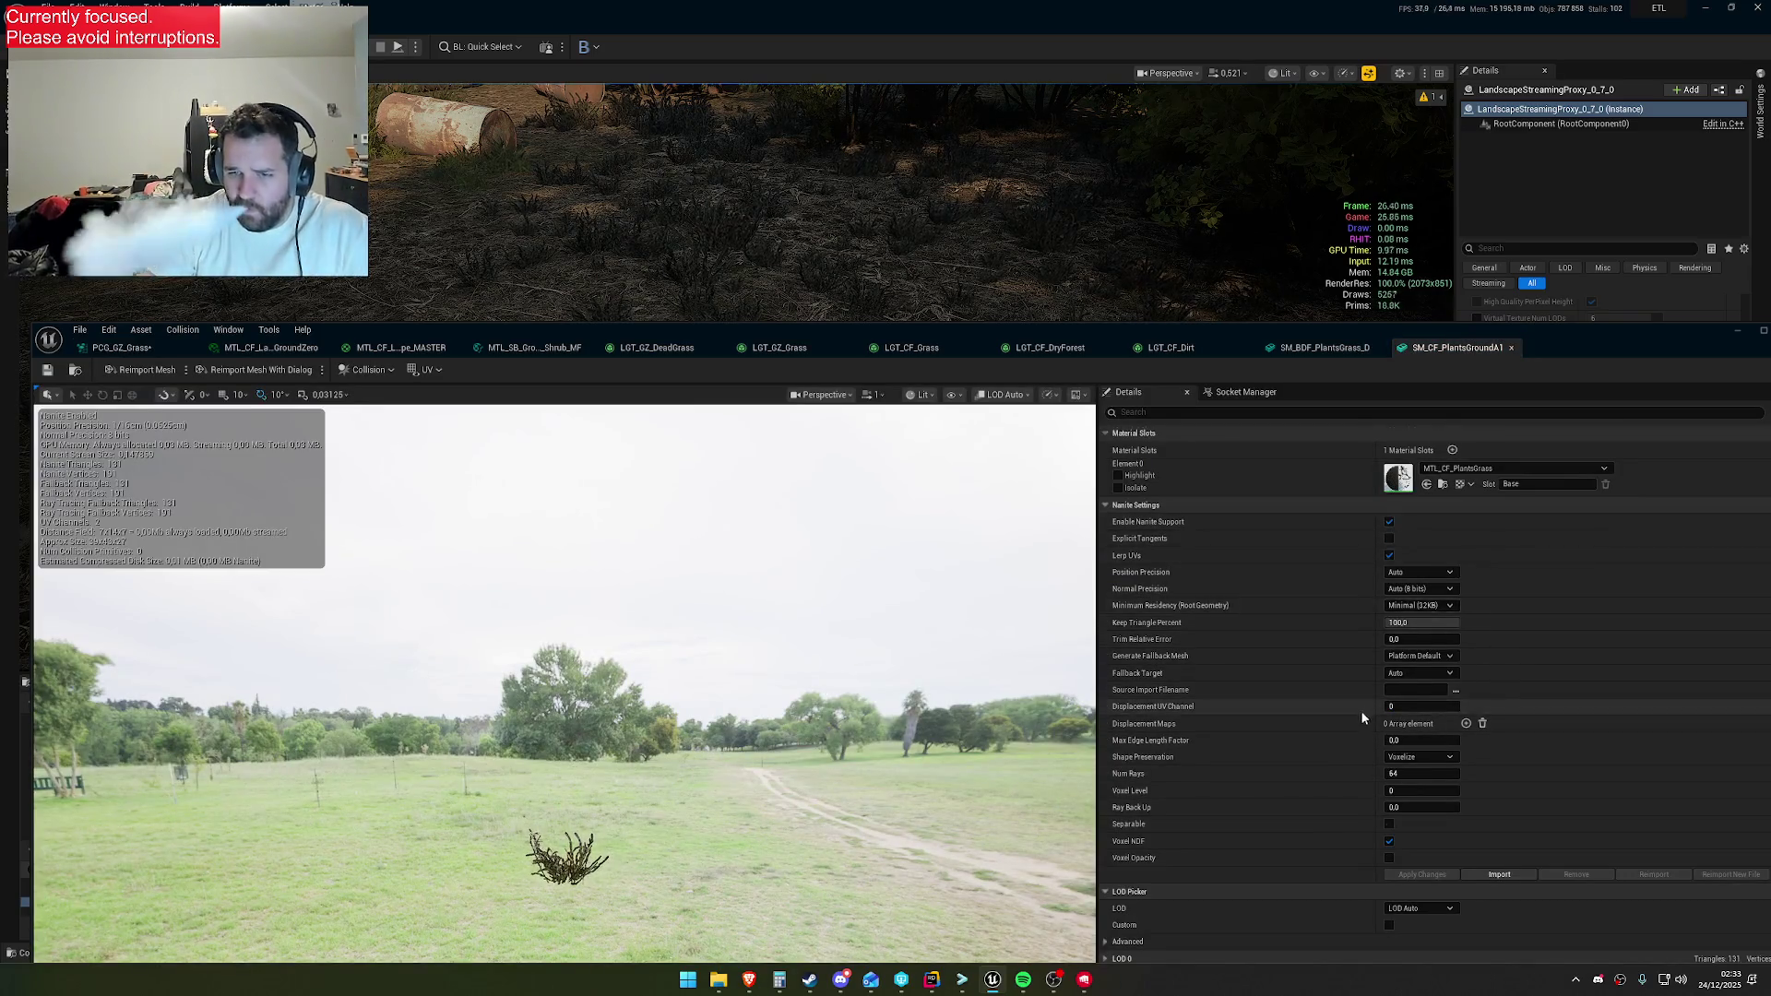
pyautogui.scroll(-1, 1358, 738)
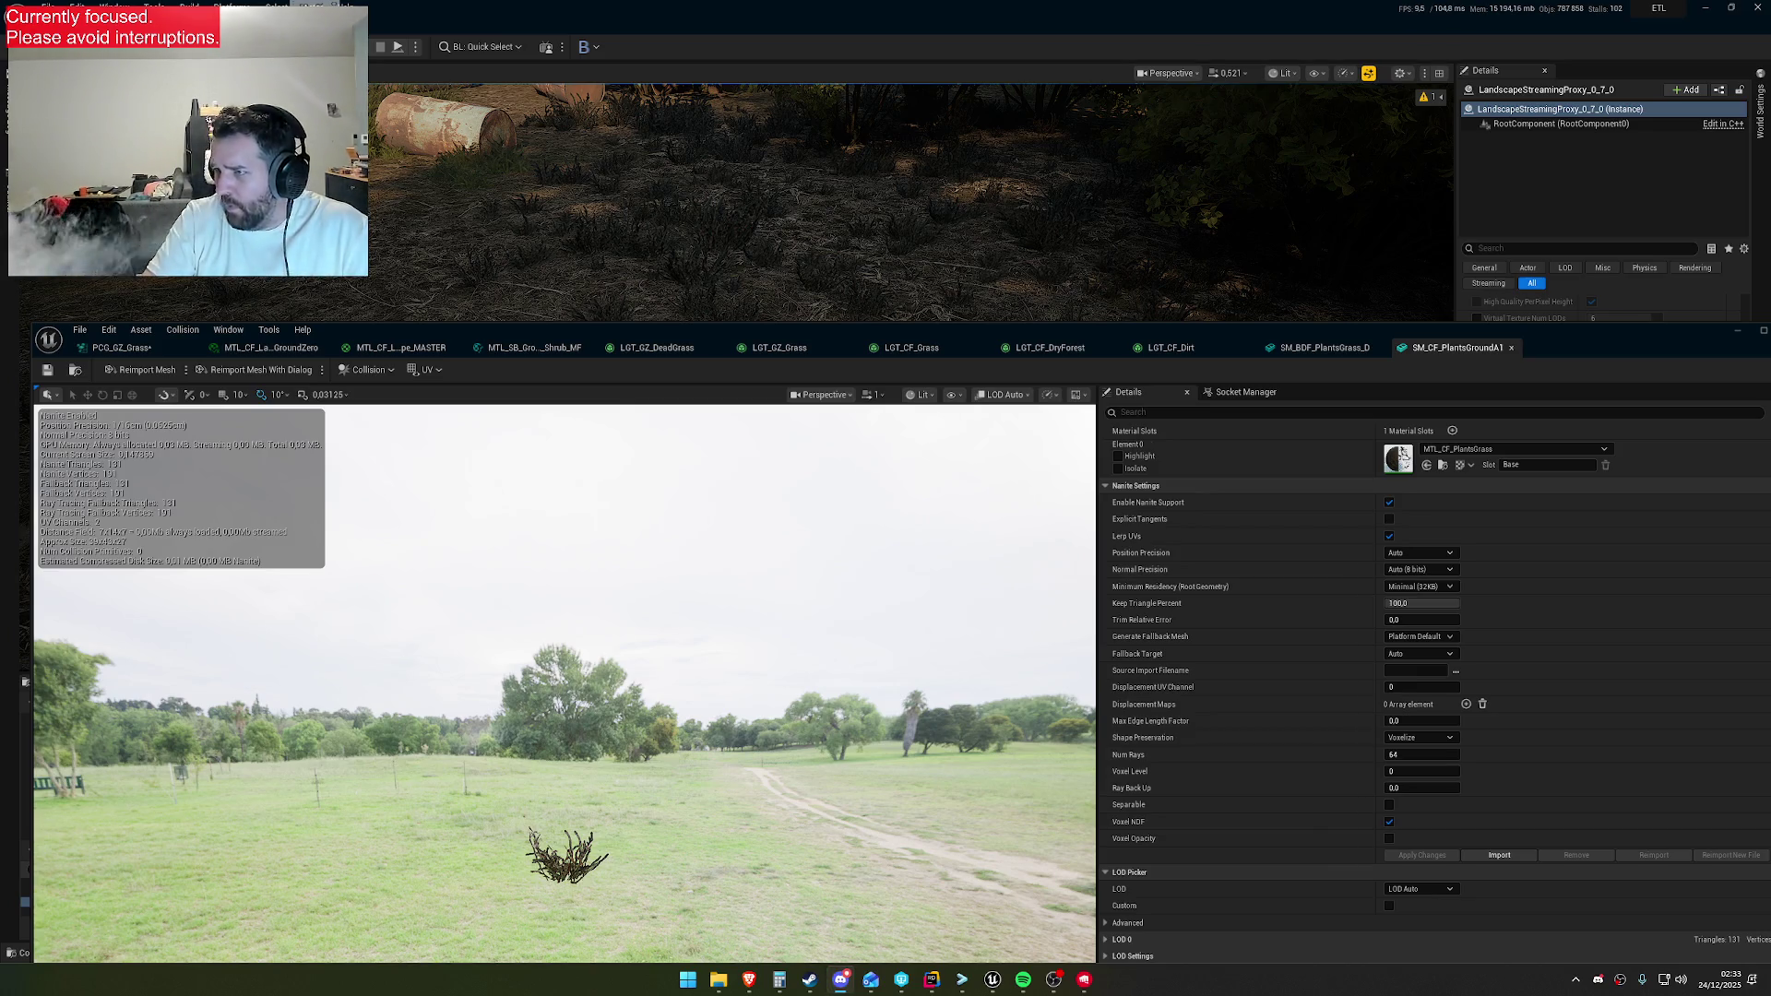
pyautogui.scroll(1, 1476, 683)
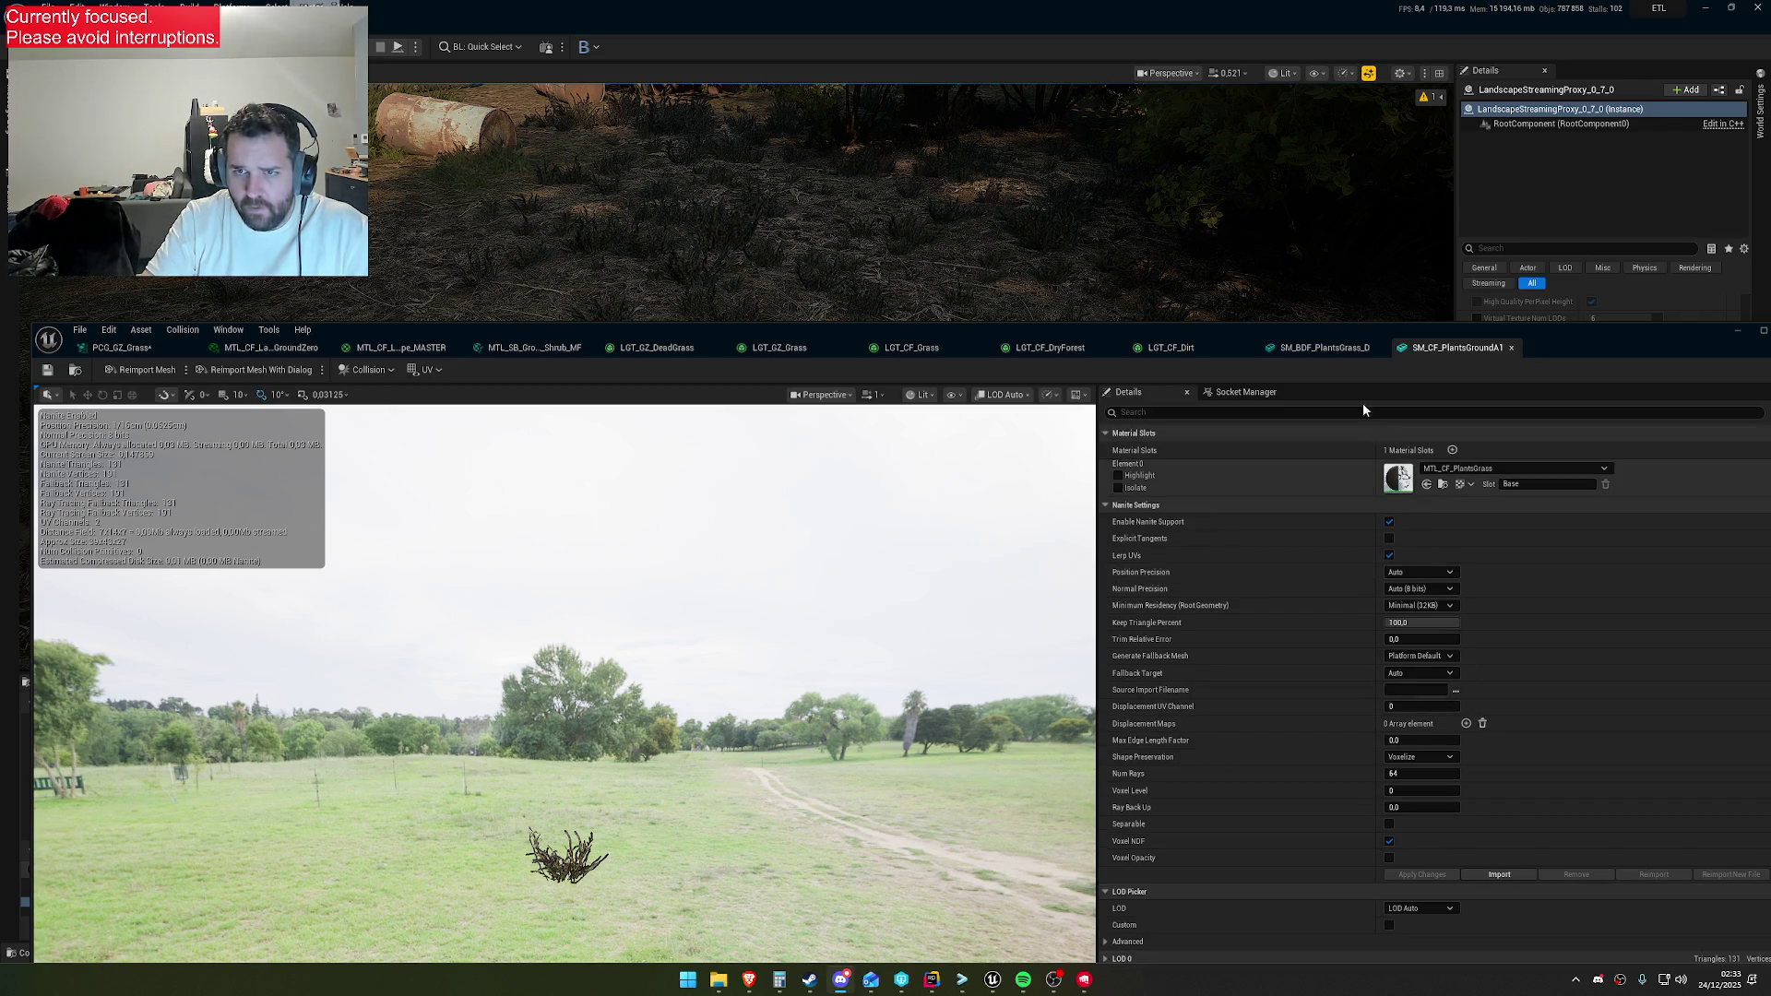
# Step through SM_BDF_PlantsGrass_D, LGT_GZ_DeadGrass, MTL_SB_Ground_Shrub_MF and landscape materials back to PCG_GZ_Grass
pyautogui.click(1333, 349)
pyautogui.click(1170, 348)
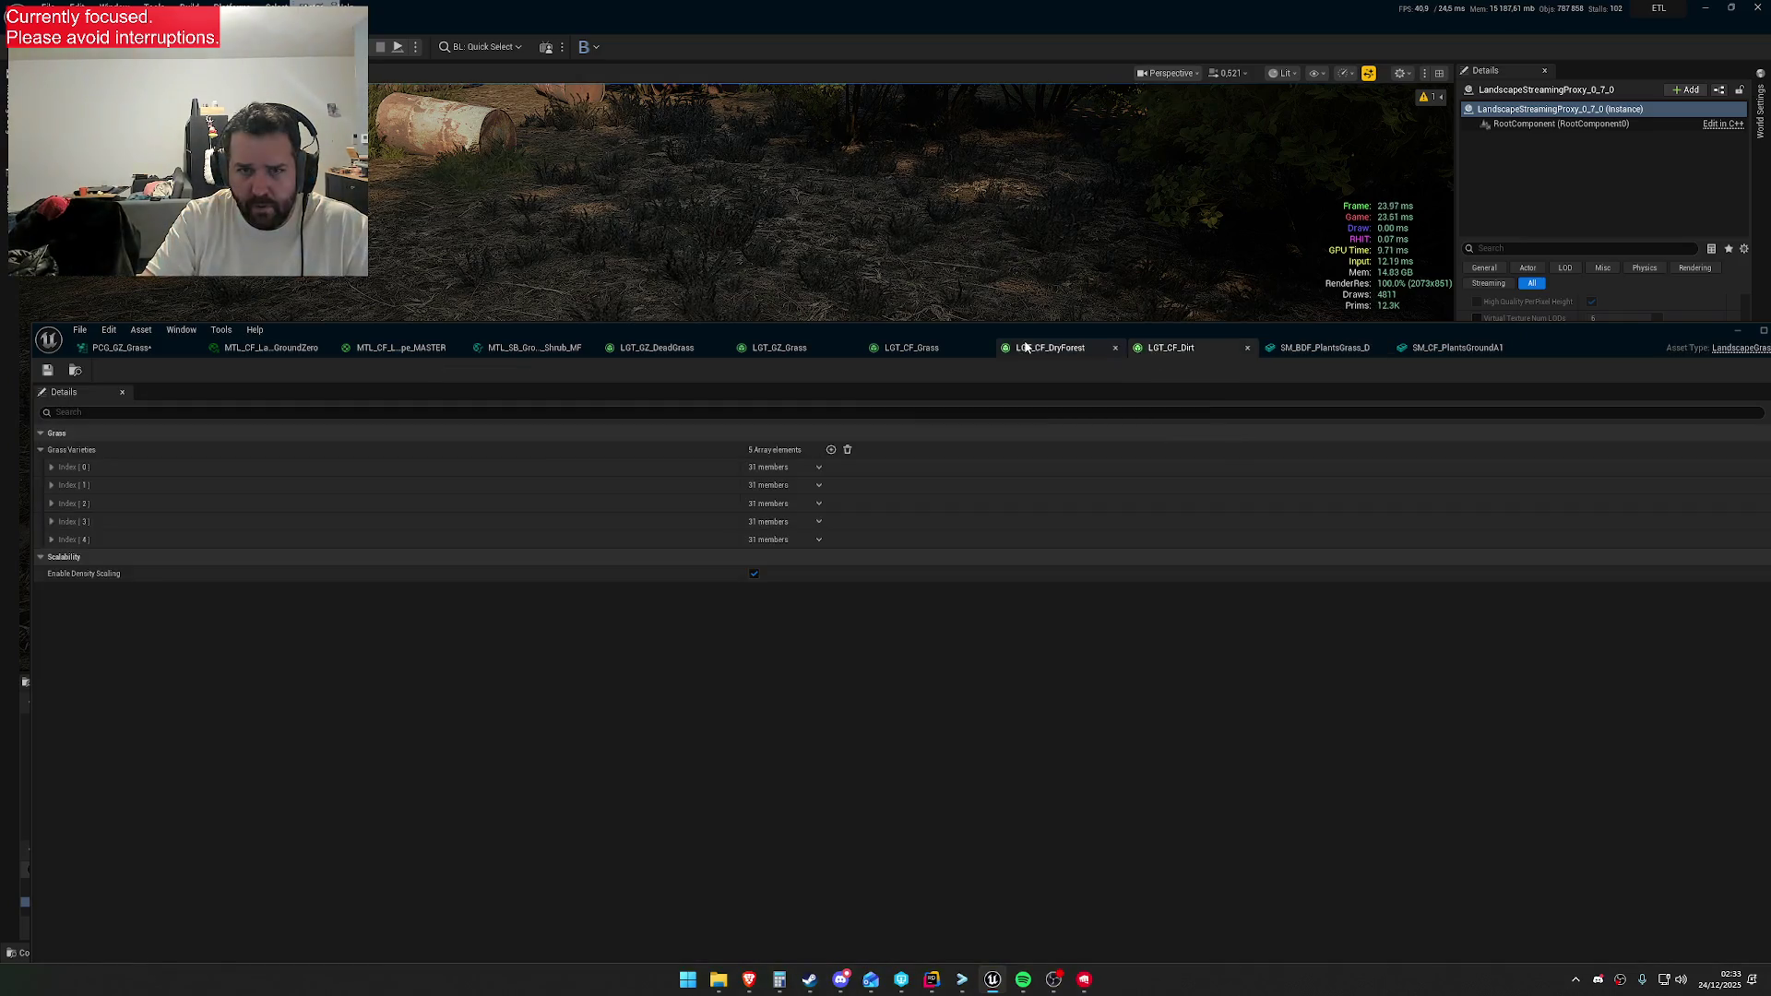
pyautogui.click(1050, 349)
pyautogui.click(909, 349)
pyautogui.click(779, 349)
pyautogui.click(657, 349)
pyautogui.click(503, 349)
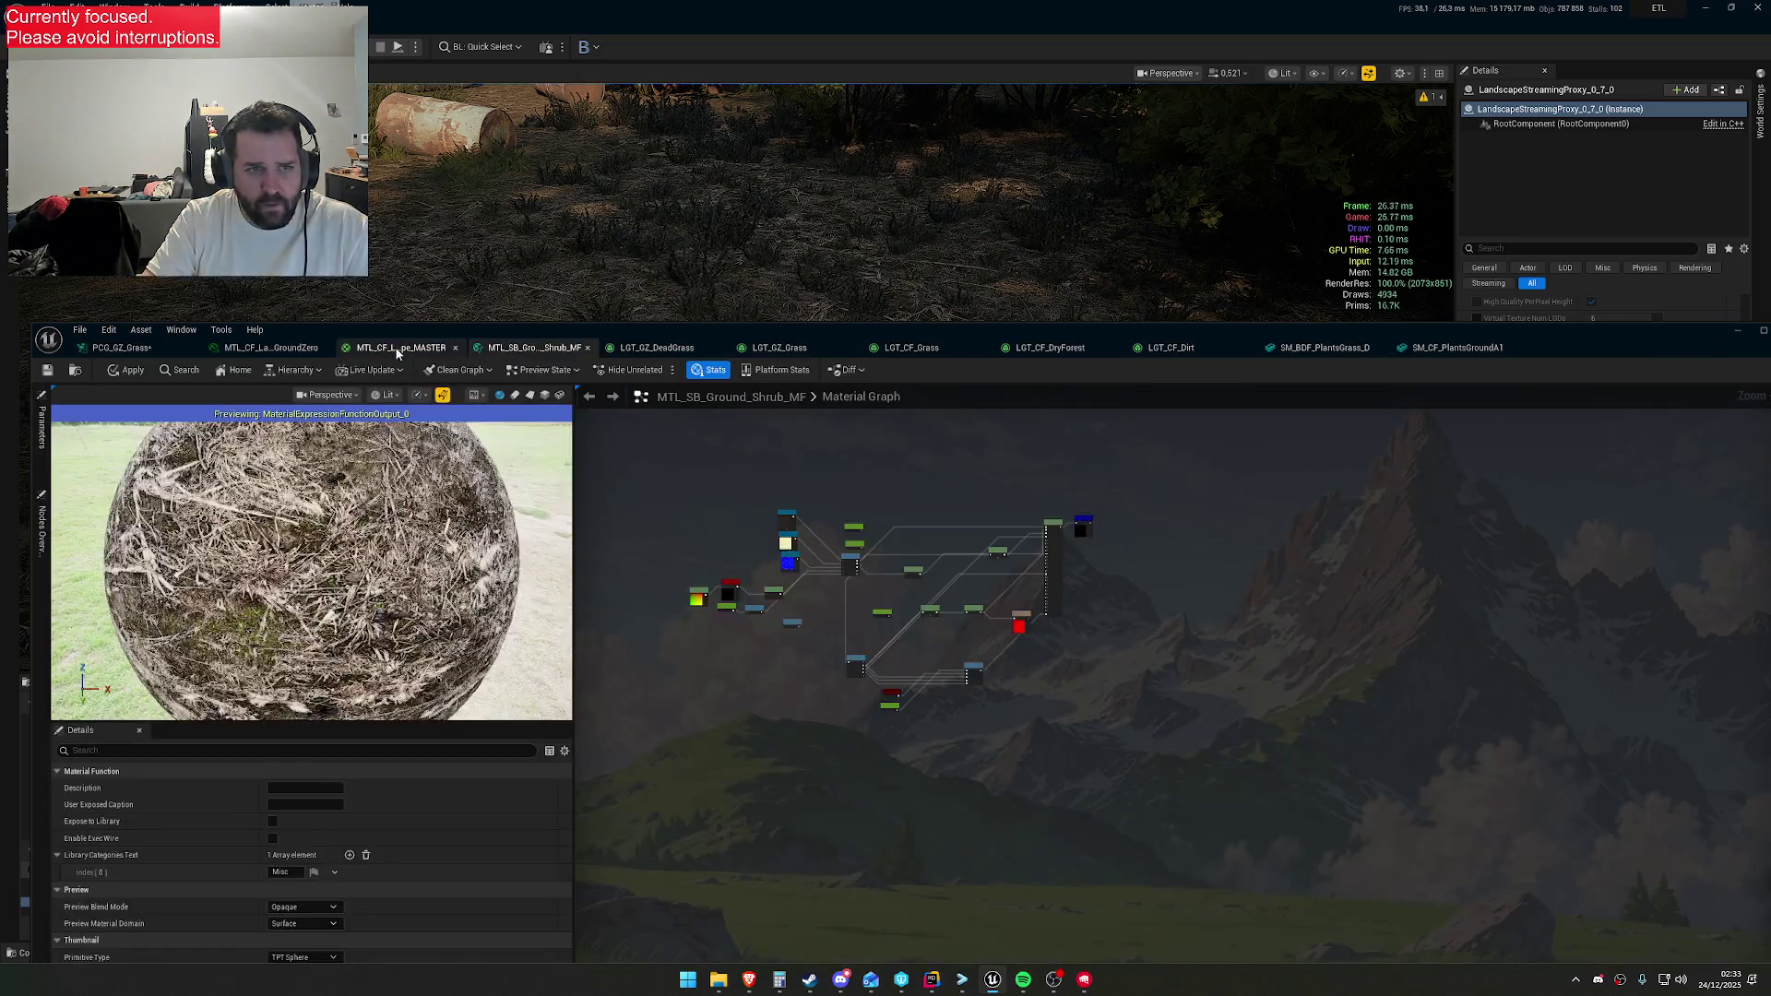
pyautogui.click(397, 349)
pyautogui.click(277, 349)
pyautogui.click(129, 348)
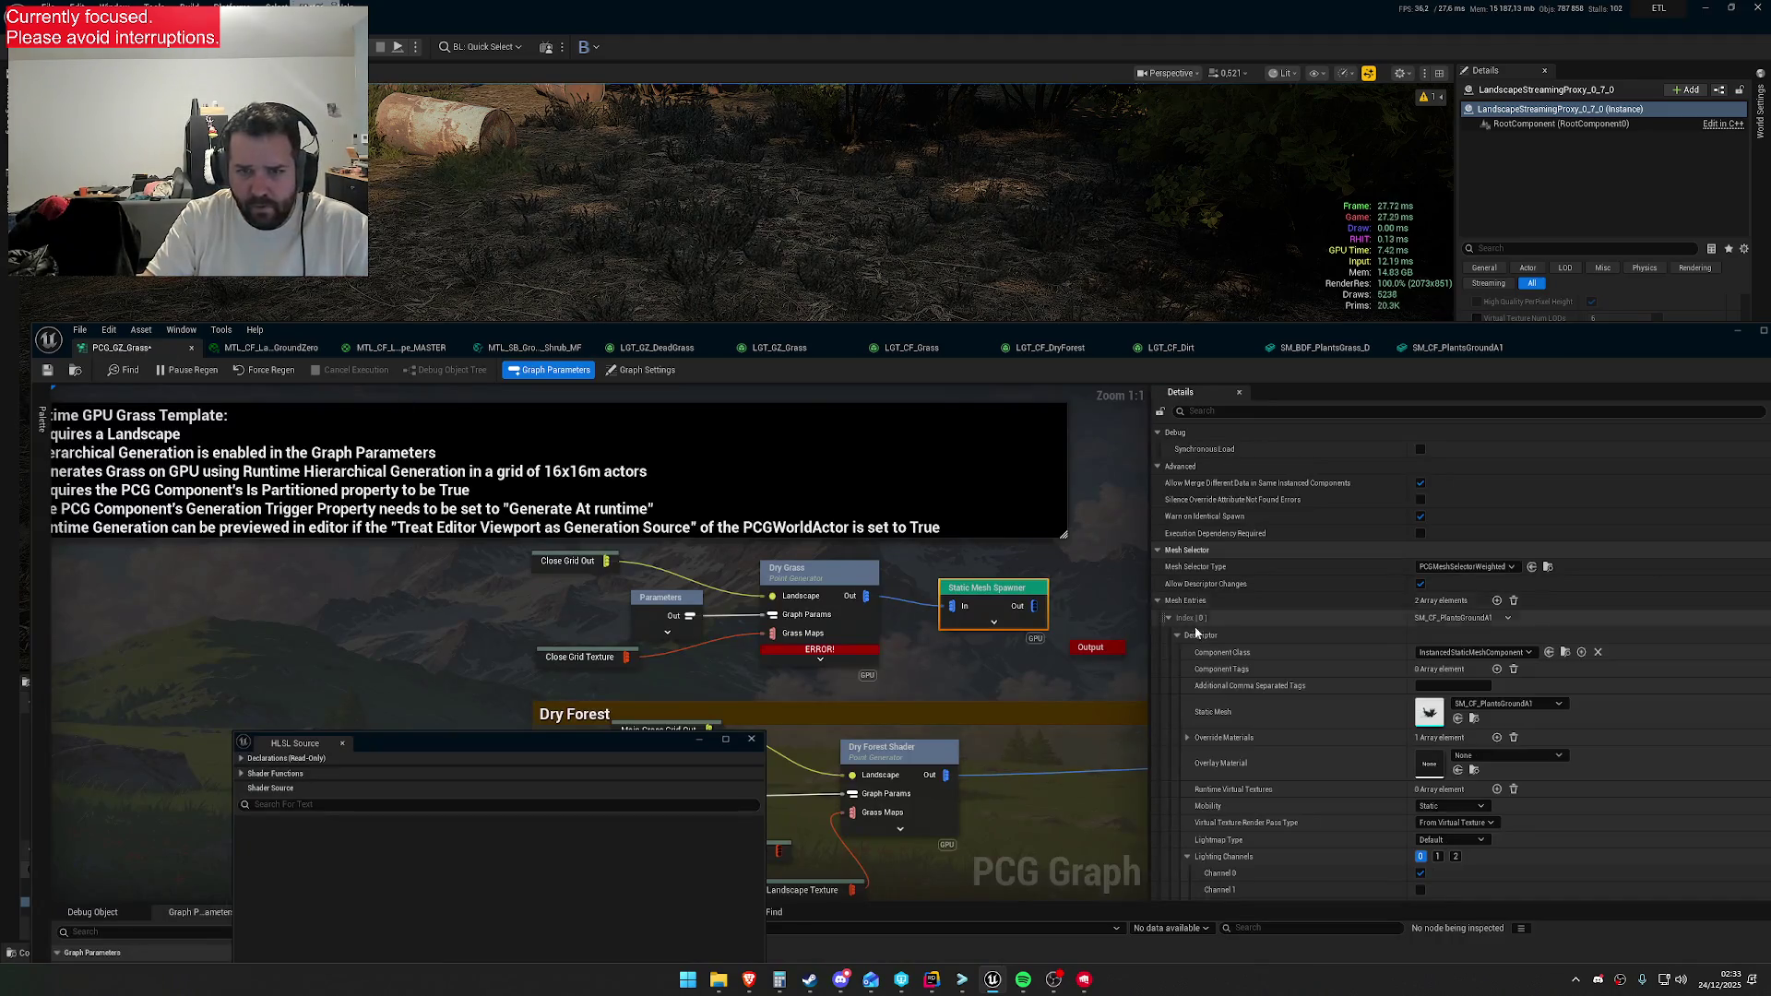
# Open MTL_CF_PlantsGrassDead2 from Override Materials and enable the Wind parameter override, unchecking its value
pyautogui.click(1187, 738)
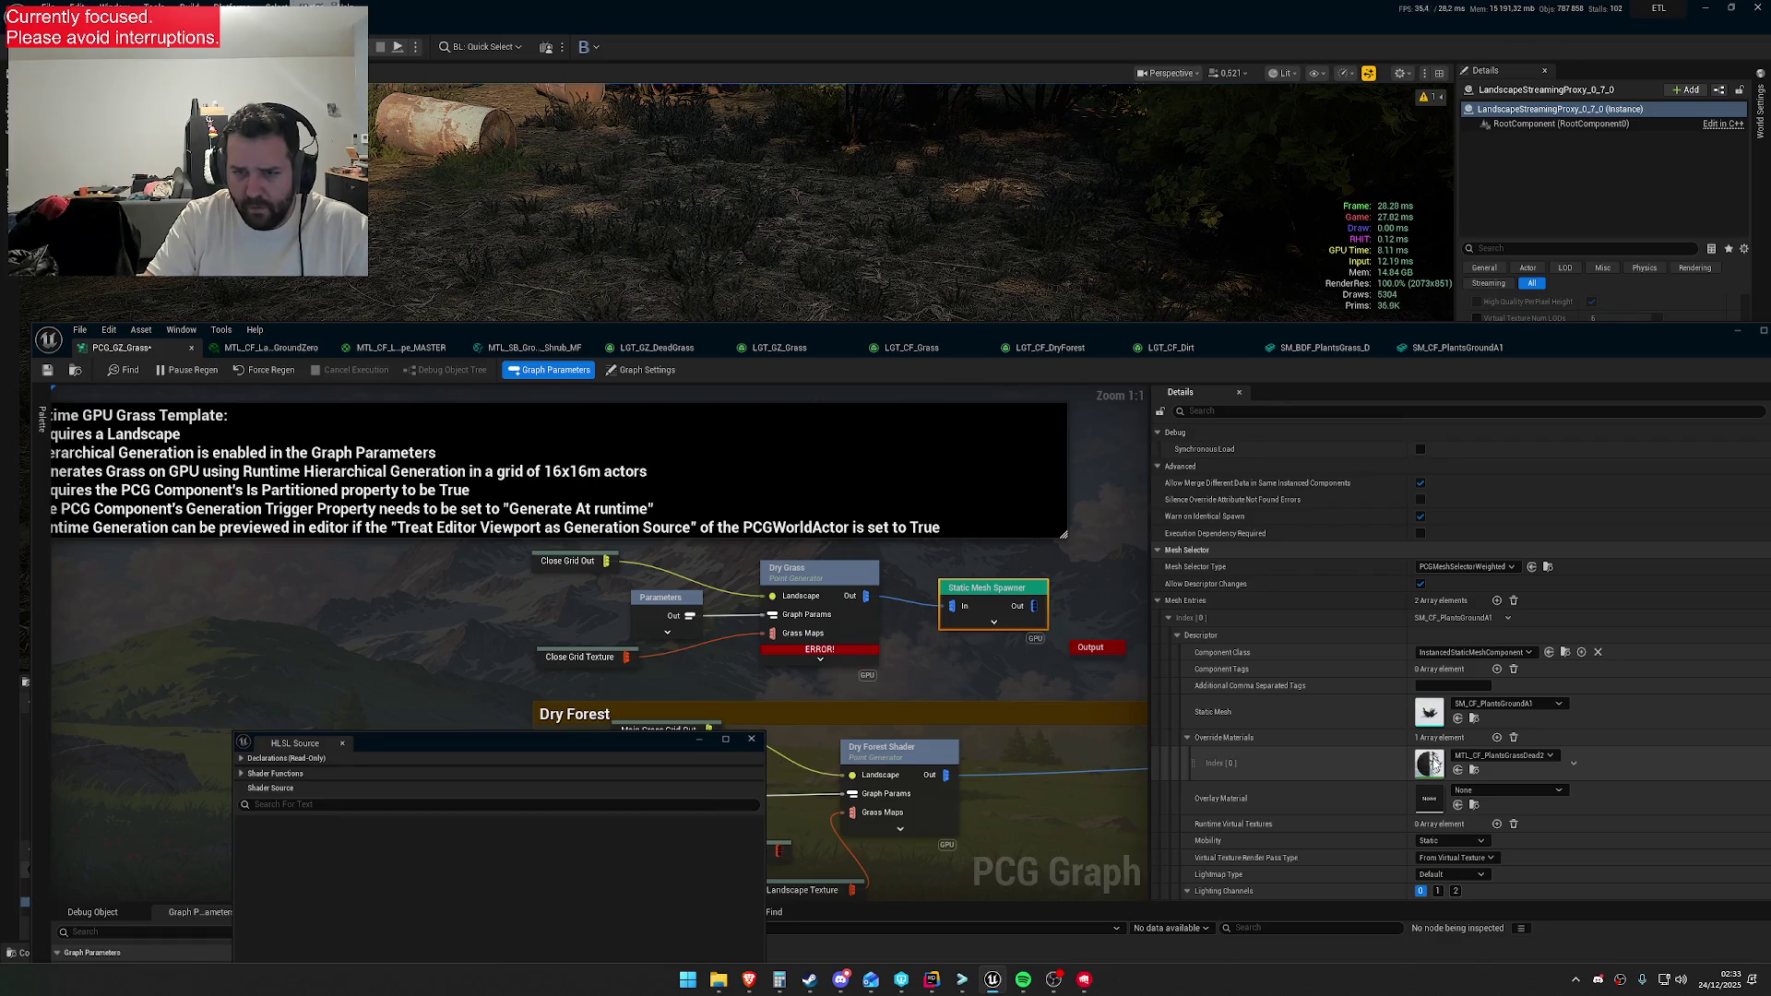
pyautogui.doubleClick(1430, 768)
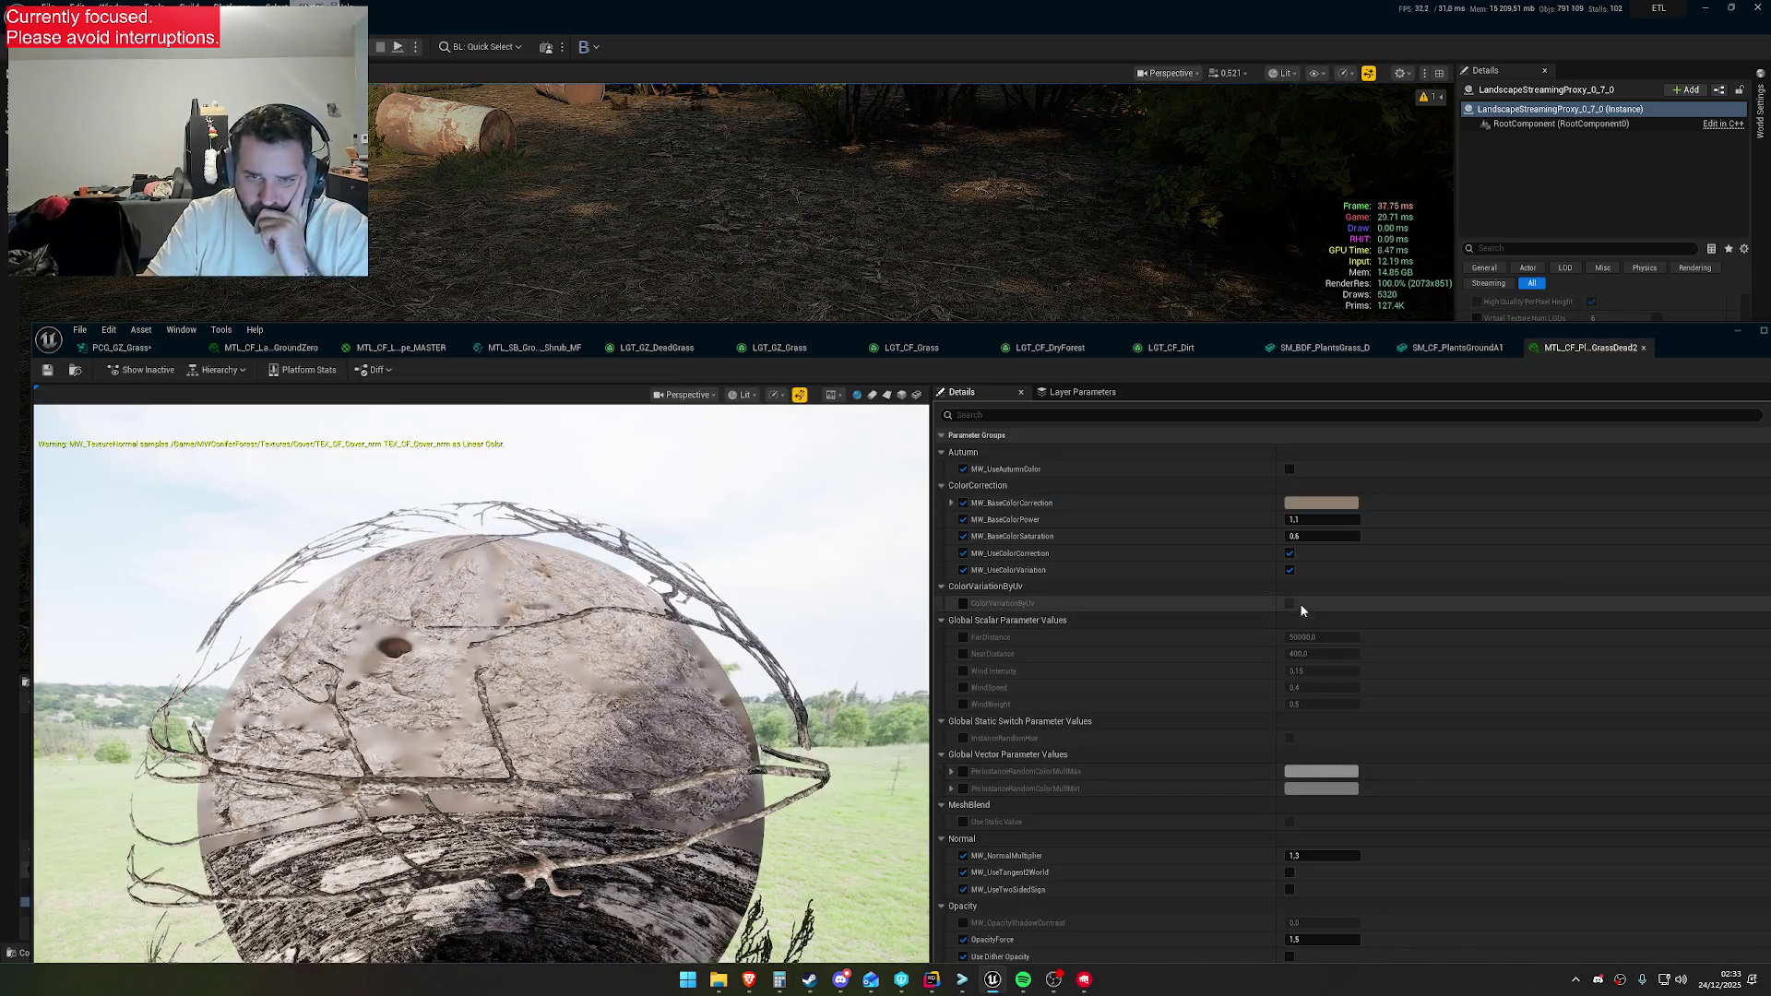
pyautogui.scroll(-8, 1251, 722)
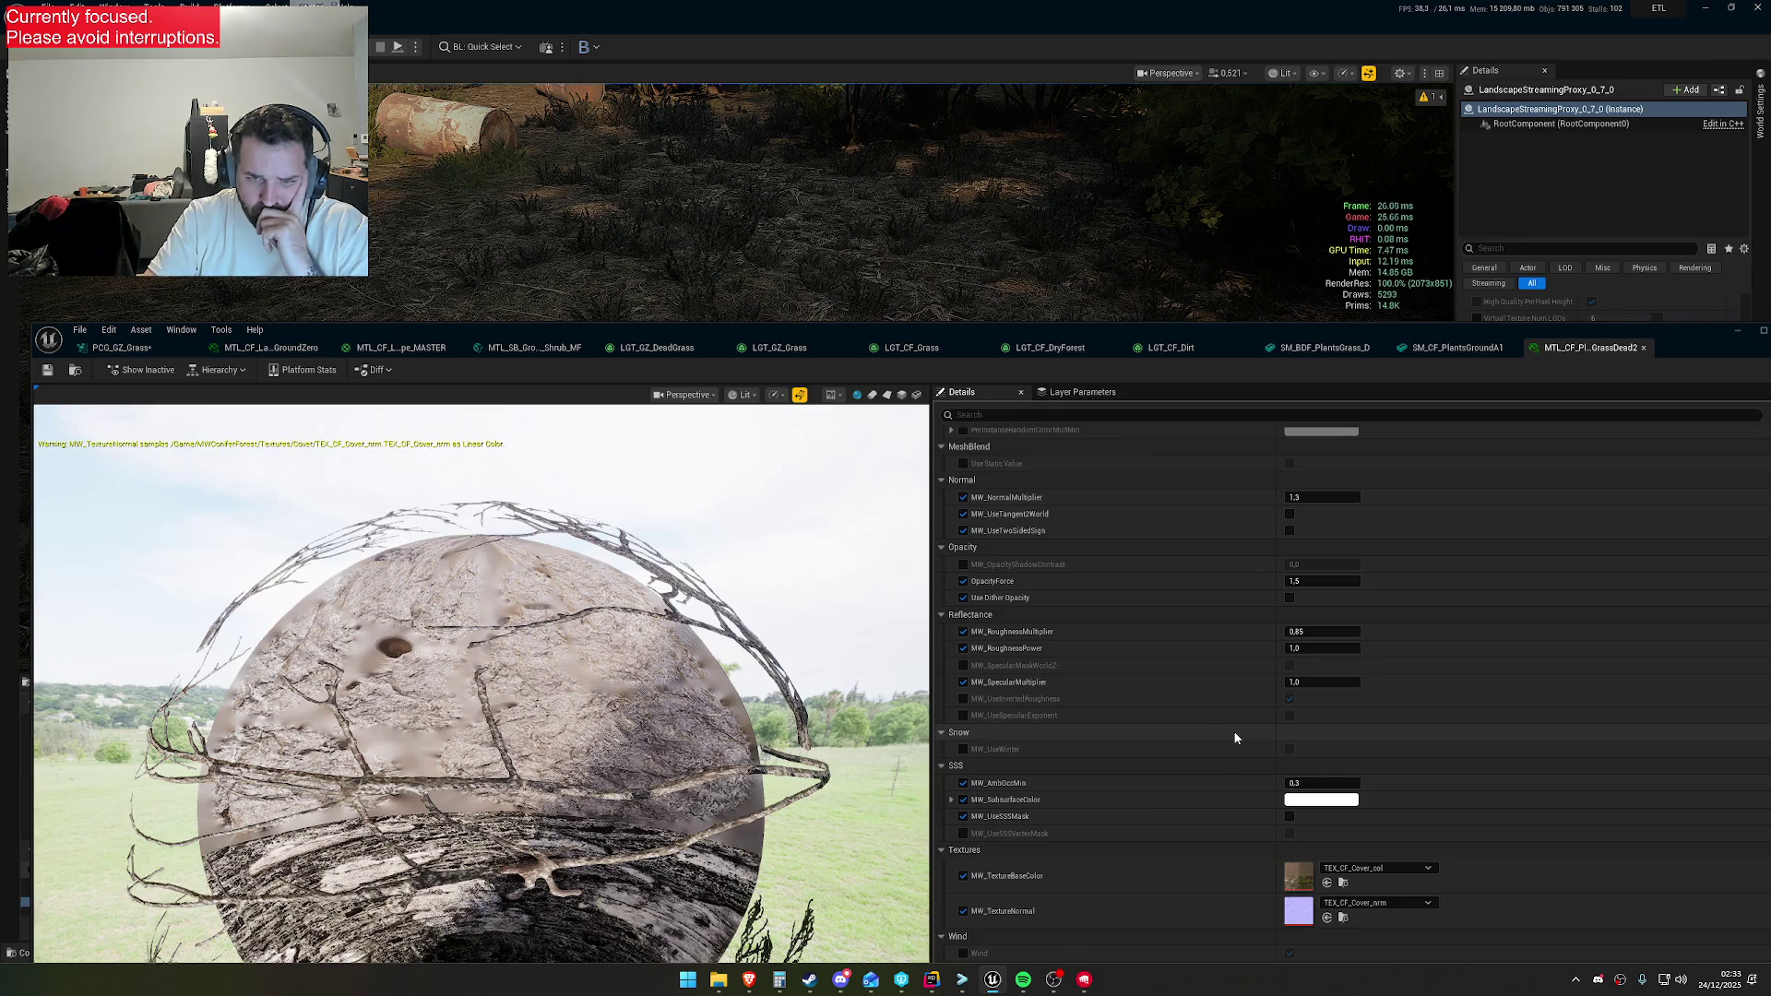
pyautogui.scroll(-3, 1098, 738)
pyautogui.scroll(12, 1143, 728)
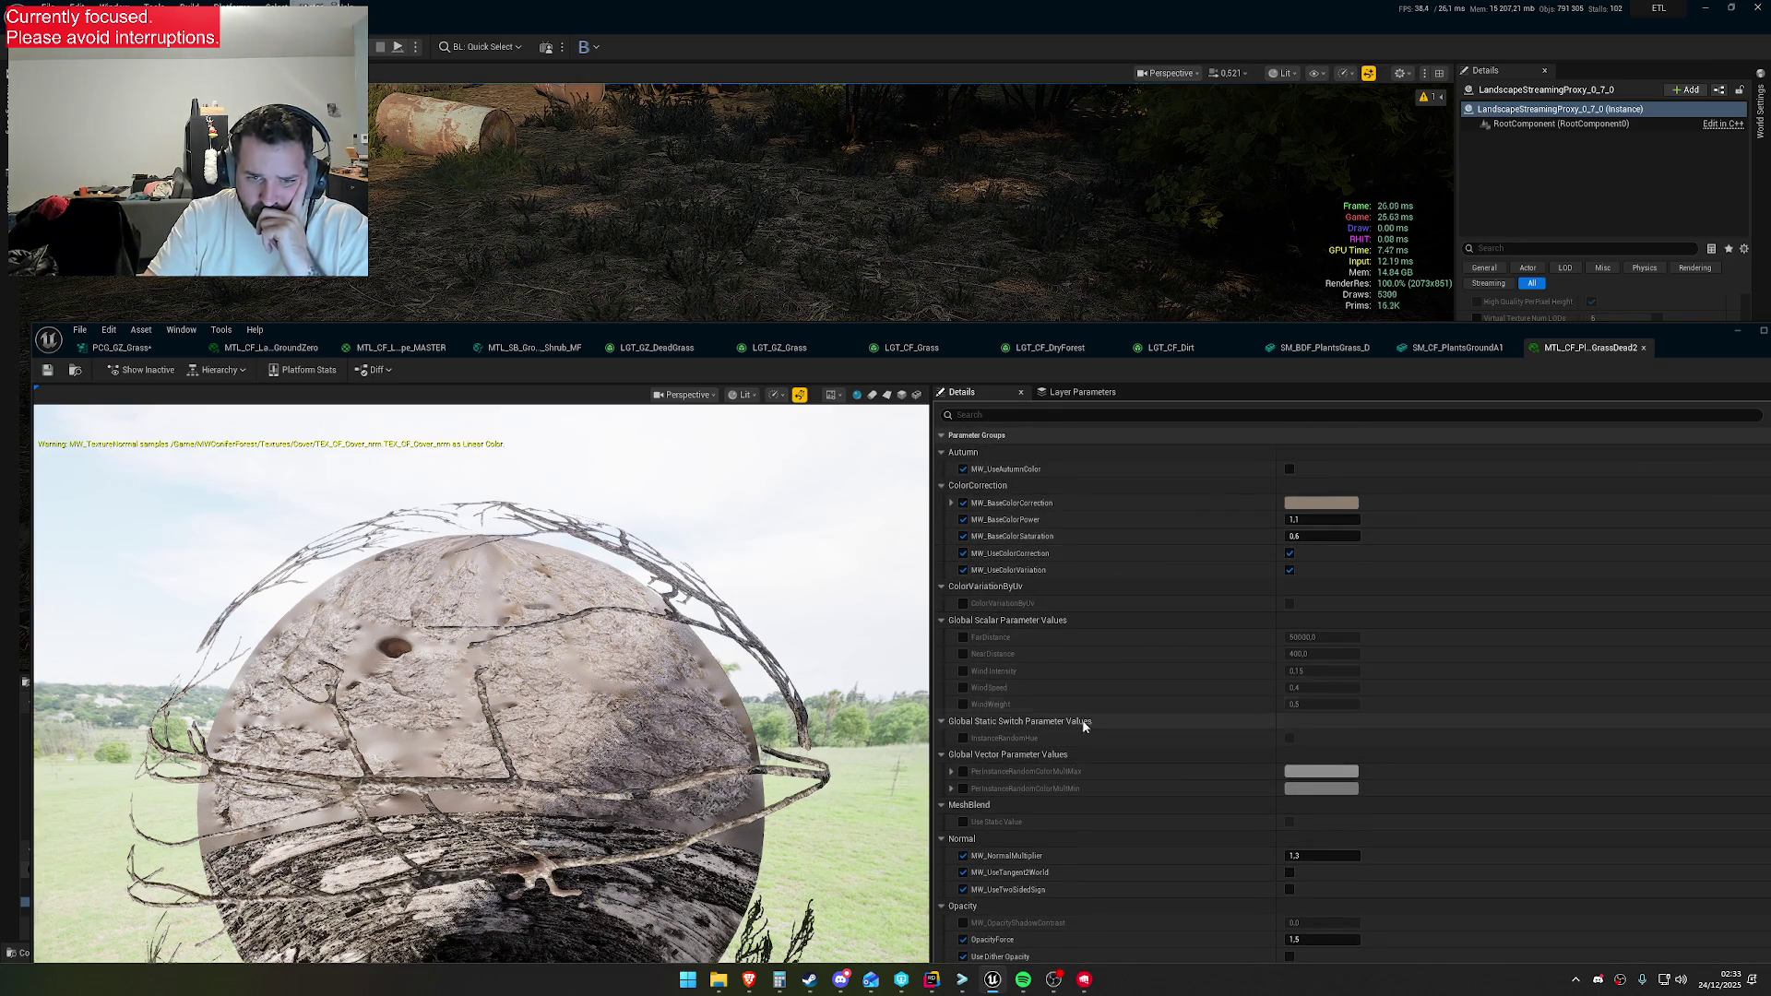
pyautogui.scroll(-5, 1079, 738)
pyautogui.scroll(-7, 1021, 723)
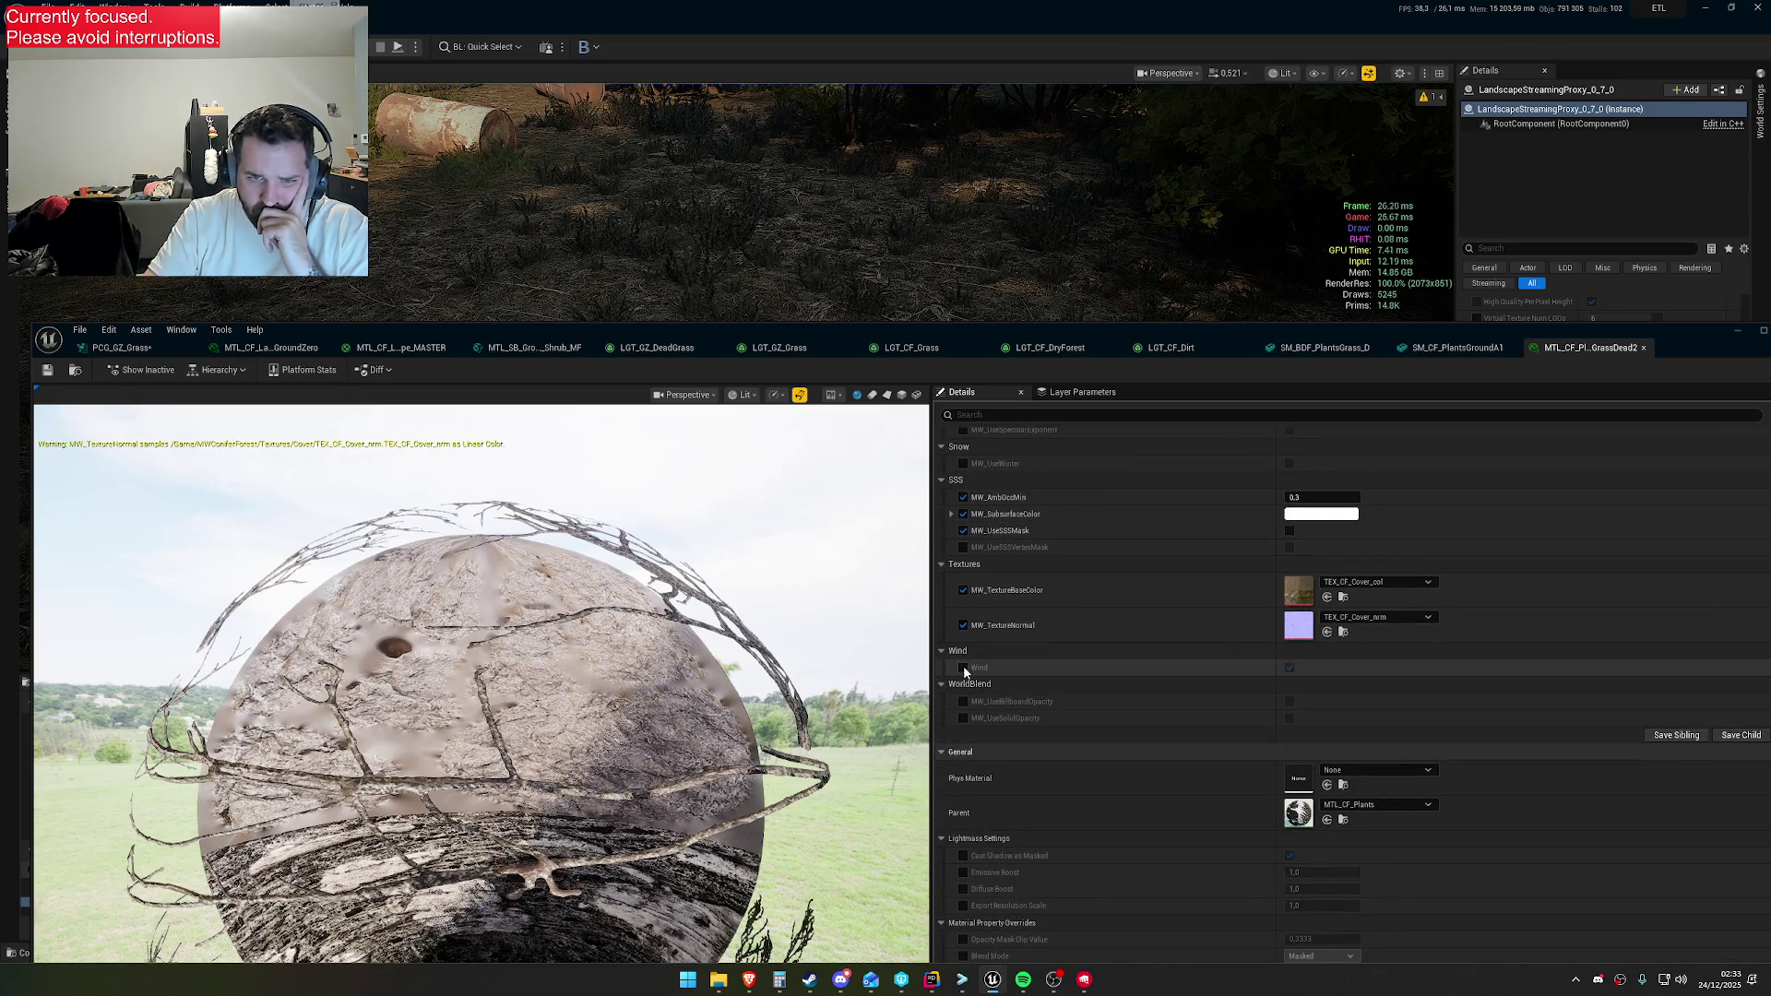
pyautogui.click(1289, 671)
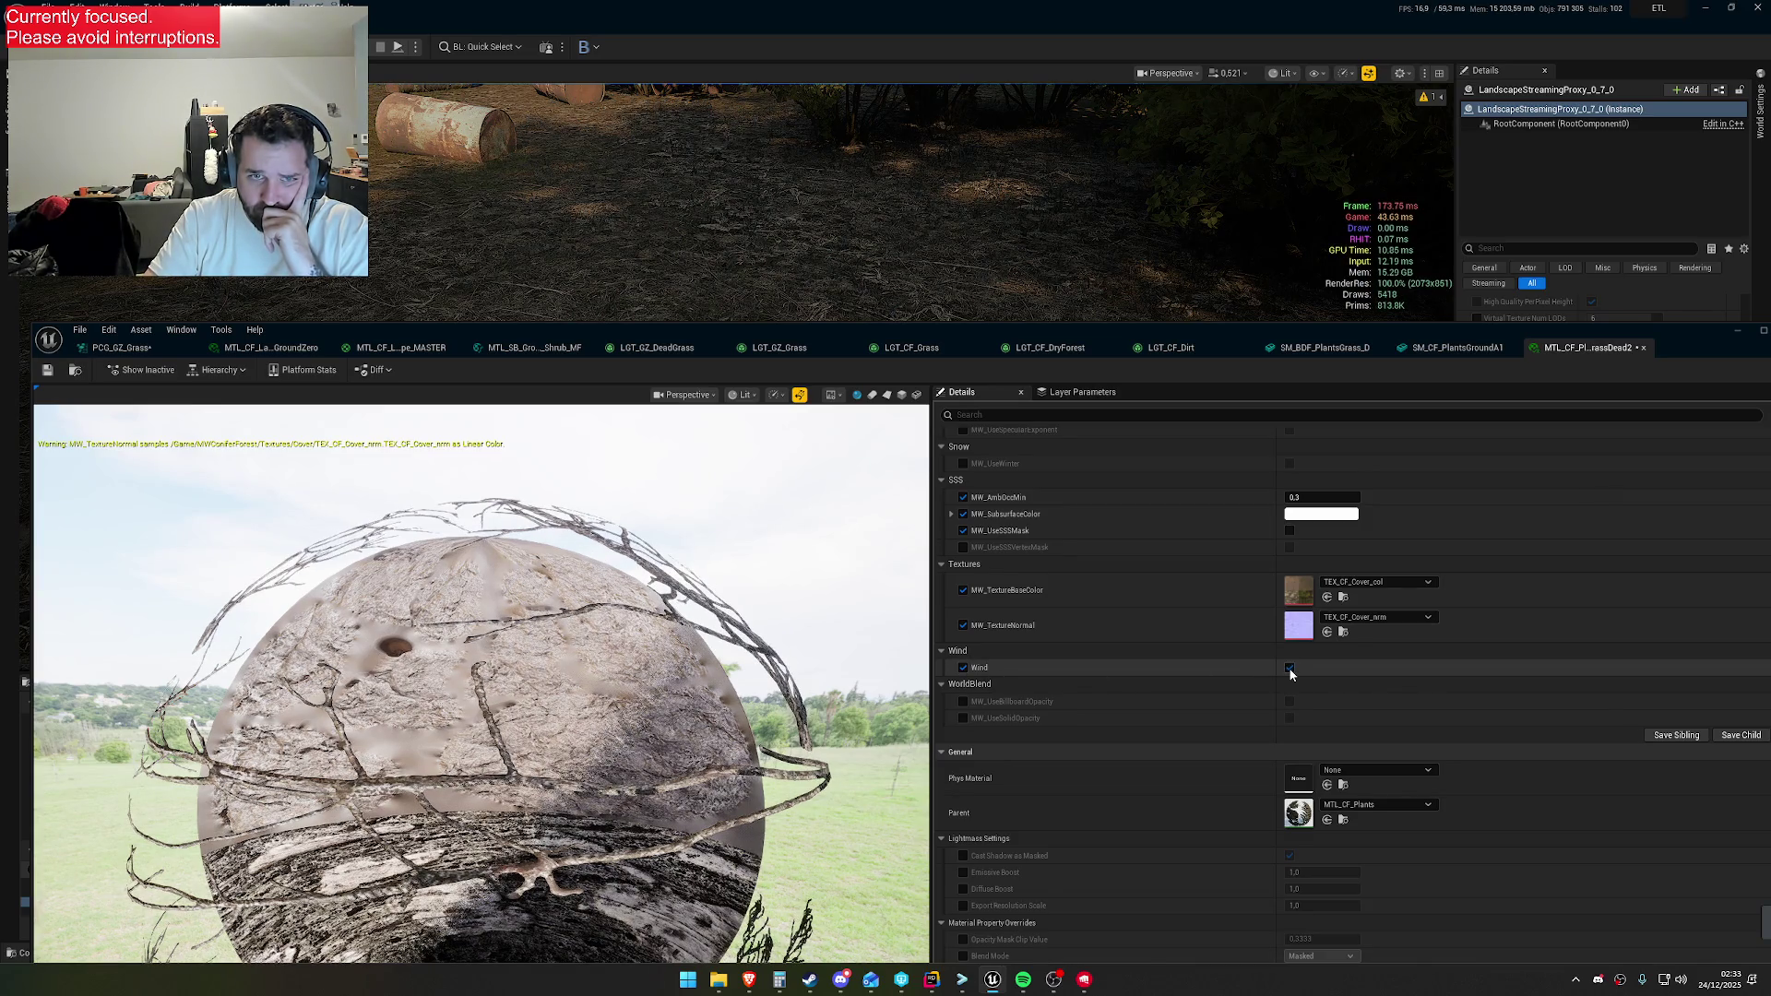
pyautogui.click(1290, 670)
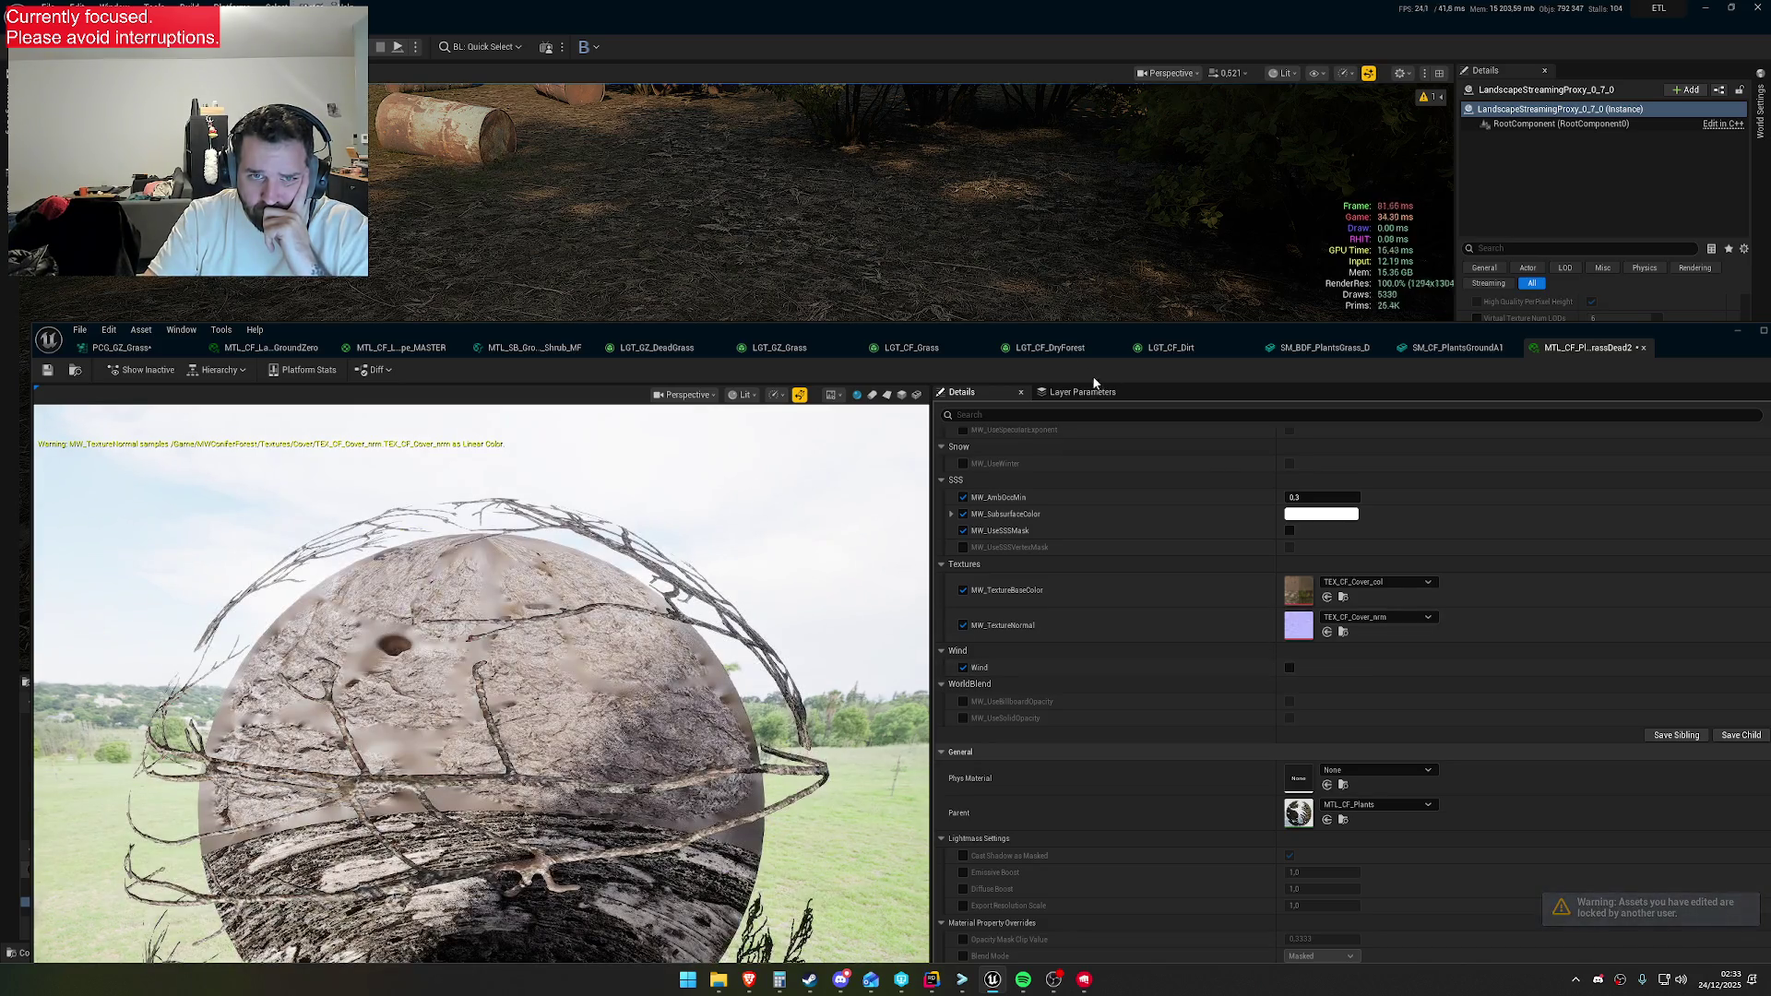
pyautogui.moveTo(1048, 339); pyautogui.dragTo(1014, 479)
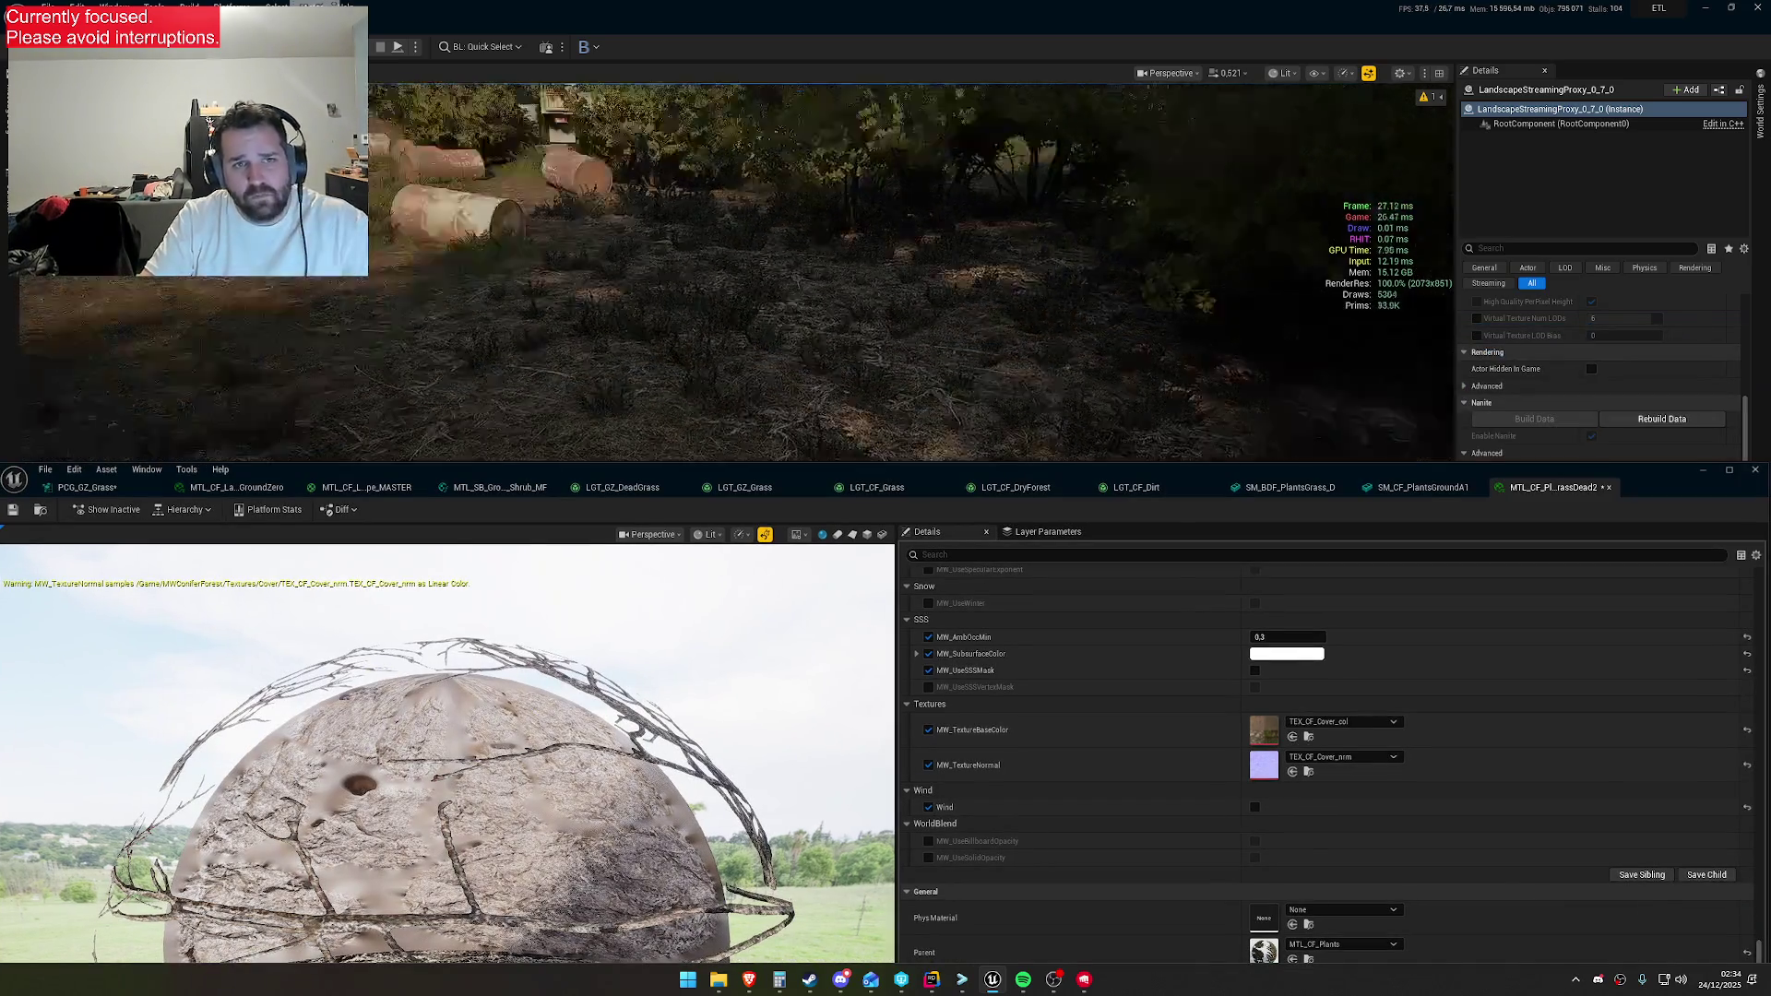
# Fly over the dry grass near the barrels and bushes, then go back to PCG_GZ_Grass
pyautogui.press('w')
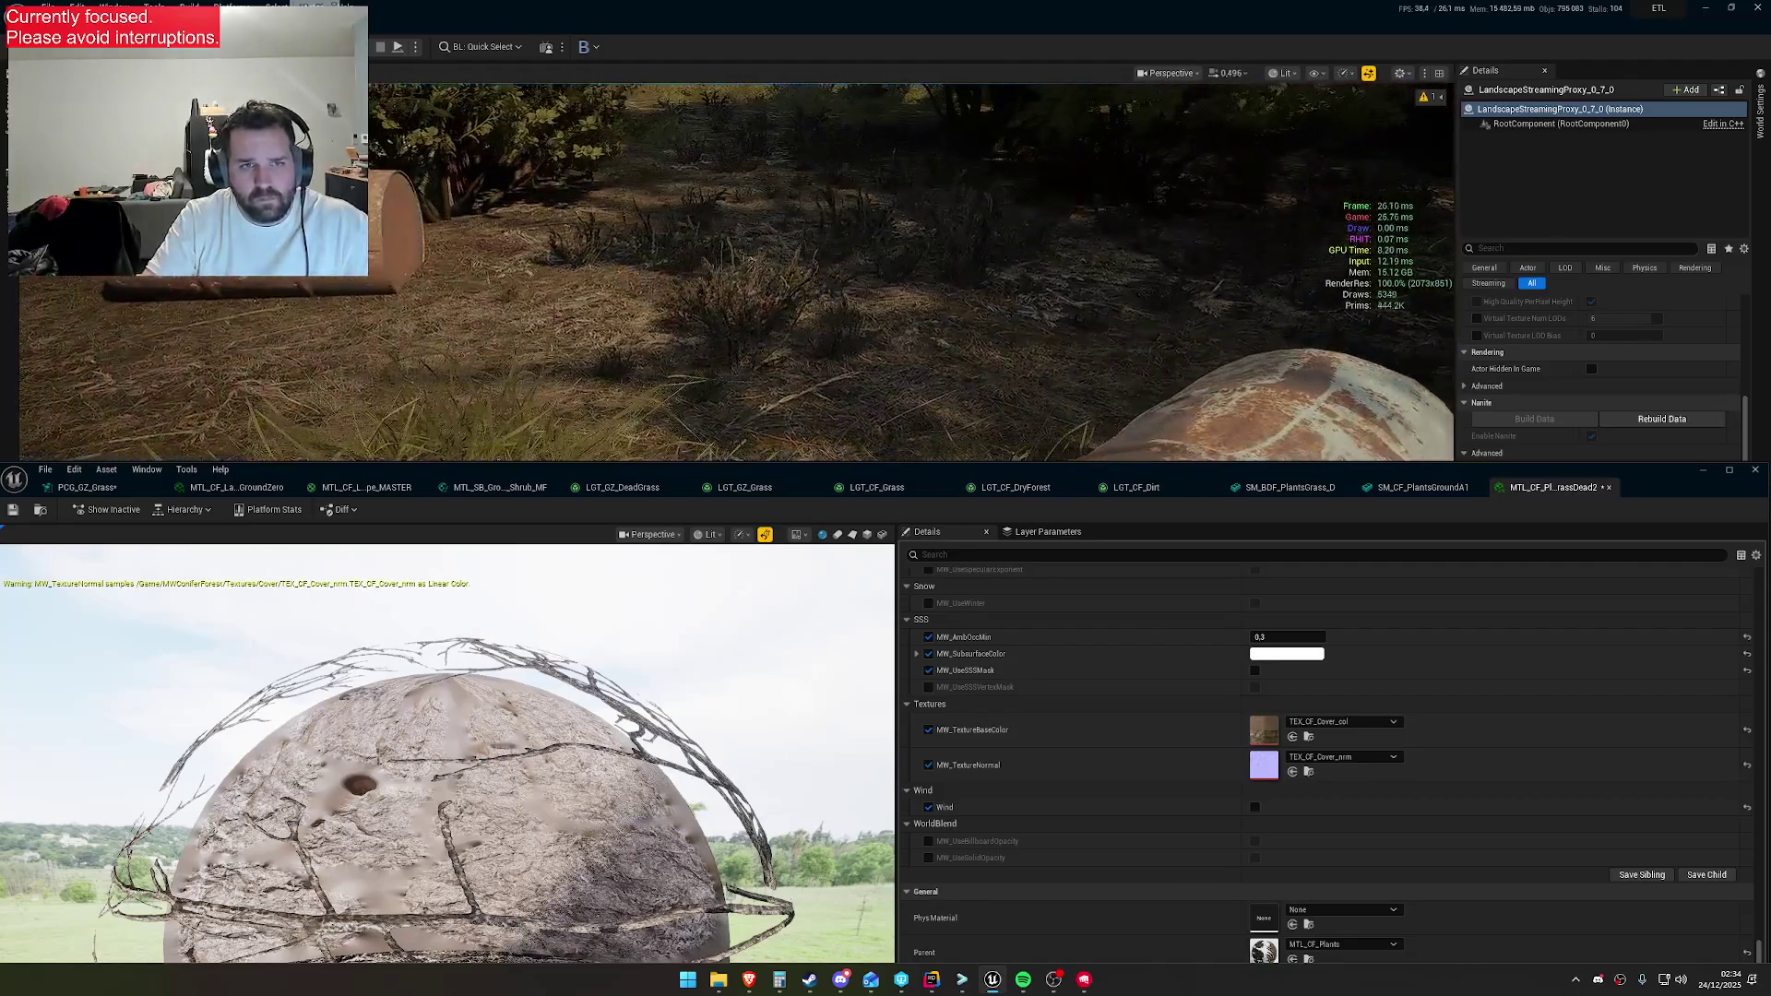
pyautogui.press('s')
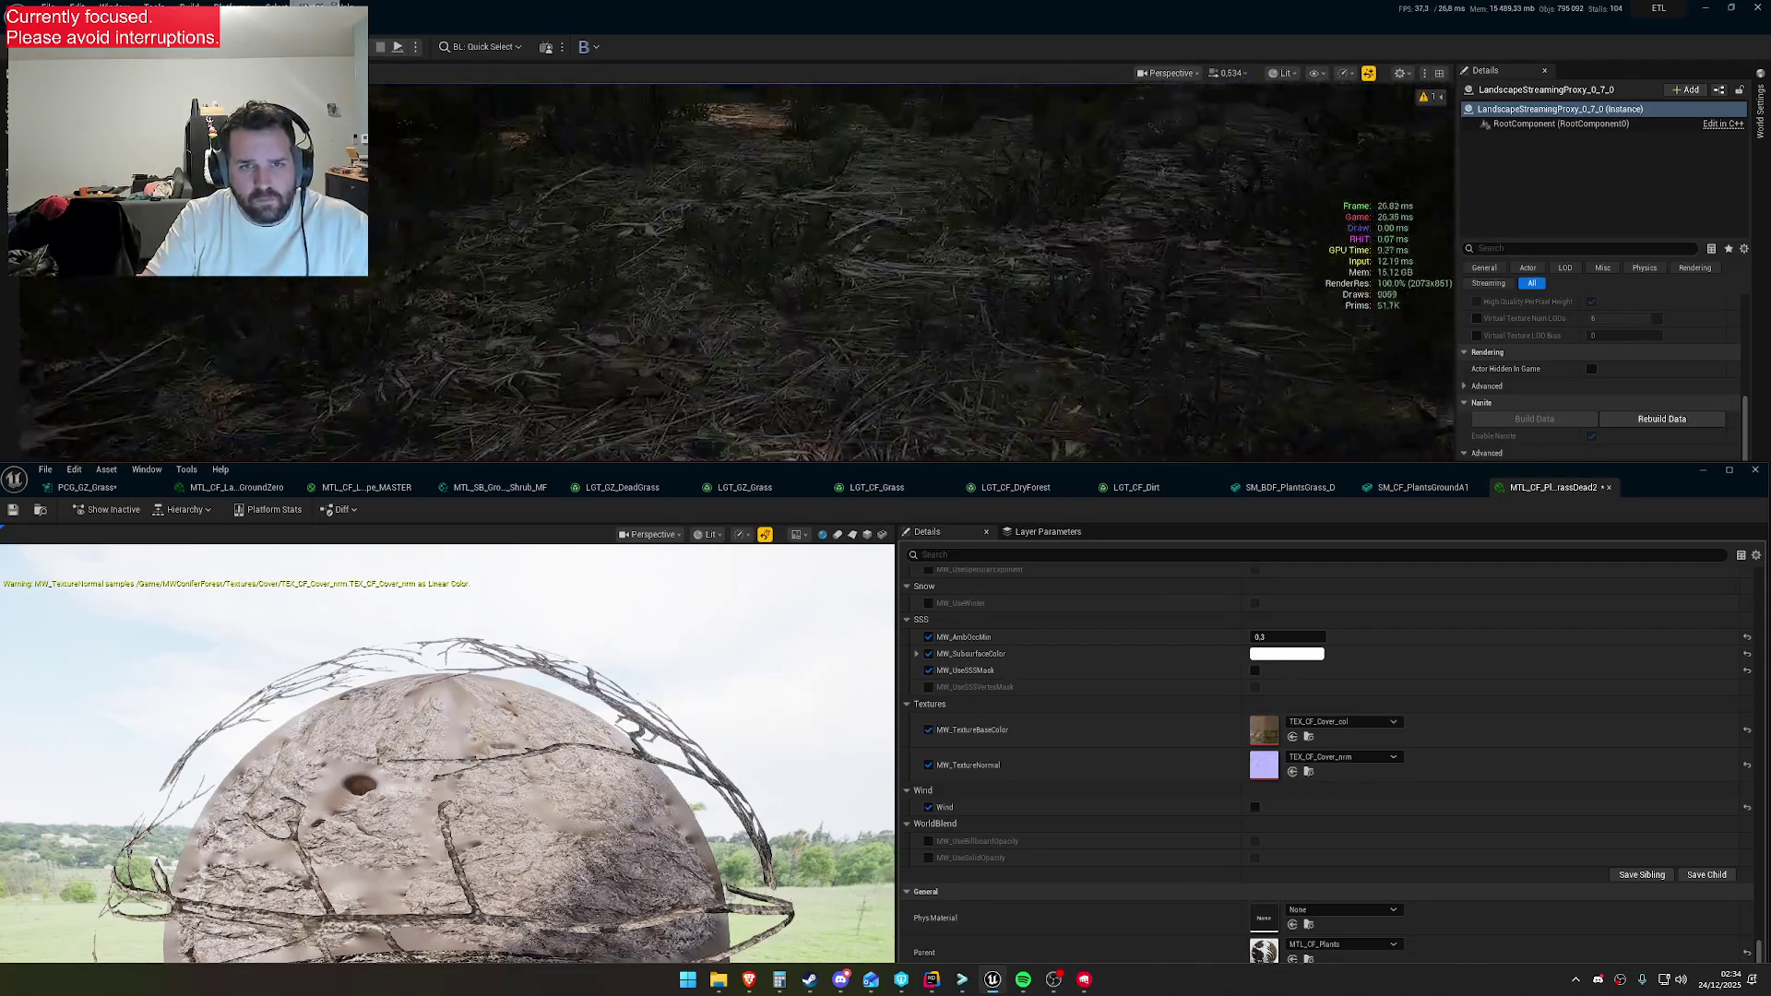
pyautogui.press('w')
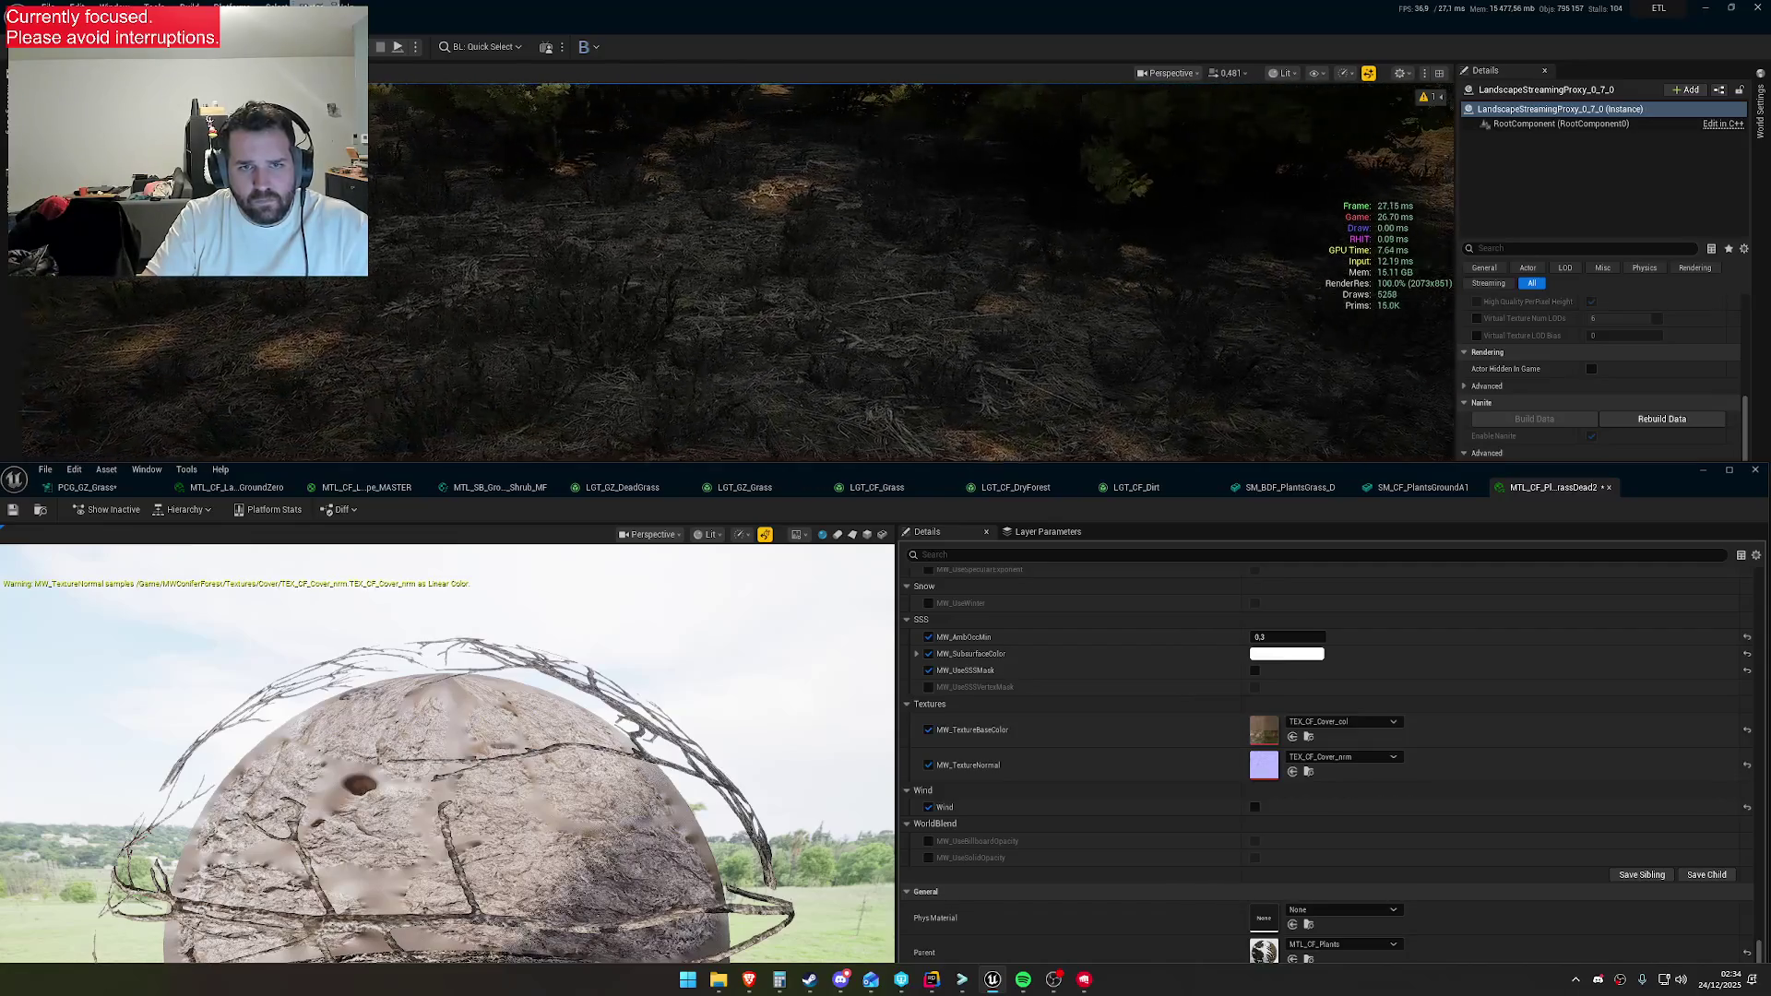
pyautogui.press('w')
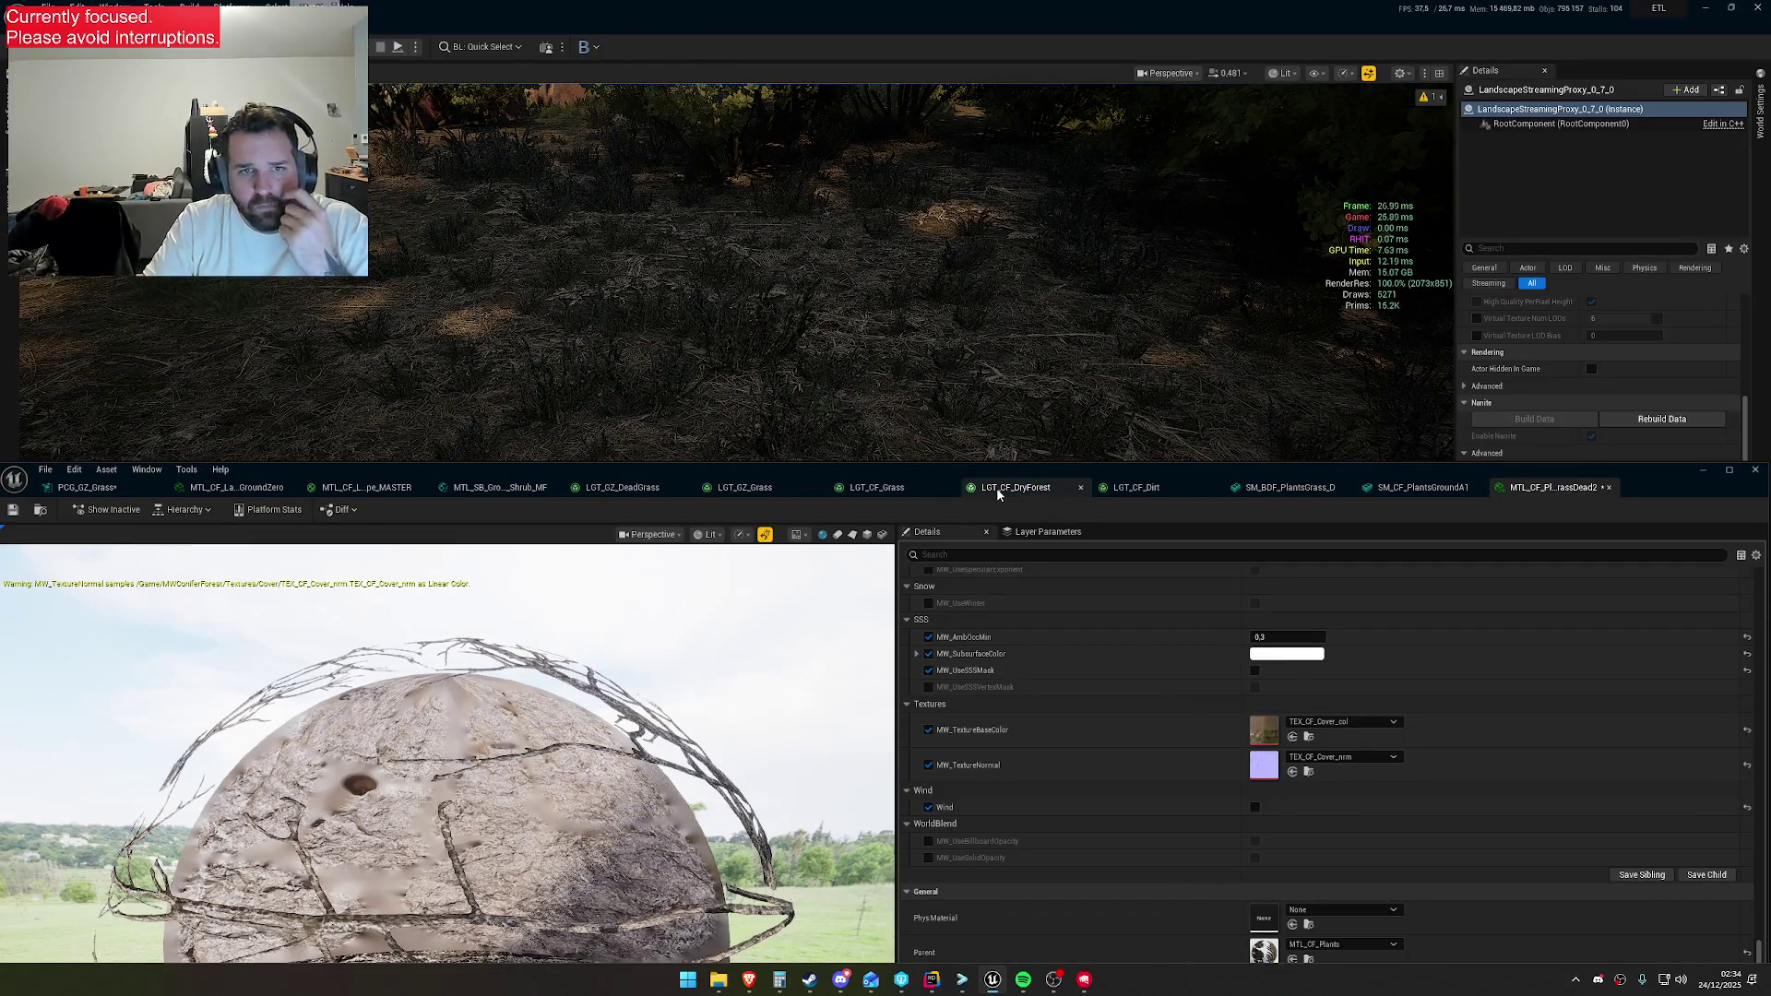
pyautogui.click(88, 487)
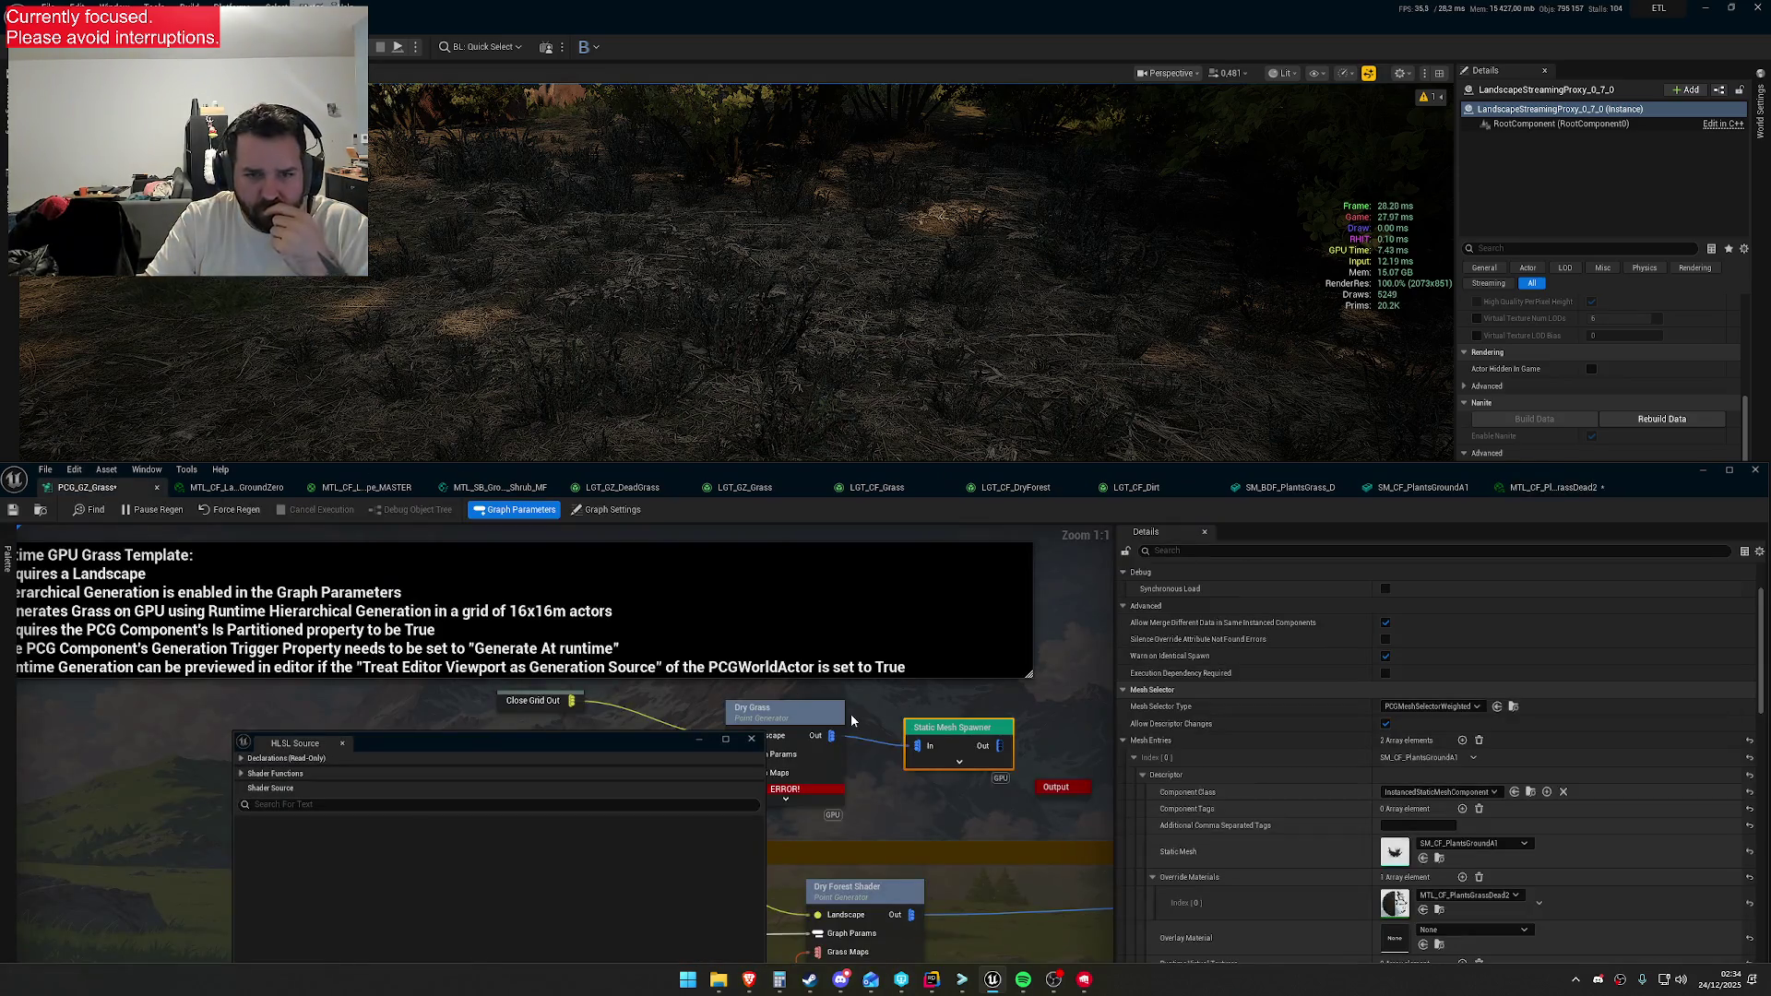
# Move the HLSL Source and PCG graph windows apart to uncover the Parameters node and Details panel
pyautogui.moveTo(713, 745); pyautogui.dragTo(556, 803)
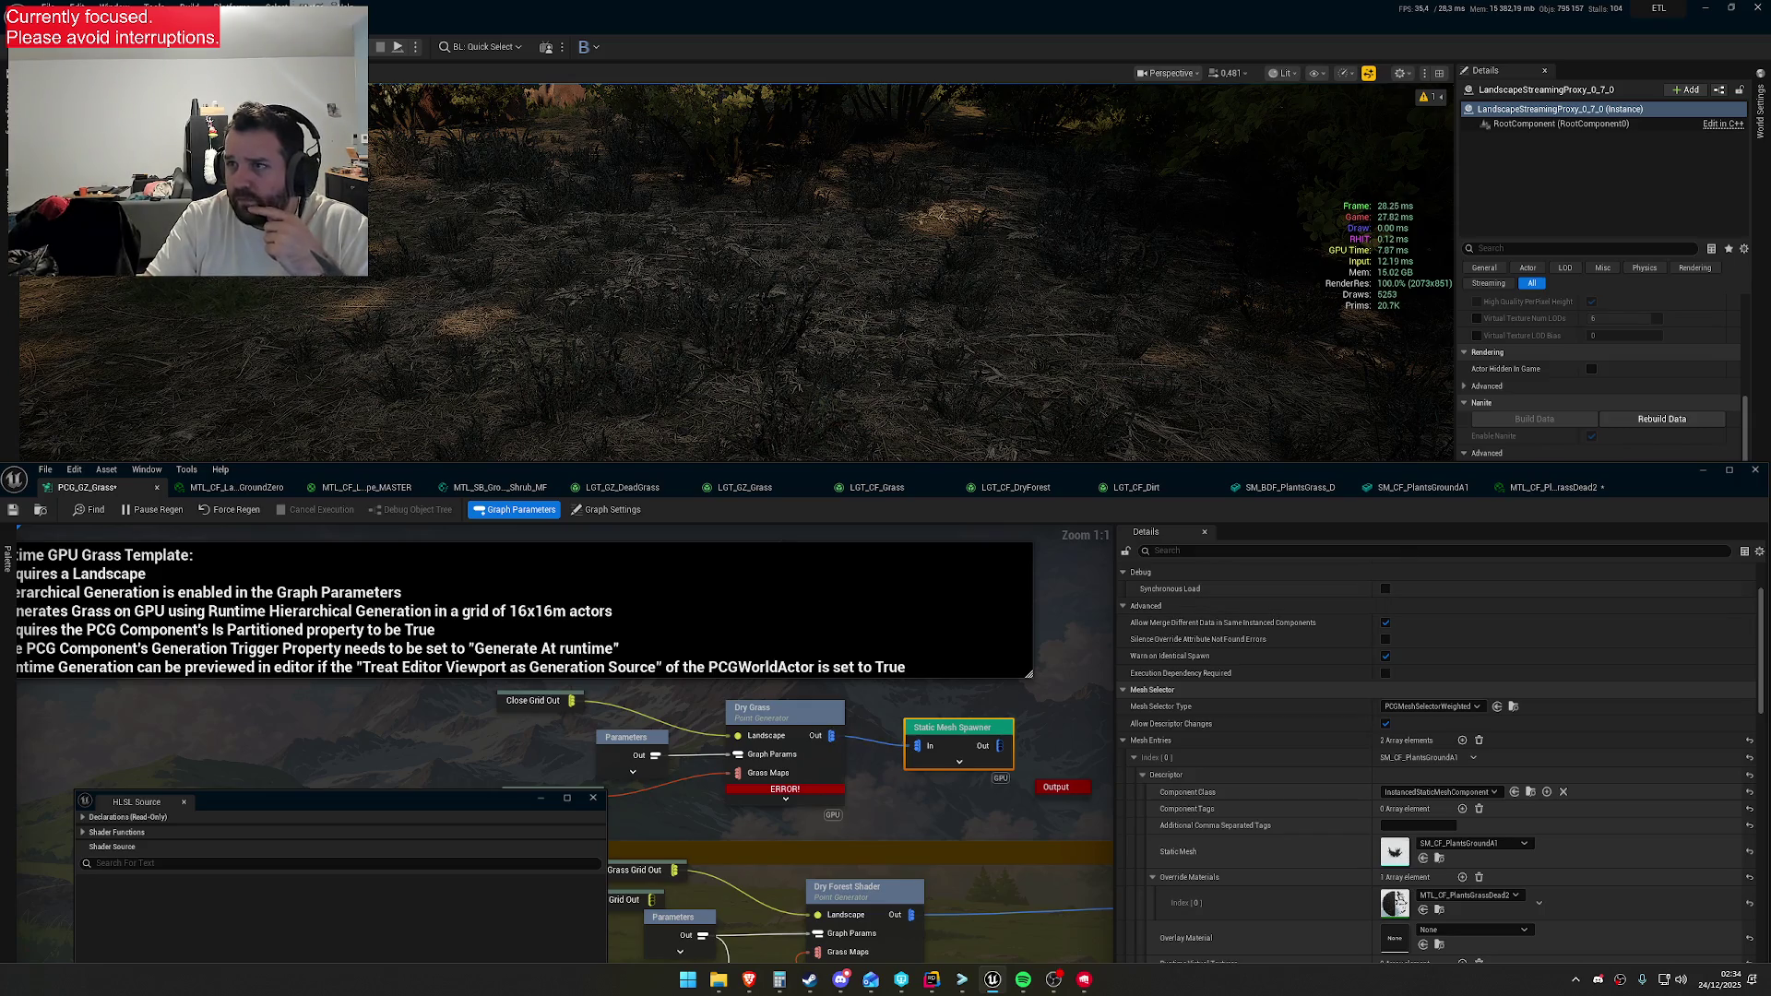
pyautogui.moveTo(770, 471)
pyautogui.mouseDown()
pyautogui.moveTo(838, 361)
pyautogui.moveTo(1137, 259)
pyautogui.moveTo(1098, 220)
pyautogui.mouseUp()
pyautogui.moveTo(505, 795)
pyautogui.mouseDown()
pyautogui.moveTo(707, 422)
pyautogui.moveTo(784, 443)
pyautogui.moveTo(847, 515)
pyautogui.moveTo(769, 551)
pyautogui.moveTo(408, 371)
pyautogui.mouseUp()
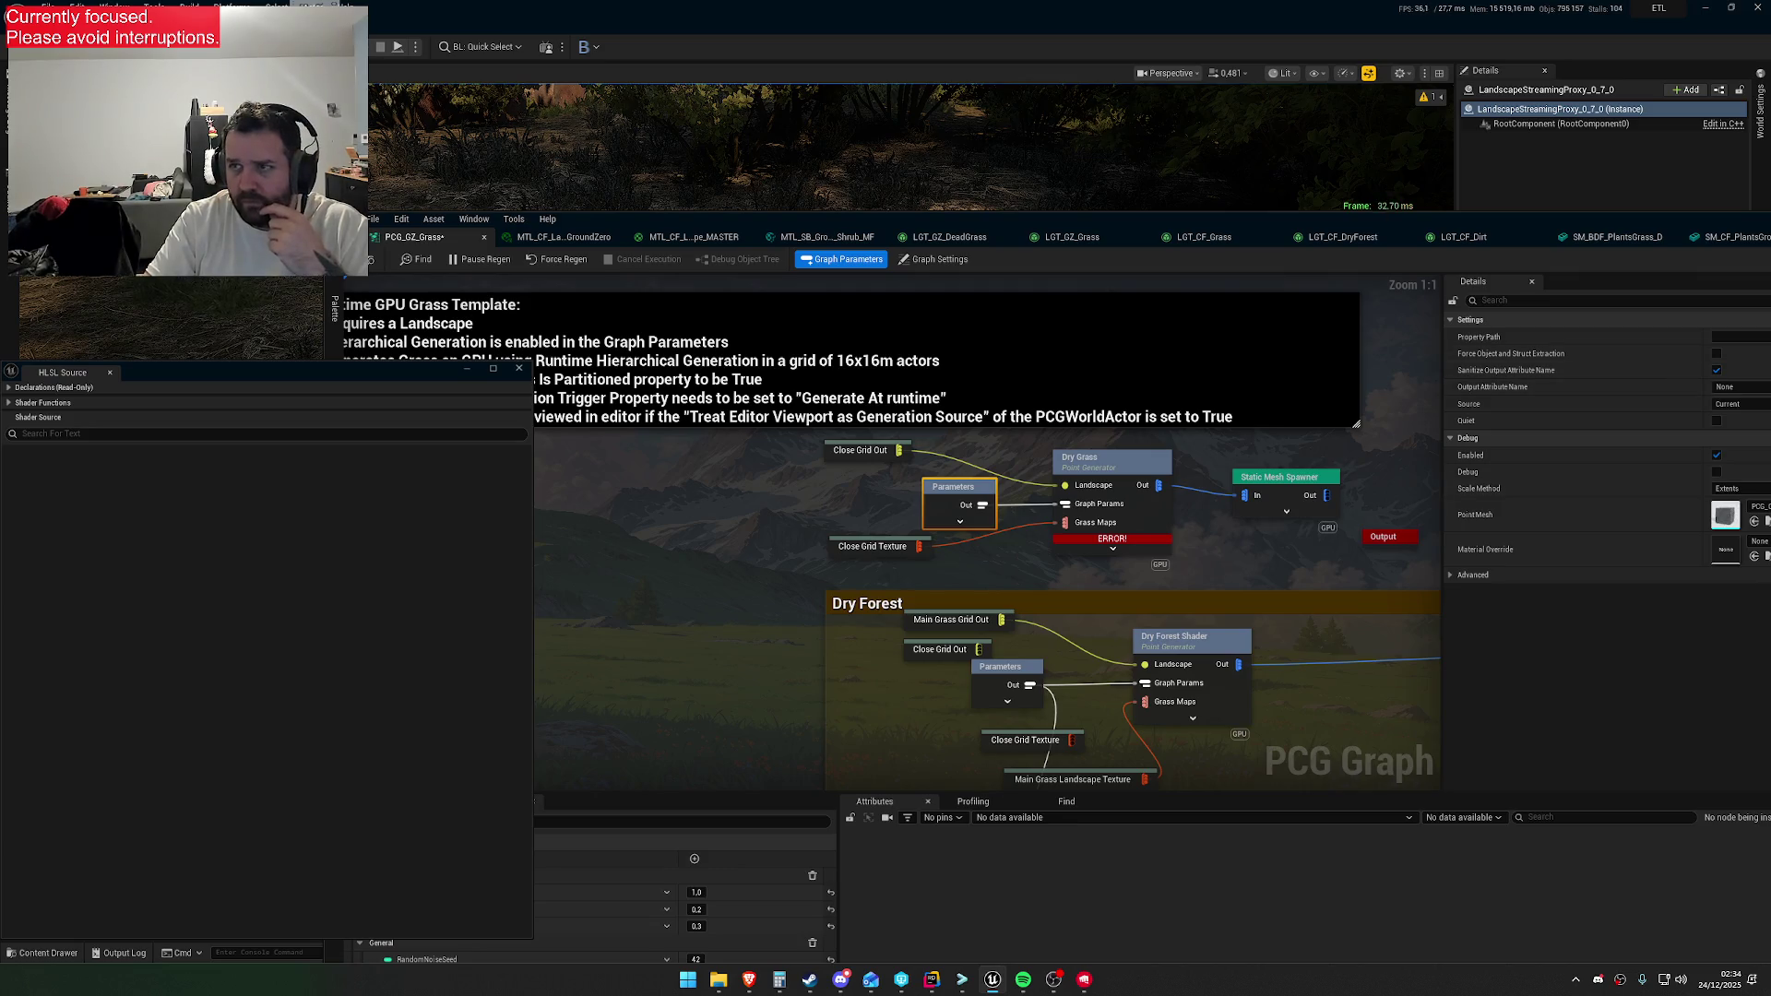
pyautogui.moveTo(1614, 221); pyautogui.dragTo(1518, 224)
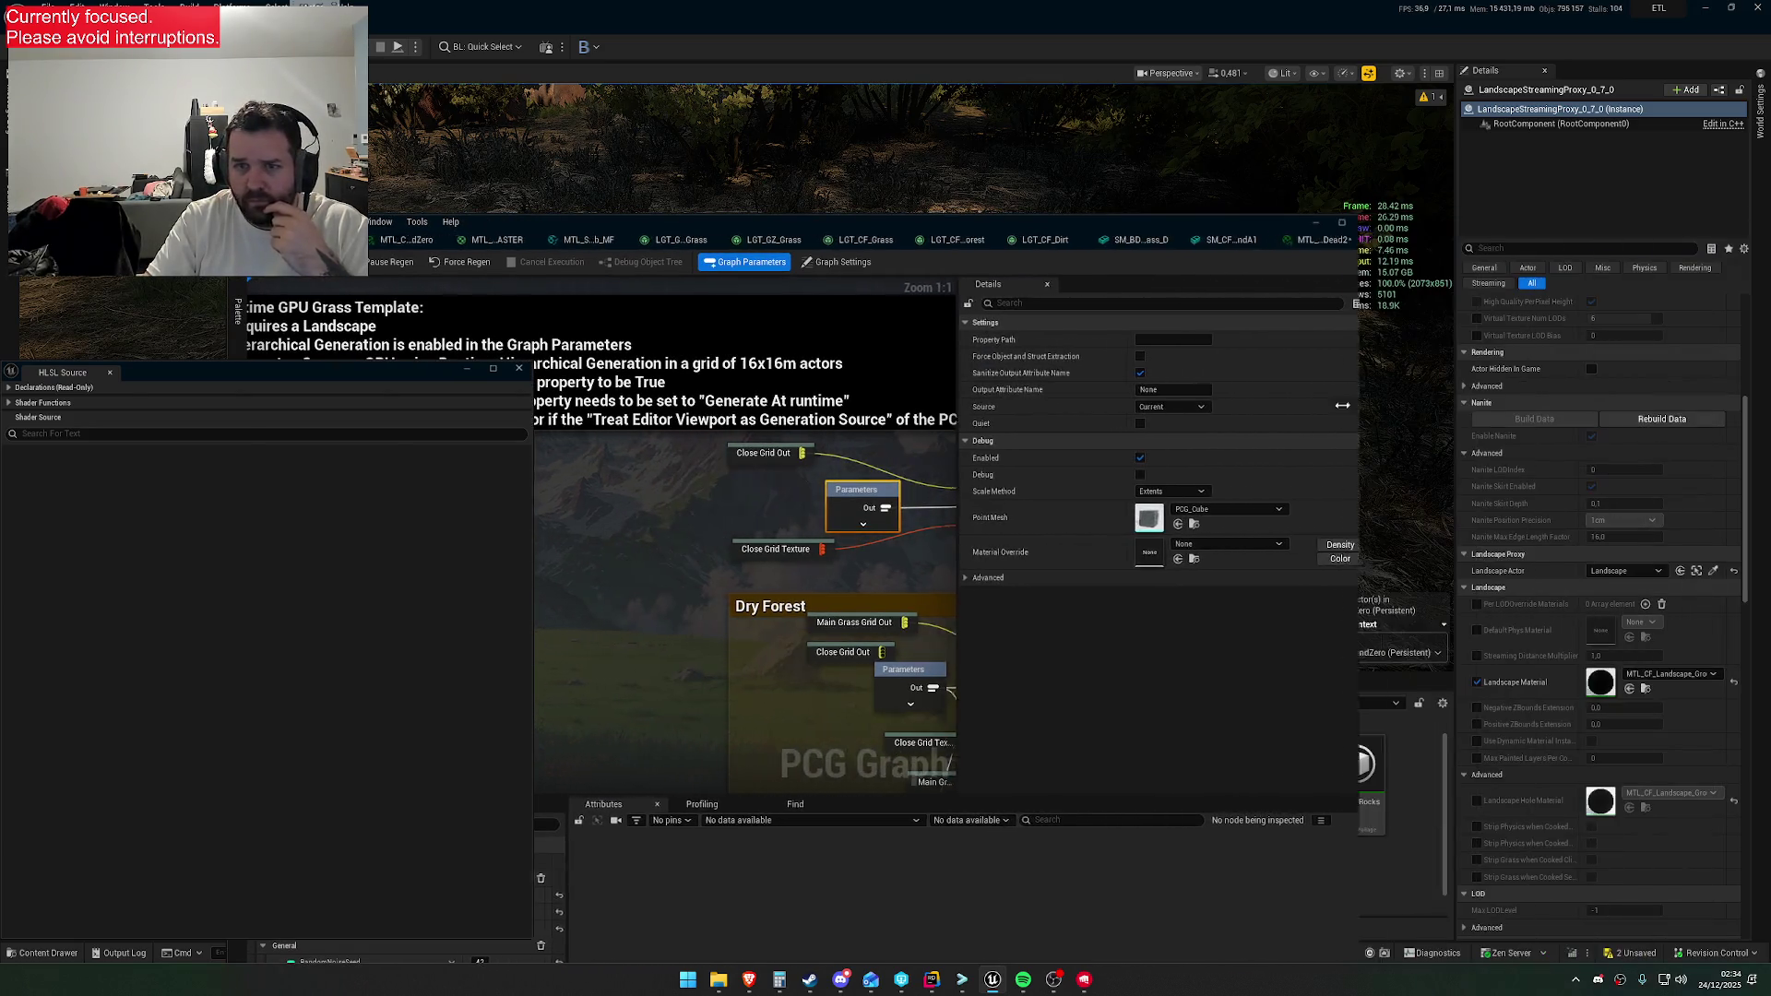
# Collapse the DryForest, General and Grass parameter groups and add a new graph parameter
pyautogui.moveTo(976, 220); pyautogui.dragTo(1332, 129)
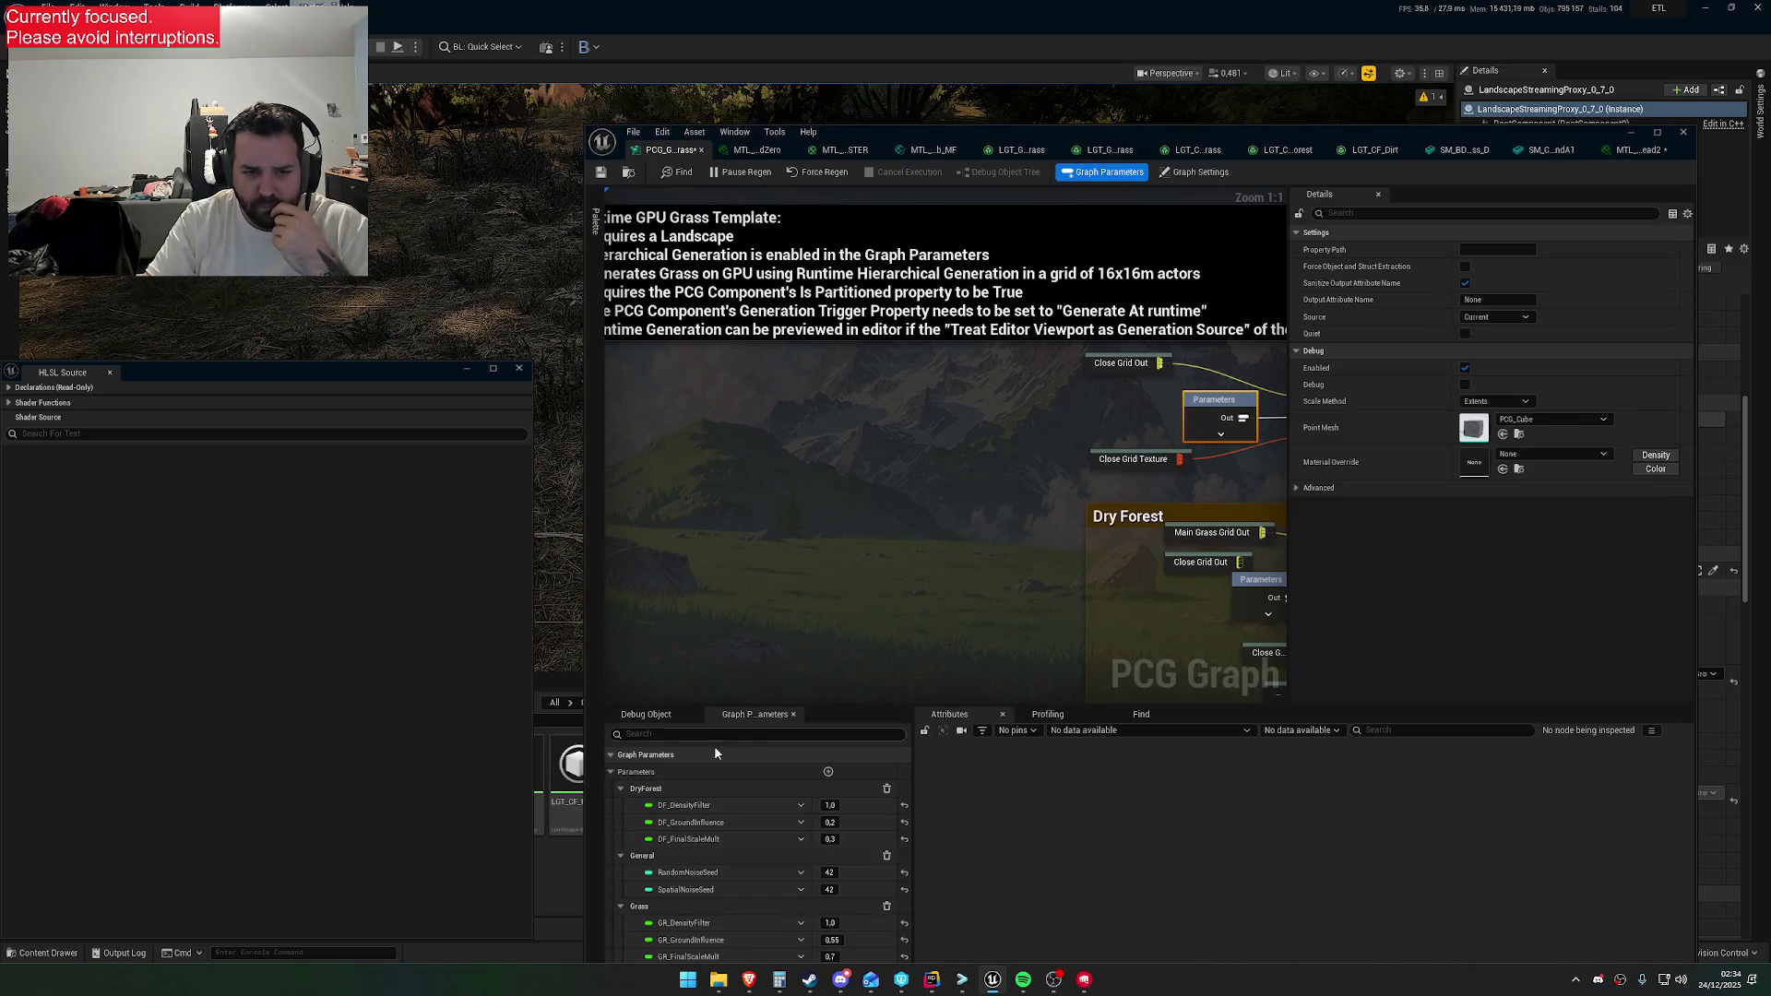
pyautogui.click(621, 788)
pyautogui.click(620, 806)
pyautogui.click(621, 823)
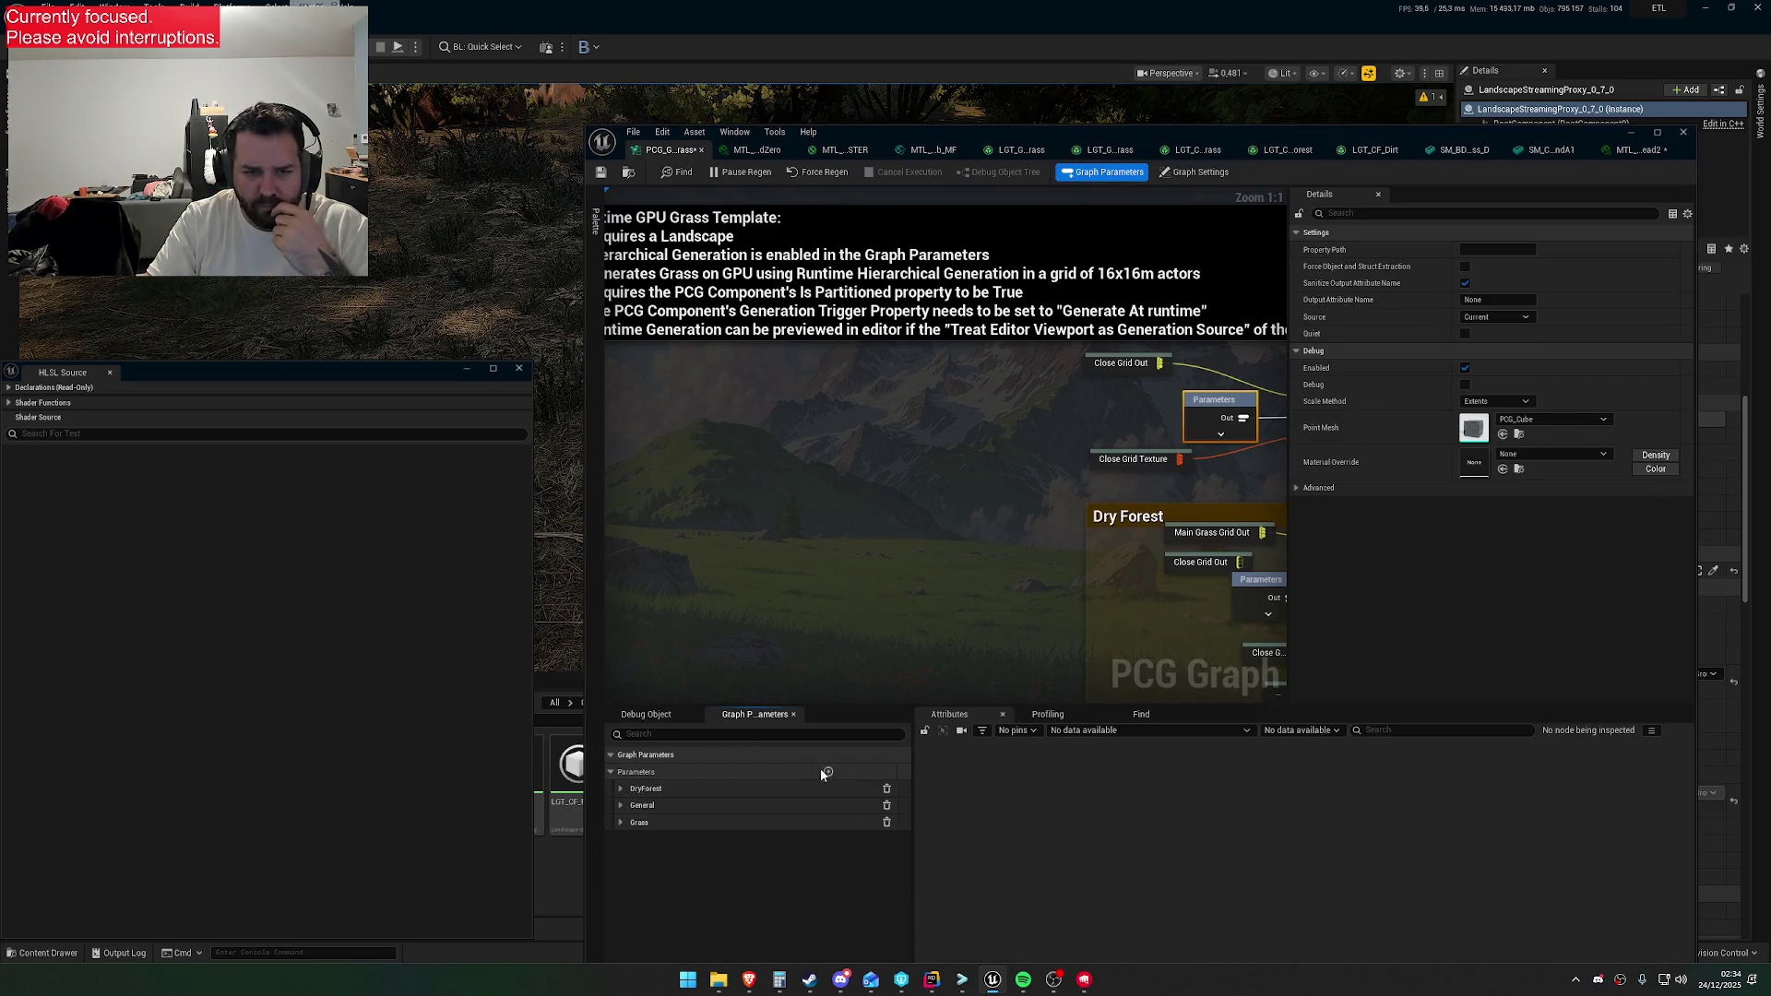
pyautogui.click(827, 772)
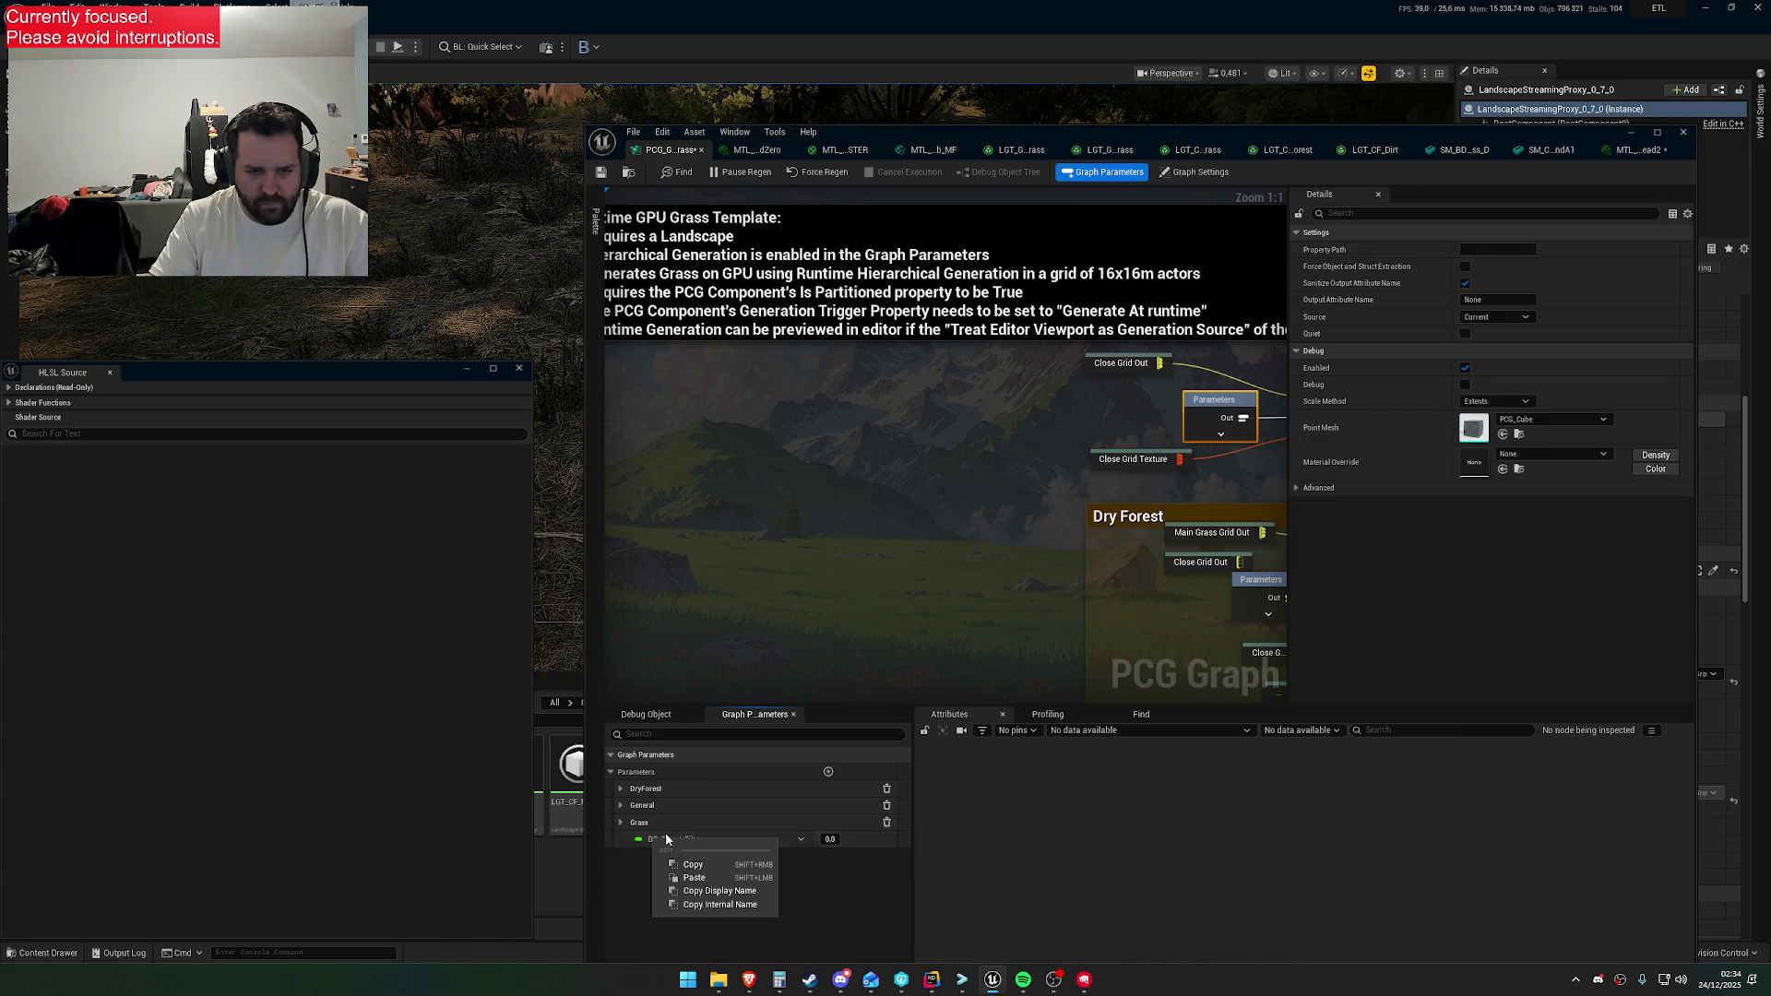
# Put DG_DensityFilter in a new DryGrass category with a value of 1.0
pyautogui.click(800, 839)
pyautogui.moveTo(885, 724)
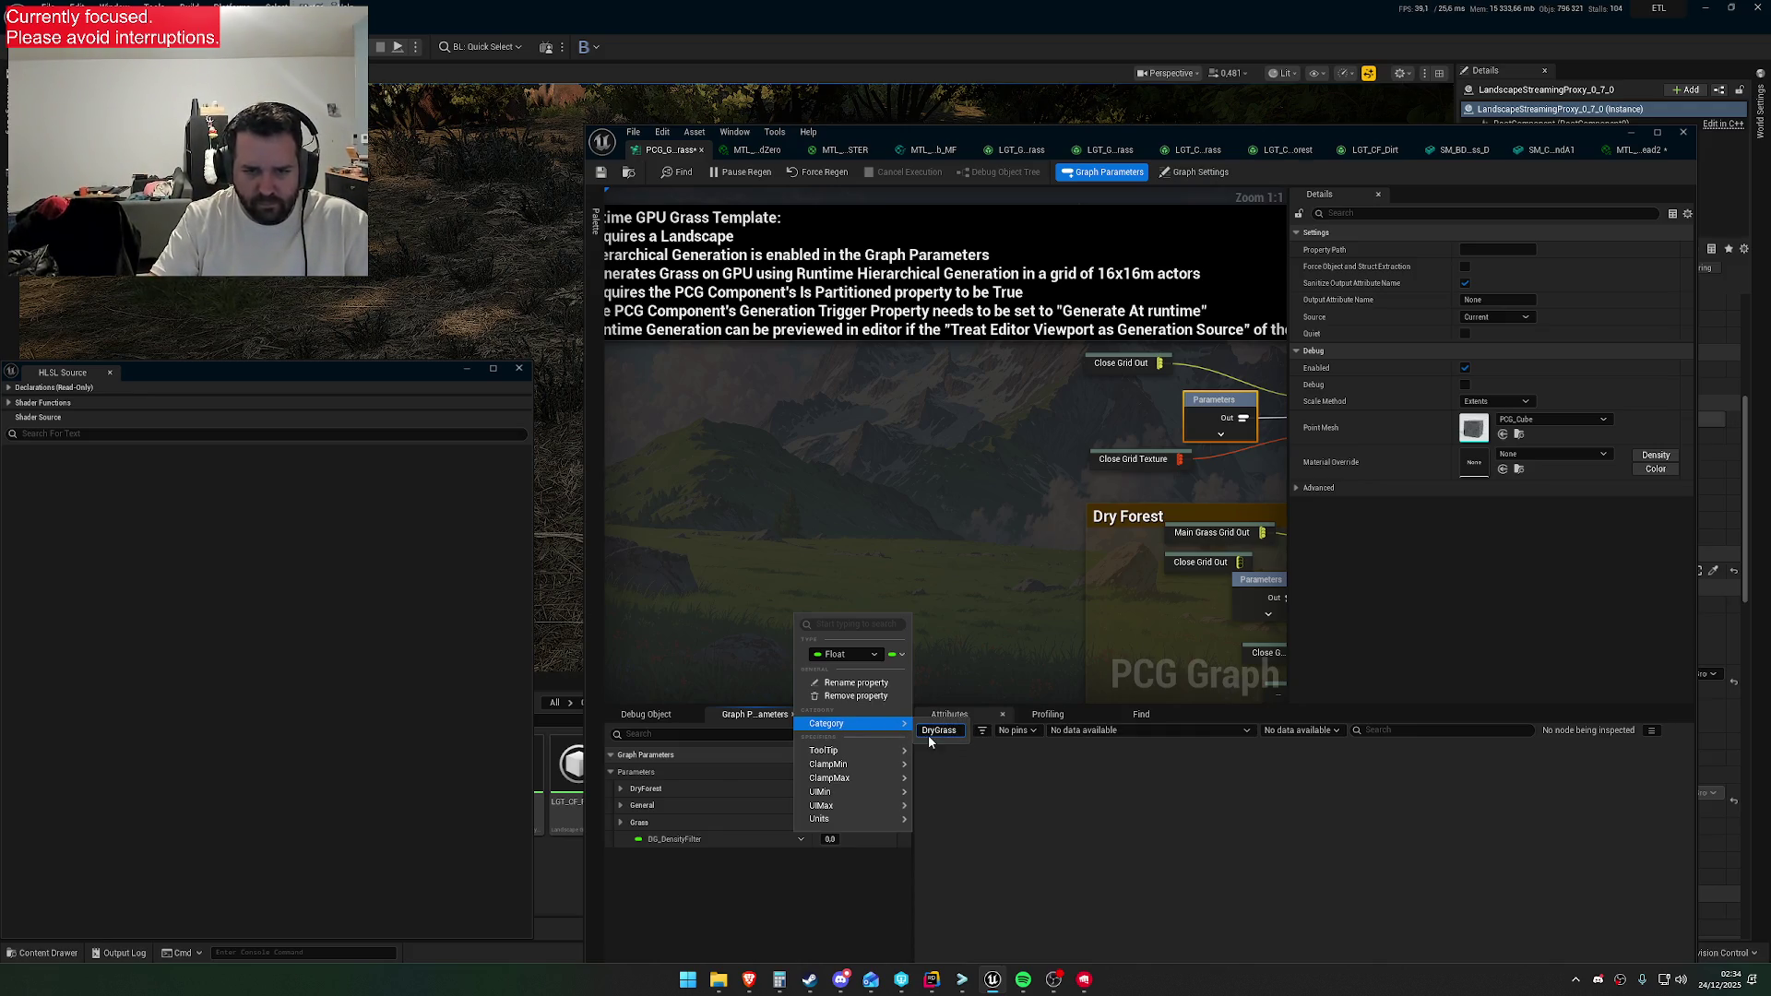
pyautogui.press('Return')
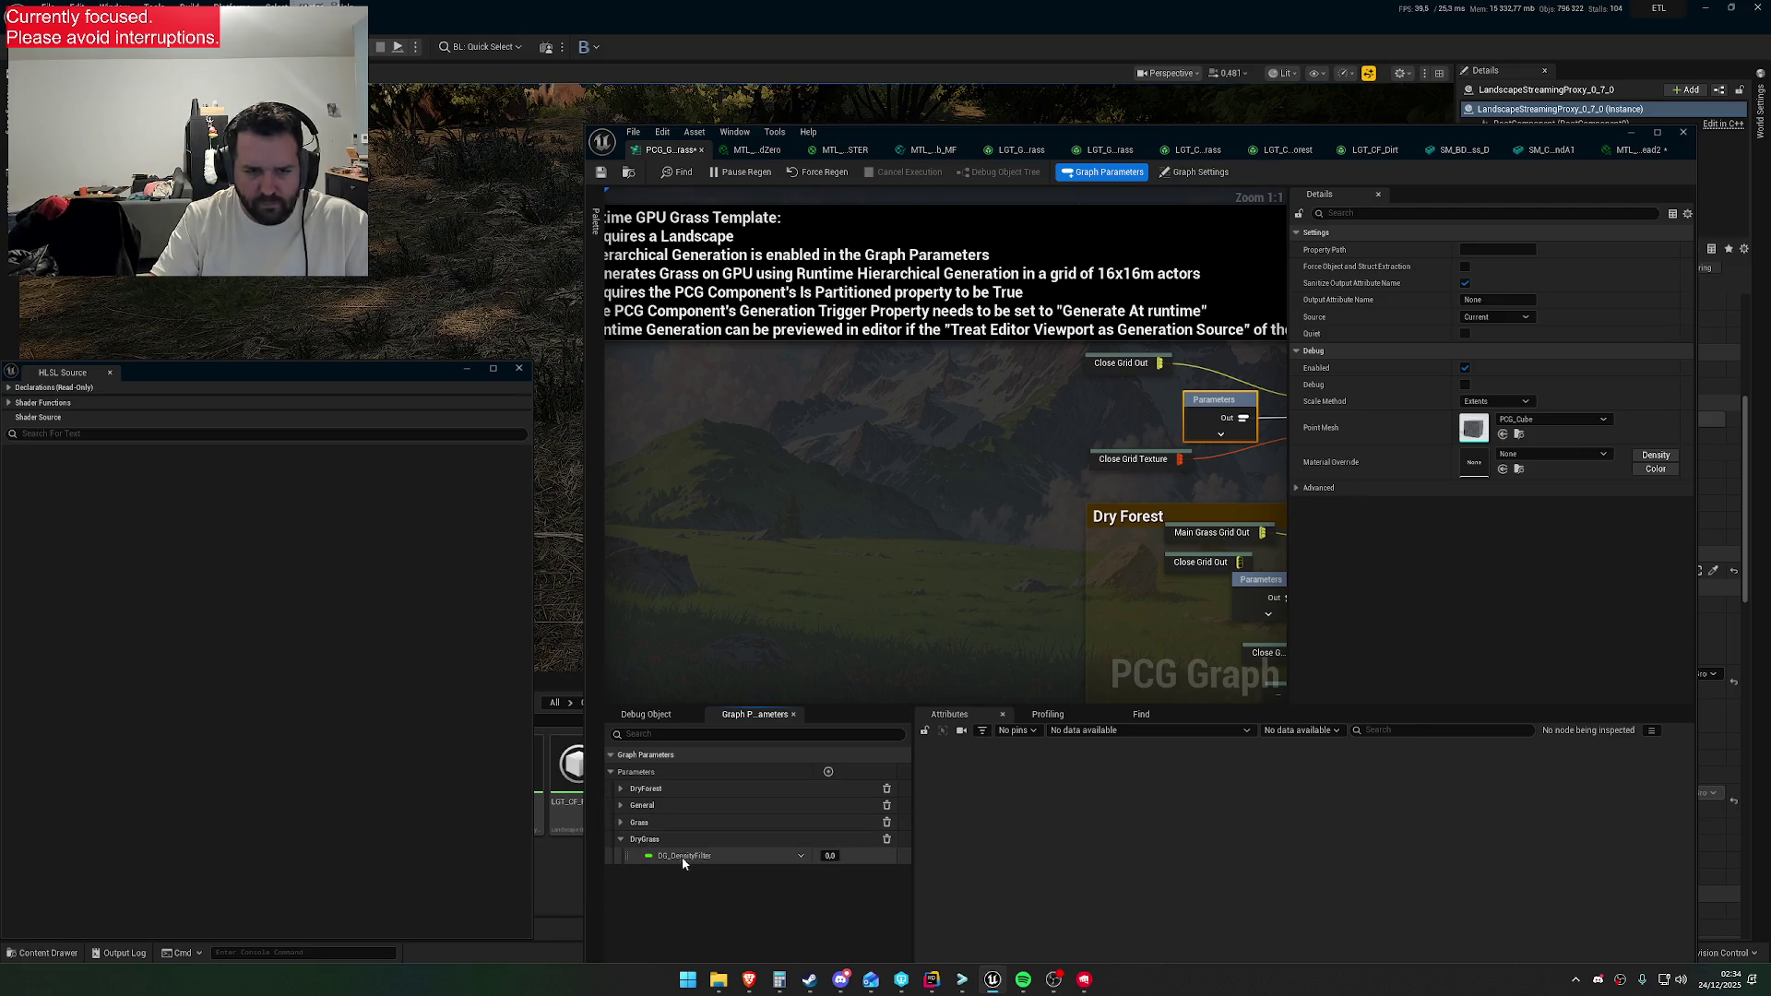
pyautogui.moveTo(829, 856); pyautogui.dragTo(841, 856)
# Move the new parameter into DryGrass and name it DG_GroundInfluence, set to 0.7
pyautogui.moveTo(642, 861); pyautogui.dragTo(629, 848)
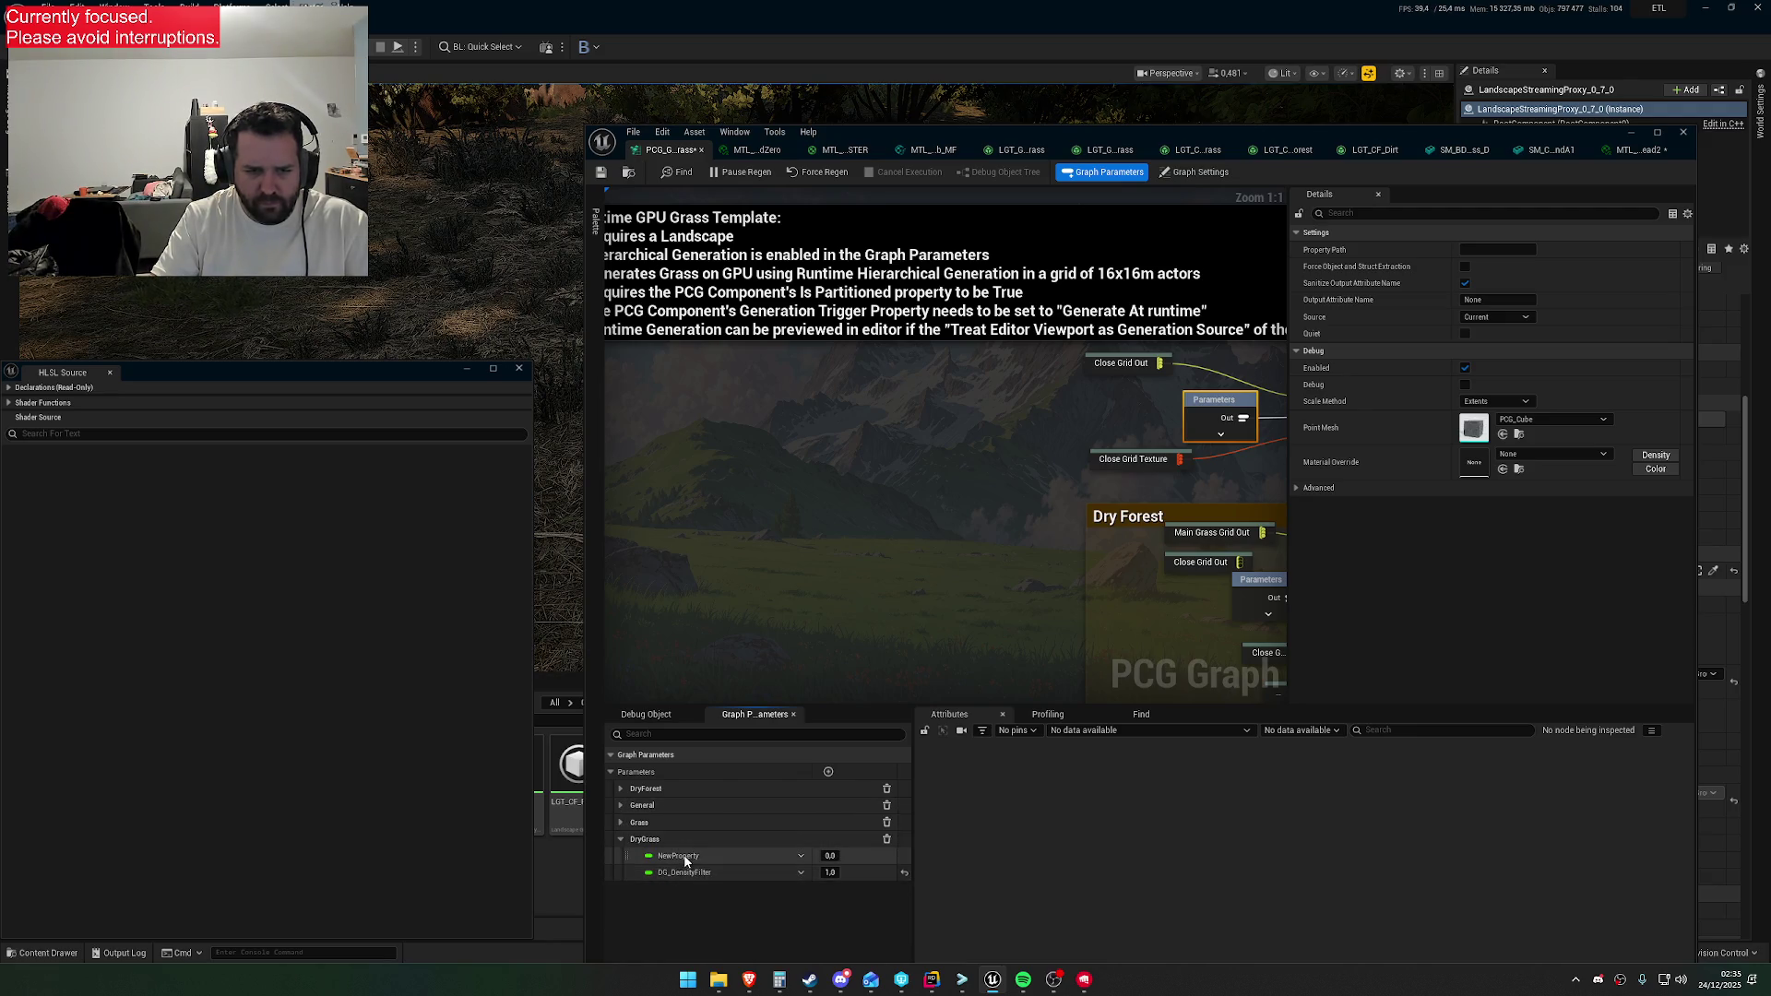
pyautogui.write('DHG')
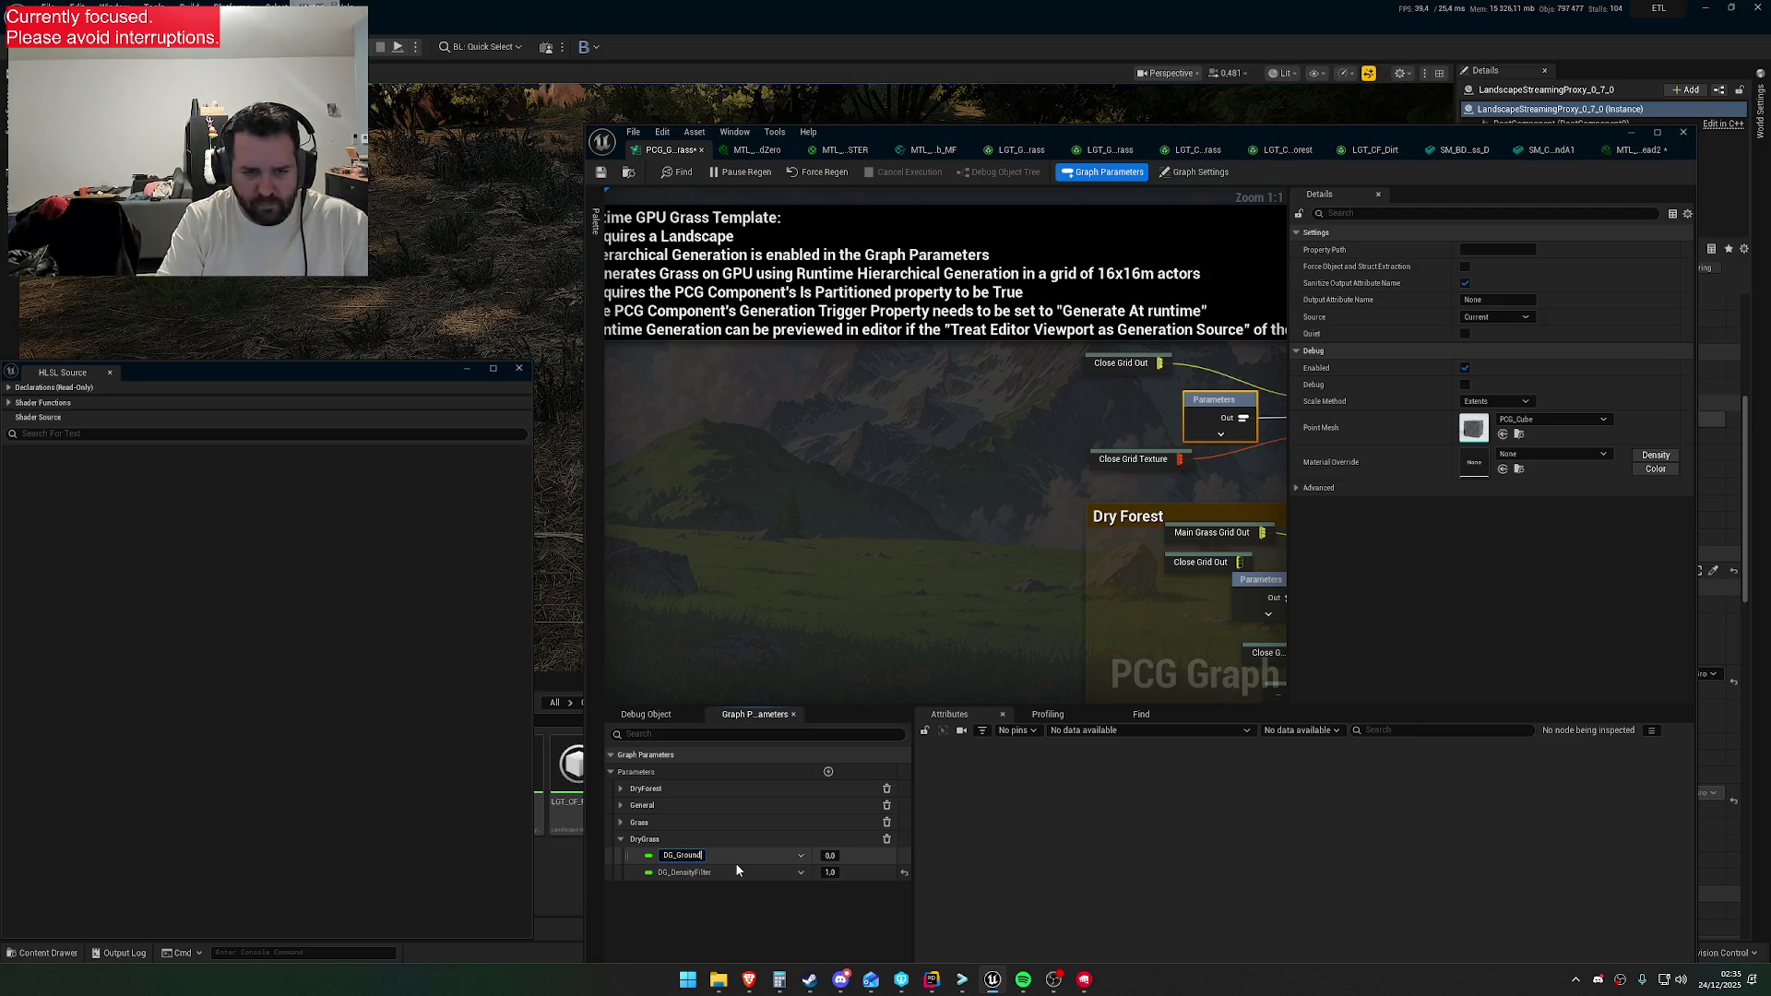
pyautogui.write('uence')
pyautogui.press('Tab')
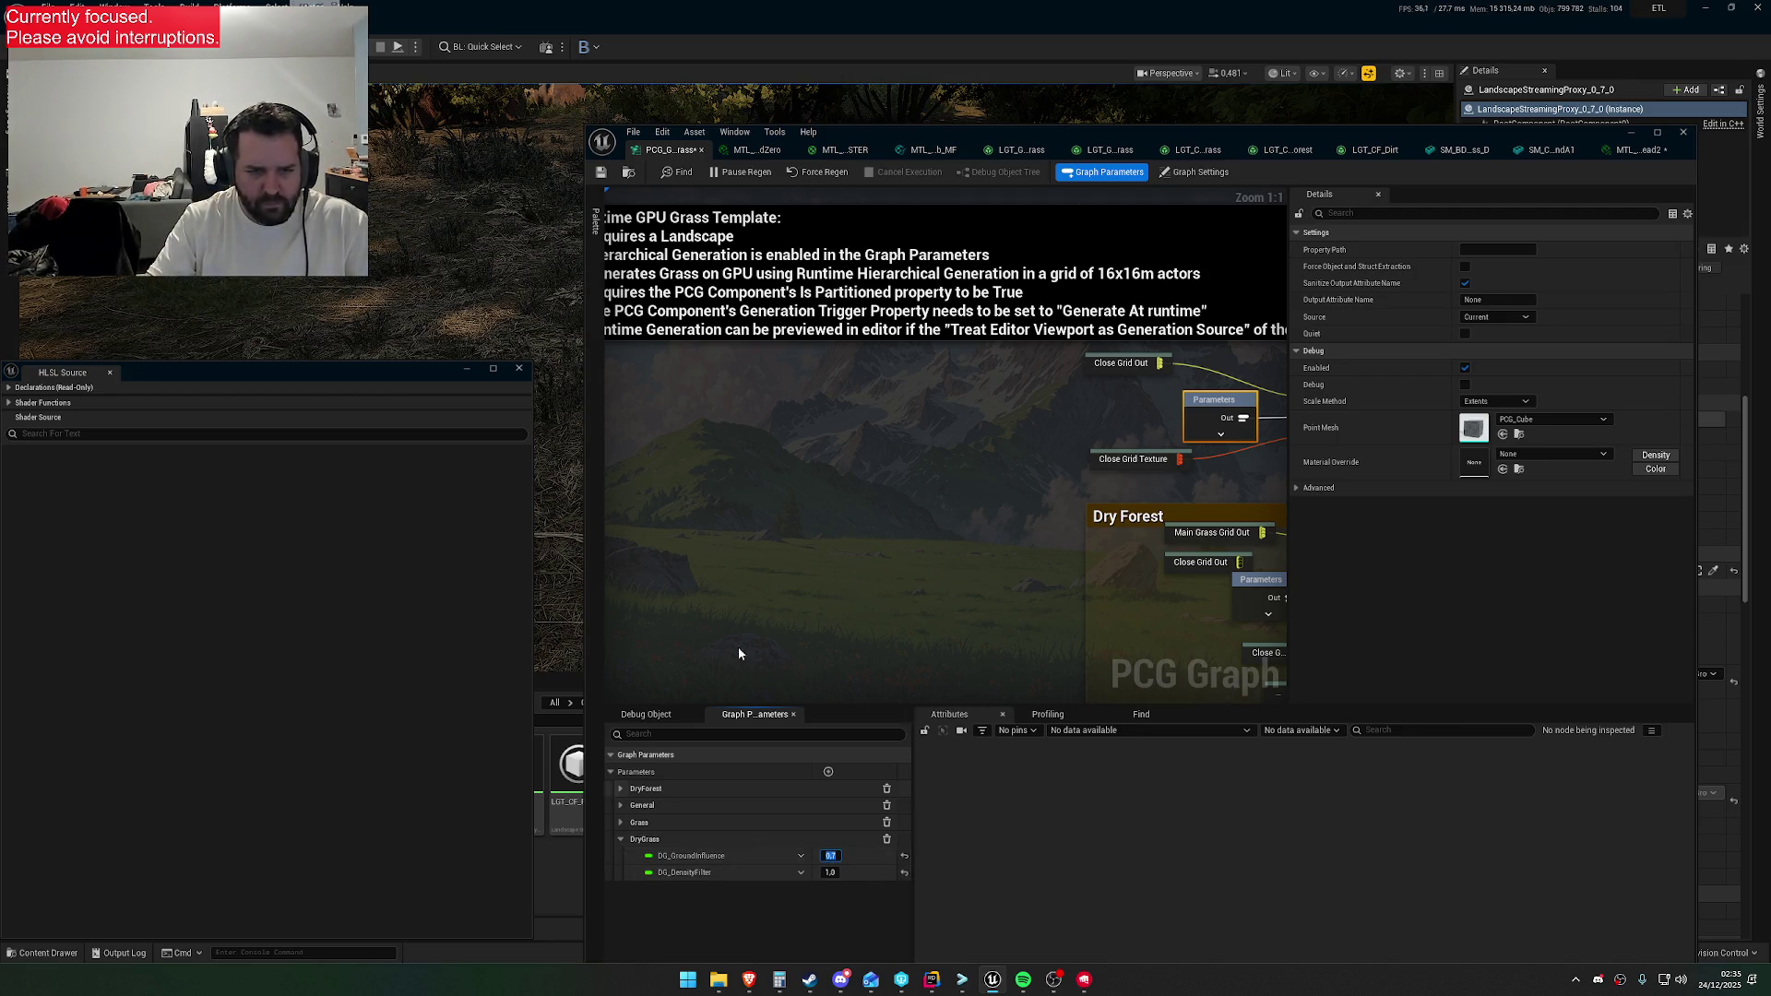
pyautogui.moveTo(1169, 477); pyautogui.dragTo(792, 484)
# In the Dry Grass shader code, rename GR_FinalScaleMult to DG_FinalScaleMult
pyautogui.click(1013, 382)
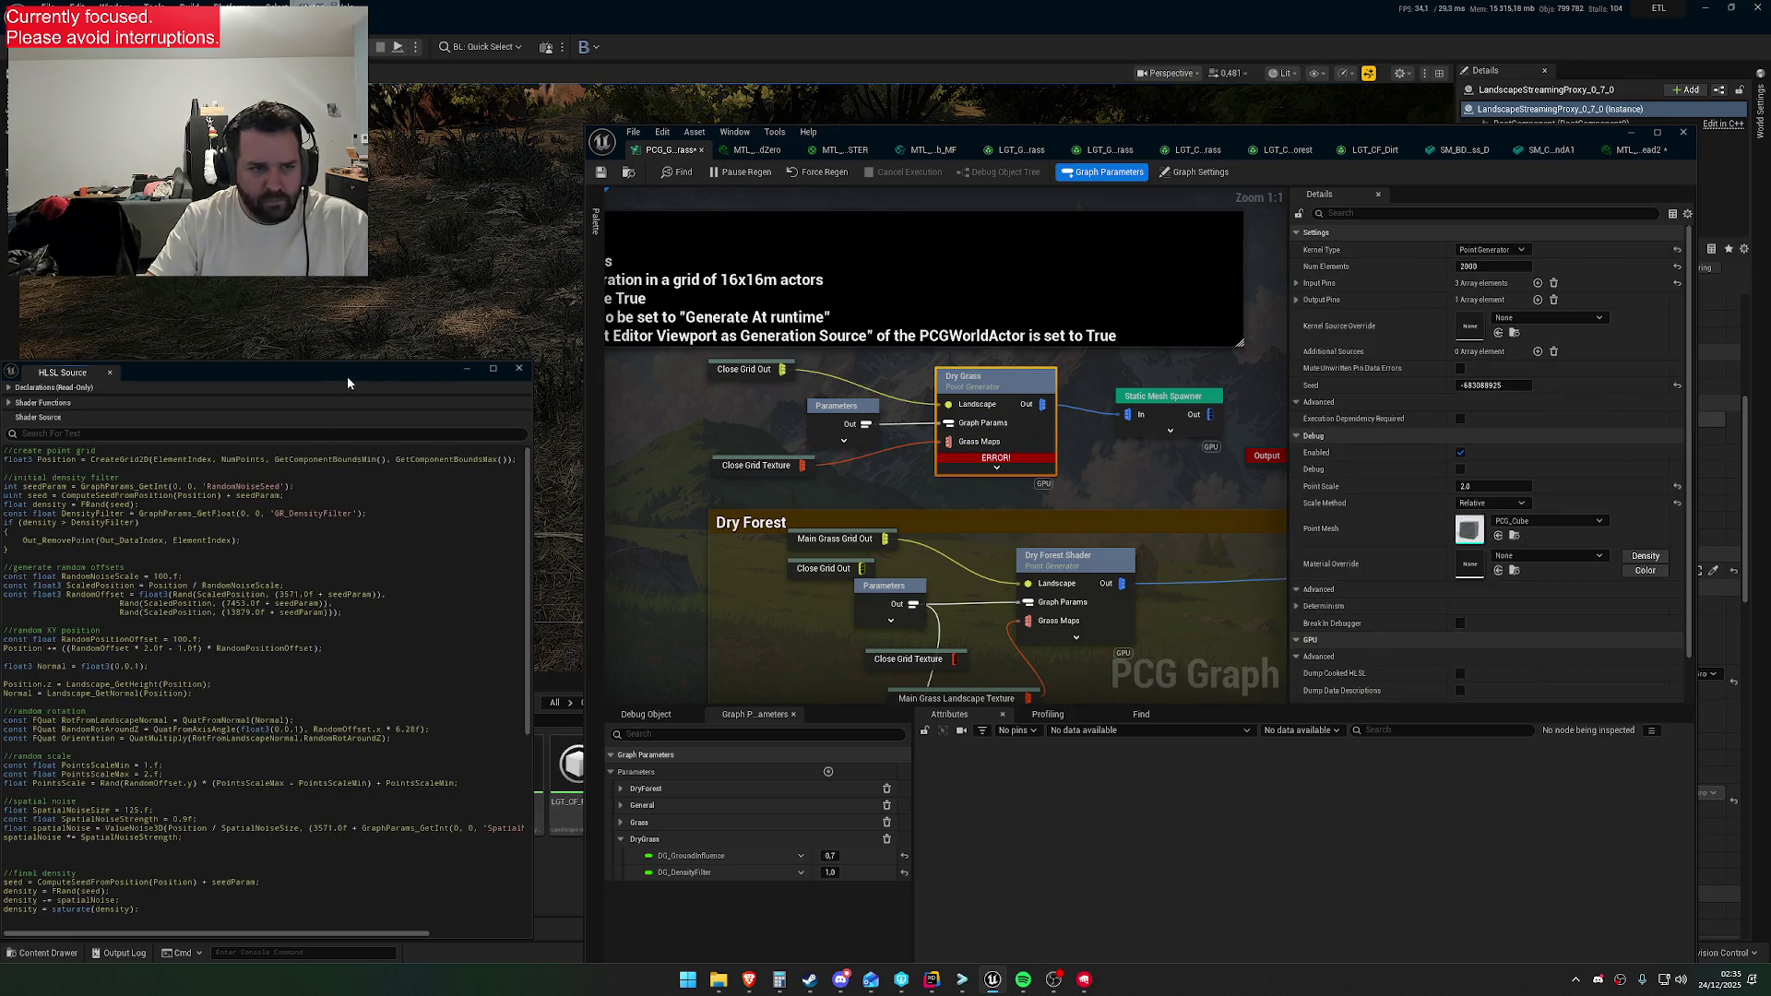
pyautogui.moveTo(317, 371); pyautogui.dragTo(739, 243)
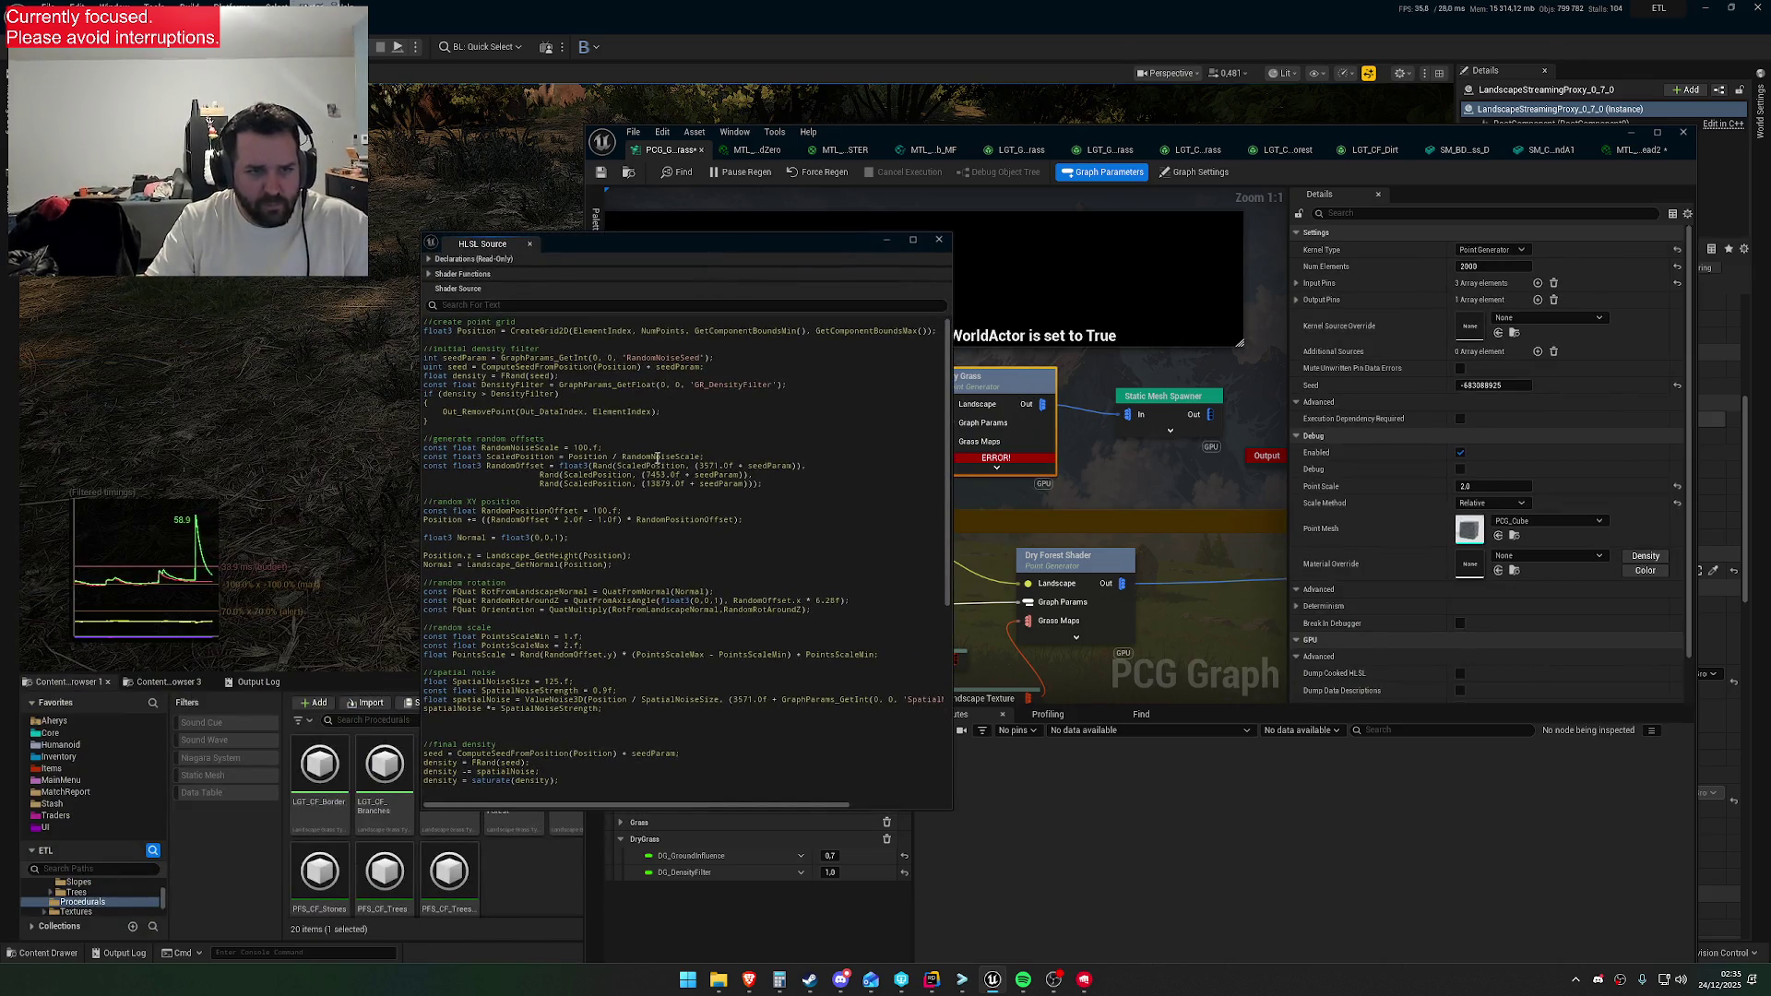
pyautogui.scroll(-2, 673, 498)
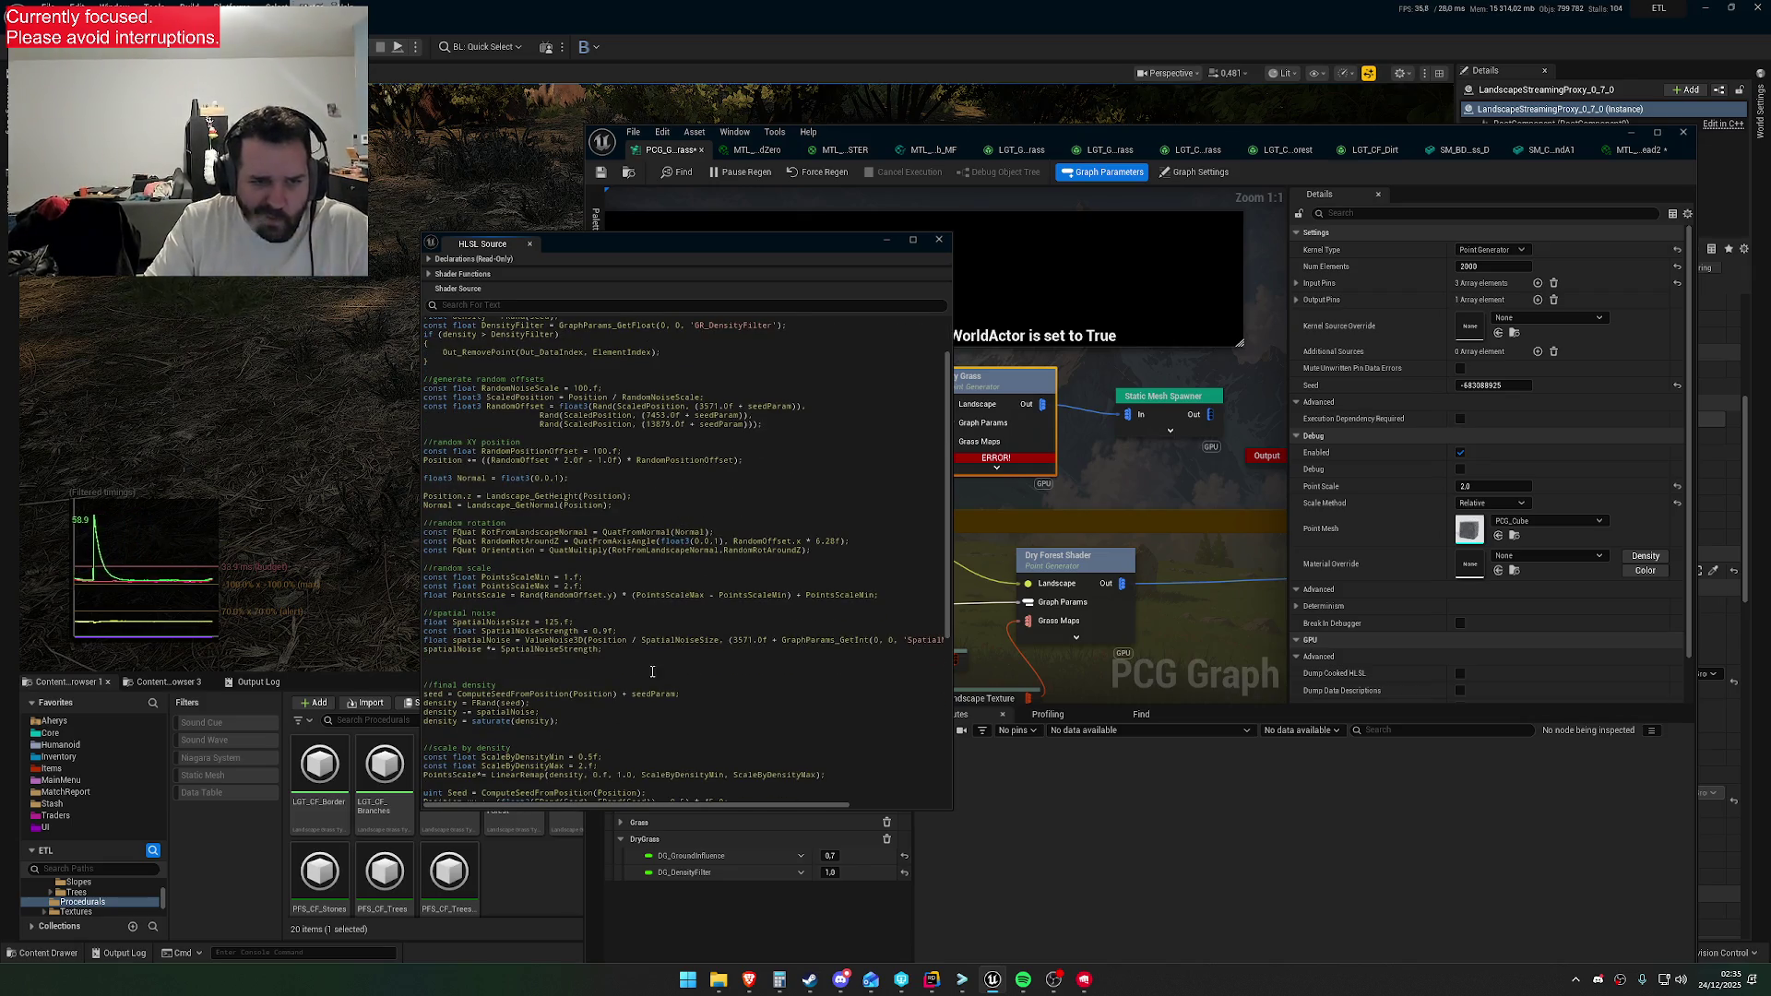
pyautogui.scroll(-5, 681, 589)
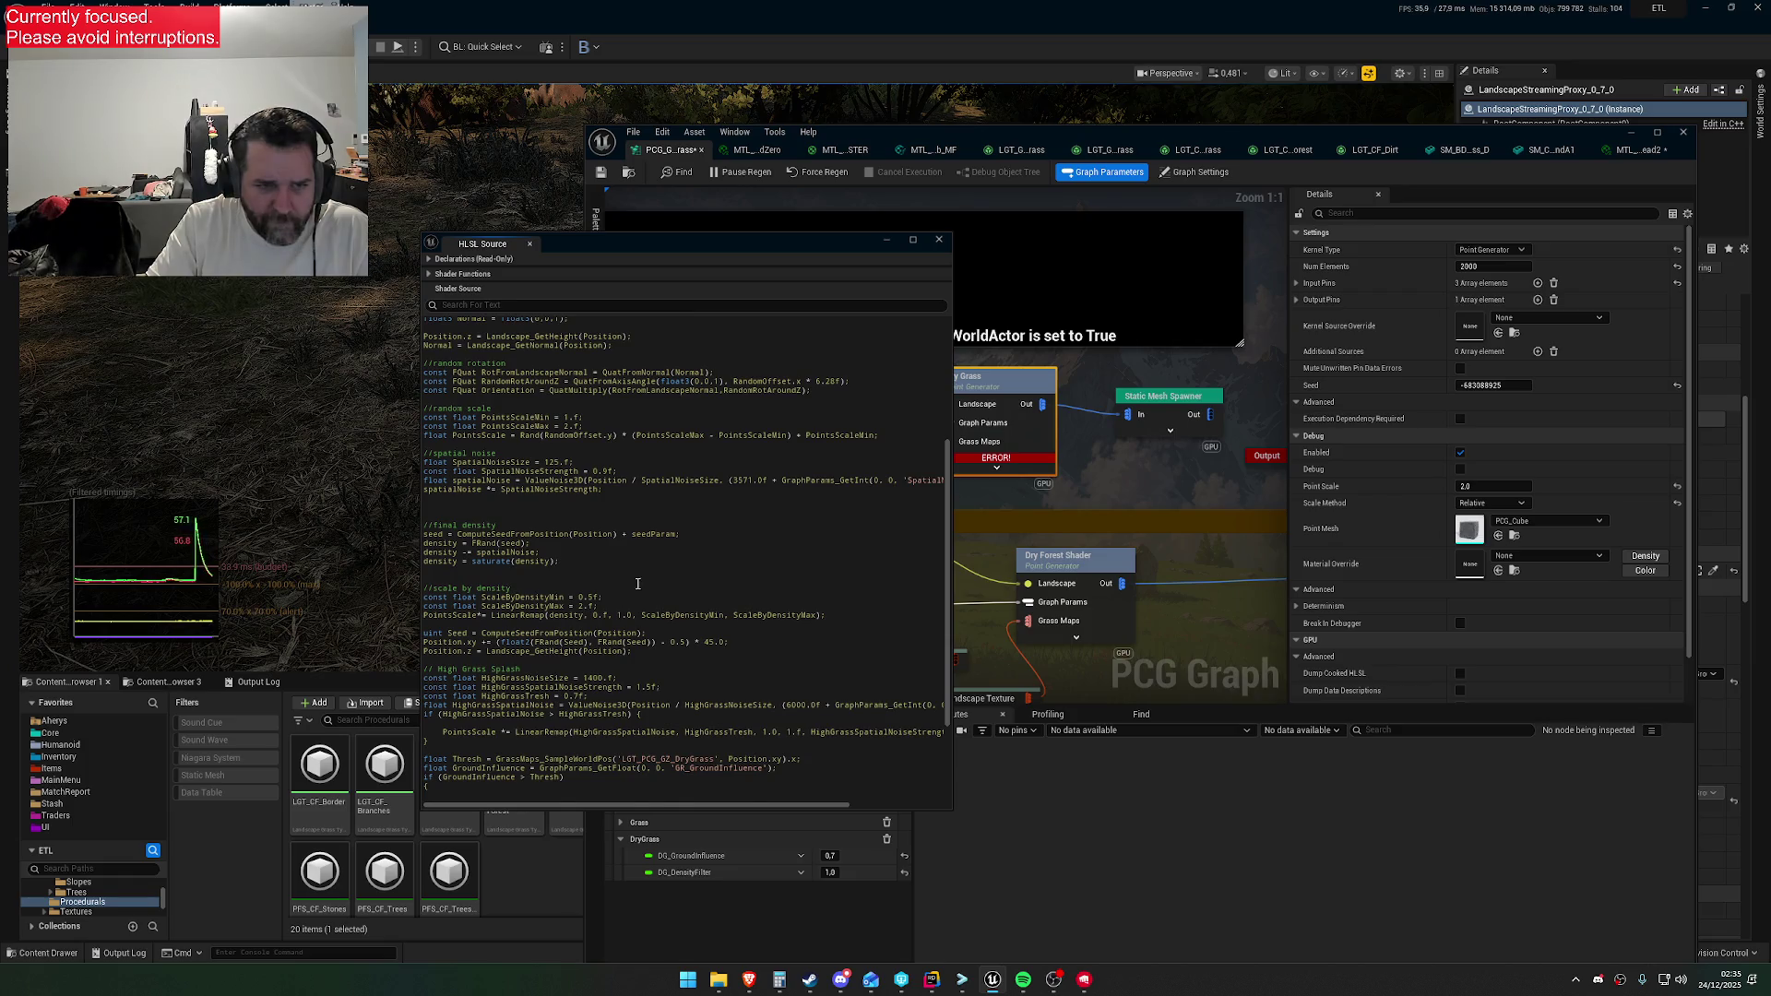
pyautogui.scroll(-3, 645, 609)
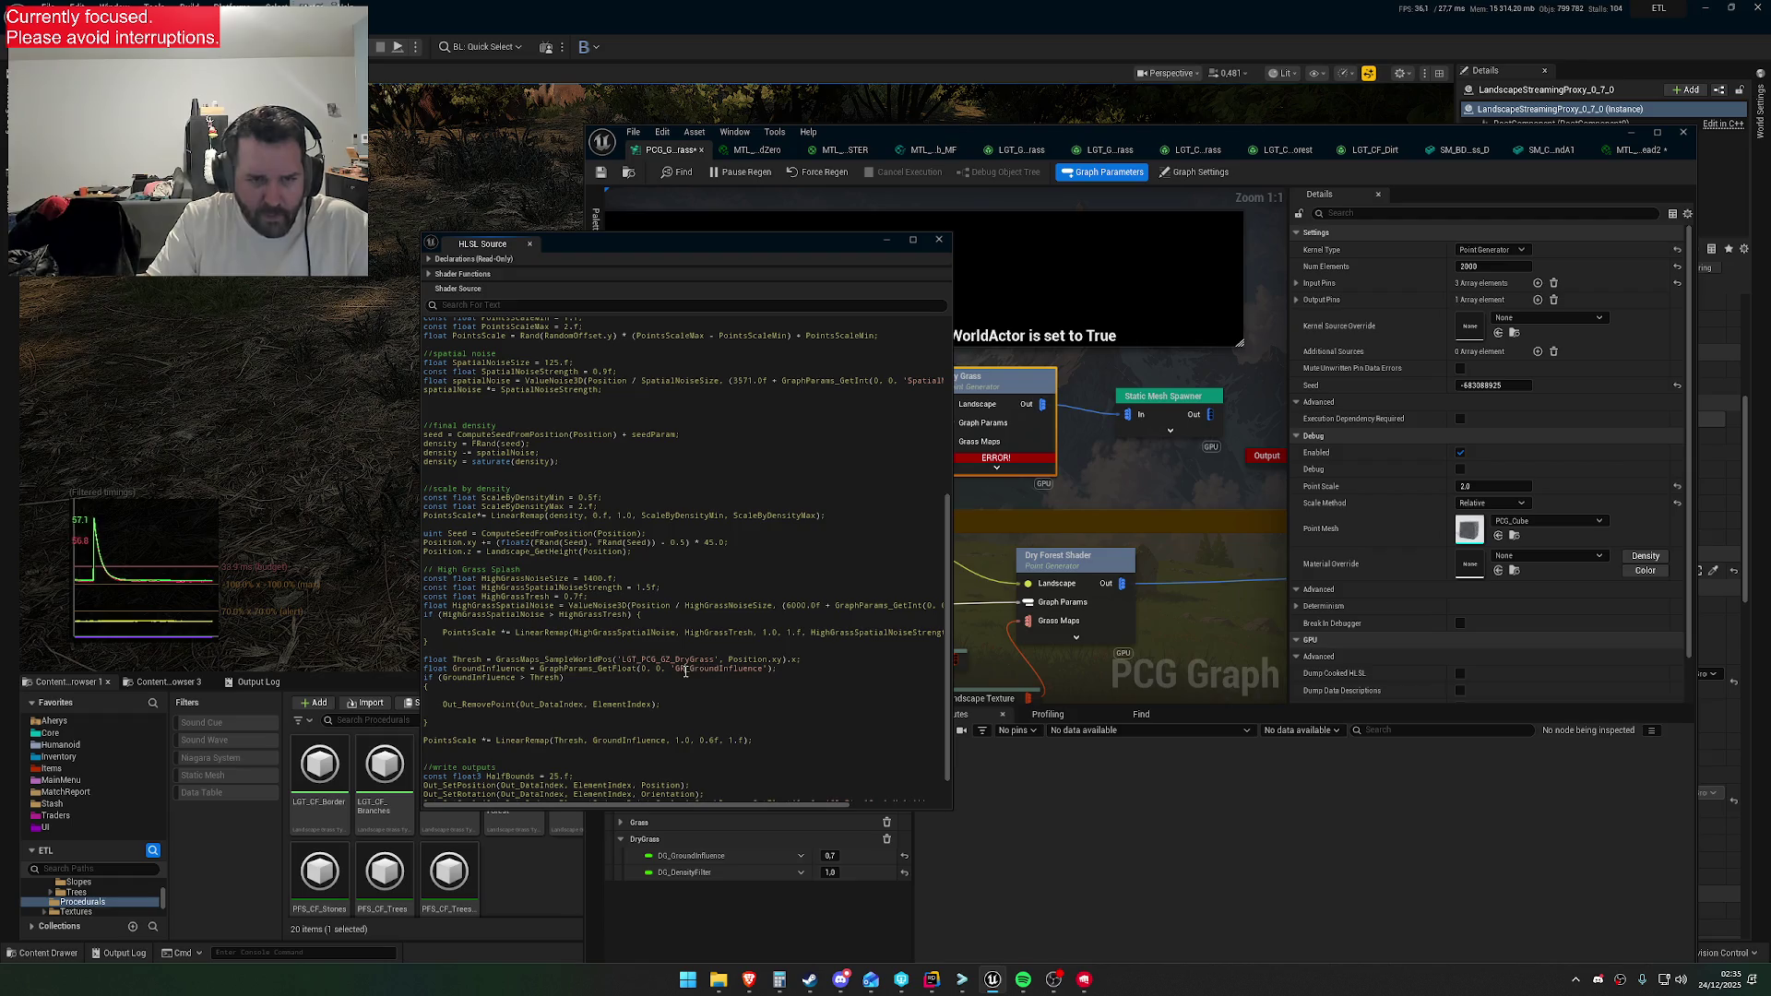
pyautogui.scroll(-1, 738, 687)
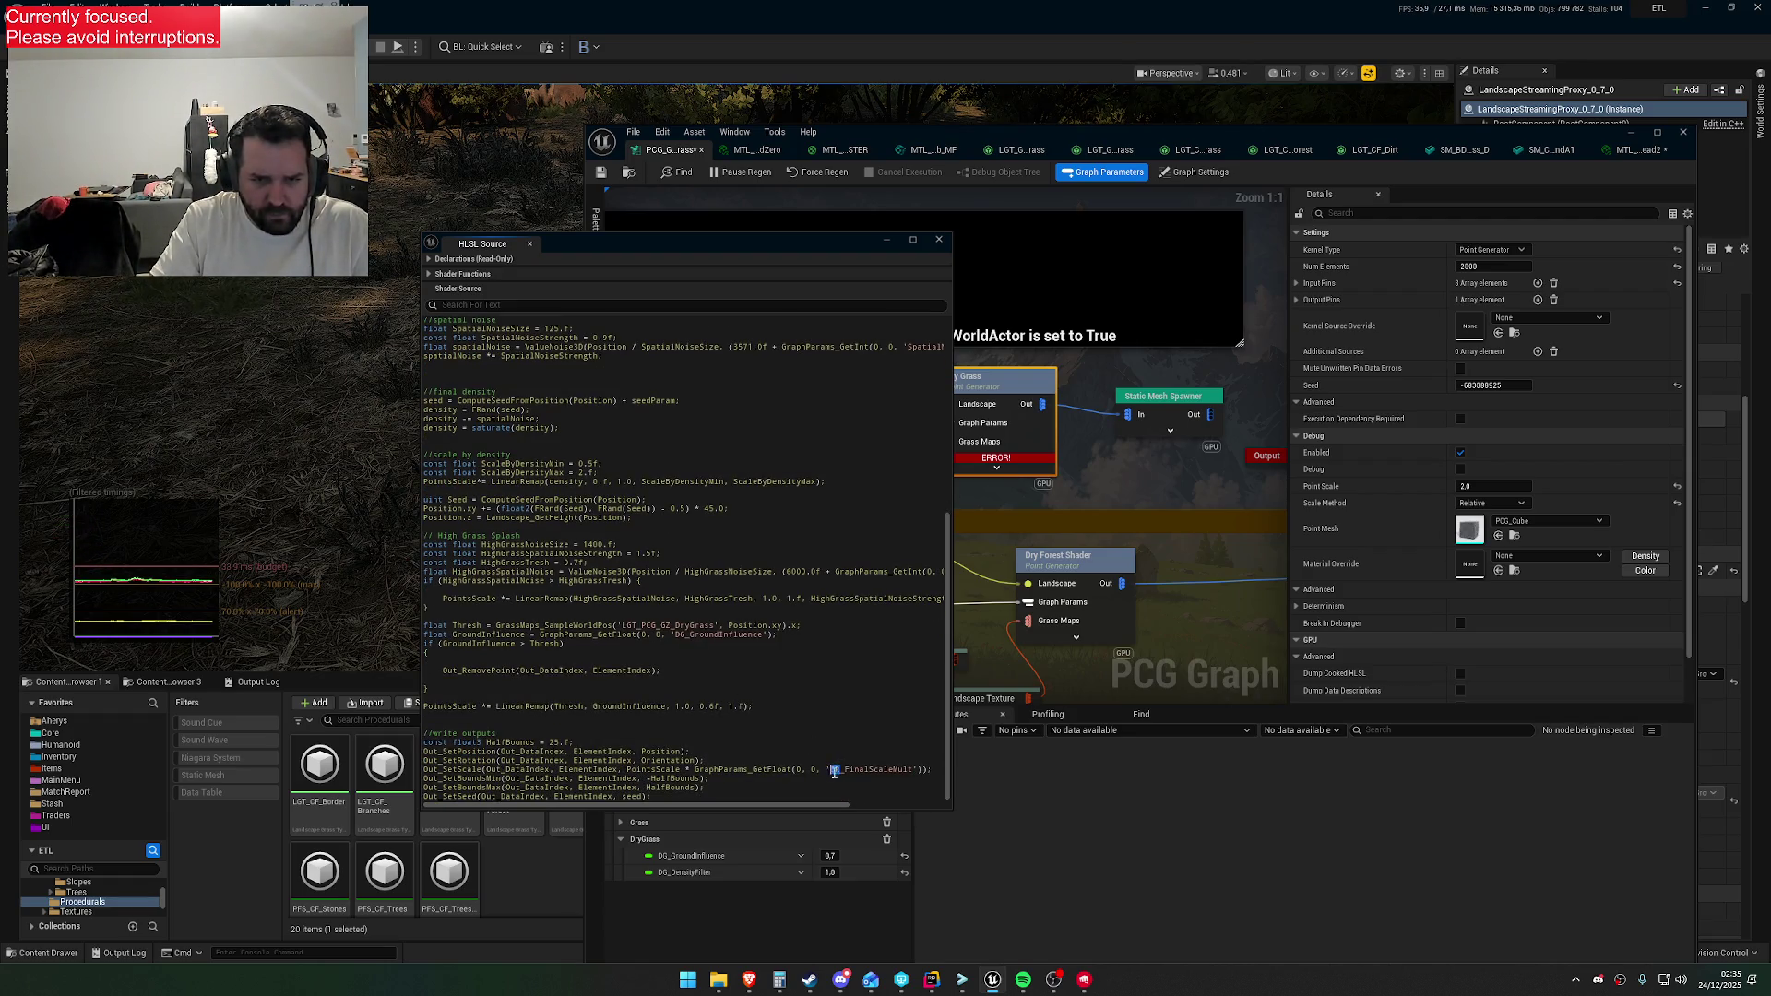
pyautogui.write('DG')
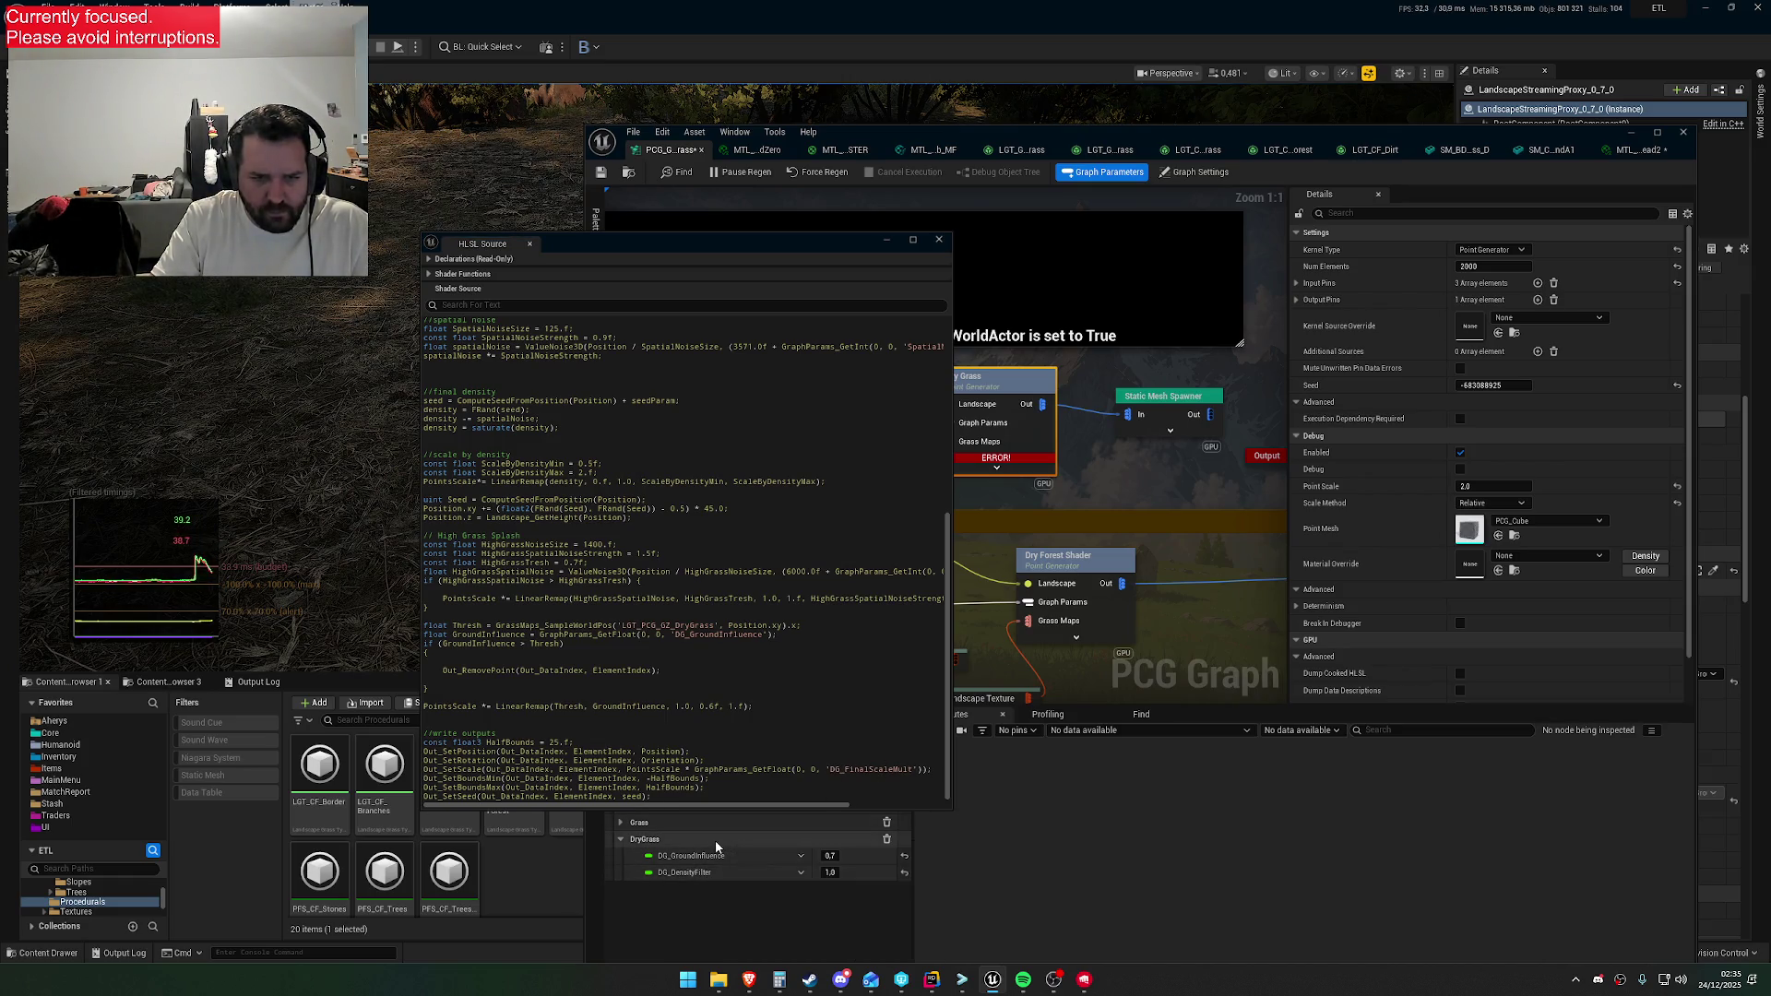
# Check the DryGrass parameters' options and add a new float parameter under DryGrass
pyautogui.click(800, 873)
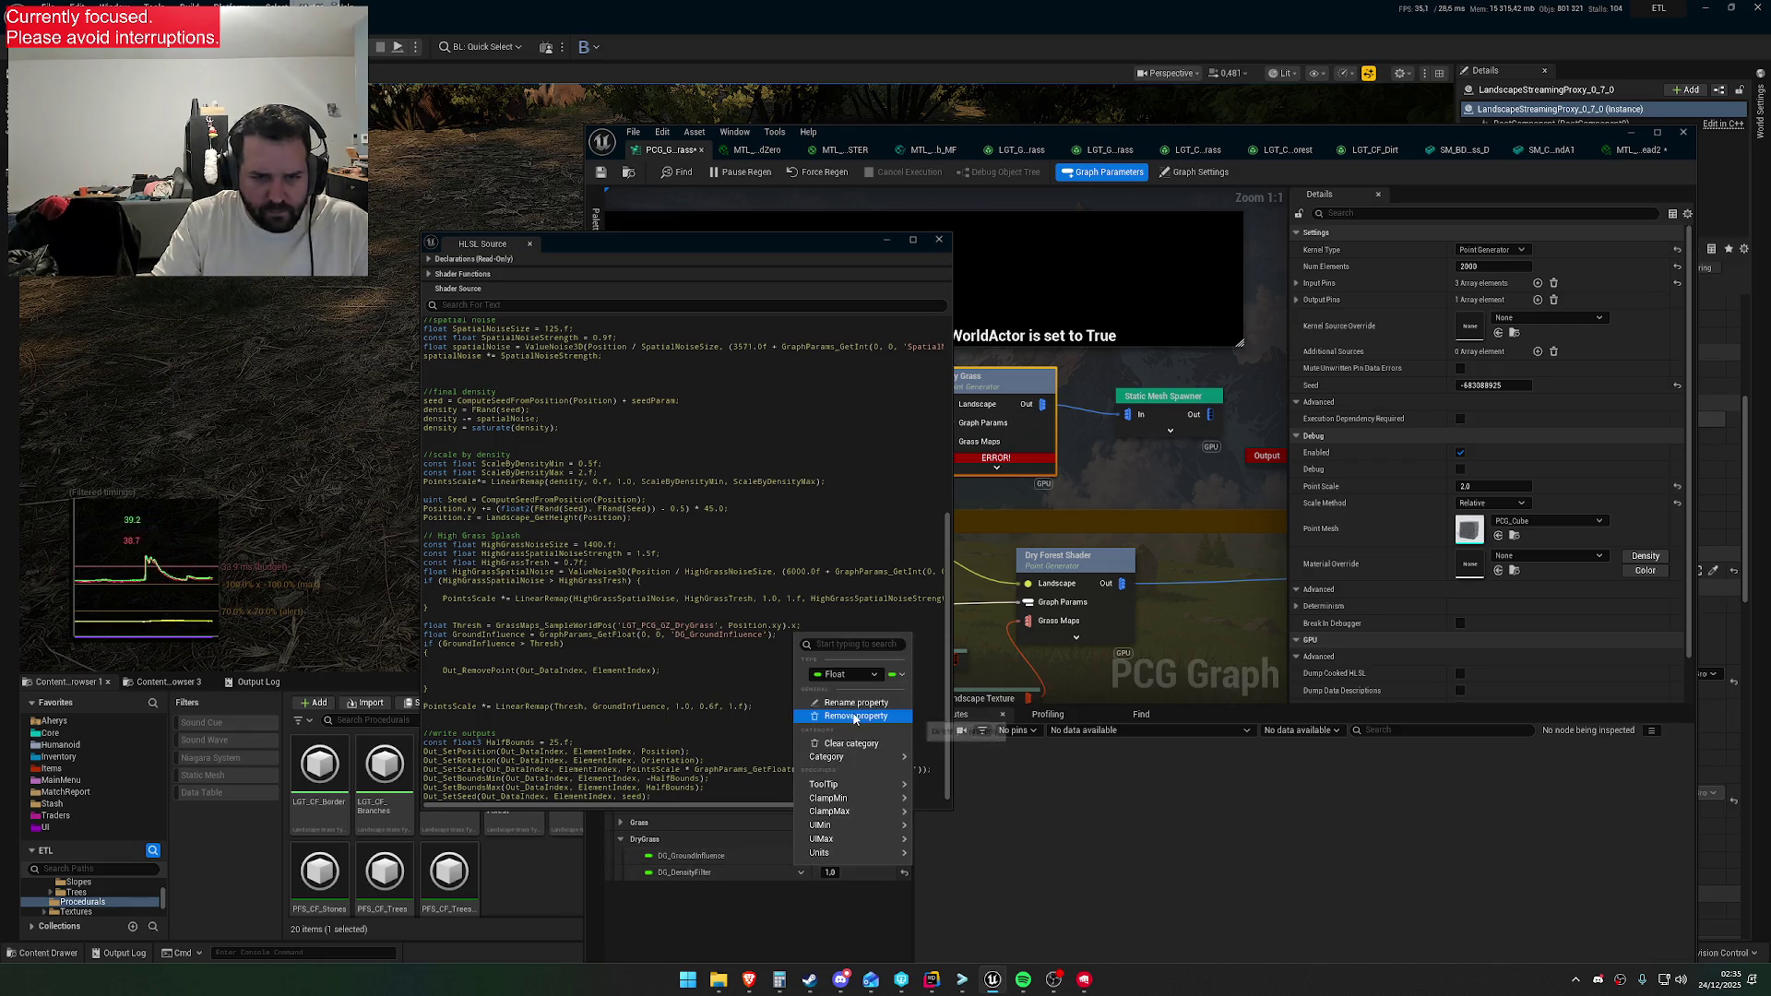
pyautogui.click(699, 836)
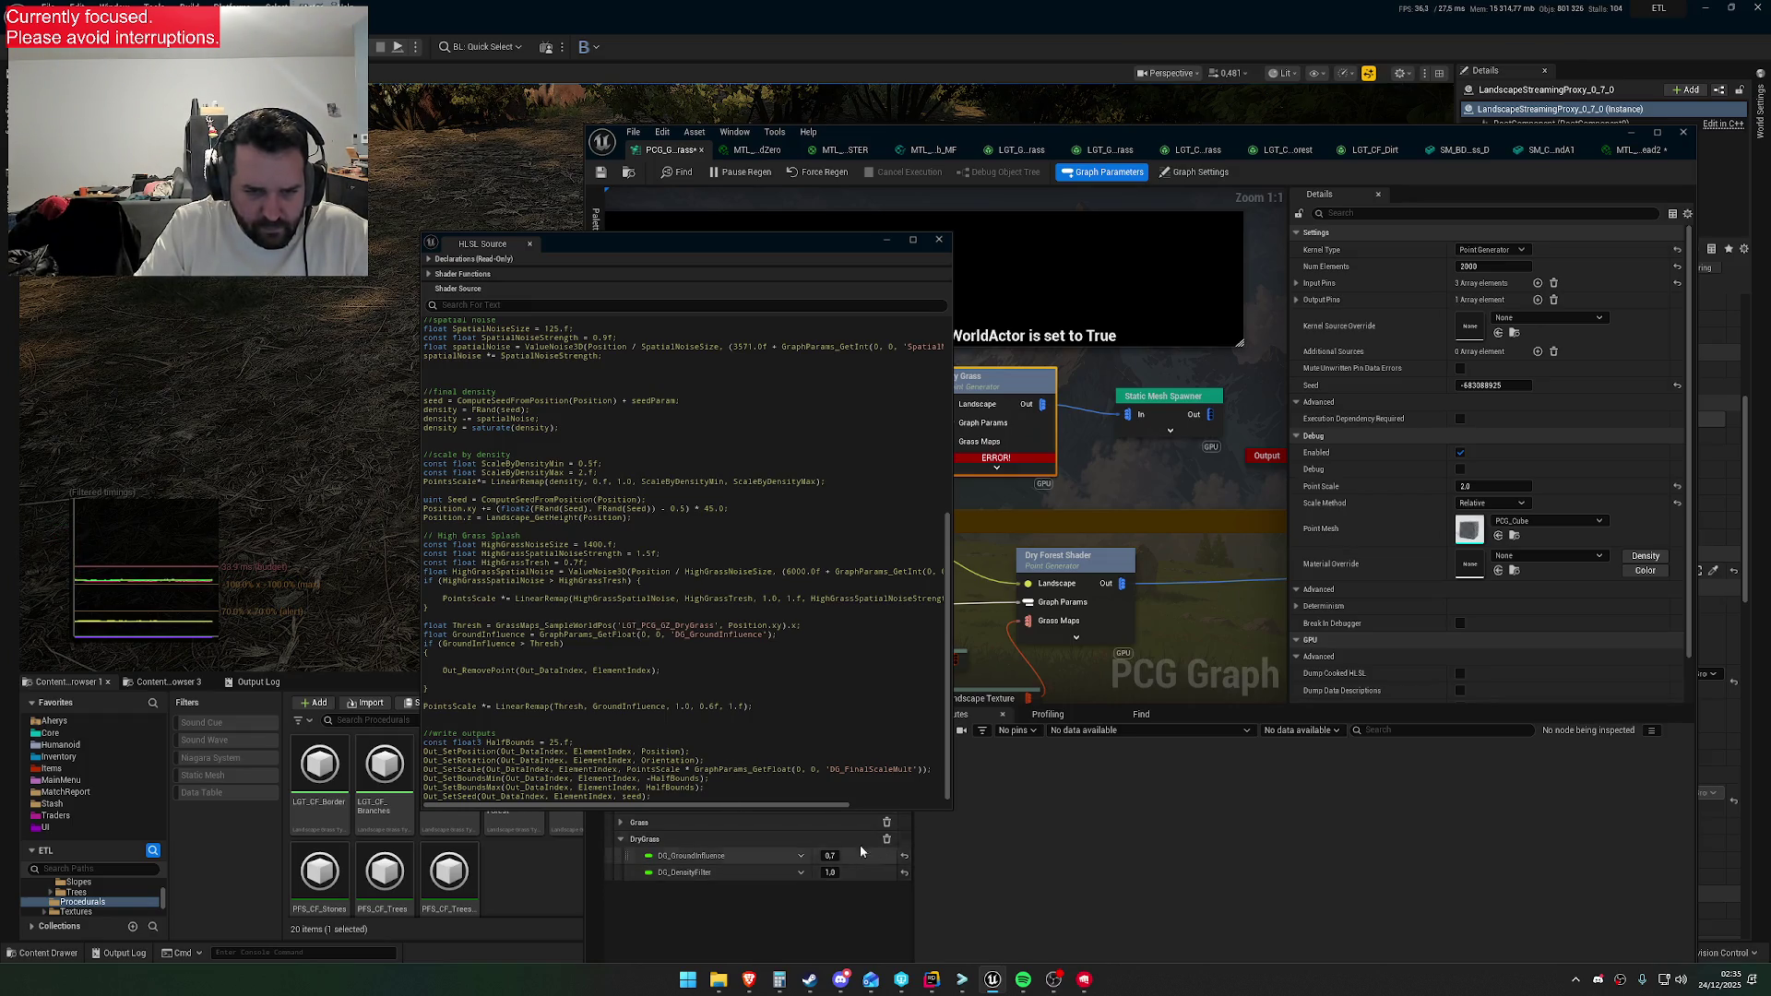
pyautogui.click(804, 859)
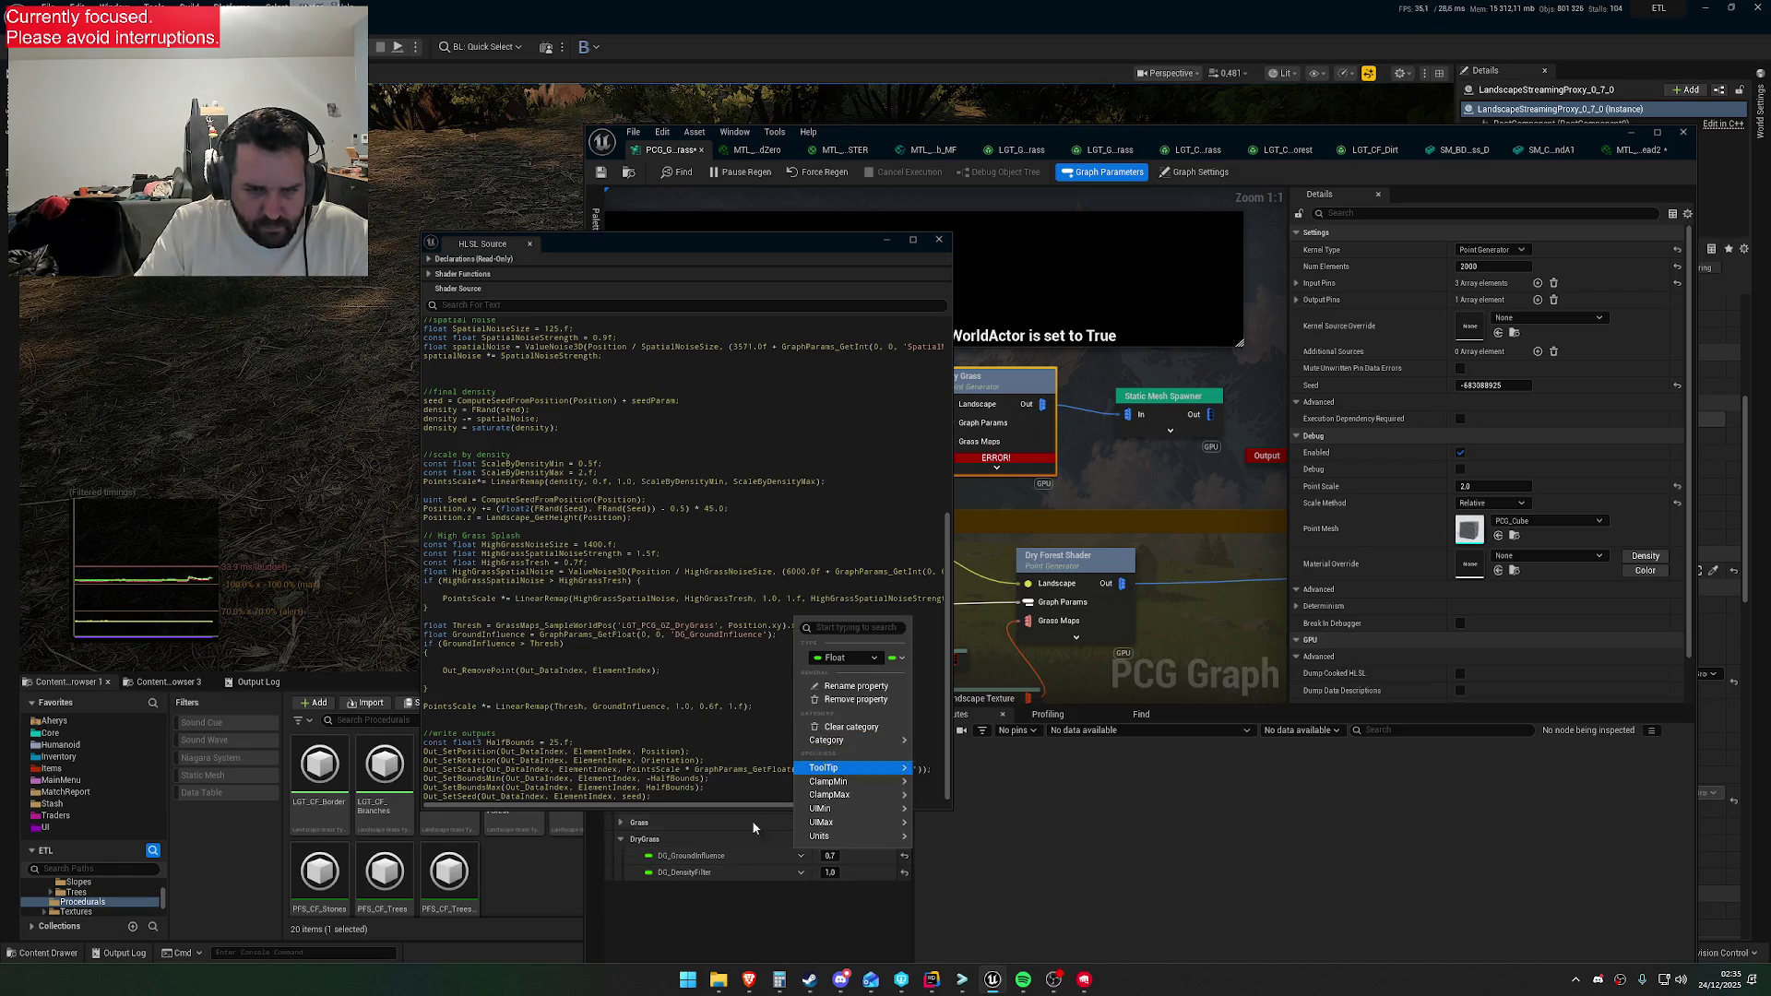
pyautogui.moveTo(842, 817)
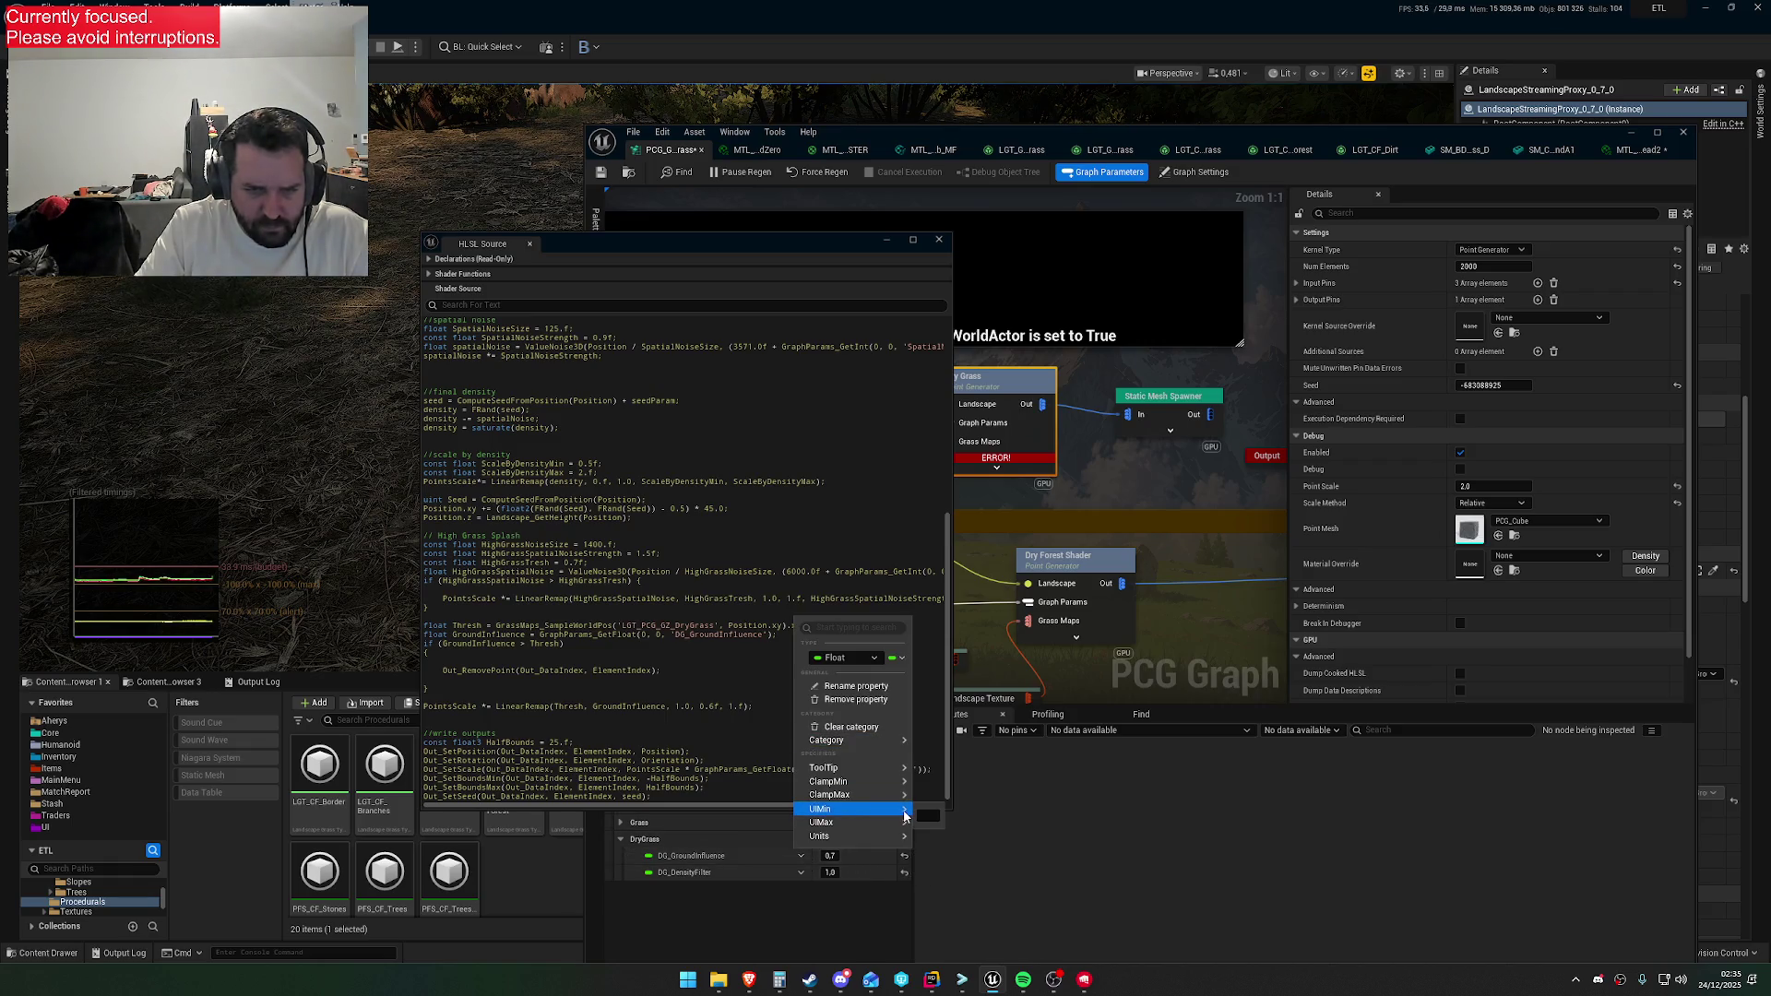
pyautogui.click(732, 847)
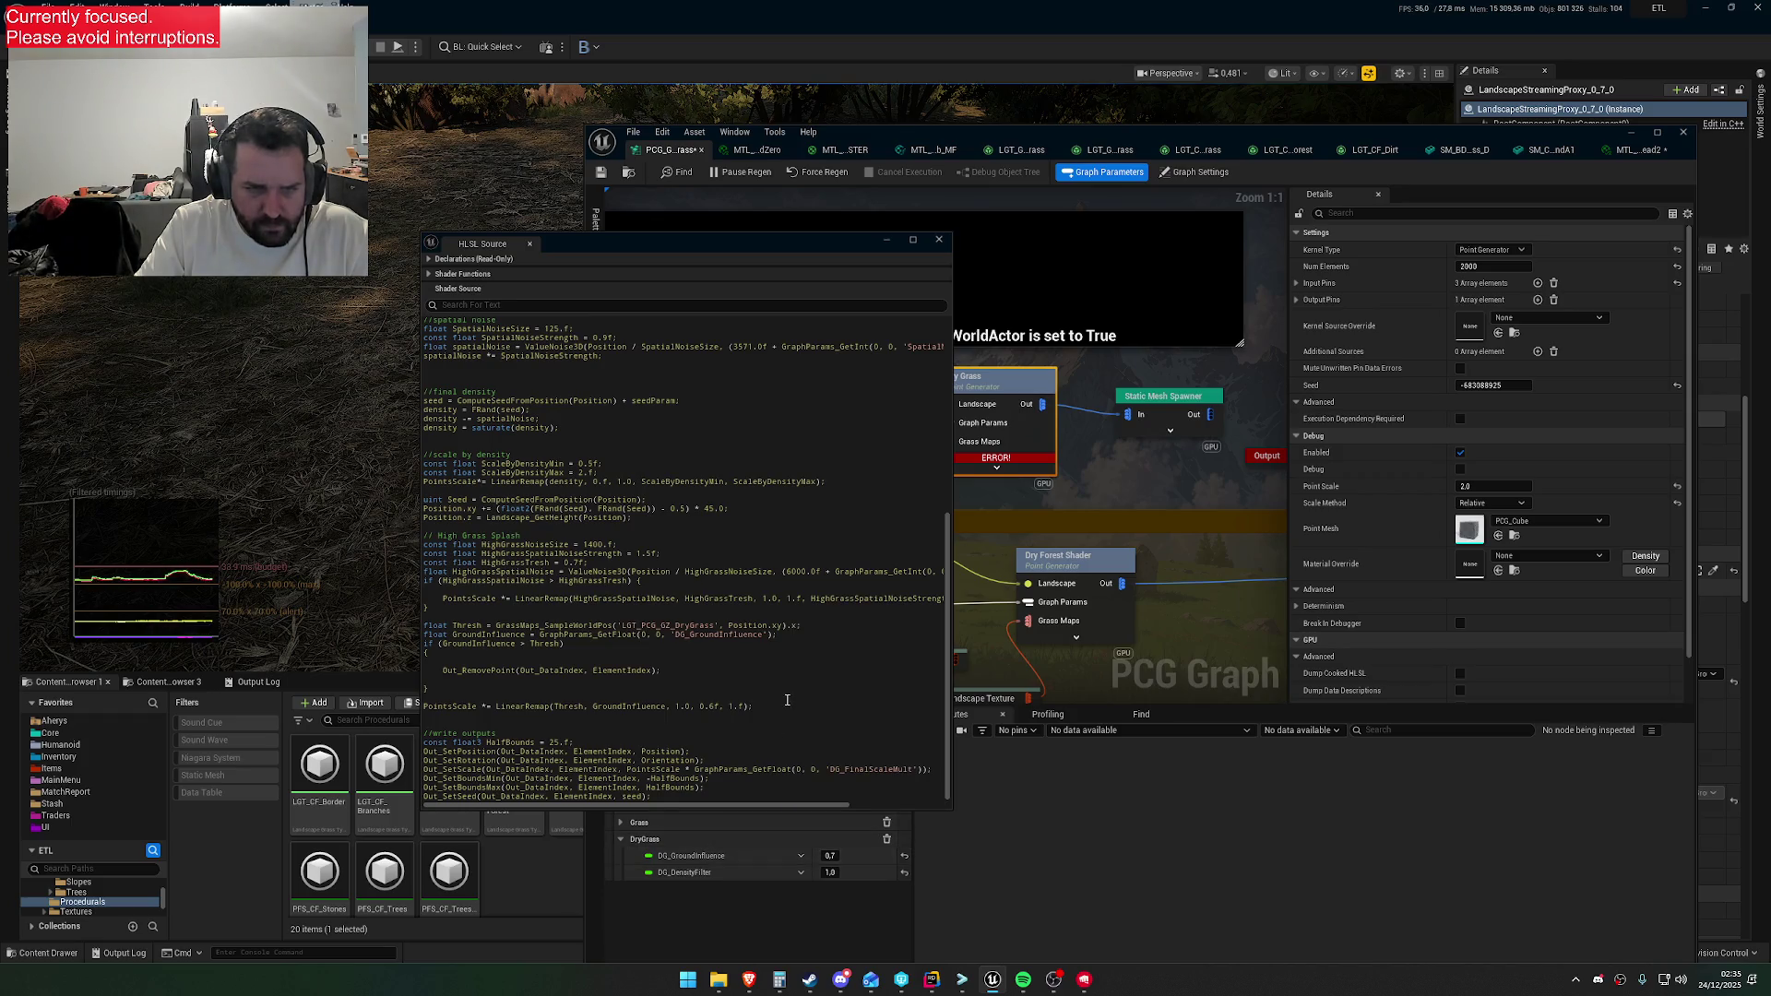
pyautogui.moveTo(747, 248); pyautogui.dragTo(417, 246)
pyautogui.click(828, 771)
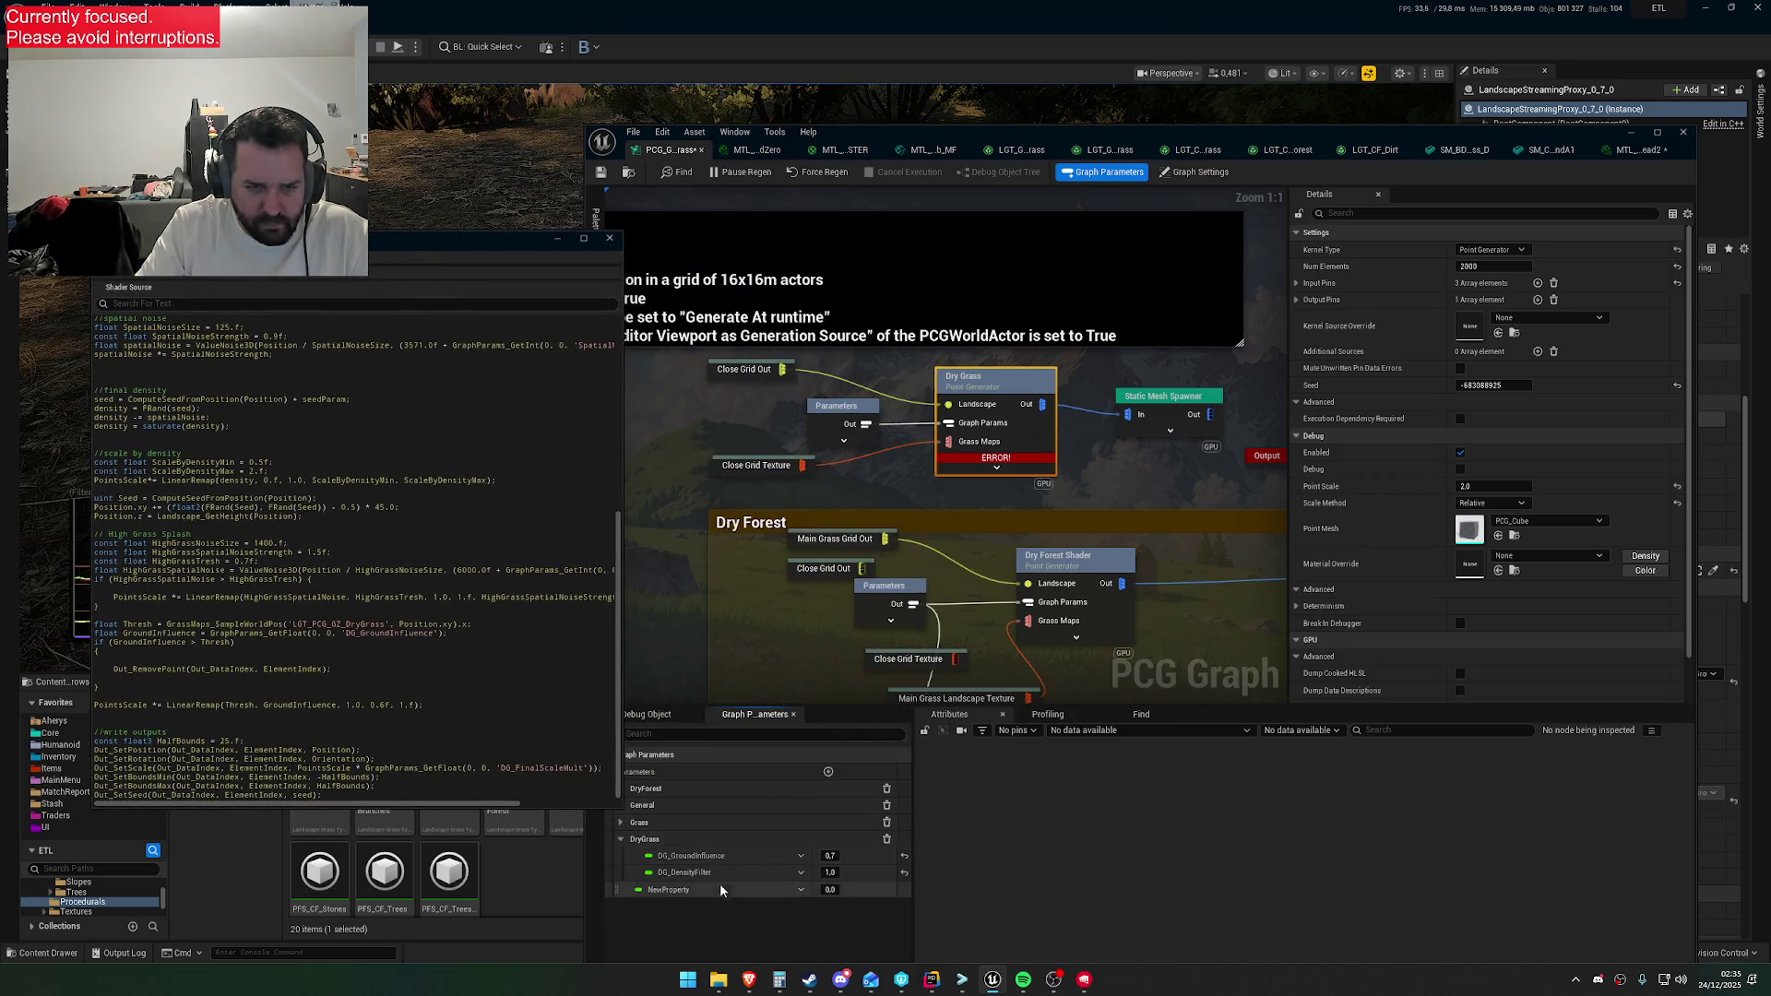
# Move the new parameter to the top of DryGrass, renamed DG_FinalScaleMult with value 1.0
pyautogui.moveTo(622, 891); pyautogui.dragTo(623, 849)
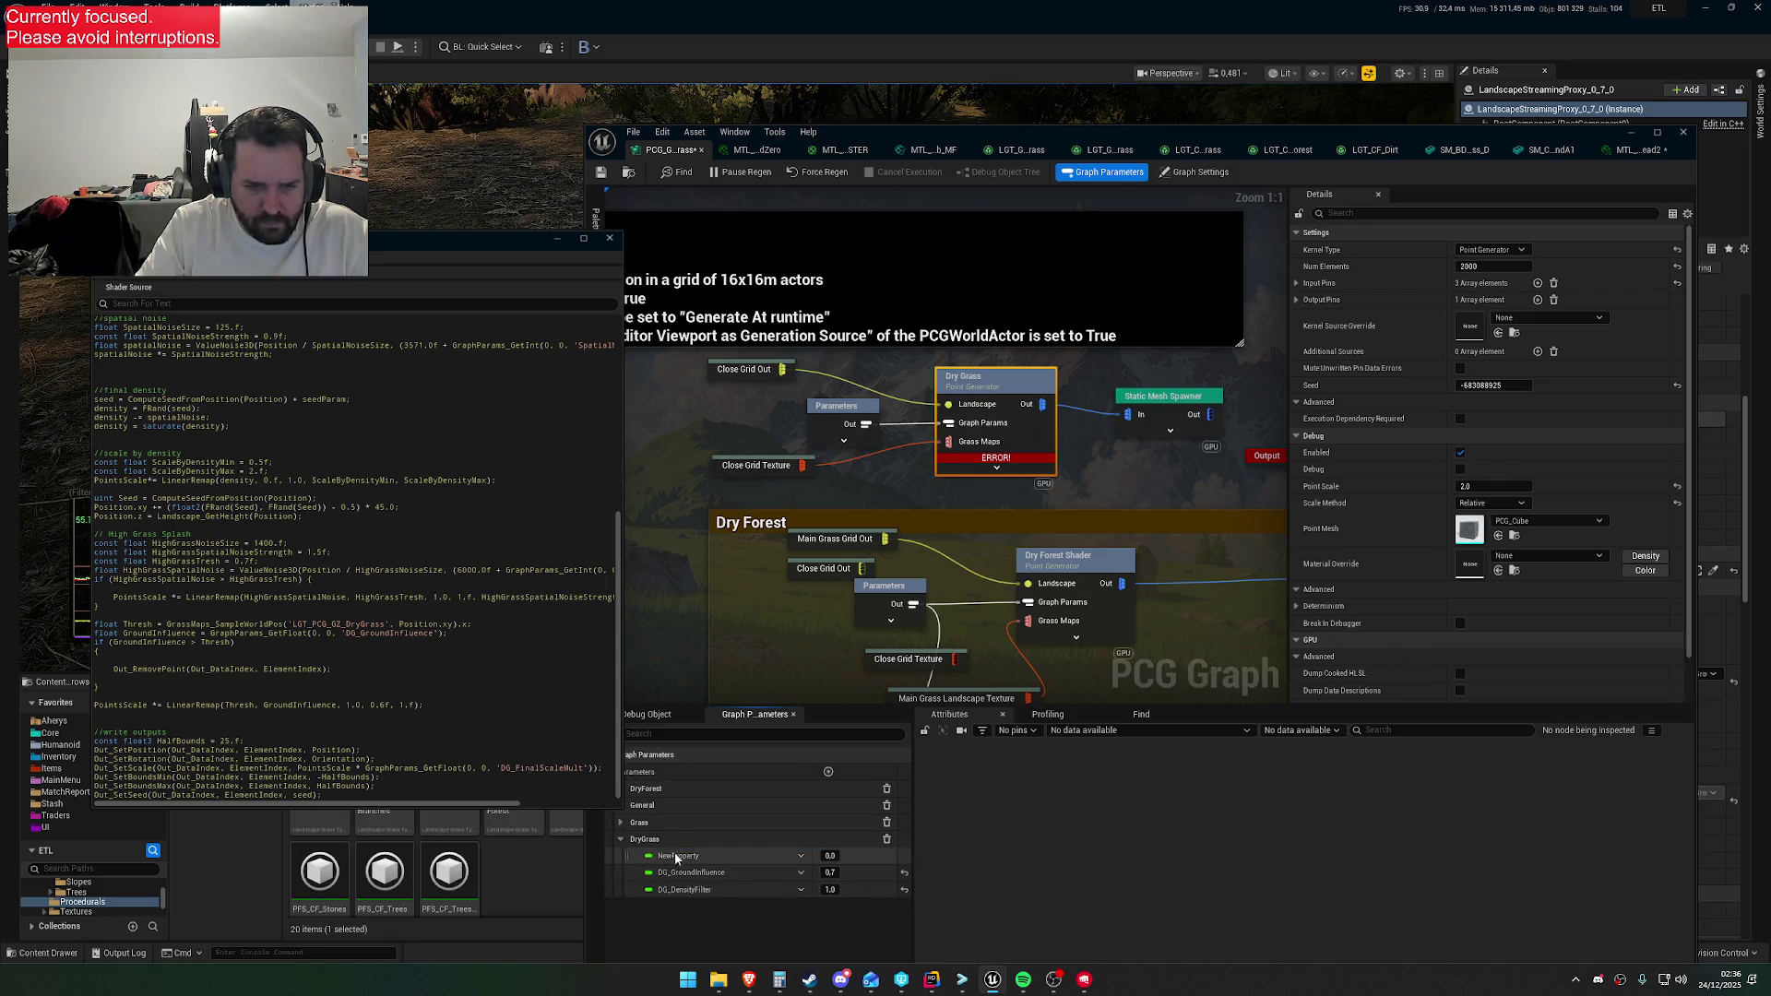
pyautogui.doubleClick(687, 857)
pyautogui.write('DG_FinalScaleM')
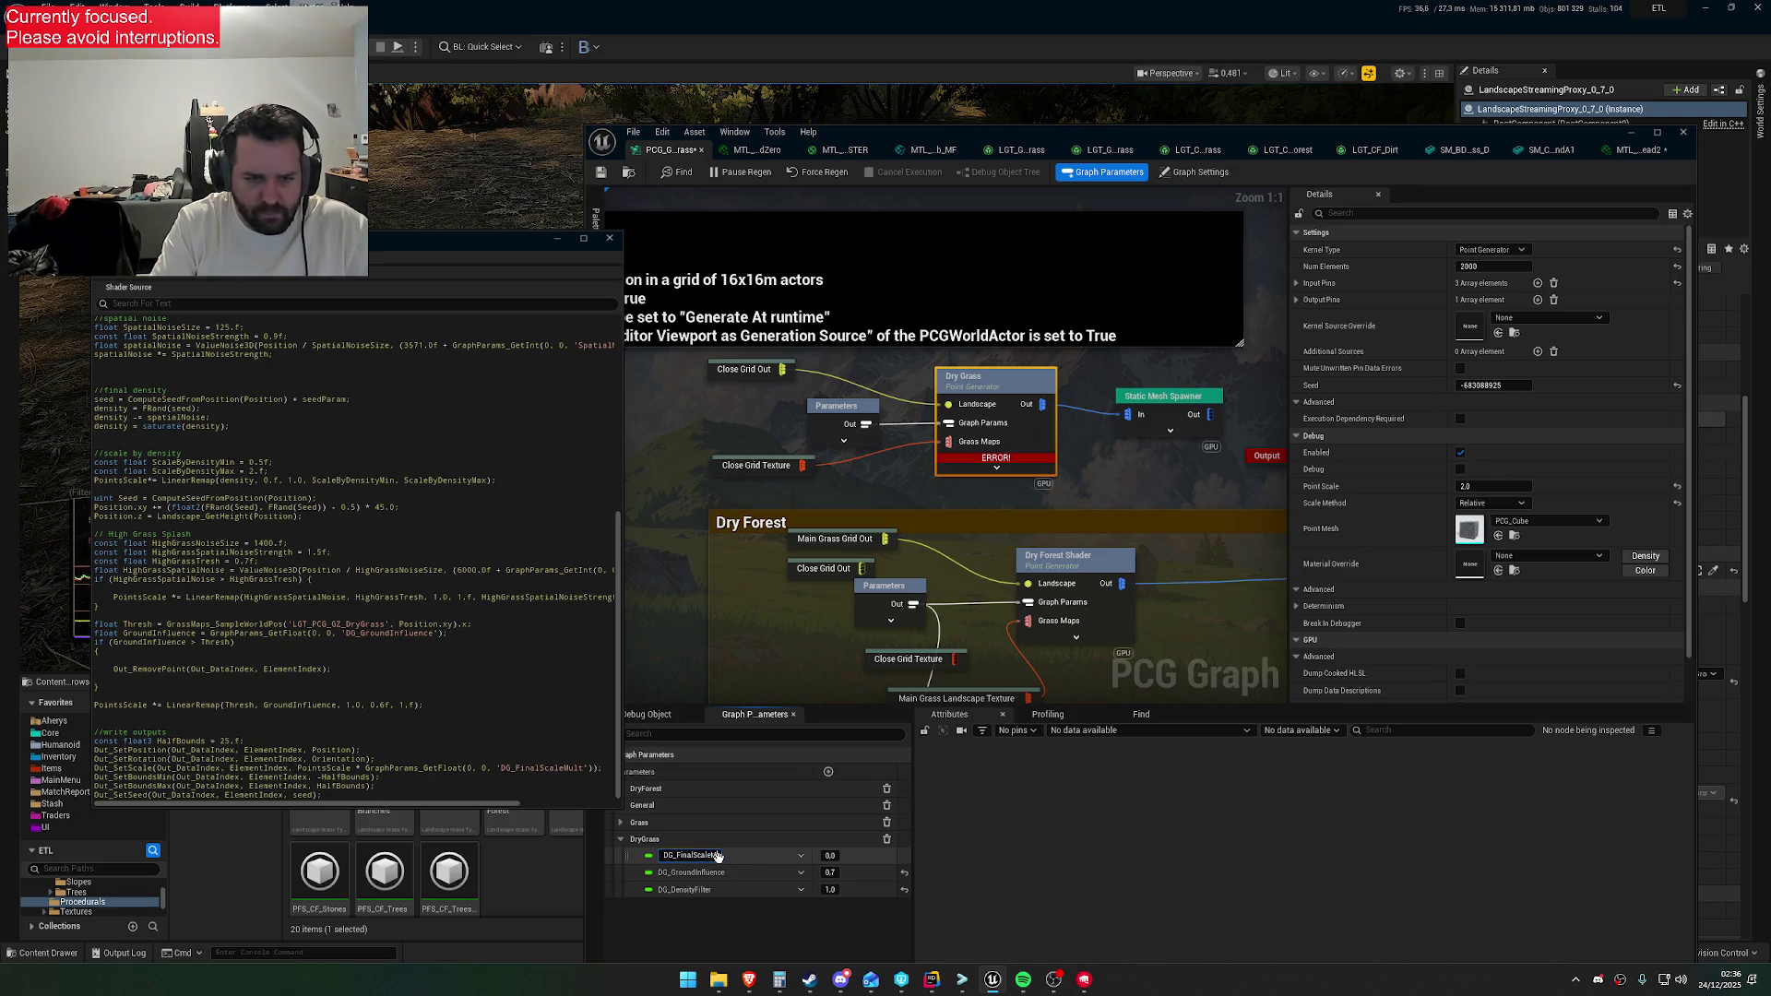
pyautogui.press('Return')
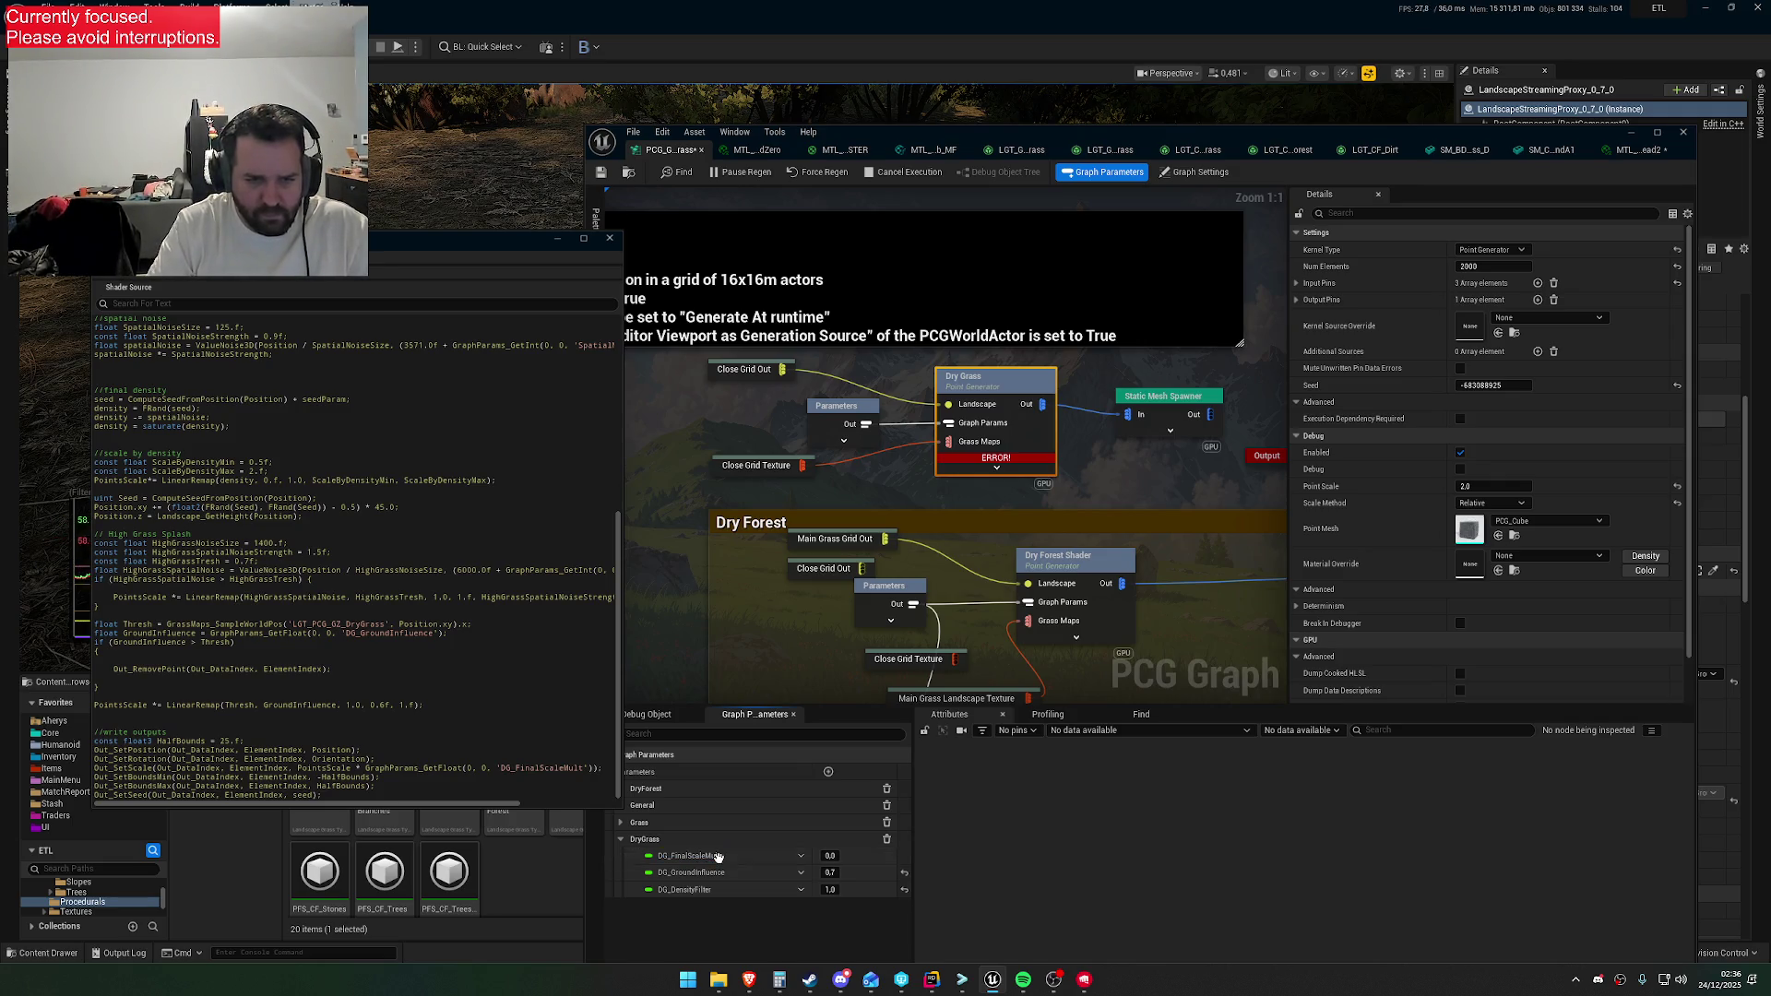
pyautogui.click(830, 856)
pyautogui.write('1')
pyautogui.press('Return')
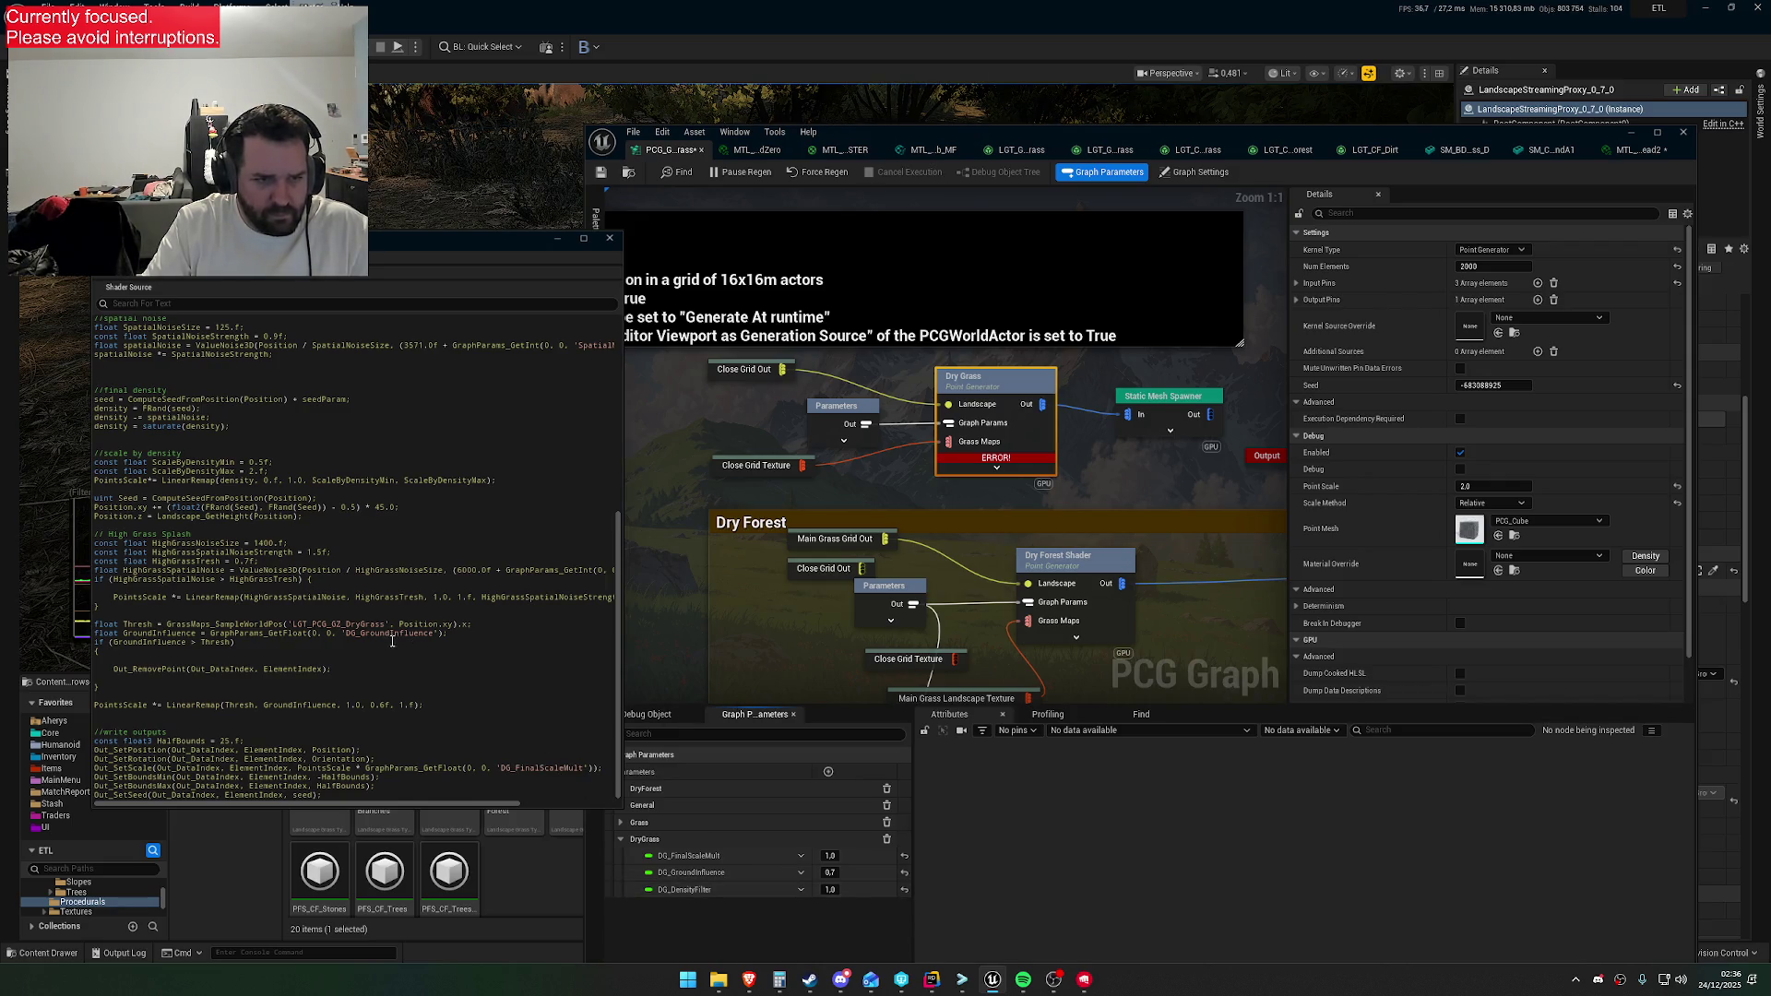
# Change GR_DensityFilter to DG_DensityFilter in the shader code
pyautogui.scroll(5, 369, 635)
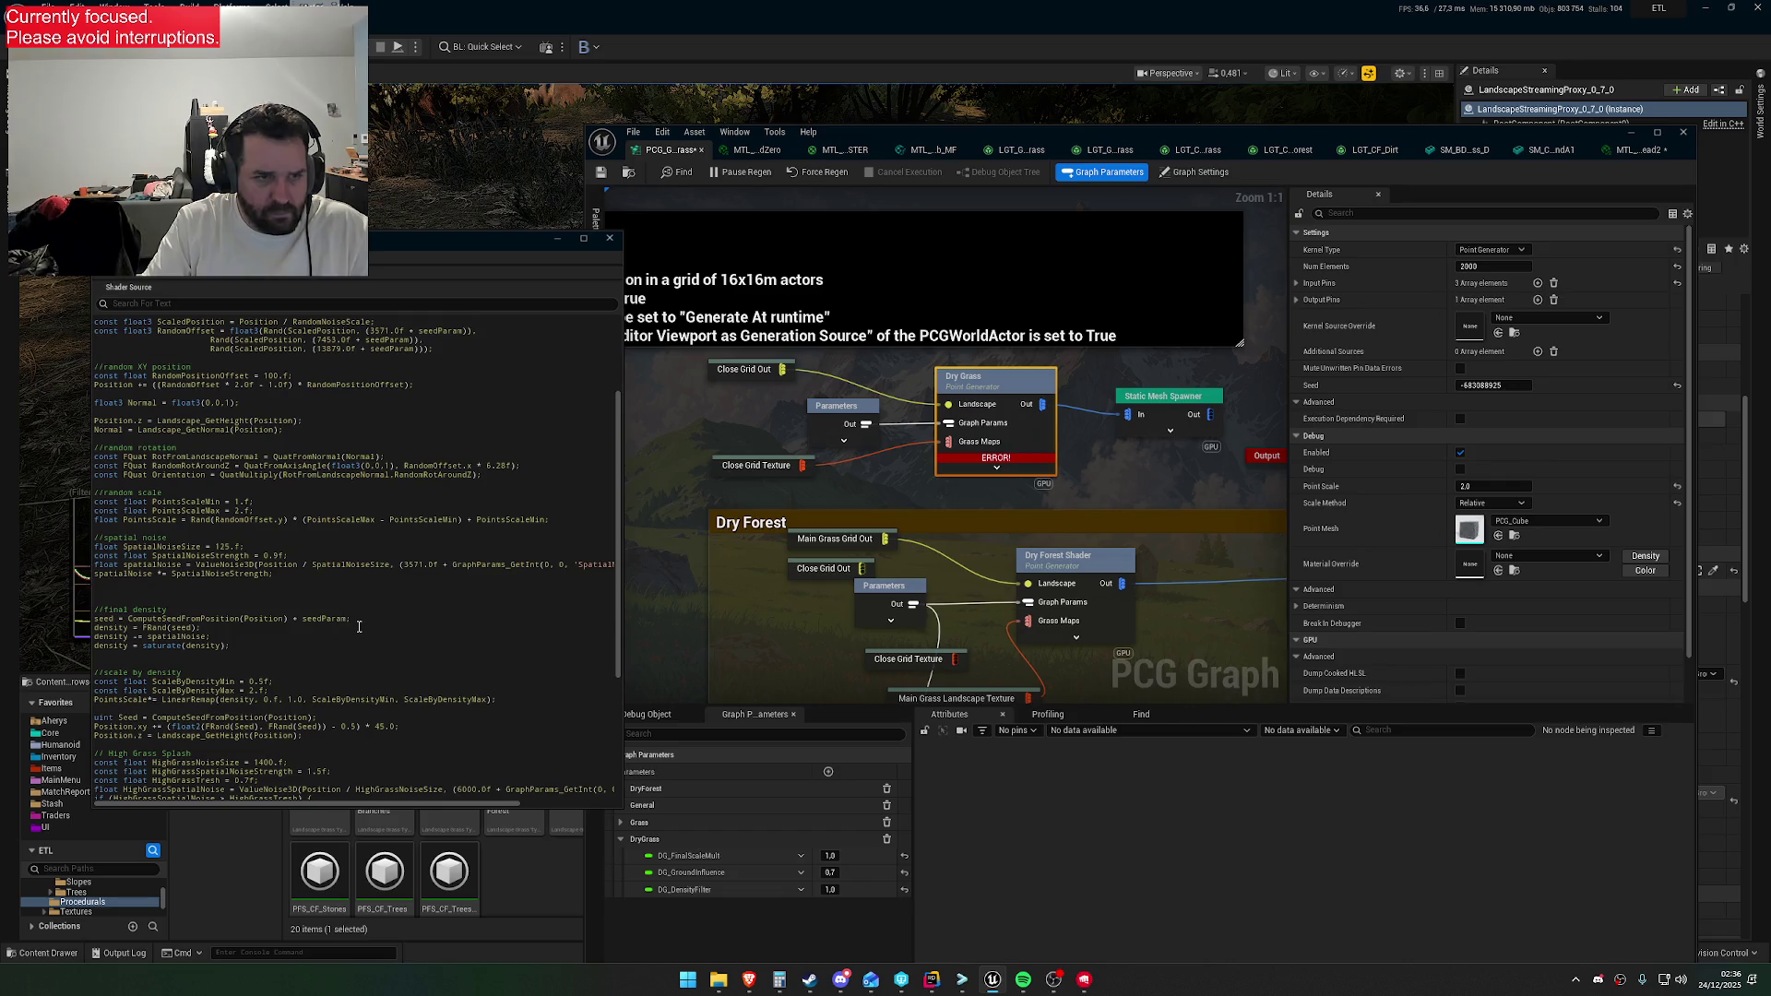
pyautogui.scroll(3, 358, 636)
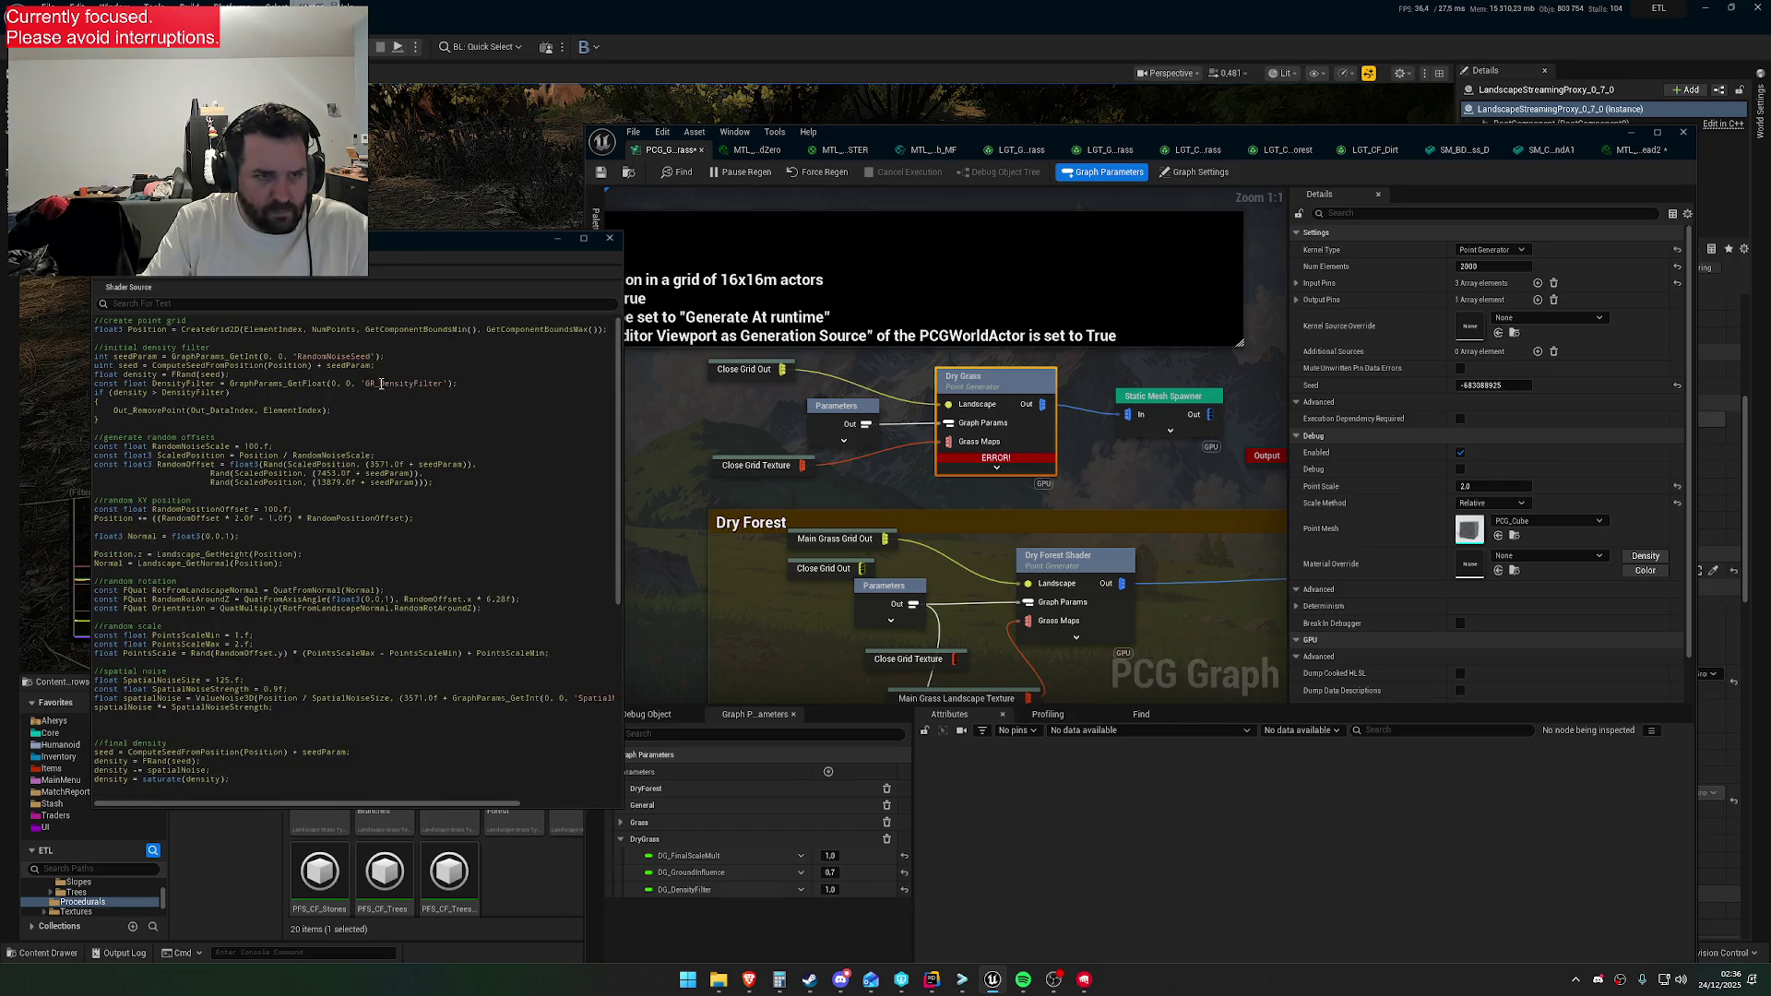
pyautogui.press('BackSpace')
pyautogui.press('BackSpace')
pyautogui.write('DG')
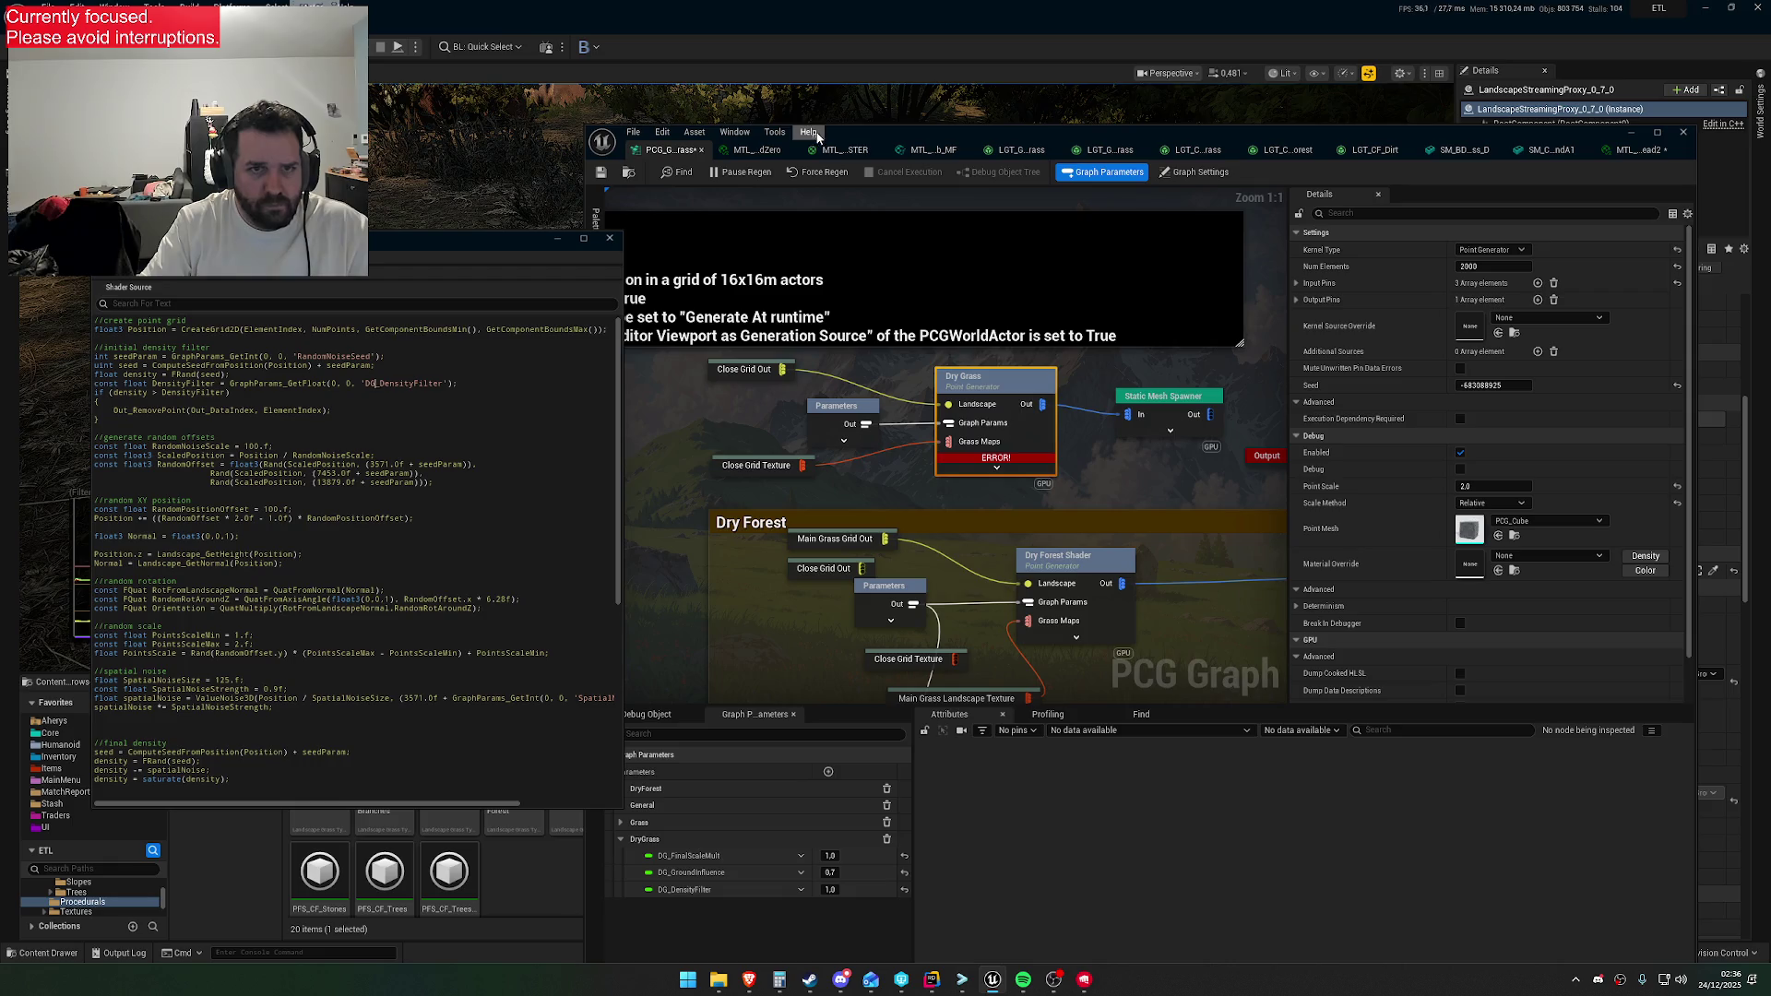
# Rearrange the windows and enable Debug on the Dry Grass generator
pyautogui.moveTo(875, 147)
pyautogui.mouseDown()
pyautogui.moveTo(928, 176)
pyautogui.moveTo(1084, 340)
pyautogui.mouseUp()
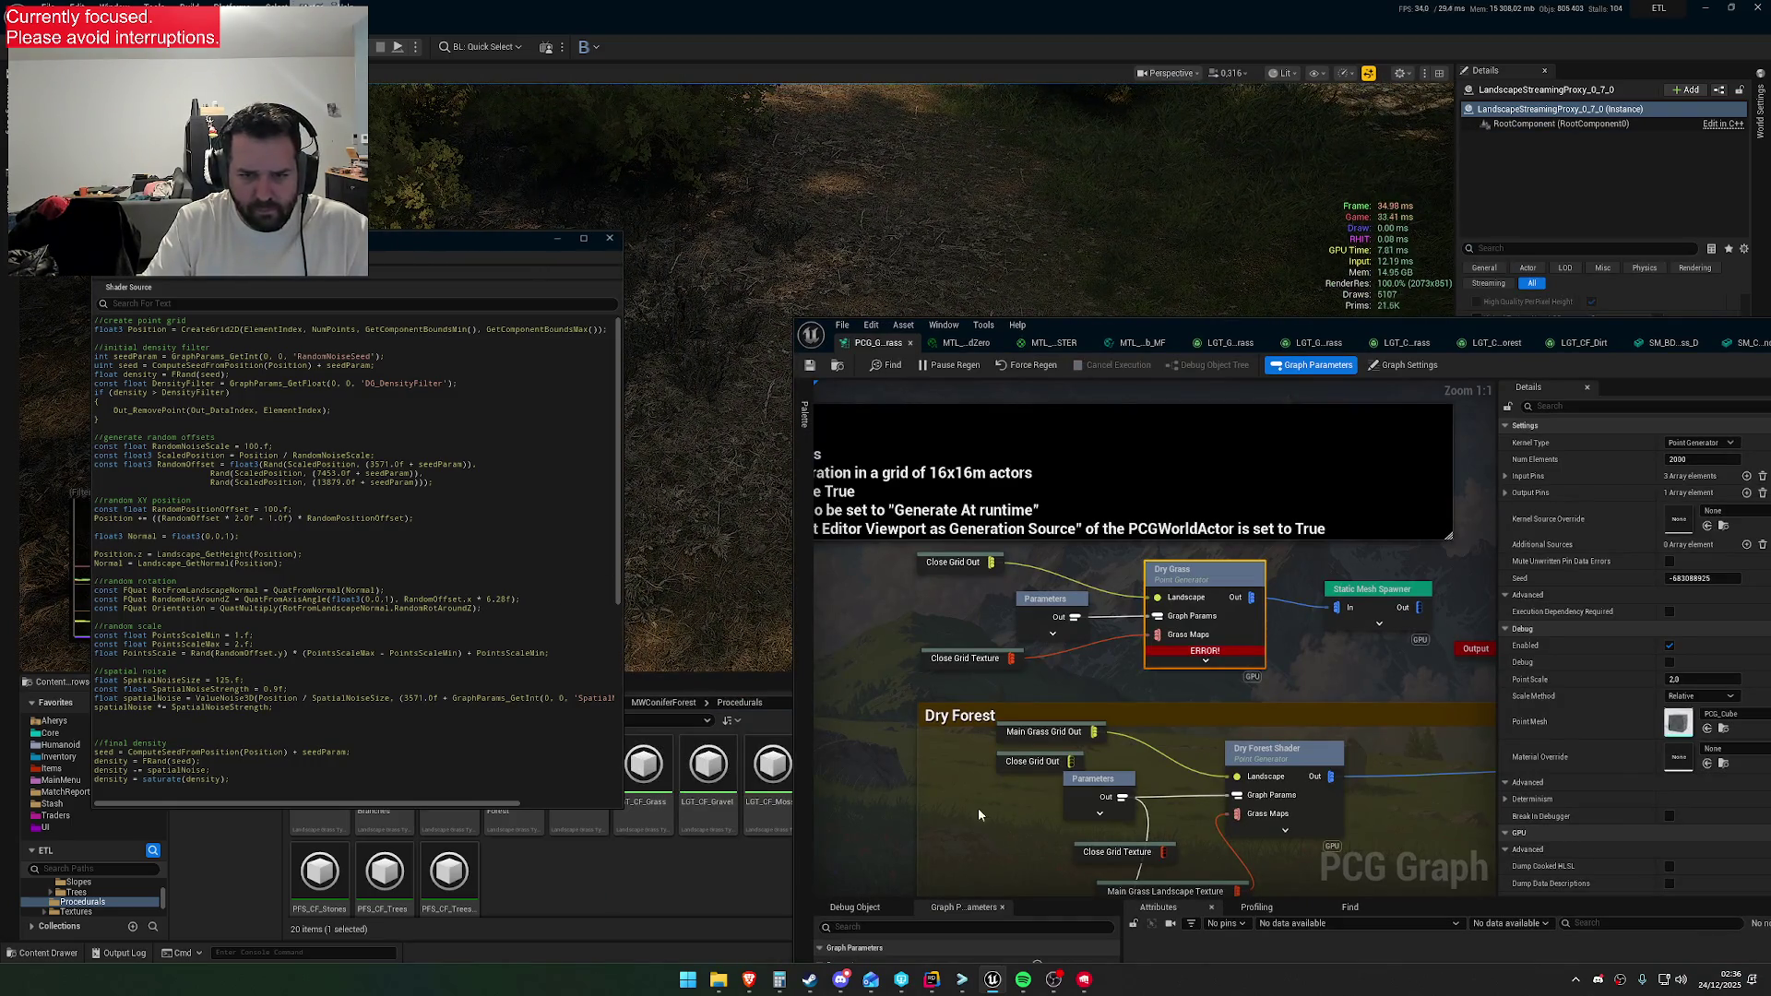
pyautogui.moveTo(458, 239); pyautogui.dragTo(443, 549)
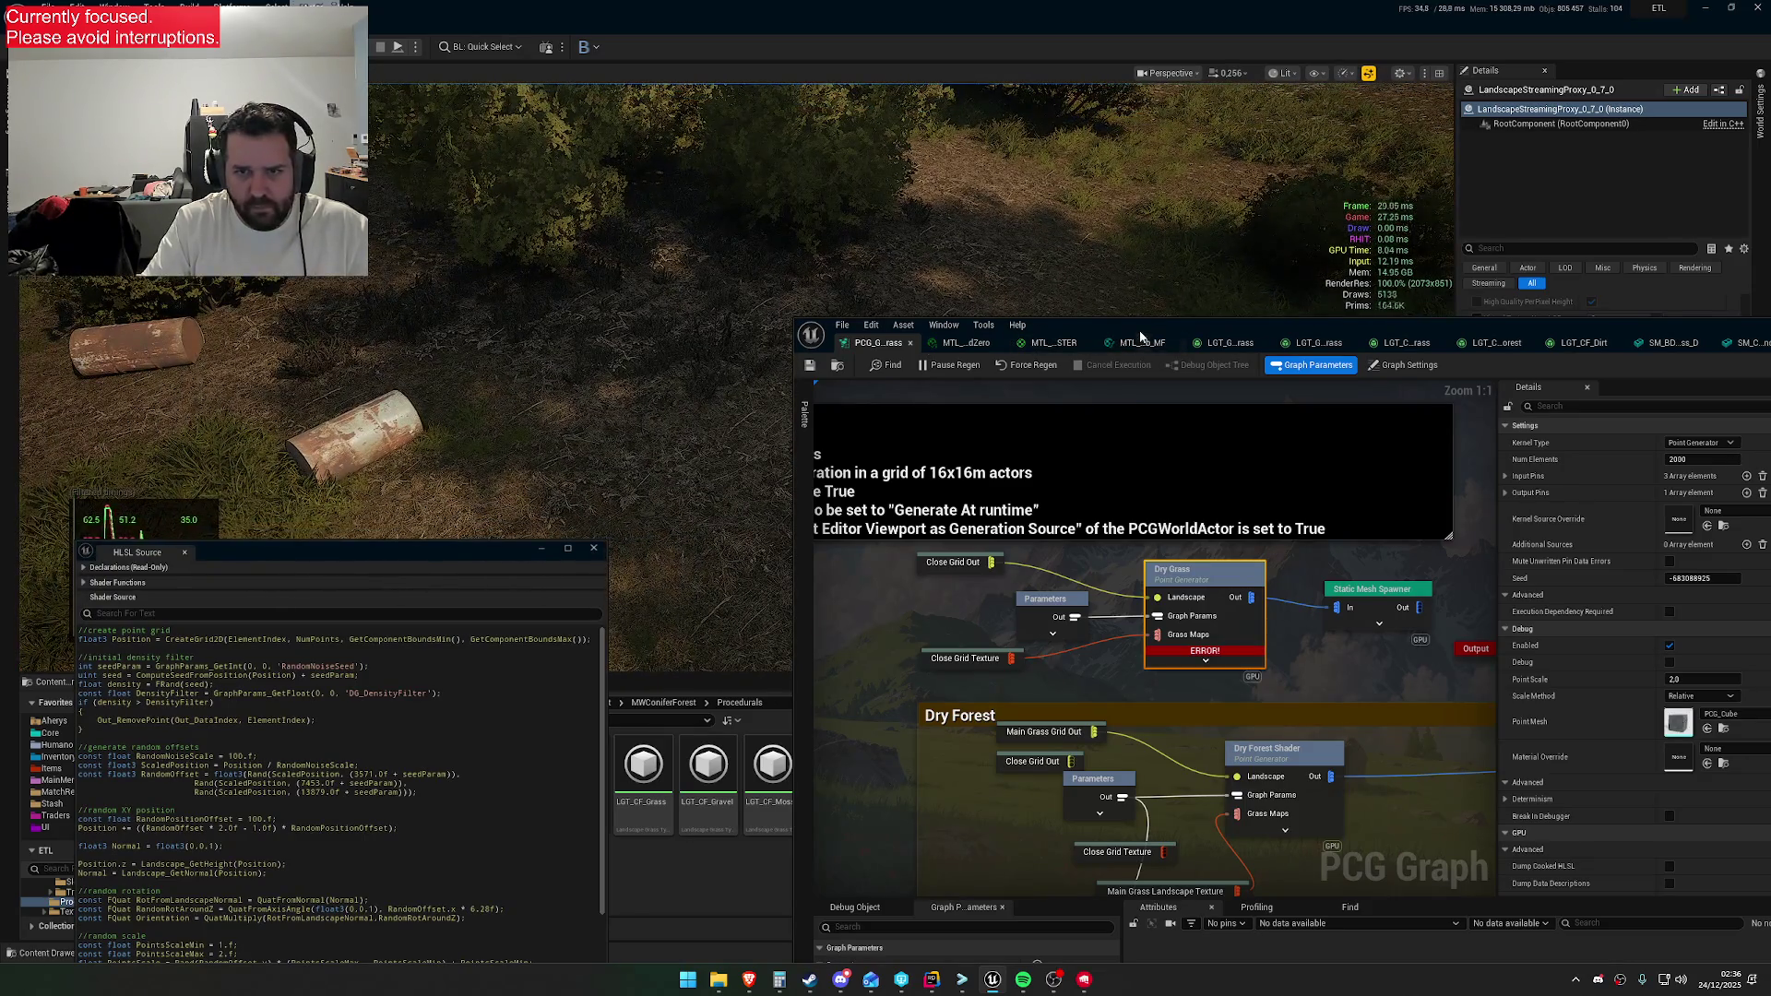
pyautogui.moveTo(1141, 335); pyautogui.dragTo(1143, 232)
pyautogui.scroll(-5, 1214, 550)
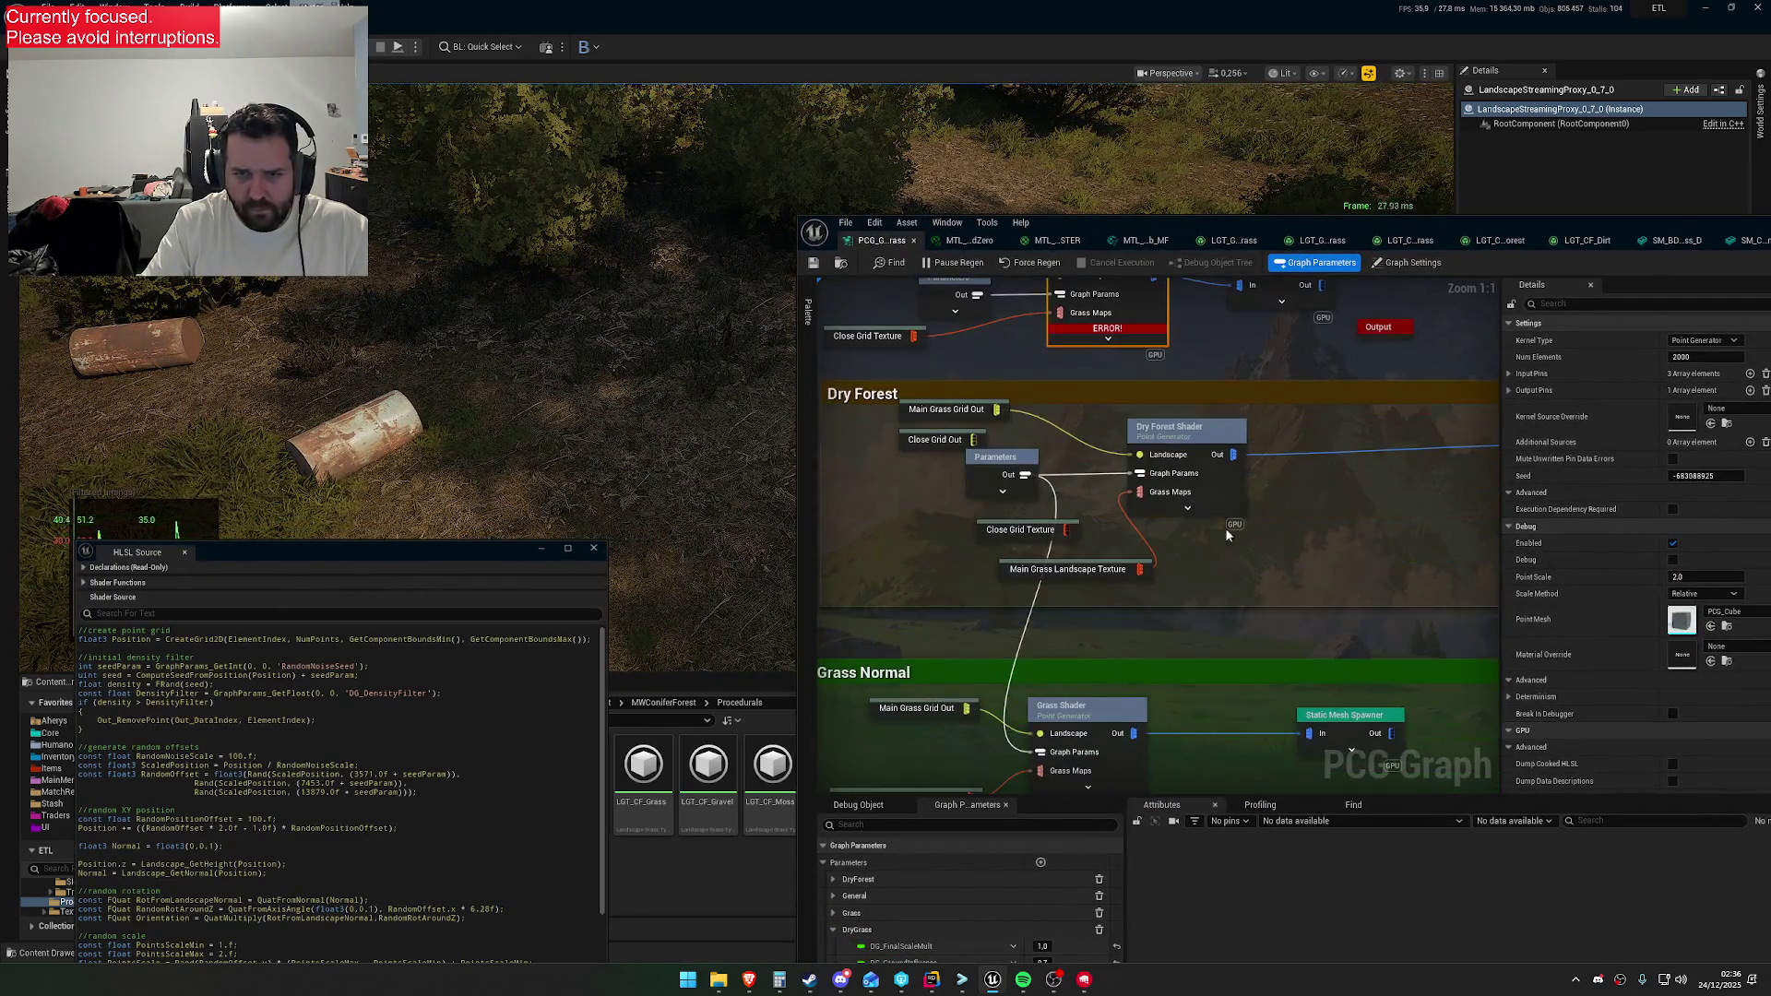
pyautogui.scroll(3, 1189, 425)
pyautogui.click(1672, 560)
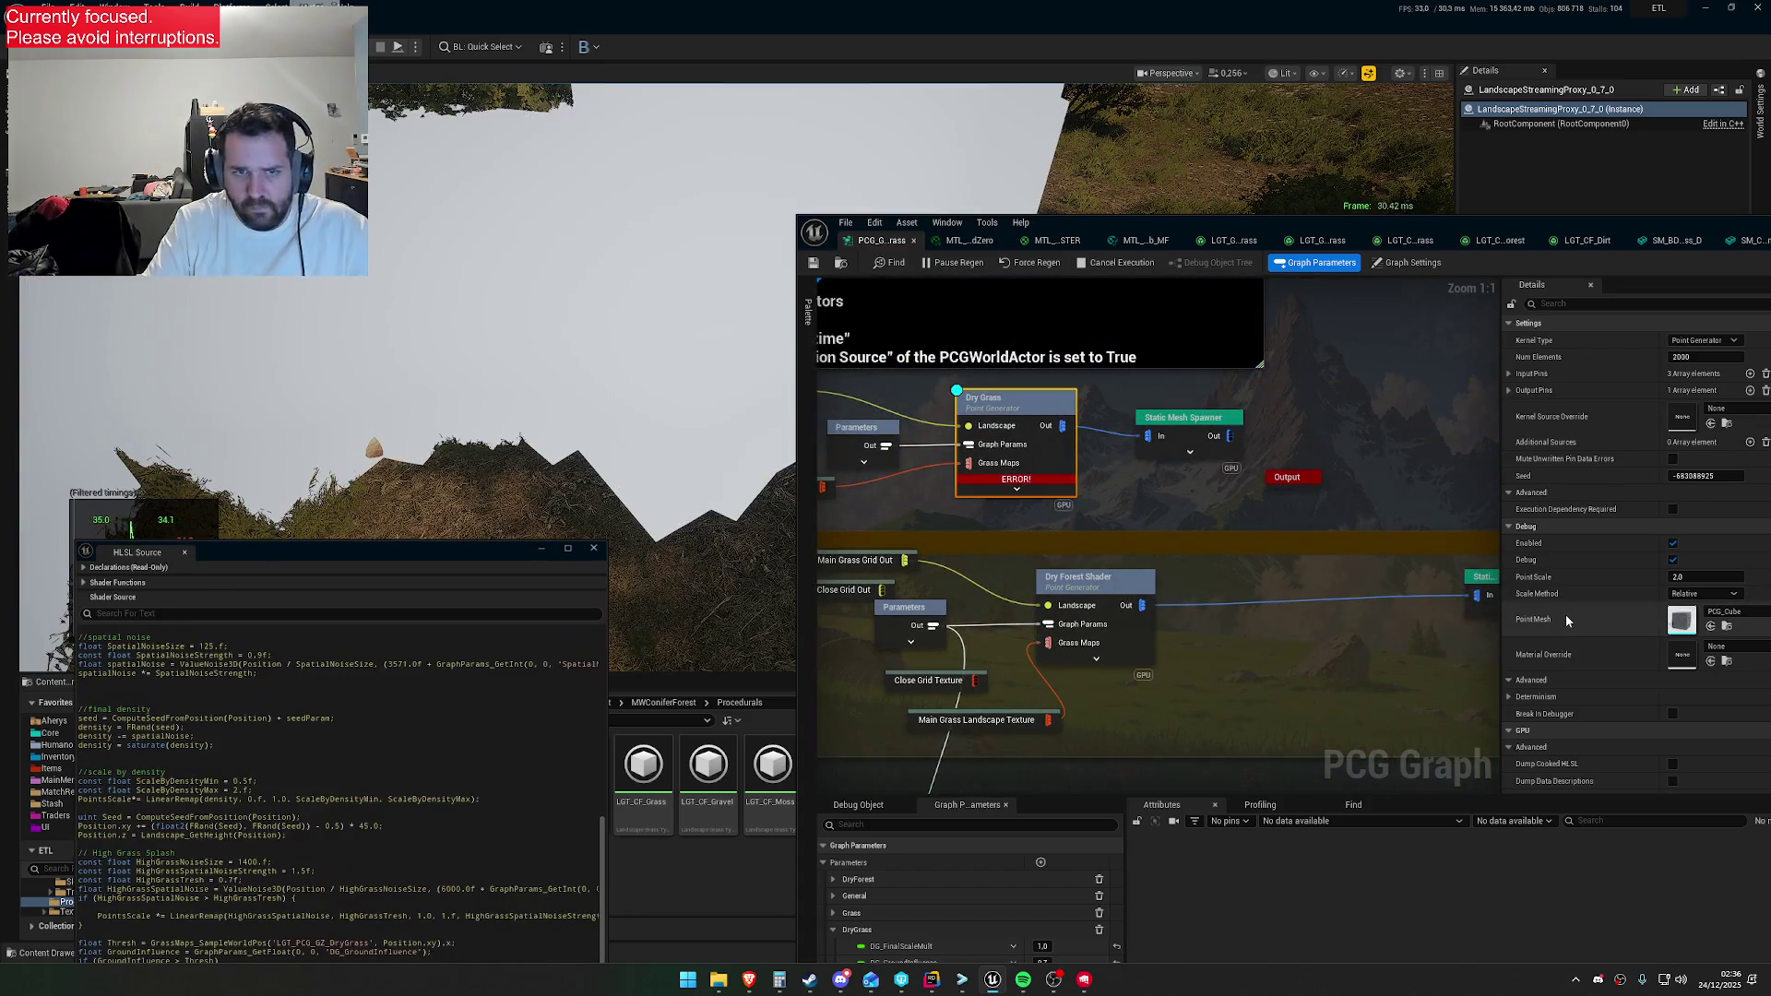
# Set the Dry Grass debug Point Scale to 0.3
pyautogui.scroll(-1, 1642, 633)
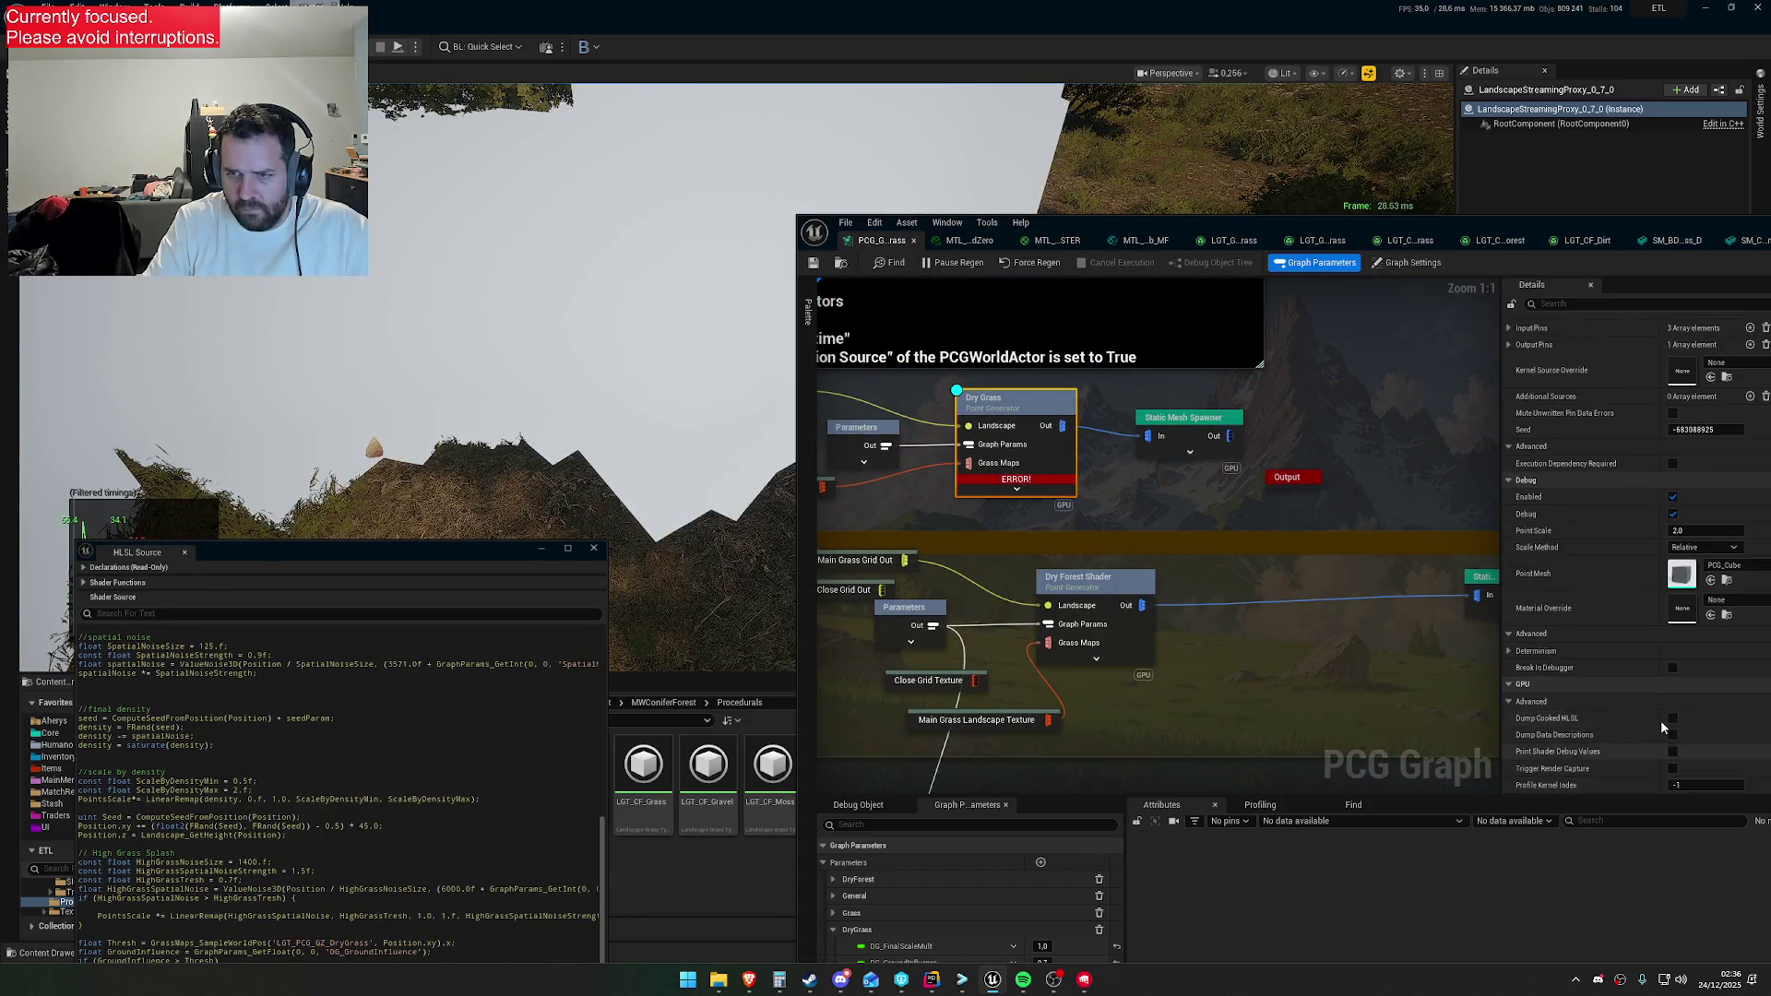
pyautogui.moveTo(1476, 219); pyautogui.dragTo(1144, 122)
pyautogui.click(1374, 434)
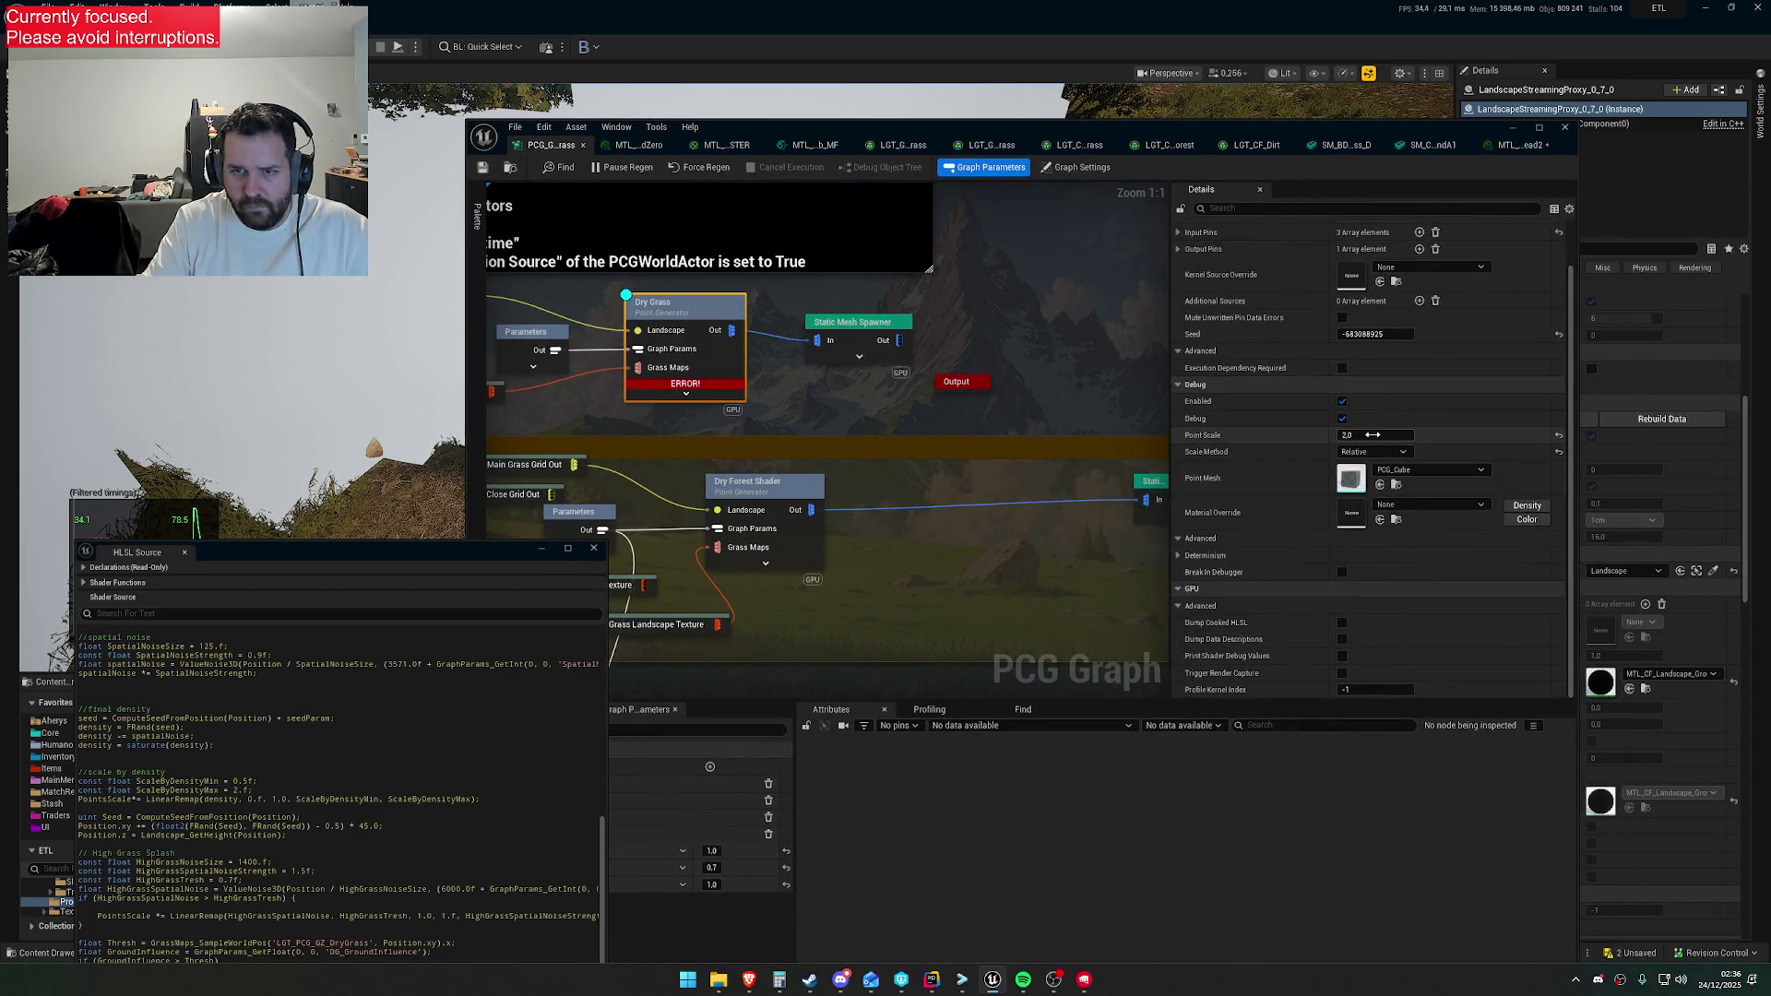
pyautogui.write('0.5')
pyautogui.press('Return')
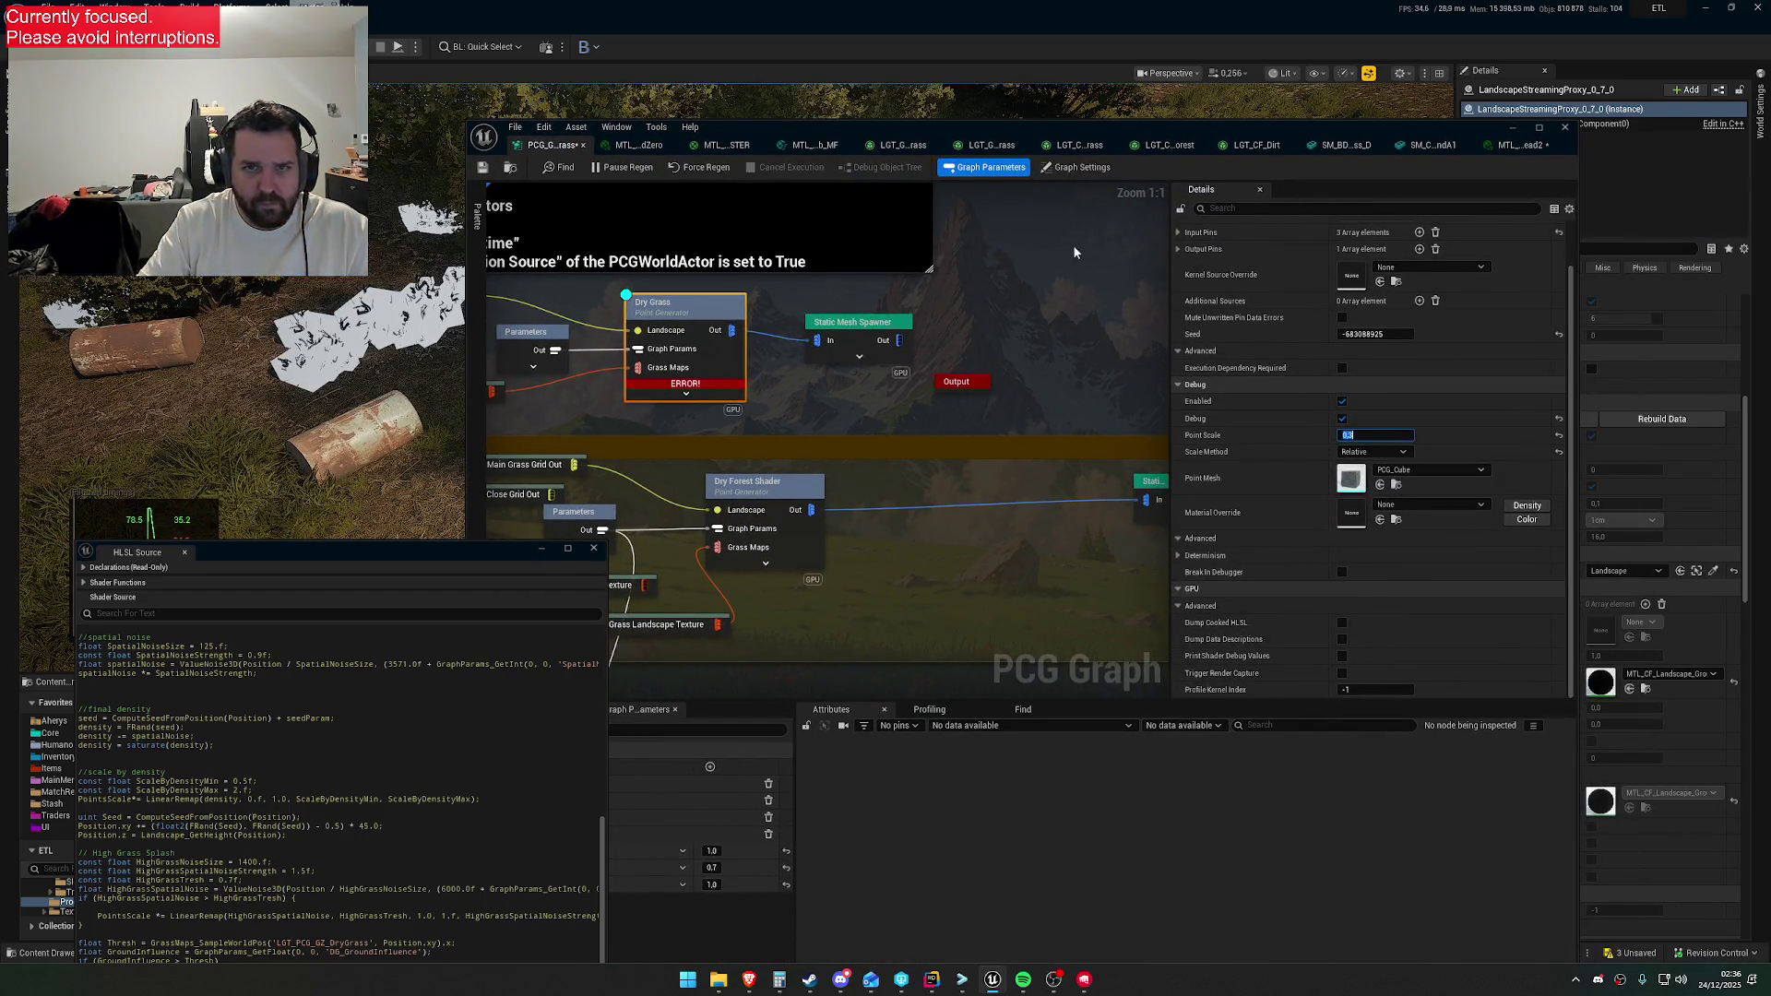
pyautogui.moveTo(991, 130); pyautogui.dragTo(1349, 290)
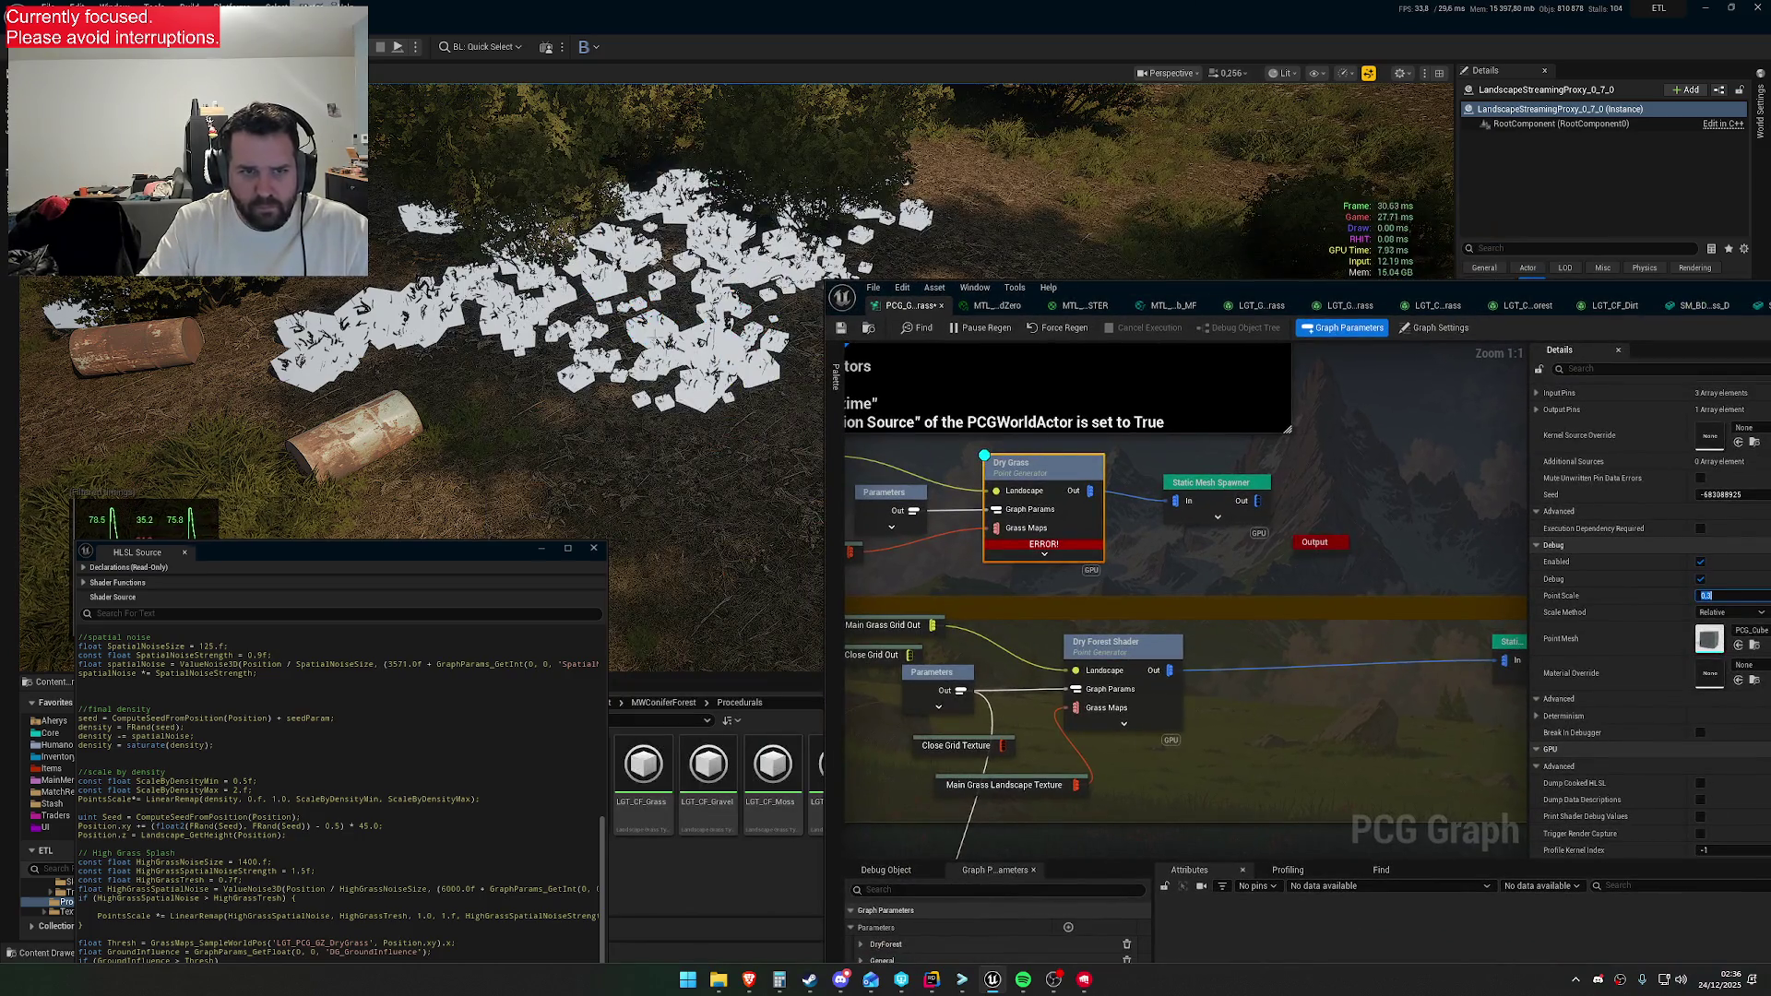
pyautogui.scroll(5, 591, 369)
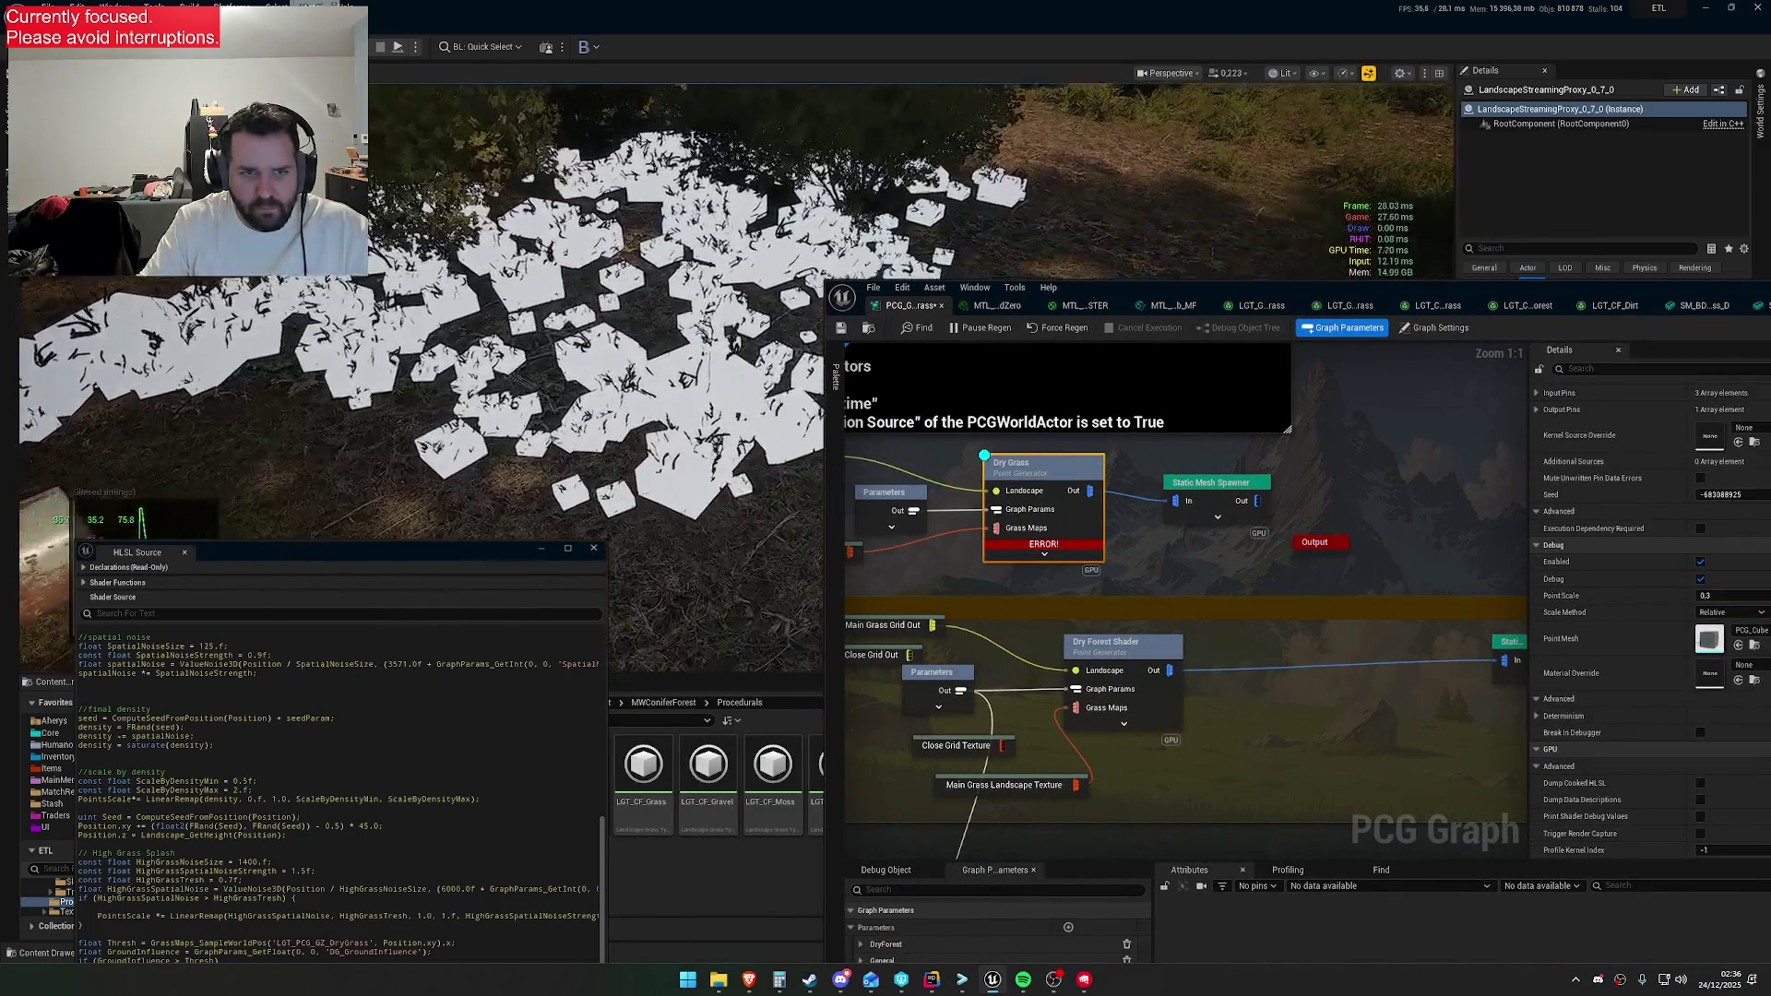
pyautogui.moveTo(355, 551)
pyautogui.mouseDown()
pyautogui.moveTo(1082, 329)
pyautogui.moveTo(1237, 244)
pyautogui.mouseUp()
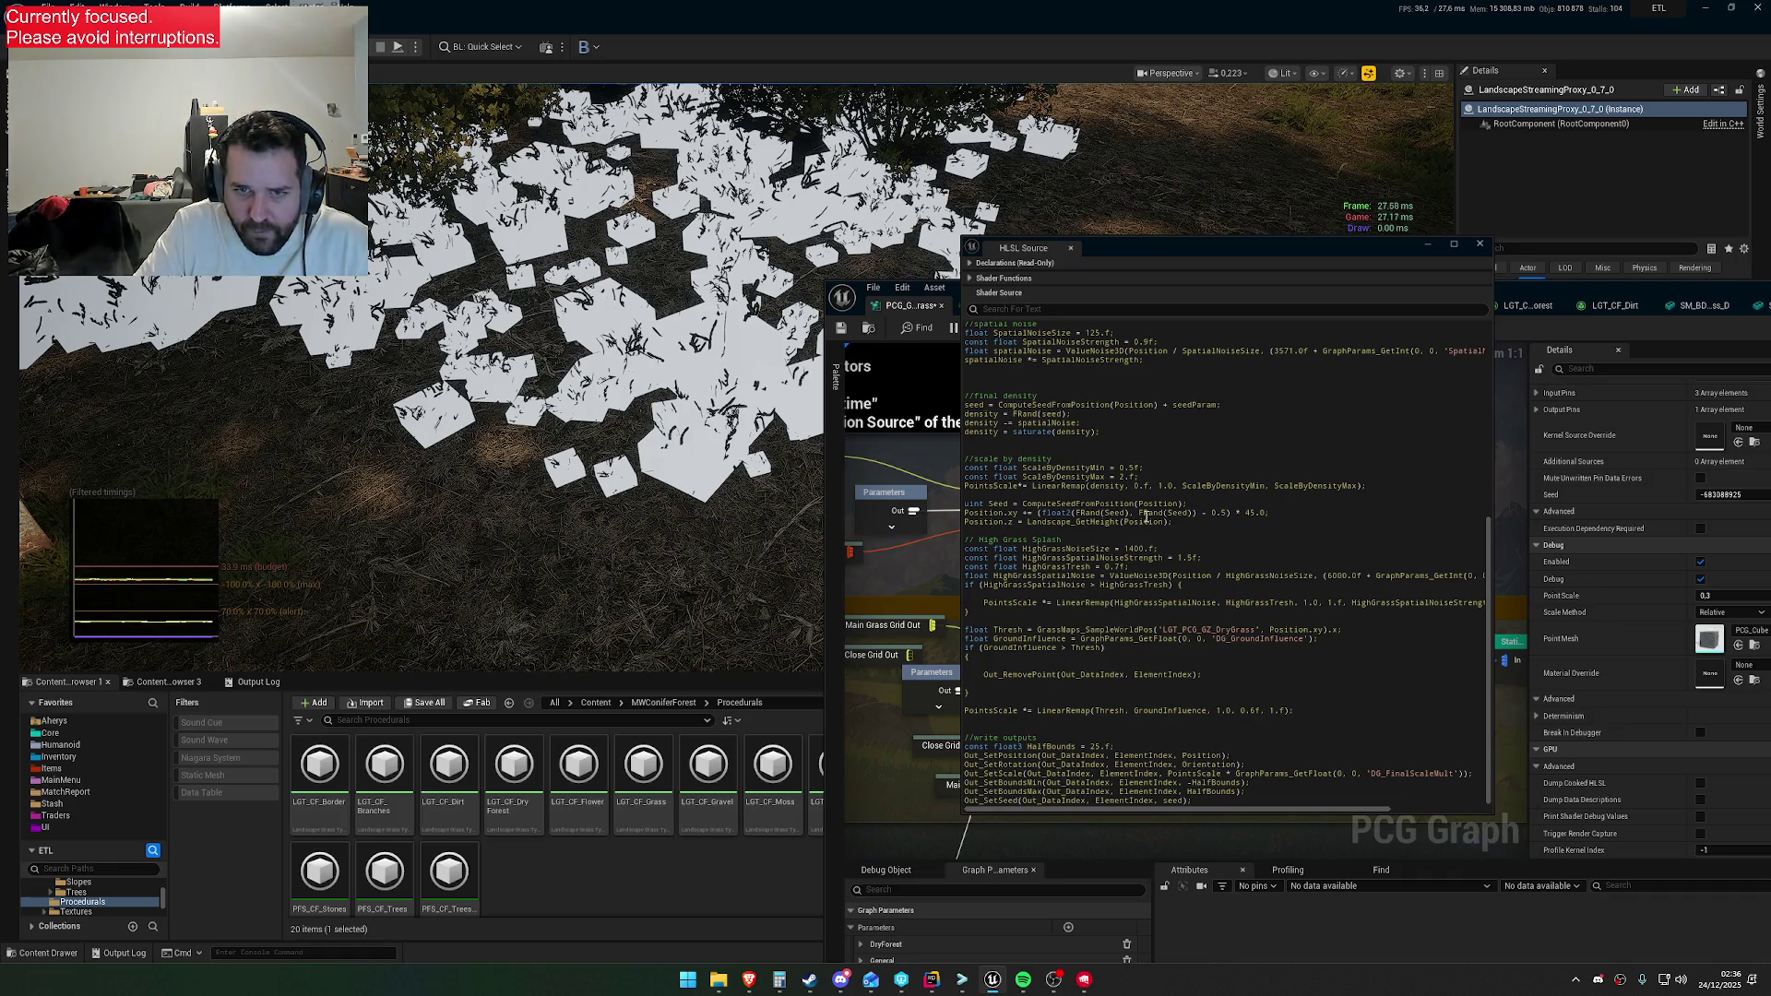
# Delete the High Grass Splash code block from the shader
pyautogui.click(1137, 473)
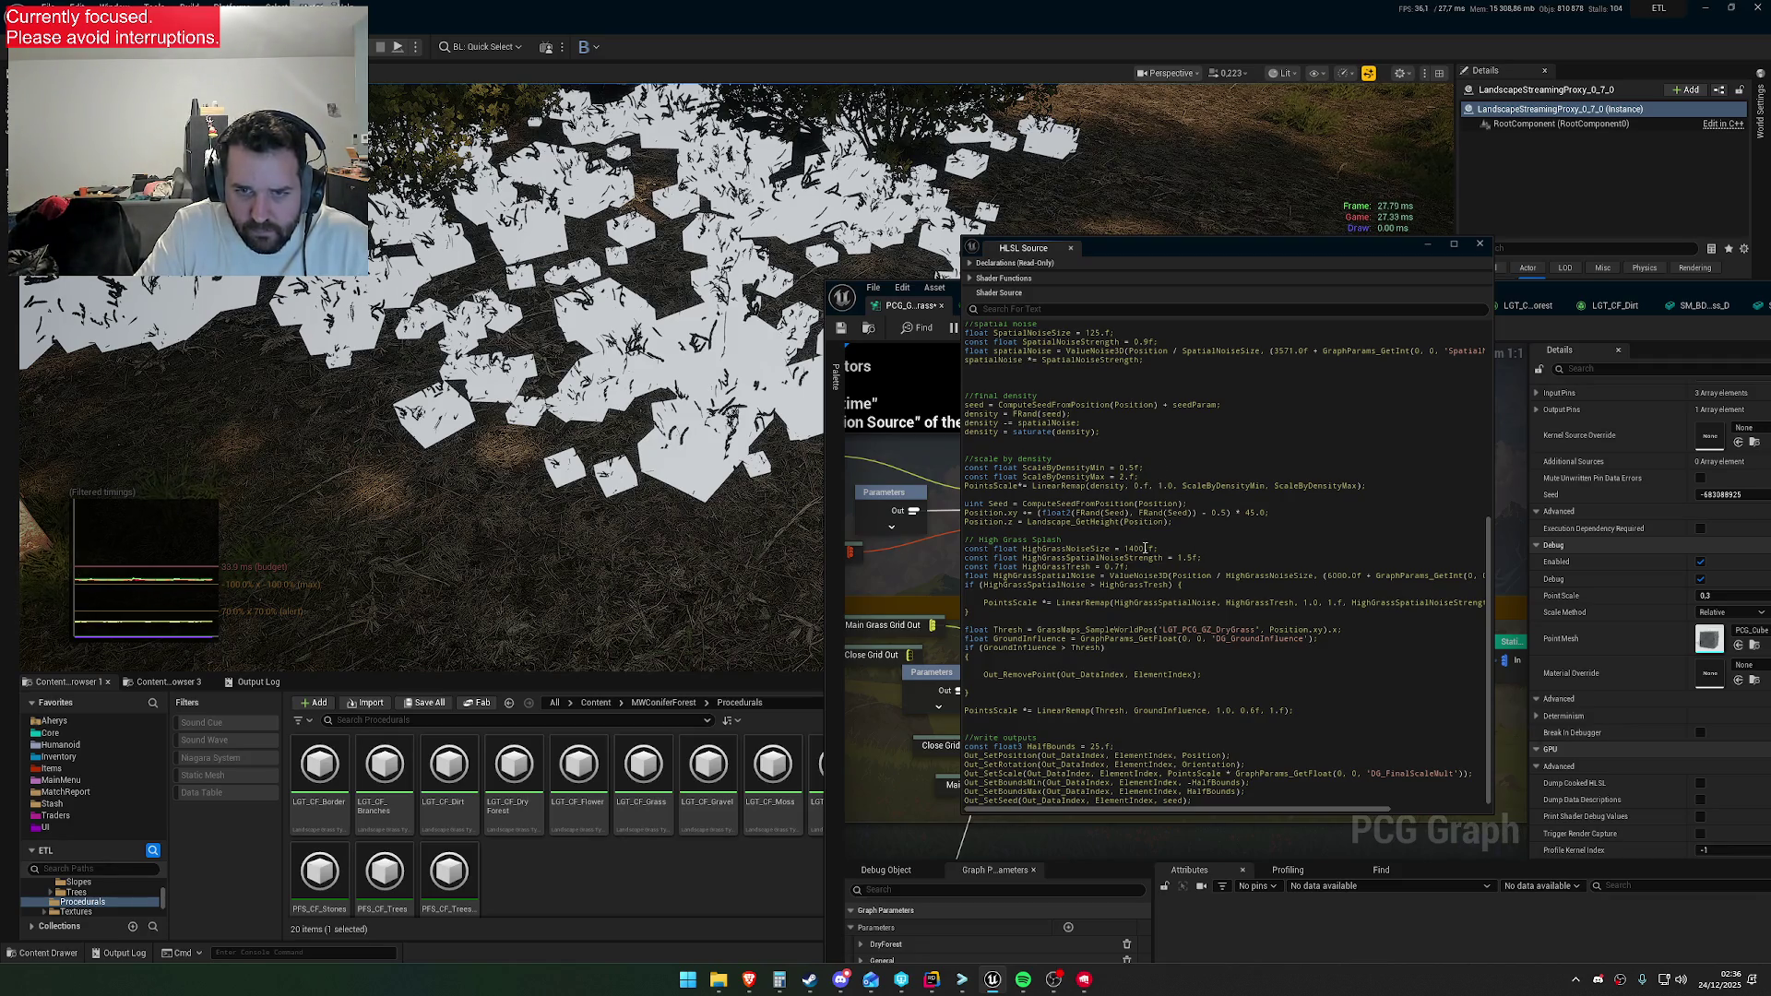
pyautogui.moveTo(982, 611); pyautogui.dragTo(965, 539)
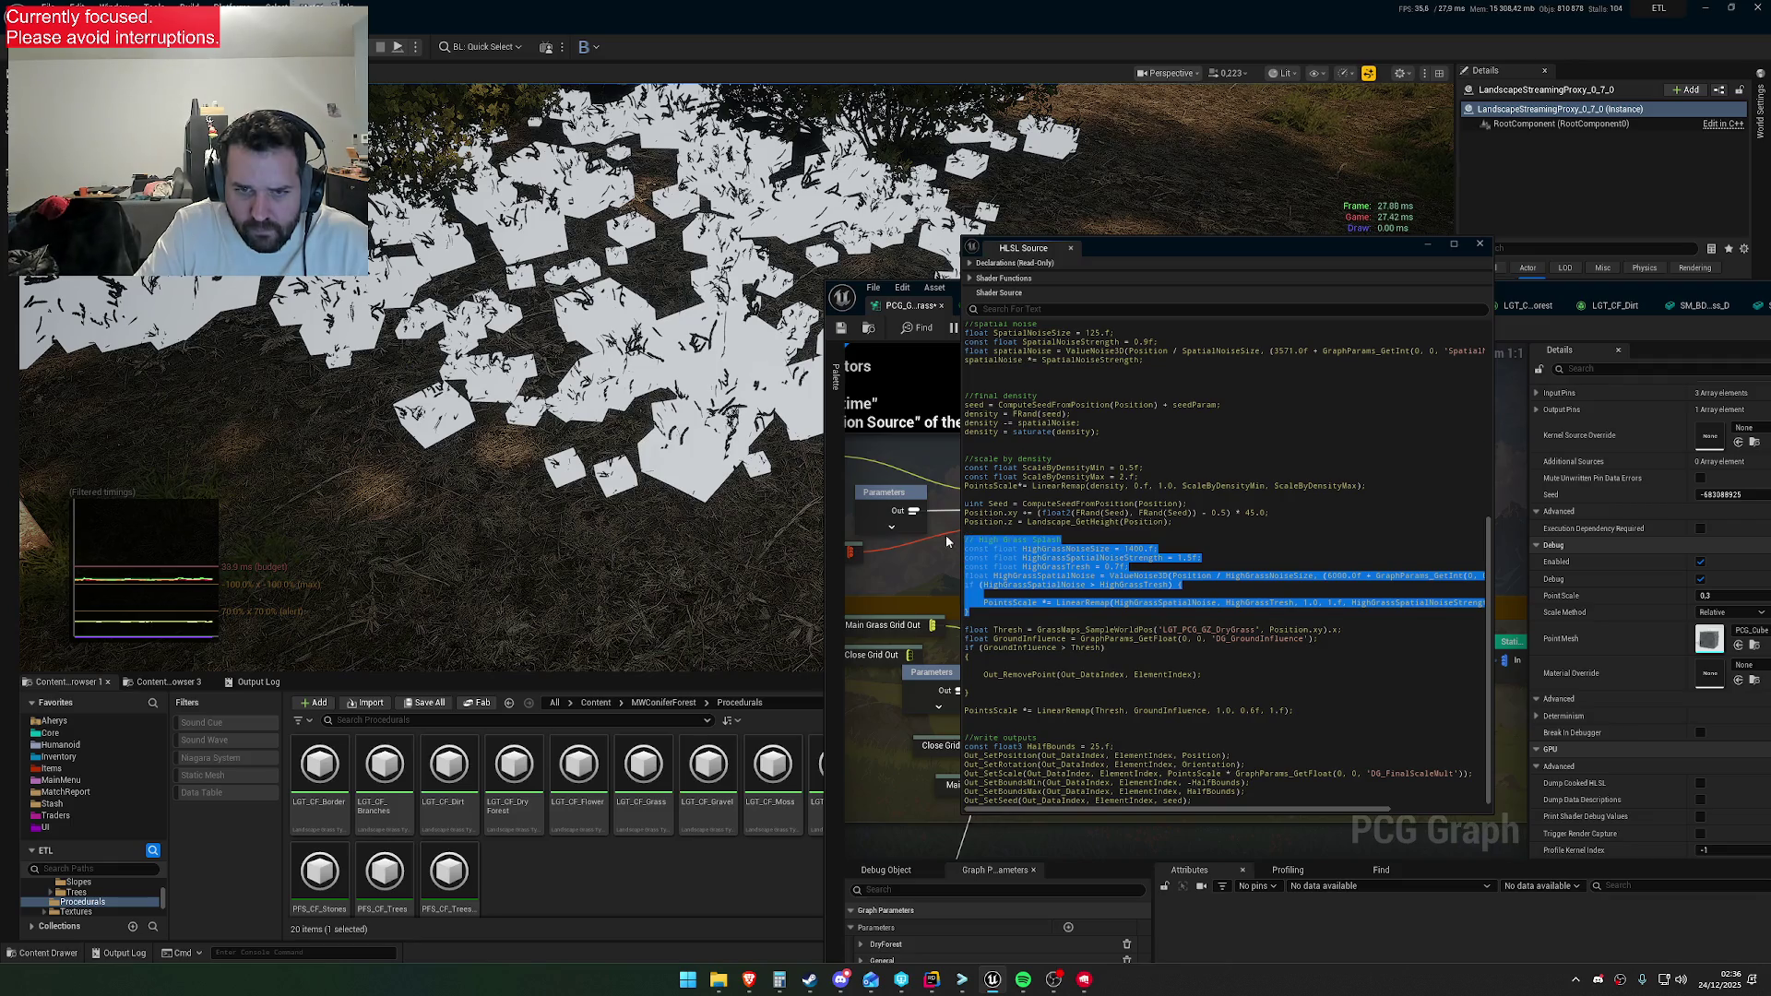
pyautogui.press('Delete')
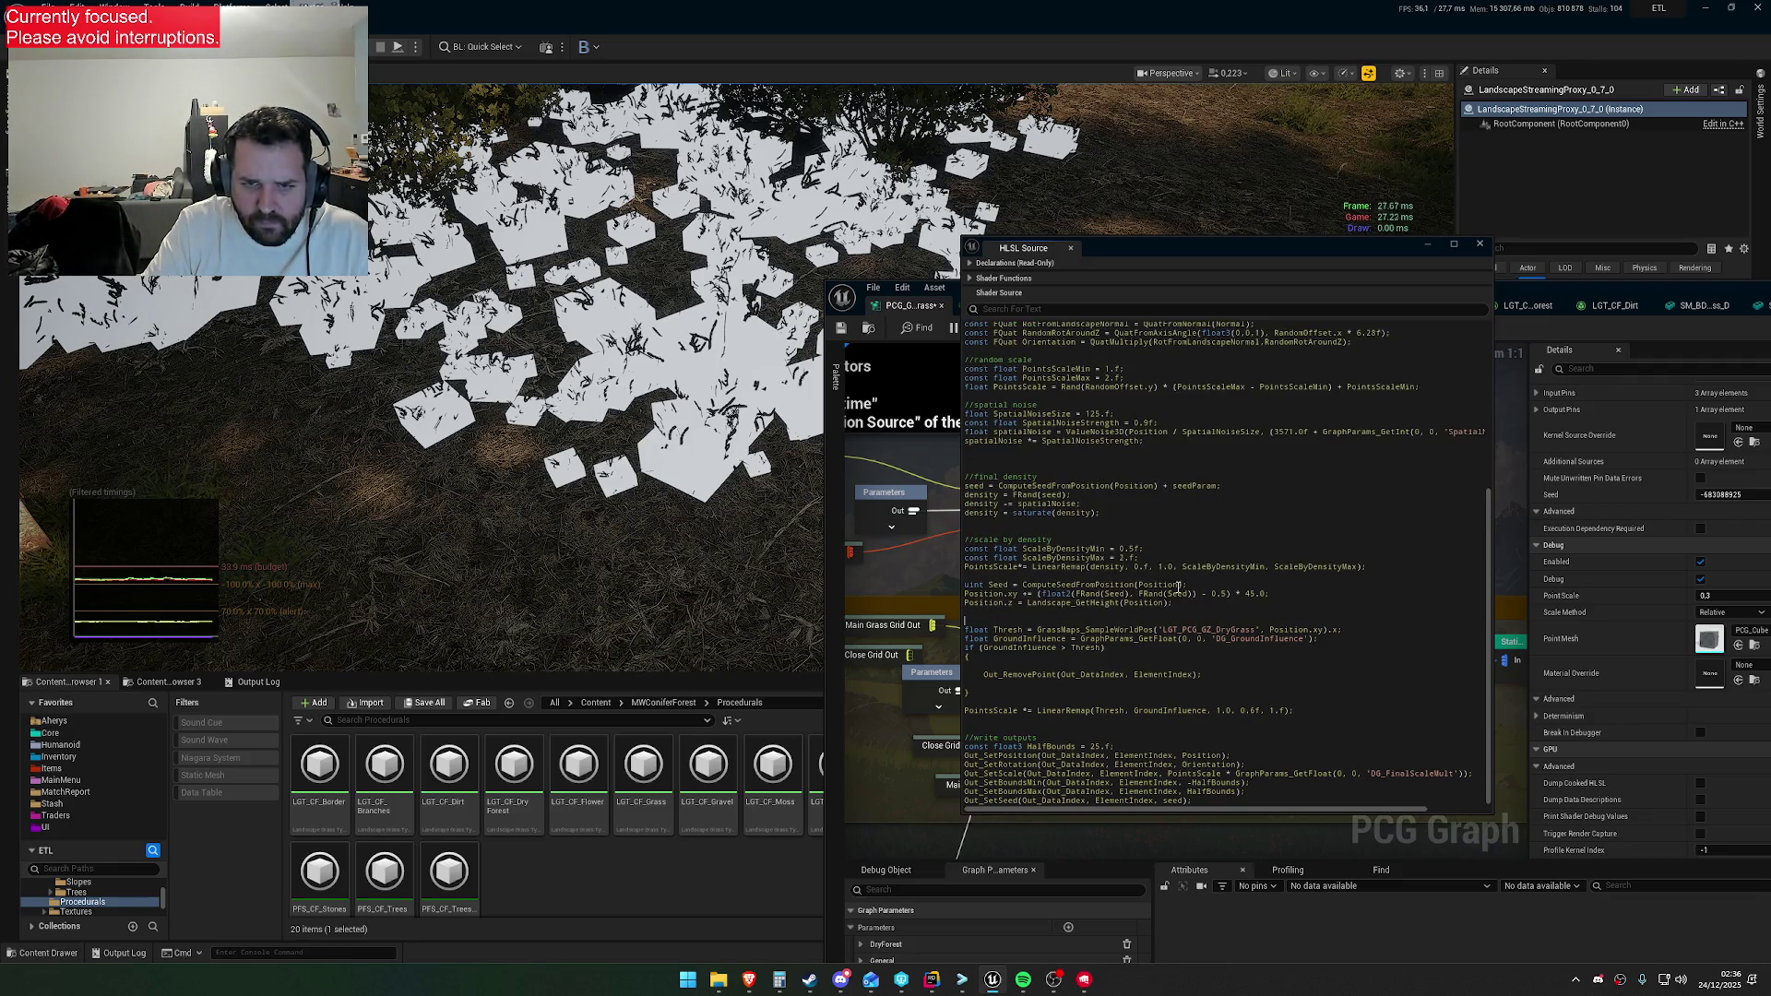
pyautogui.press('BackSpace')
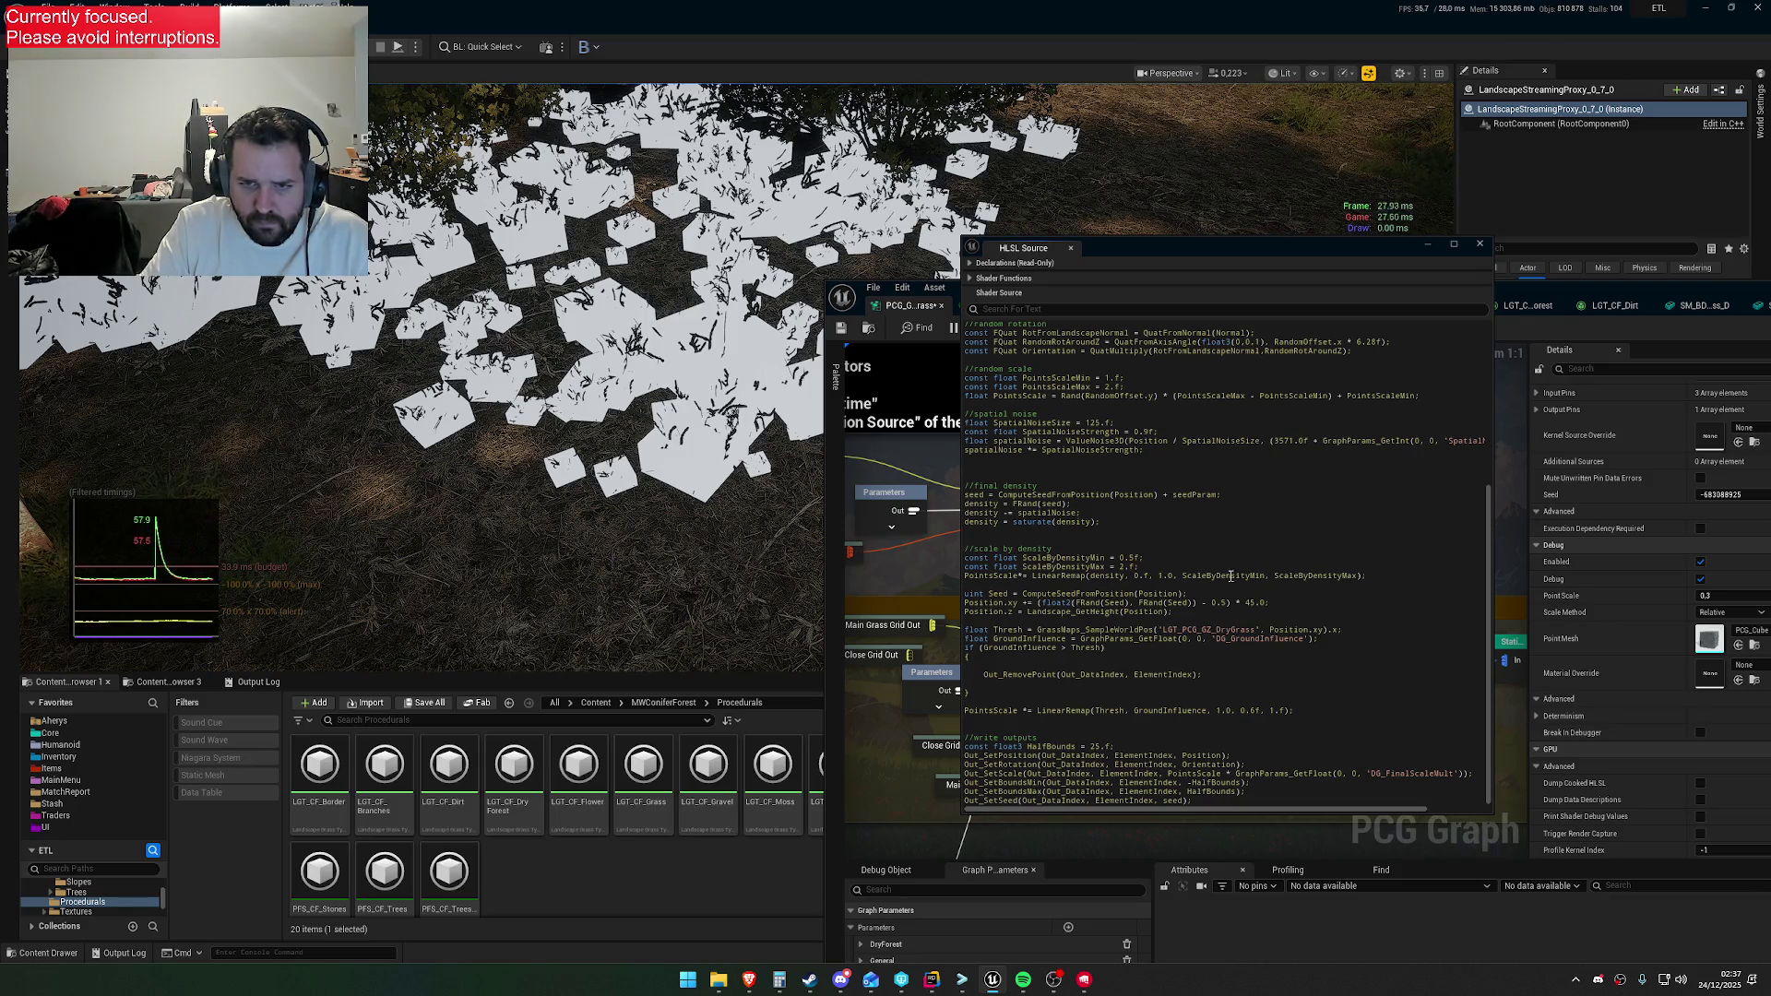
# Review the PointsScale LinearRemap line, then move the shader source to the lower-left
pyautogui.scroll(3, 1120, 530)
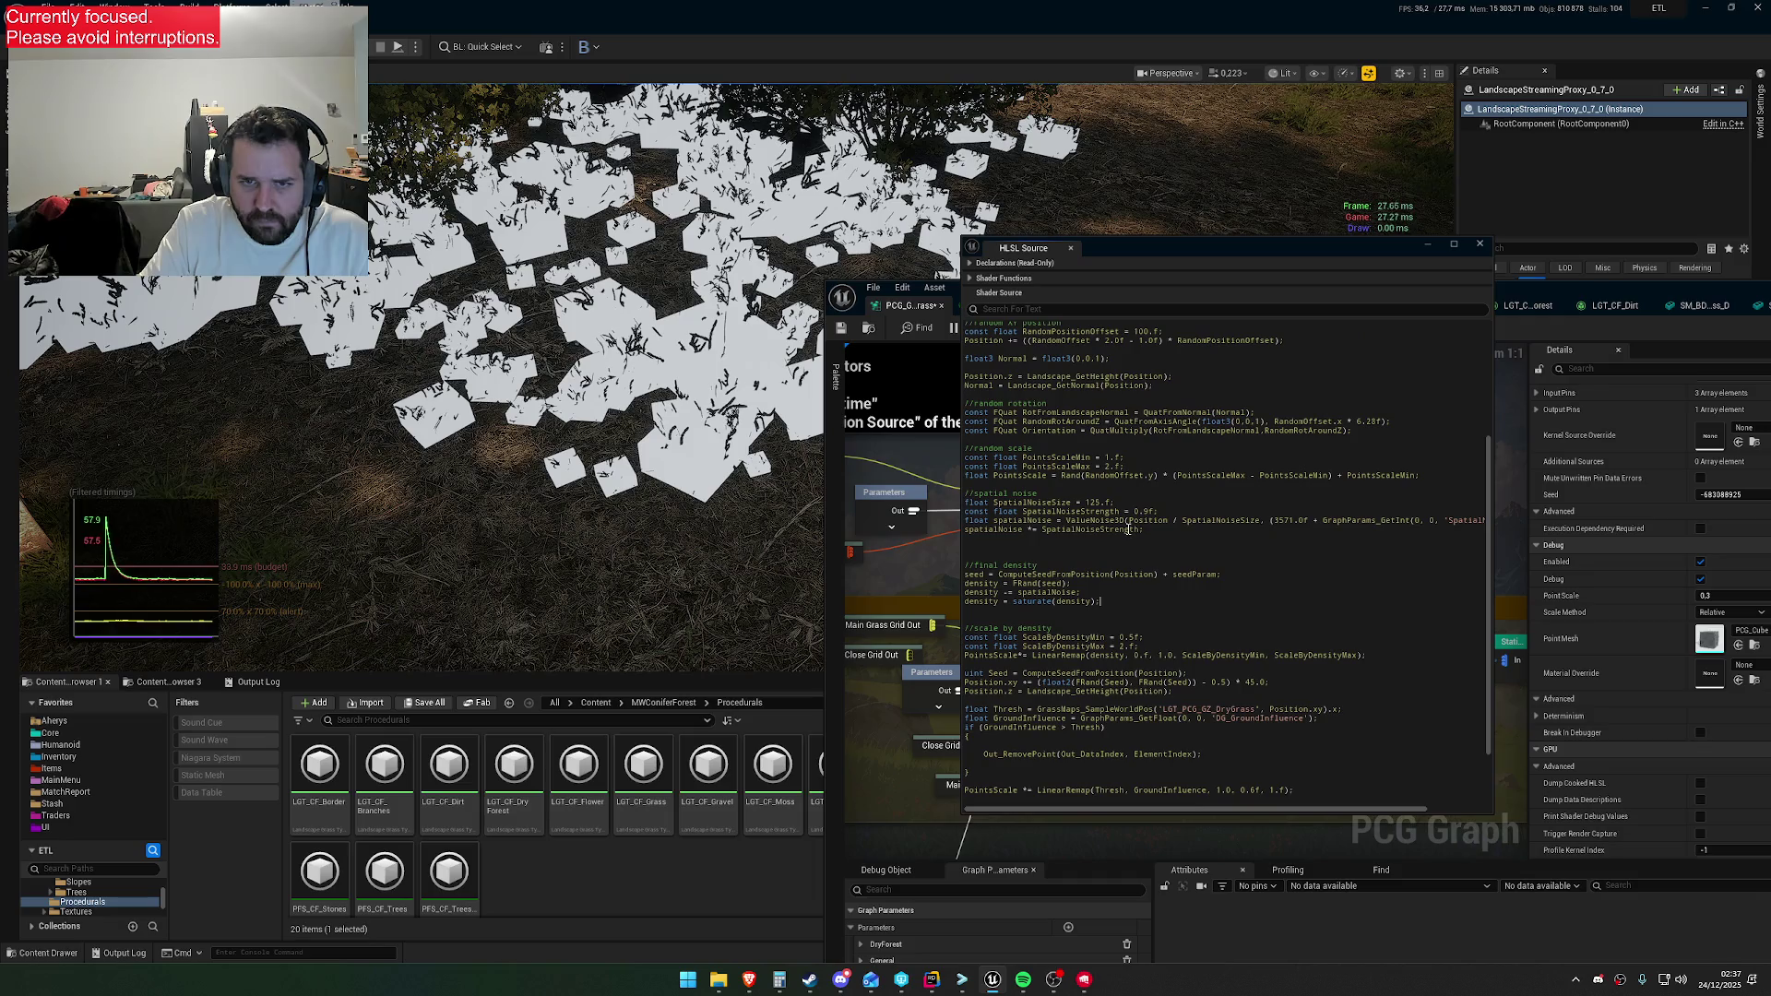
pyautogui.scroll(2, 1170, 538)
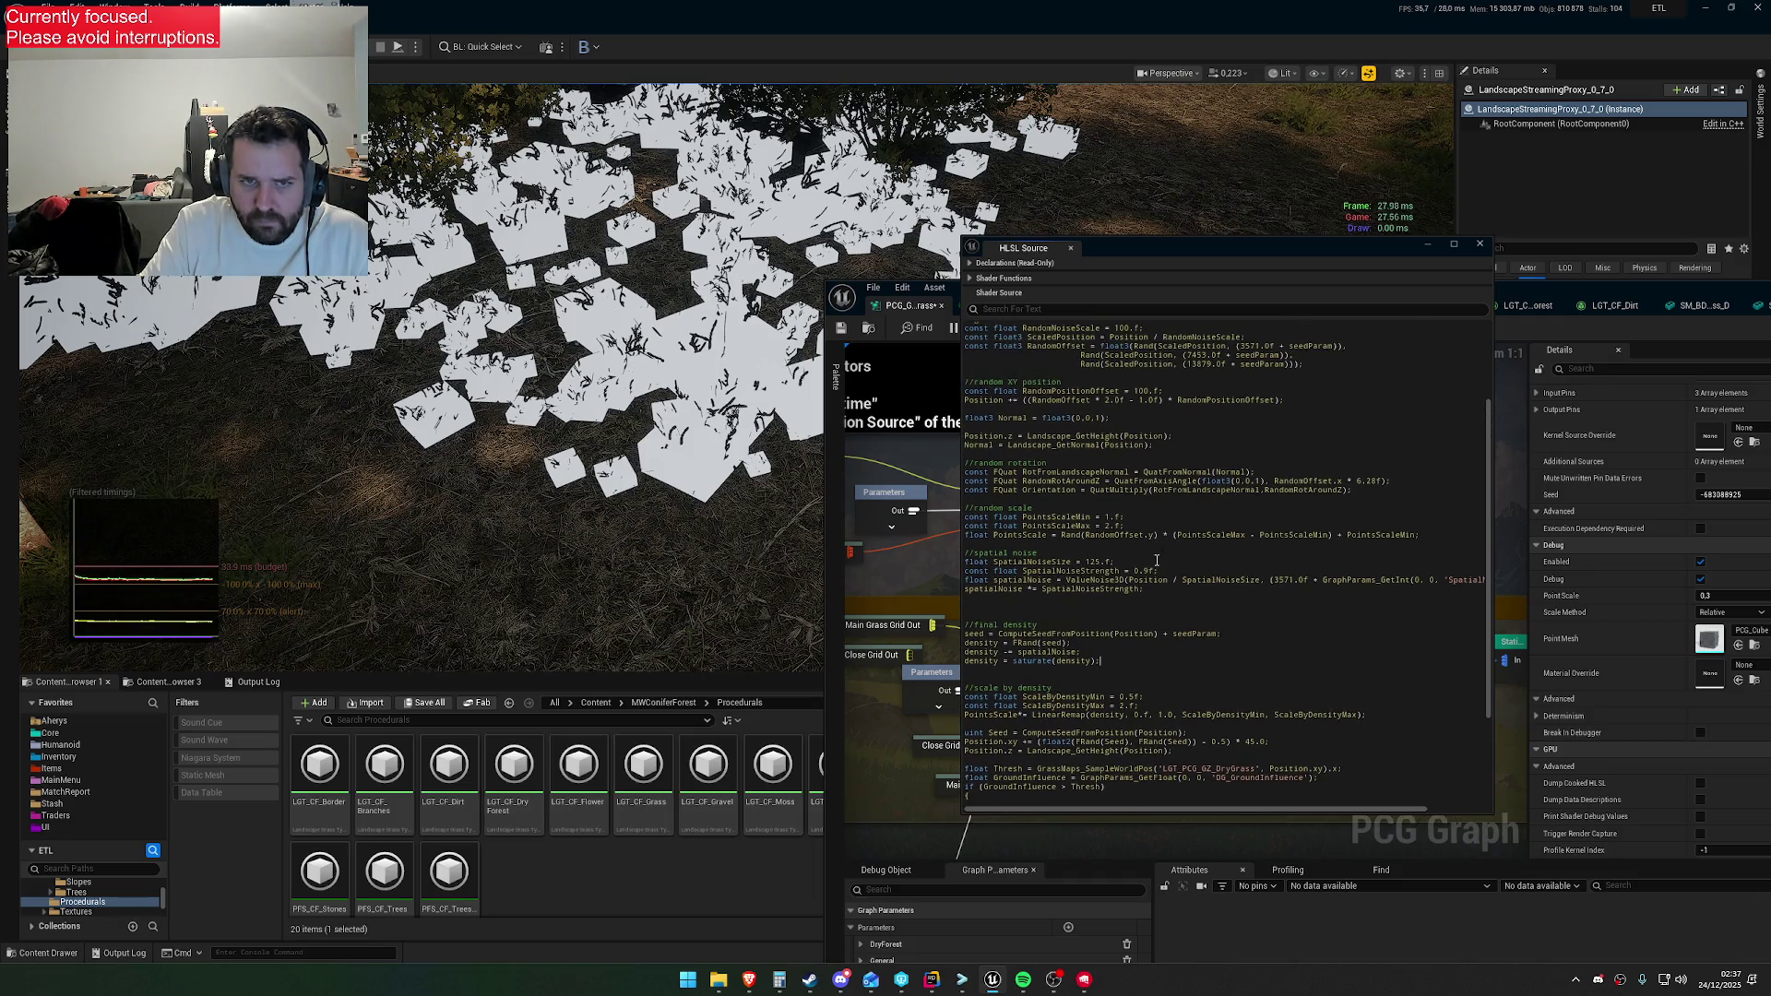
pyautogui.scroll(2, 1160, 577)
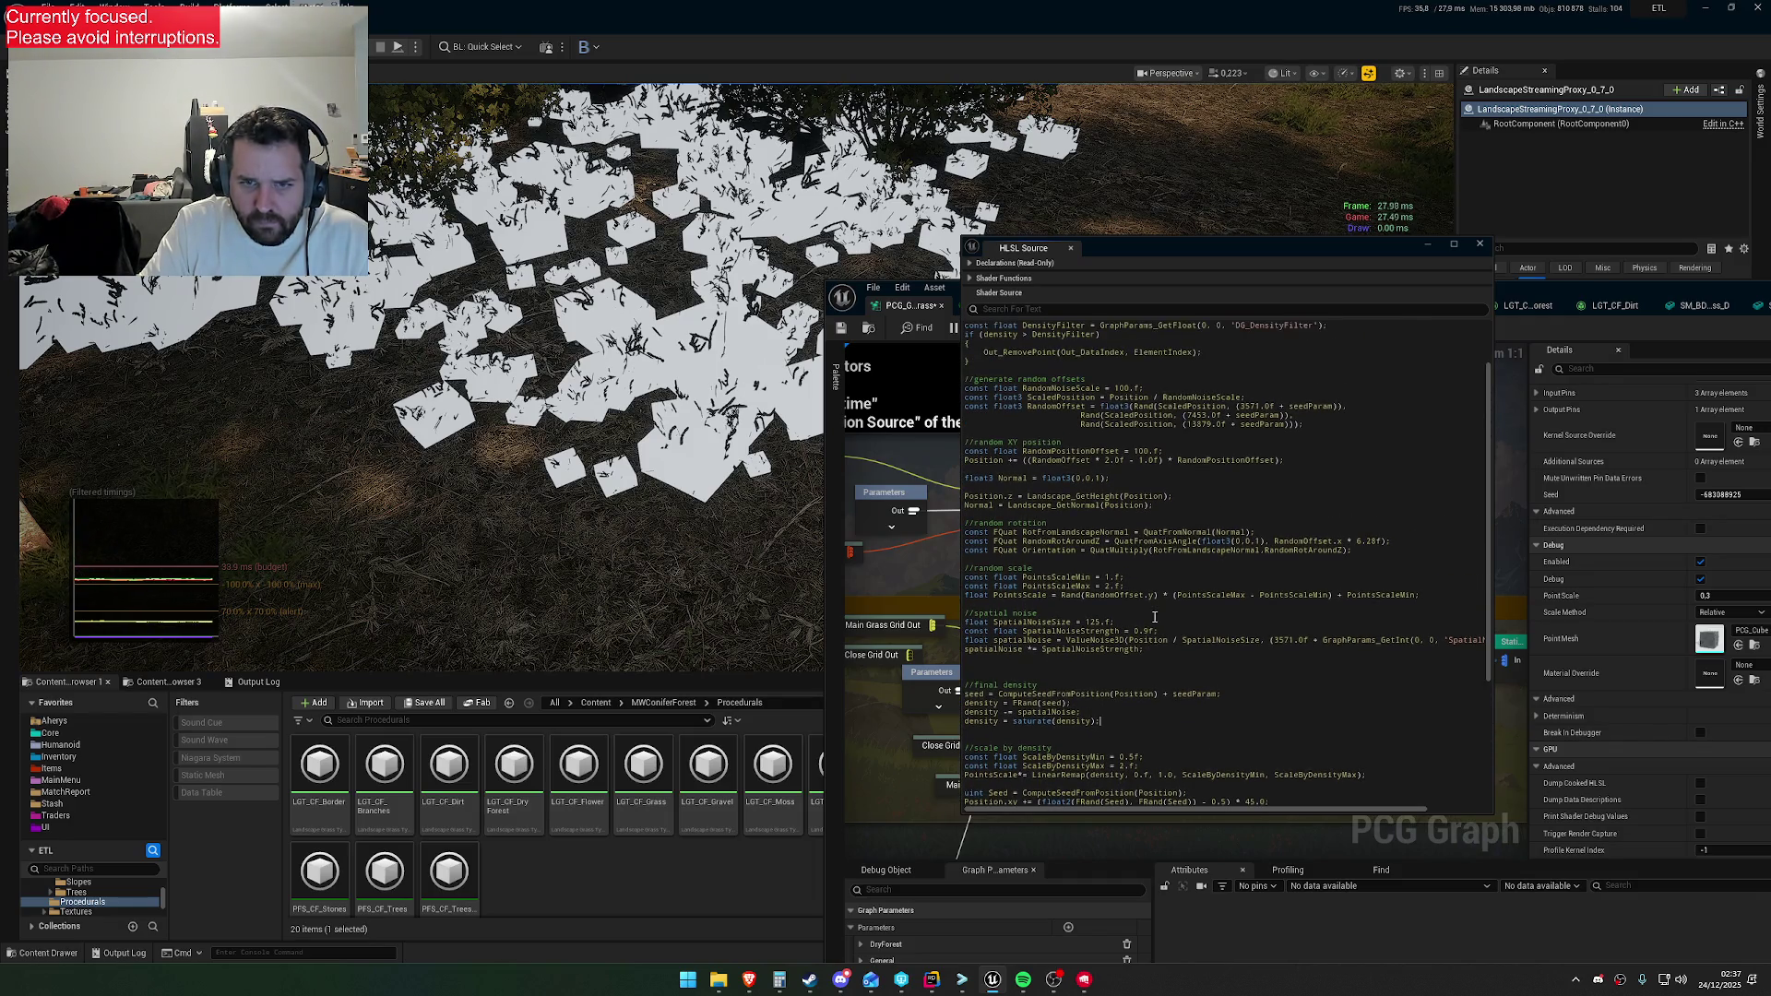
pyautogui.scroll(-7, 1154, 616)
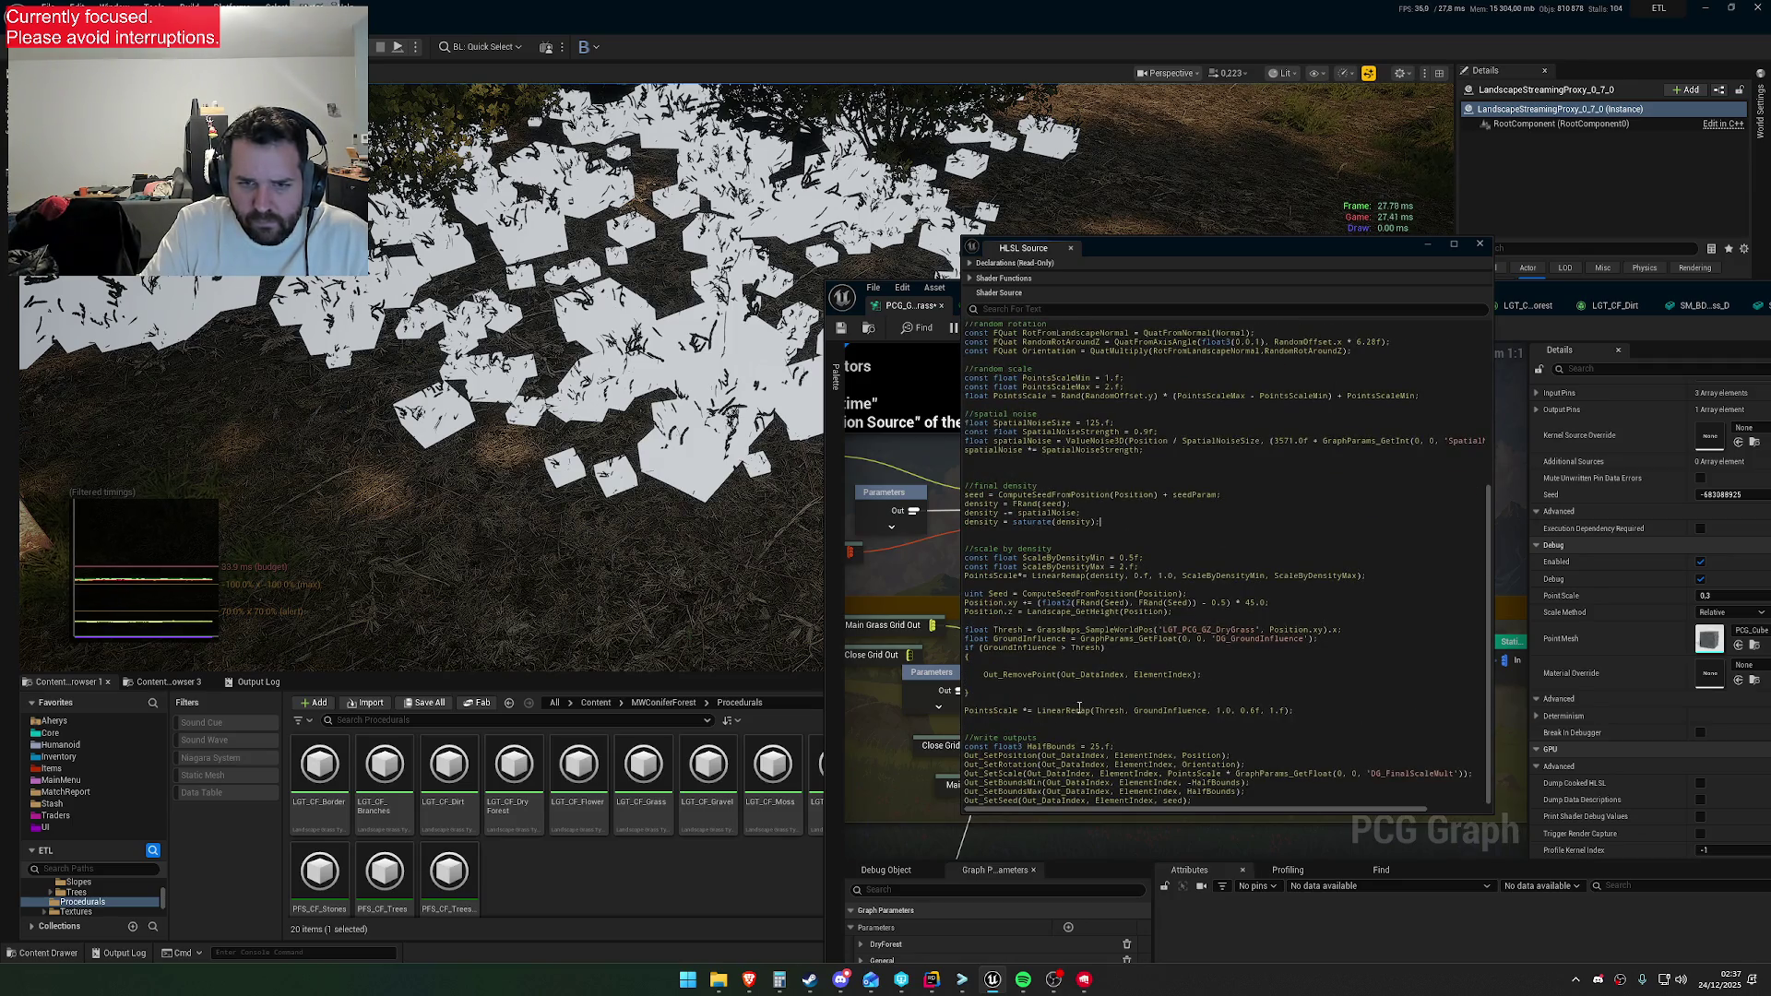
pyautogui.tripleClick(1207, 715)
pyautogui.click(1131, 722)
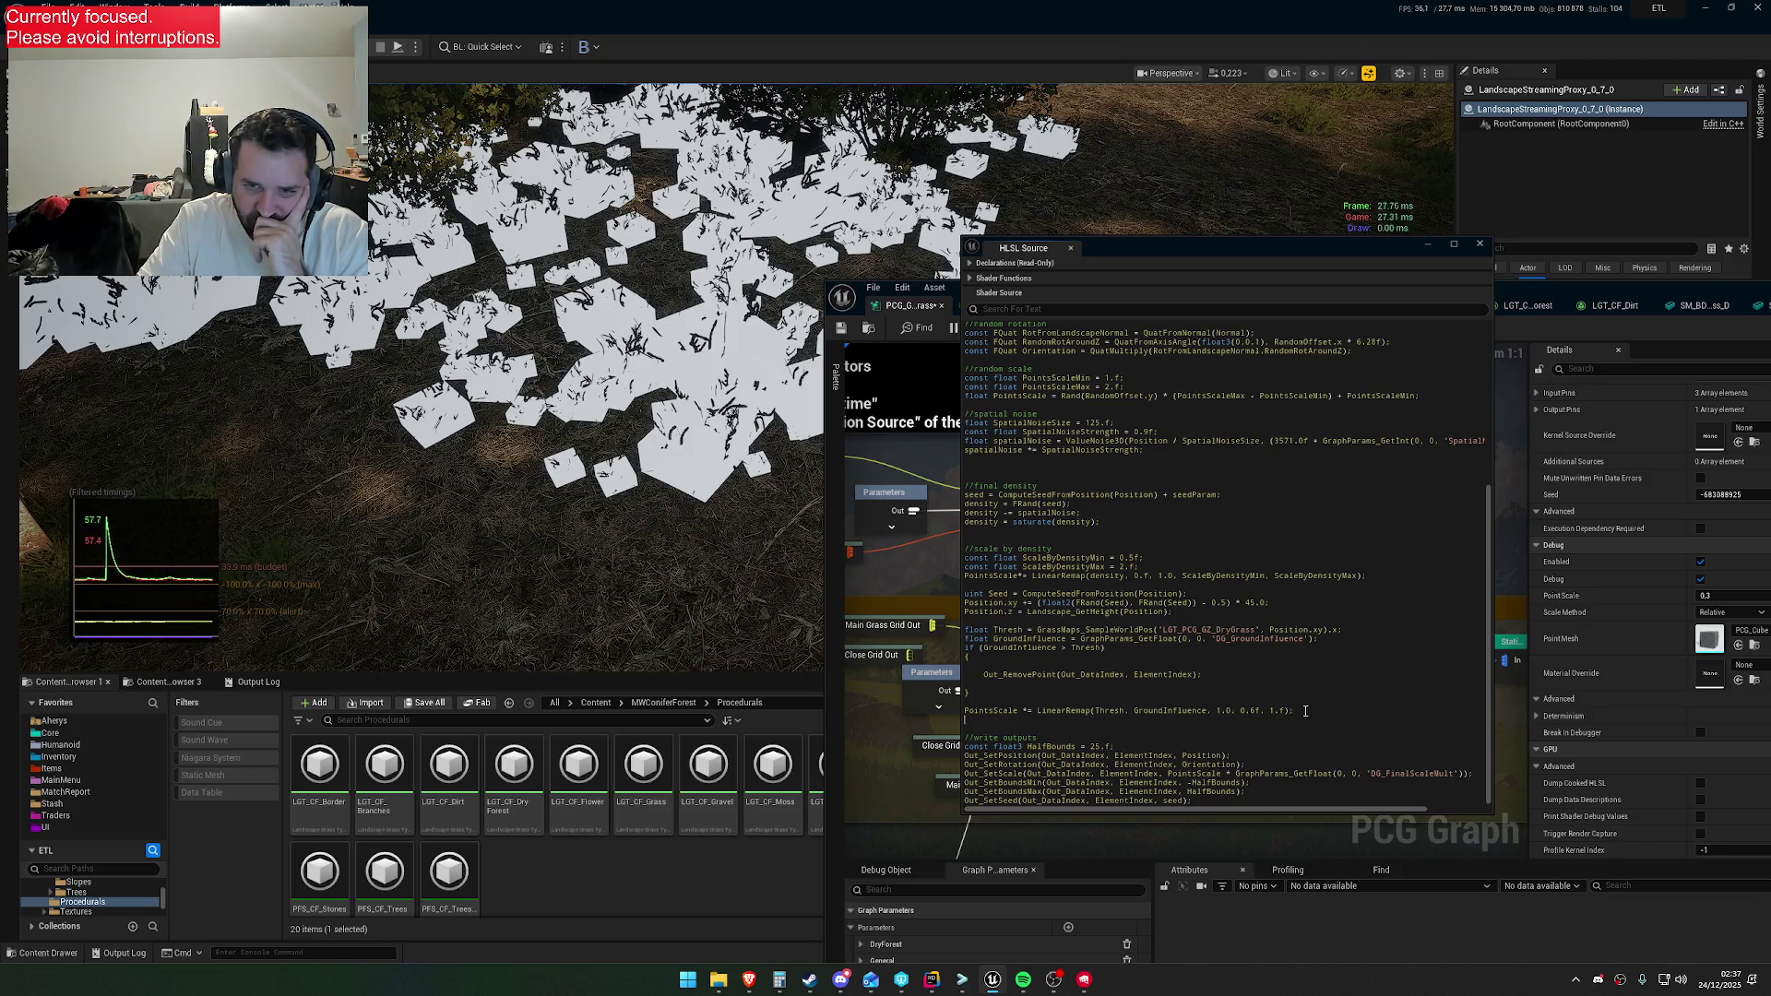
pyautogui.scroll(5, 1290, 709)
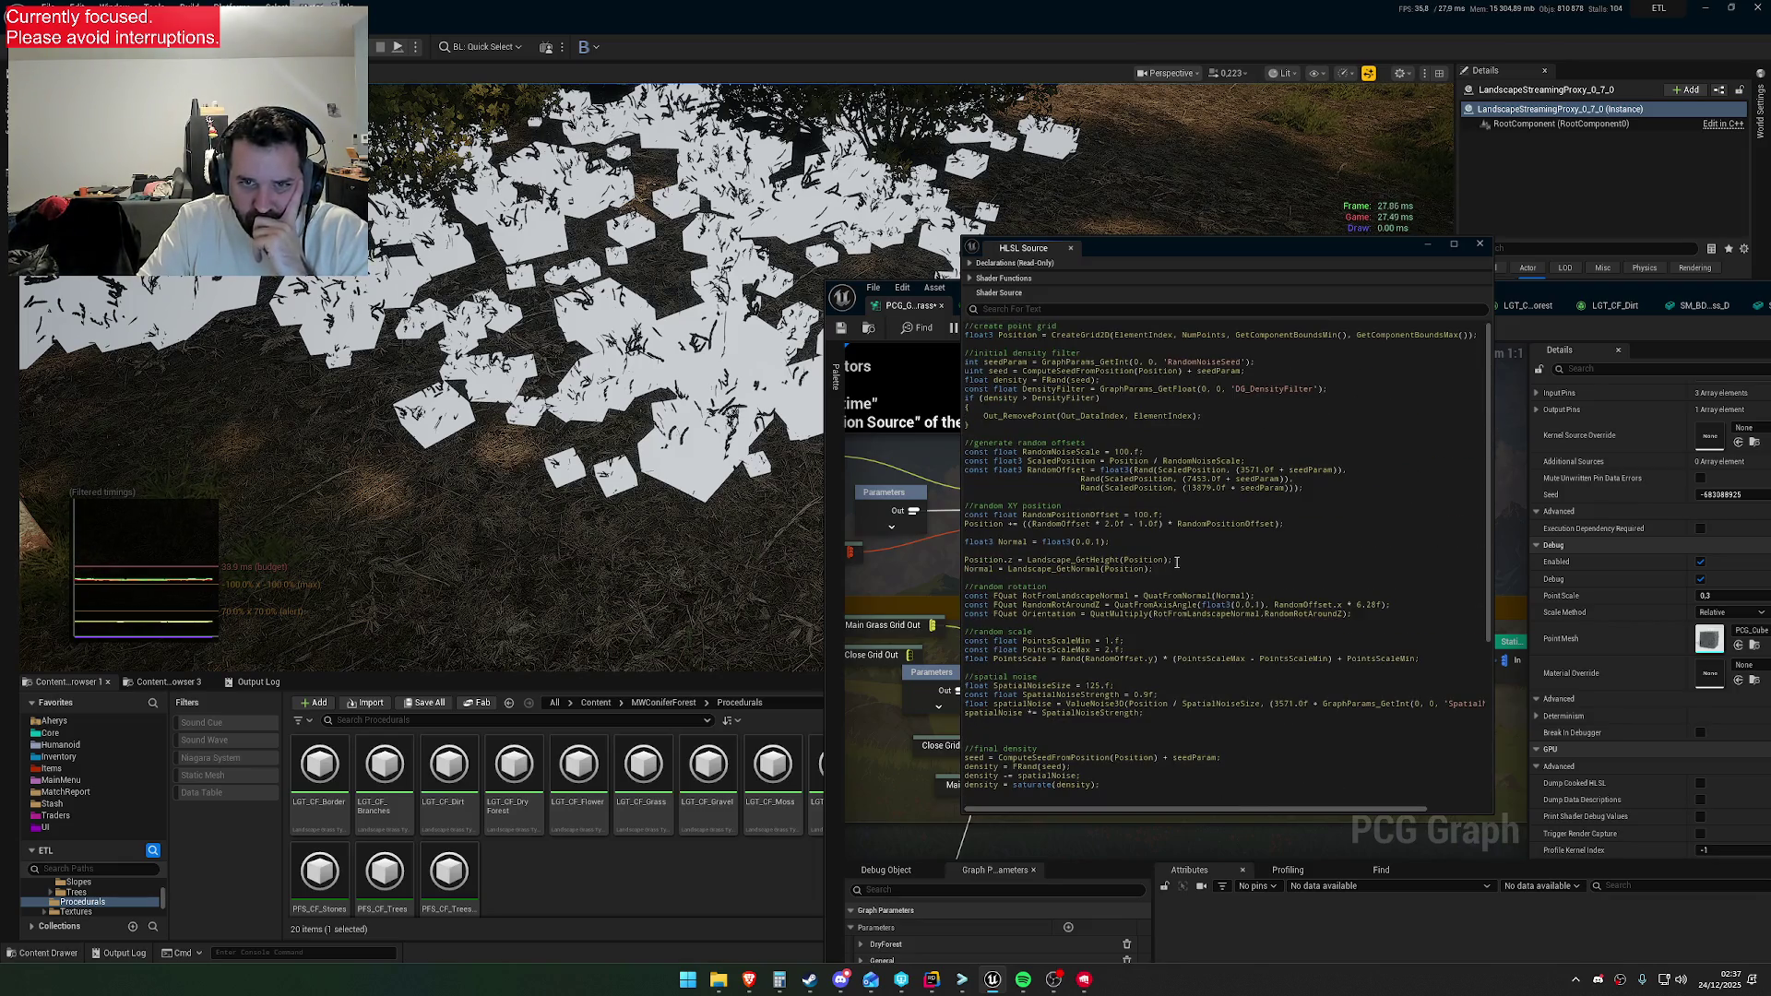
pyautogui.moveTo(1236, 257)
pyautogui.mouseDown()
pyautogui.moveTo(1202, 472)
pyautogui.moveTo(557, 447)
pyautogui.mouseUp()
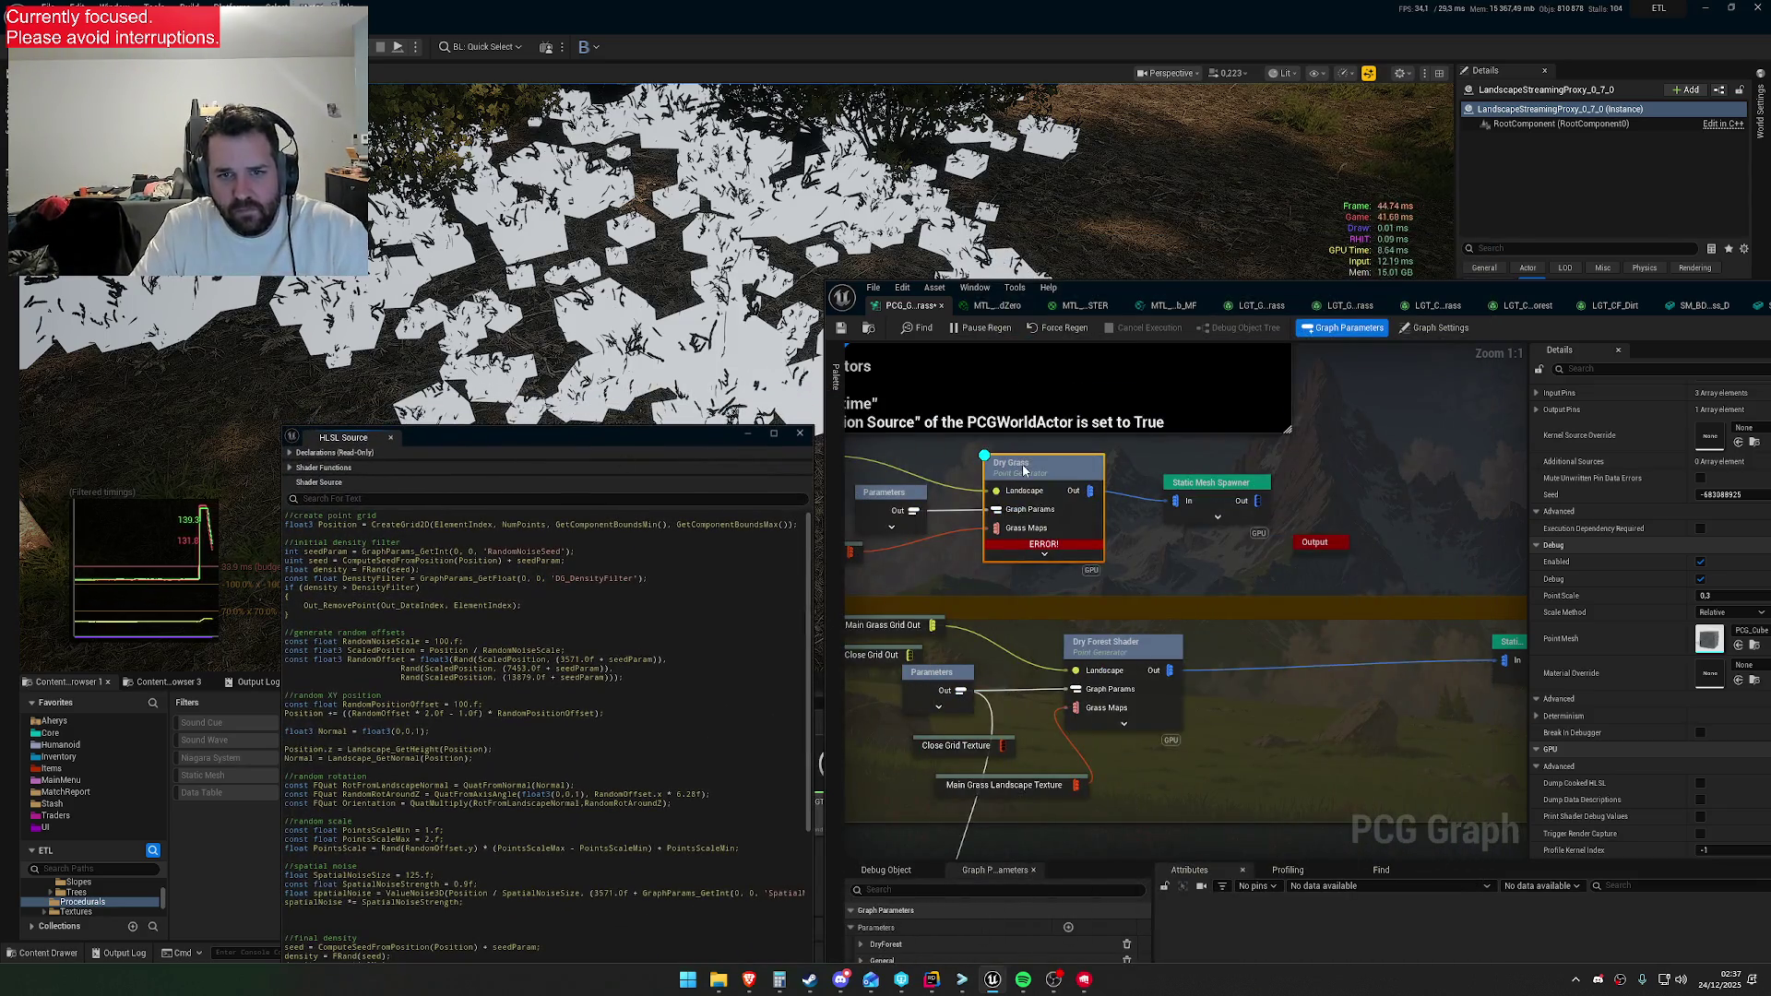
# Turn off the Dry Grass debug display to hide the debug cubes
pyautogui.press('d')
pyautogui.scroll(-3, 544, 719)
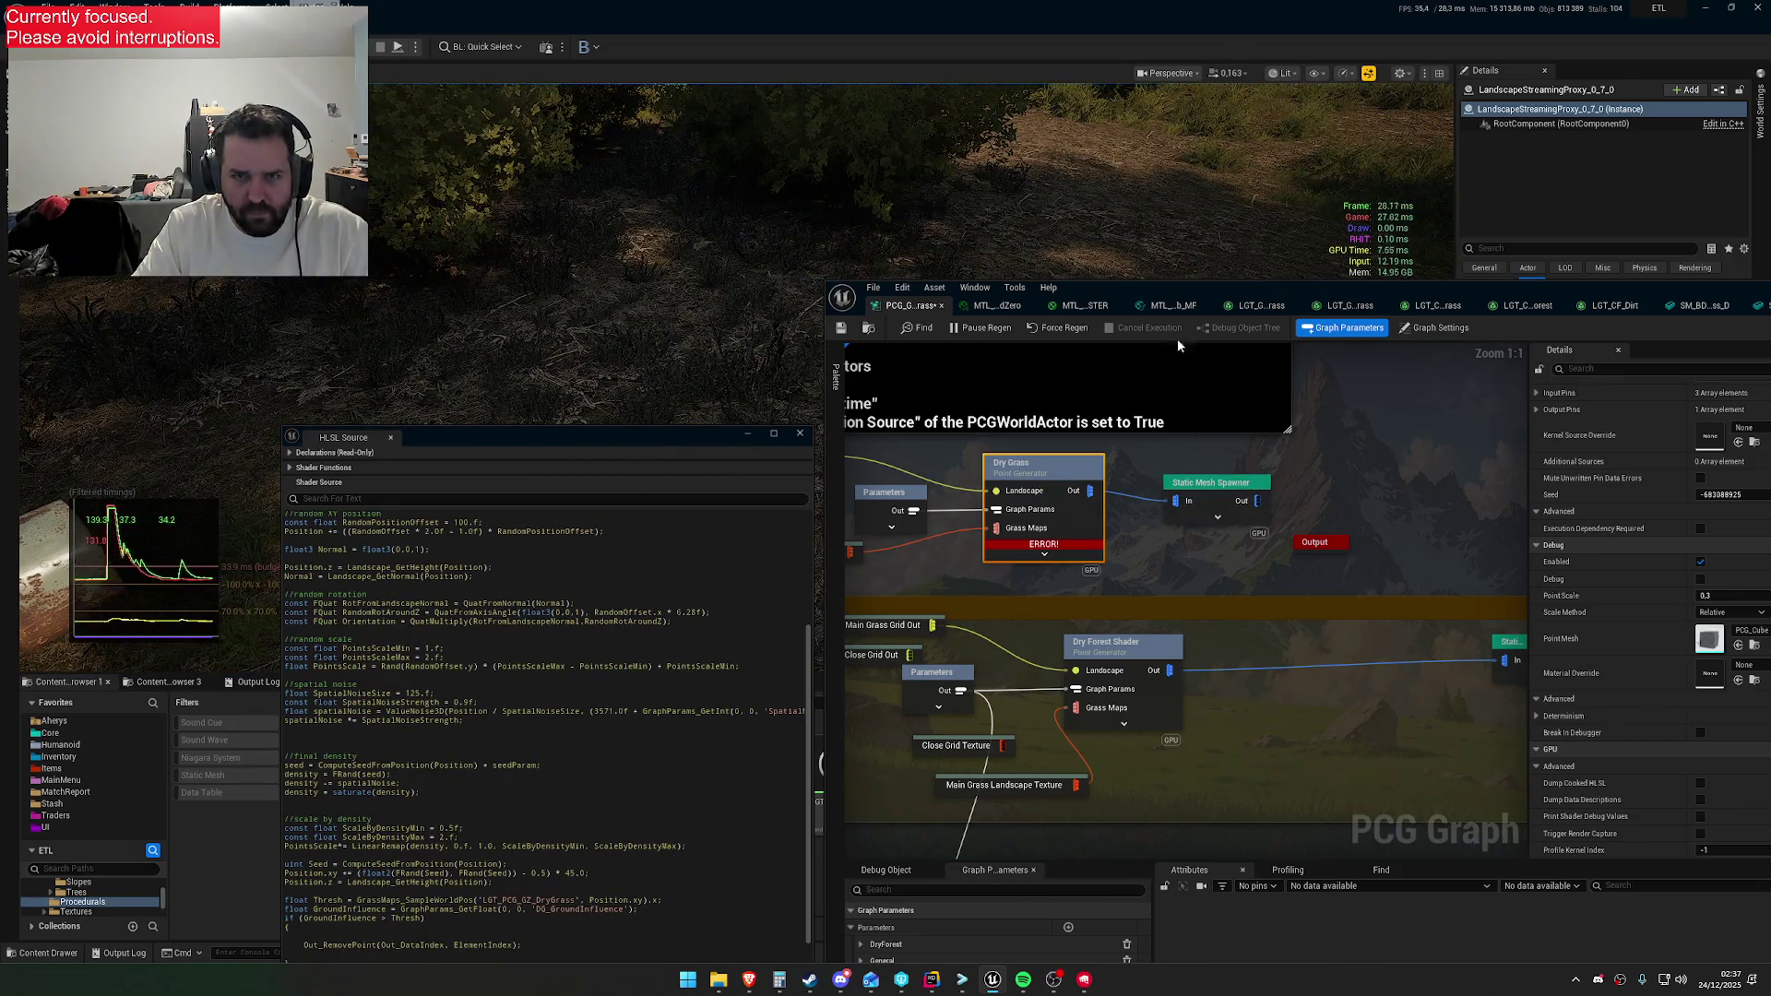
pyautogui.moveTo(1171, 289); pyautogui.dragTo(1213, 135)
# Lower DG_GroundInfluence to 0.2, then to 0.1
pyautogui.click(1112, 876)
pyautogui.write(',2')
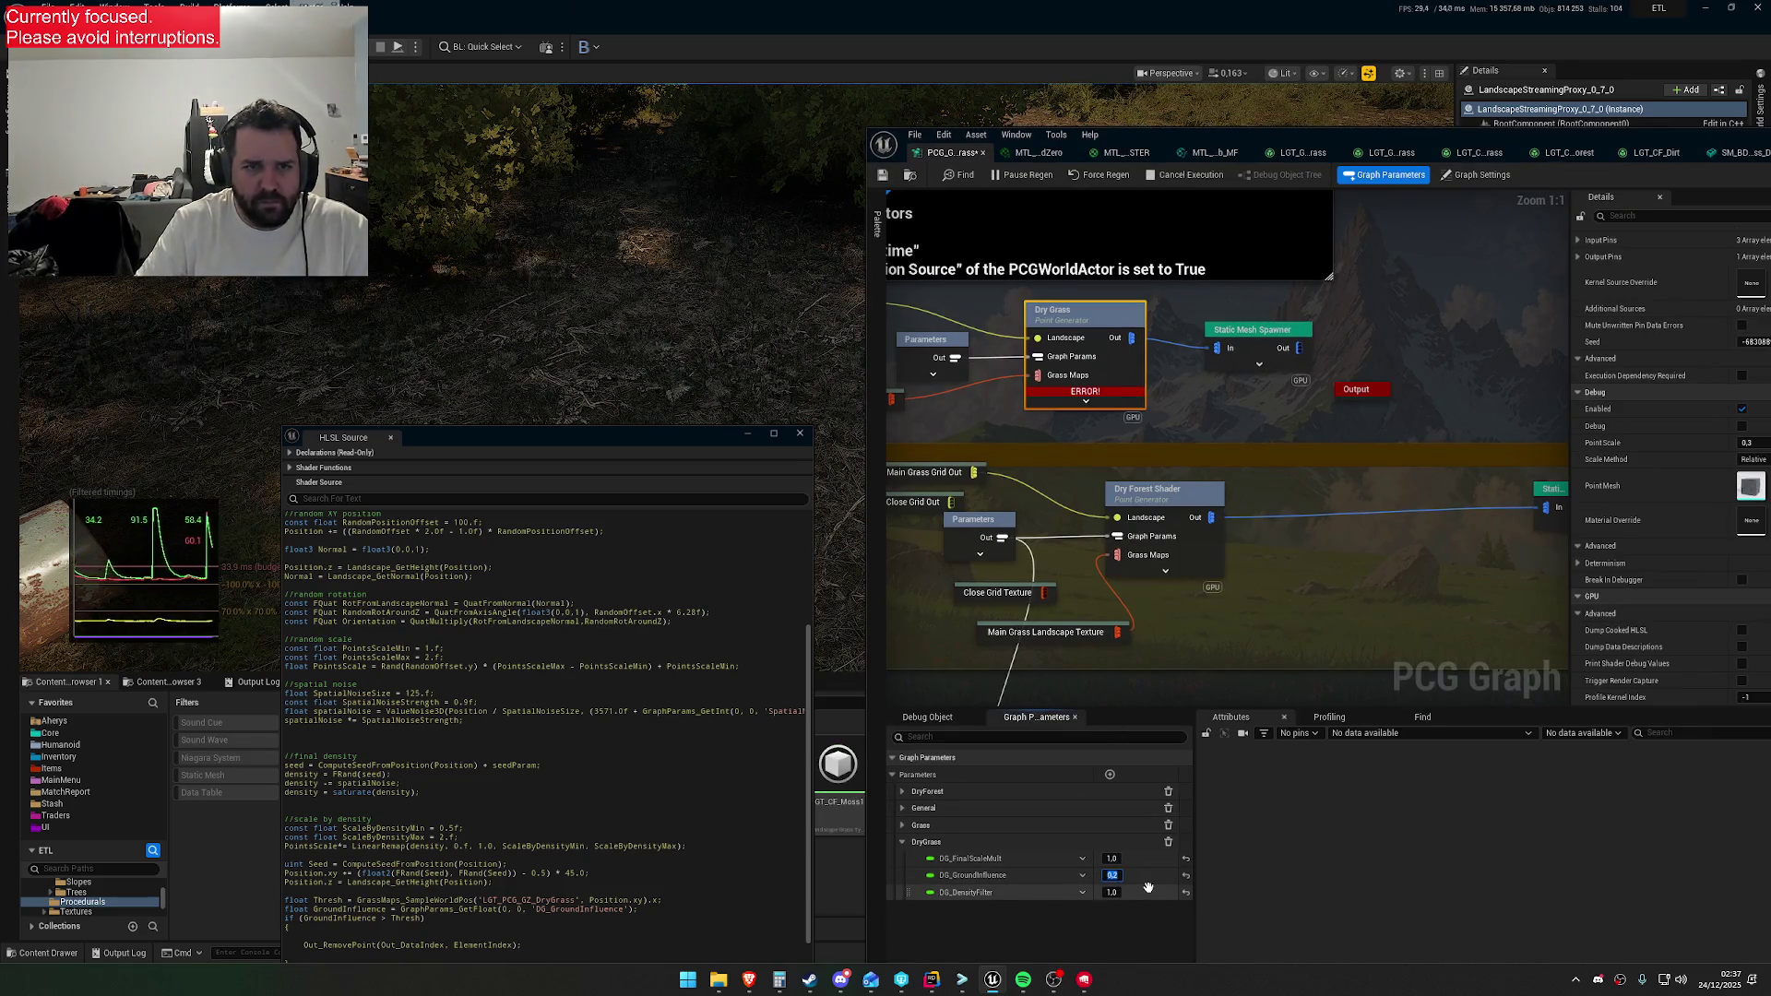
pyautogui.press('Return')
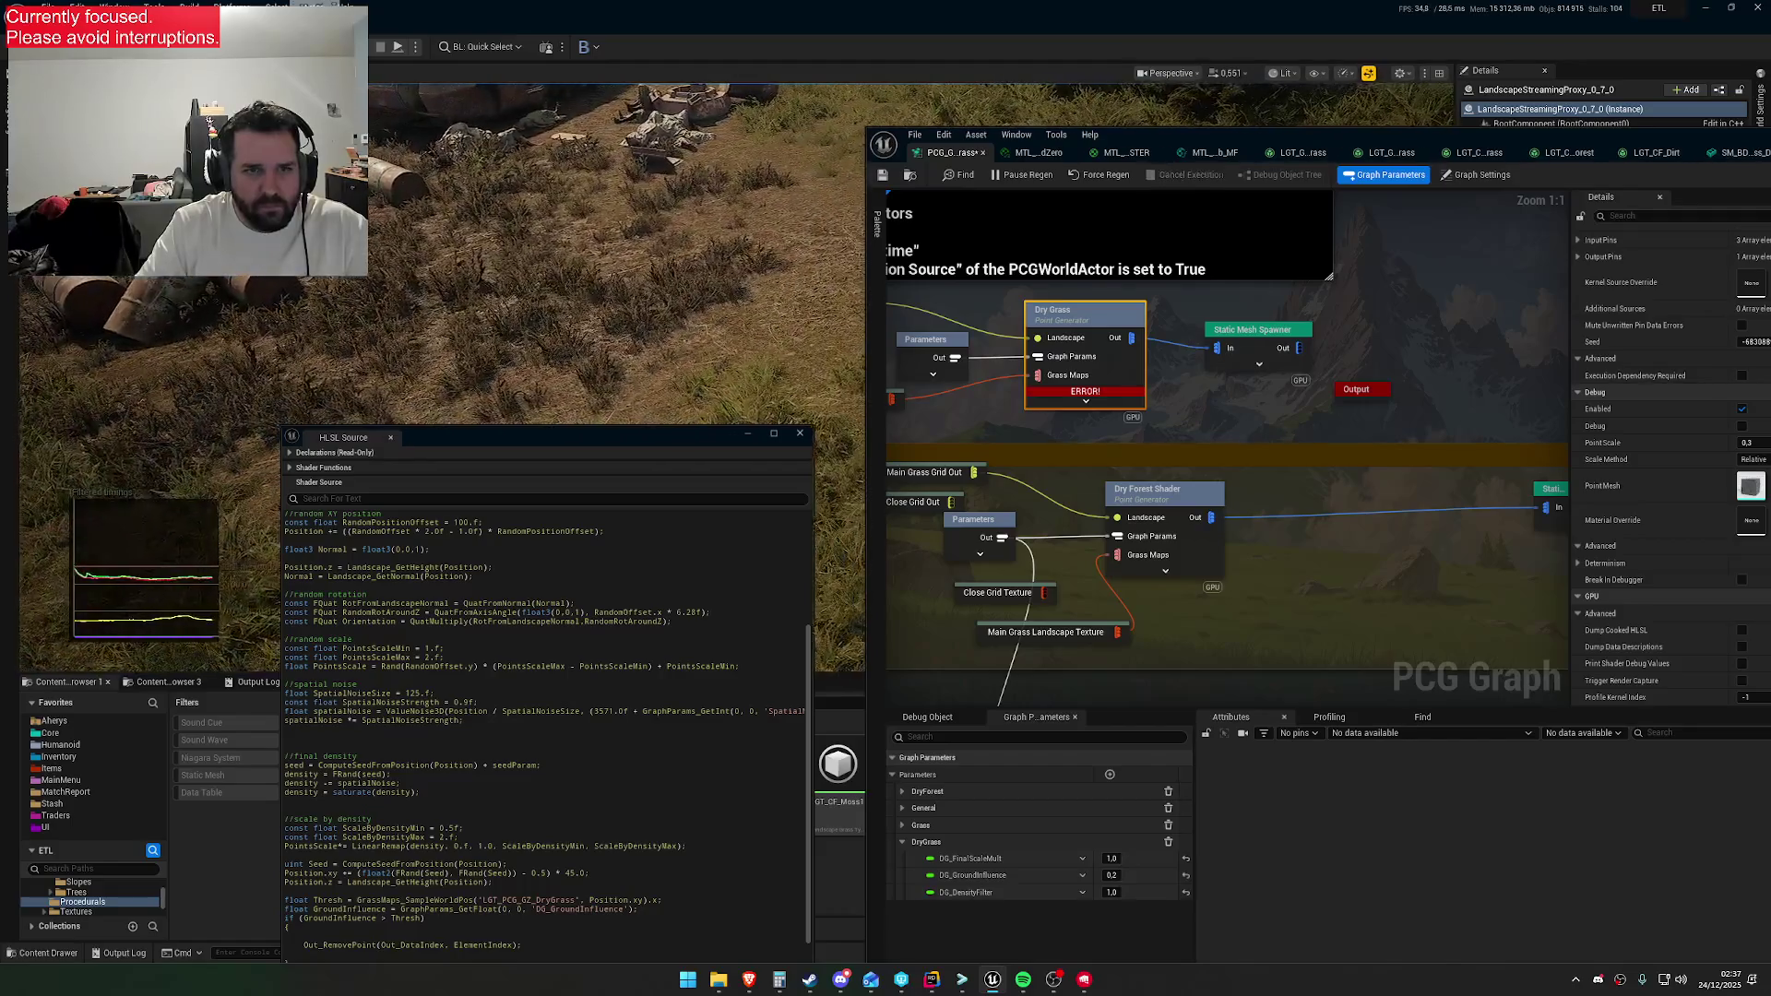
pyautogui.click(1121, 874)
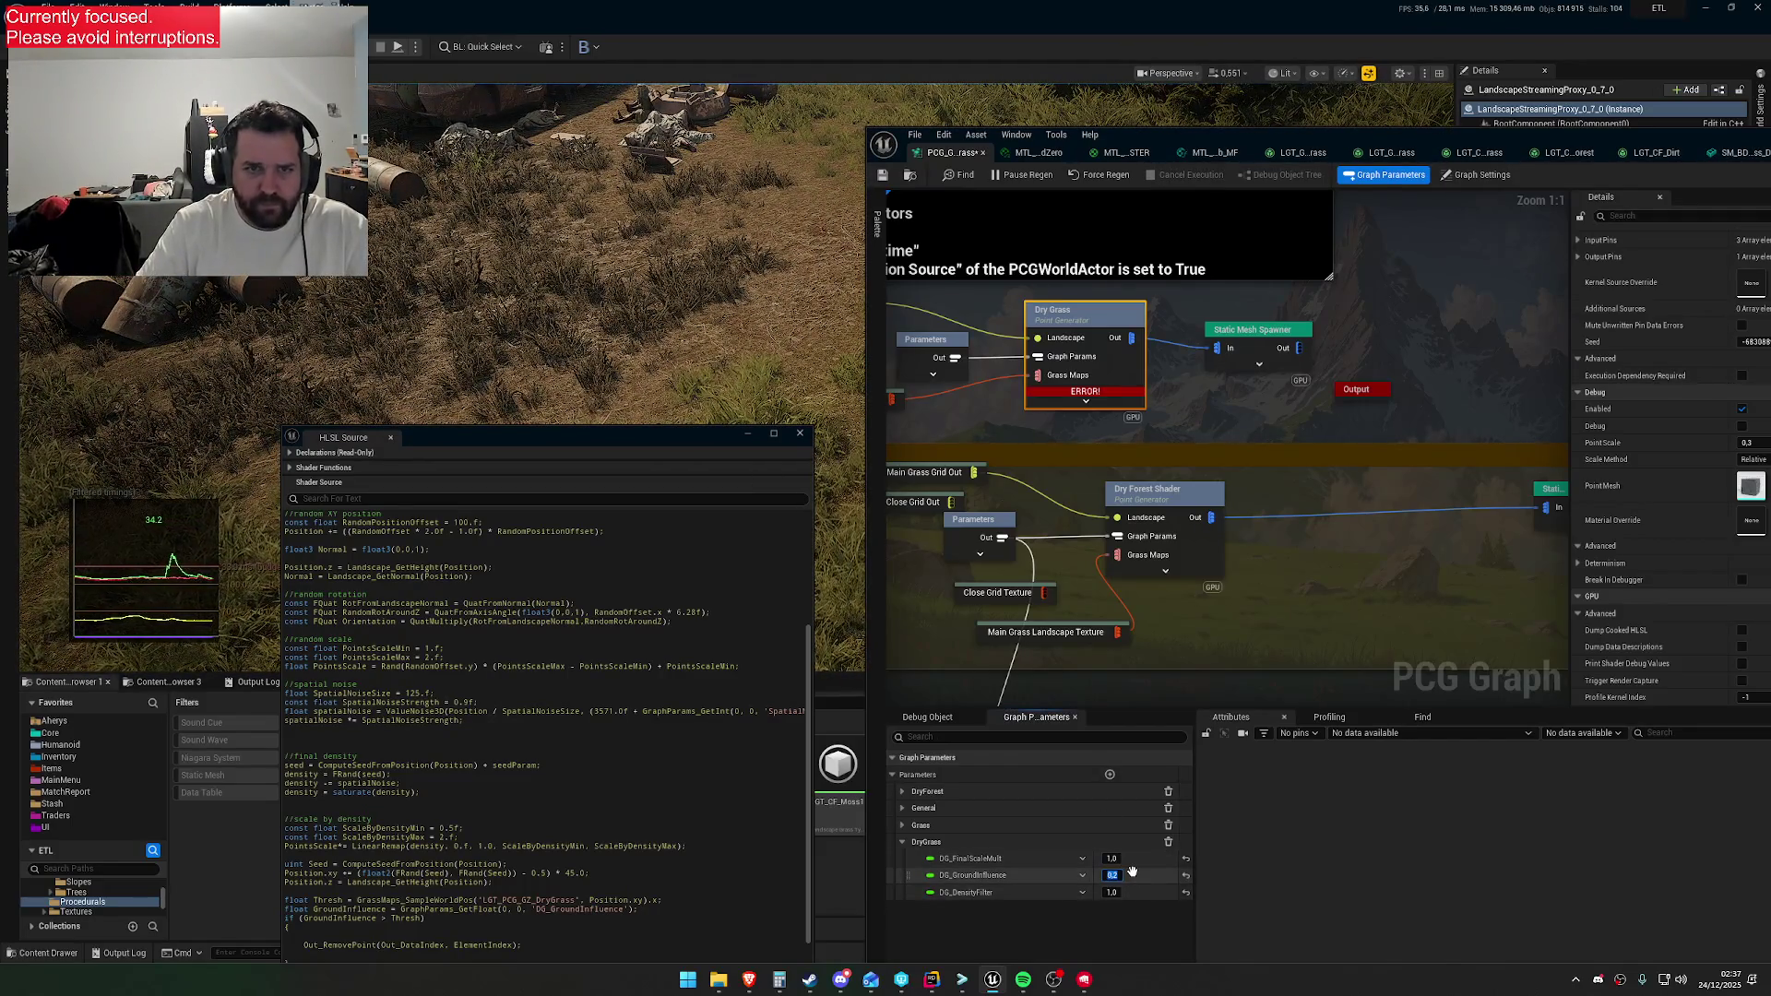
pyautogui.press('Return')
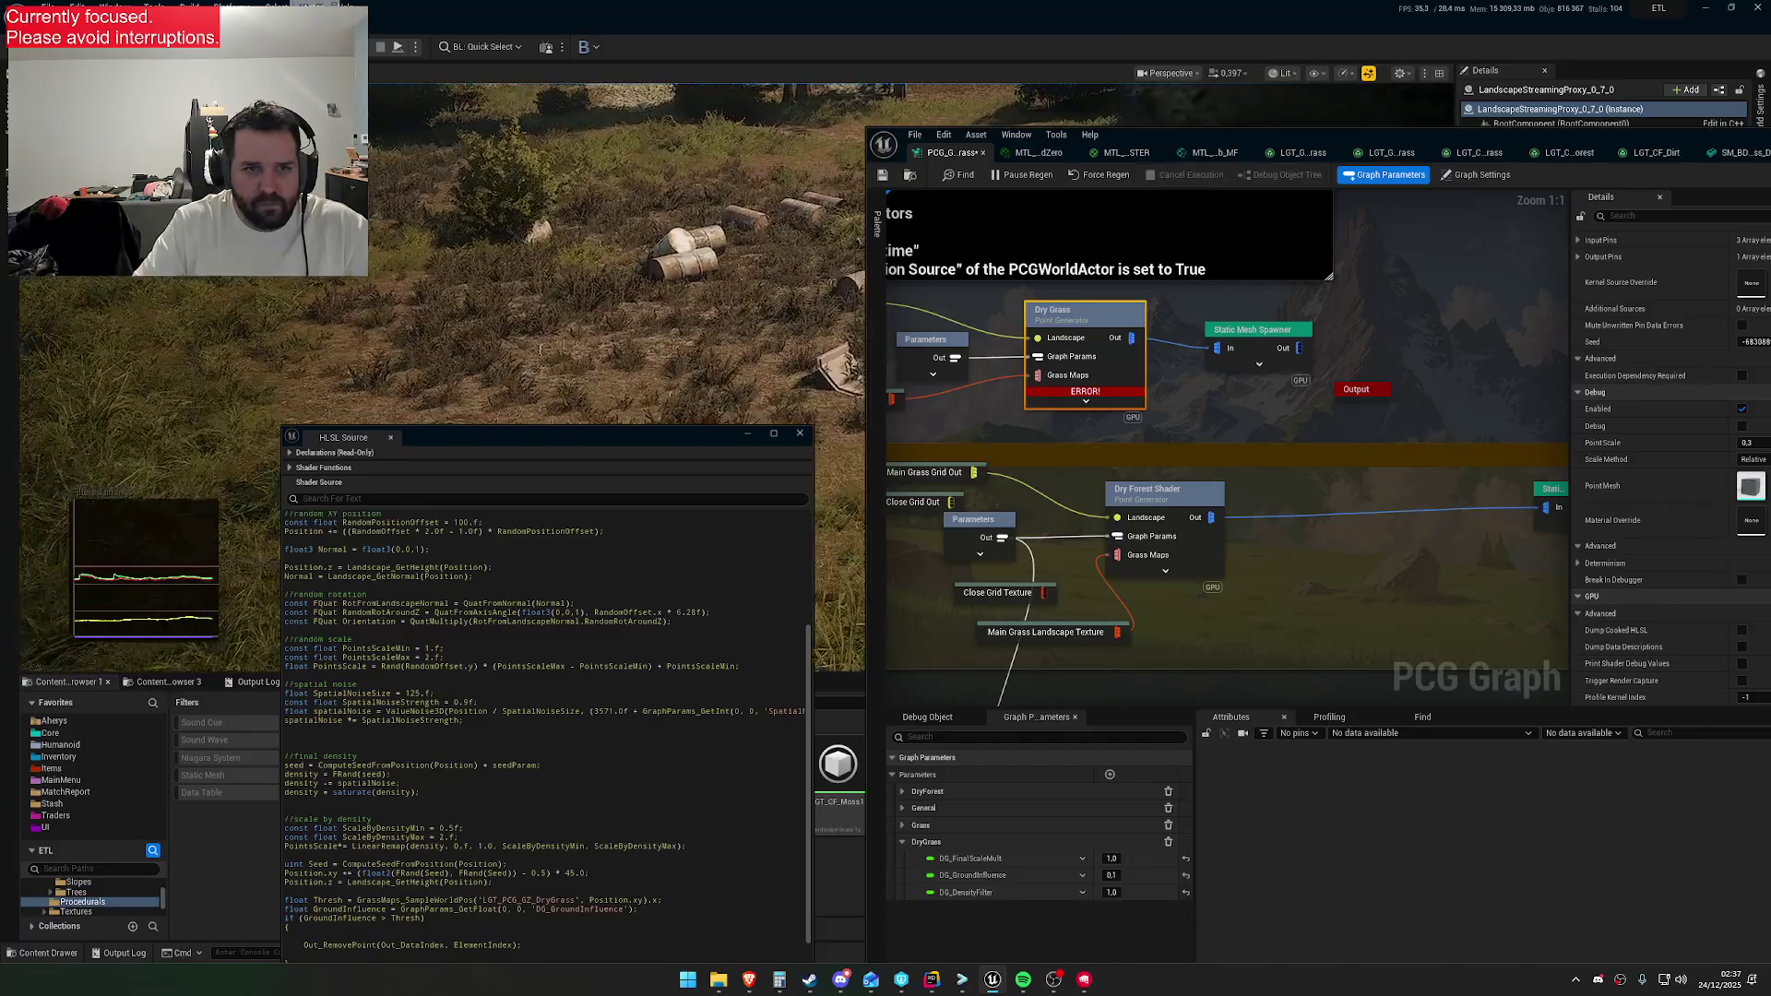
# Keep DG_FinalScaleMult at 1.0
pyautogui.click(1112, 858)
pyautogui.write('0.5')
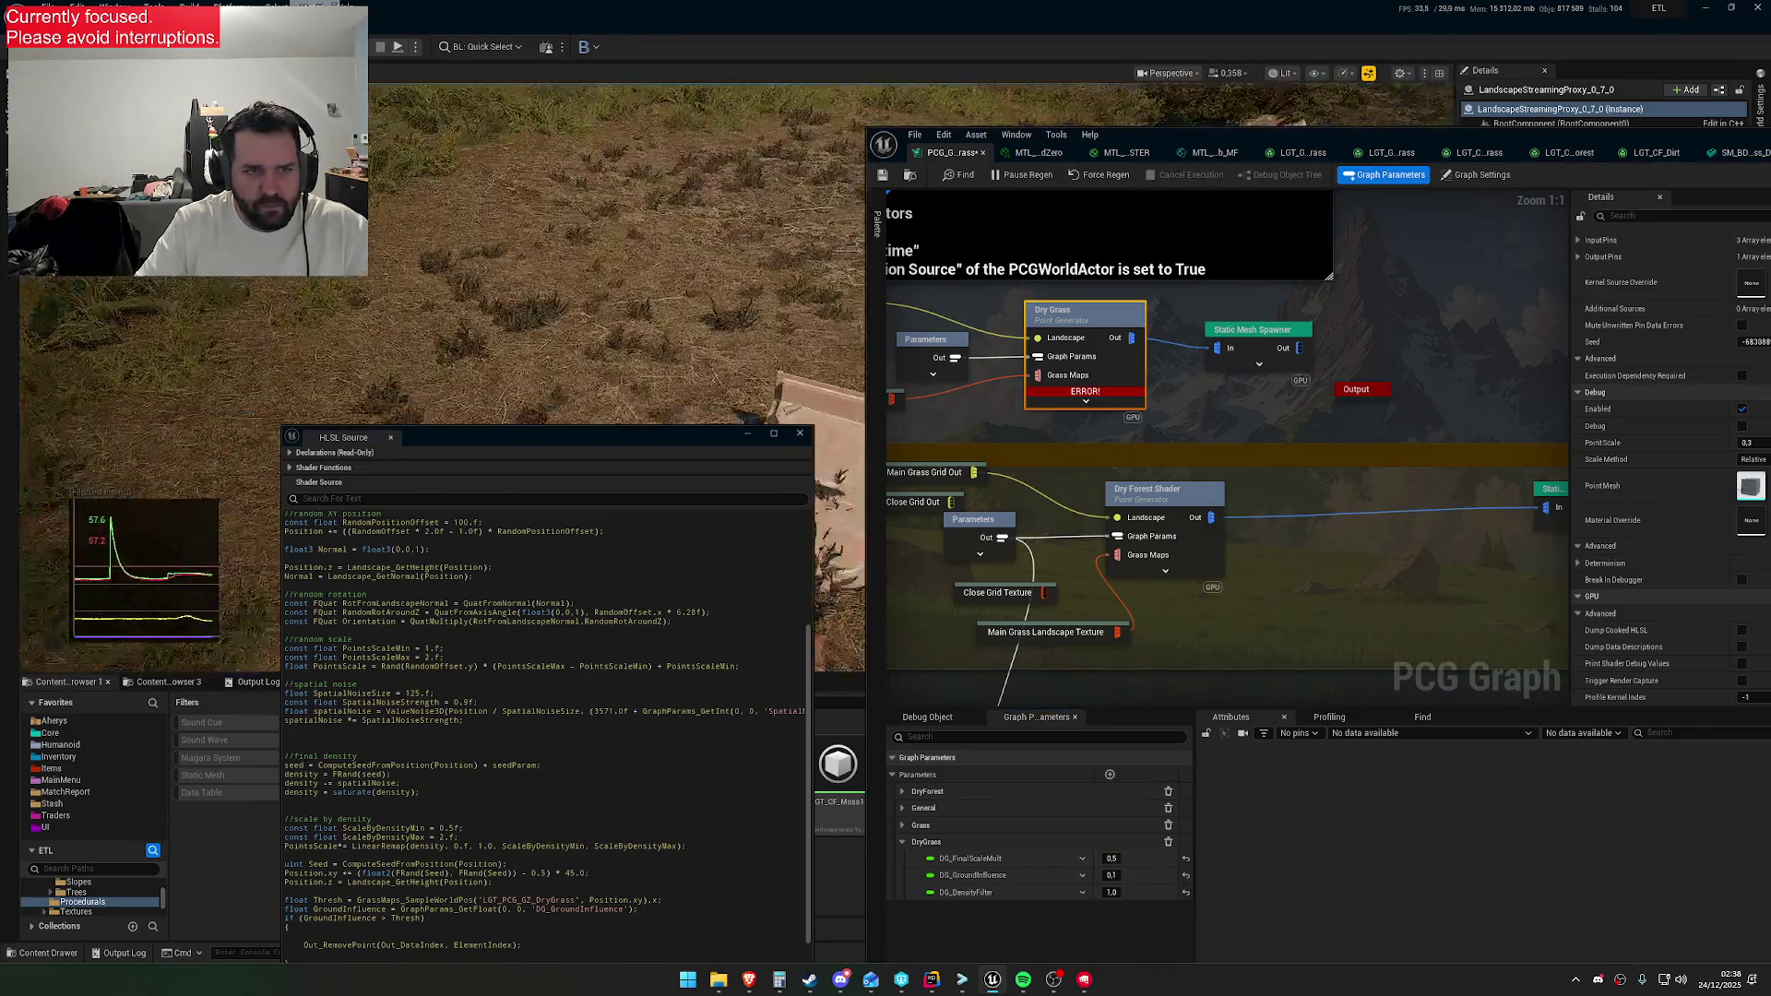
pyautogui.moveTo(1114, 861); pyautogui.dragTo(1120, 858)
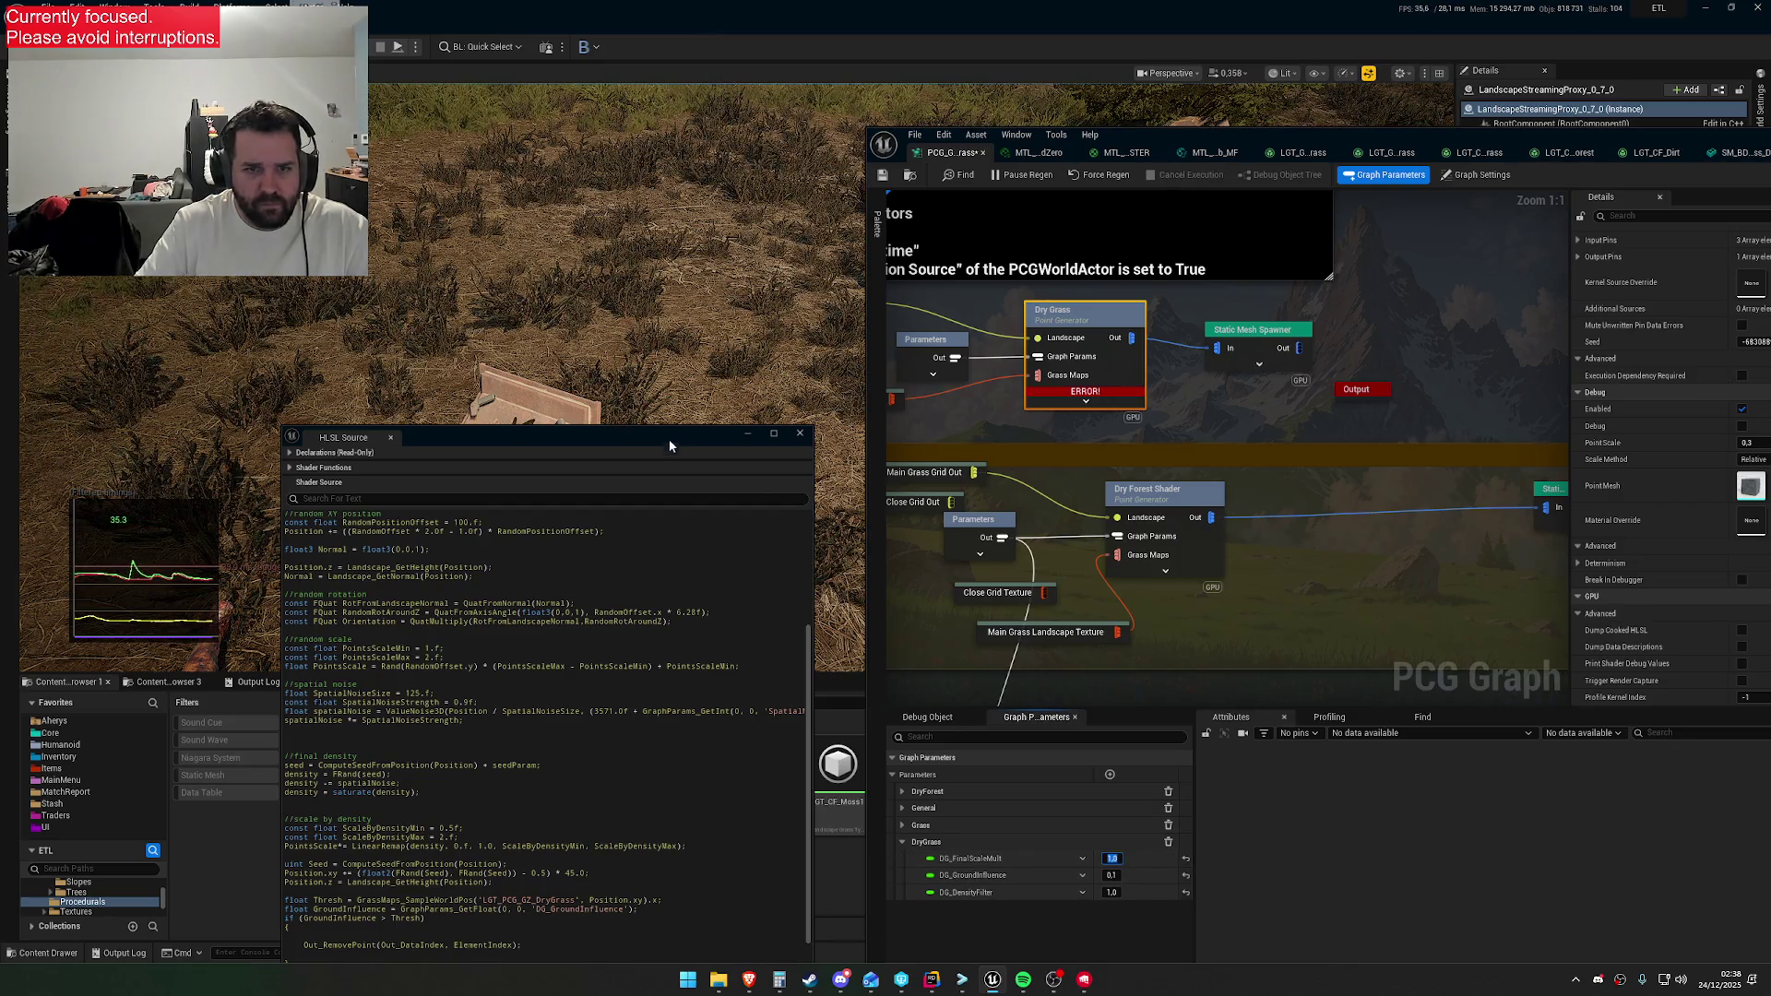
pyautogui.moveTo(646, 447); pyautogui.dragTo(759, 509)
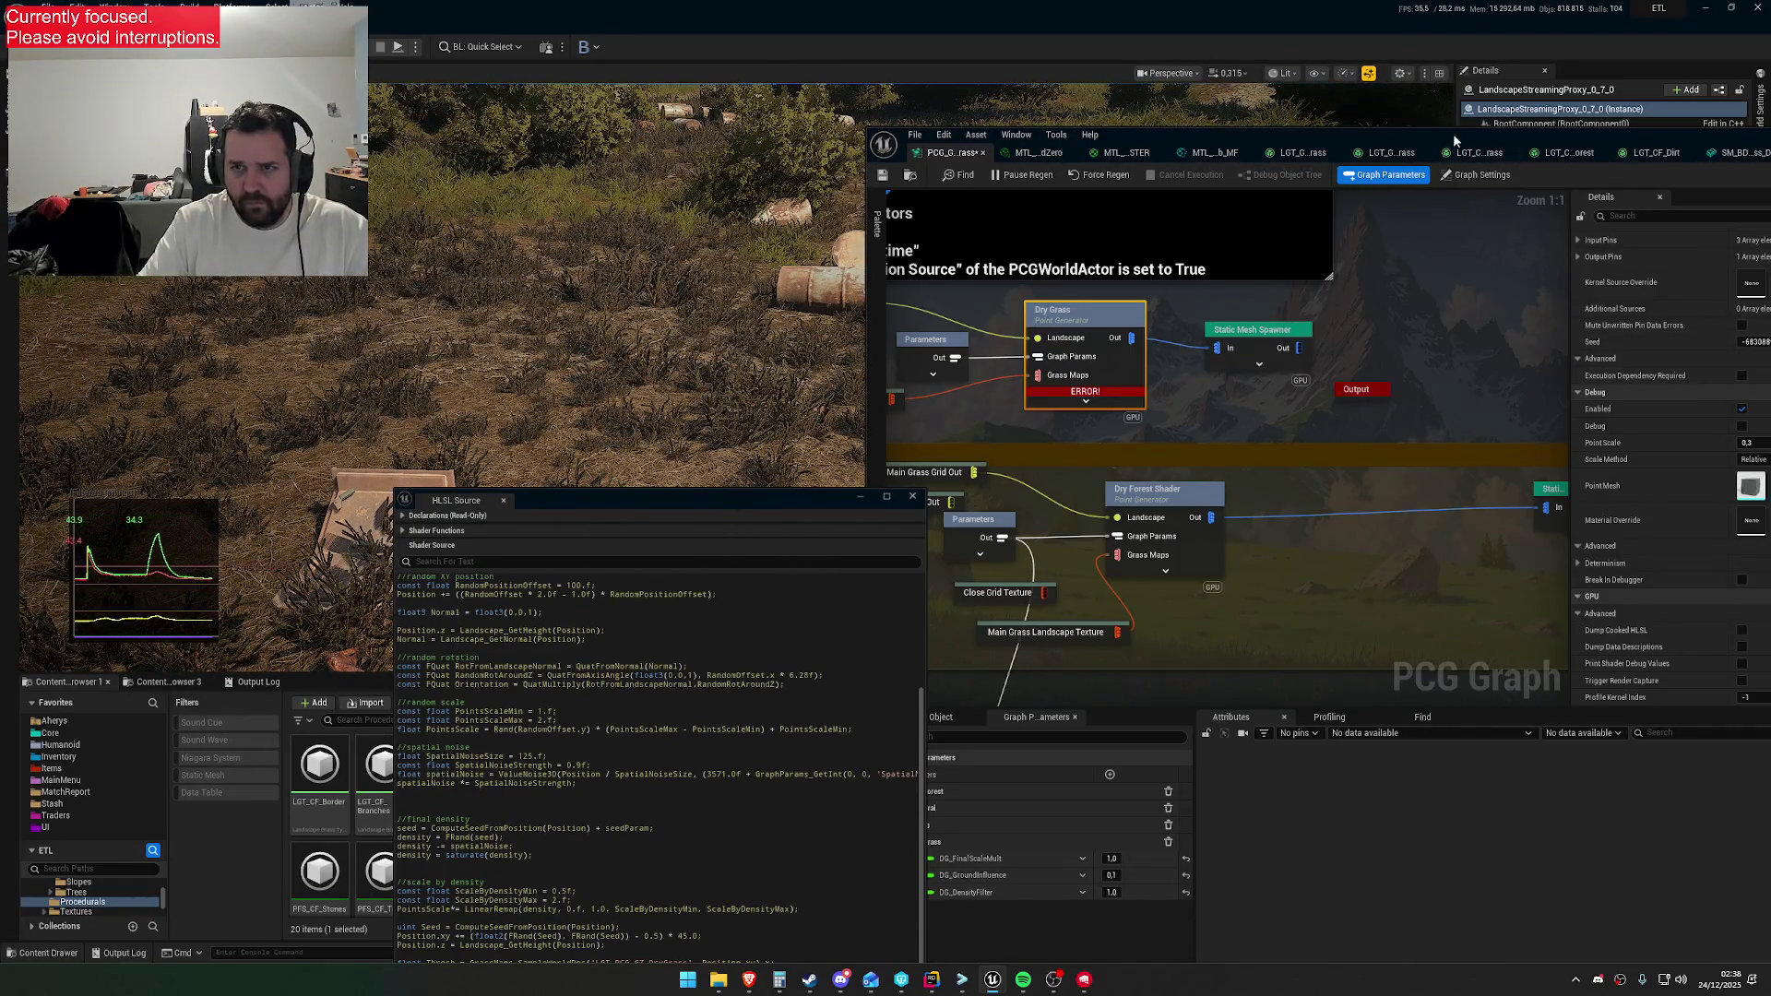
pyautogui.moveTo(1452, 134); pyautogui.dragTo(1282, 183)
pyautogui.scroll(2, 1614, 387)
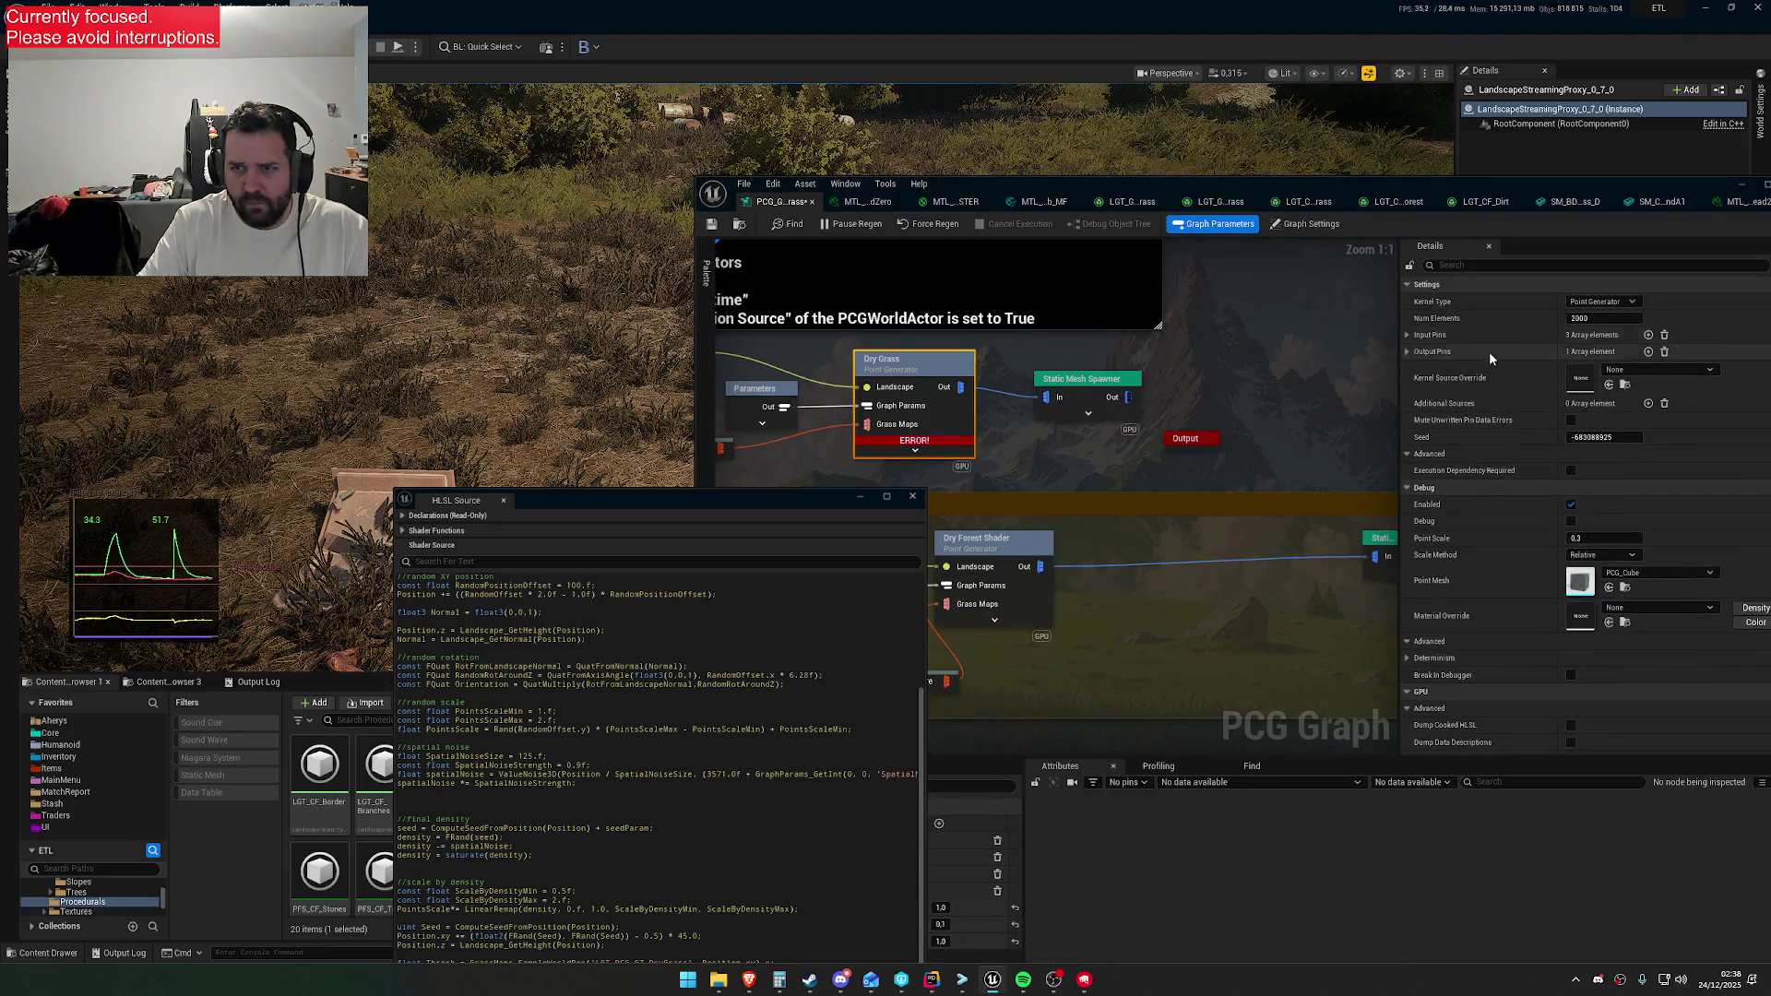
# Set DG_DensityFilter to 0.2
pyautogui.moveTo(850, 499); pyautogui.dragTo(550, 585)
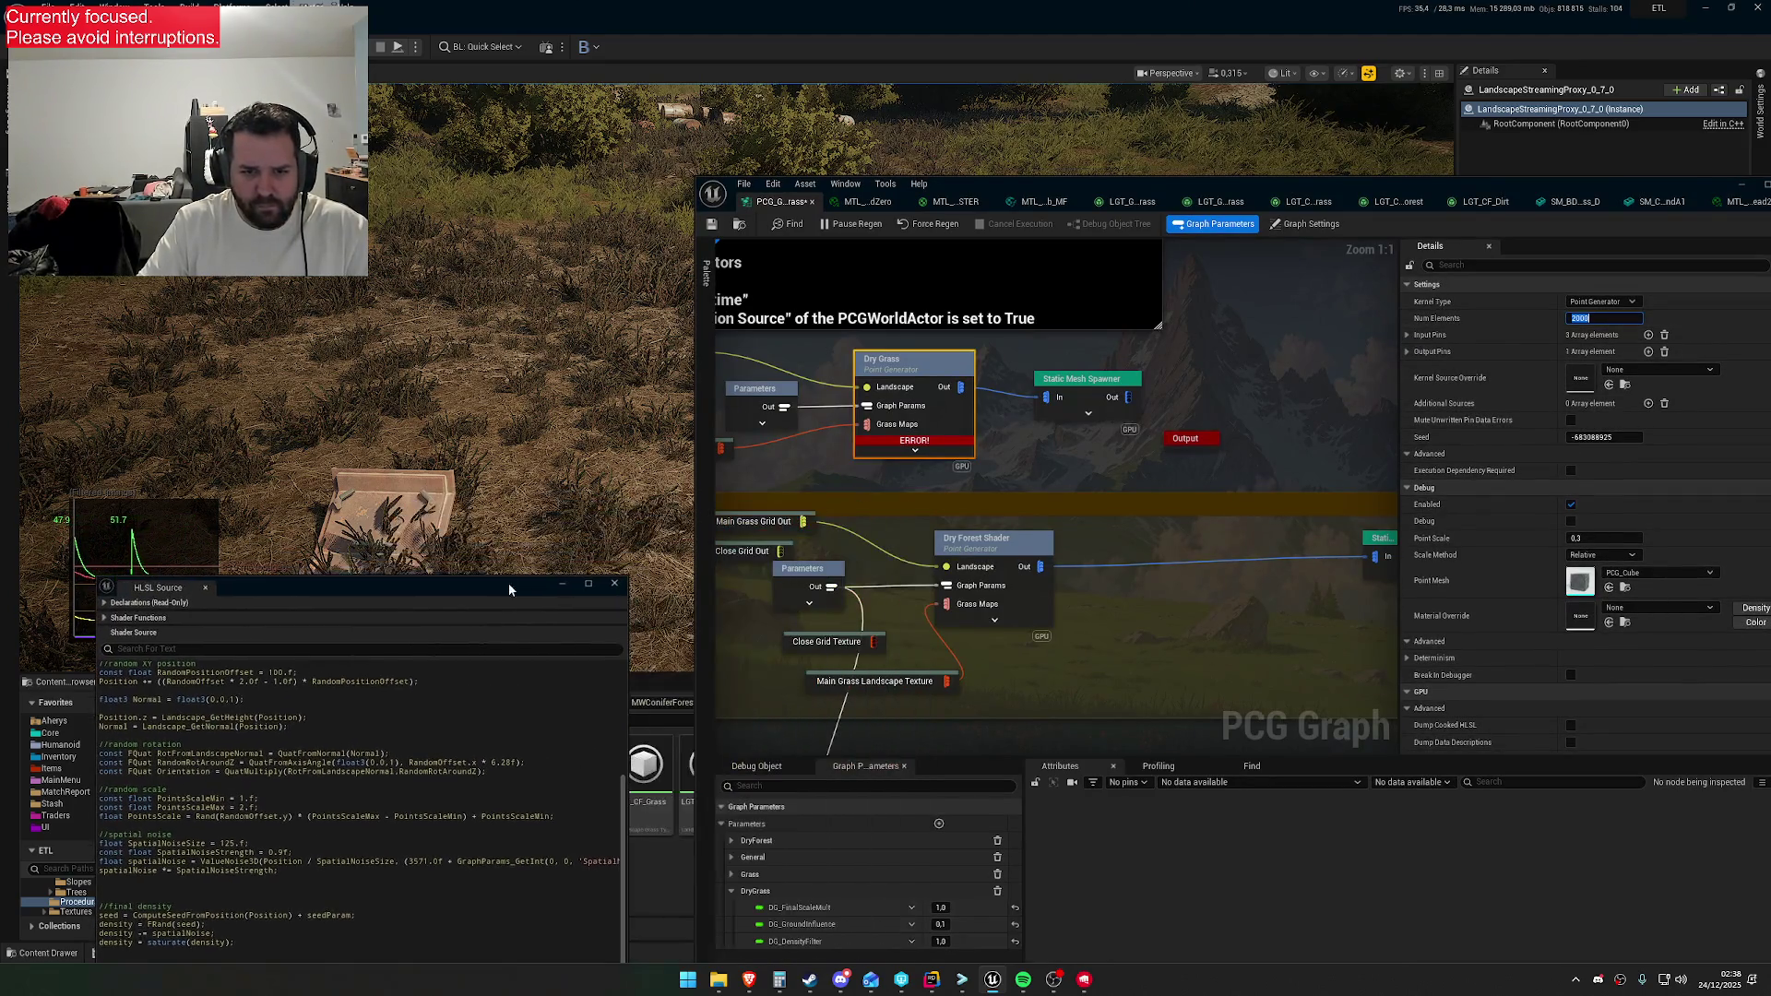
pyautogui.click(939, 940)
pyautogui.write('0')
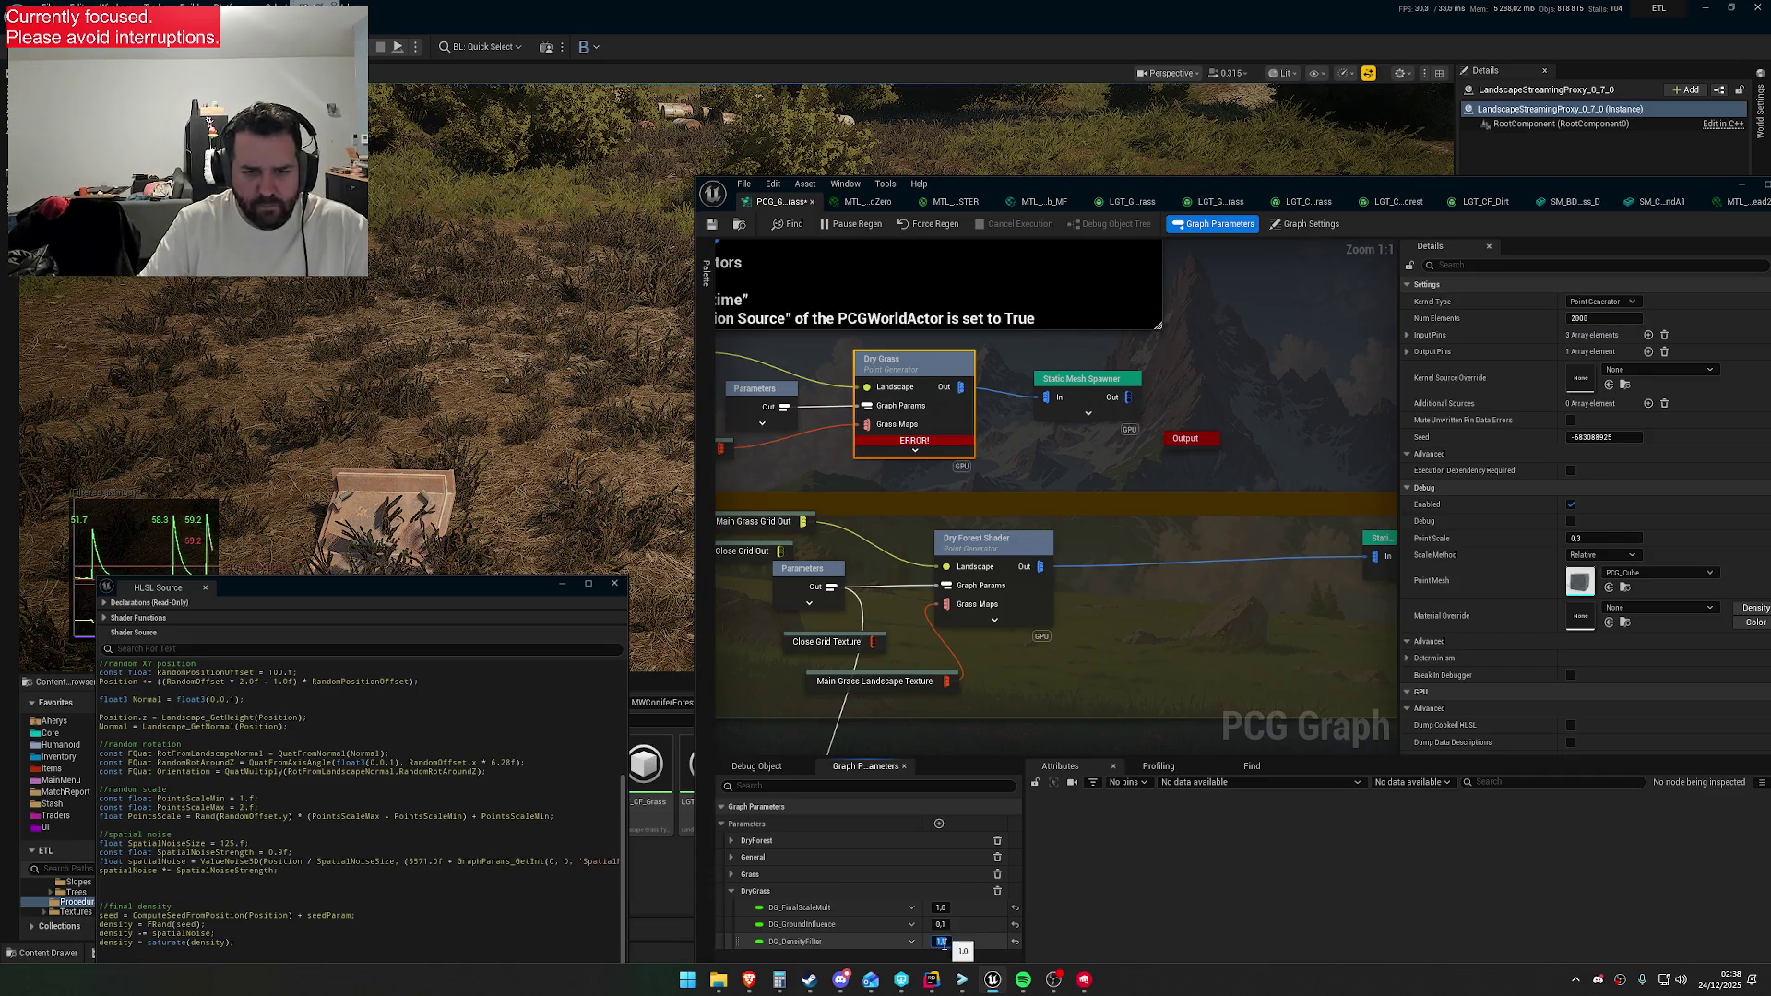
pyautogui.write(',2')
pyautogui.press('Return')
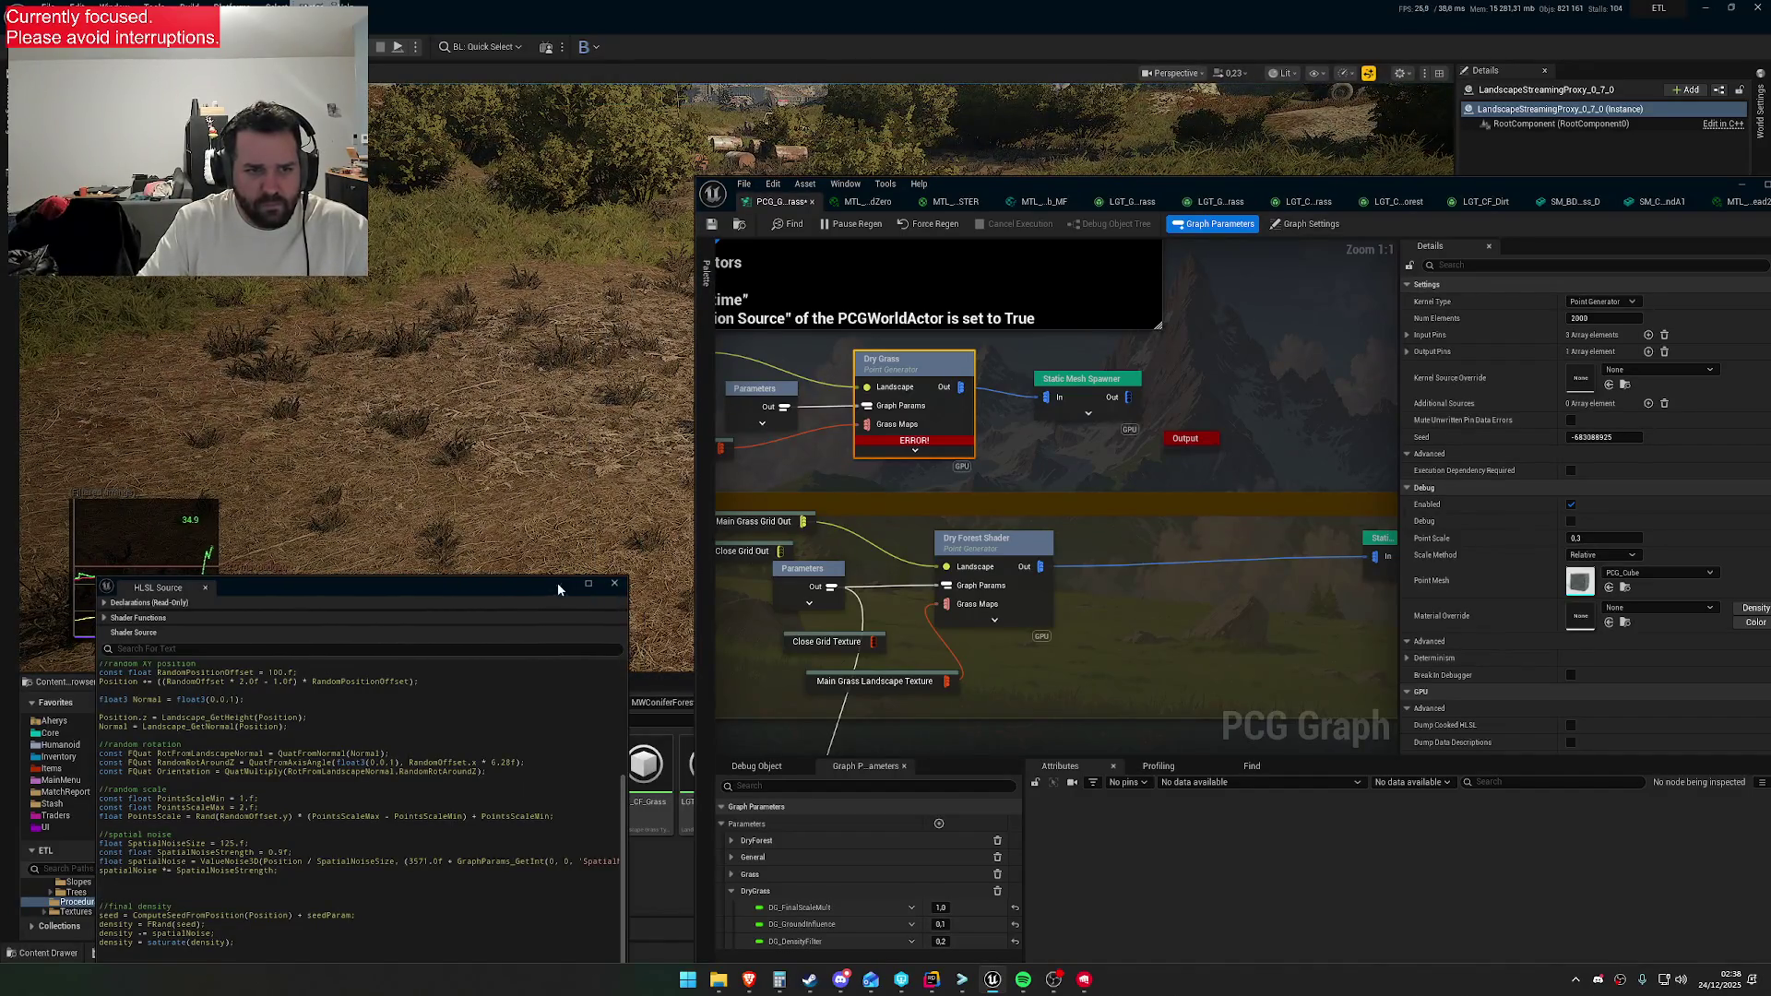
# Save the PCG_GZ_Grass graph
pyautogui.moveTo(506, 598); pyautogui.dragTo(756, 447)
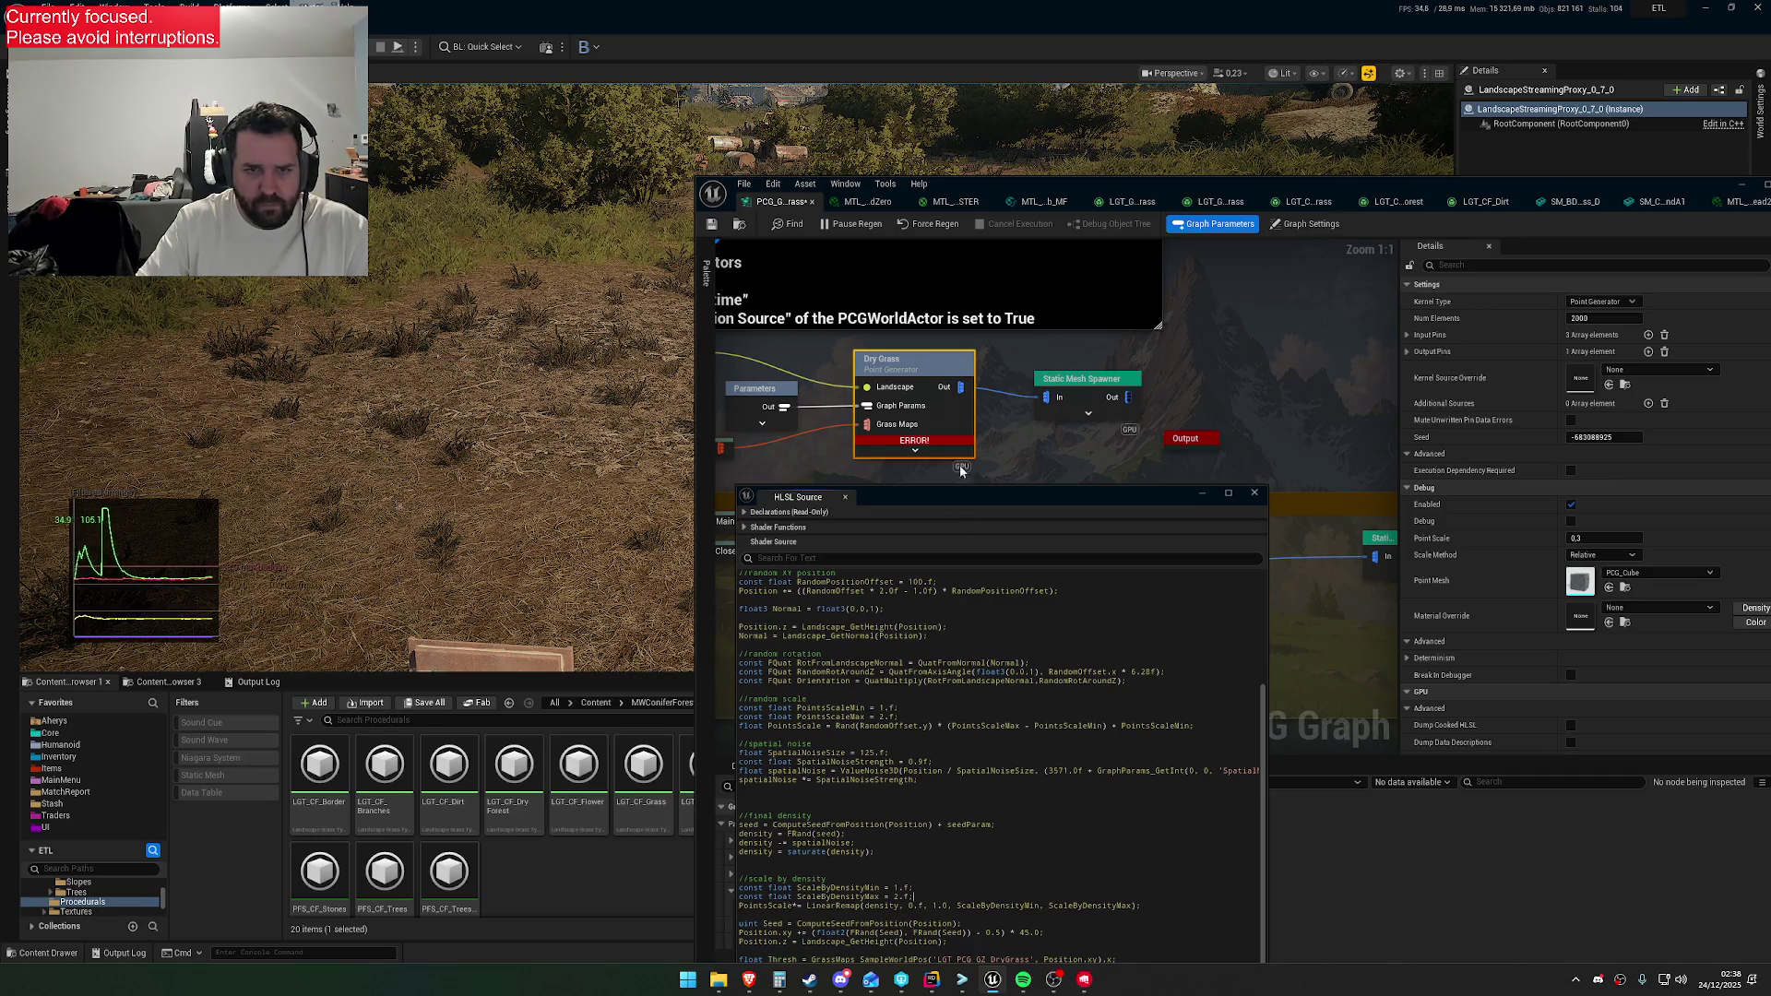
pyautogui.click(713, 228)
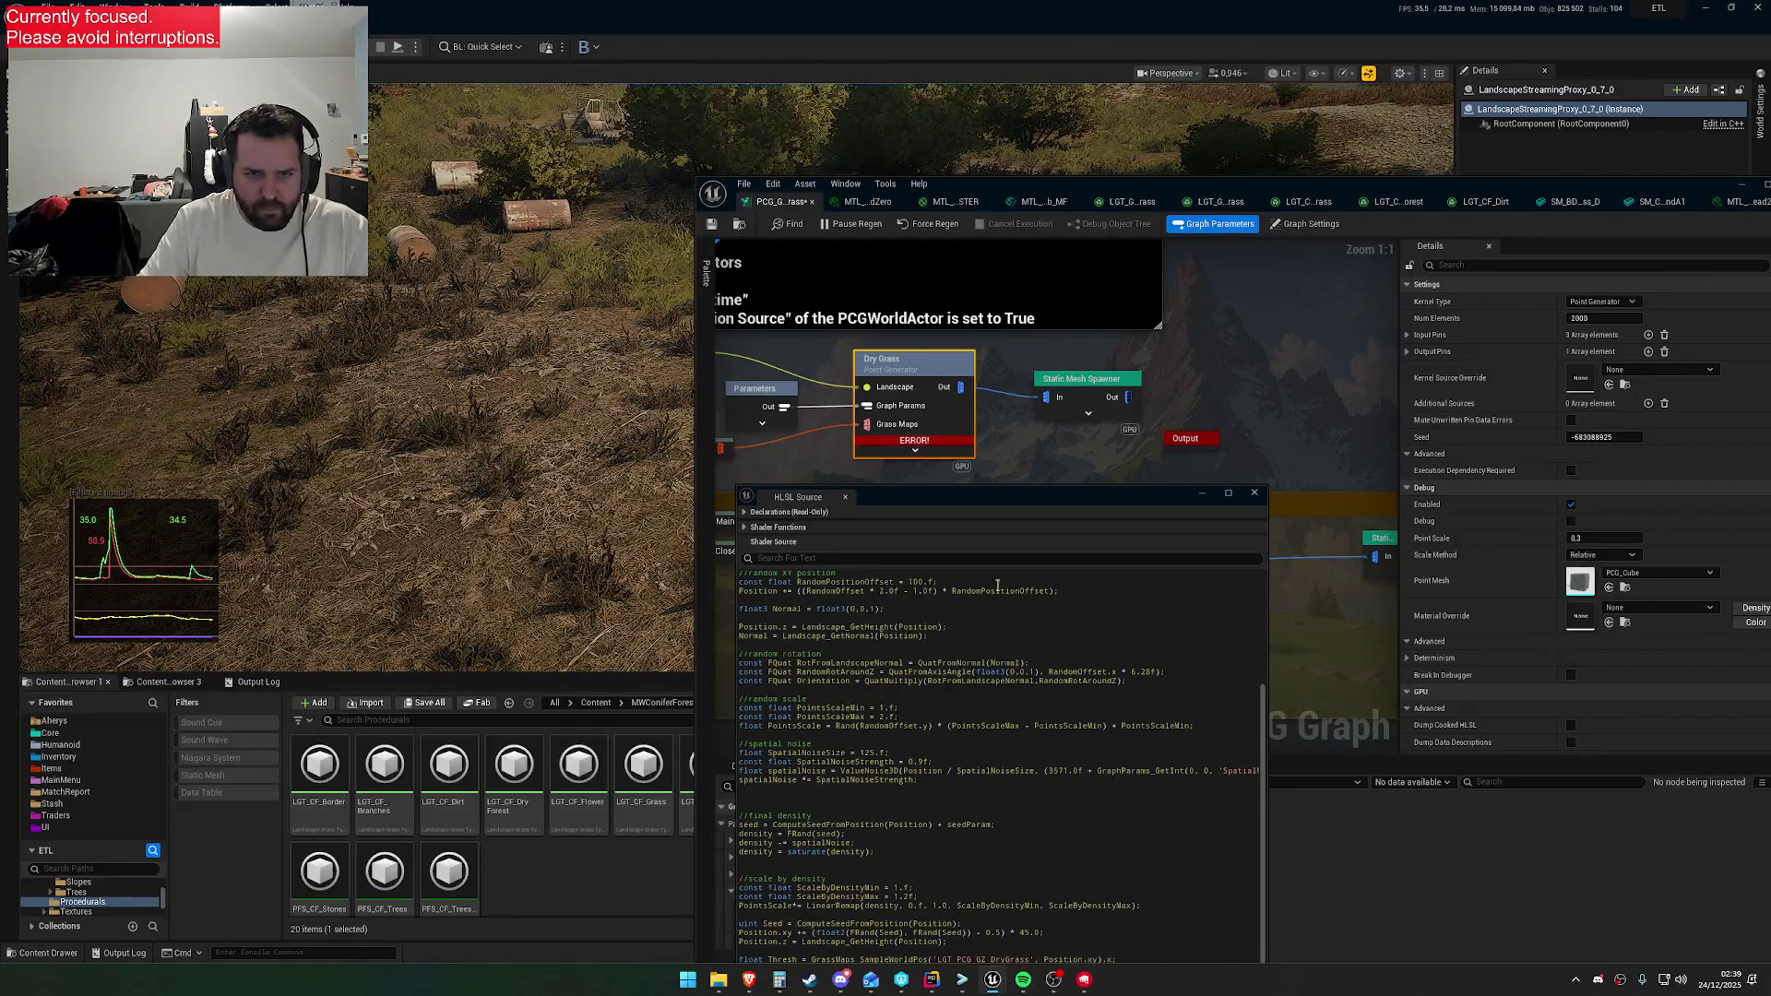
pyautogui.moveTo(967, 501)
pyautogui.mouseDown()
pyautogui.moveTo(333, 657)
pyautogui.moveTo(353, 676)
pyautogui.mouseUp()
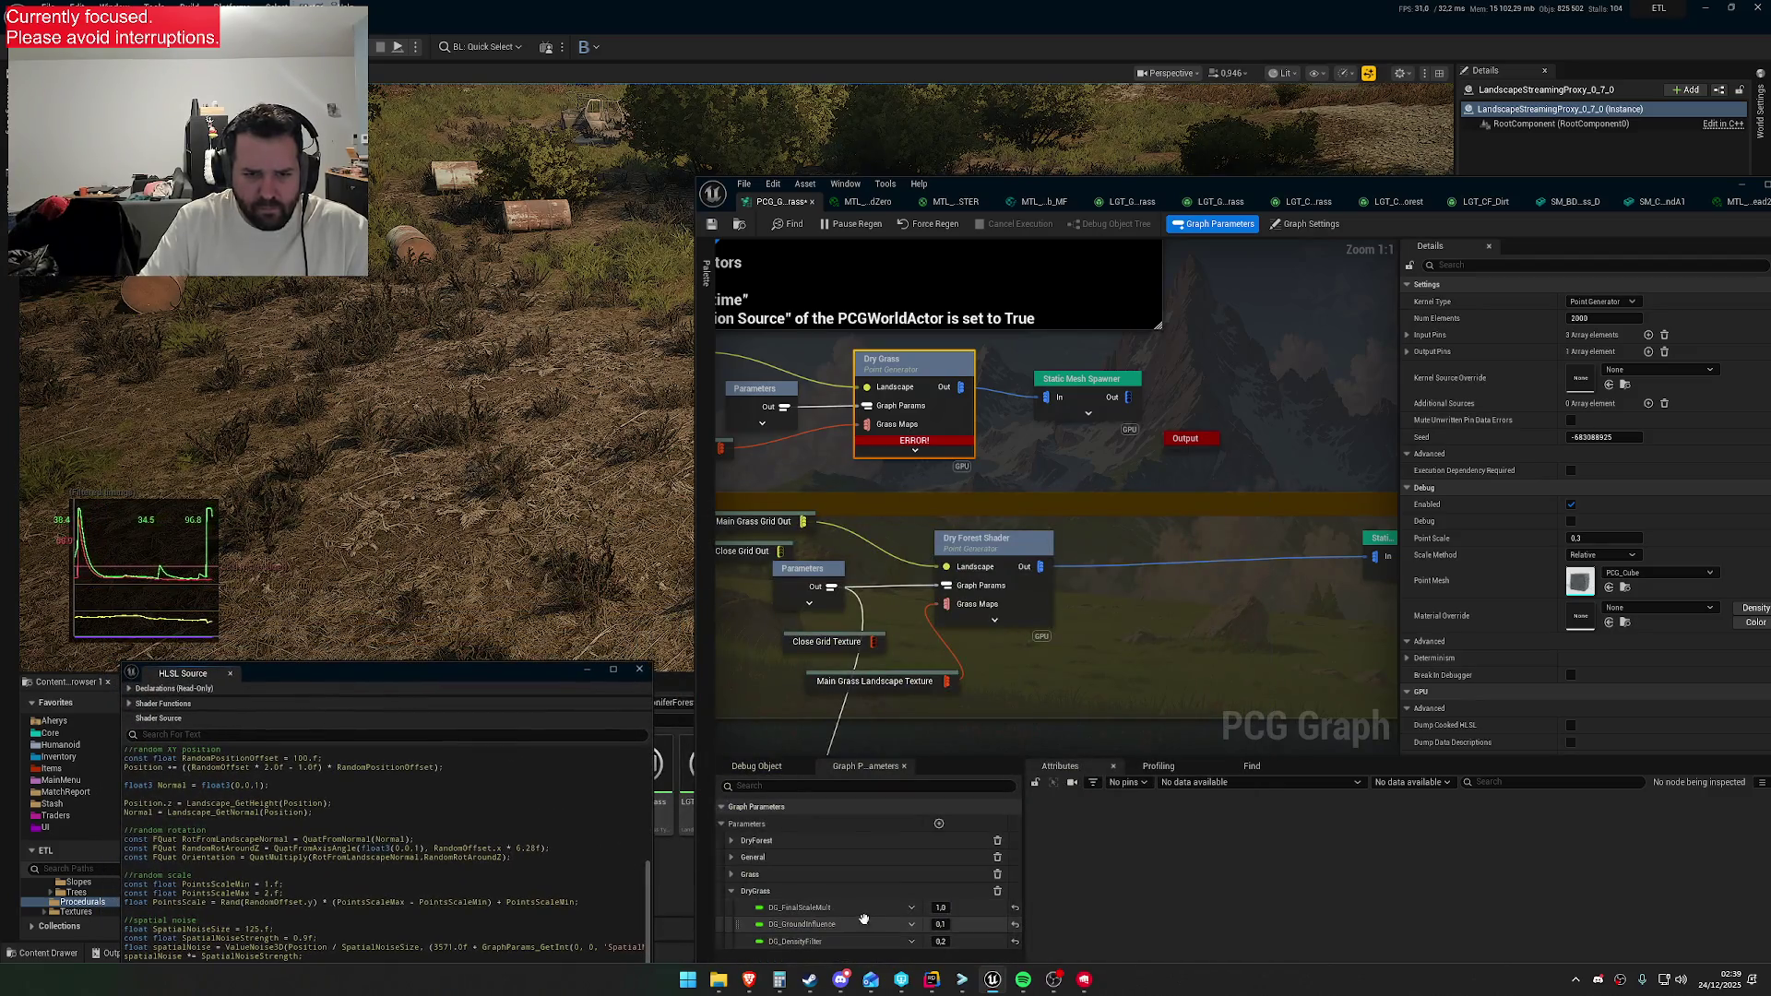
pyautogui.click(940, 941)
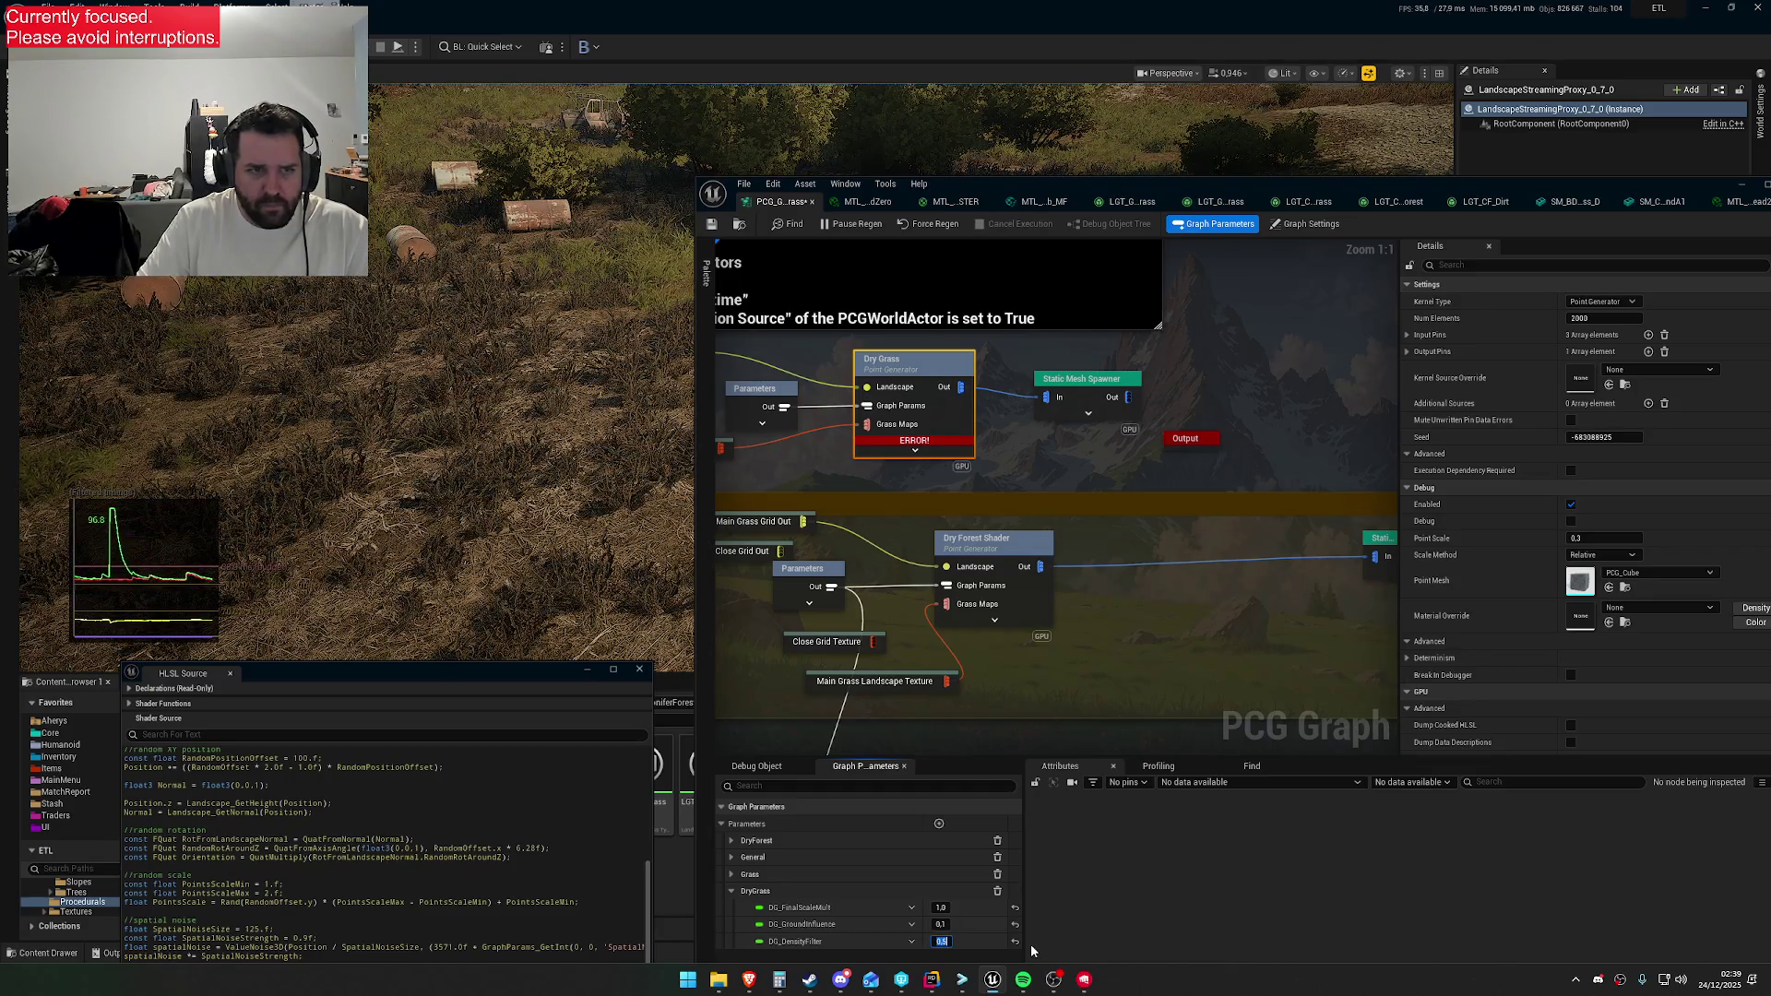
pyautogui.moveTo(1042, 190)
pyautogui.mouseDown()
pyautogui.moveTo(1028, 313)
pyautogui.moveTo(964, 465)
pyautogui.mouseUp()
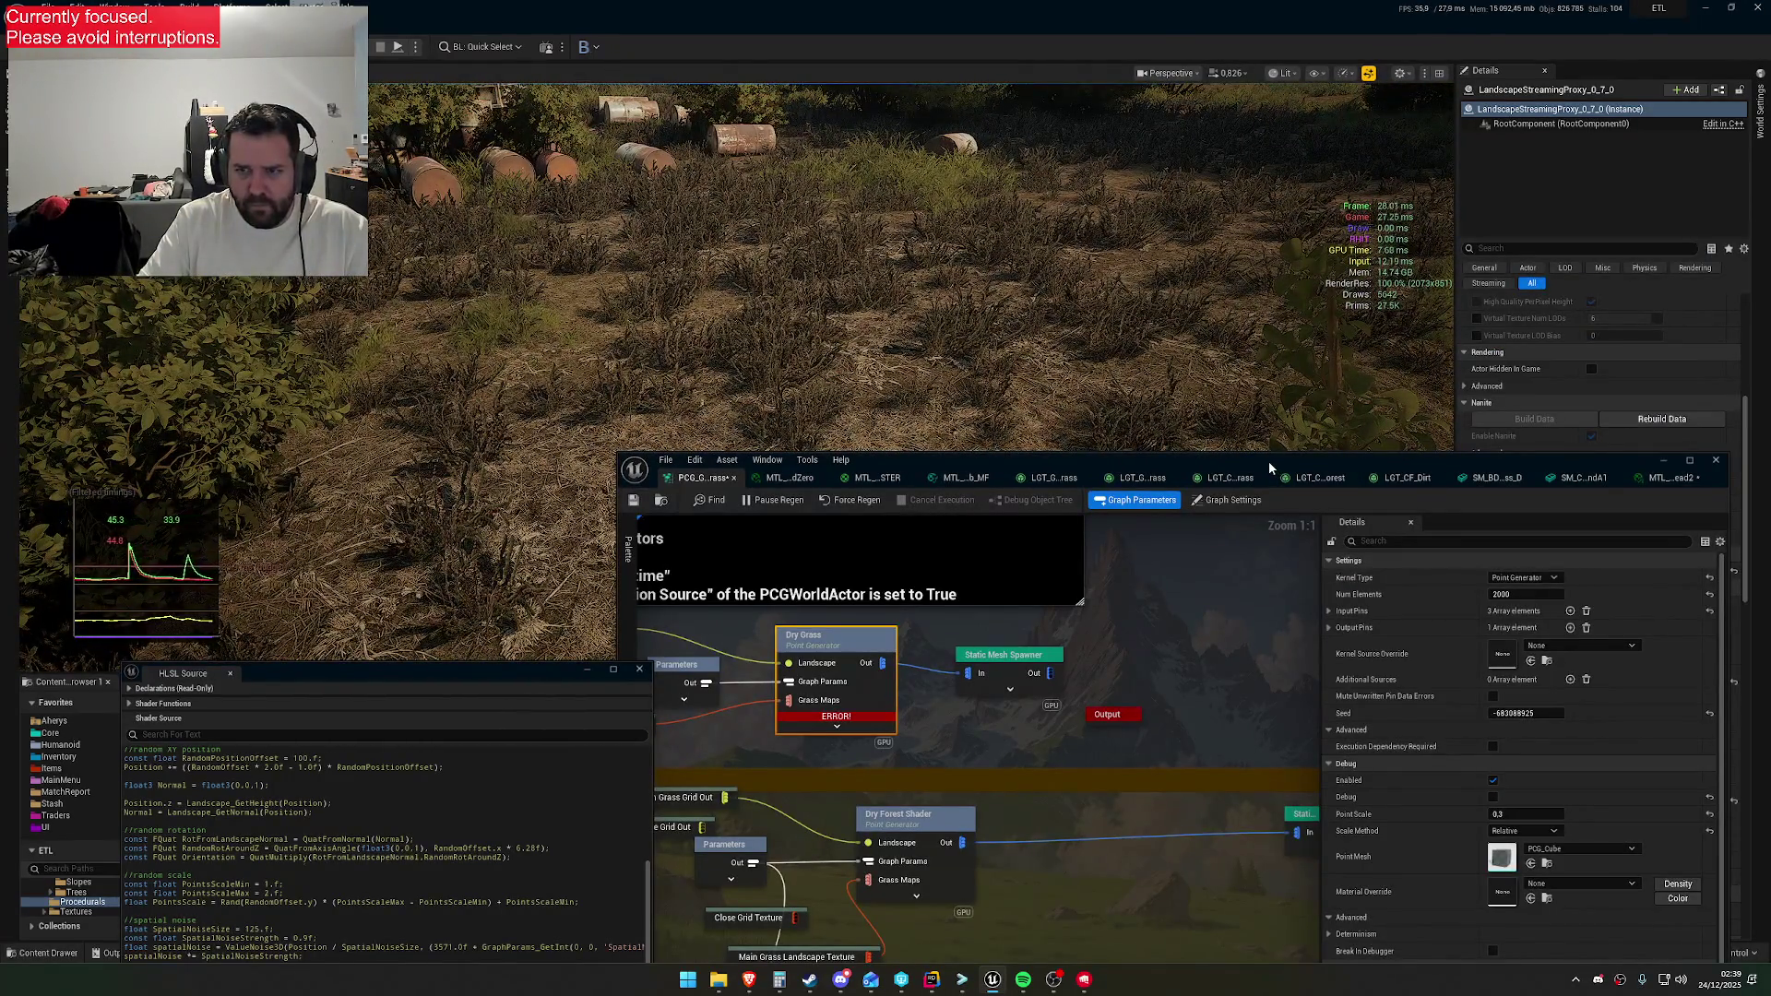
# Give MW_BaseColorCorrection a half-brightness, yellowish tan tint in the Color Picker
pyautogui.click(1665, 478)
pyautogui.scroll(8, 1415, 713)
pyautogui.click(1434, 635)
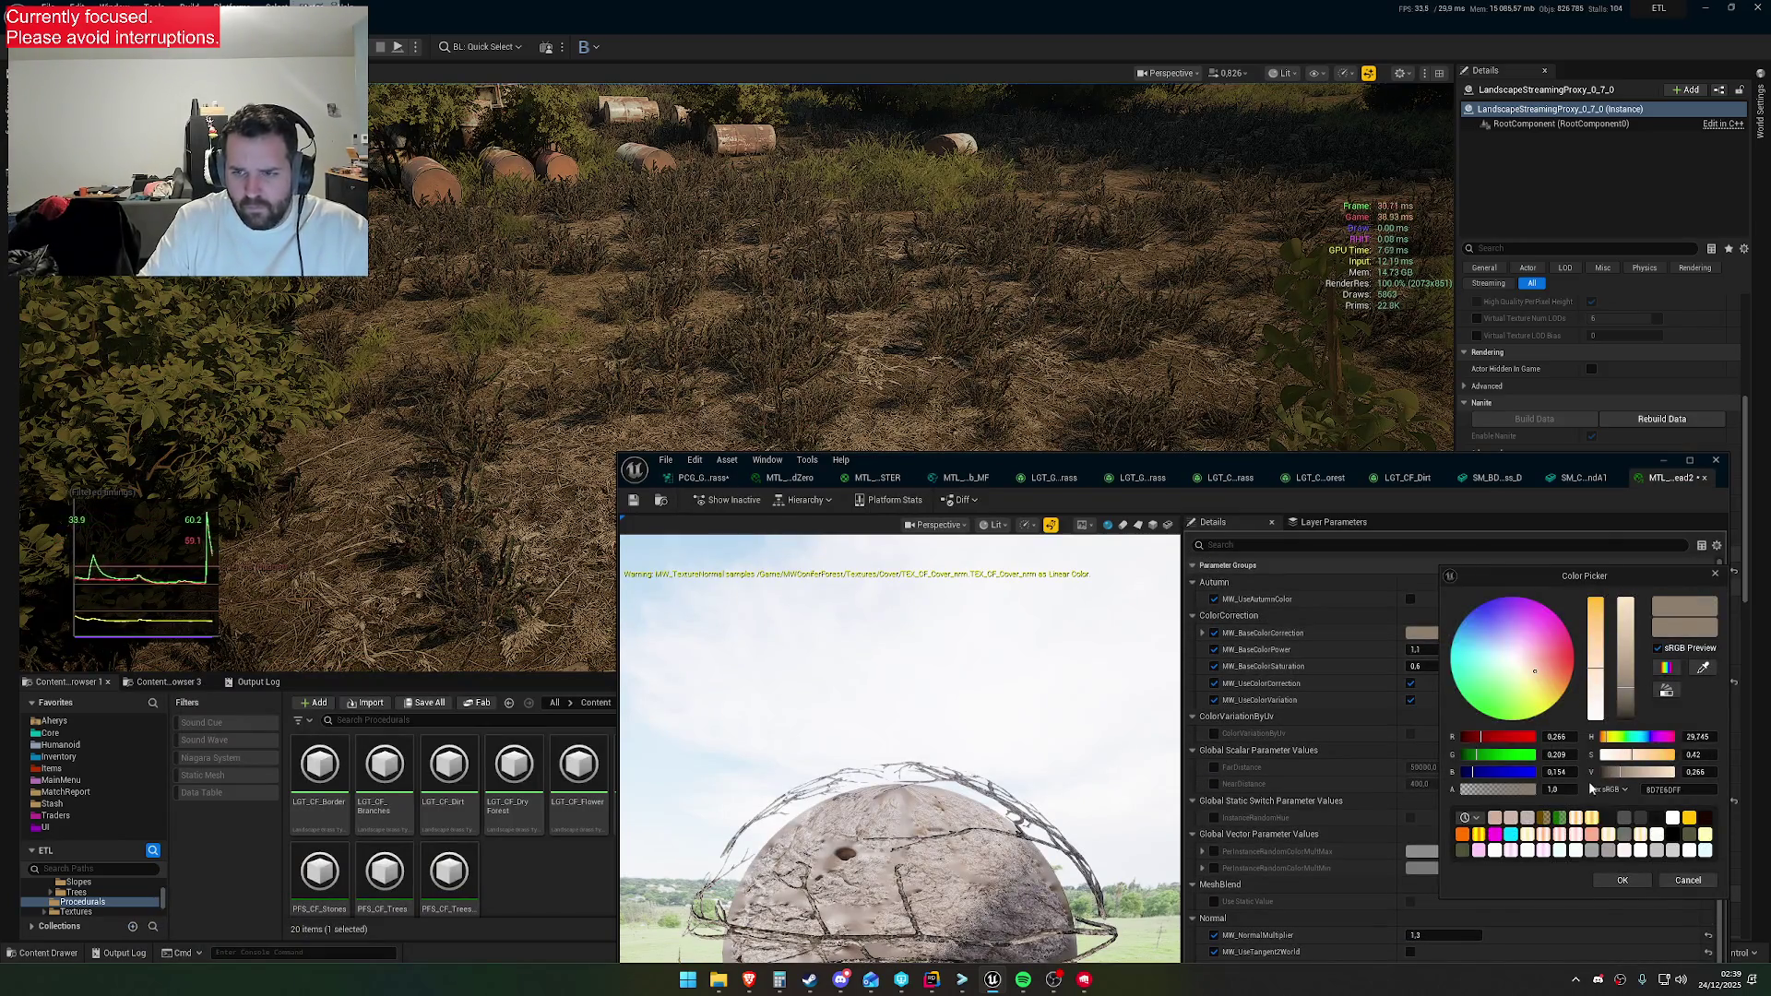
pyautogui.moveTo(1626, 780); pyautogui.dragTo(1673, 773)
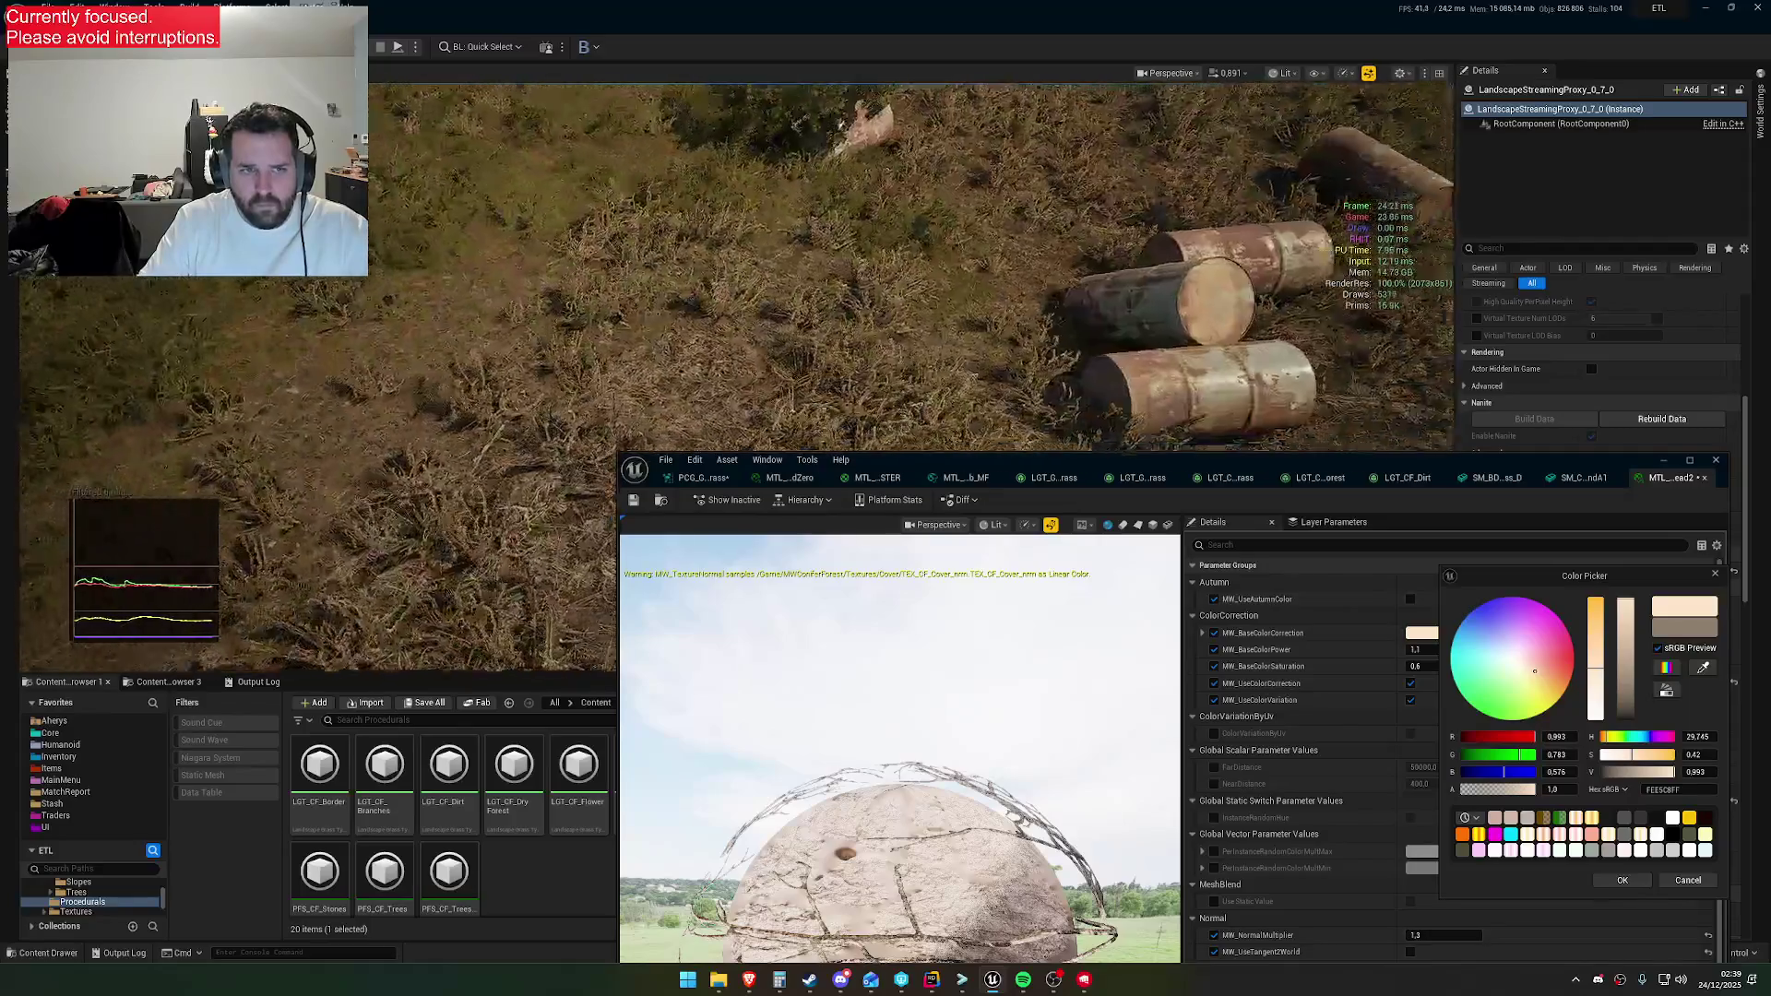
pyautogui.moveTo(1674, 773)
pyautogui.mouseDown()
pyautogui.moveTo(1602, 758)
pyautogui.moveTo(1689, 756)
pyautogui.moveTo(1631, 765)
pyautogui.mouseUp()
pyautogui.moveTo(1537, 677); pyautogui.dragTo(1545, 683)
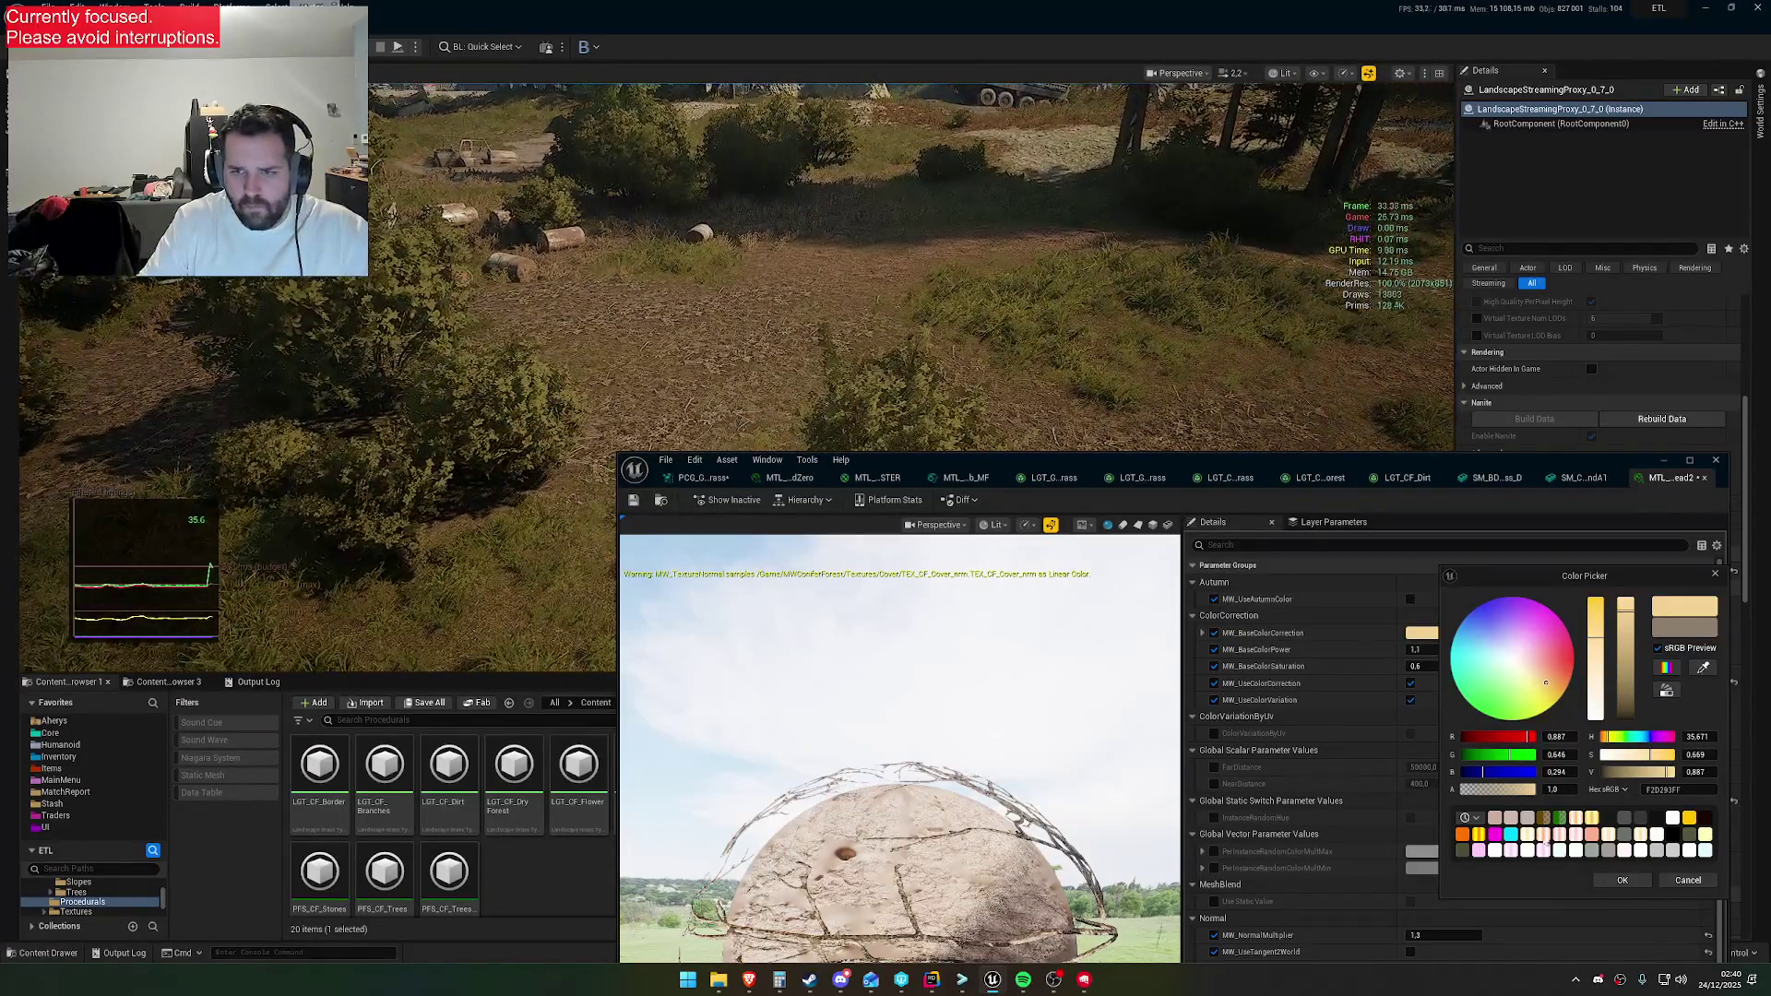
pyautogui.click(1622, 880)
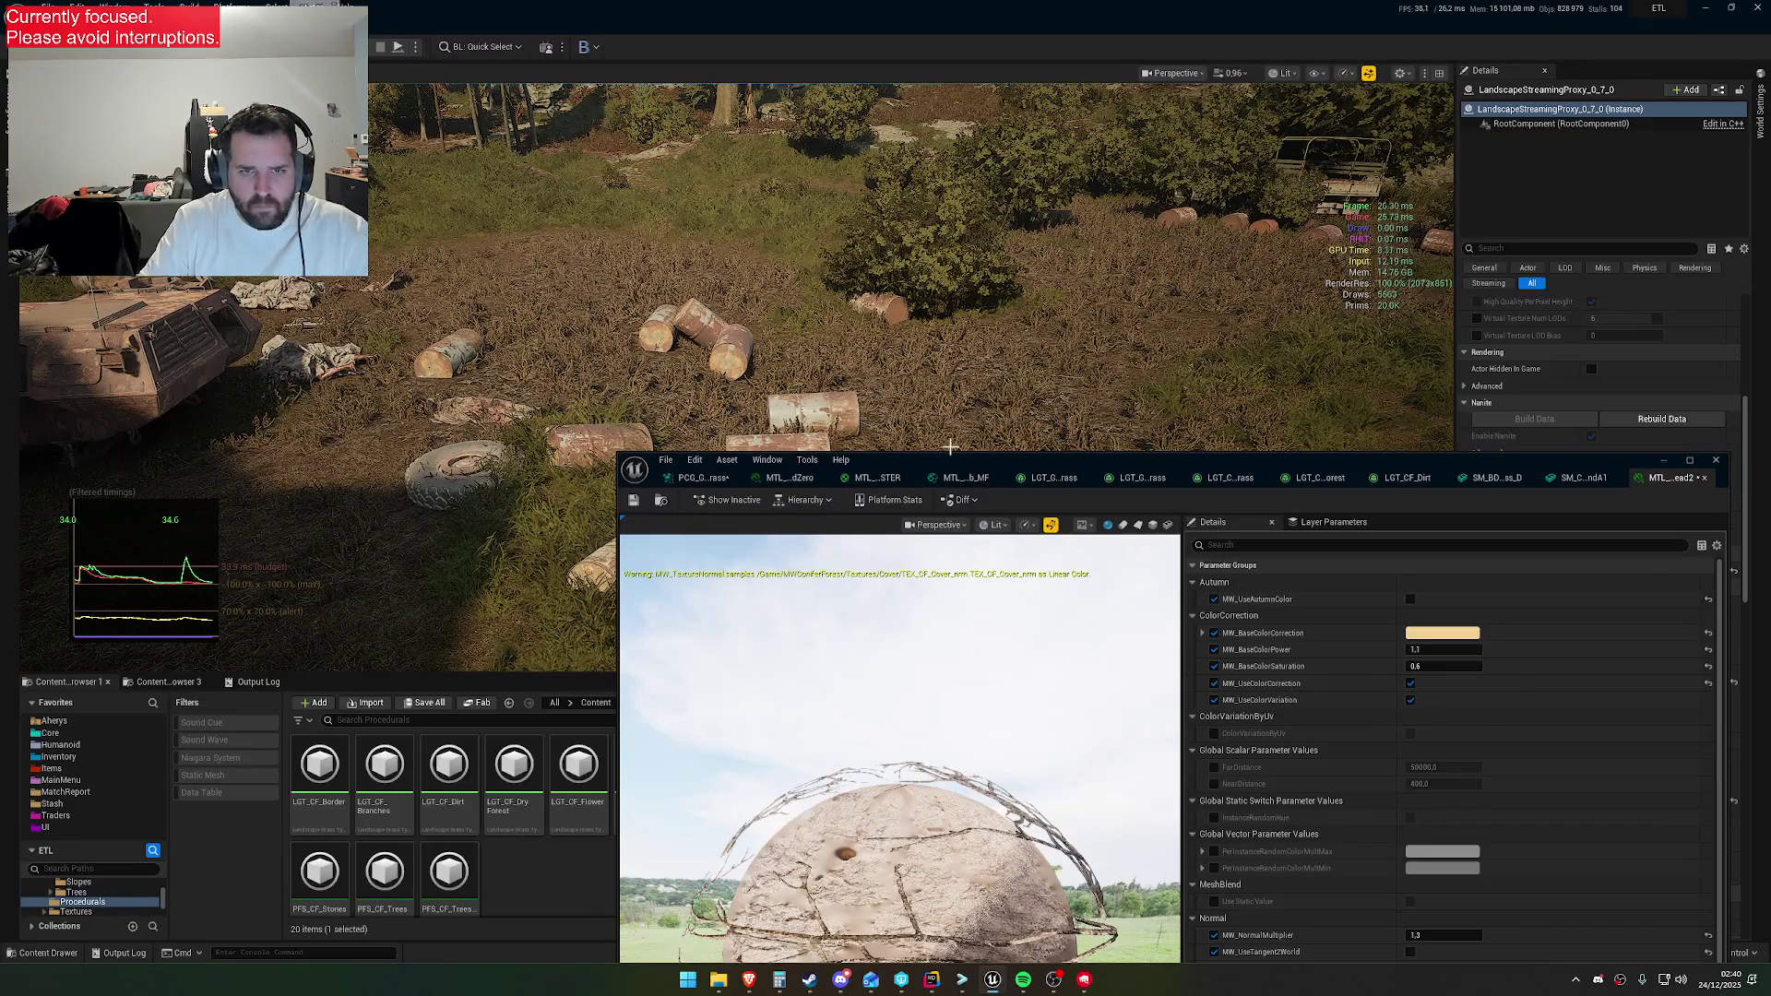
pyautogui.moveTo(944, 464)
pyautogui.mouseDown()
pyautogui.moveTo(860, 467)
pyautogui.moveTo(267, 309)
pyautogui.moveTo(635, 249)
pyautogui.moveTo(629, 907)
pyautogui.moveTo(803, 633)
pyautogui.moveTo(886, 631)
pyautogui.moveTo(1130, 227)
pyautogui.moveTo(1146, 129)
pyautogui.mouseUp()
pyautogui.click(636, 643)
# Set DG_DensityFilter to 0.8
pyautogui.click(1070, 885)
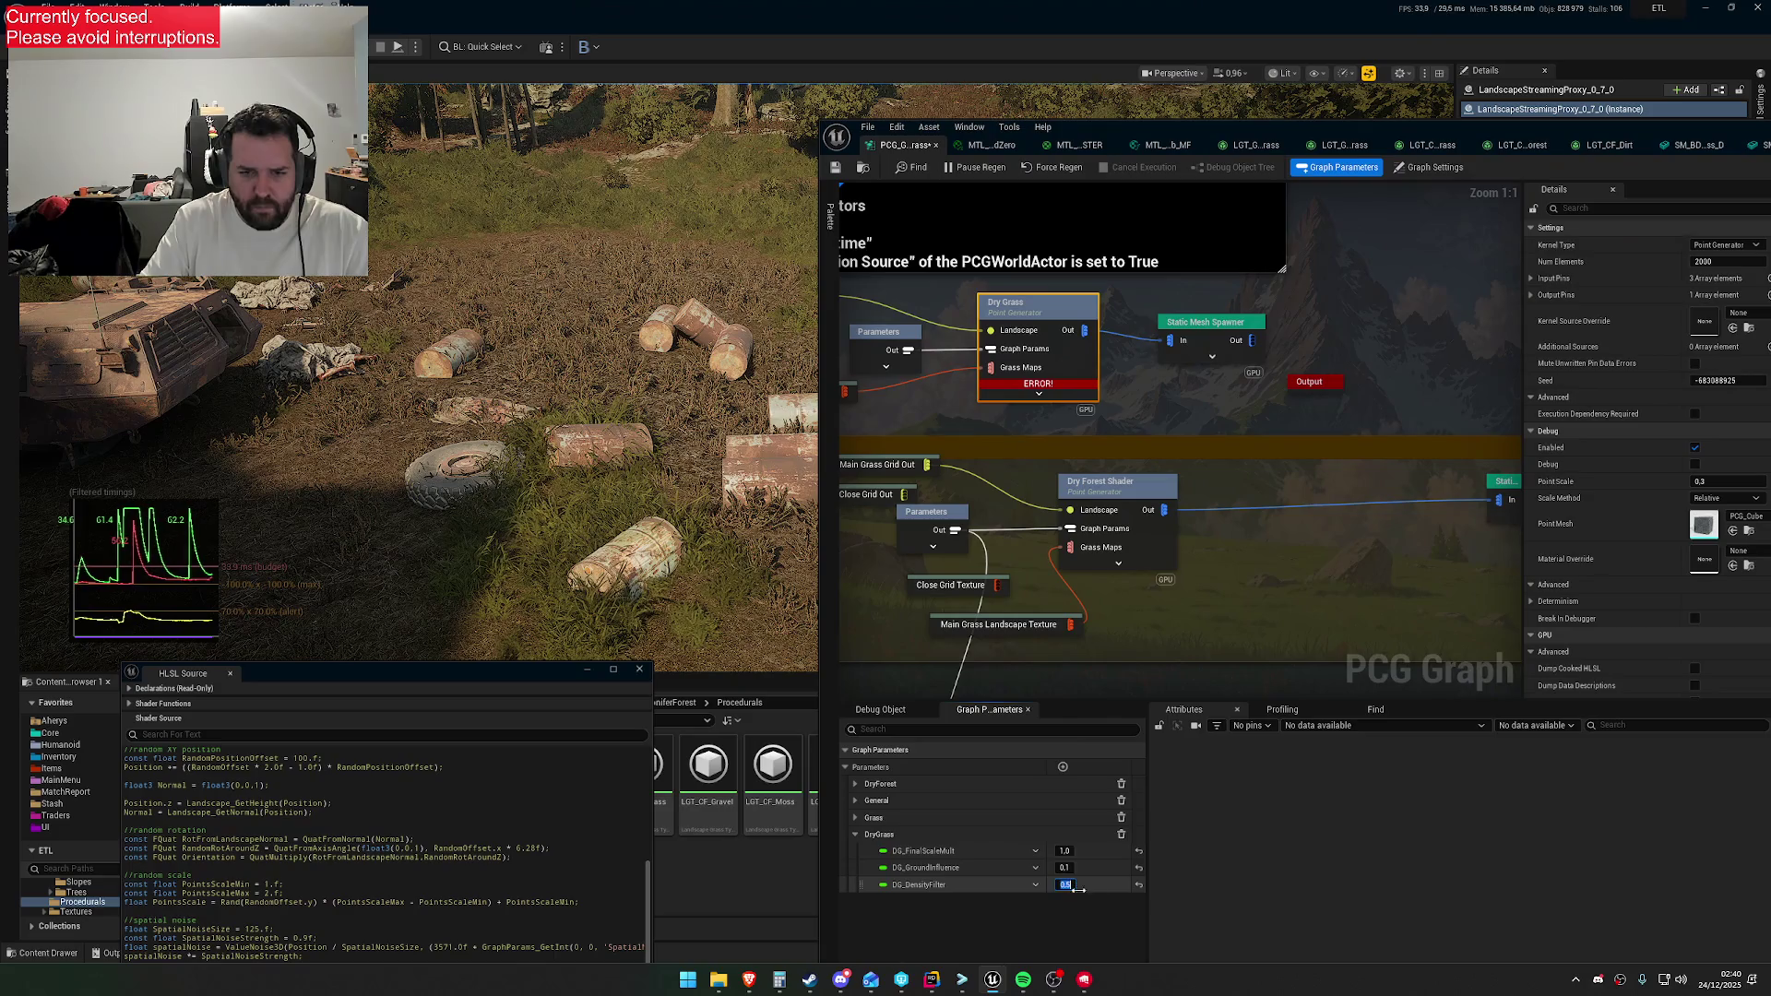
pyautogui.doubleClick(1105, 887)
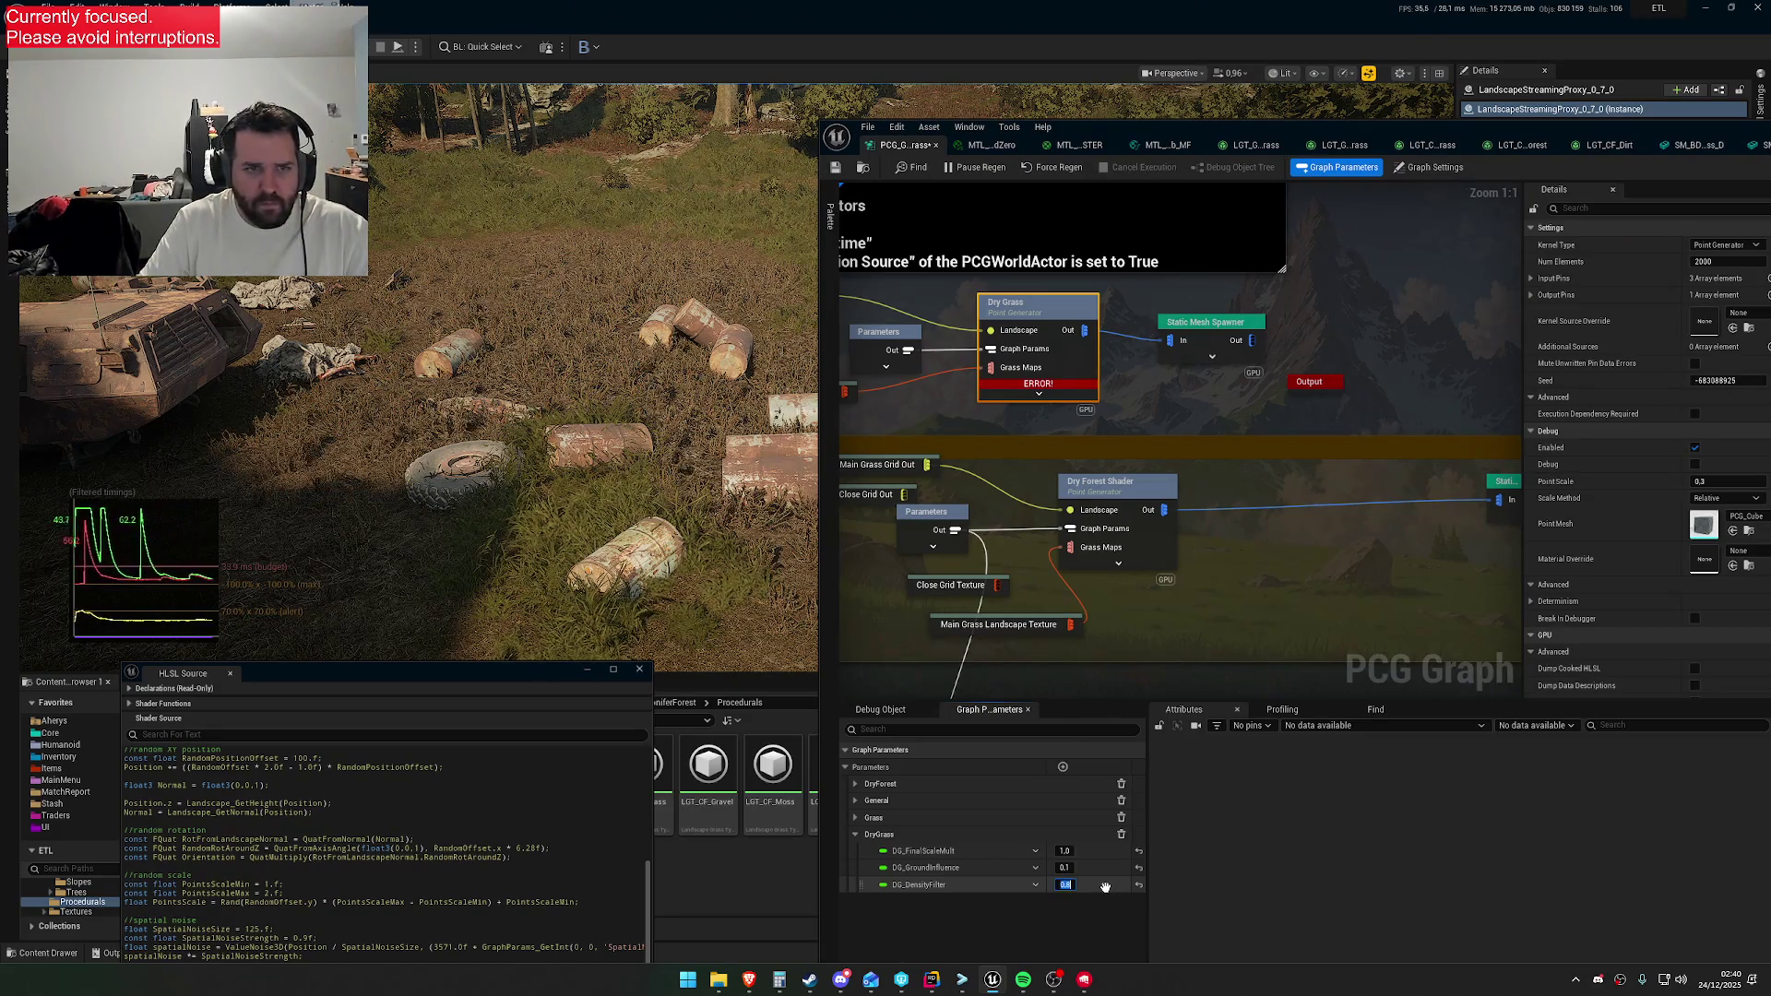
pyautogui.press('Return')
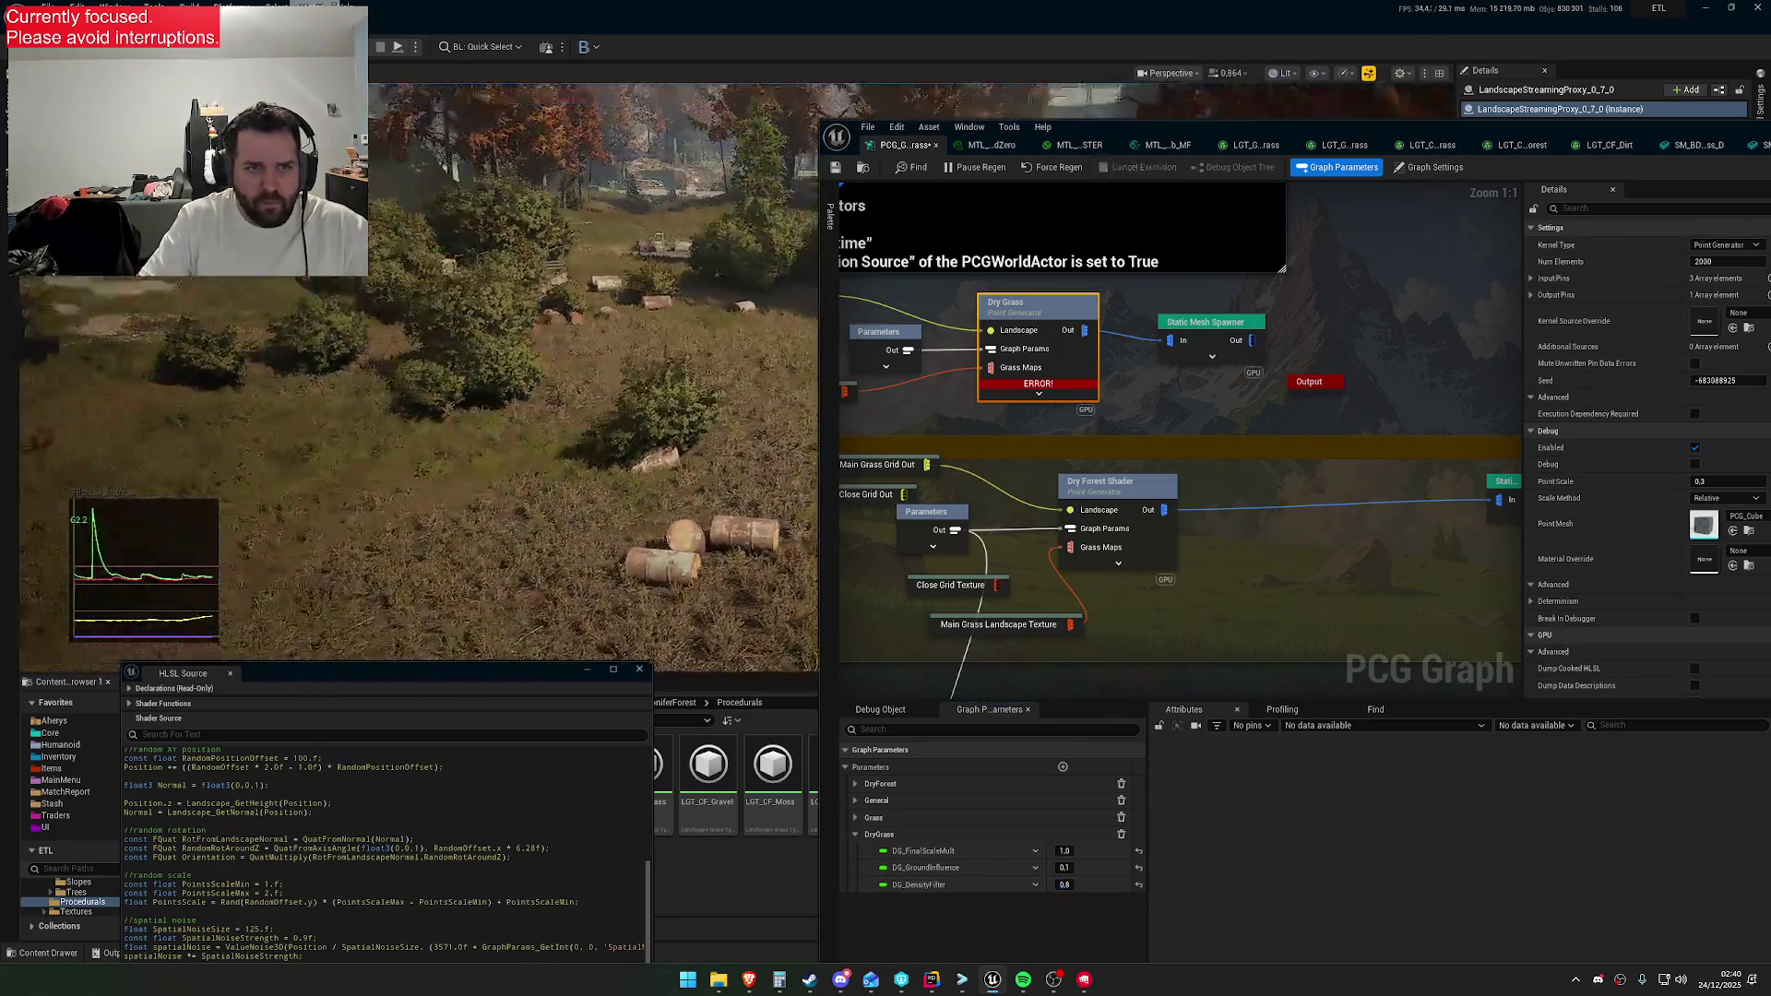
# Inspect the regenerated dry grass in the level with DG_GroundInfluence at 0.05
pyautogui.scroll(-2, 415, 369)
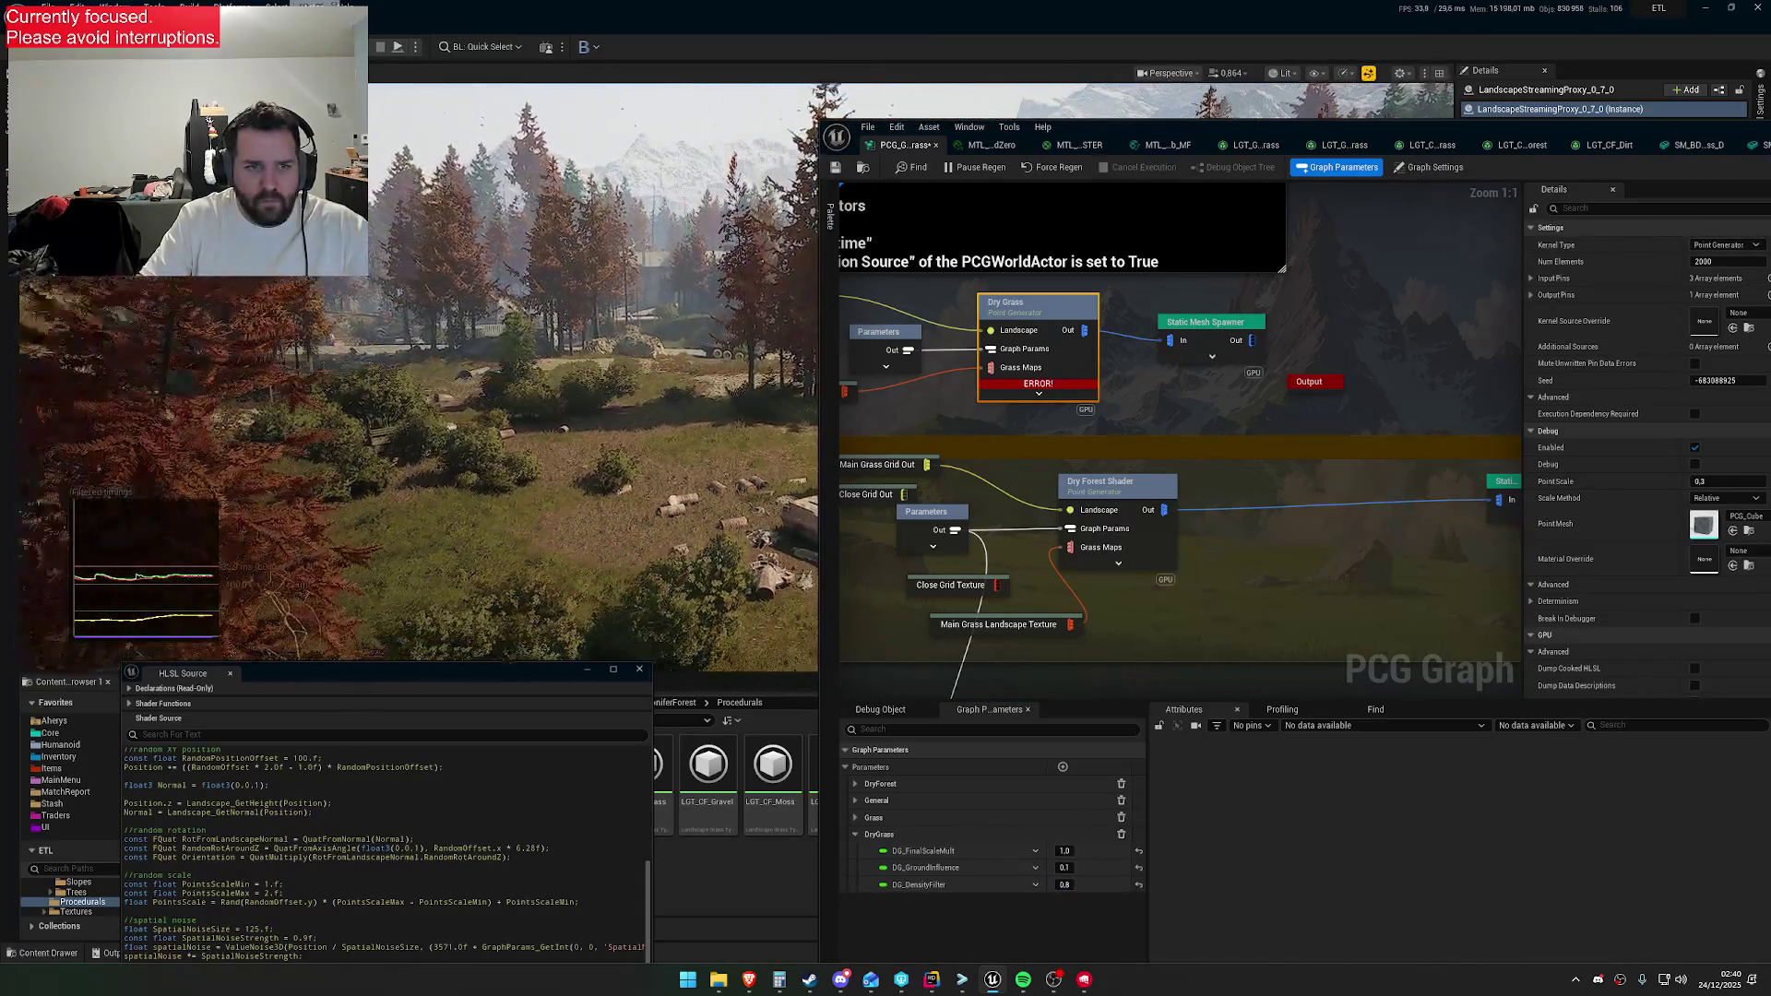
pyautogui.moveTo(407, 405)
pyautogui.mouseDown()
pyautogui.moveTo(406, 329)
pyautogui.moveTo(340, 419)
pyautogui.moveTo(339, 364)
pyautogui.moveTo(347, 415)
pyautogui.mouseUp()
pyautogui.scroll(-2, 379, 372)
pyautogui.scroll(1, 339, 388)
pyautogui.scroll(2, 347, 383)
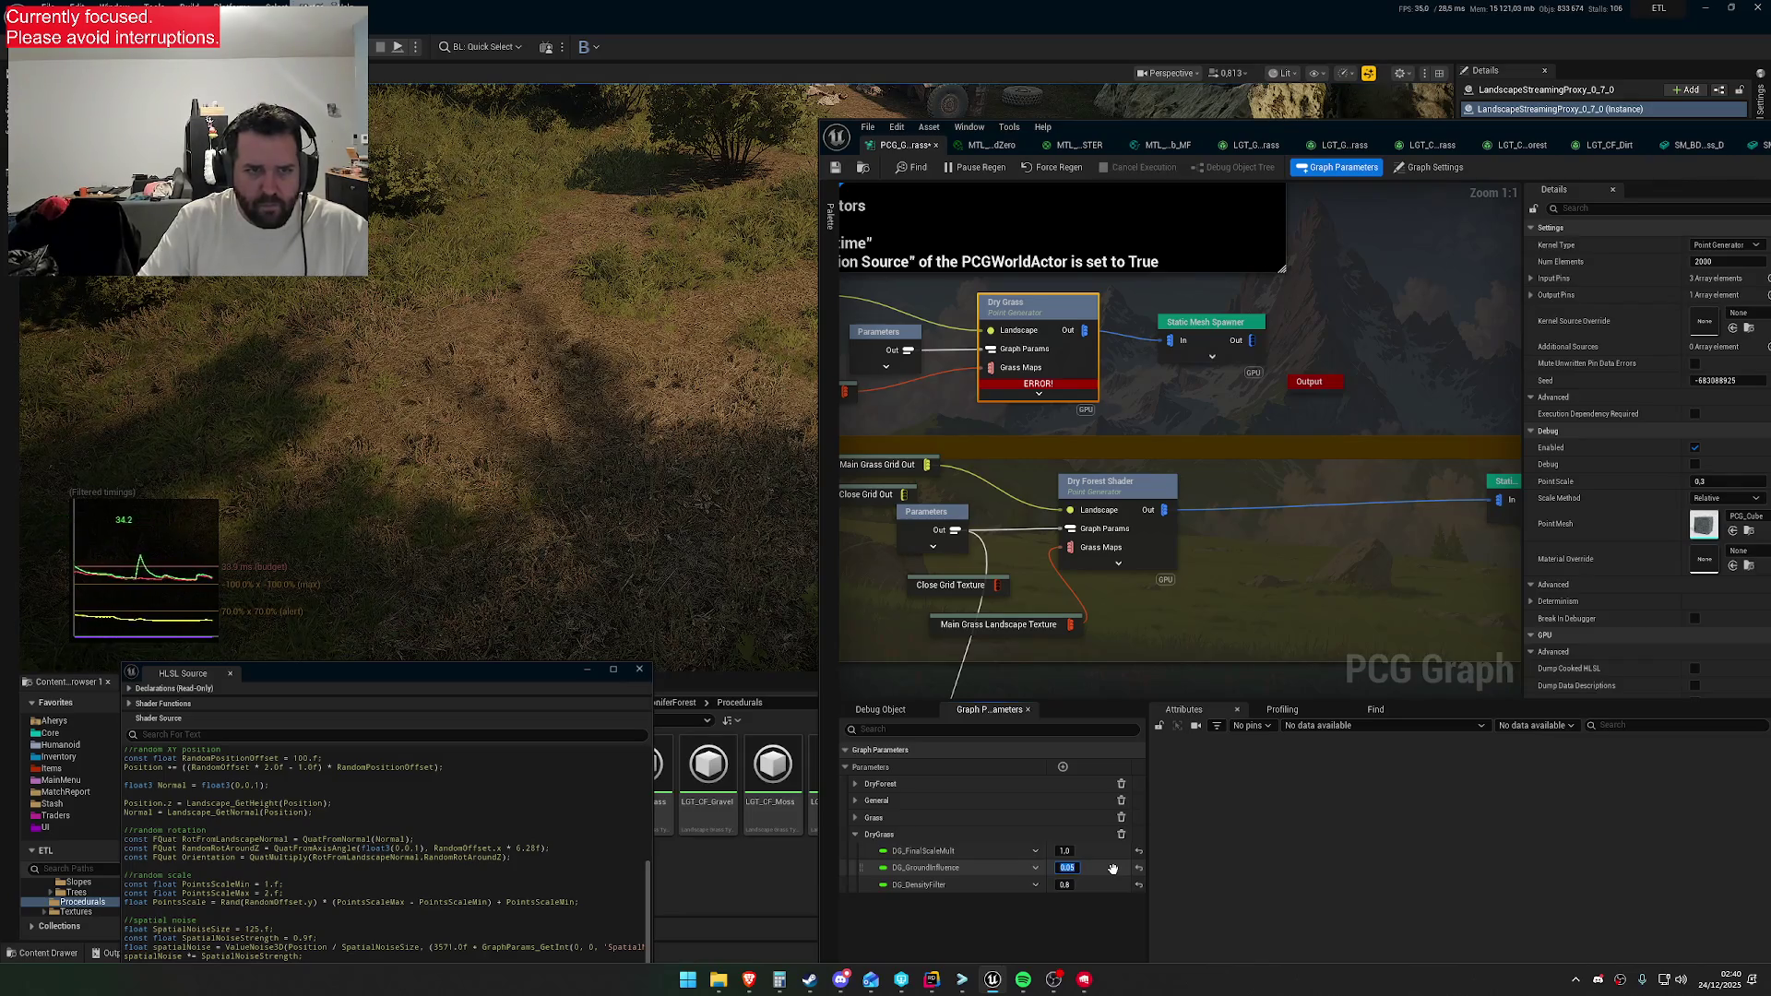
pyautogui.moveTo(599, 553)
pyautogui.mouseDown()
pyautogui.moveTo(586, 521)
pyautogui.moveTo(535, 499)
pyautogui.mouseUp()
pyautogui.scroll(-1, 588, 526)
# Append a +5 offset to the RandomNoiseSeed line in the Dry Grass HLSL source
pyautogui.scroll(2, 572, 517)
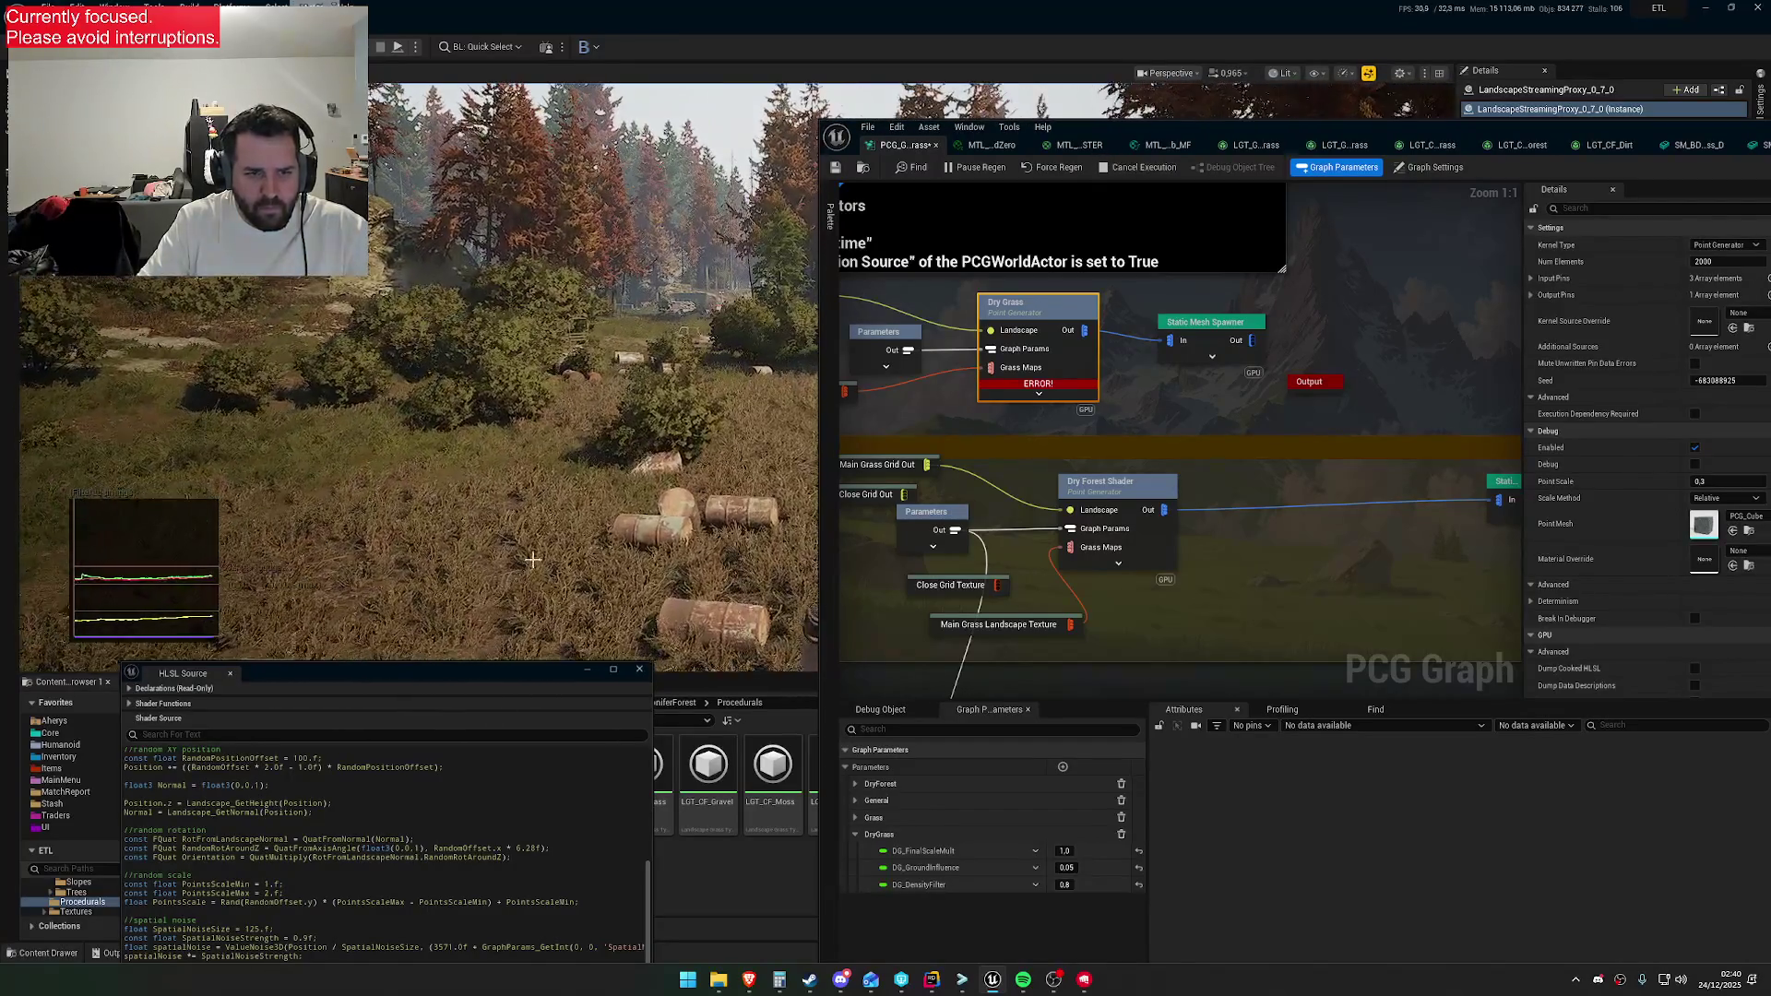
pyautogui.scroll(6, 420, 844)
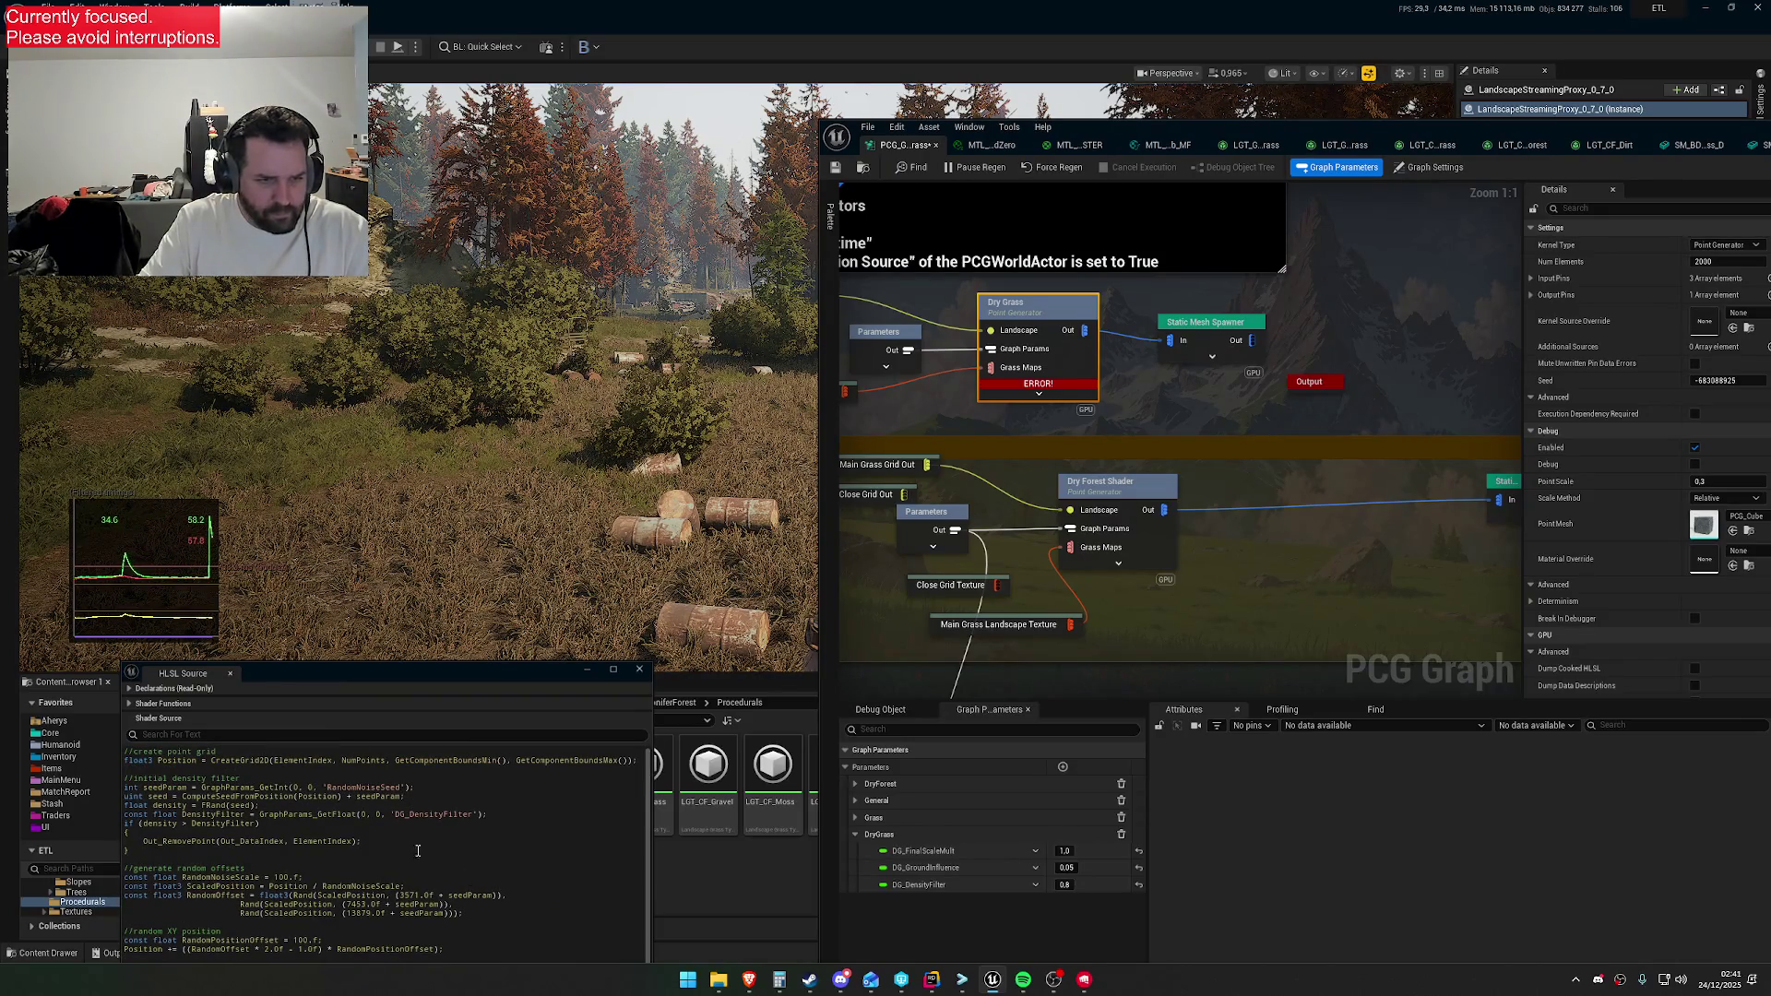
pyautogui.scroll(-5, 418, 848)
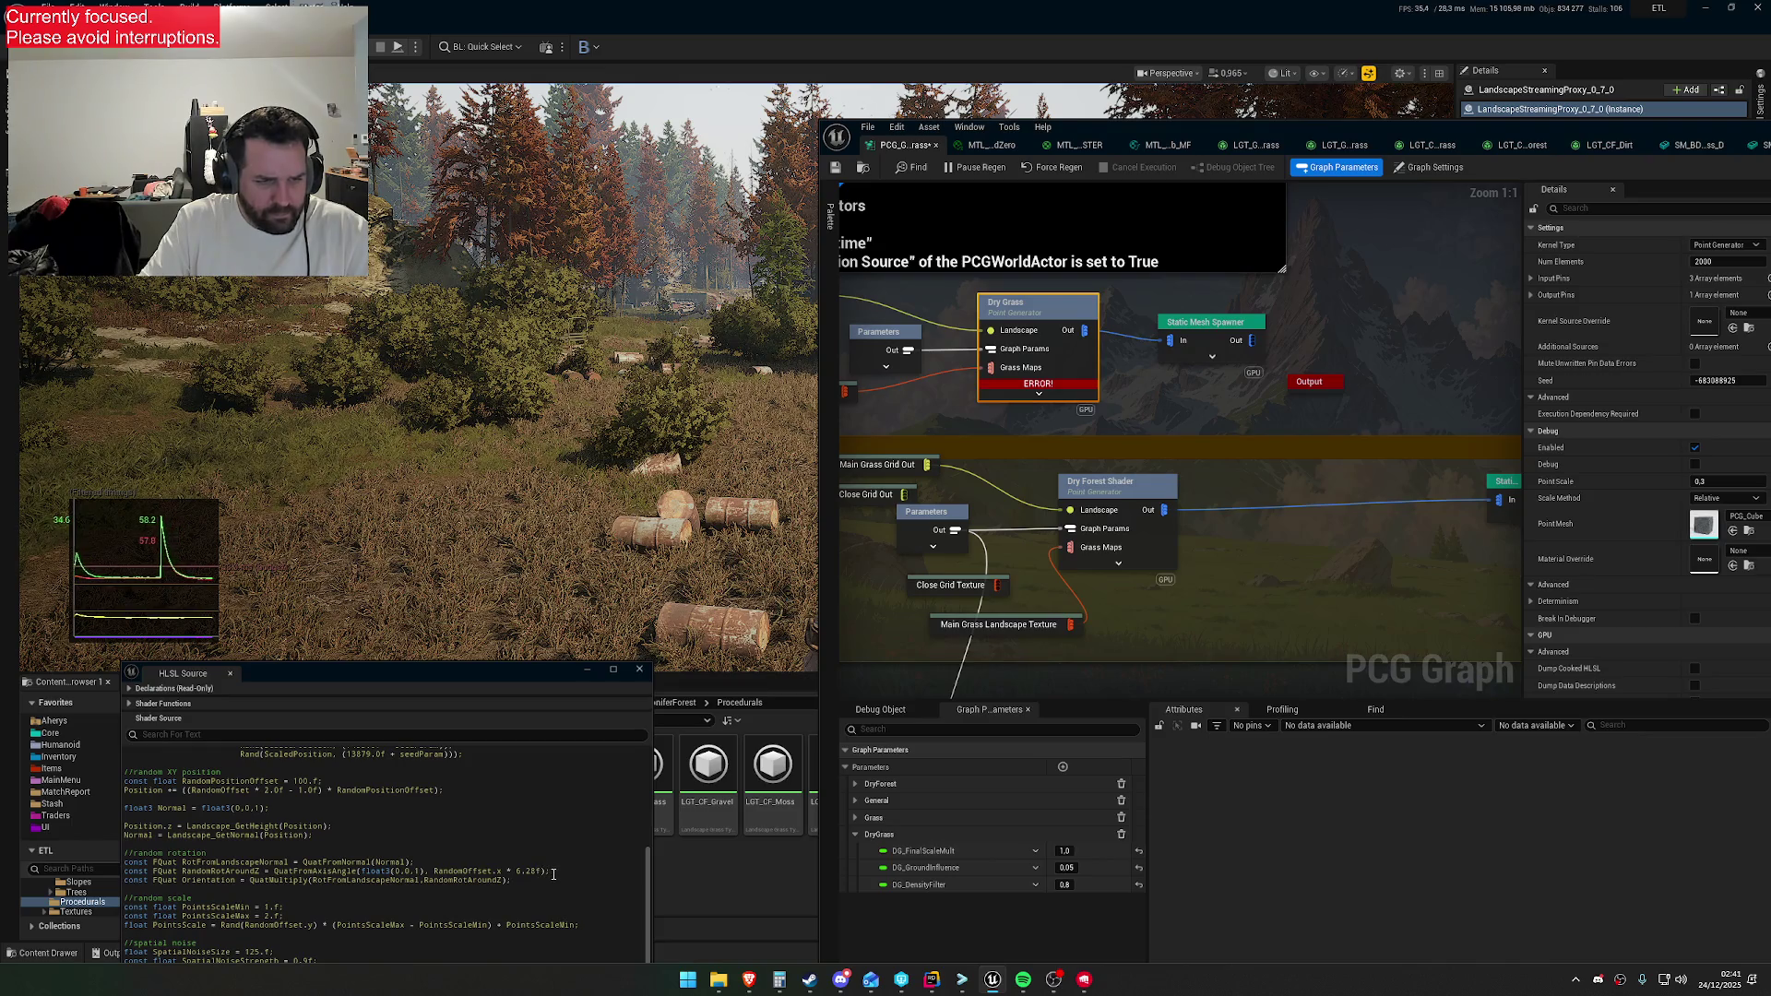
pyautogui.scroll(-4, 554, 873)
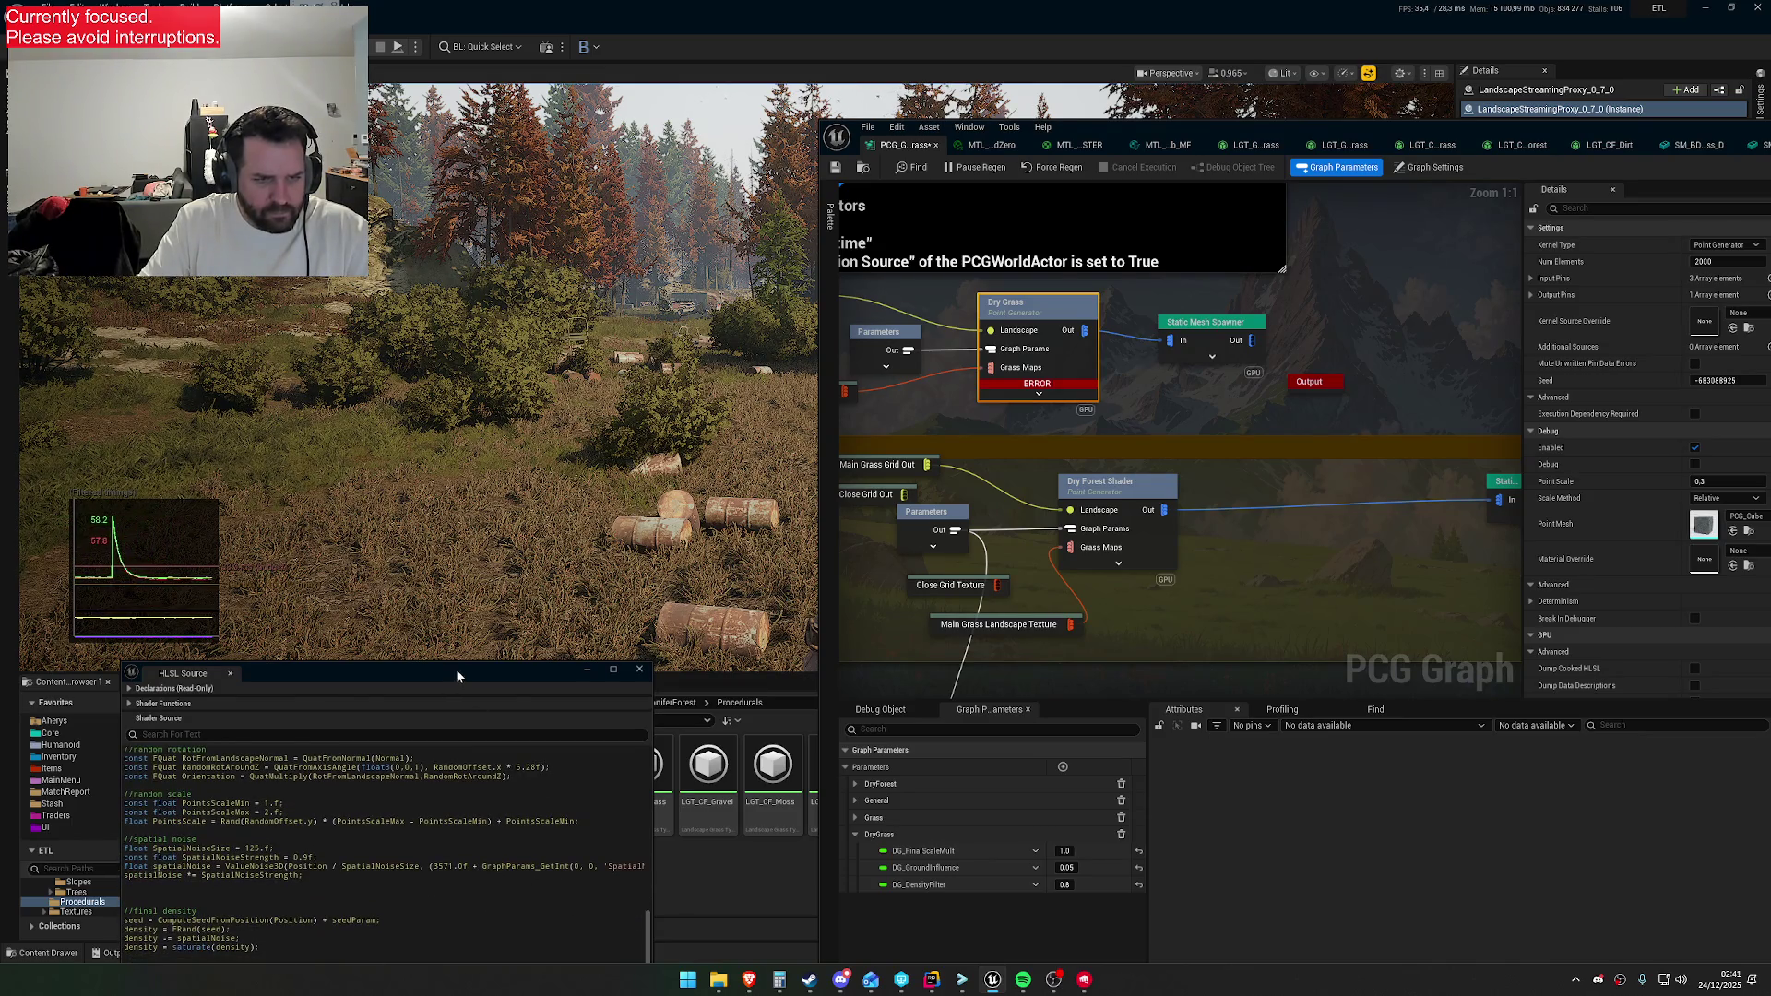
pyautogui.moveTo(452, 674); pyautogui.dragTo(542, 521)
pyautogui.scroll(4, 564, 763)
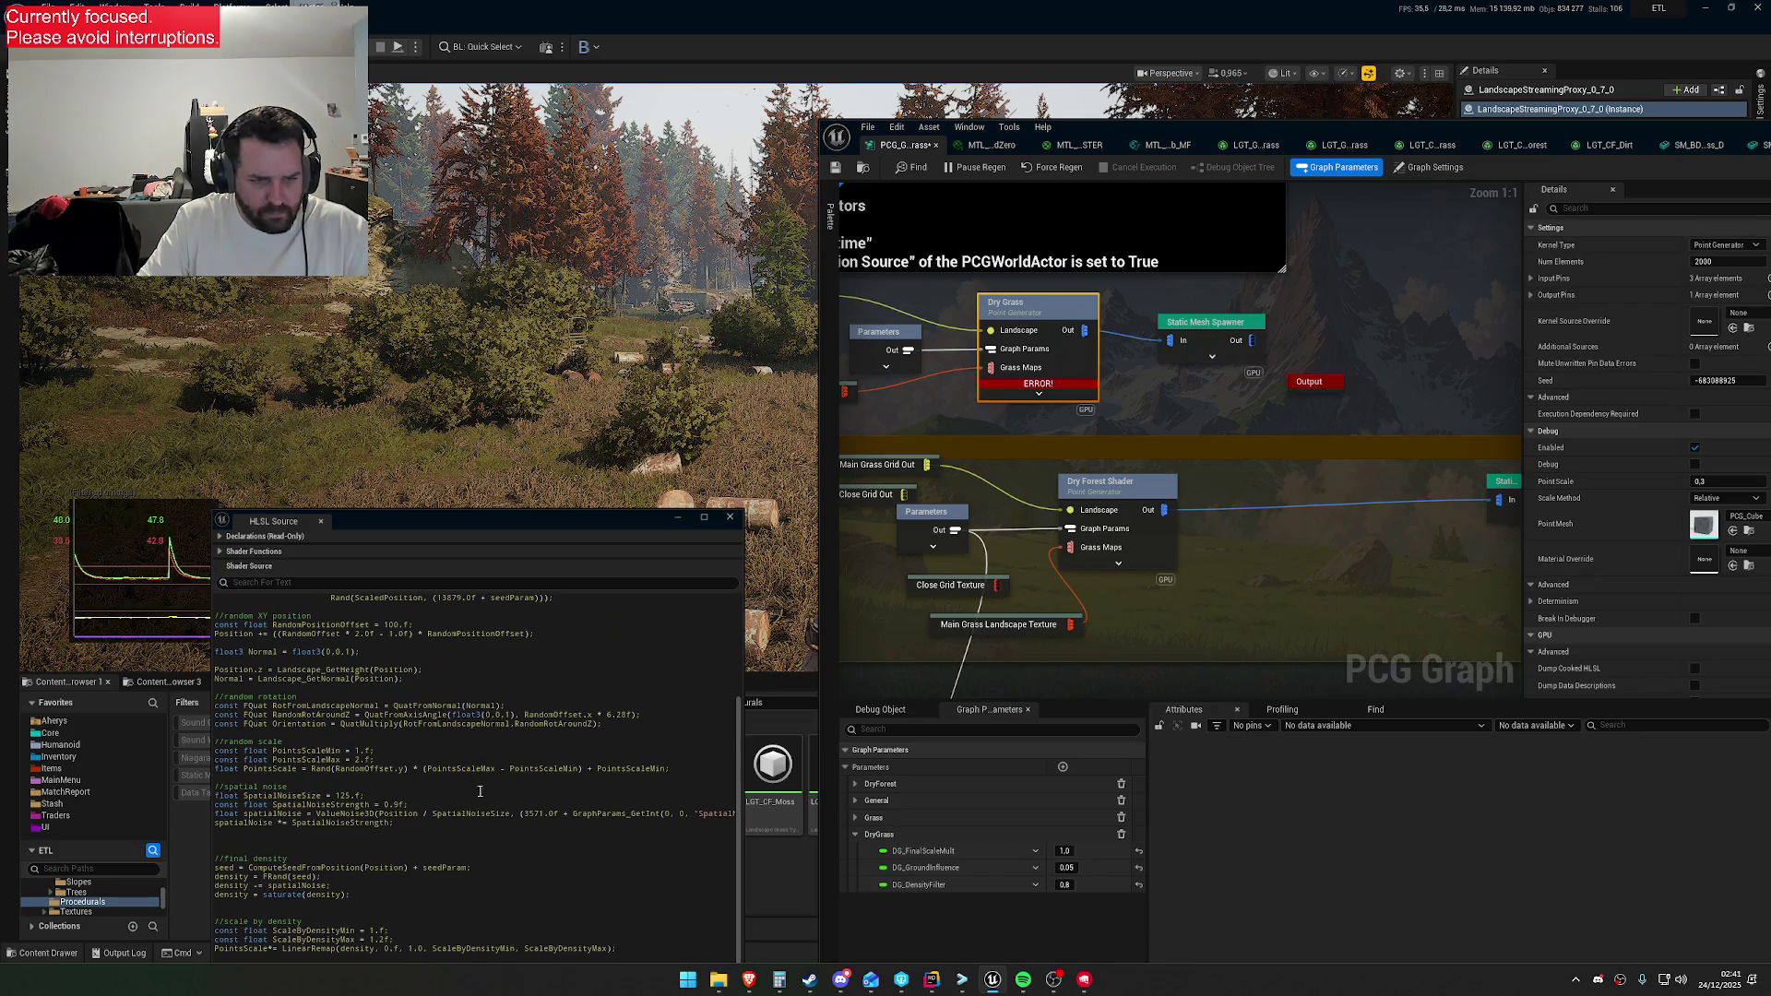
pyautogui.scroll(6, 562, 775)
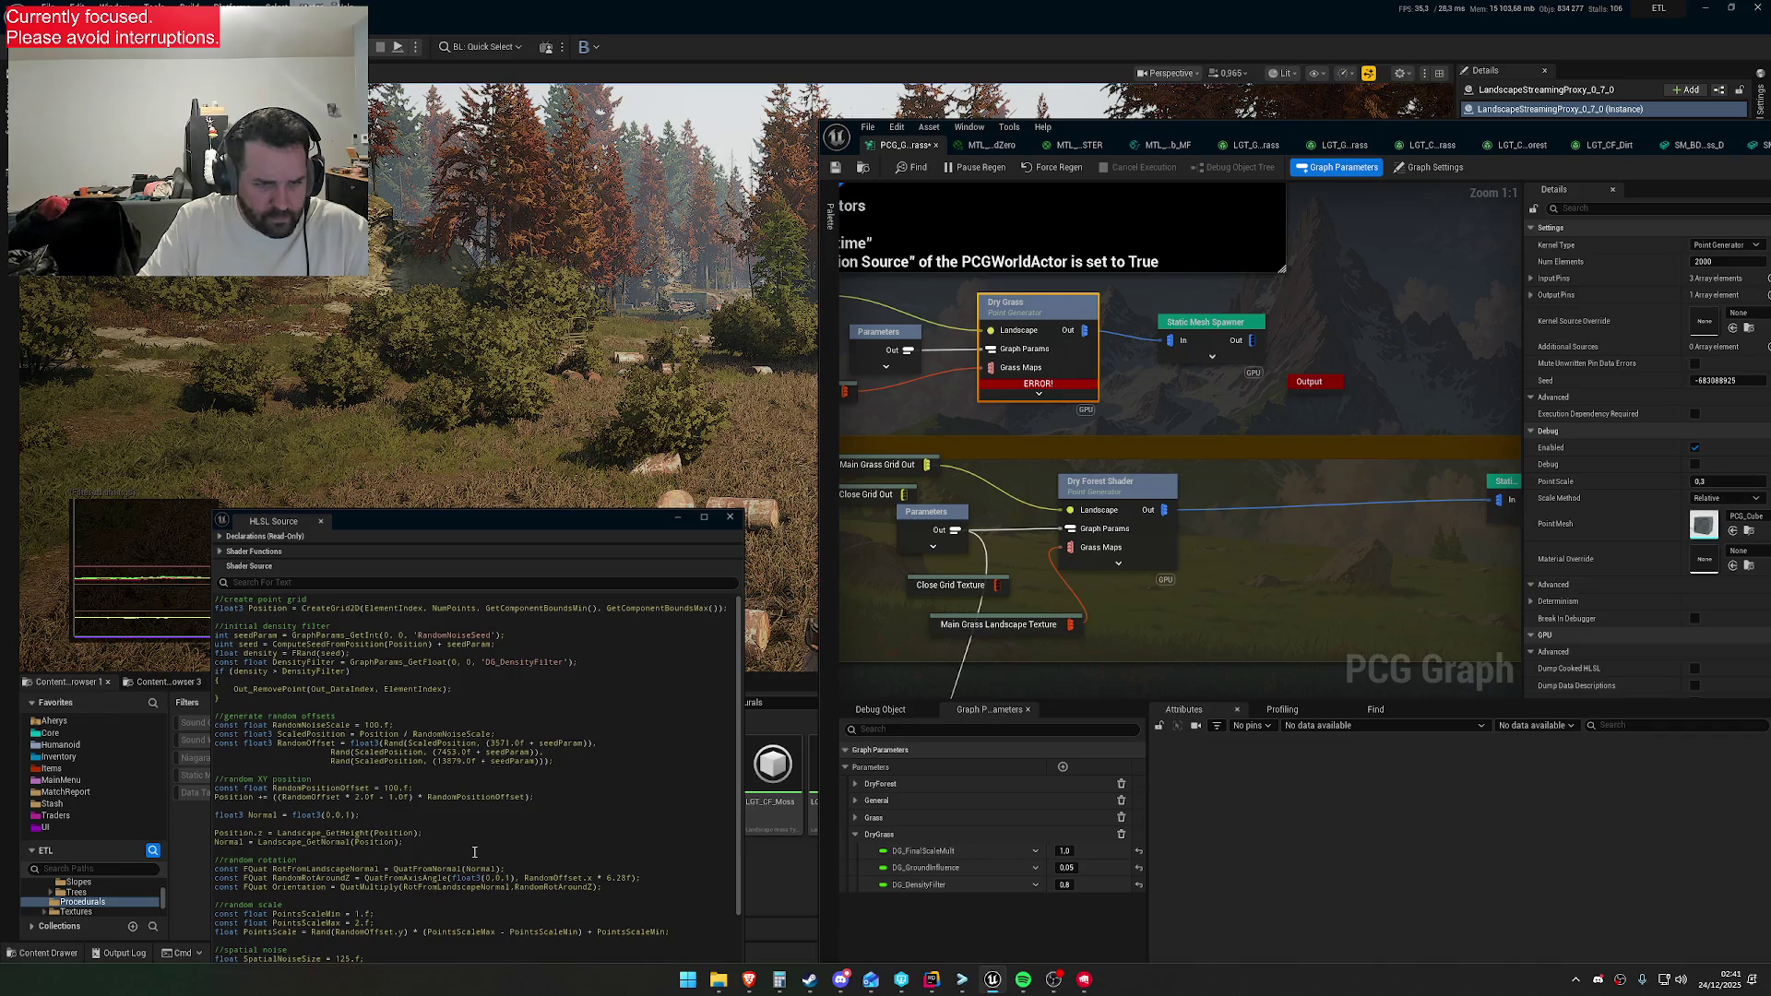
pyautogui.click(530, 636)
pyautogui.write('+ 5')
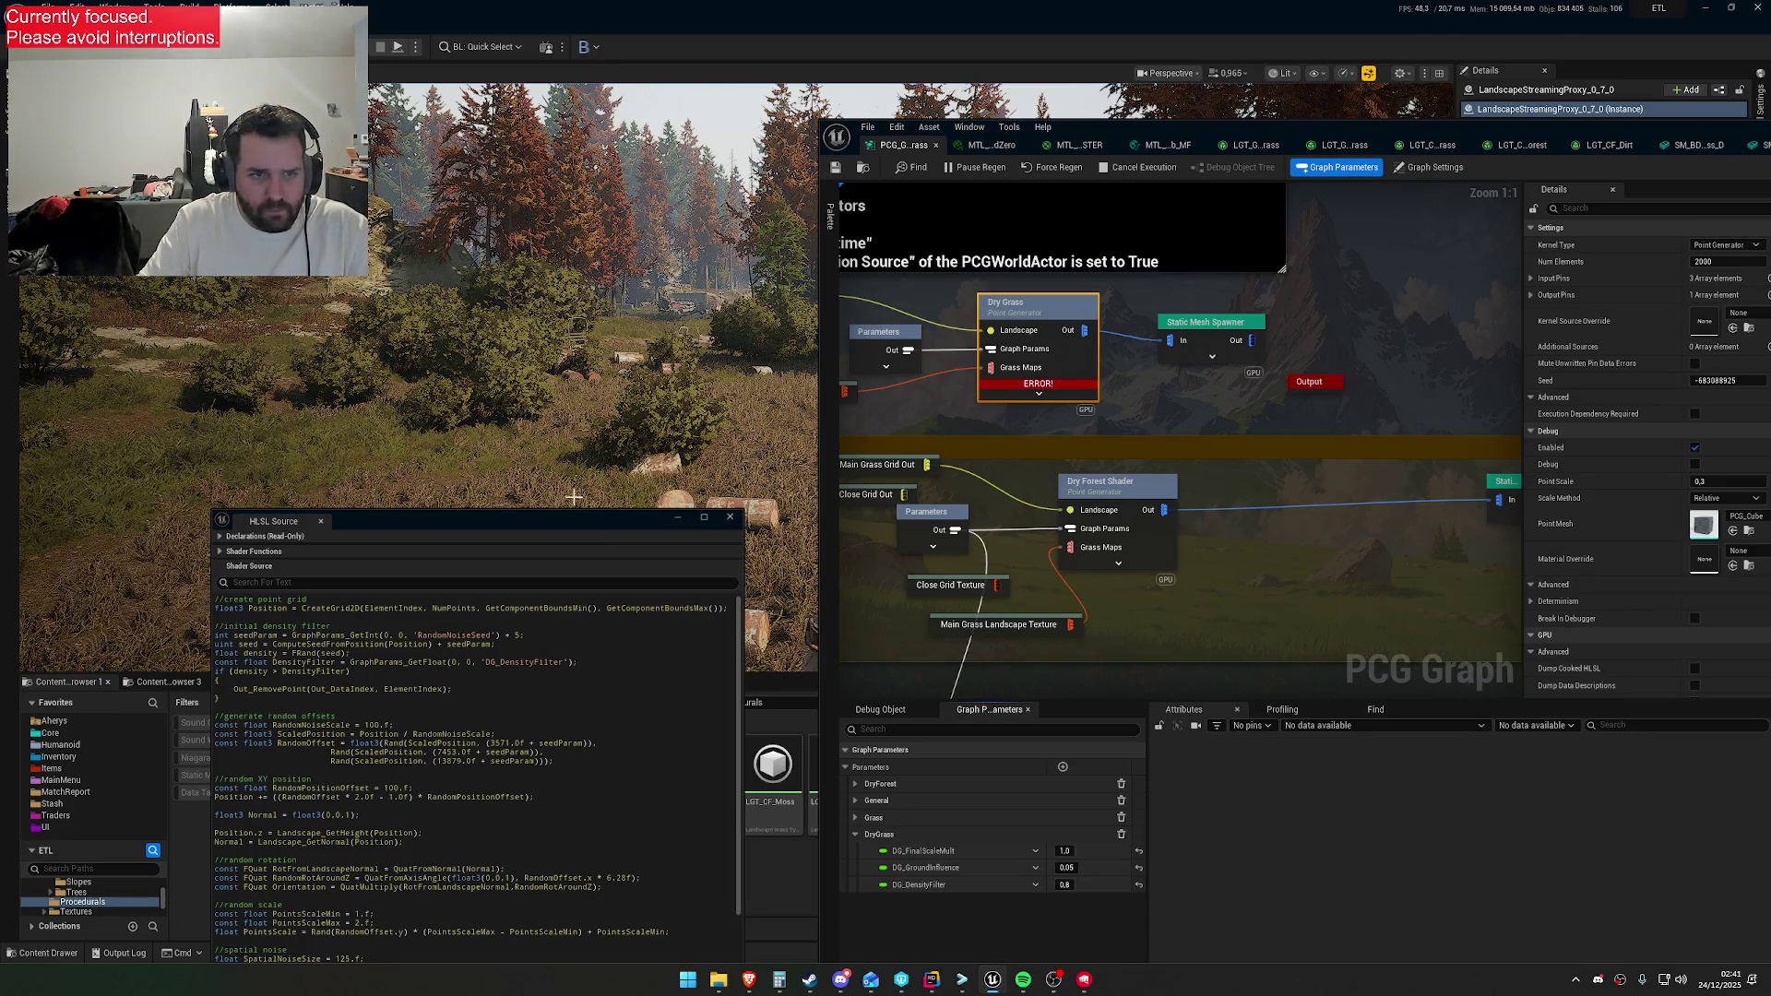
pyautogui.moveTo(552, 522); pyautogui.dragTo(546, 574)
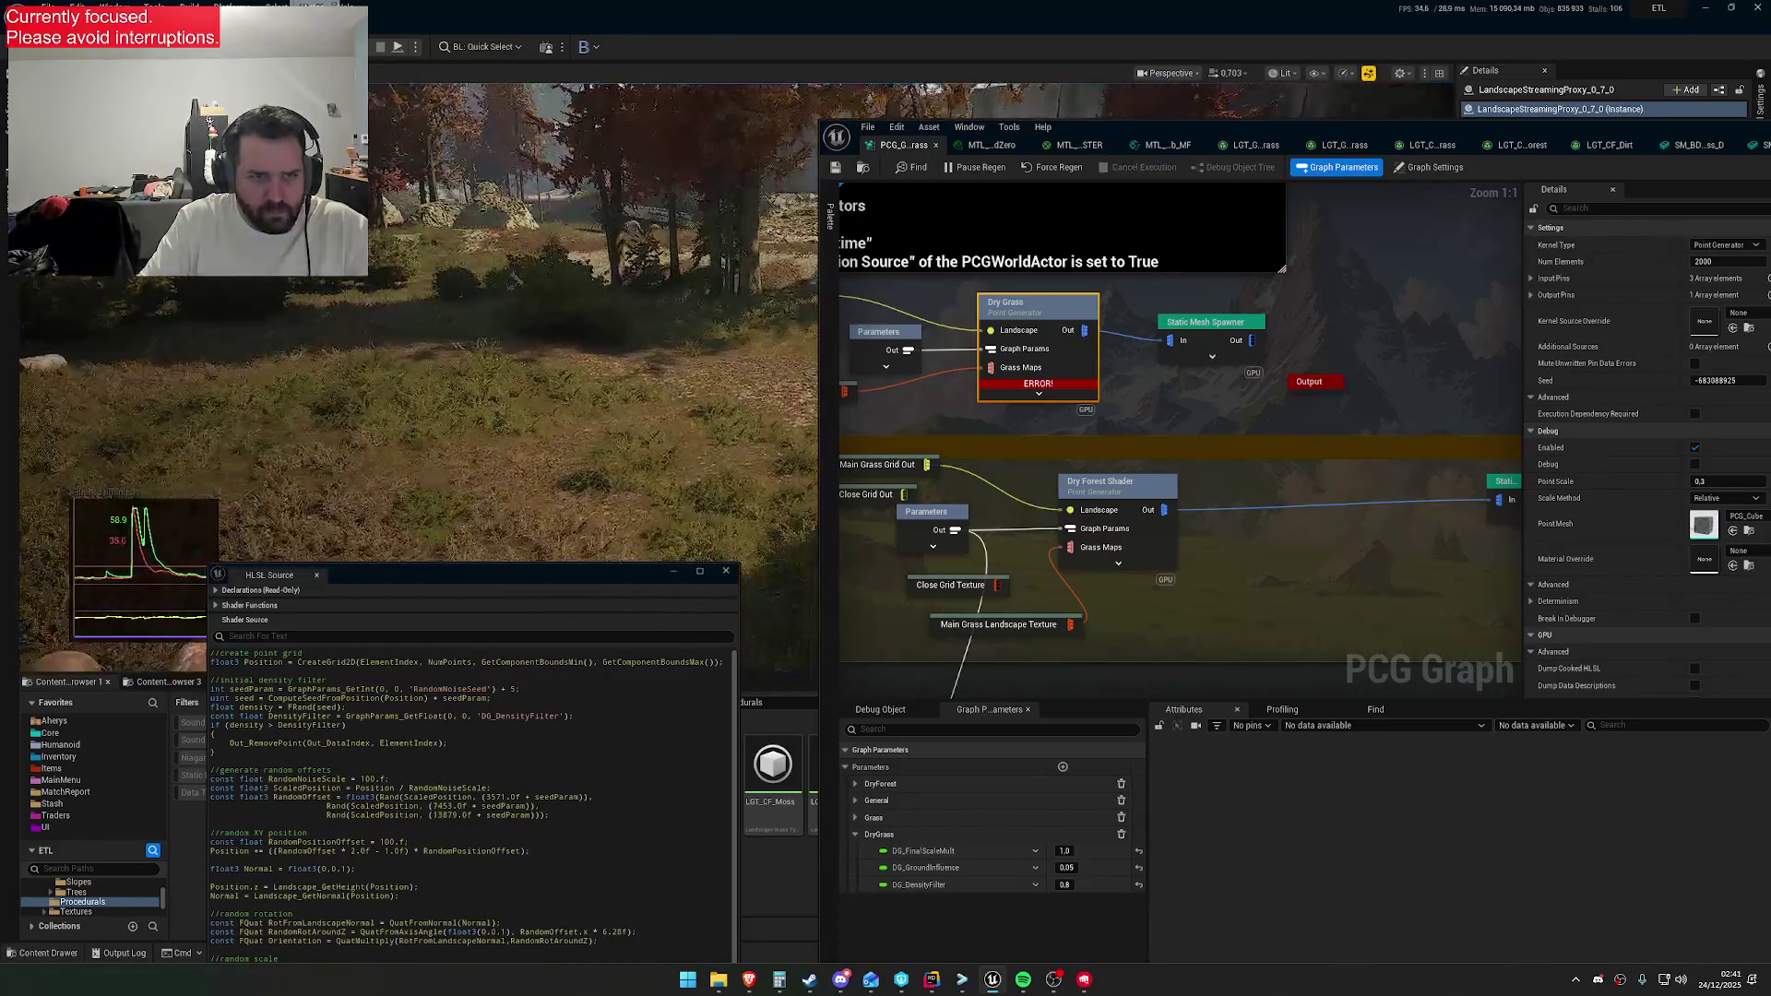
# Re-enter 0.05 for DG_GroundInfluence, then centre the HLSL Source window and scroll to the density code
pyautogui.click(1071, 868)
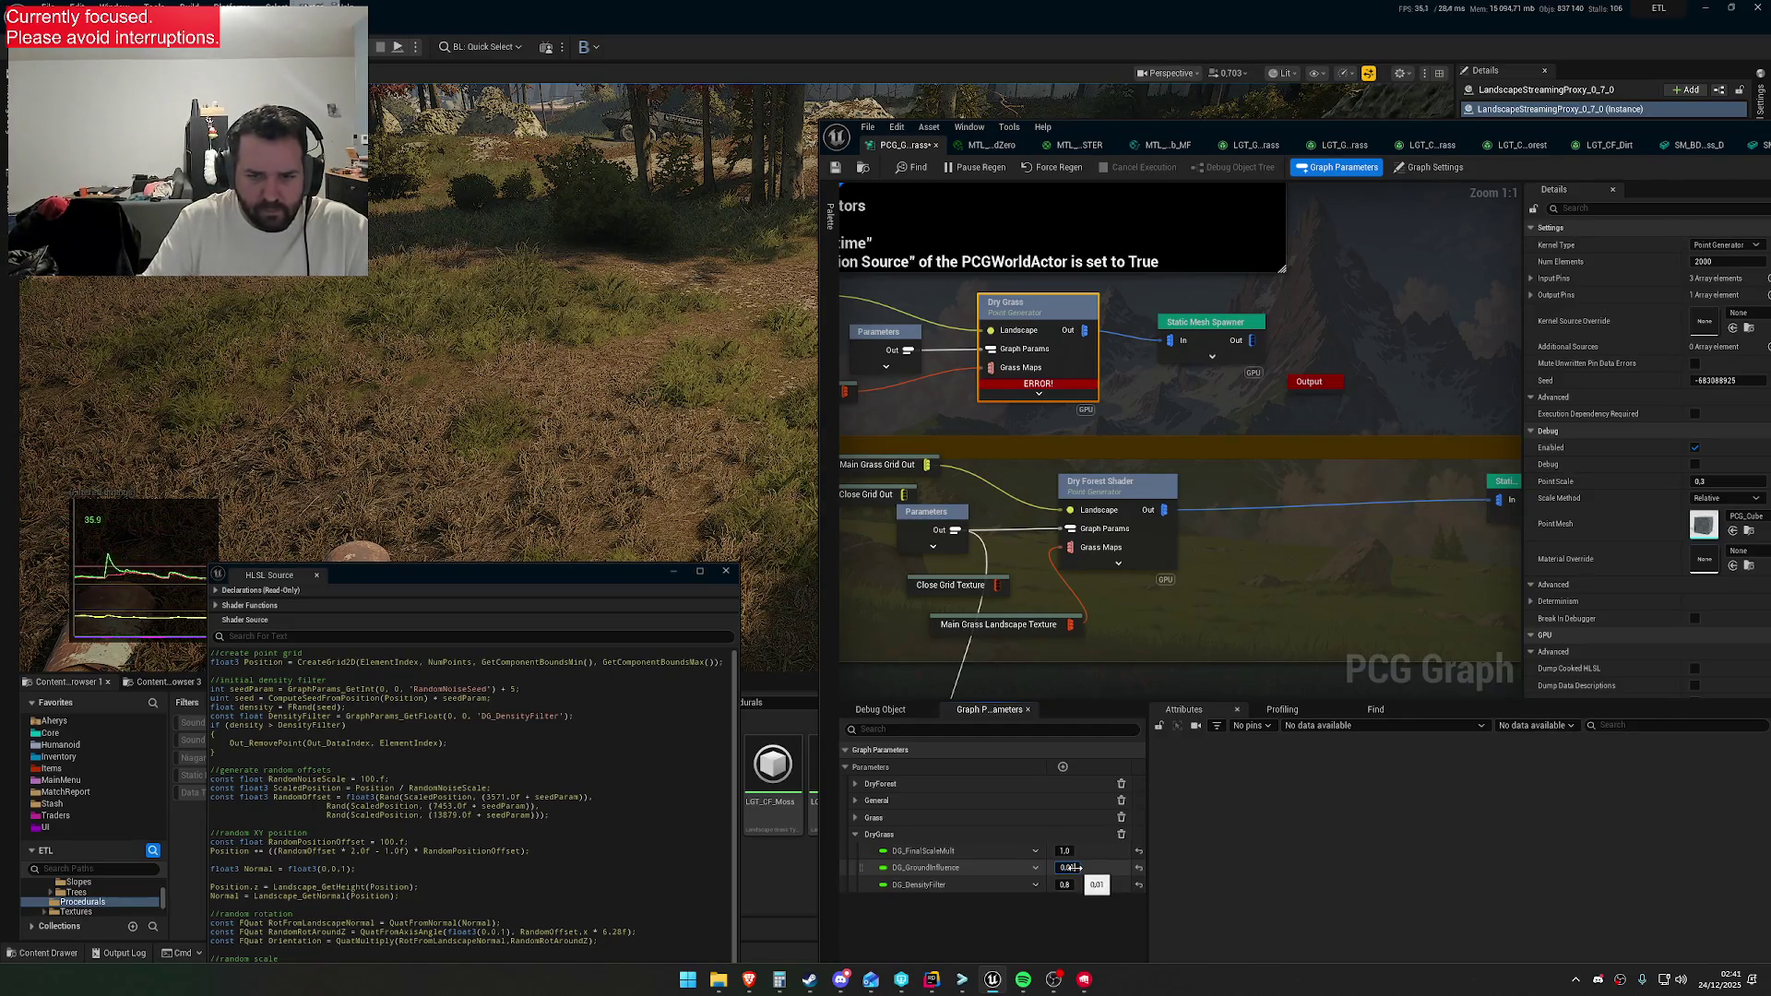
pyautogui.write('0.05')
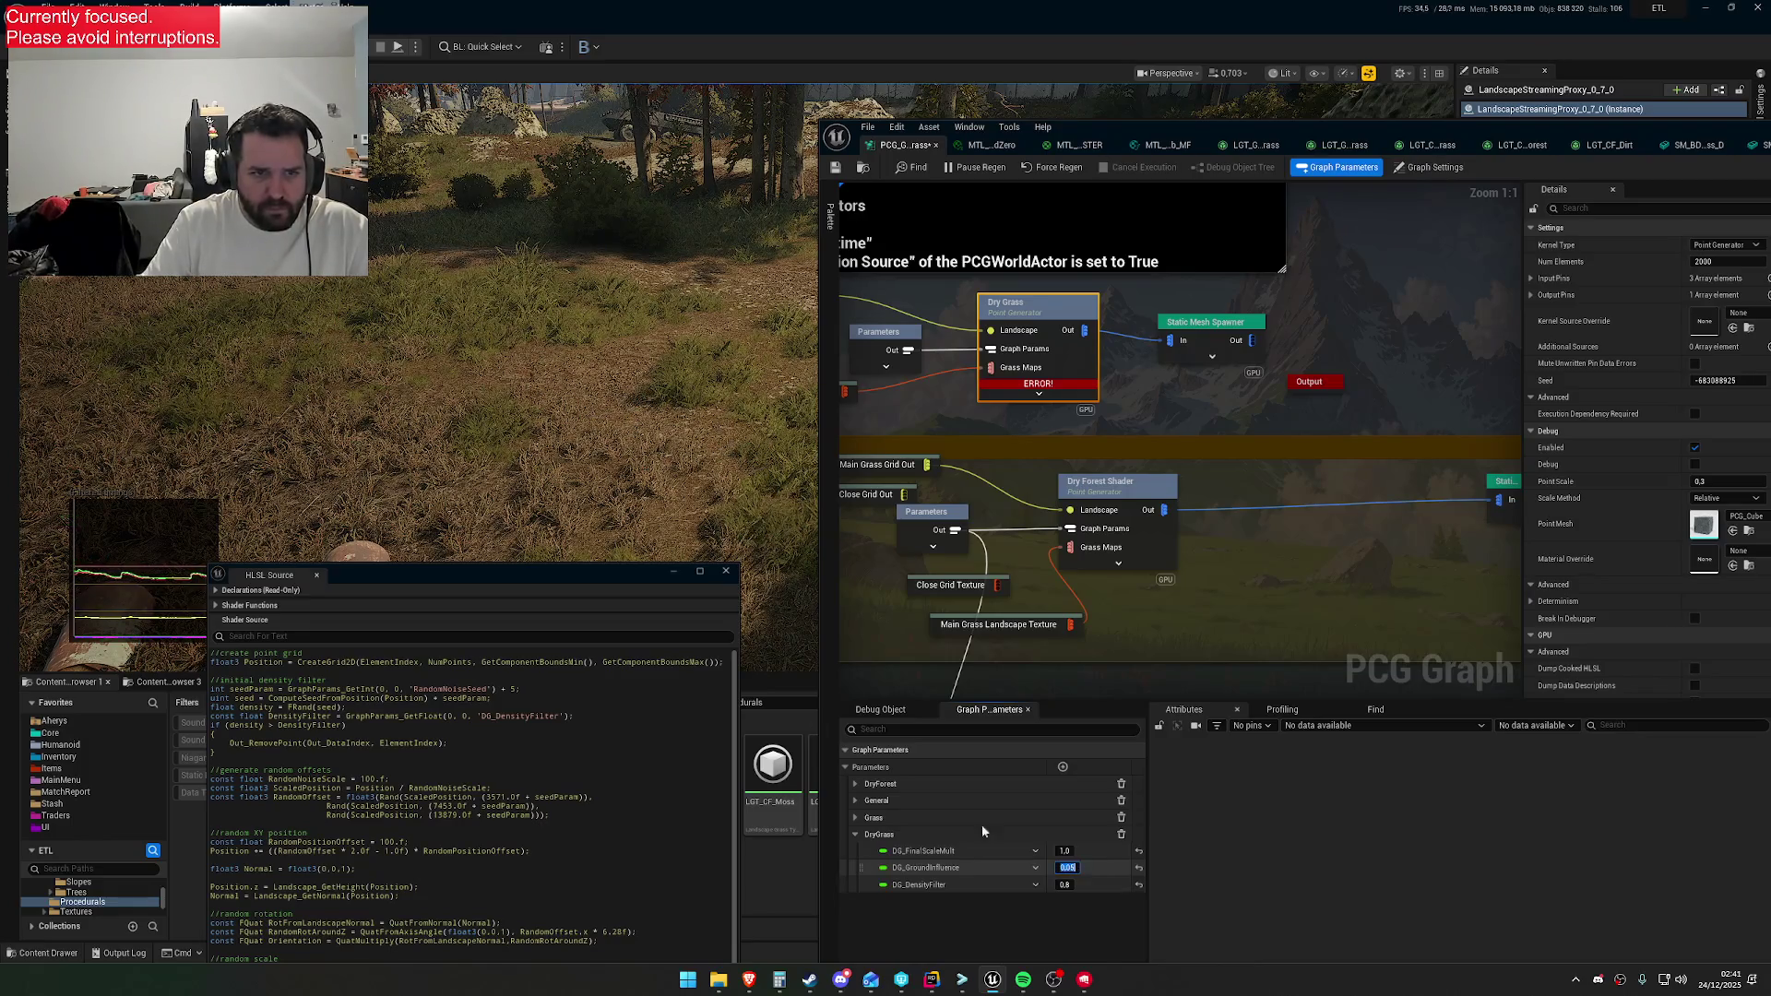
pyautogui.press('Return')
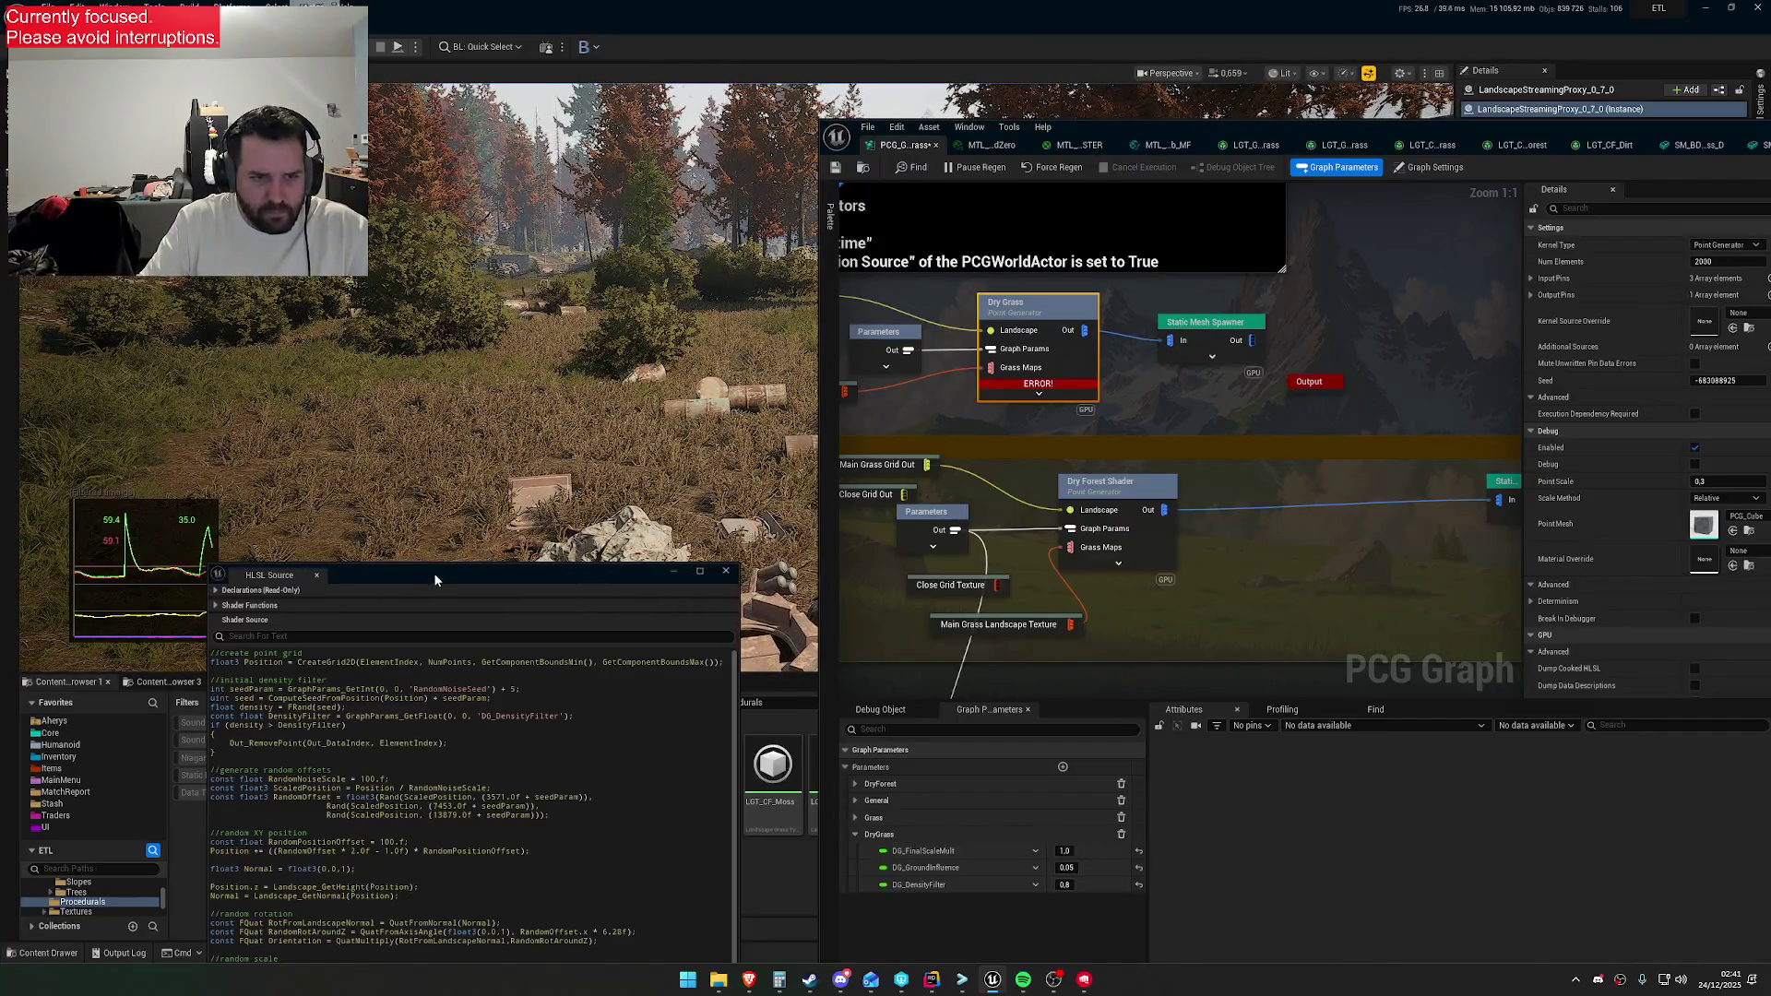
pyautogui.moveTo(433, 573); pyautogui.dragTo(846, 429)
pyautogui.scroll(-10, 999, 766)
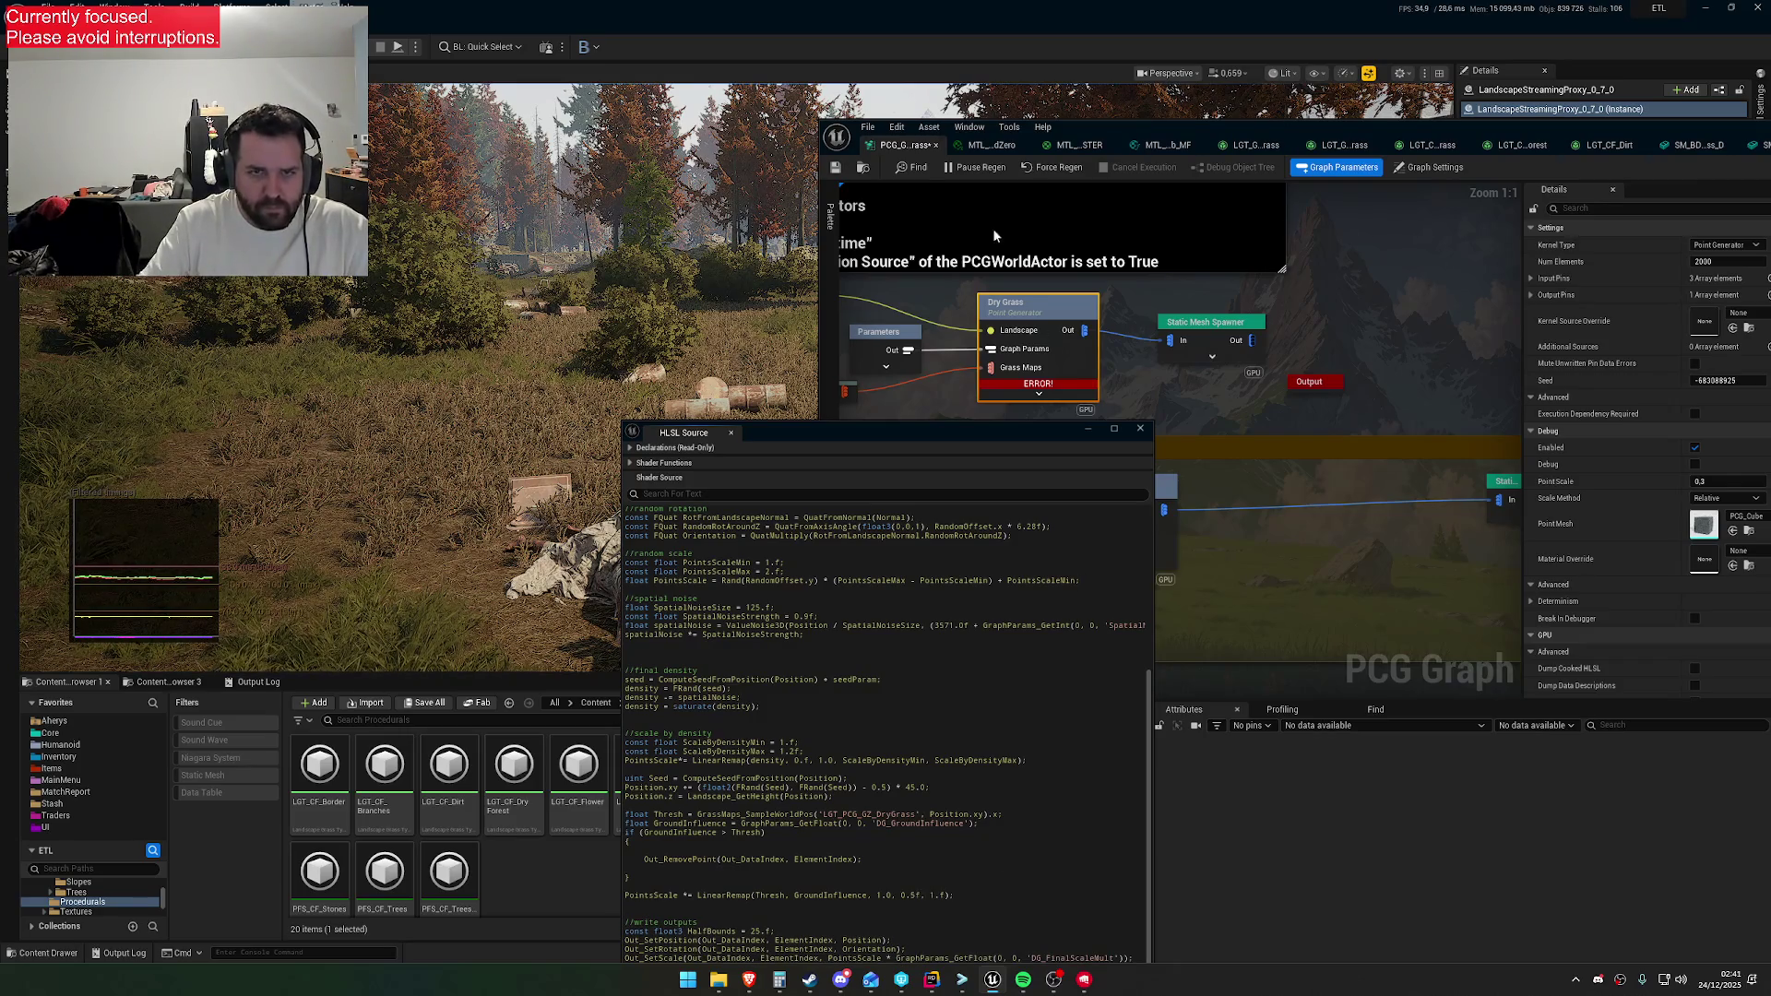
# Save the dry grass PCG graph and move its window and the HLSL Source window to the screen bottom
pyautogui.click(838, 172)
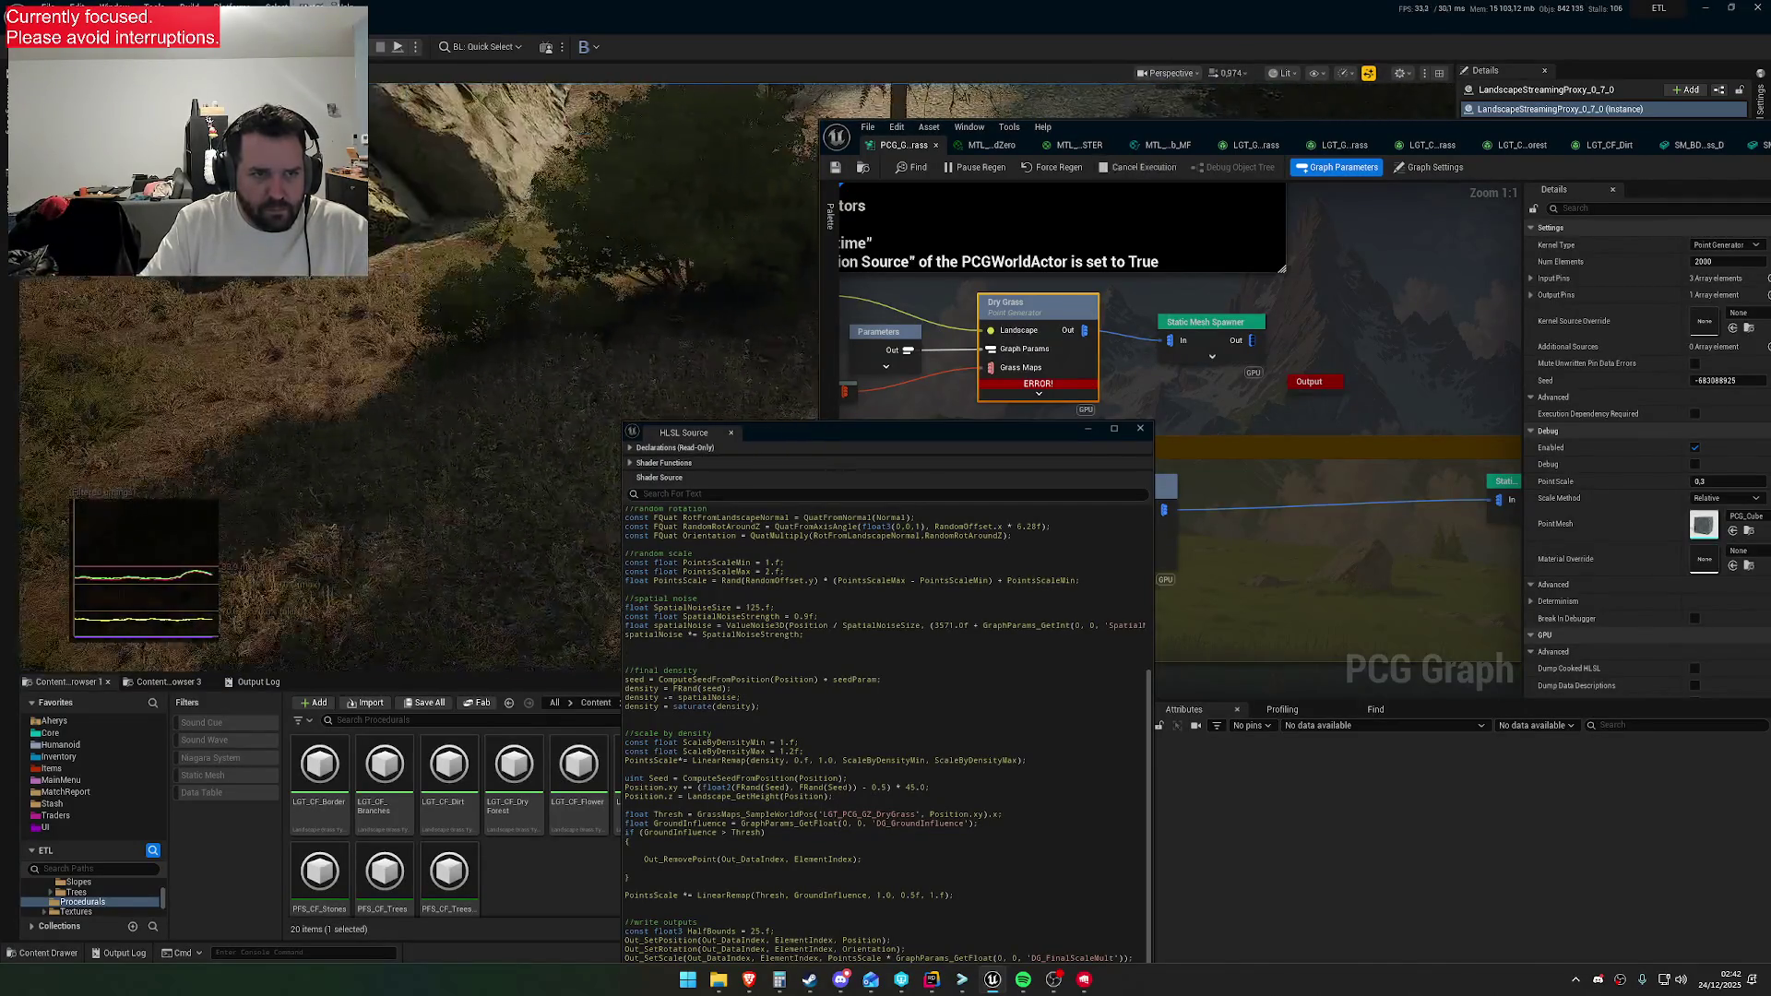
pyautogui.moveTo(923, 129)
pyautogui.mouseDown()
pyautogui.moveTo(1250, 662)
pyautogui.moveTo(741, 657)
pyautogui.mouseUp()
pyautogui.moveTo(922, 433); pyautogui.dragTo(403, 639)
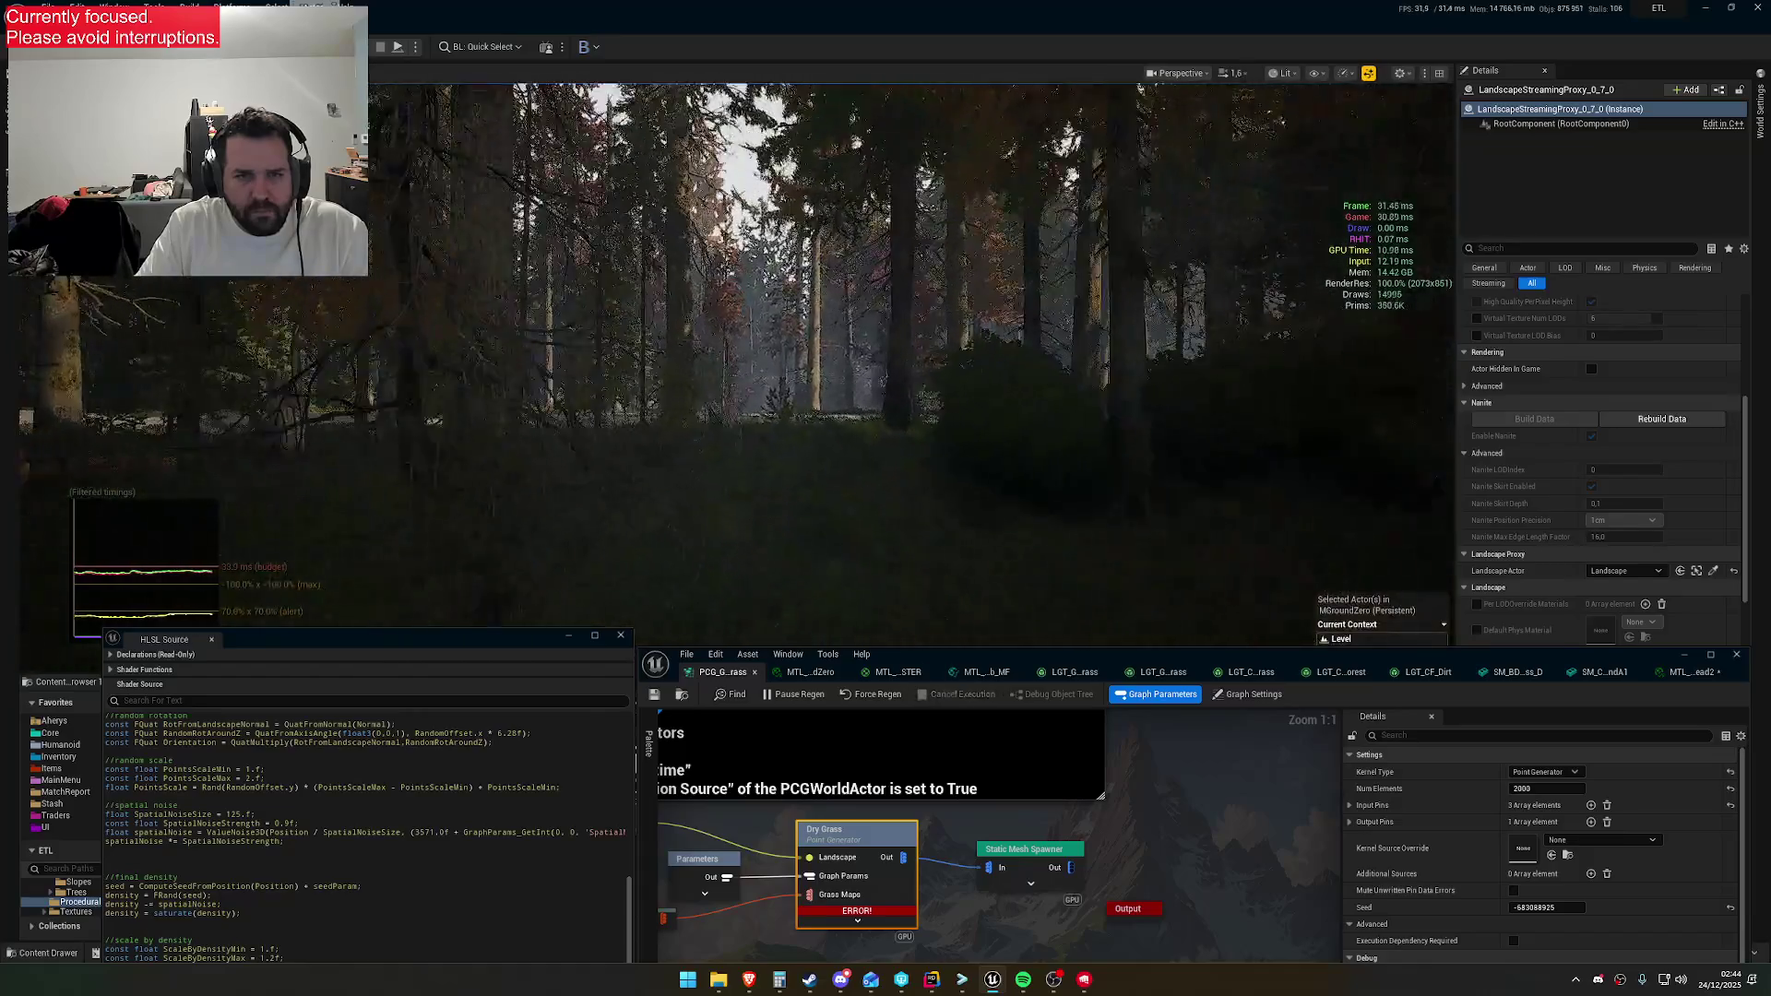
# Save all modified packages, including the MGroundZero map, making the files writable when prompted
pyautogui.press('w')
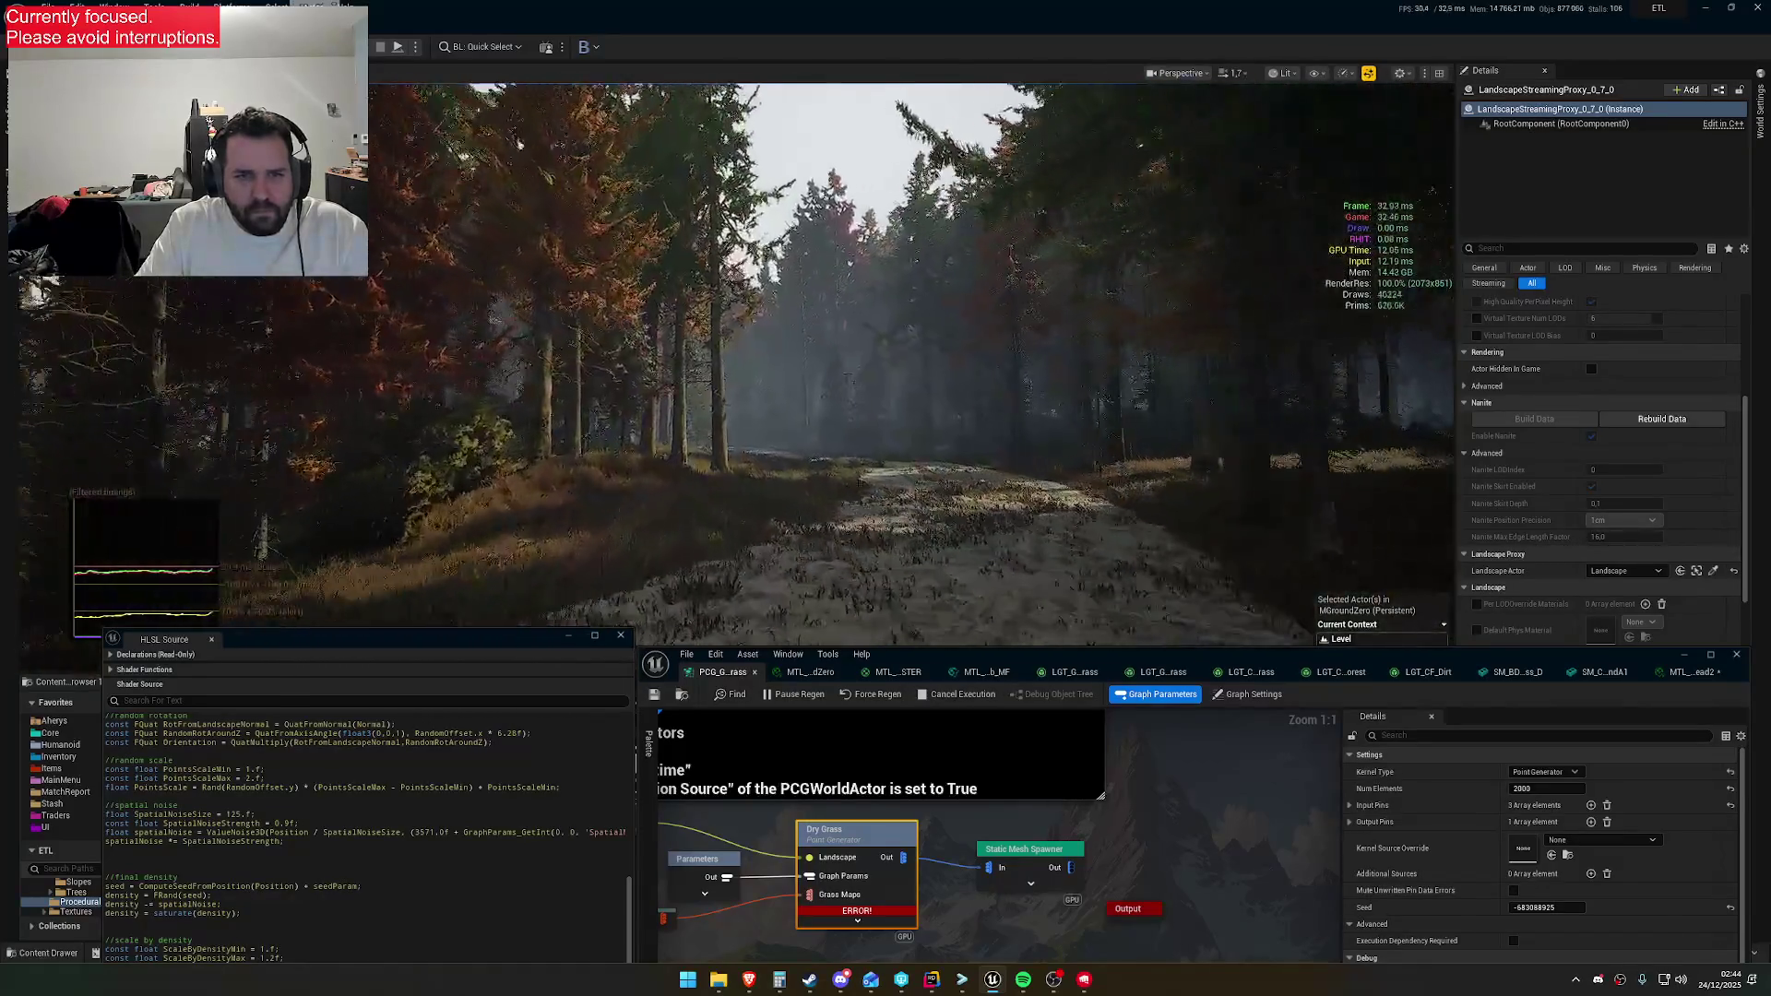
pyautogui.press('w')
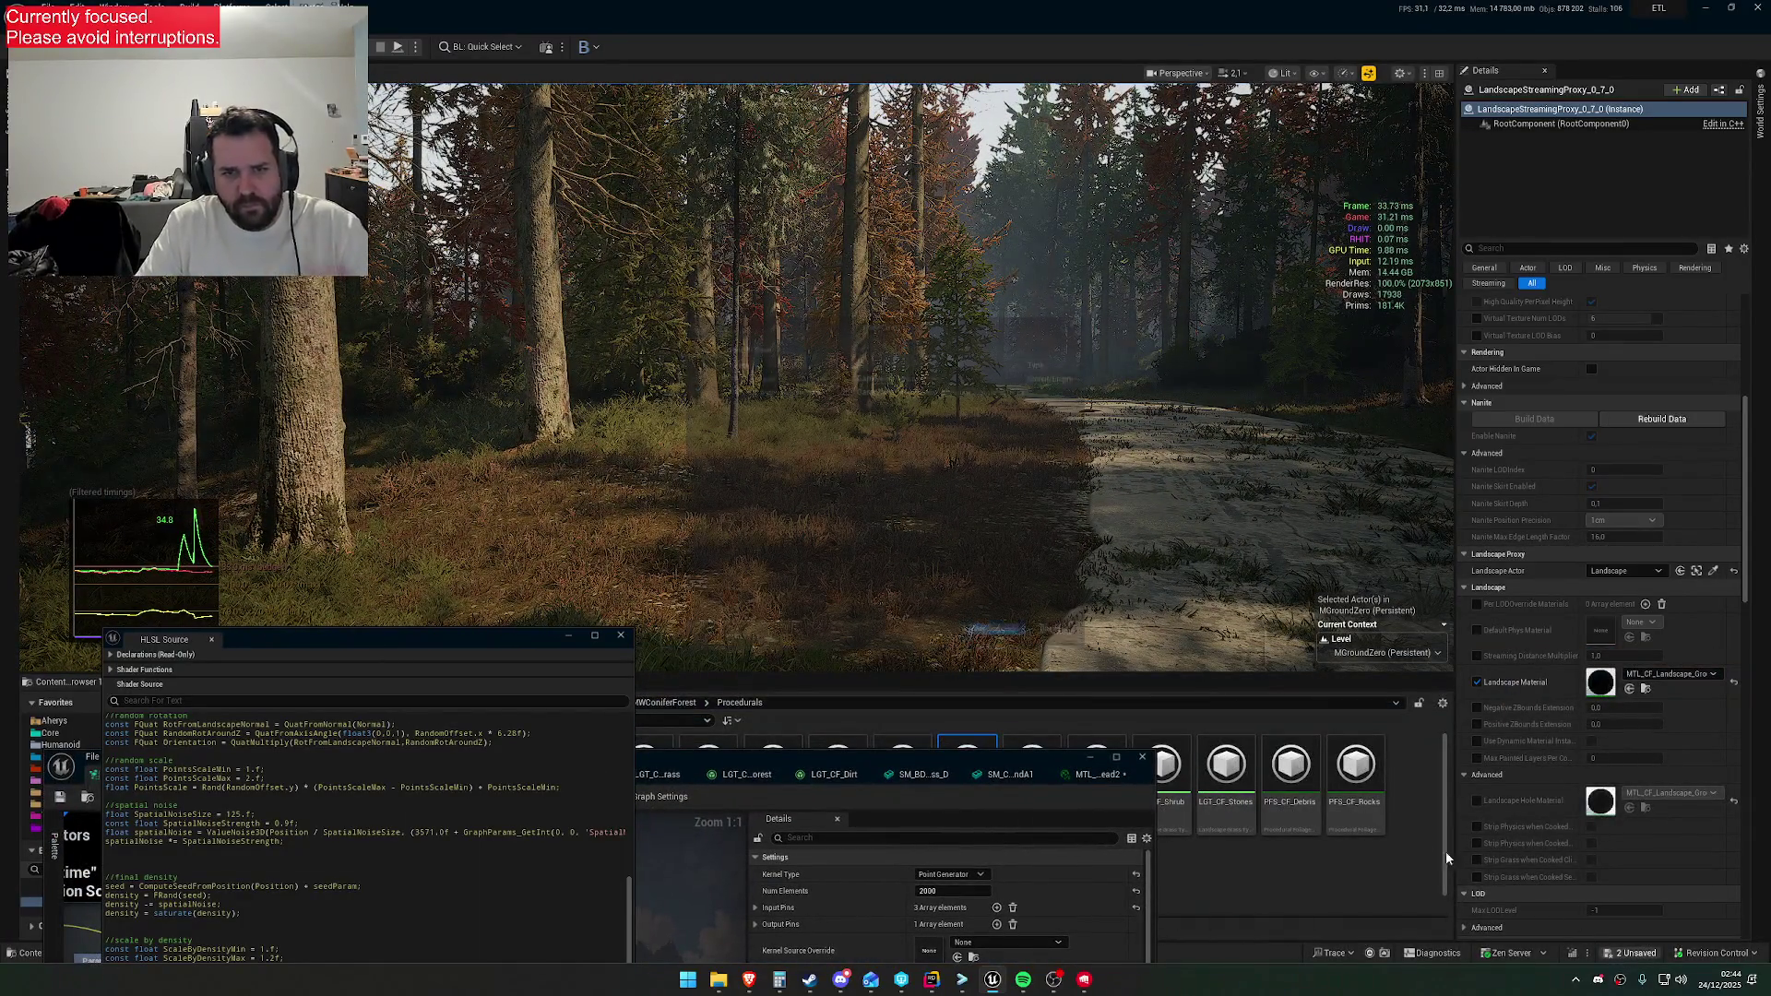
pyautogui.click(1629, 952)
pyautogui.click(1010, 646)
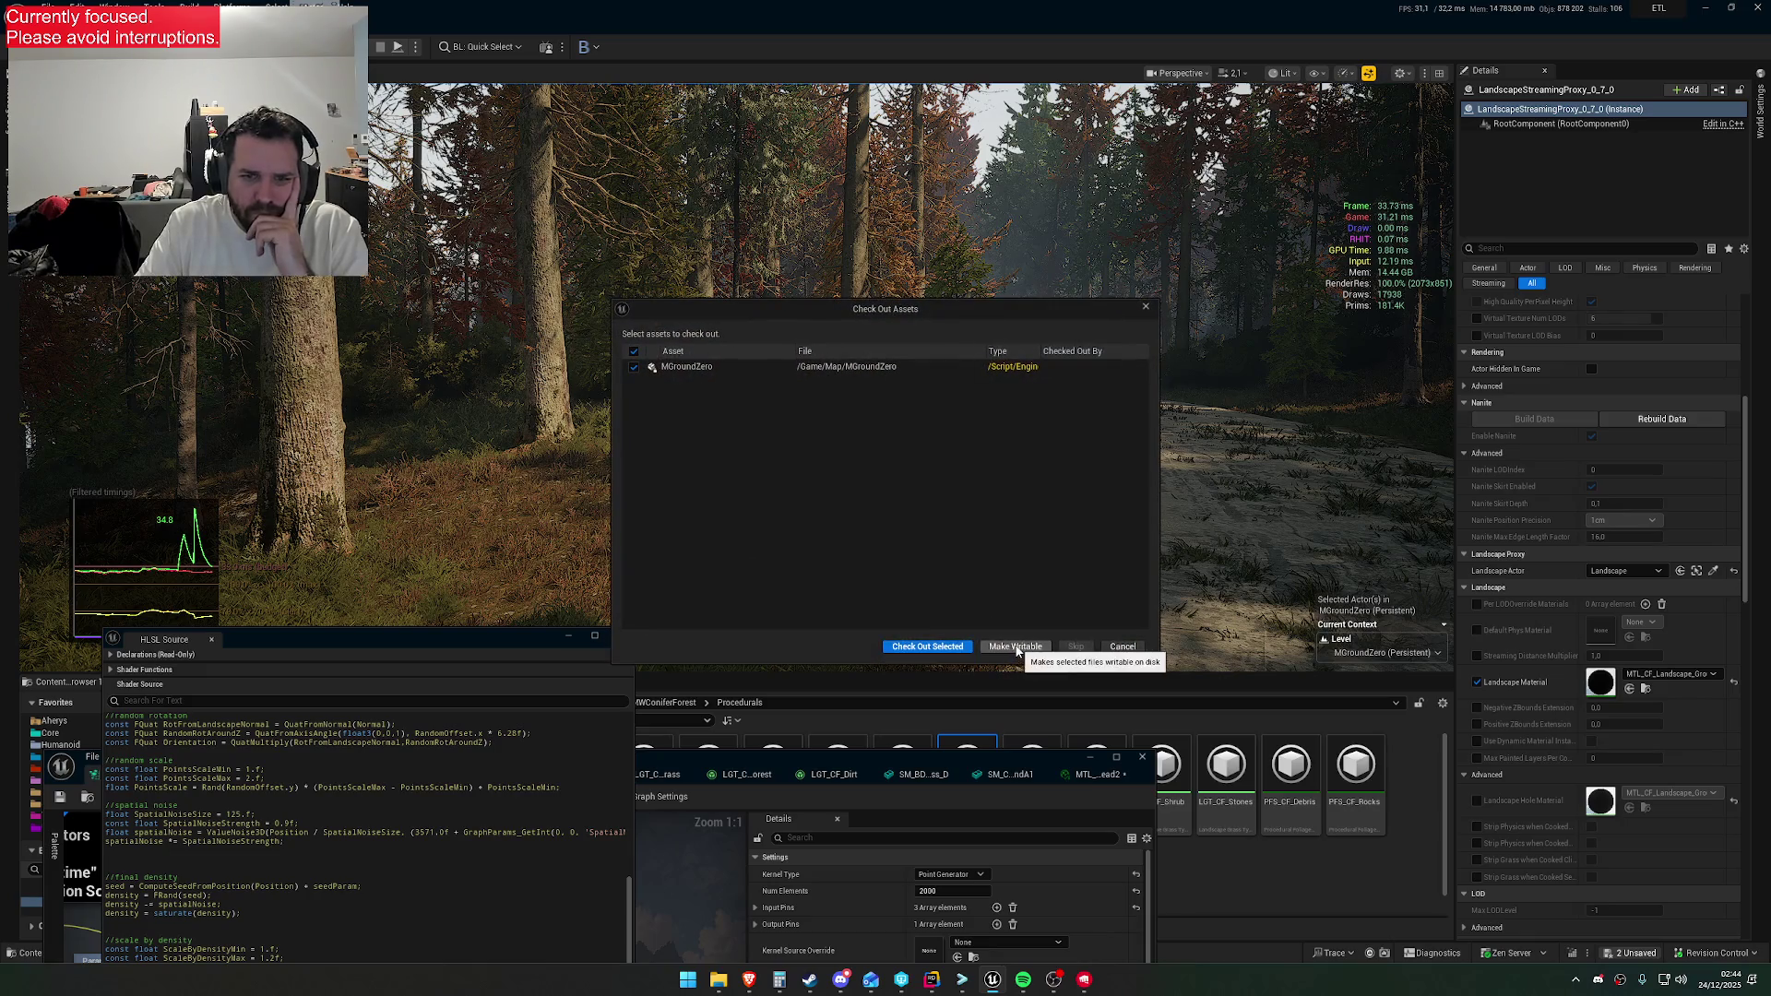
pyautogui.click(931, 646)
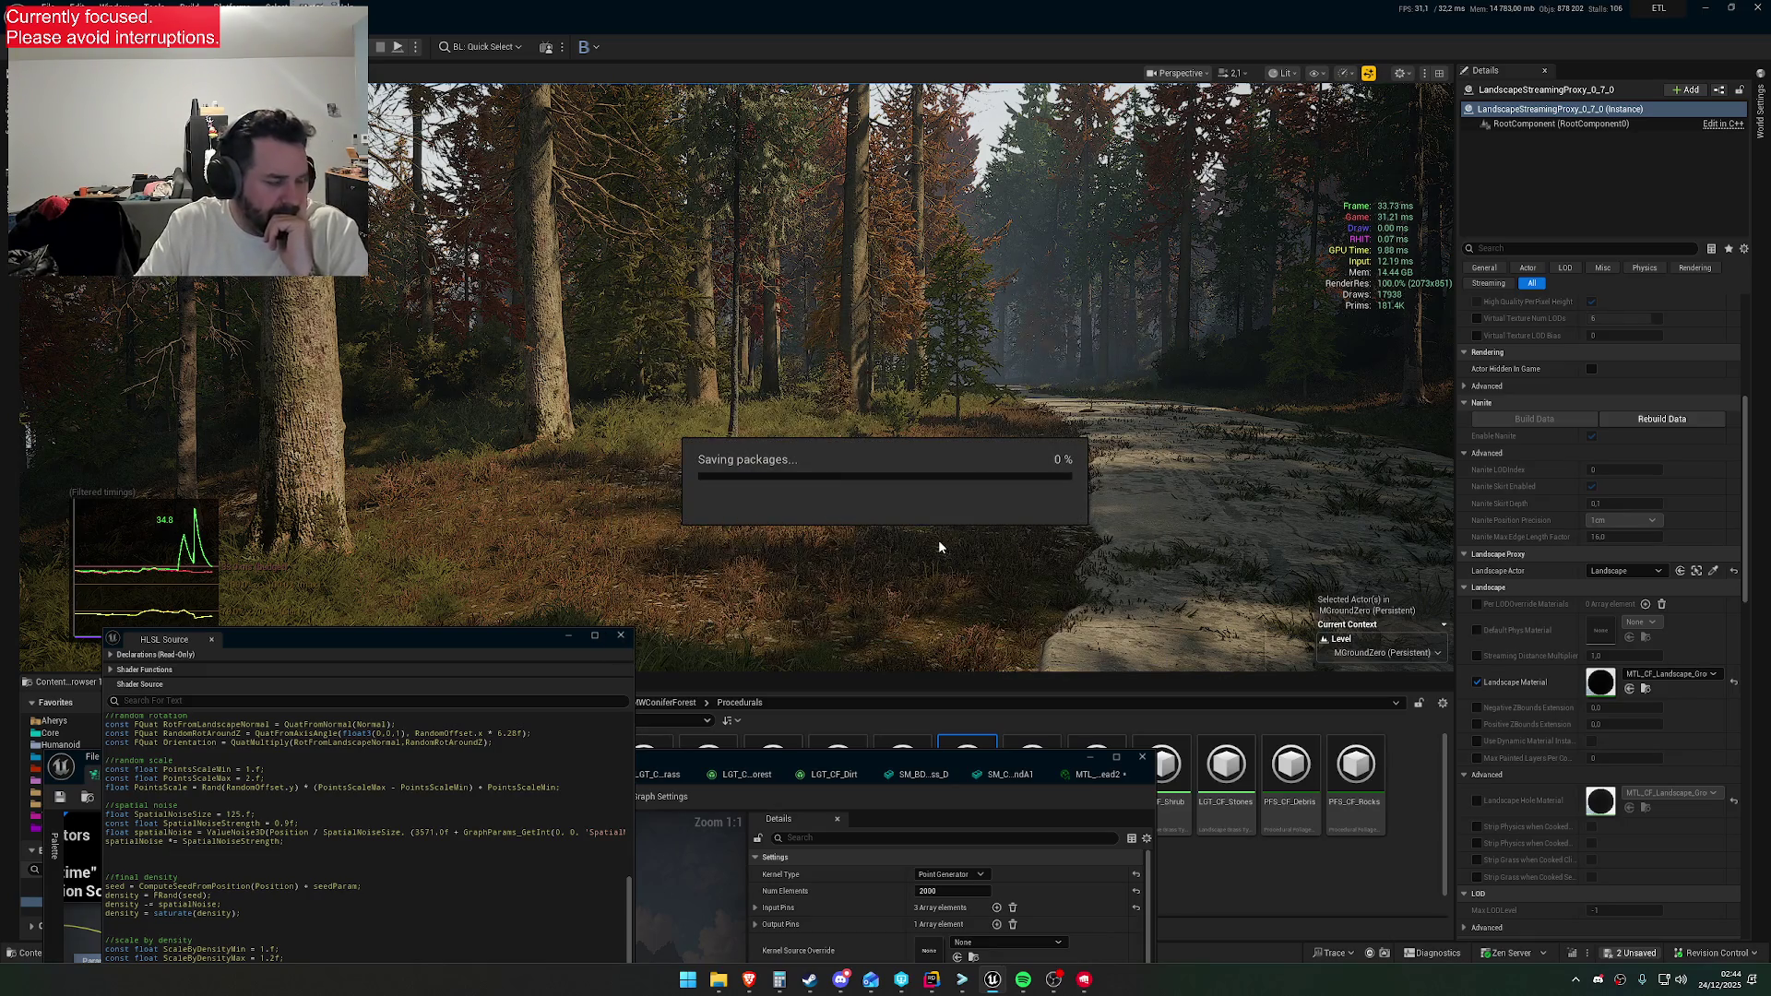
# Check the build status in the browser, then select a PCG runtime grid actor in the level
pyautogui.click(748, 987)
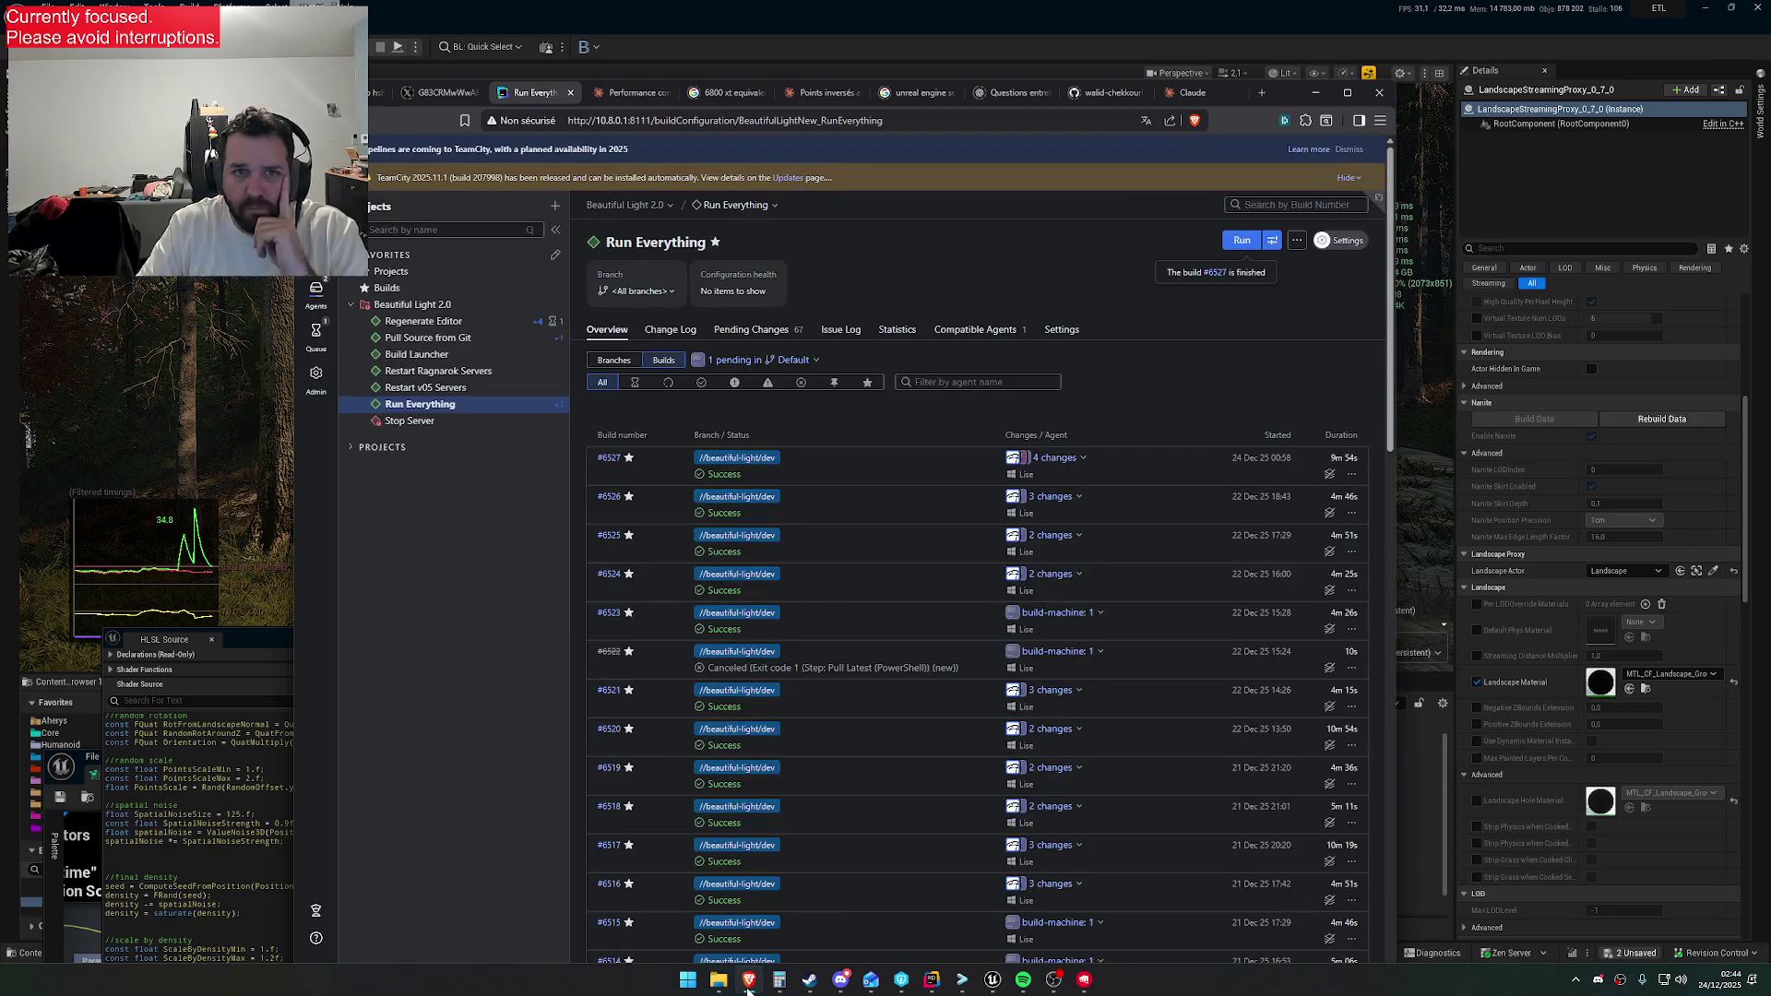
pyautogui.click(748, 987)
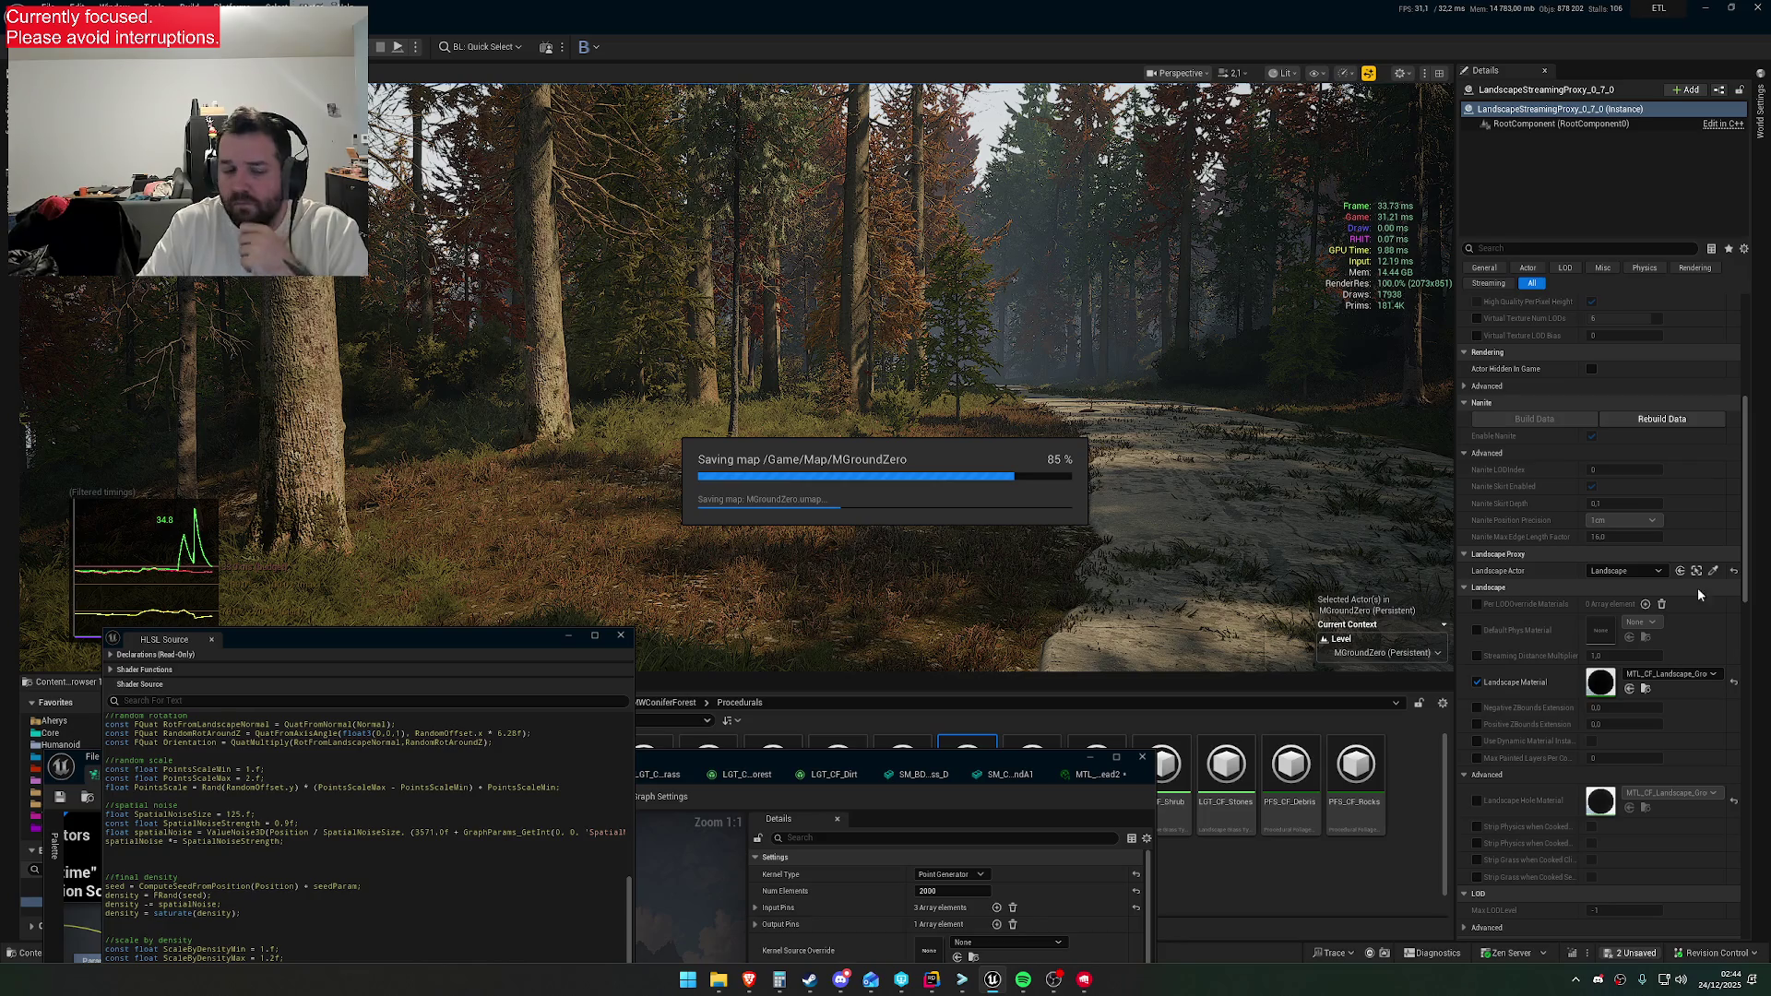
pyautogui.click(748, 987)
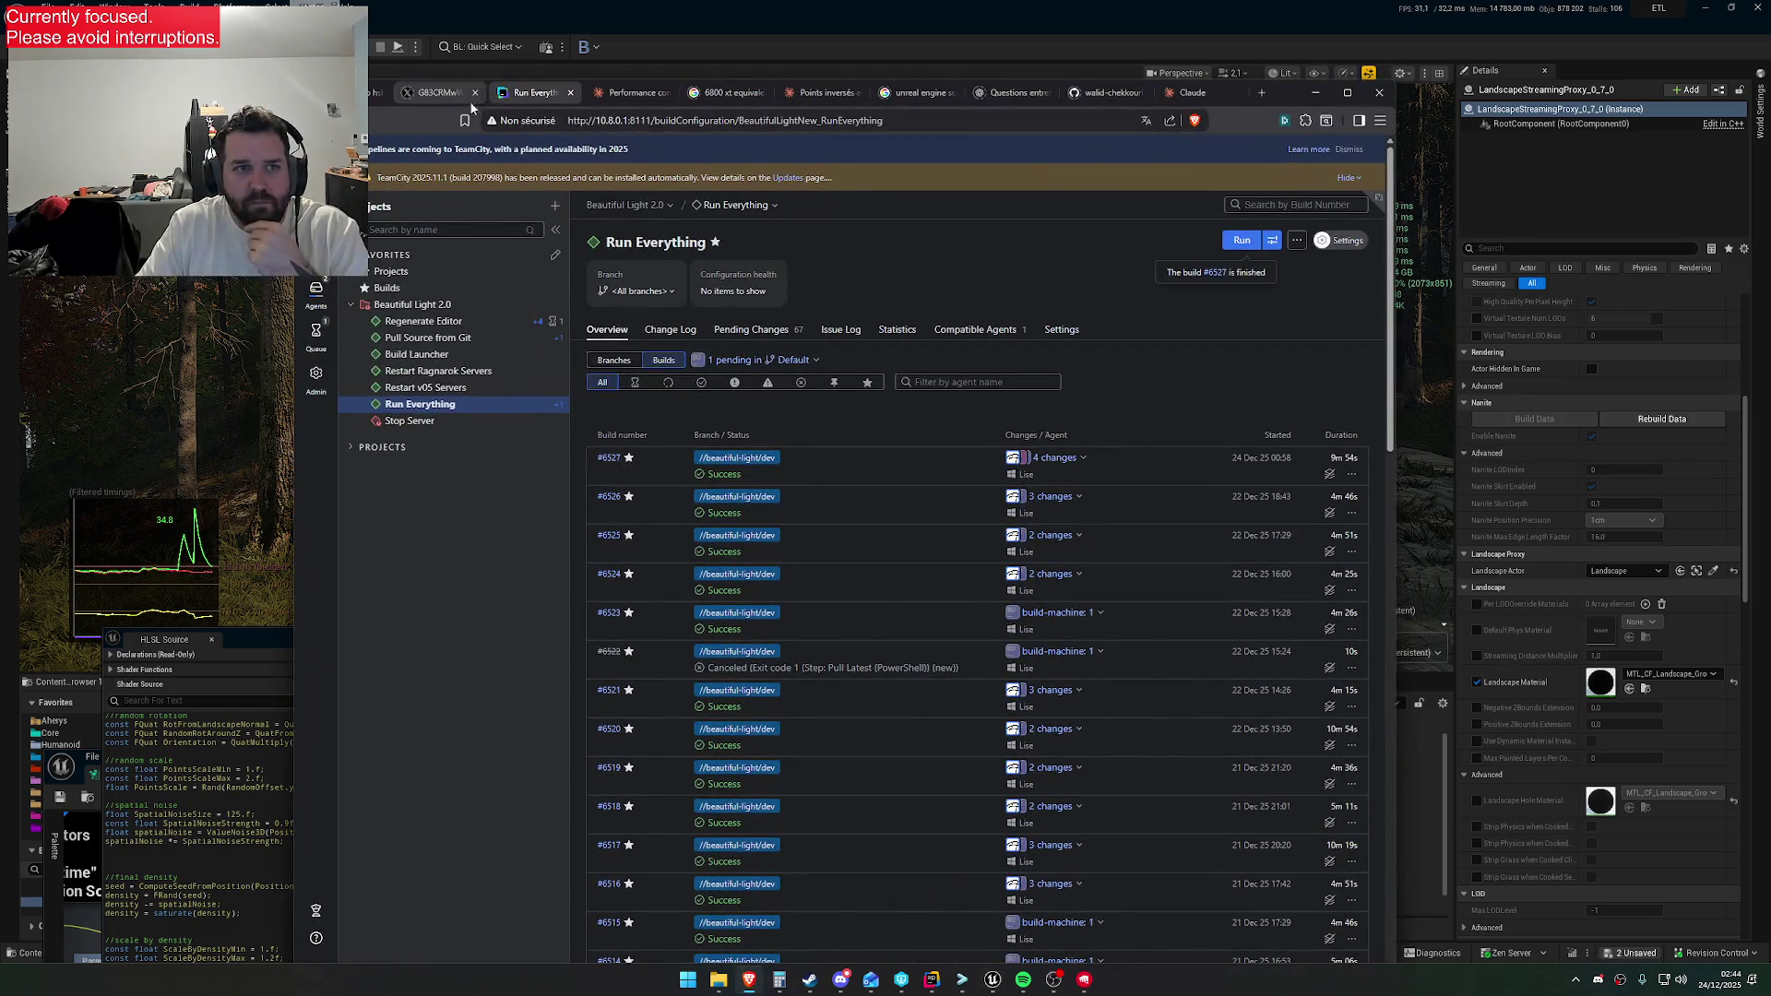
pyautogui.click(1316, 93)
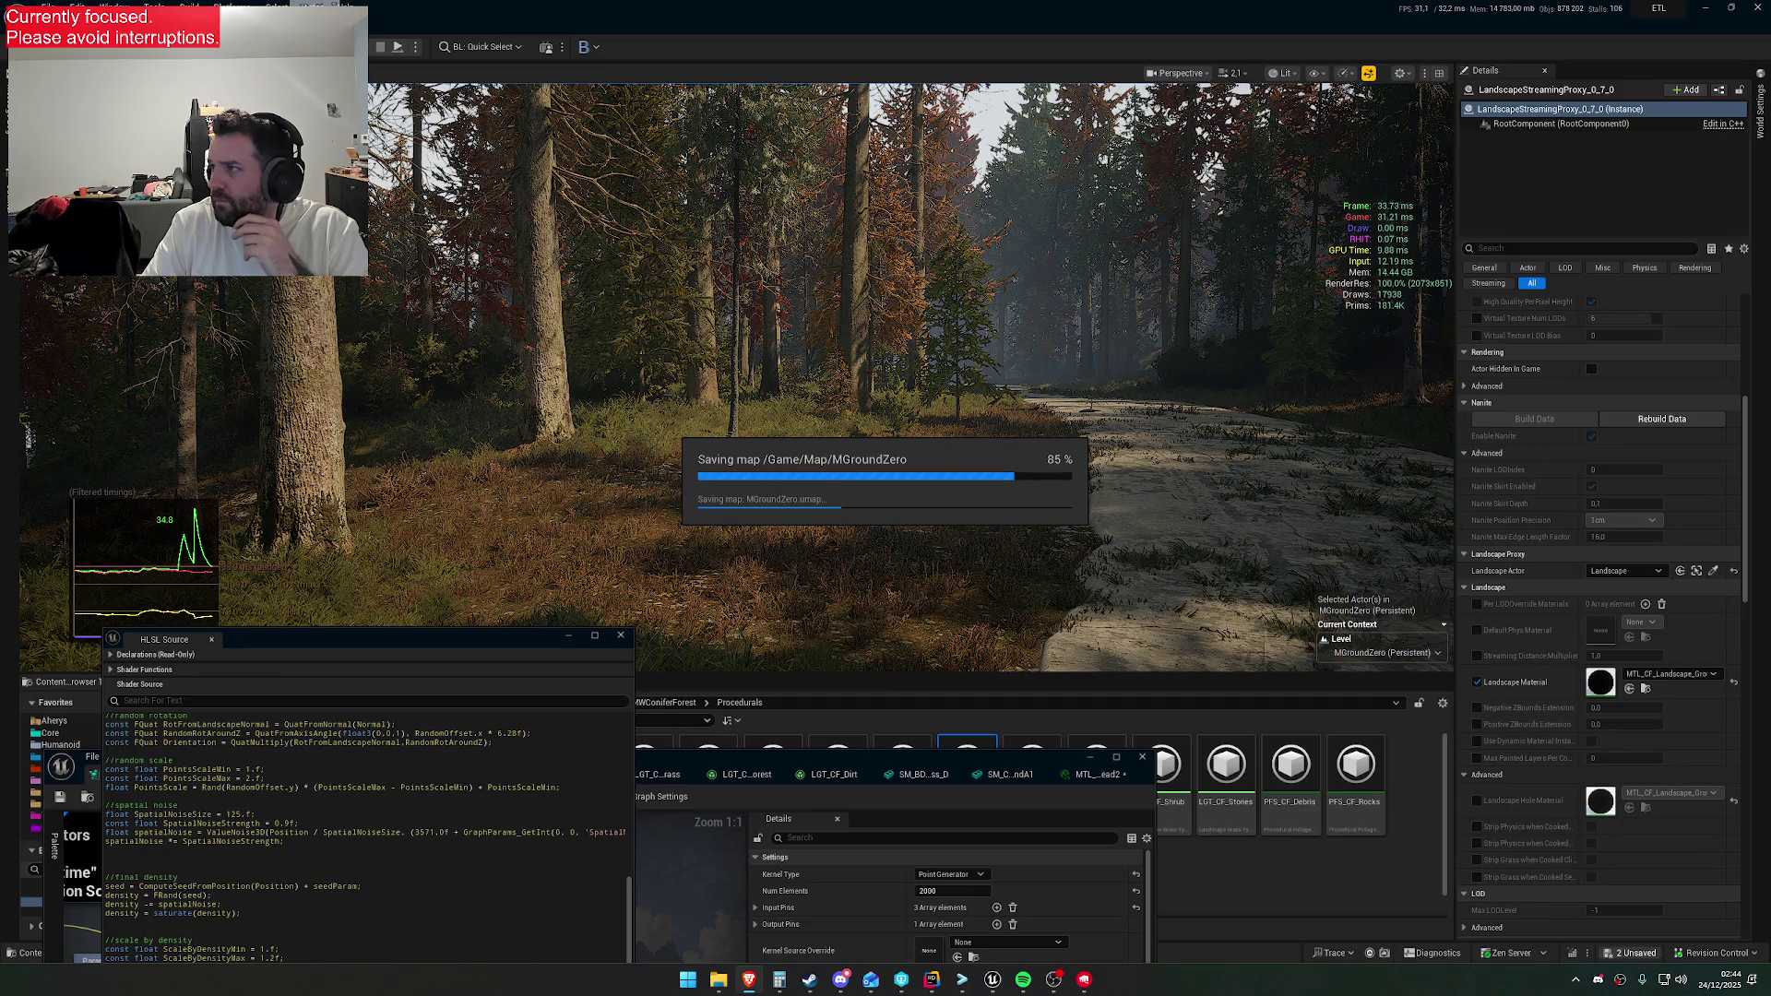
pyautogui.click(1113, 394)
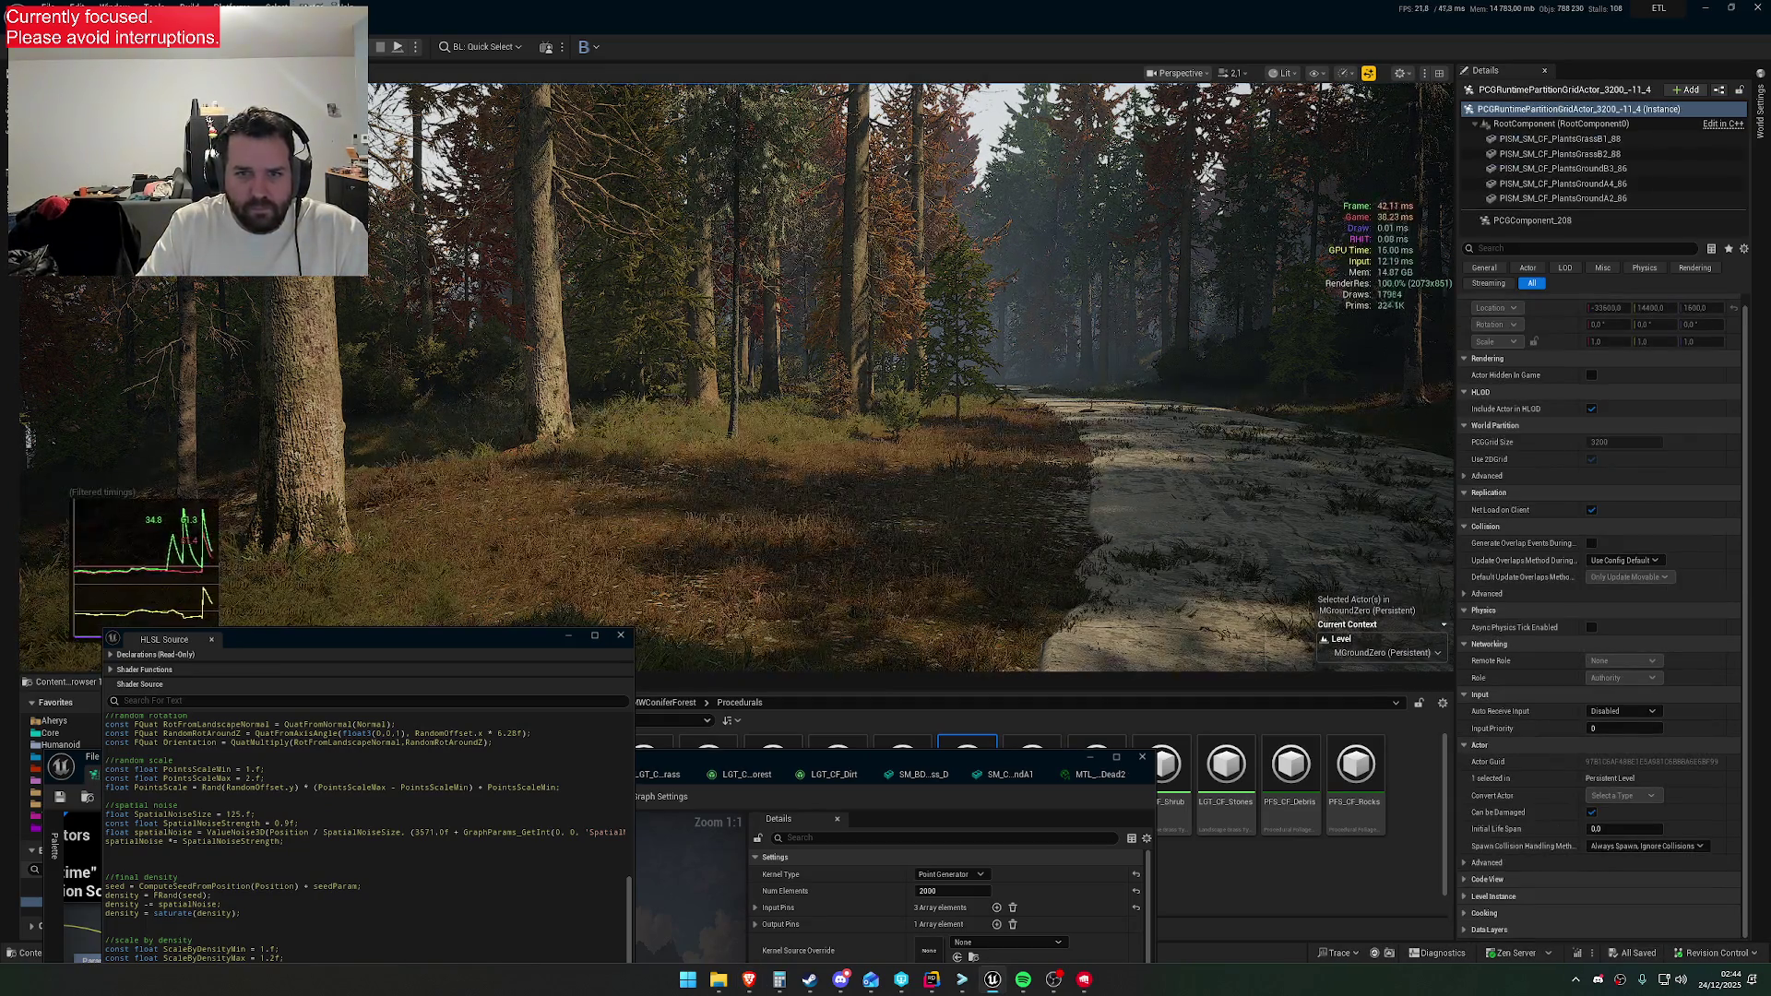
# Screenshot the dry grass down the forest dirt path, then start Play In Editor with Alt+P
pyautogui.moveTo(1079, 388)
pyautogui.mouseDown()
pyautogui.moveTo(922, 388)
pyautogui.moveTo(1061, 387)
pyautogui.moveTo(1033, 332)
pyautogui.moveTo(1051, 314)
pyautogui.moveTo(1163, 313)
pyautogui.moveTo(1144, 415)
pyautogui.moveTo(1135, 341)
pyautogui.moveTo(1176, 346)
pyautogui.moveTo(1157, 360)
pyautogui.moveTo(1158, 341)
pyautogui.mouseUp()
pyautogui.scroll(-3, 1089, 314)
pyautogui.scroll(-2, 1144, 341)
pyautogui.scroll(-1, 1171, 349)
pyautogui.press('super+shift+s')
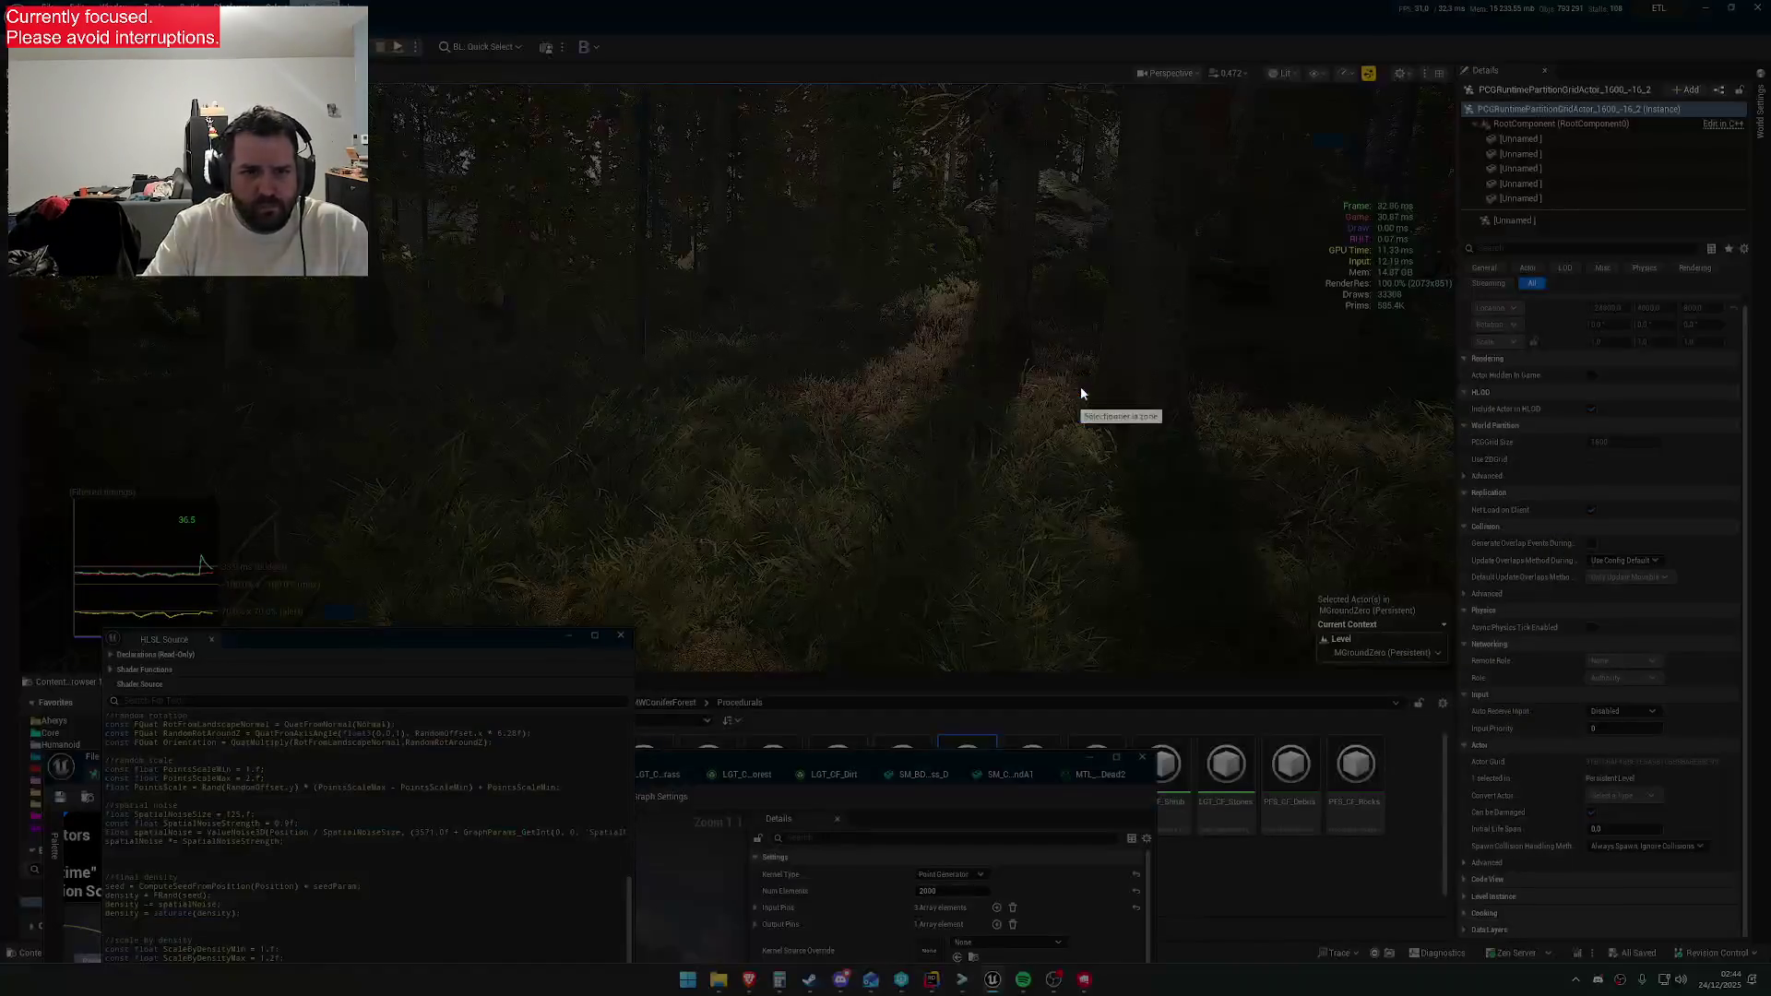
pyautogui.moveTo(32, 93); pyautogui.dragTo(1454, 666)
pyautogui.hotkey('ctrl', 'c')
pyautogui.moveTo(1155, 518); pyautogui.dragTo(1154, 479)
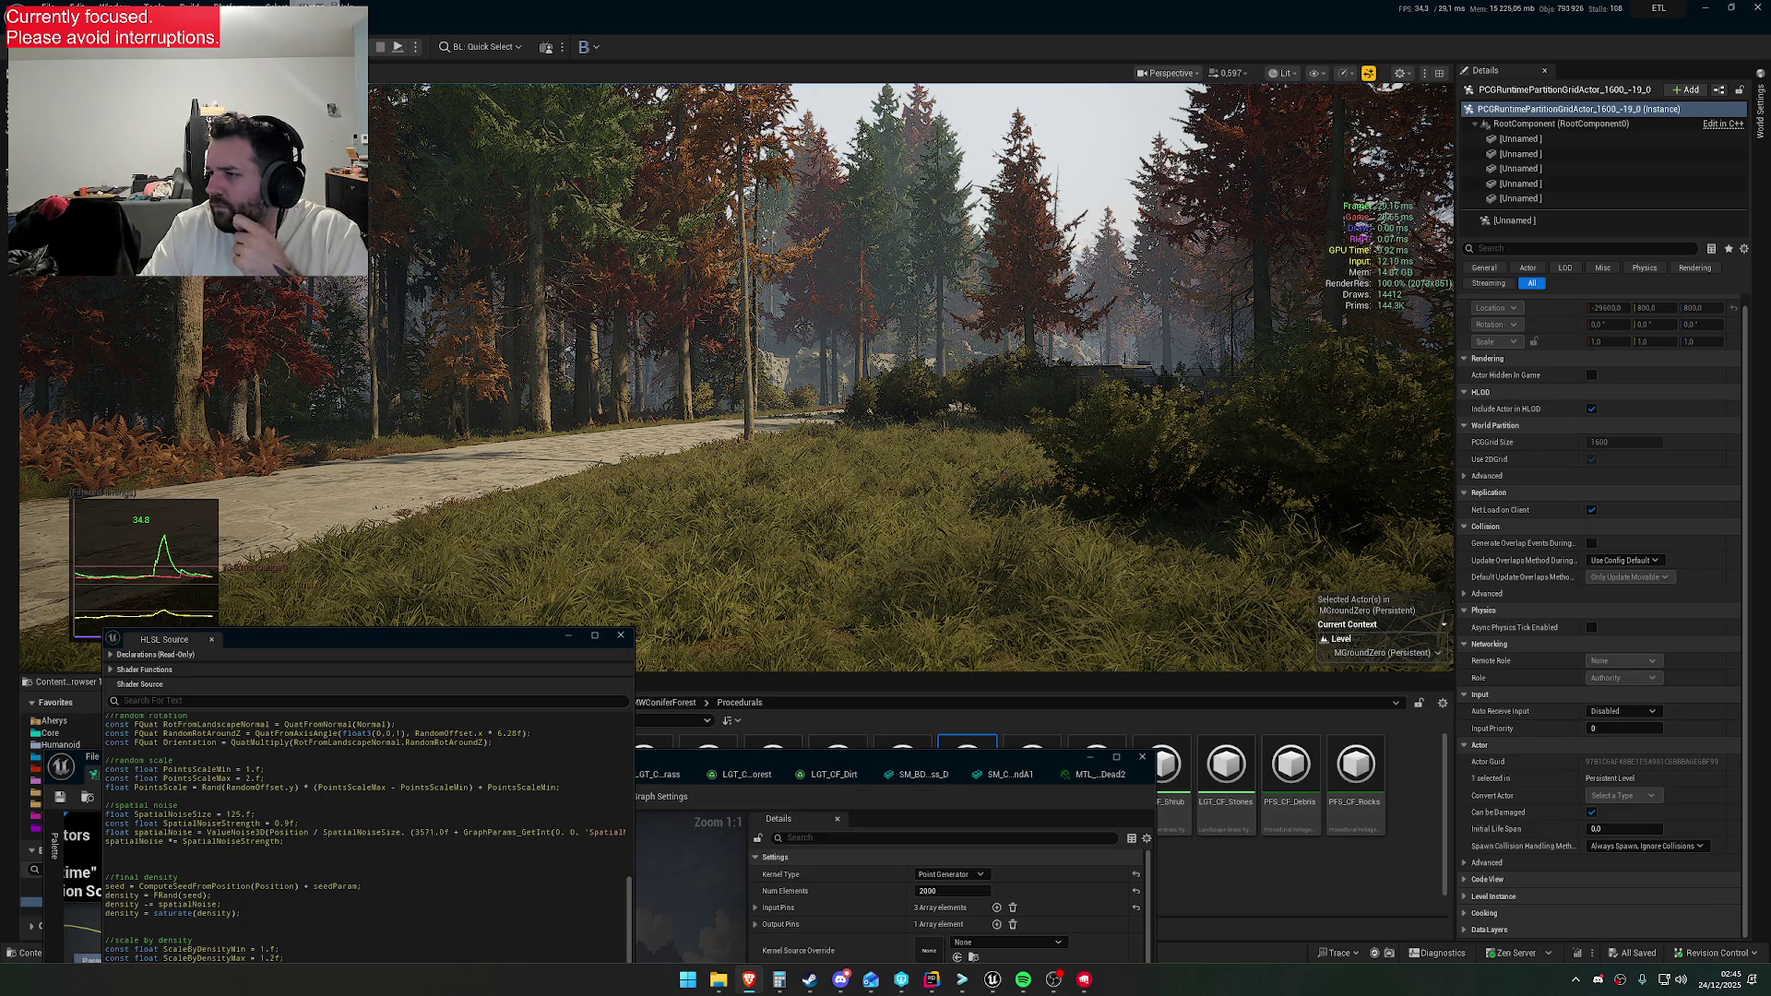
pyautogui.hotkey('alt', 'p')
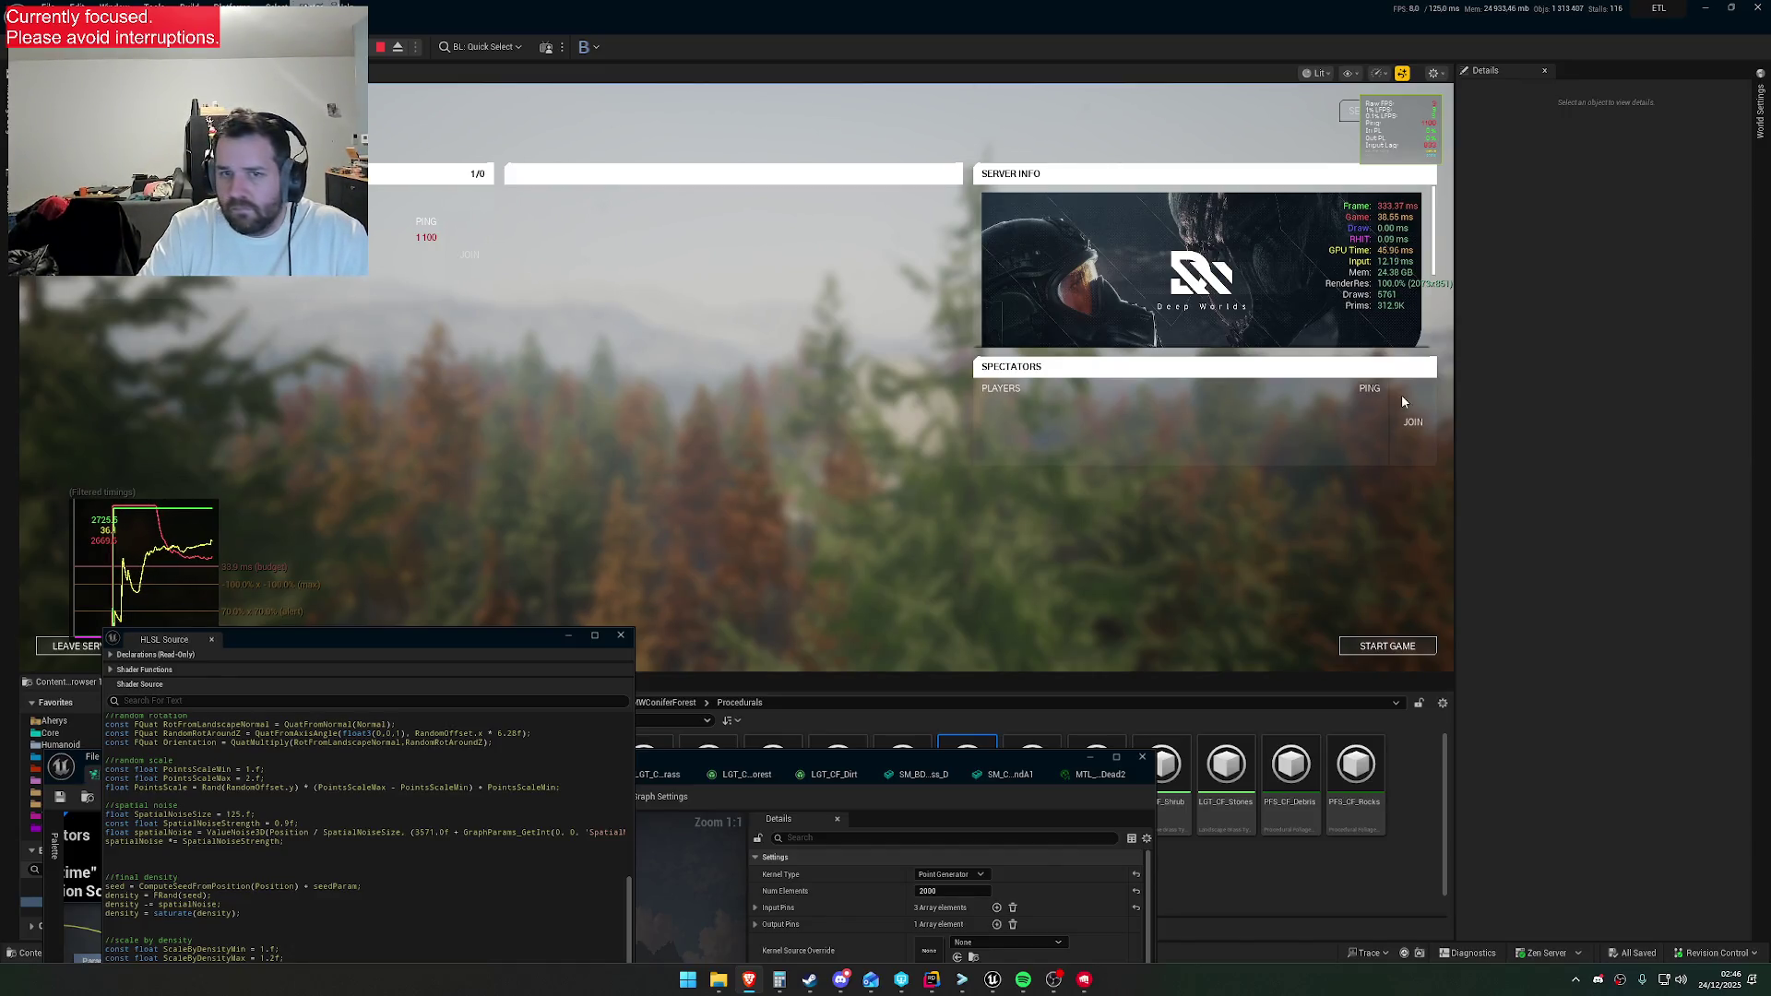
pyautogui.click(1381, 648)
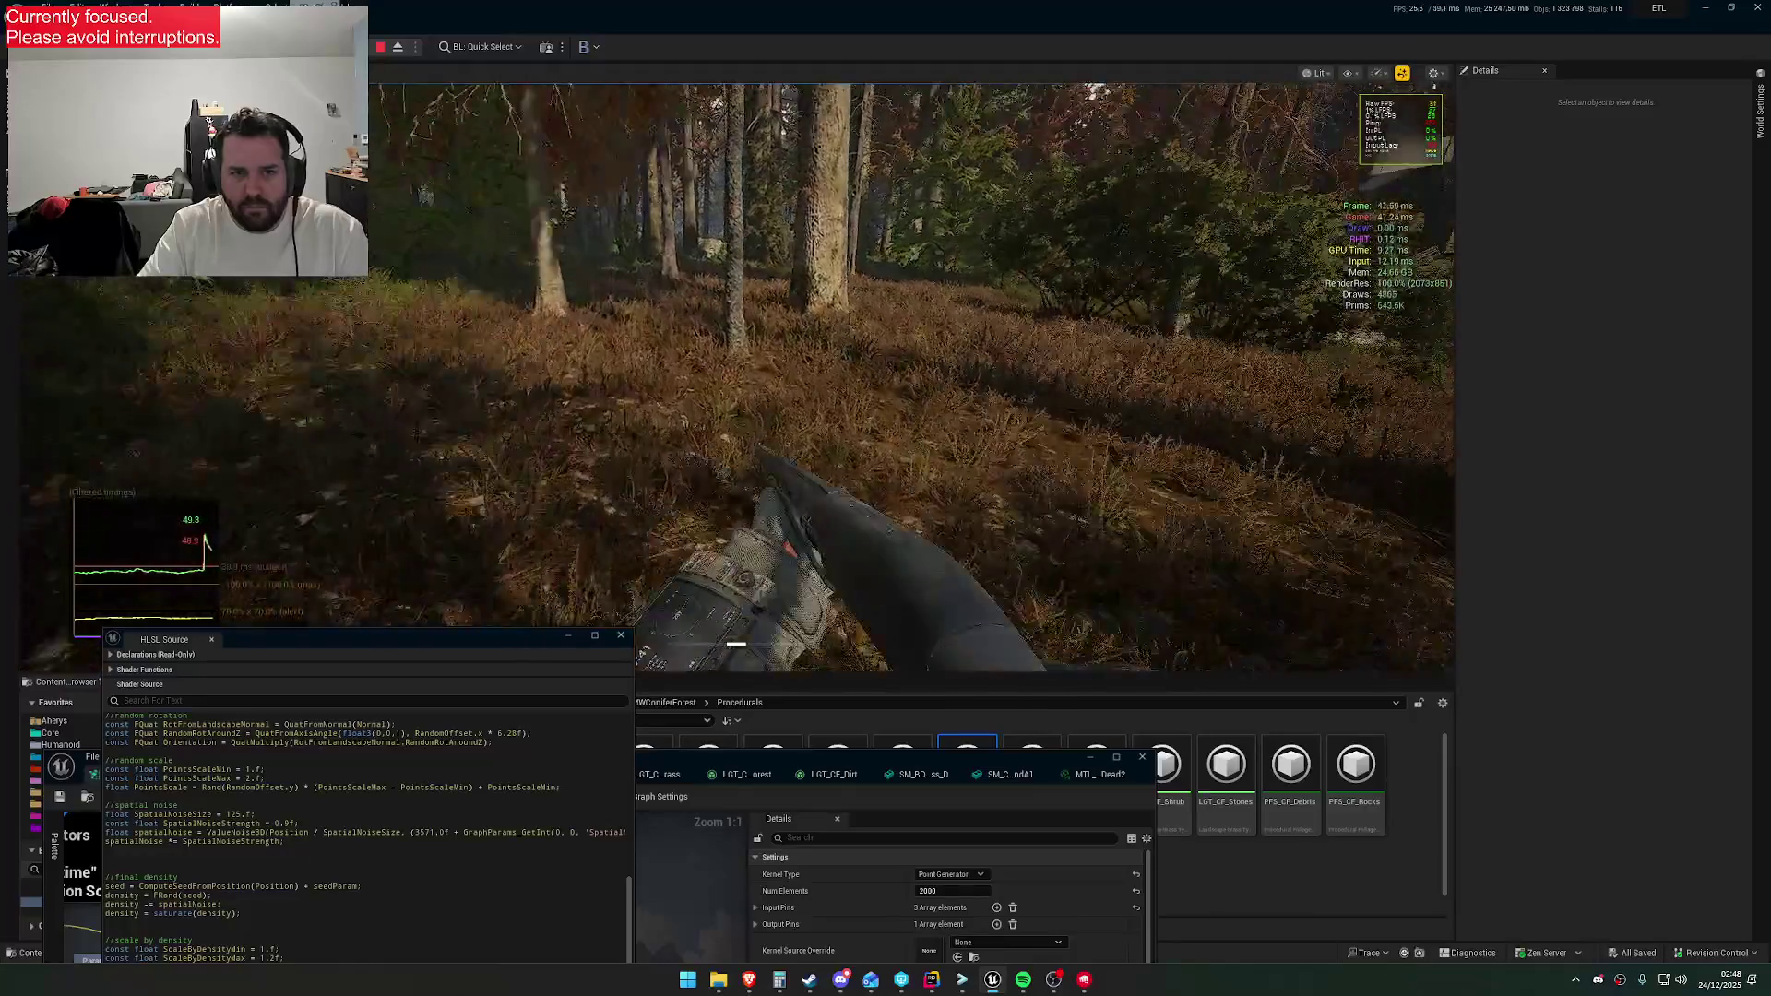
pyautogui.press('w')
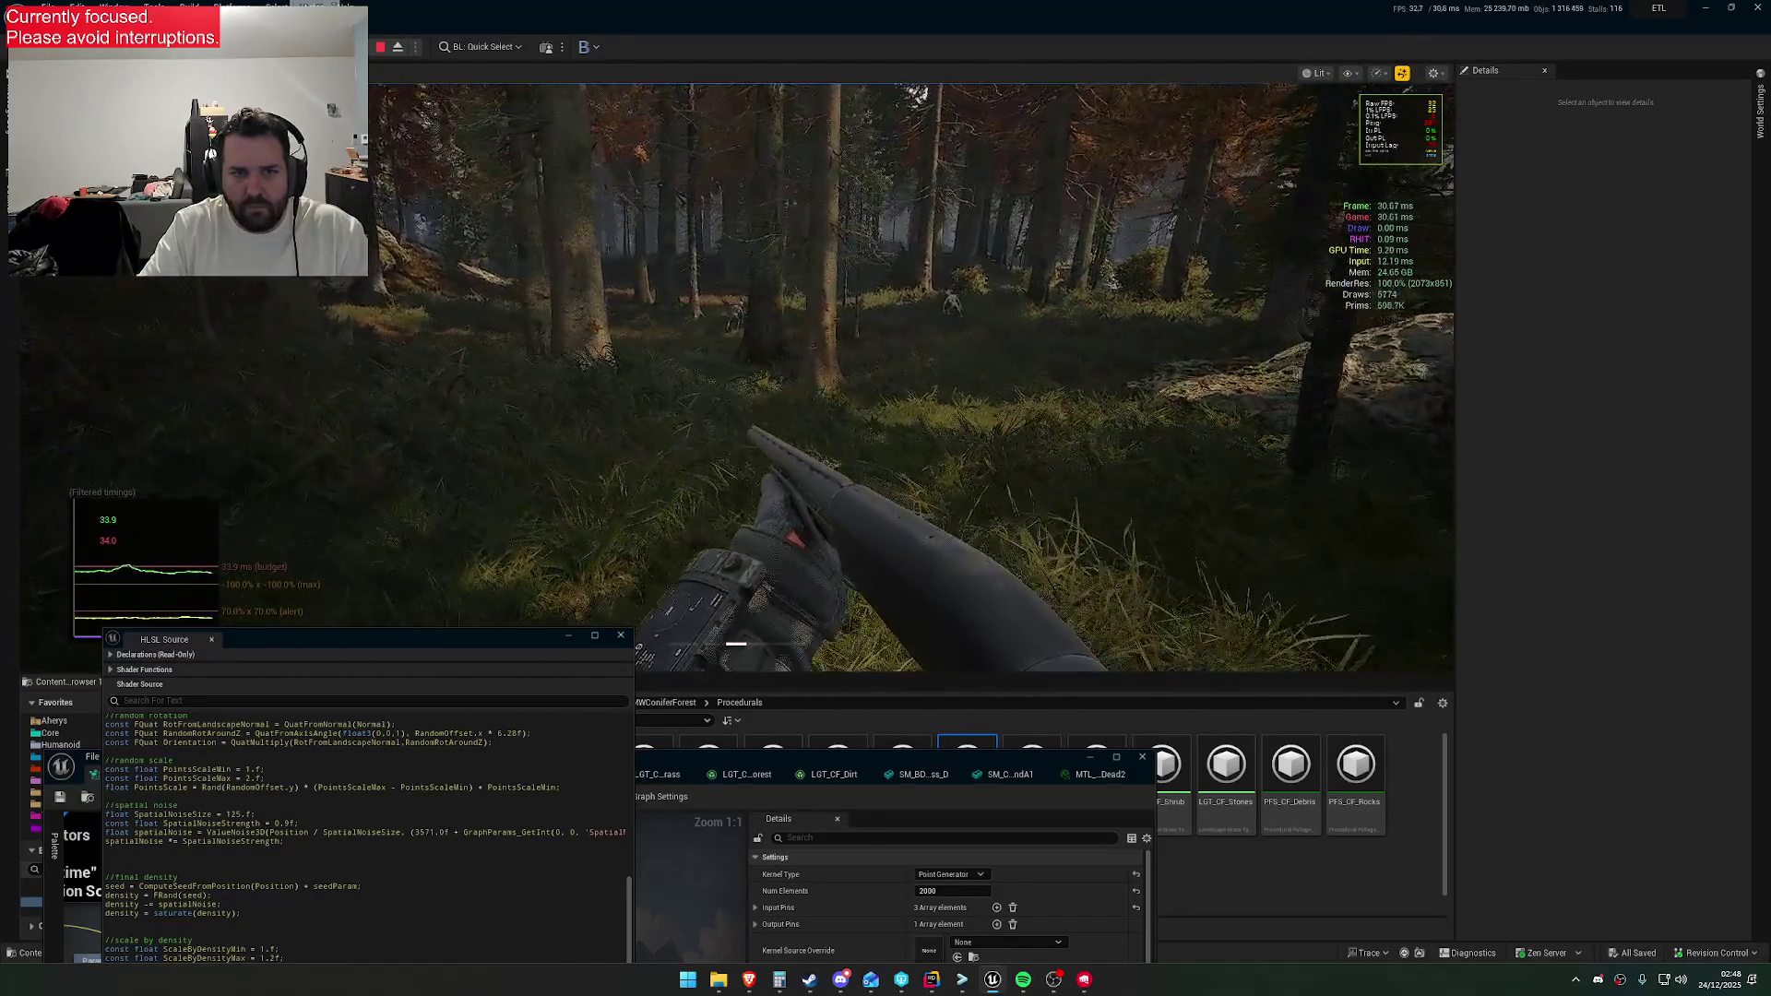
pyautogui.press('a')
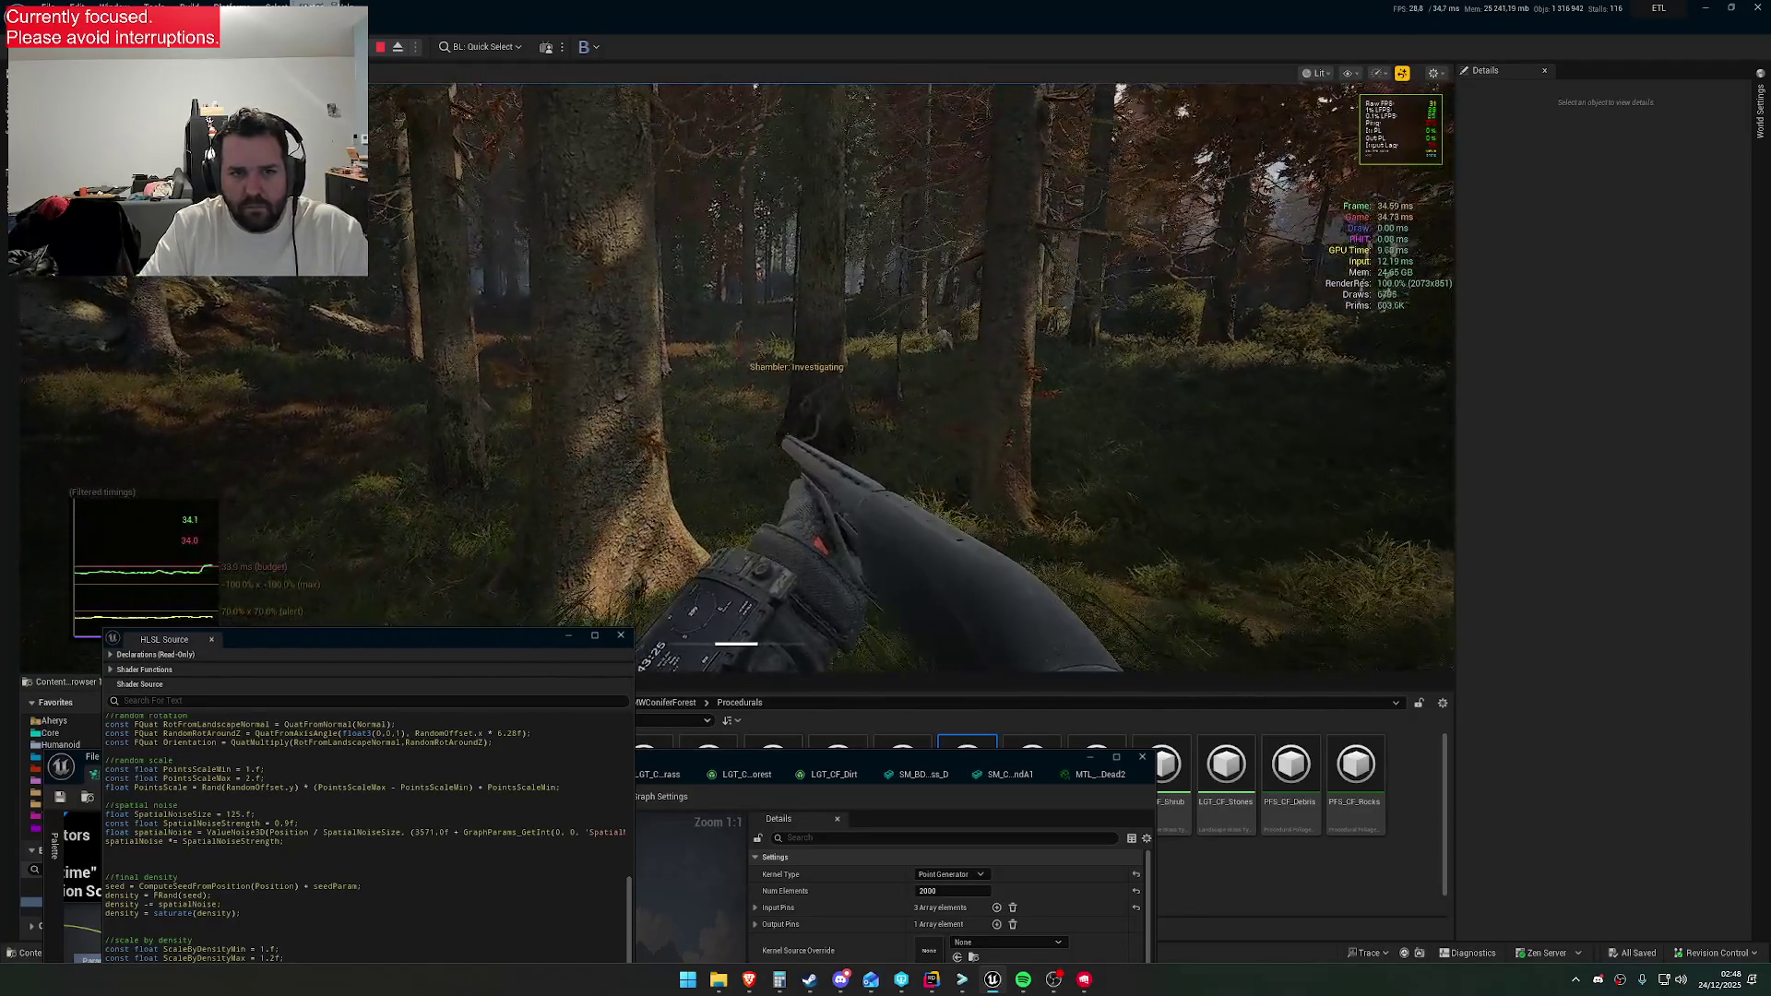
pyautogui.press('w')
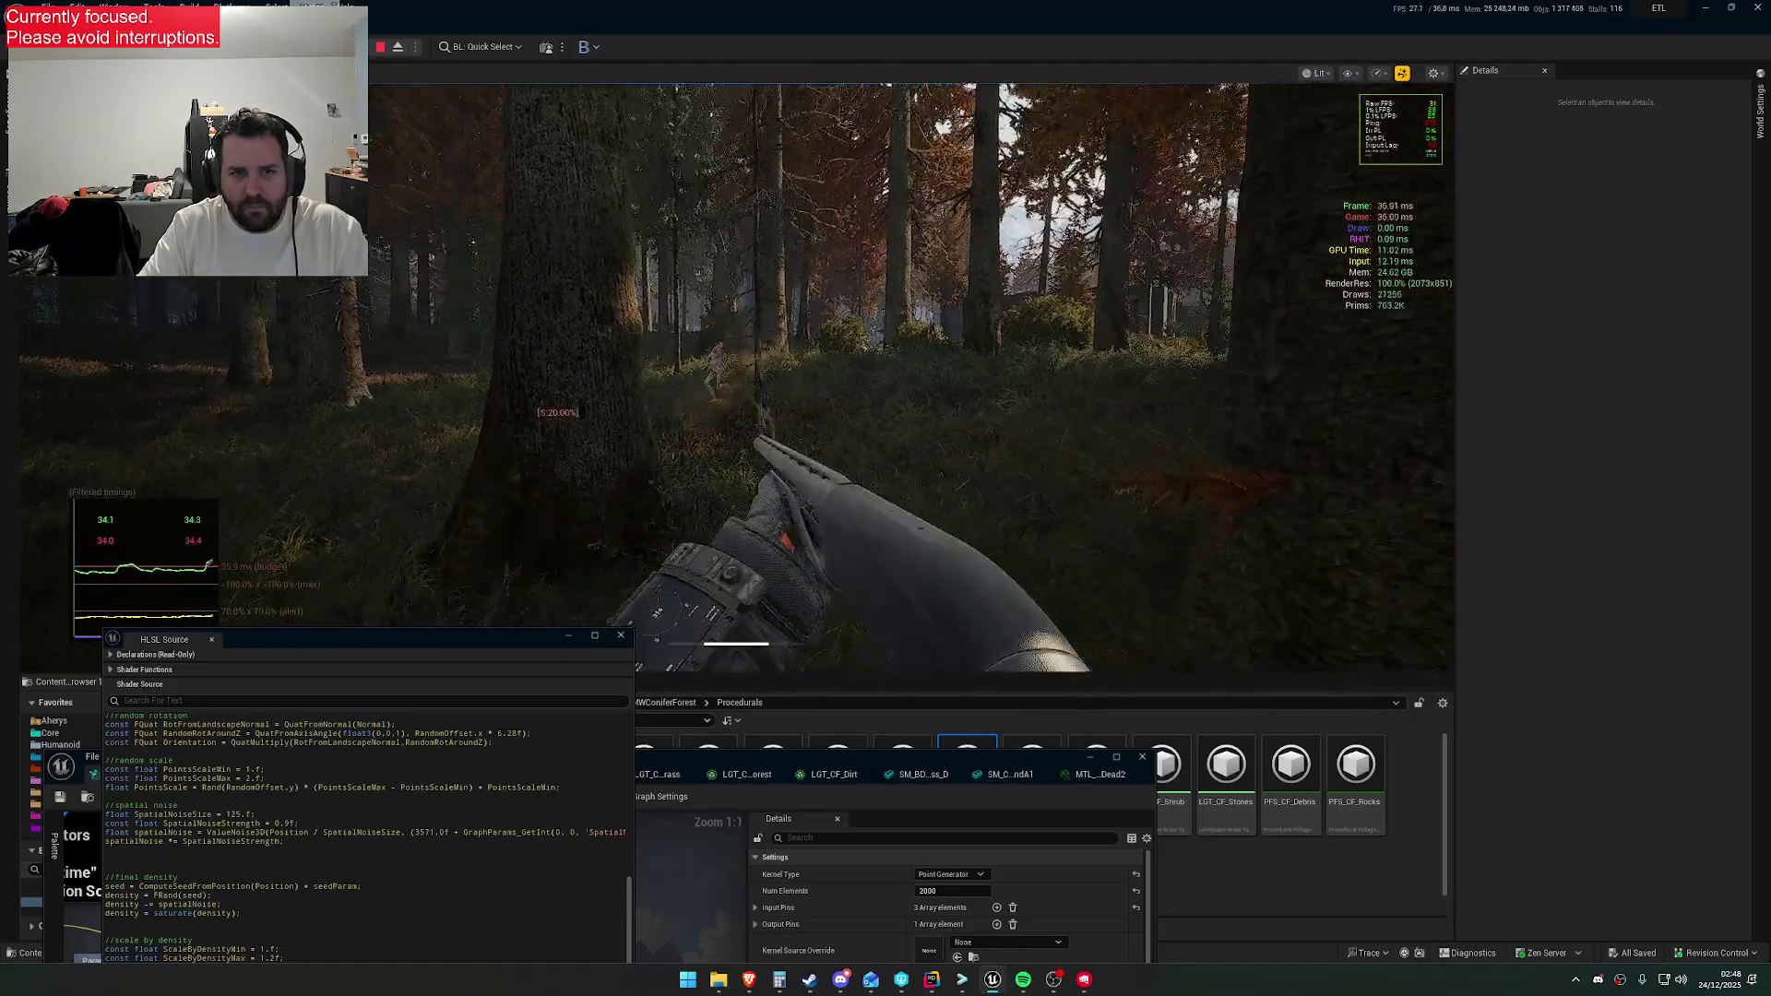
pyautogui.press('s')
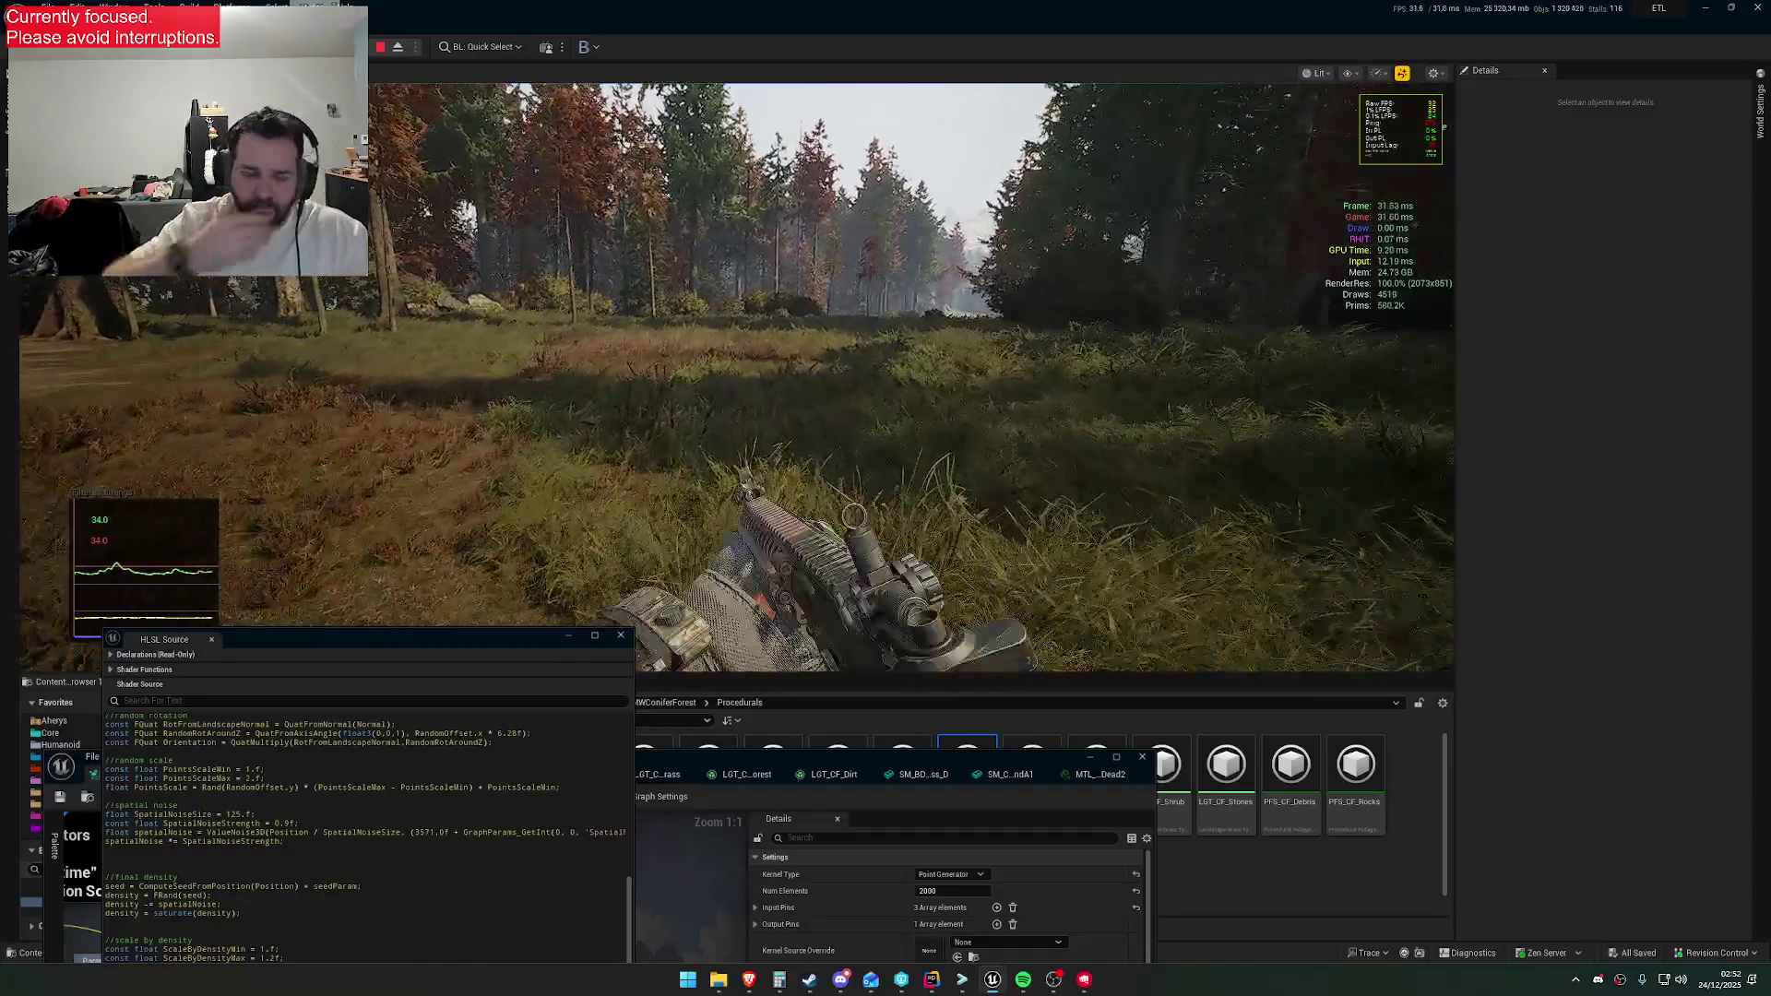
# Apply the GZ.ClearNight2 atmosphere preset from the in-game debug menu
pyautogui.press('F1')
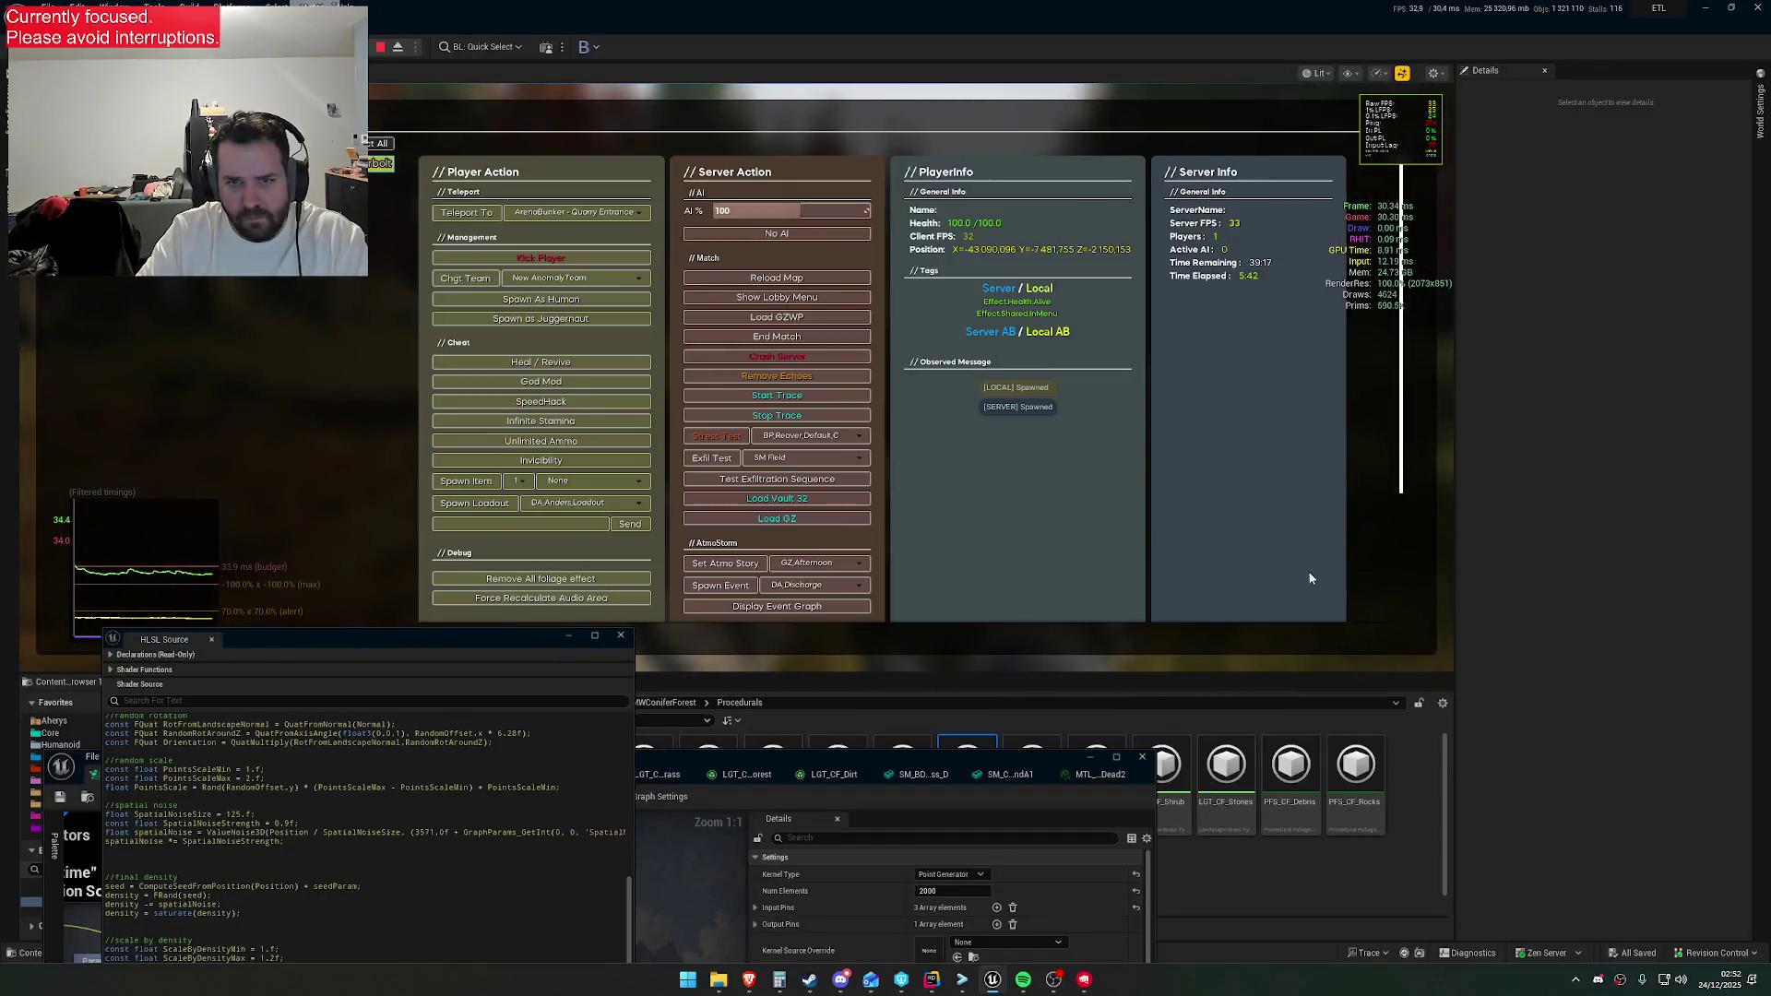
pyautogui.scroll(-3, 849, 511)
pyautogui.scroll(2, 748, 474)
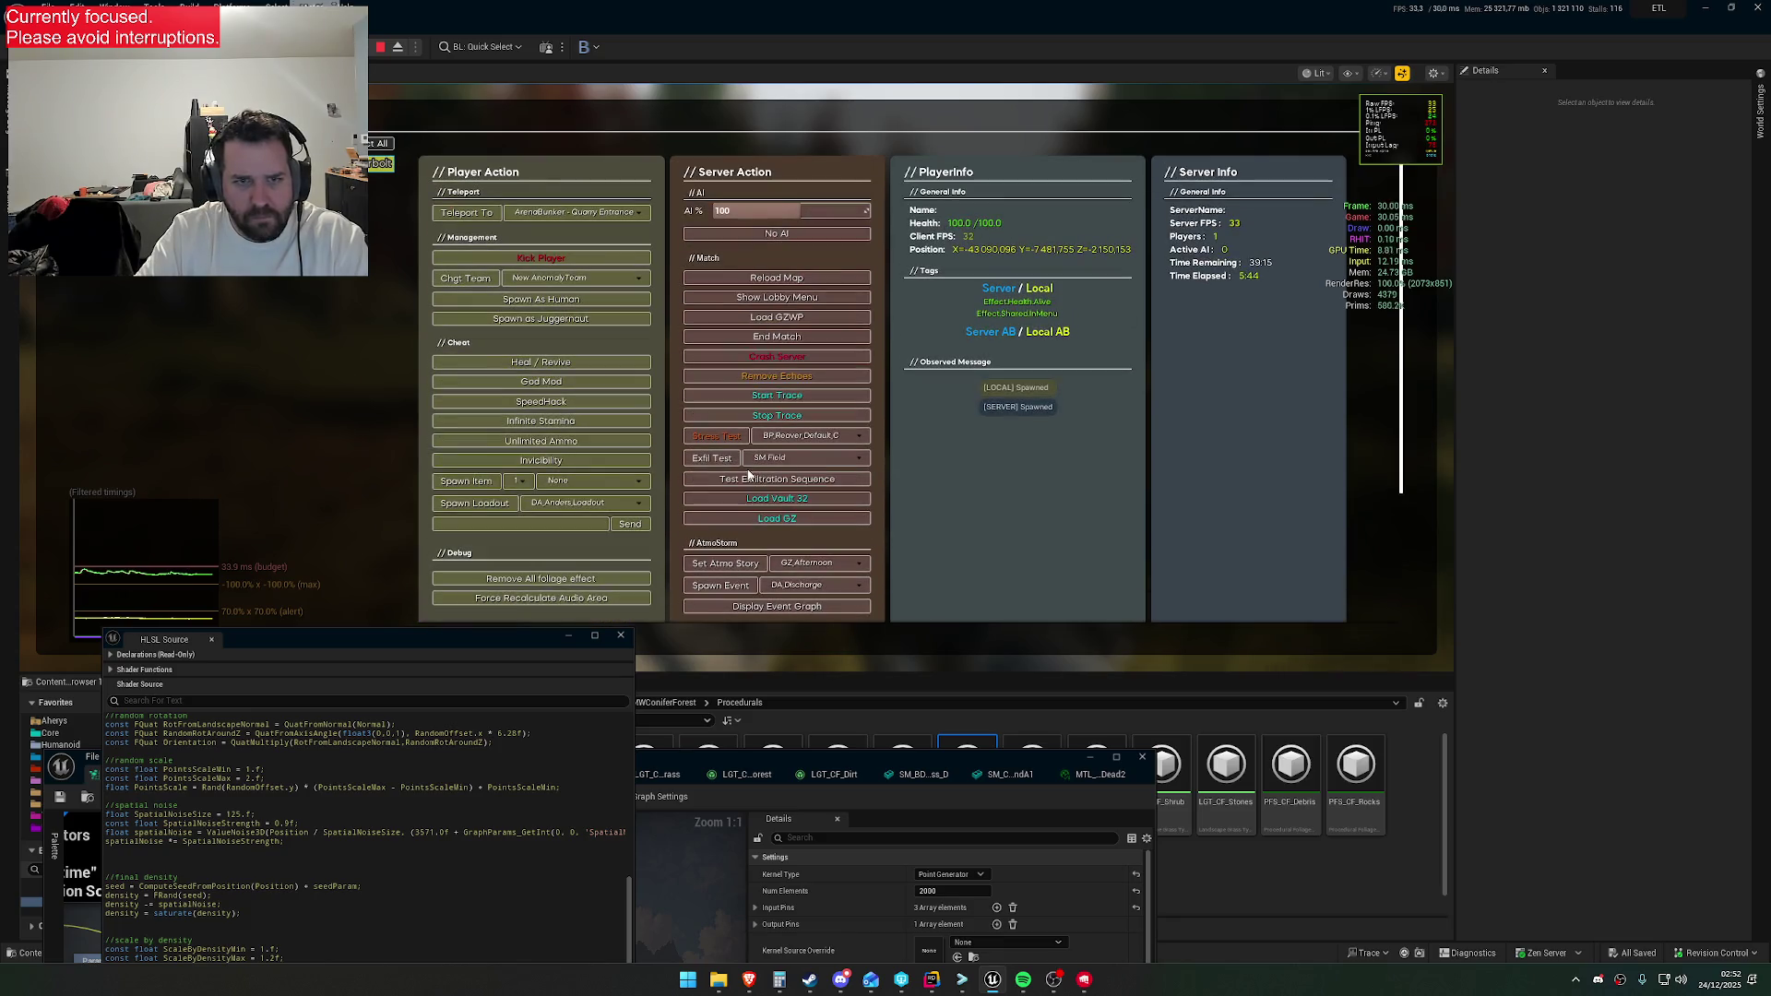
pyautogui.click(840, 566)
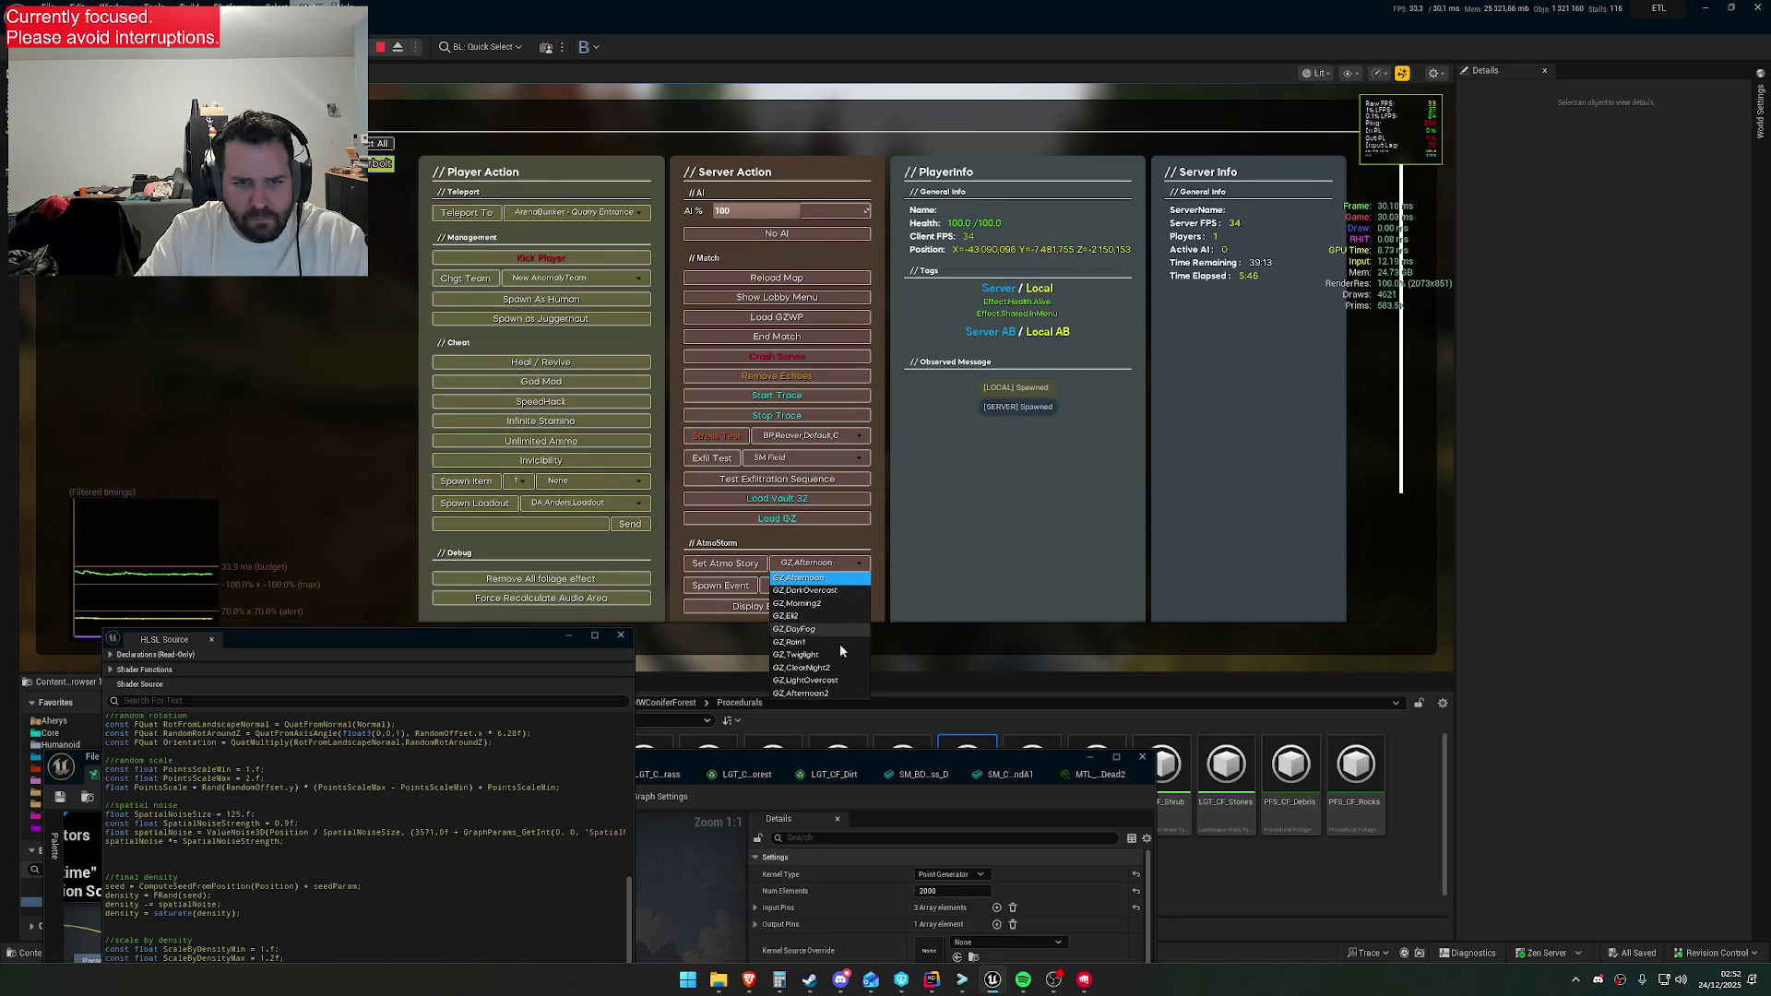
pyautogui.click(831, 668)
pyautogui.click(745, 567)
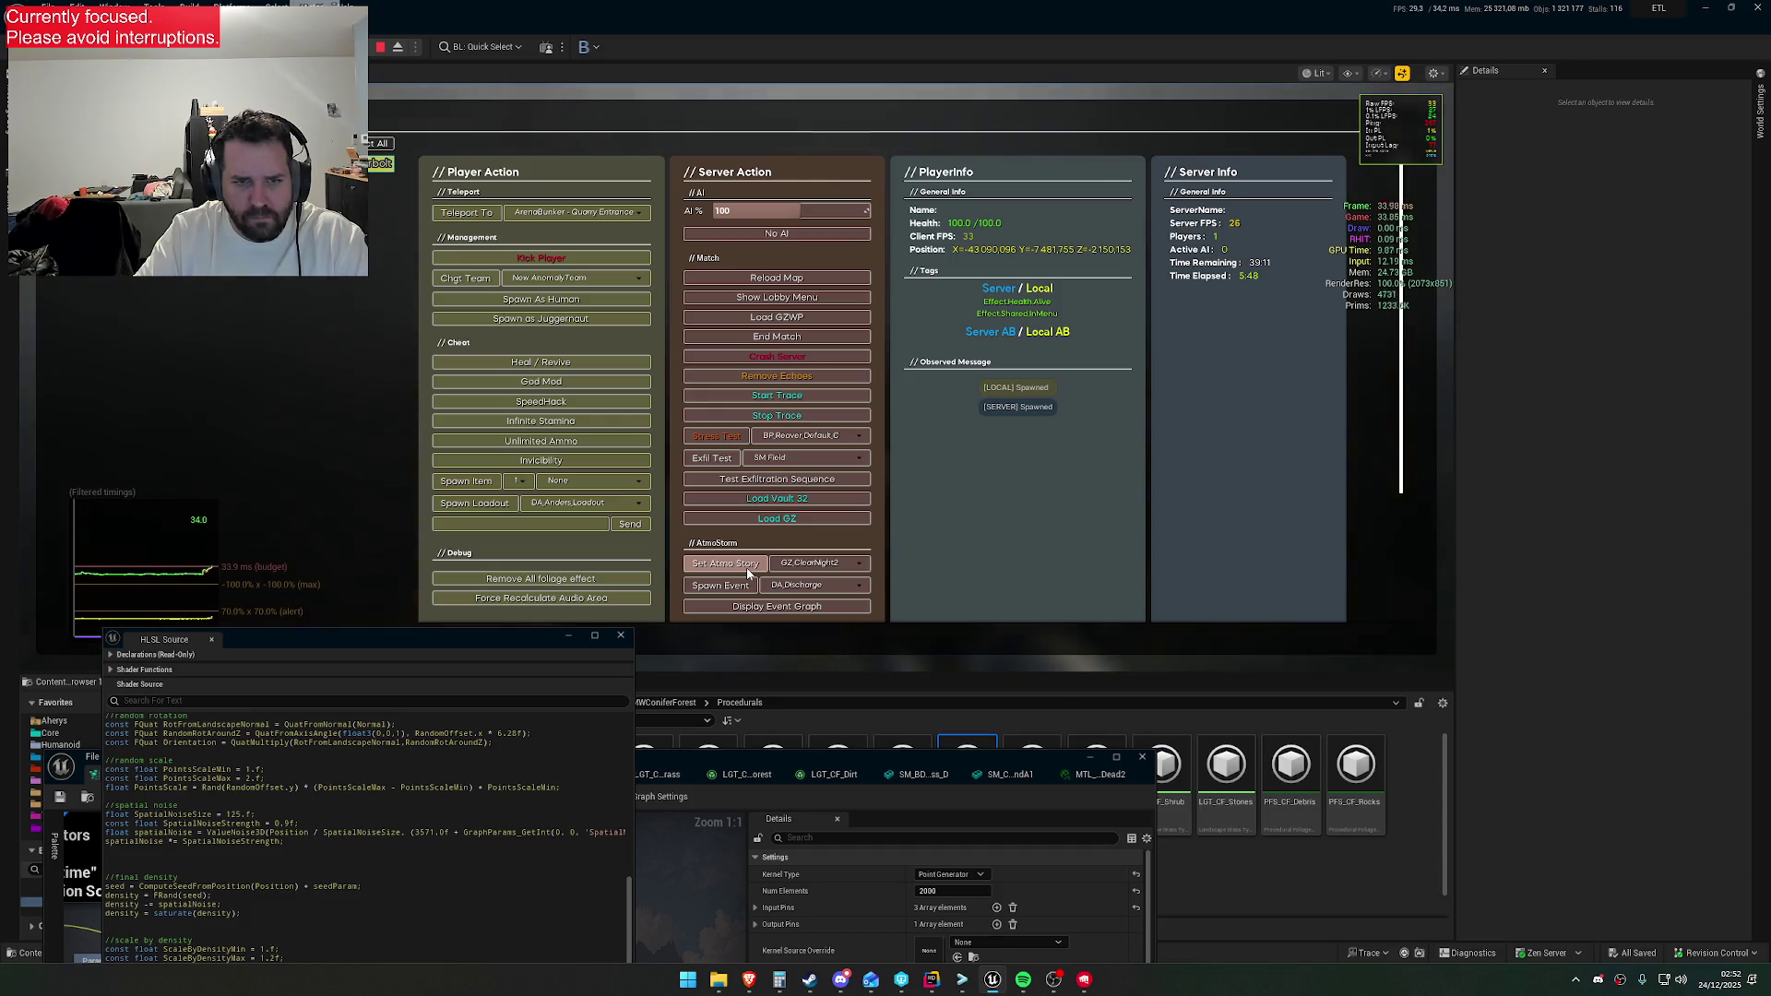
pyautogui.click(348, 496)
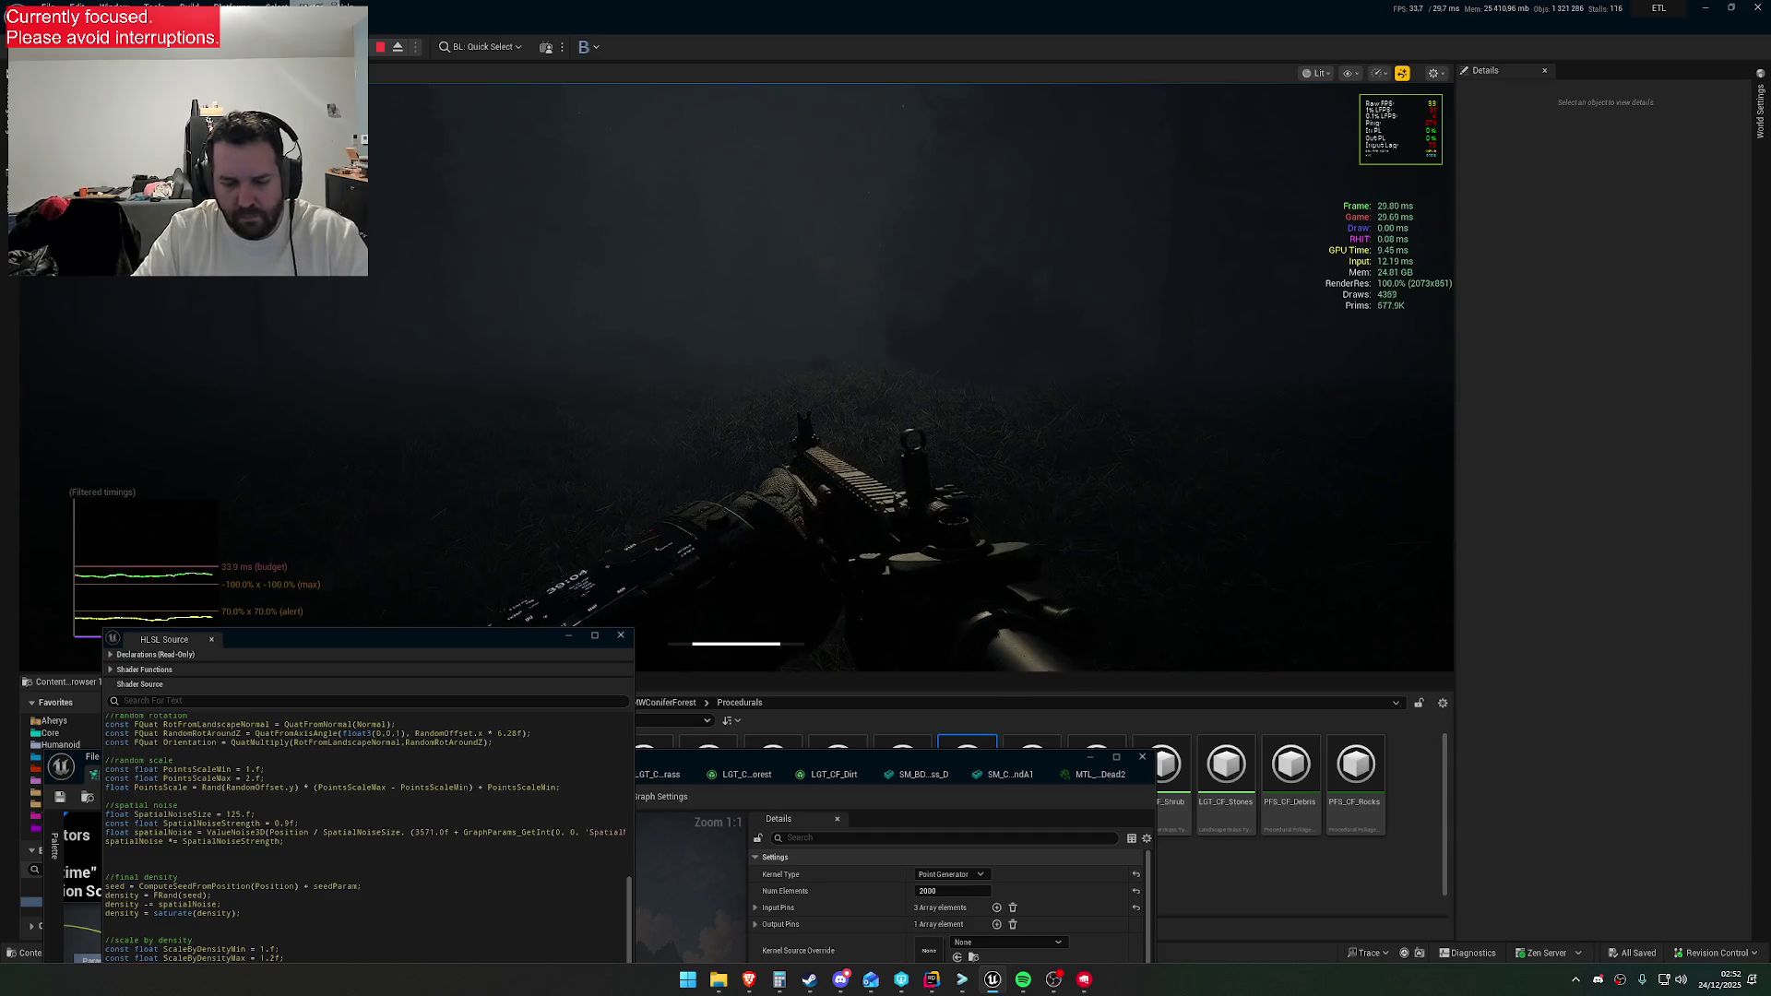
# Make the game view full screen and hide the HLSL Source and PCG graph windows
pyautogui.press('F11')
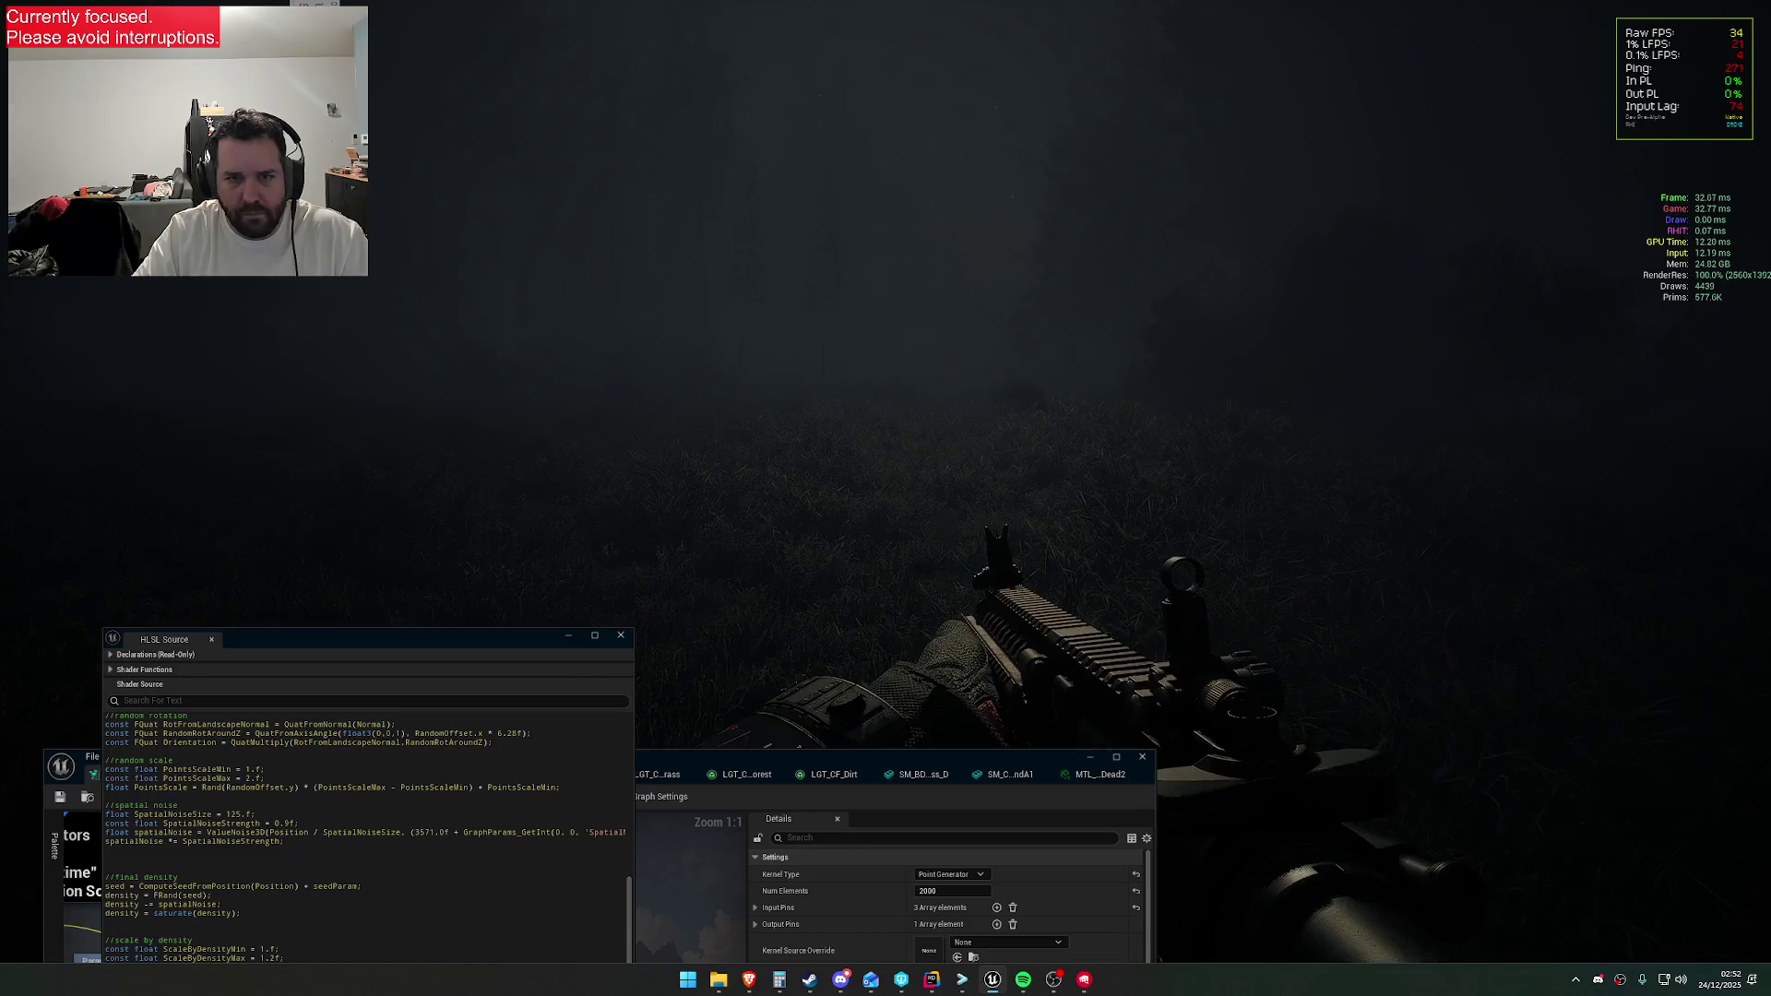
pyautogui.press('Escape')
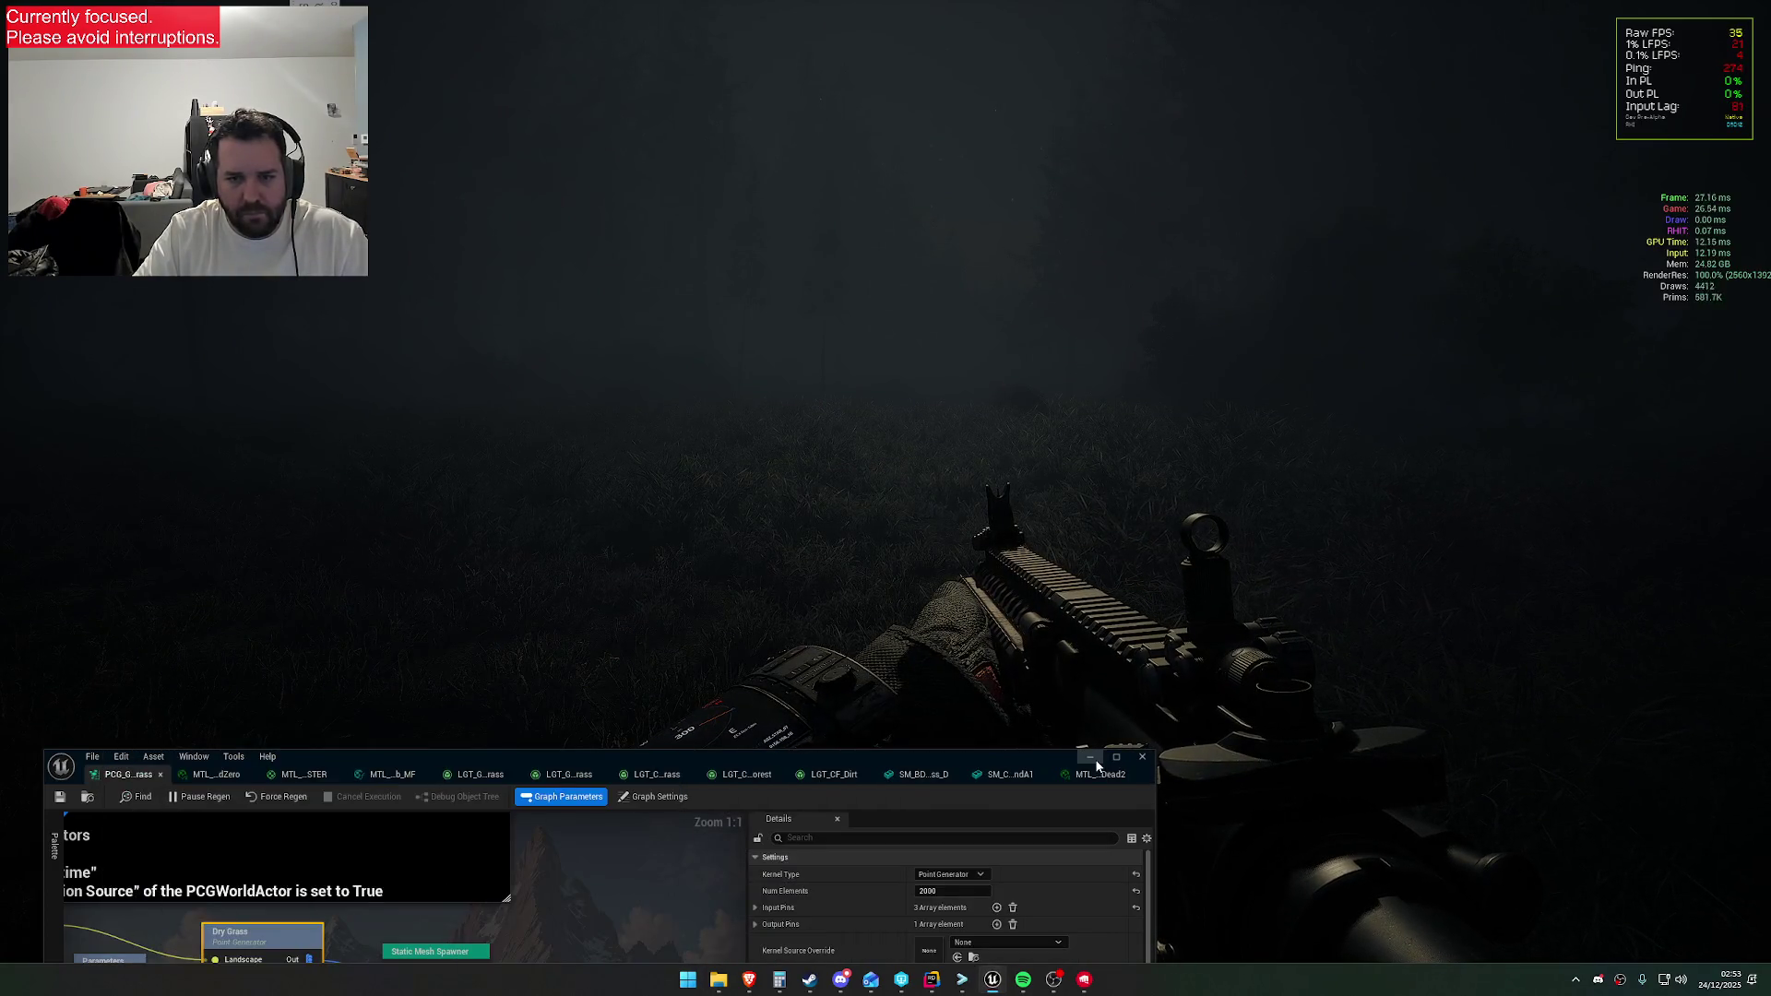
pyautogui.click(783, 683)
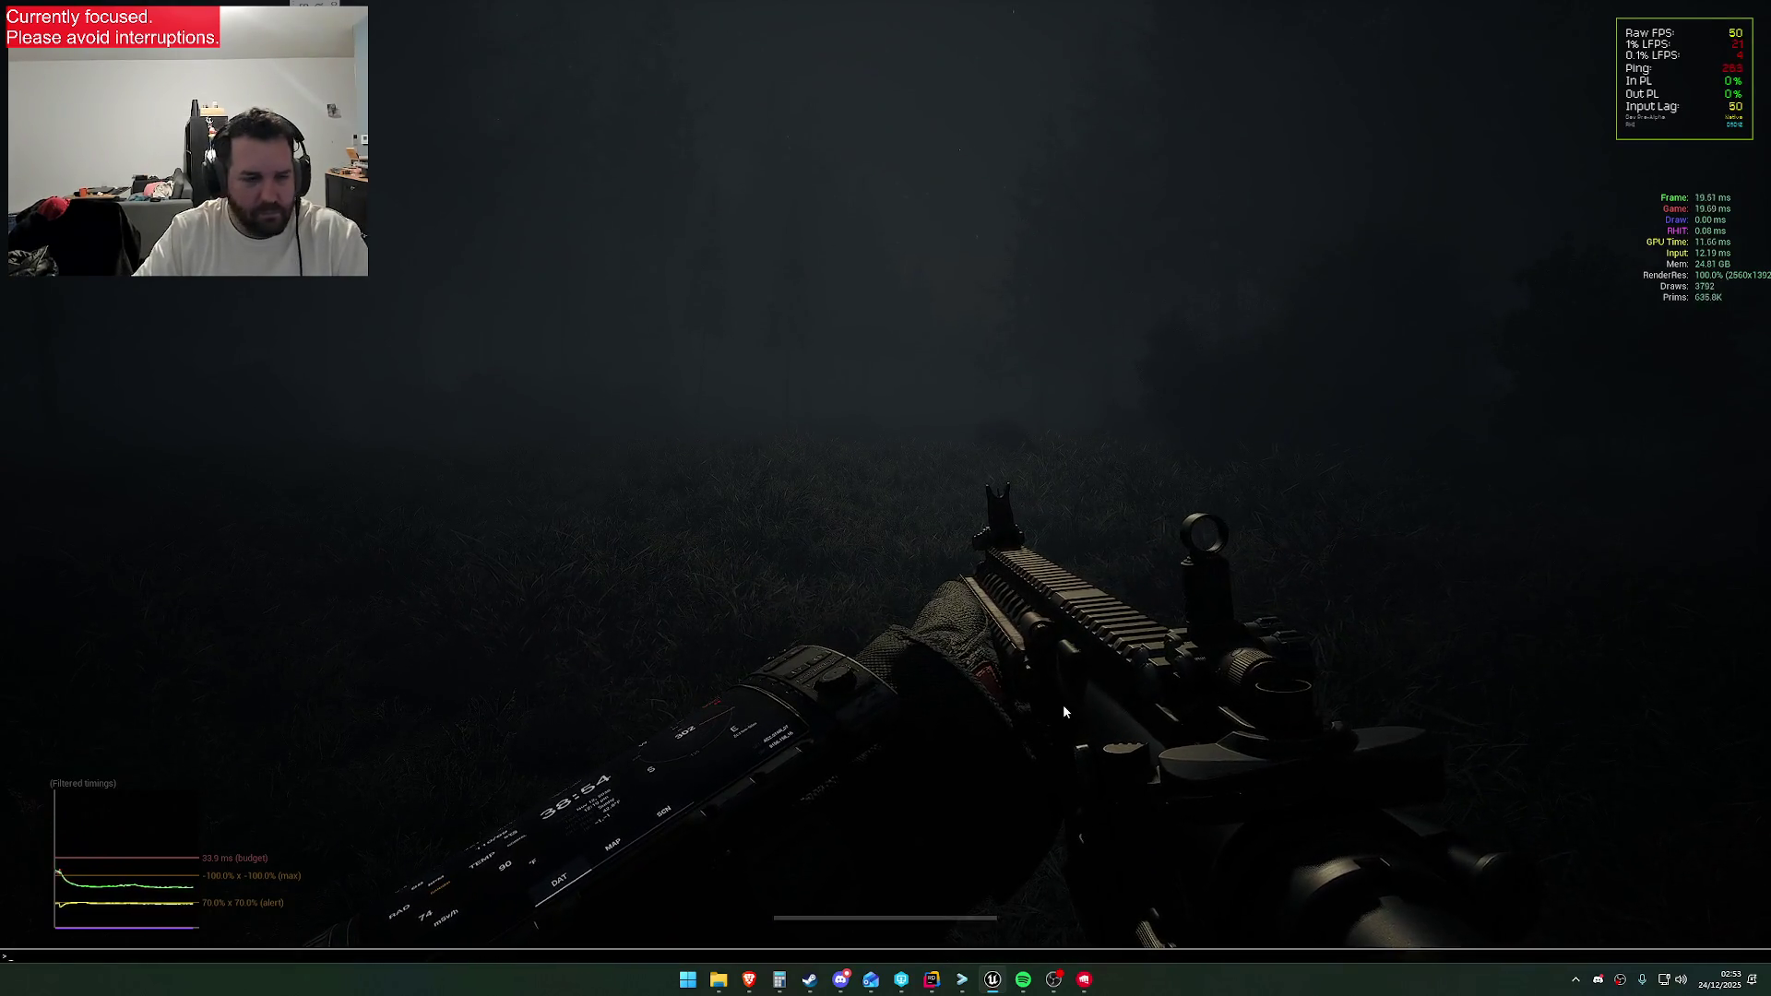
# Hide the unit timing graph by running Stat UnitGraph in the console
pyautogui.press('`')
pyautogui.press('Up')
pyautogui.press('BackSpace')
pyautogui.press('BackSpace')
pyautogui.press('BackSpace')
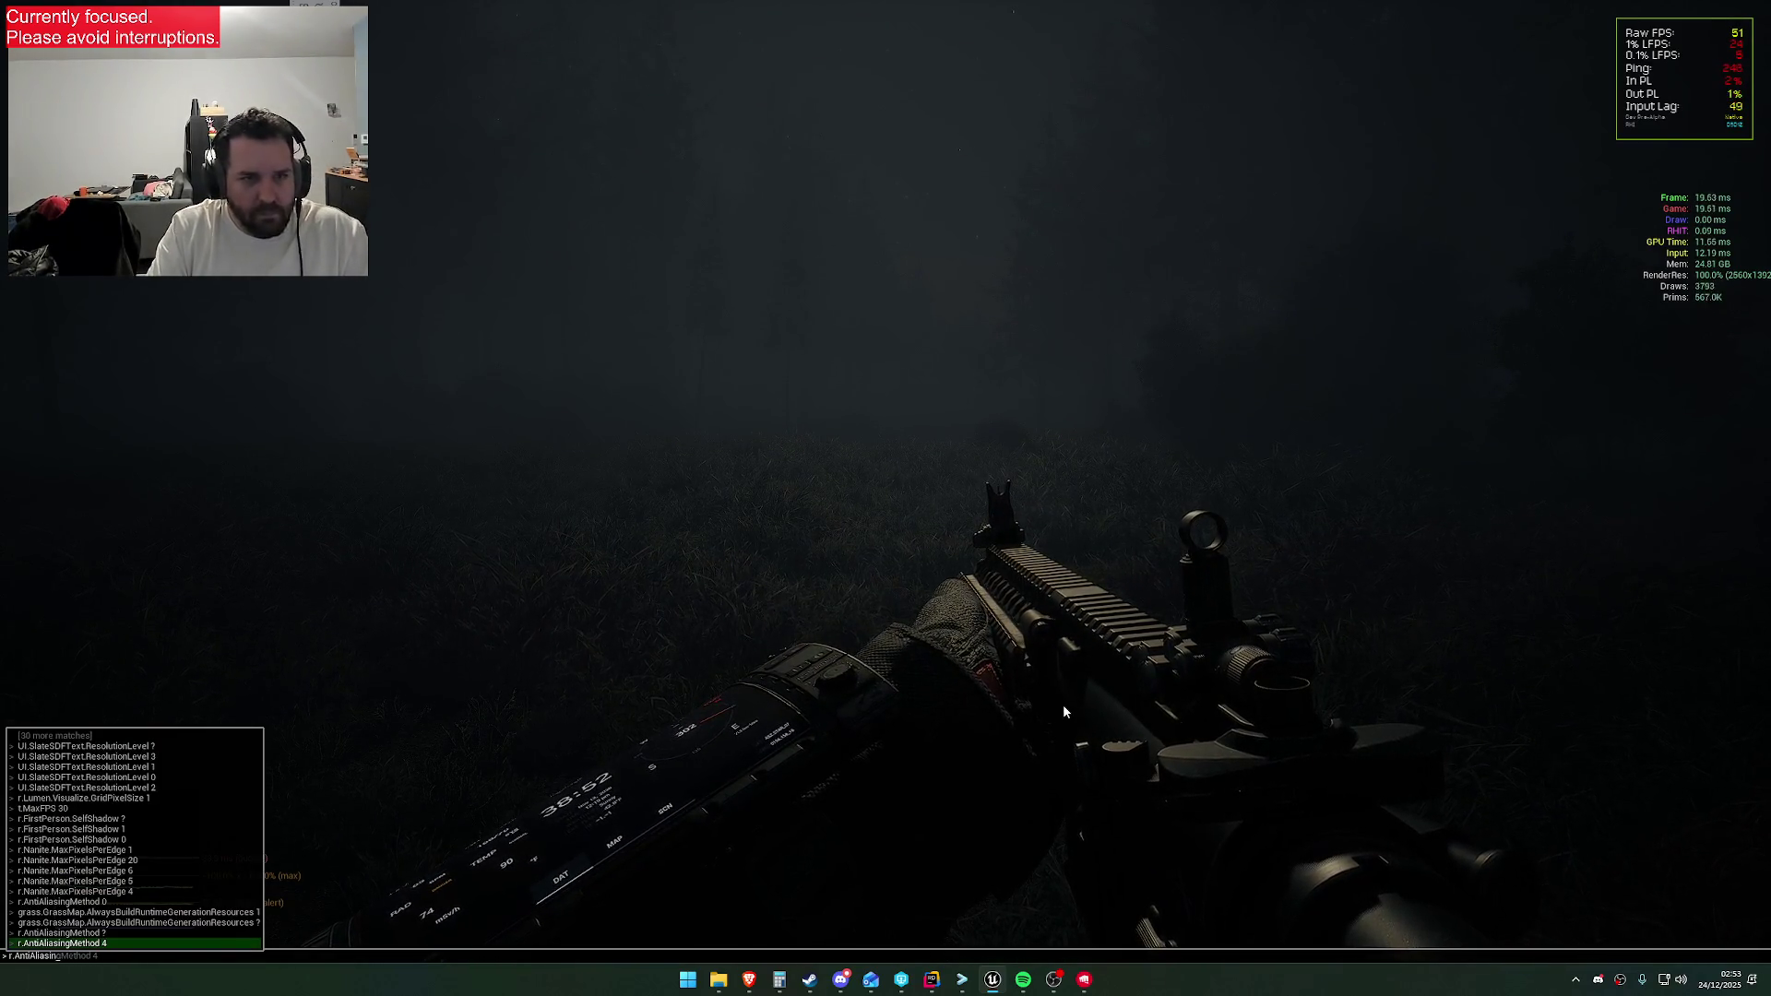
pyautogui.write('stat uni')
pyautogui.press('Up')
pyautogui.press('Up')
pyautogui.press('Tab')
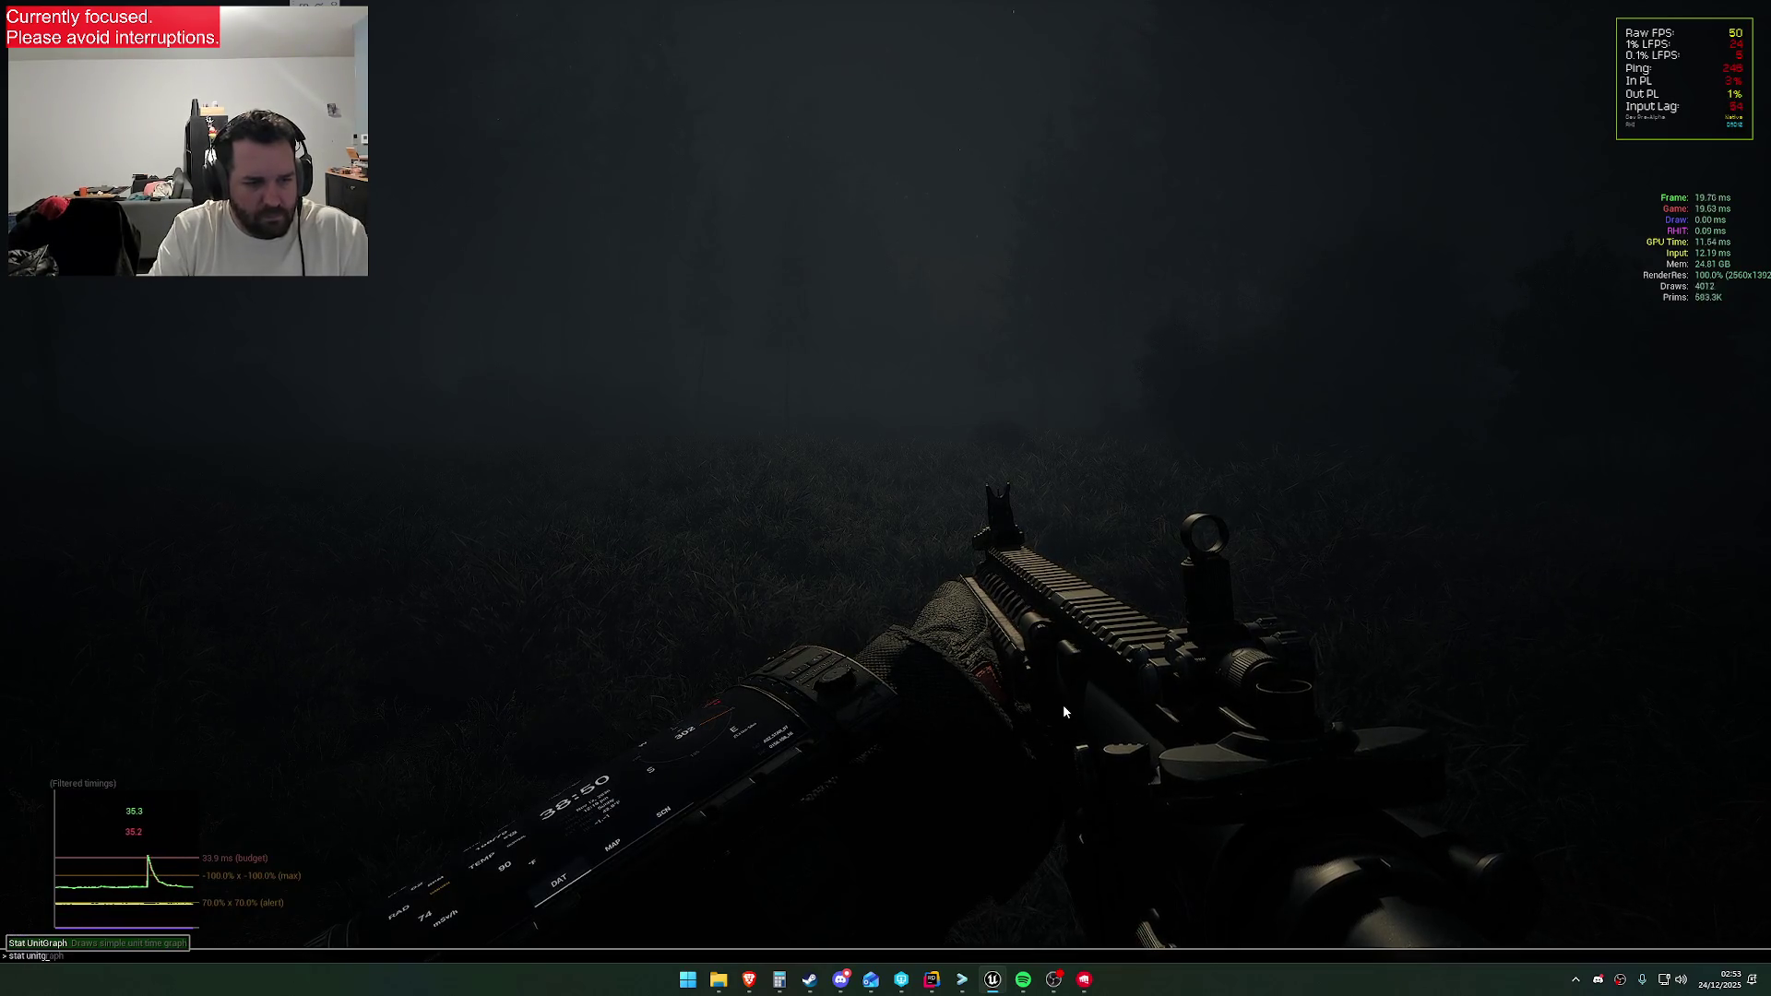
pyautogui.write('0')
pyautogui.press('Return')
pyautogui.press('`')
pyautogui.press('Up')
pyautogui.press('BackSpace')
pyautogui.press('Return')
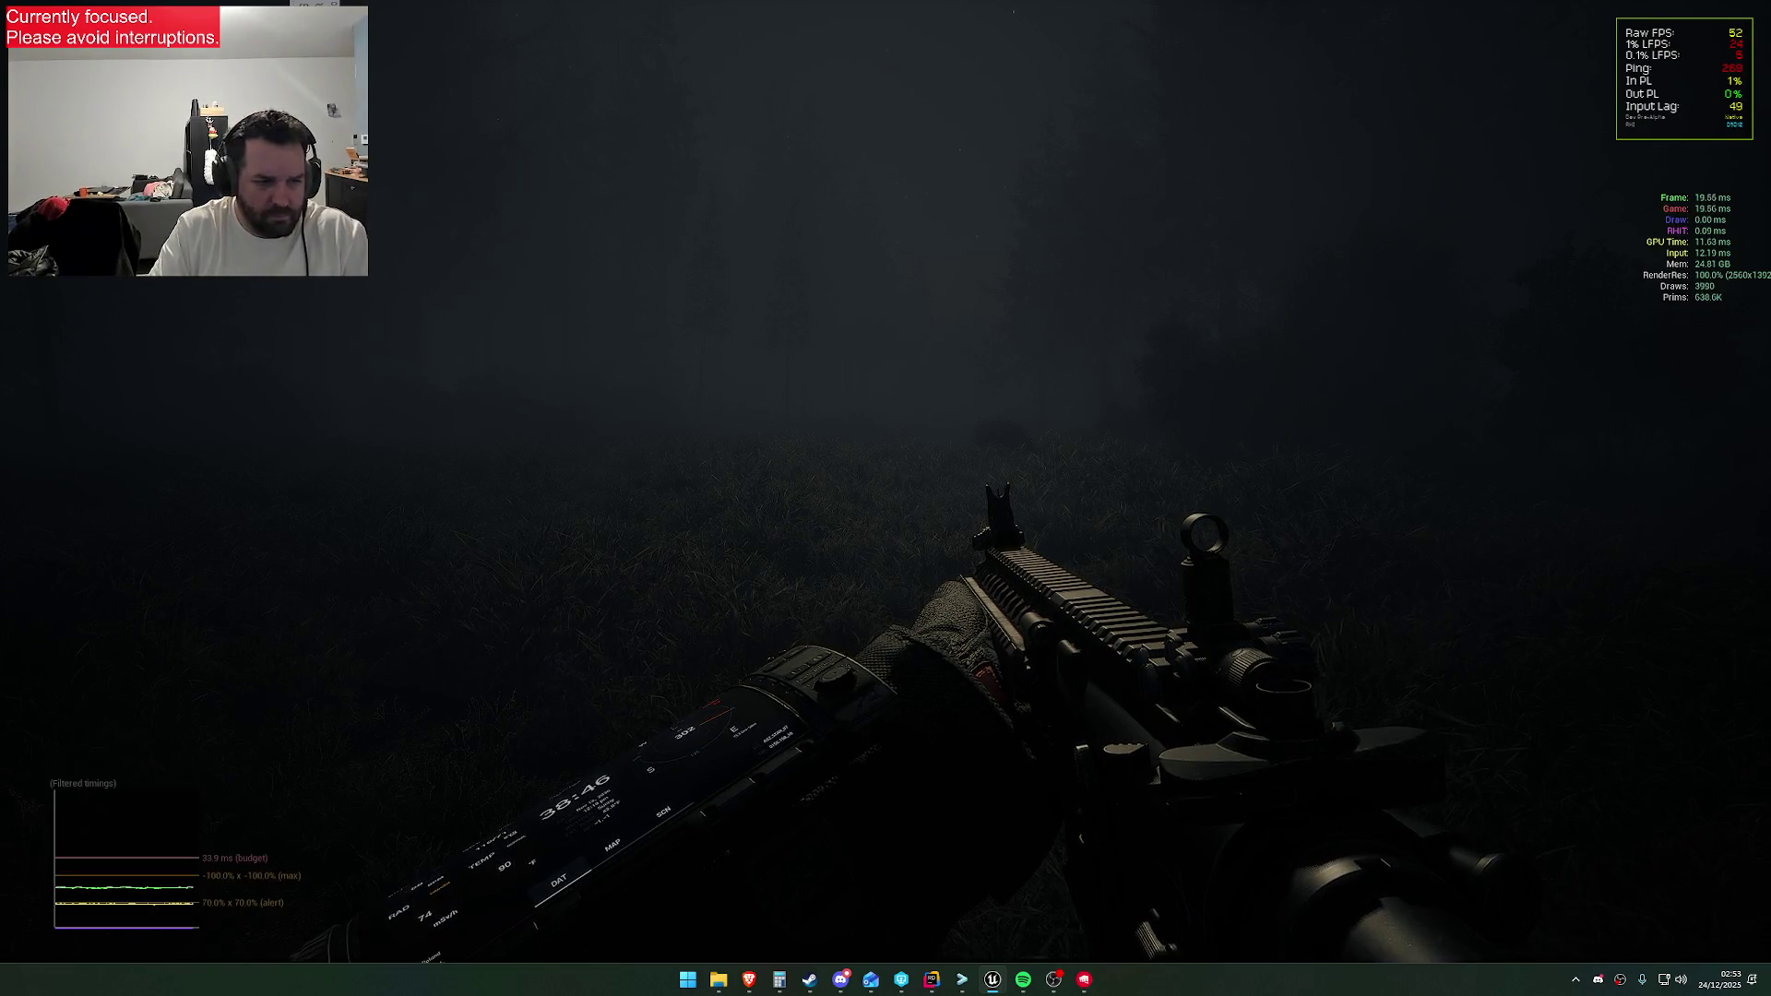
pyautogui.press('`')
pyautogui.press('Up')
pyautogui.press('Return')
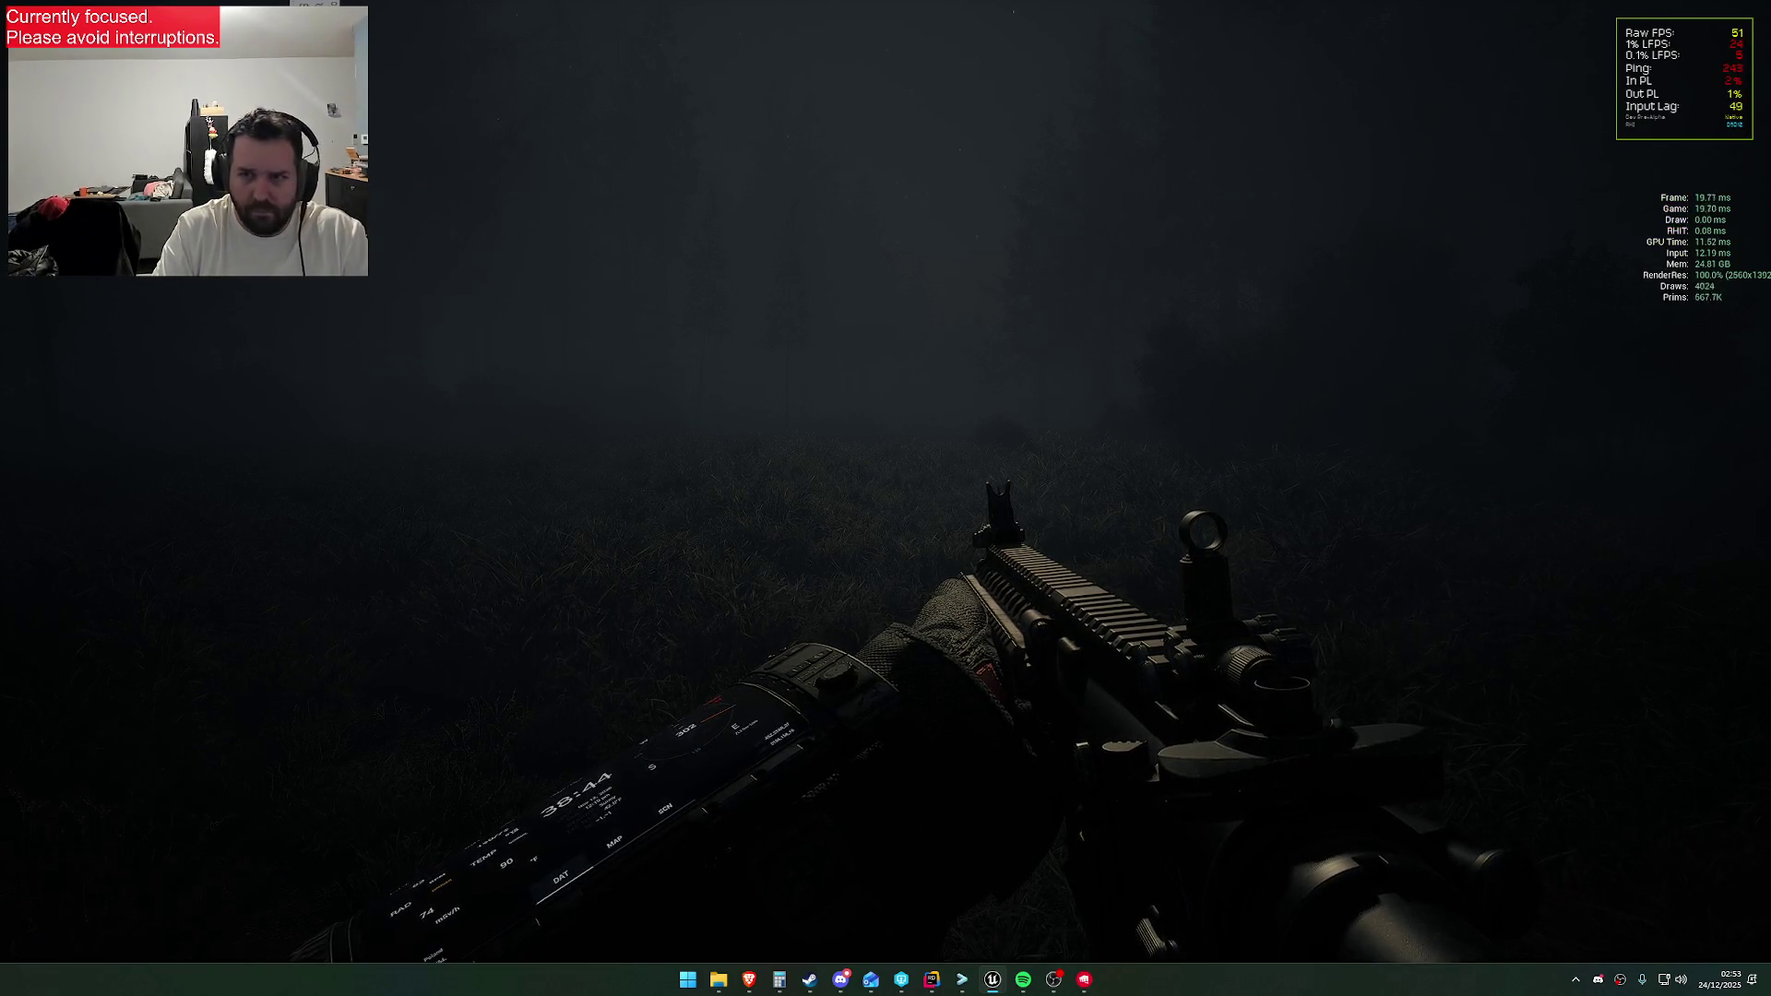
# Run Stat Unit to hide the unit timing readout
pyautogui.press('`')
pyautogui.press('Up')
pyautogui.press('BackSpace')
pyautogui.press('BackSpace')
pyautogui.press('BackSpace')
pyautogui.press('BackSpace')
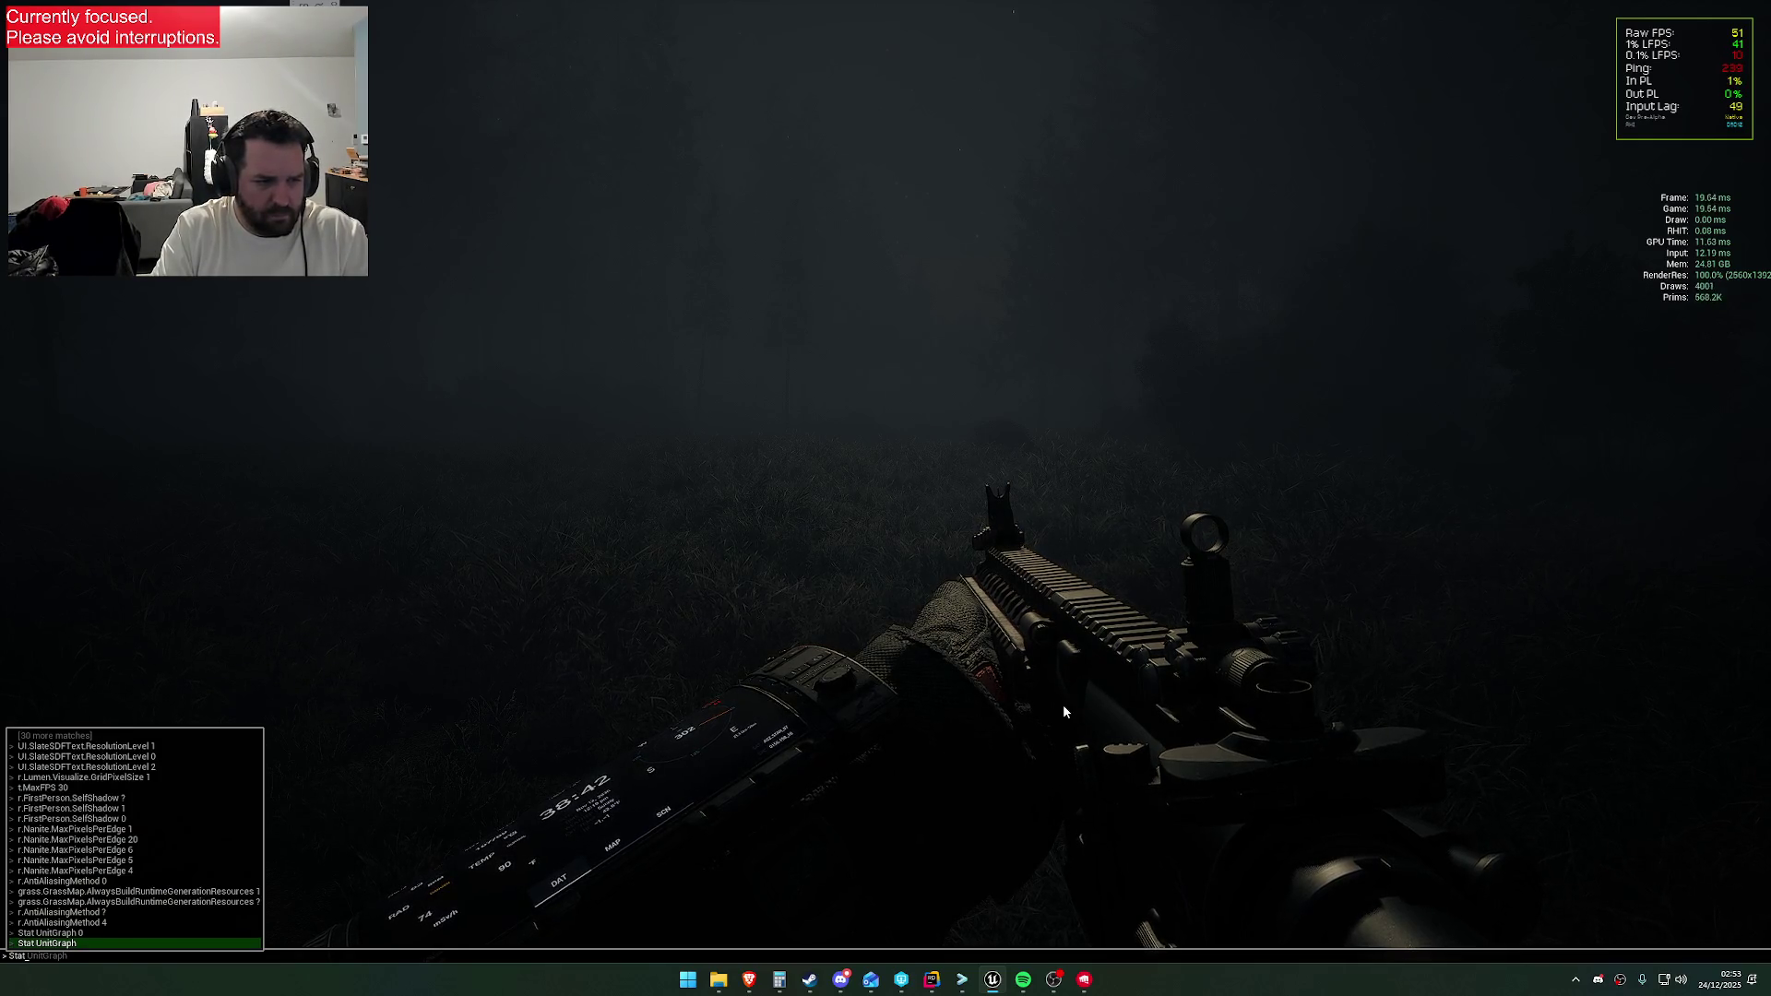
pyautogui.write('grap')
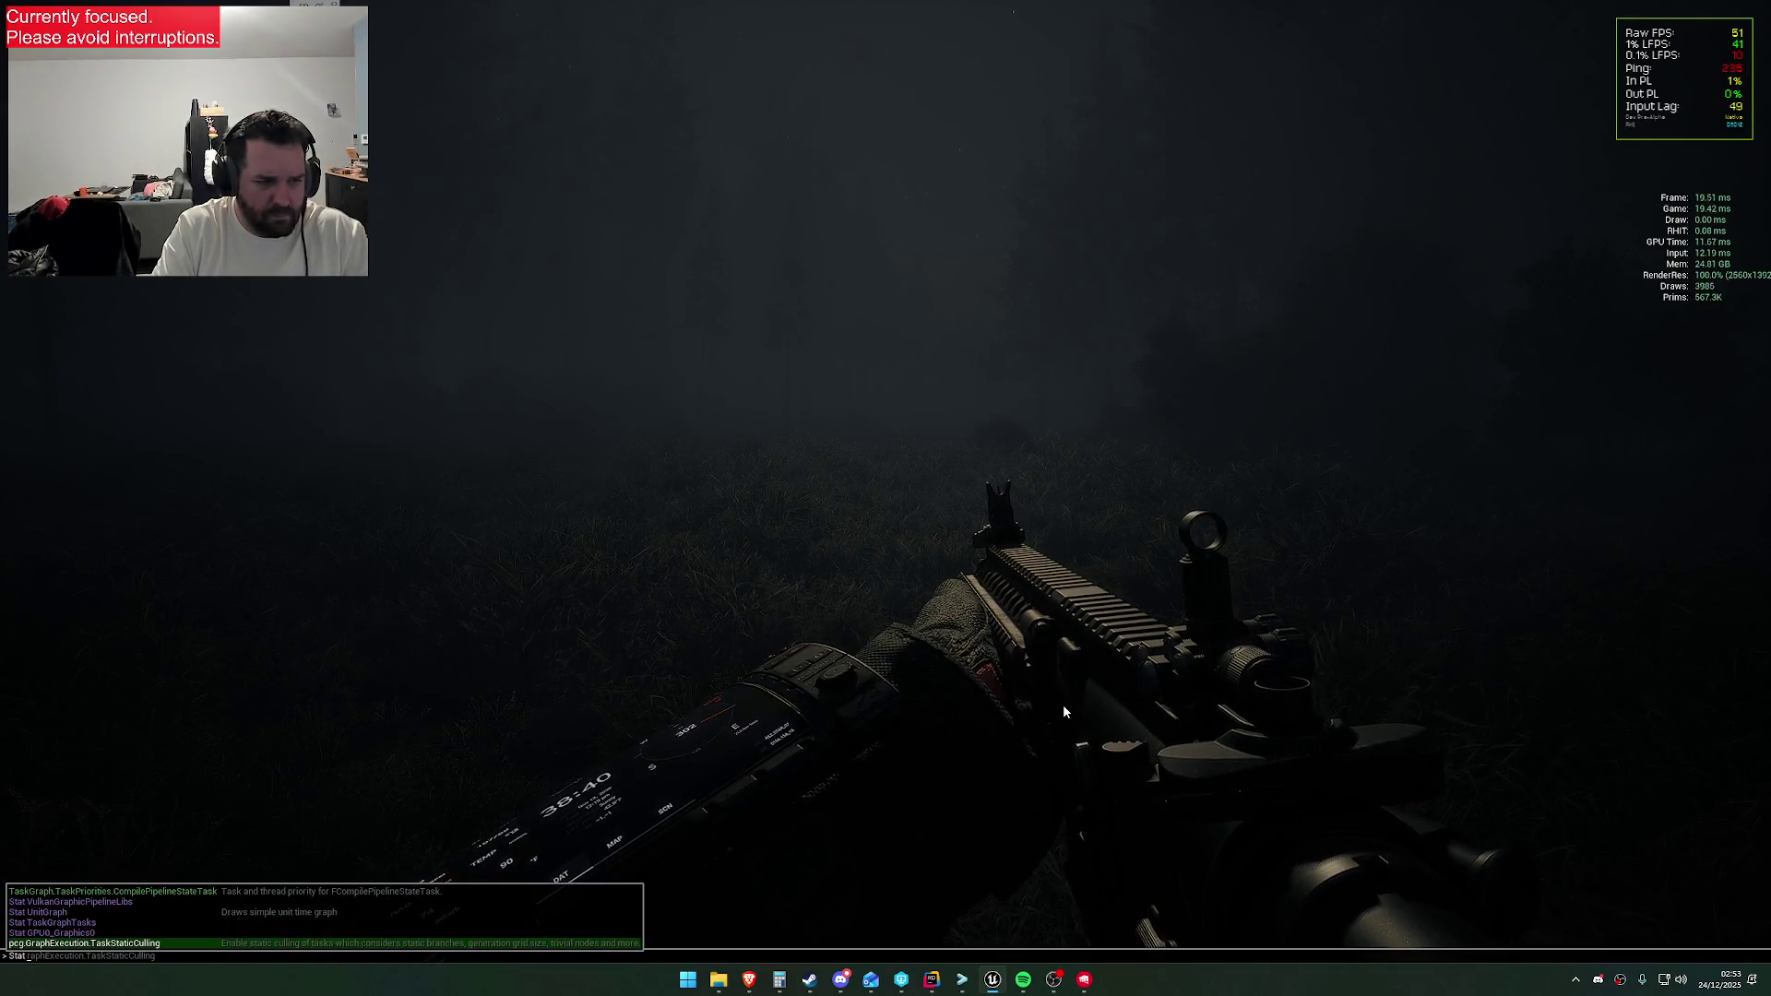
pyautogui.press('BackSpace')
pyautogui.press('BackSpace')
pyautogui.press('BackSpace')
pyautogui.write('unit')
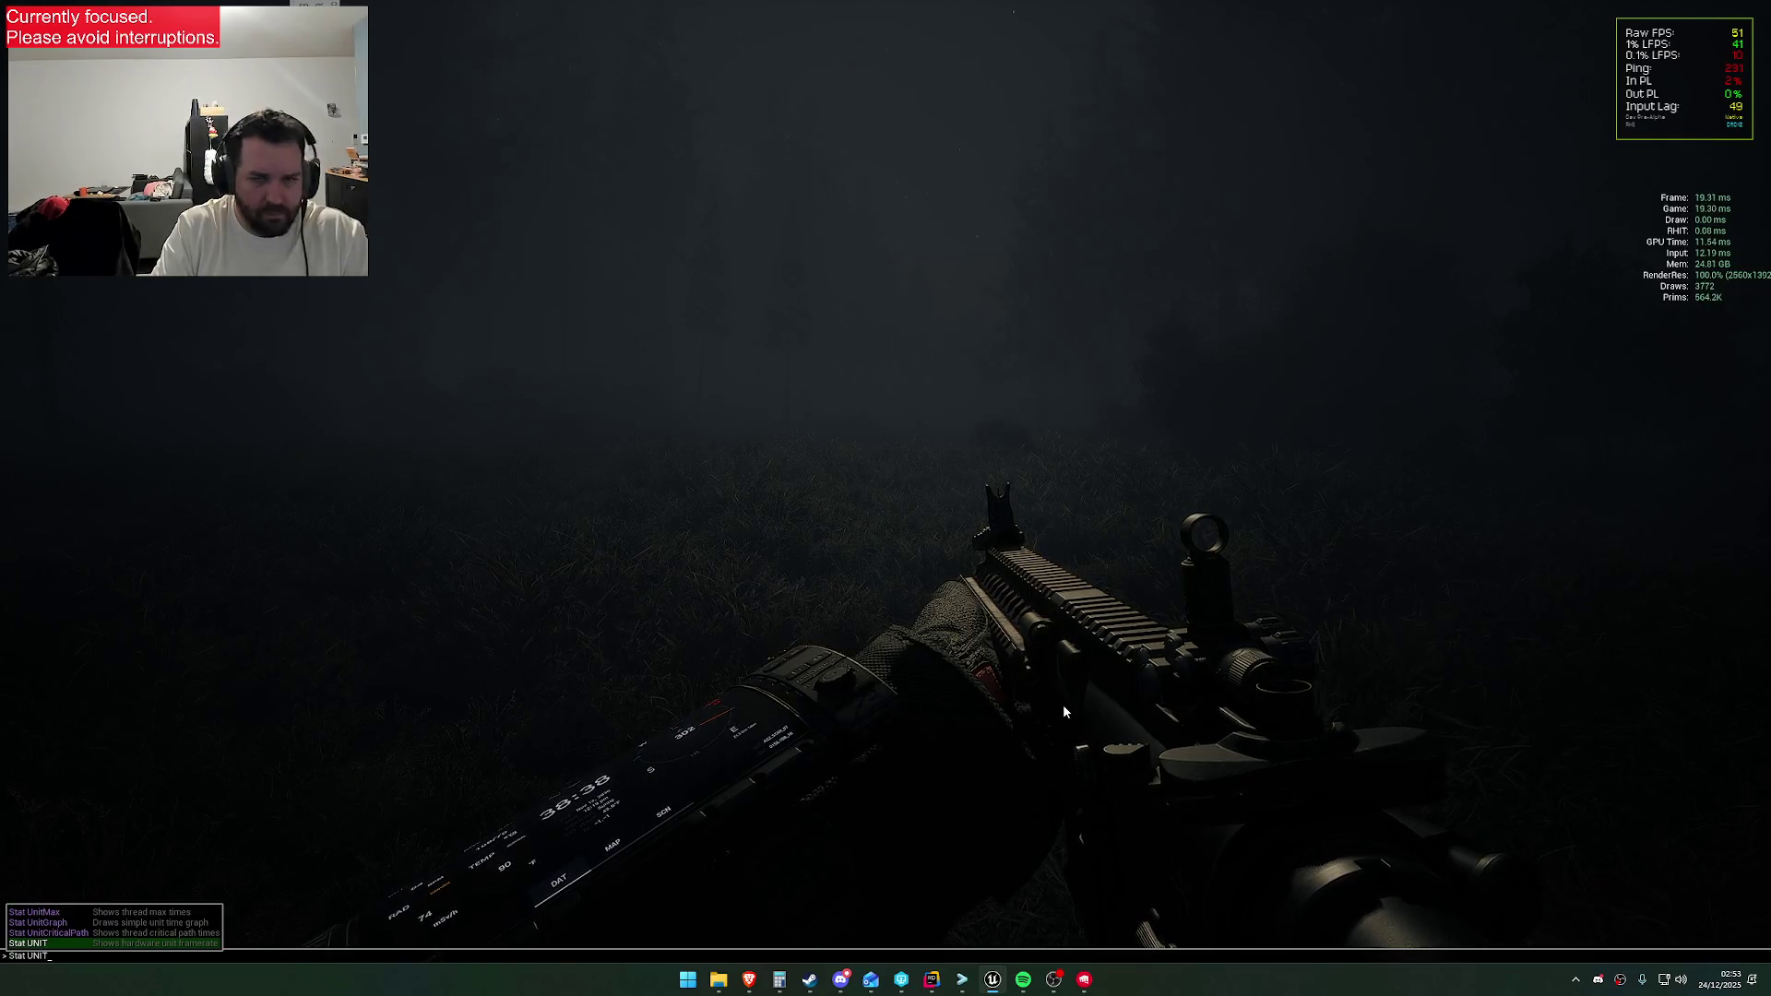
pyautogui.press('Return')
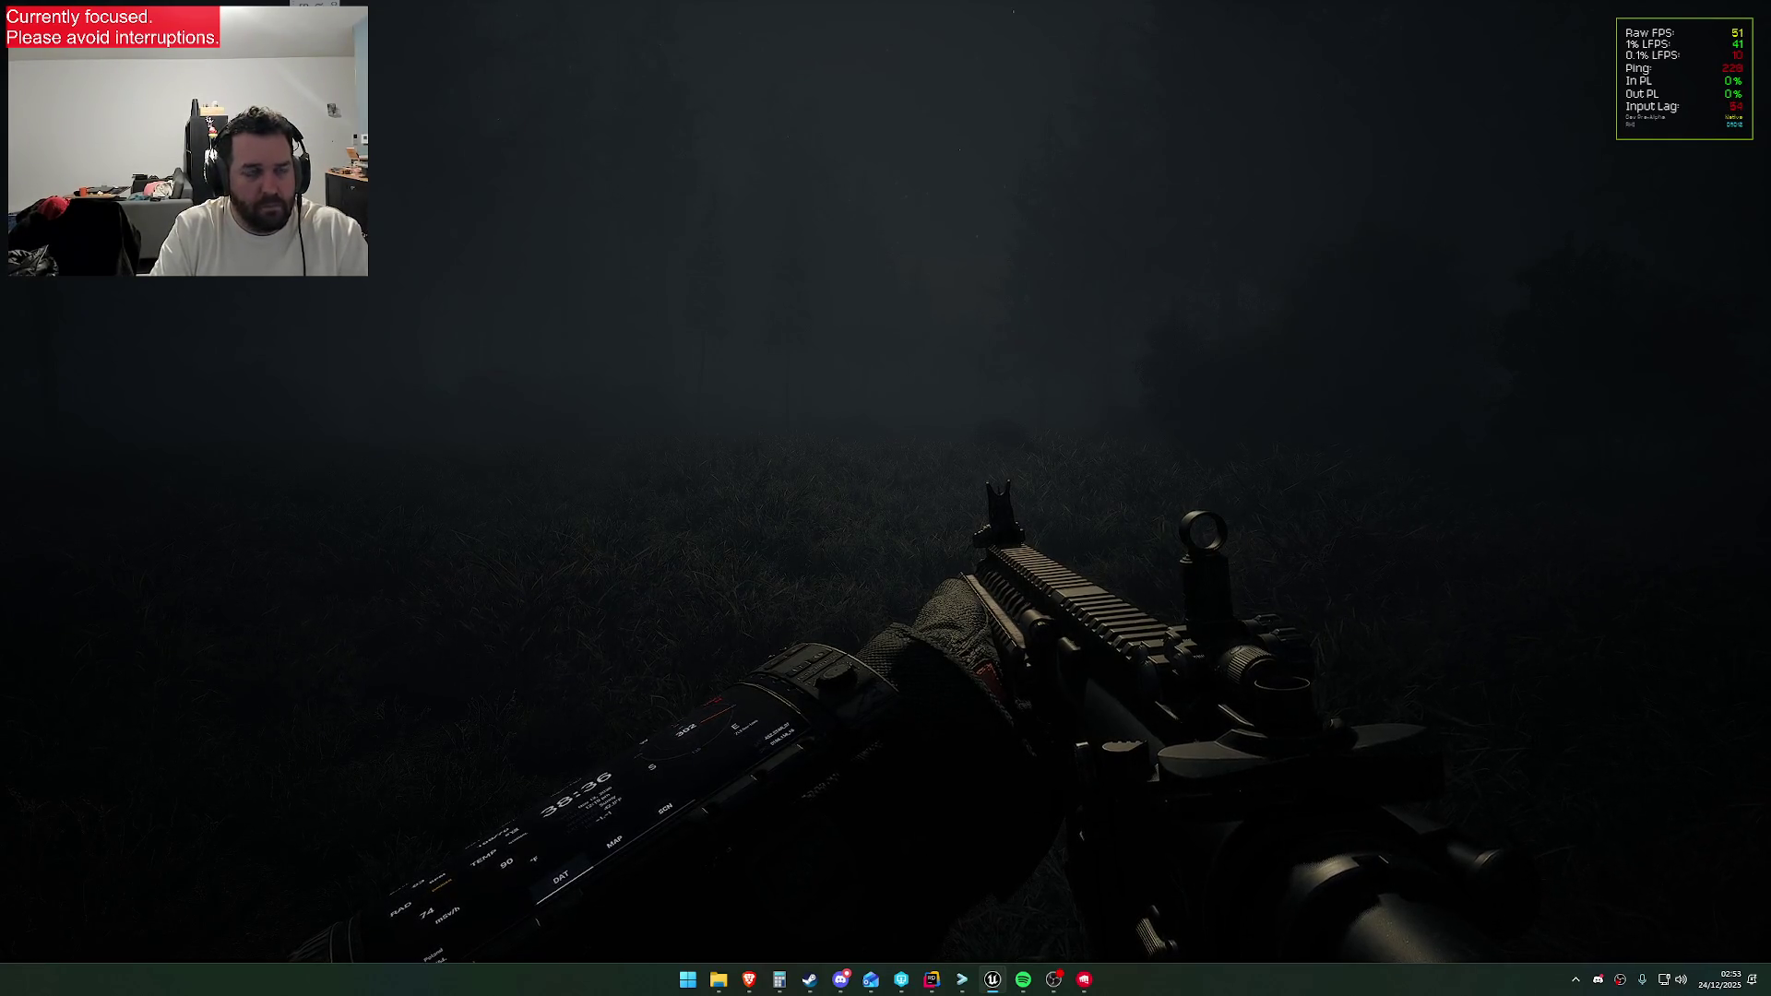
# Run DisableAllScreenMessages to hide on-screen messages, then bring up the settings menu
pyautogui.press('`')
pyautogui.press('Up')
pyautogui.press('BackSpace')
pyautogui.press('BackSpace')
pyautogui.press('BackSpace')
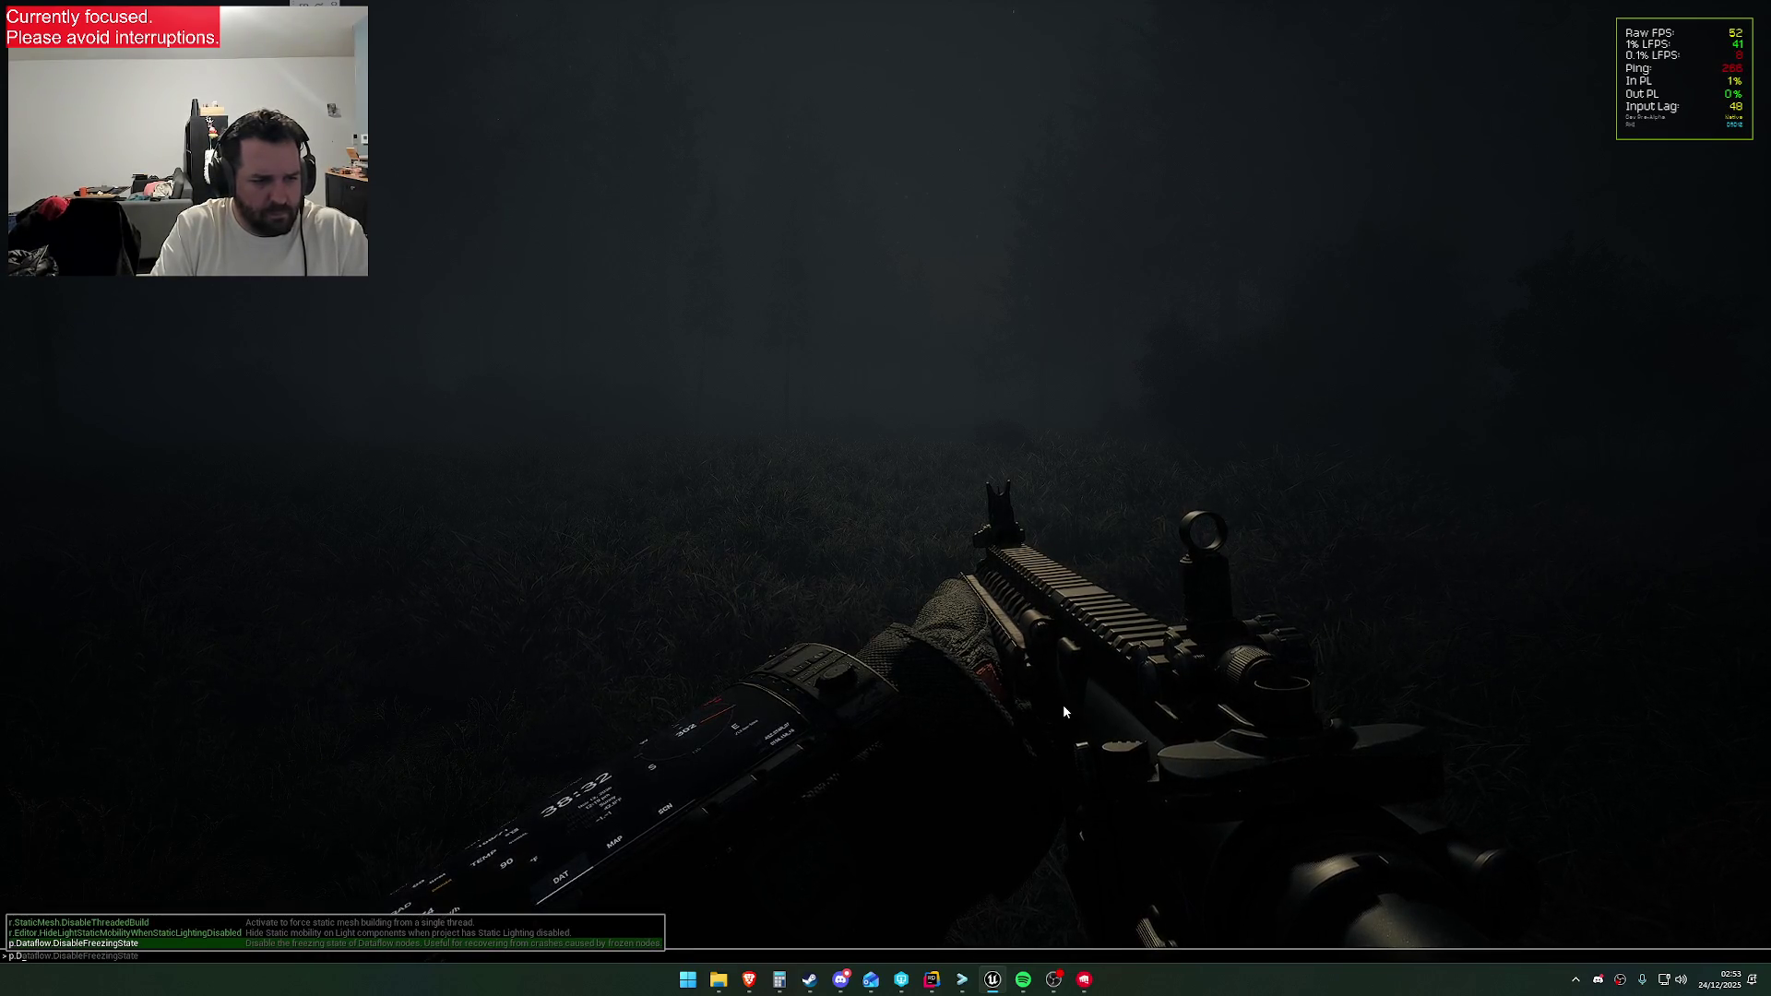
pyautogui.press('BackSpace')
pyautogui.press('BackSpace')
pyautogui.press('BackSpace')
pyautogui.write('stat disable')
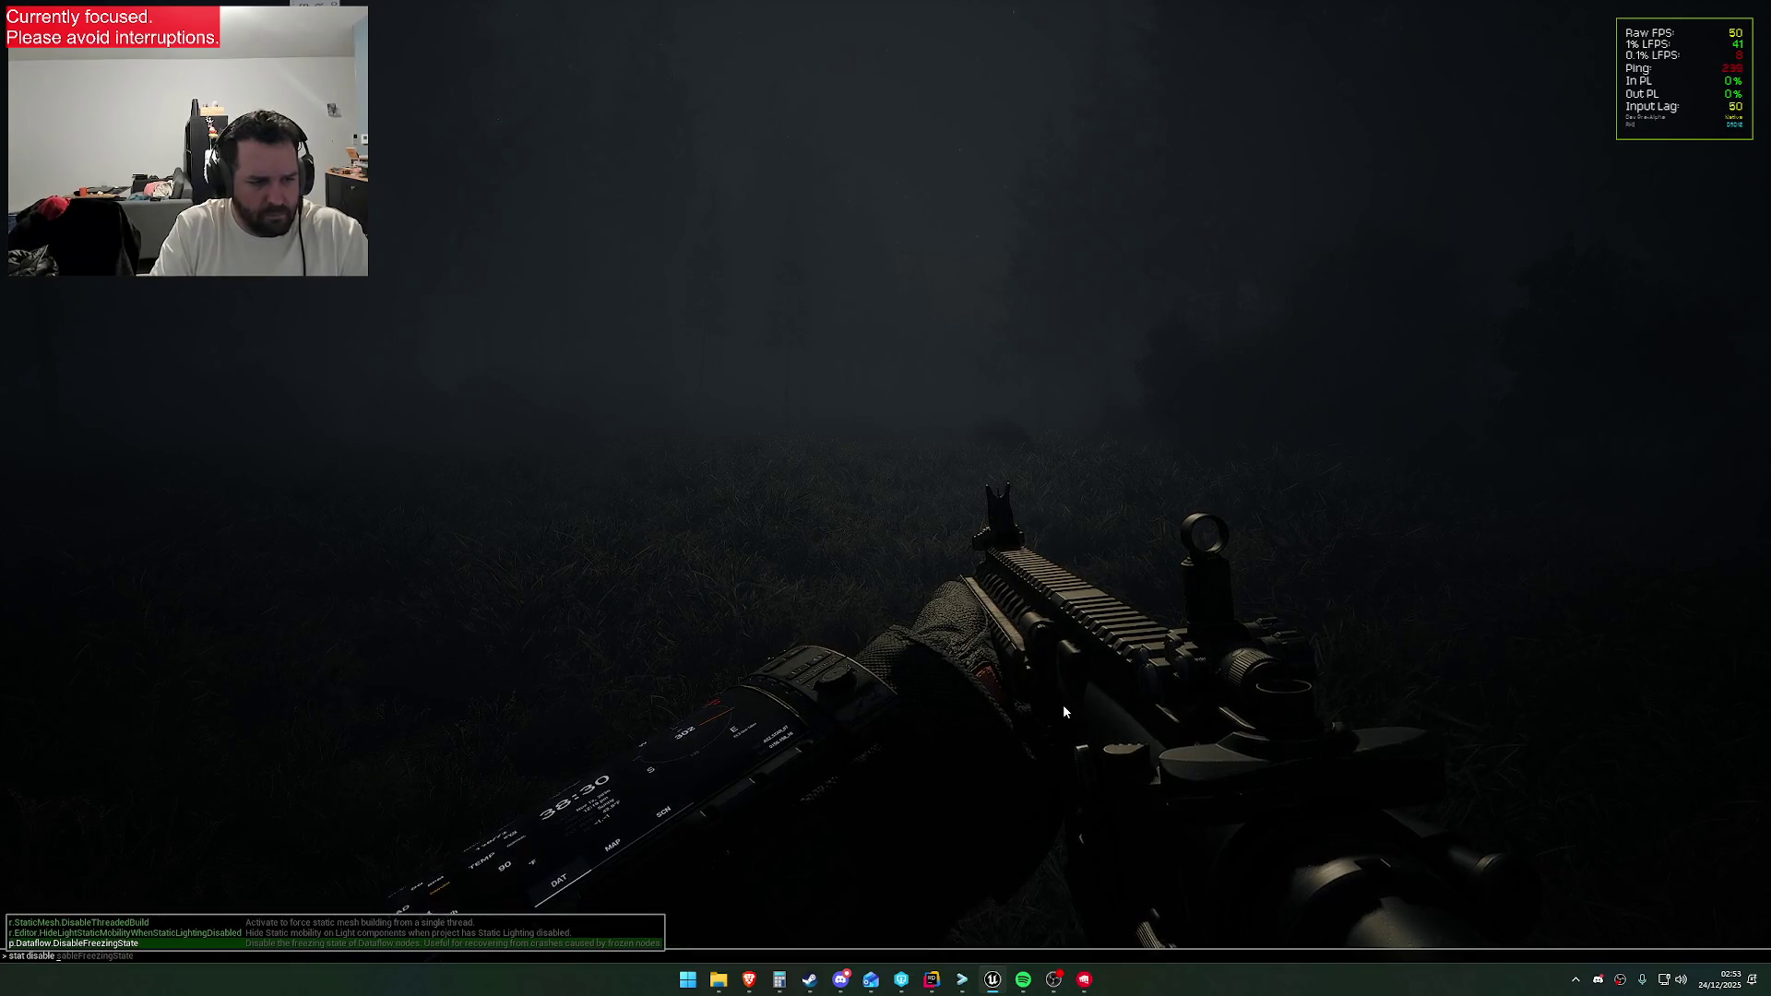
pyautogui.press('BackSpace')
pyautogui.press('BackSpace')
pyautogui.press('BackSpace')
pyautogui.write('disab')
pyautogui.press('Tab')
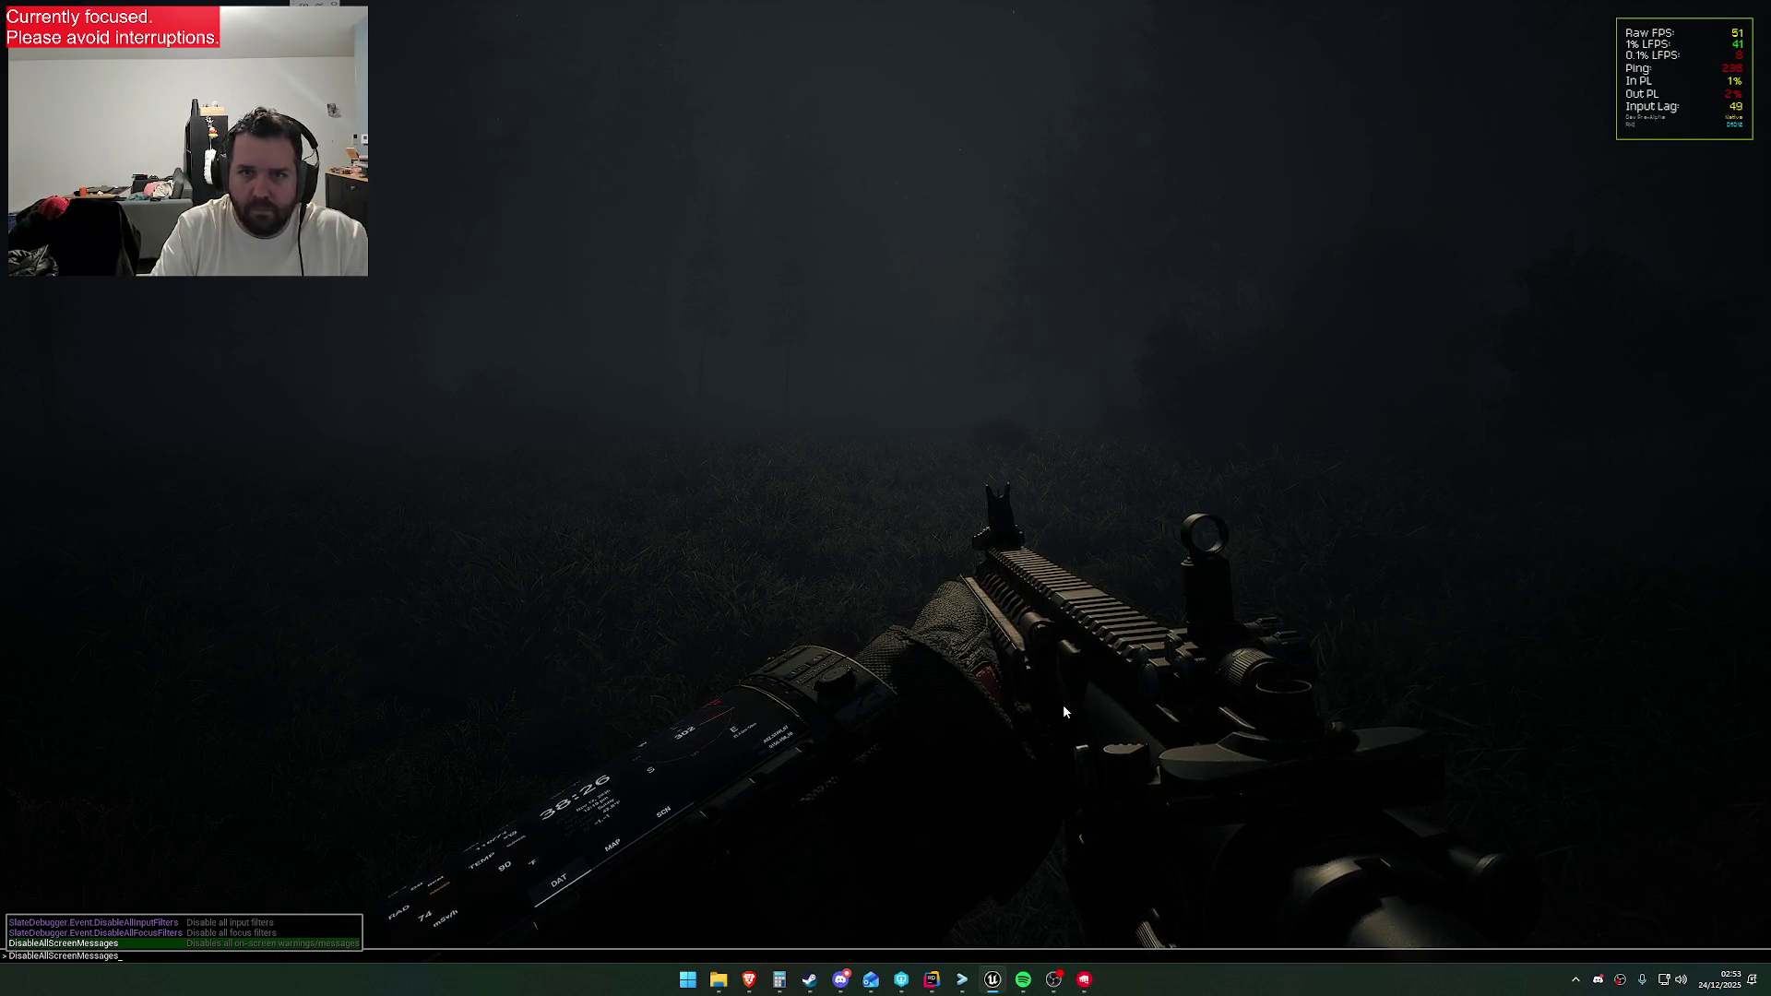
pyautogui.press('Return')
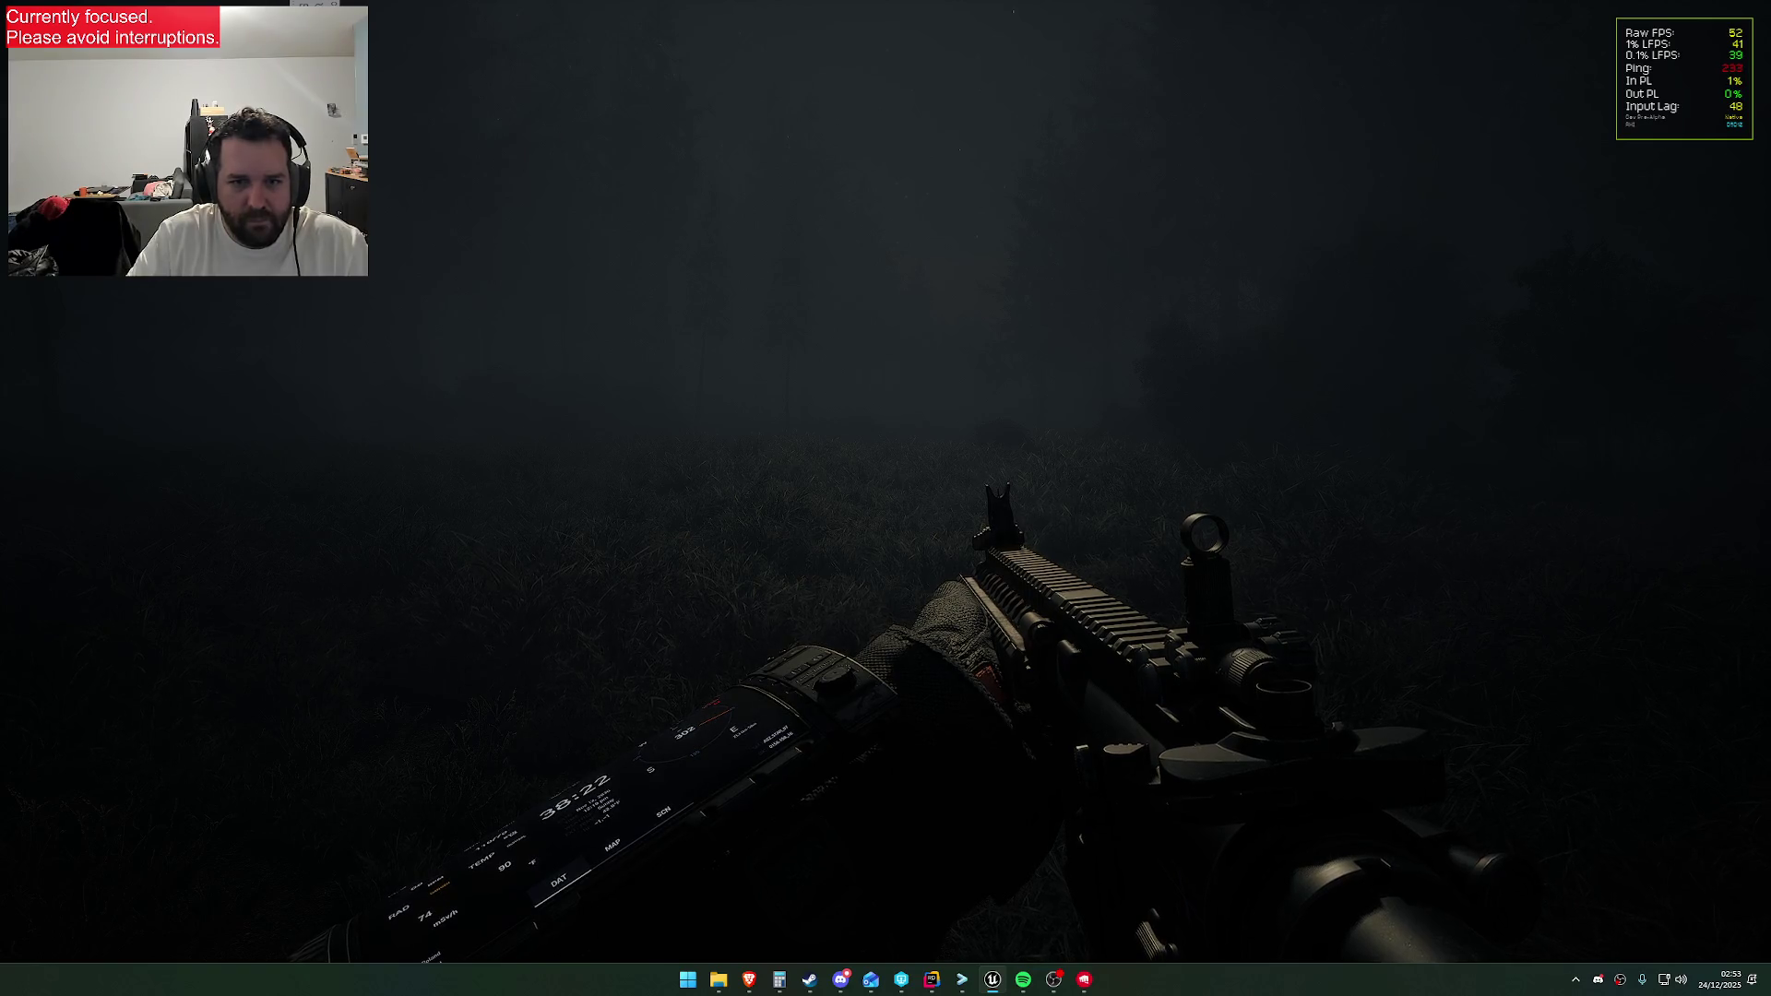
pyautogui.press('Escape')
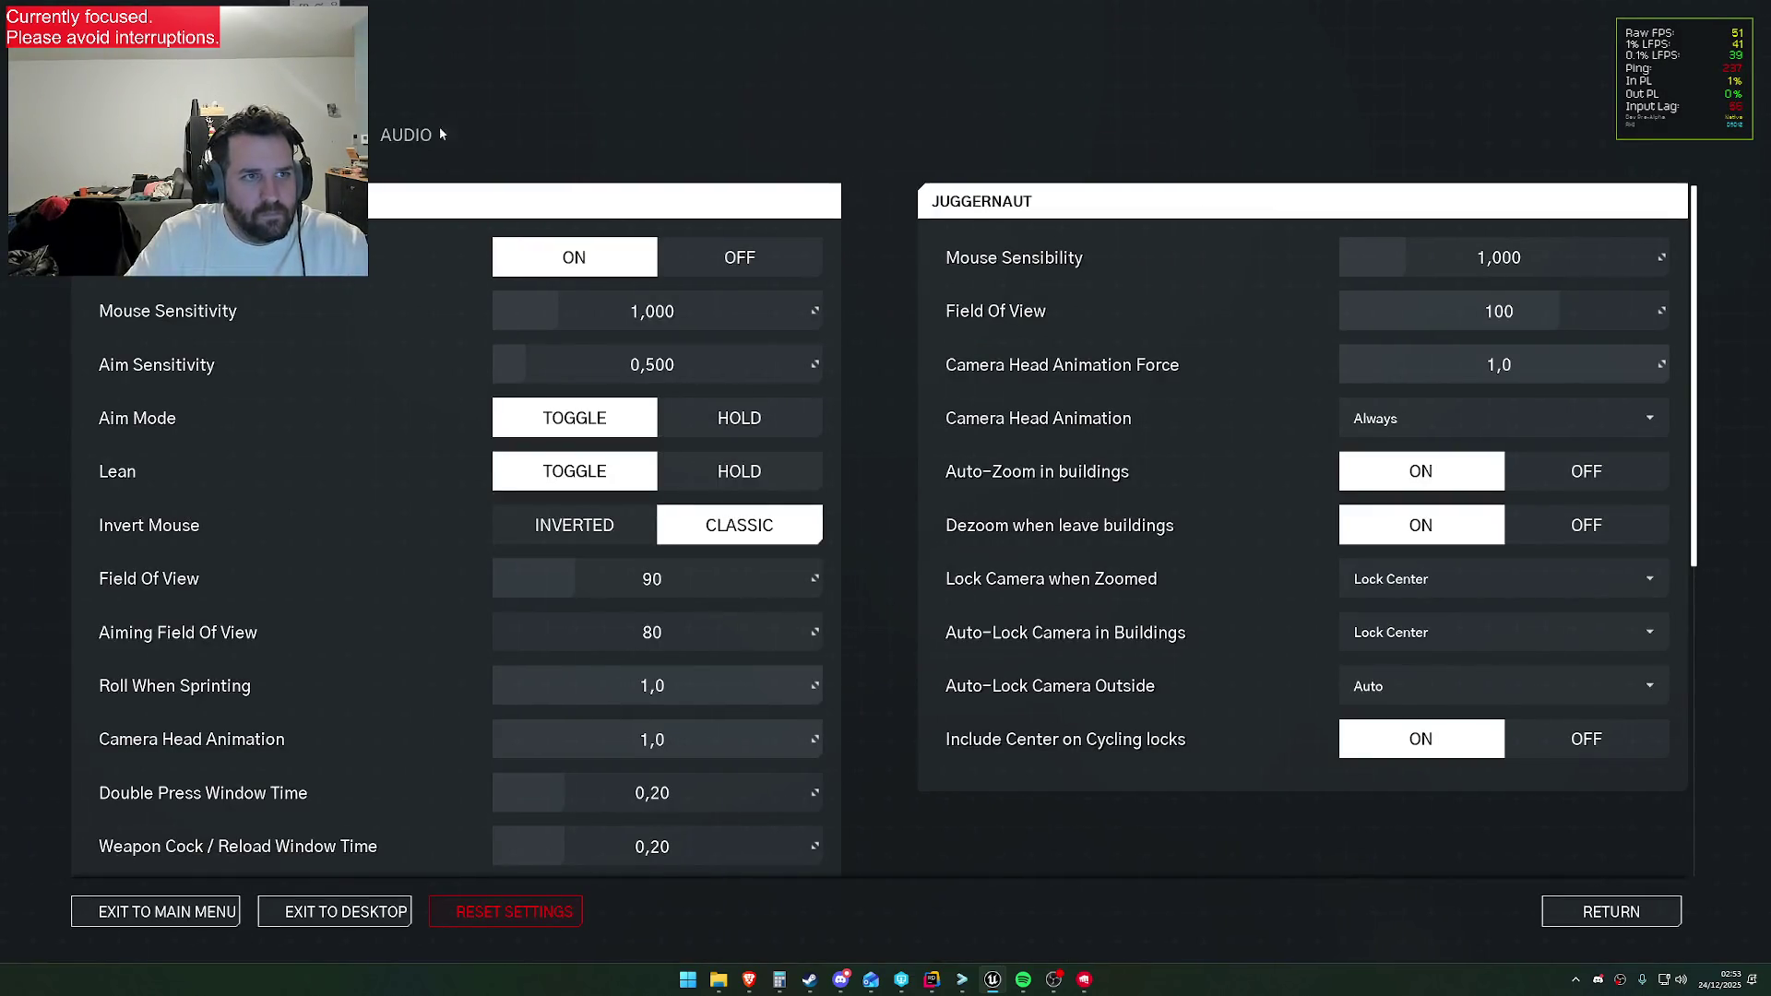
pyautogui.click(305, 135)
pyautogui.scroll(-4, 1108, 578)
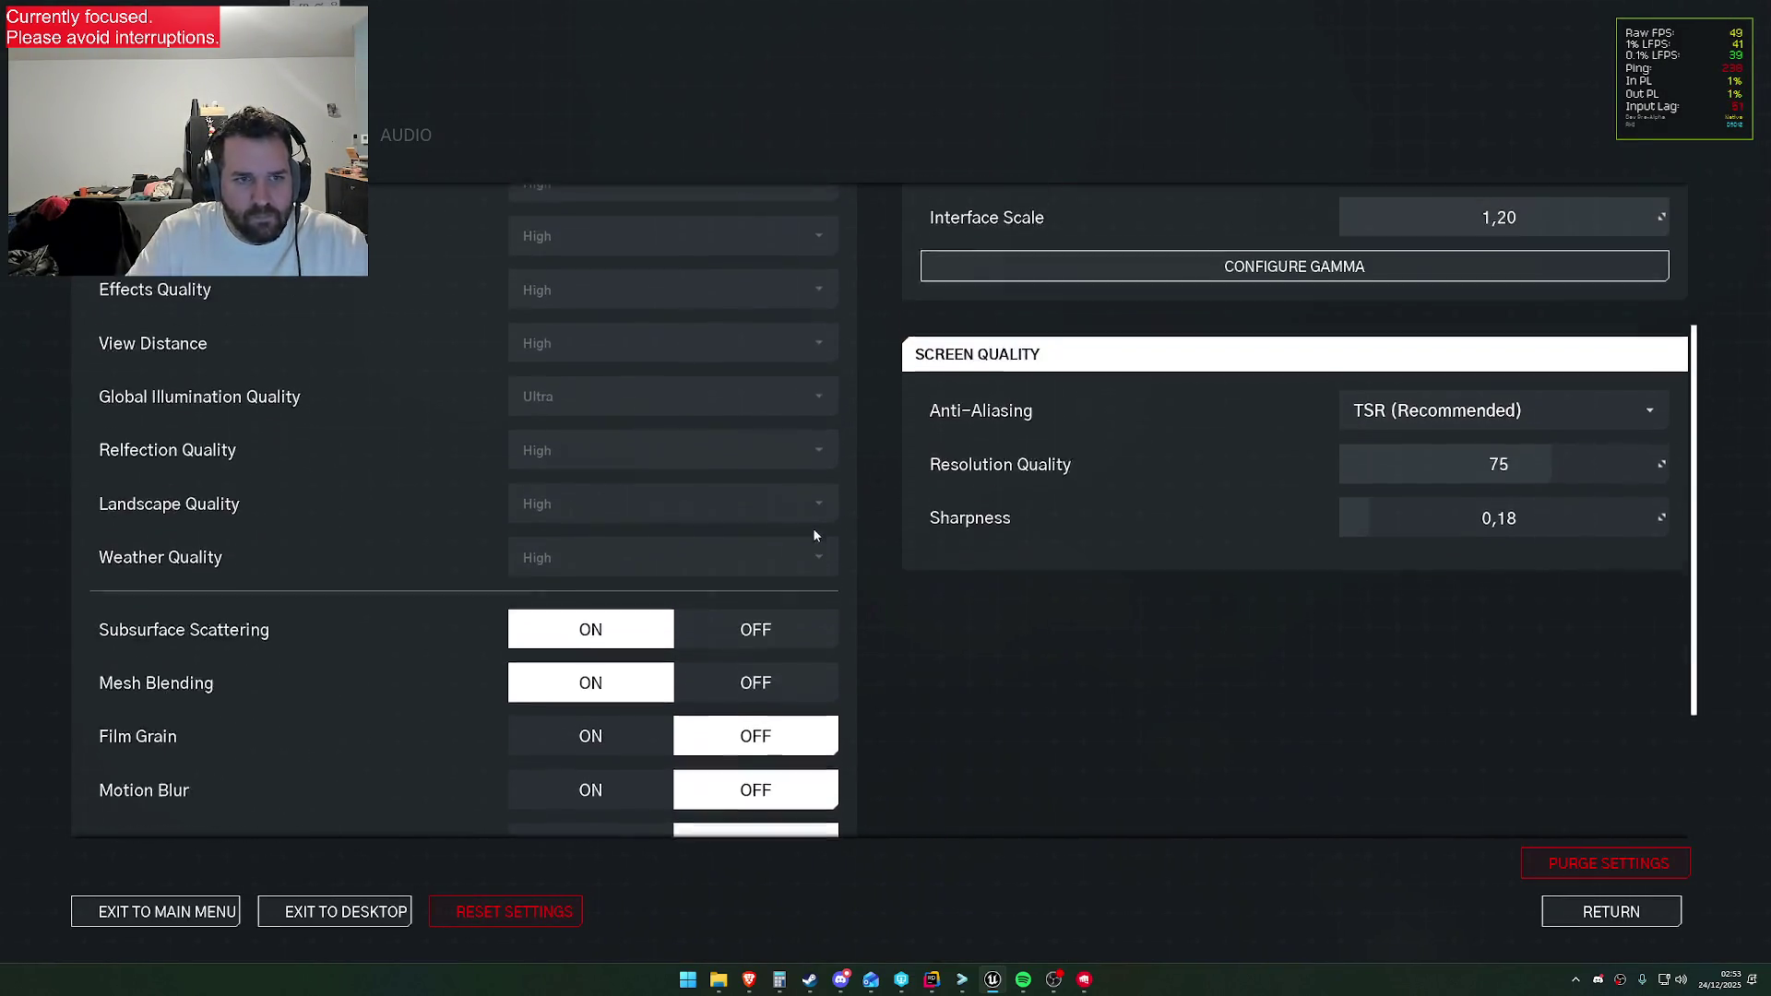
pyautogui.scroll(4, 814, 533)
pyautogui.click(203, 135)
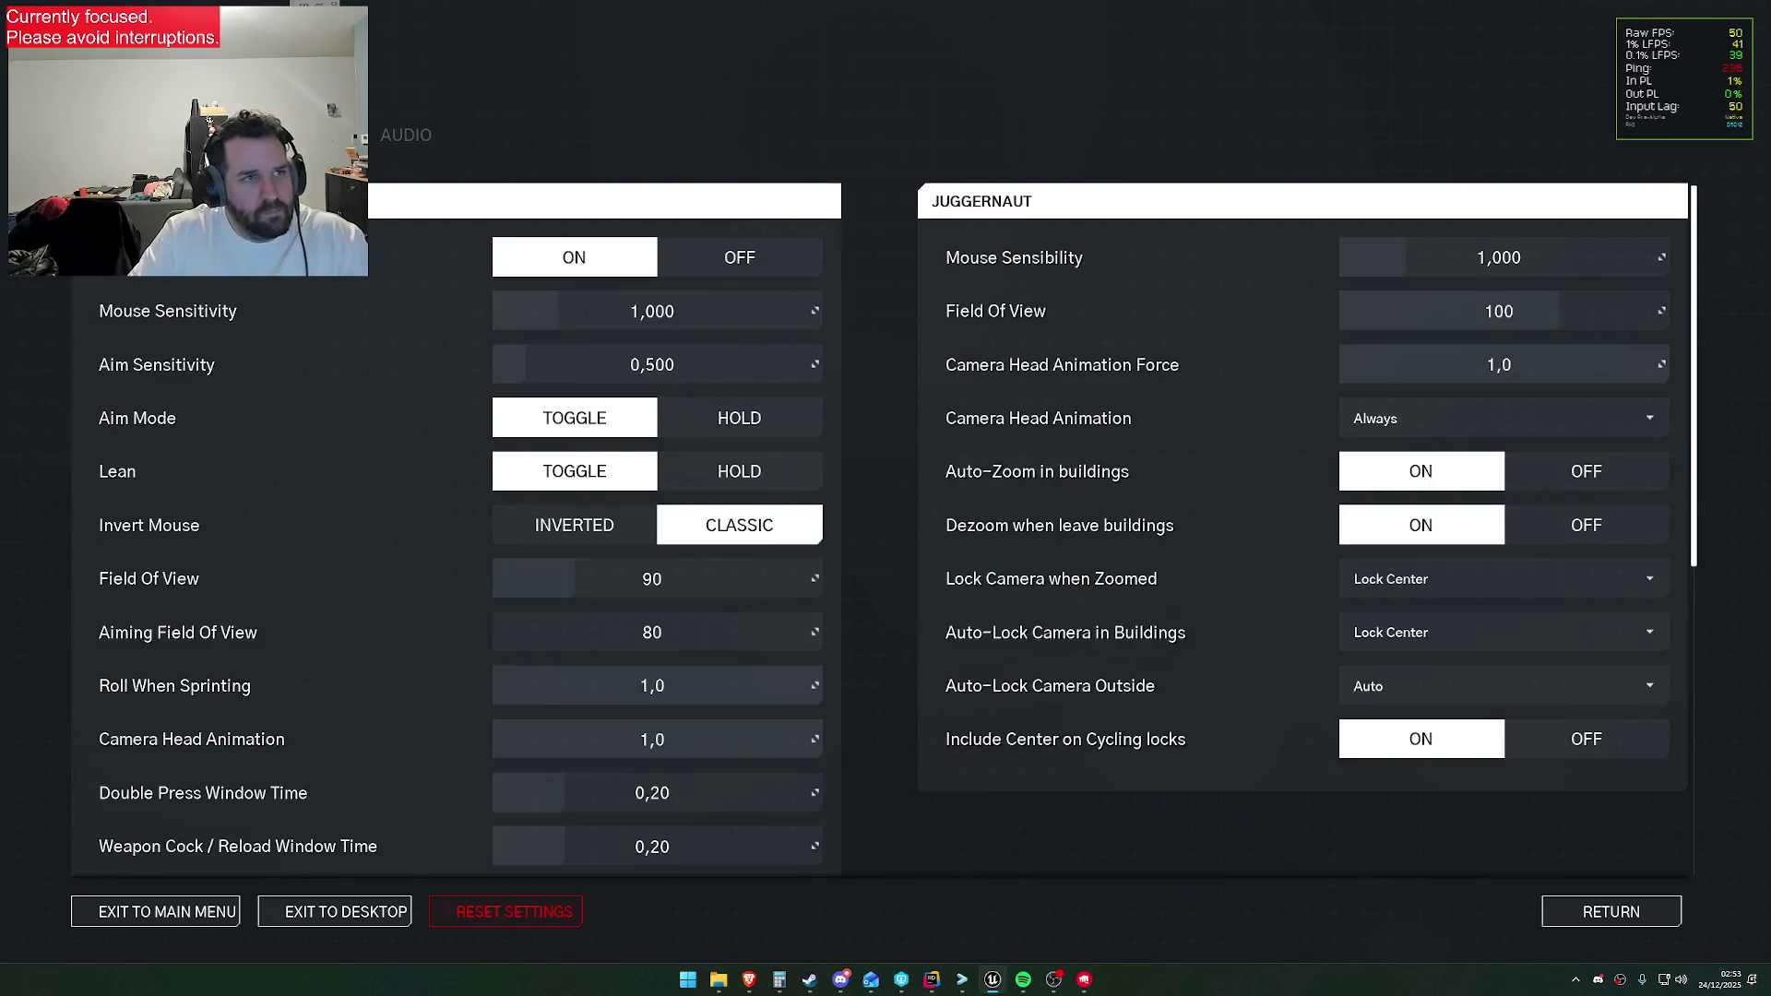
pyautogui.click(102, 135)
pyautogui.click(304, 135)
pyautogui.click(203, 135)
pyautogui.press('Escape')
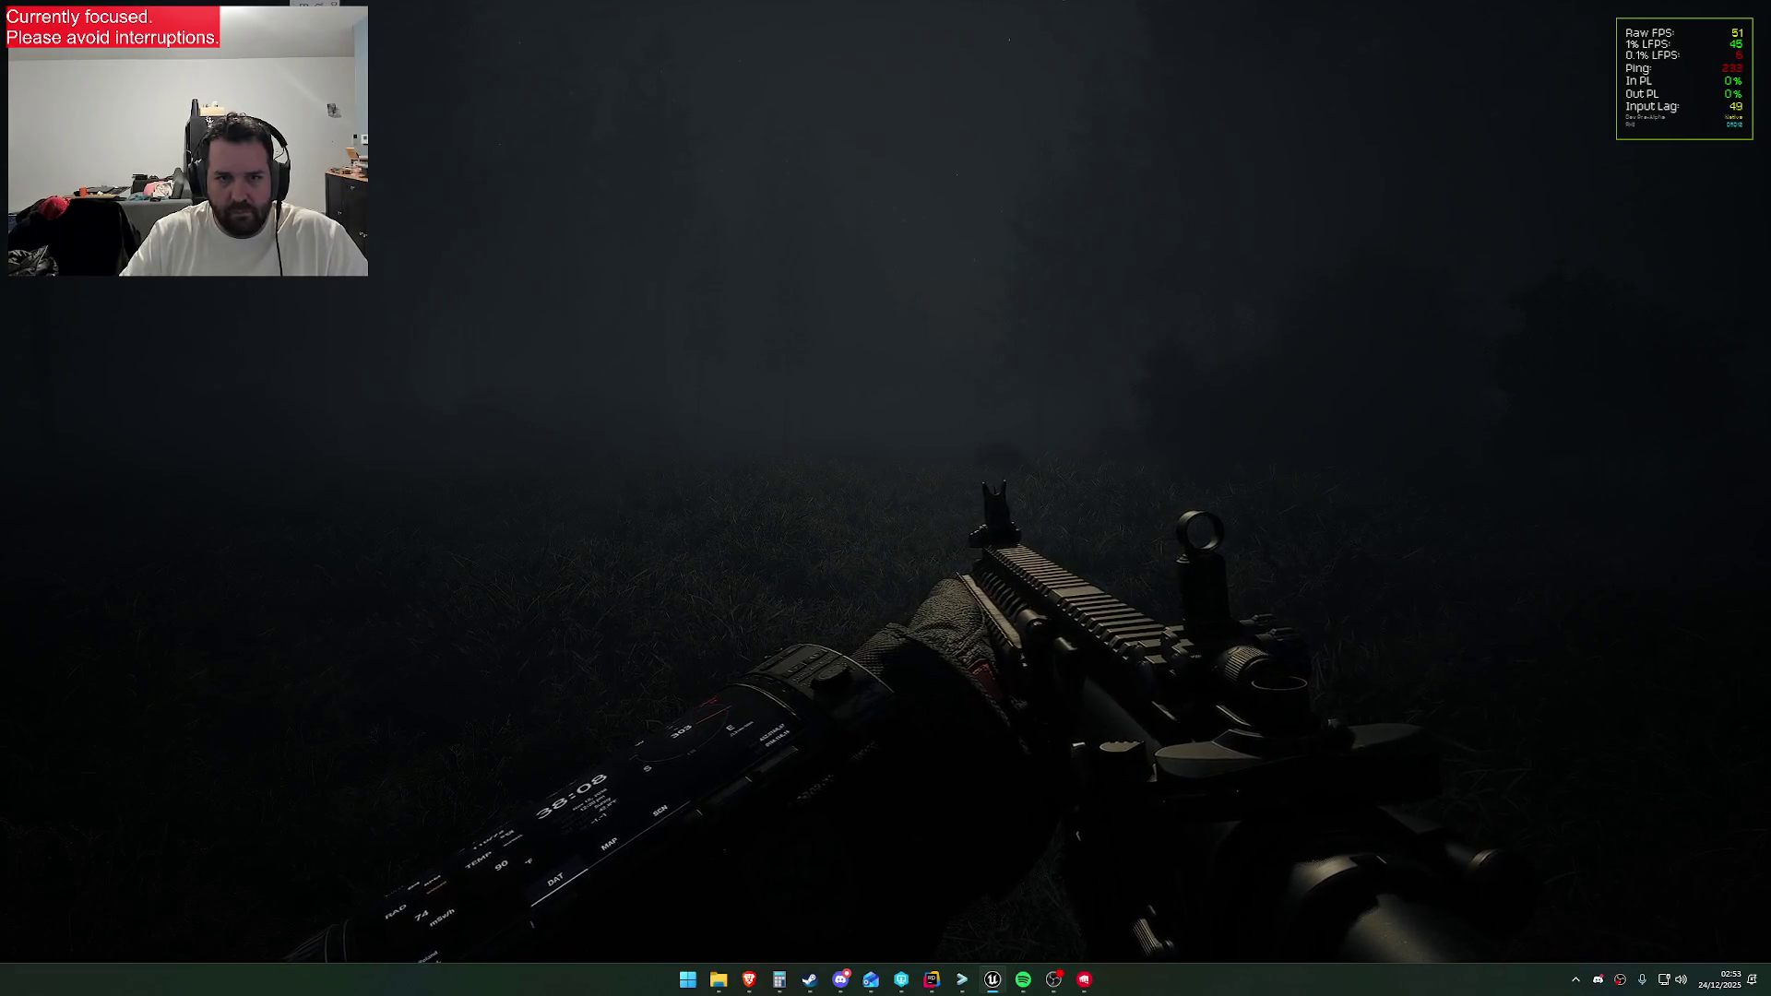
pyautogui.press('Escape')
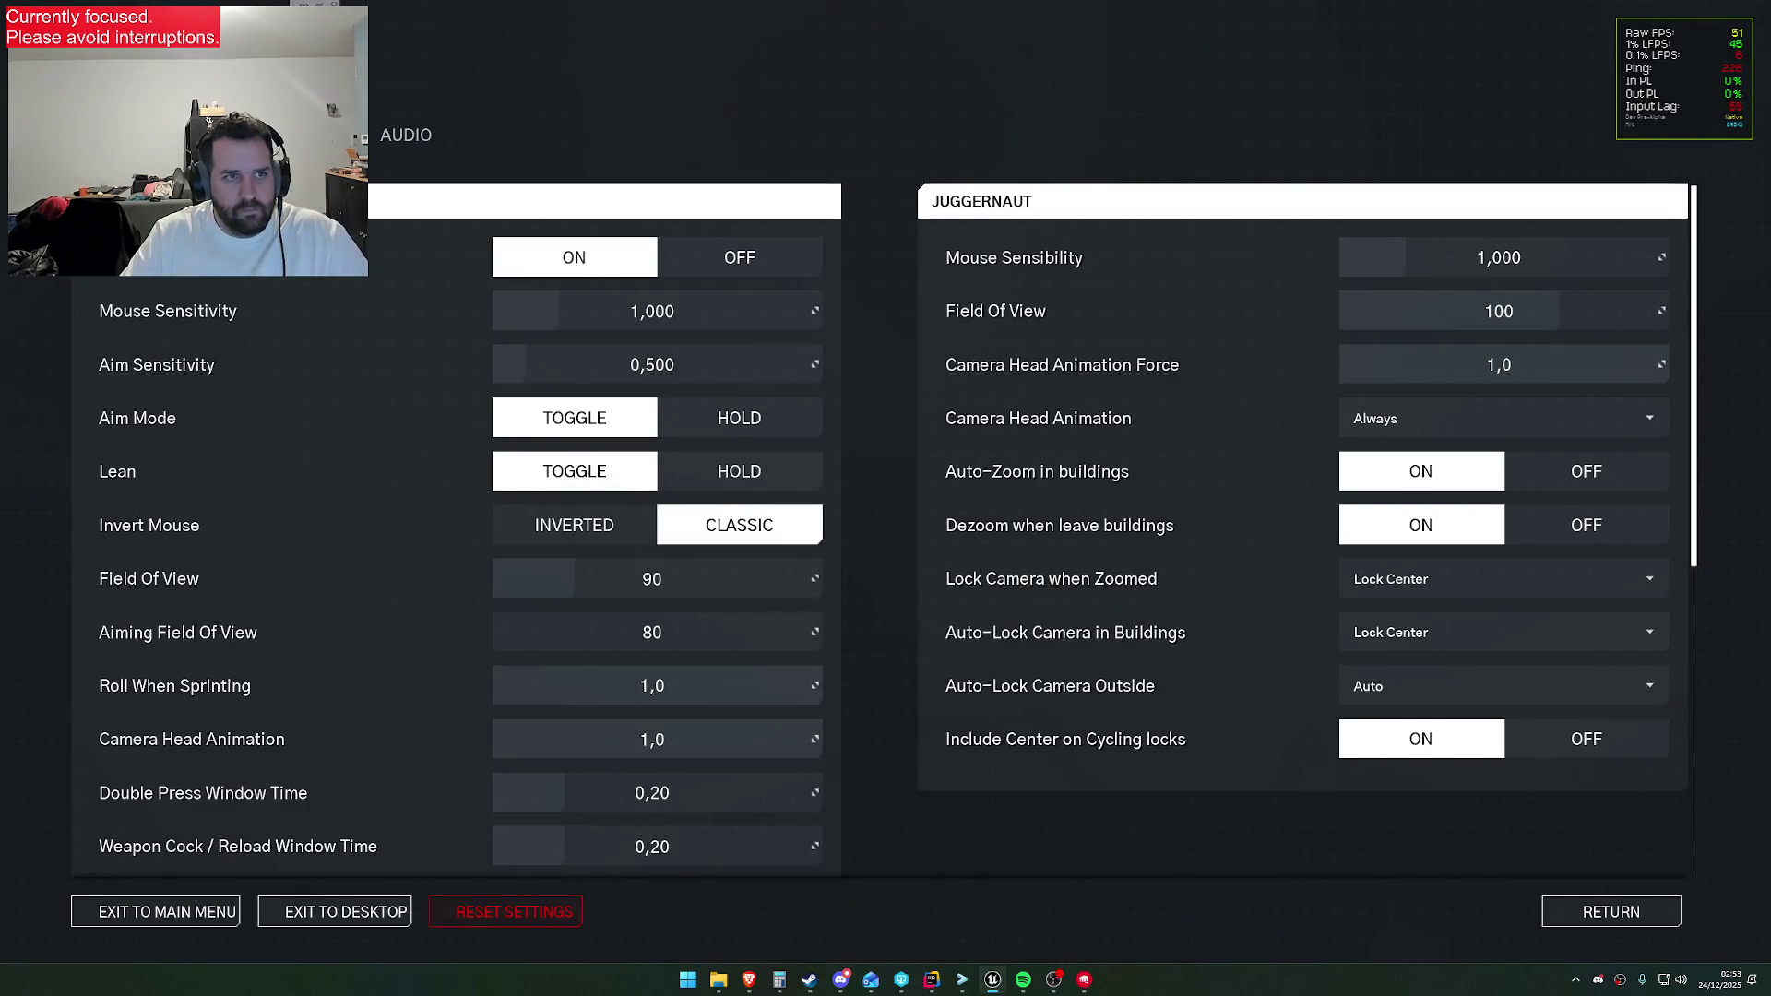
pyautogui.press('q')
pyautogui.scroll(-3, 1389, 516)
pyautogui.scroll(3, 1073, 501)
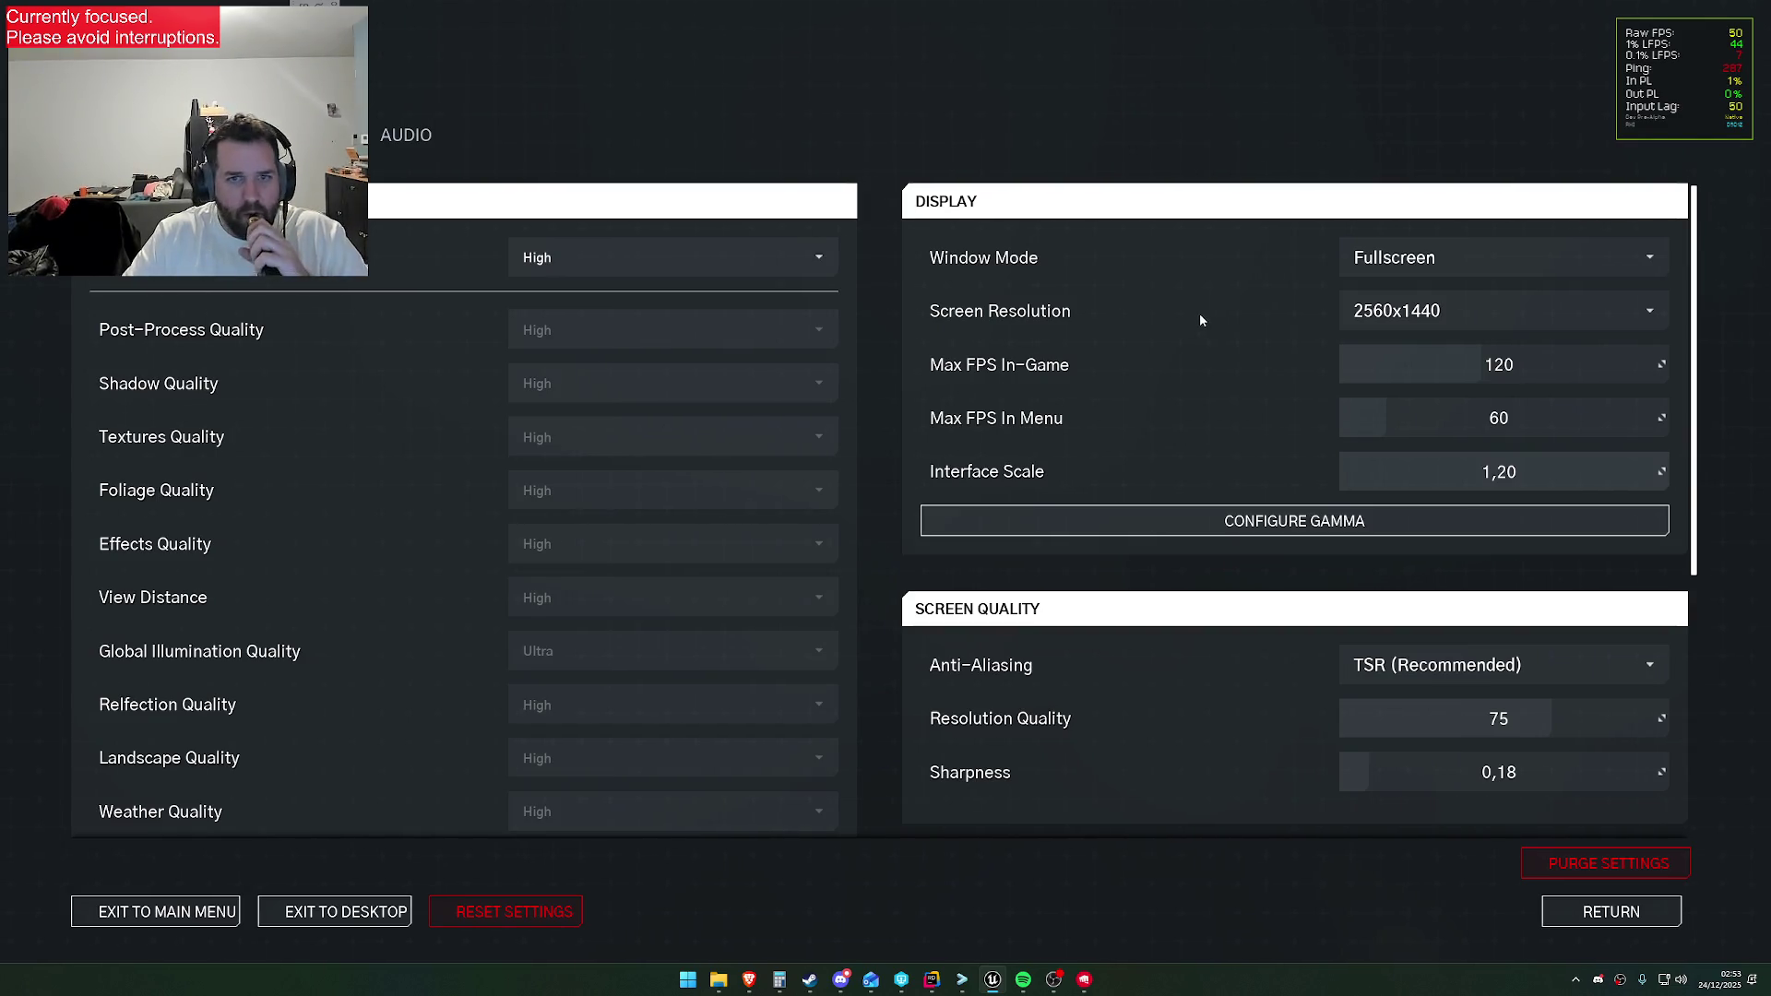
pyautogui.press('e')
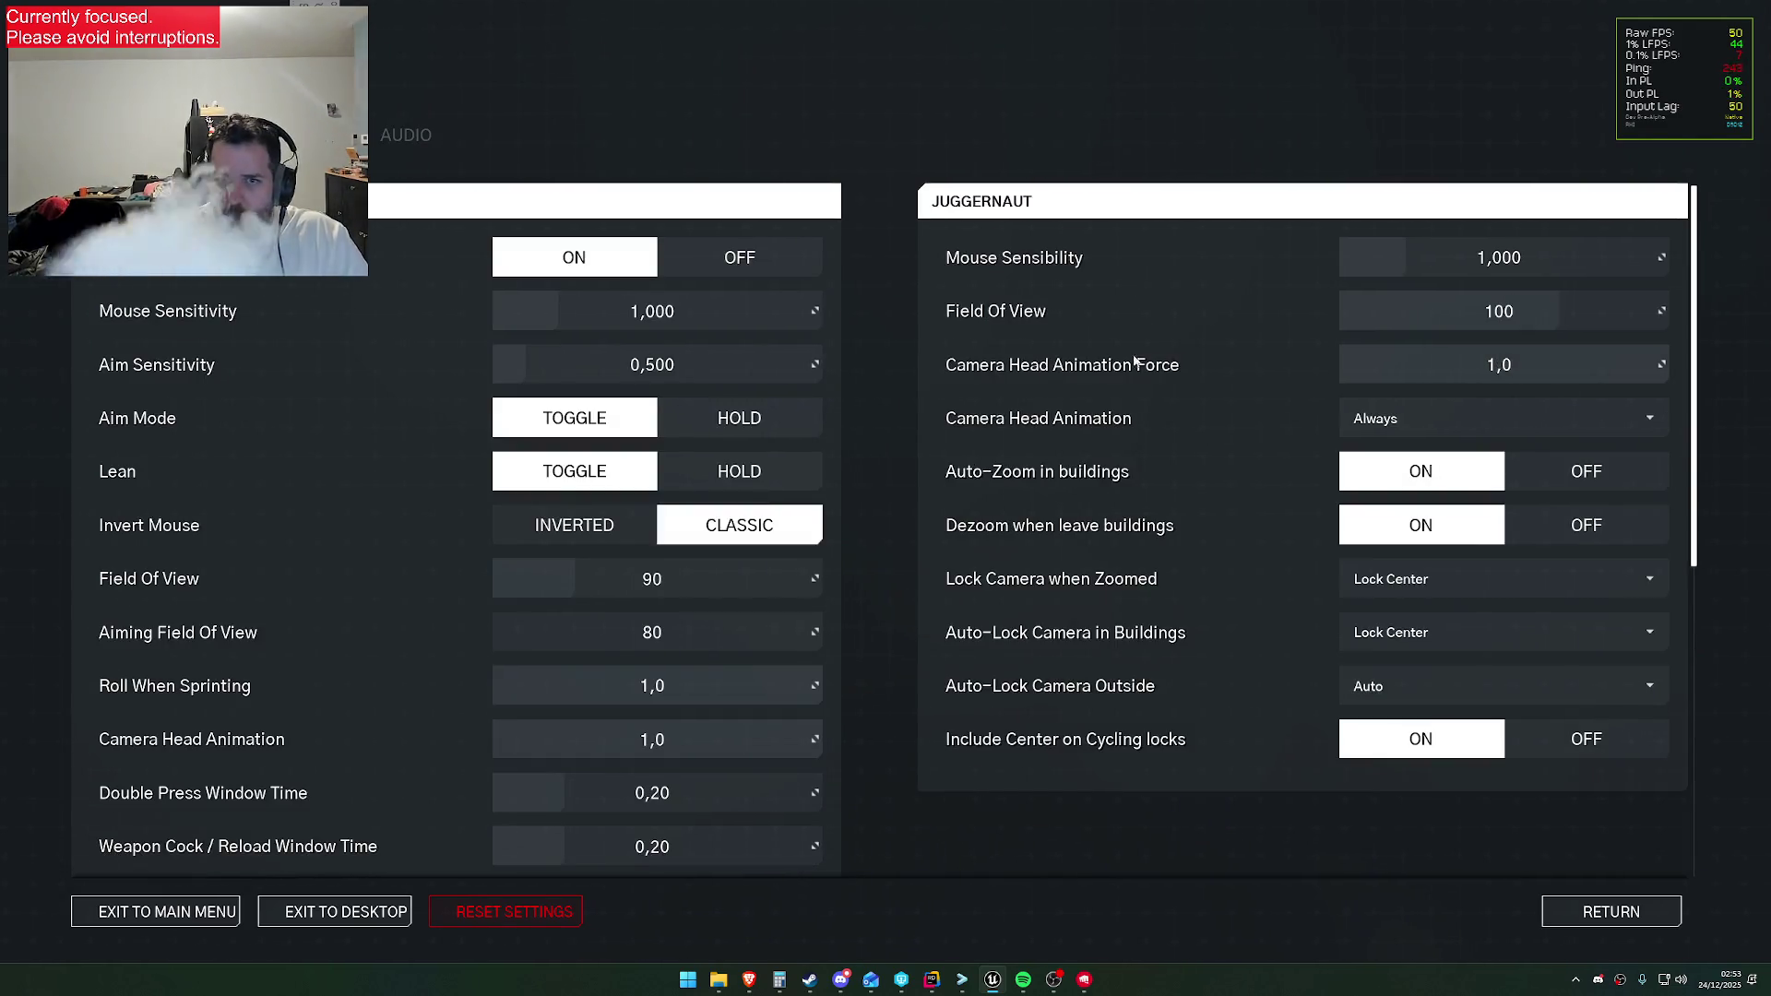
pyautogui.click(740, 257)
pyautogui.press('Escape')
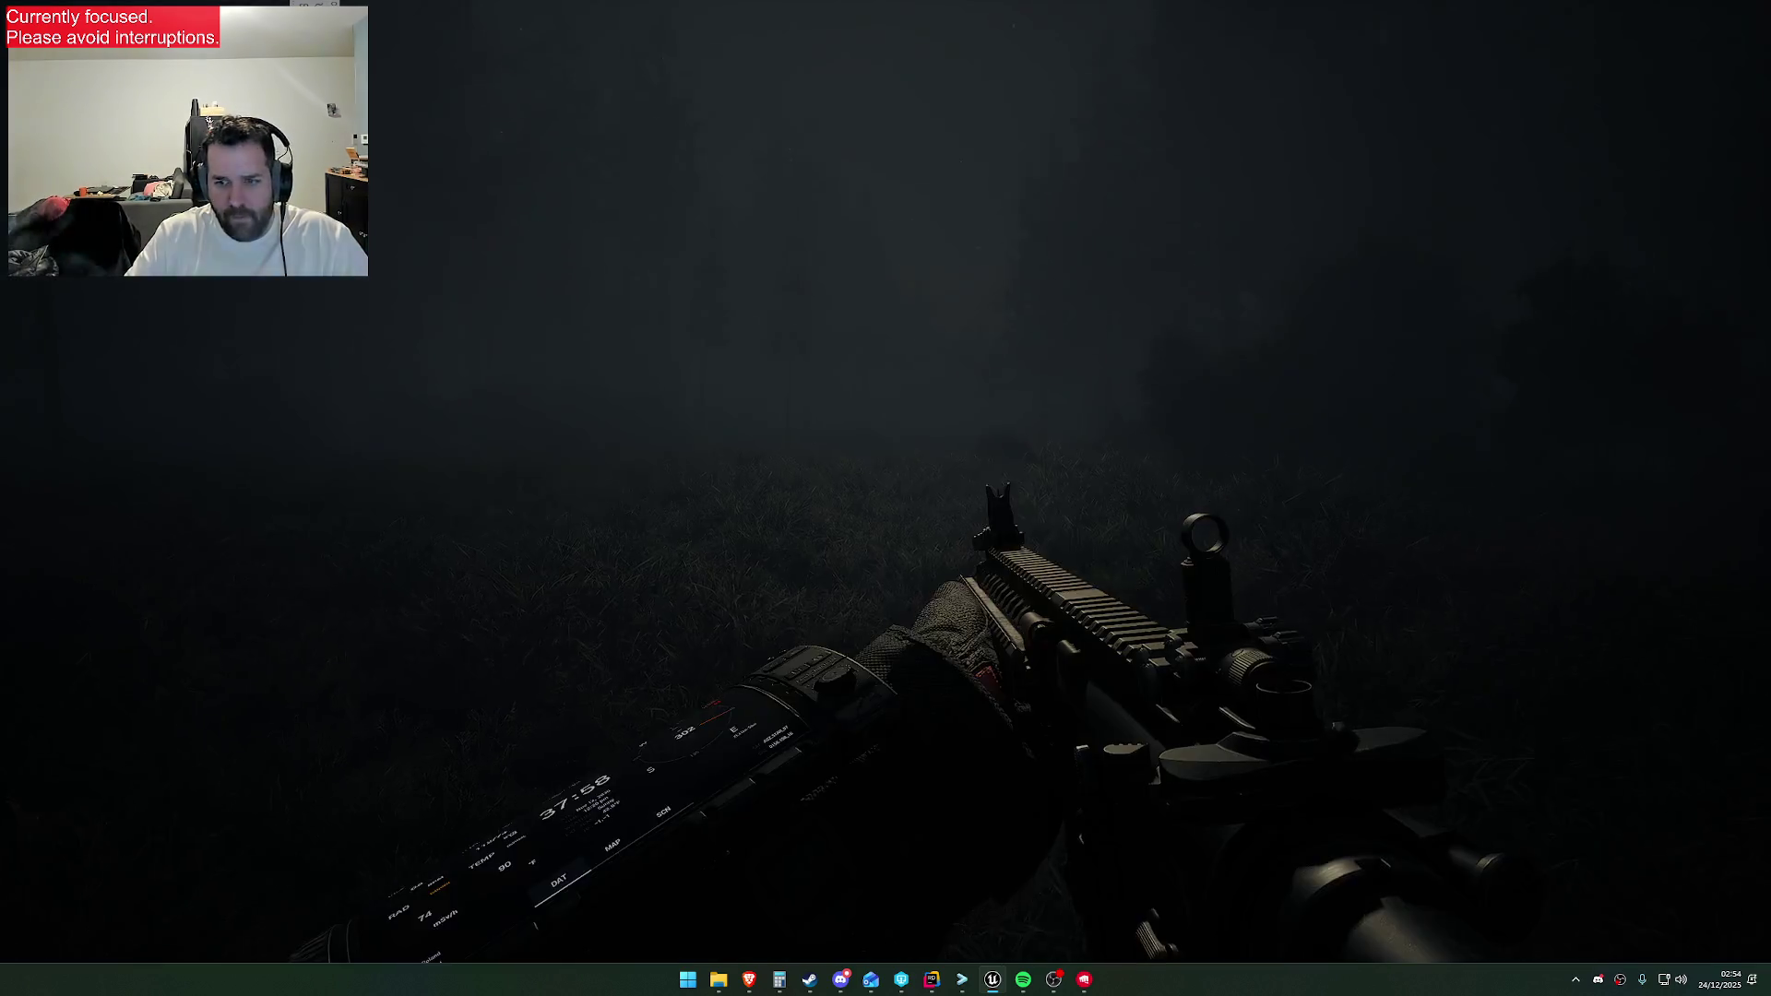
# Snip a full-screen capture of the foggy grass field, then open the debug overlay with F1
pyautogui.press('super')
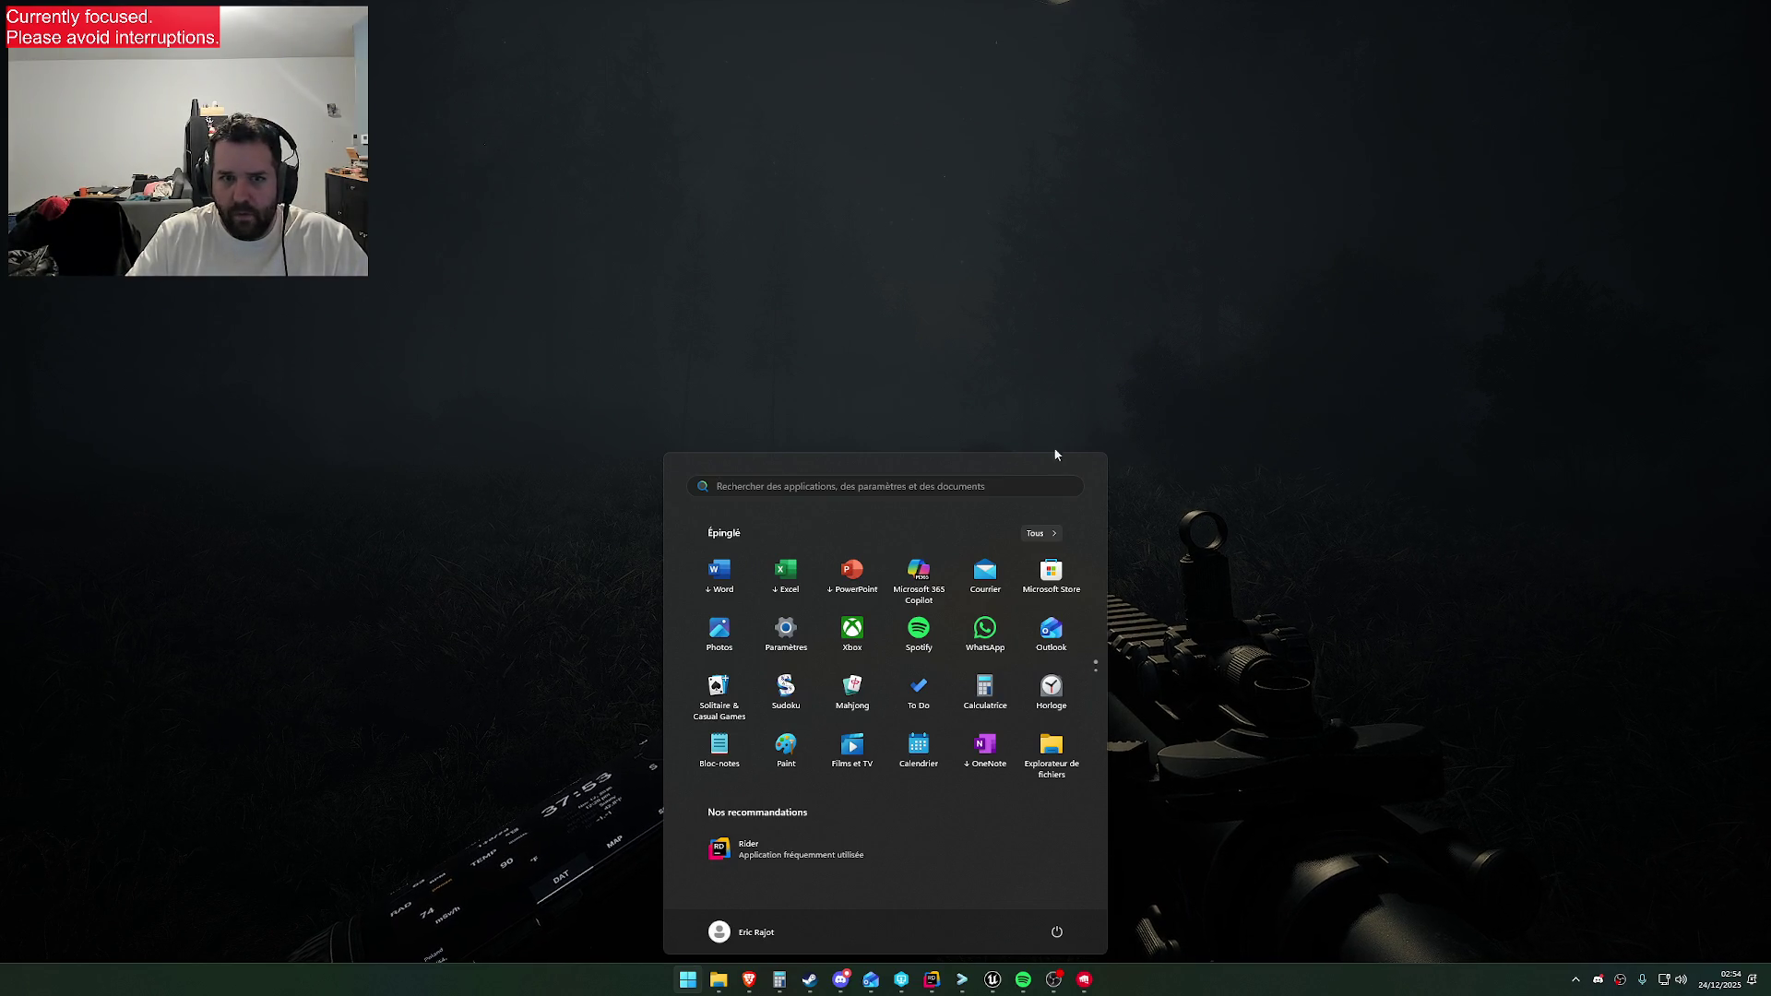
pyautogui.click(1005, 395)
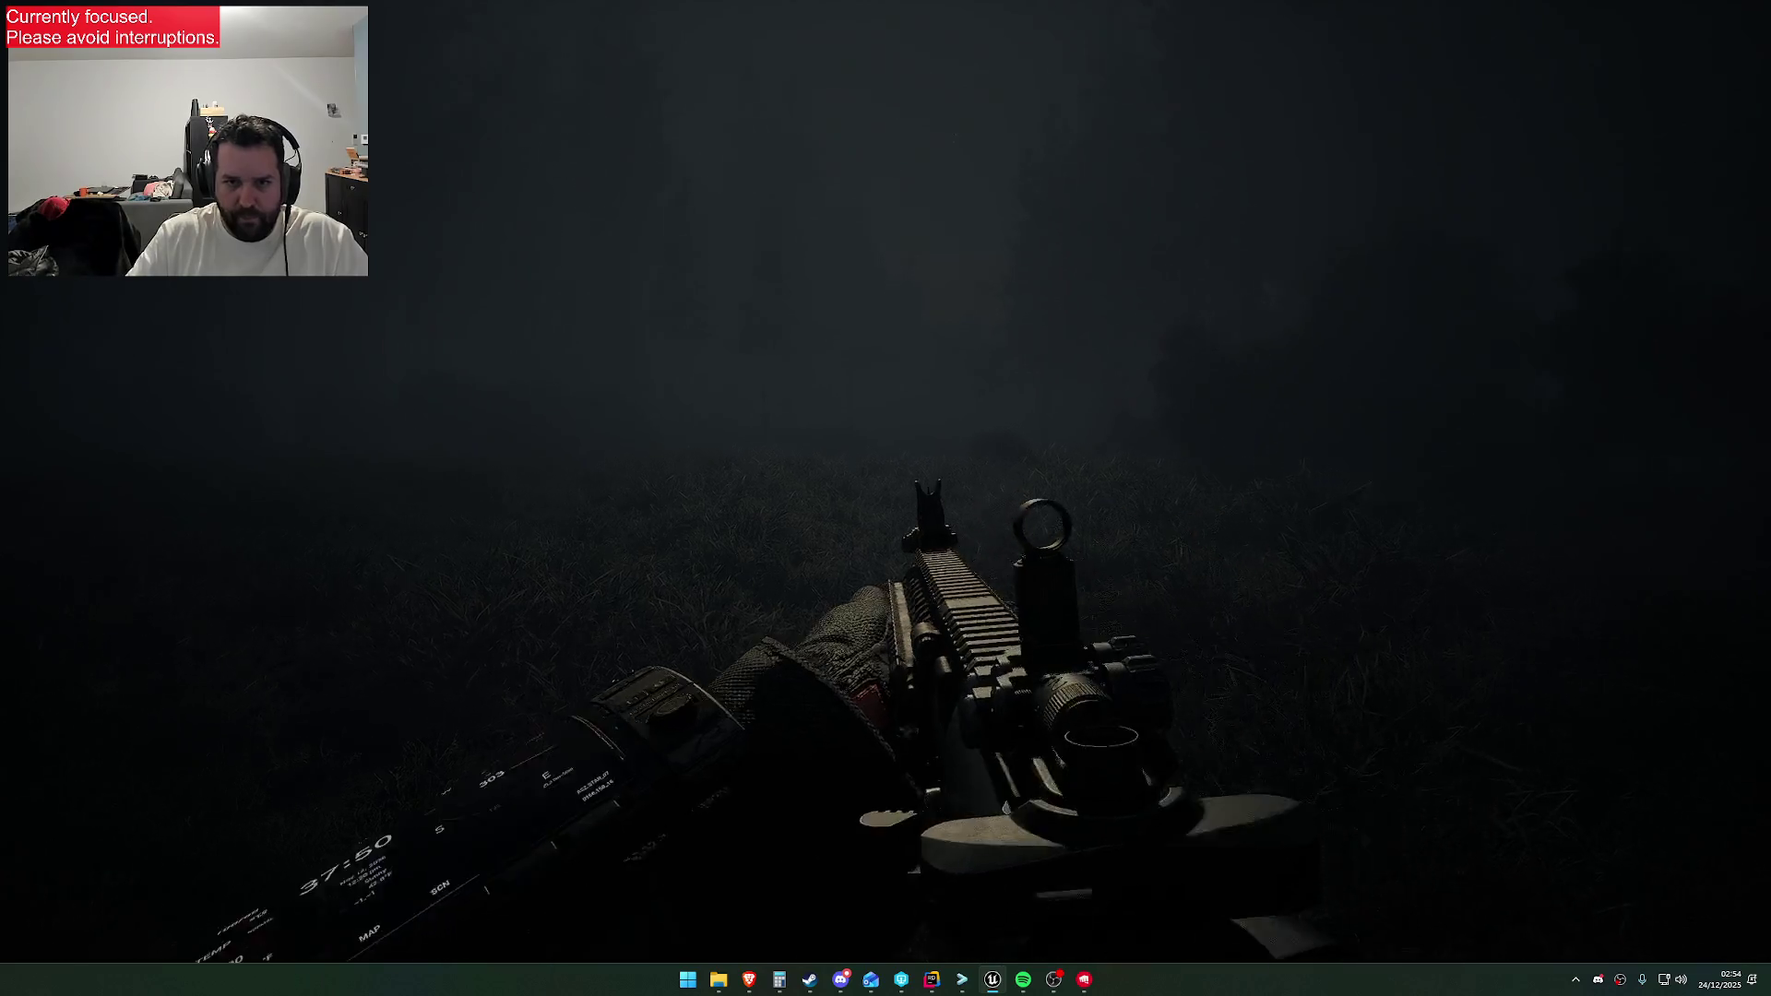
pyautogui.press('super+shift+s')
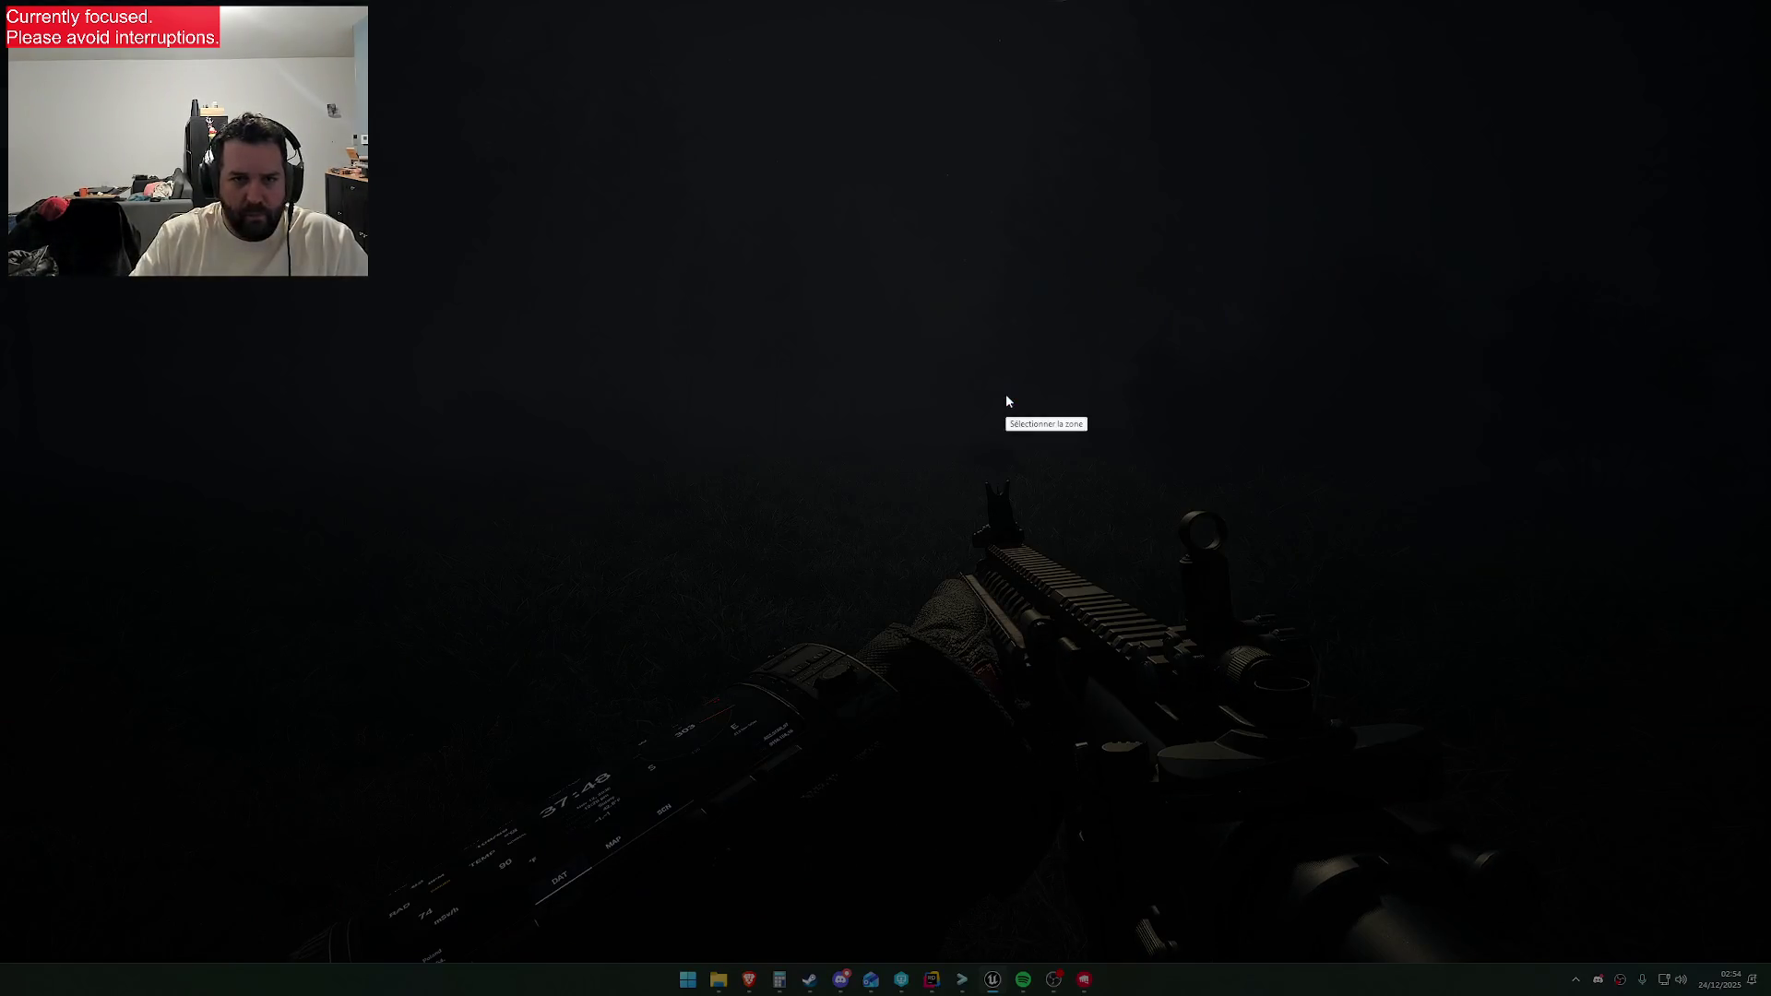
pyautogui.moveTo(2, 4)
pyautogui.mouseDown()
pyautogui.moveTo(1597, 932)
pyautogui.moveTo(1765, 960)
pyautogui.mouseUp()
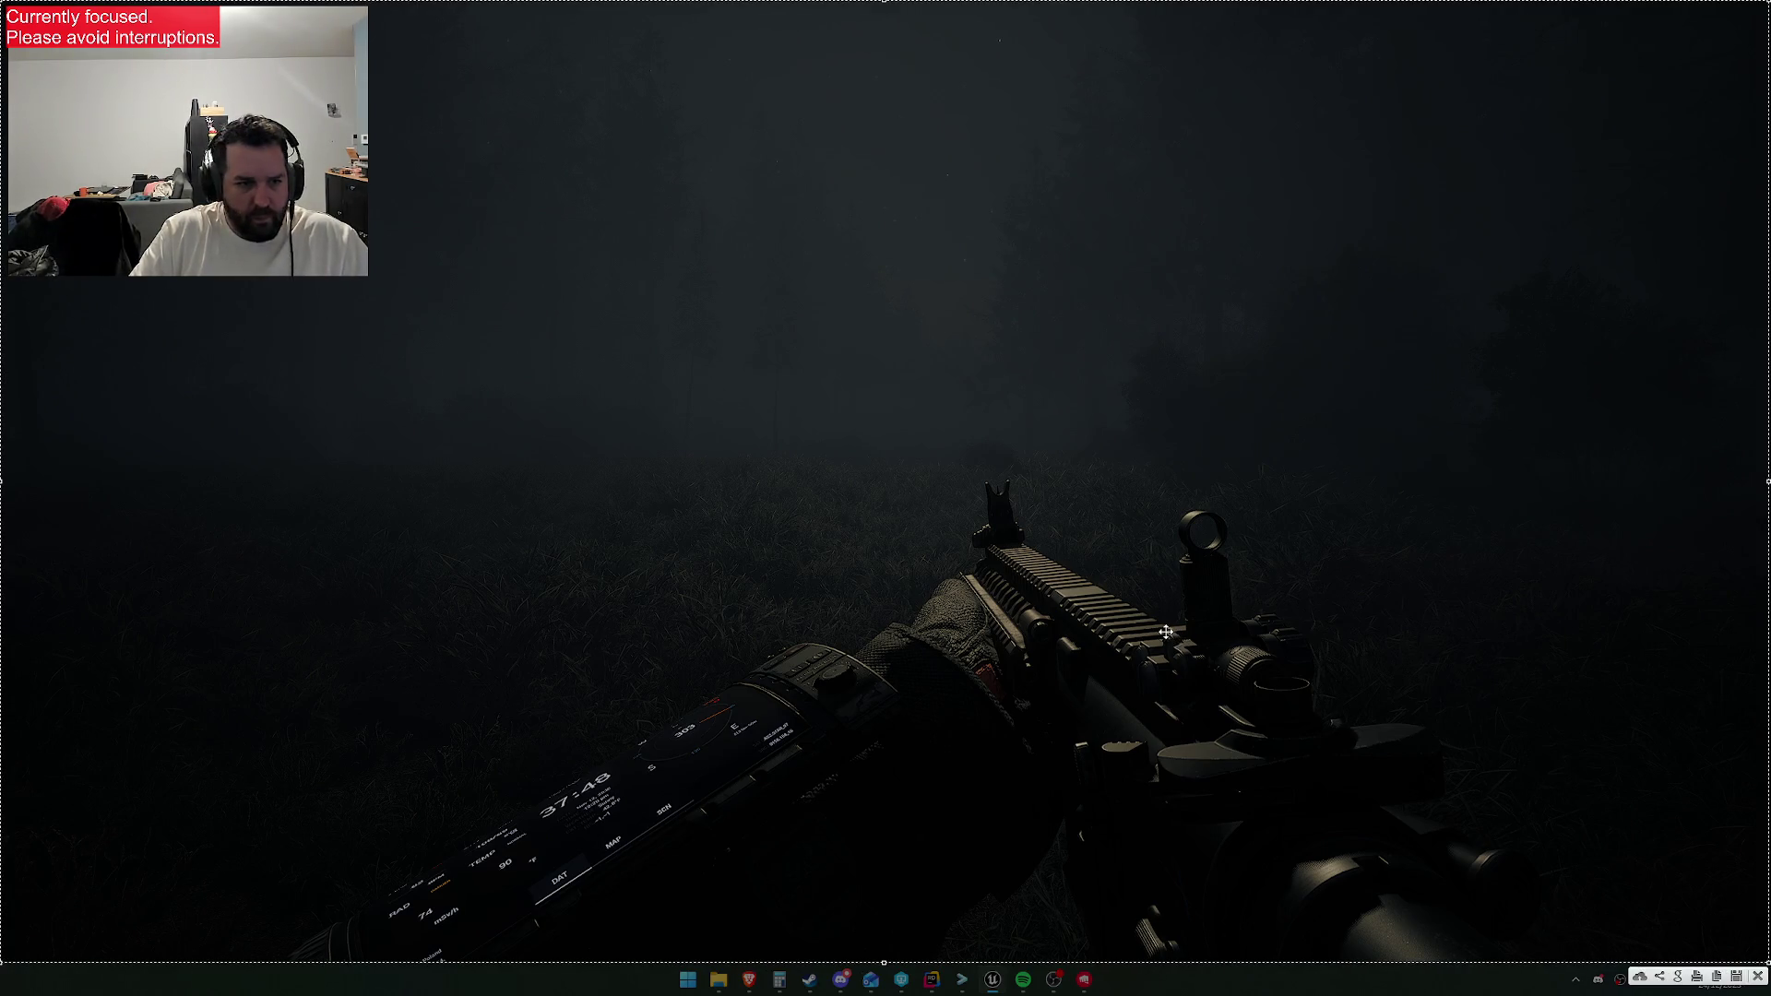
pyautogui.hotkey('ctrl', 'c')
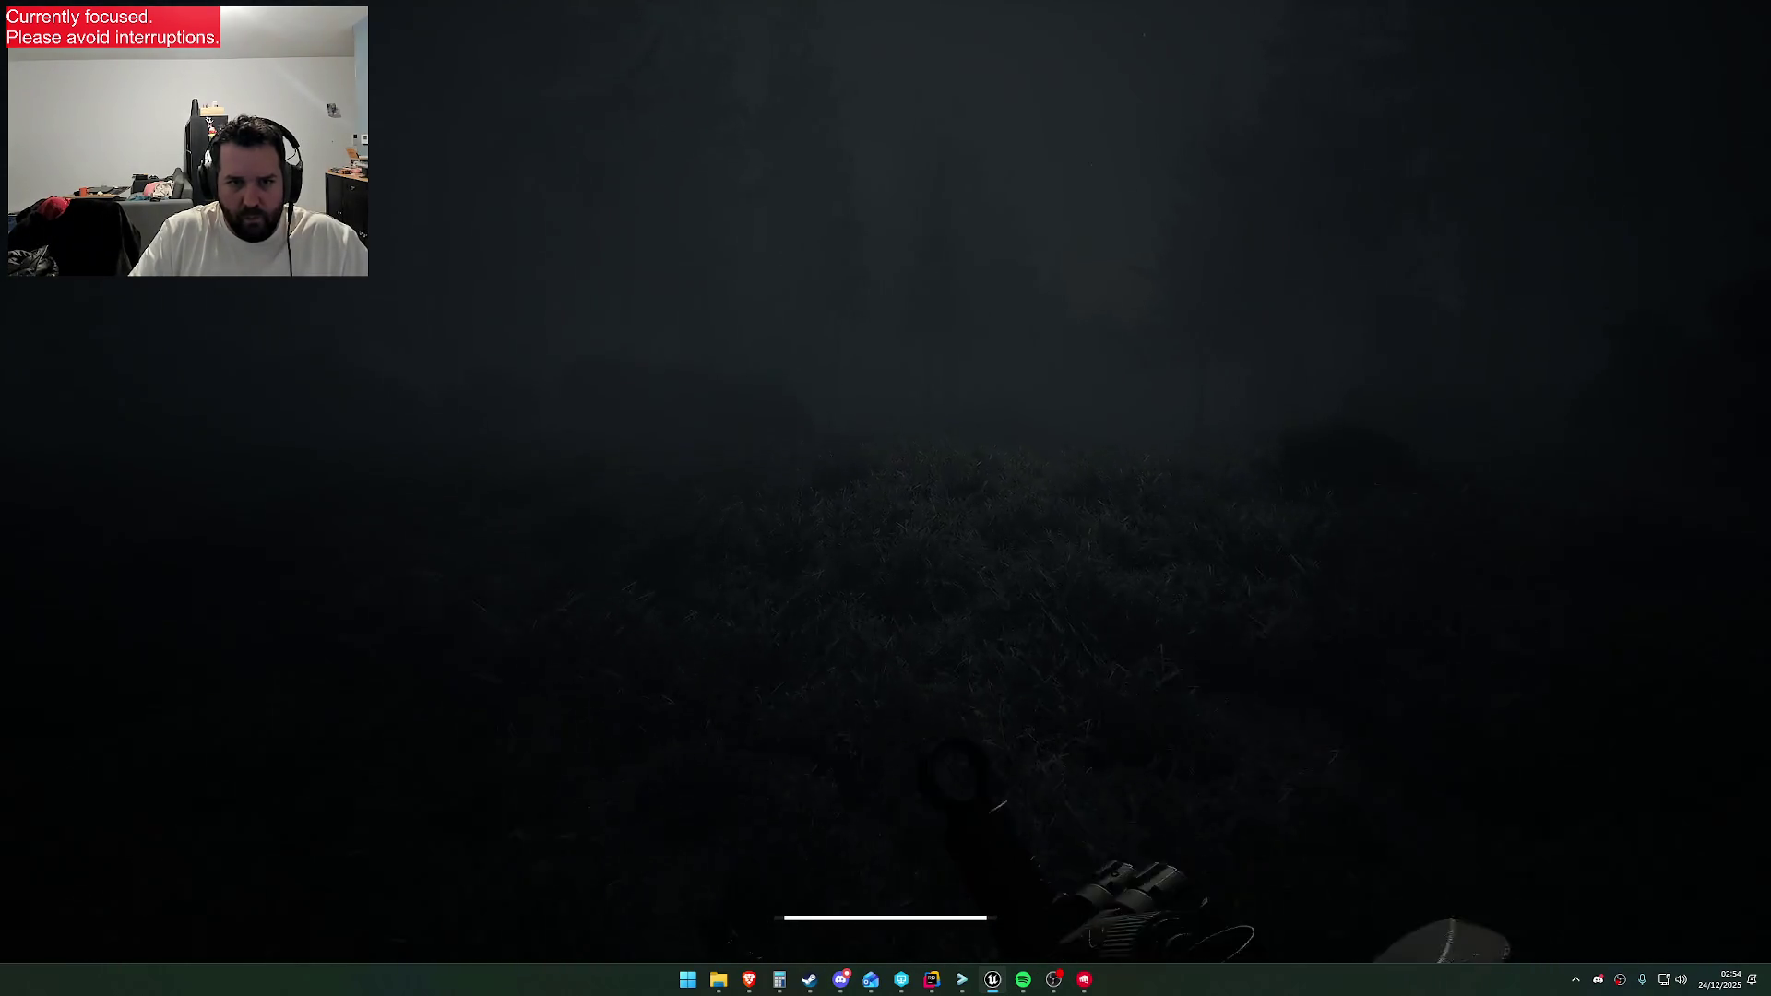
pyautogui.press('F1')
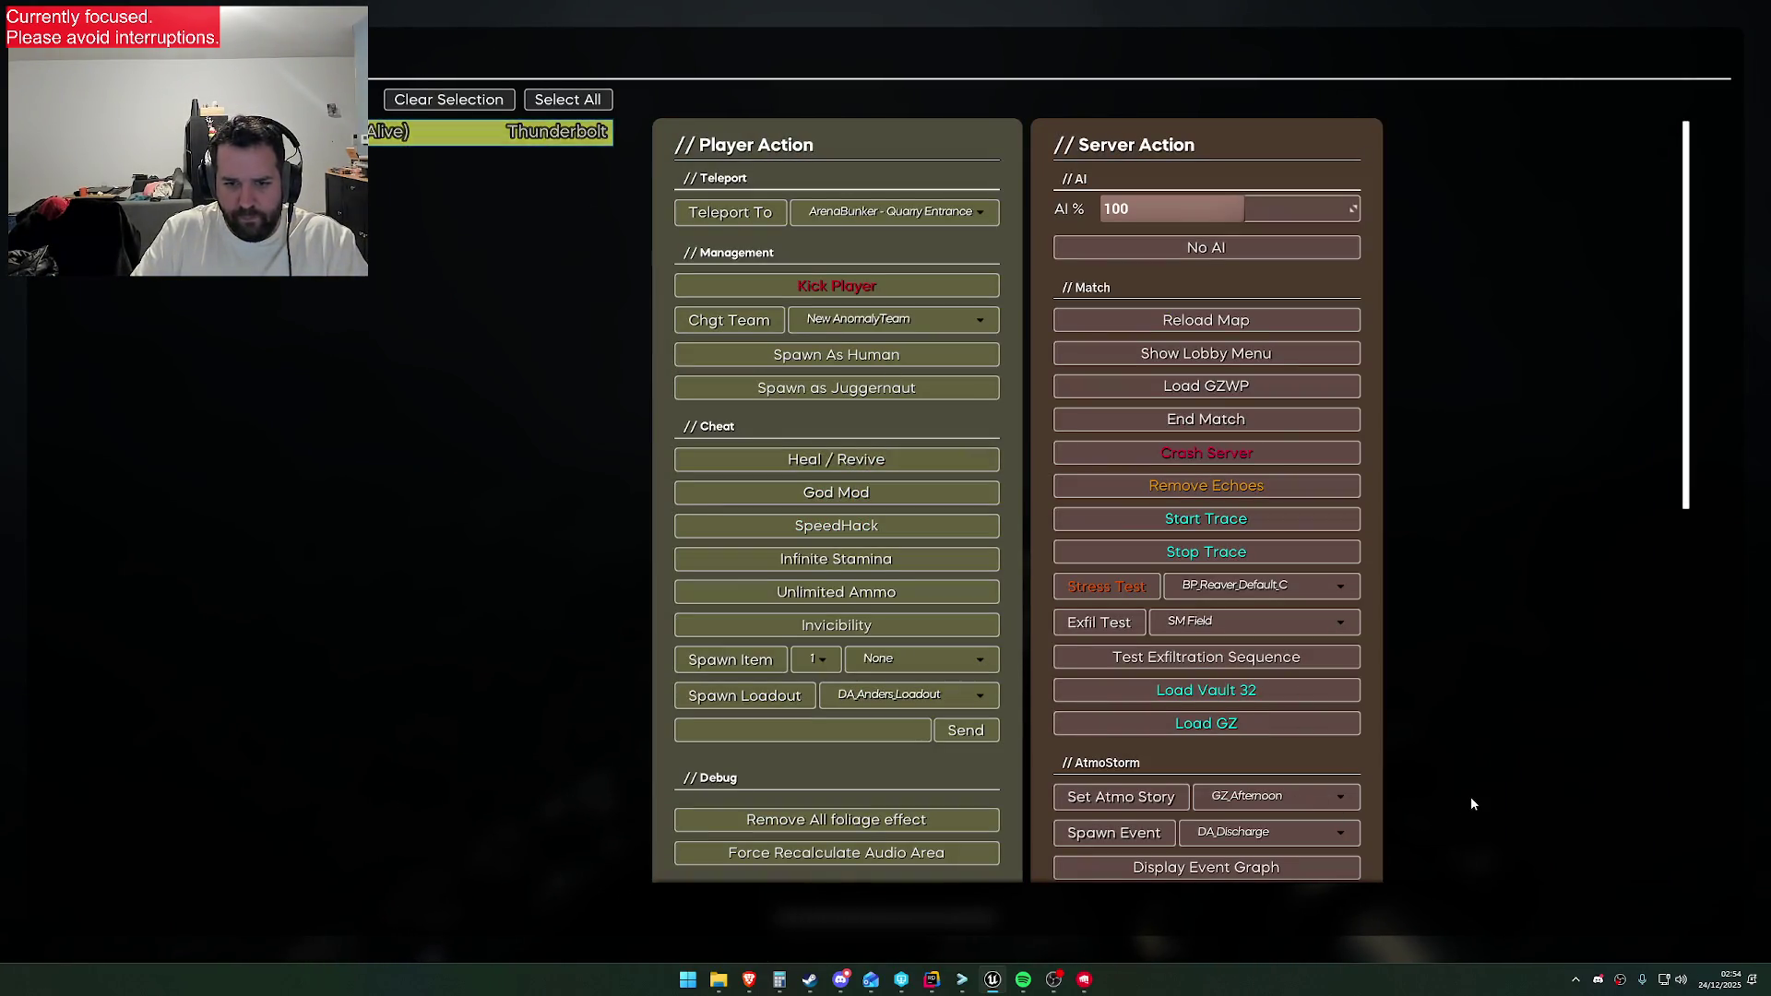
# Close the debug overlay so the night forest is visible
pyautogui.press('F1')
pyautogui.press('super')
pyautogui.click(838, 989)
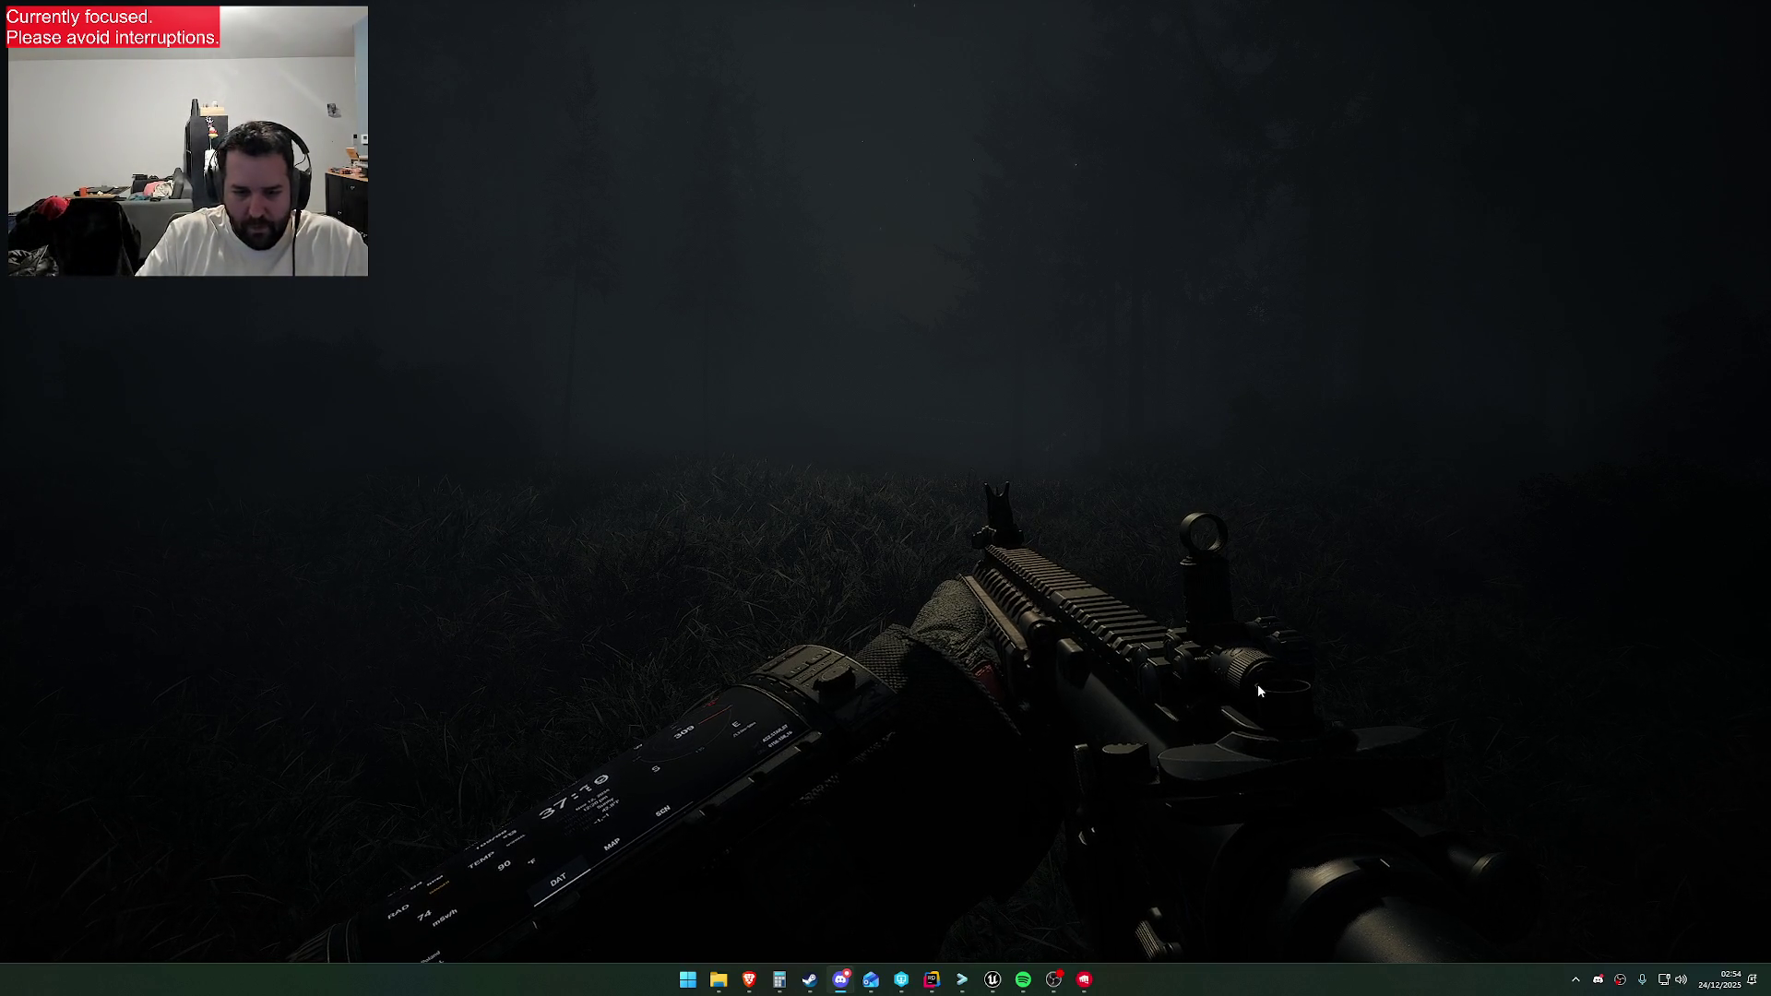
# Launch Adobe Photoshop by searching 'ph' from the Start menu
pyautogui.press('super')
pyautogui.write('ph')
pyautogui.press('Return')
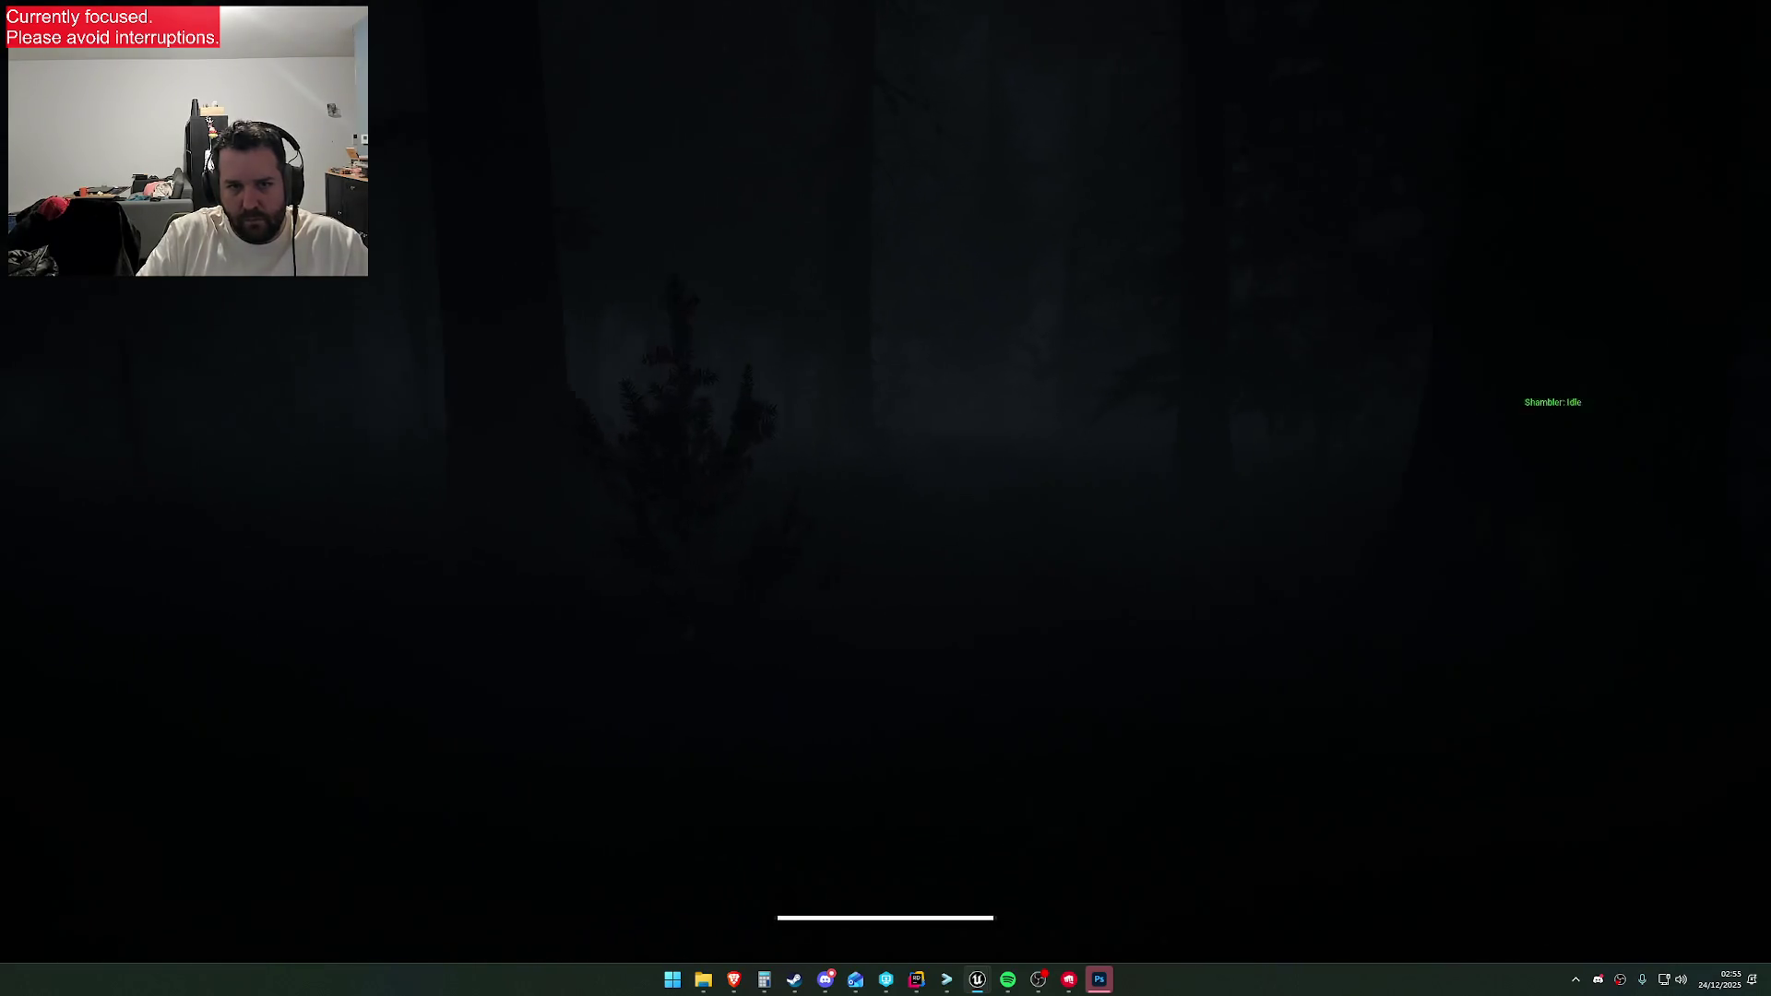
pyautogui.press('super')
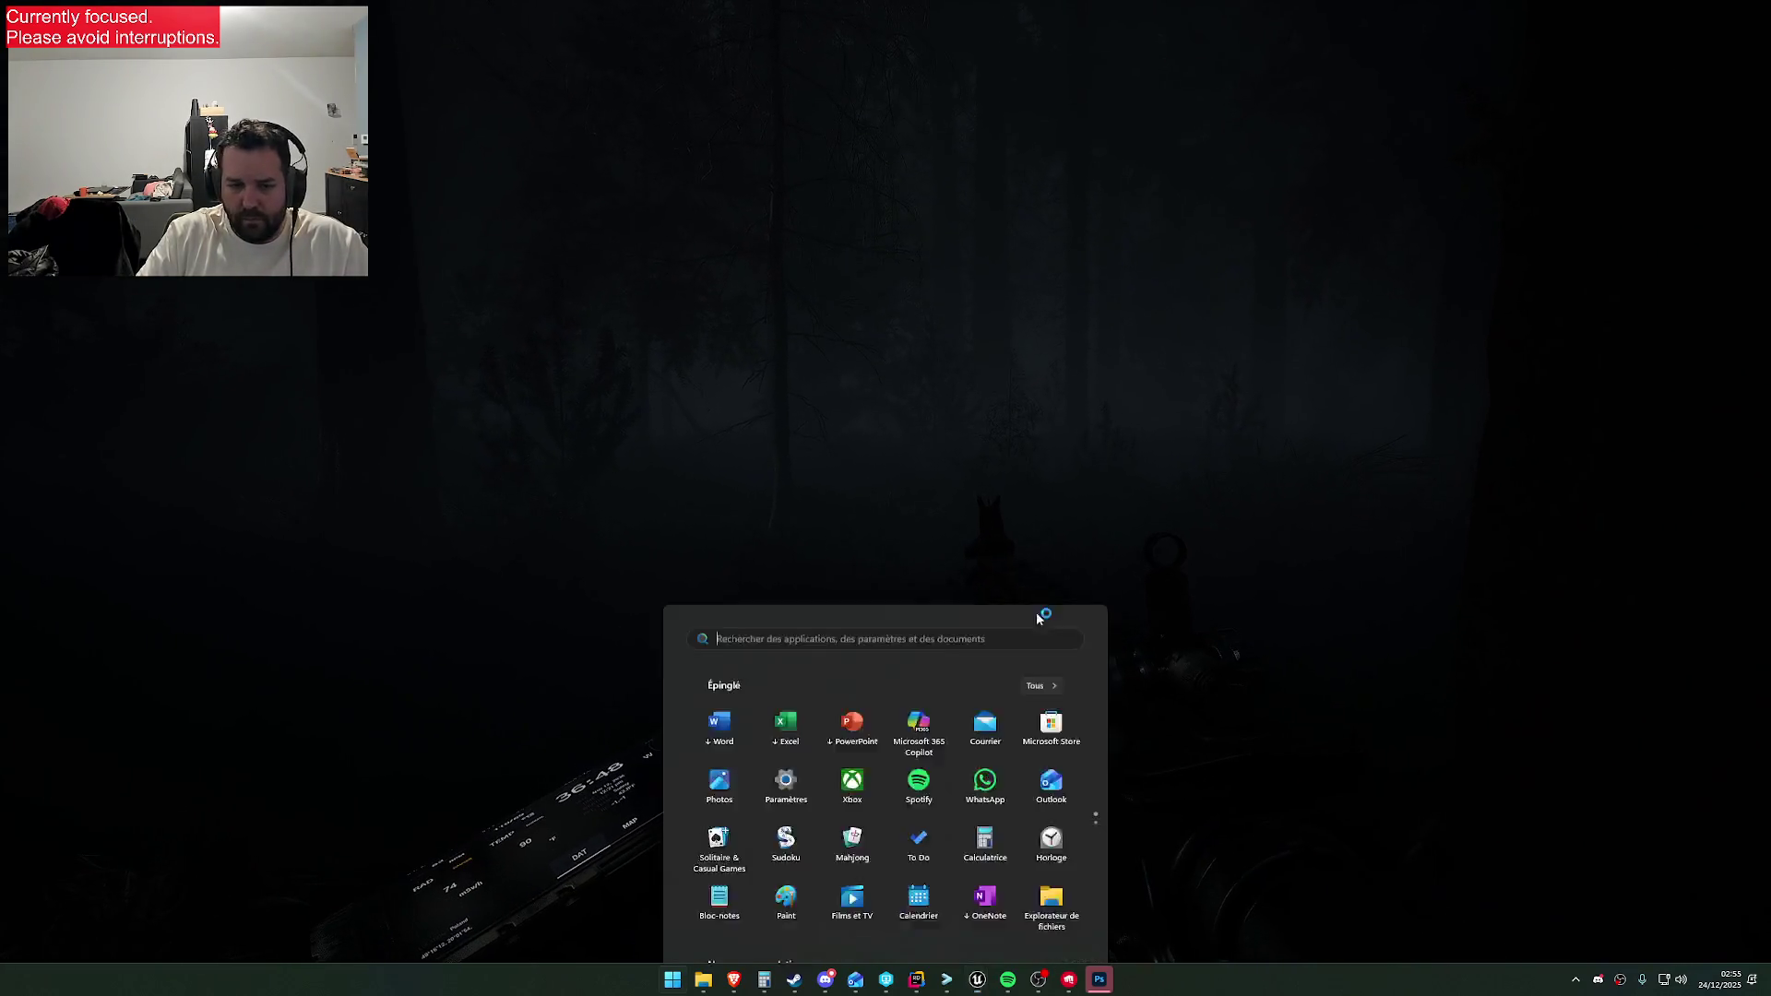
# Paste the game screenshot into a new 2557x1392 clipboard-sized Photoshop document, then minimize Photoshop
pyautogui.click(1099, 979)
pyautogui.hotkey('ctrl', 'n')
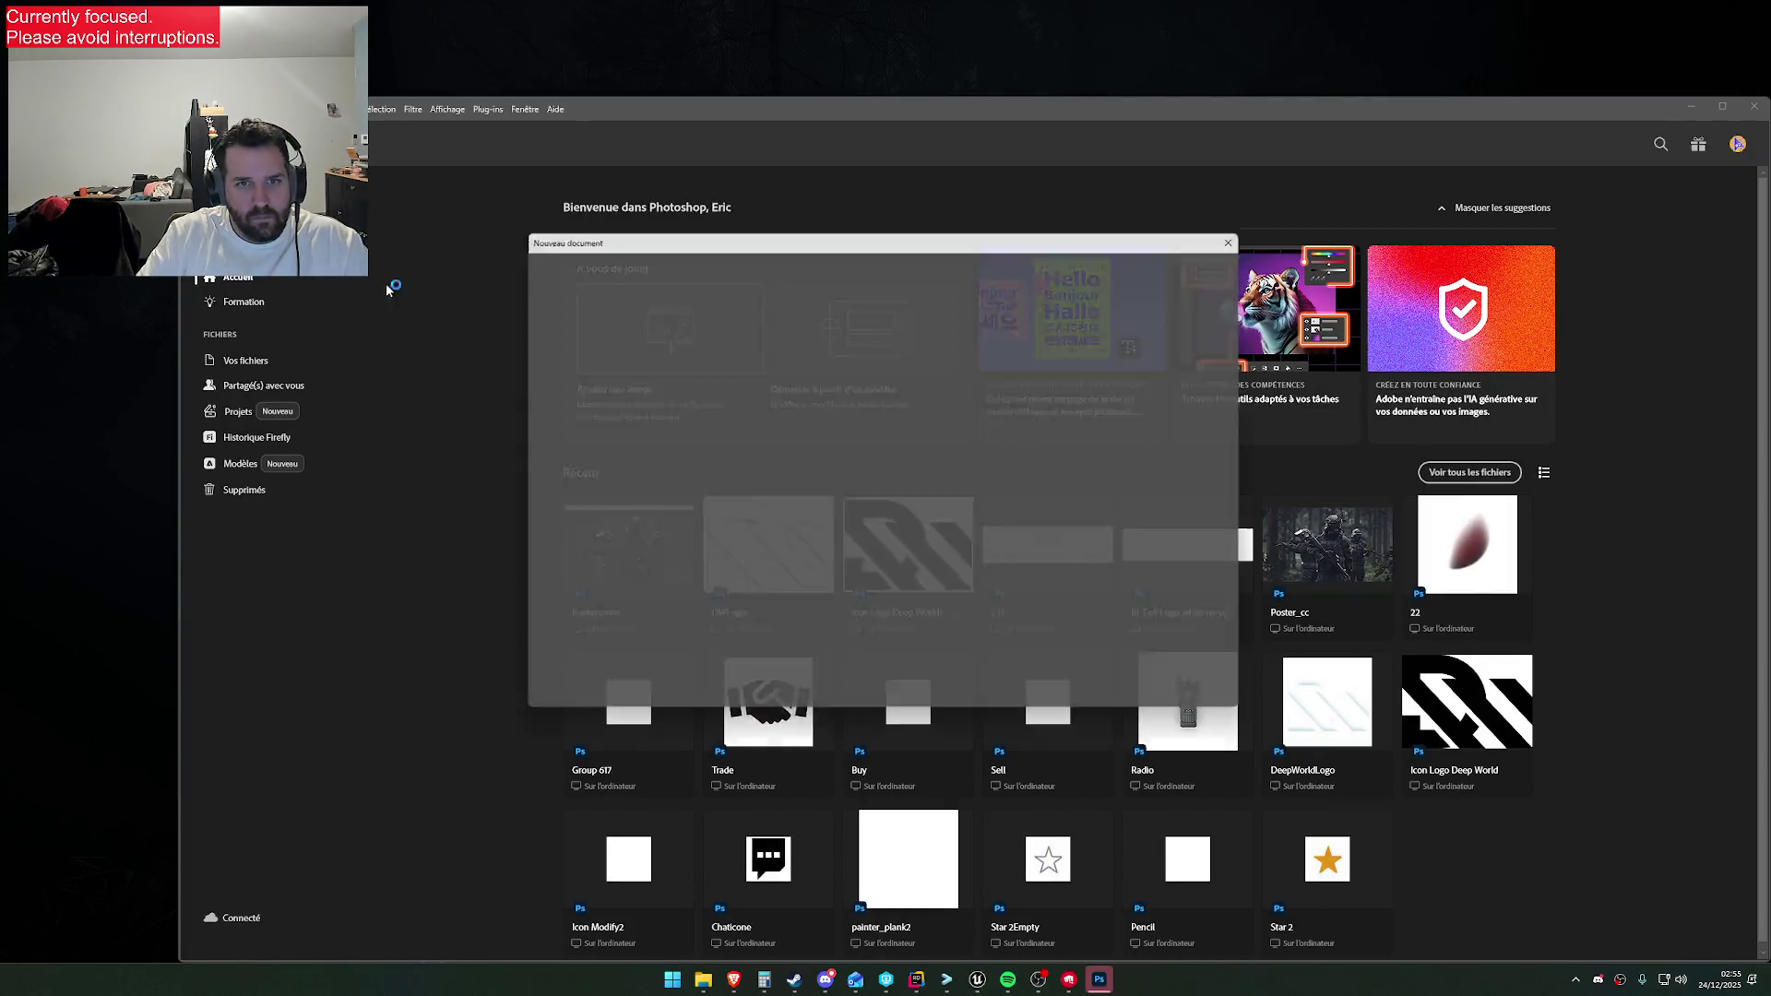
pyautogui.click(1157, 693)
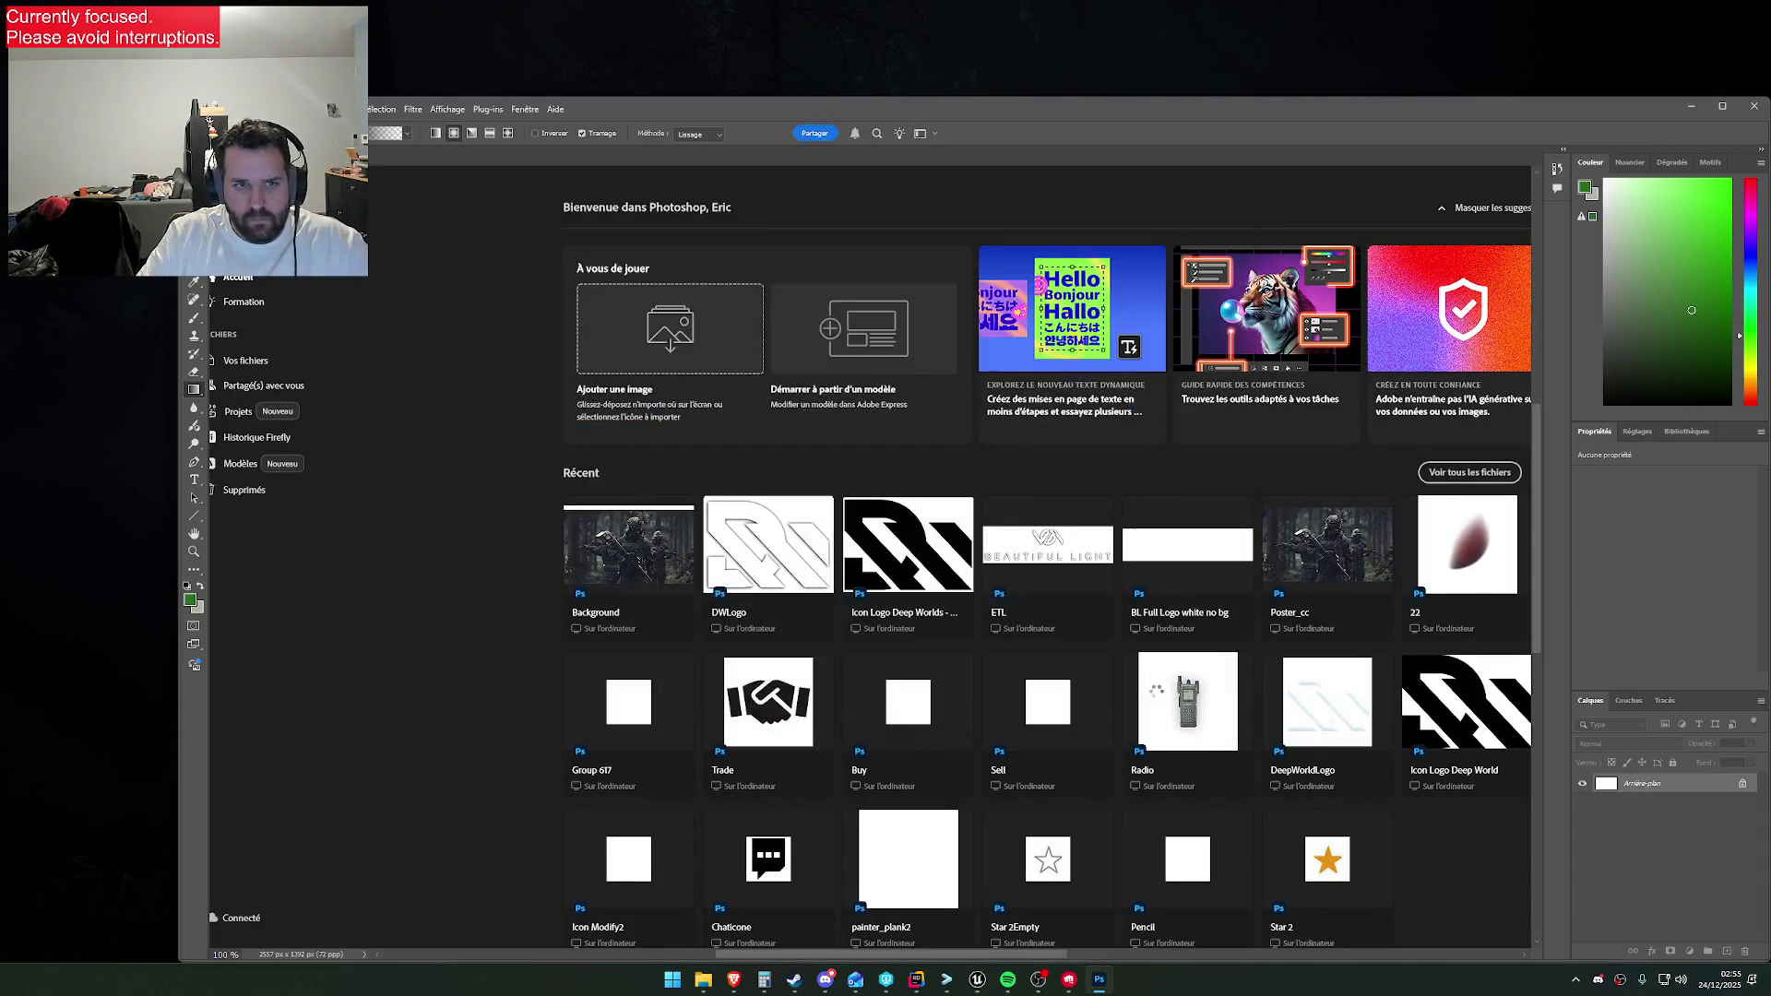
pyautogui.hotkey('ctrl', 'v')
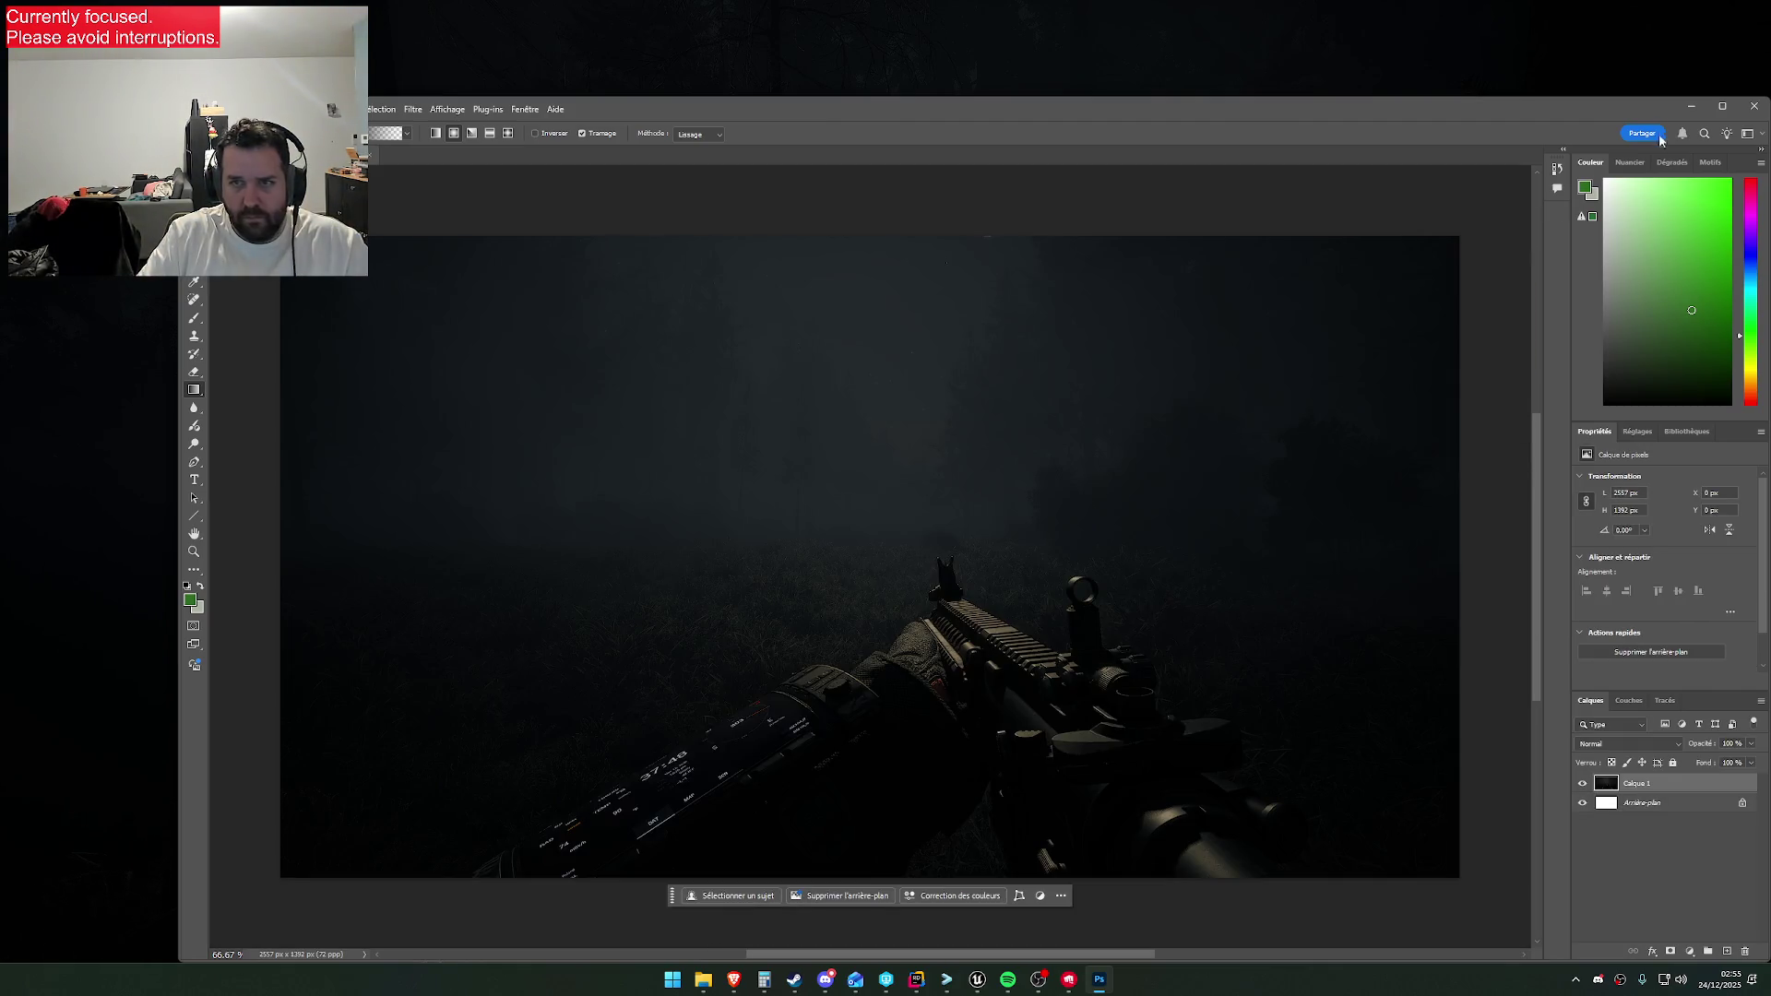
pyautogui.click(1687, 107)
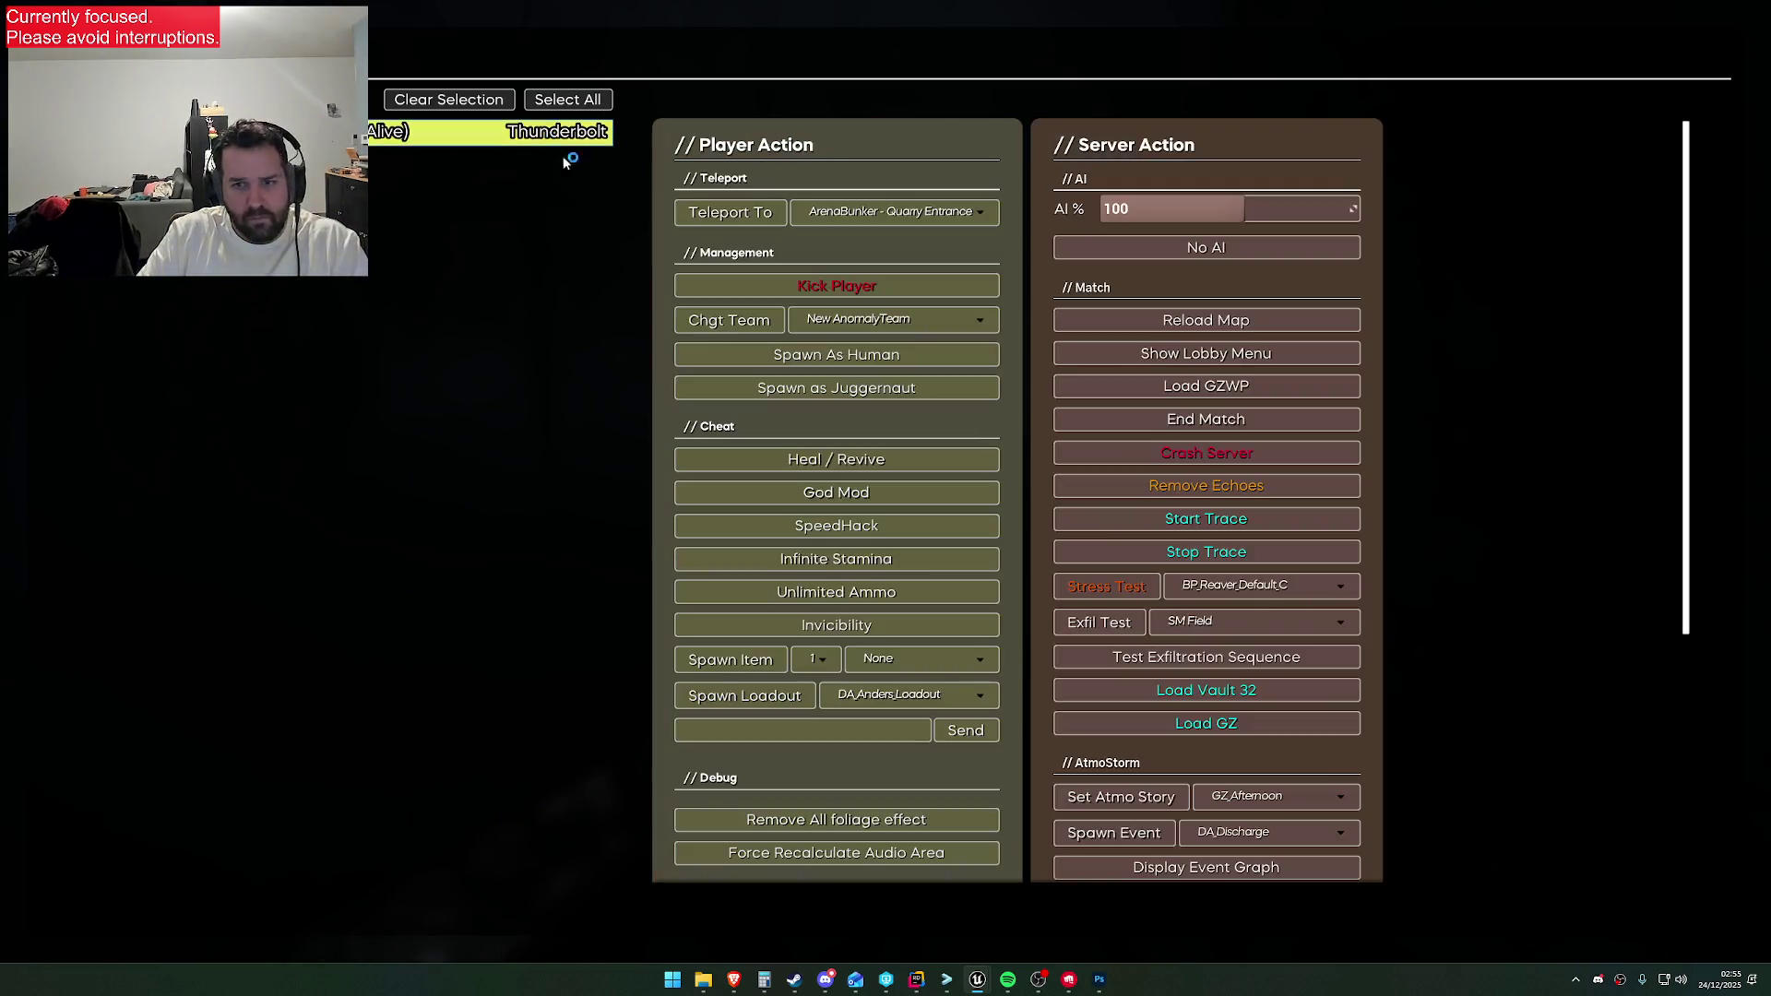
# Apply the GZ_DayFog atmosphere story and walk into the forest to inspect the fog
pyautogui.click(1276, 796)
pyautogui.click(1243, 750)
pyautogui.click(1276, 796)
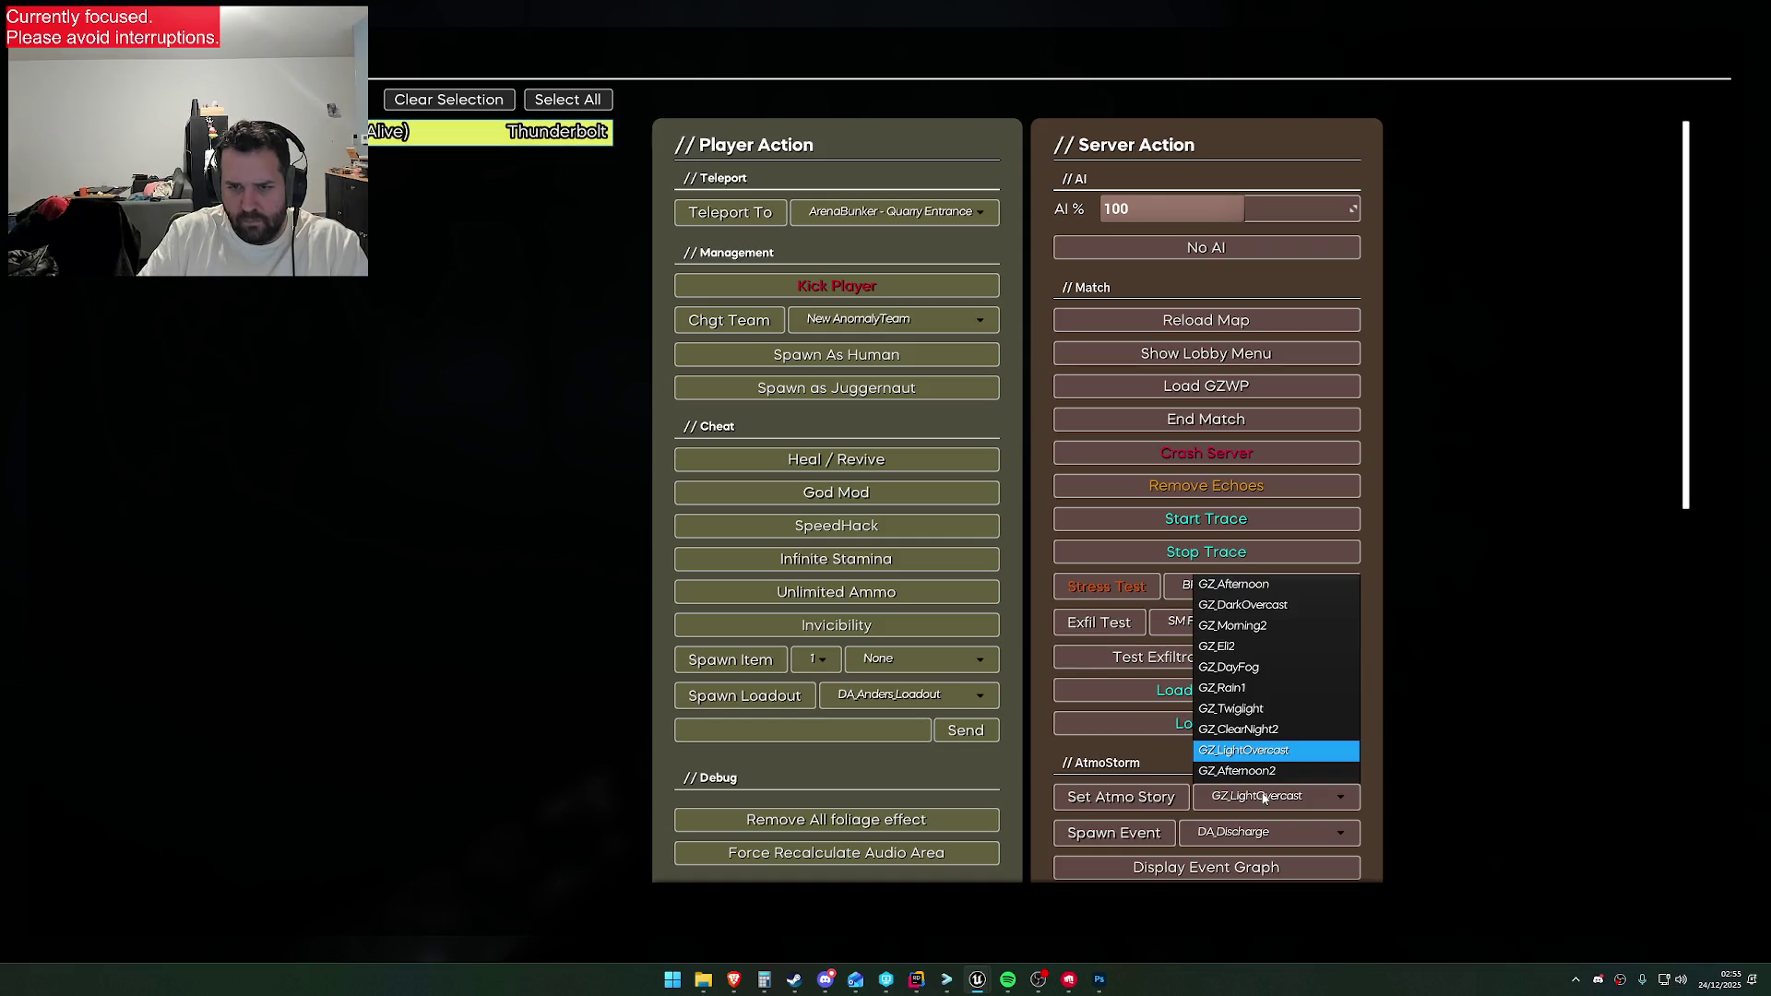
pyautogui.click(1252, 667)
pyautogui.click(1133, 799)
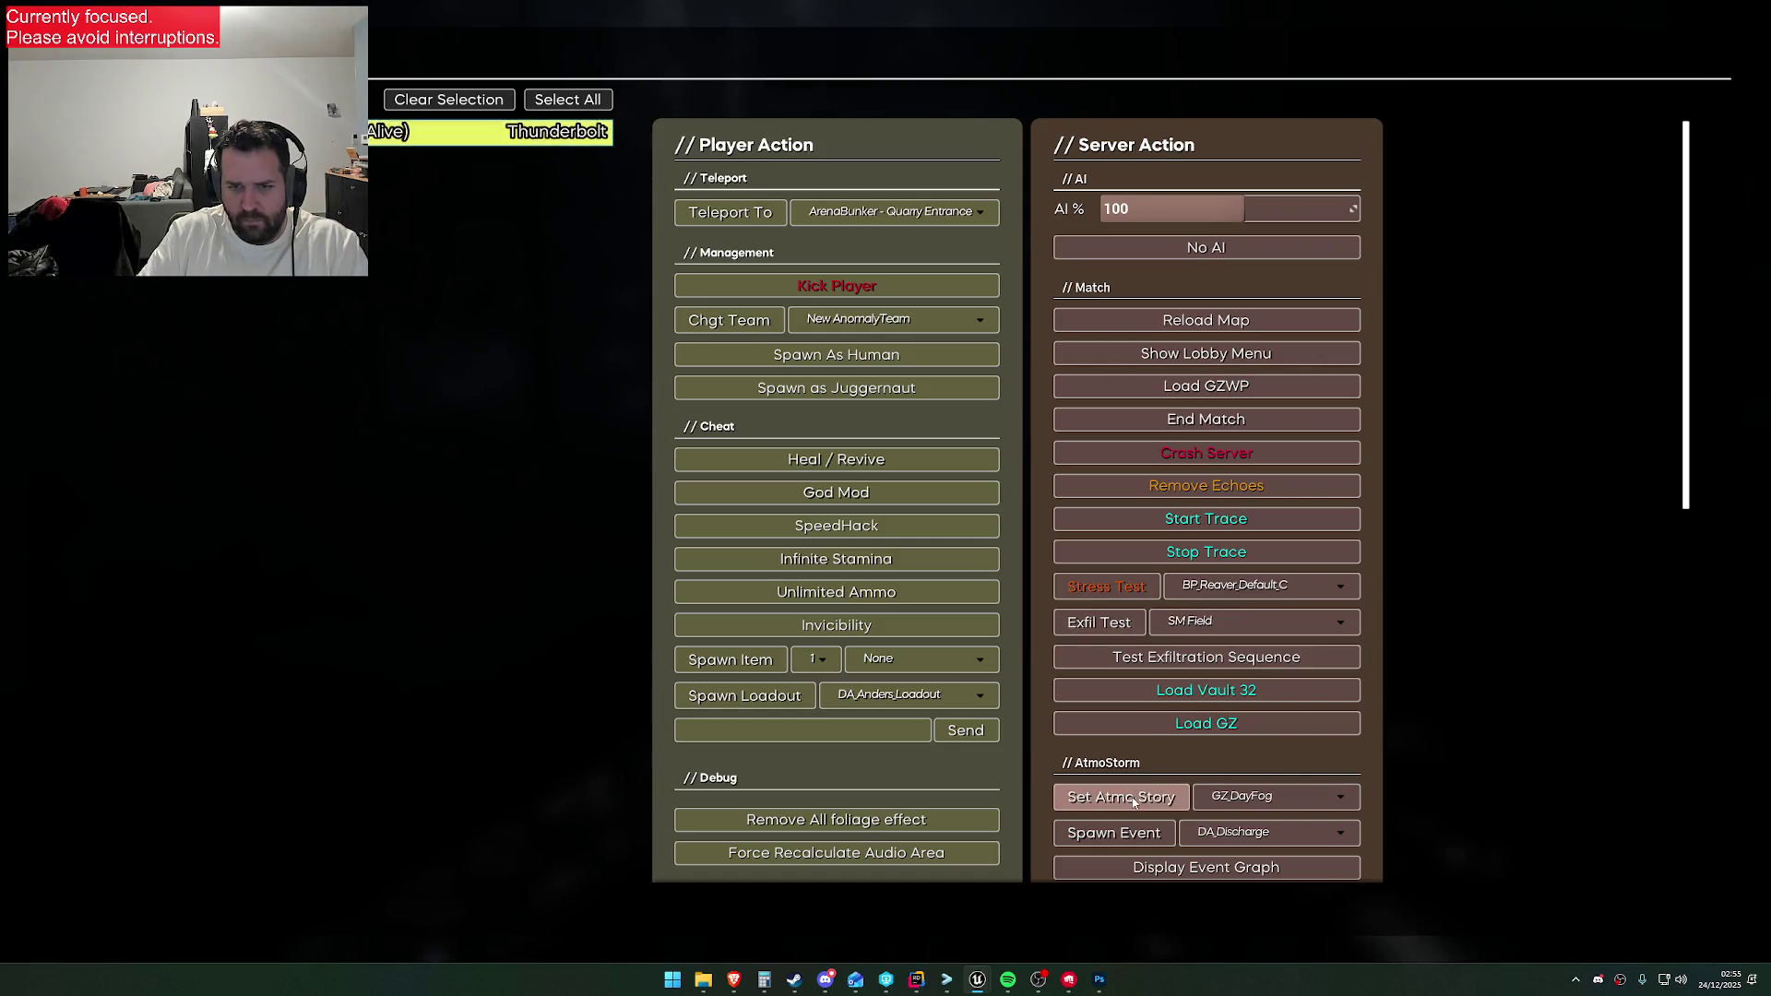
pyautogui.press('Escape')
pyautogui.hotkey('shift', 'w')
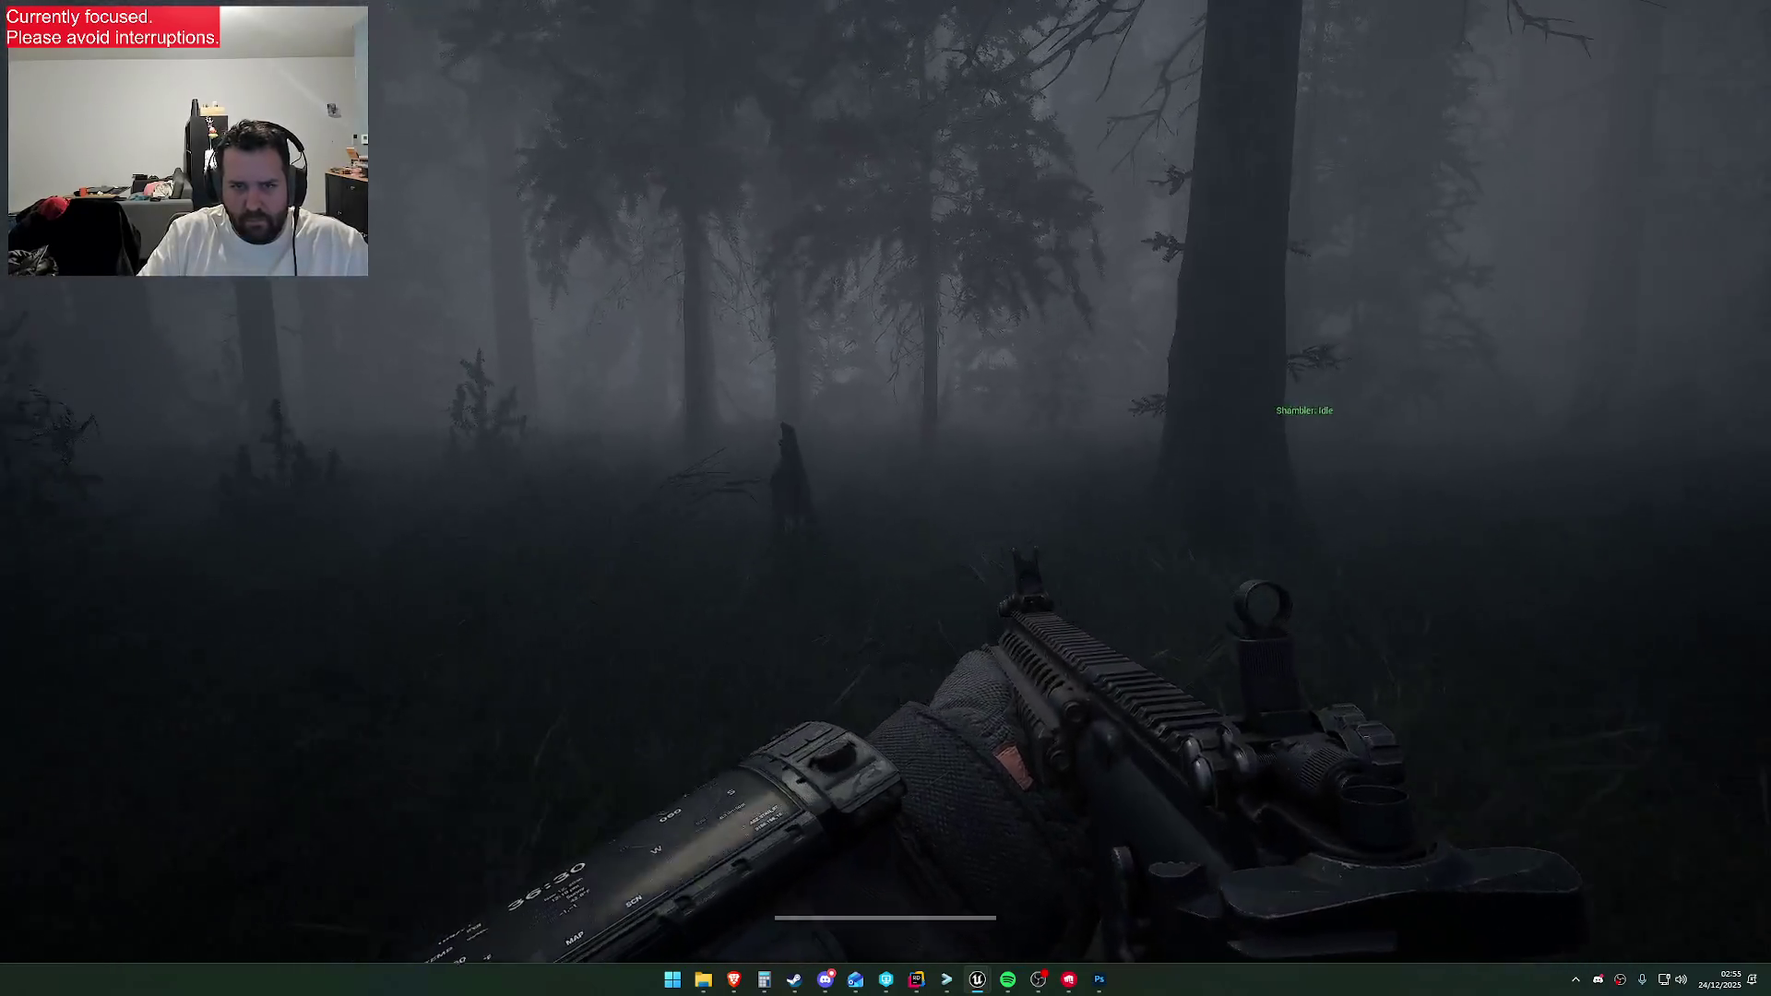
# Switch the atmosphere story to GZ_Morning2 and close the admin menu
pyautogui.press('Escape')
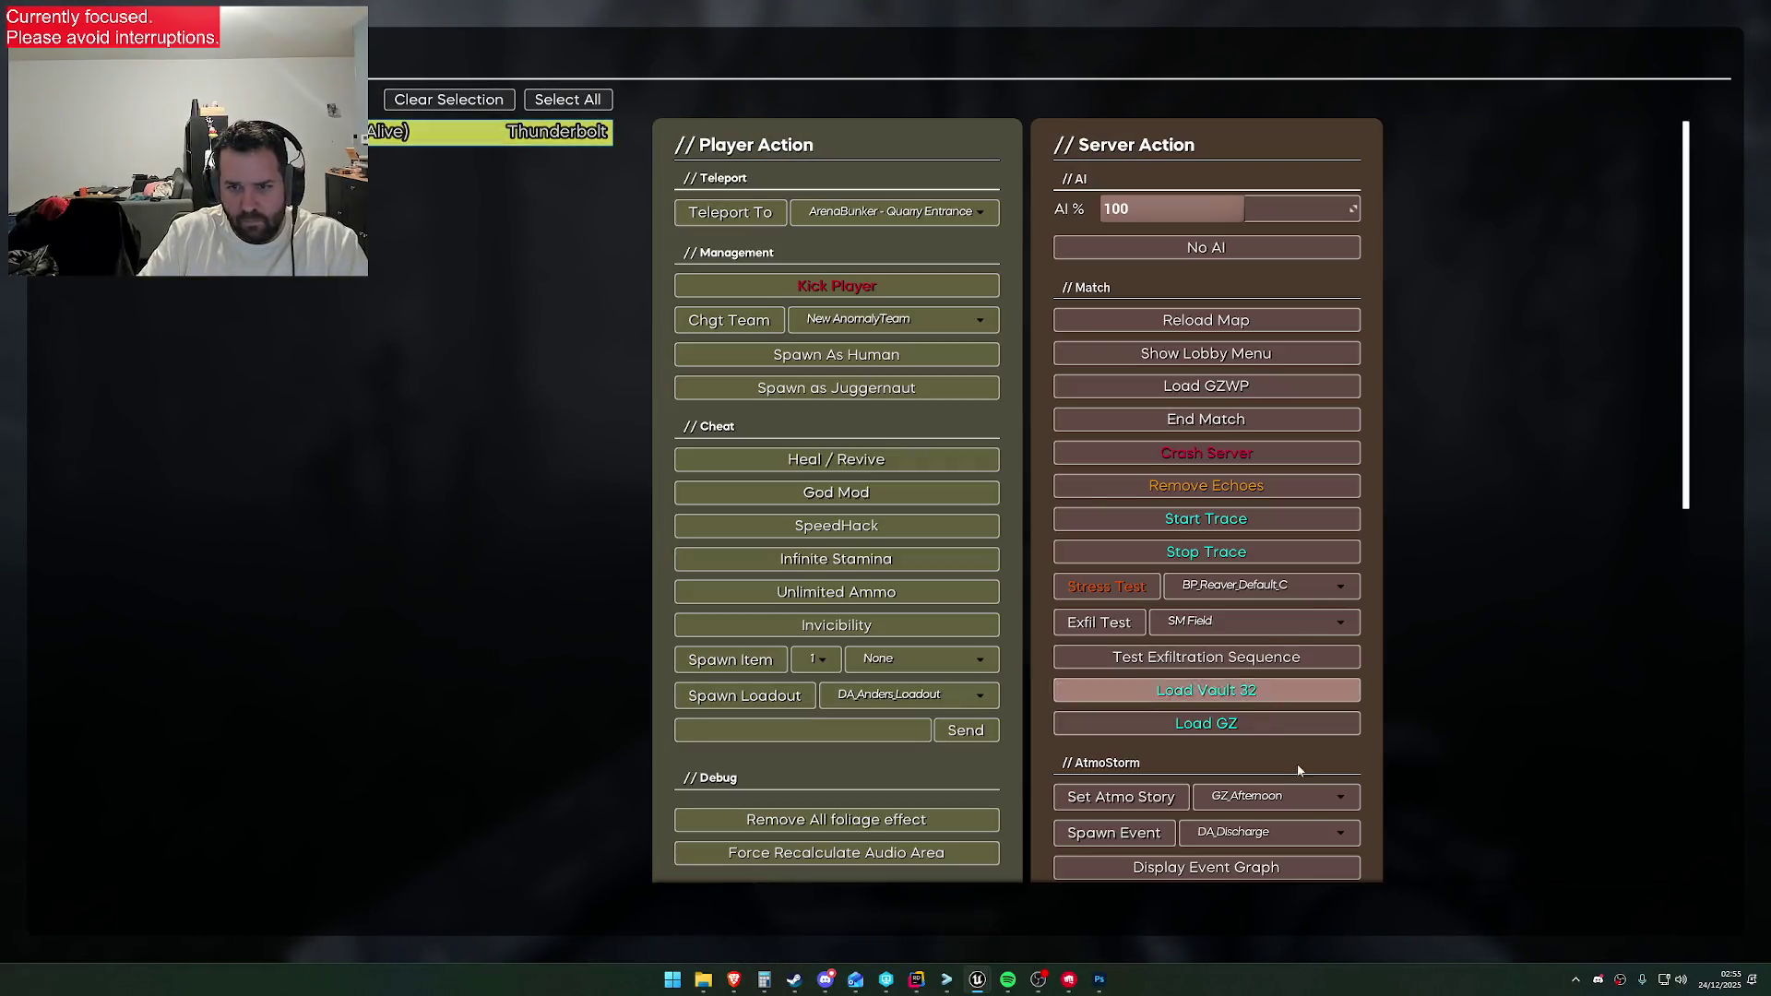
pyautogui.click(1291, 798)
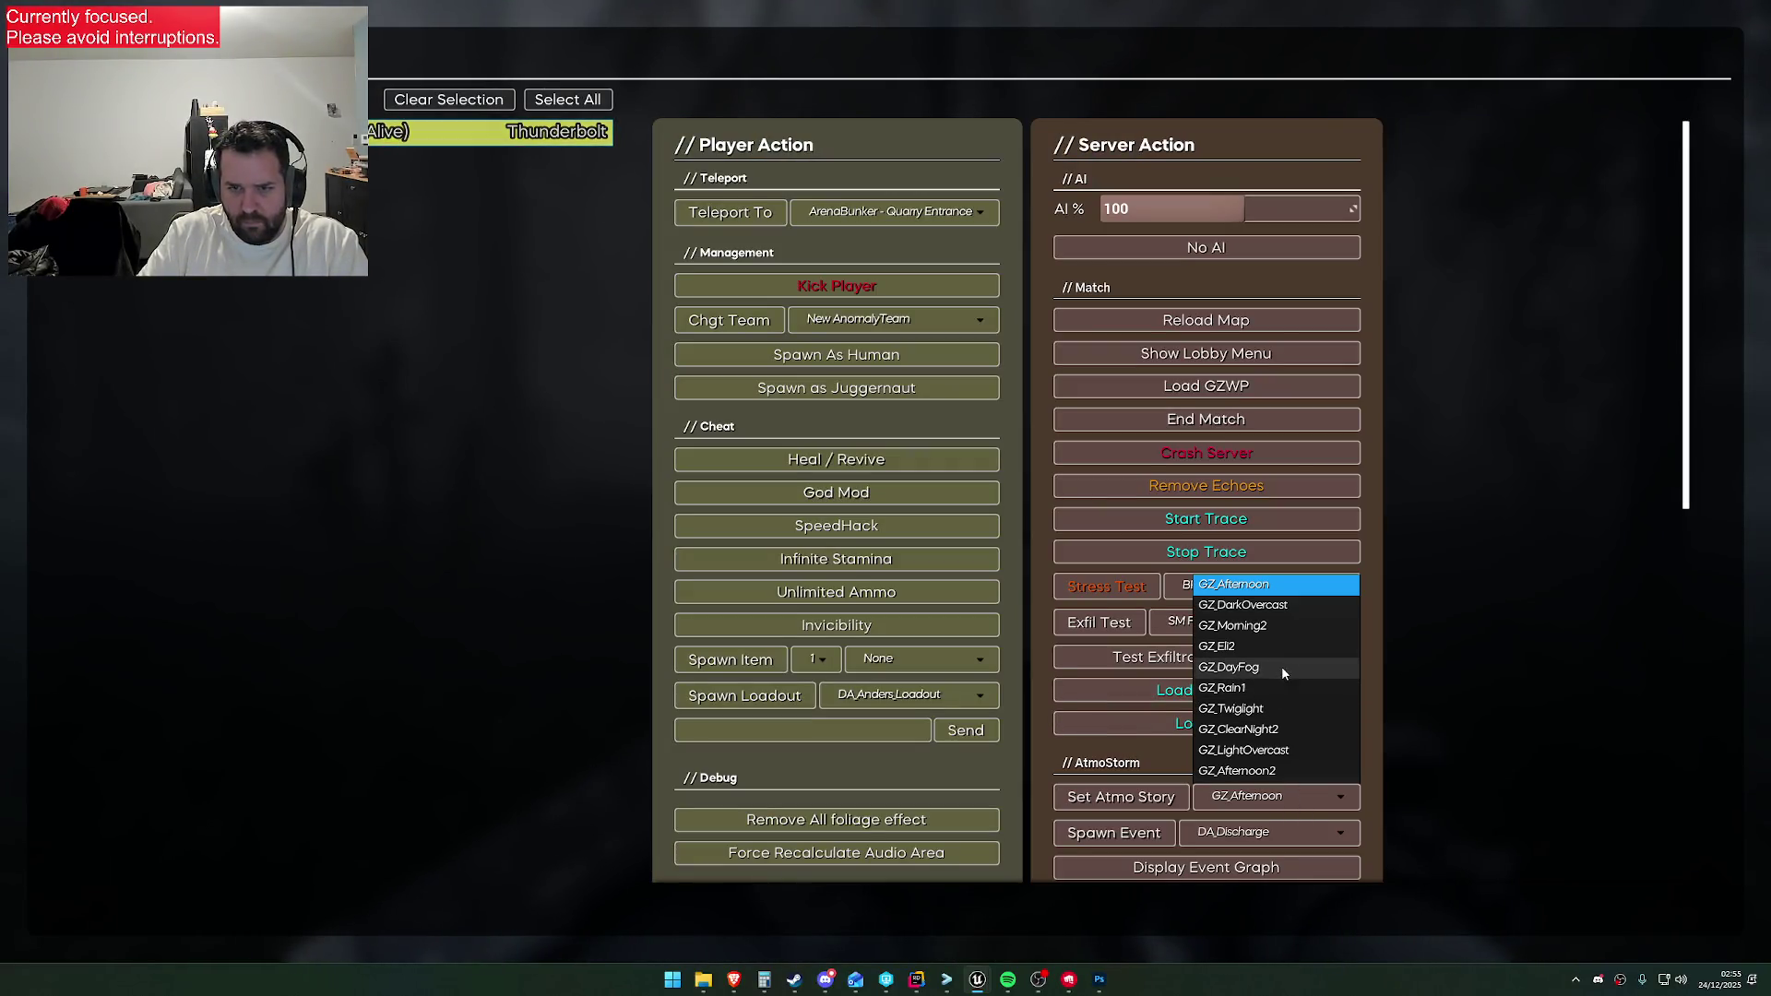
pyautogui.click(1252, 627)
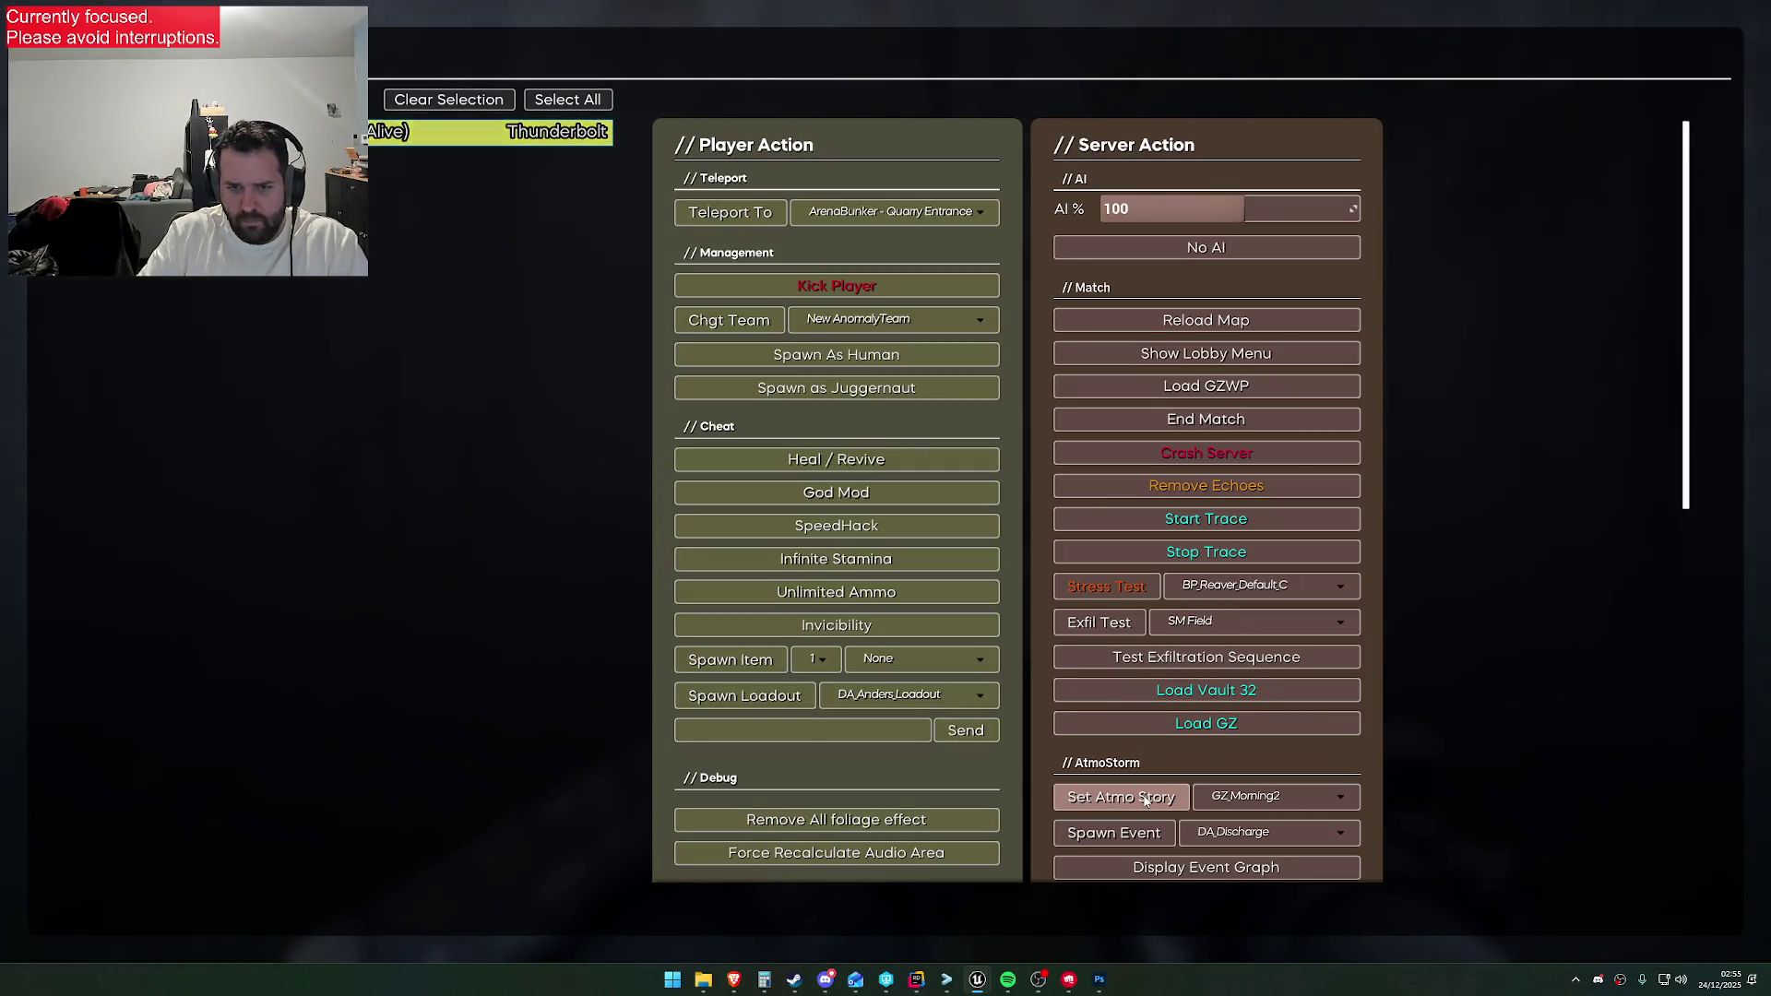
pyautogui.press('Escape')
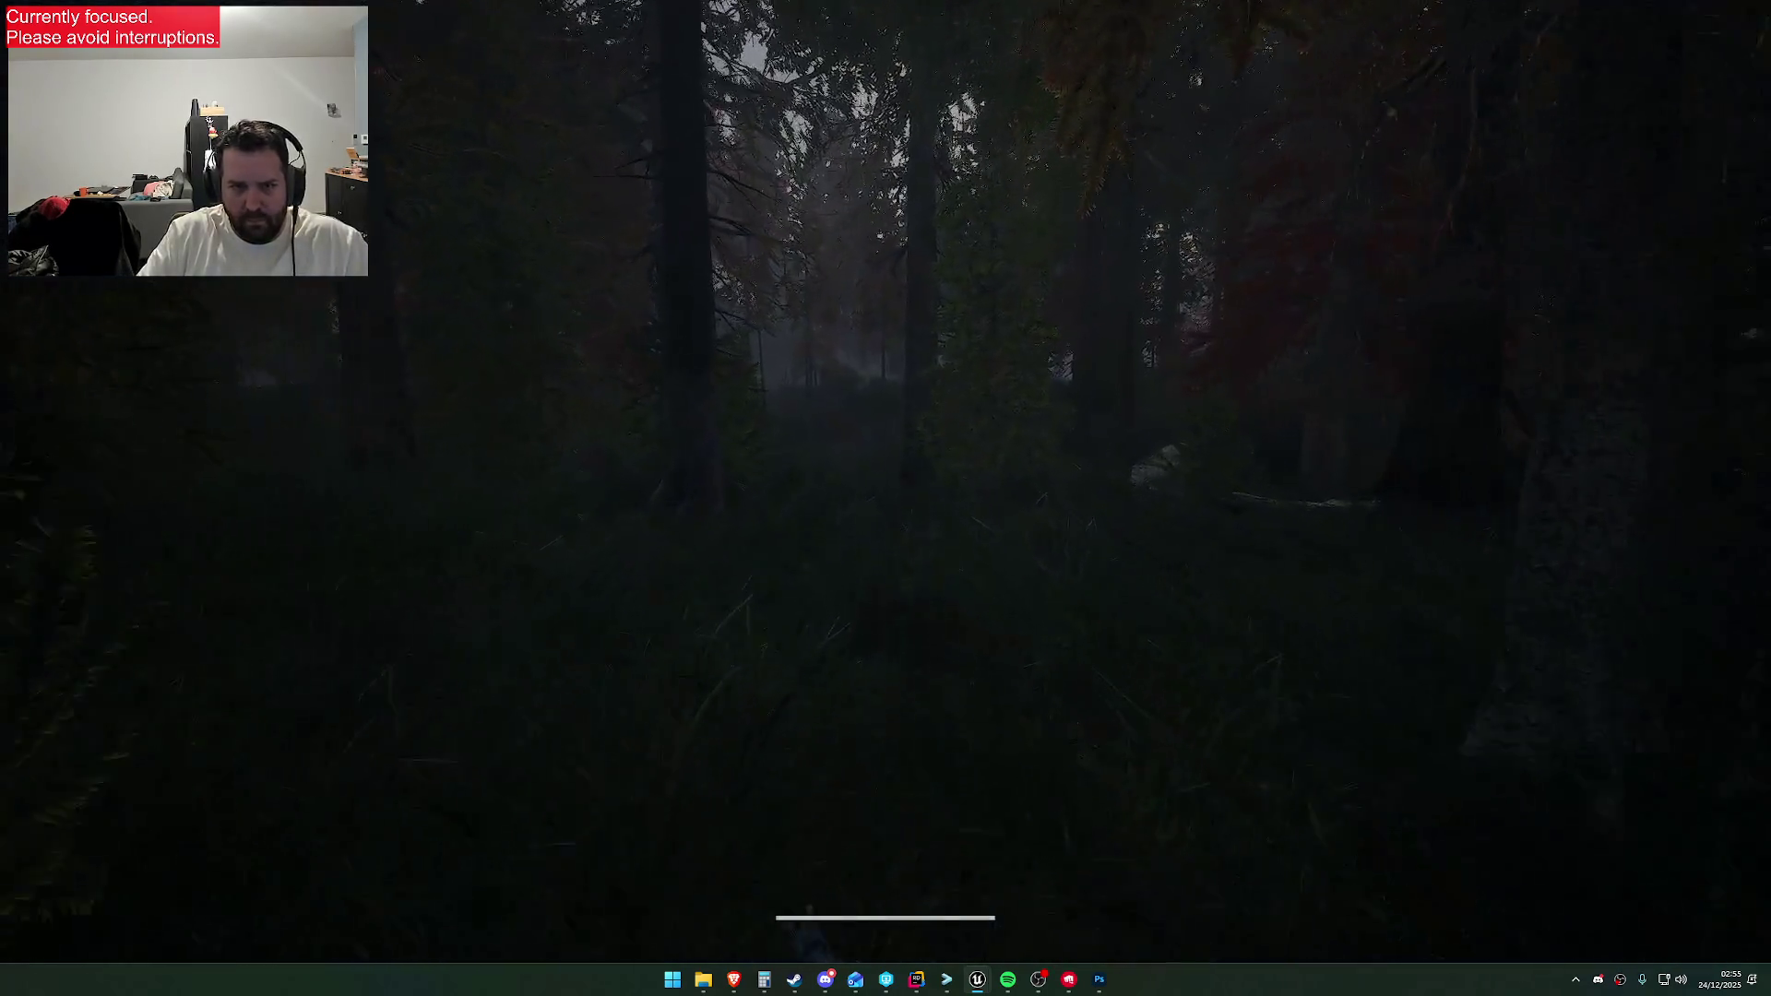
# Walk through the forest's dry grass past rocks and along the fence, then open the console
pyautogui.press('w')
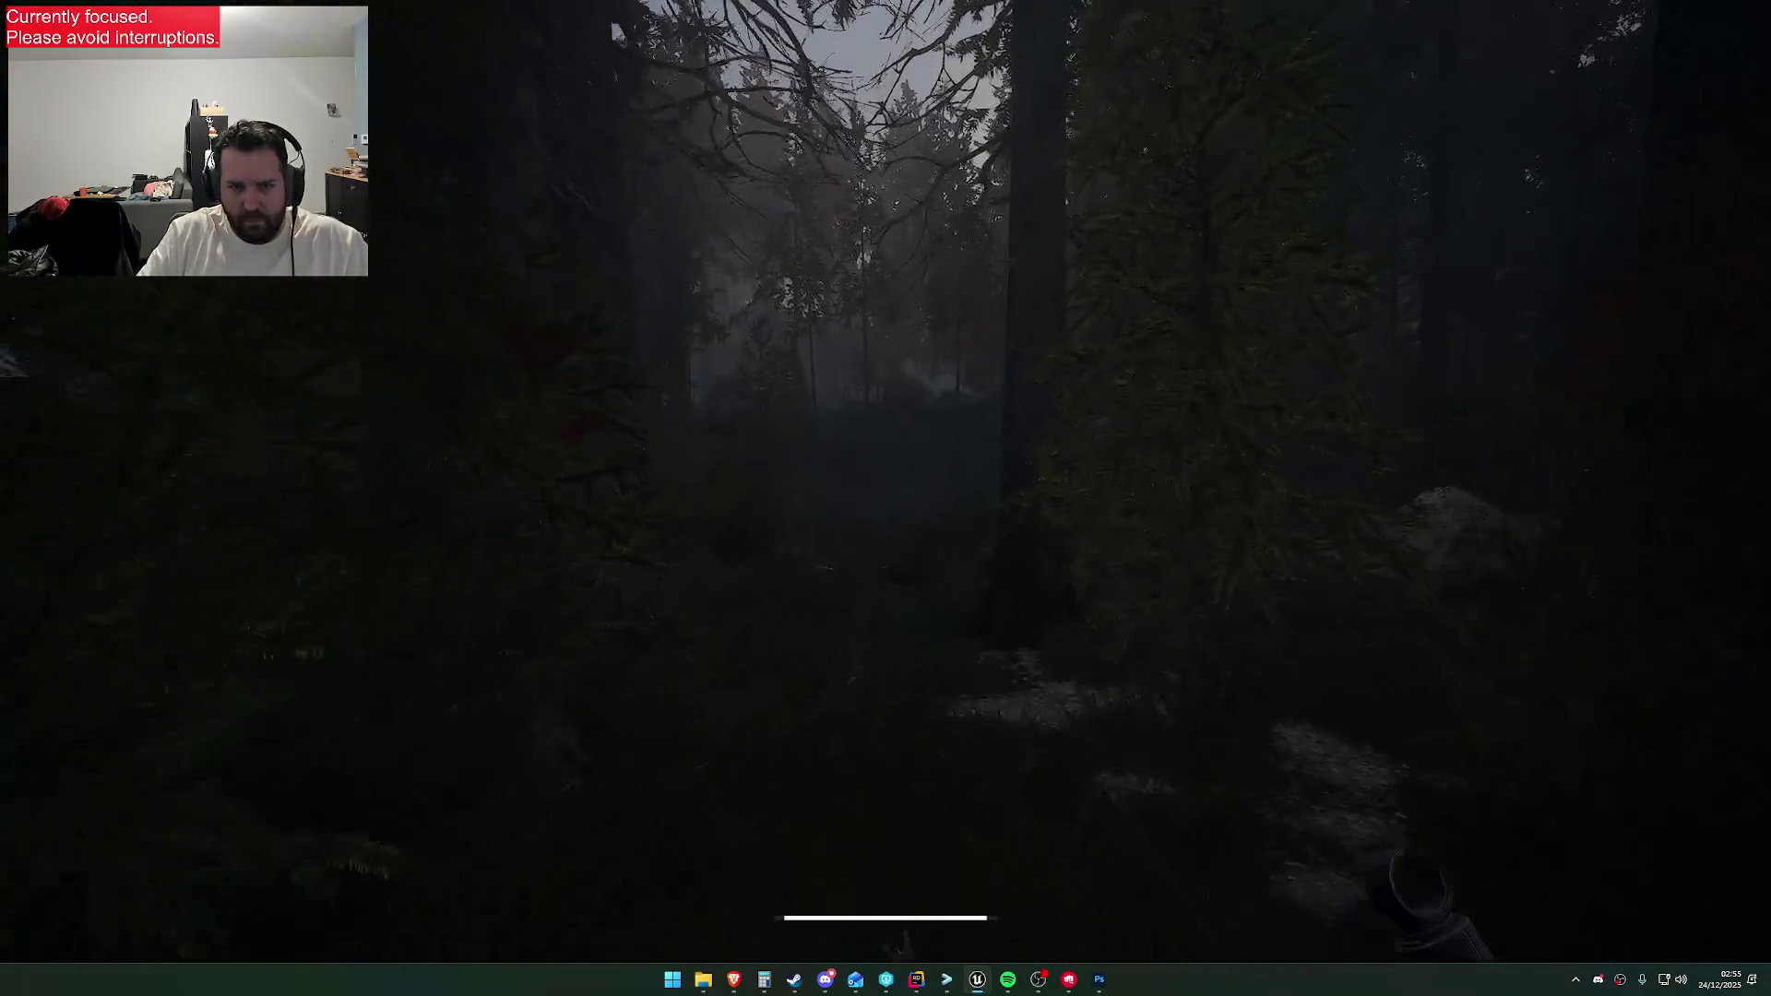
pyautogui.press('w')
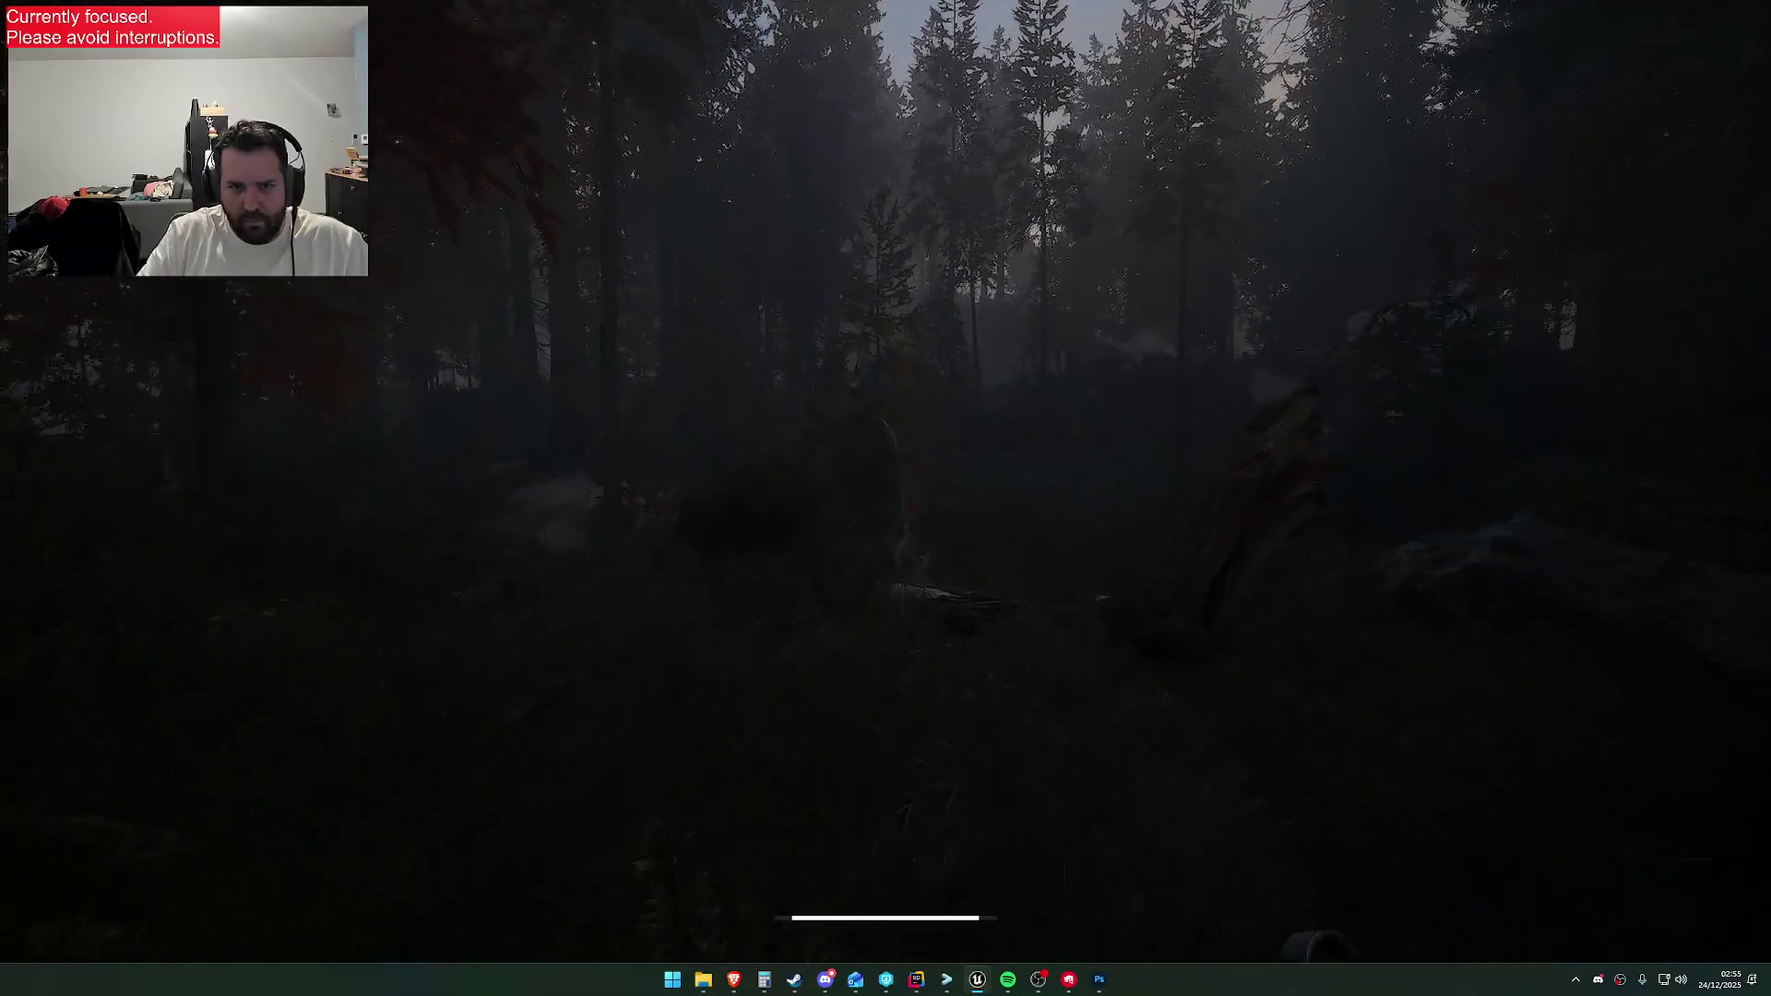
pyautogui.press('w')
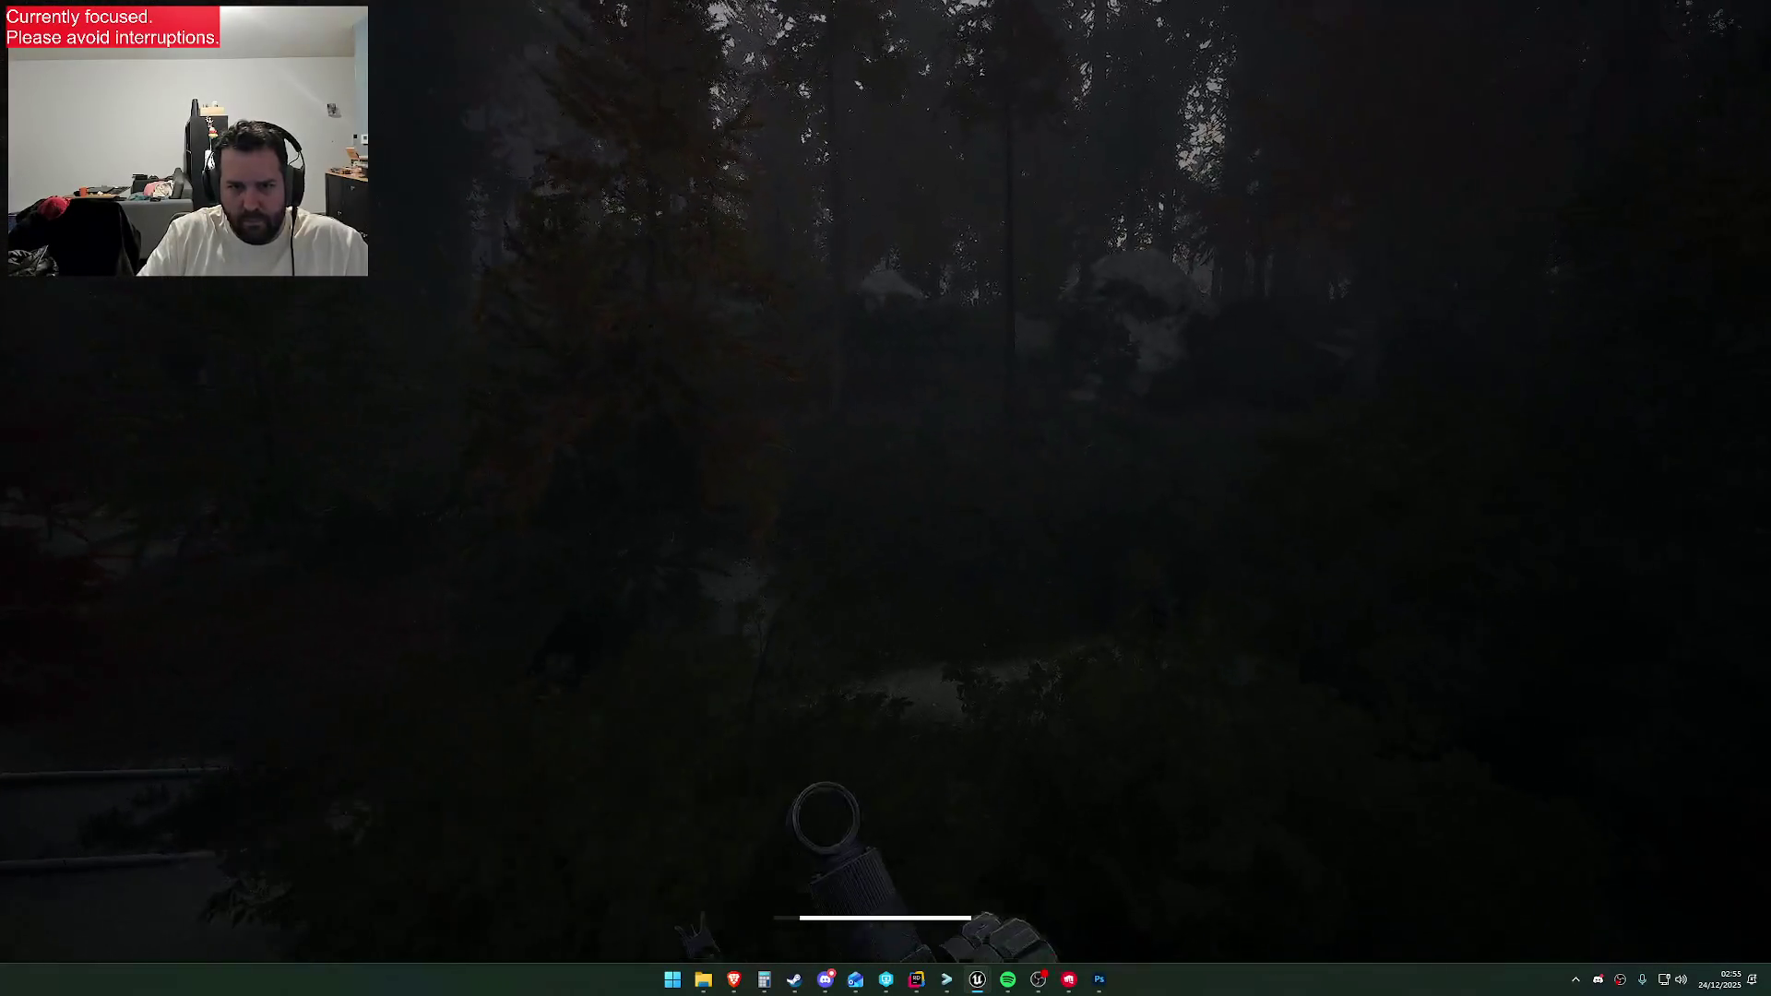
pyautogui.press('w')
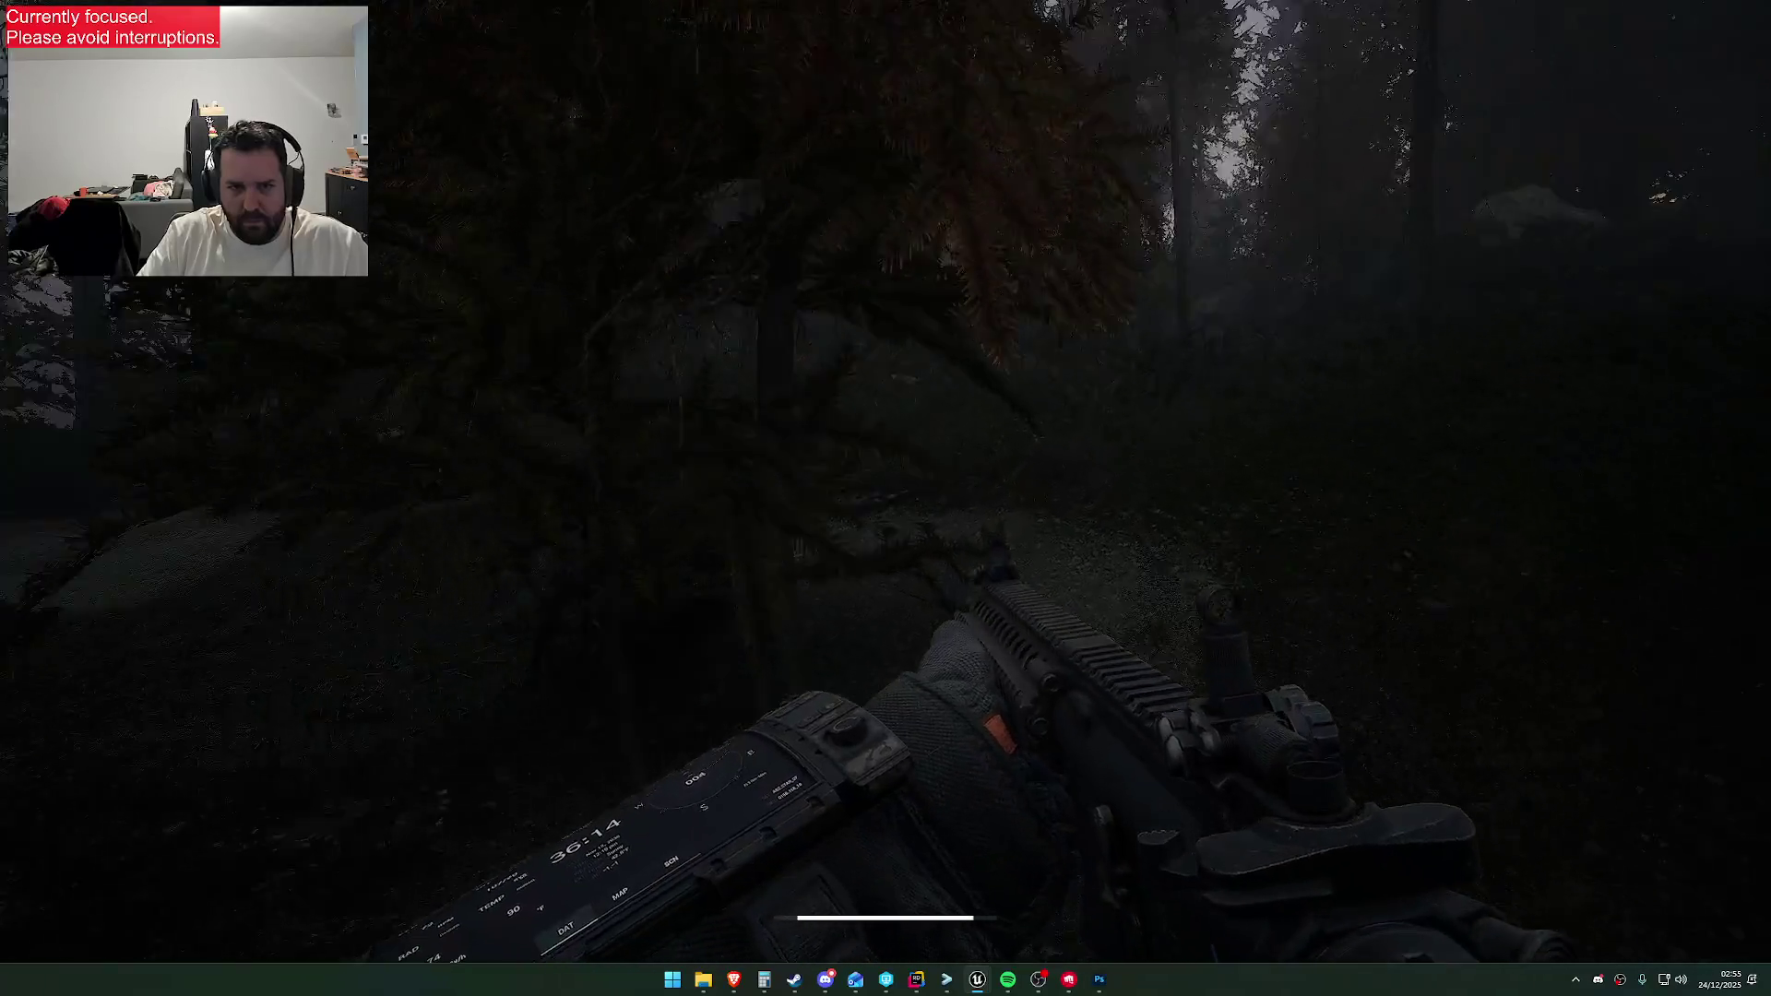
pyautogui.press('w')
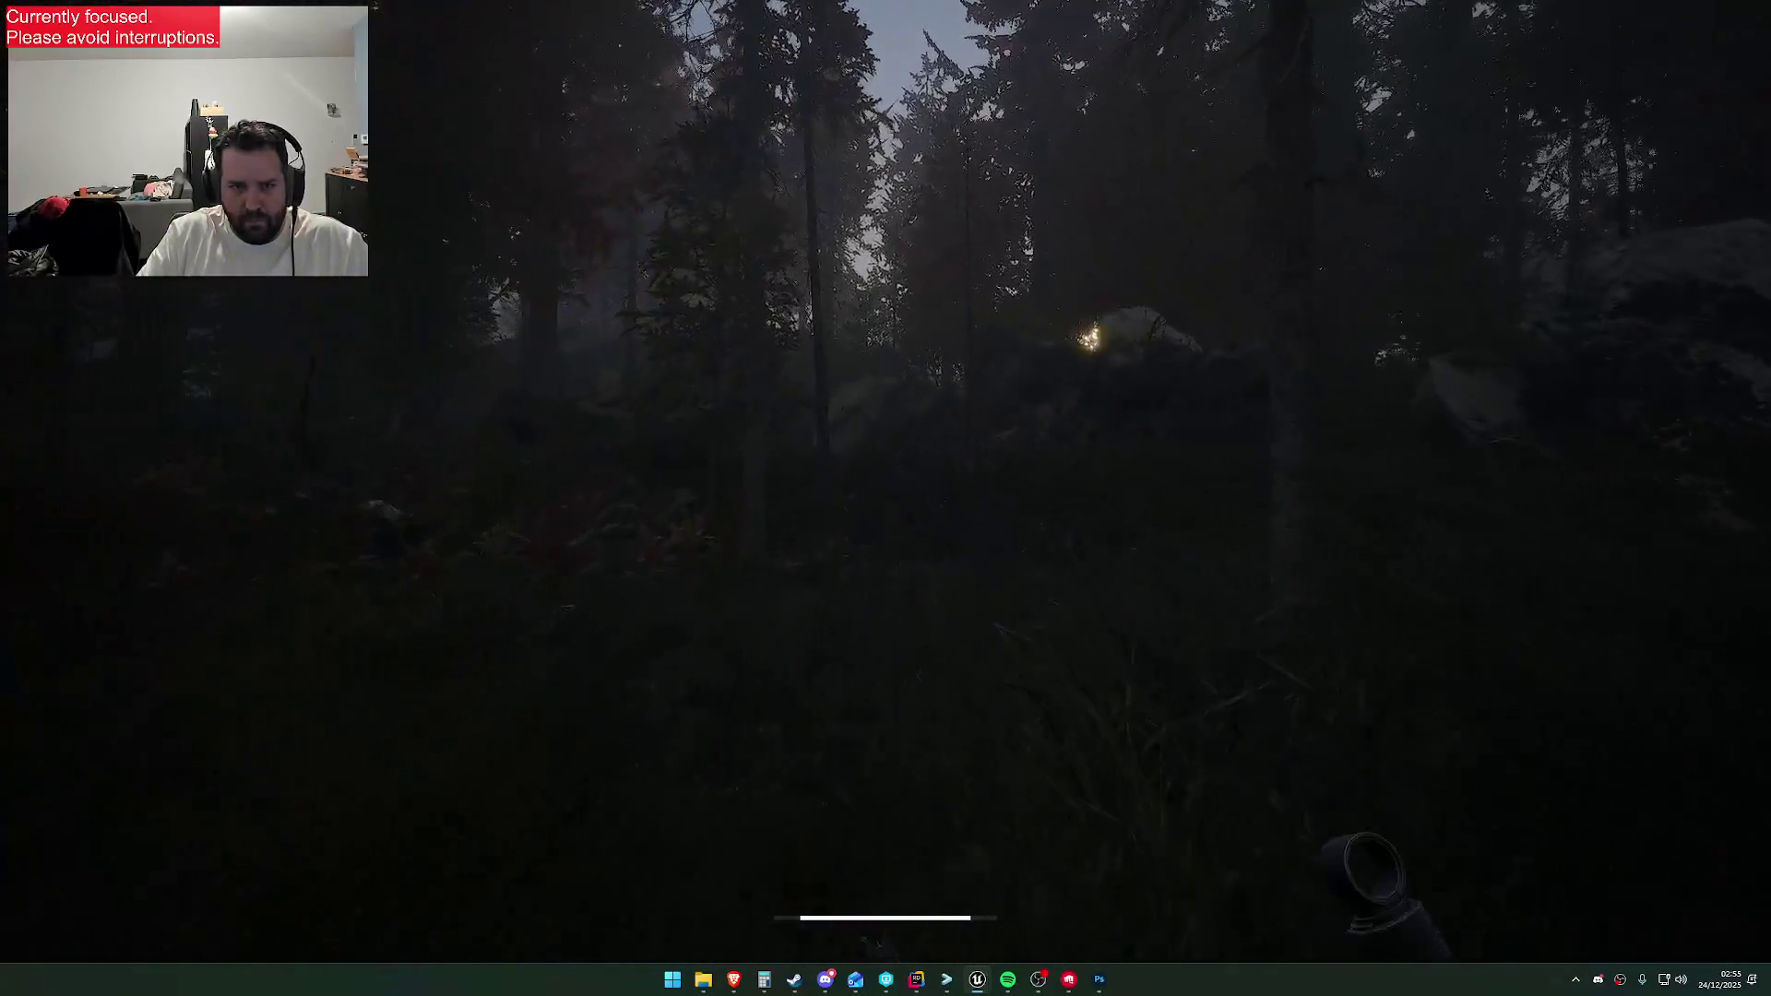
pyautogui.press('w')
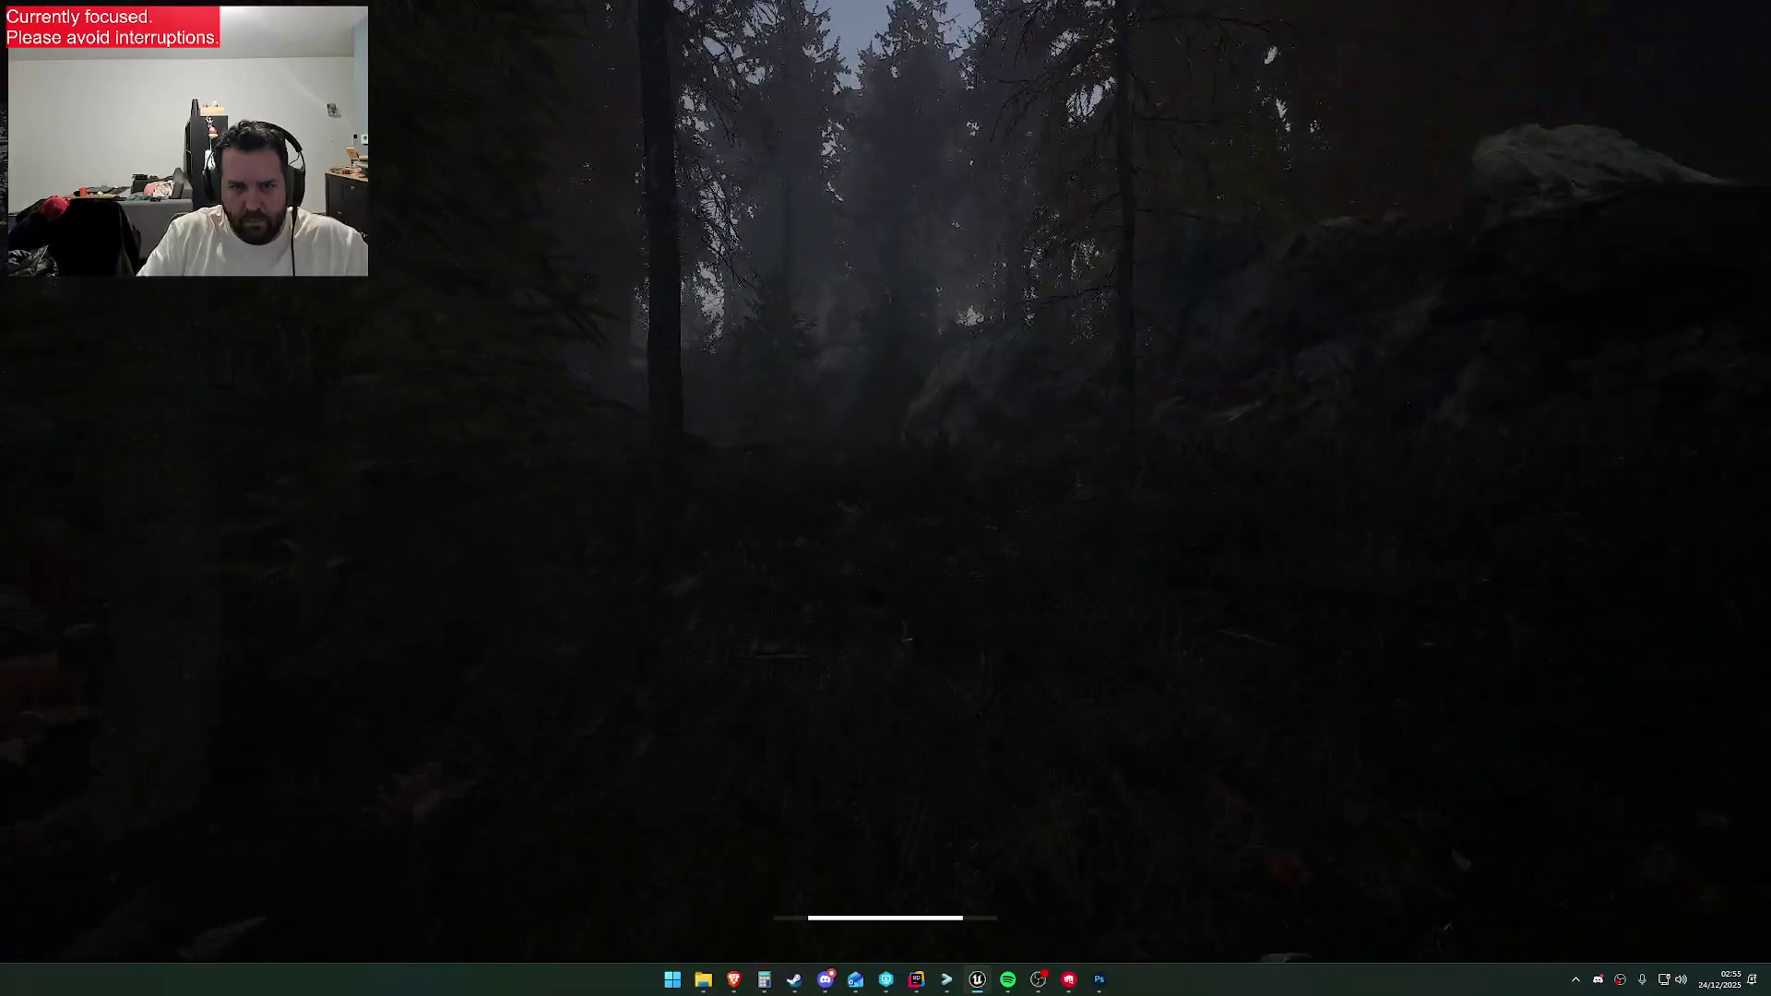
pyautogui.press('w')
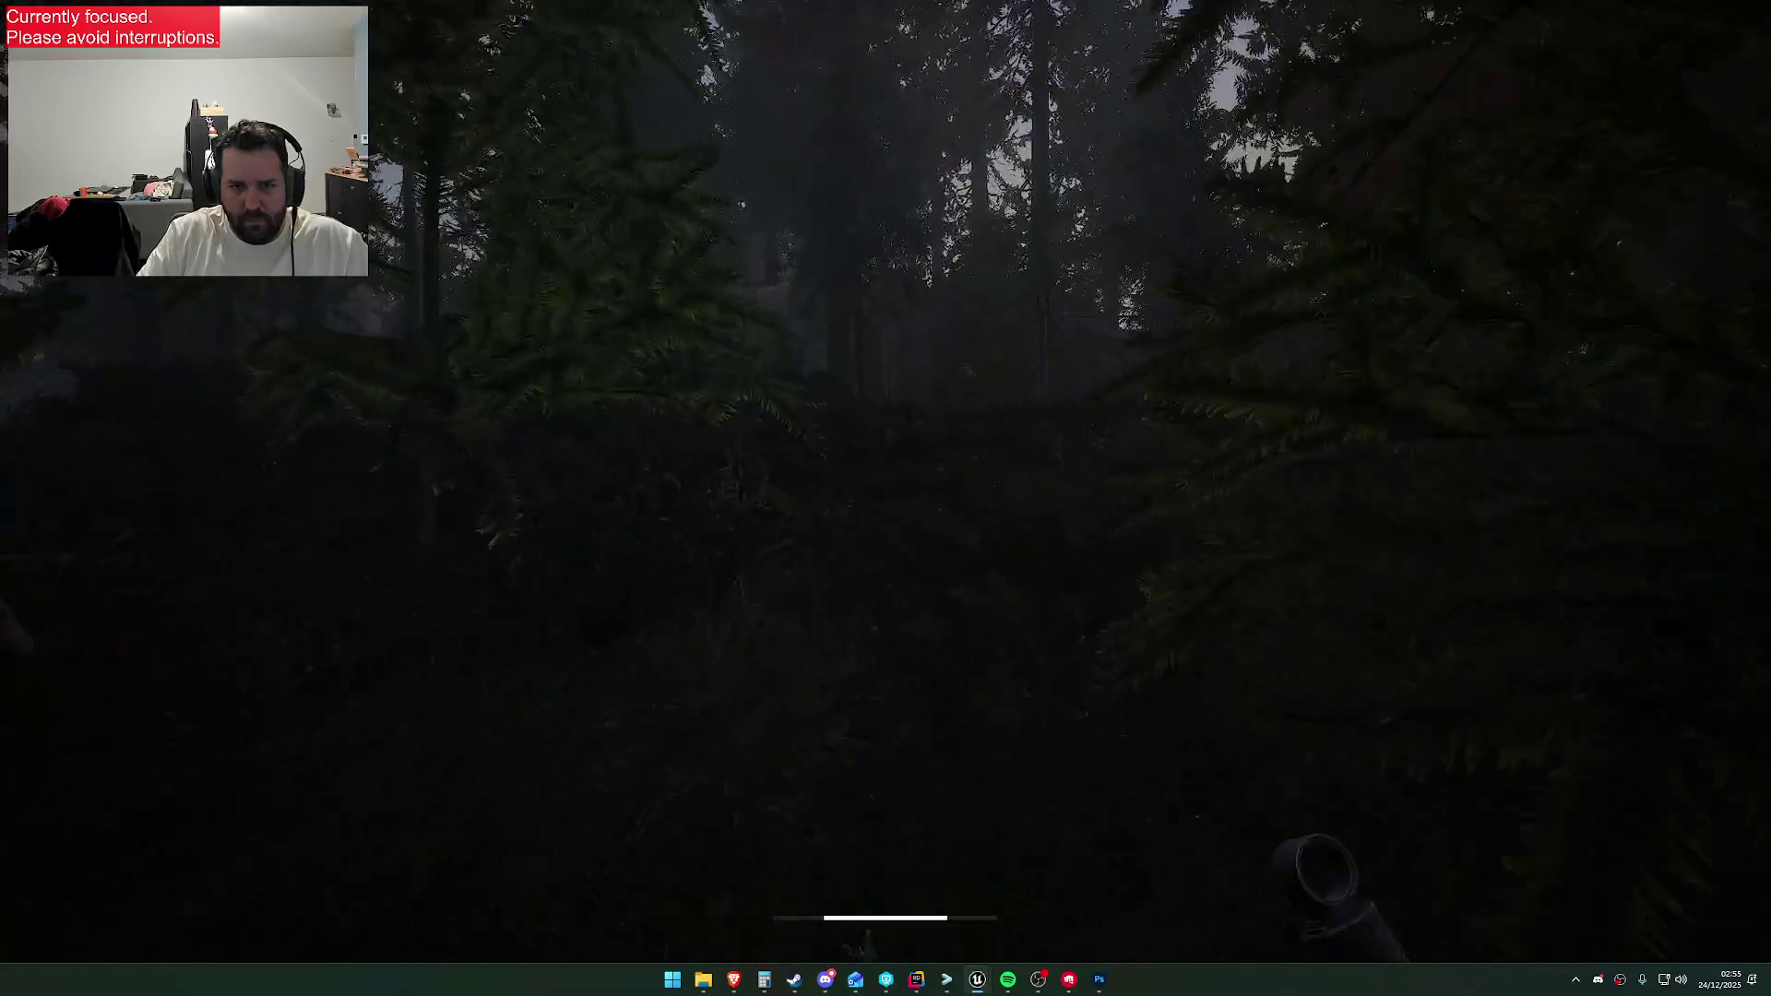
pyautogui.press('w')
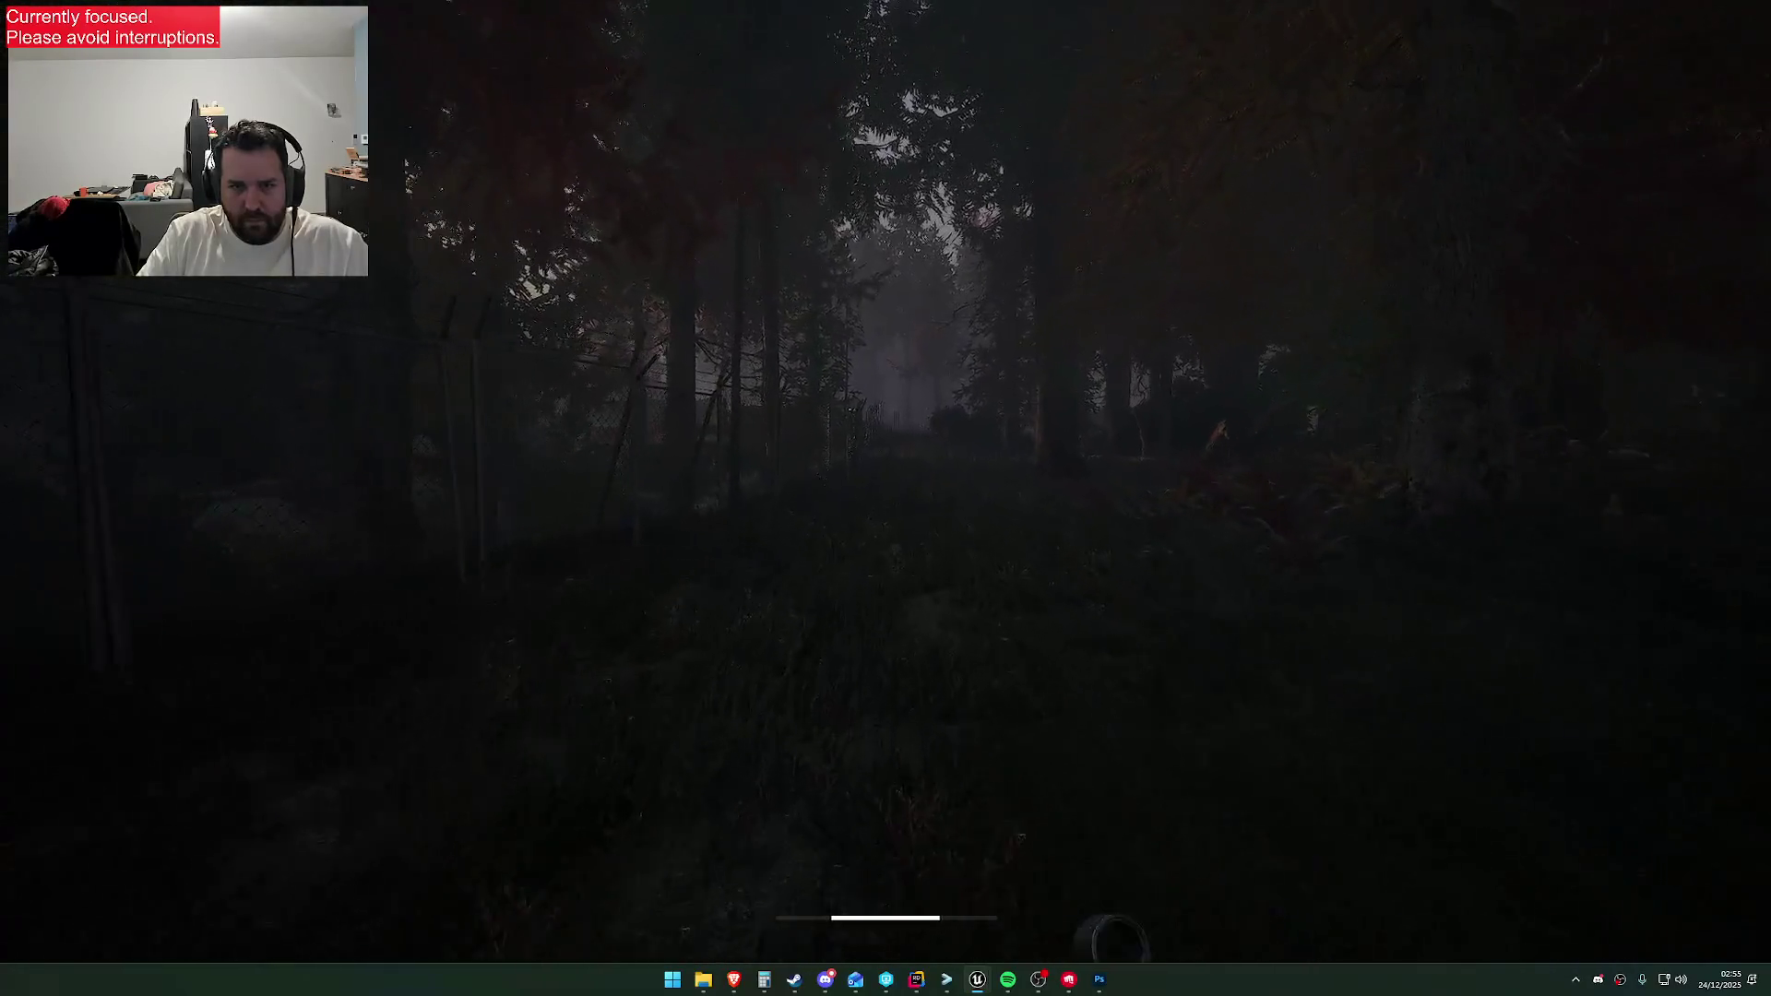
pyautogui.press('w')
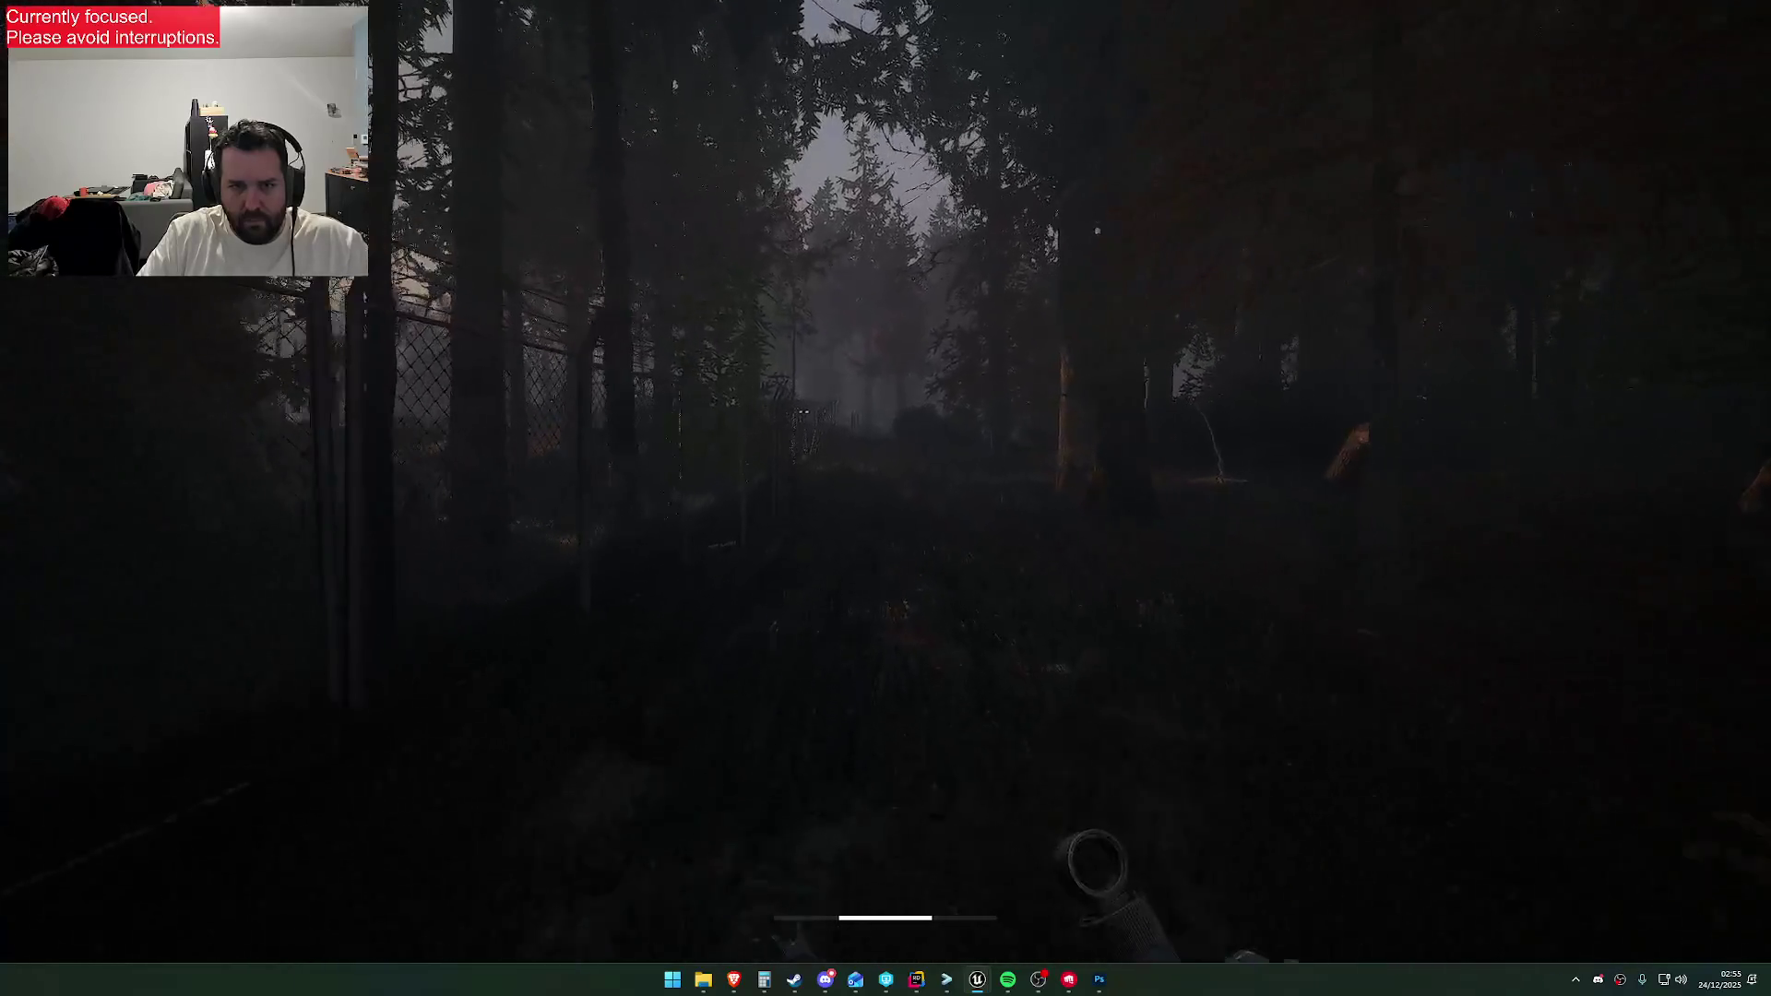
pyautogui.press('w')
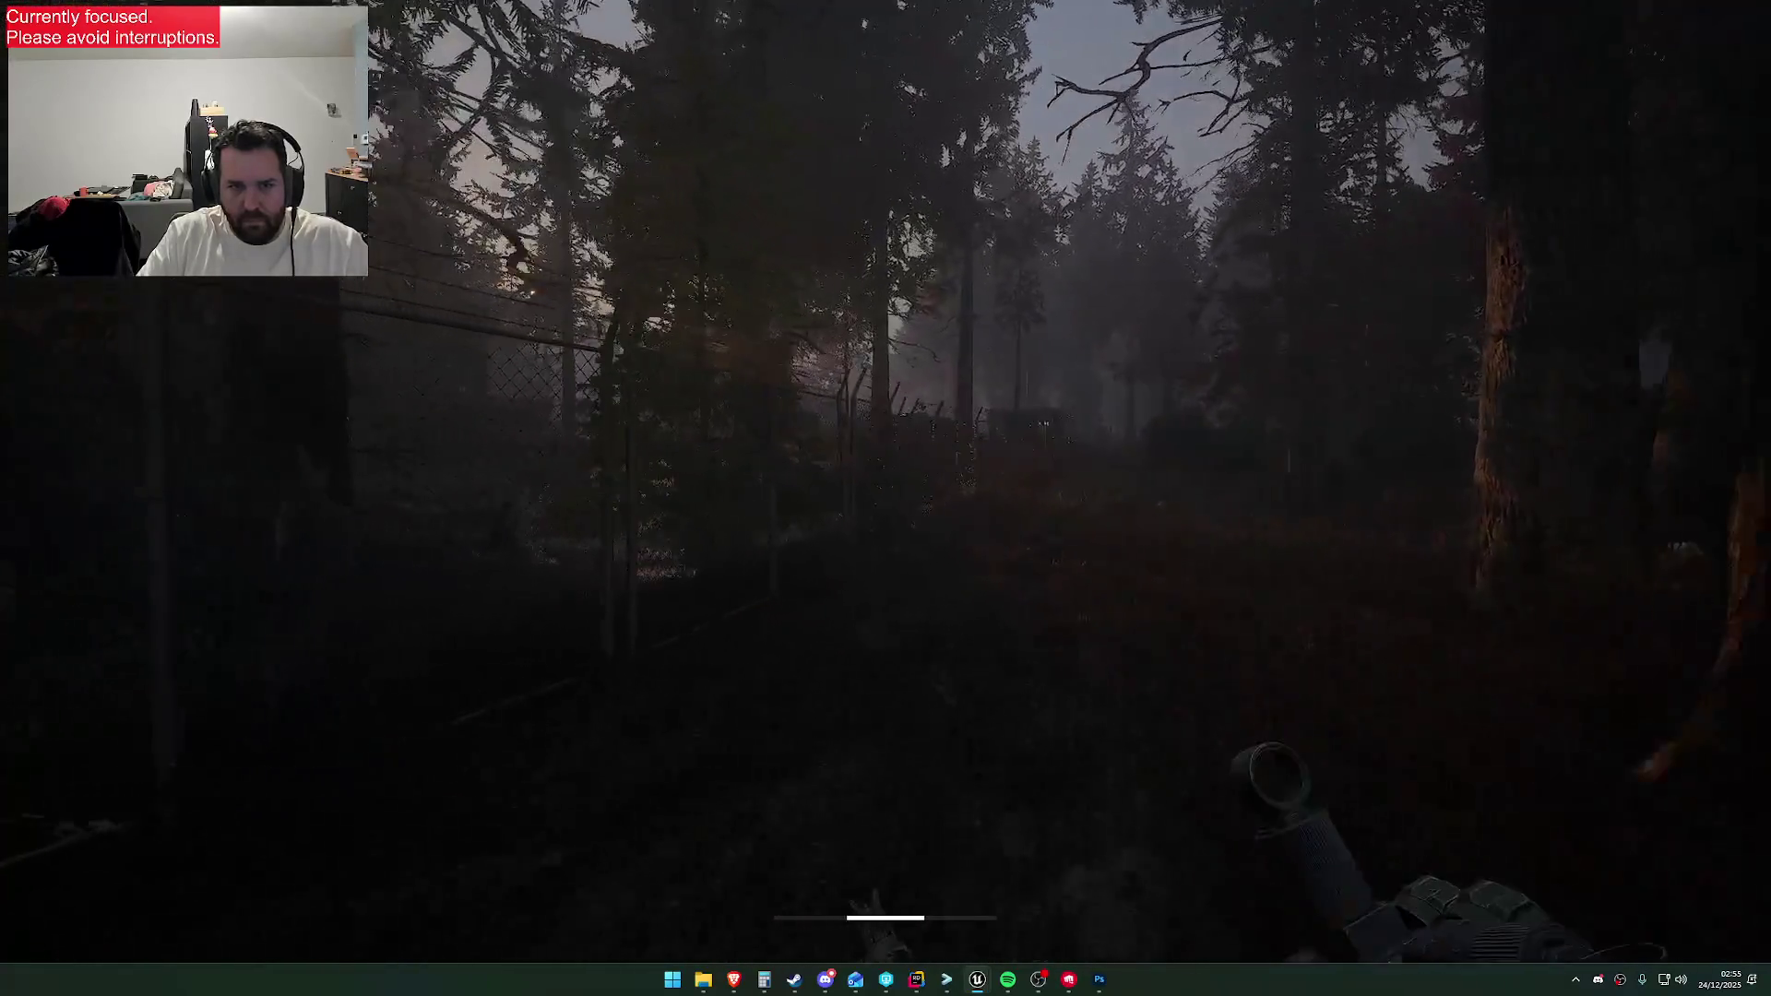
pyautogui.press('w')
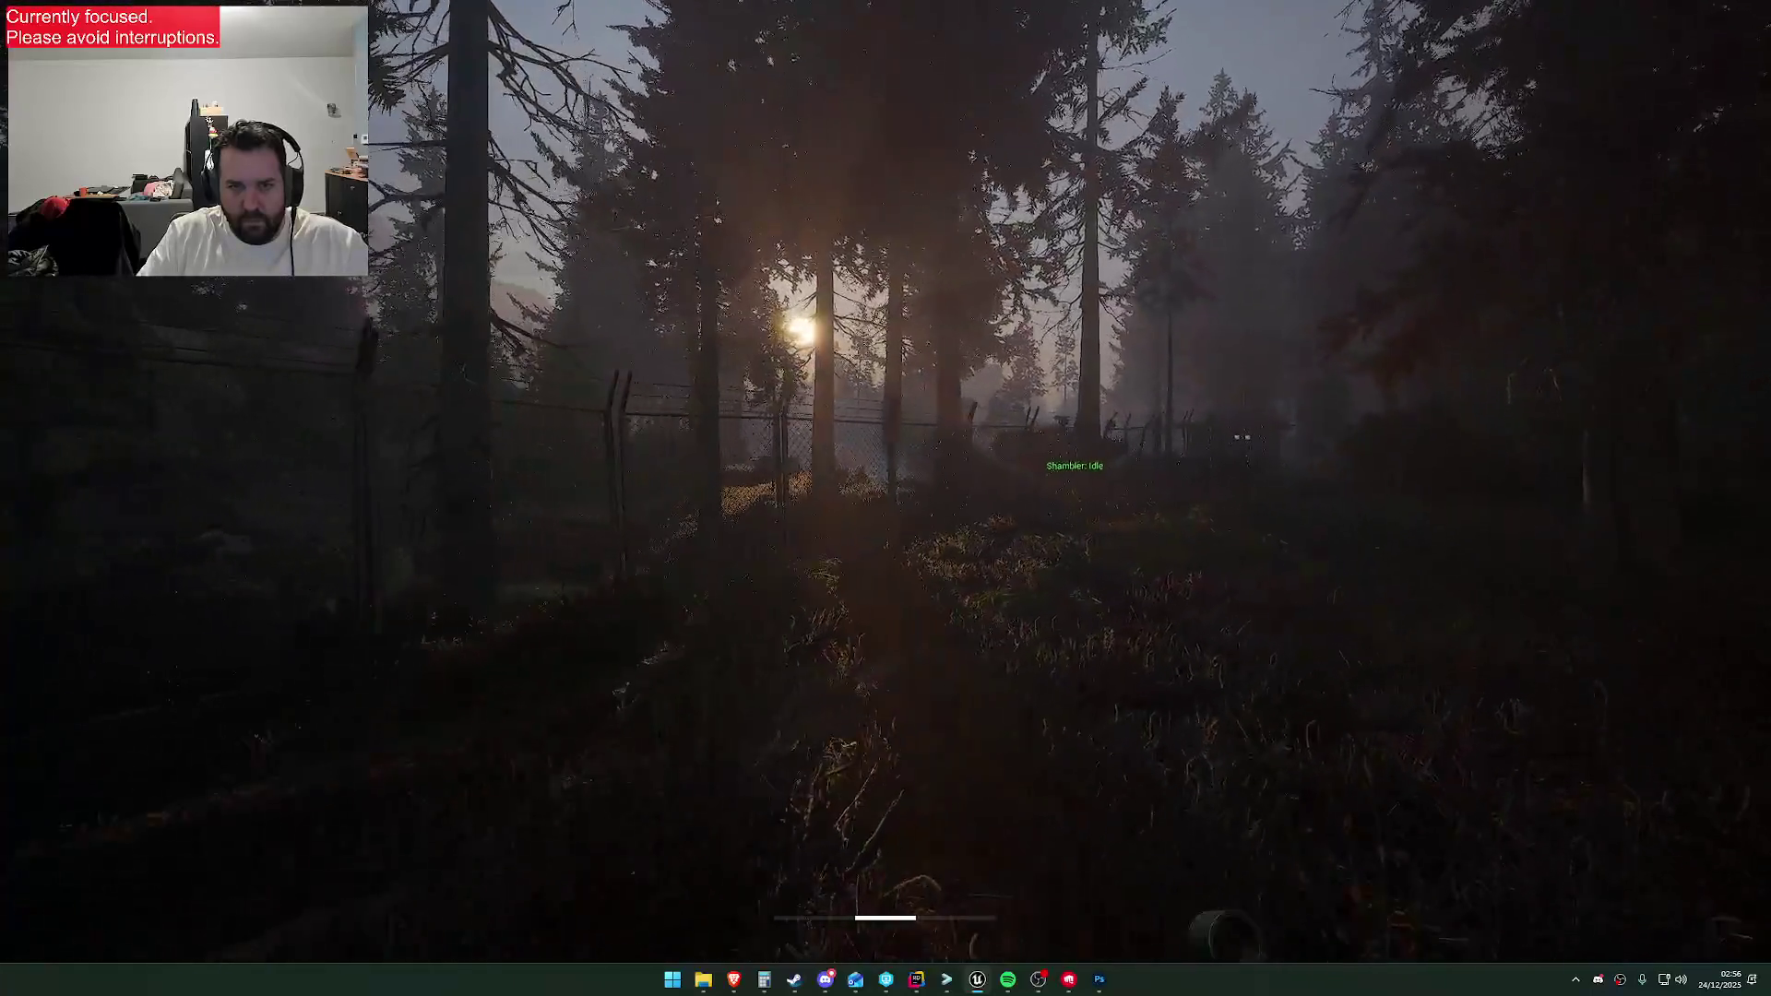
pyautogui.press('w')
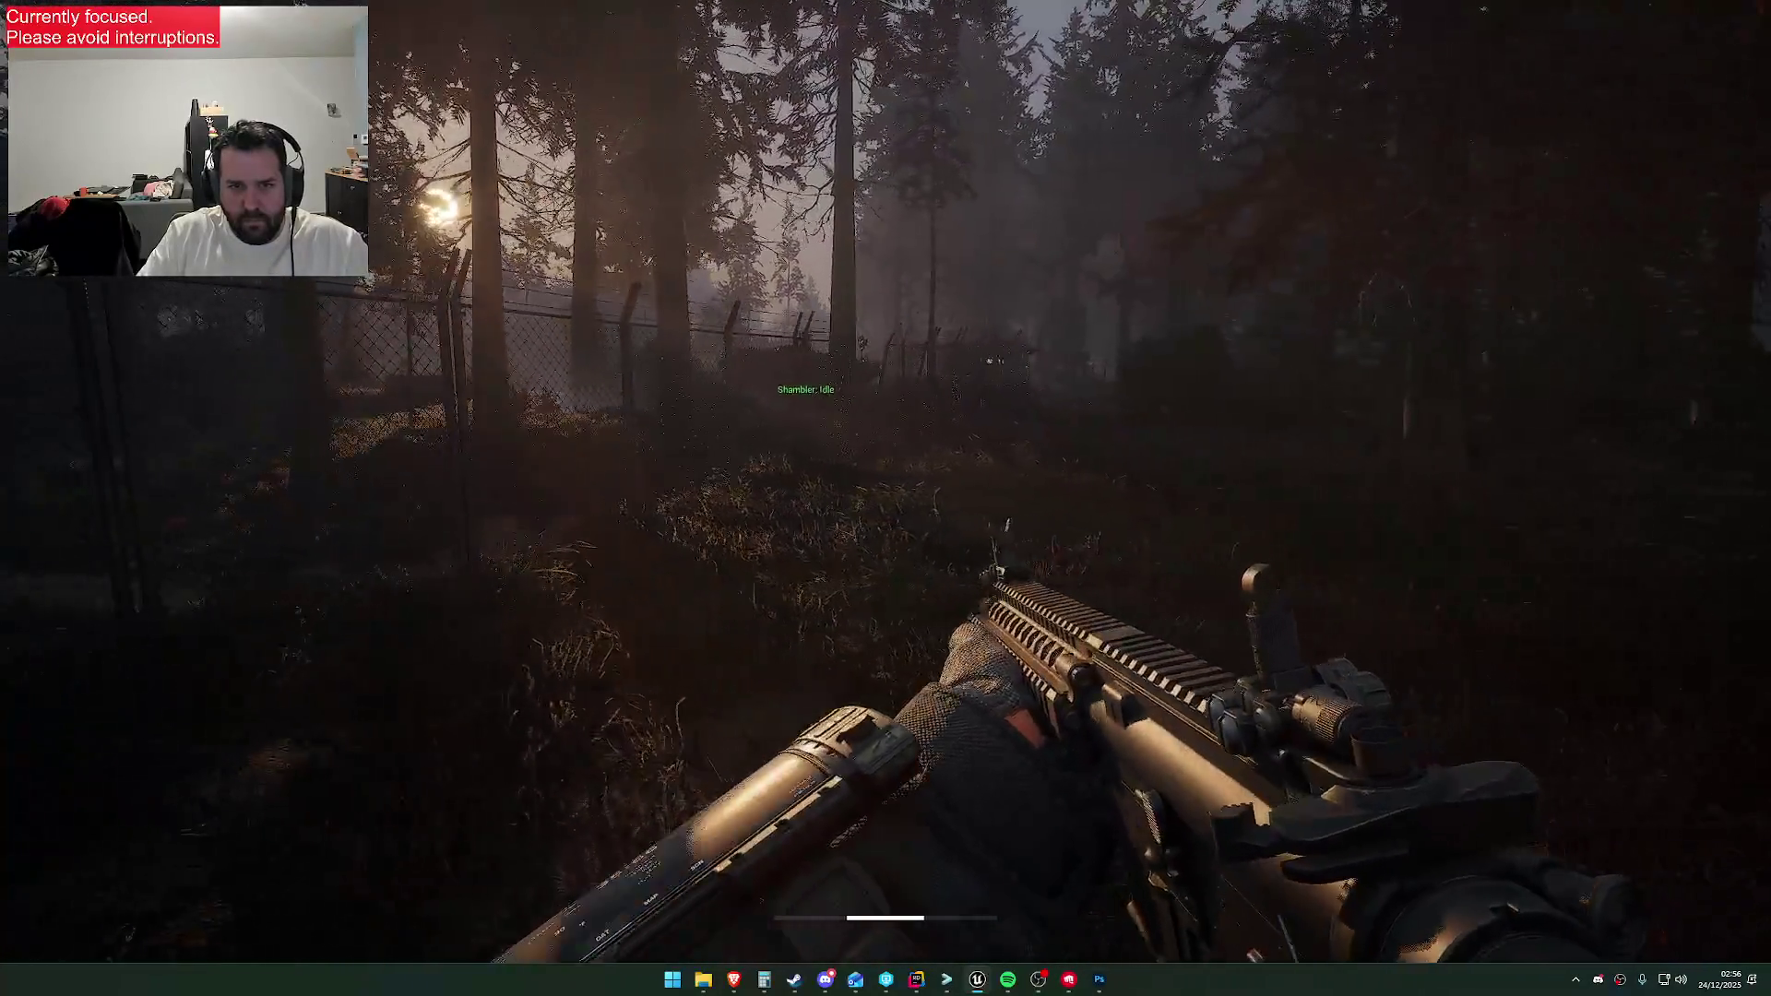
pyautogui.press('w')
pyautogui.press('`')
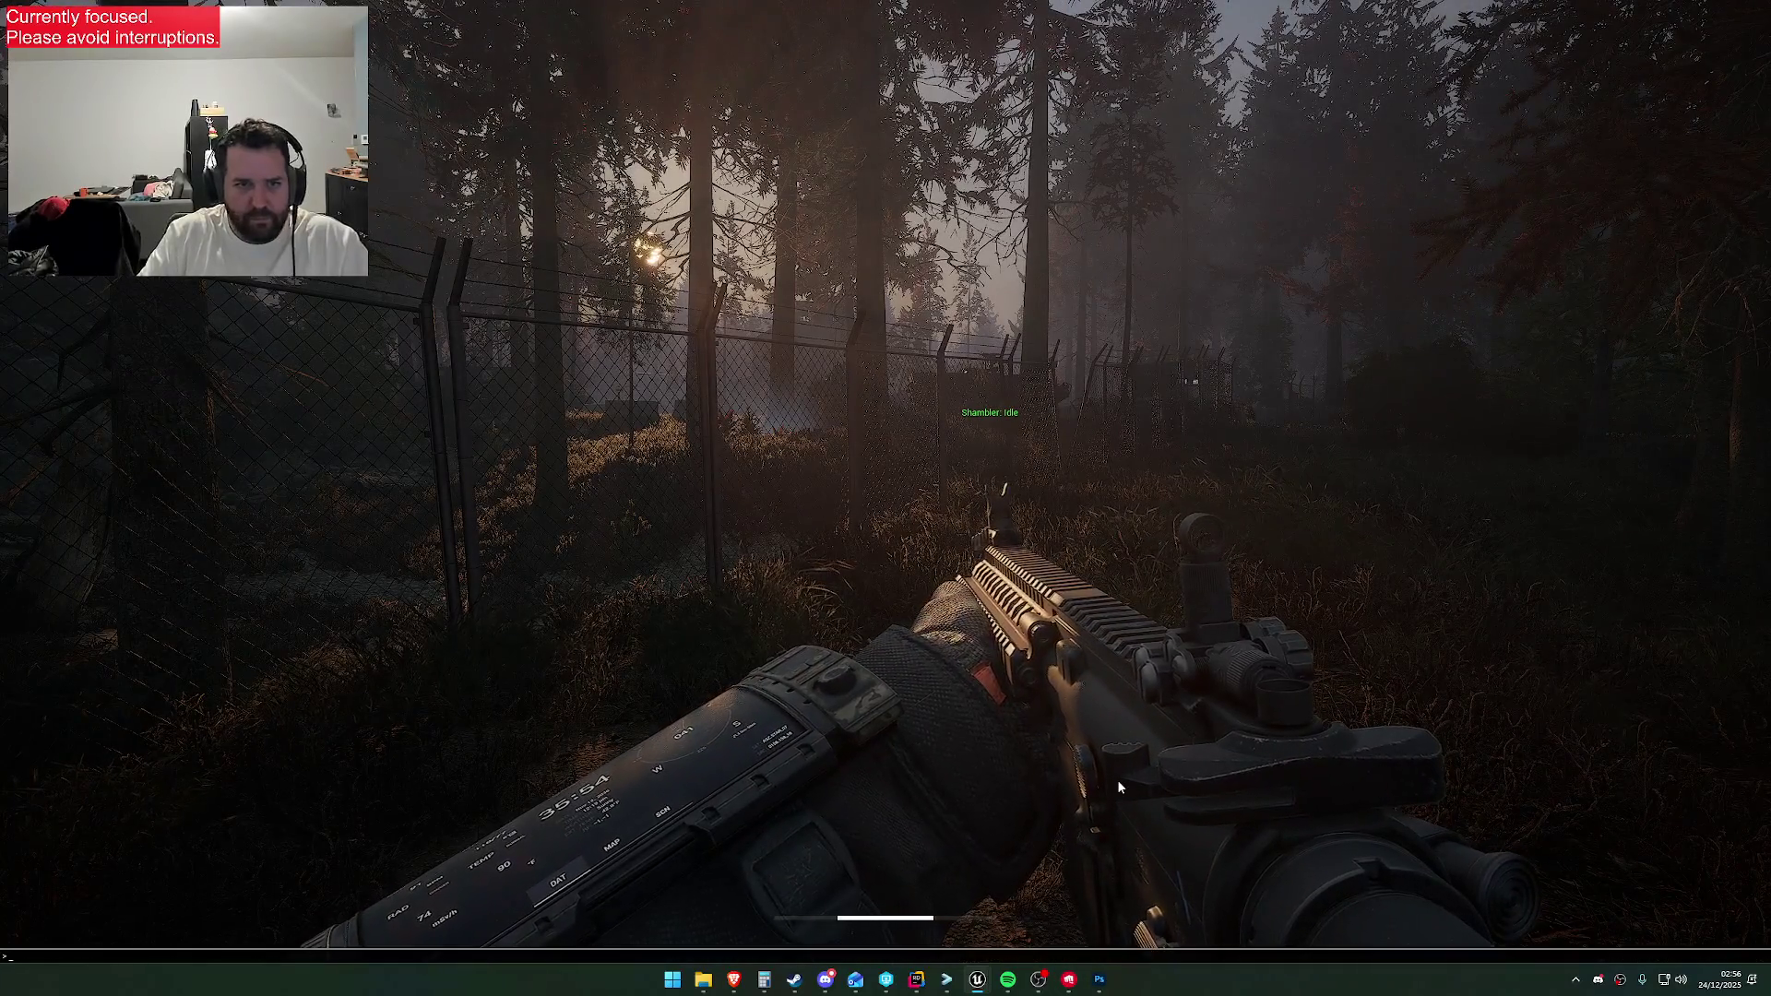
# Browse the console autocomplete for 'debugdraw' commands, then close the console and admin menu
pyautogui.write('disable draw')
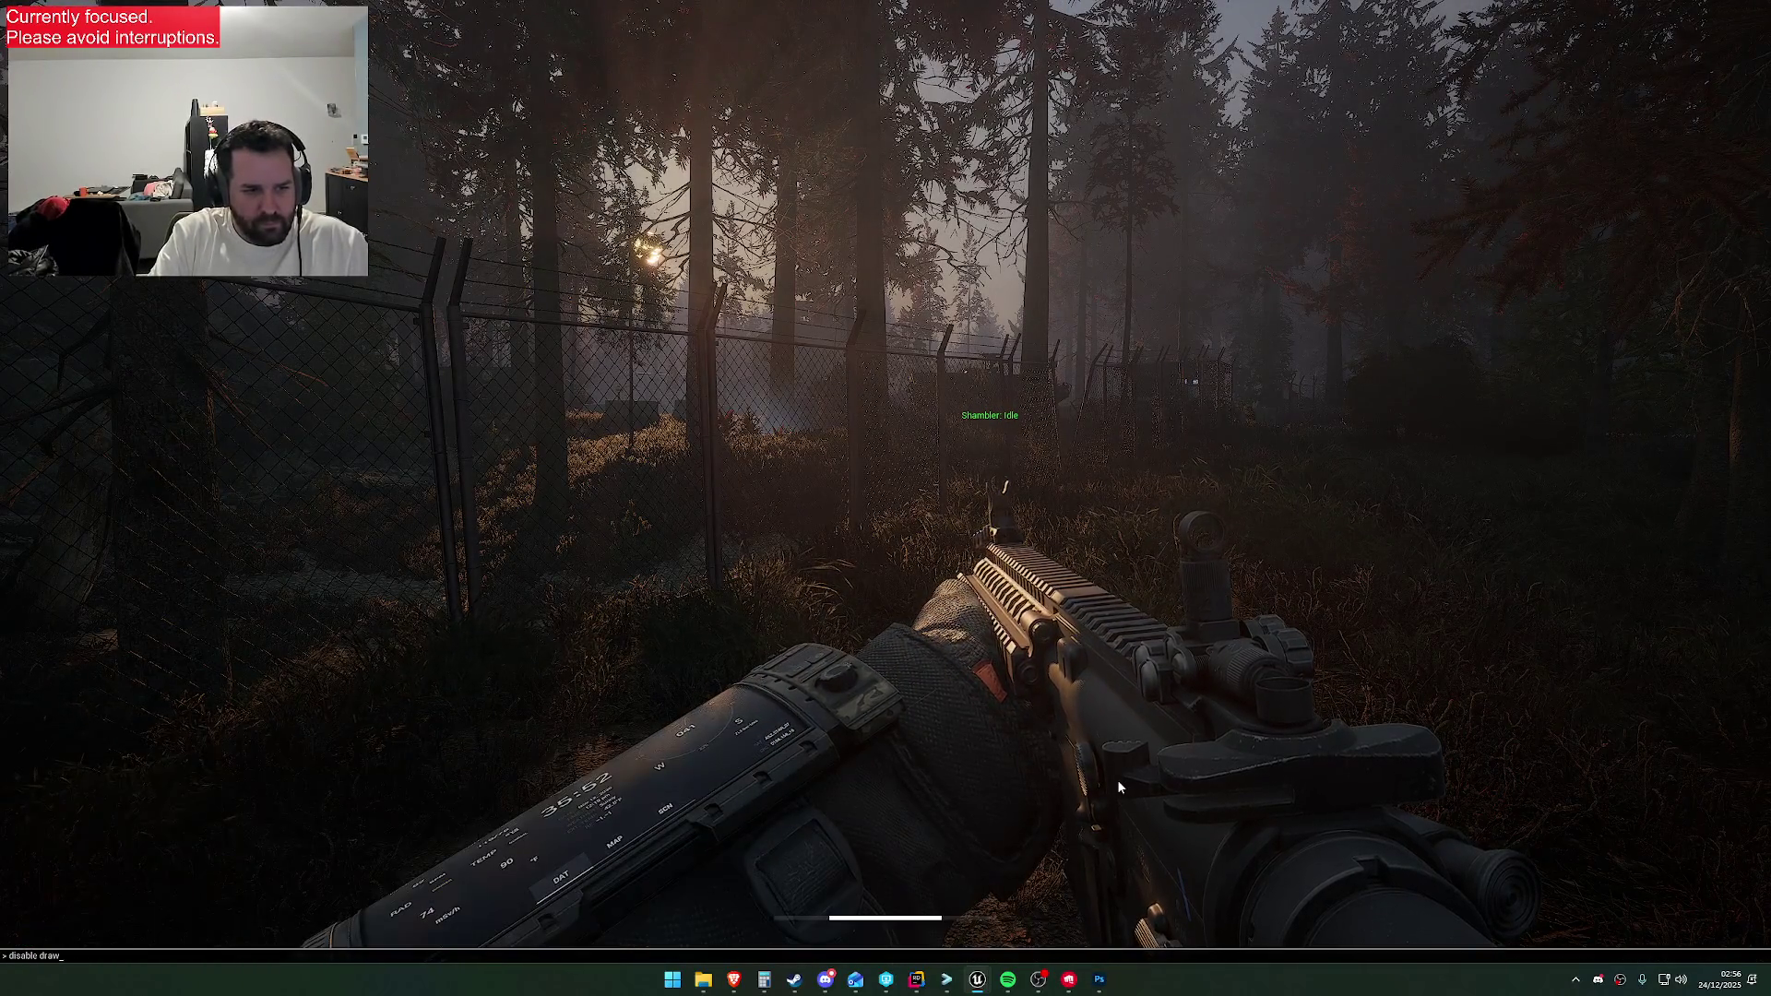
pyautogui.press('BackSpace')
pyautogui.press('BackSpace')
pyautogui.press('BackSpace')
pyautogui.write('debugdra')
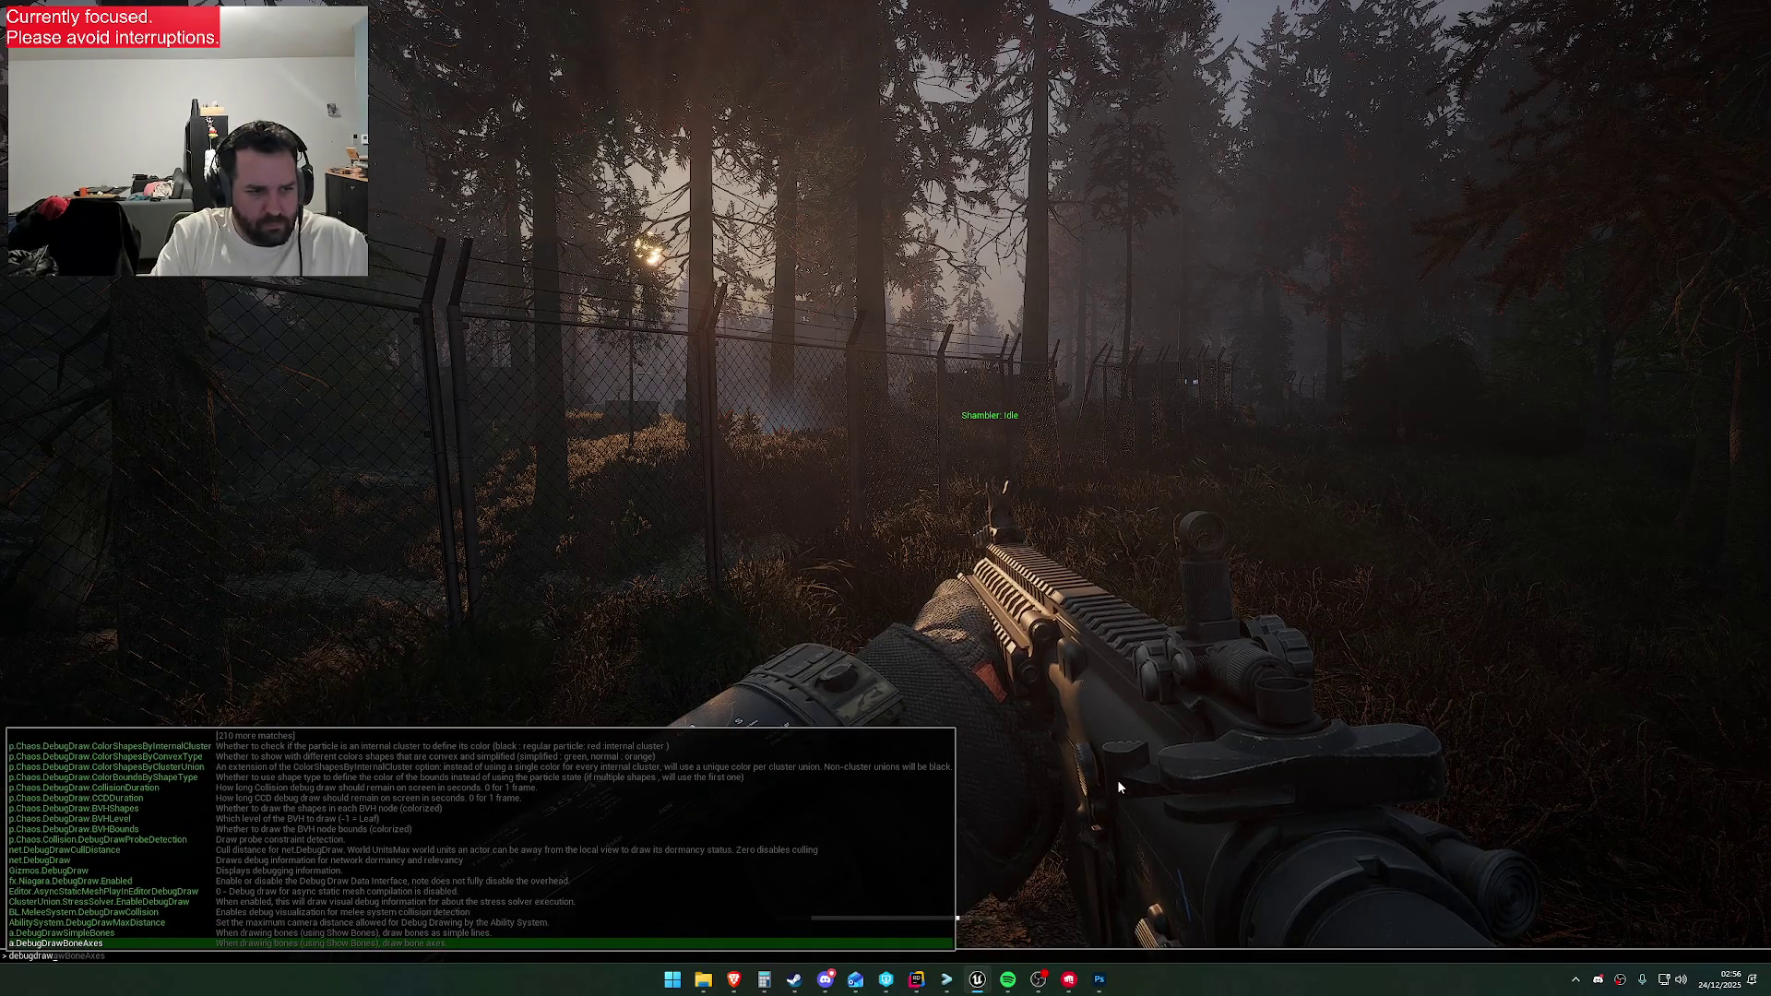
pyautogui.press('Escape')
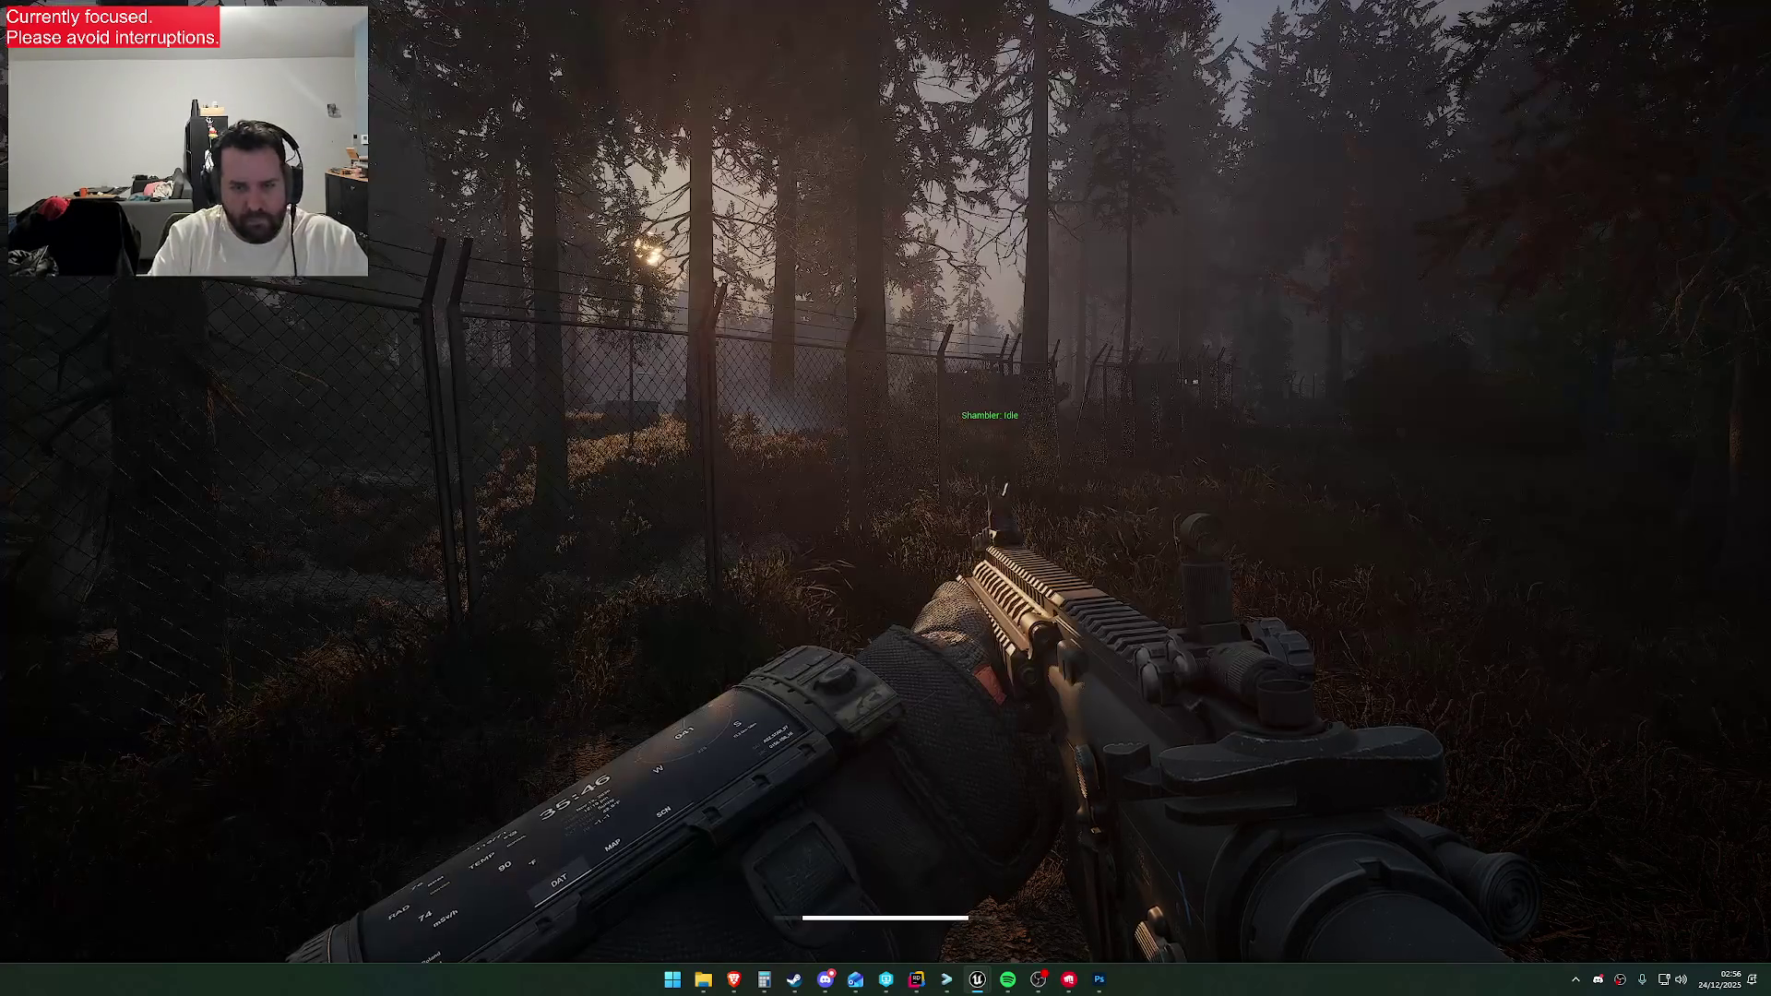
pyautogui.press('F1')
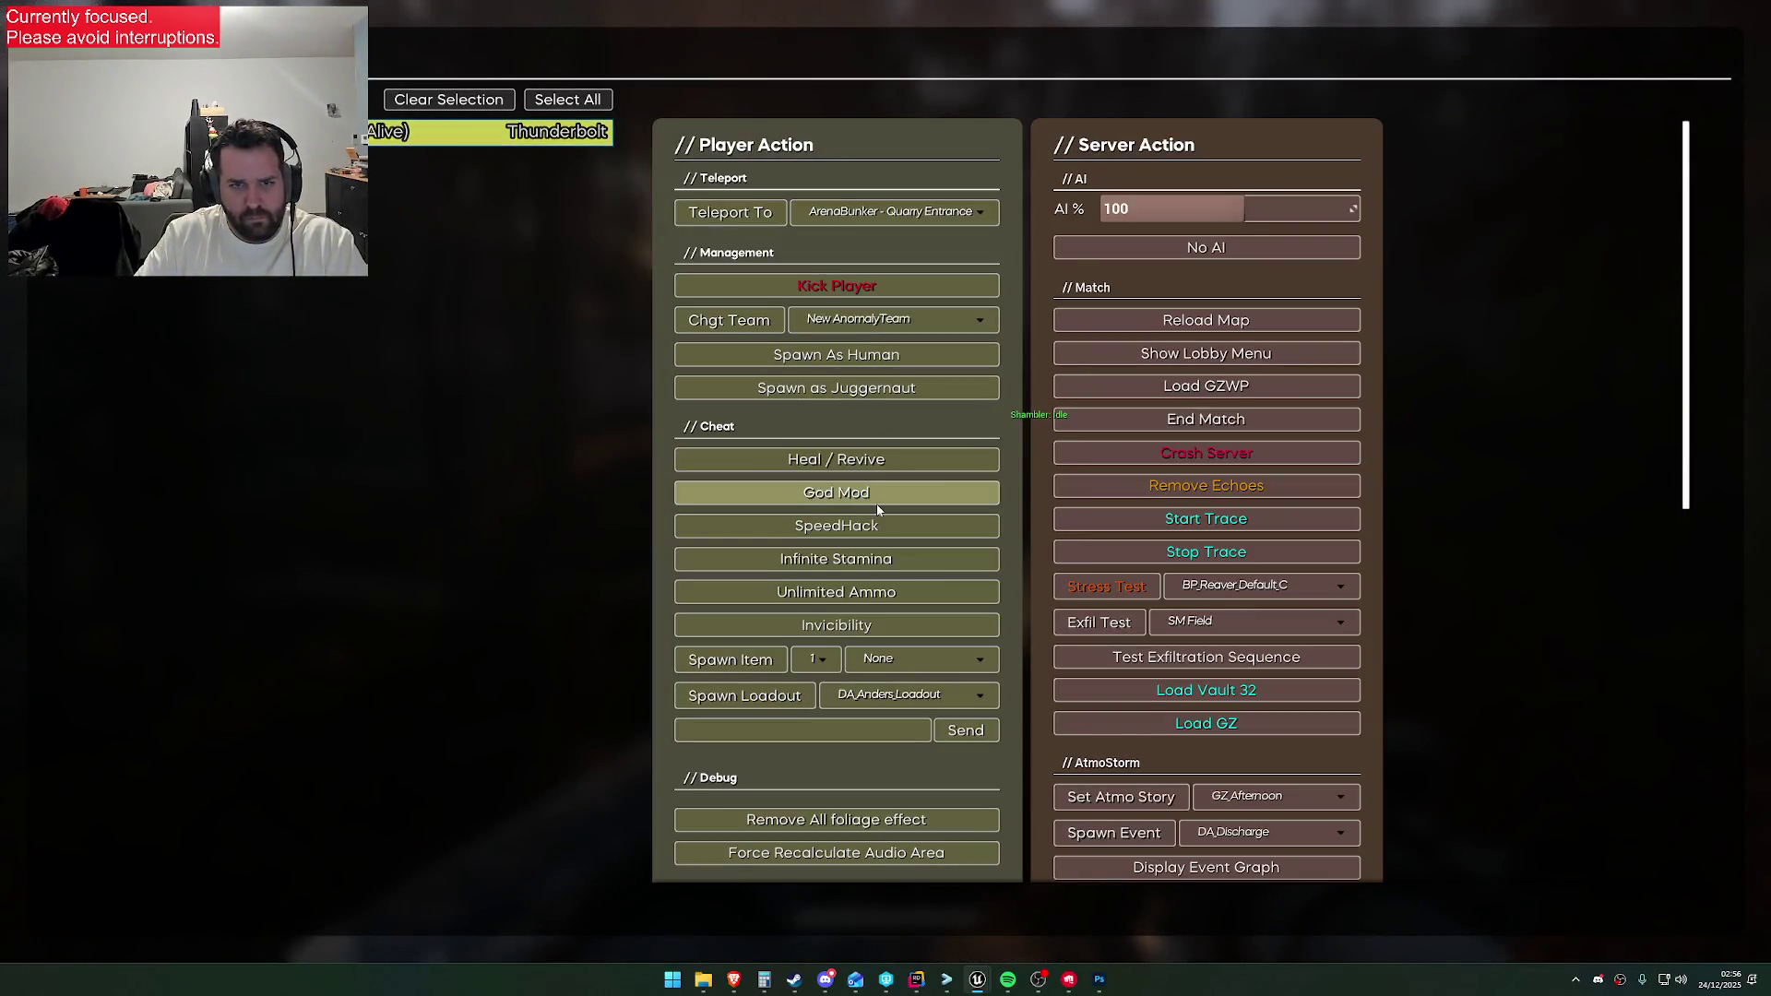
pyautogui.press('F1')
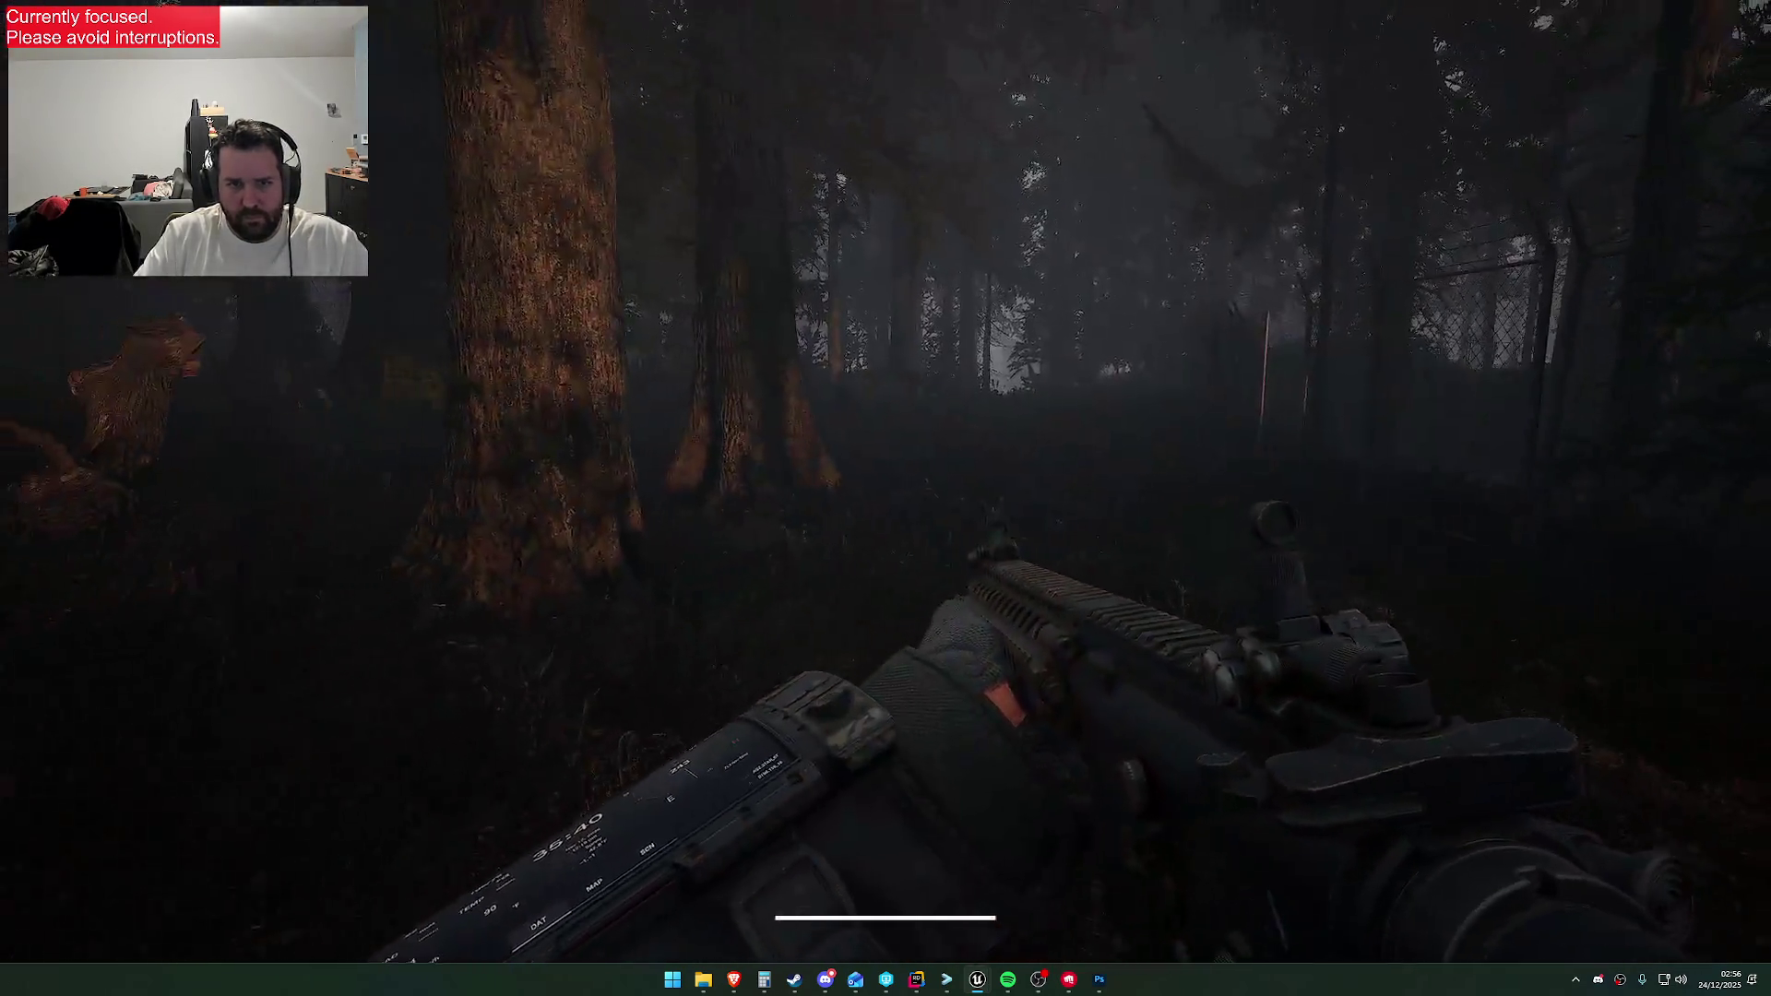
# Put away the rifle and wrist device and raise the gloved hands holding the knife
pyautogui.press('2')
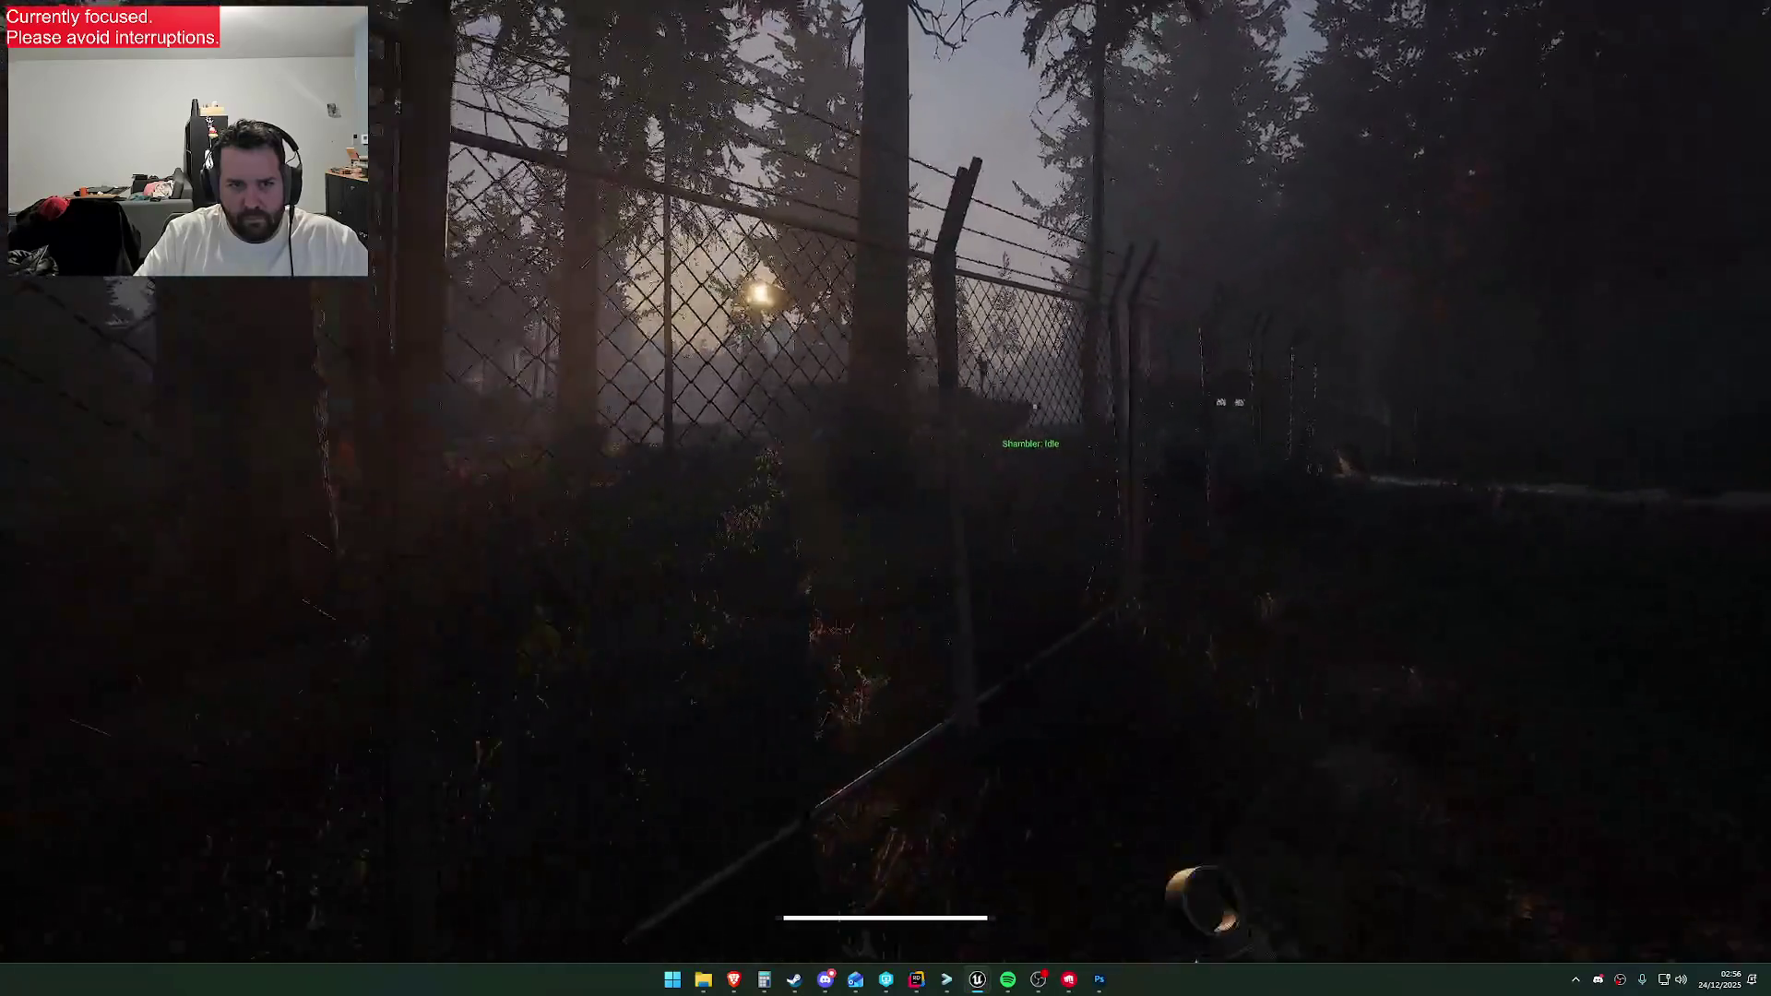
pyautogui.press('1')
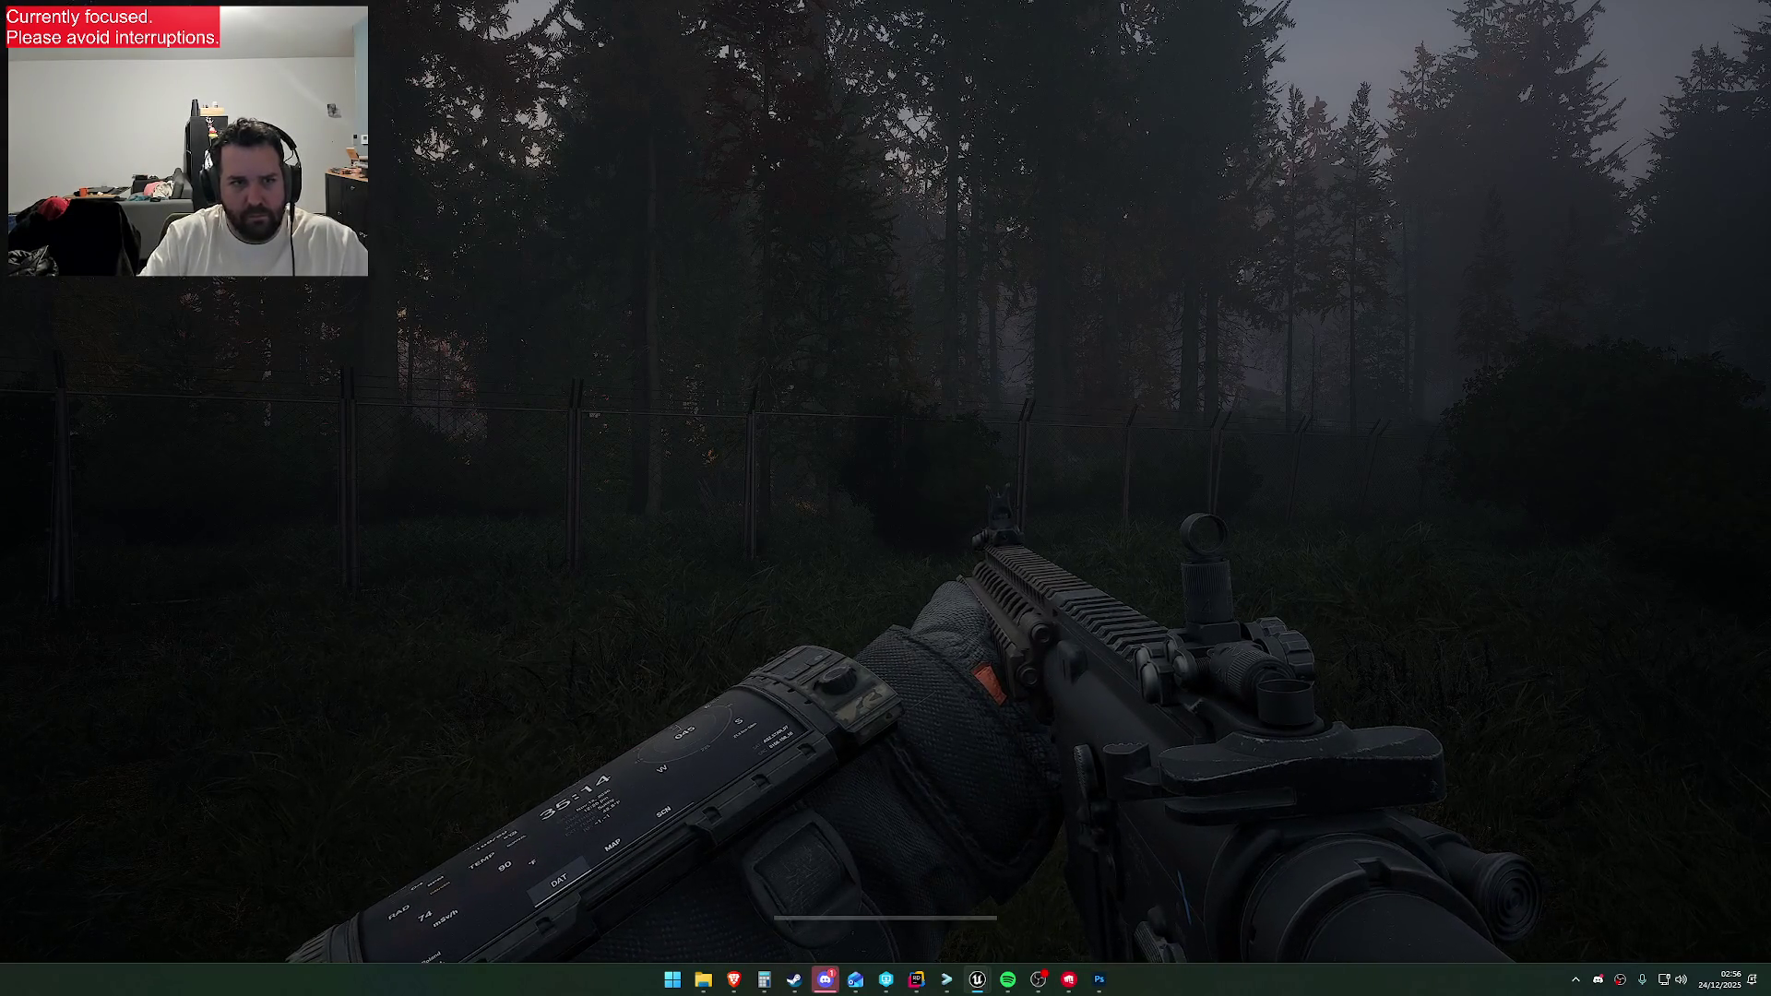
pyautogui.press('super+shift+s')
pyautogui.press('Escape')
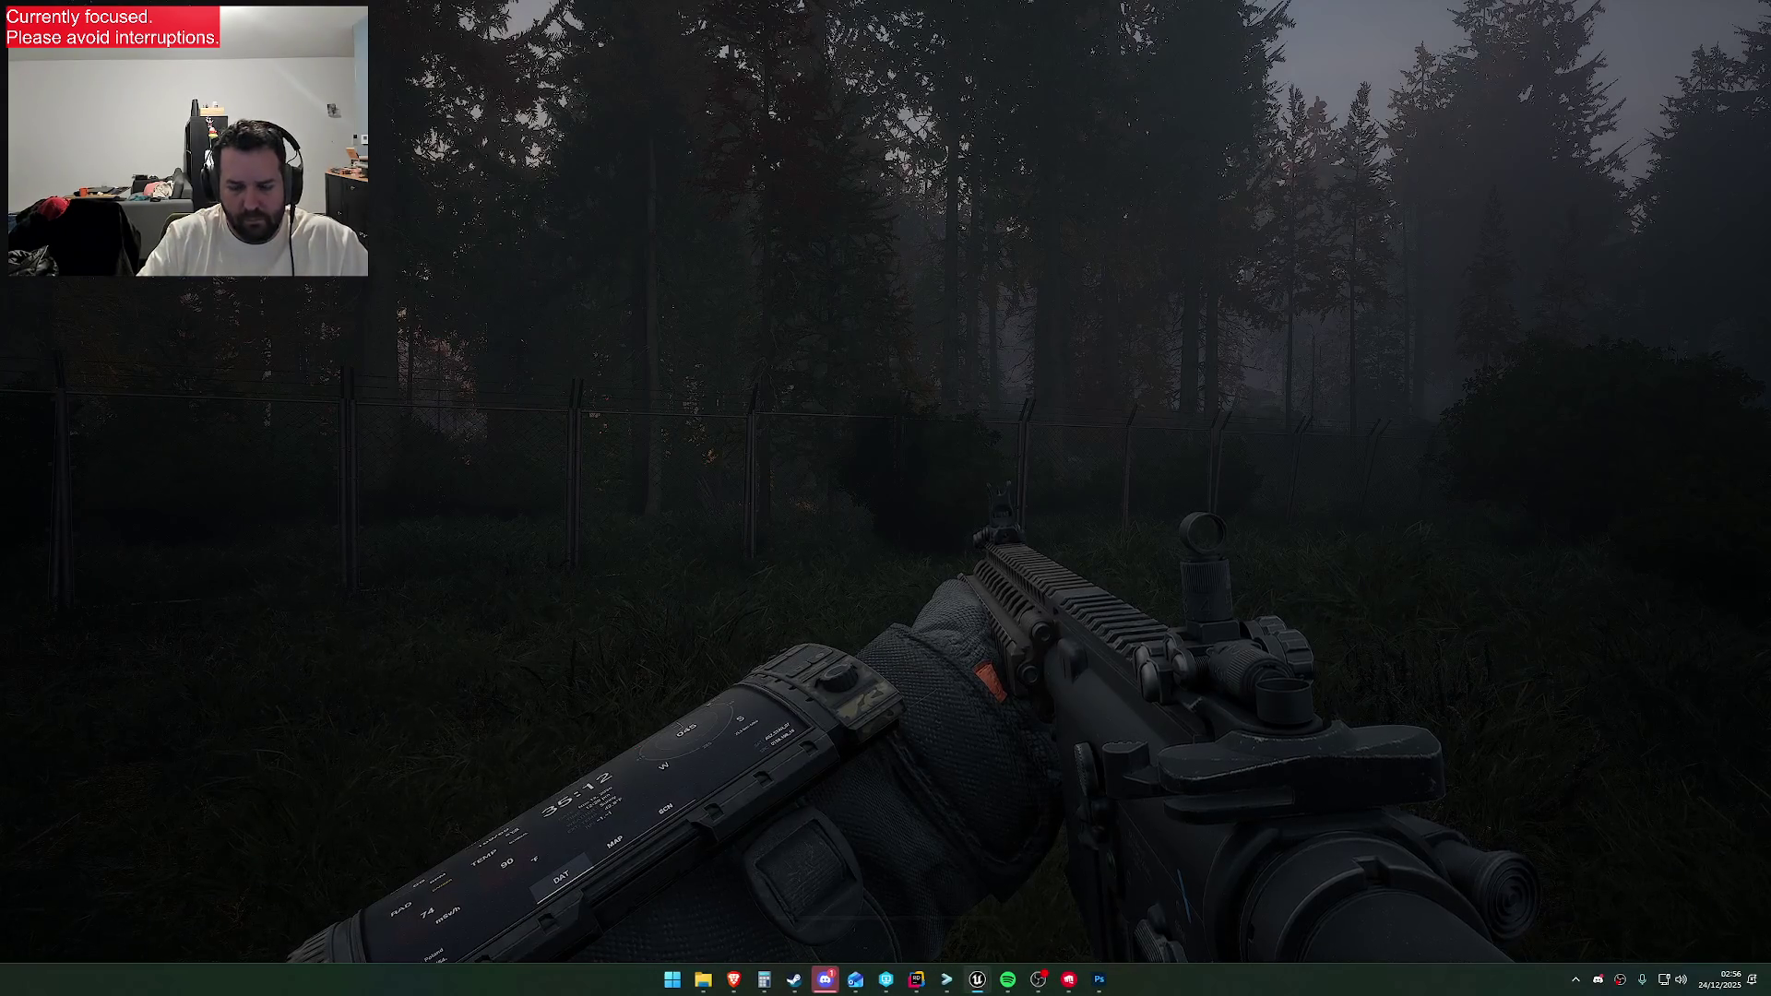
pyautogui.press('h')
pyautogui.press('h')
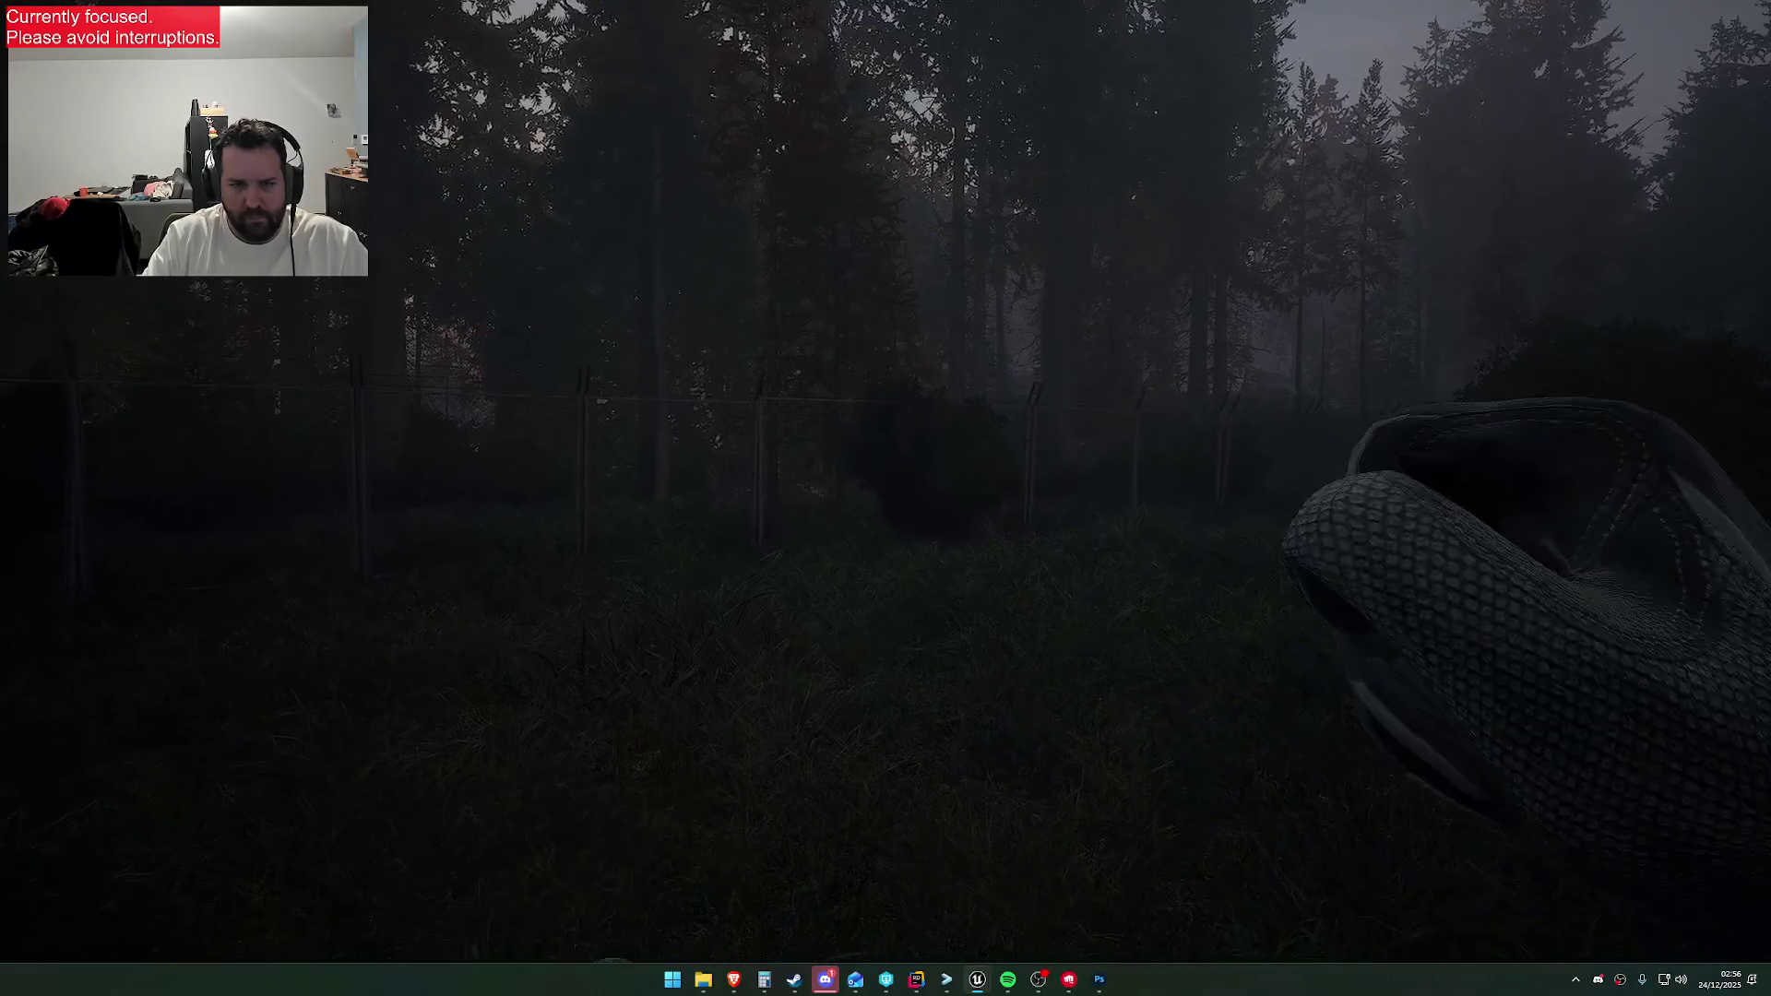
pyautogui.press('3')
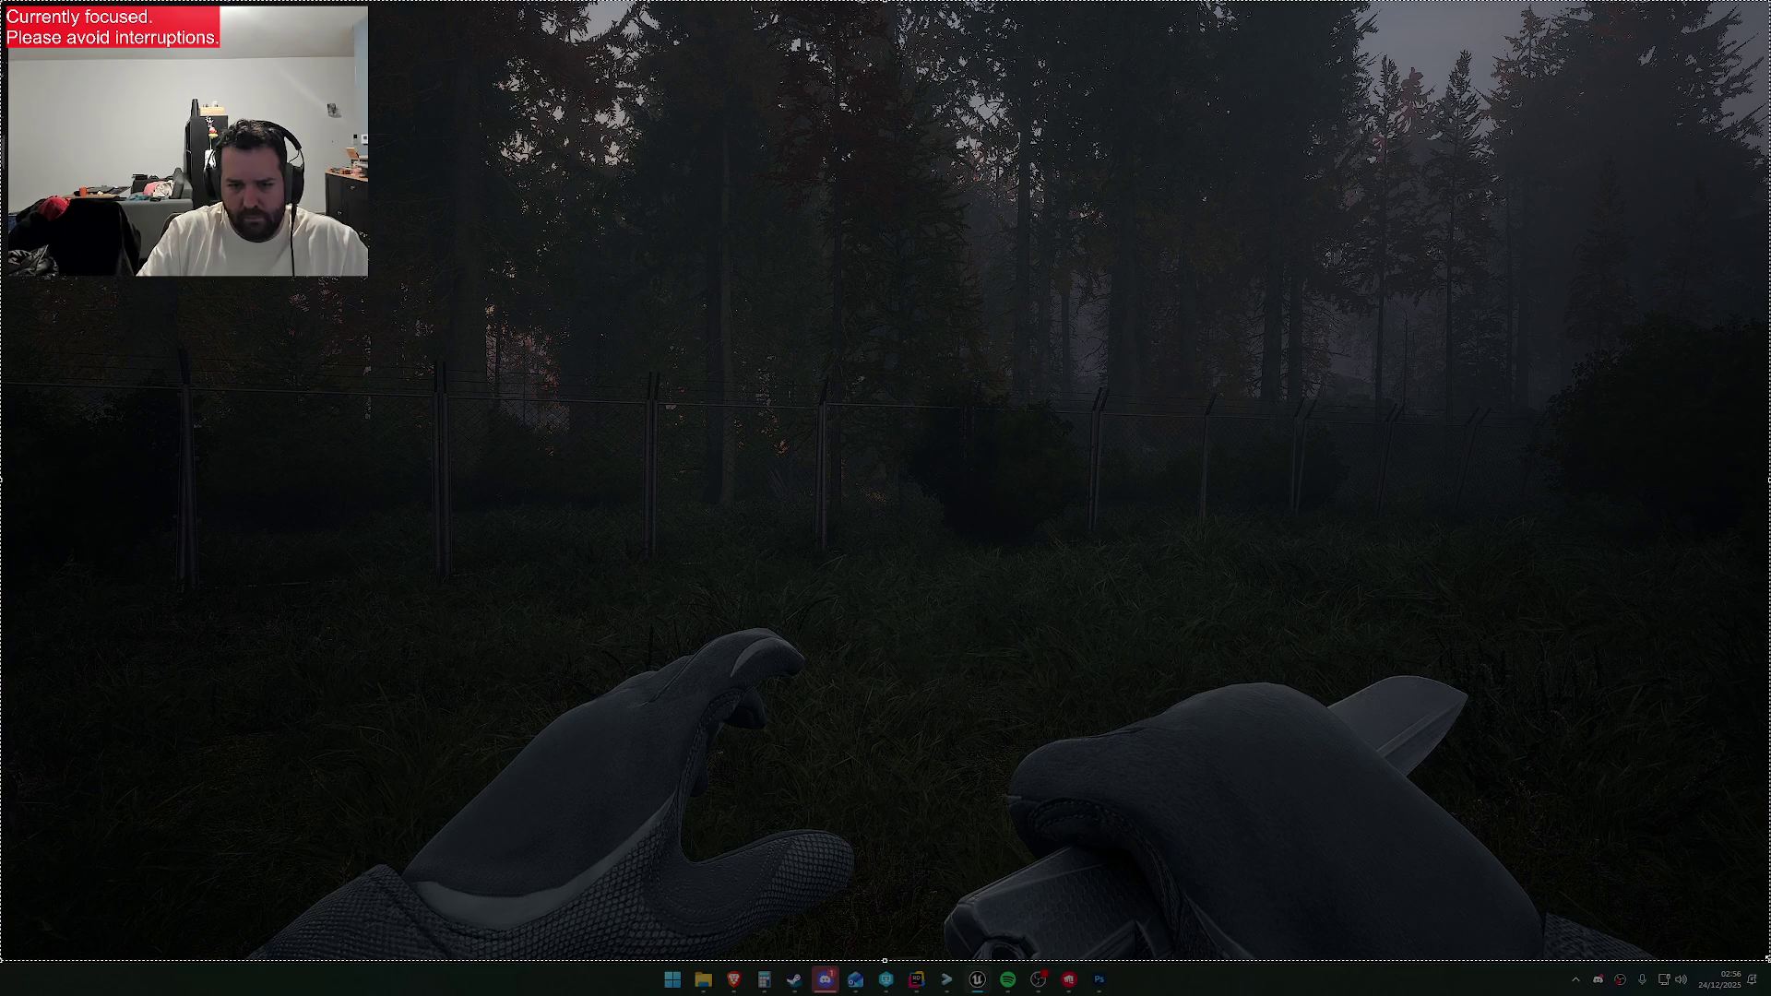
# Paste the captured game view into a new clipboard-sized Photoshop document, then return to the game
pyautogui.hotkey('ctrl', 'c')
pyautogui.click(1098, 979)
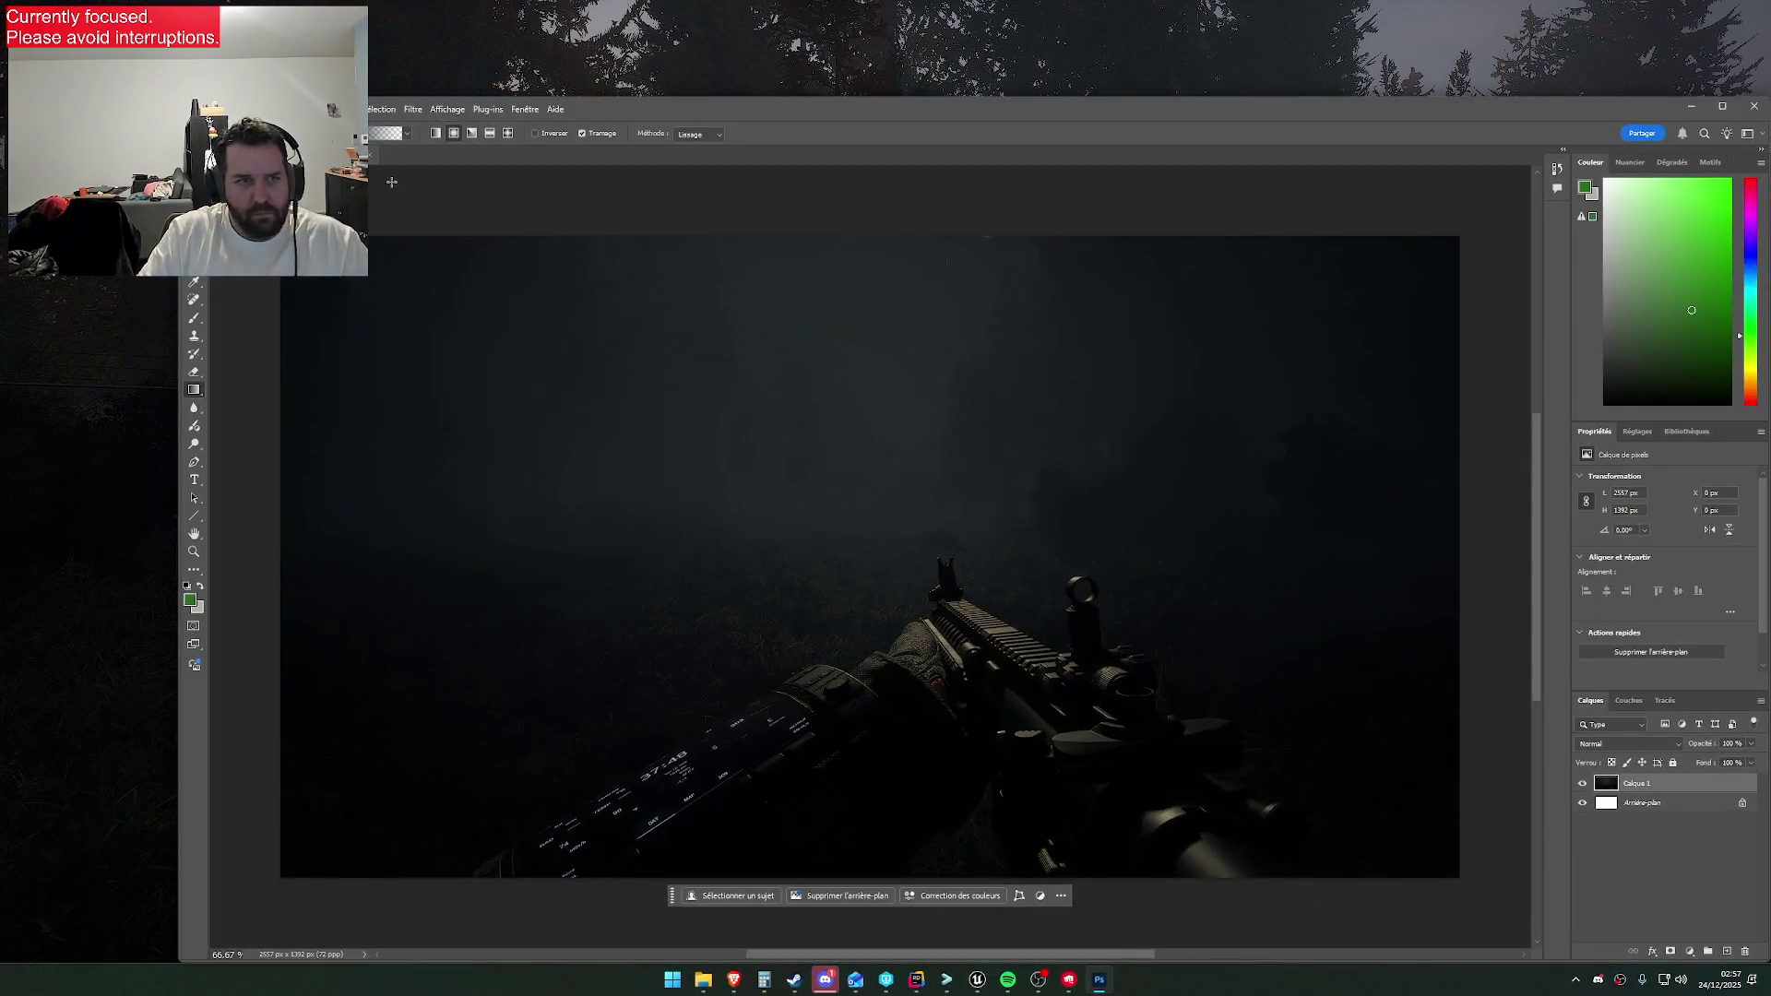
pyautogui.hotkey('alt', 'f')
pyautogui.press('Return')
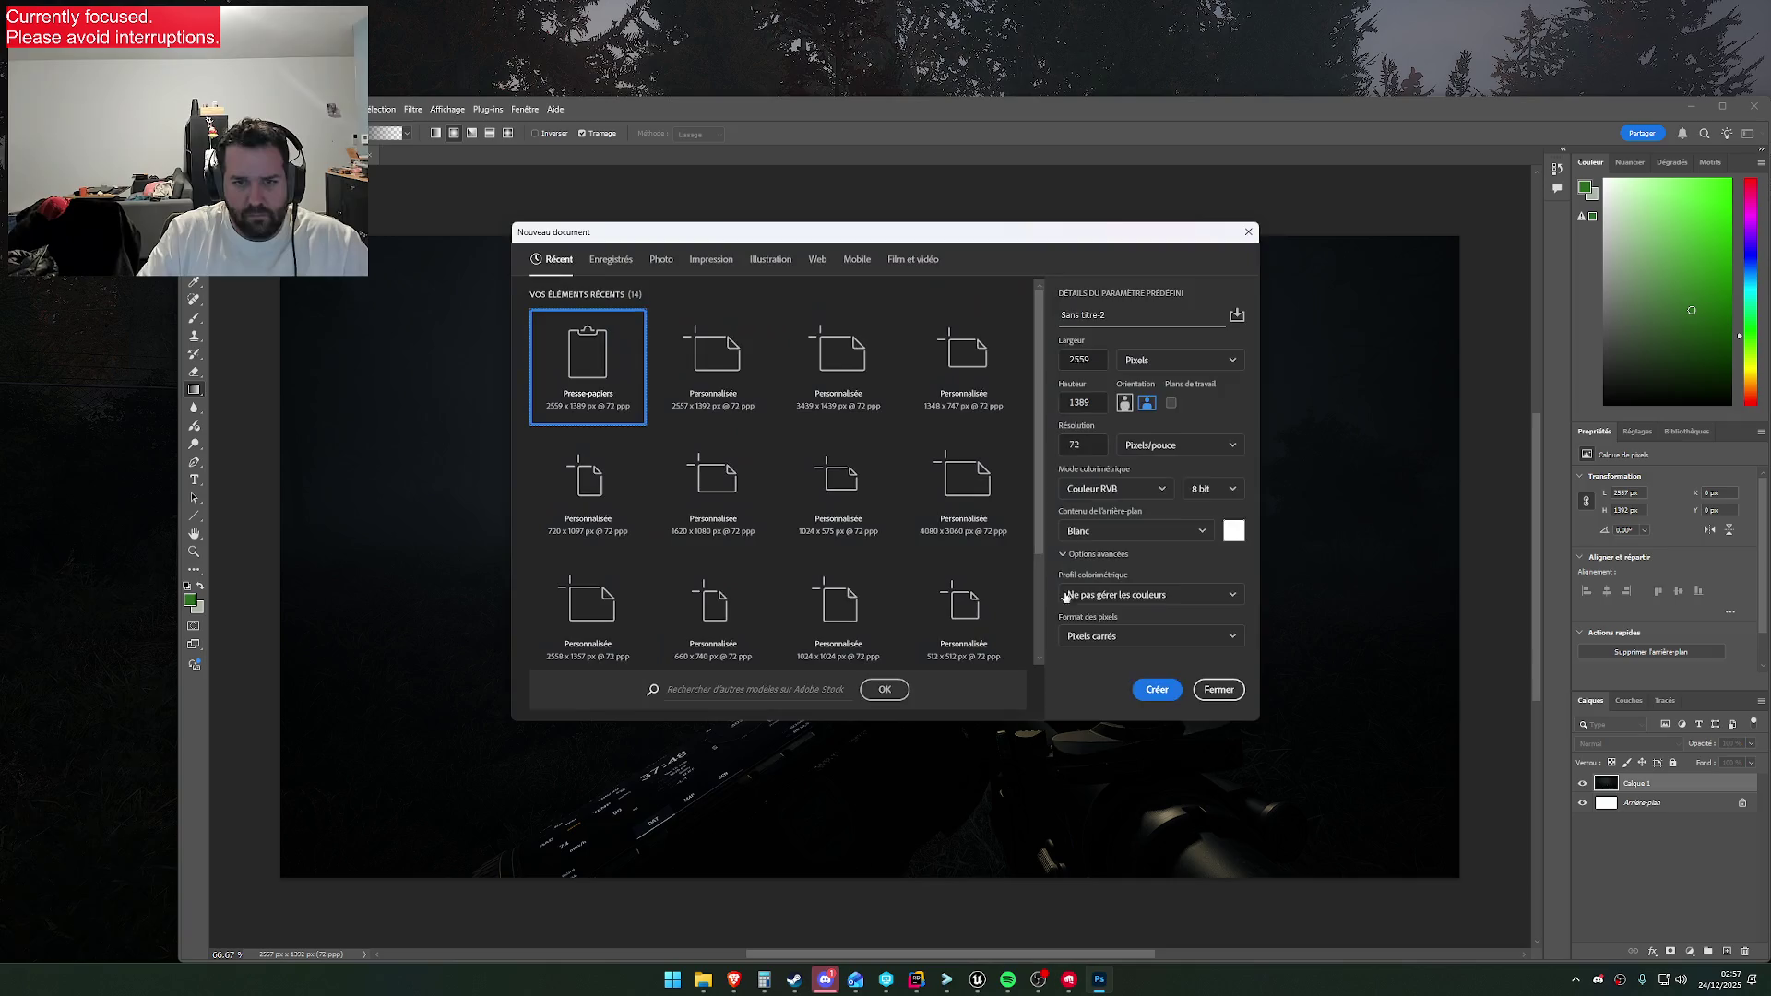
pyautogui.click(1158, 690)
pyautogui.hotkey('ctrl', 'v')
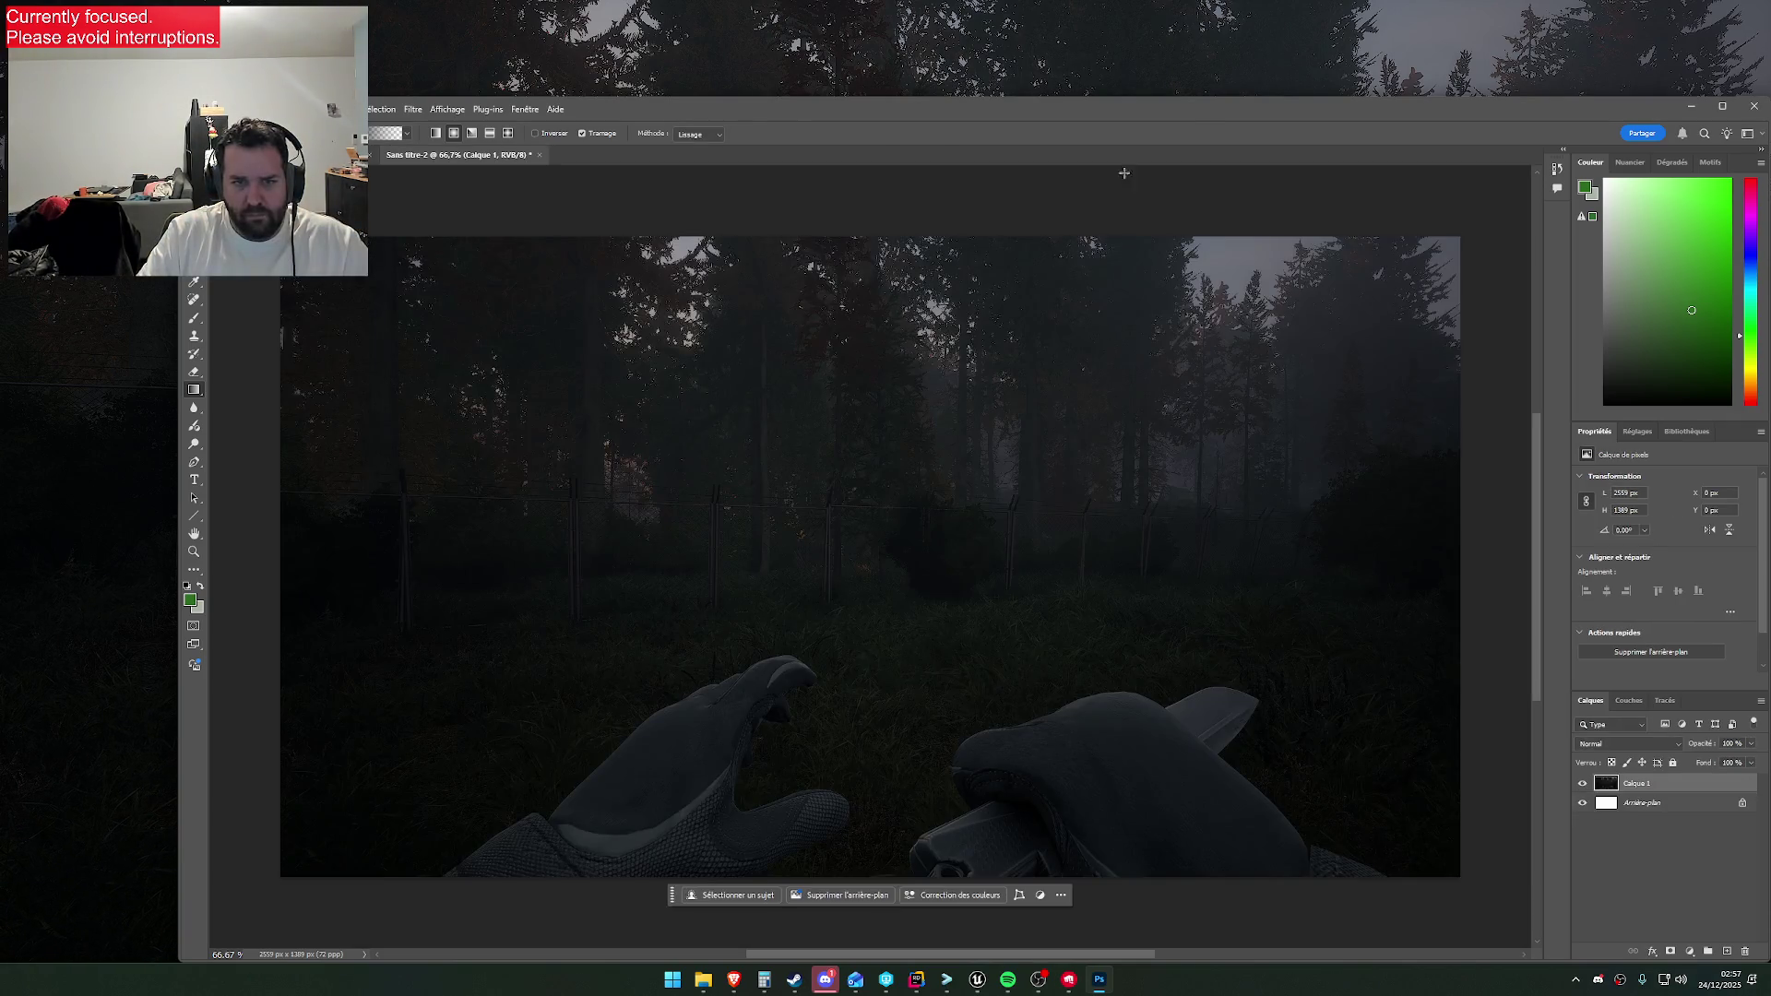
pyautogui.hotkey('alt', 'Tab')
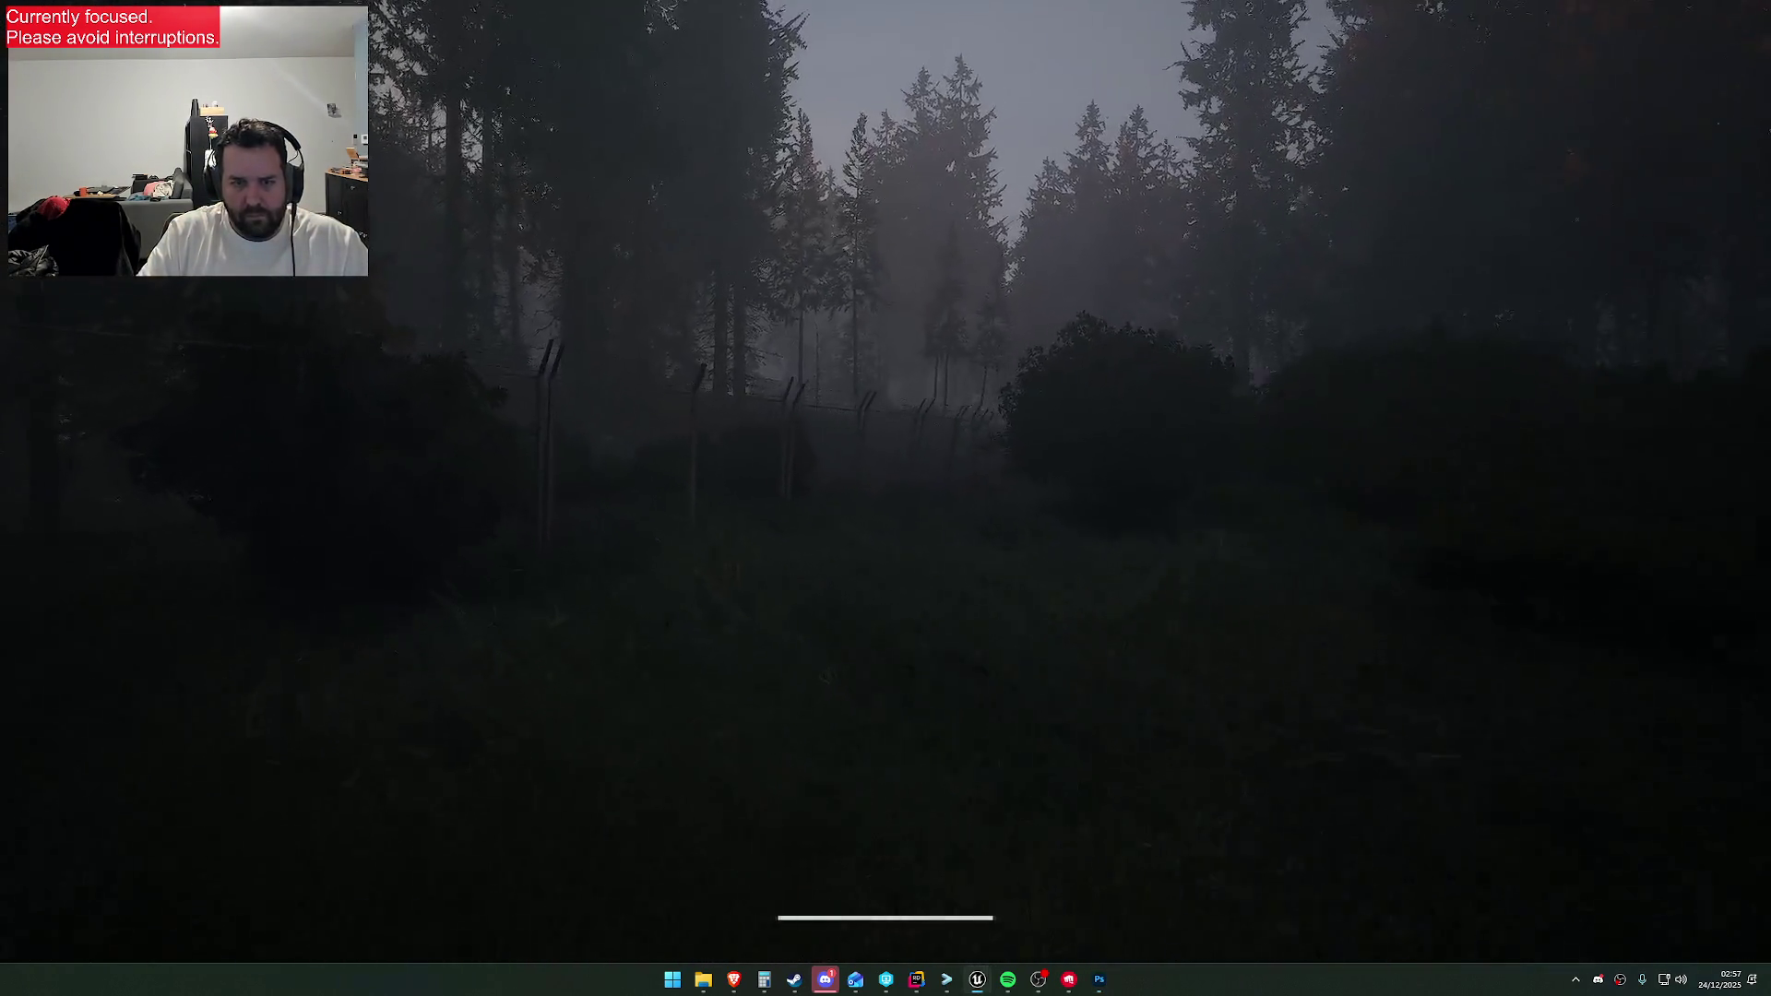
# Select the player in the server admin menu and return to play
pyautogui.press('F1')
pyautogui.click(512, 139)
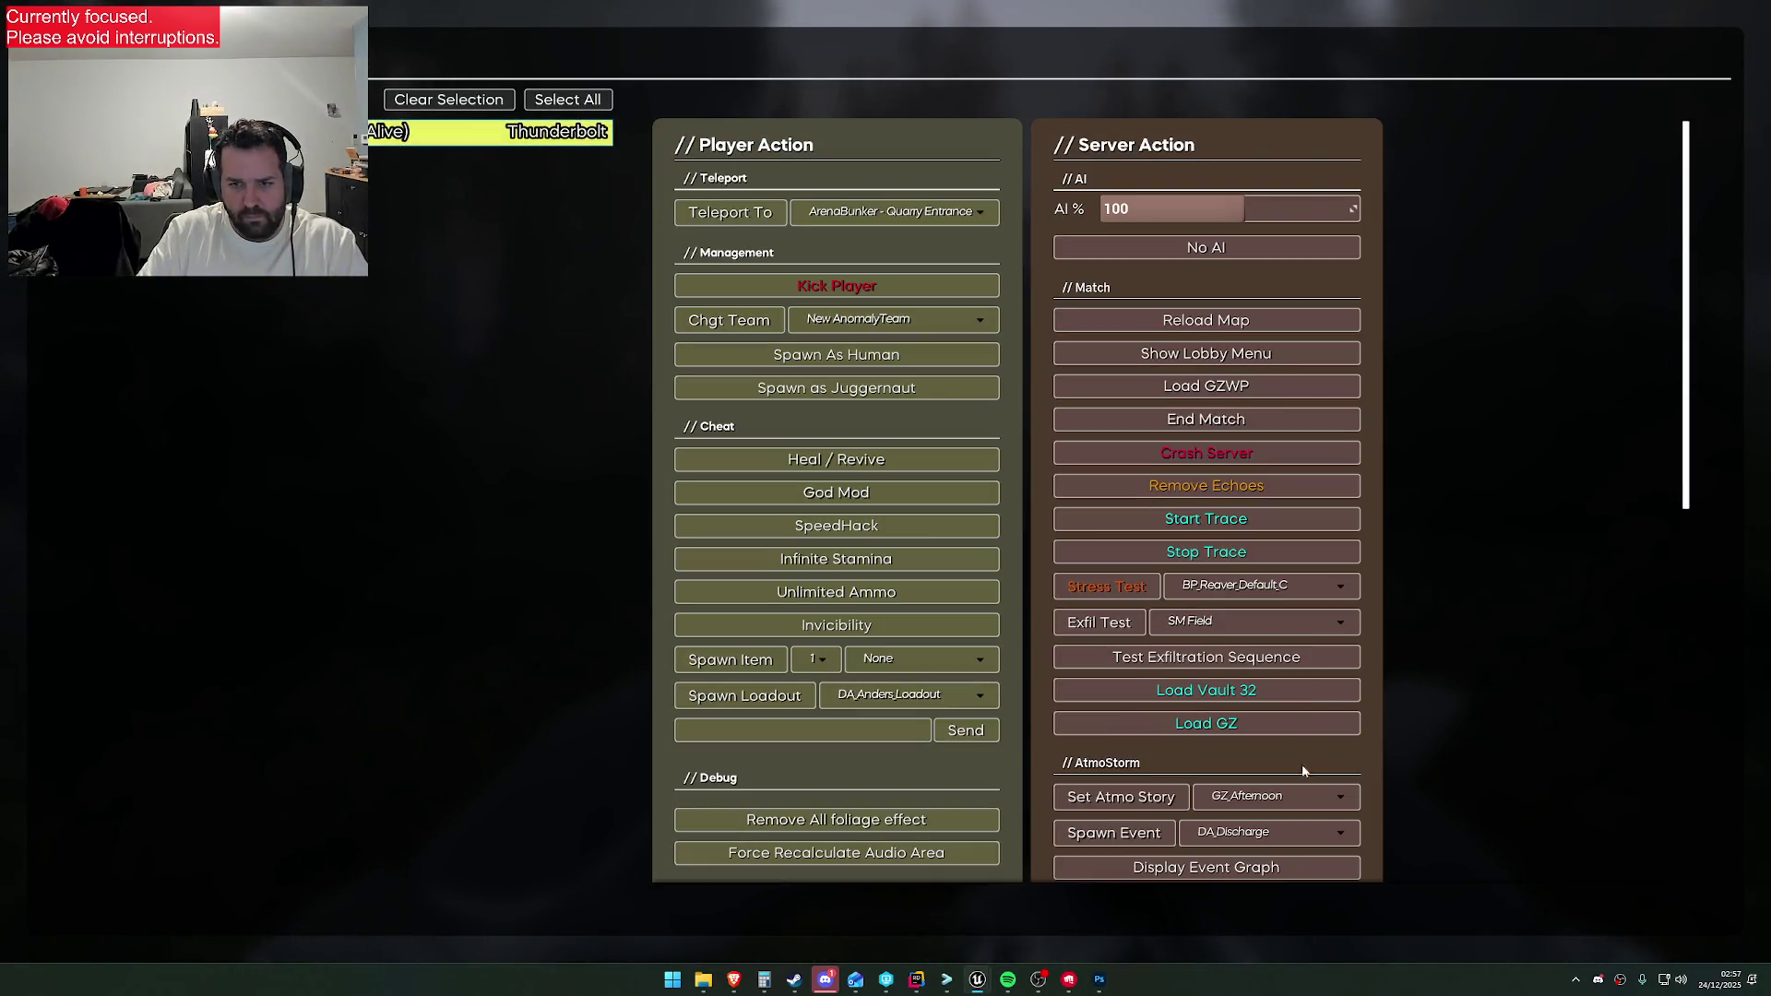
pyautogui.press('F1')
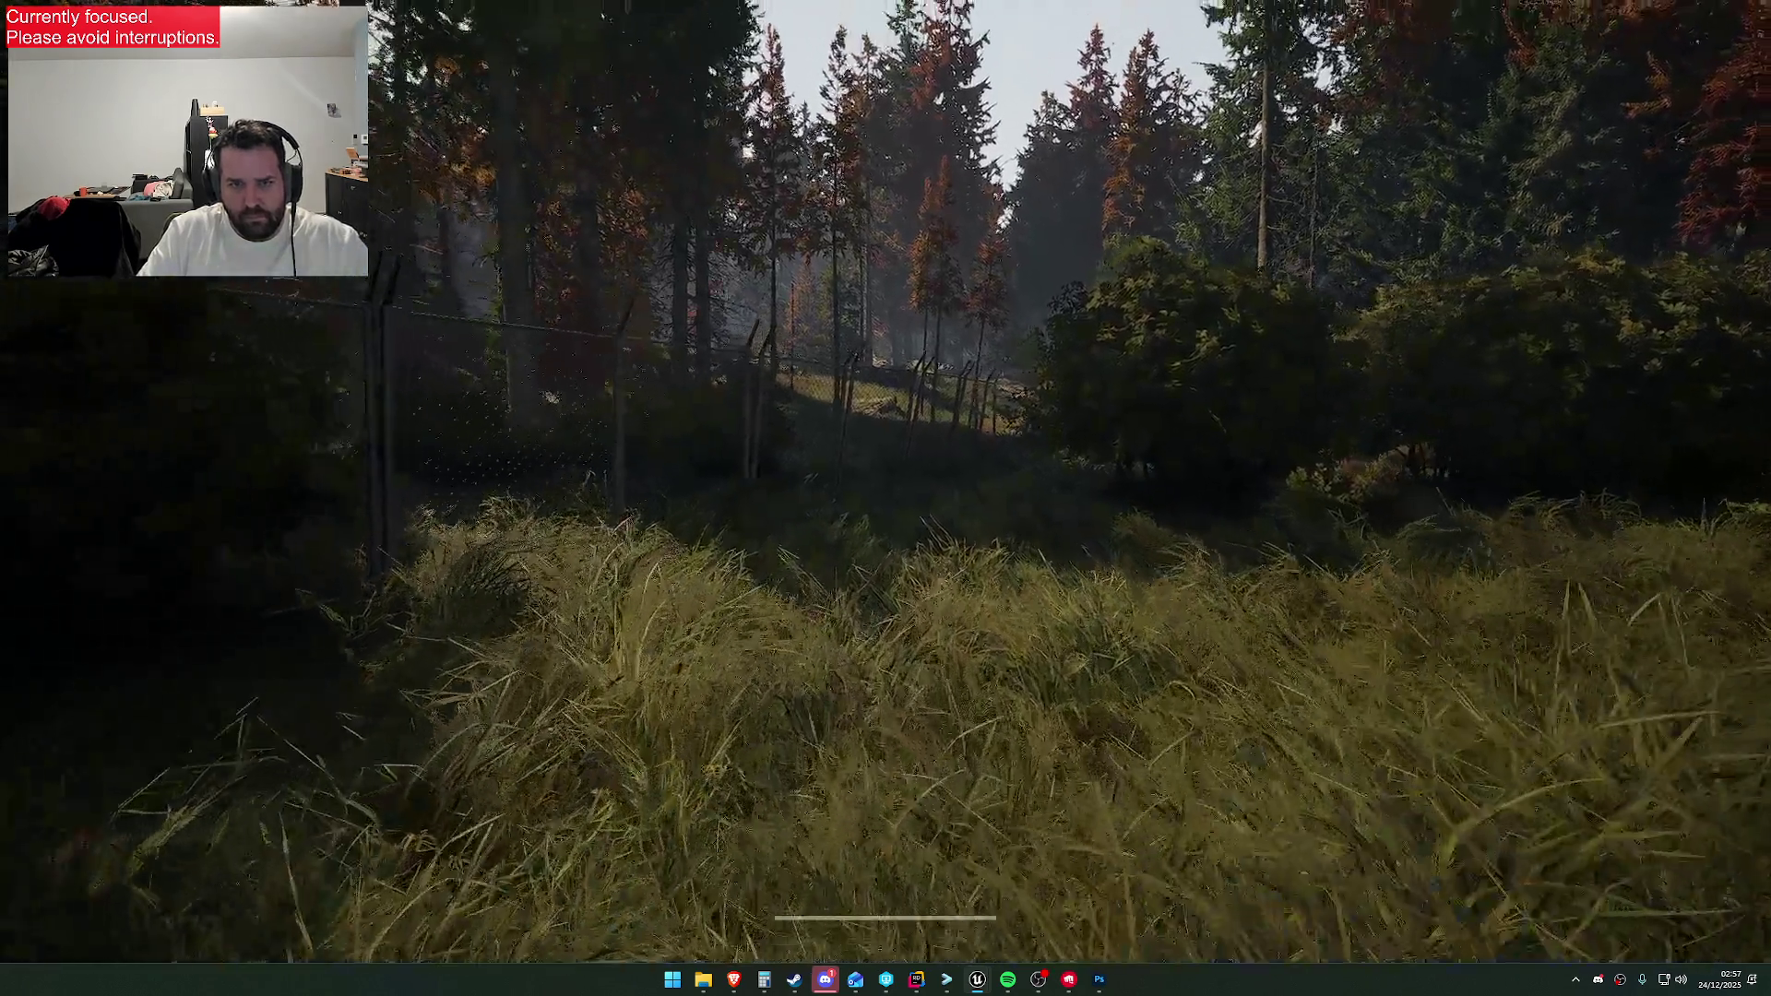
# Walk through the sunlit dry grass while drawing and holstering the shotgun
pyautogui.press('2')
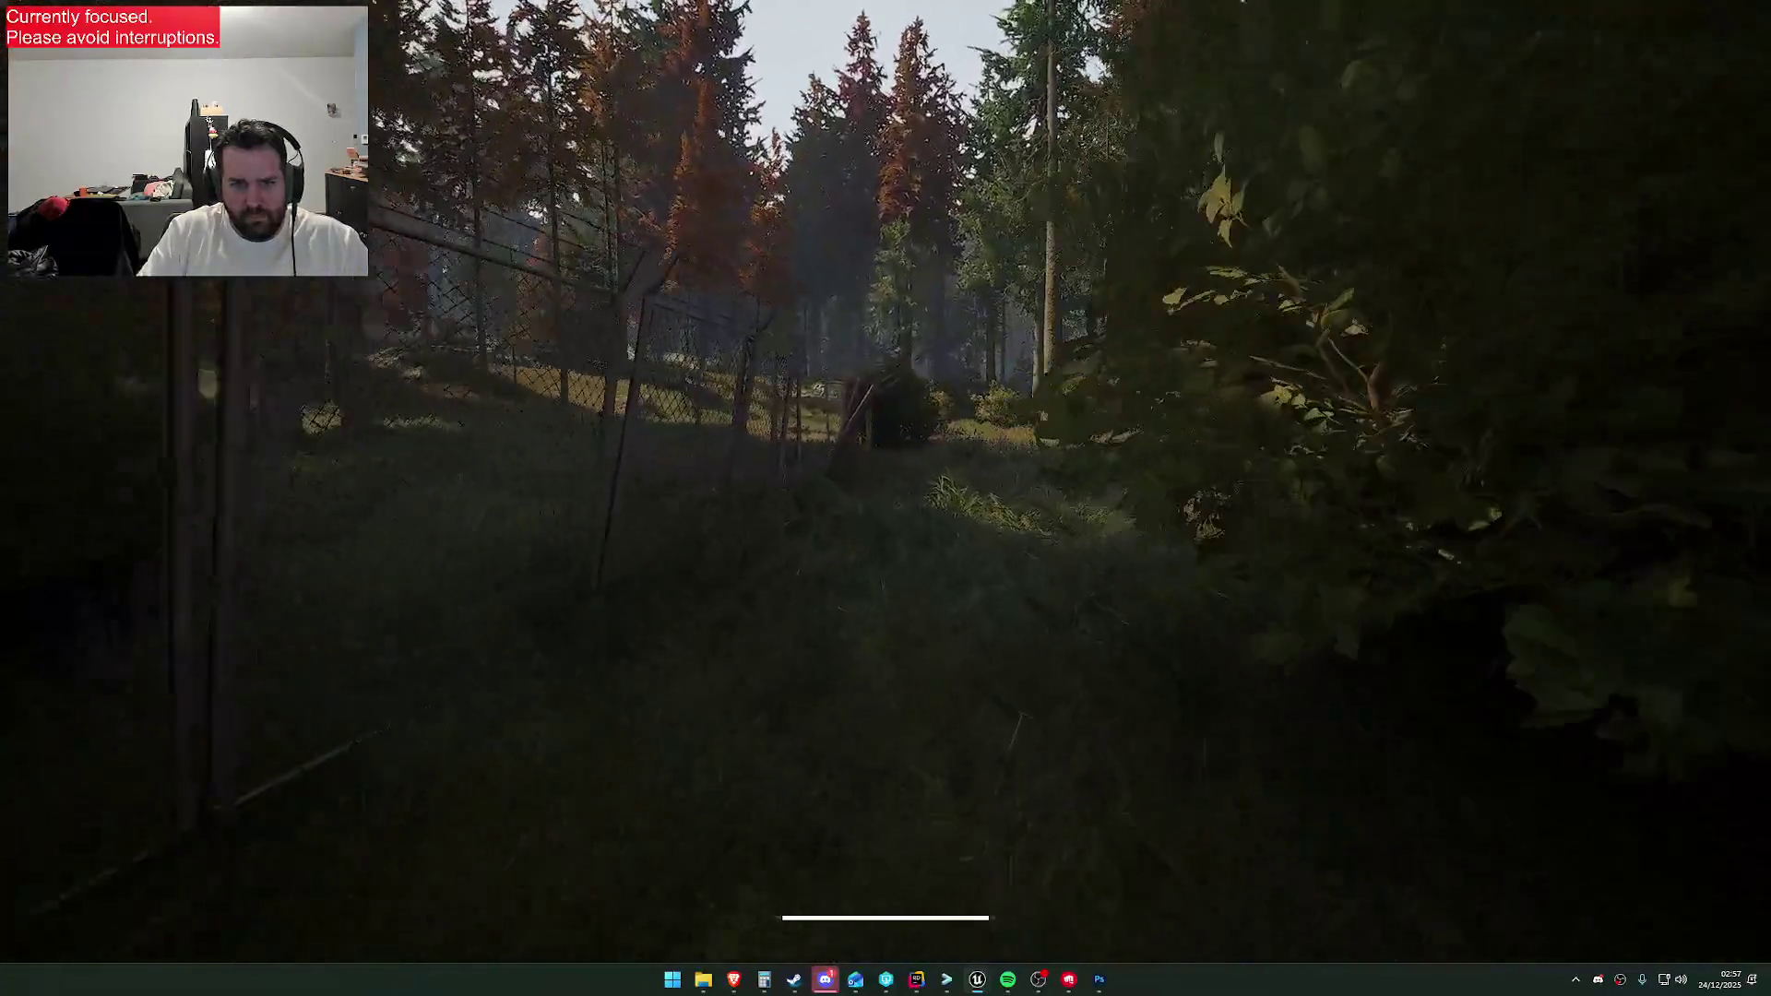
pyautogui.press('w')
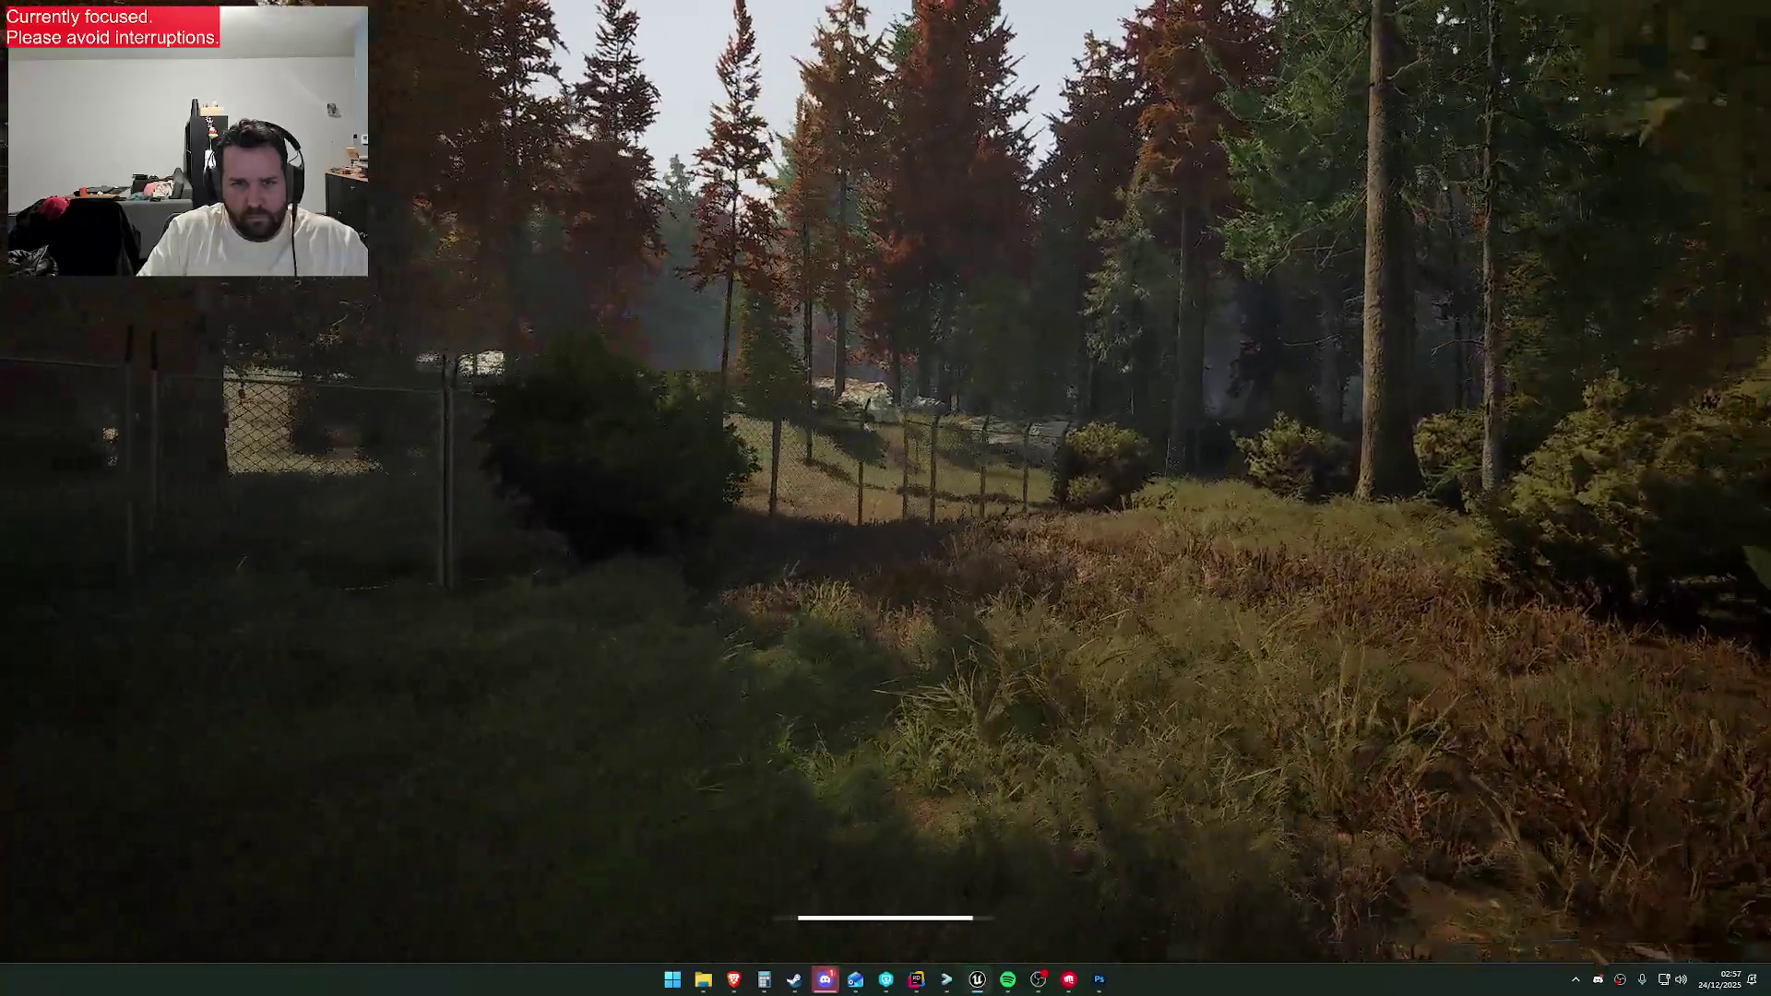
pyautogui.press('2')
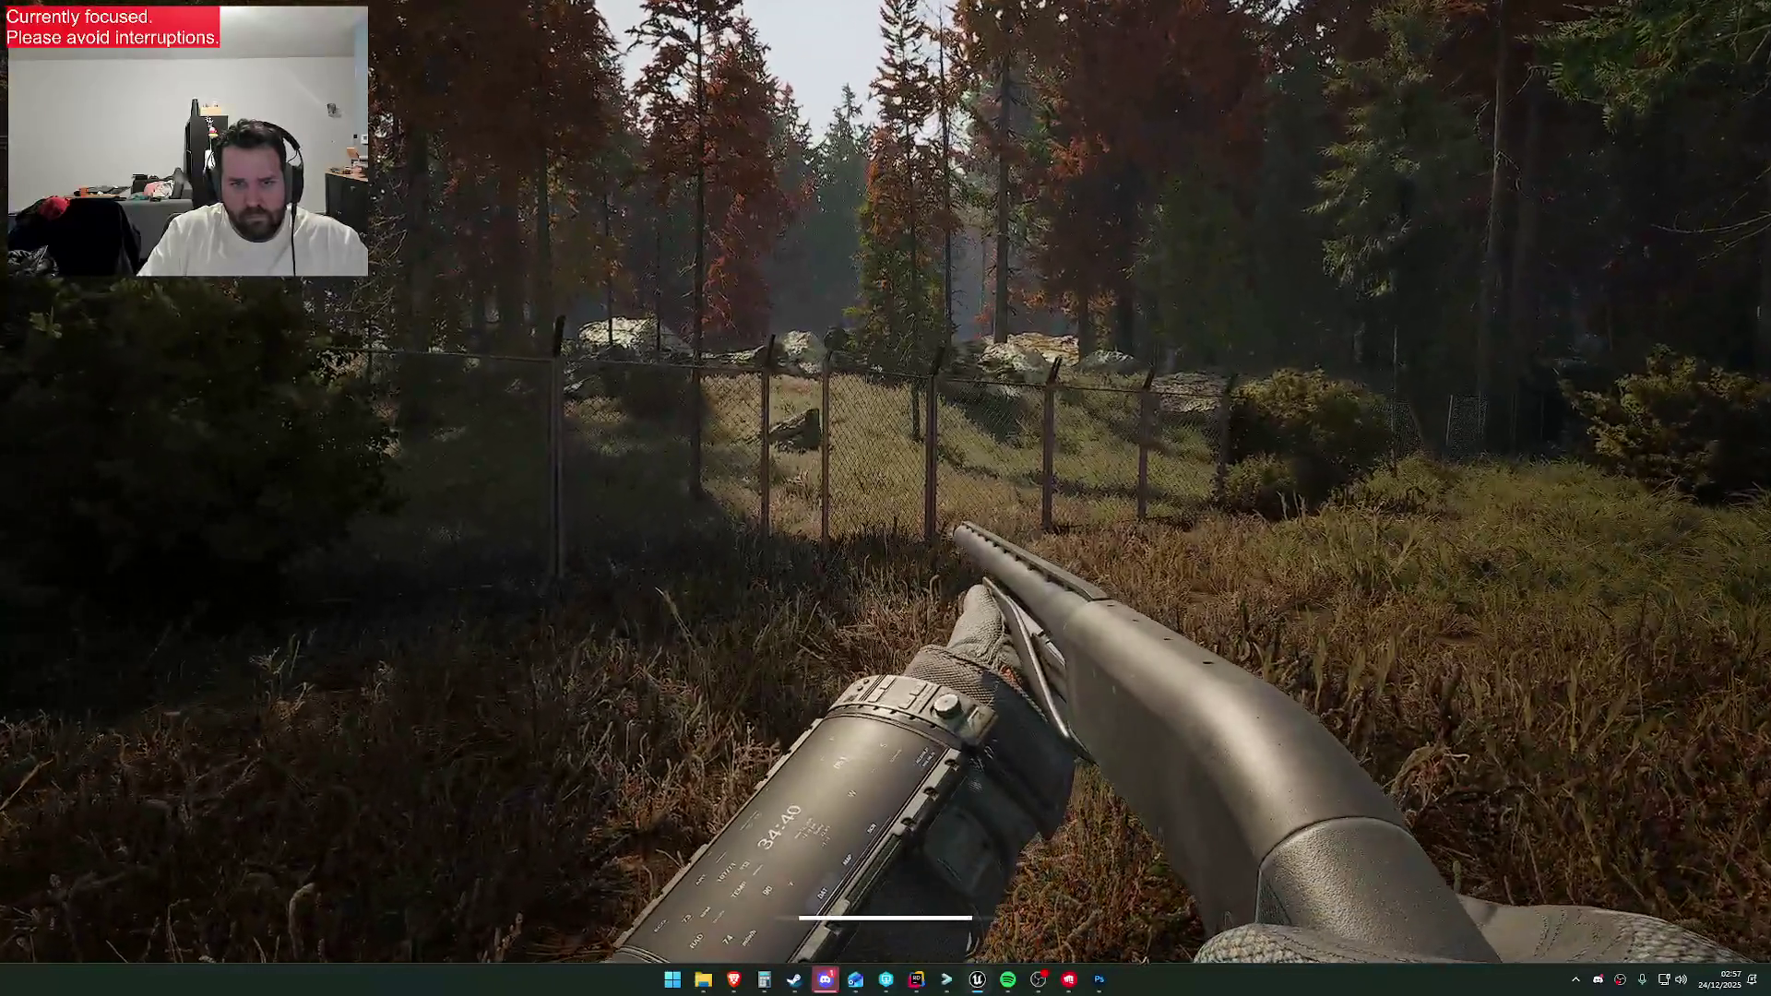
pyautogui.press('2')
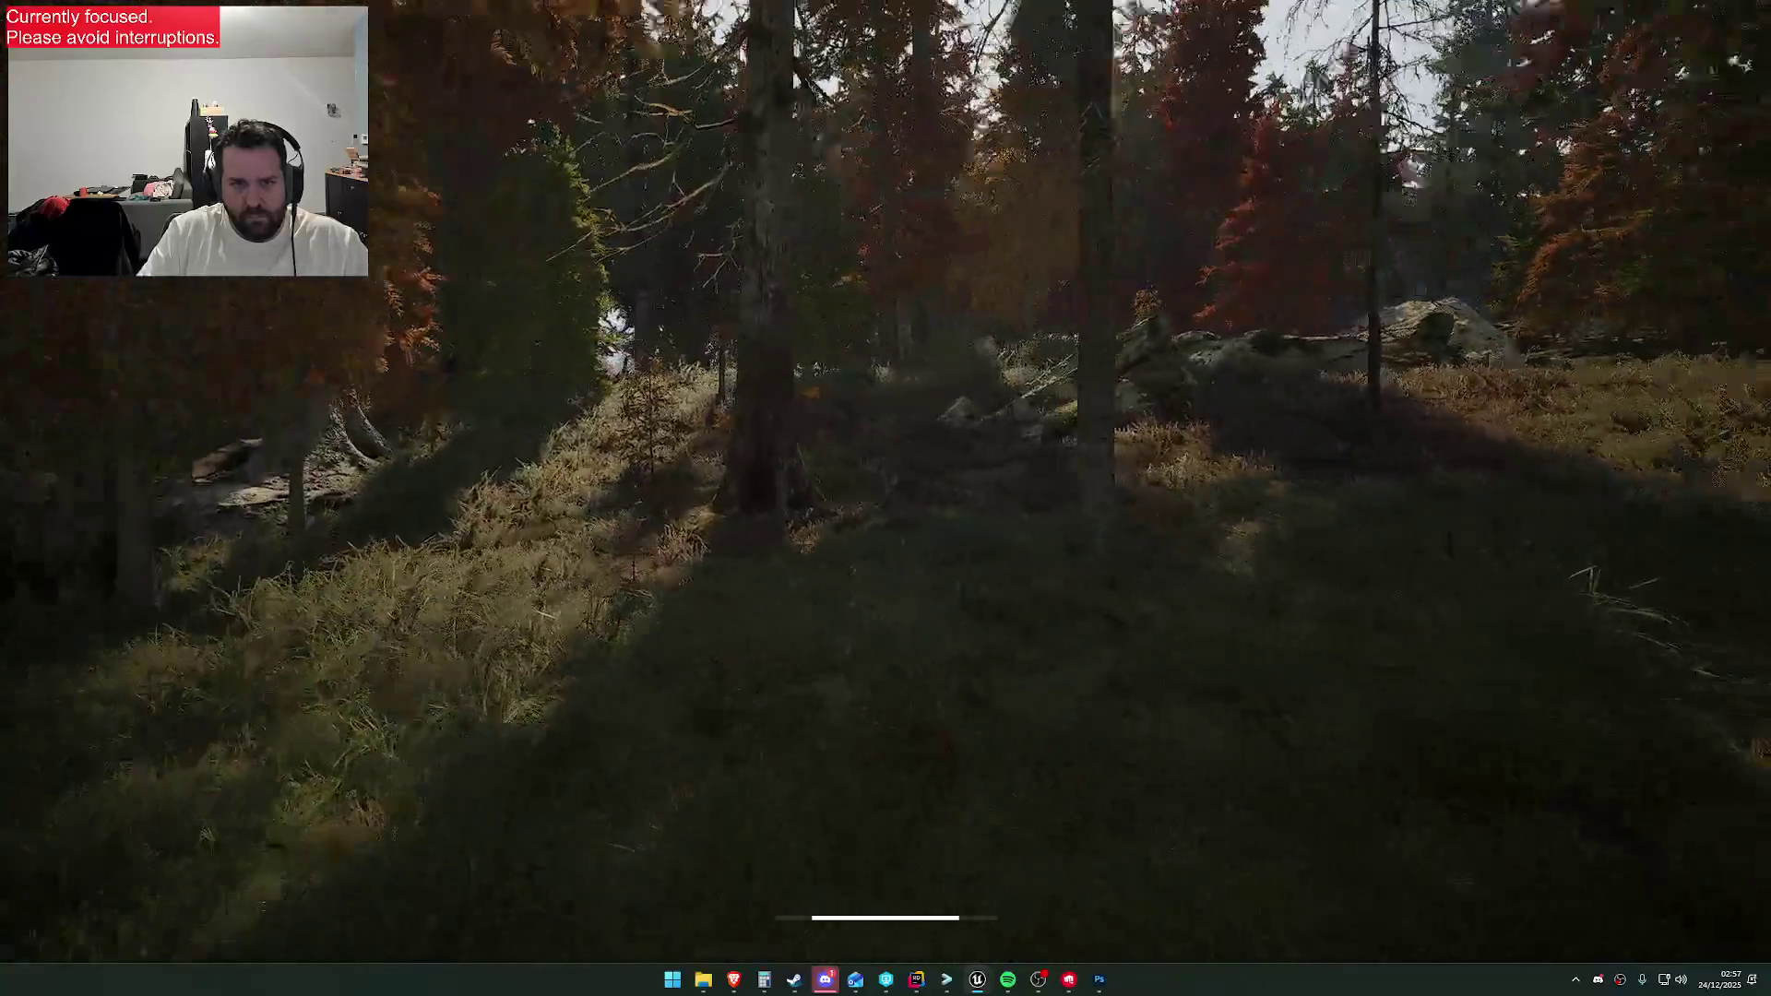
pyautogui.press('2')
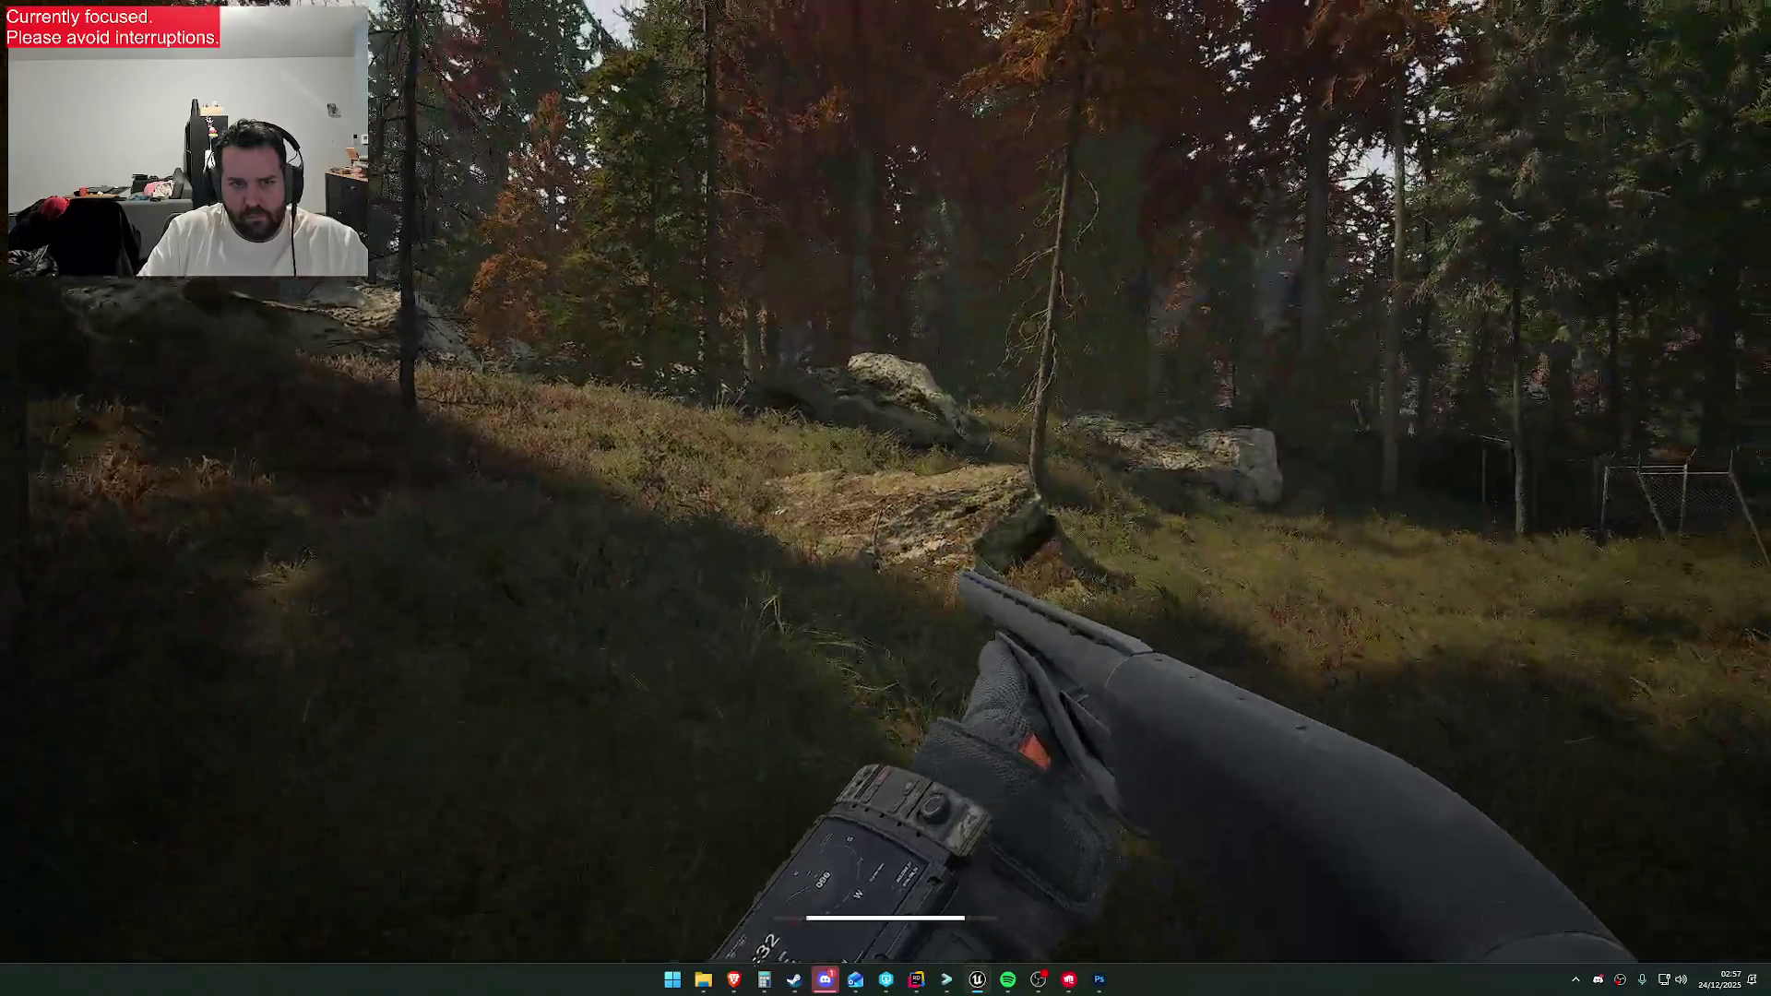
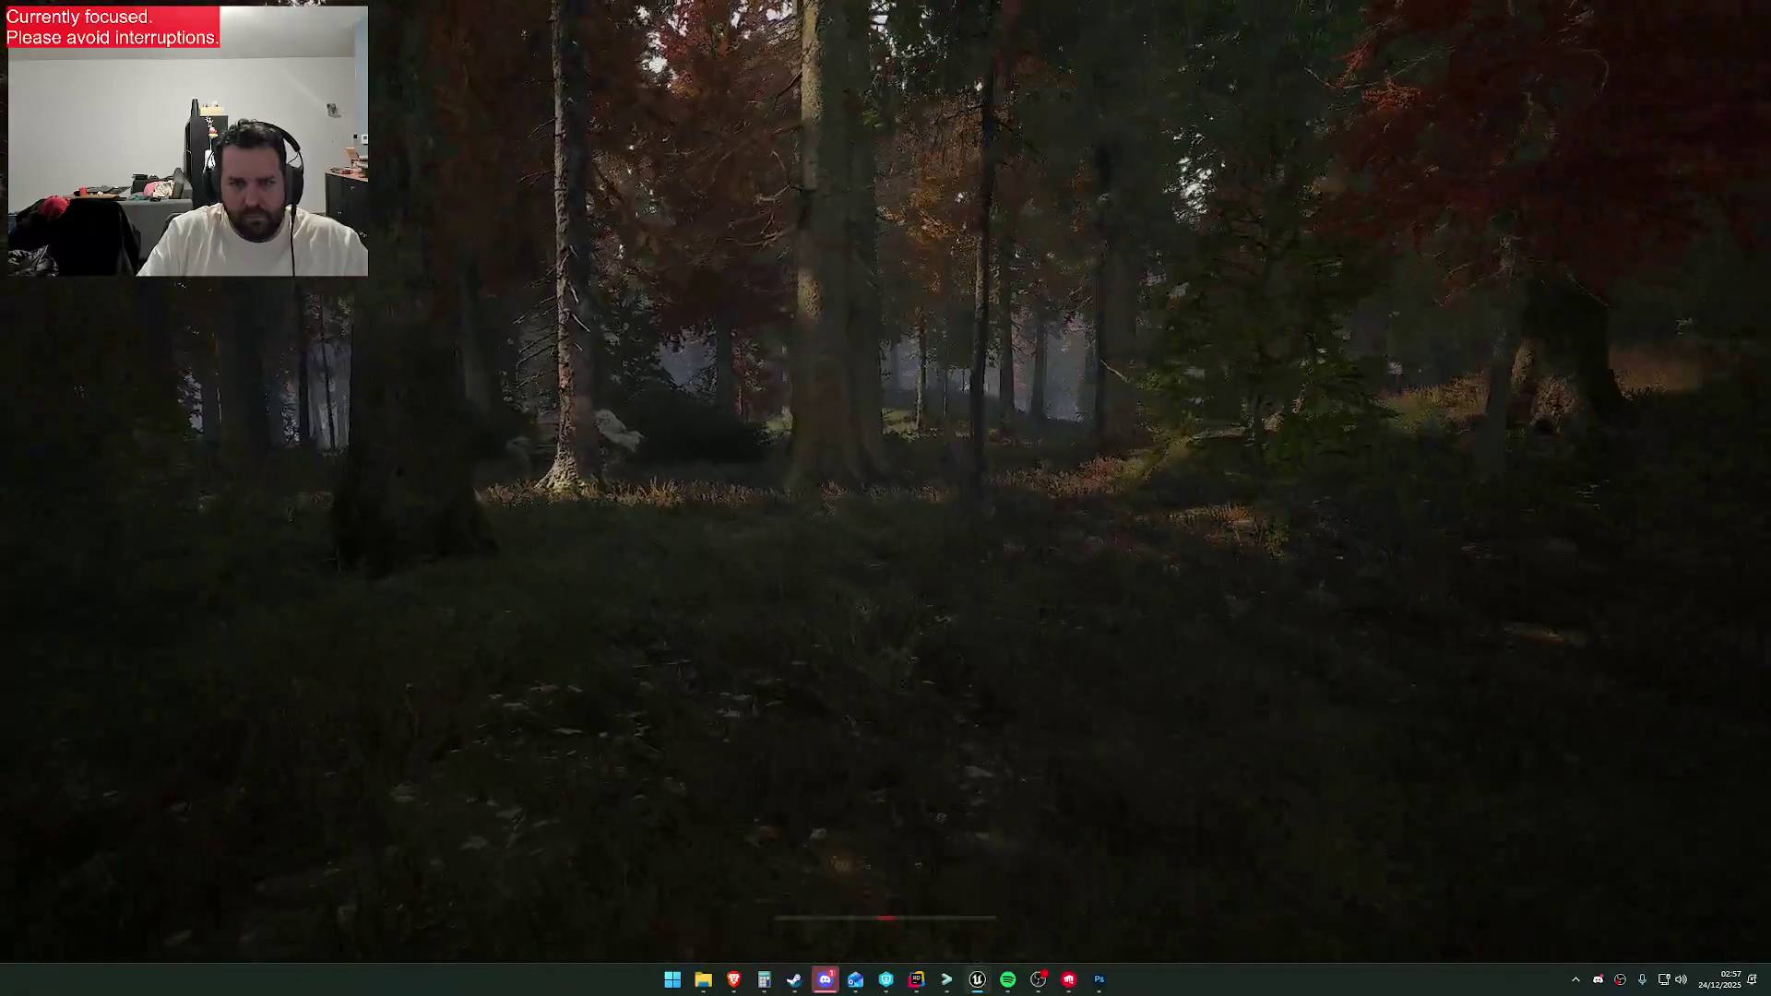
# Walk forward through the forest past the large tree with the shotgun
pyautogui.press('w')
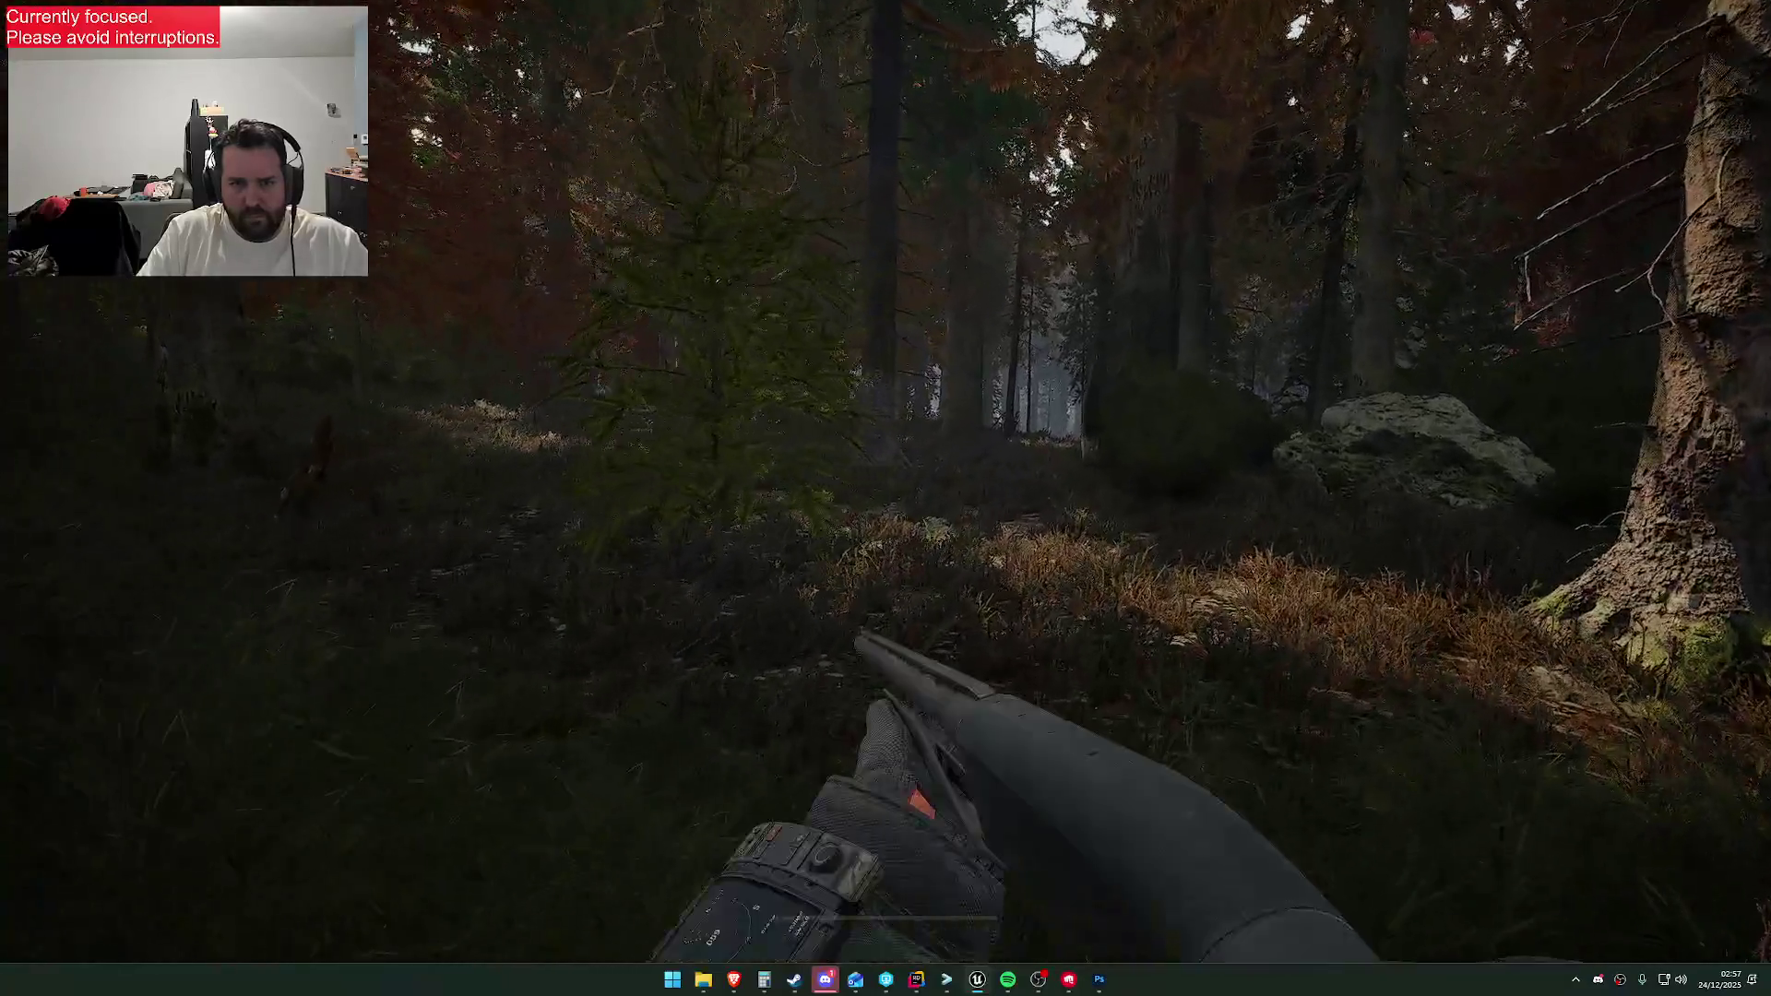
pyautogui.press('w')
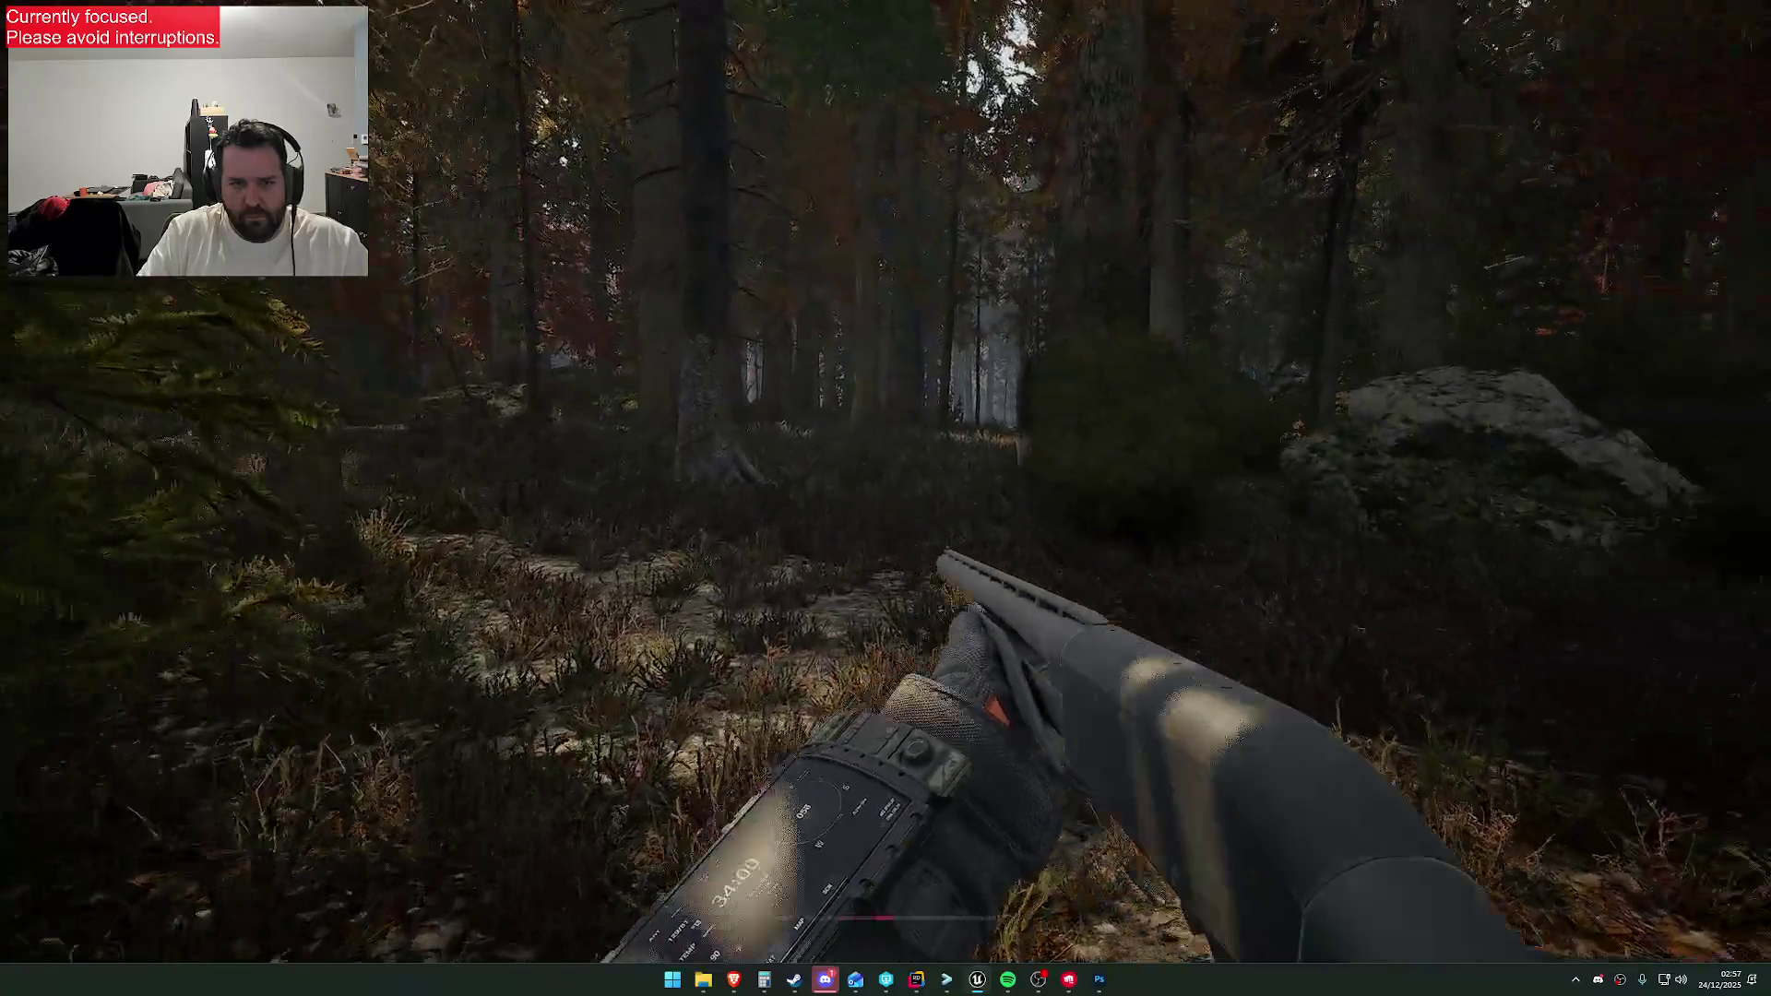
pyautogui.press('w')
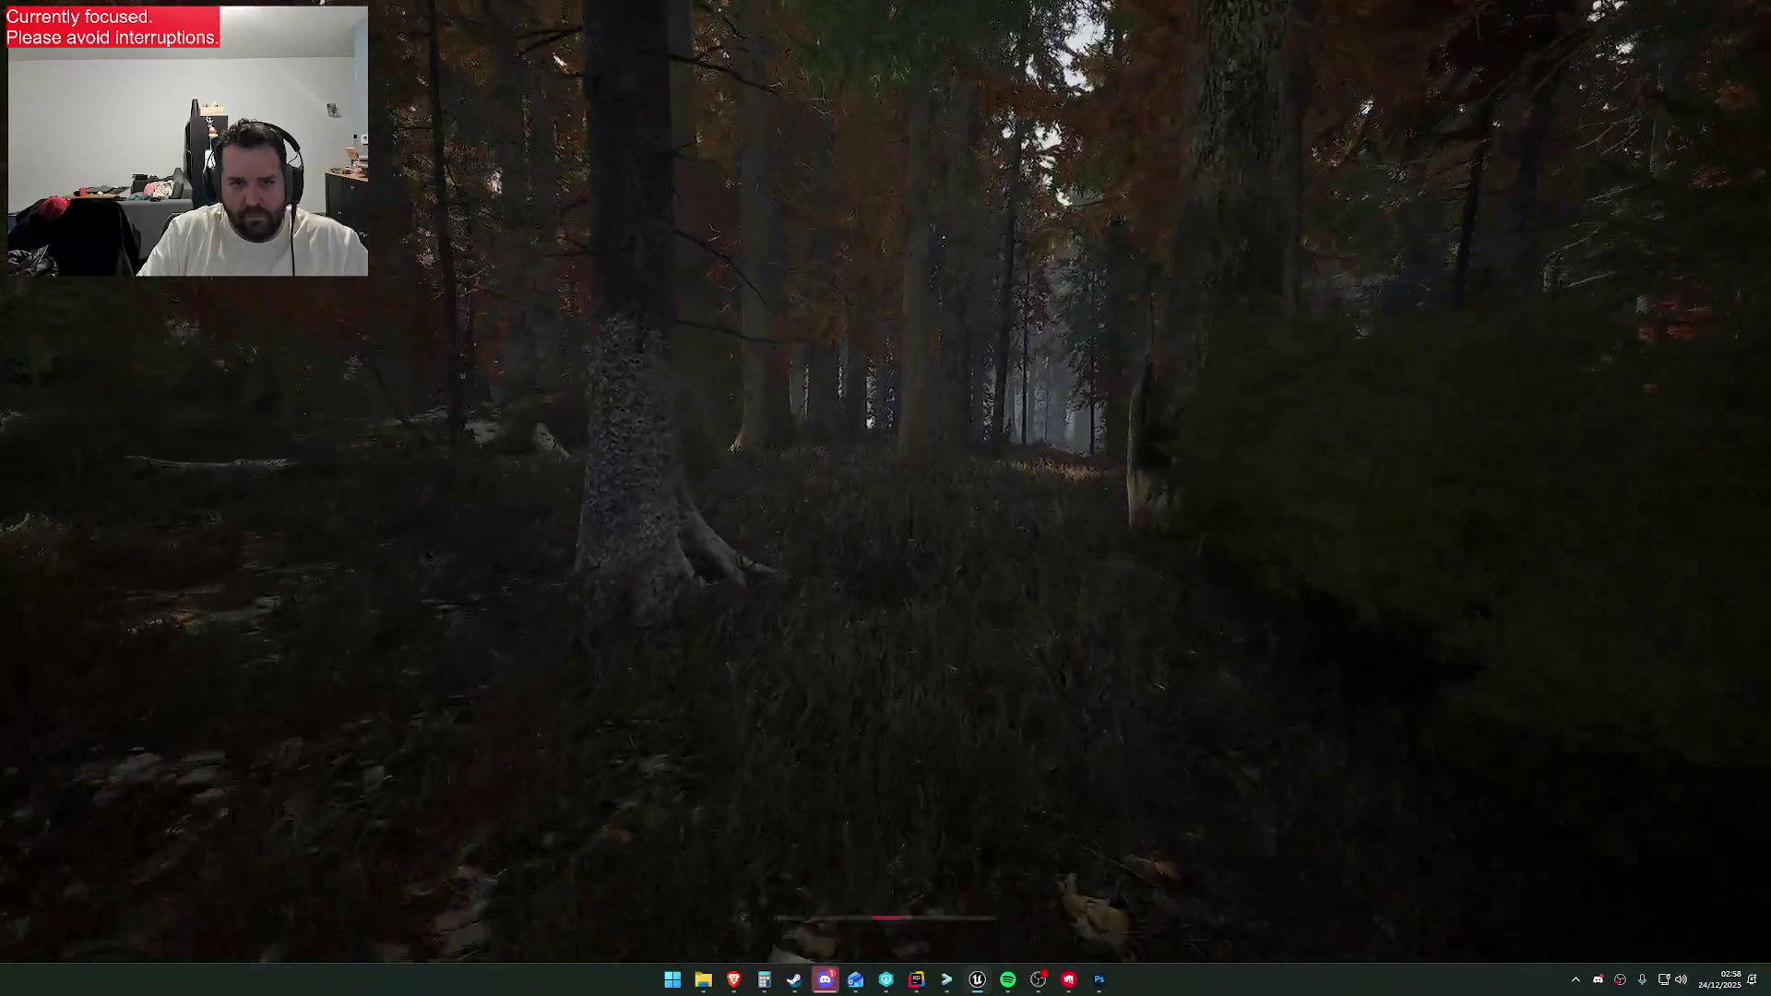
pyautogui.press('w')
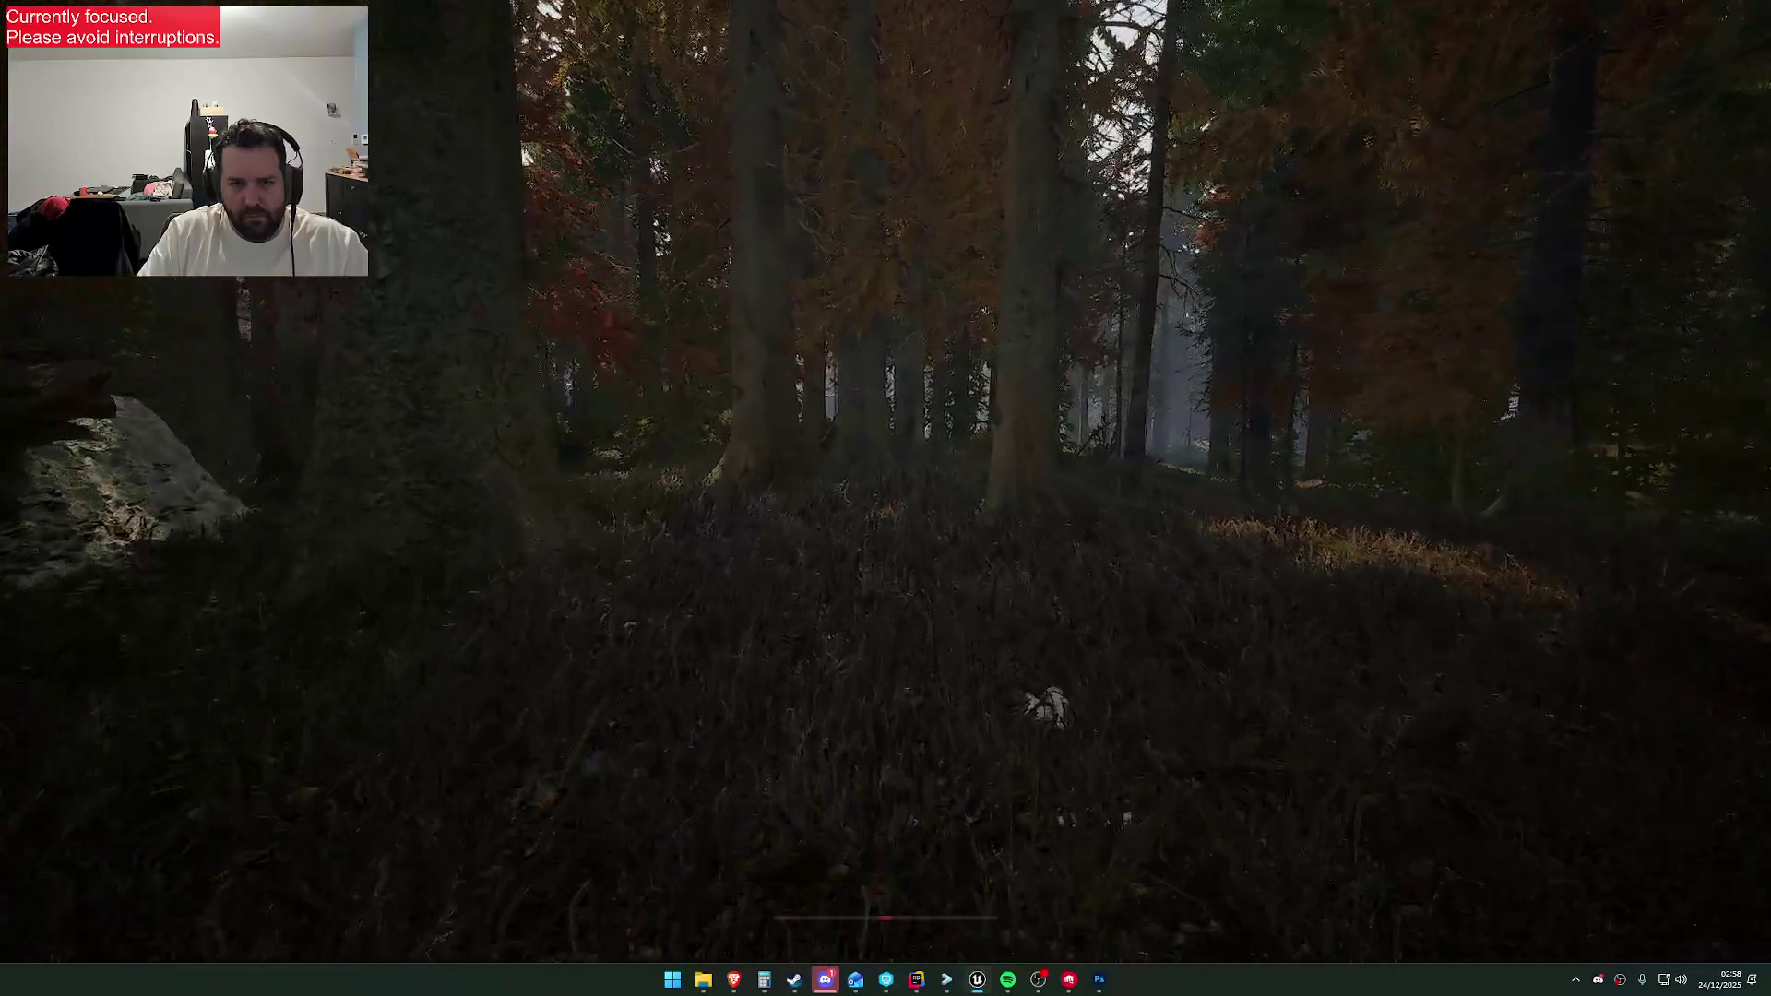
pyautogui.press('w')
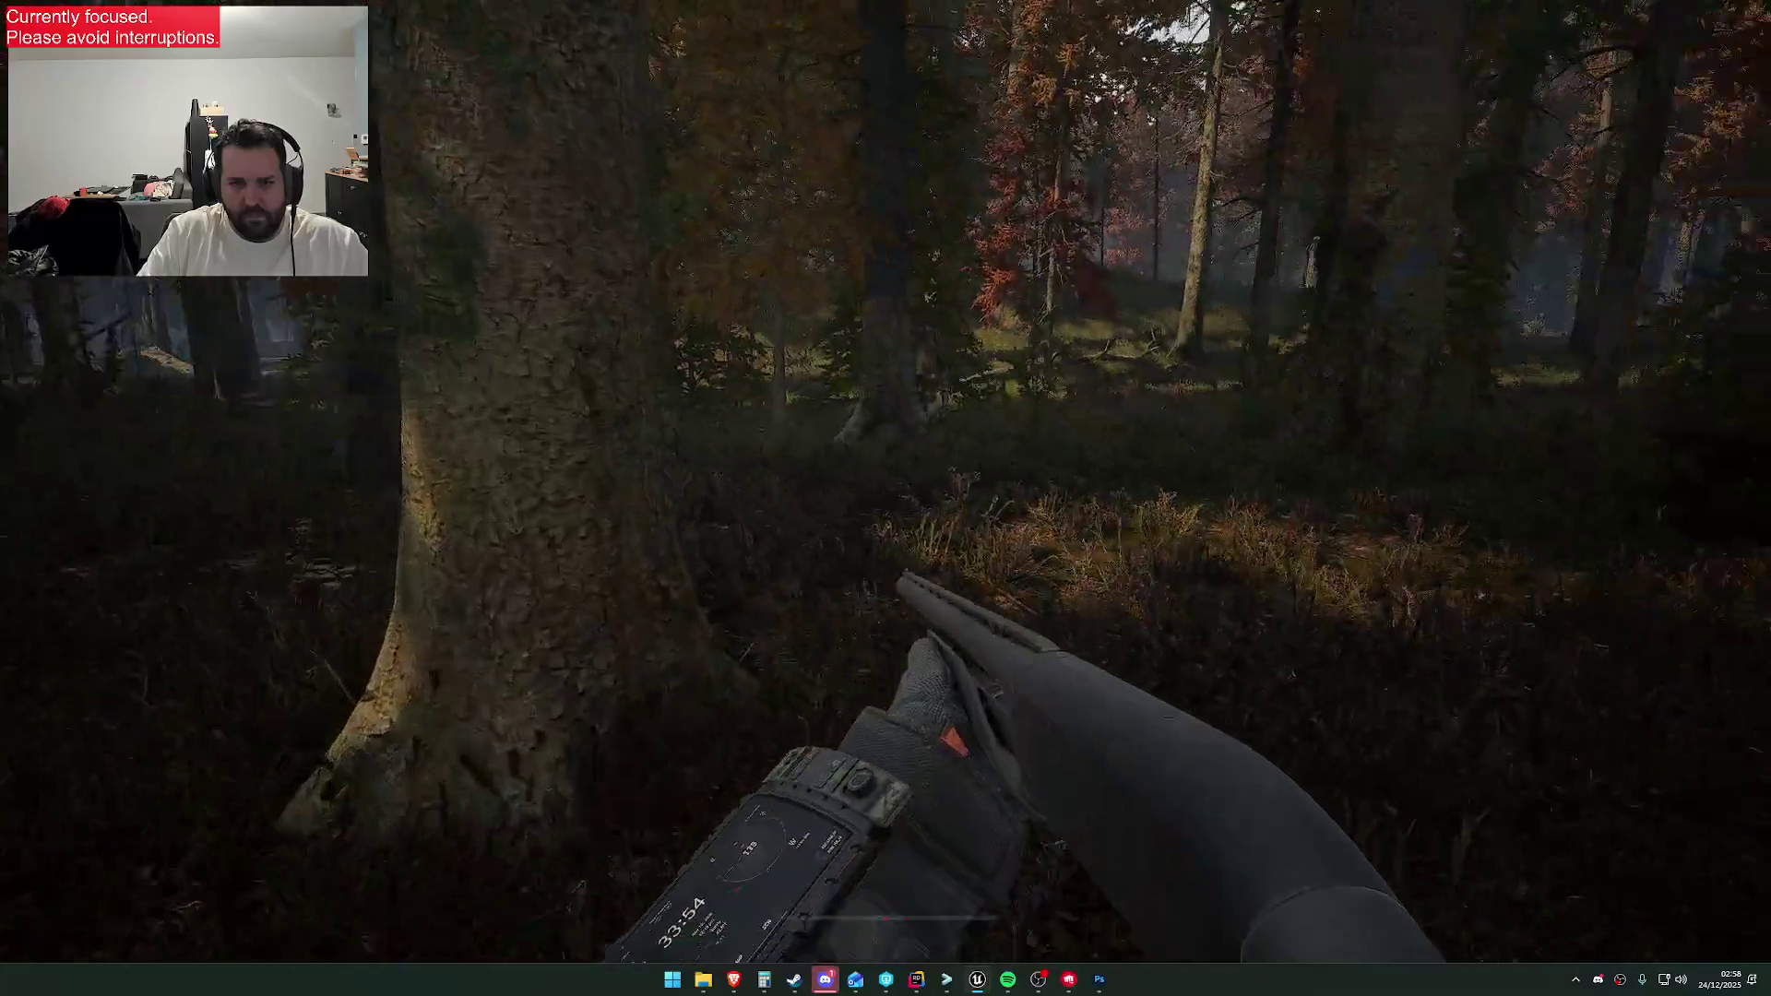
pyautogui.press('w')
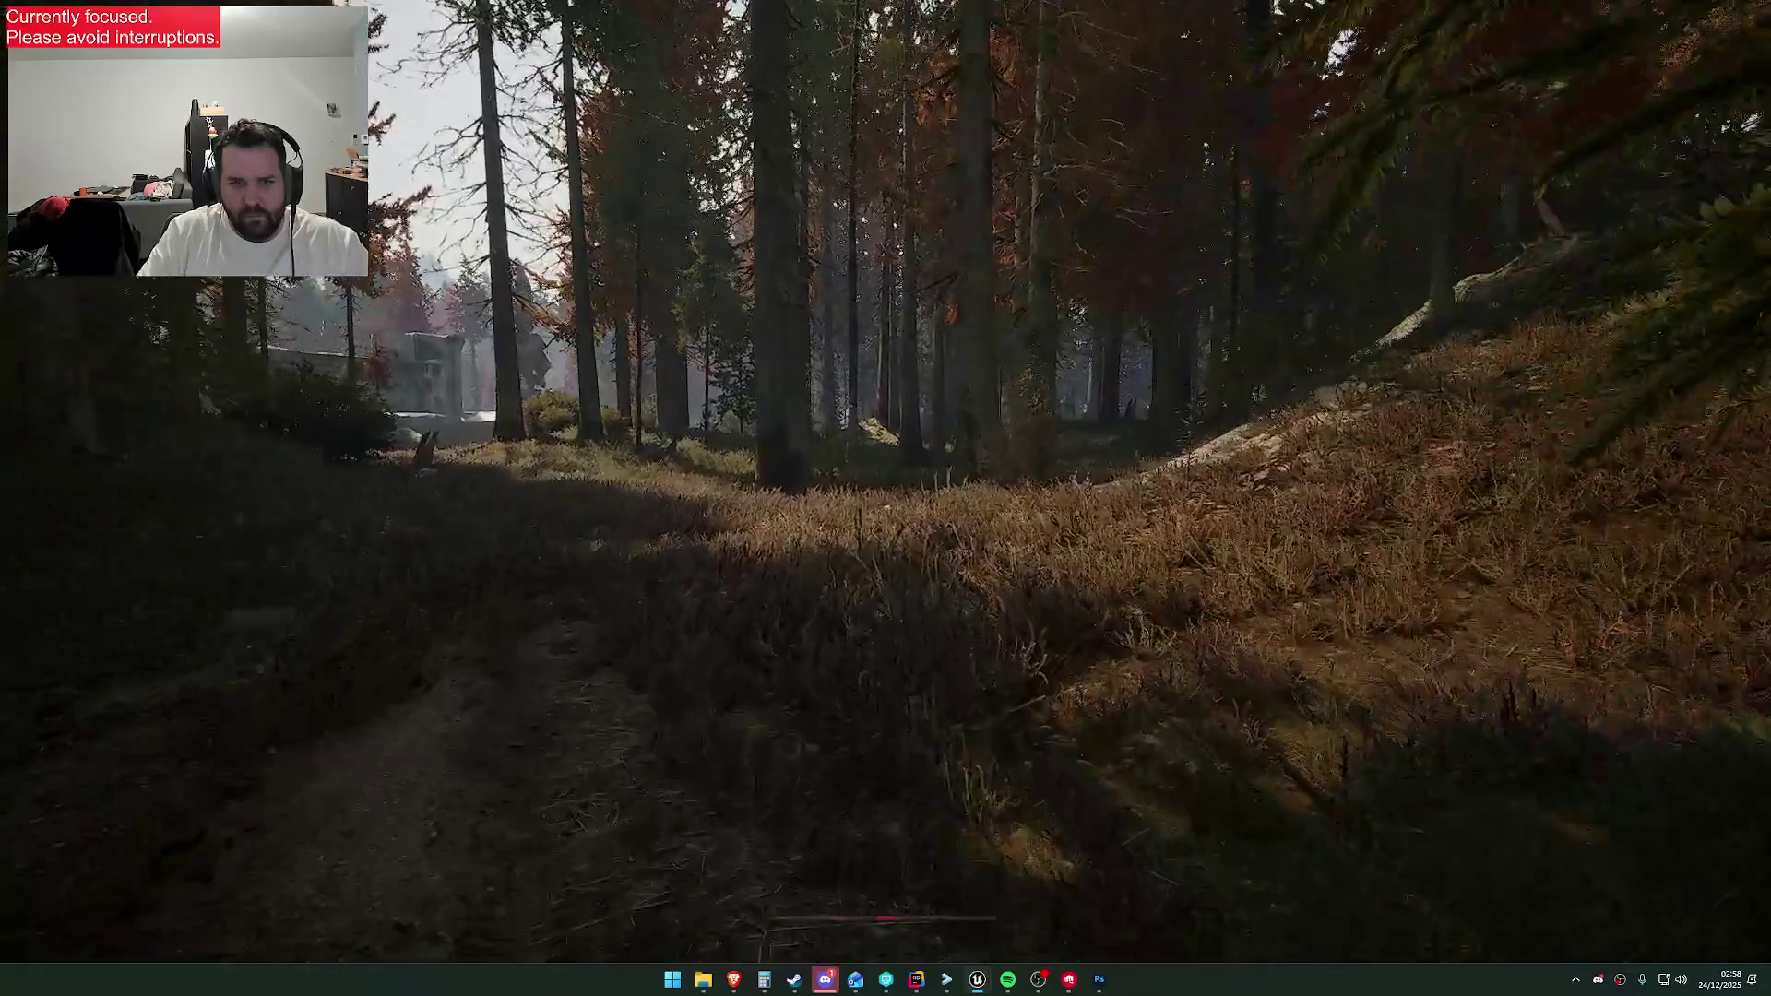
pyautogui.press('w')
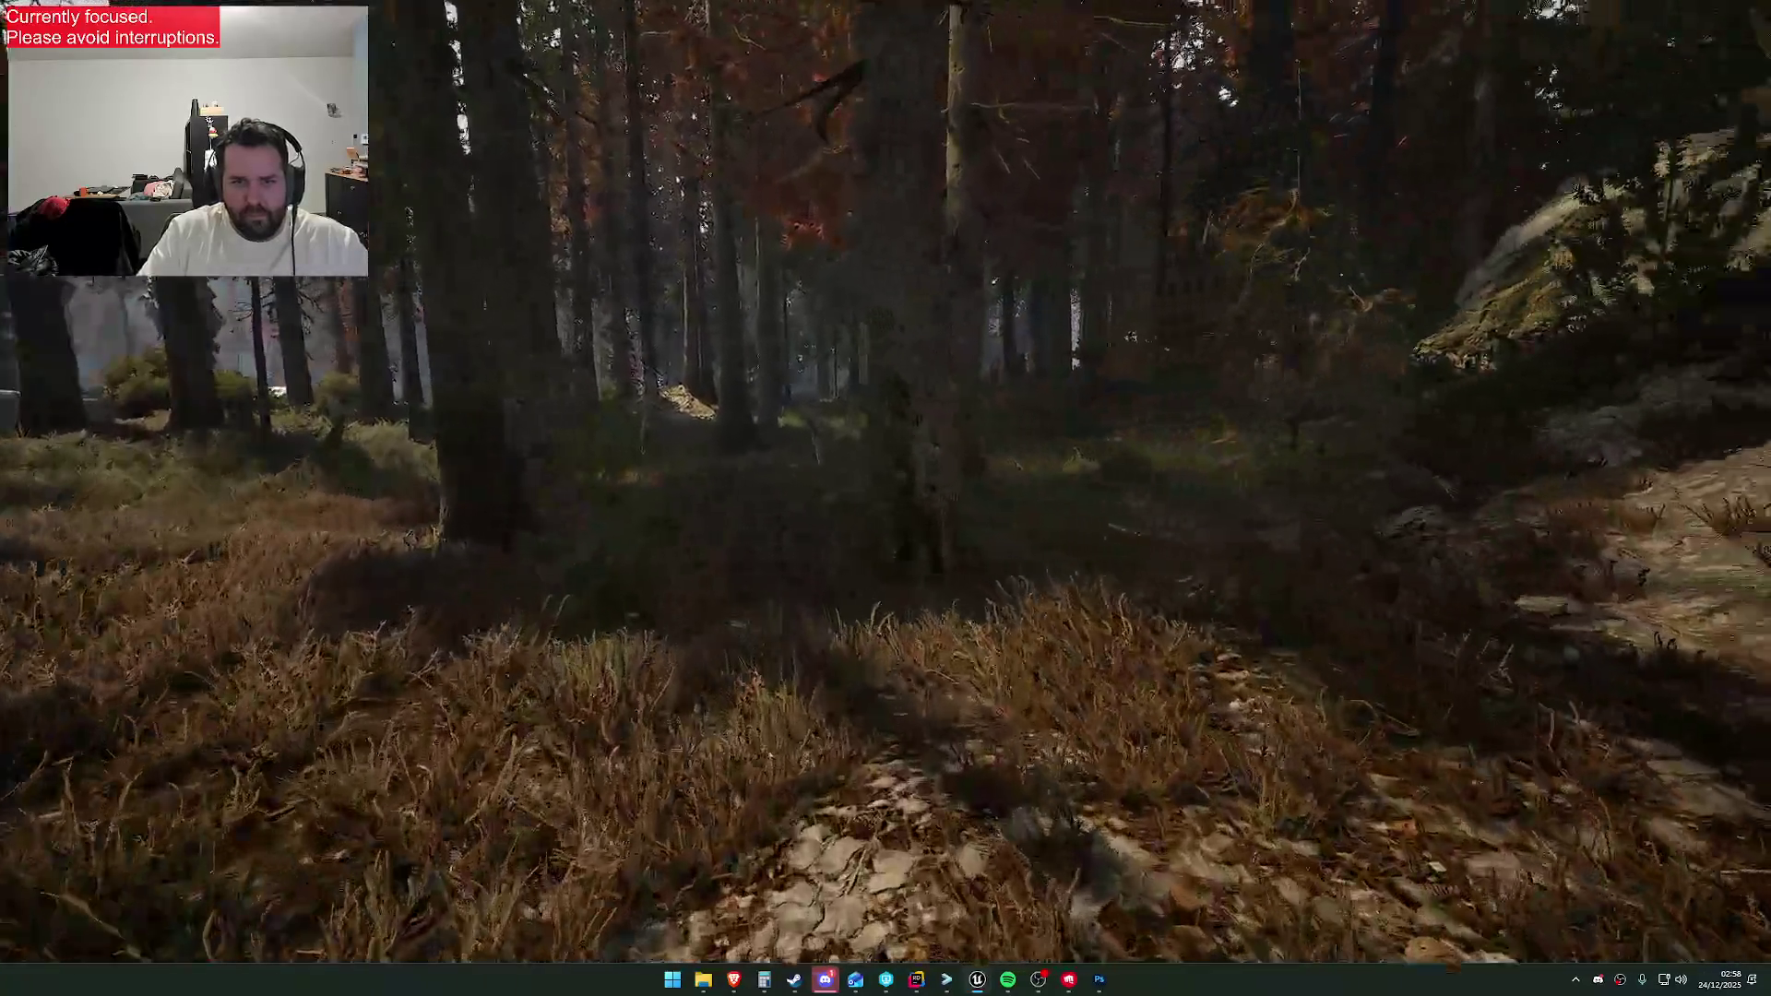
# Raise the shotgun and advance toward the red-leaved trees to frame the view
pyautogui.press('1')
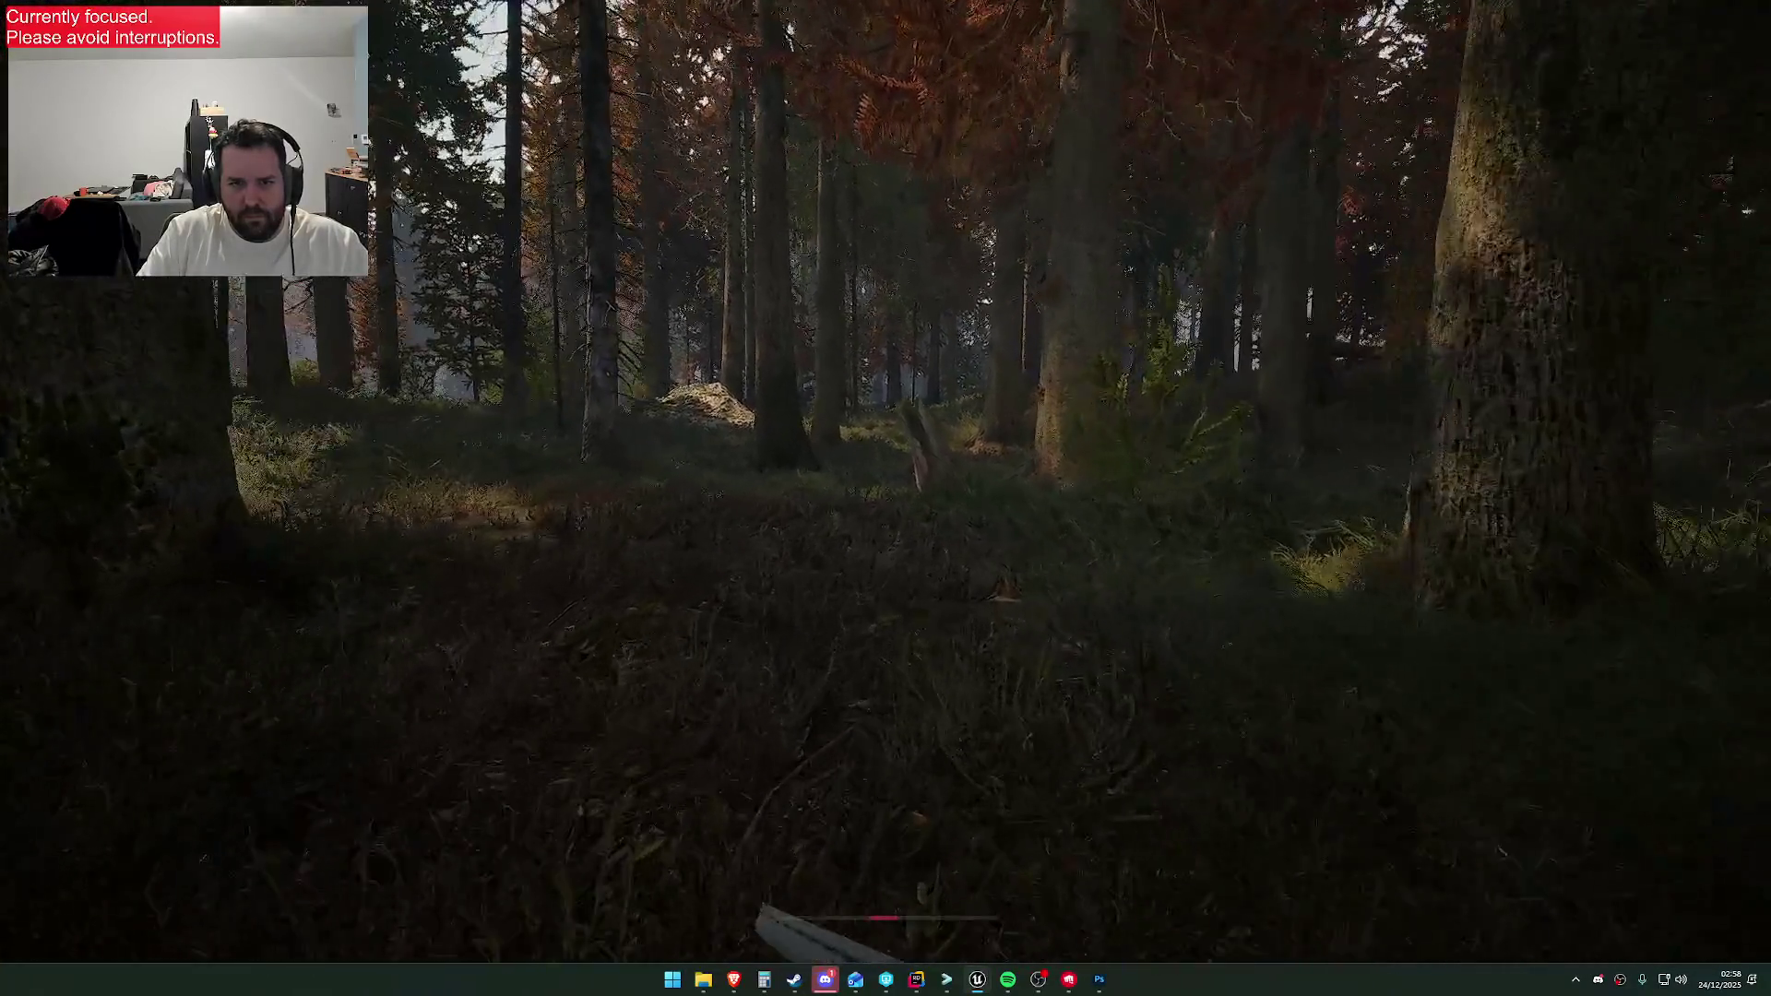
pyautogui.press('w')
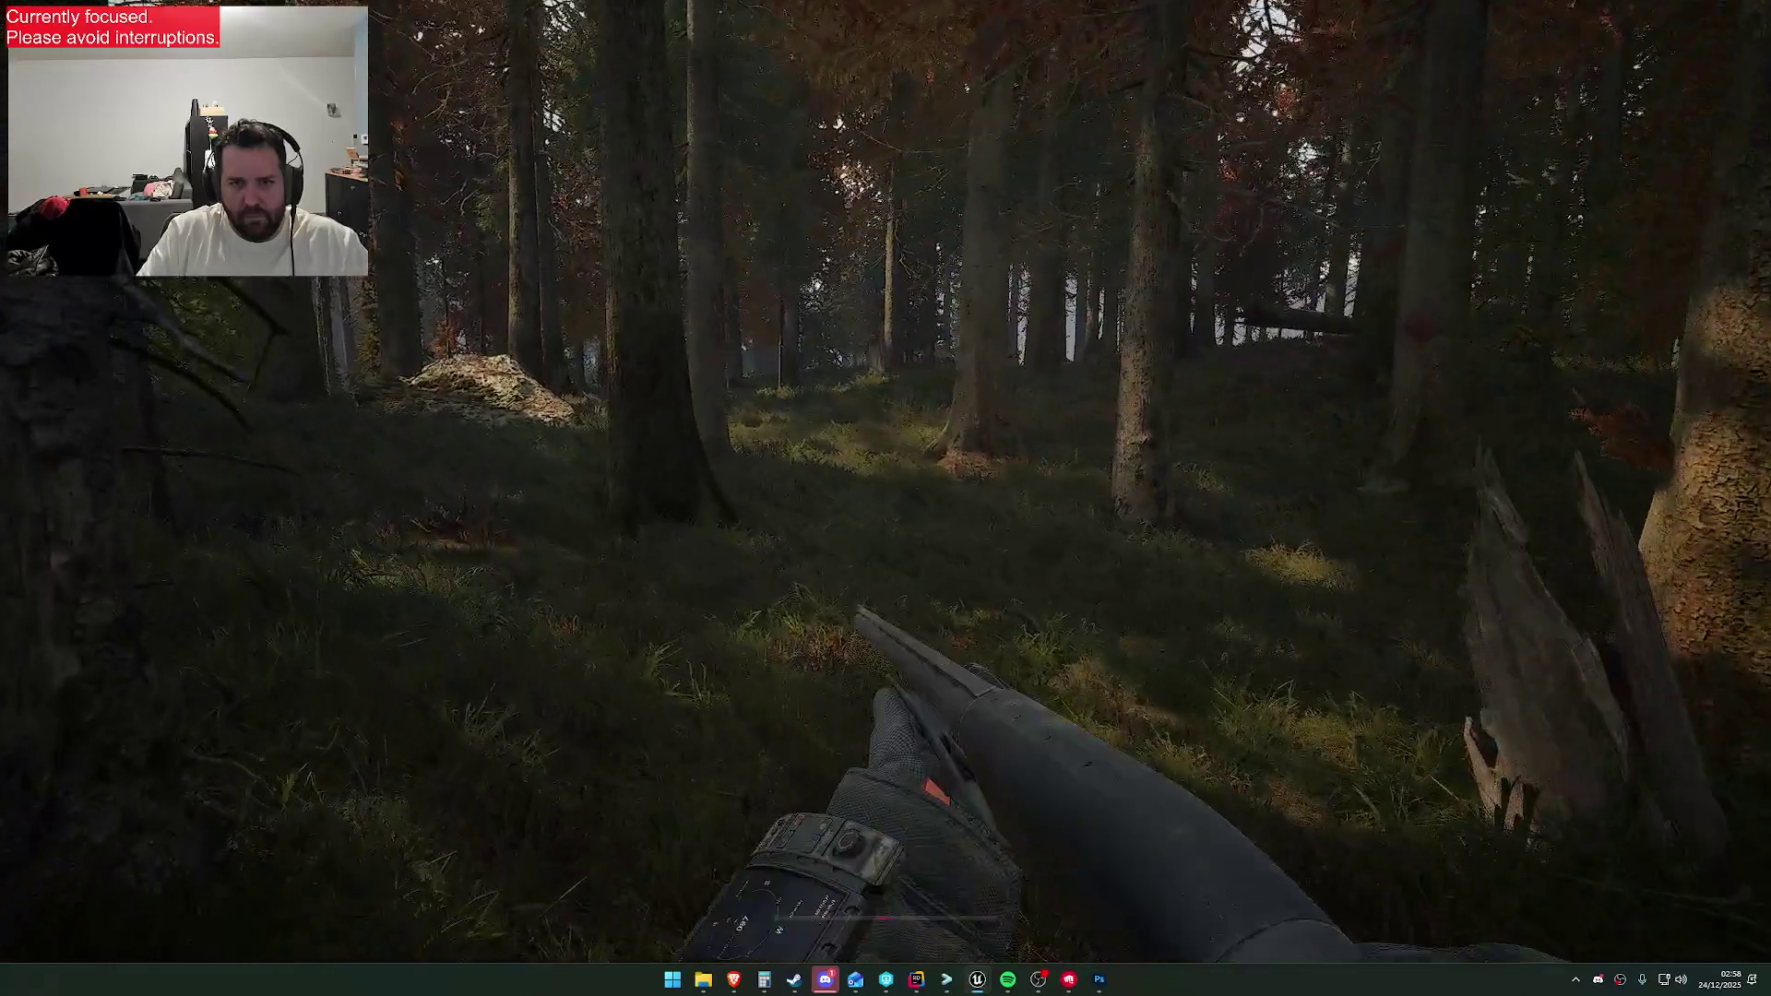
pyautogui.press('w')
pyautogui.press('w')
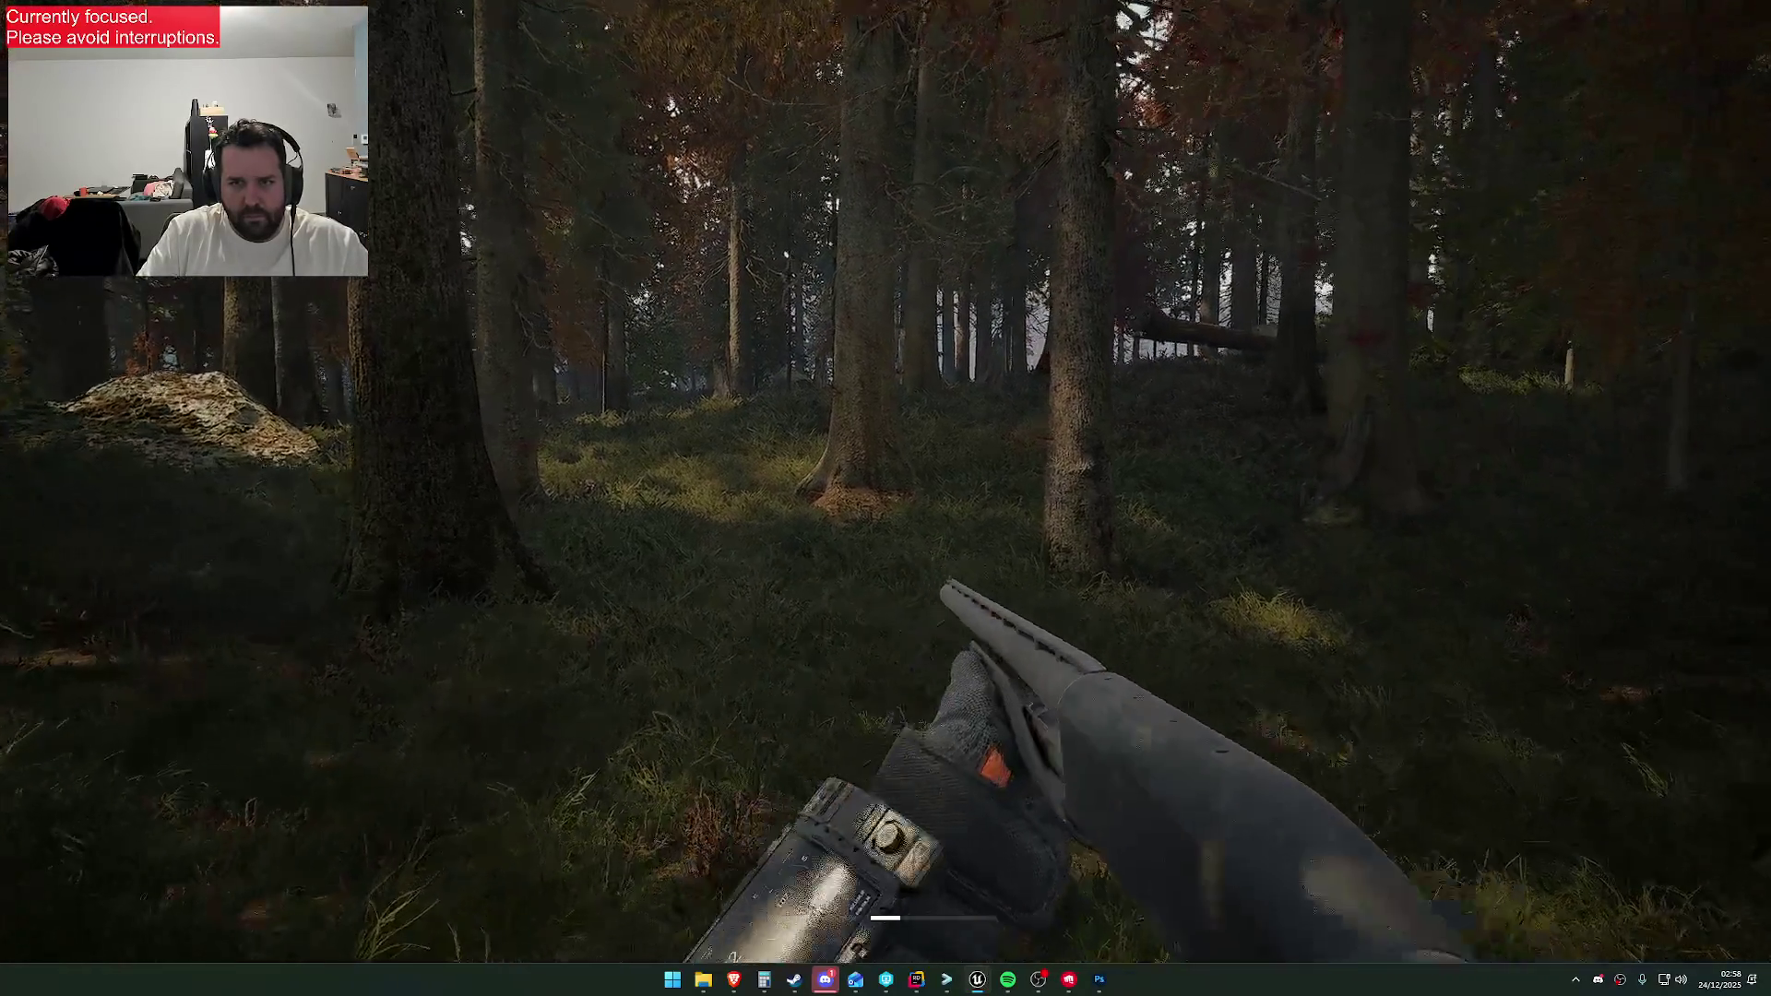
pyautogui.press('w')
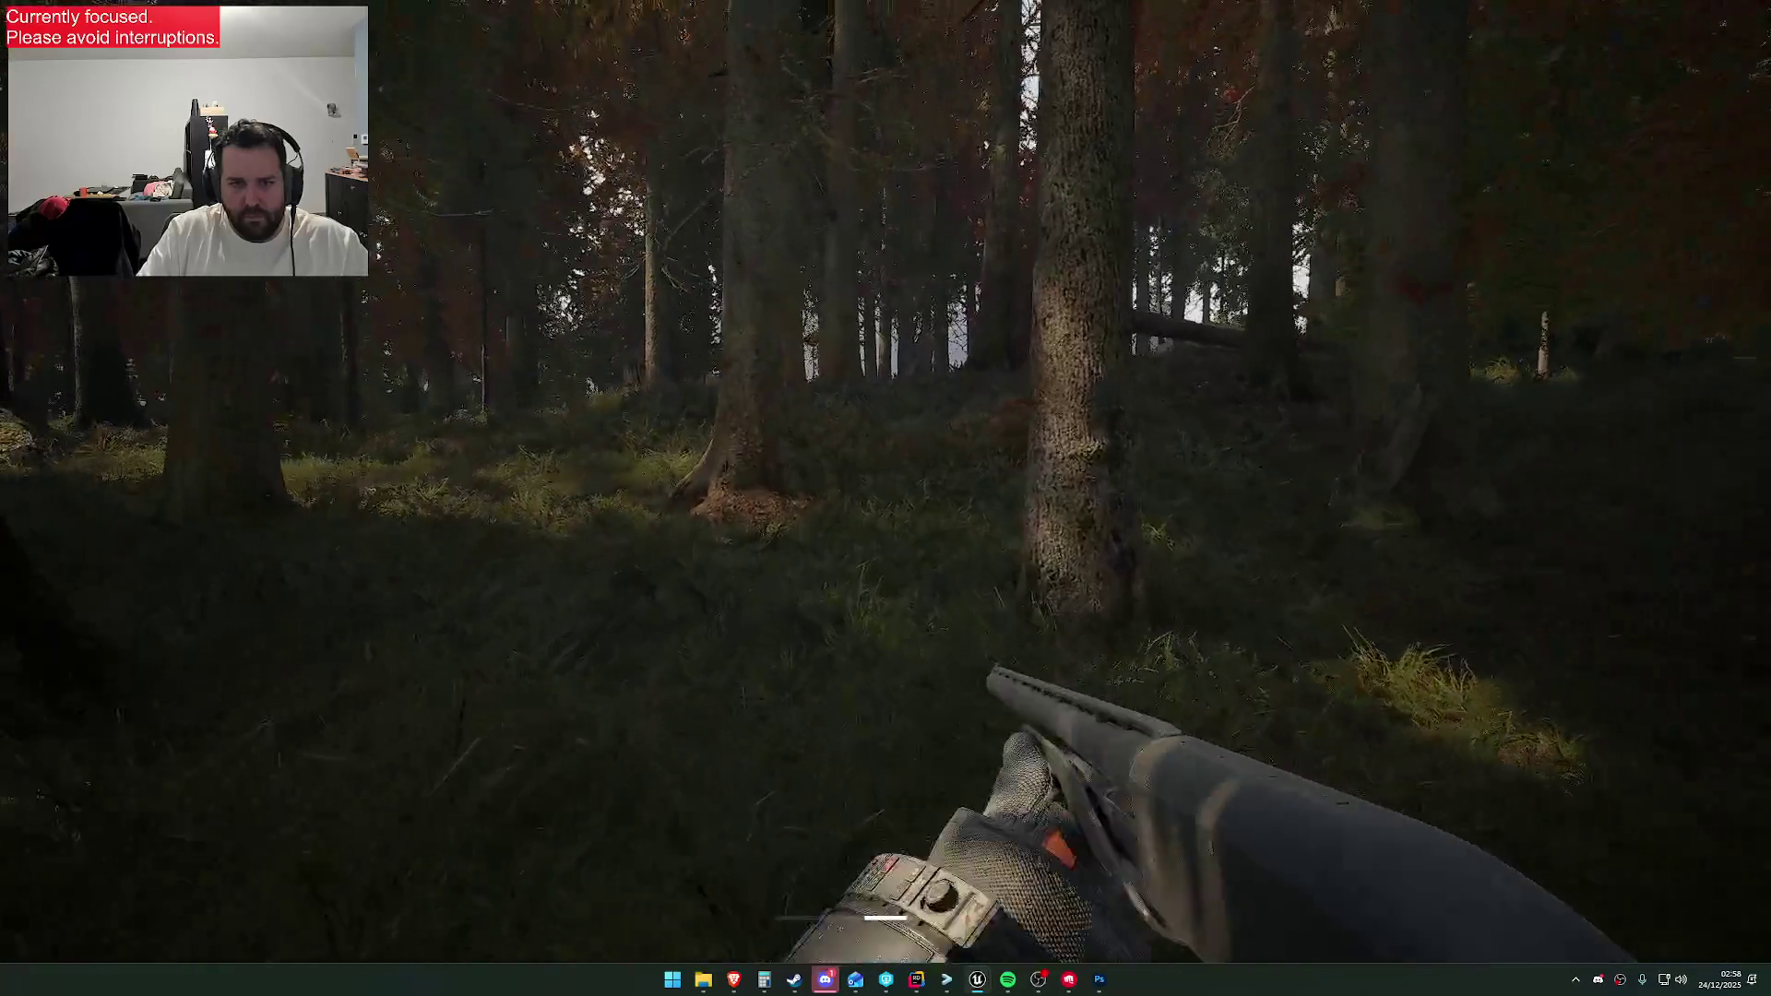
pyautogui.press('w')
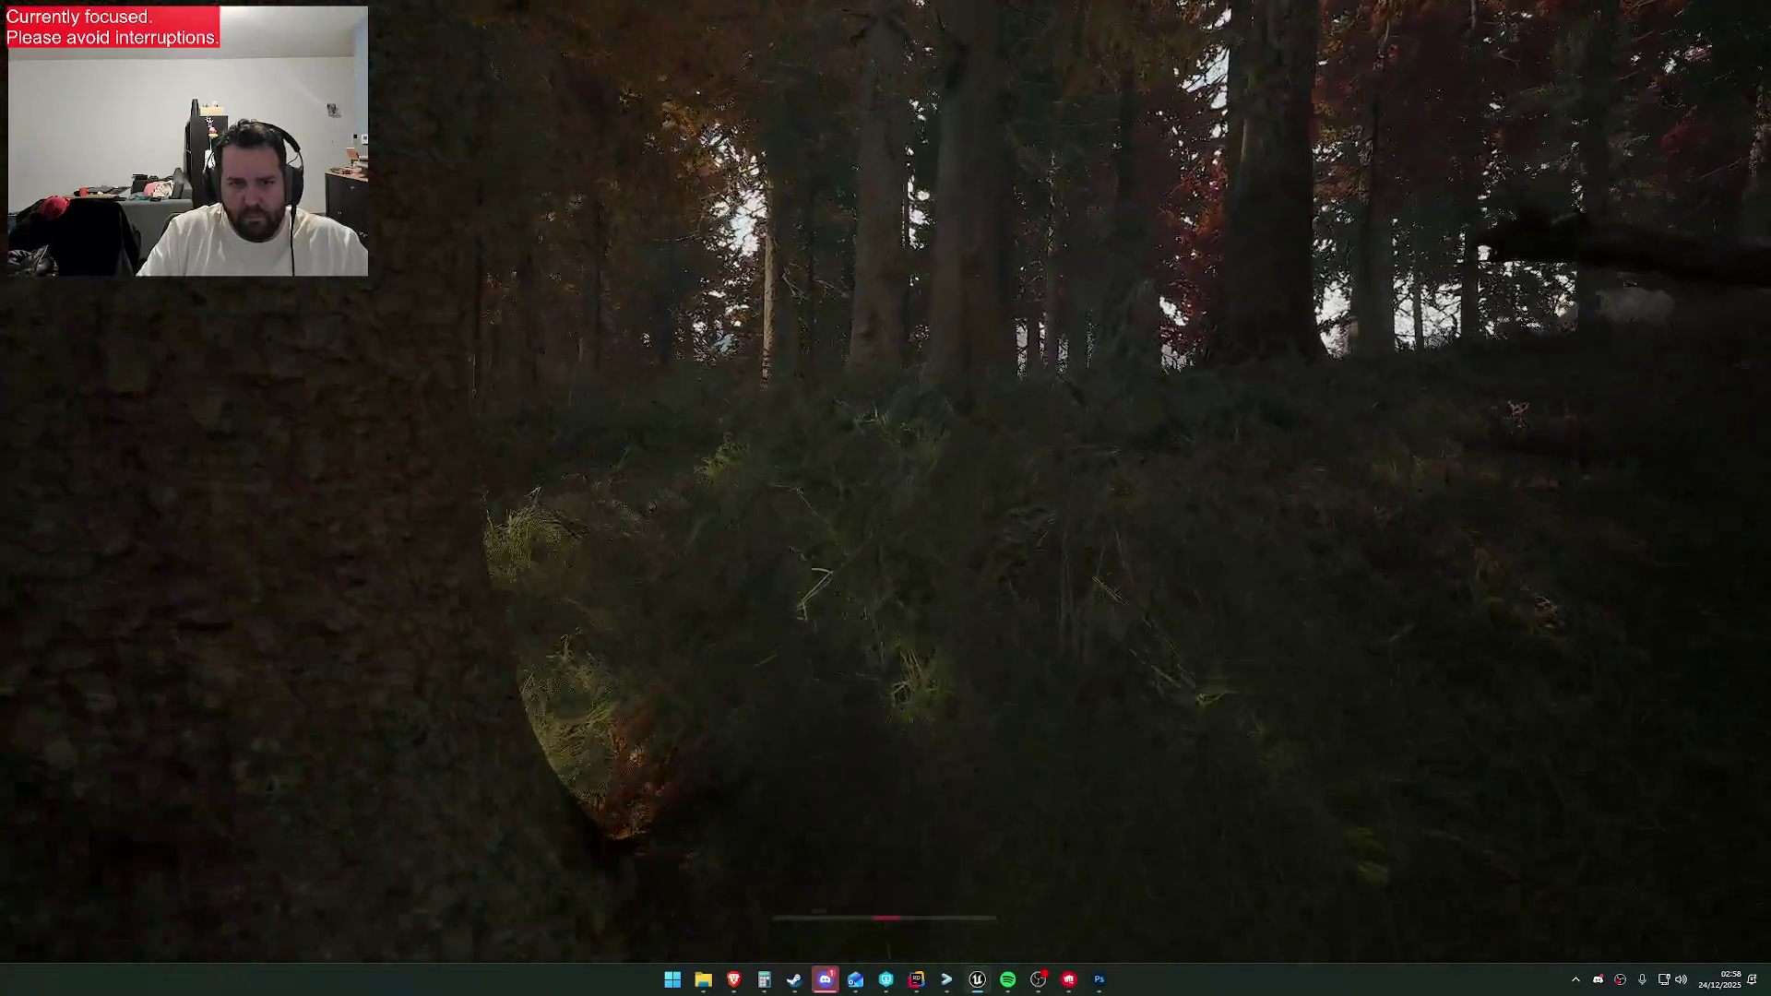
pyautogui.press('w')
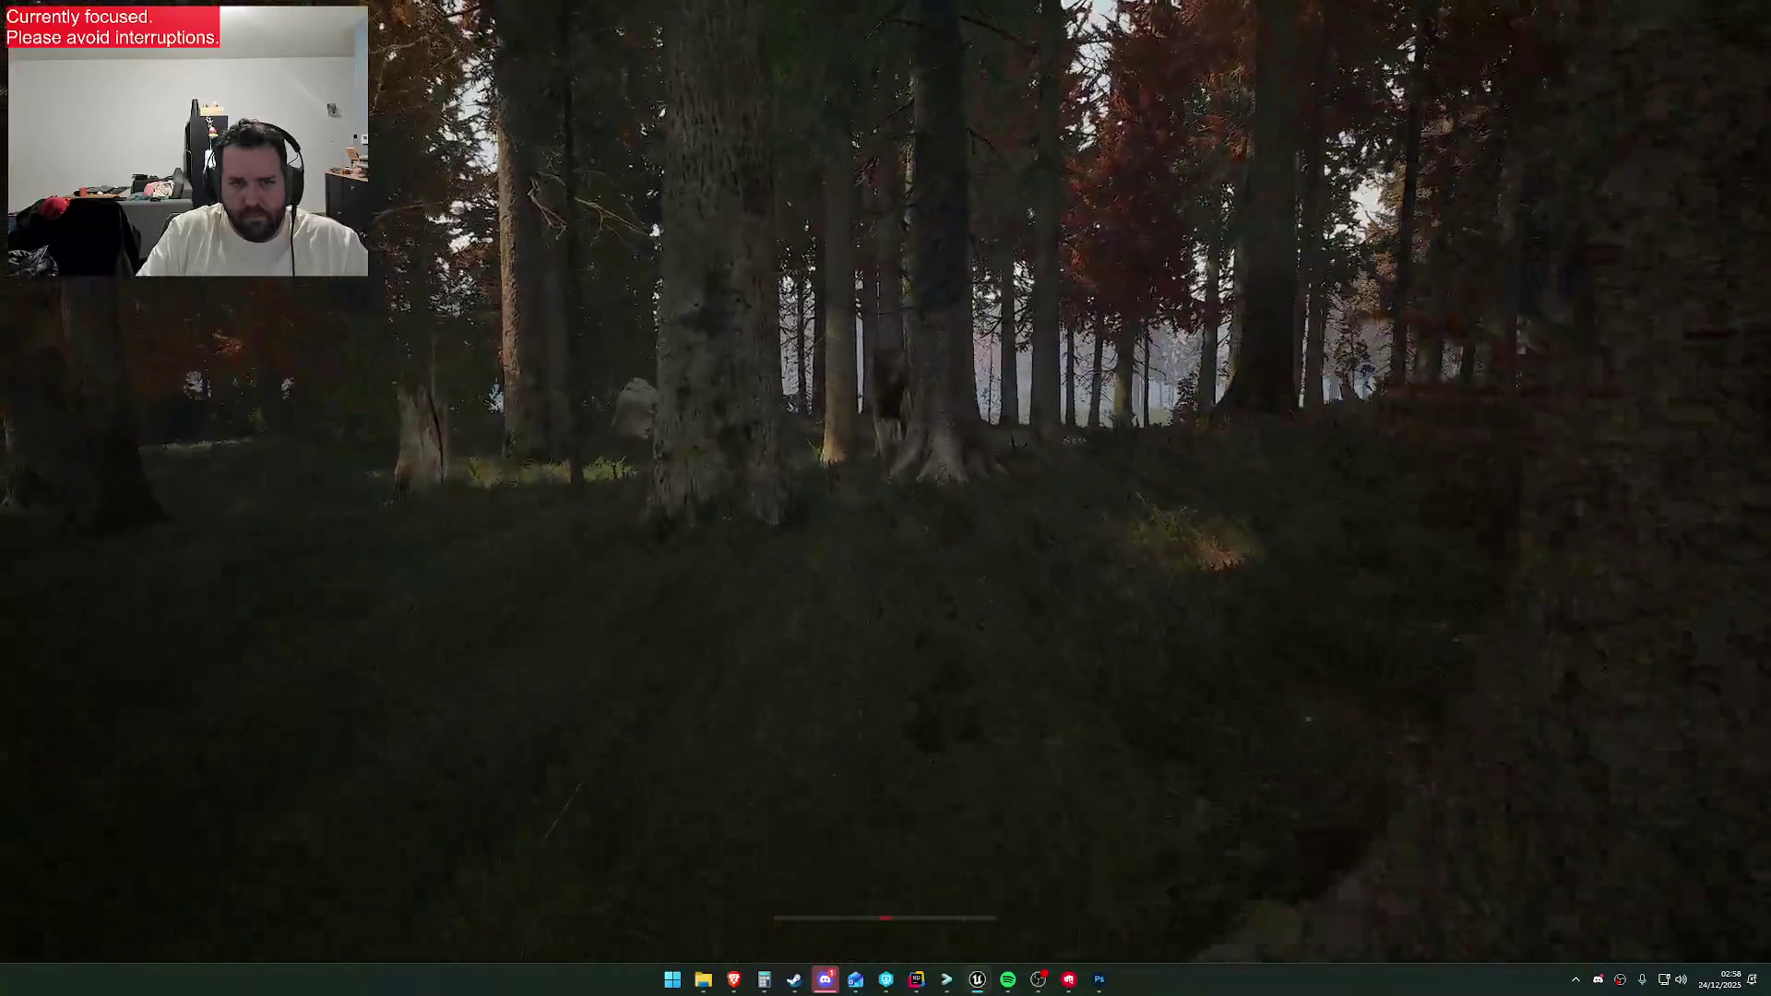
pyautogui.press('w')
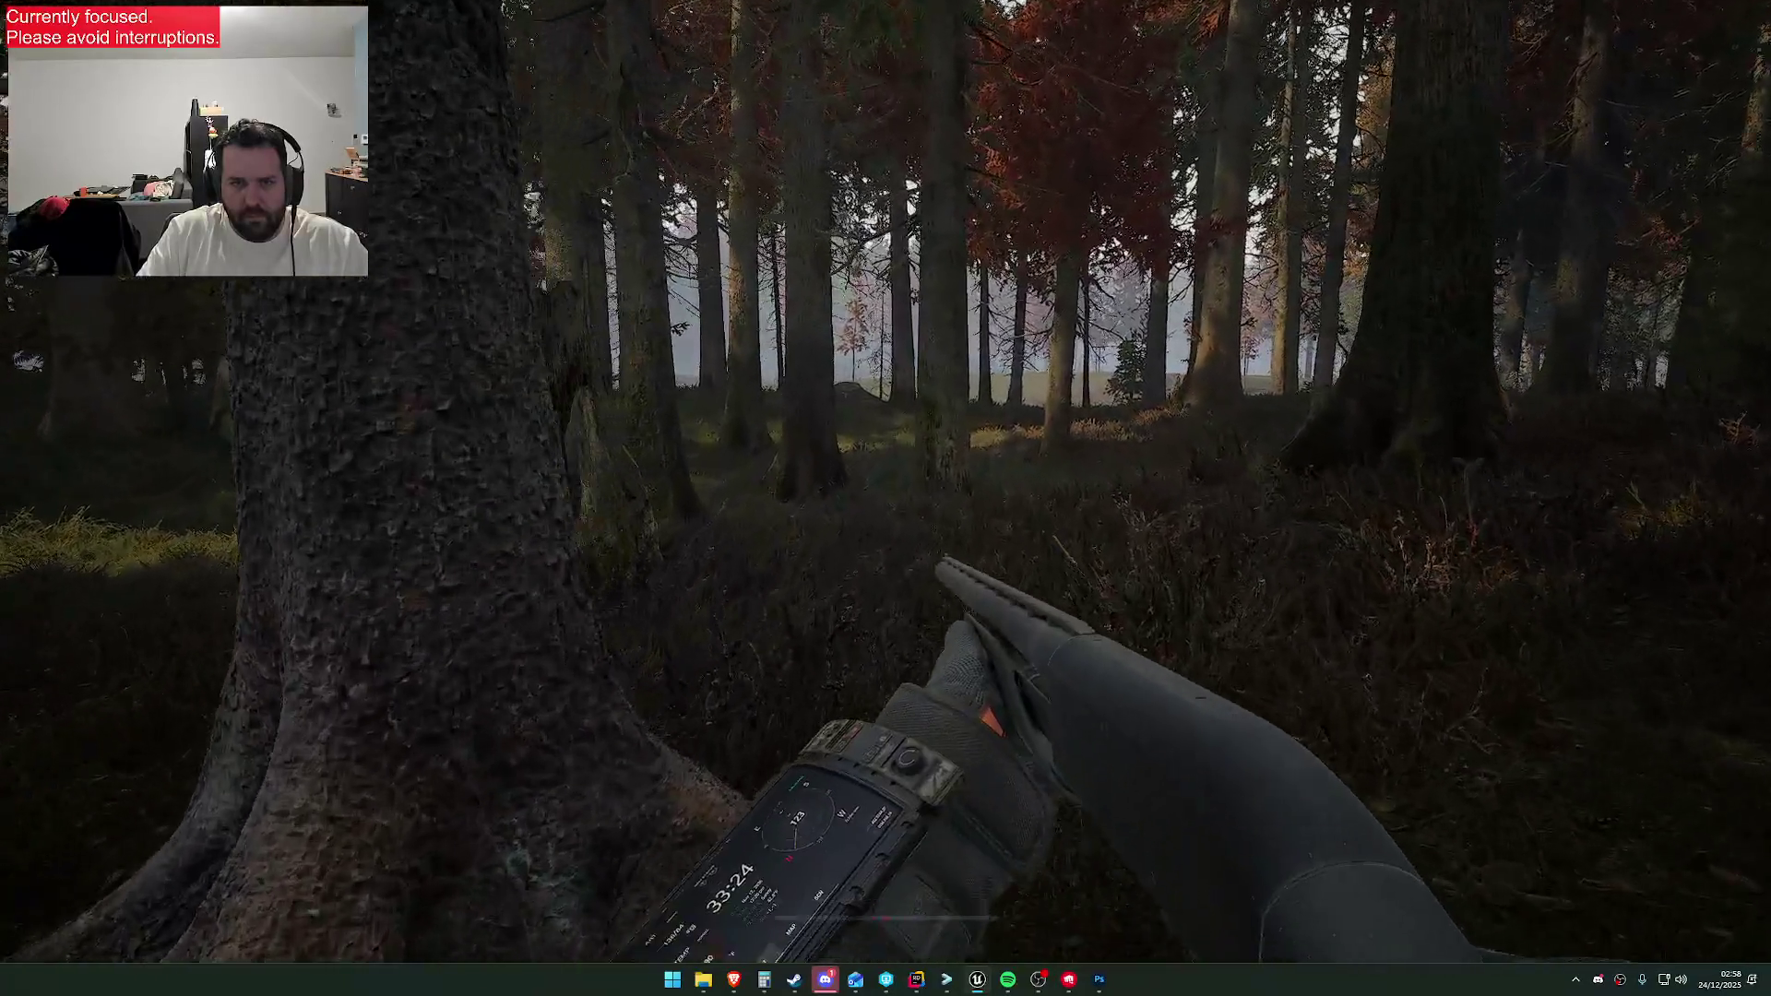
pyautogui.press('w')
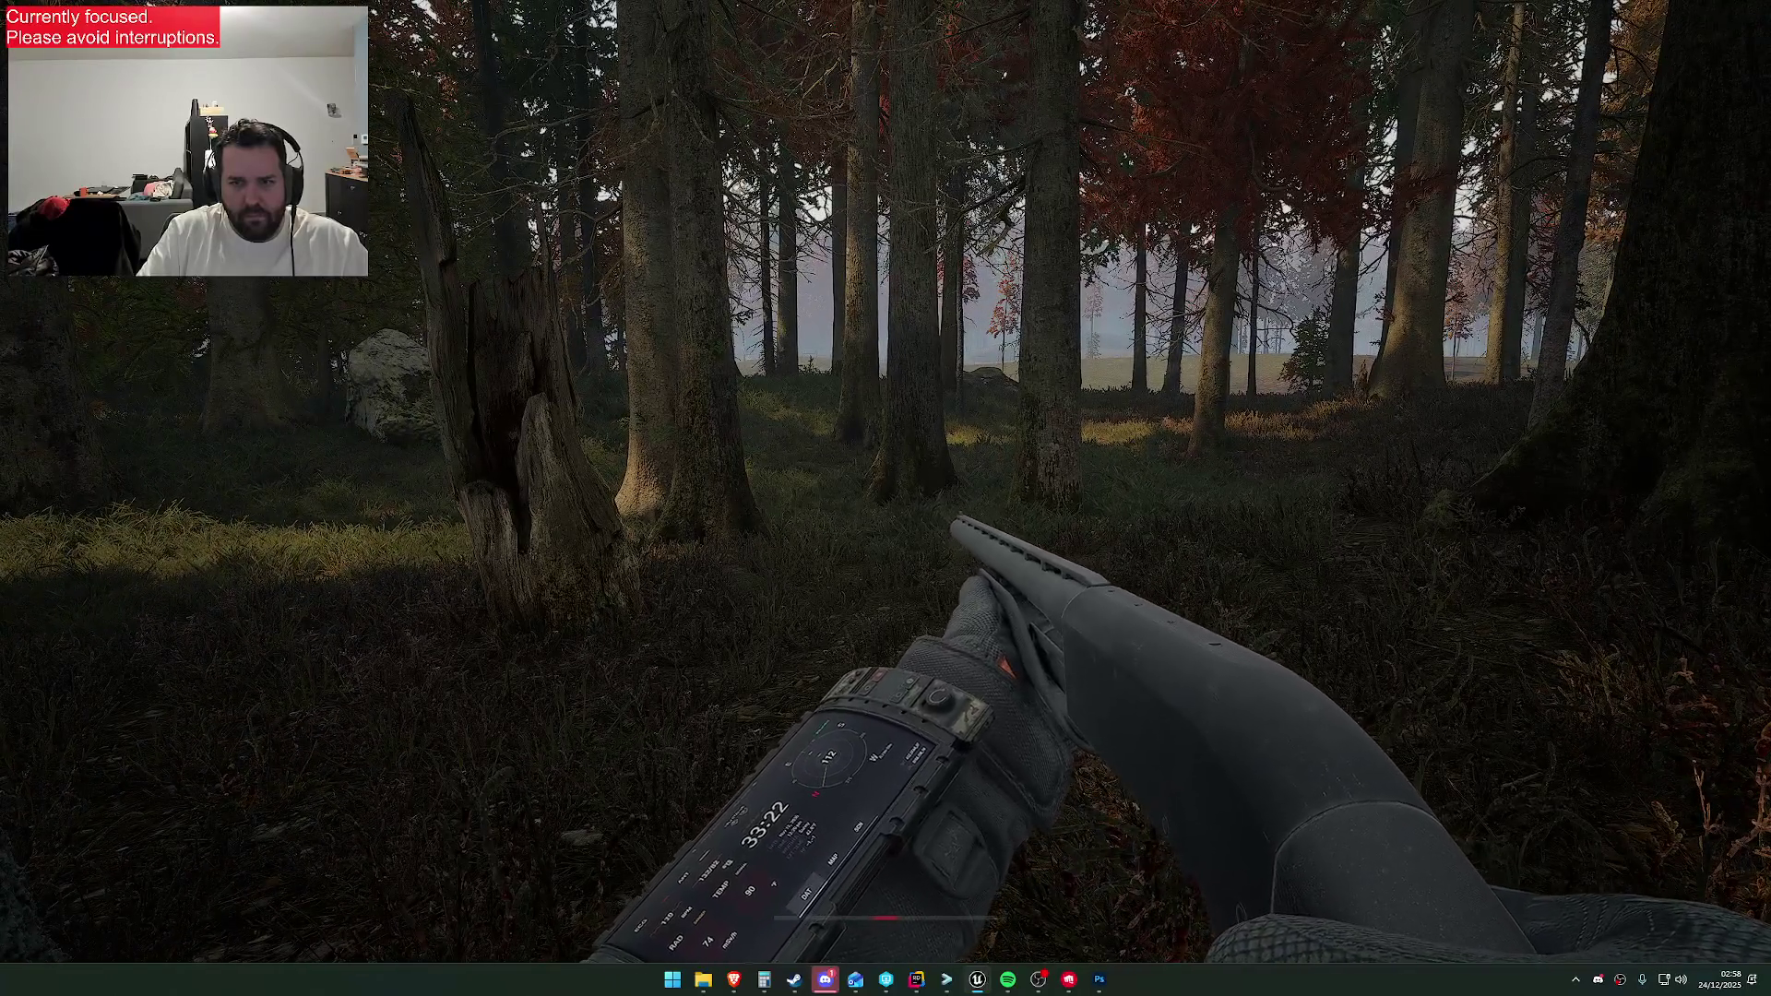
pyautogui.press('w')
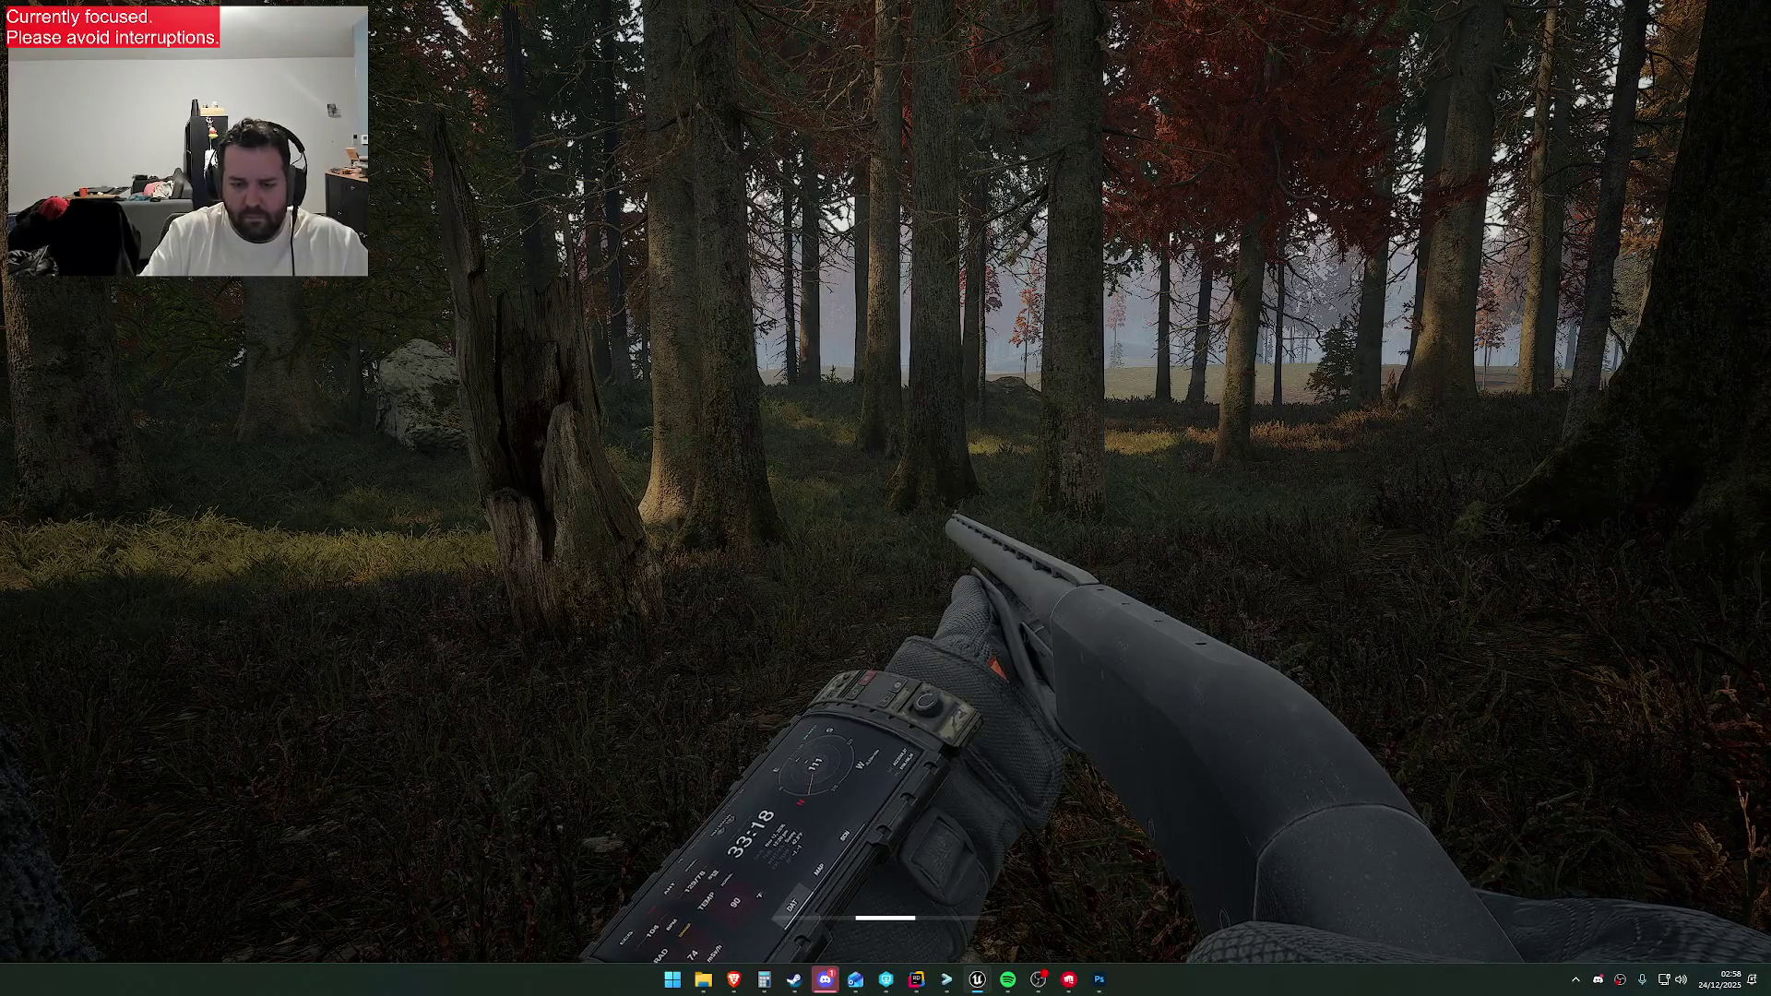
# Snip the full game screen, paste it into a new Photoshop document, and return to the game
pyautogui.press('super+shift+s')
pyautogui.moveTo(2, 3)
pyautogui.mouseDown()
pyautogui.moveTo(1471, 862)
pyautogui.moveTo(1760, 964)
pyautogui.mouseUp()
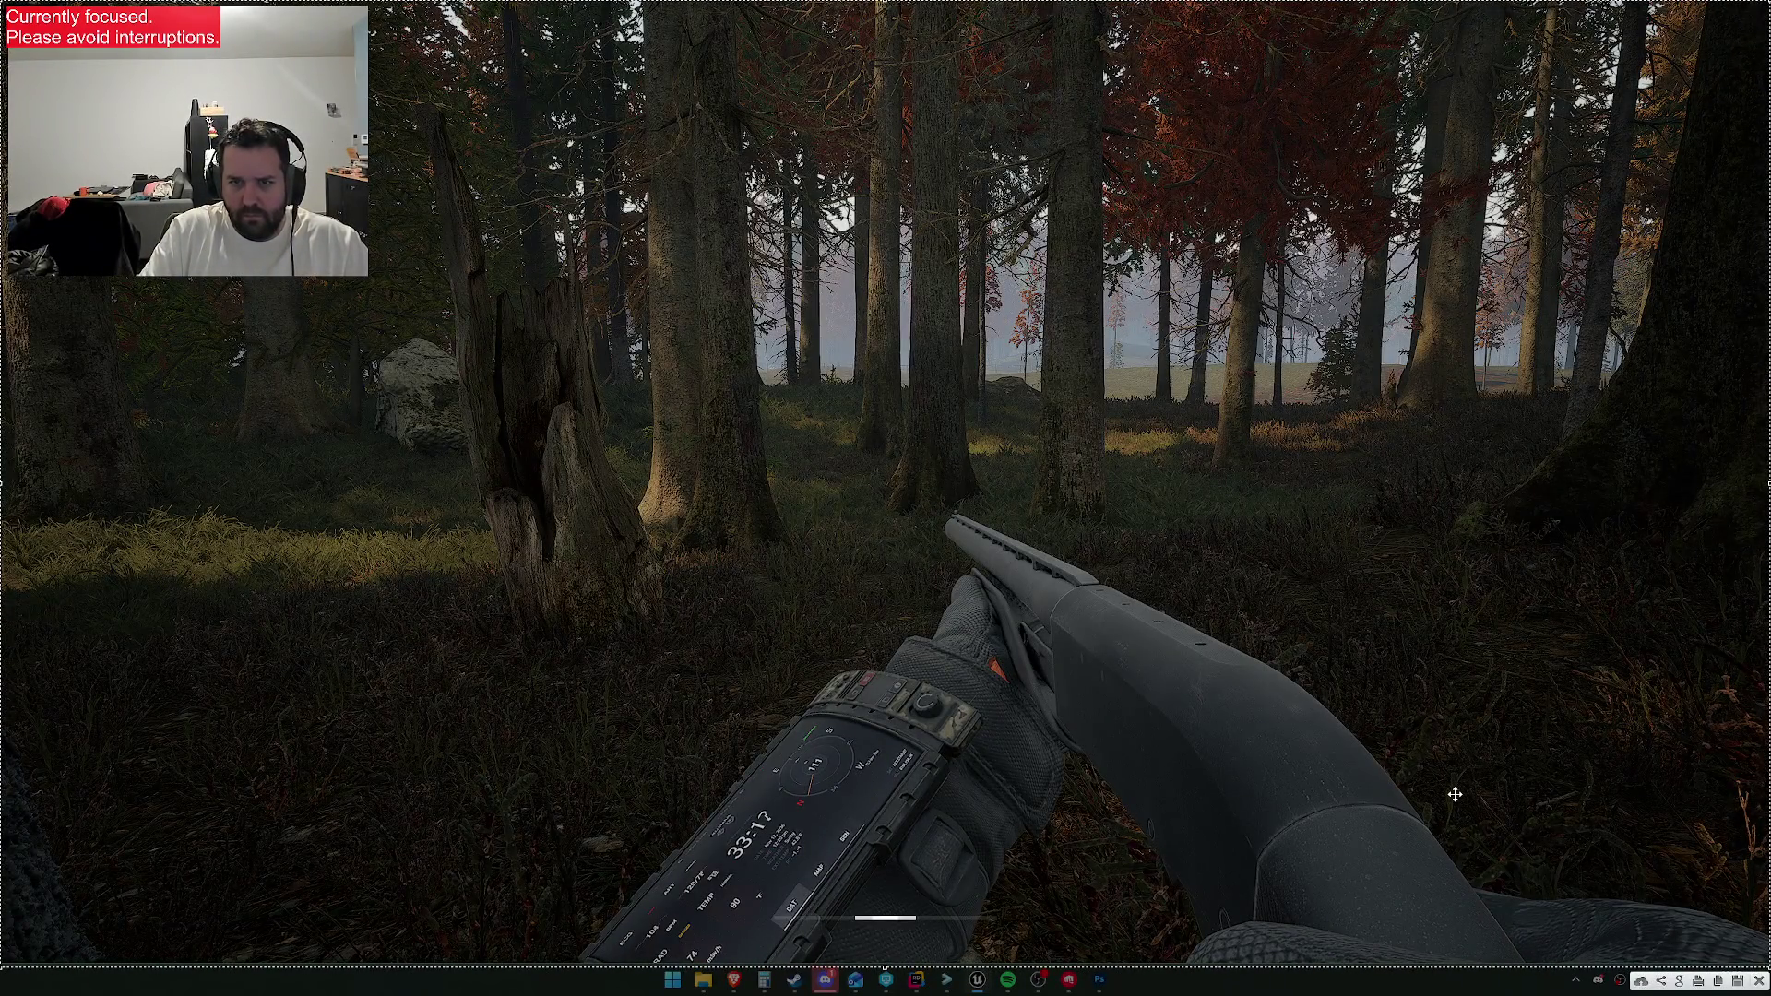
pyautogui.press('super')
pyautogui.click(1099, 980)
pyautogui.click(214, 109)
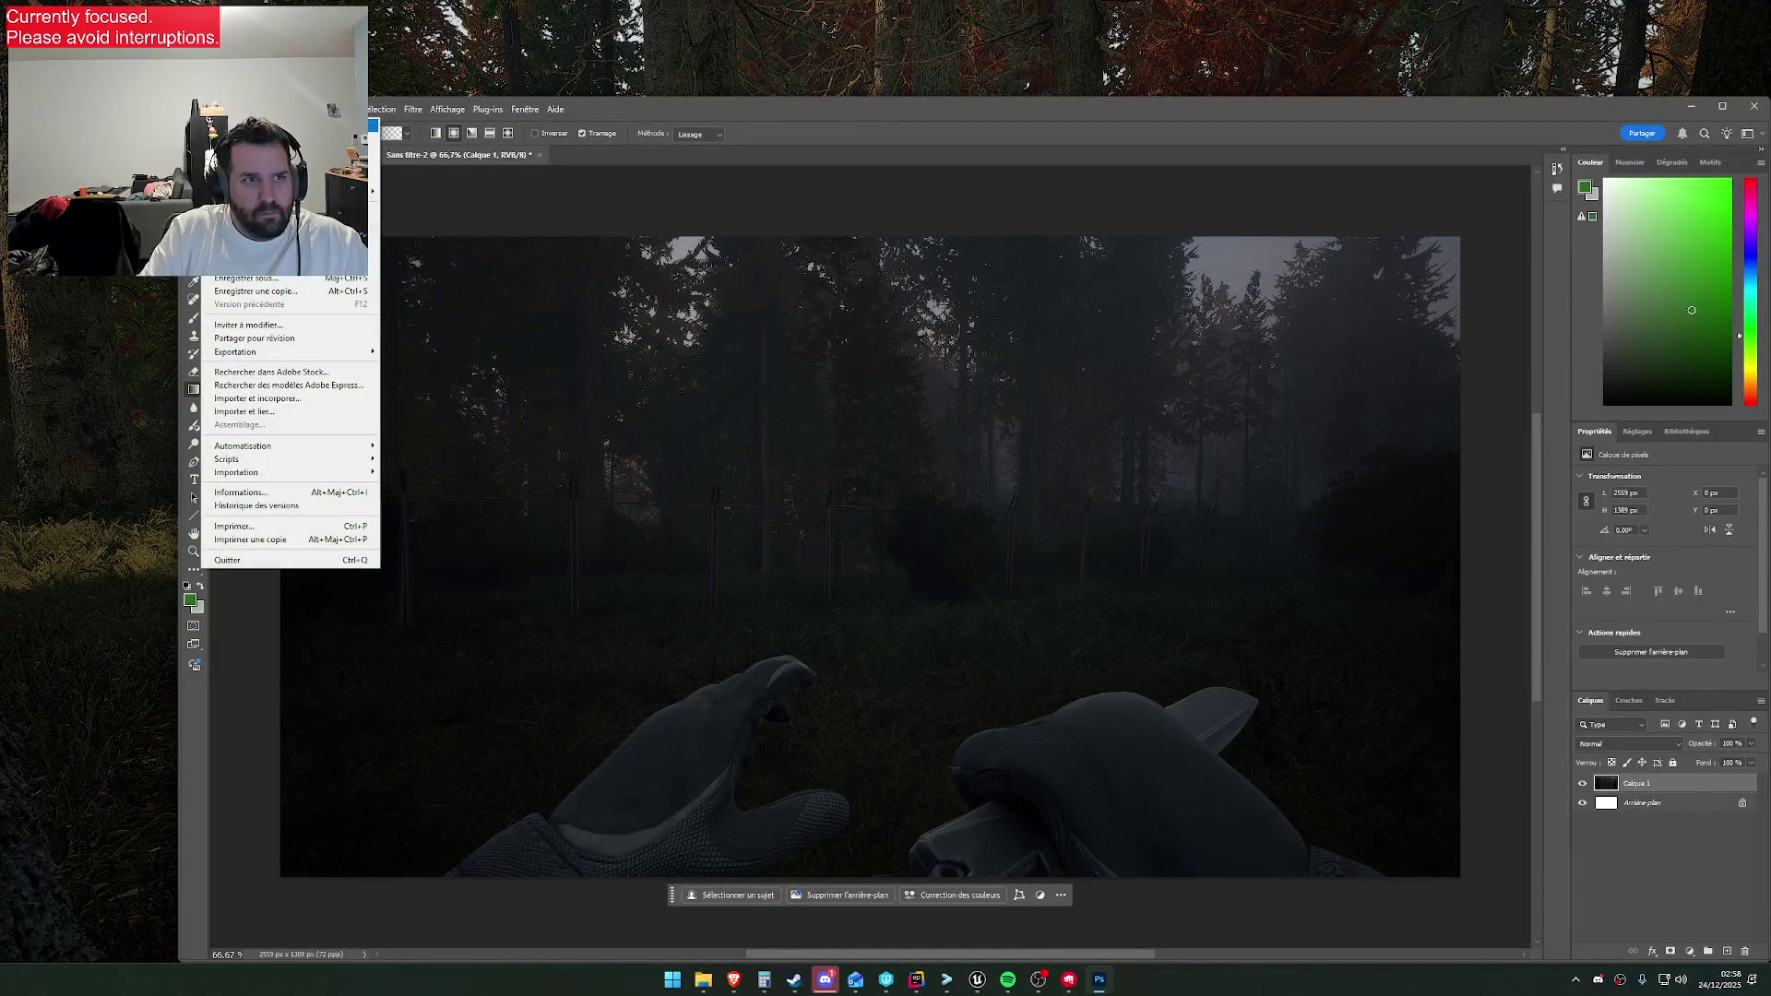
pyautogui.click(231, 130)
pyautogui.click(1157, 690)
pyautogui.hotkey('ctrl', 'v')
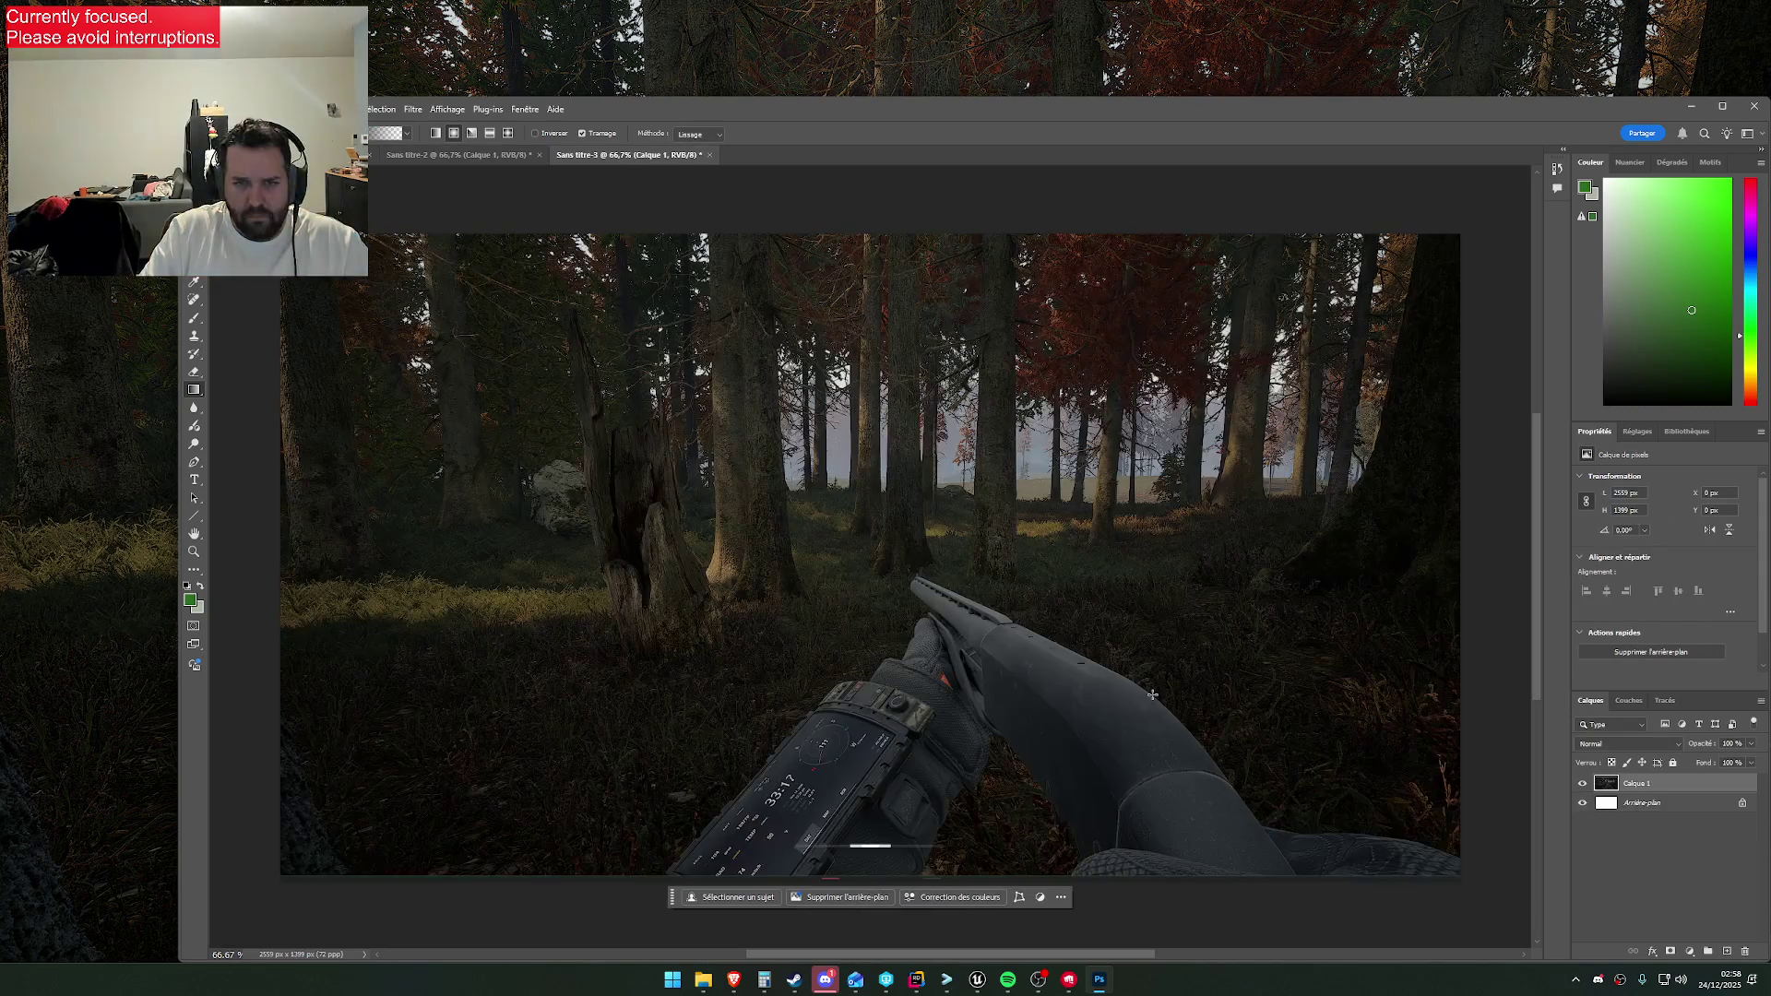
pyautogui.hotkey('alt', 'Tab')
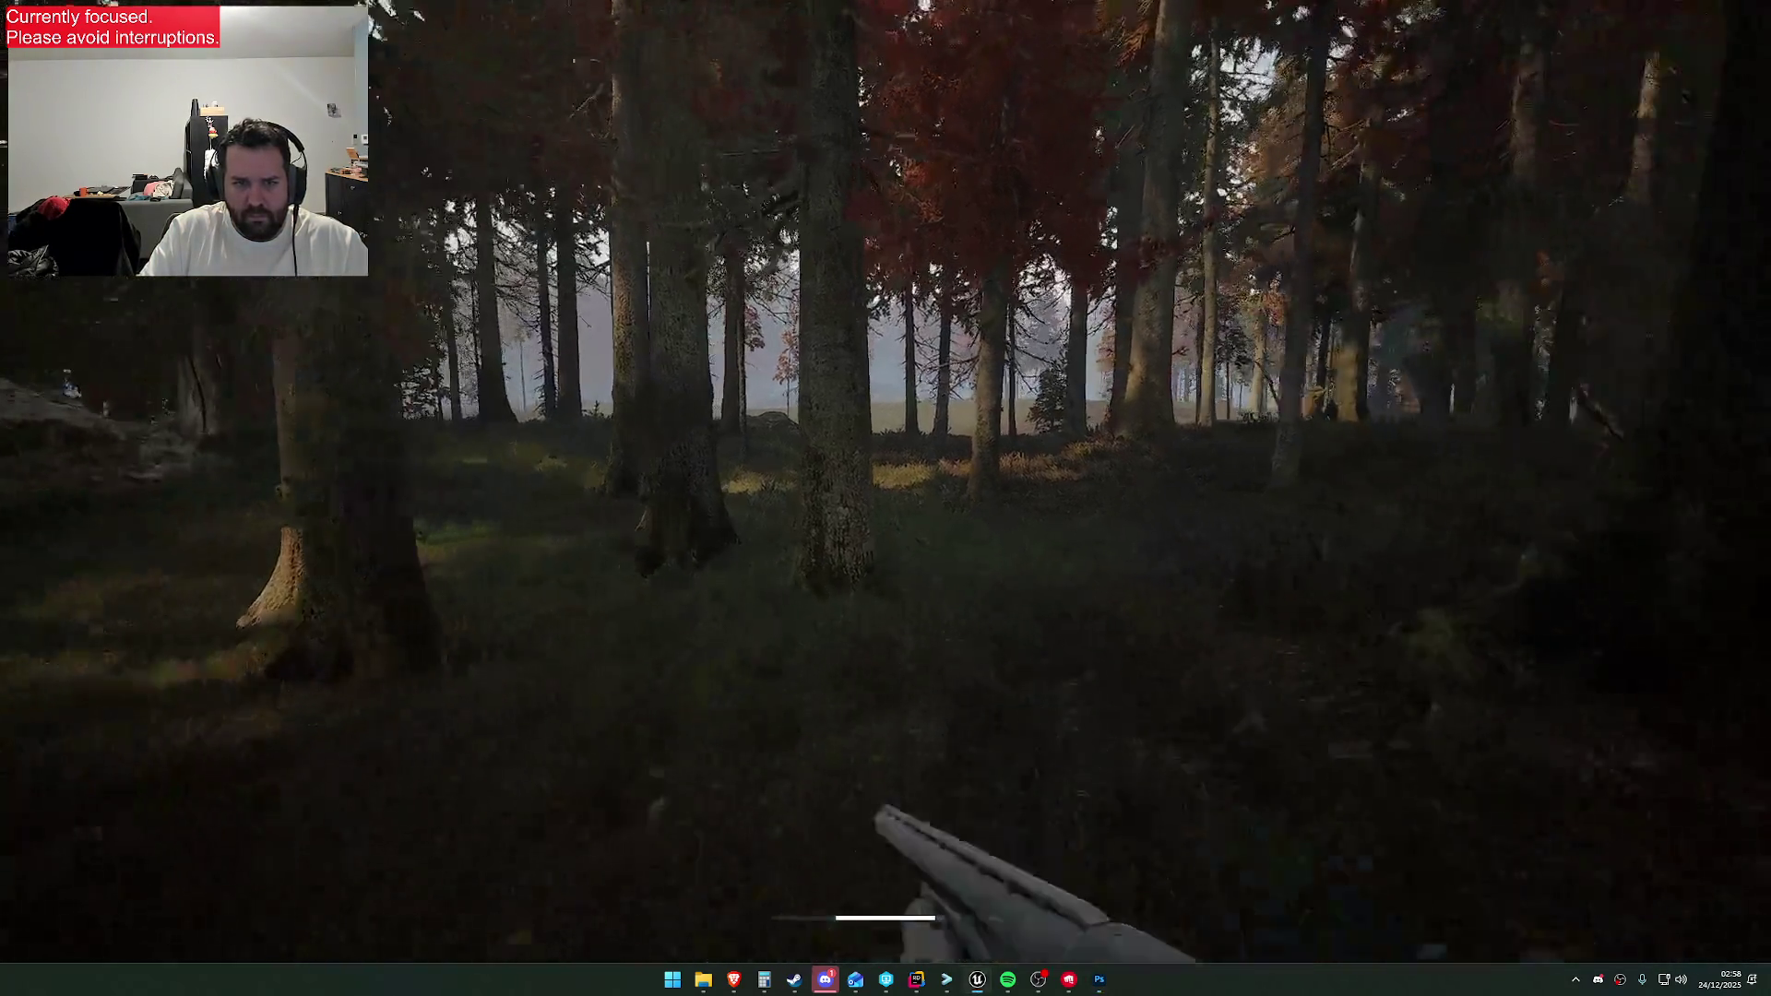
# Walk past the rock out of the forest into the grassy clearing
pyautogui.press('w')
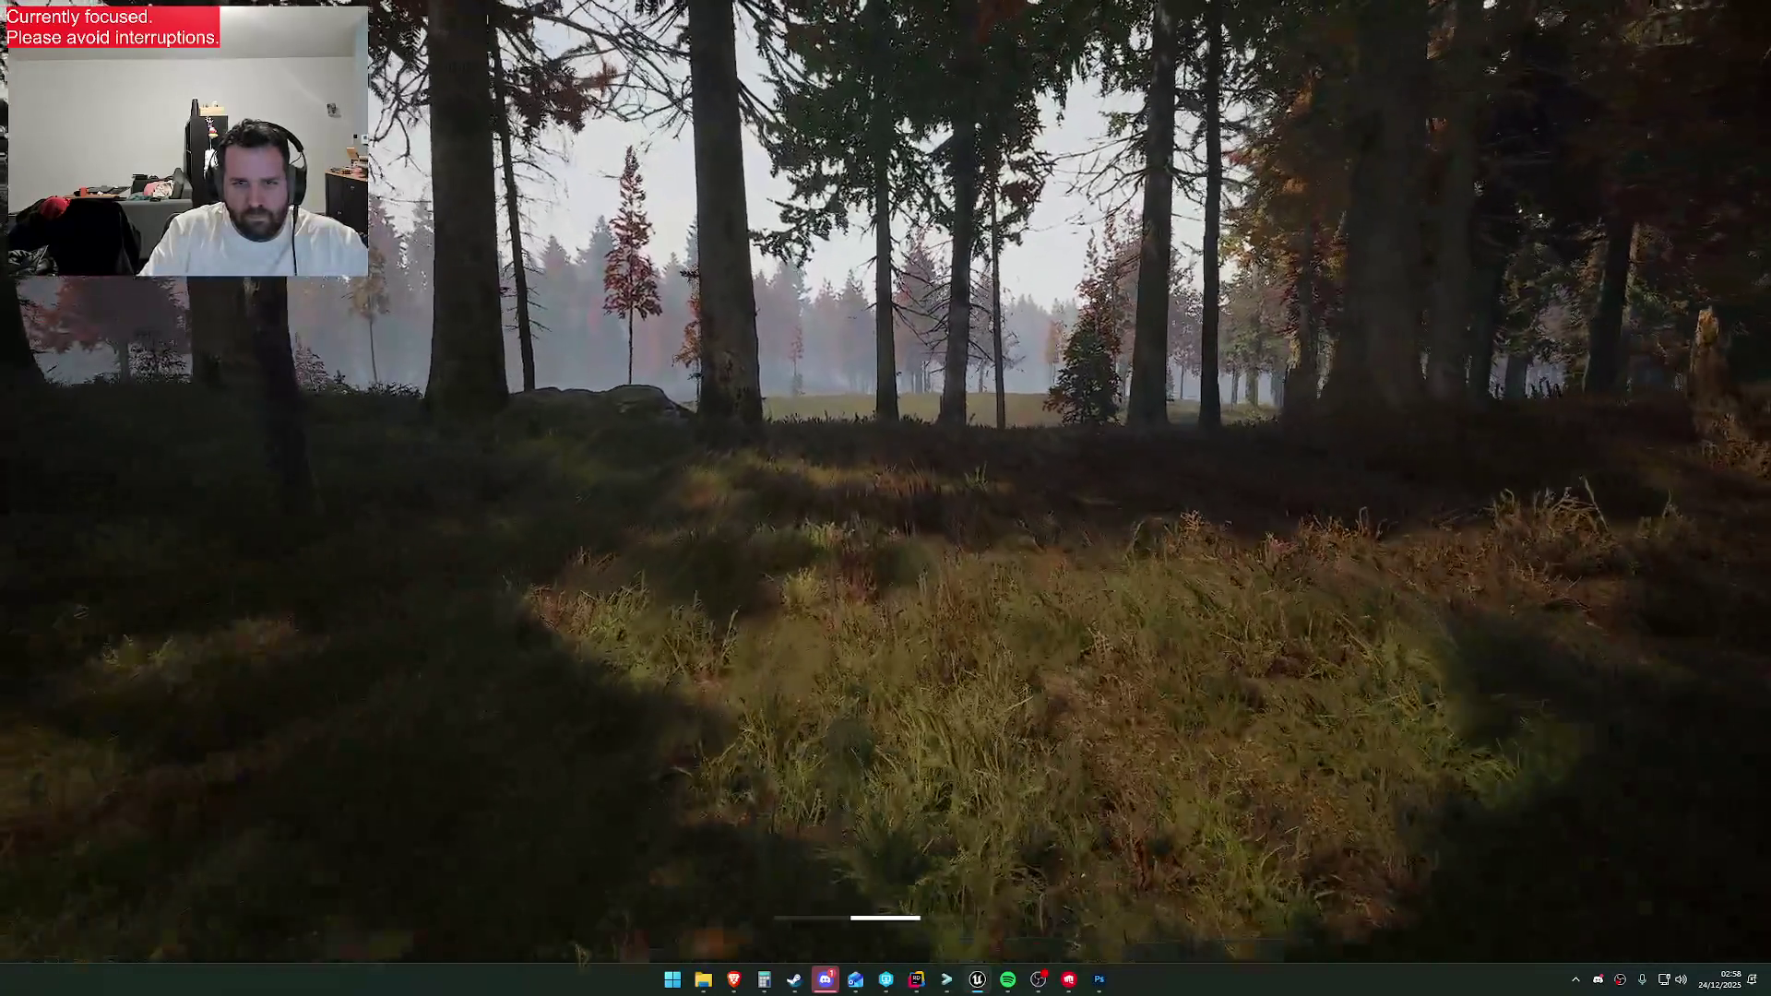
pyautogui.press('w')
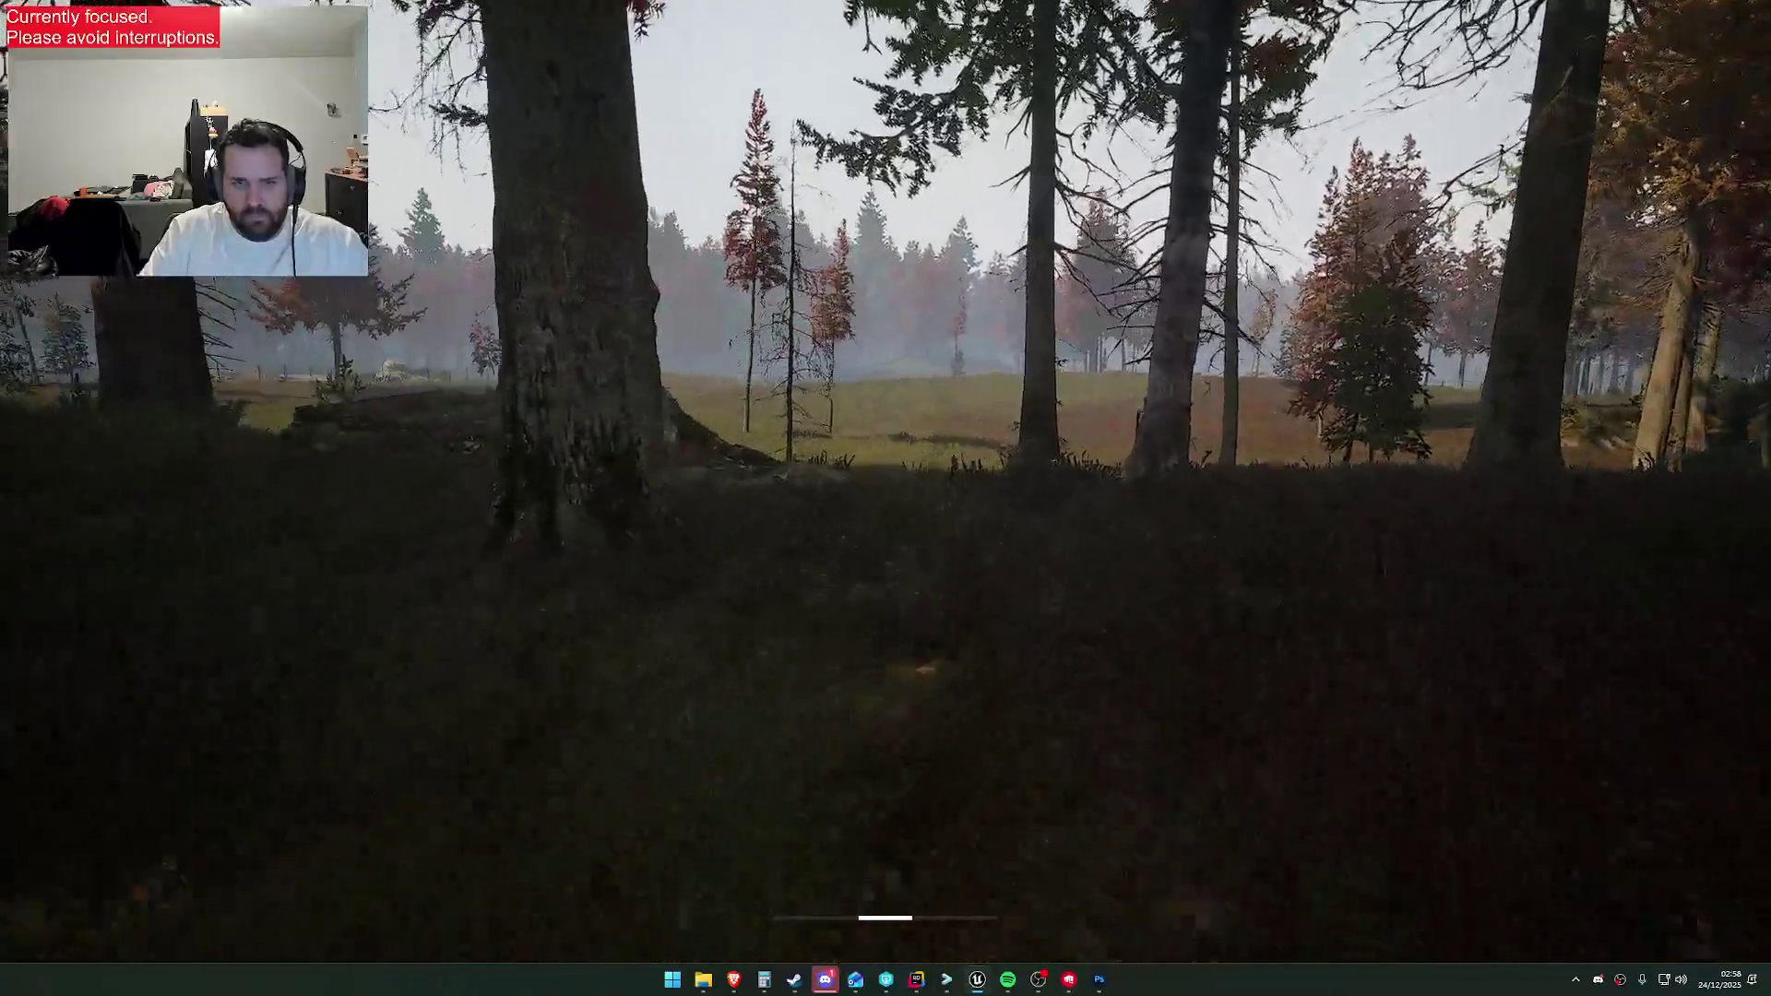
pyautogui.press('w')
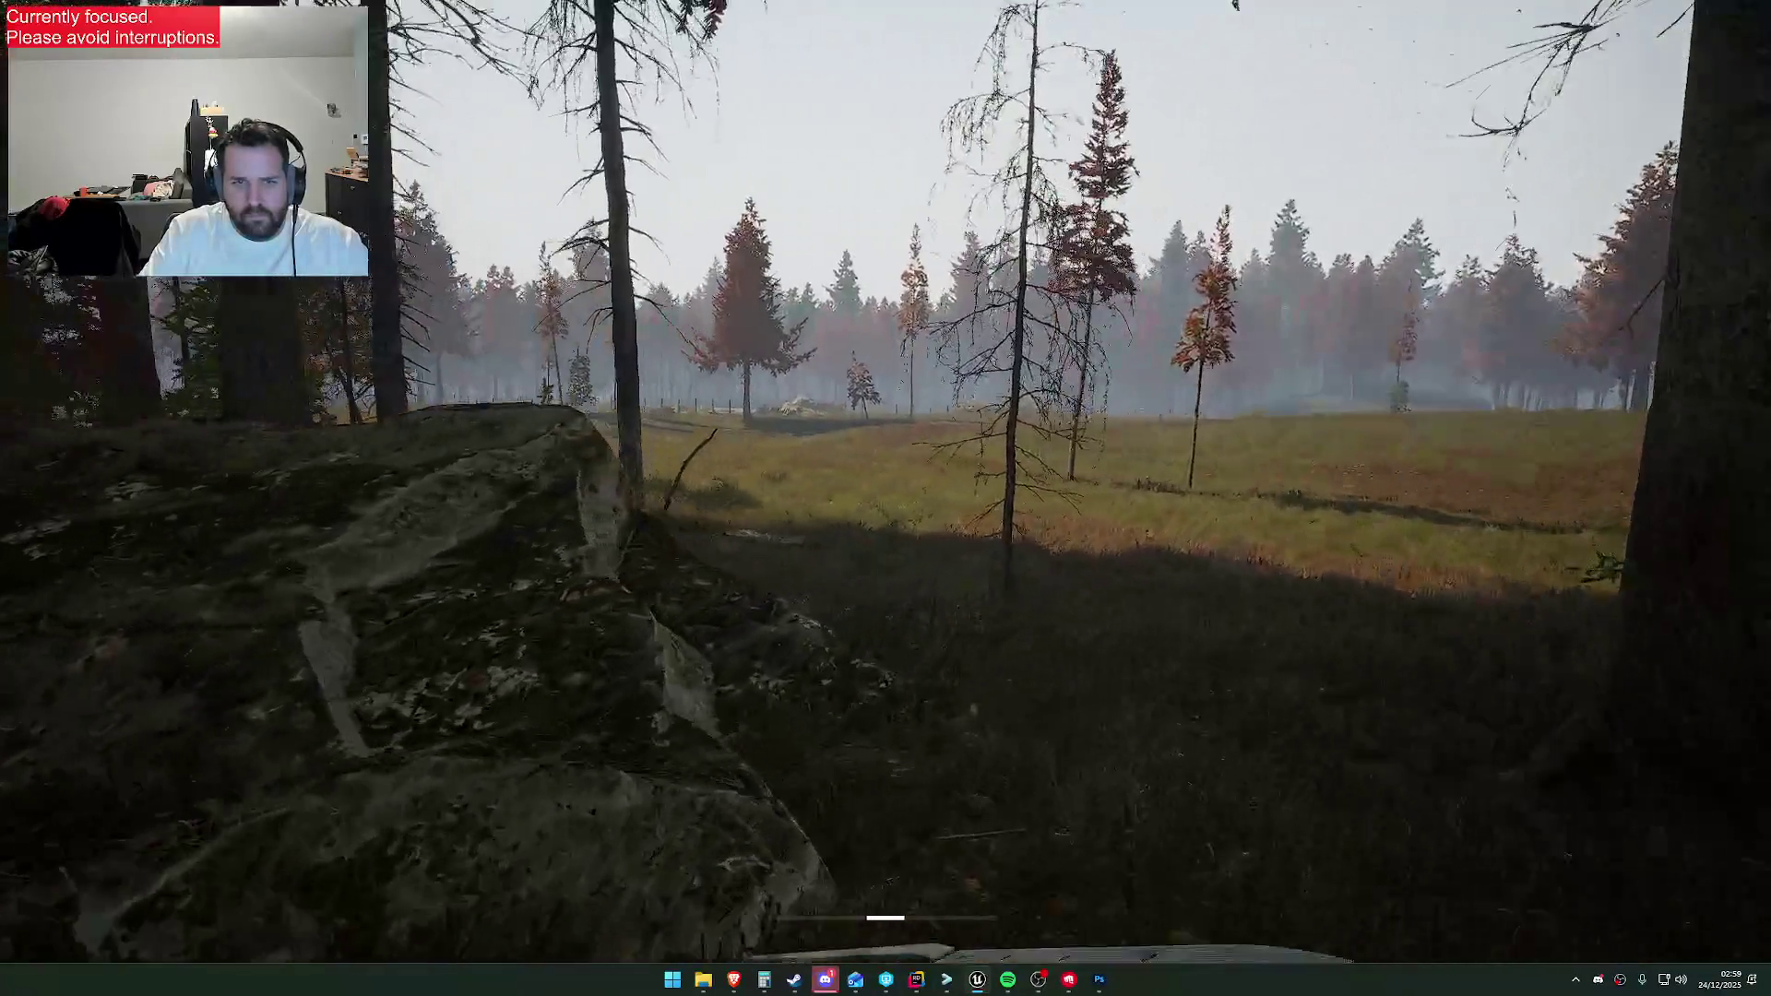
pyautogui.press('w')
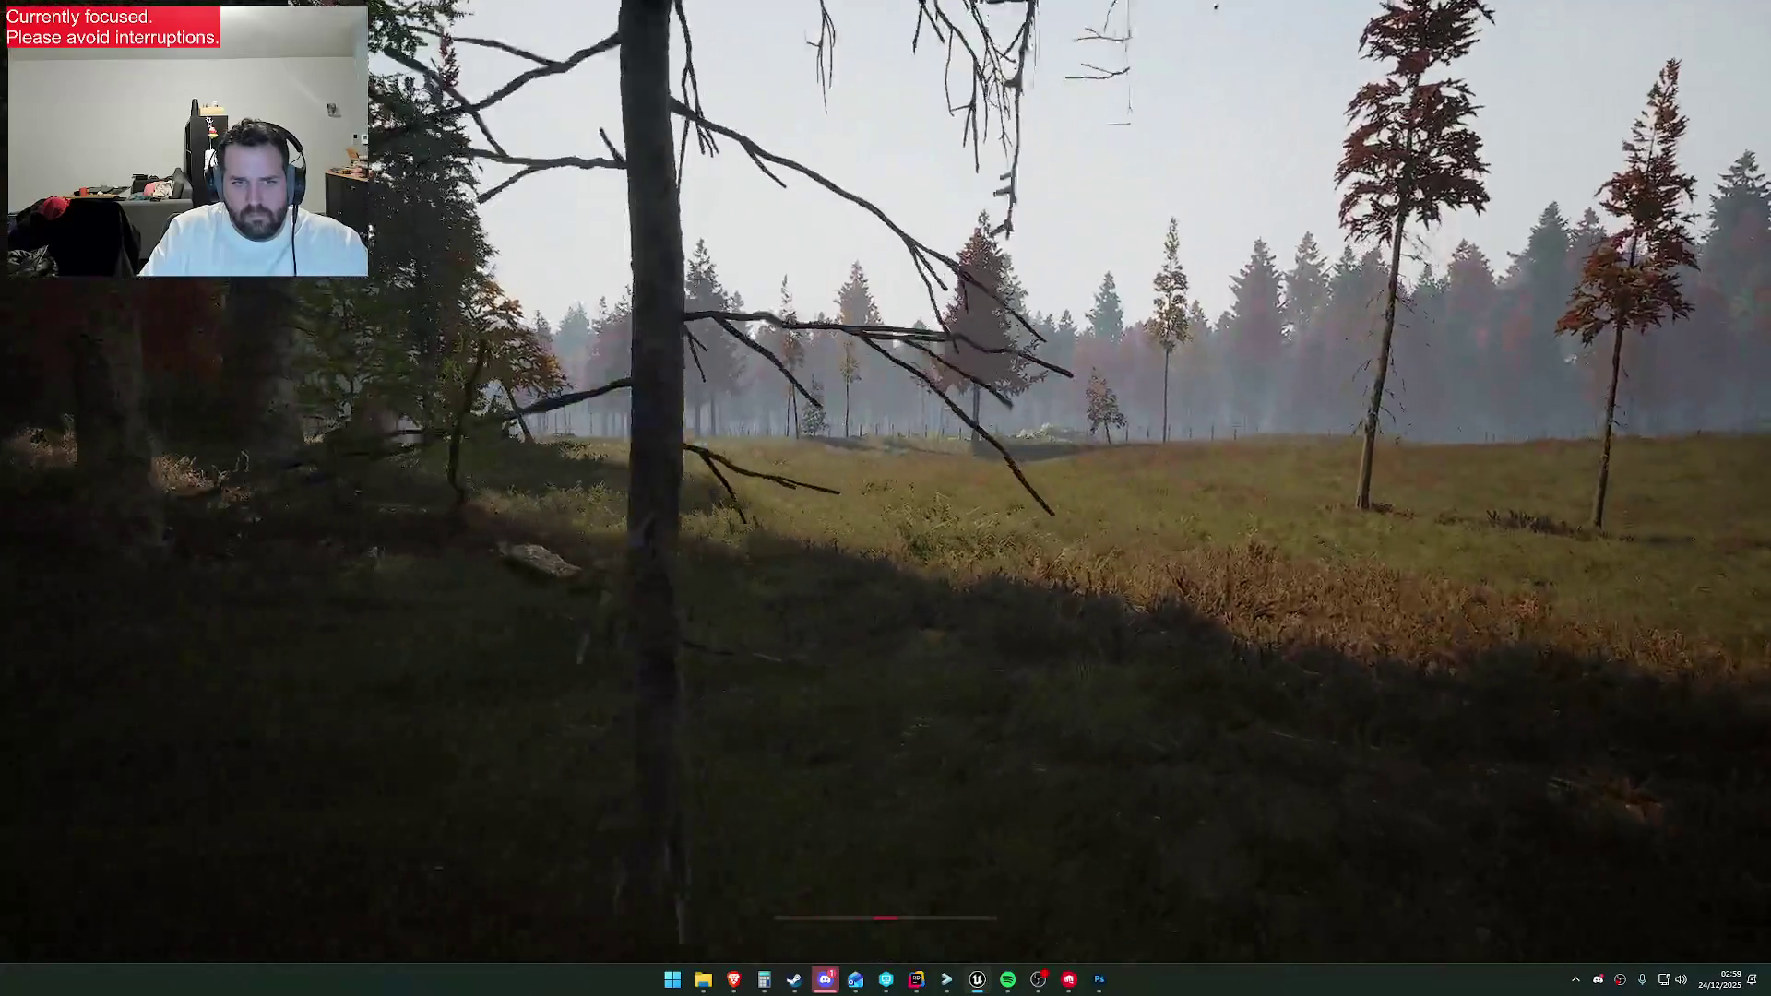
pyautogui.press('w')
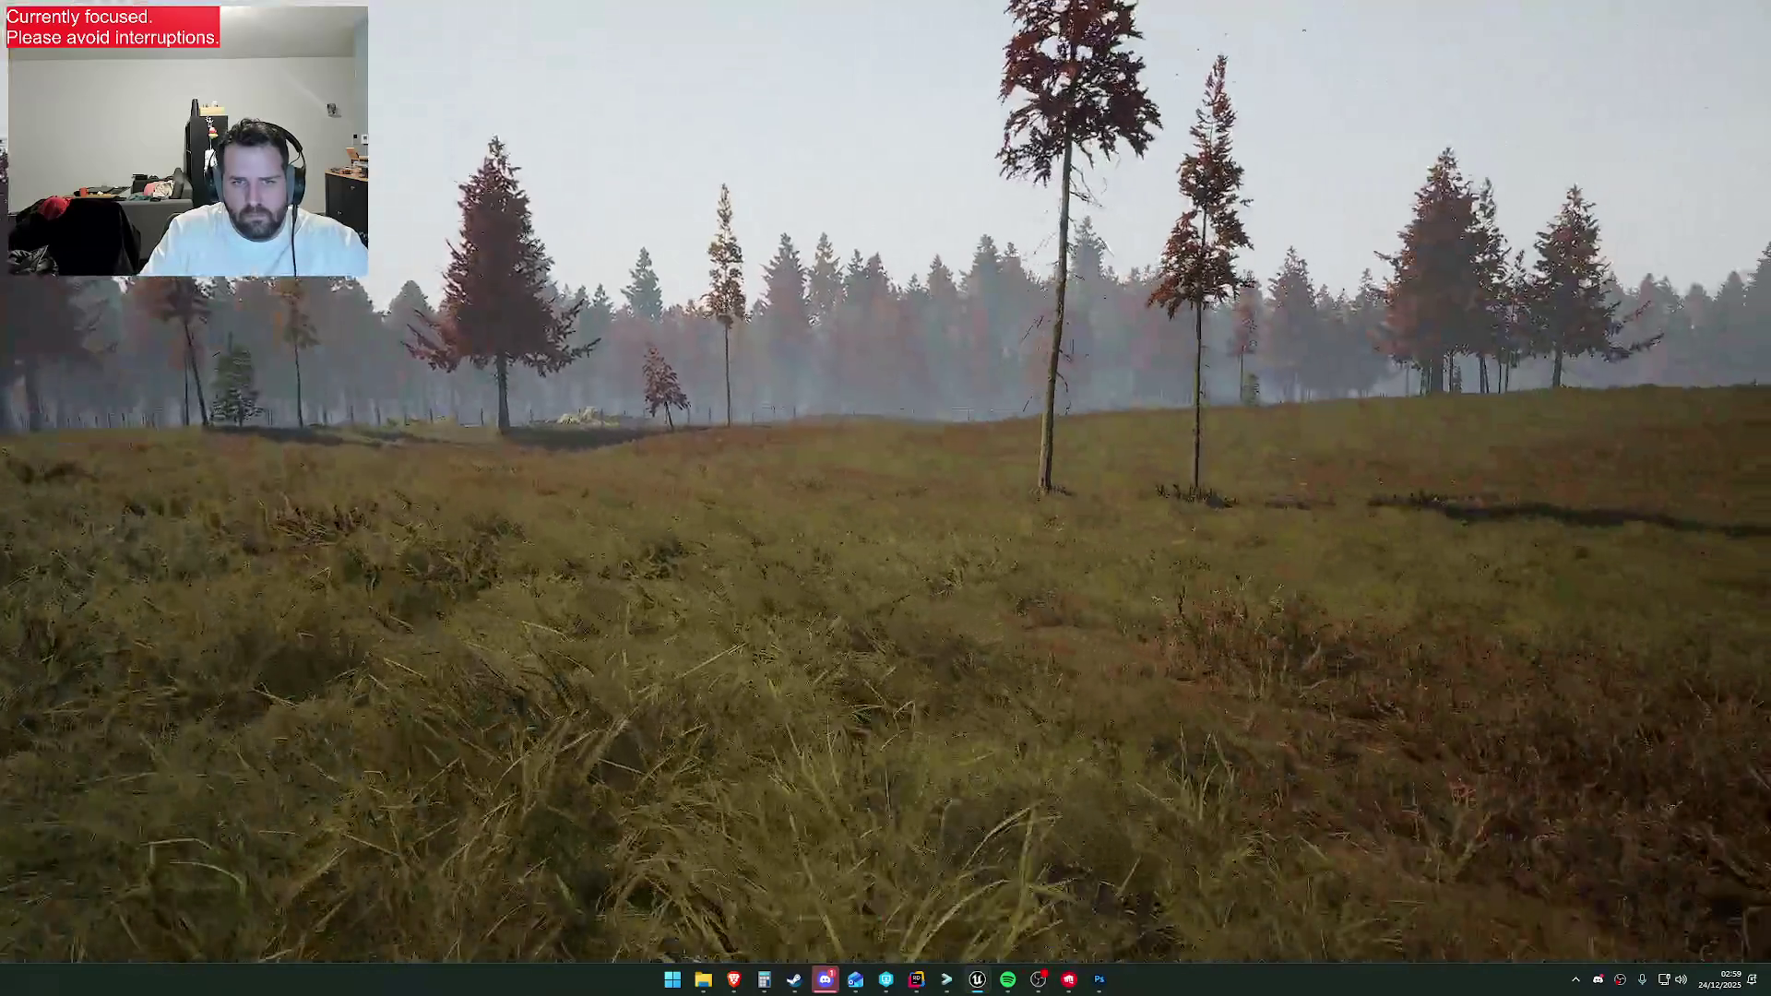
# Swap to the assault rifle, sprint across the field, and bring up the admin menu
pyautogui.press('1')
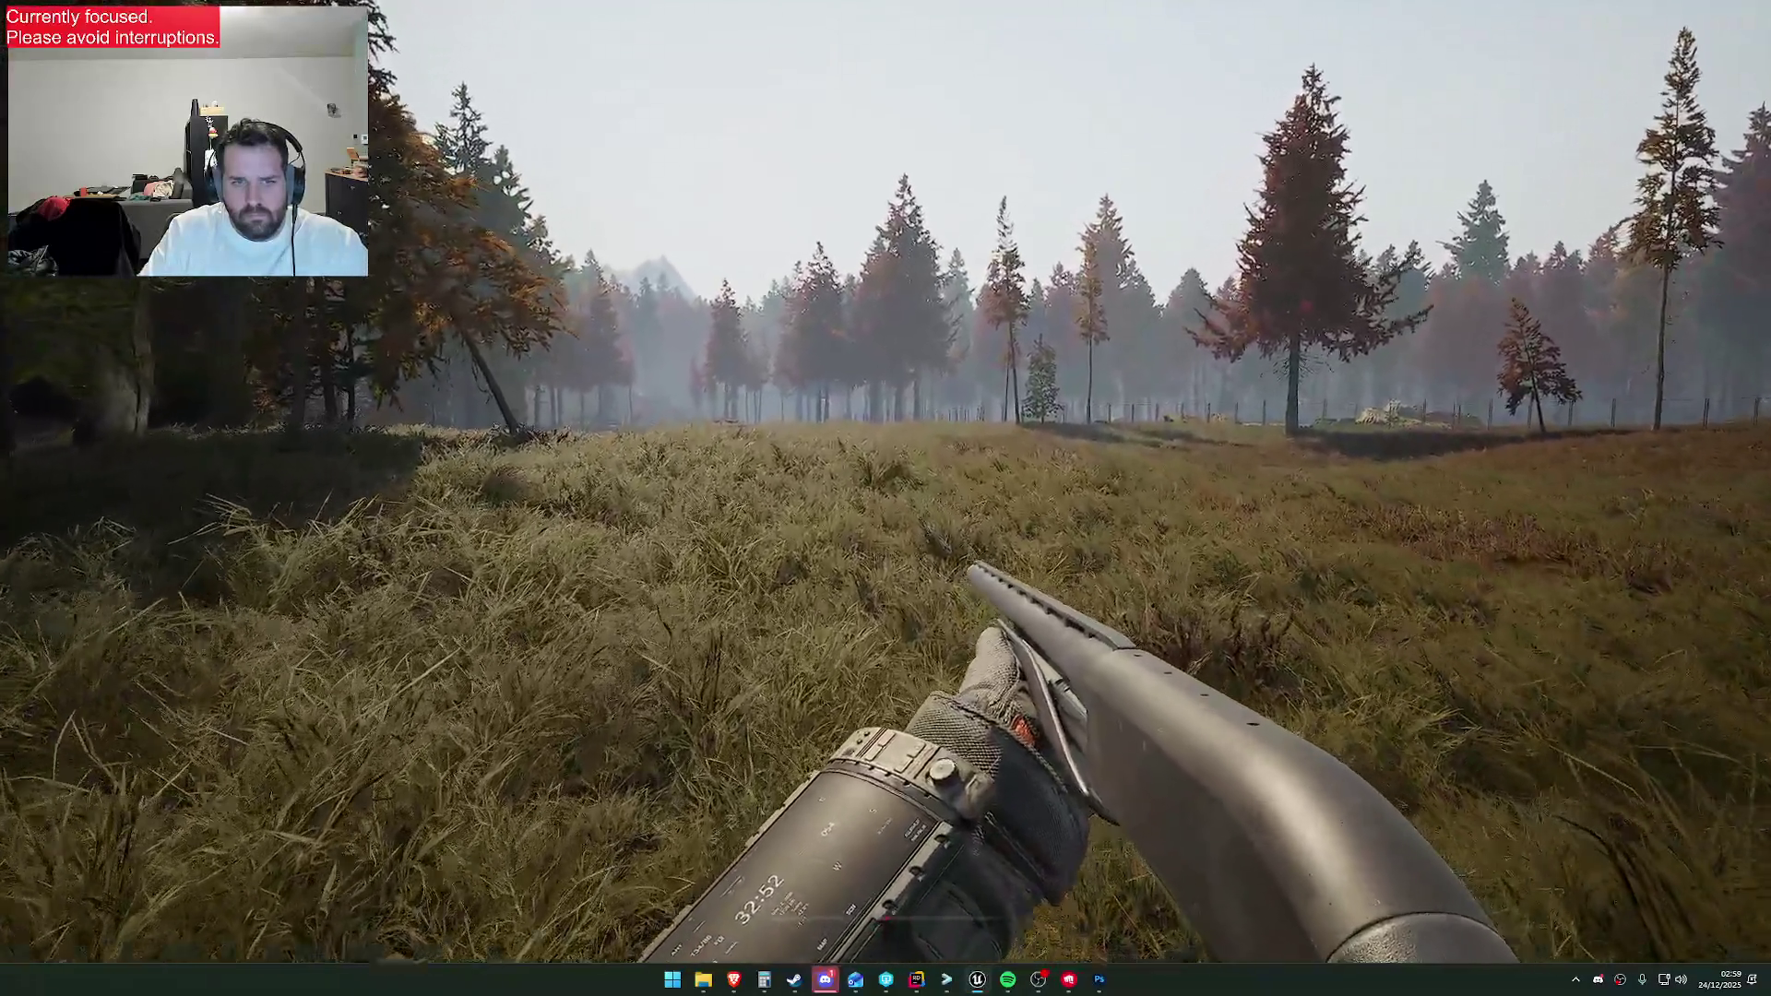
pyautogui.press('2')
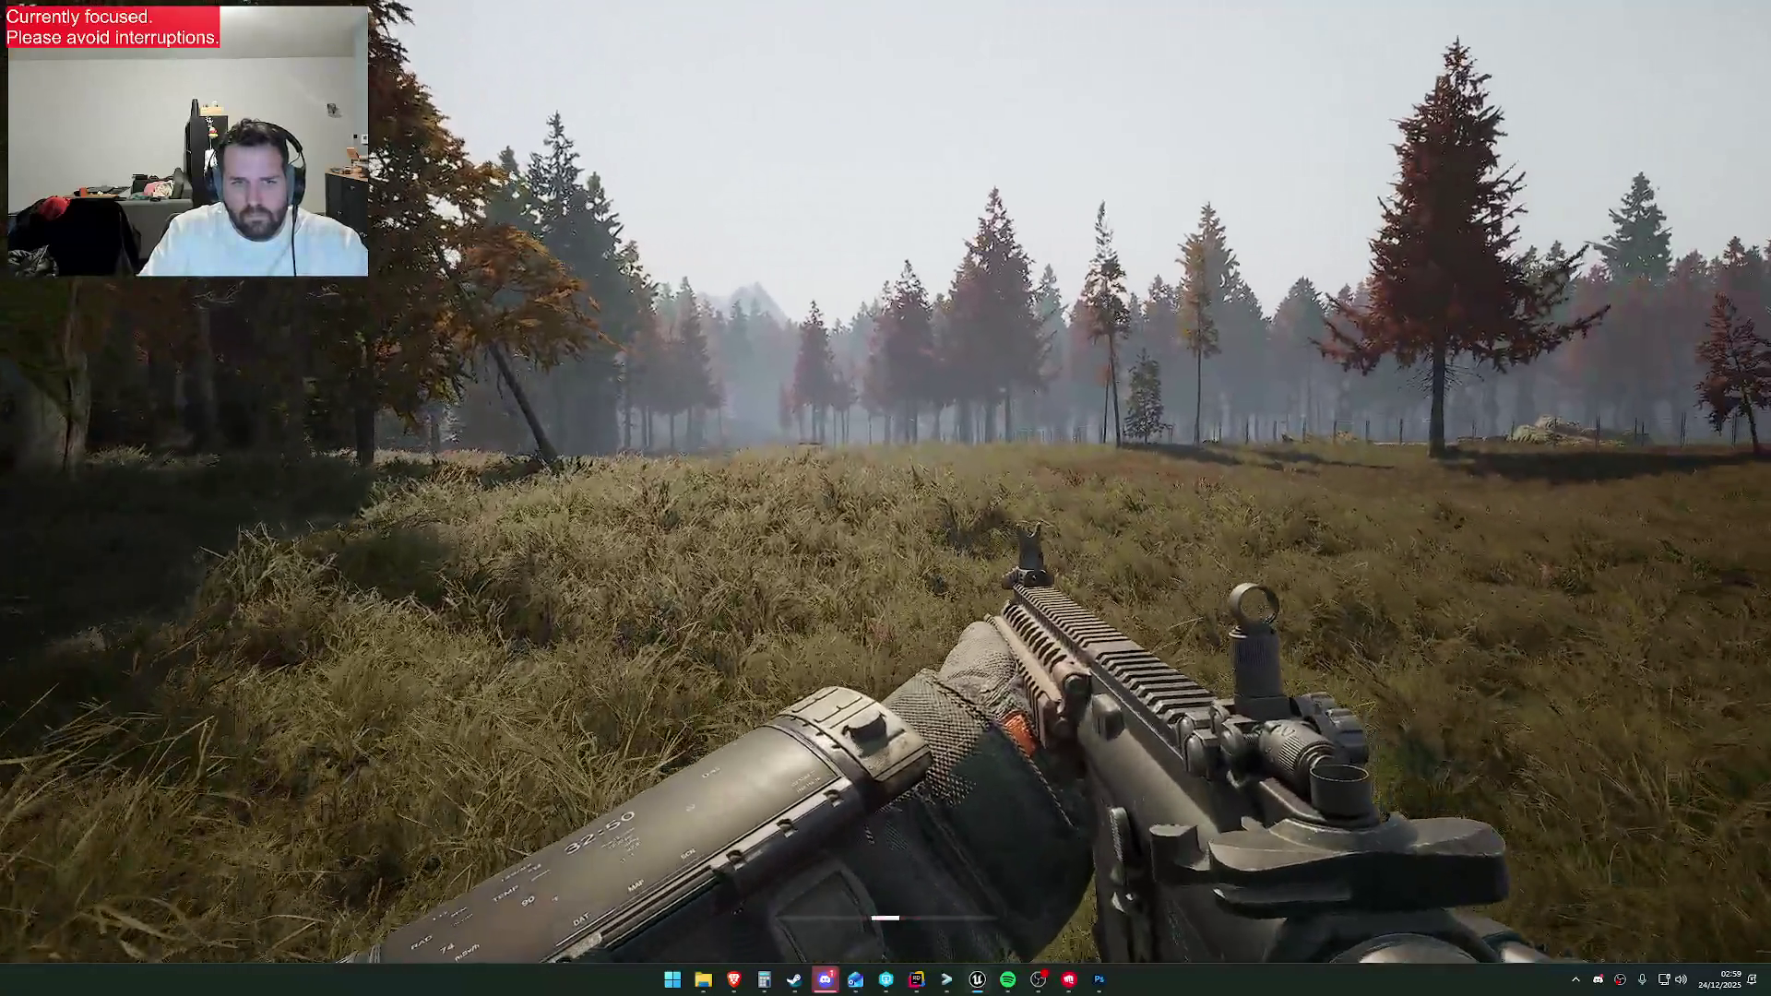
pyautogui.press('shift')
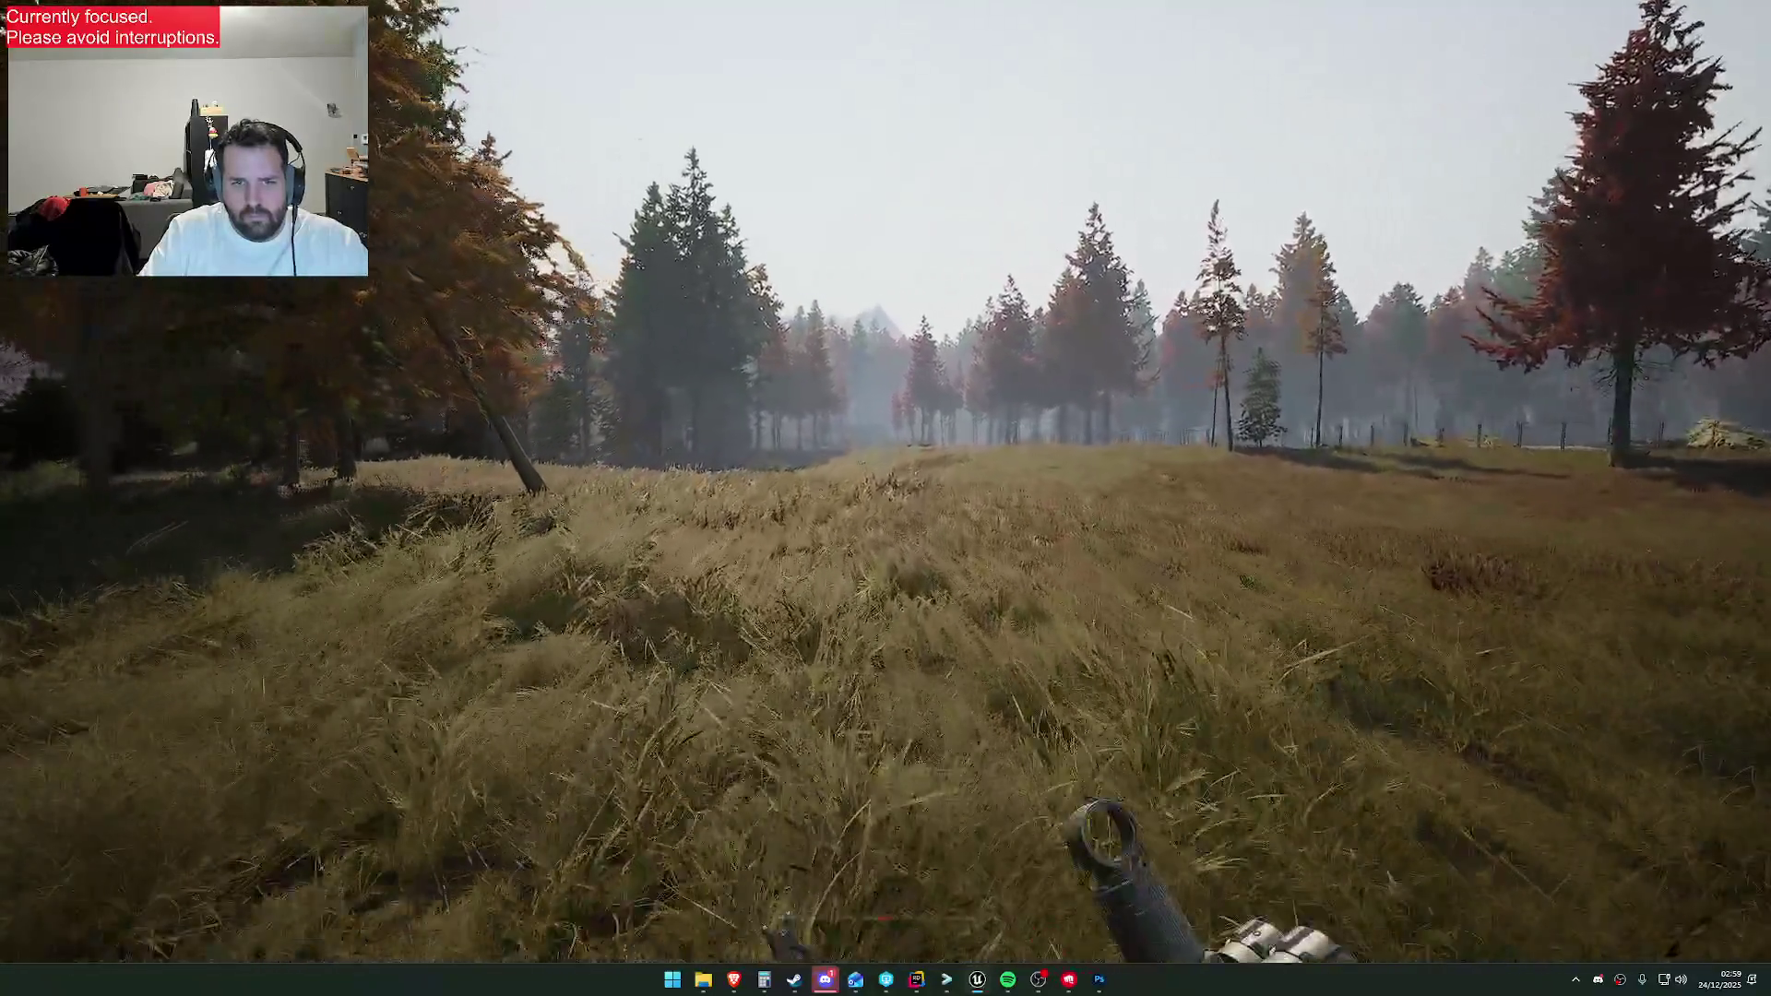
pyautogui.press('w')
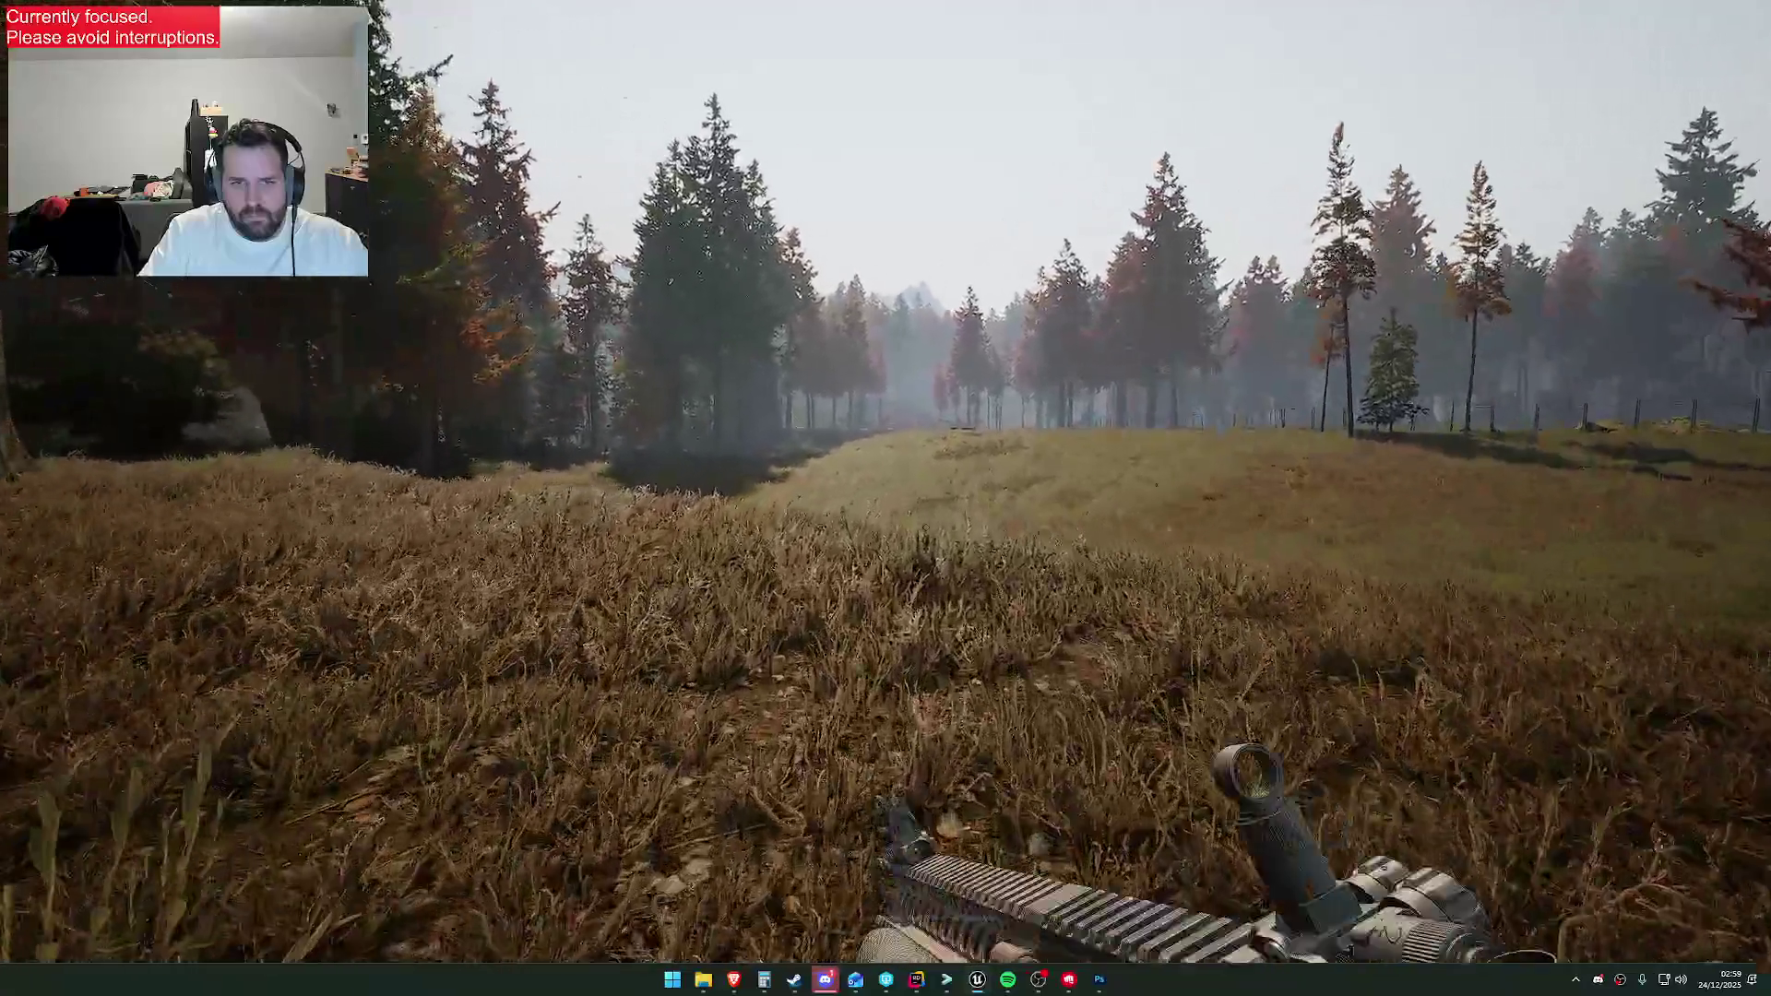
pyautogui.press('F1')
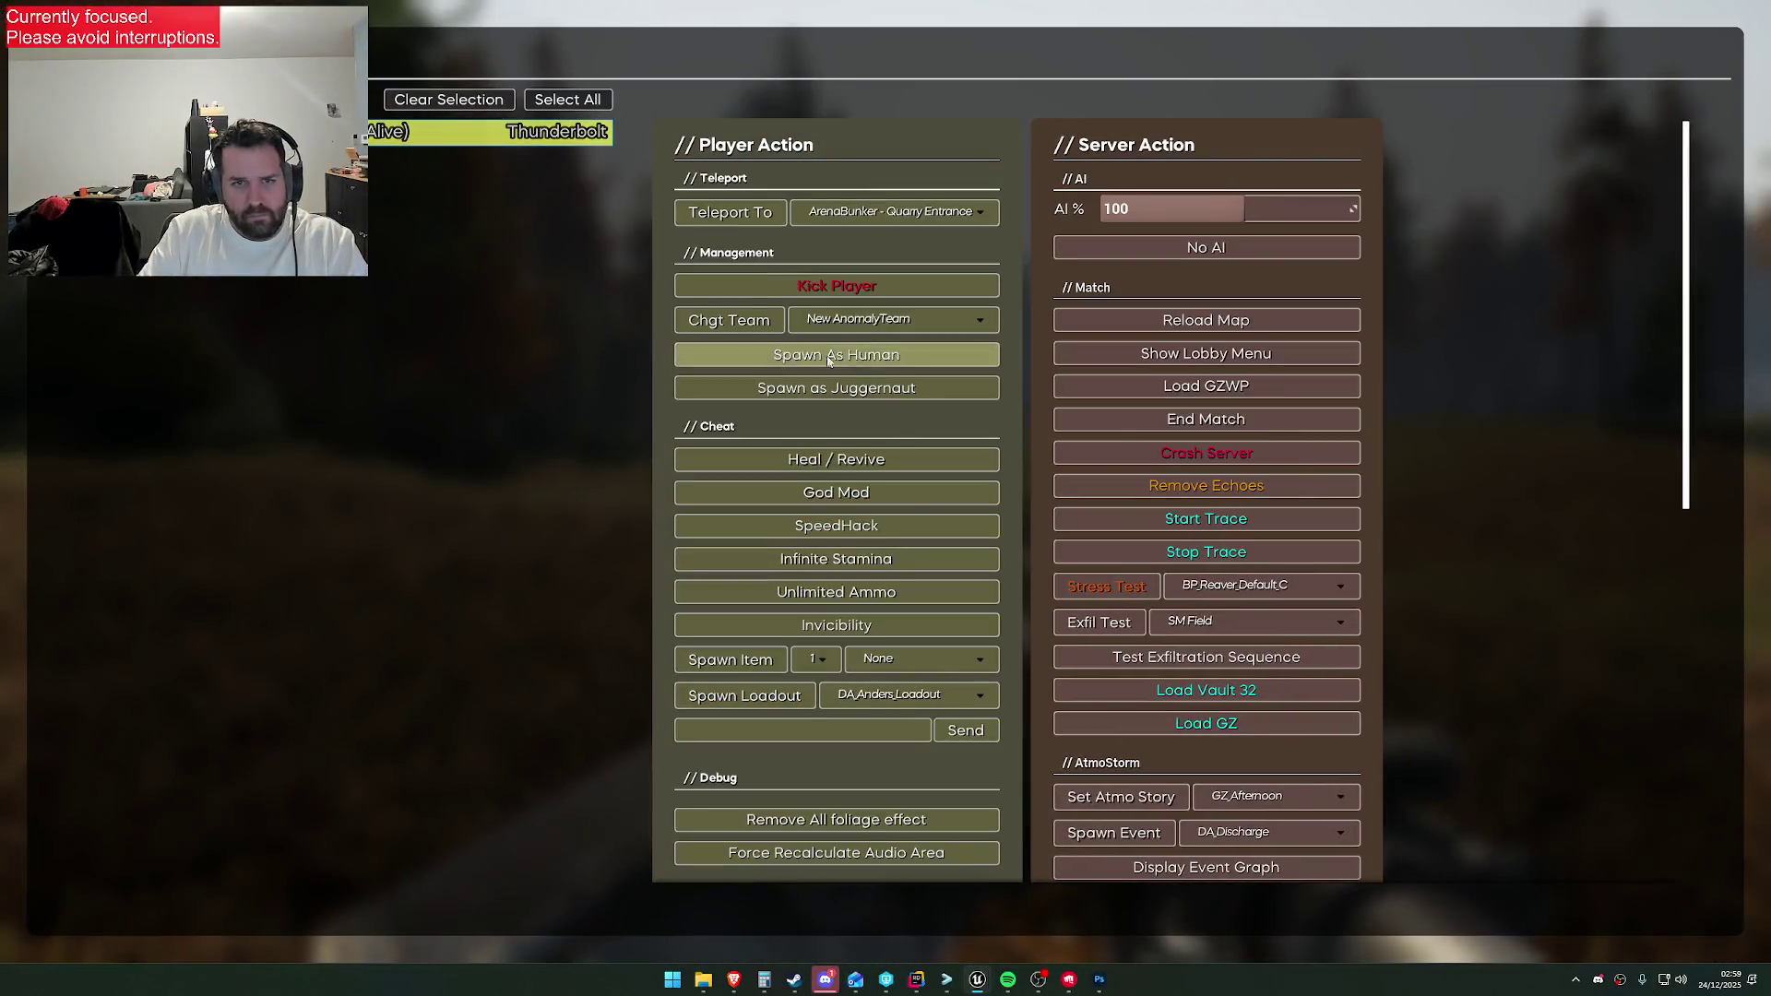
# Close the admin menu and walk across the field toward the treeline
pyautogui.click(902, 588)
pyautogui.press('F1')
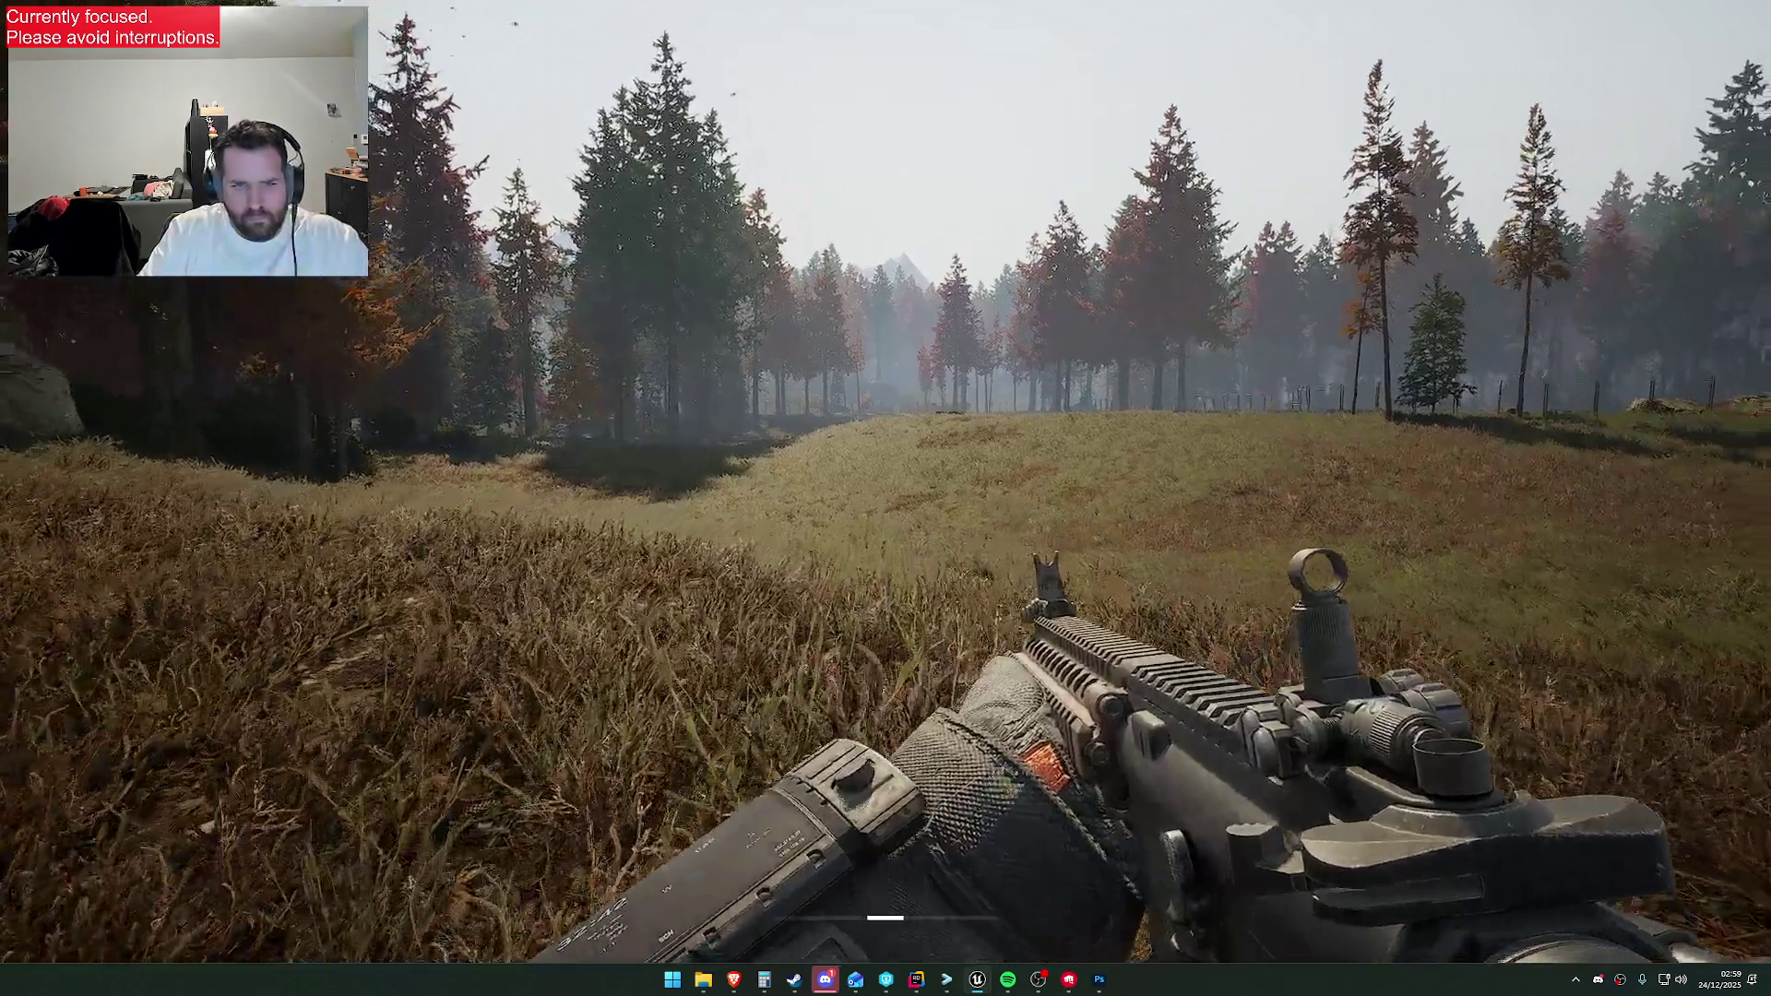
pyautogui.press('w')
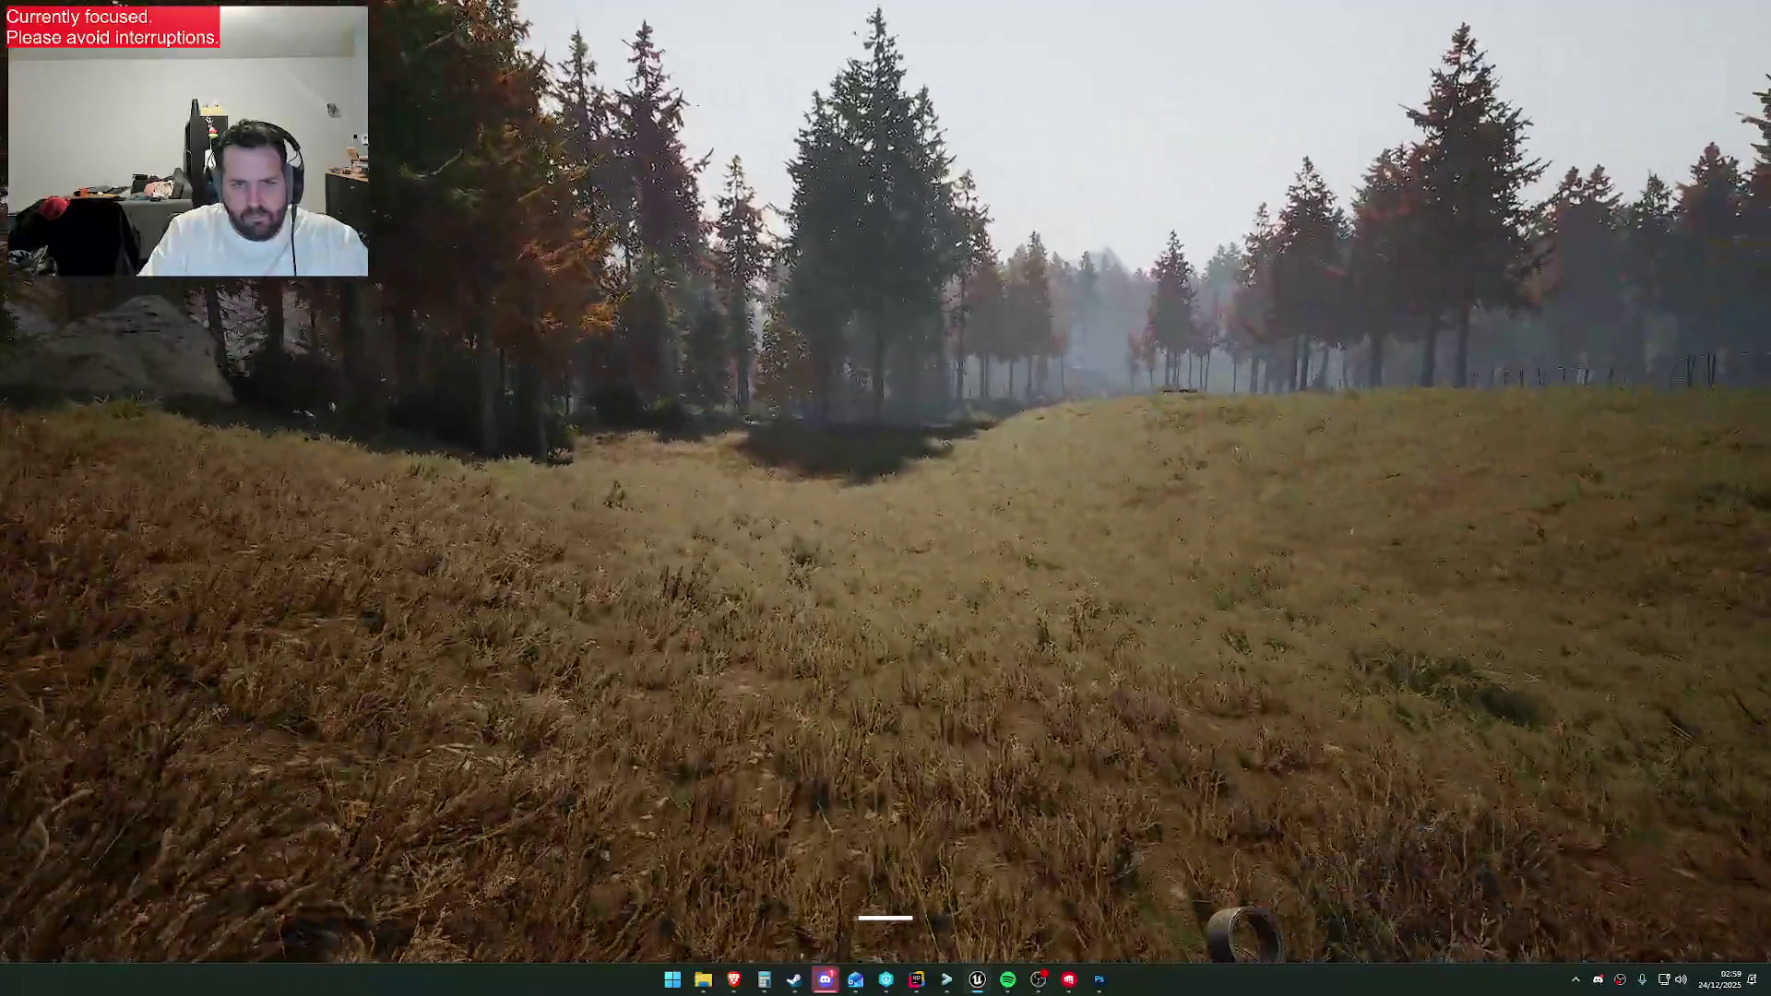
pyautogui.press('w')
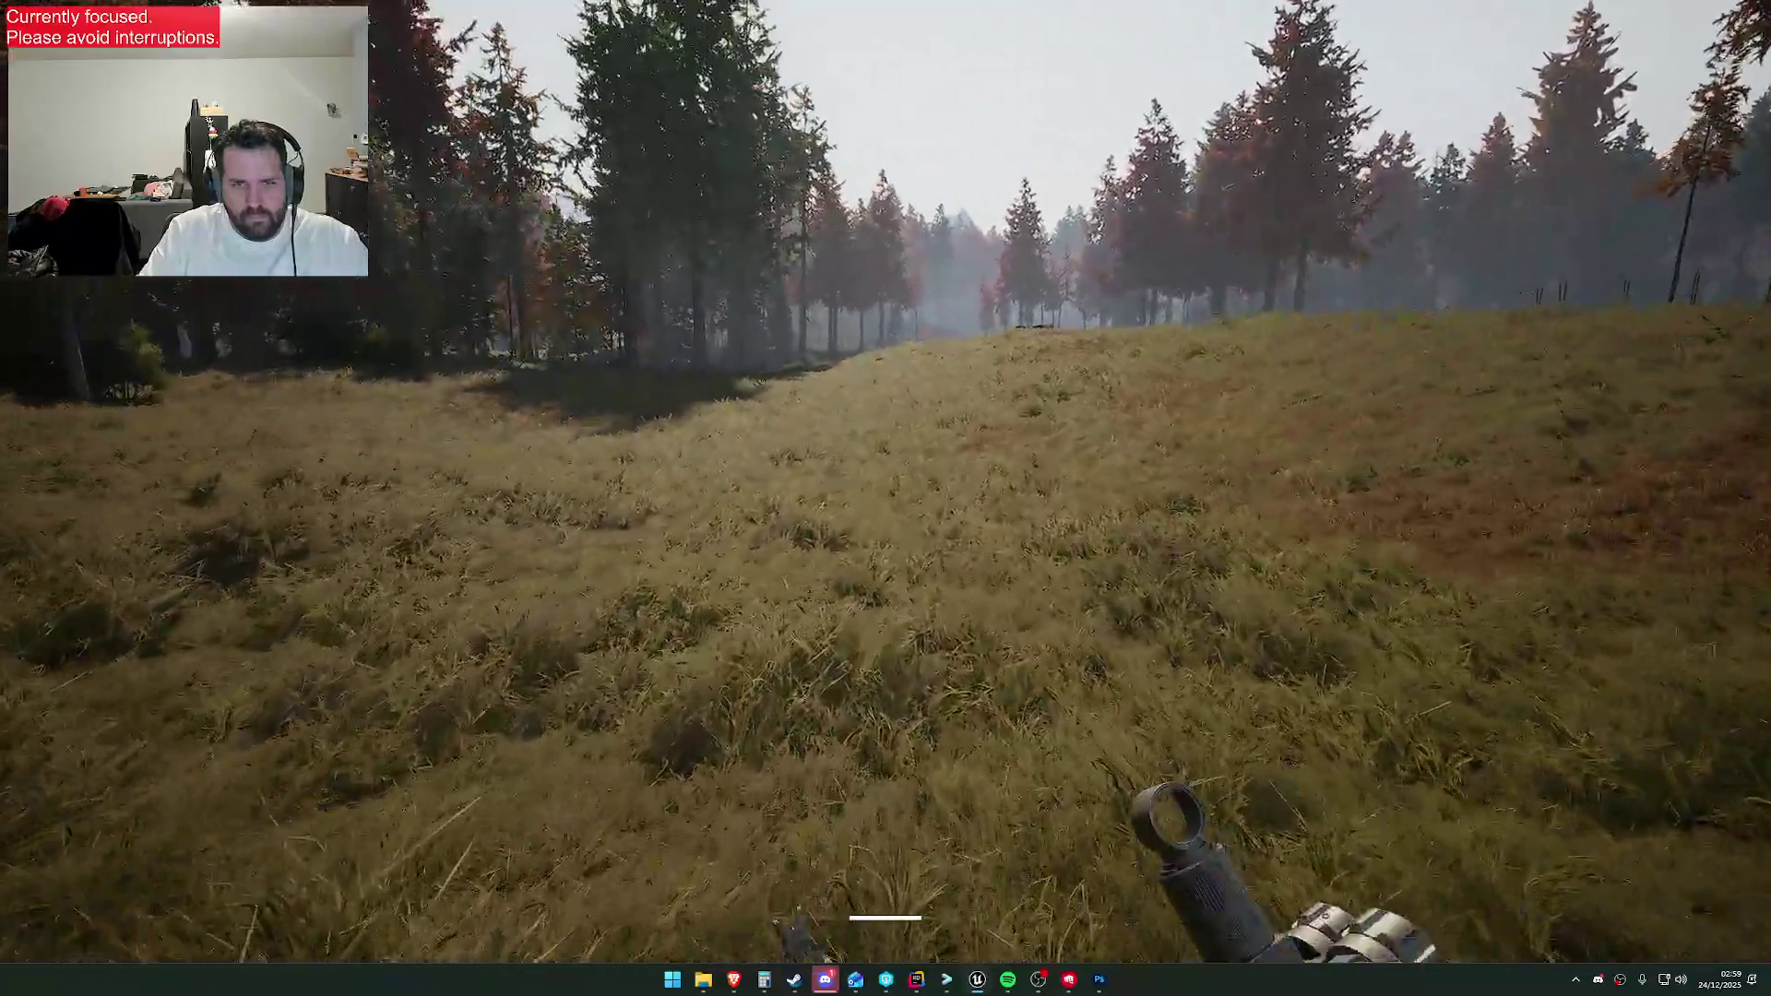
pyautogui.press('w')
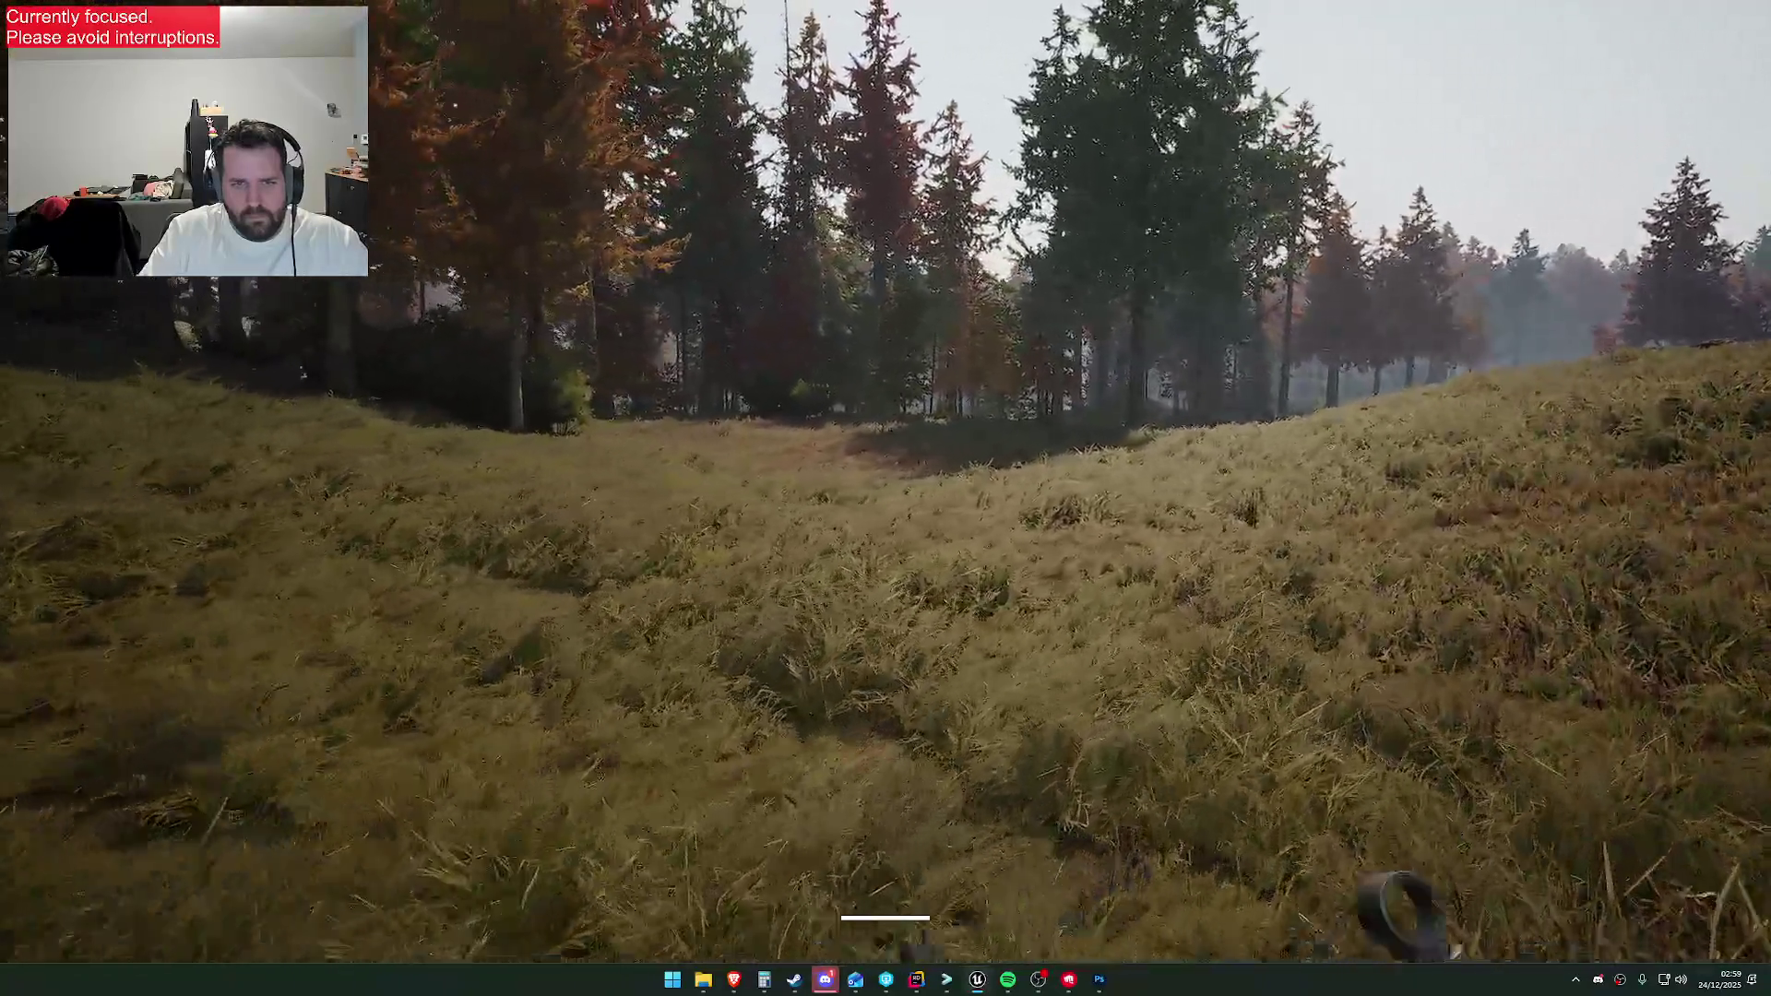
pyautogui.press('w')
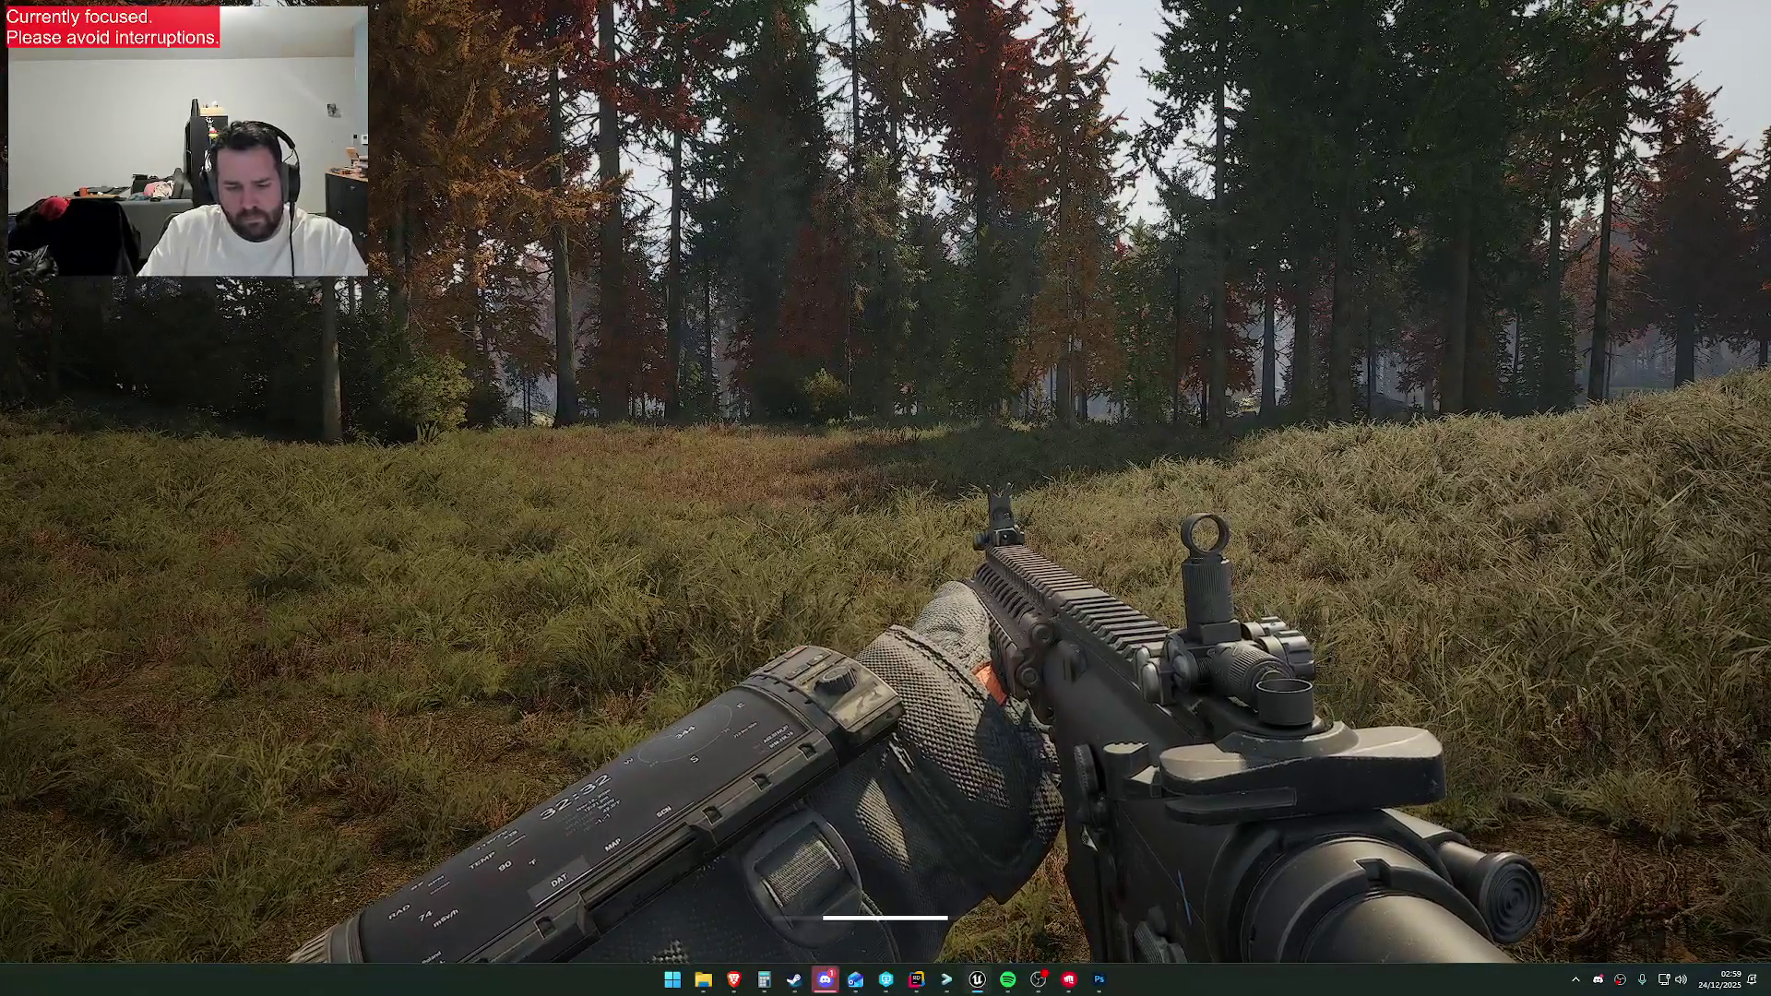
# Set the Set Atmo Story preset to GZ_Twiglight in the admin menu and close it
pyautogui.press('F1')
pyautogui.click(1242, 797)
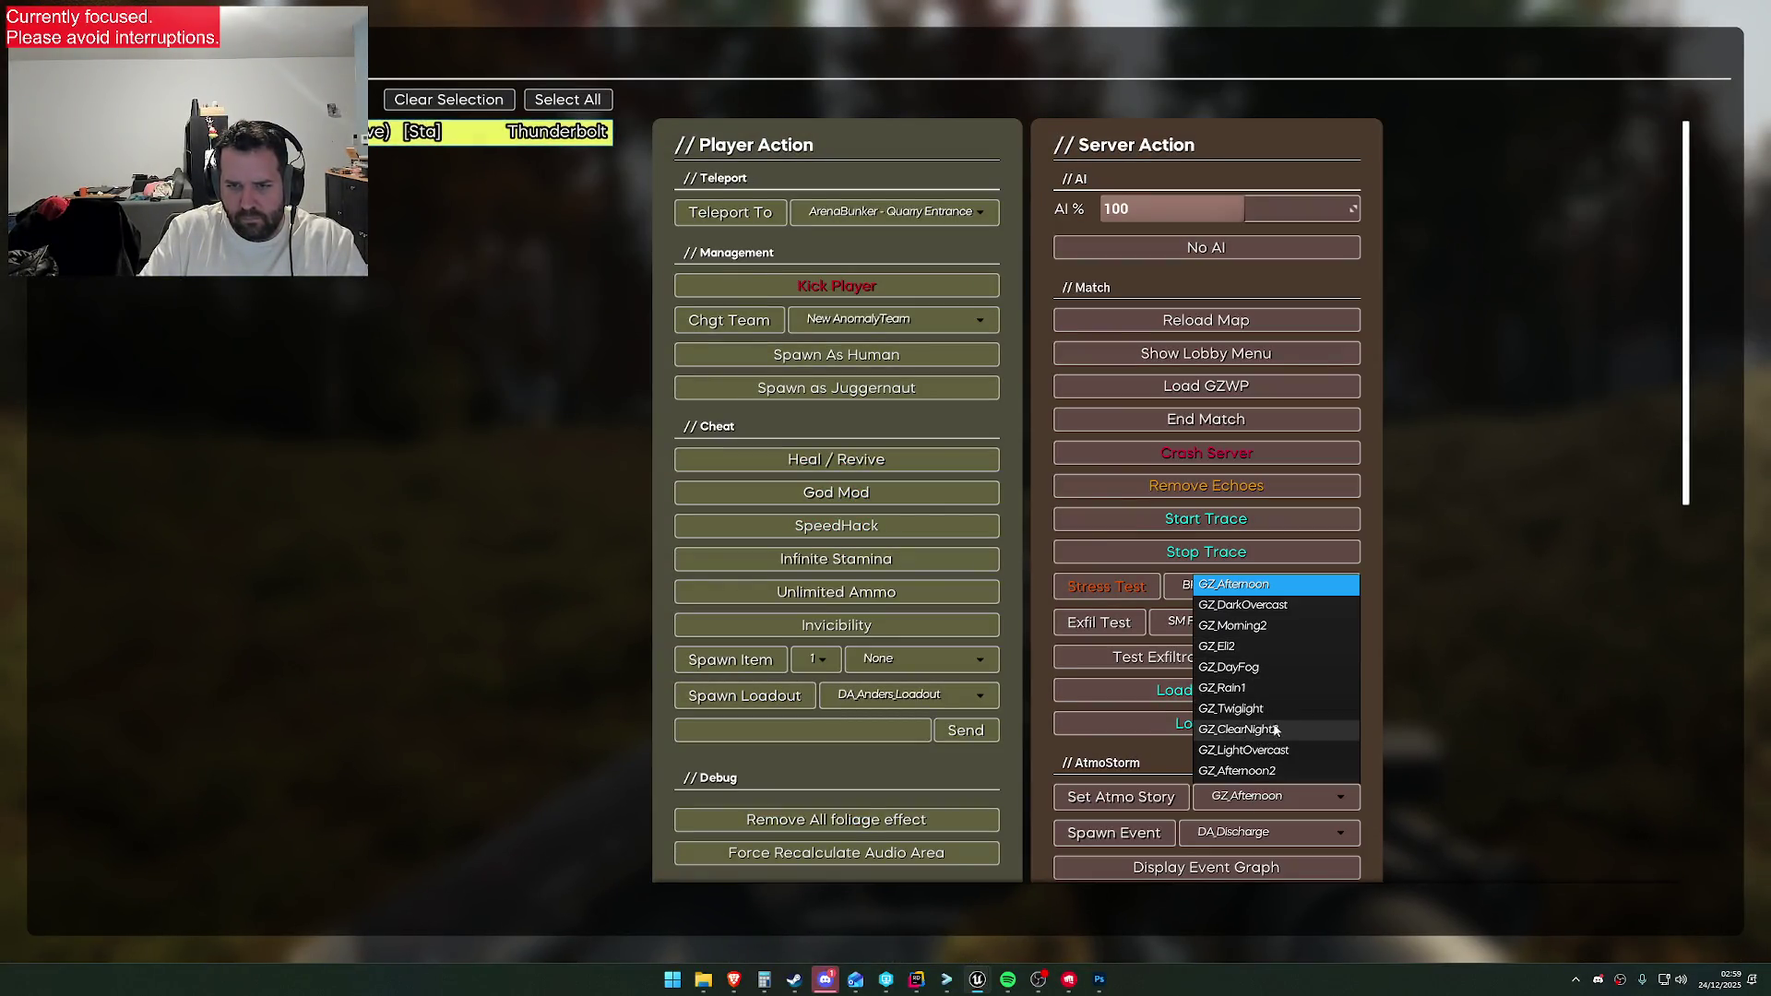
pyautogui.scroll(-1, 1276, 673)
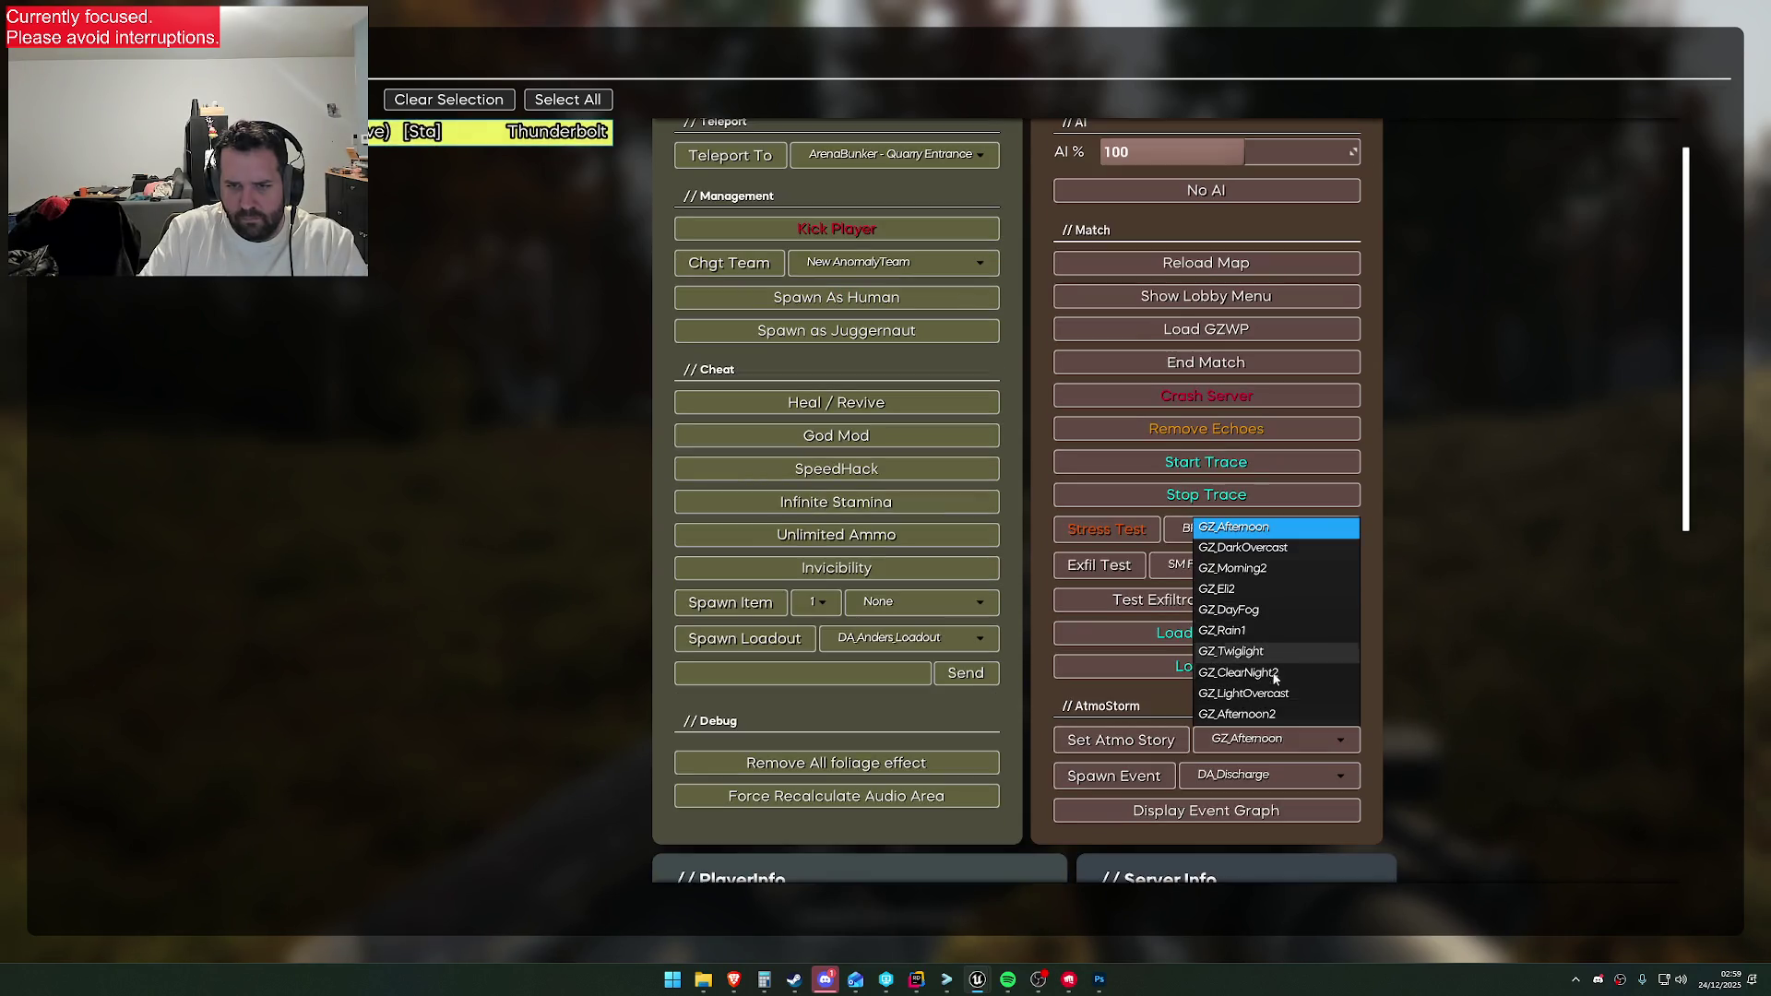
pyautogui.click(1265, 653)
pyautogui.click(1133, 743)
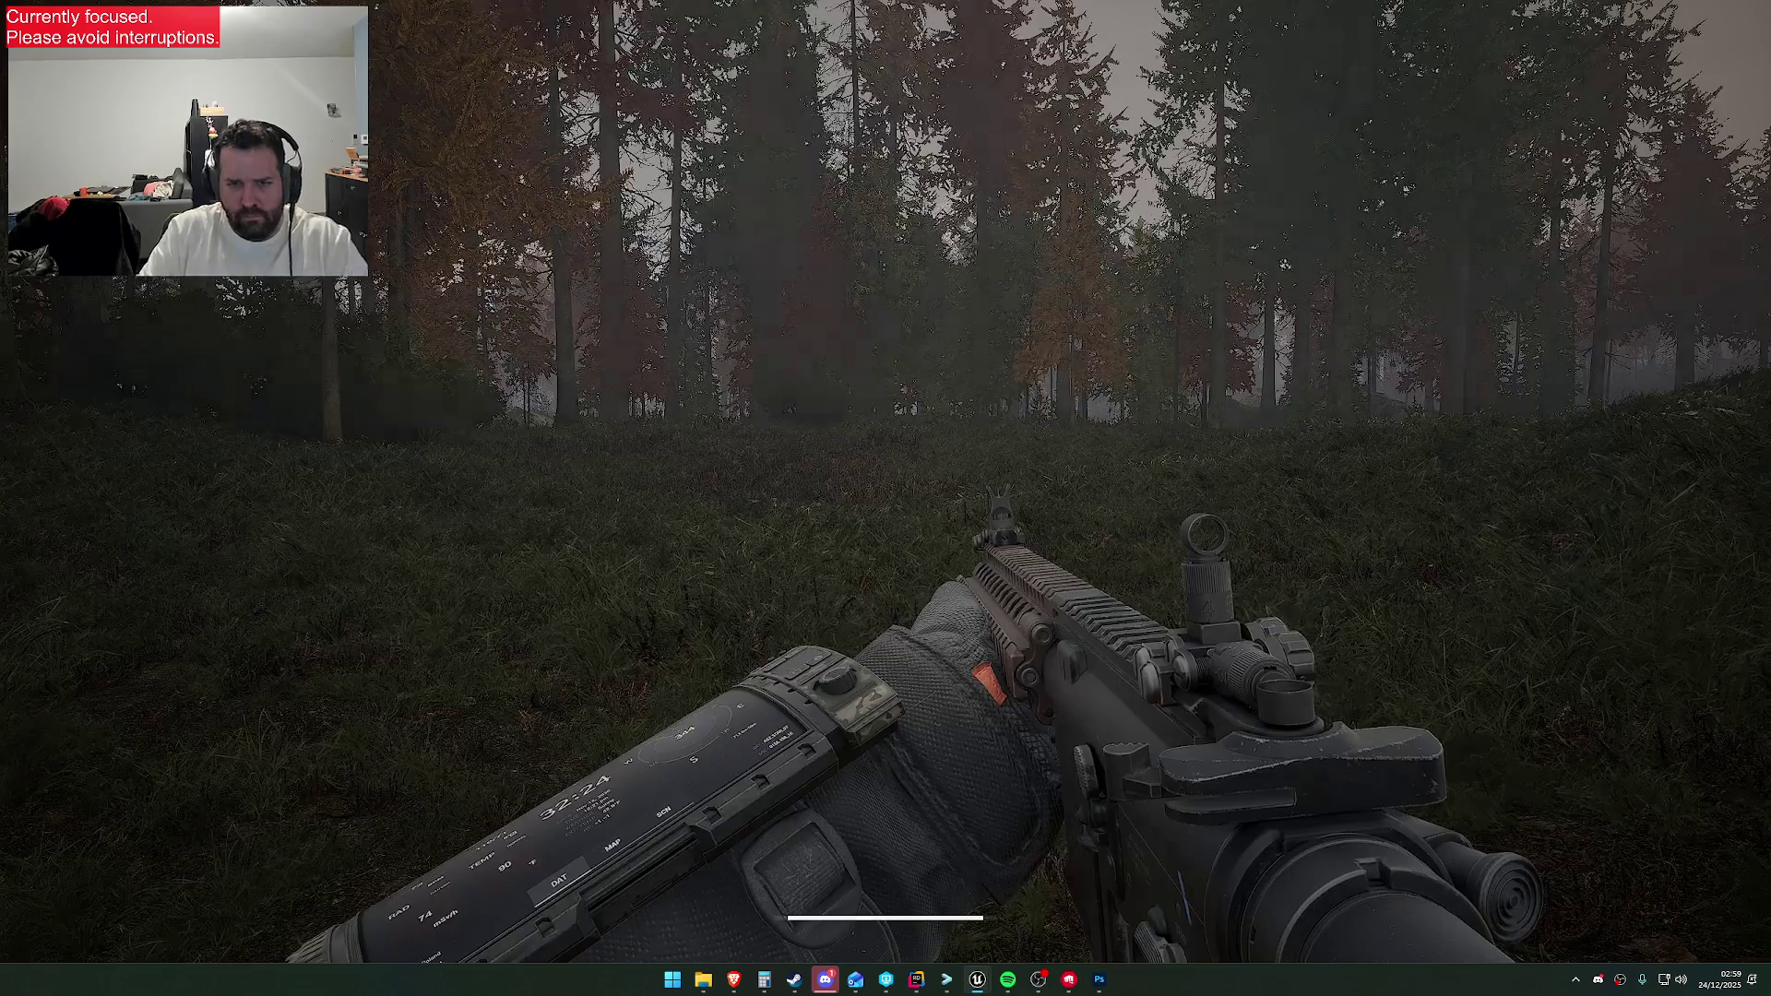
# Walk over the hill toward the fence until the setting sun is framed, then start a screen capture
pyautogui.press('w')
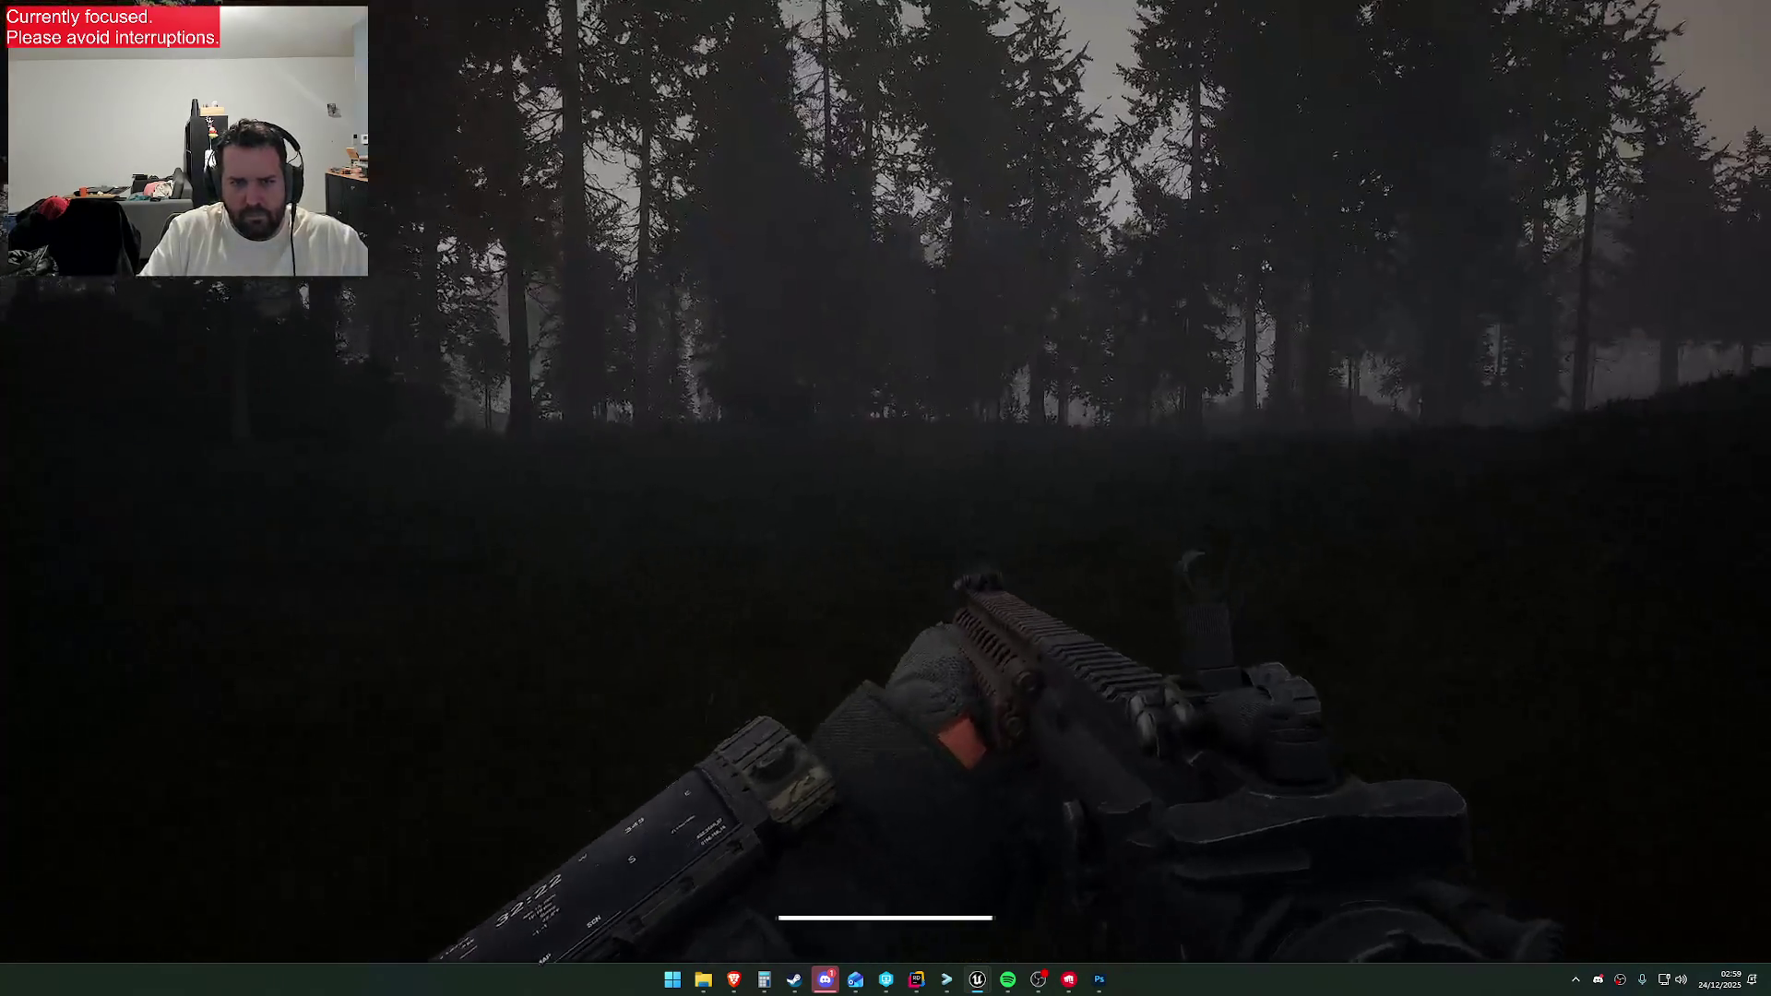
pyautogui.press('w')
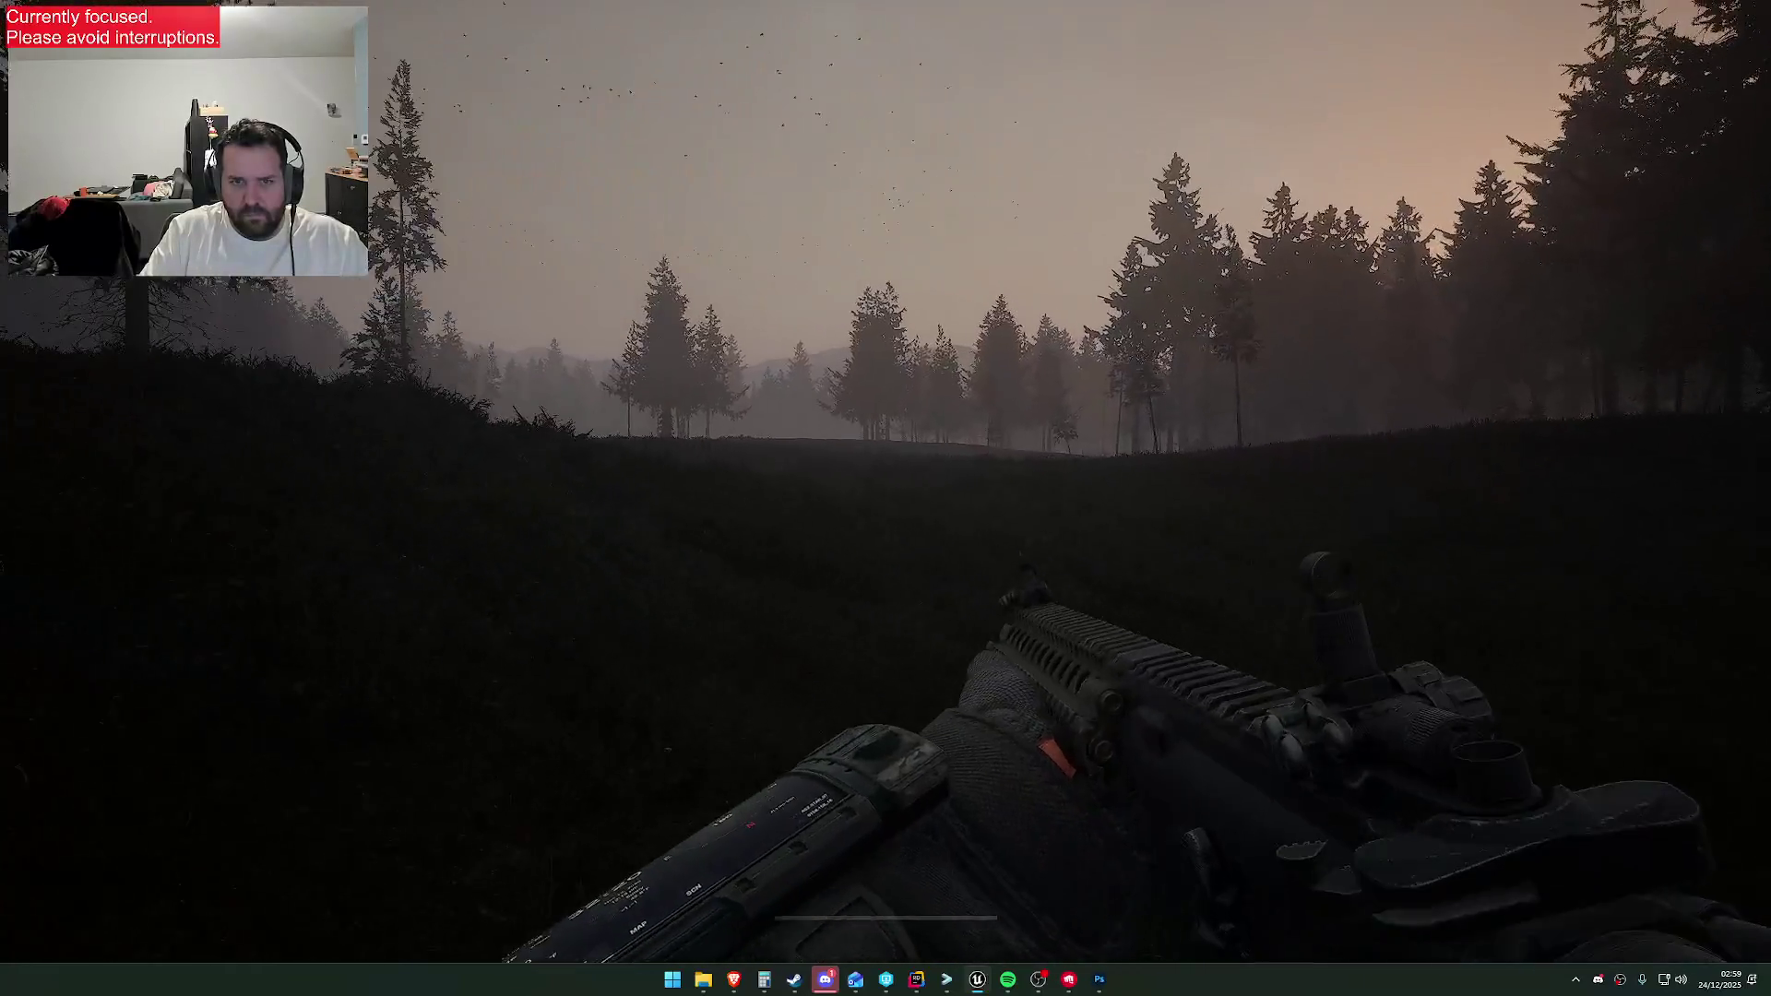
pyautogui.press('w')
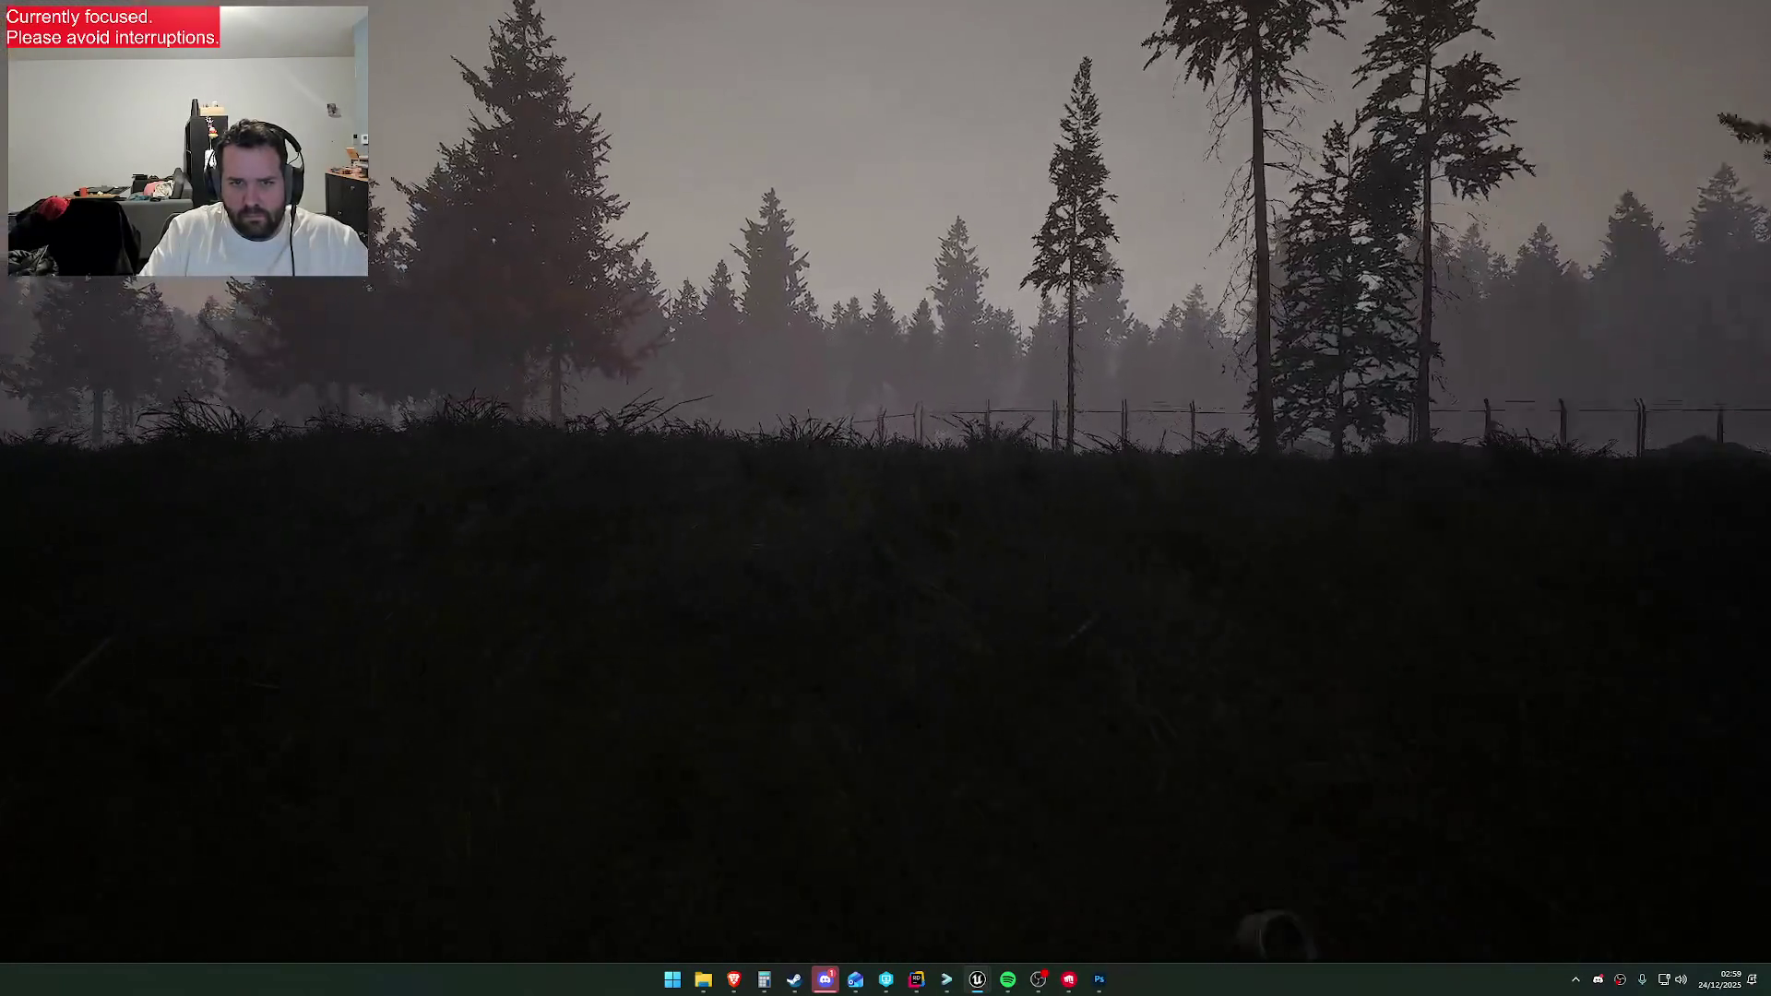
pyautogui.press('w')
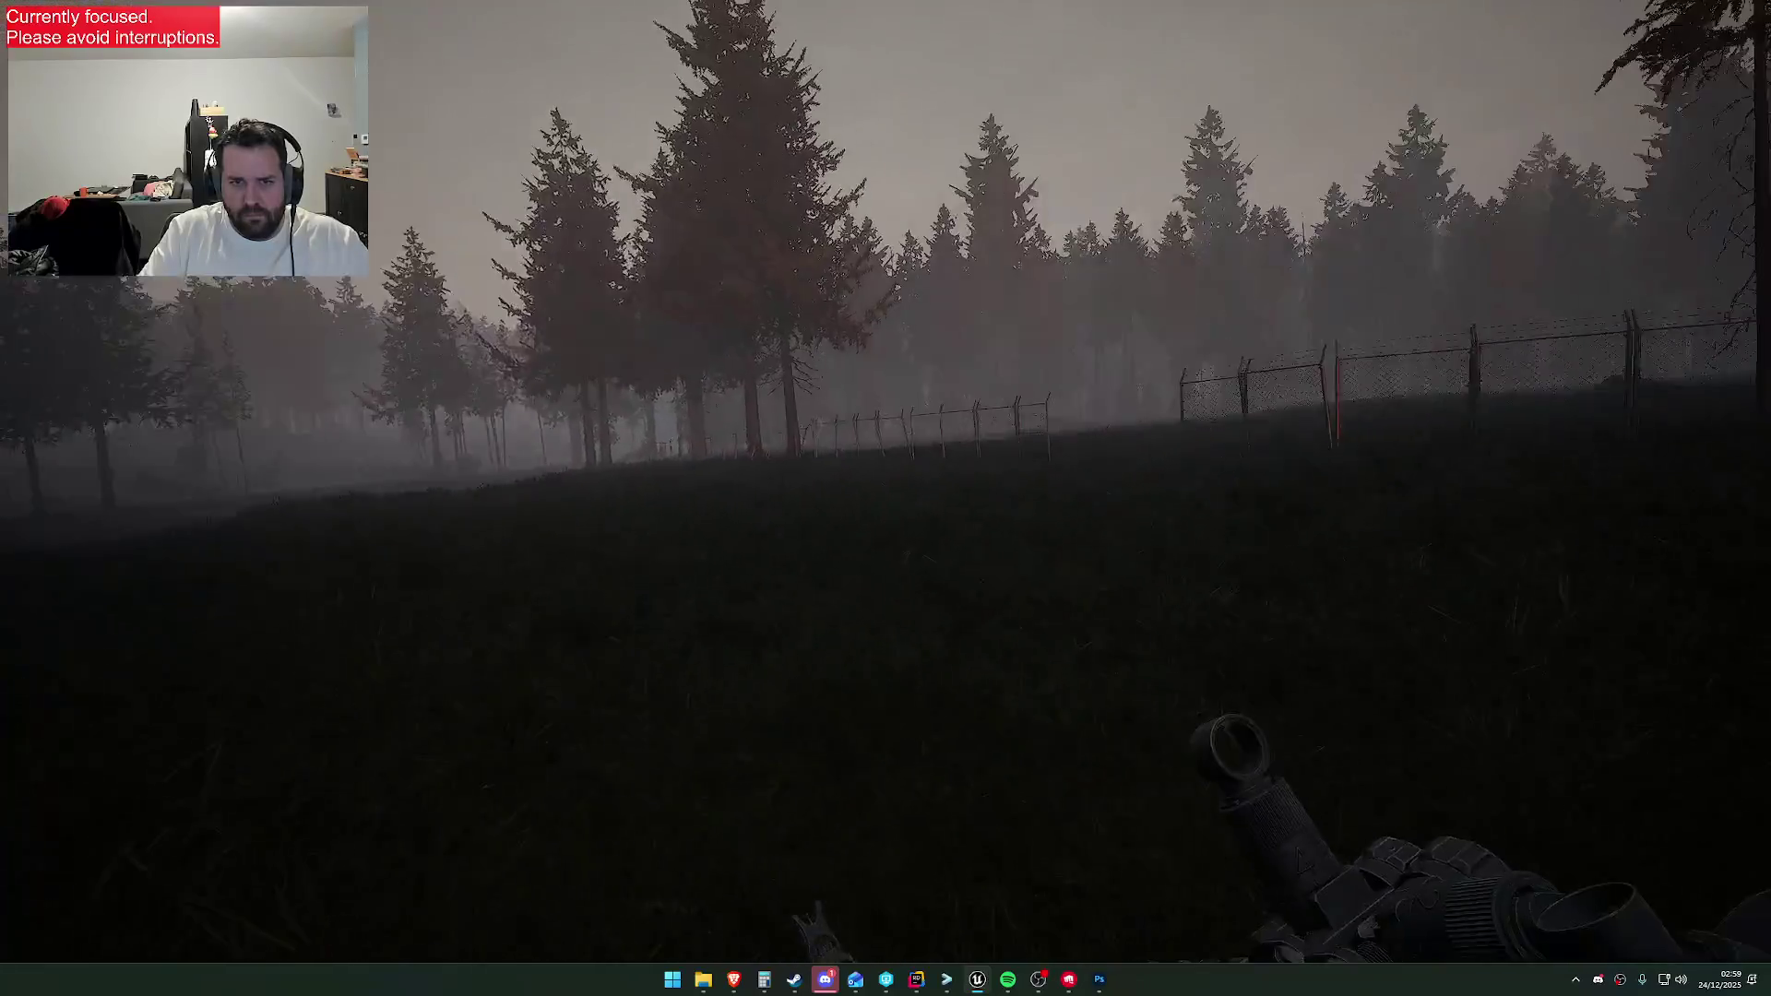
pyautogui.press('w')
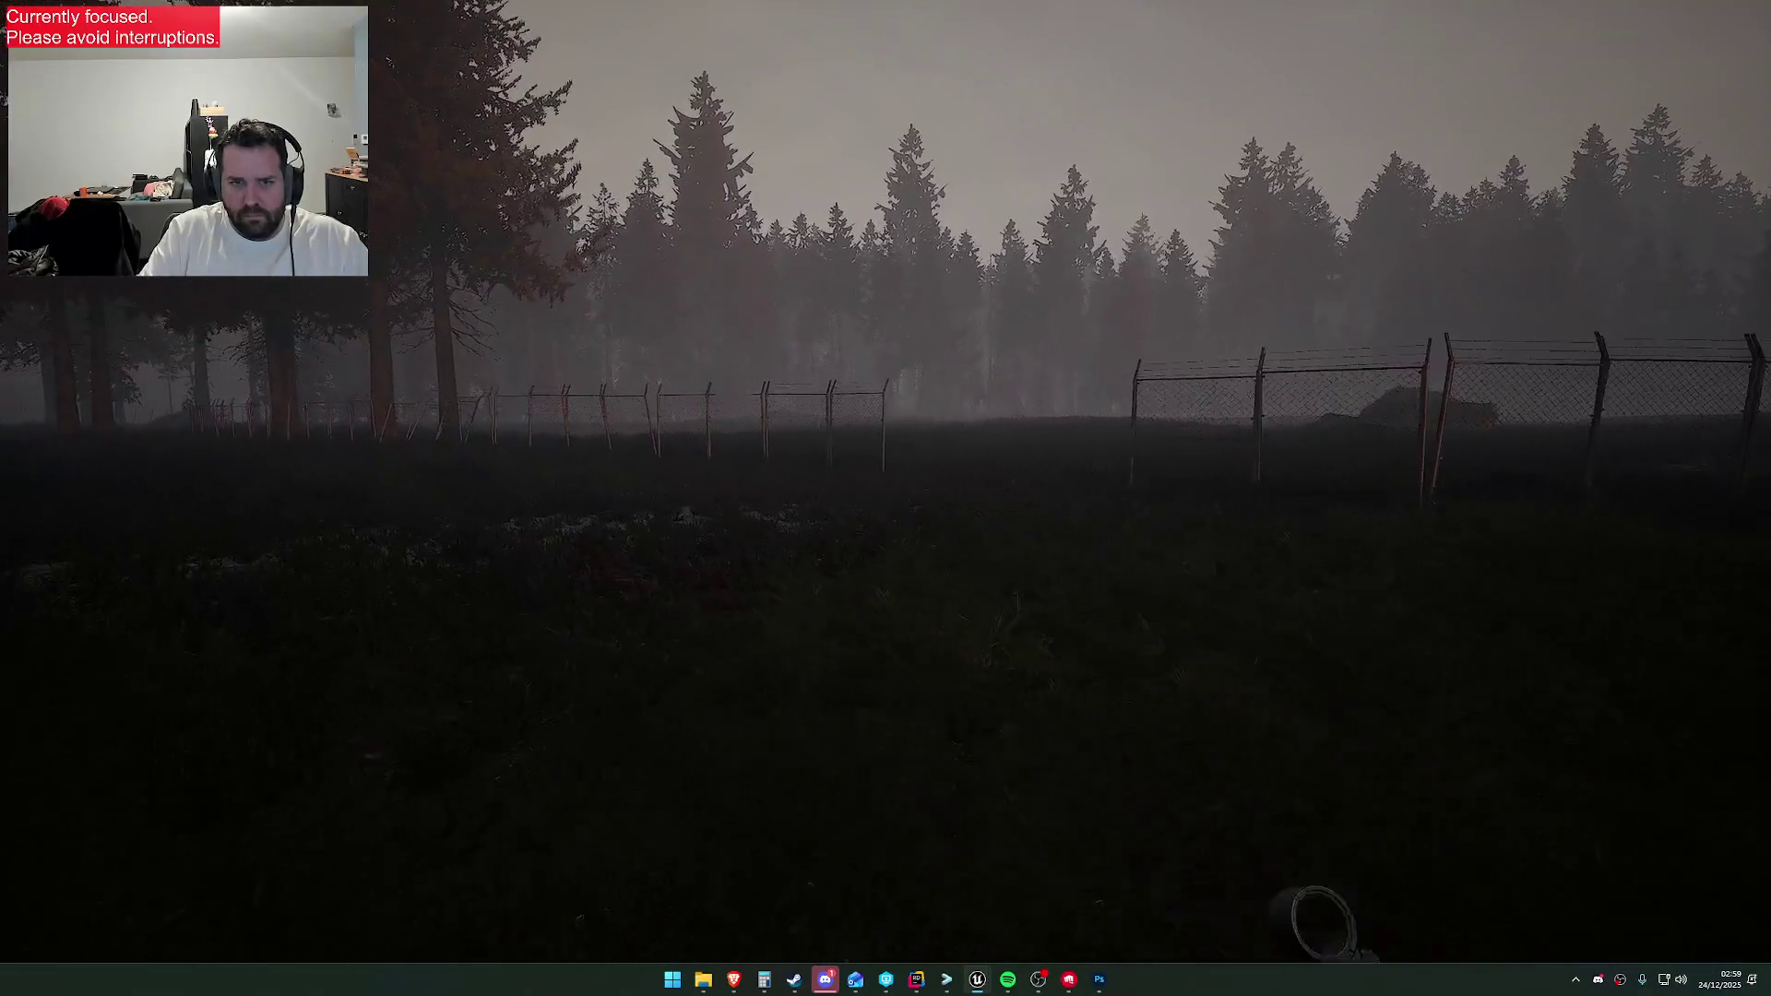
pyautogui.press('w')
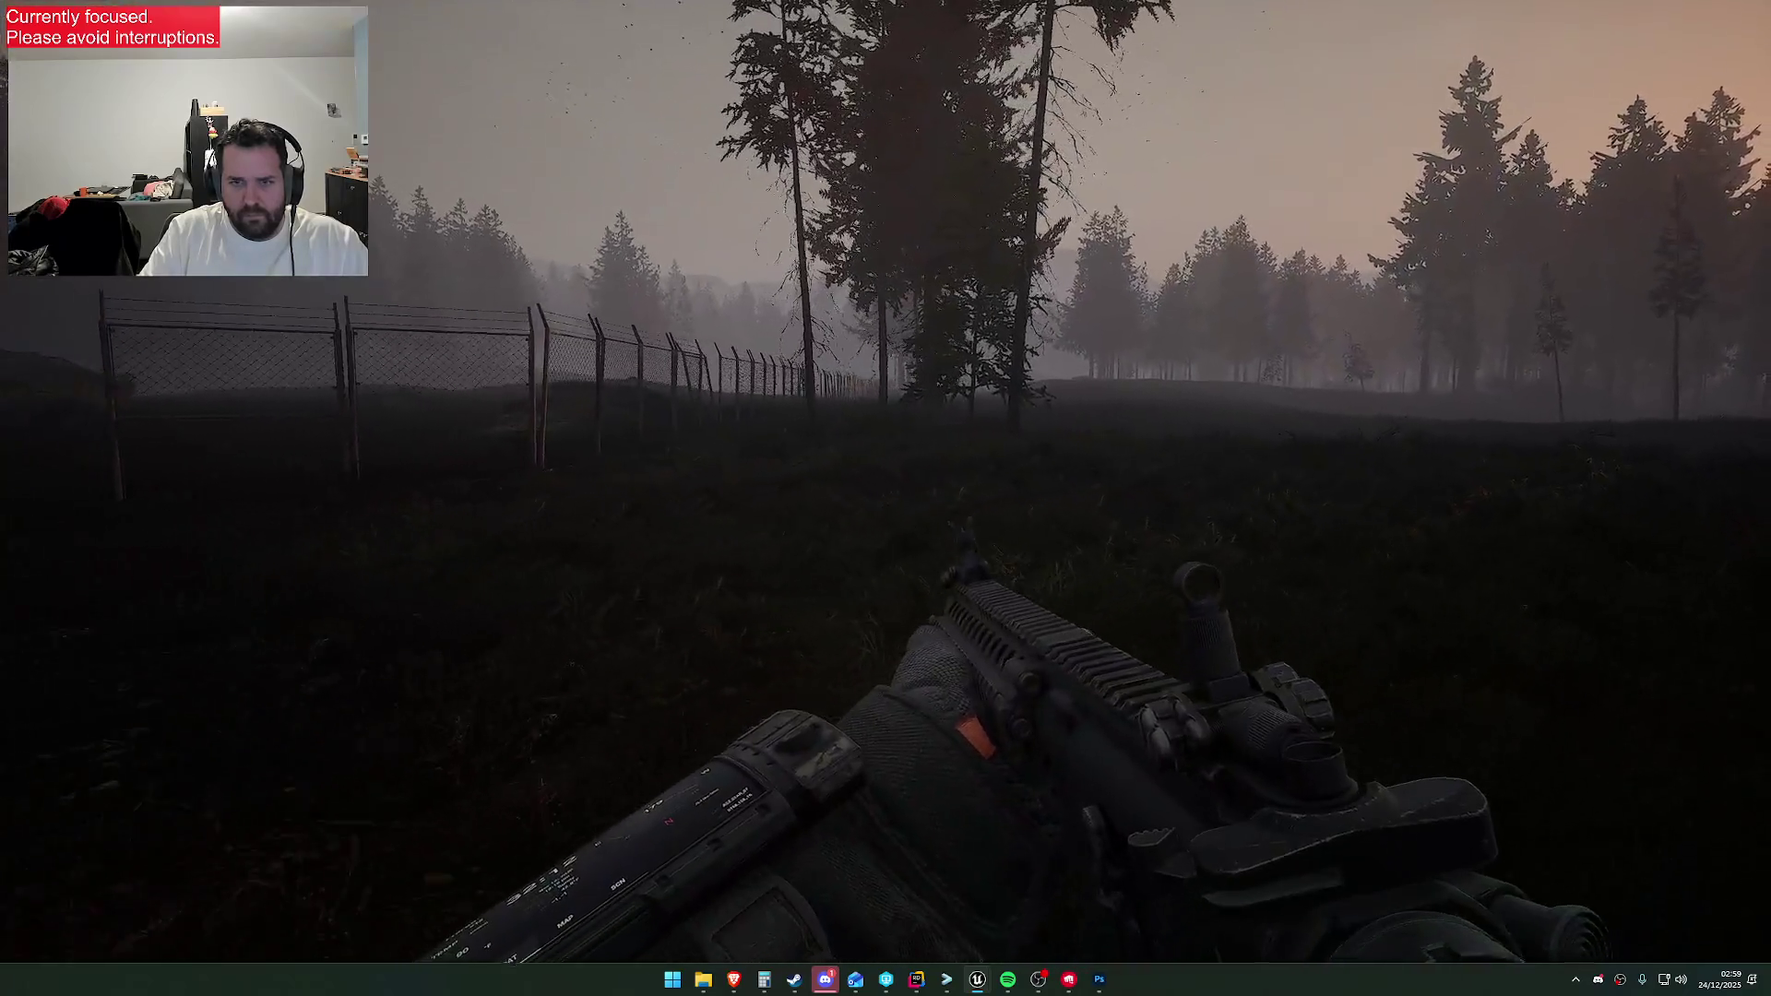
pyautogui.press('w')
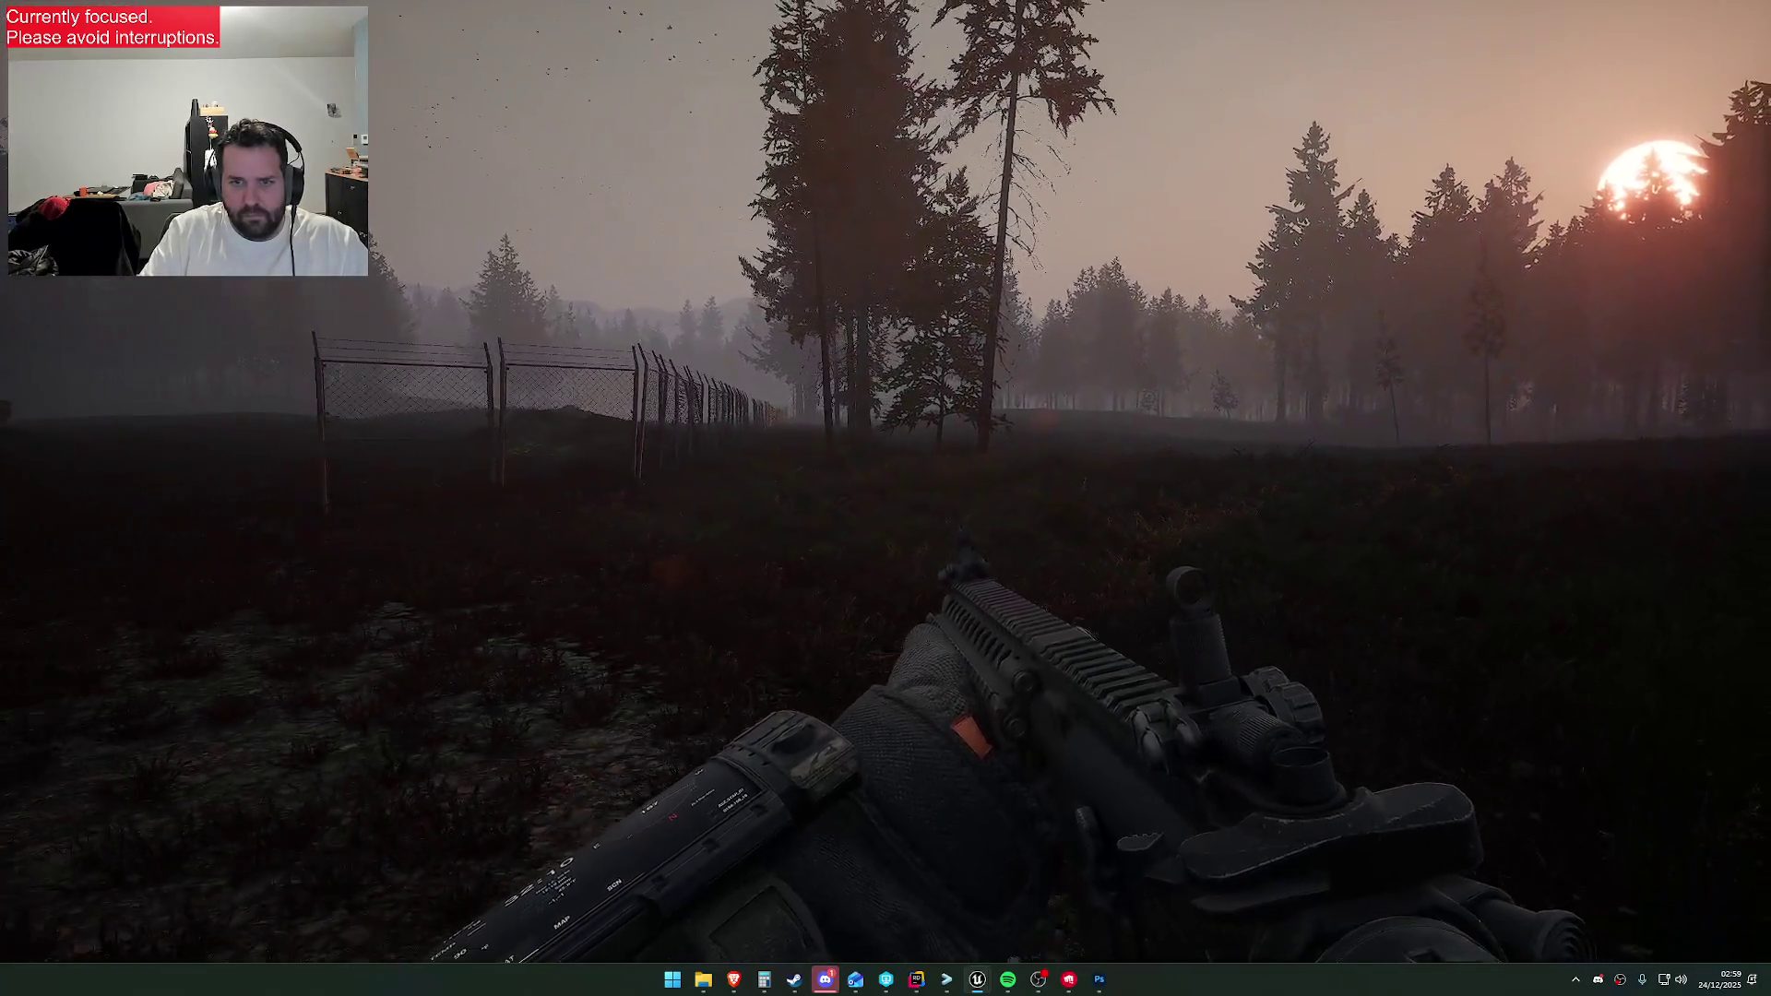
pyautogui.press('w')
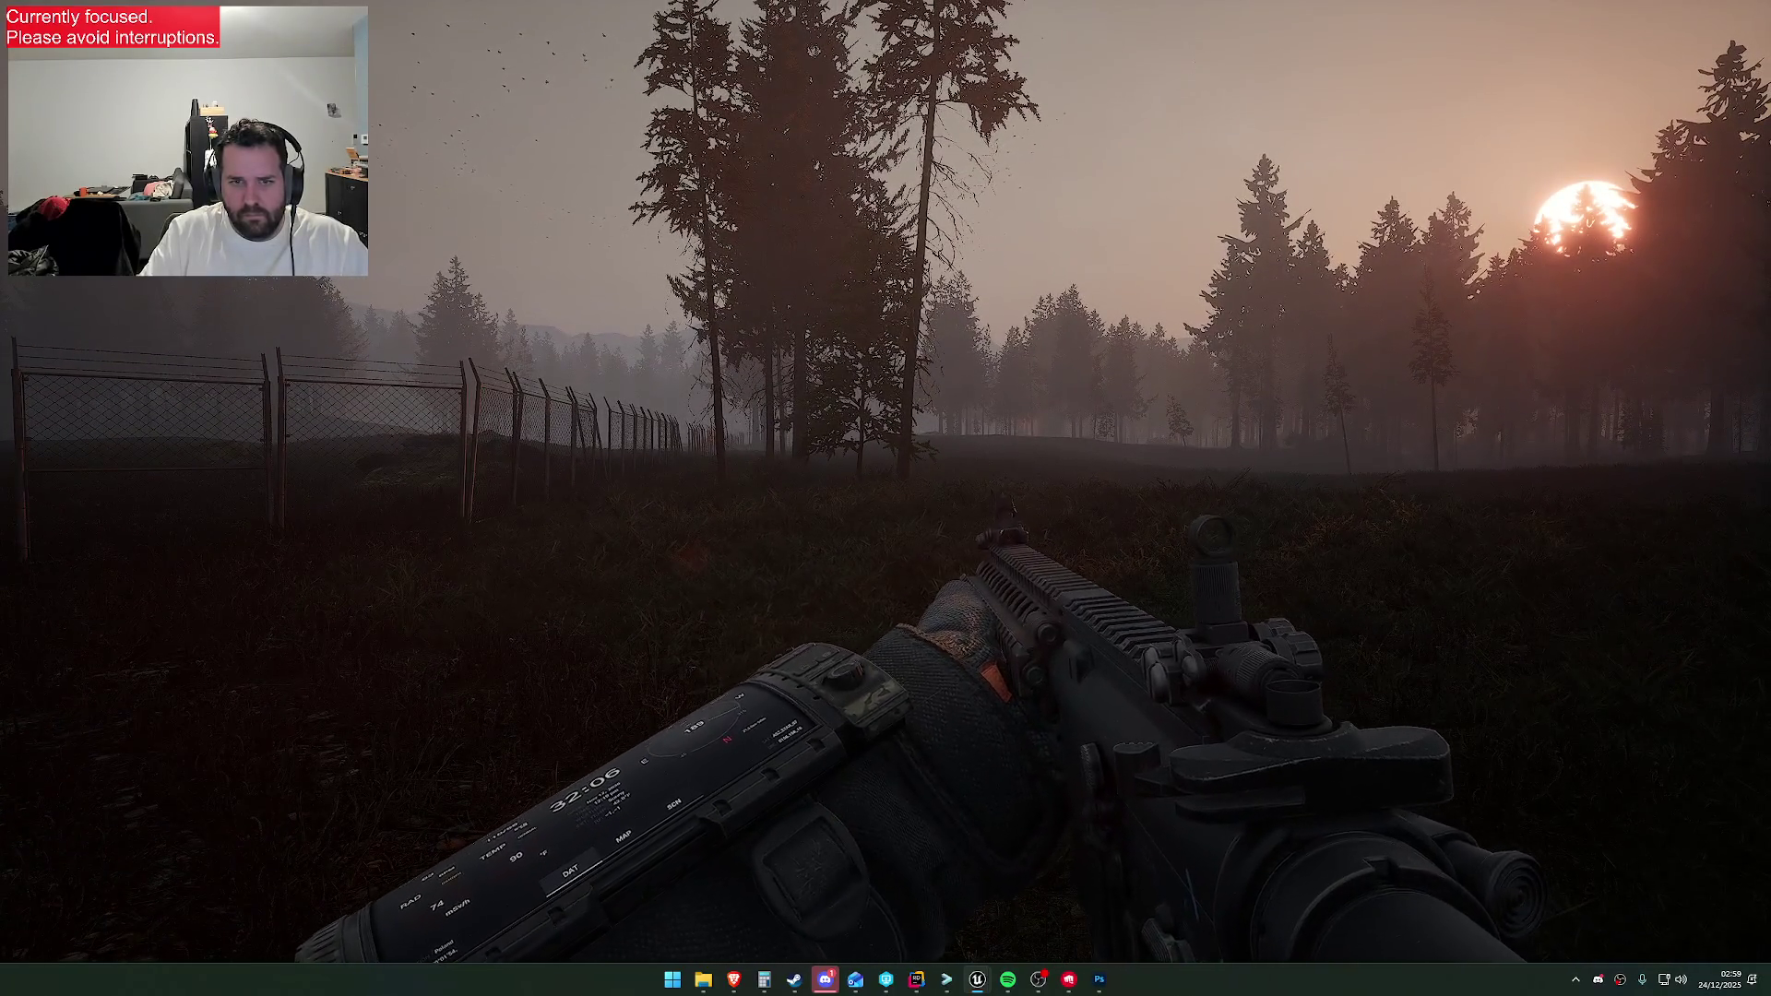
pyautogui.press('super+shift+s')
# Capture the whole sunset fence view and switch to Photoshop
pyautogui.moveTo(2, 8); pyautogui.dragTo(1766, 965)
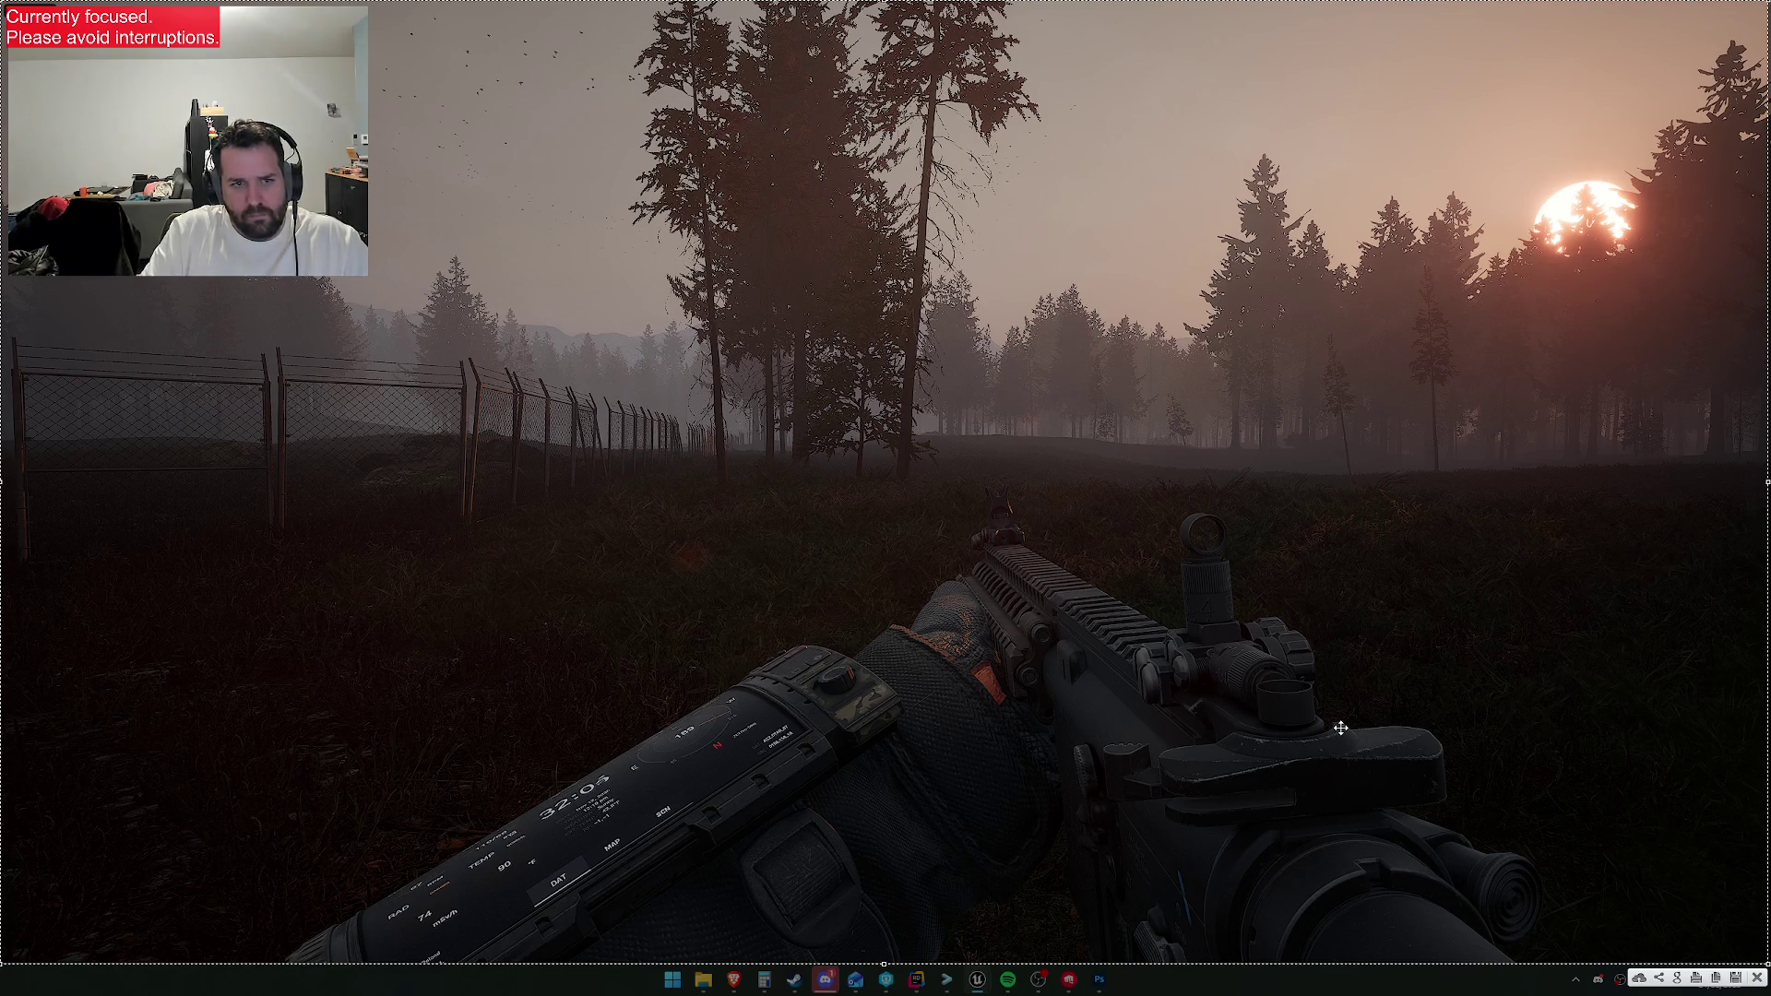
pyautogui.hotkey('ctrl', 'c')
pyautogui.click(1099, 980)
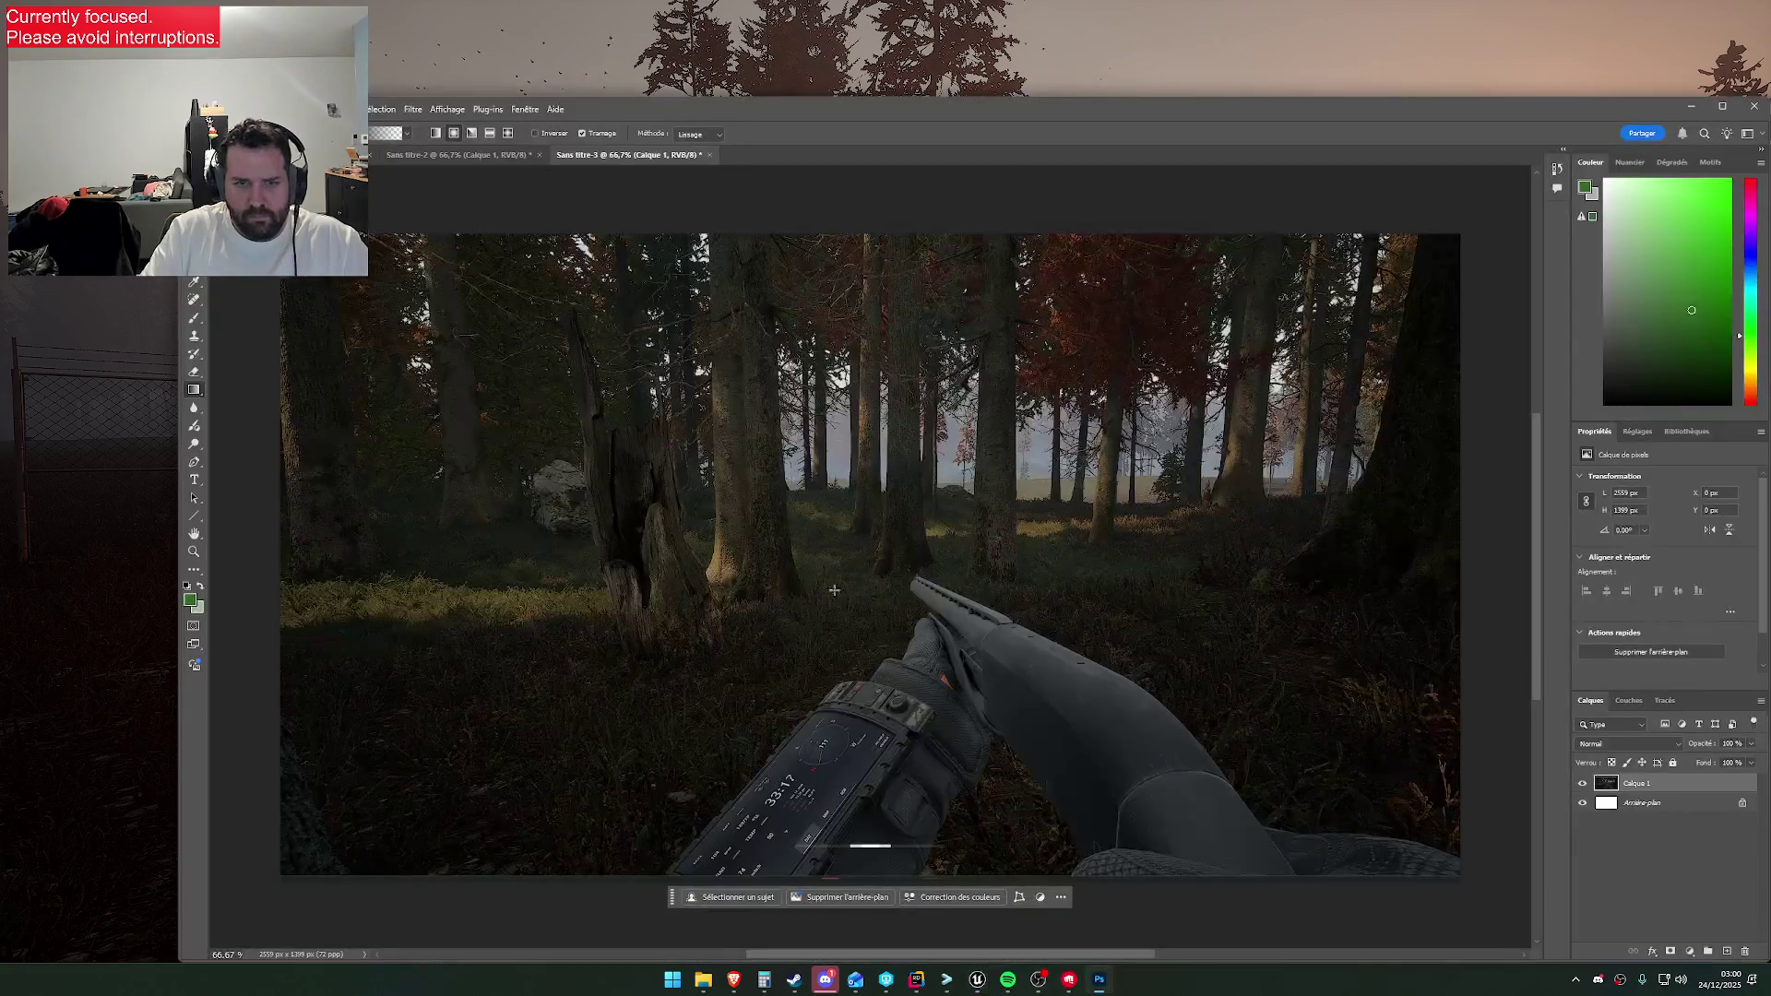
# Paste the sunset screenshot into a new 2556 x 1394 Clipboard-preset document
pyautogui.click(212, 109)
pyautogui.click(230, 175)
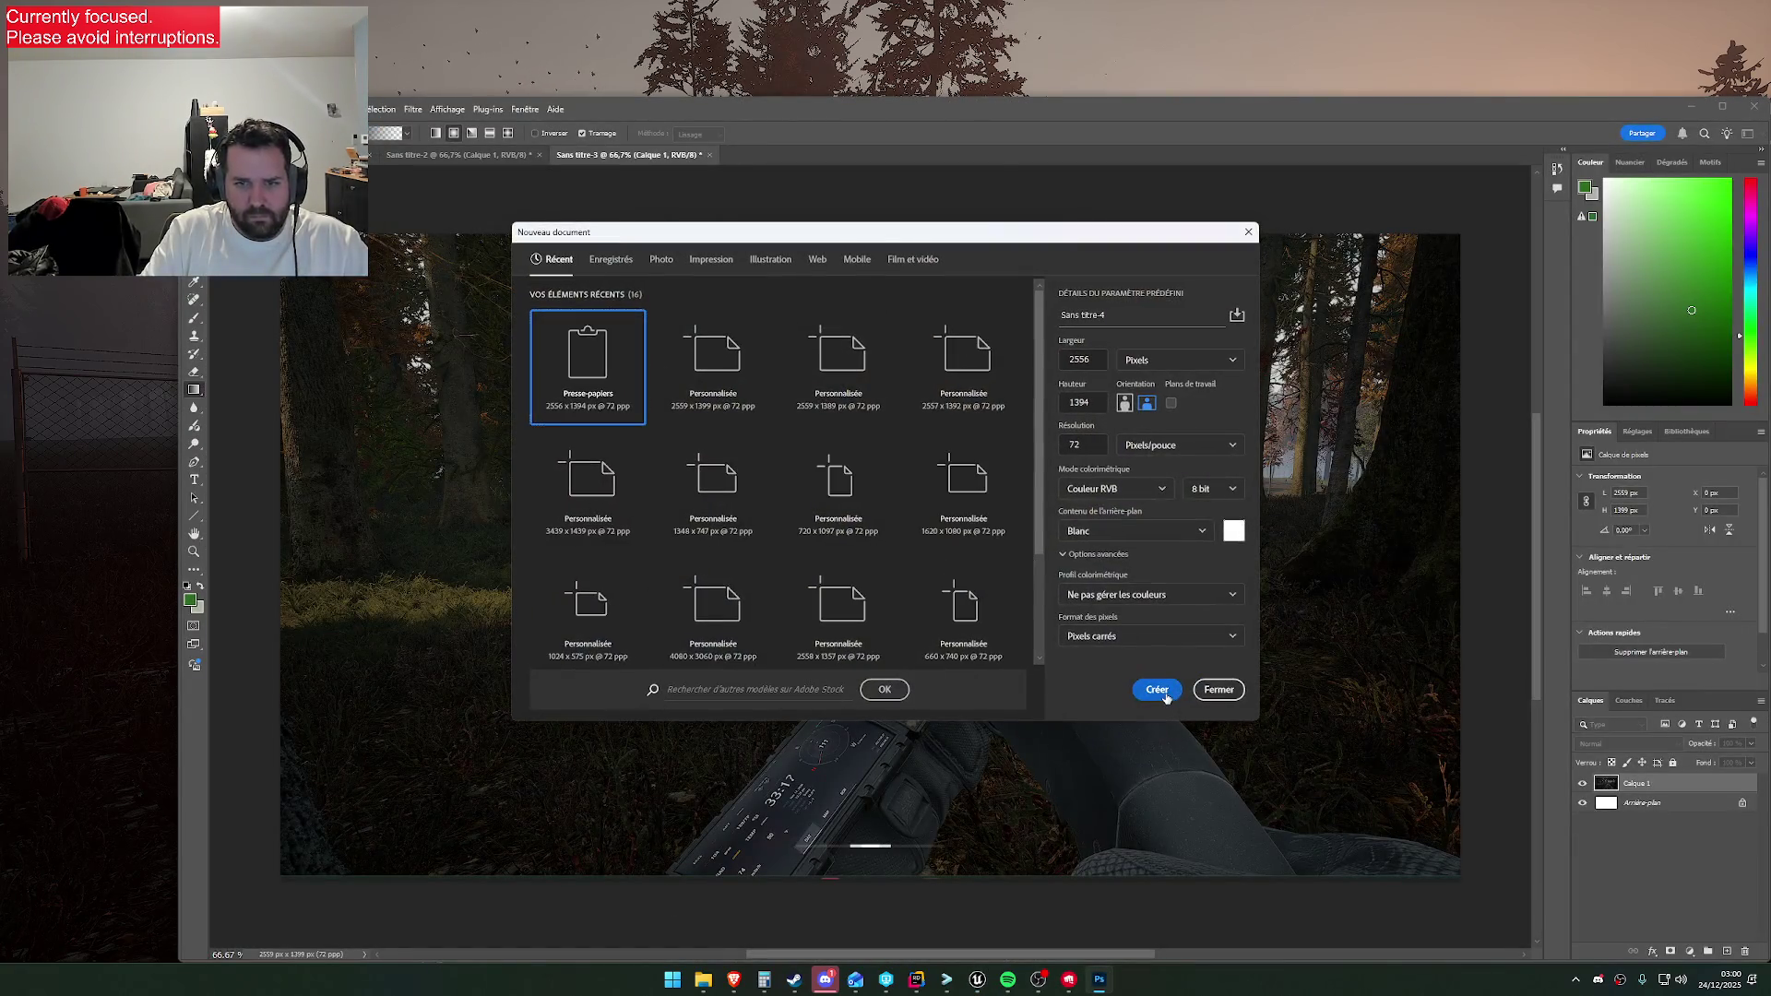
pyautogui.click(1177, 708)
pyautogui.hotkey('ctrl', 'v')
# Start saving the image and create a GrassV2 folder in Images
pyautogui.hotkey('alt', 'f')
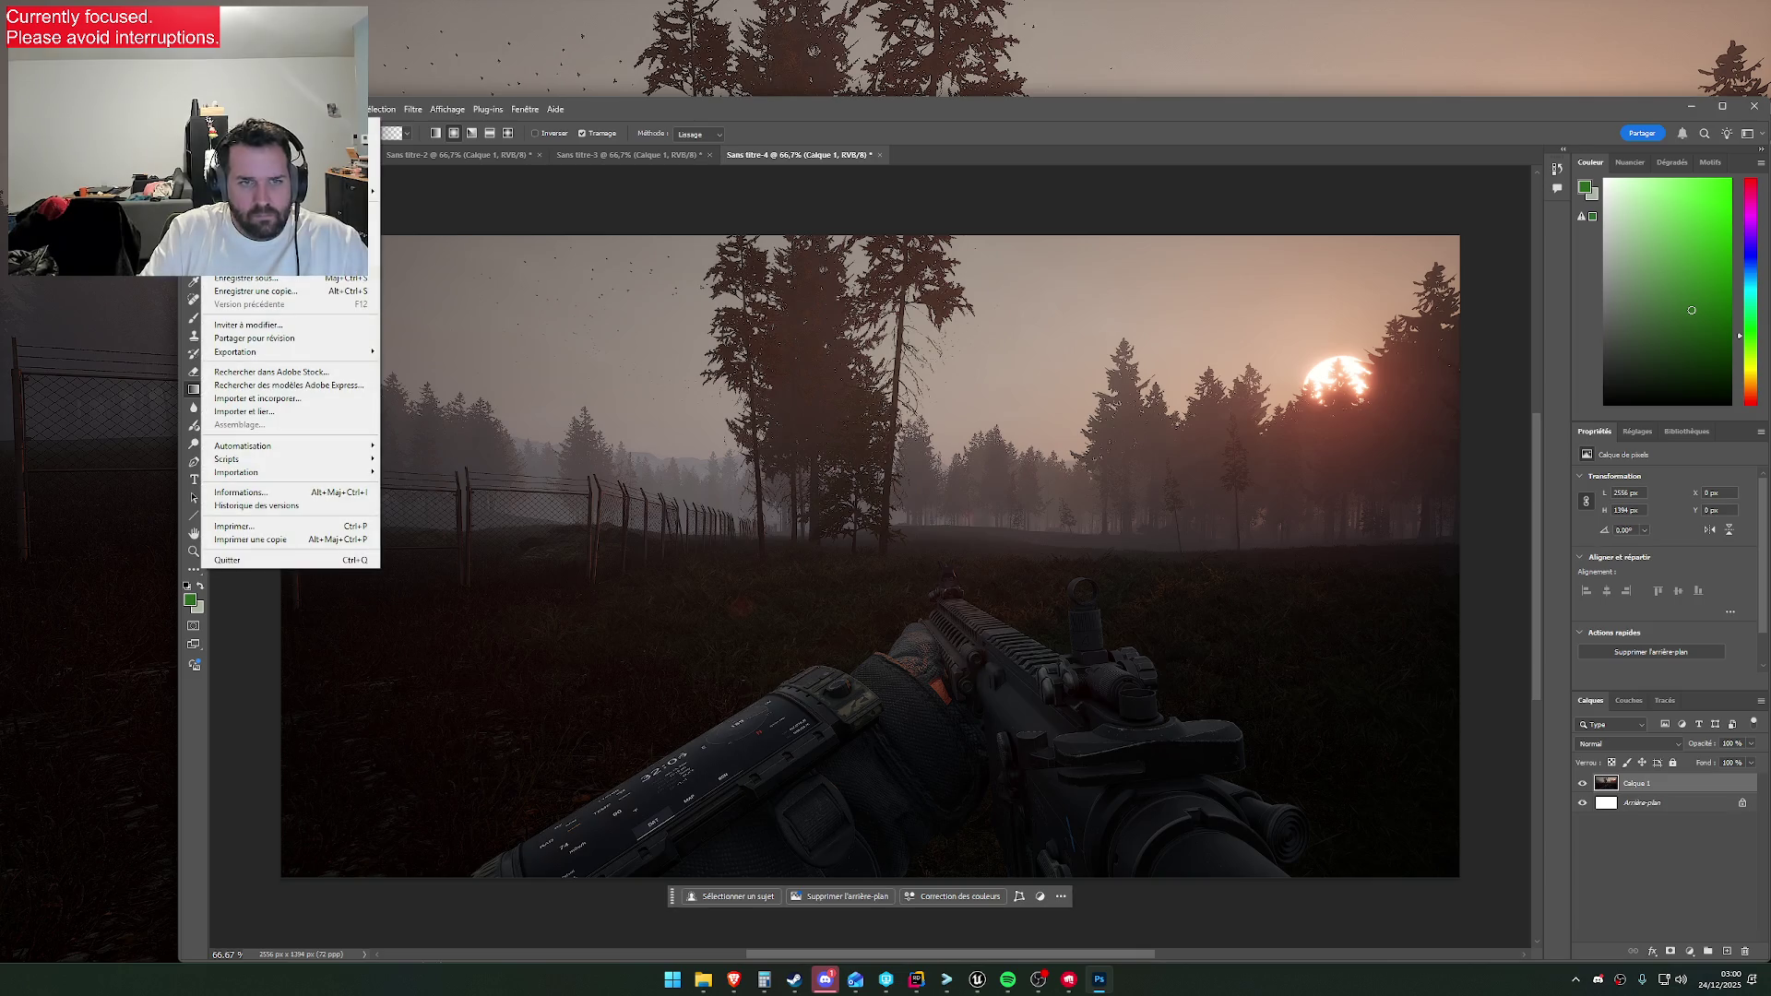
pyautogui.click(287, 279)
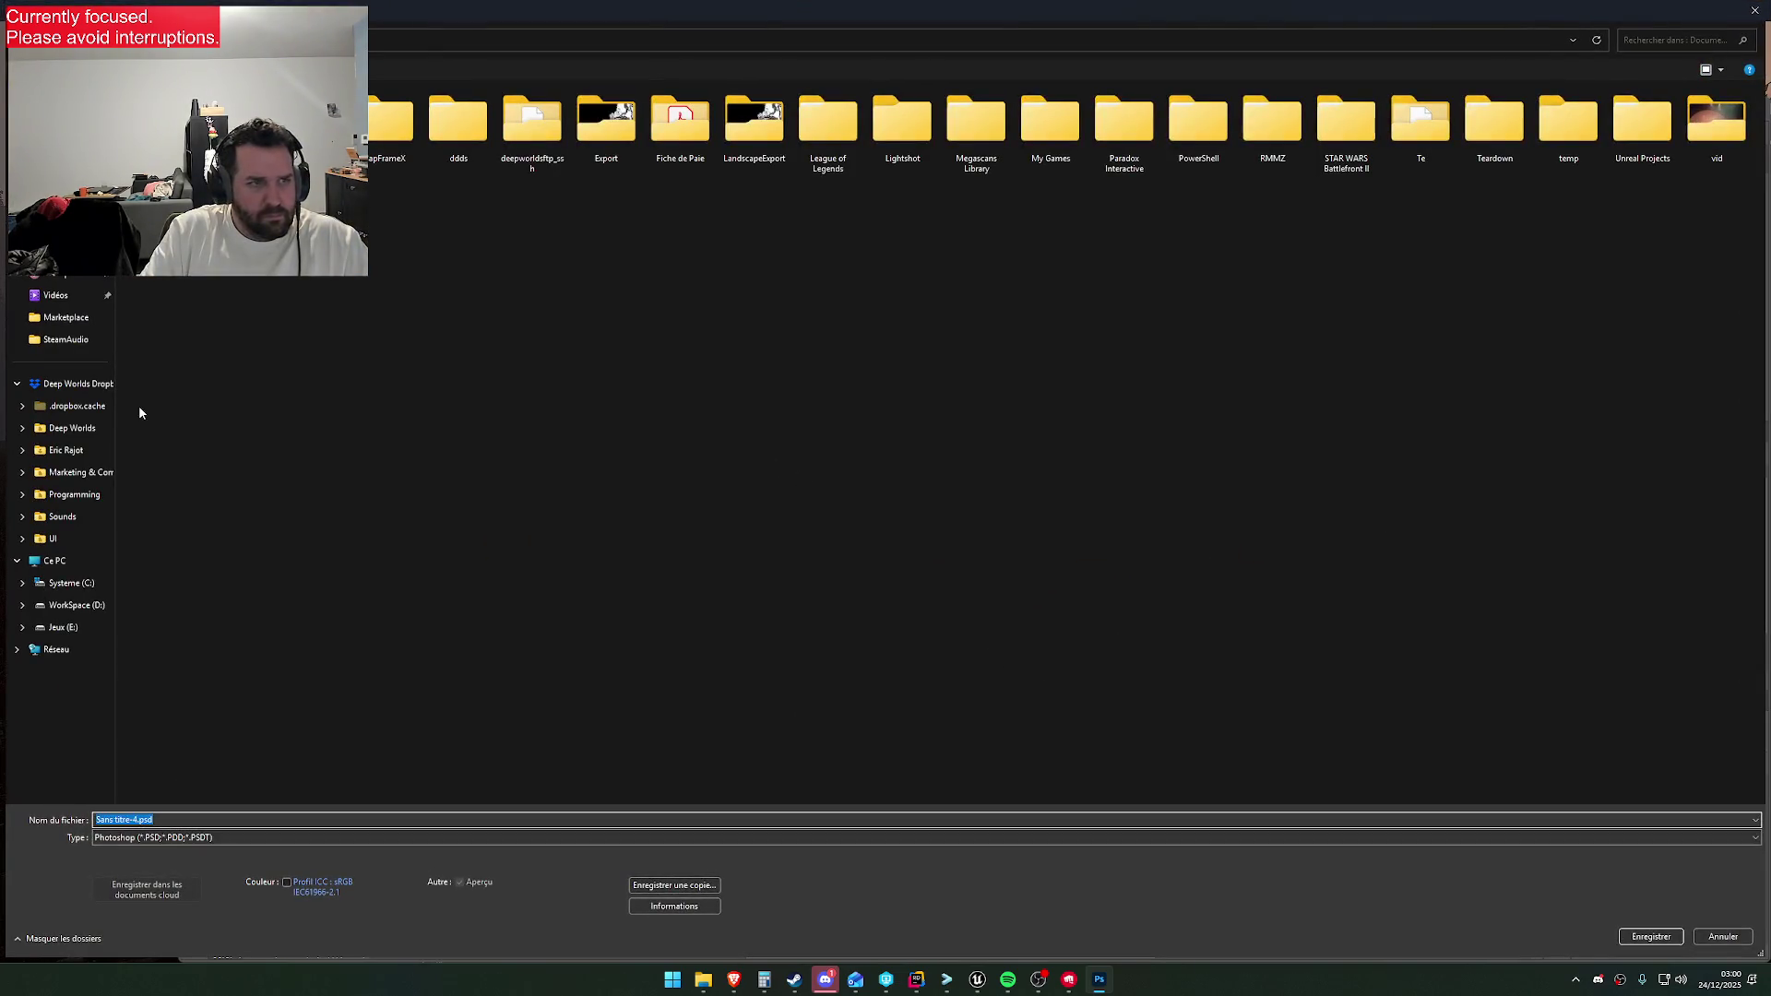
pyautogui.rightClick(375, 427)
pyautogui.moveTo(478, 666)
pyautogui.click(635, 668)
pyautogui.write('GrassV2')
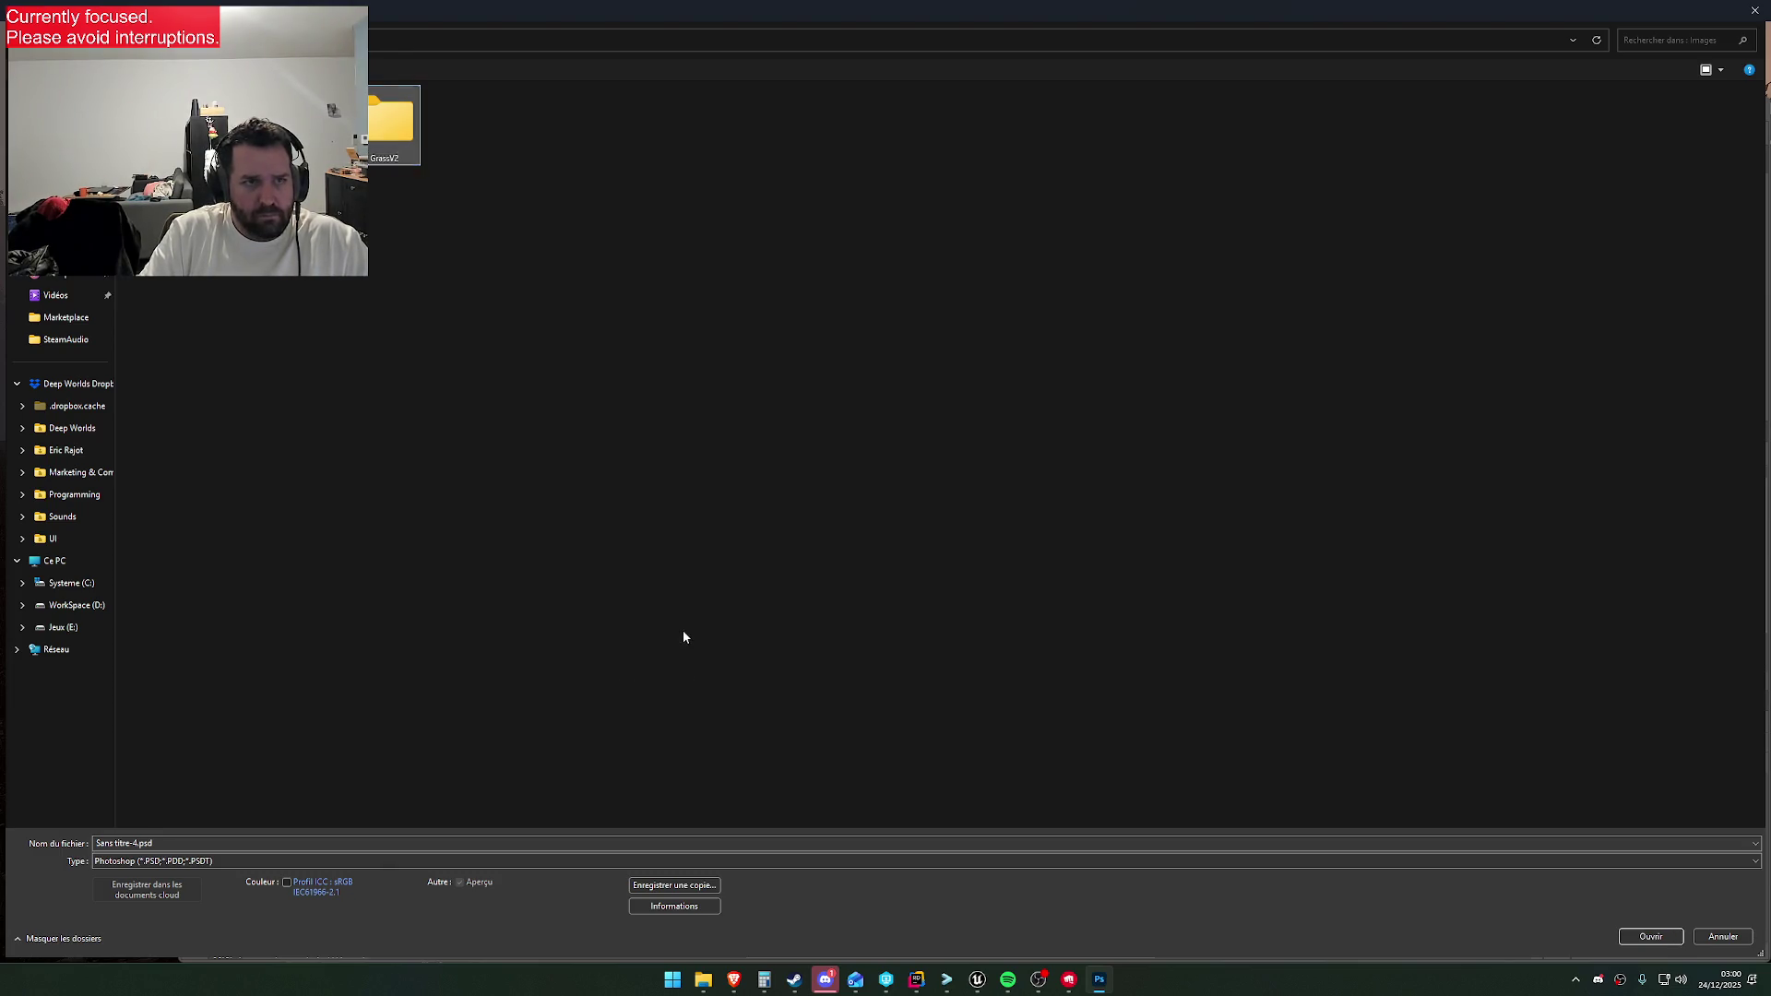
pyautogui.press('Return')
# Switch to saving a copy and set the file type to PNG
pyautogui.click(241, 861)
pyautogui.click(238, 876)
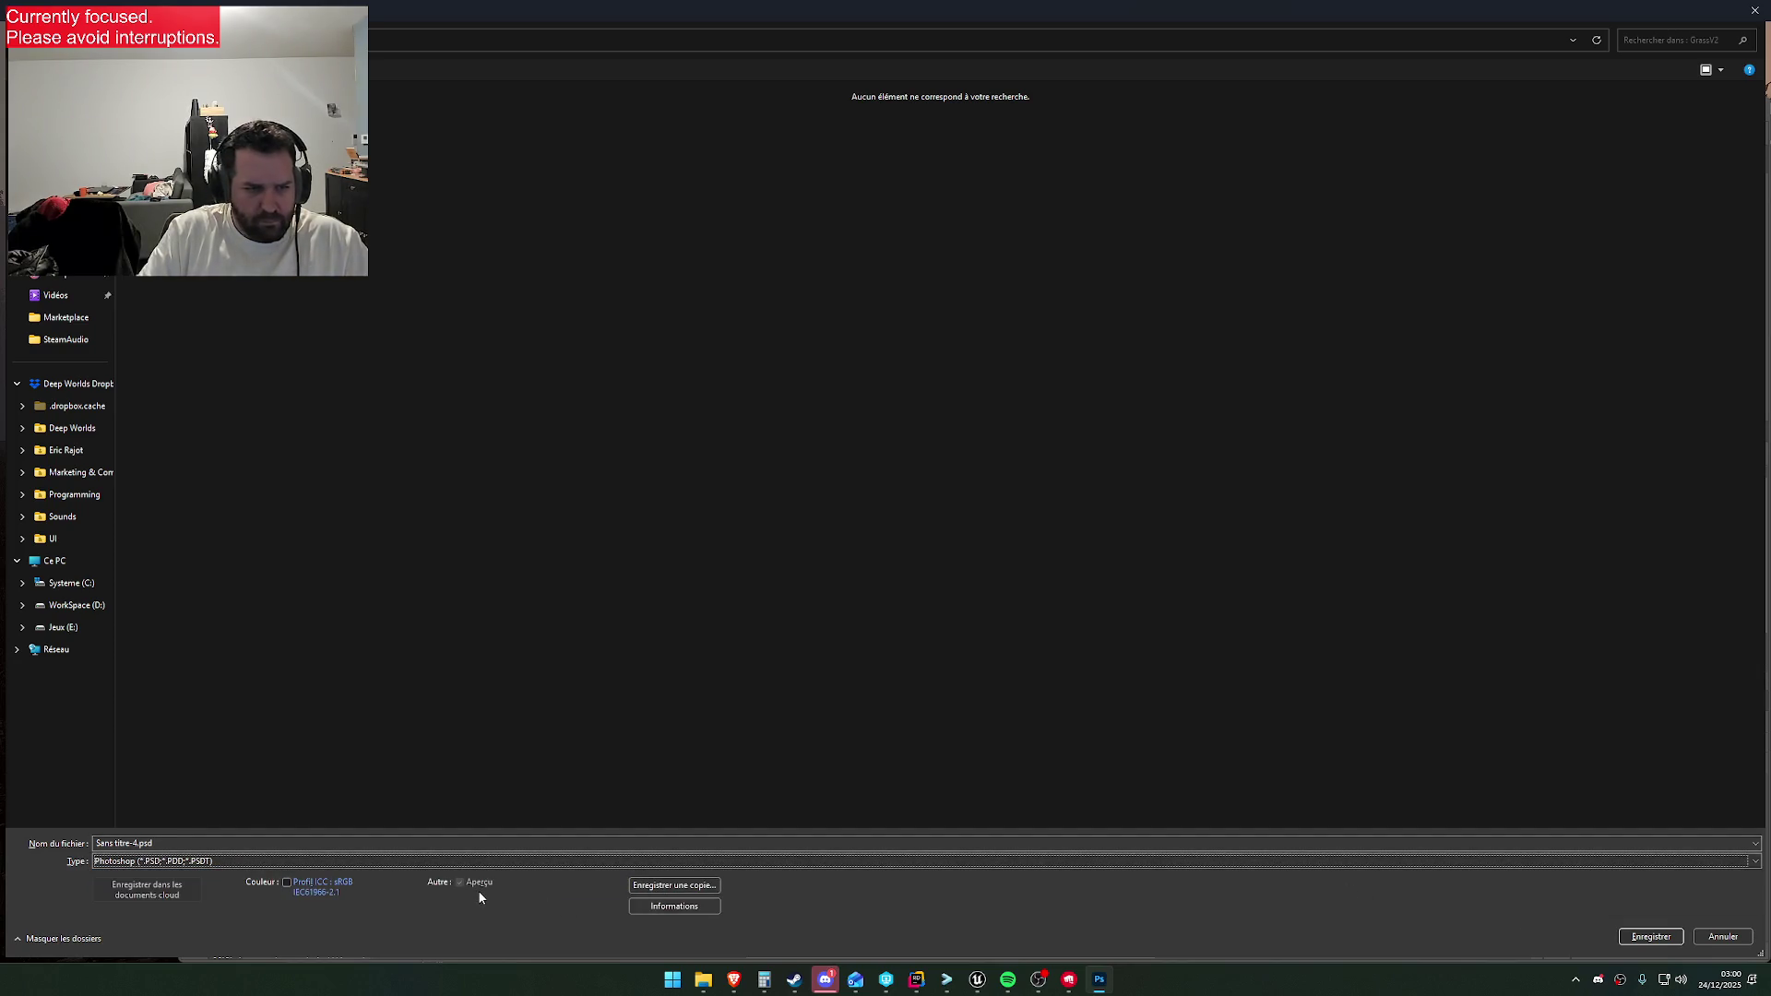
pyautogui.click(323, 860)
pyautogui.click(280, 862)
pyautogui.click(685, 889)
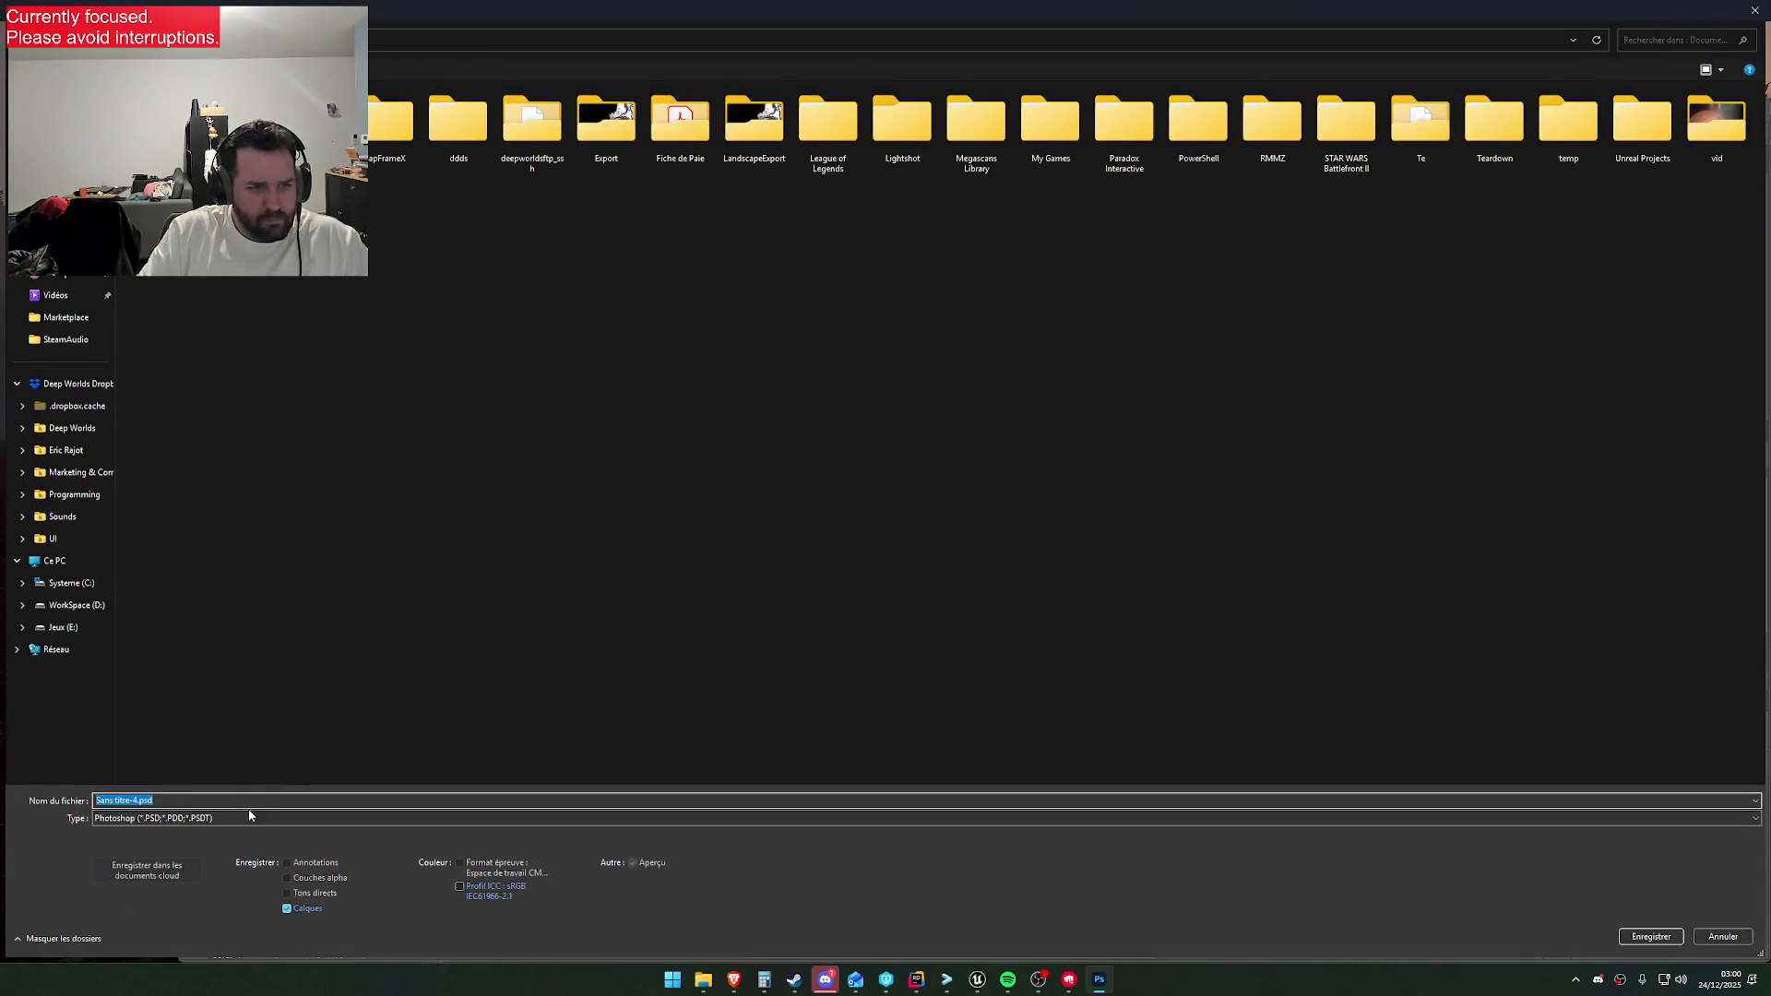
pyautogui.click(249, 815)
pyautogui.click(337, 735)
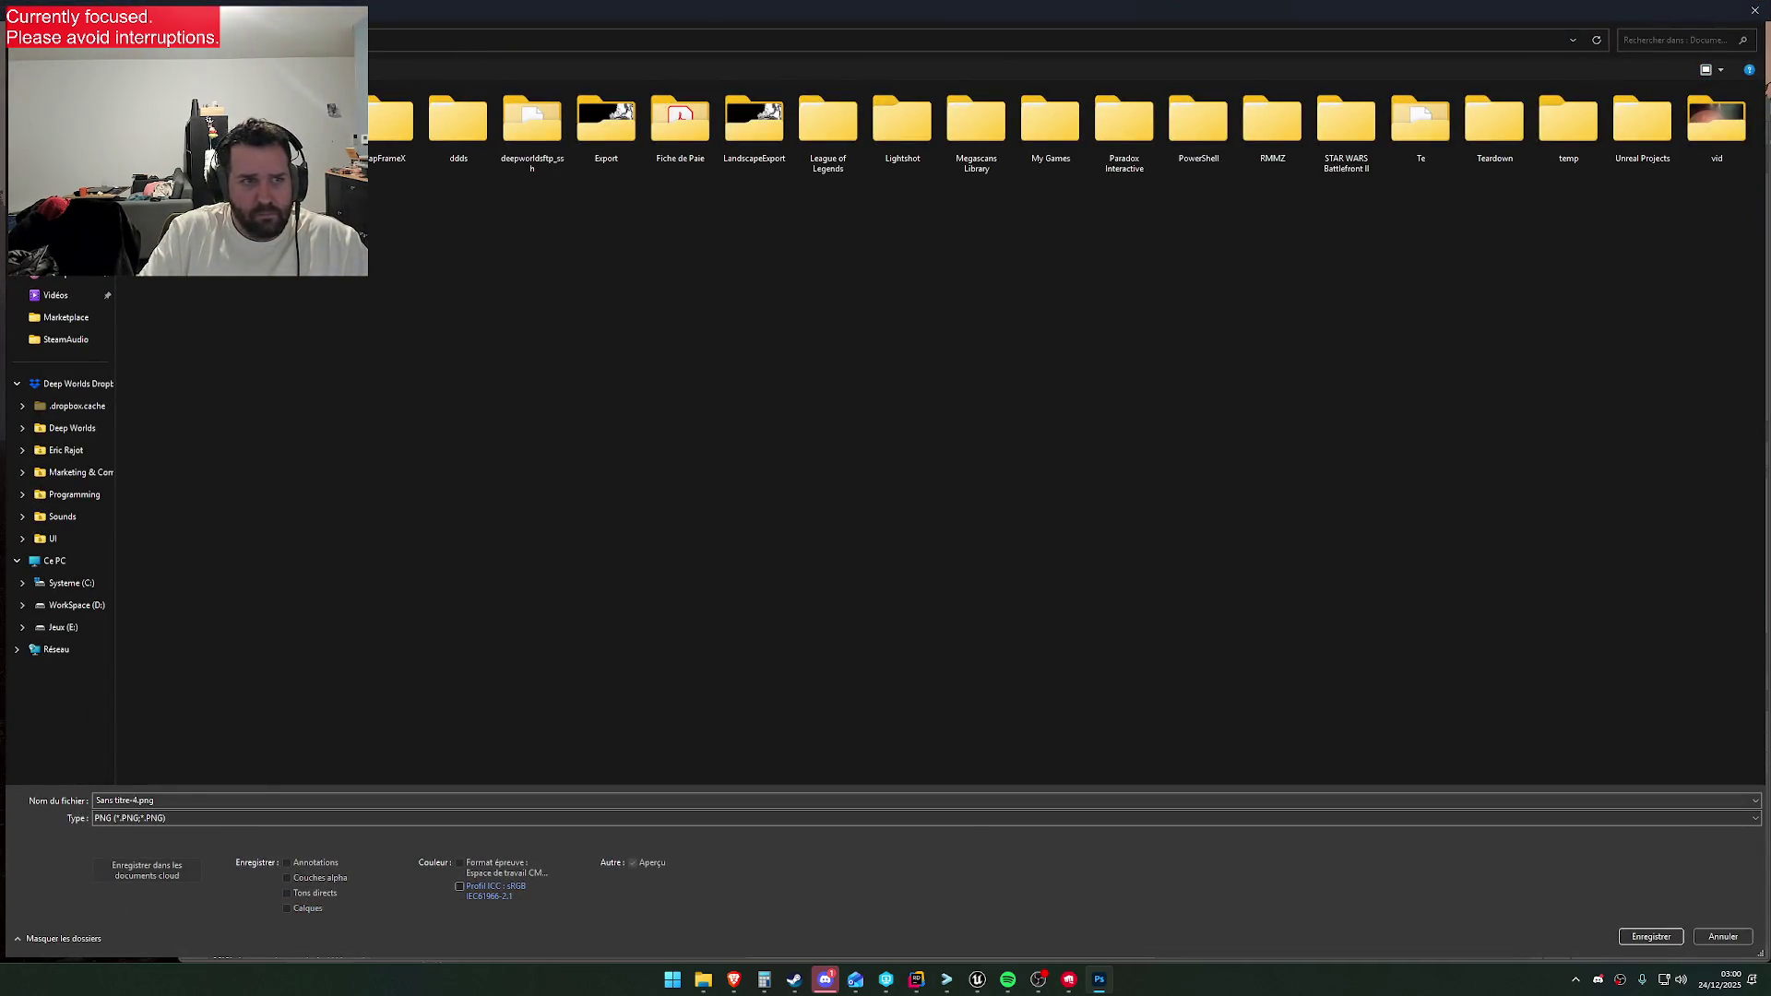
# Browse back to Documents and create a new GrassV2 folder there
pyautogui.click(1324, 141)
pyautogui.click(1469, 138)
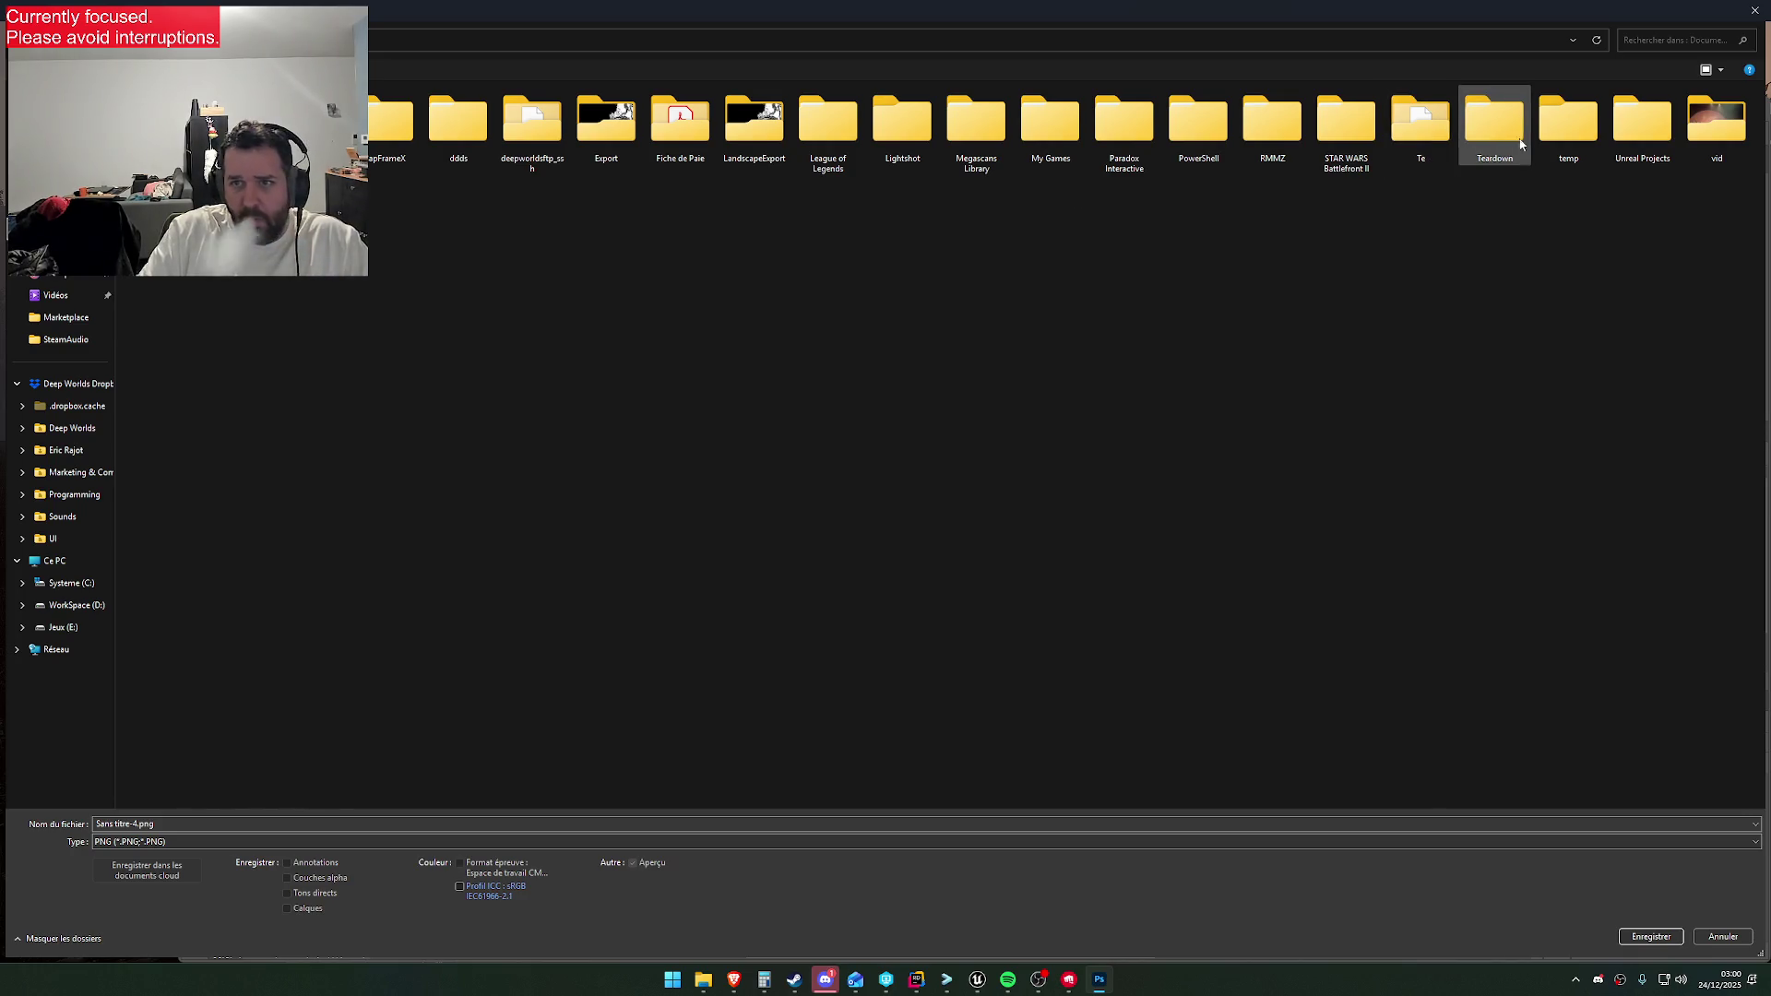
pyautogui.click(65, 273)
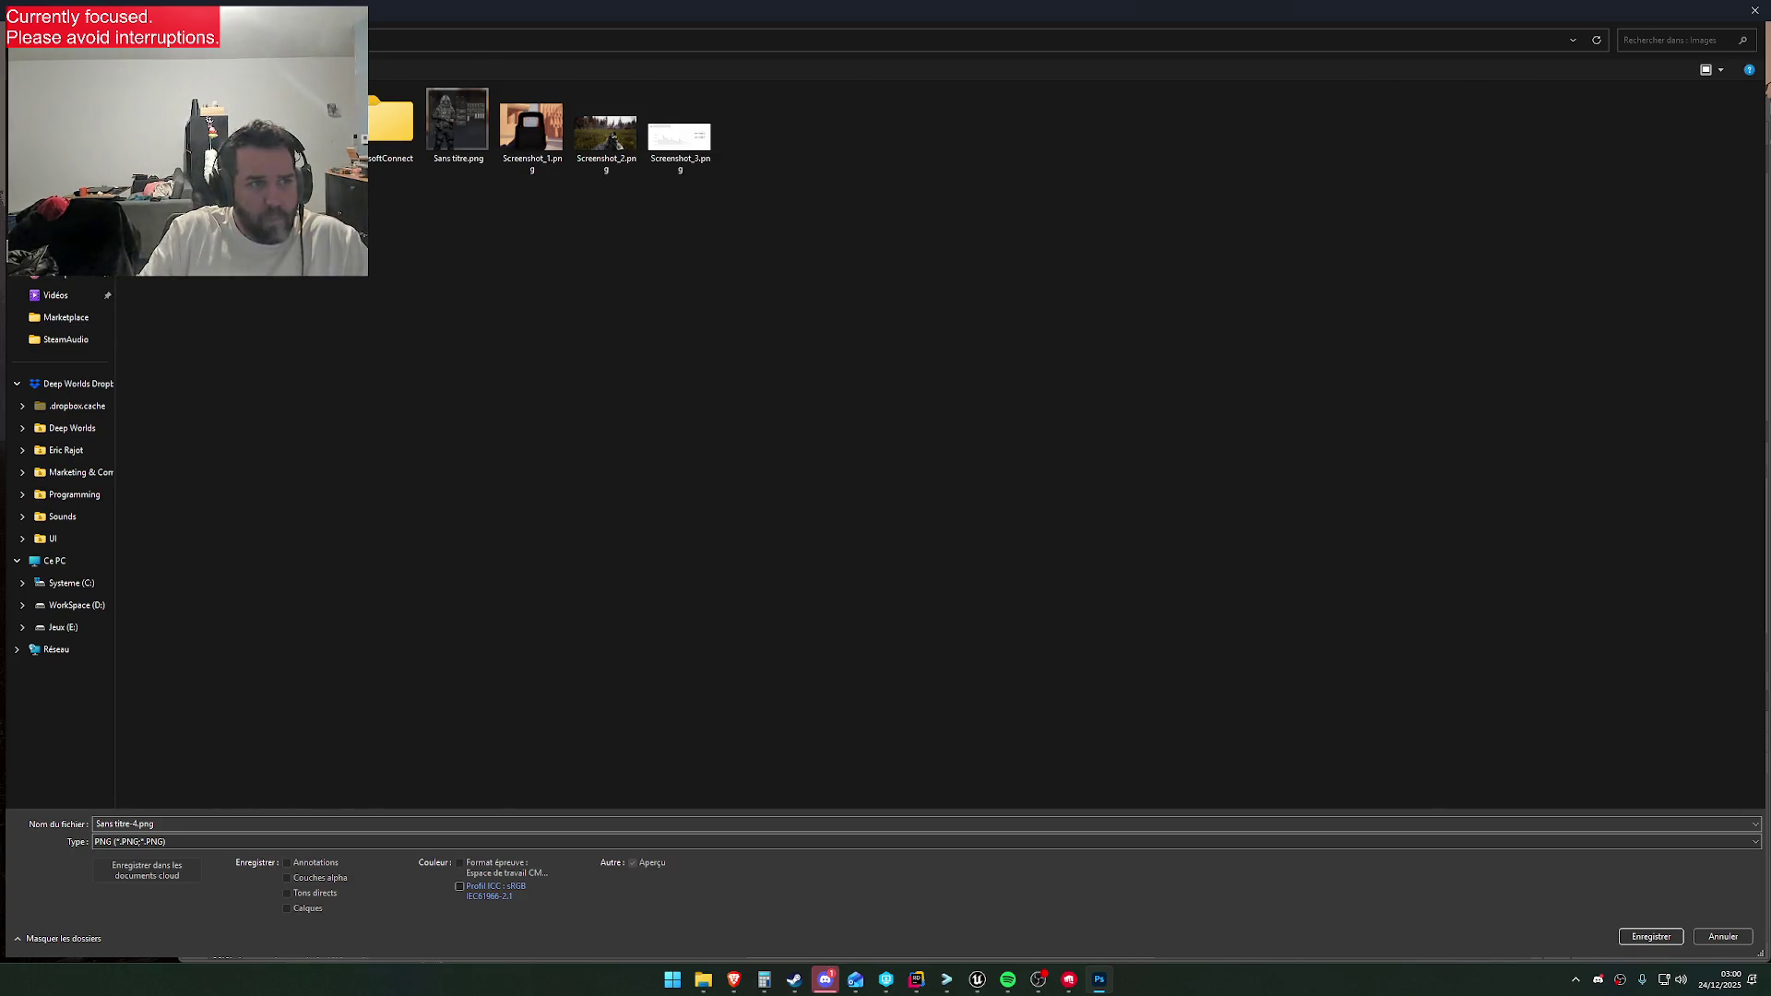
pyautogui.click(64, 207)
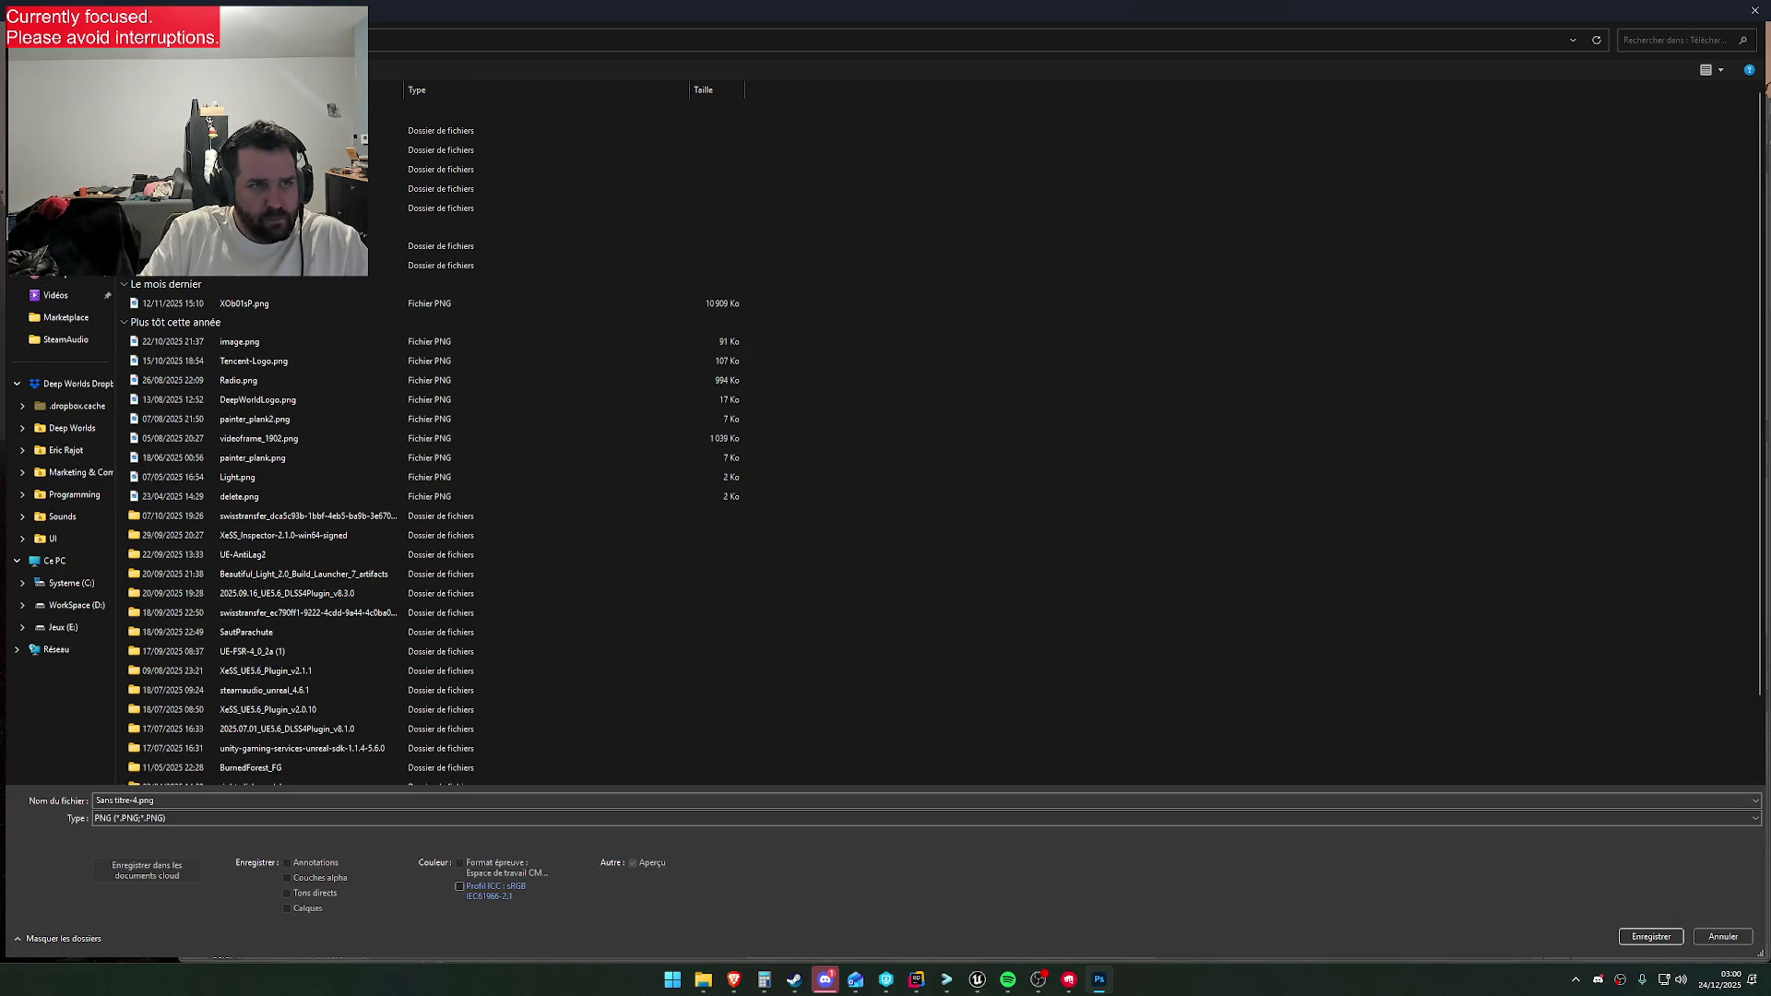
pyautogui.click(60, 229)
pyautogui.rightClick(618, 313)
pyautogui.moveTo(738, 545)
pyautogui.click(826, 548)
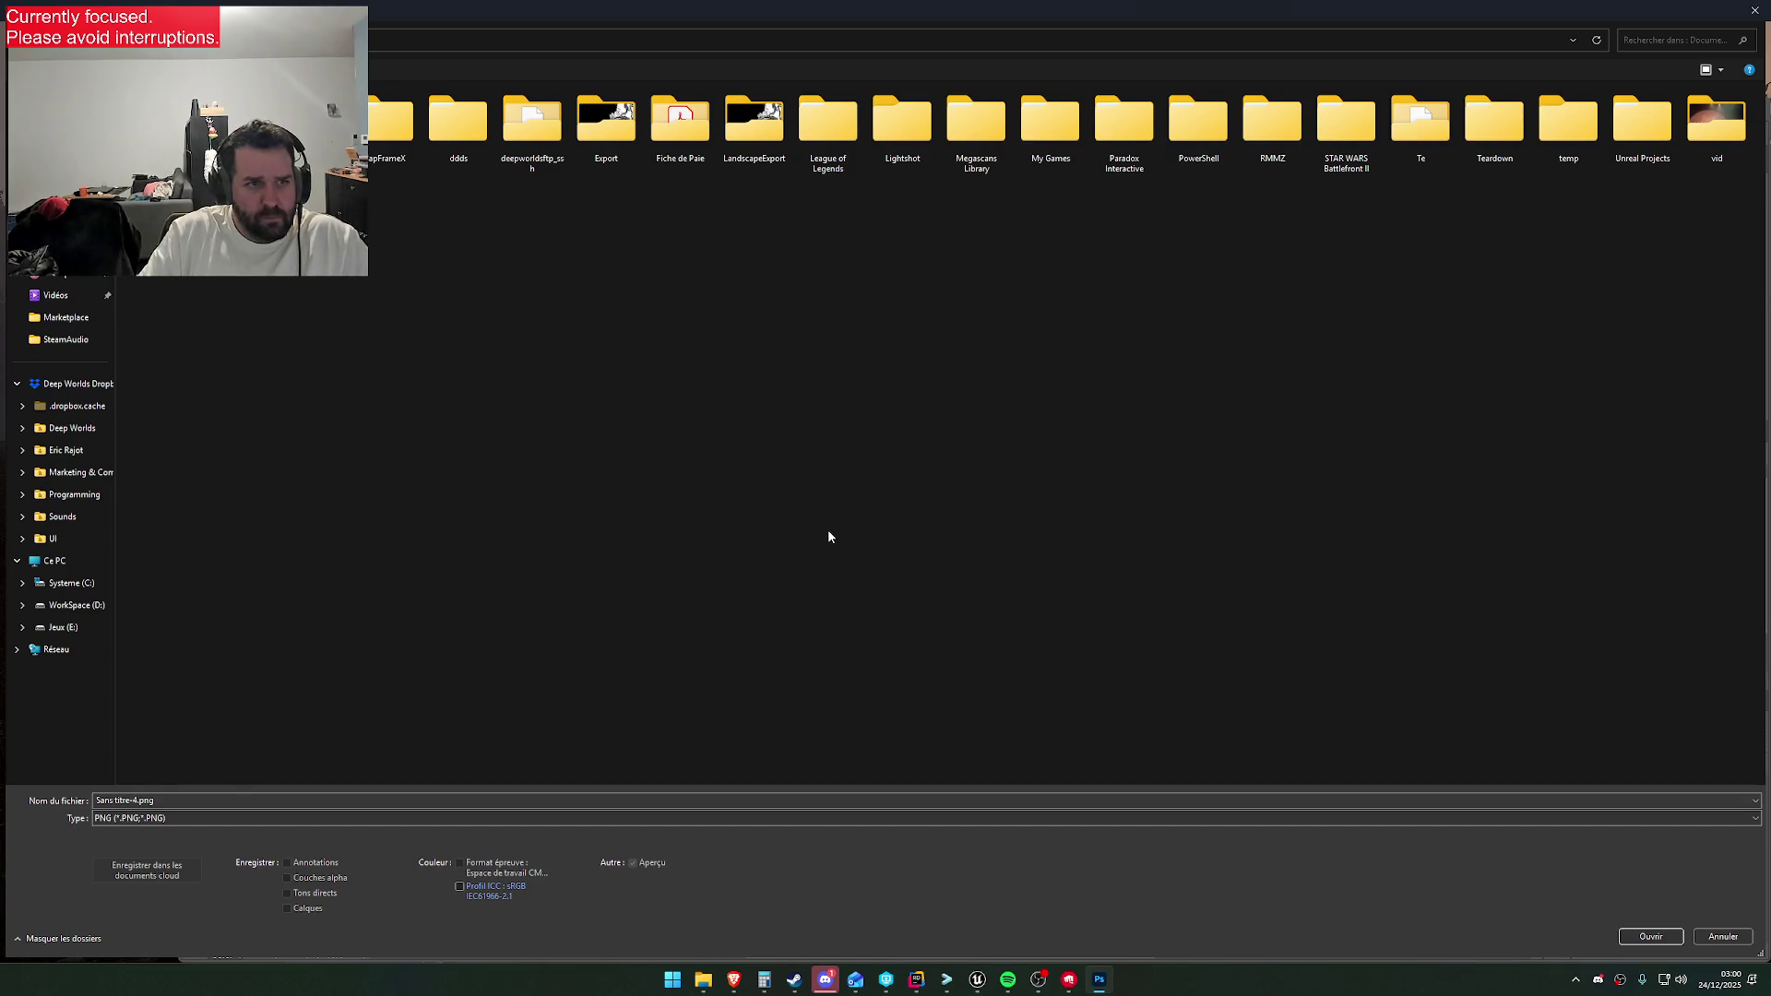
pyautogui.press('Return')
# Save the first screenshot as PNG named 3.png in GrassV2, accepting the PNG options
pyautogui.click(159, 818)
pyautogui.click(221, 572)
pyautogui.click(185, 818)
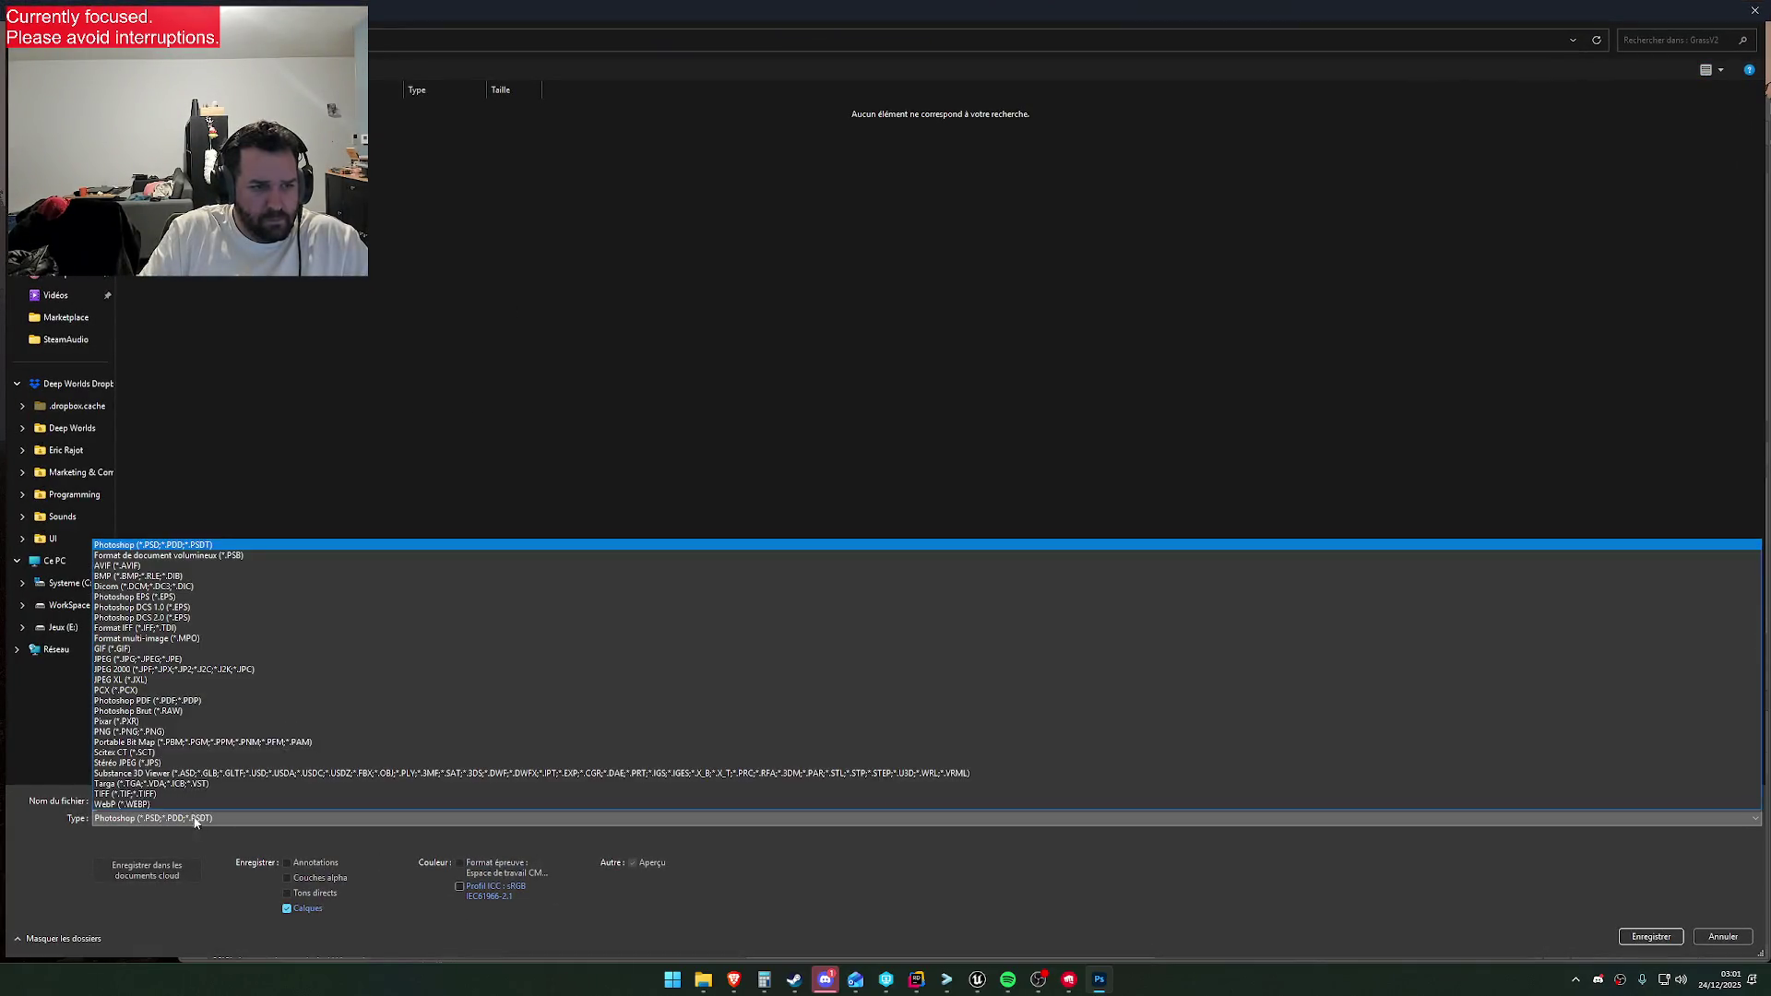
pyautogui.click(175, 734)
pyautogui.click(148, 818)
pyautogui.click(159, 743)
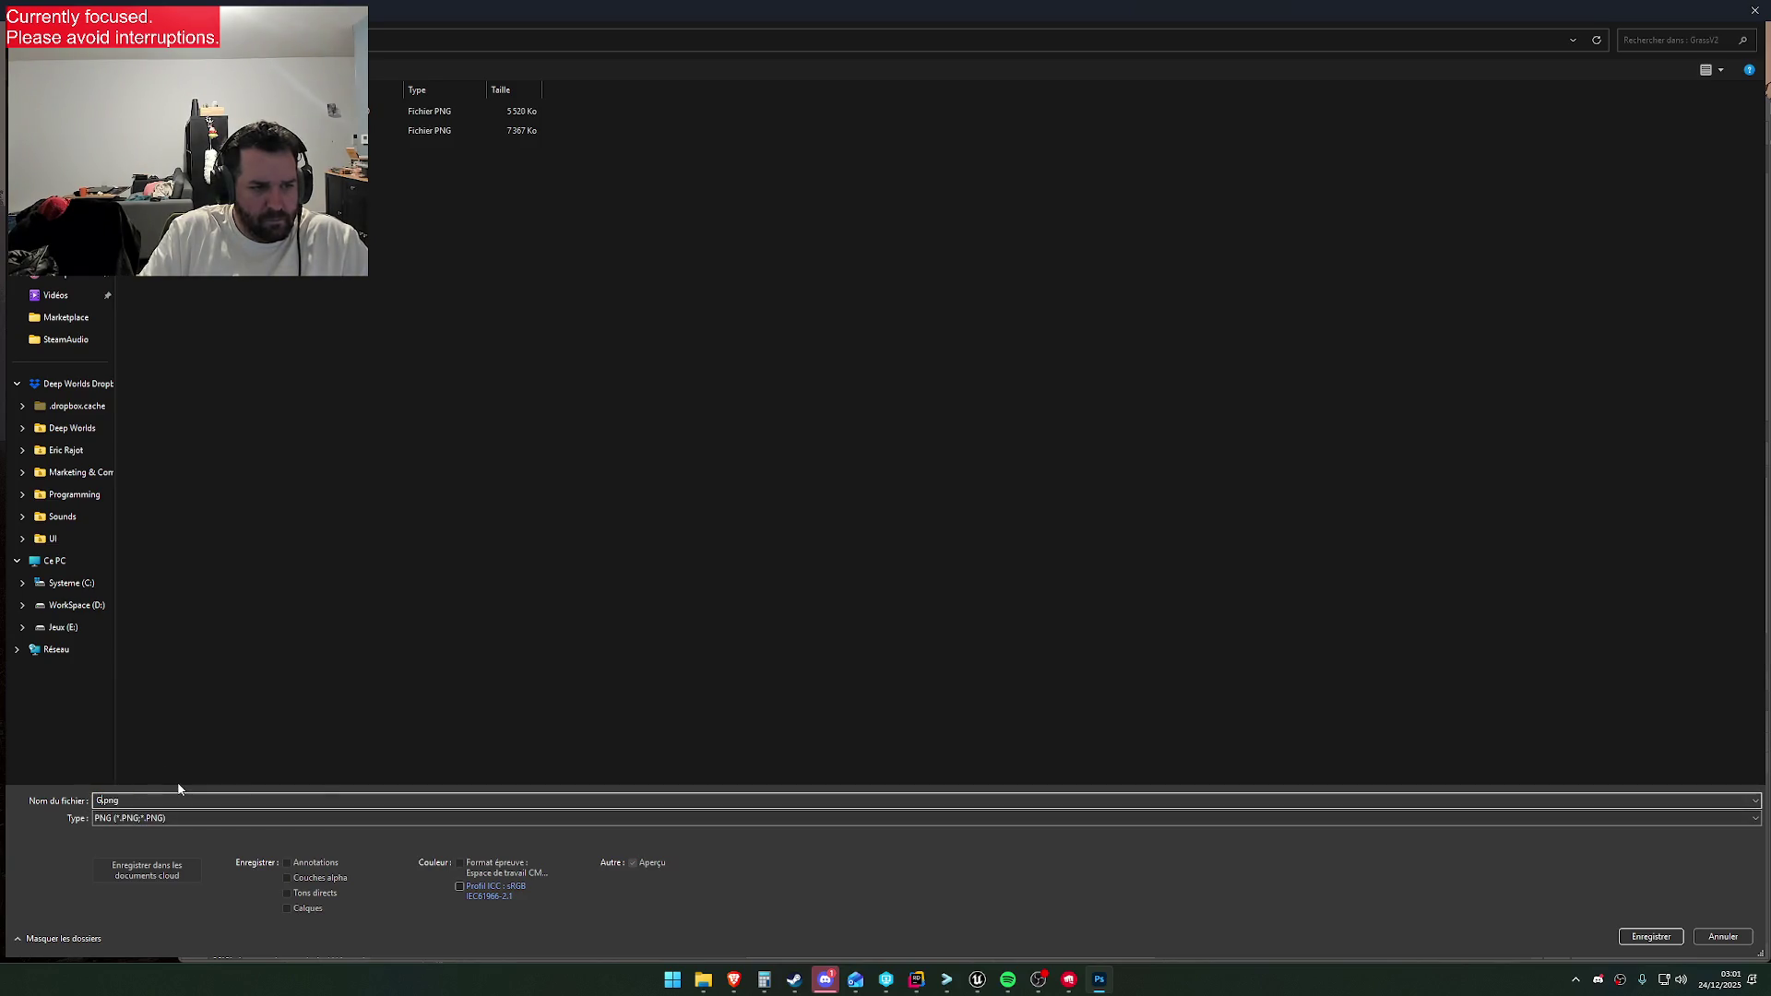
pyautogui.press('BackSpace')
pyautogui.press('BackSpace')
pyautogui.press('BackSpace')
pyautogui.write('3')
pyautogui.click(1651, 937)
pyautogui.press('Return')
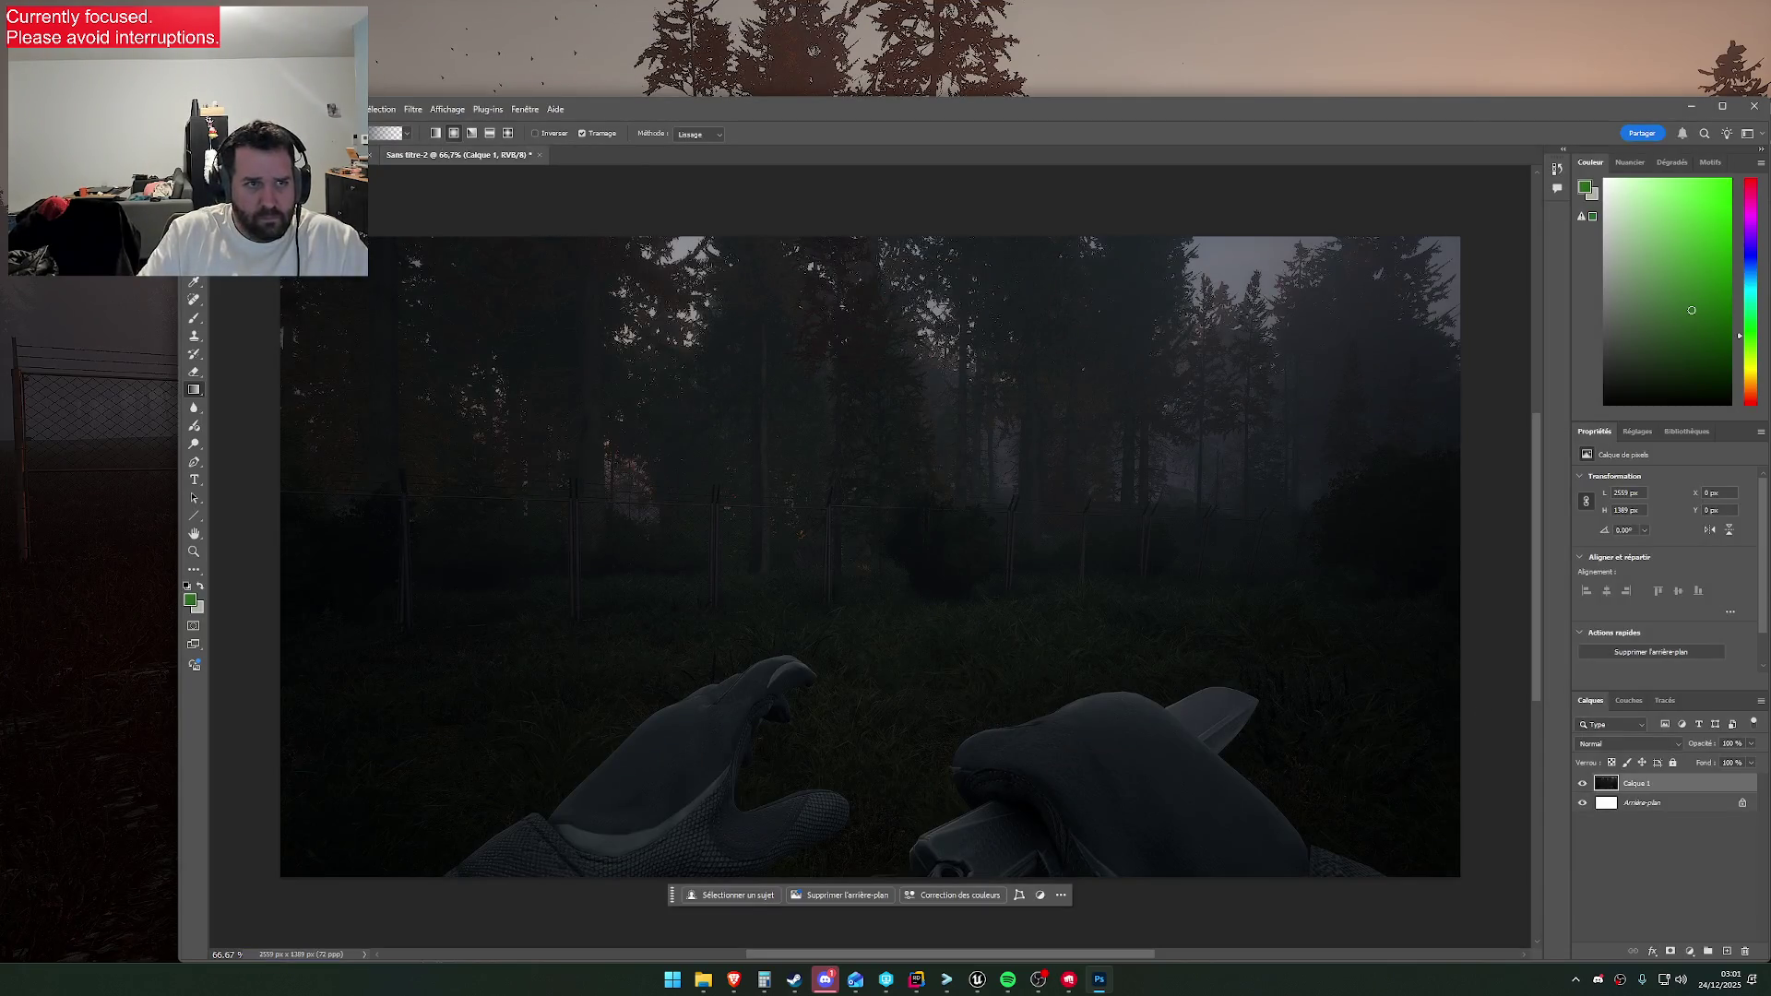
# Save the second screenshot as a PNG as well, then close Photoshop
pyautogui.click(214, 109)
pyautogui.click(244, 341)
pyautogui.click(217, 838)
pyautogui.click(214, 834)
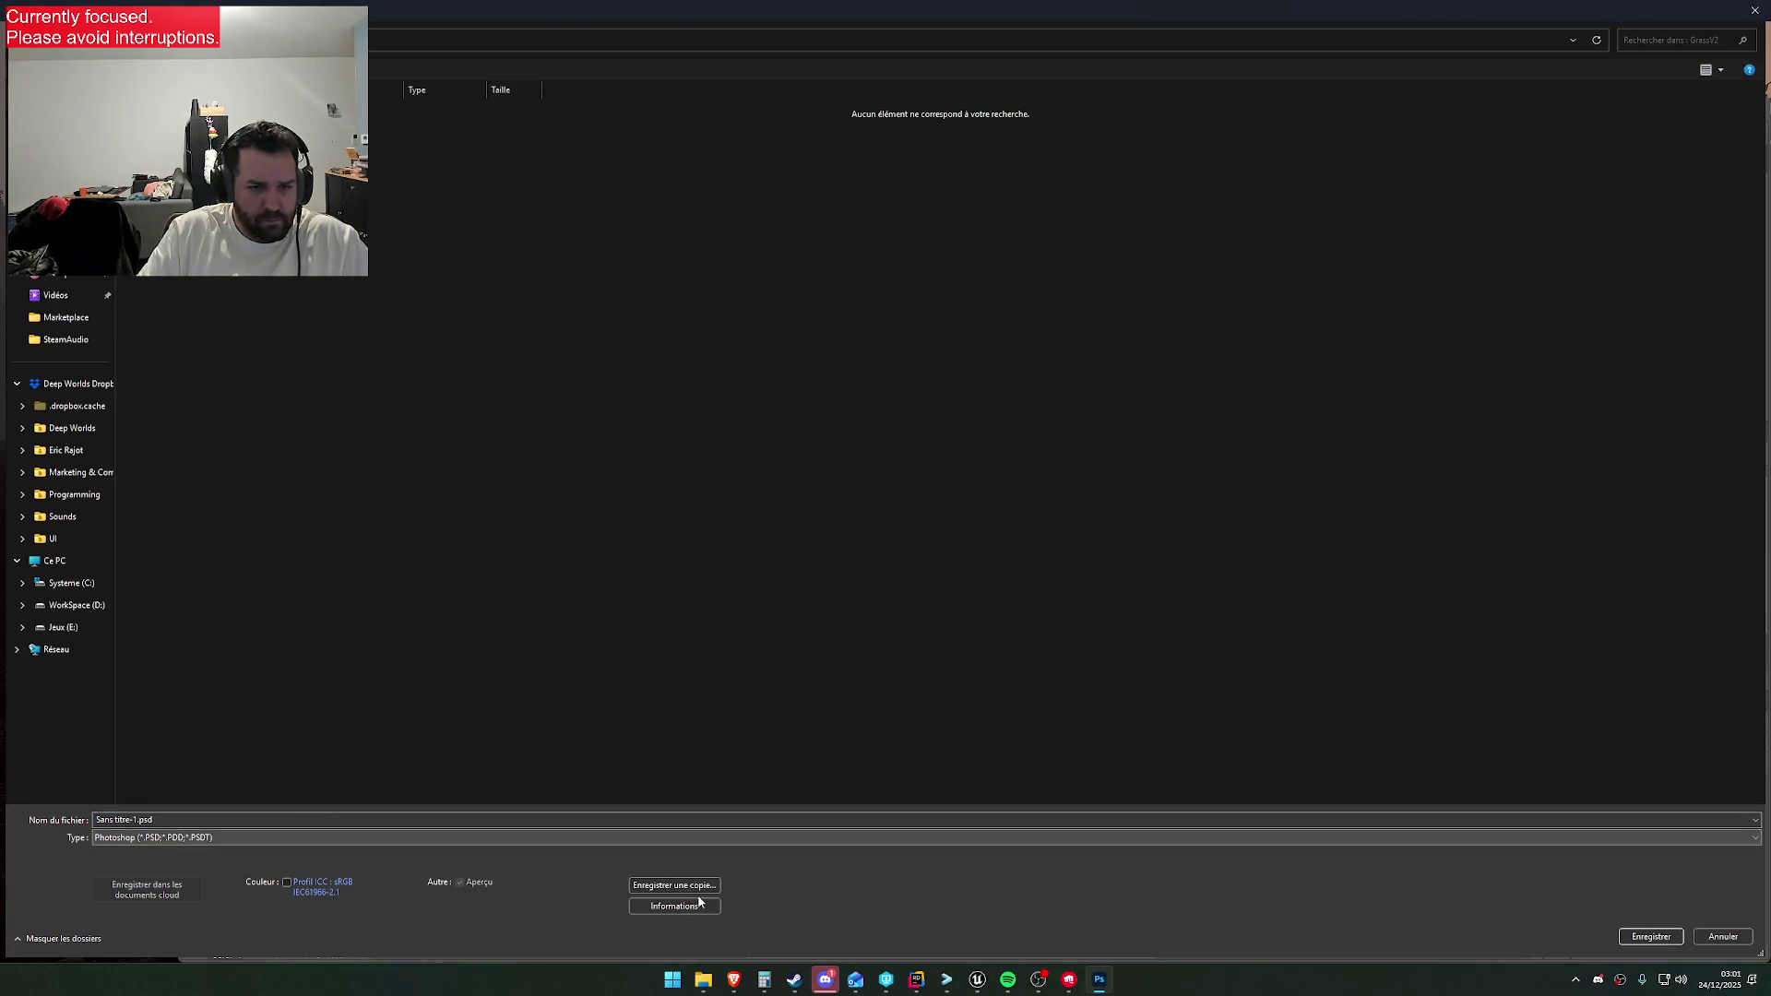
pyautogui.click(694, 888)
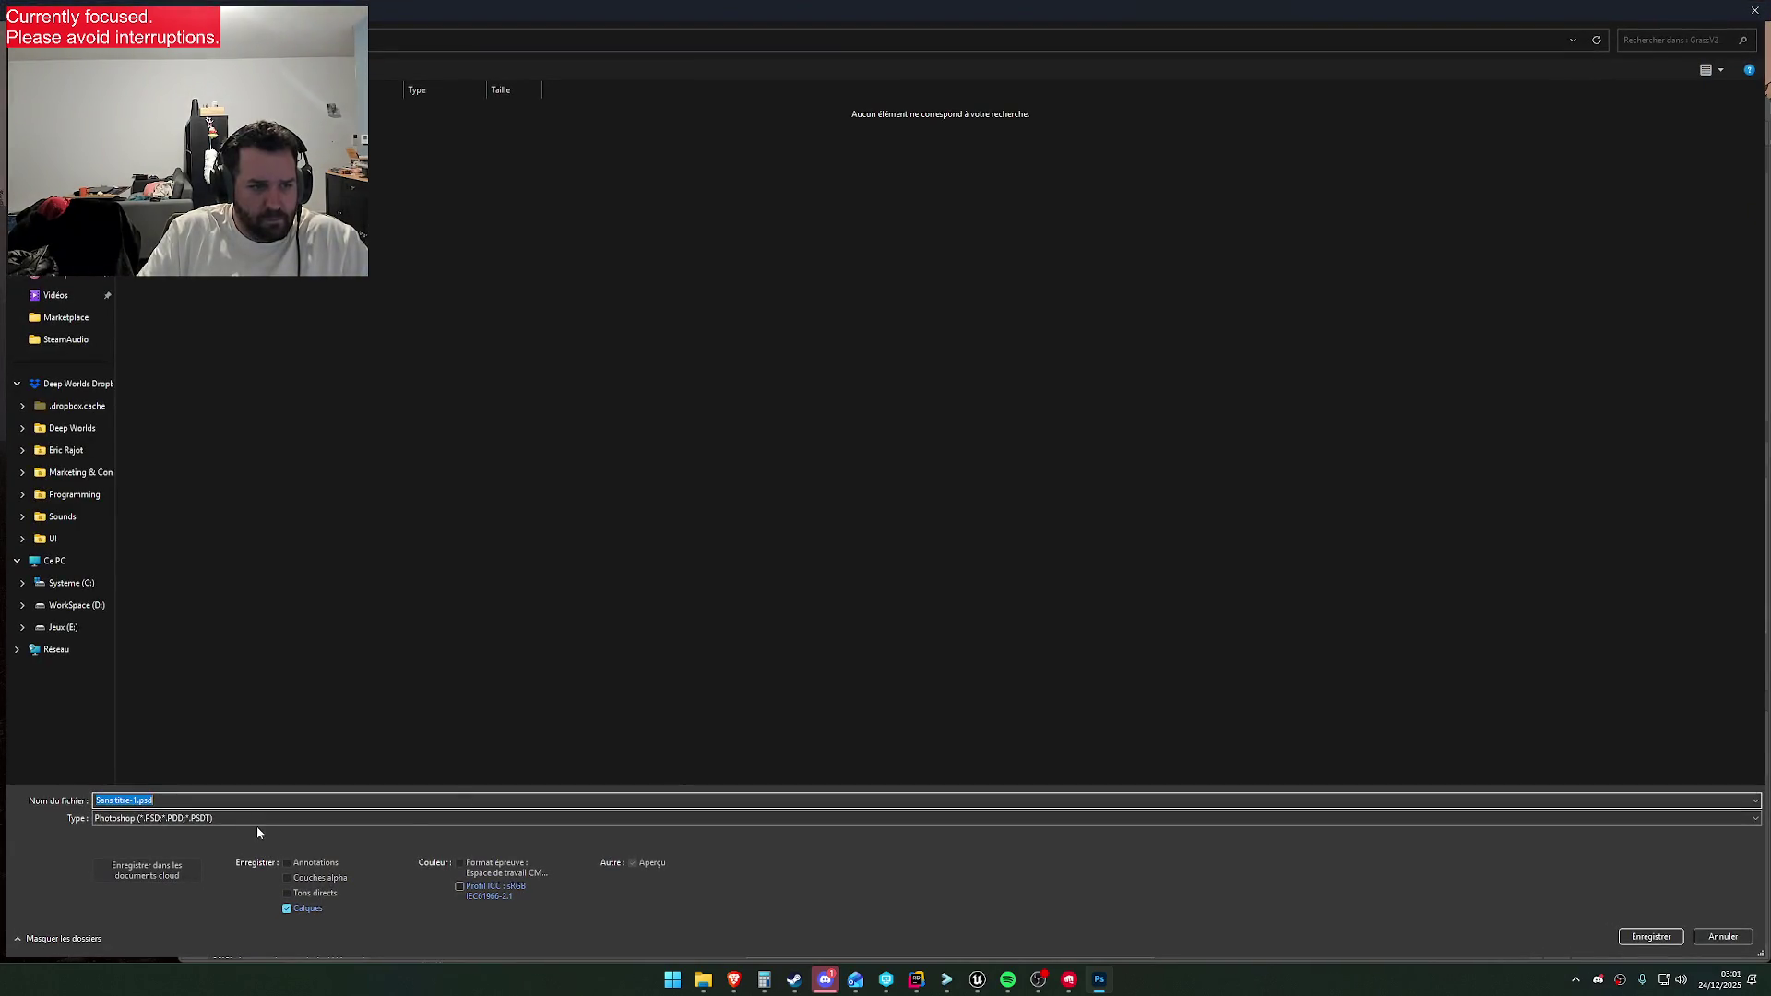
pyautogui.click(255, 820)
pyautogui.click(218, 746)
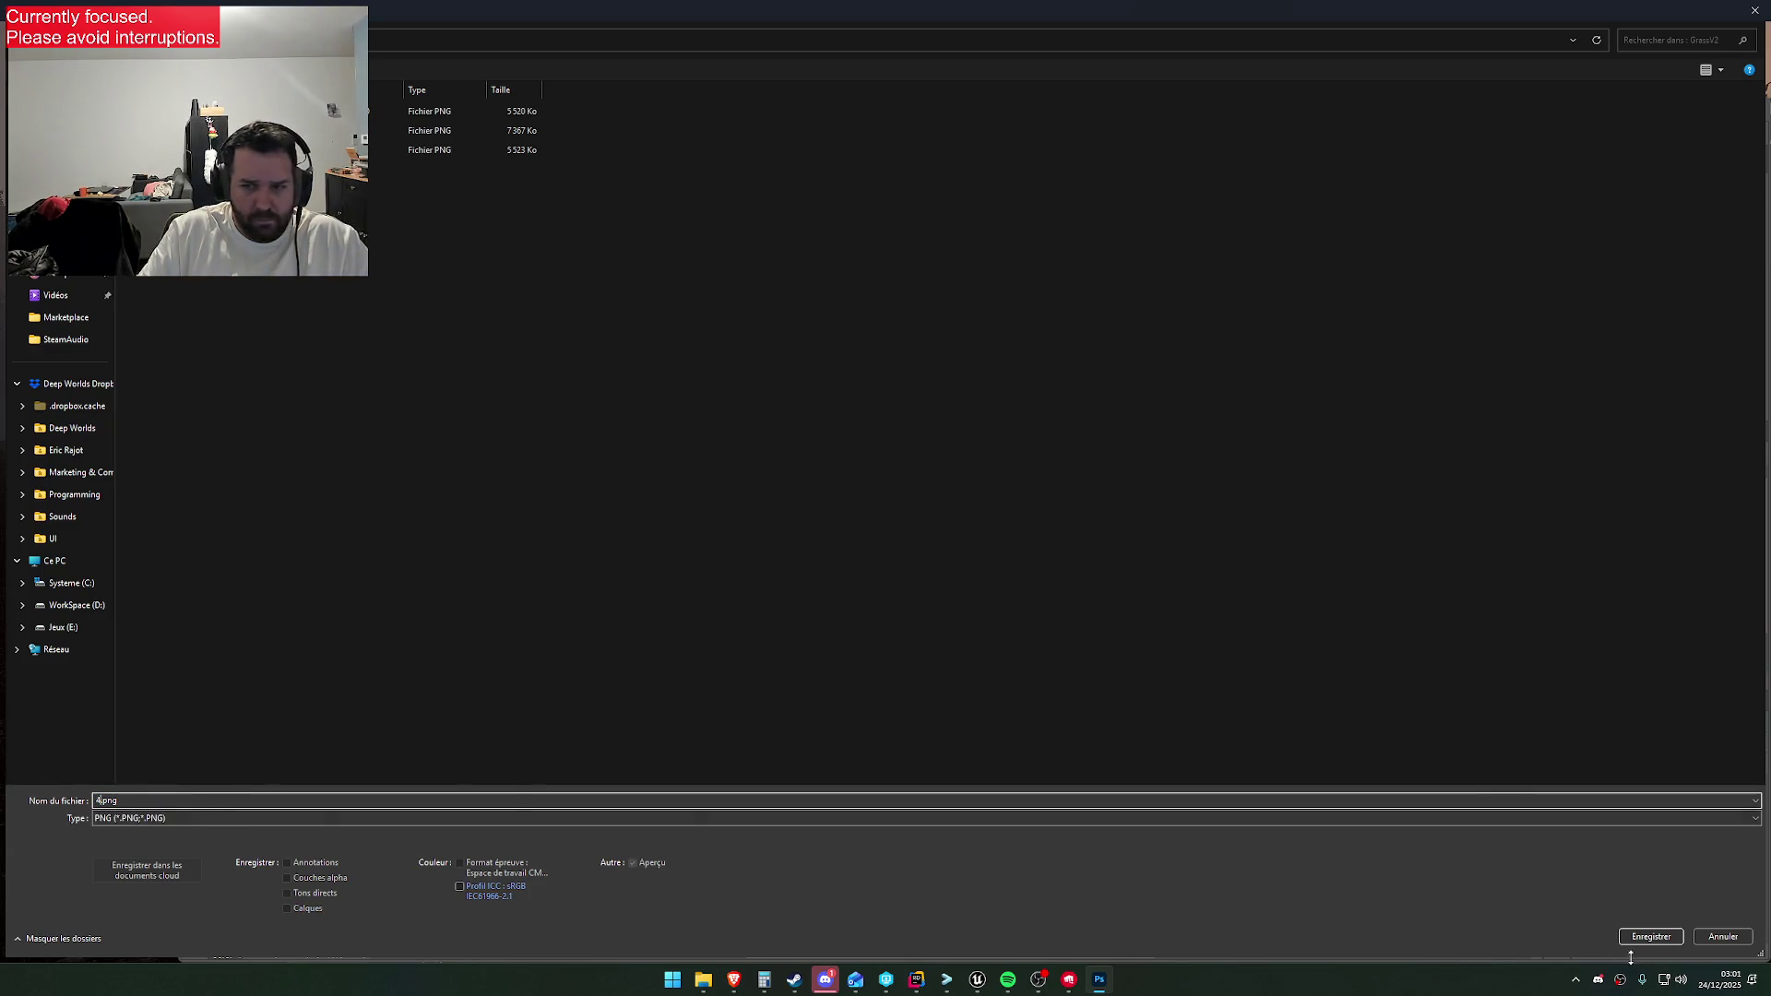
pyautogui.click(1649, 936)
pyautogui.click(1014, 297)
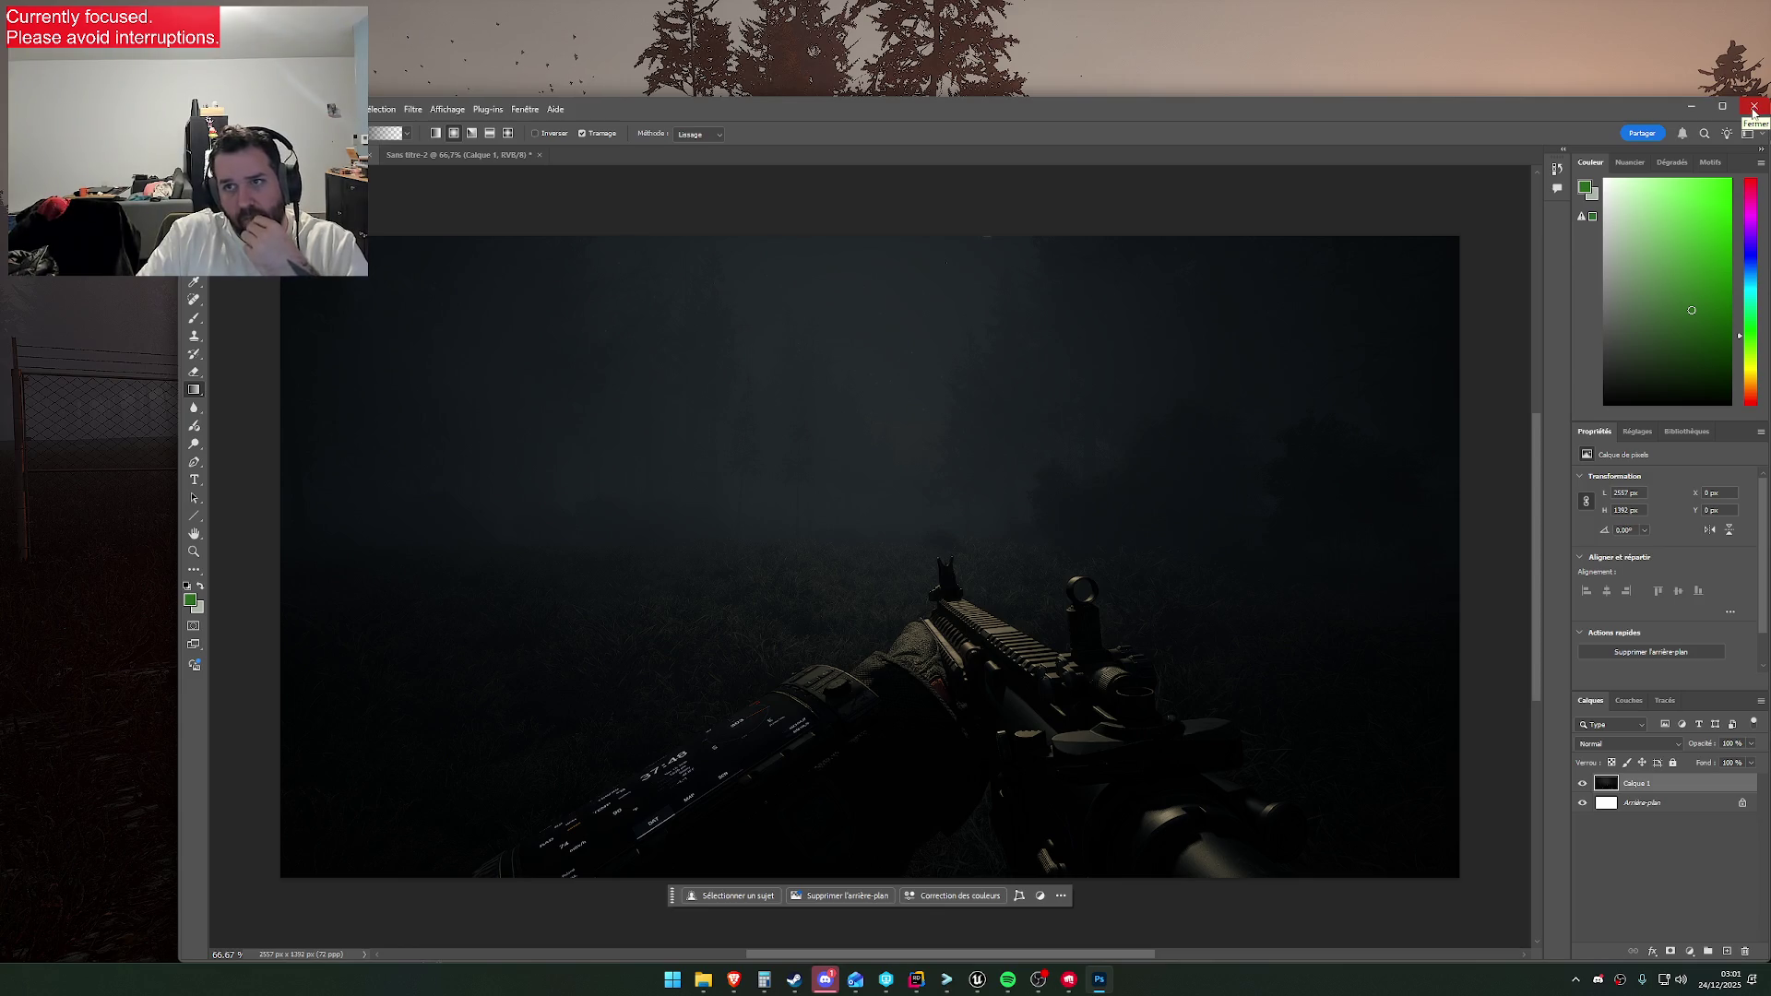
pyautogui.click(1754, 109)
# Discard the untitled Photoshop image, refocus the game, and dismiss the apply-material prompt
pyautogui.click(991, 420)
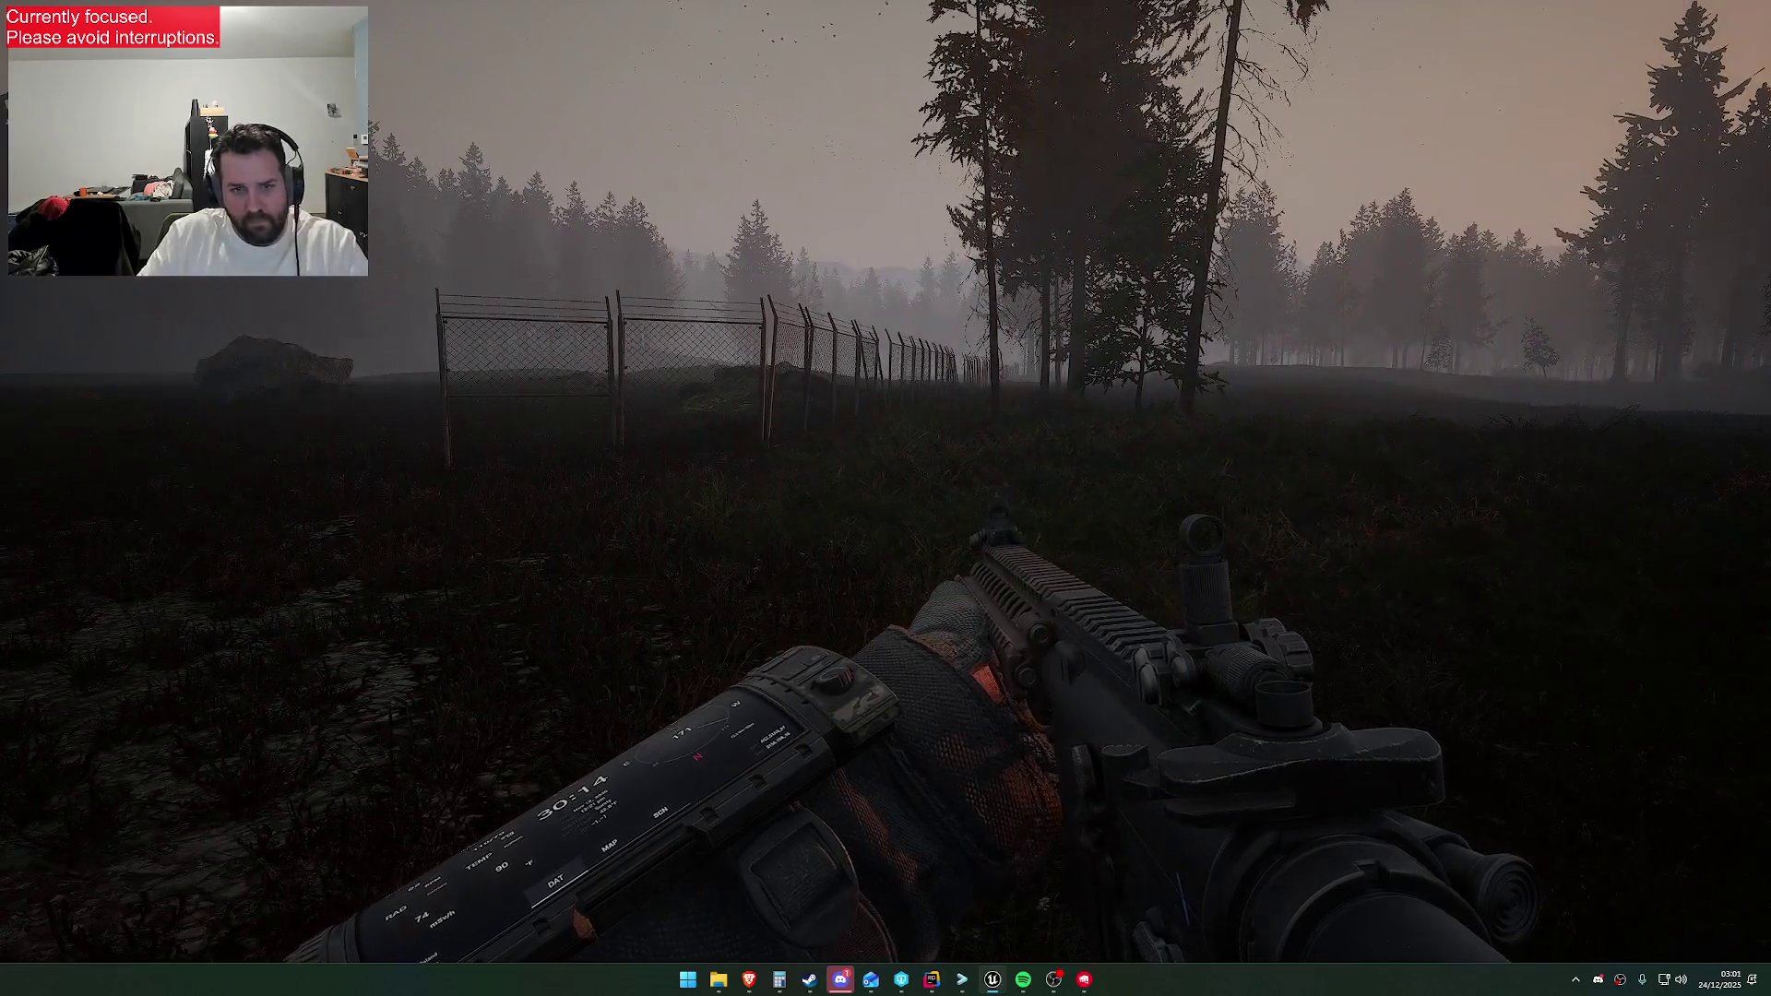
pyautogui.press('super')
pyautogui.press('super')
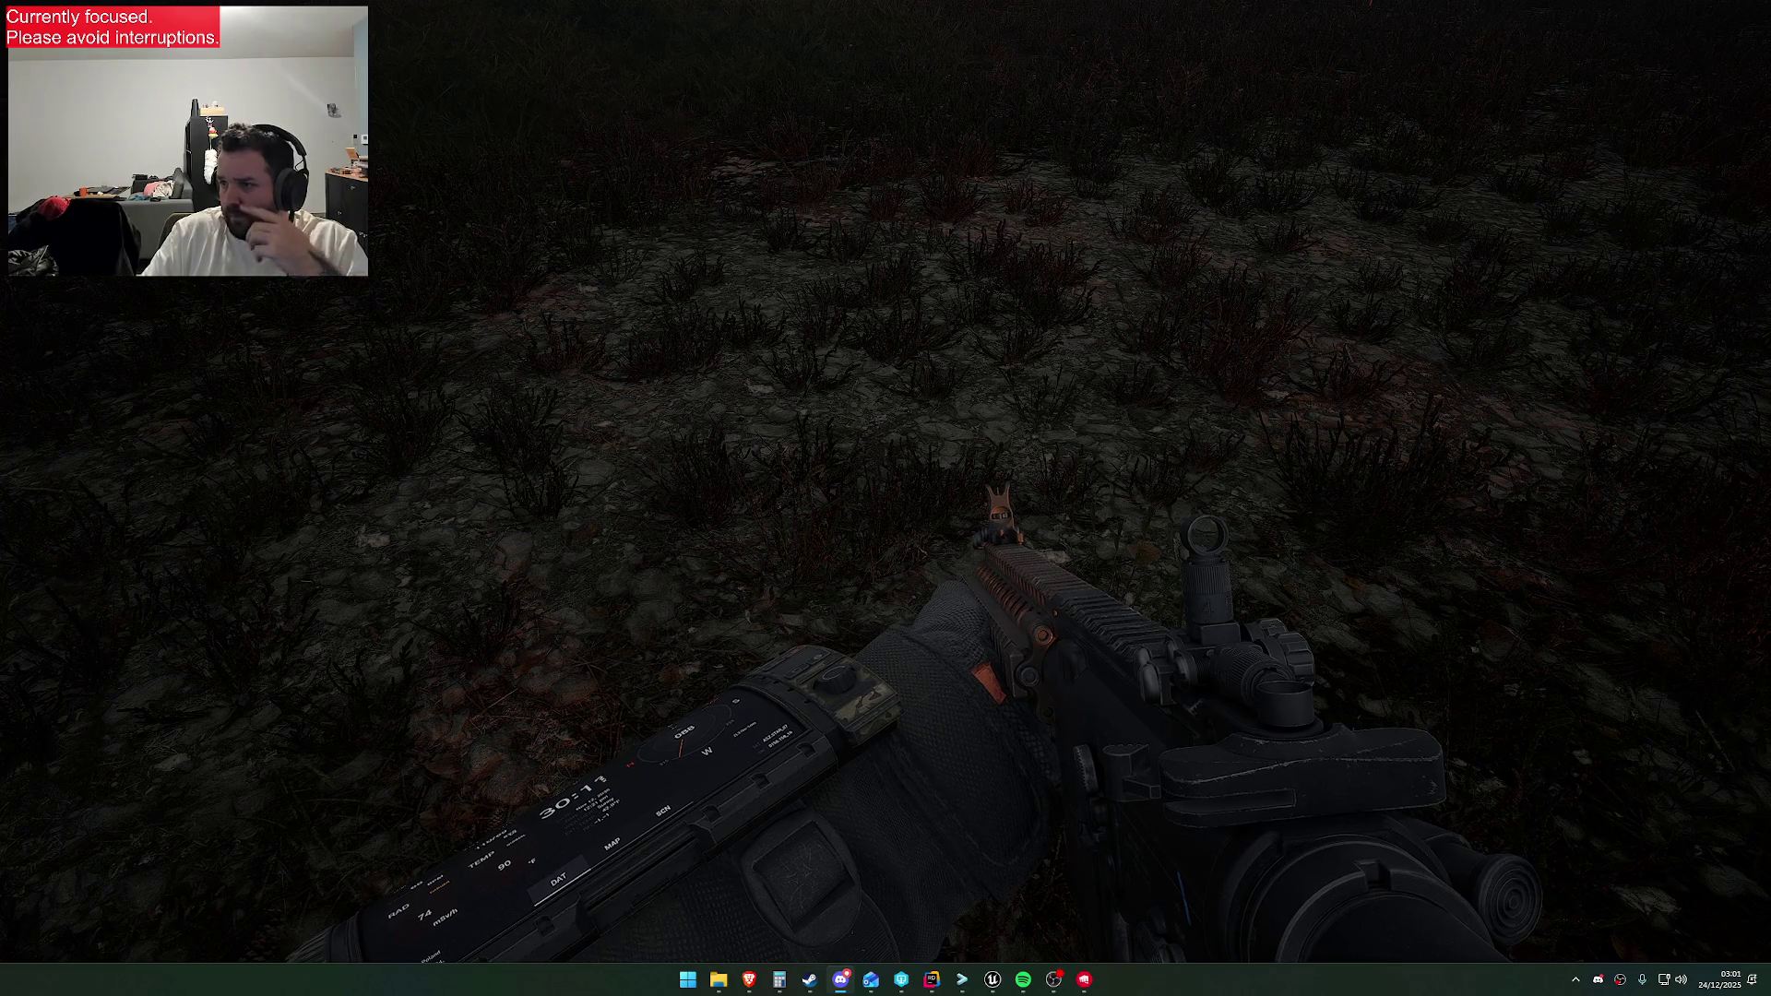
pyautogui.click(1398, 593)
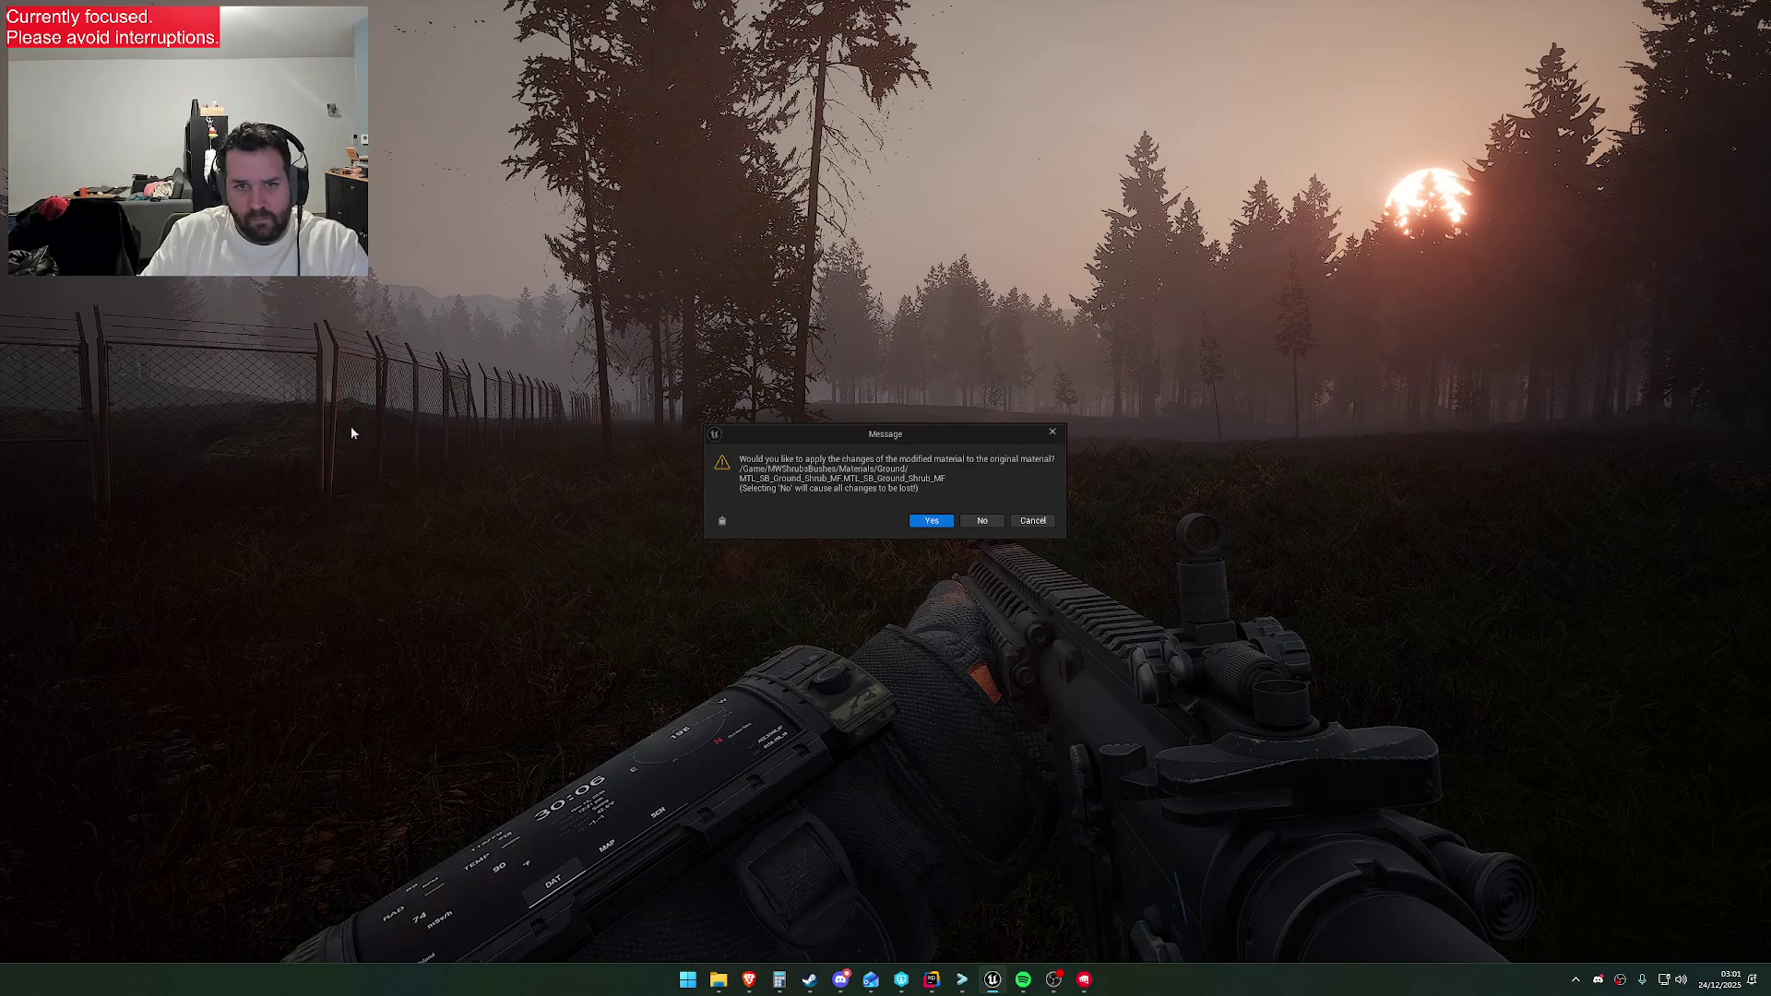
pyautogui.click(1032, 521)
# Stop the playtest, apply the MTL_SB_Ground_Shrub_MF edits, and save it with a checkout
pyautogui.press('F11')
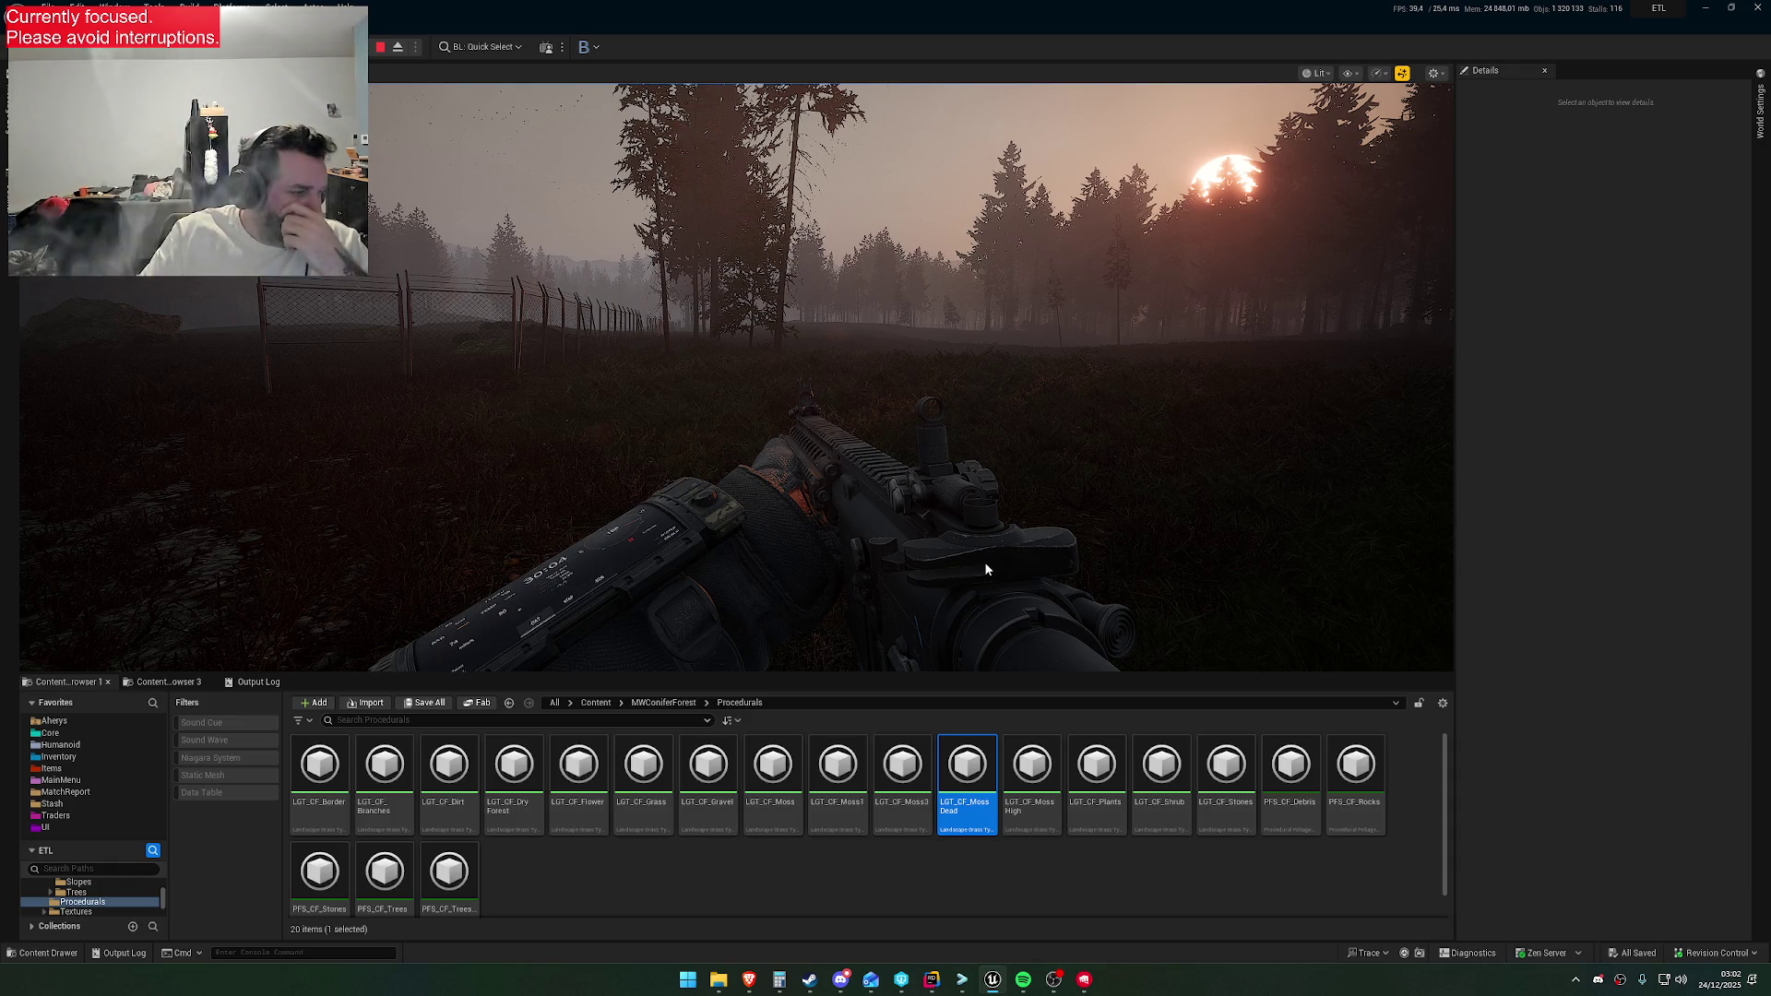
pyautogui.press('Escape')
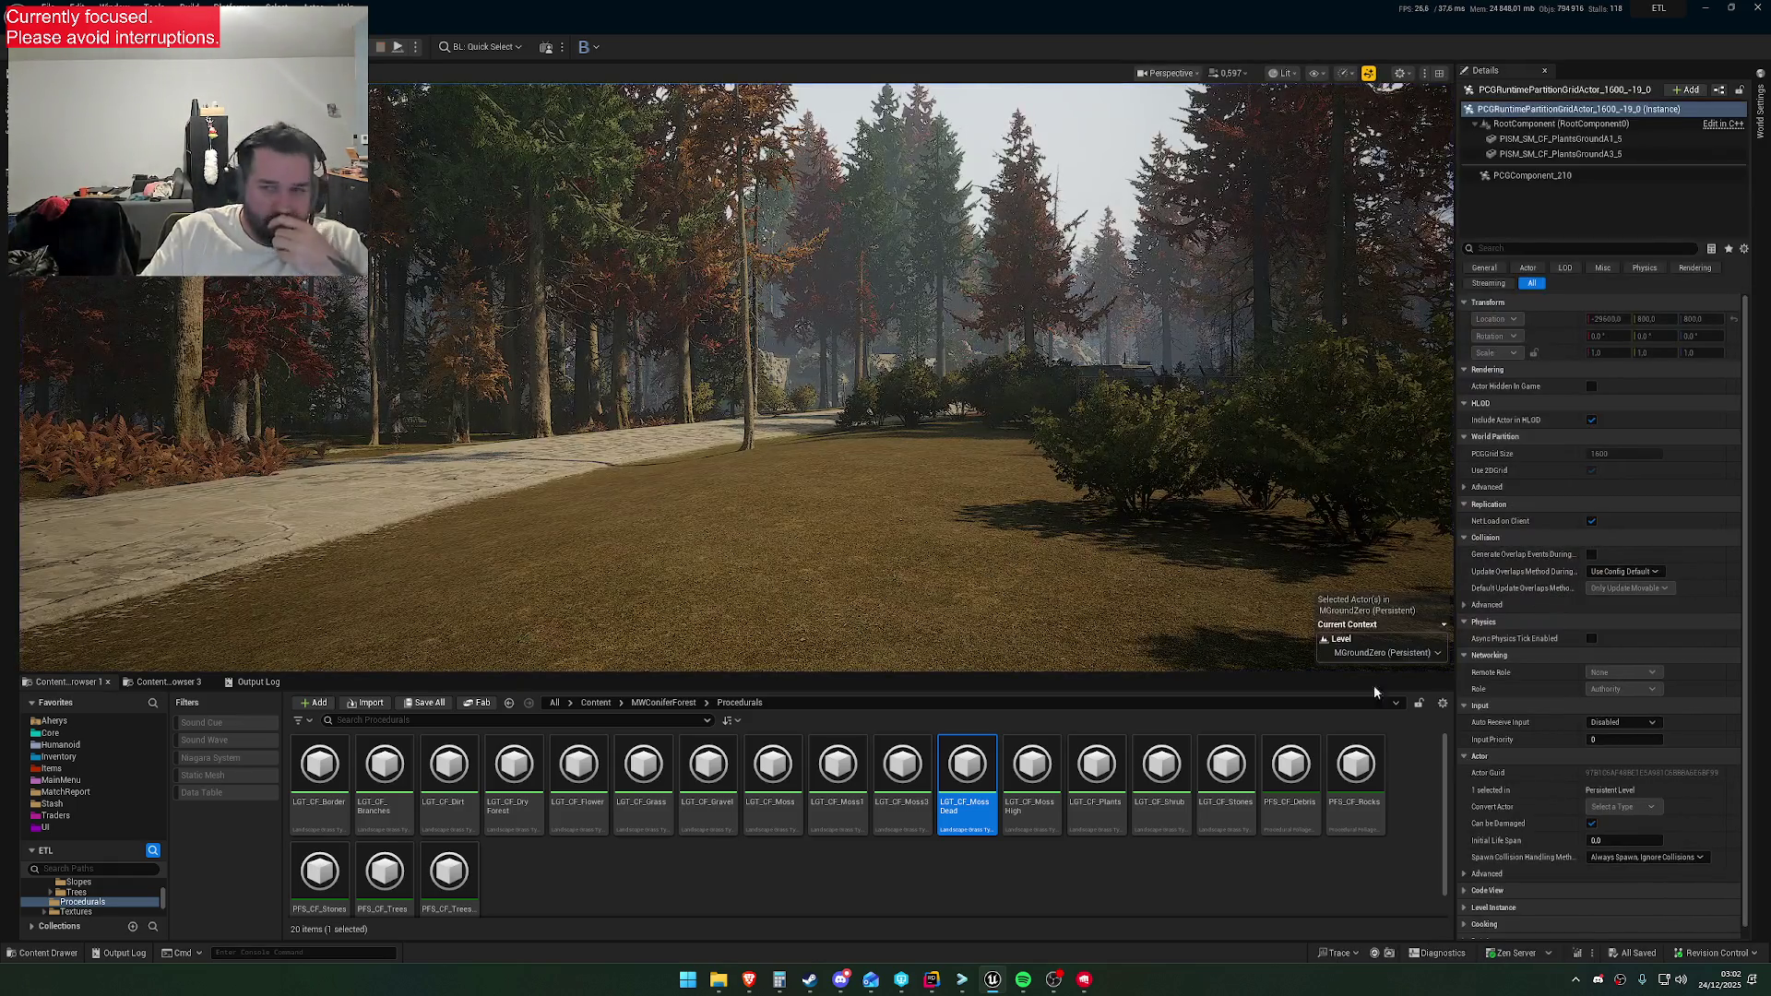
pyautogui.click(1758, 12)
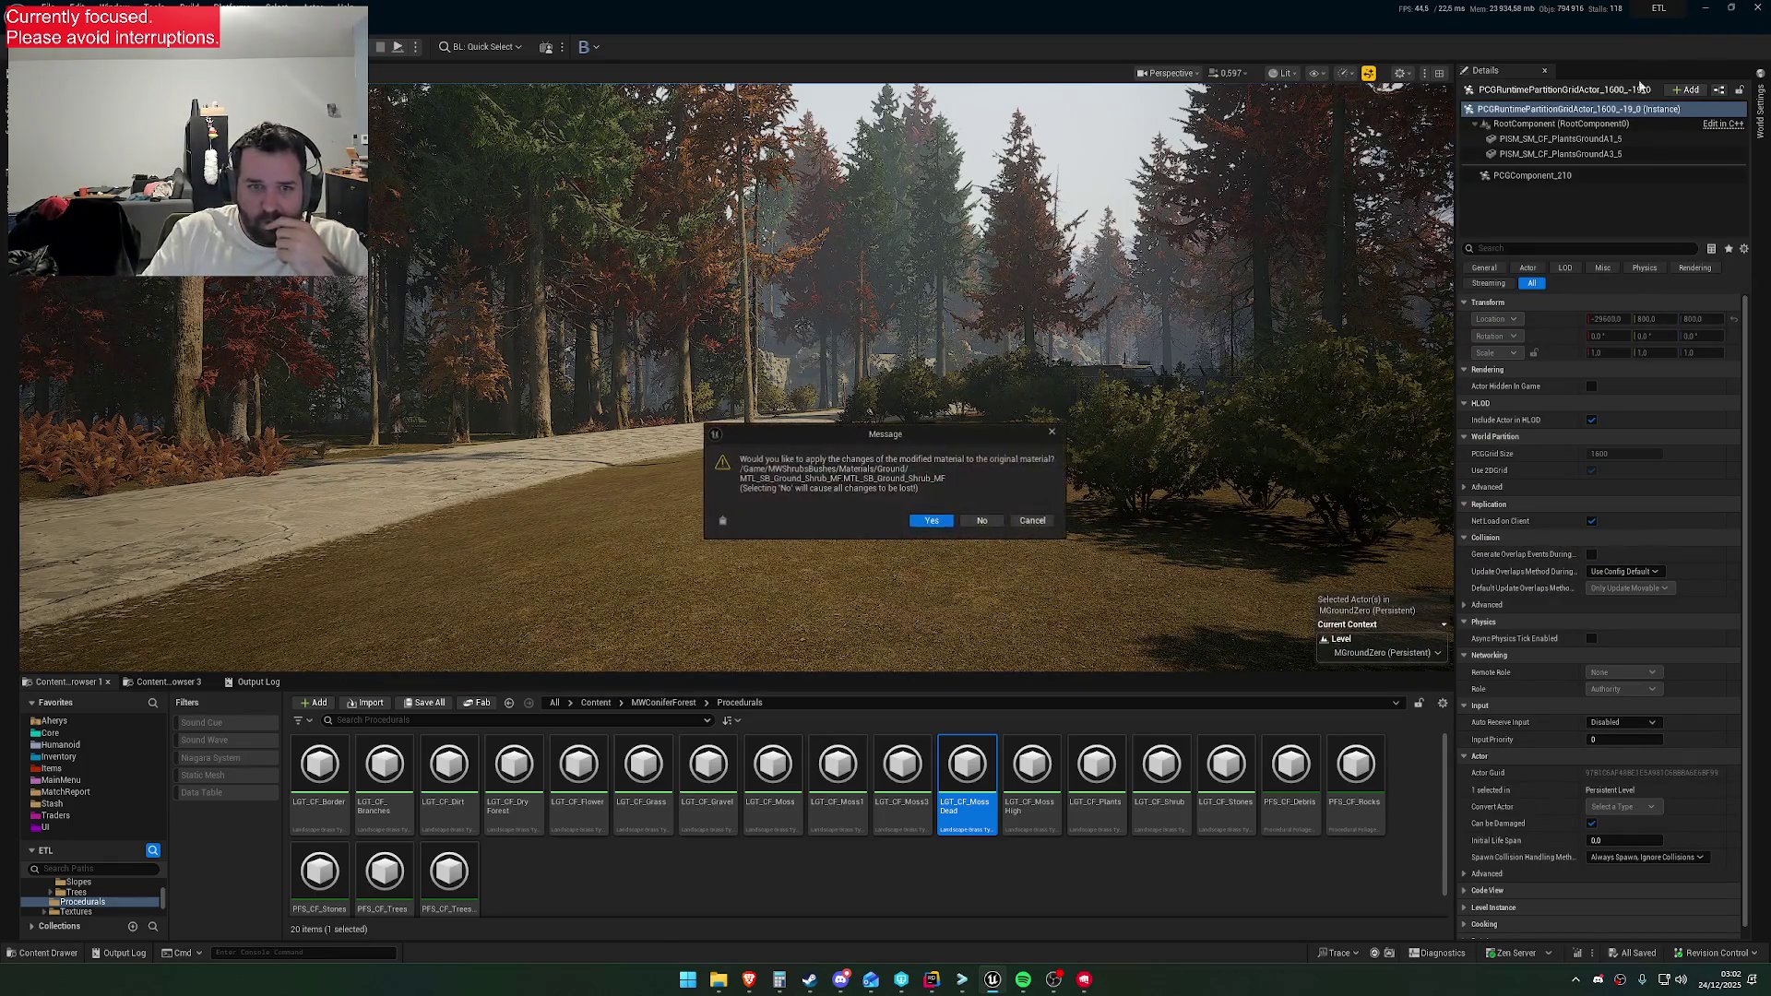
pyautogui.click(933, 522)
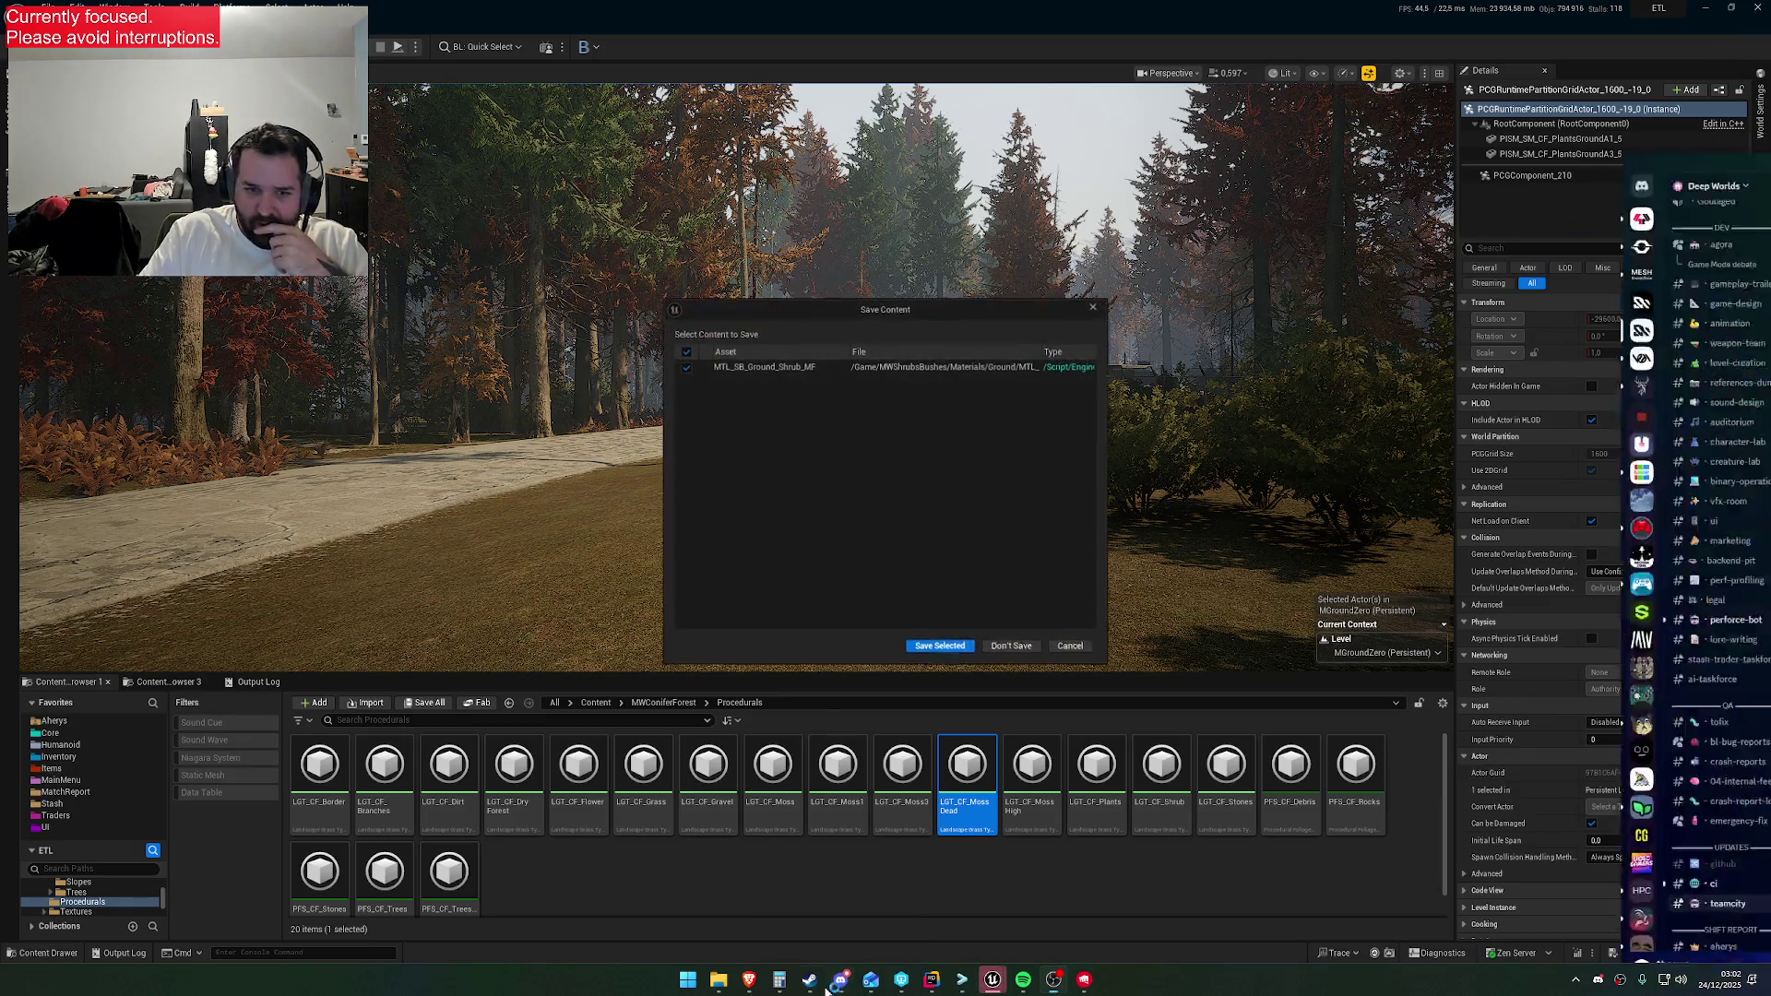
pyautogui.click(931, 647)
pyautogui.click(933, 646)
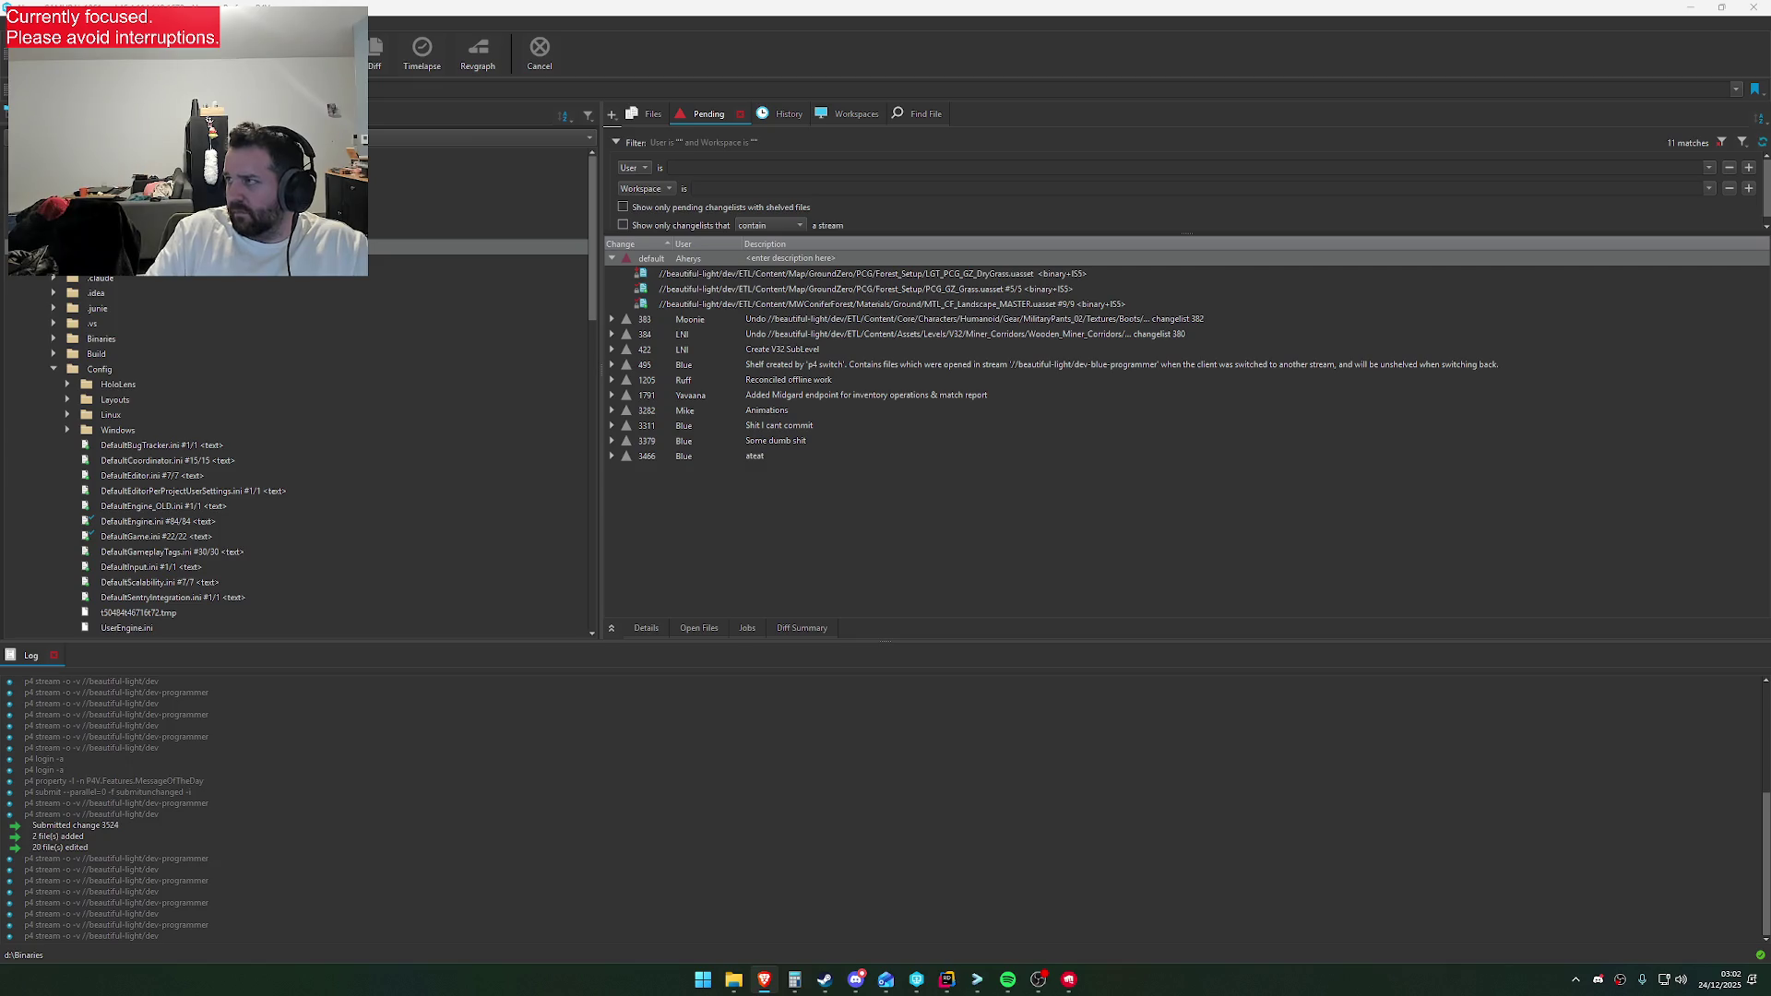
# Switch from P4V's pending changelists to the Brave window showing the X home feed
pyautogui.hotkey('alt', 'Tab')
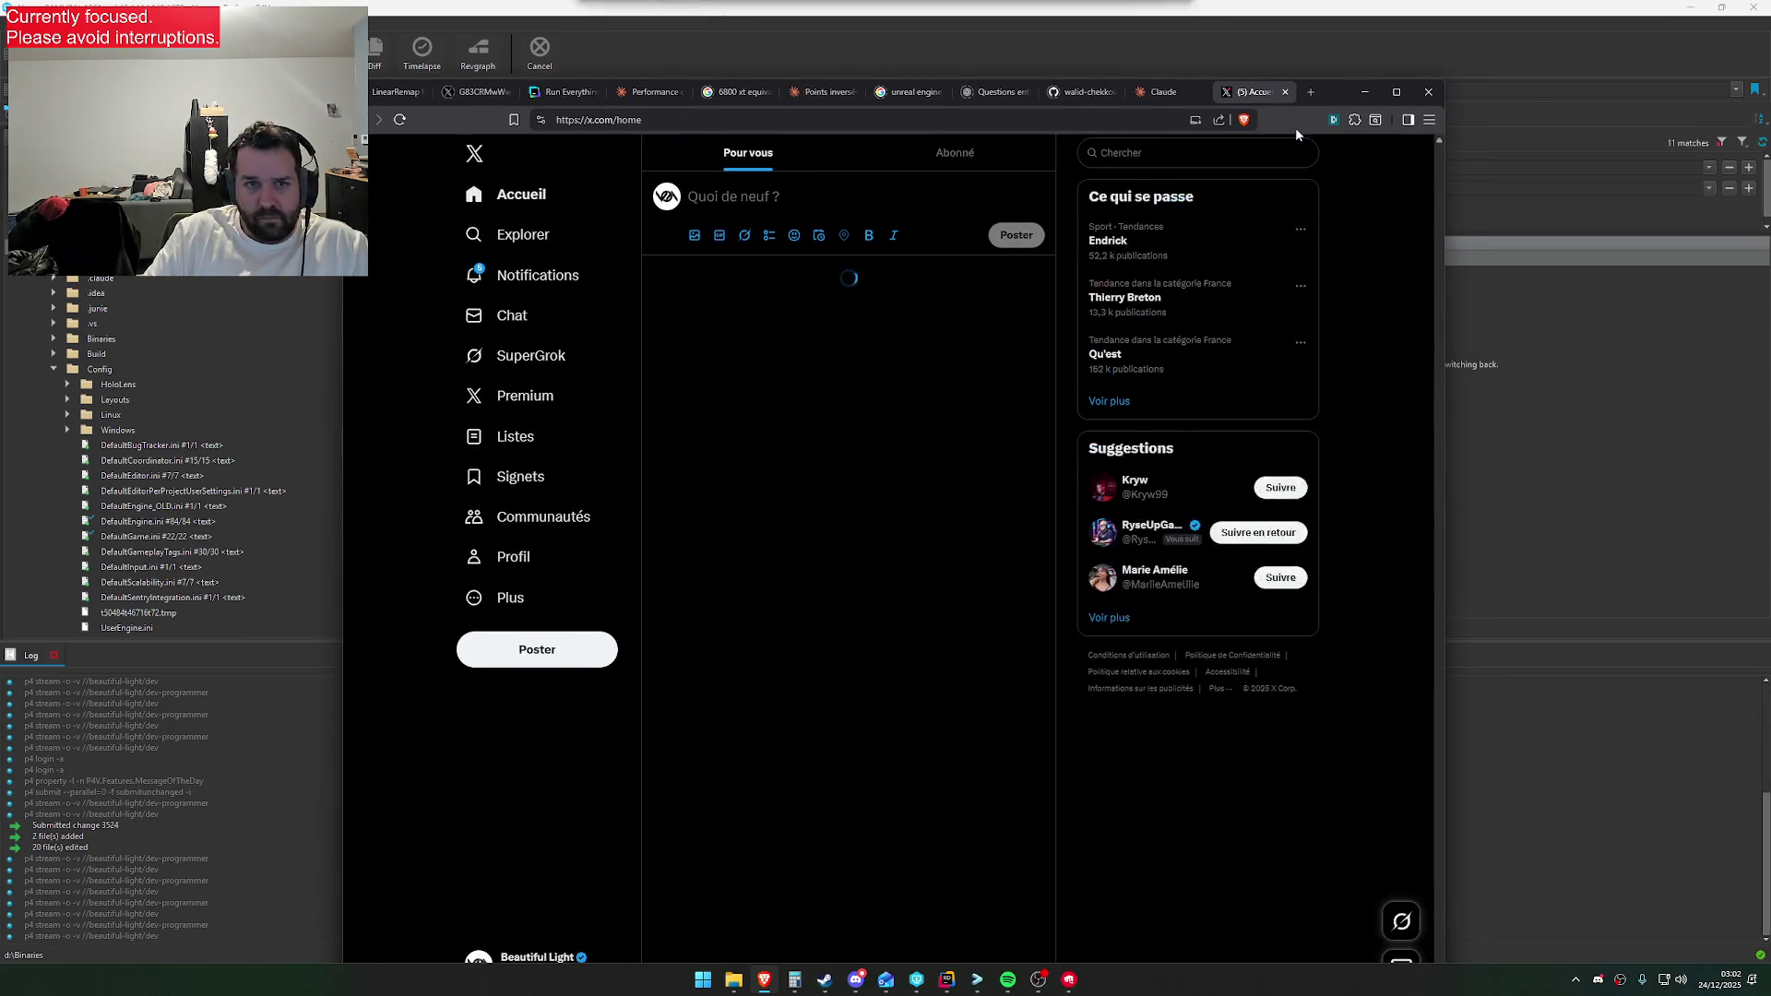
# Start a new X post whose first line announces the new grass system for Christmas
pyautogui.click(545, 276)
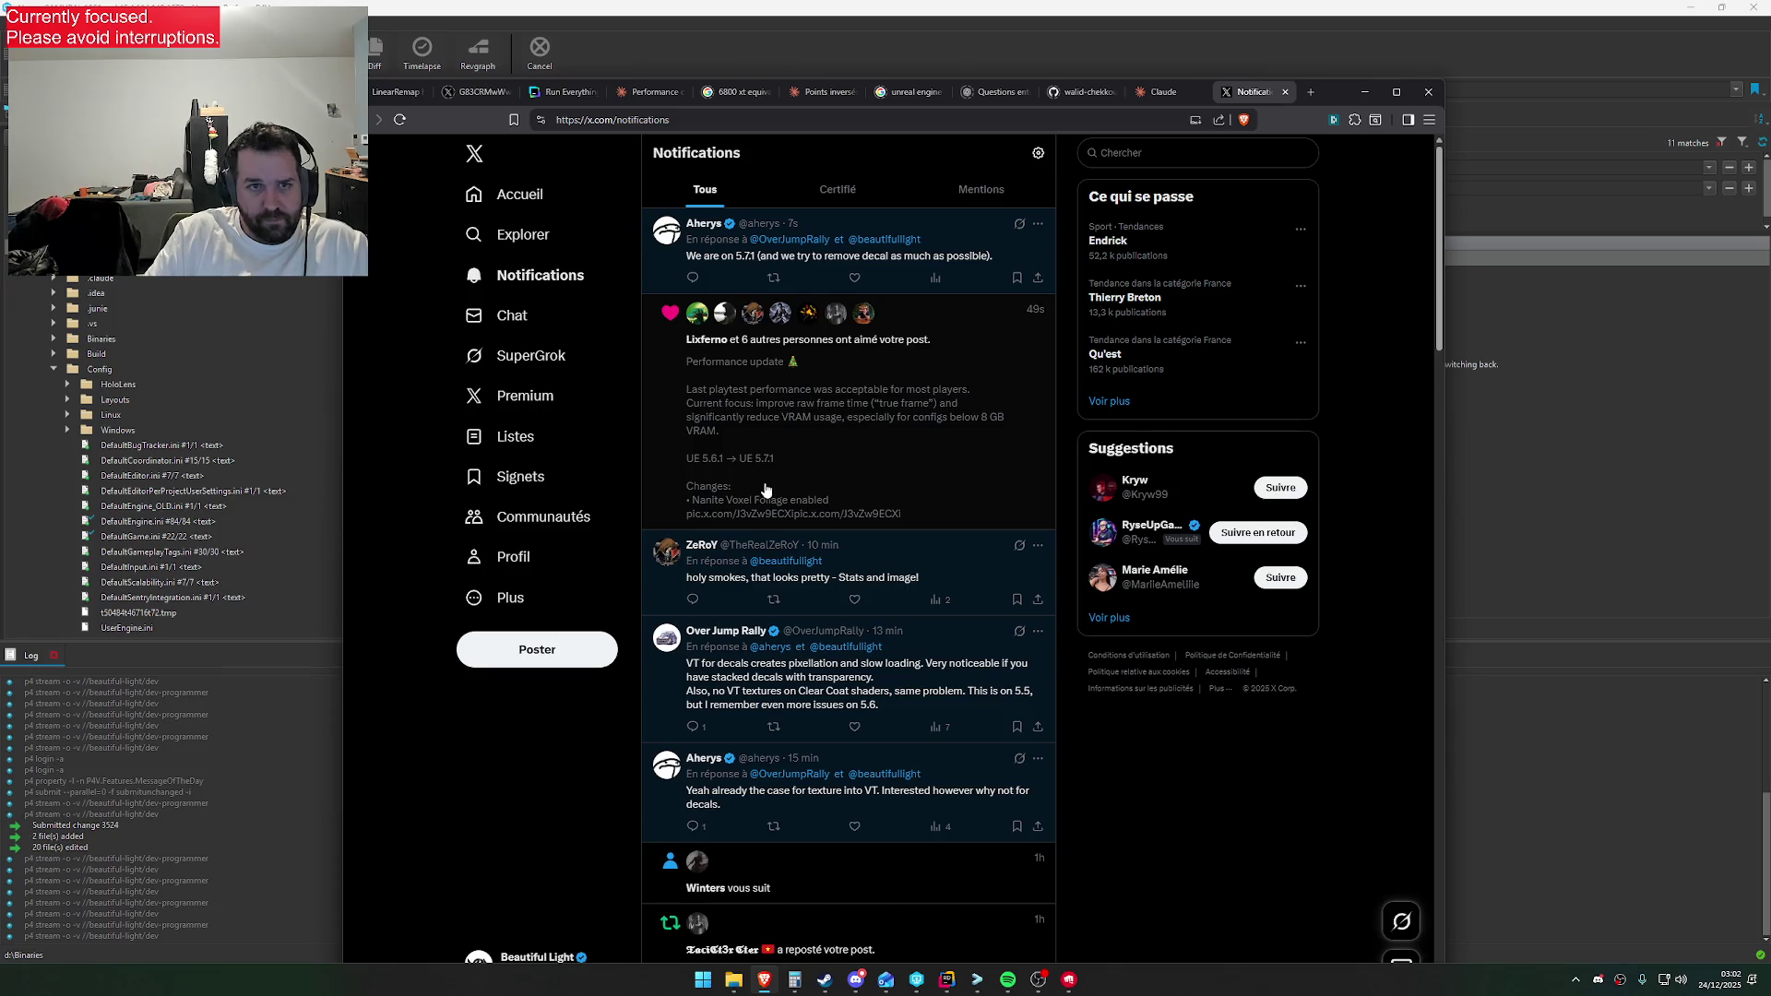
pyautogui.click(550, 661)
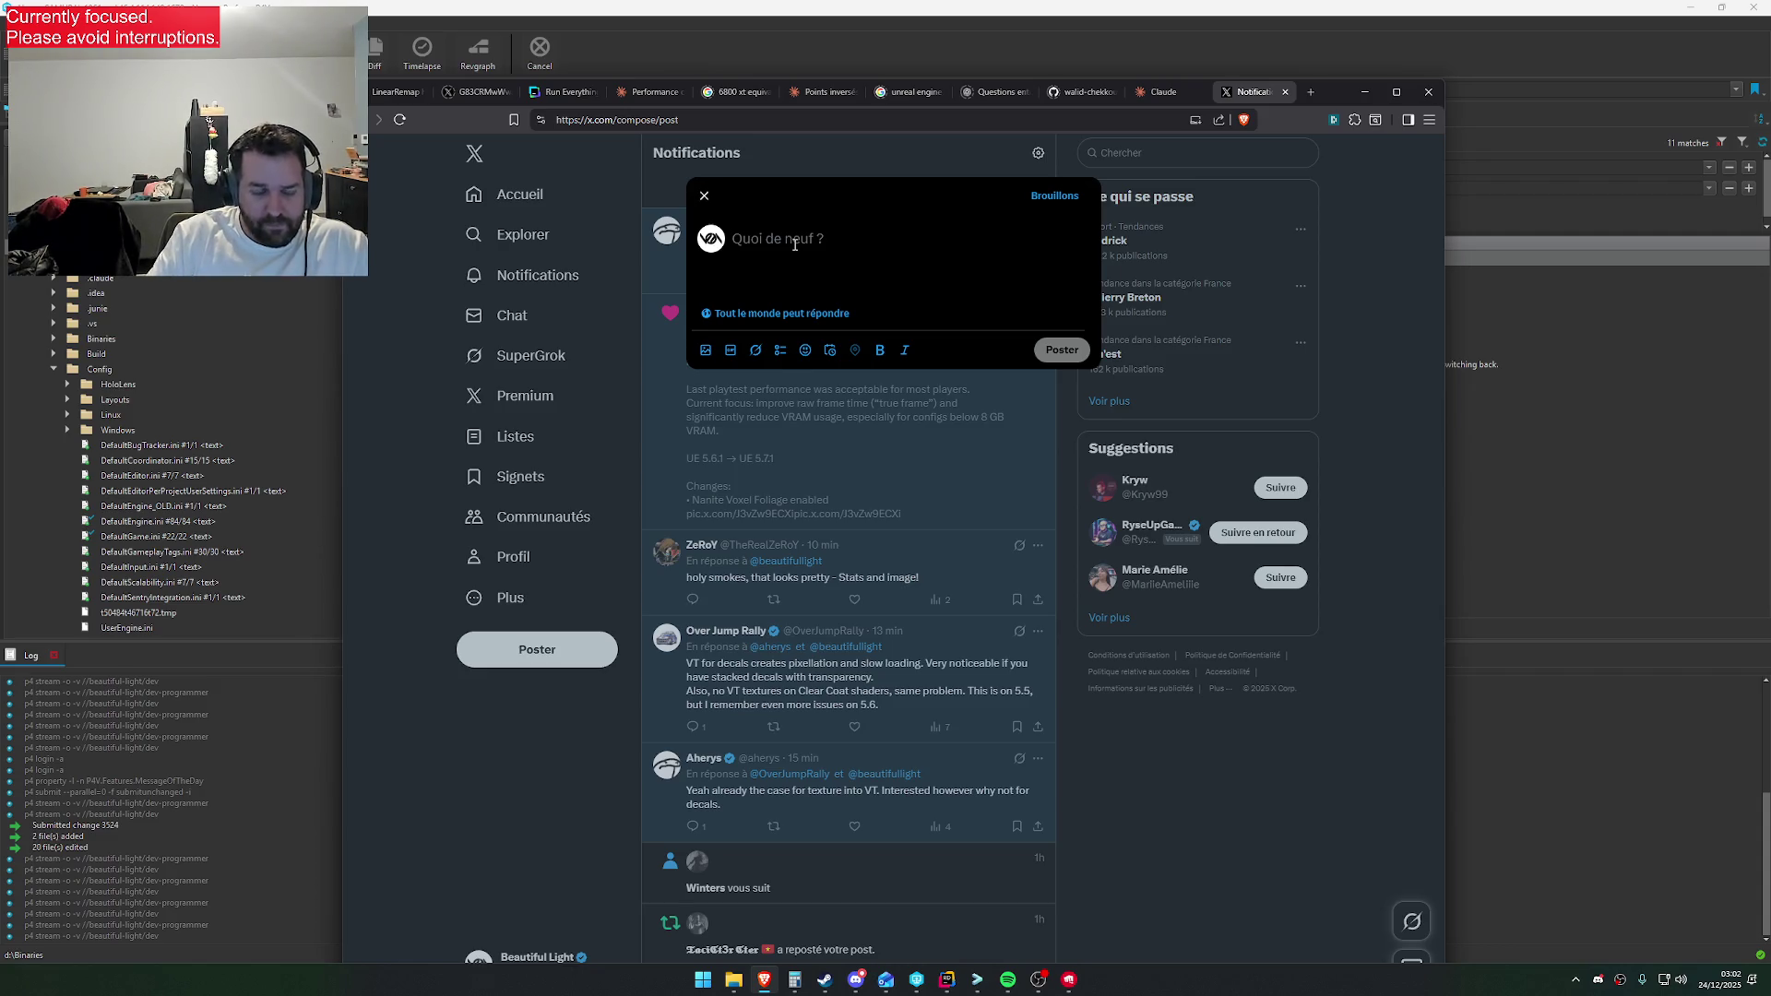
pyautogui.write('And fo')
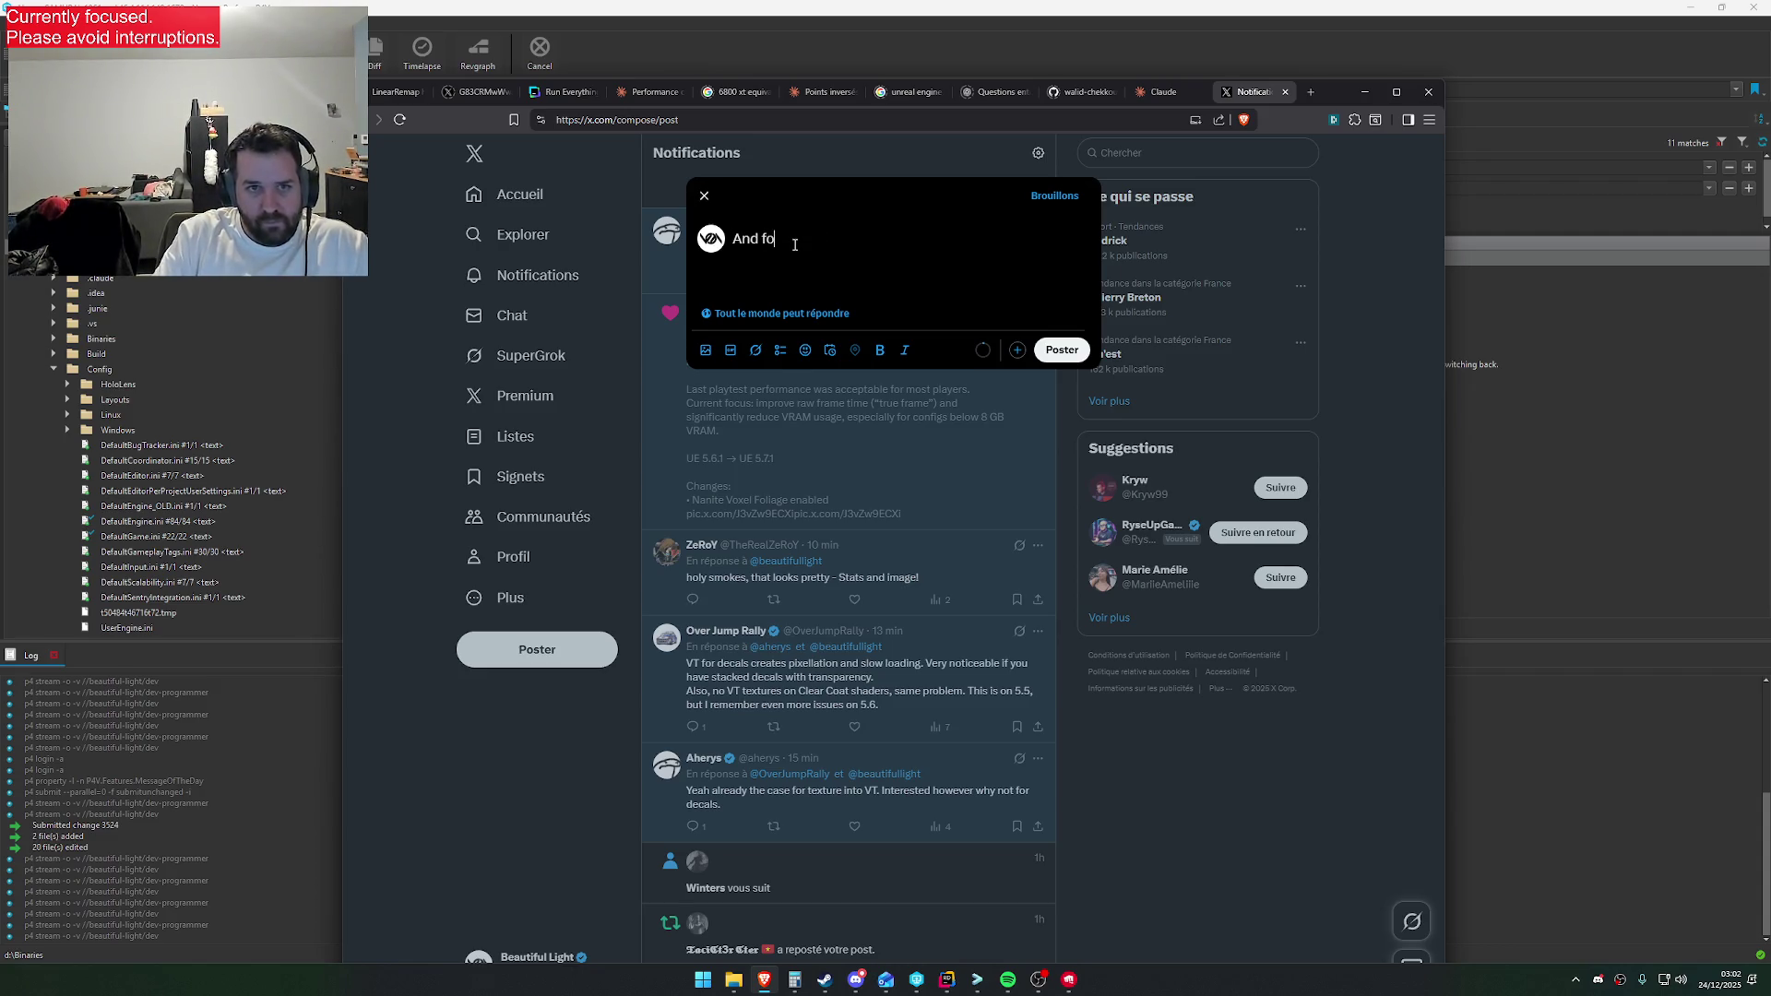
pyautogui.write('r chrissmass')
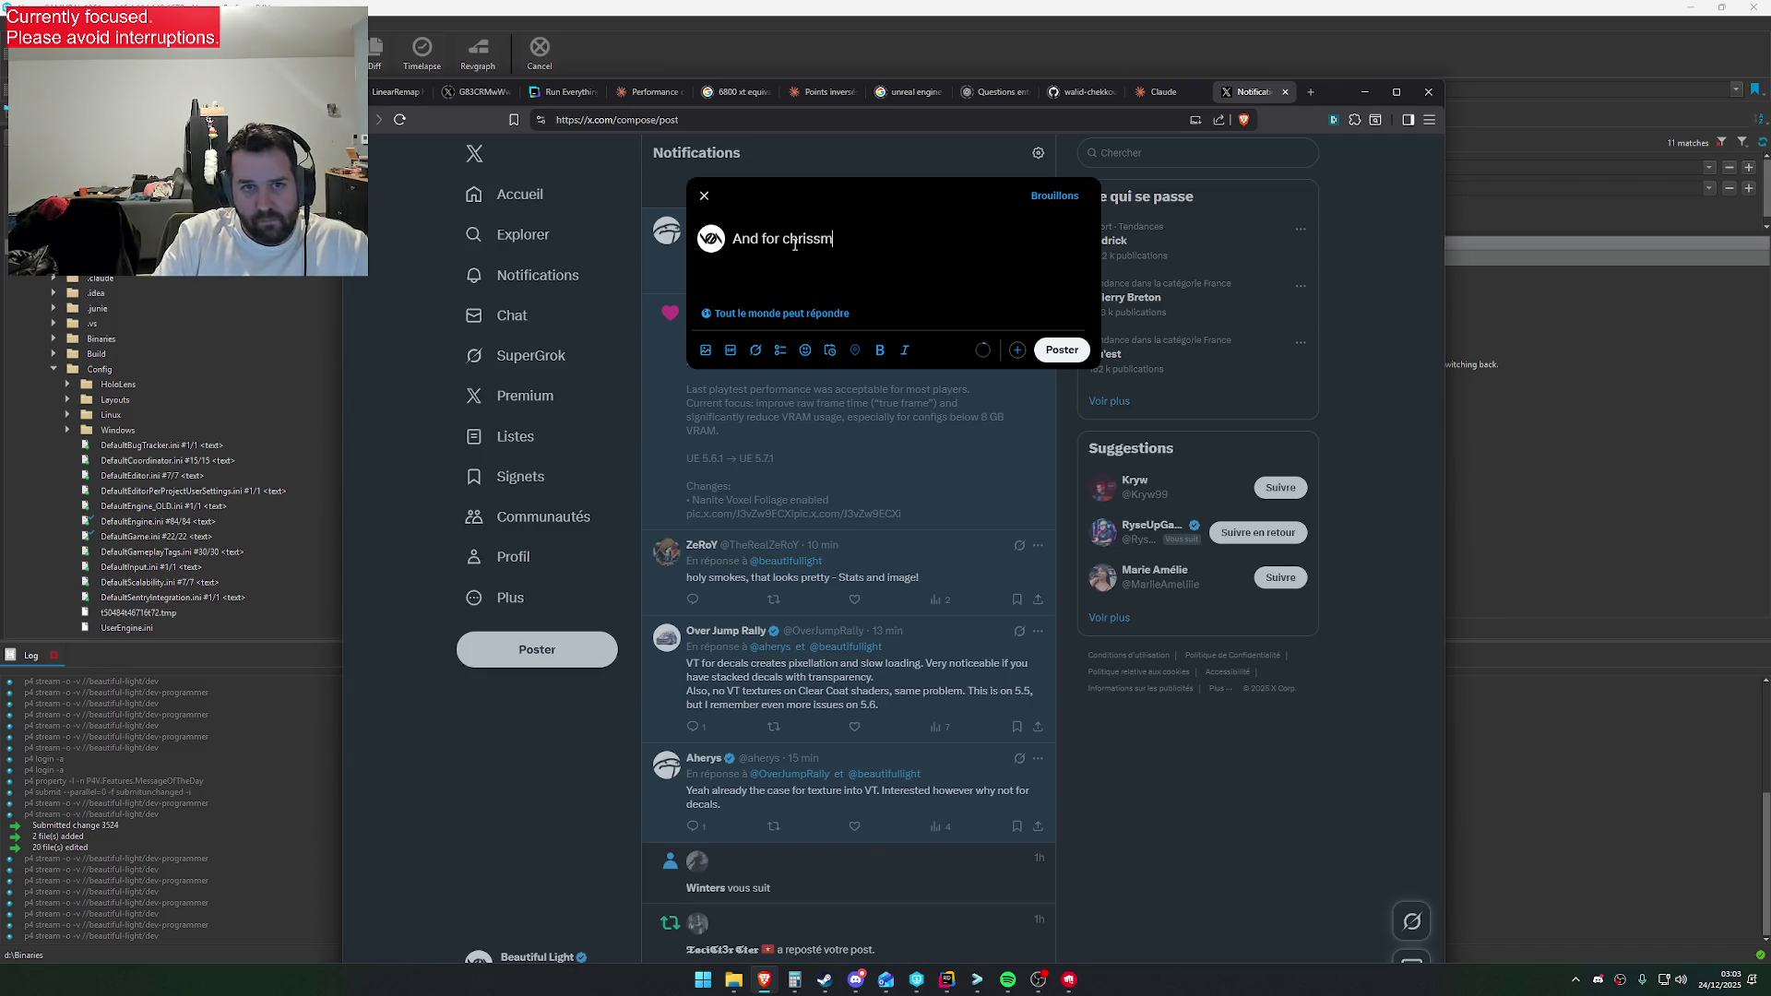
pyautogui.click(820, 240)
pyautogui.press('BackSpace')
pyautogui.write('tmass')
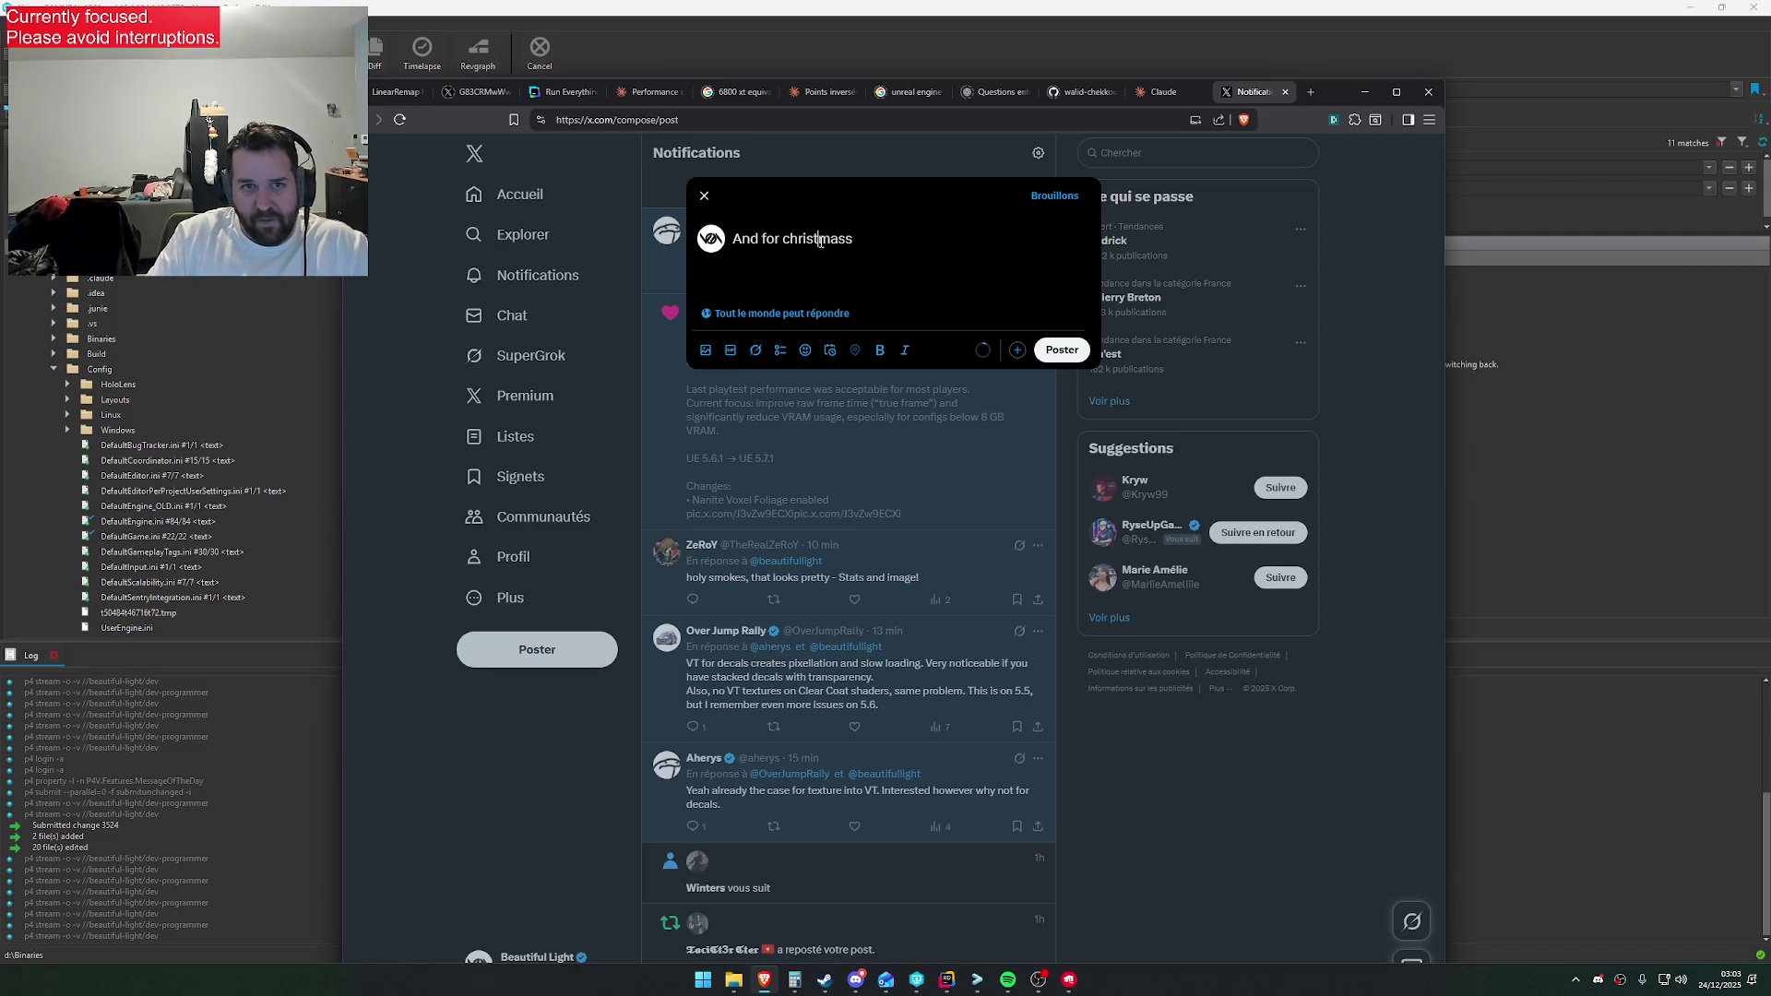
pyautogui.write(', here')
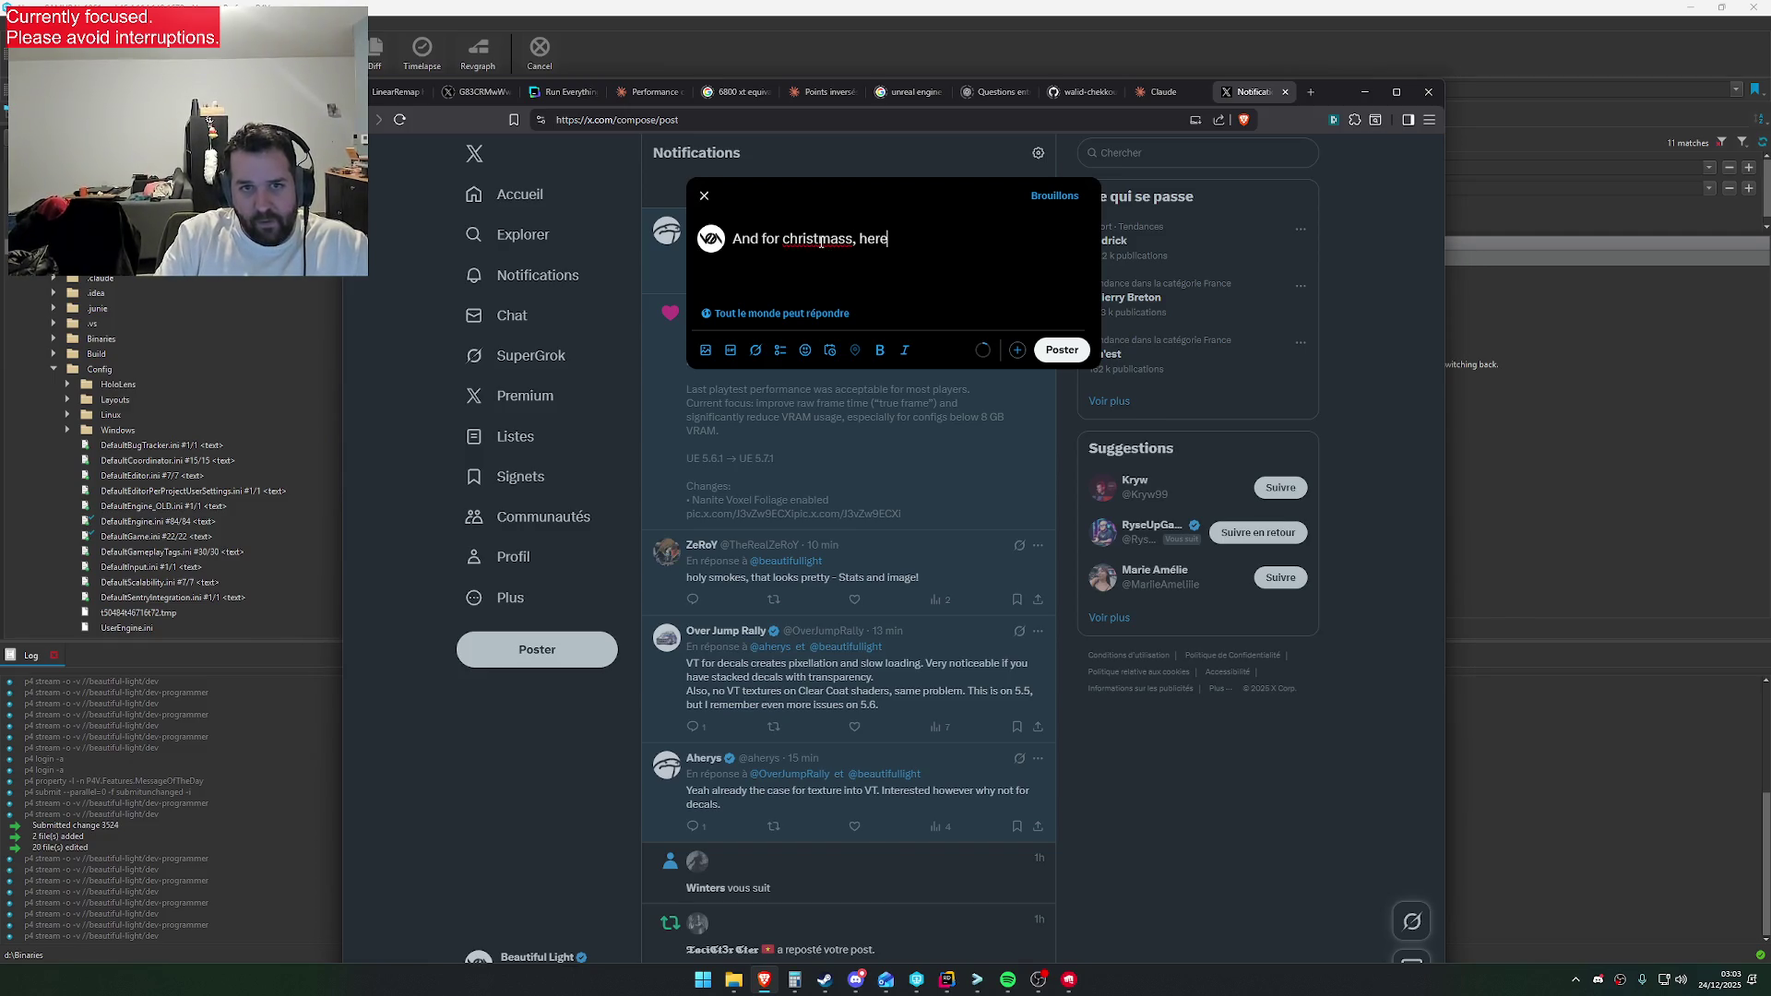
pyautogui.write(' the new grass')
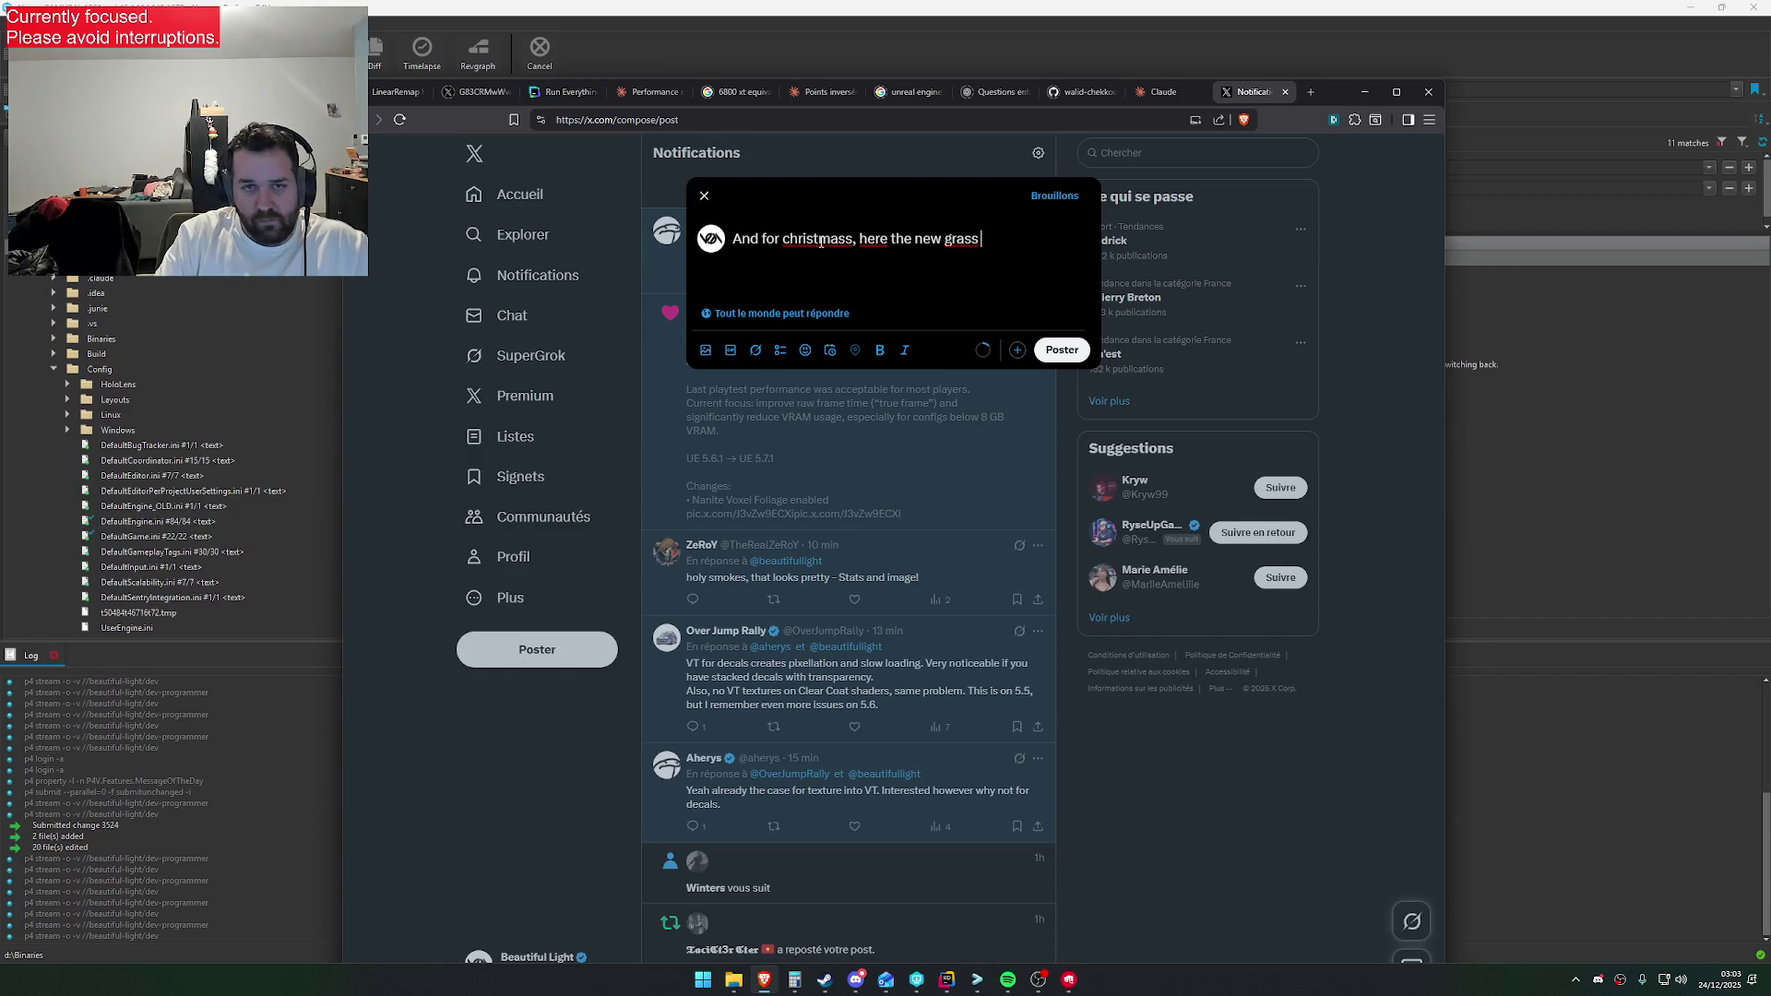
pyautogui.press('BackSpace')
pyautogui.write('system.')
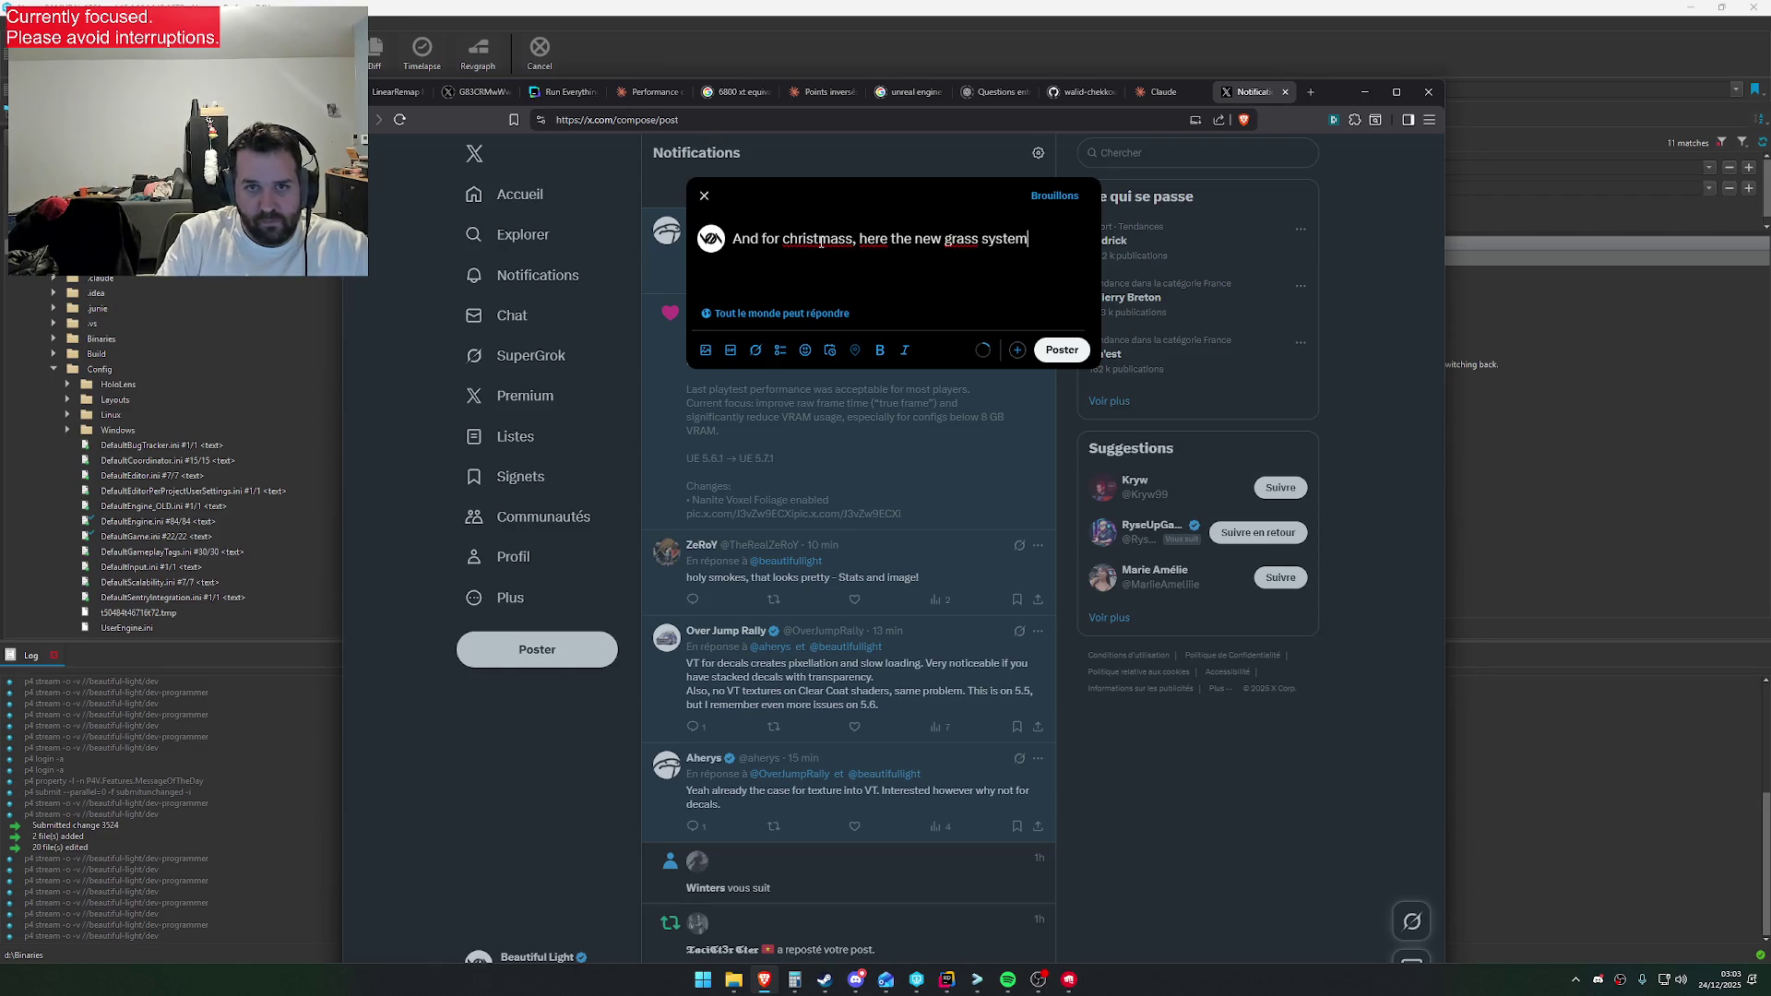
# Add the paragraph 'Spawned directly on your GPU, less CPU usage, and way more density.'
pyautogui.press('Return')
pyautogui.write('Spawned directly on y')
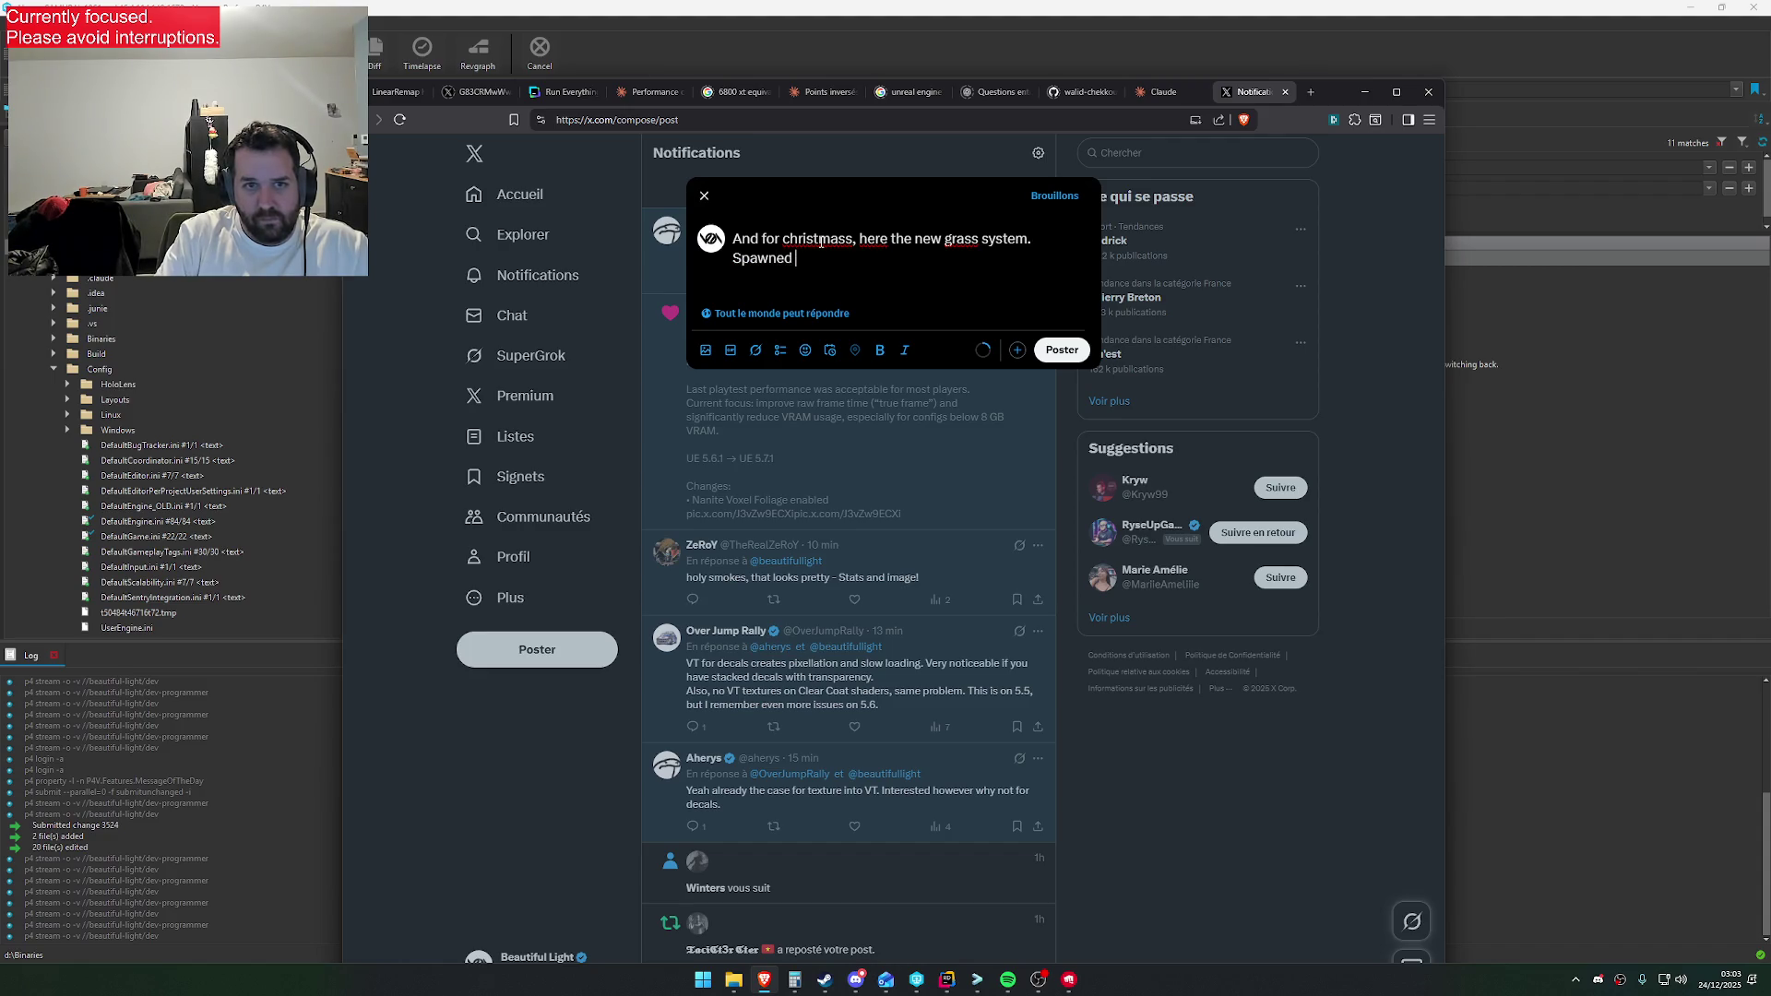
pyautogui.write('our GP')
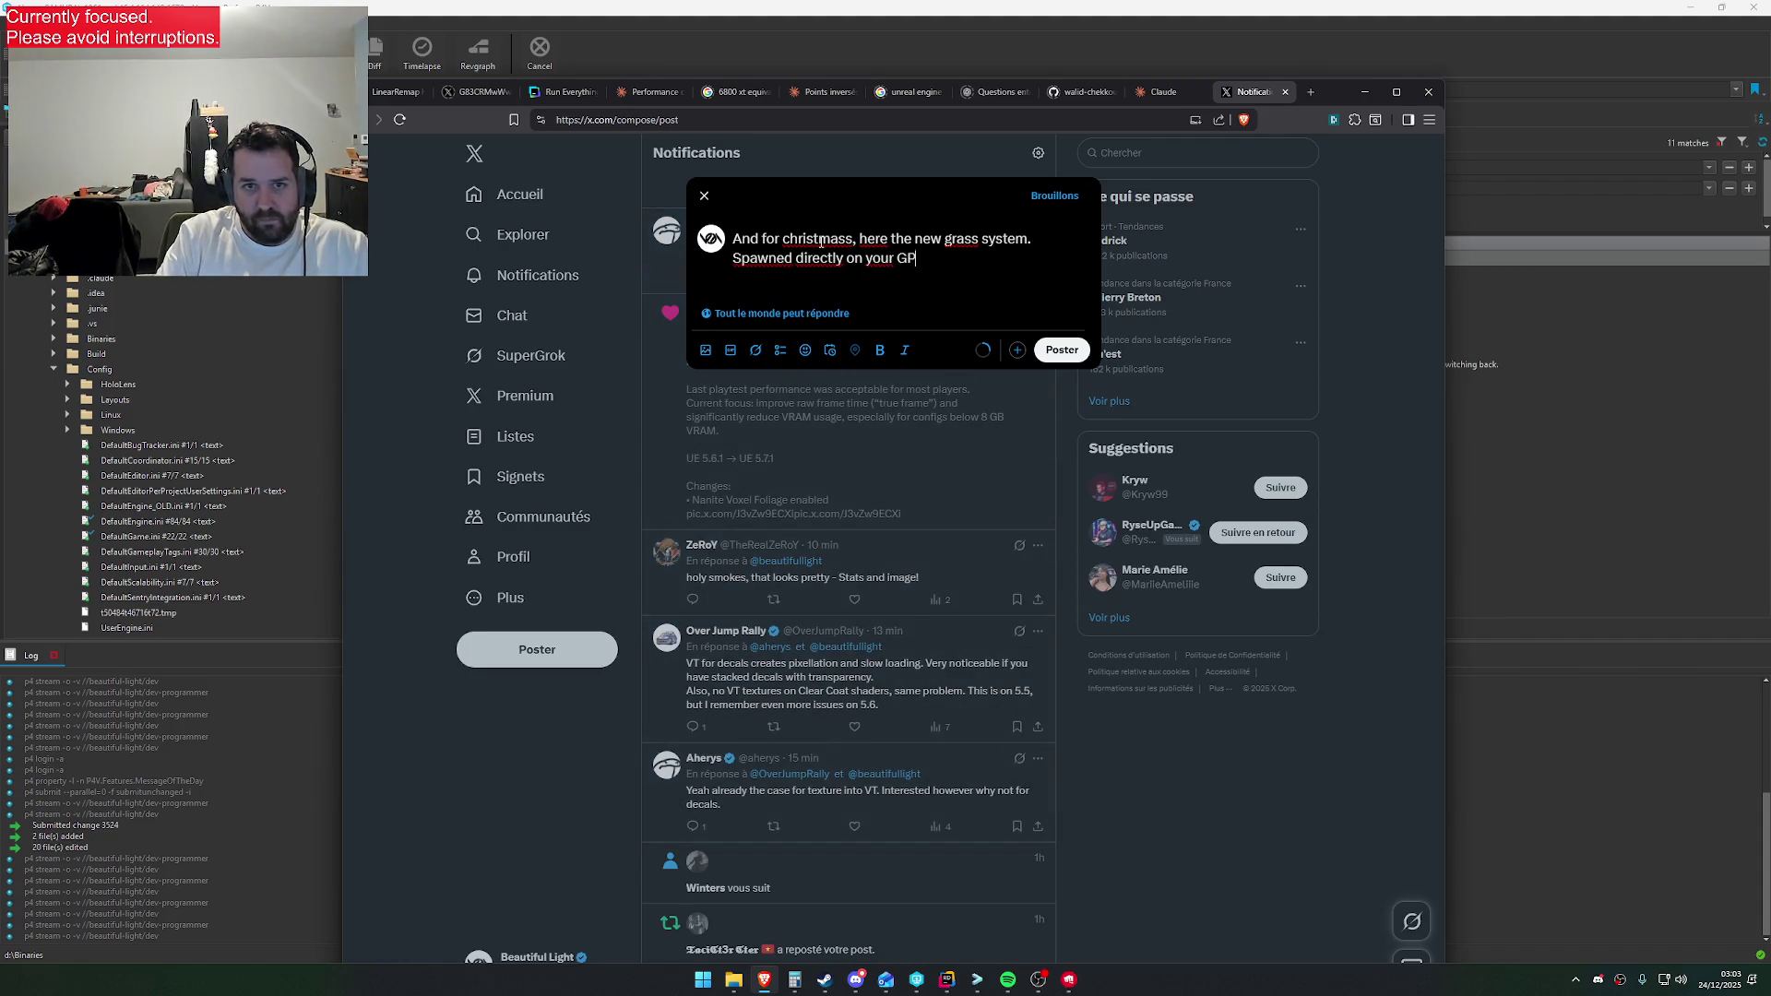
pyautogui.write('U, less ')
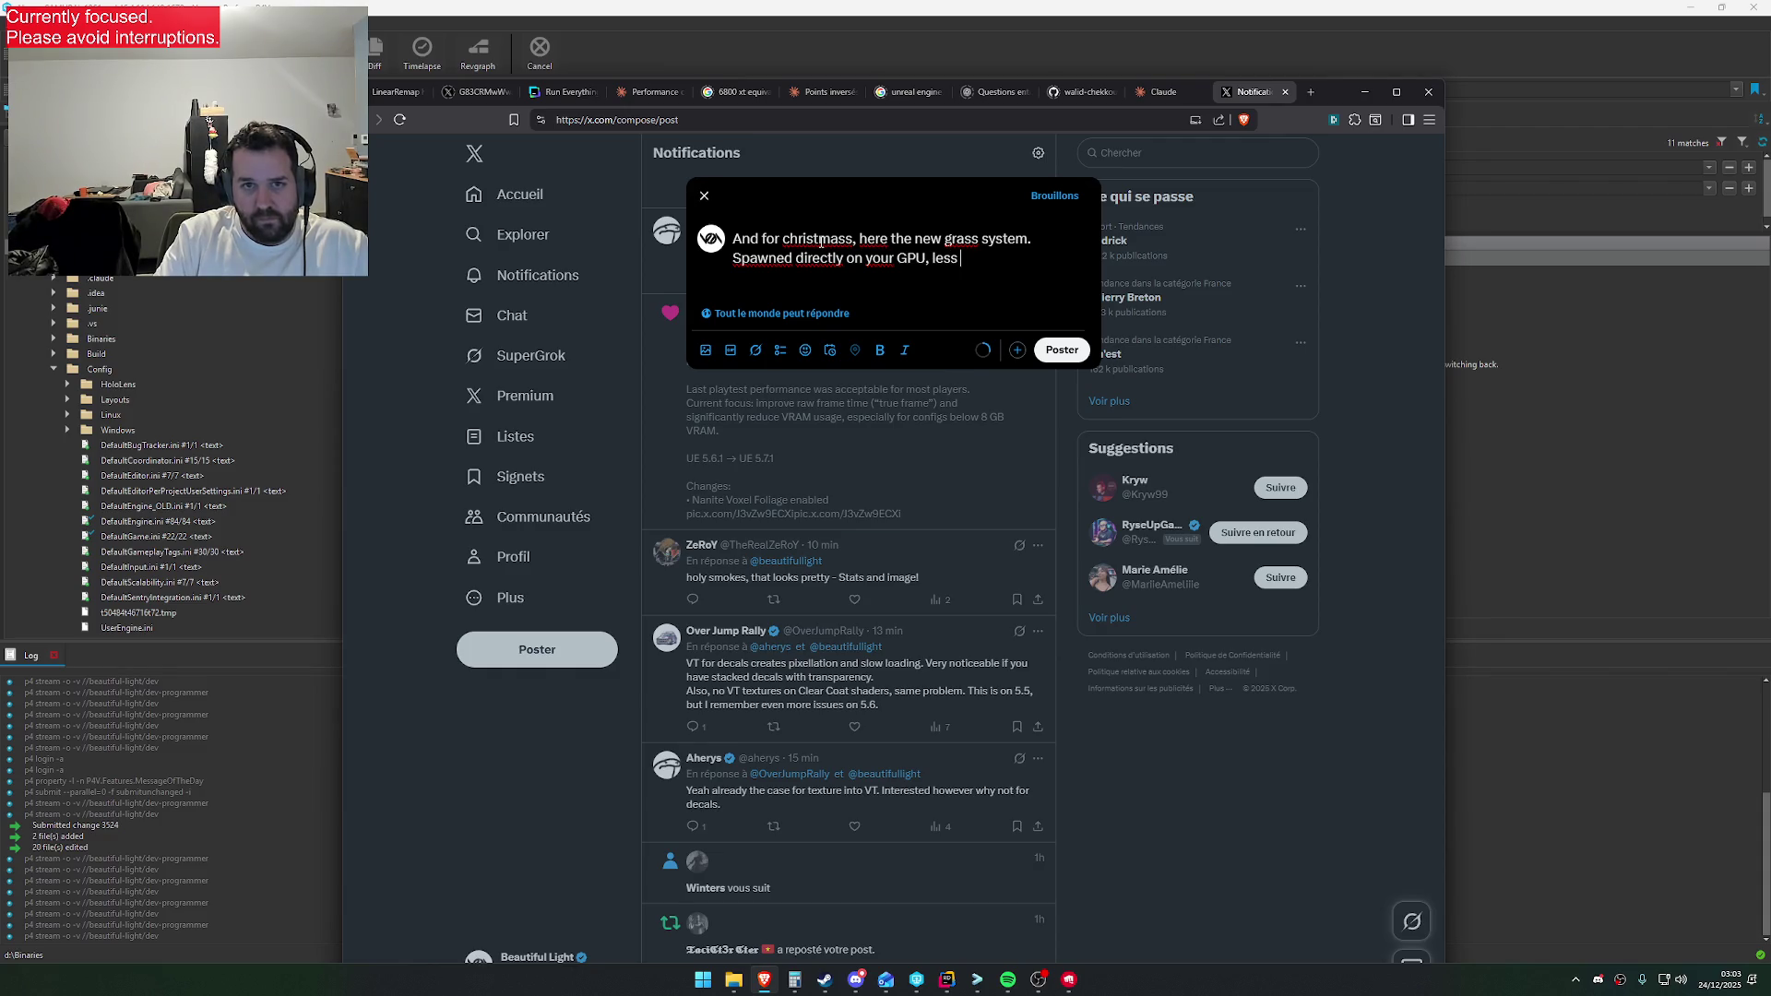
pyautogui.write('CPU usage, and way more ')
pyautogui.write('density.')
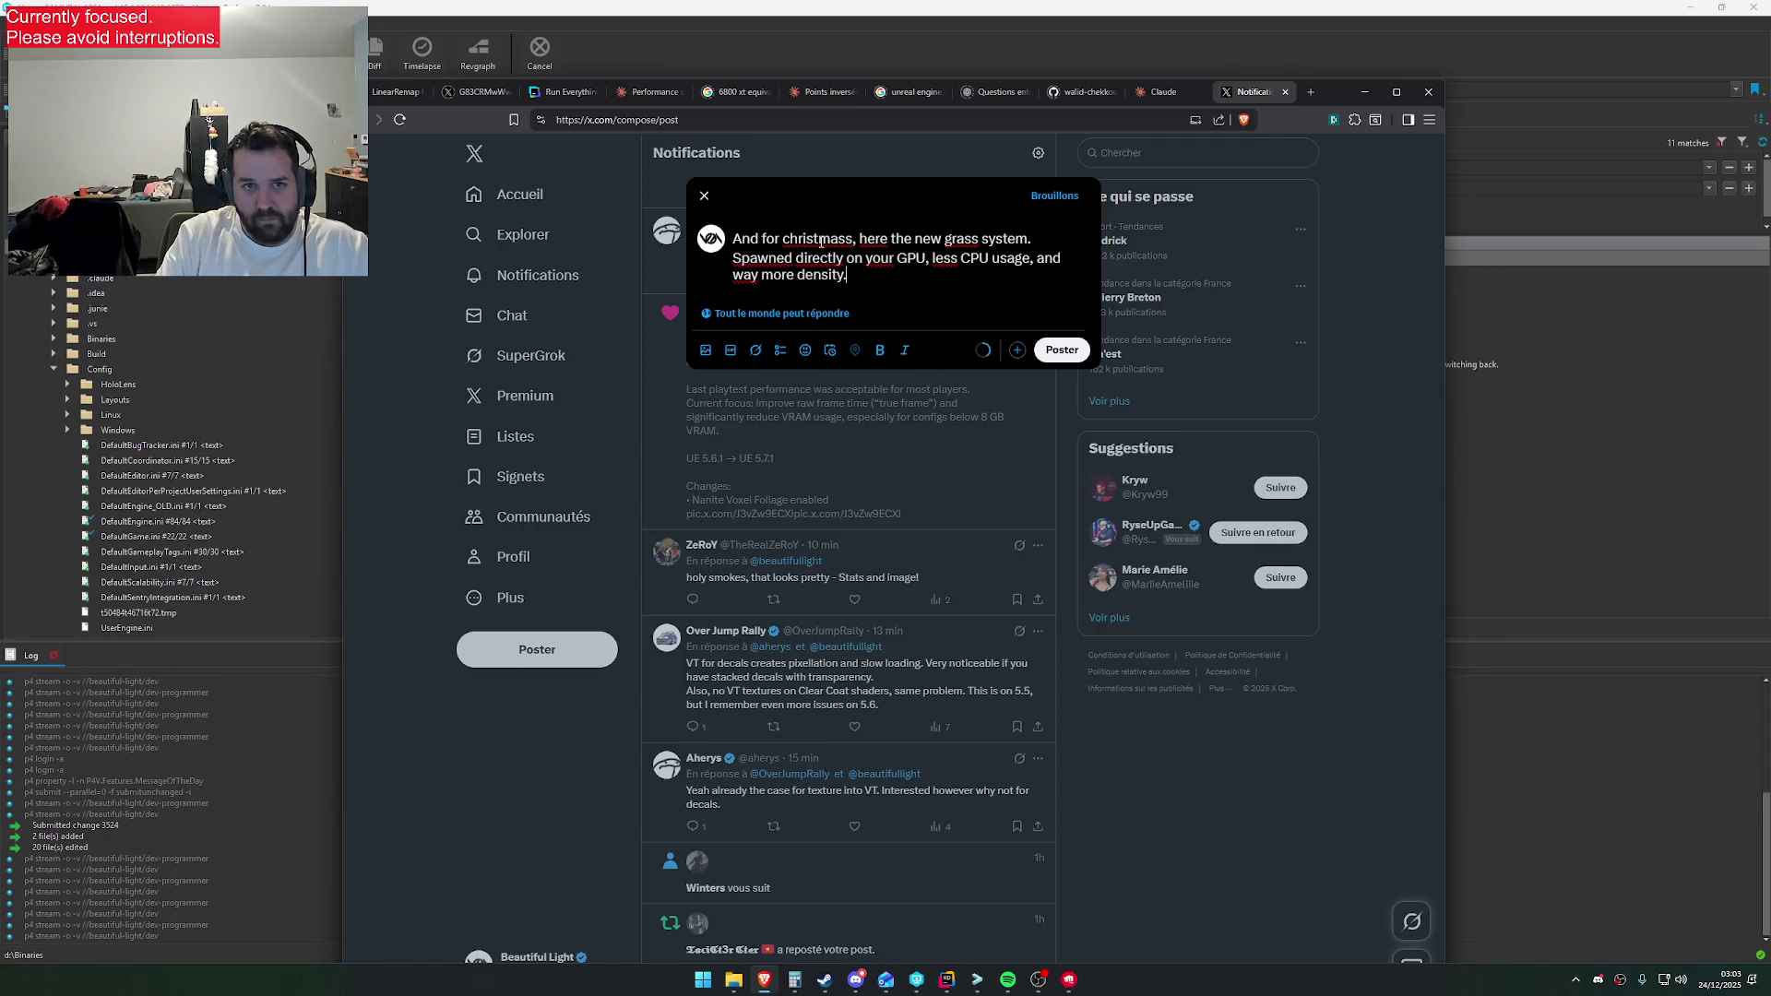
pyautogui.press('Up')
pyautogui.press('Home')
pyautogui.press('Return')
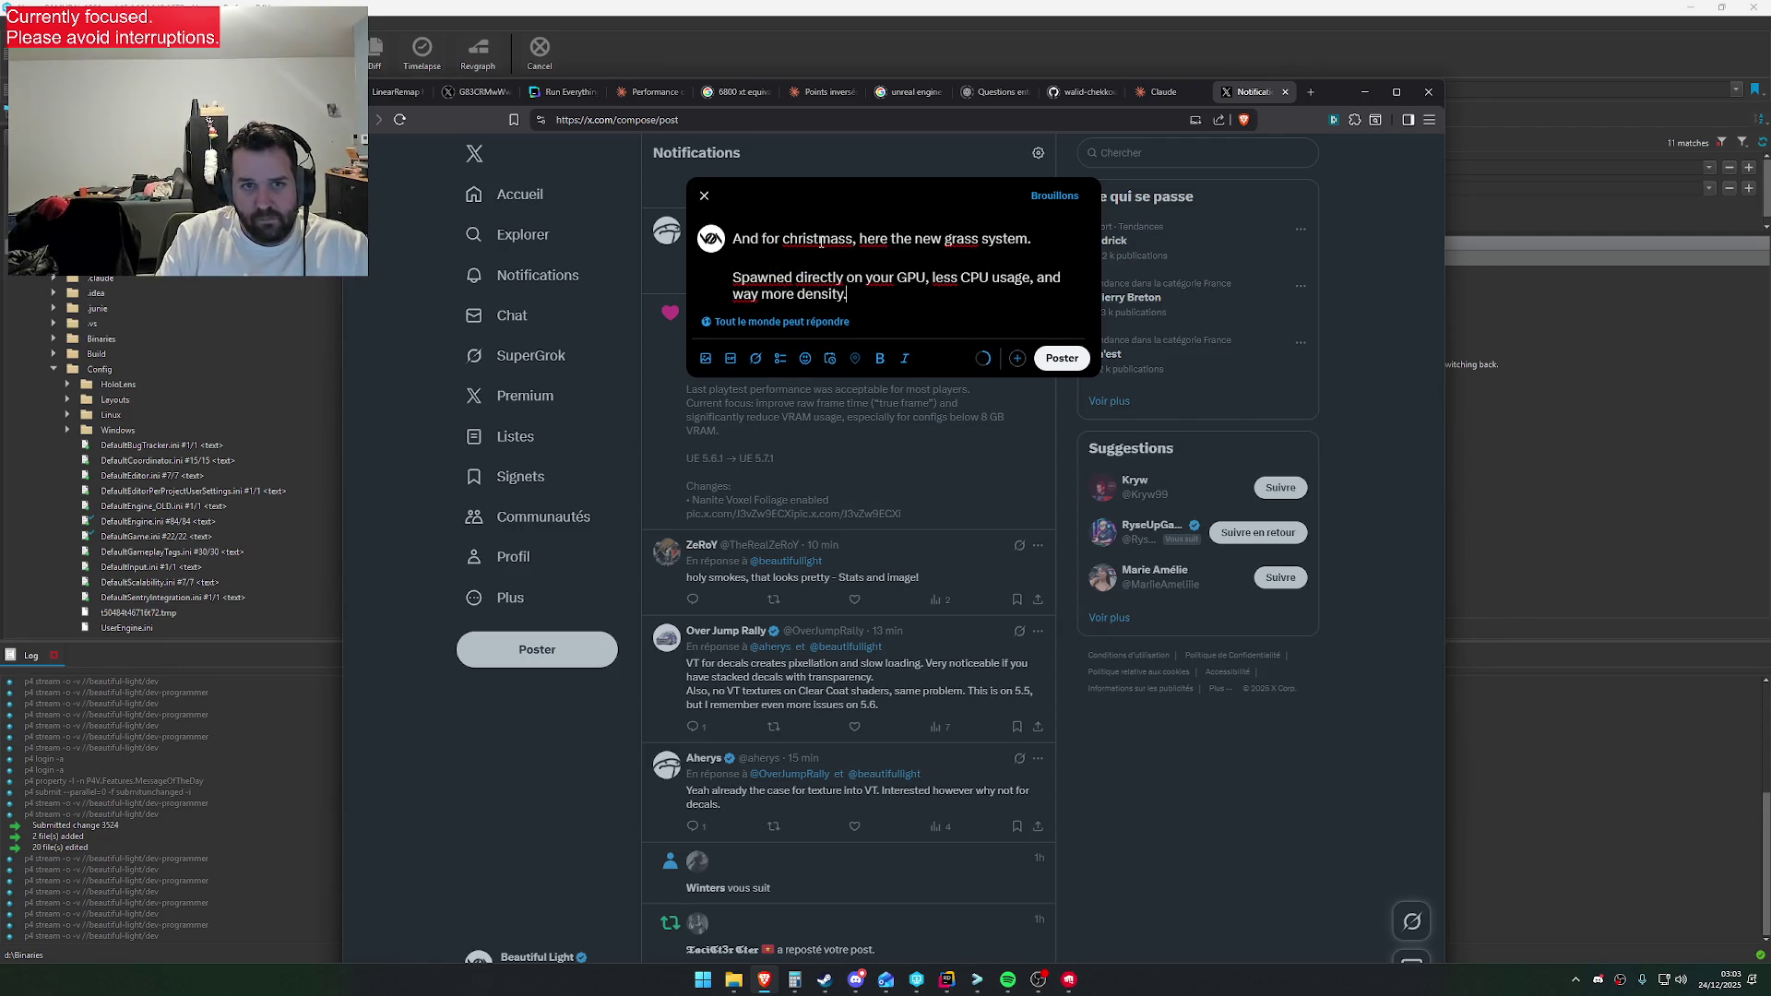
# Add the closing line 'Screenshot are 100% native.', then show the desktop
pyautogui.hotkey('ctrl', 'End')
pyautogui.press('Return')
pyautogui.press('Return')
pyautogui.write('Screenshot ')
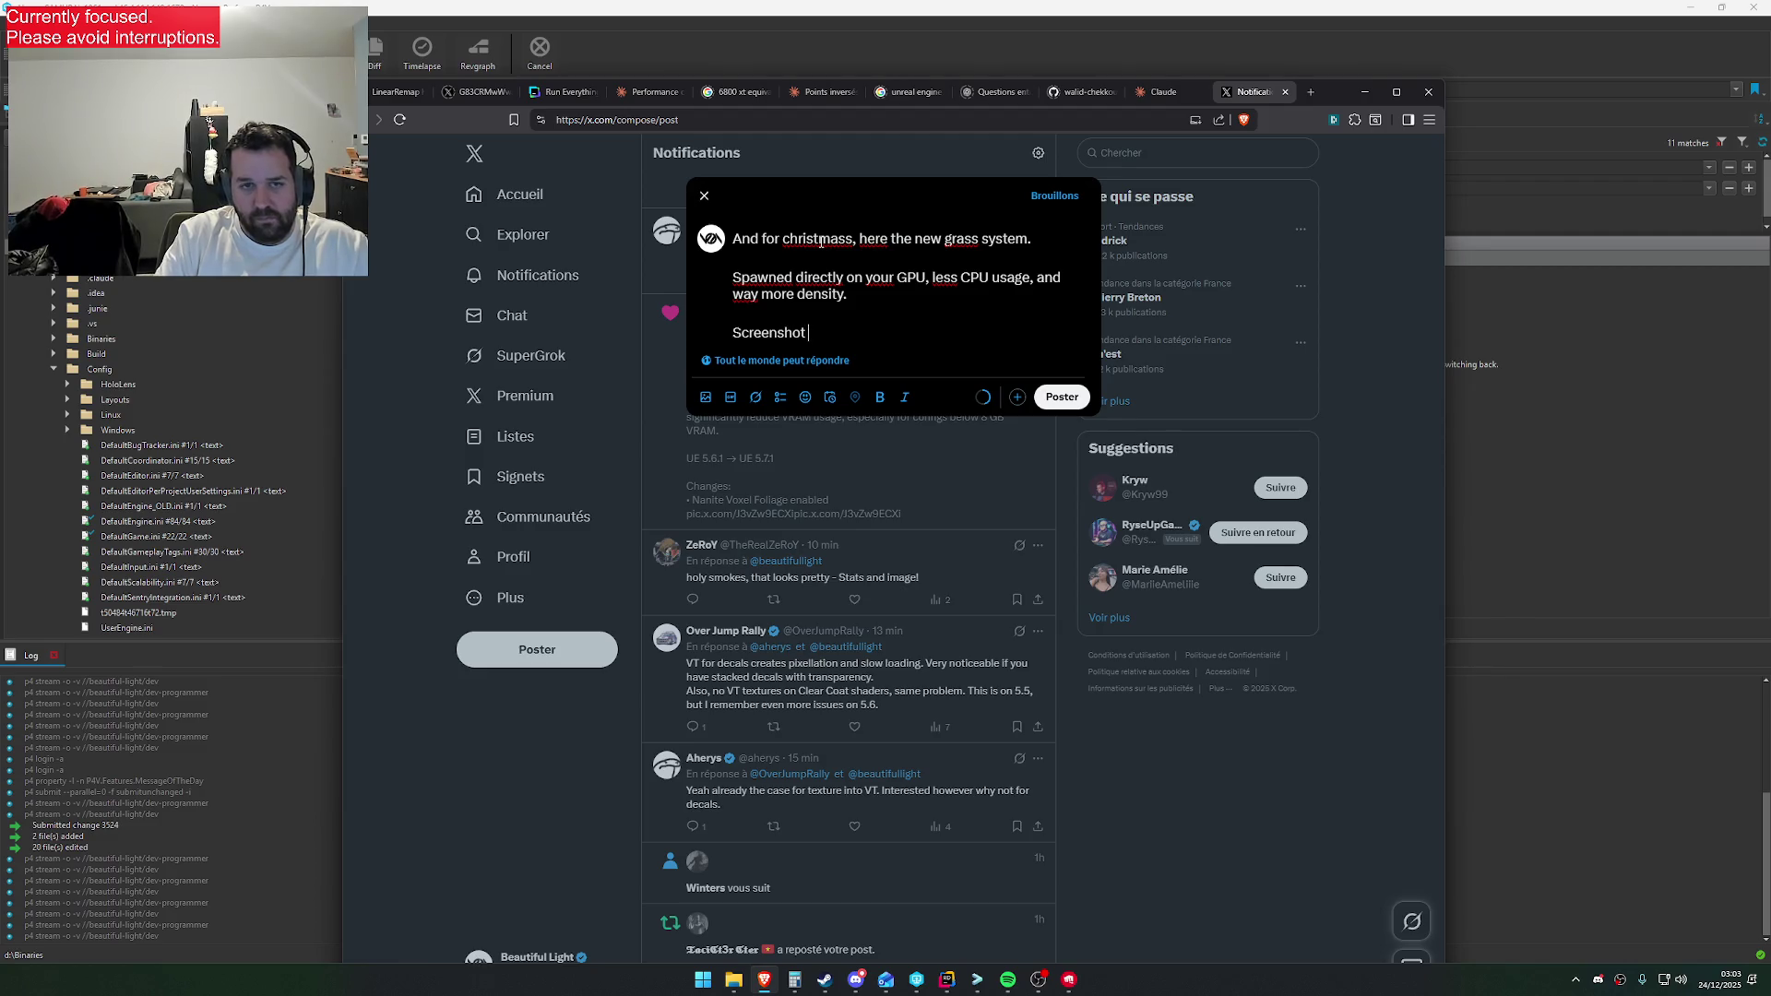
pyautogui.write('are 100')
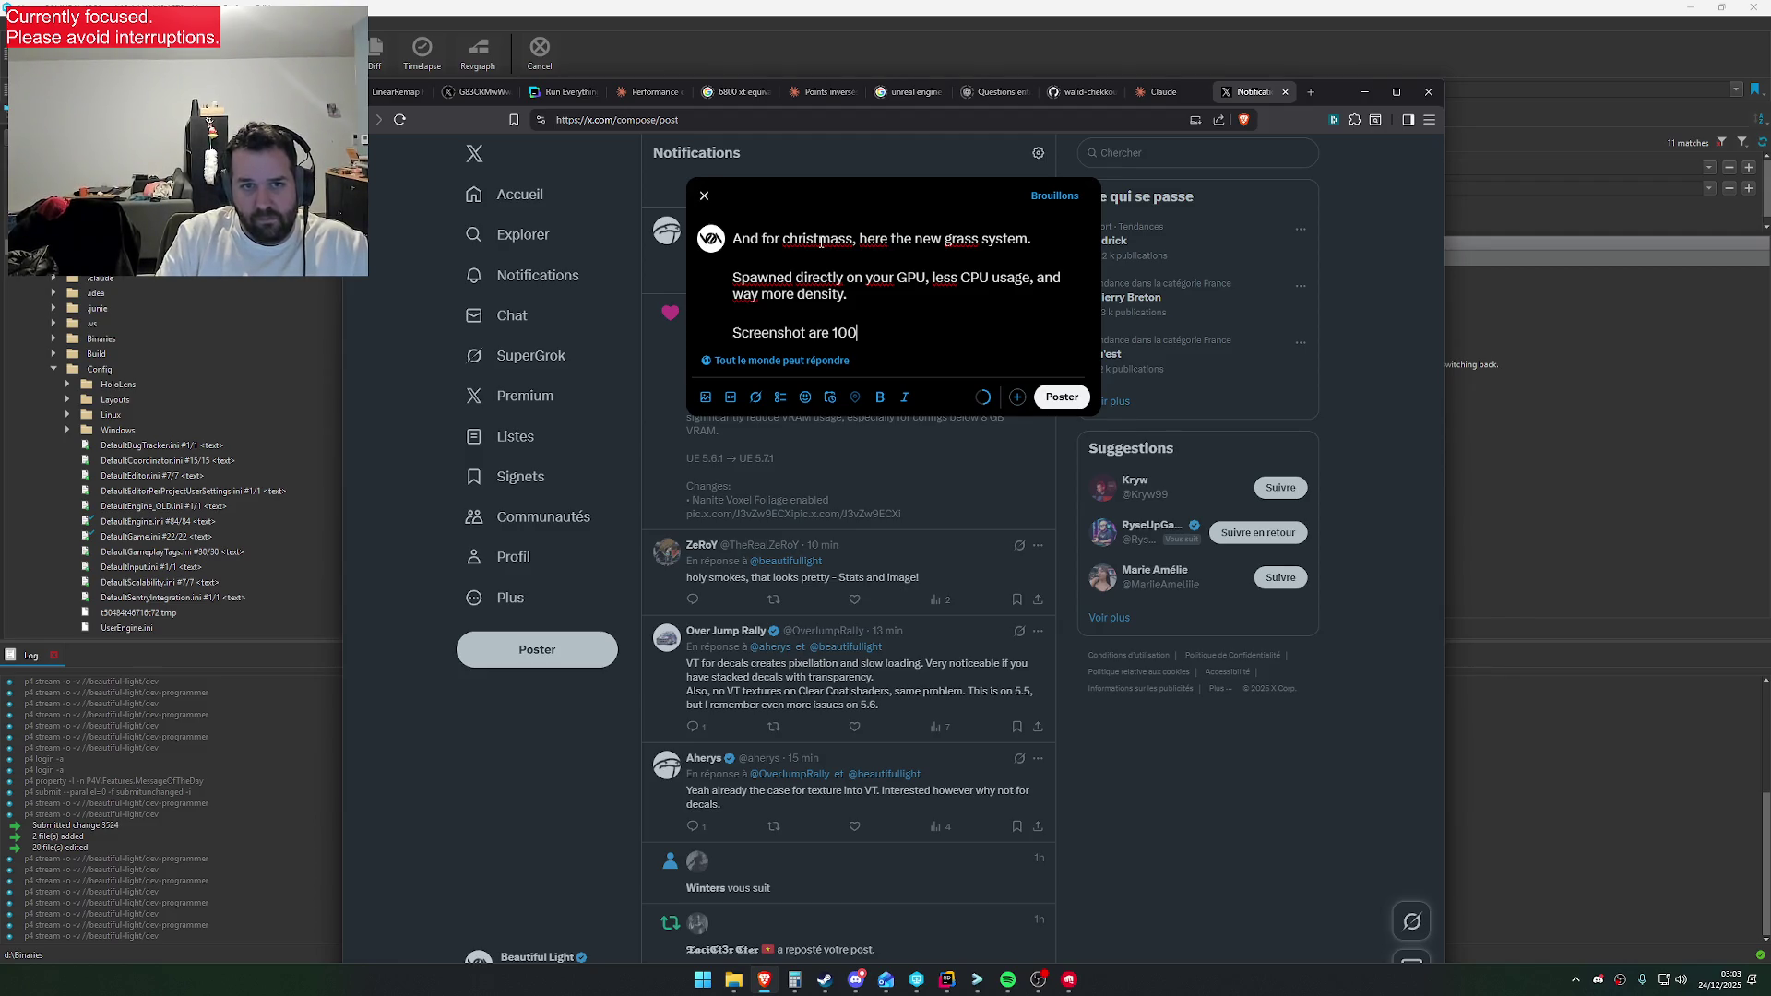
pyautogui.write('% native')
pyautogui.write('.')
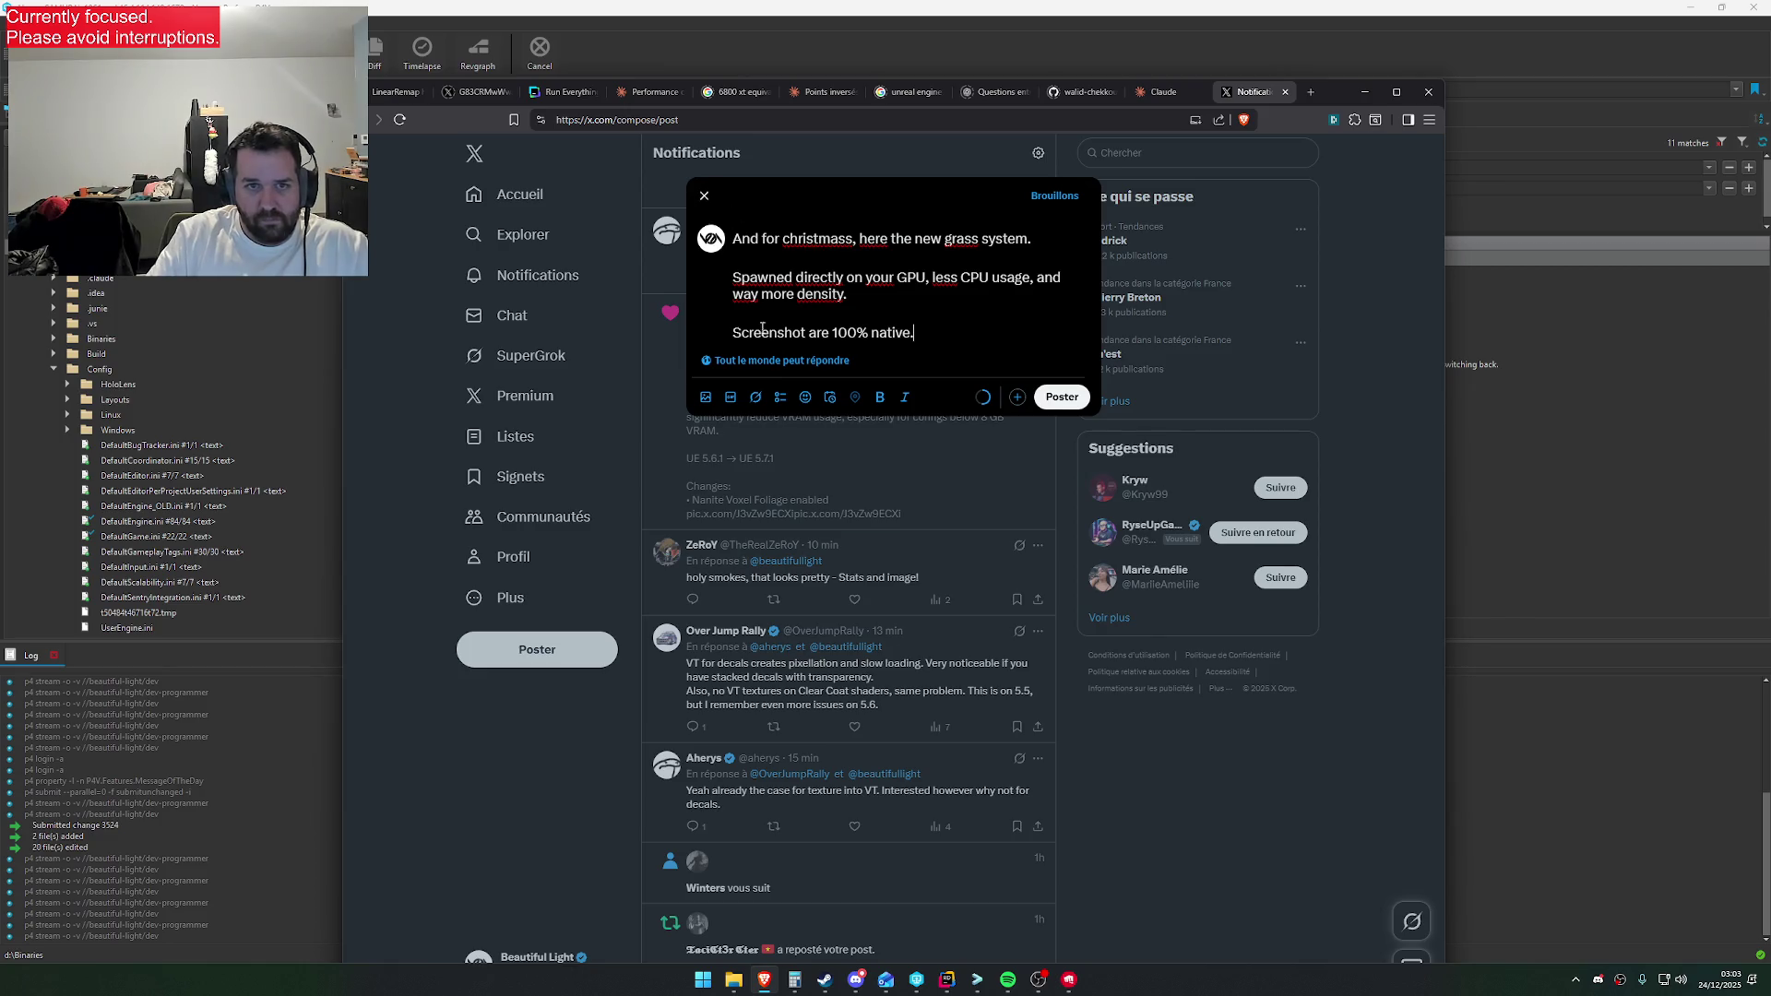
pyautogui.moveTo(733, 980)
pyautogui.click(823, 921)
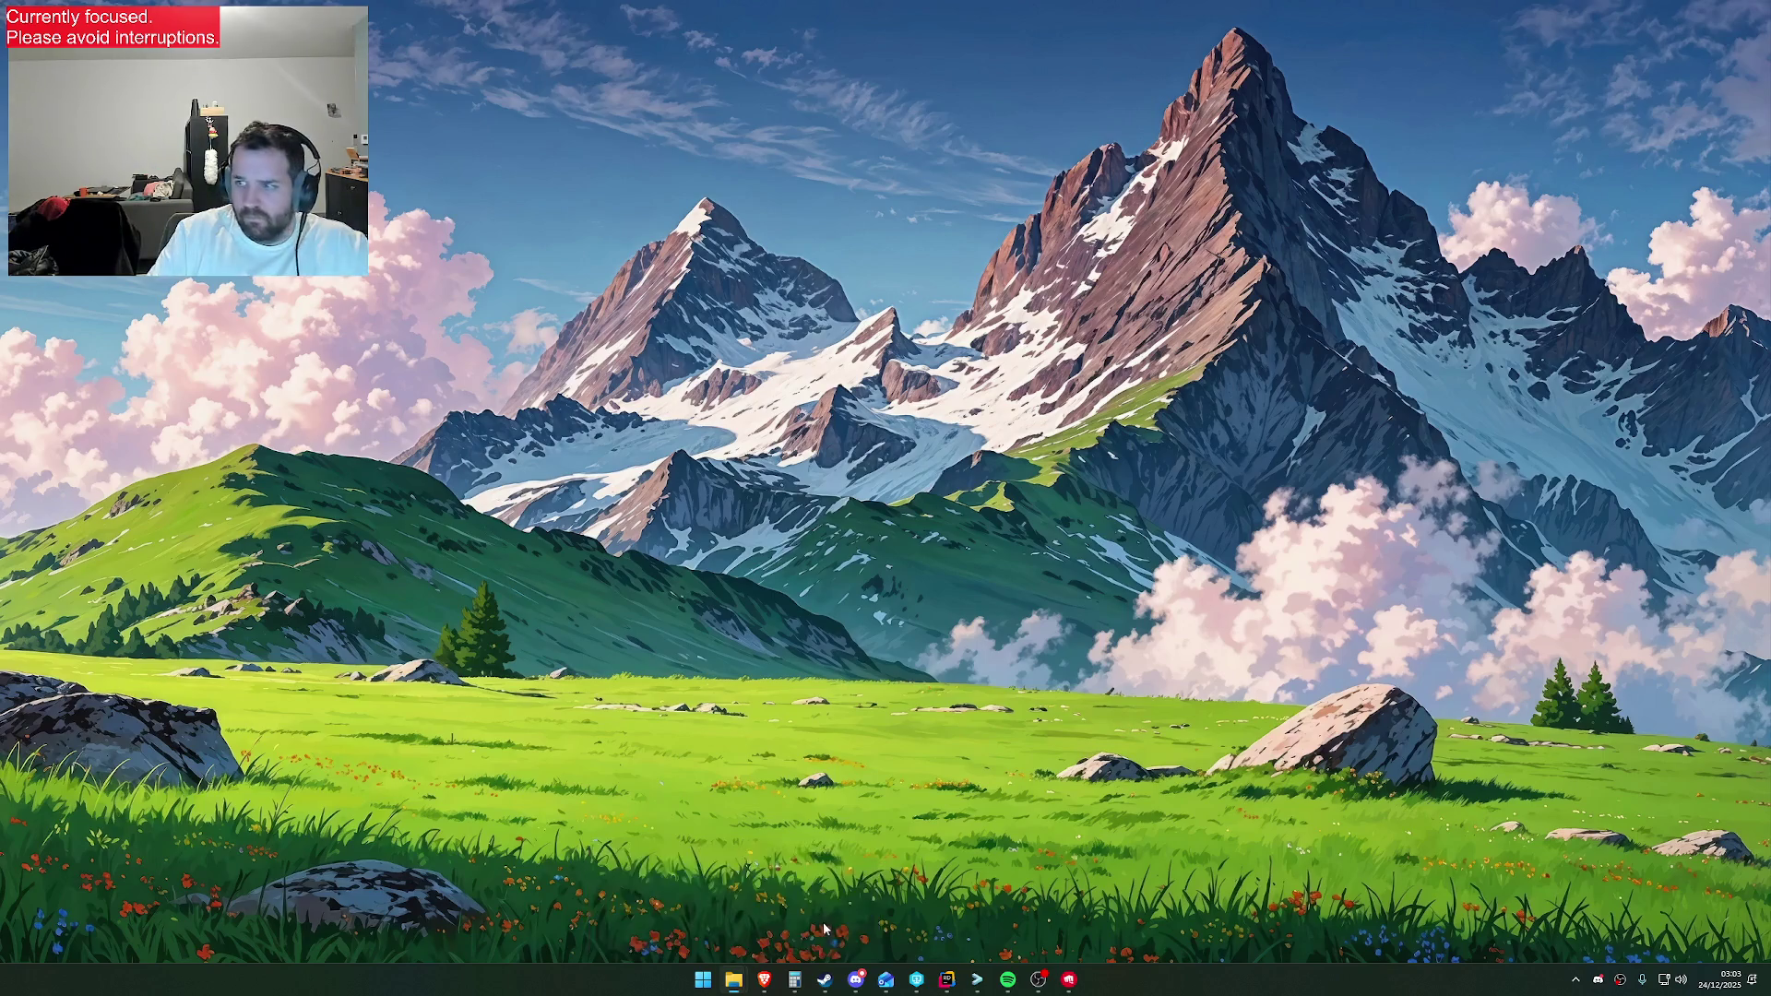
# Drag the forest screenshots from the folder into the X post draft
pyautogui.press('super+d')
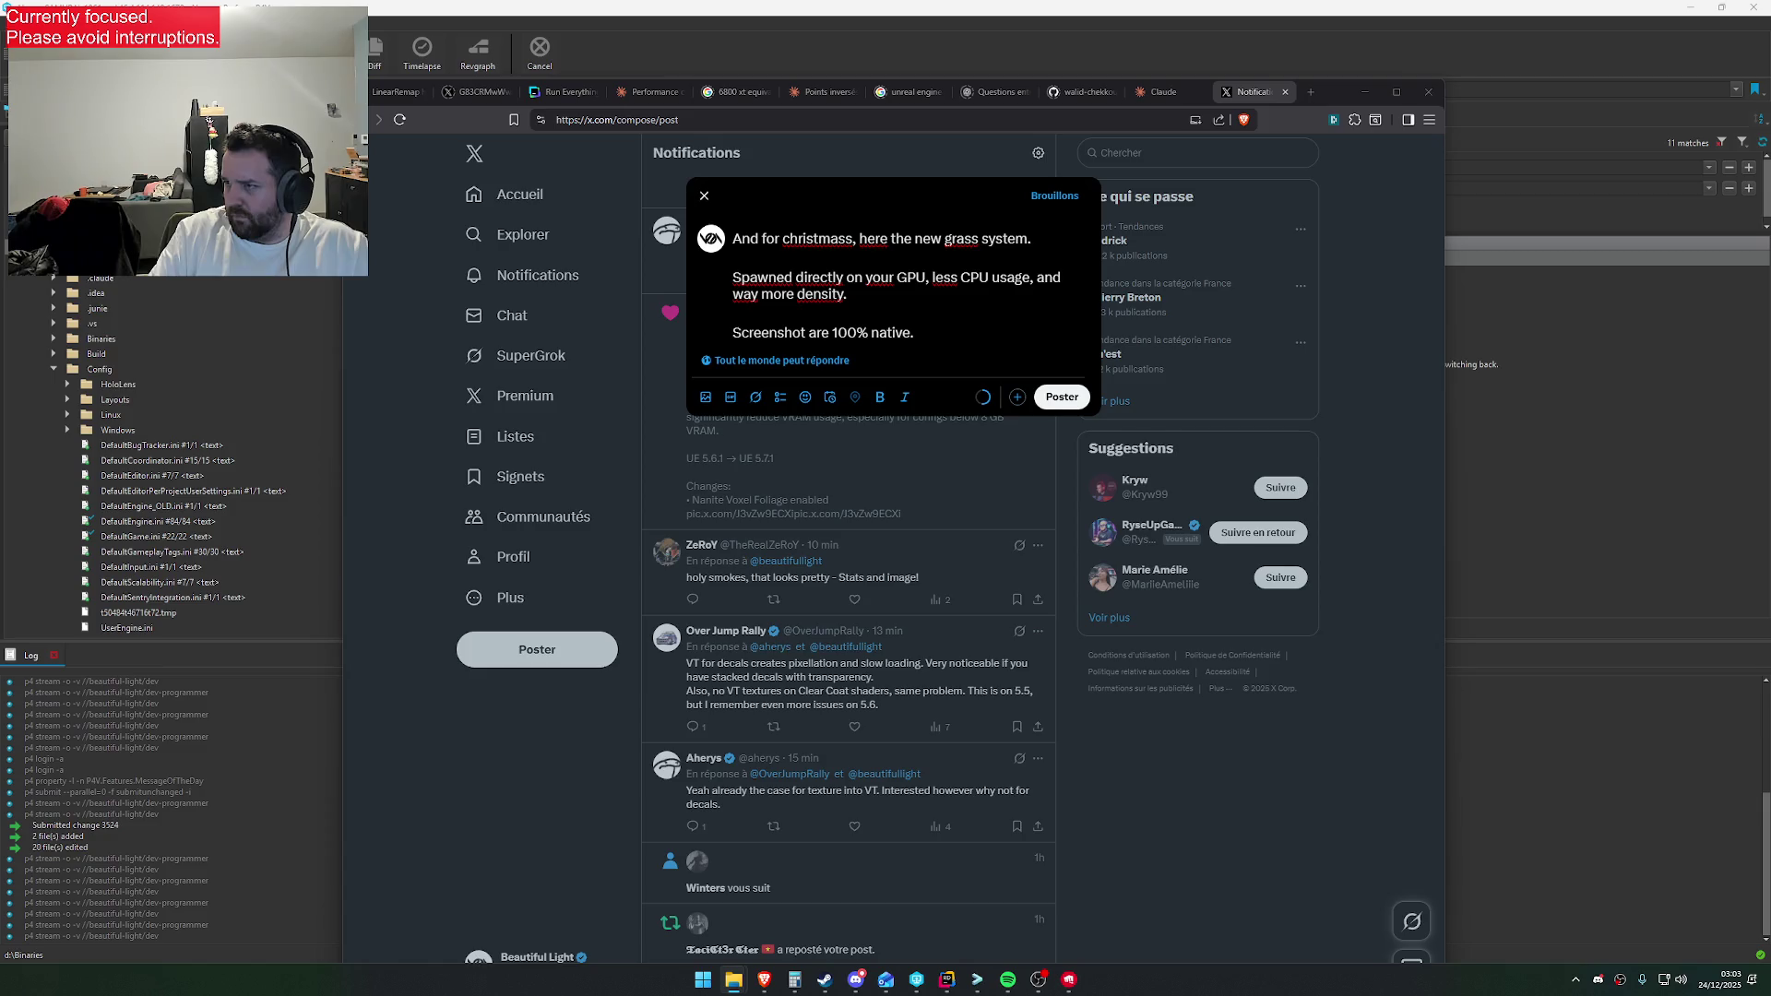
pyautogui.moveTo(1770, 369)
pyautogui.mouseDown()
pyautogui.moveTo(1023, 359)
pyautogui.moveTo(1026, 327)
pyautogui.mouseUp()
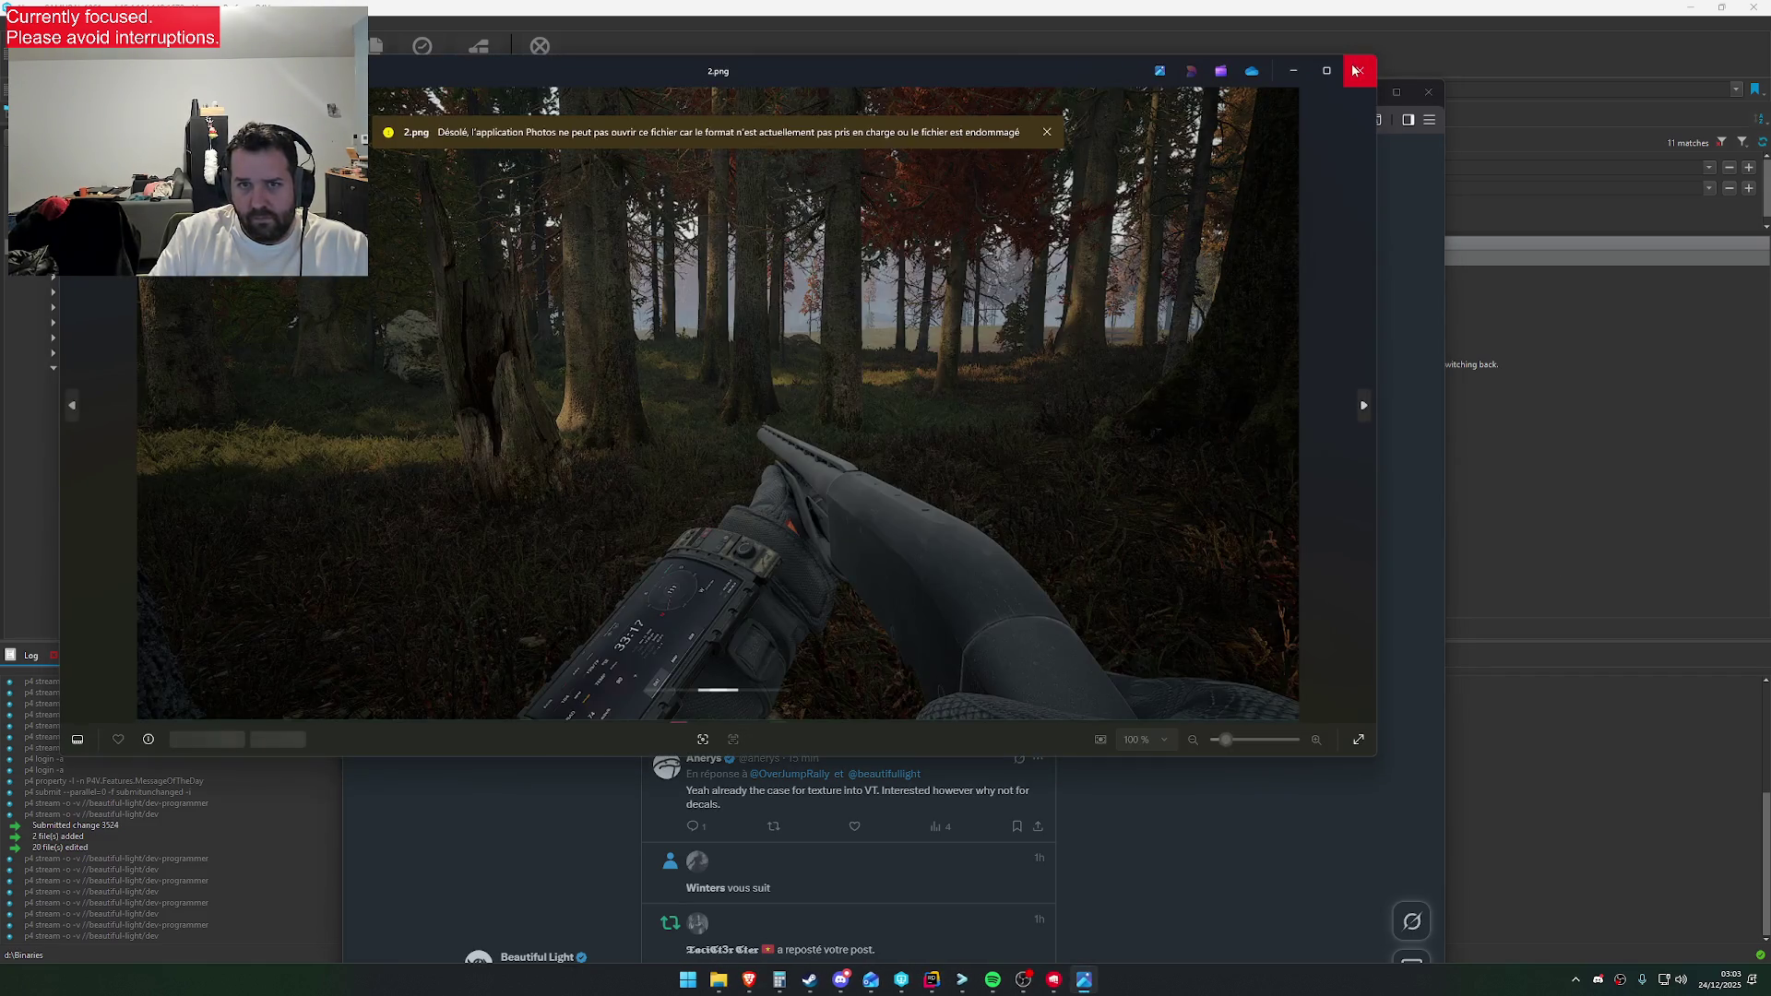
pyautogui.click(1357, 70)
pyautogui.moveTo(1770, 415); pyautogui.dragTo(978, 323)
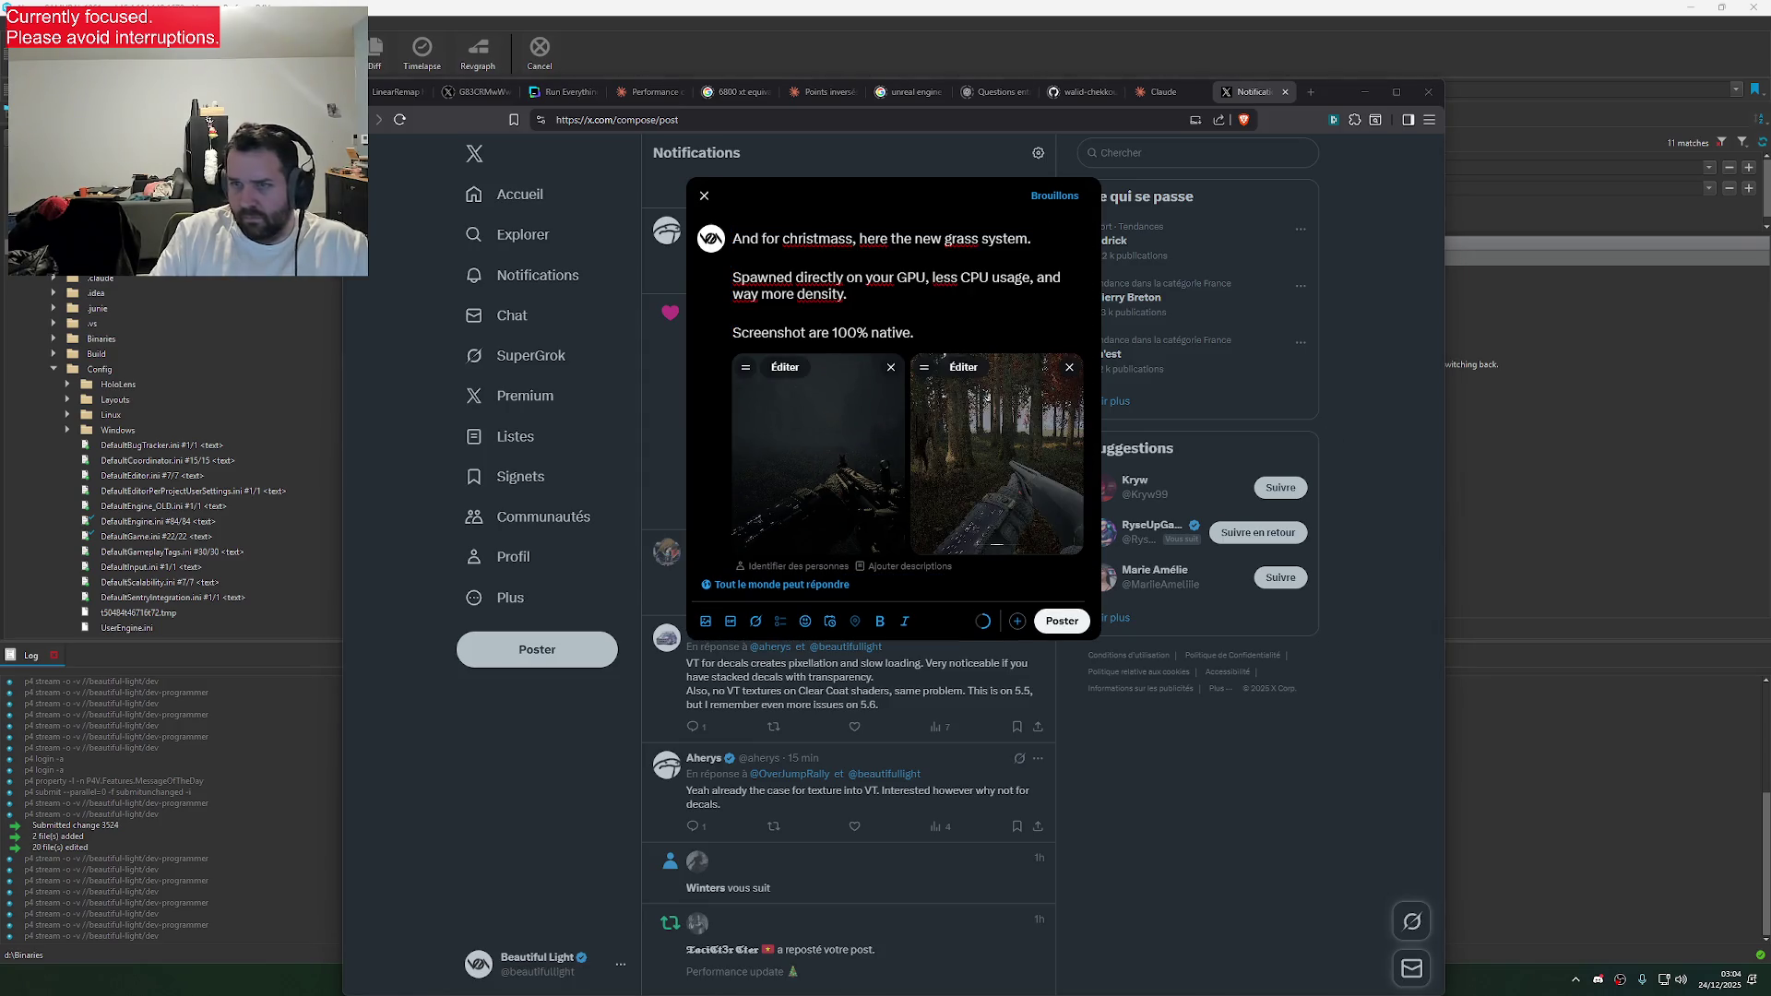
pyautogui.moveTo(1770, 415)
pyautogui.mouseDown()
pyautogui.moveTo(1015, 360)
pyautogui.moveTo(1038, 375)
pyautogui.mouseUp()
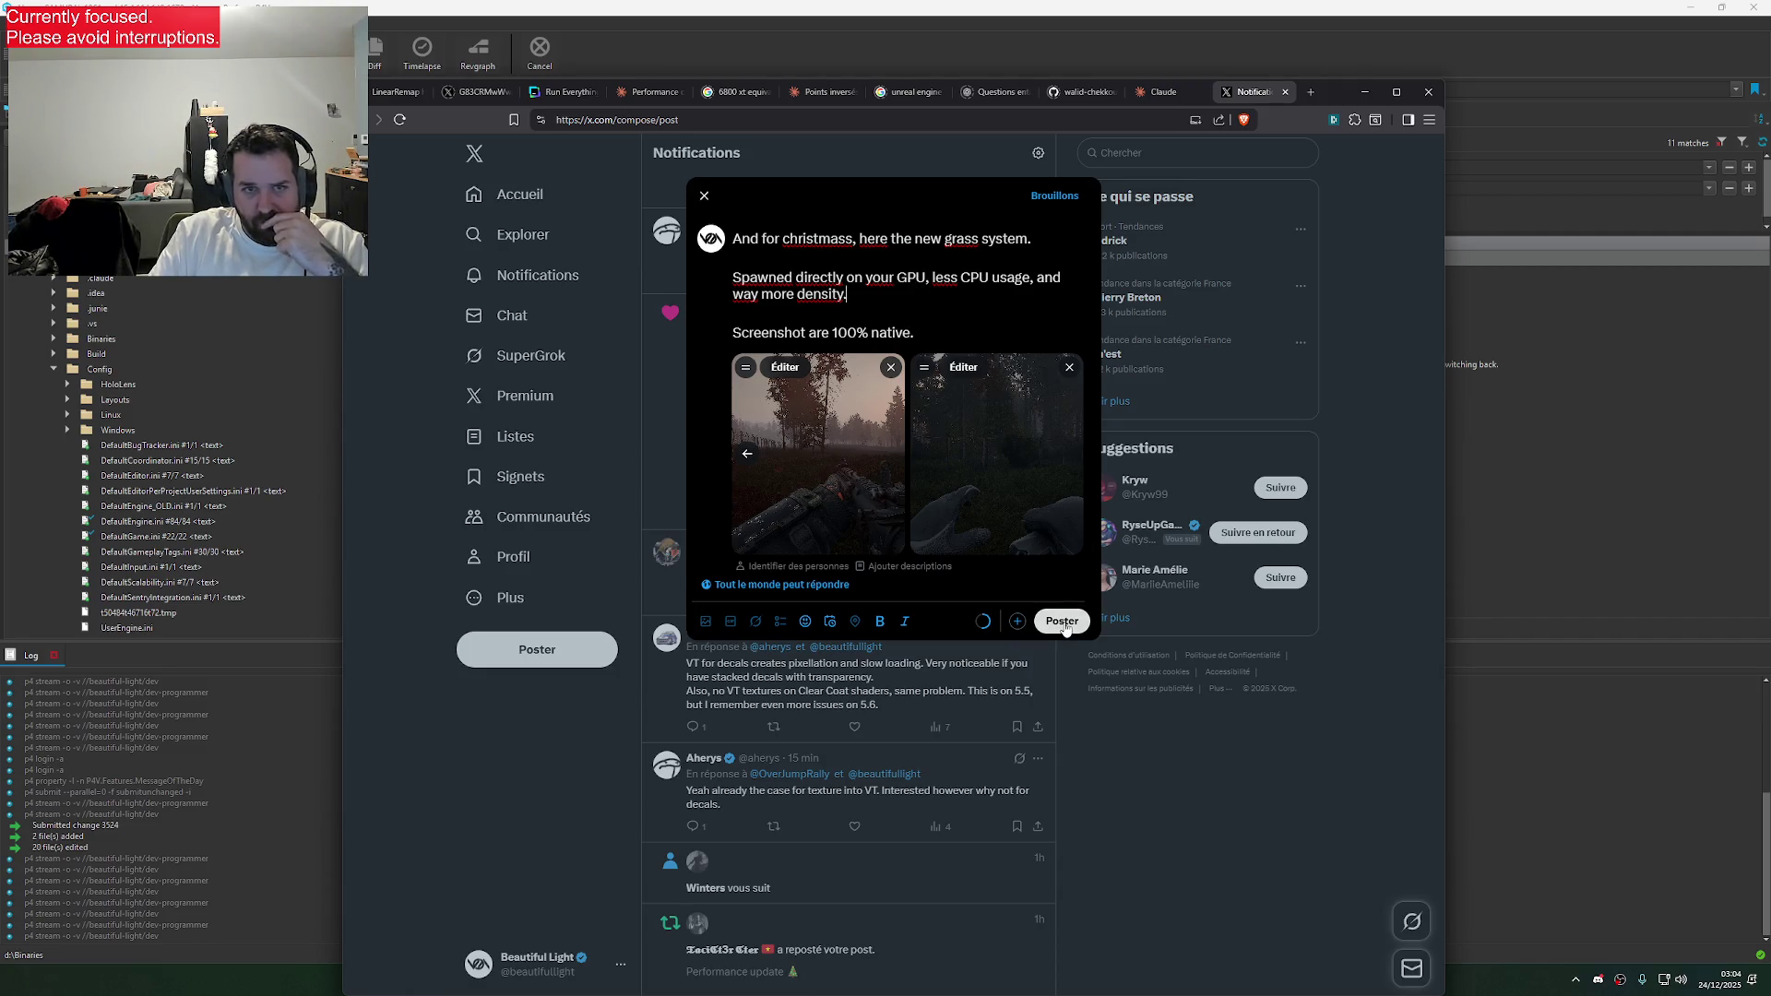
# Select all the post text, switch windows, and open the Start menu
pyautogui.hotkey('ctrl', 'a')
pyautogui.hotkey('alt', 'Tab')
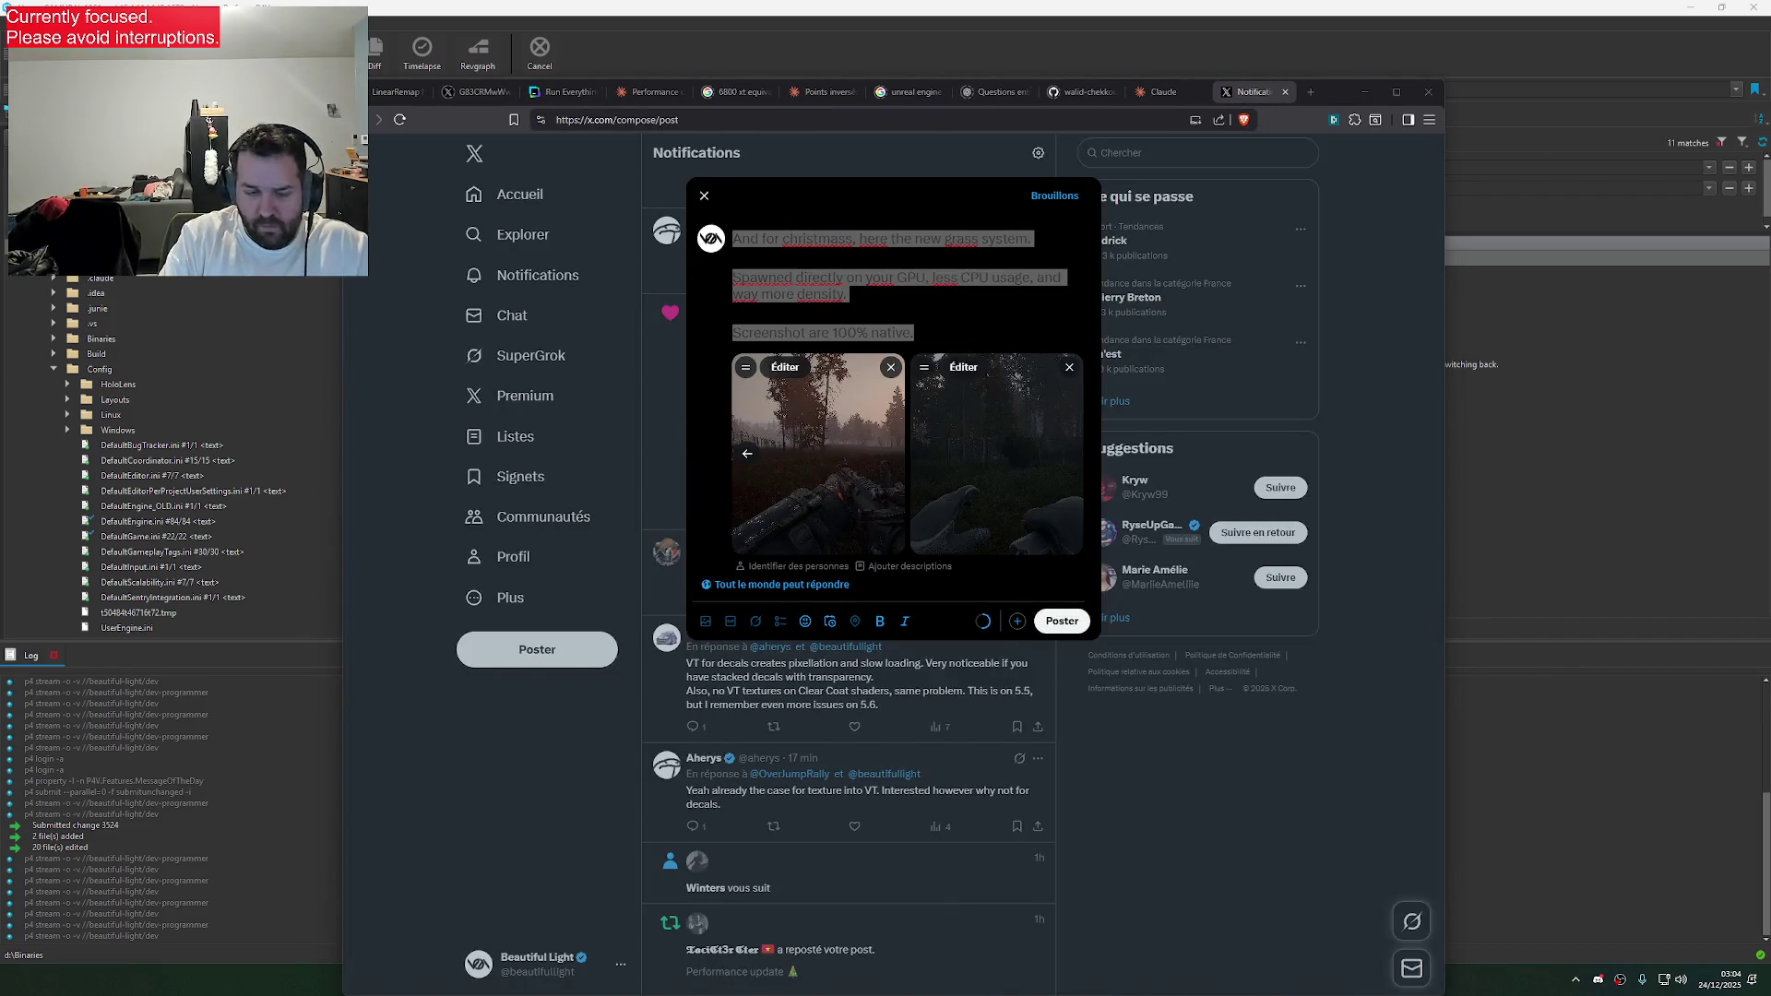
pyautogui.press('super')
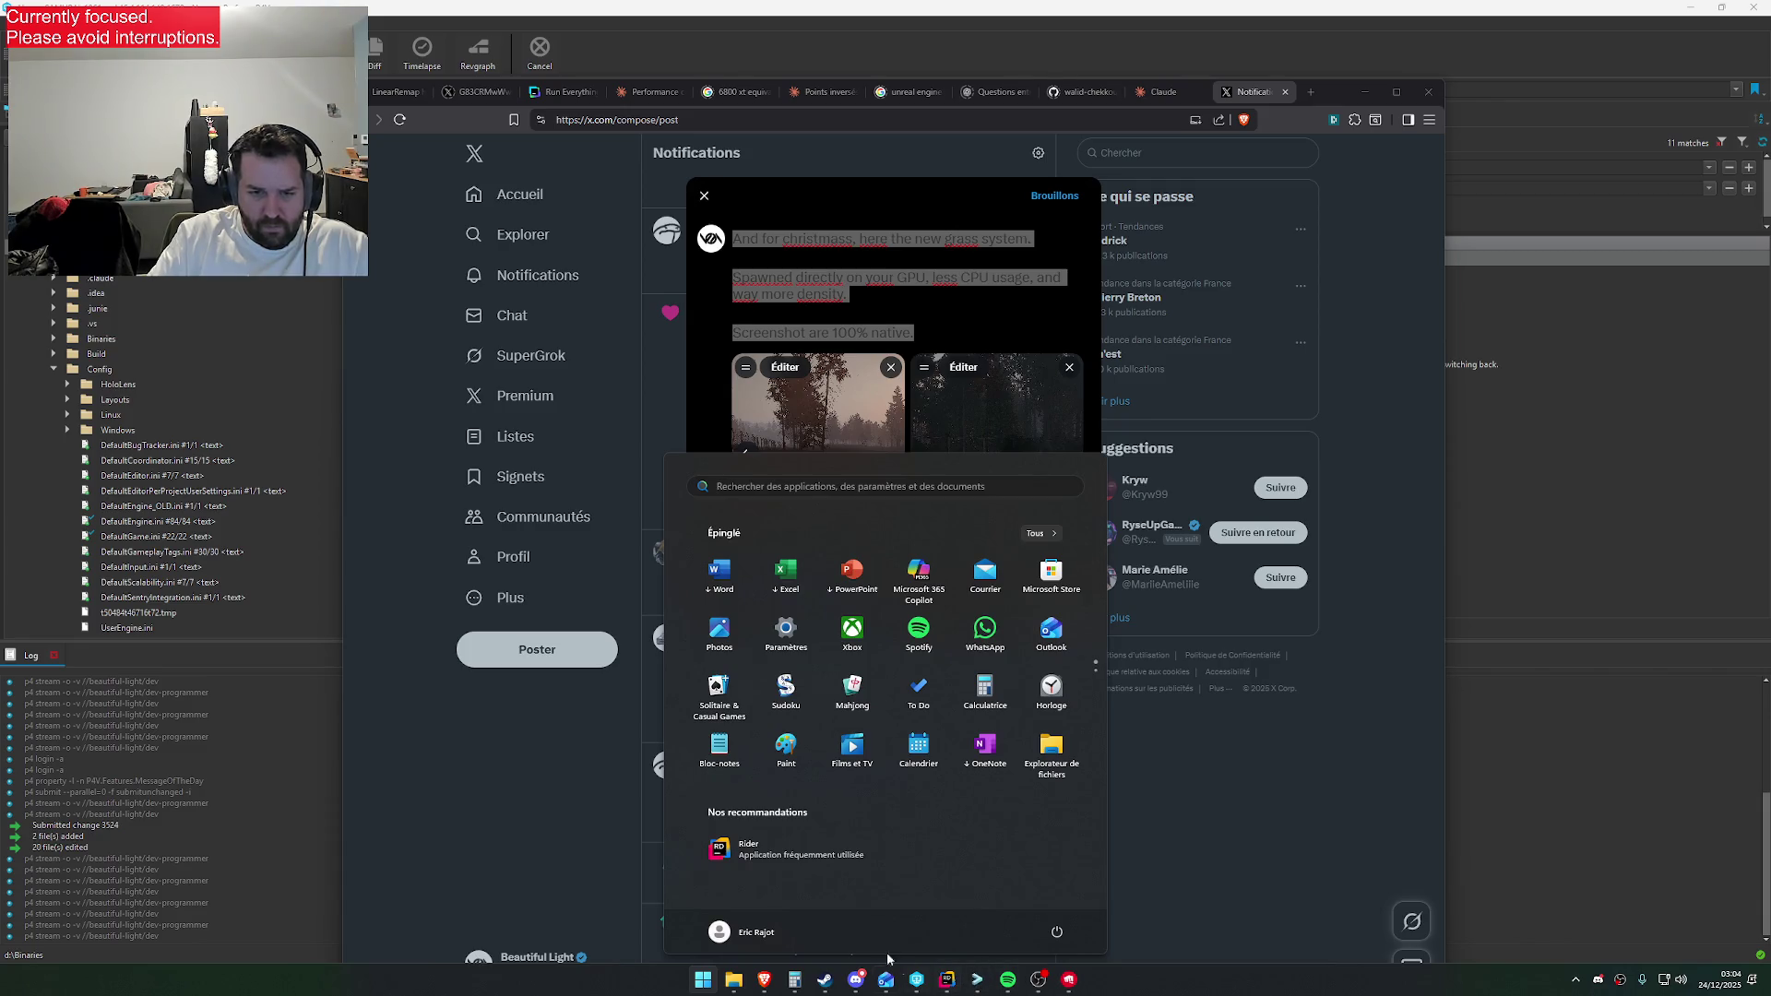
# Quit Steam from its menu, then relaunch it from Start search so it updates
pyautogui.click(823, 979)
pyautogui.click(301, 221)
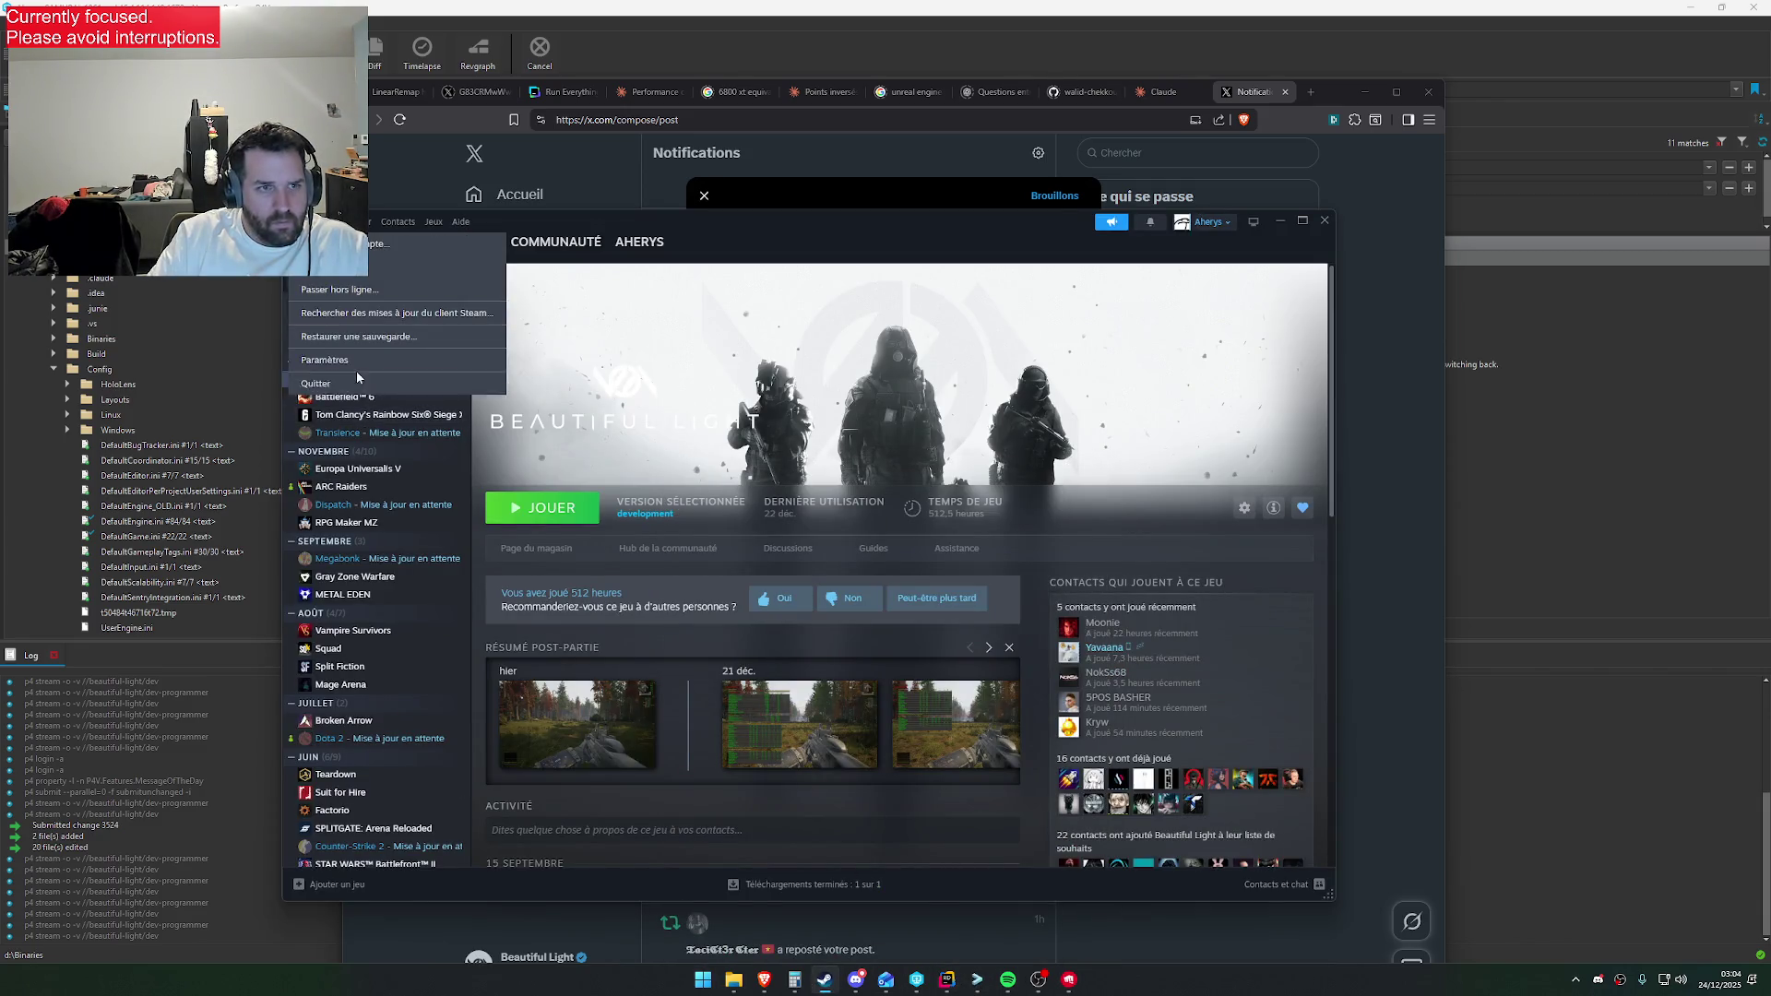
pyautogui.click(423, 386)
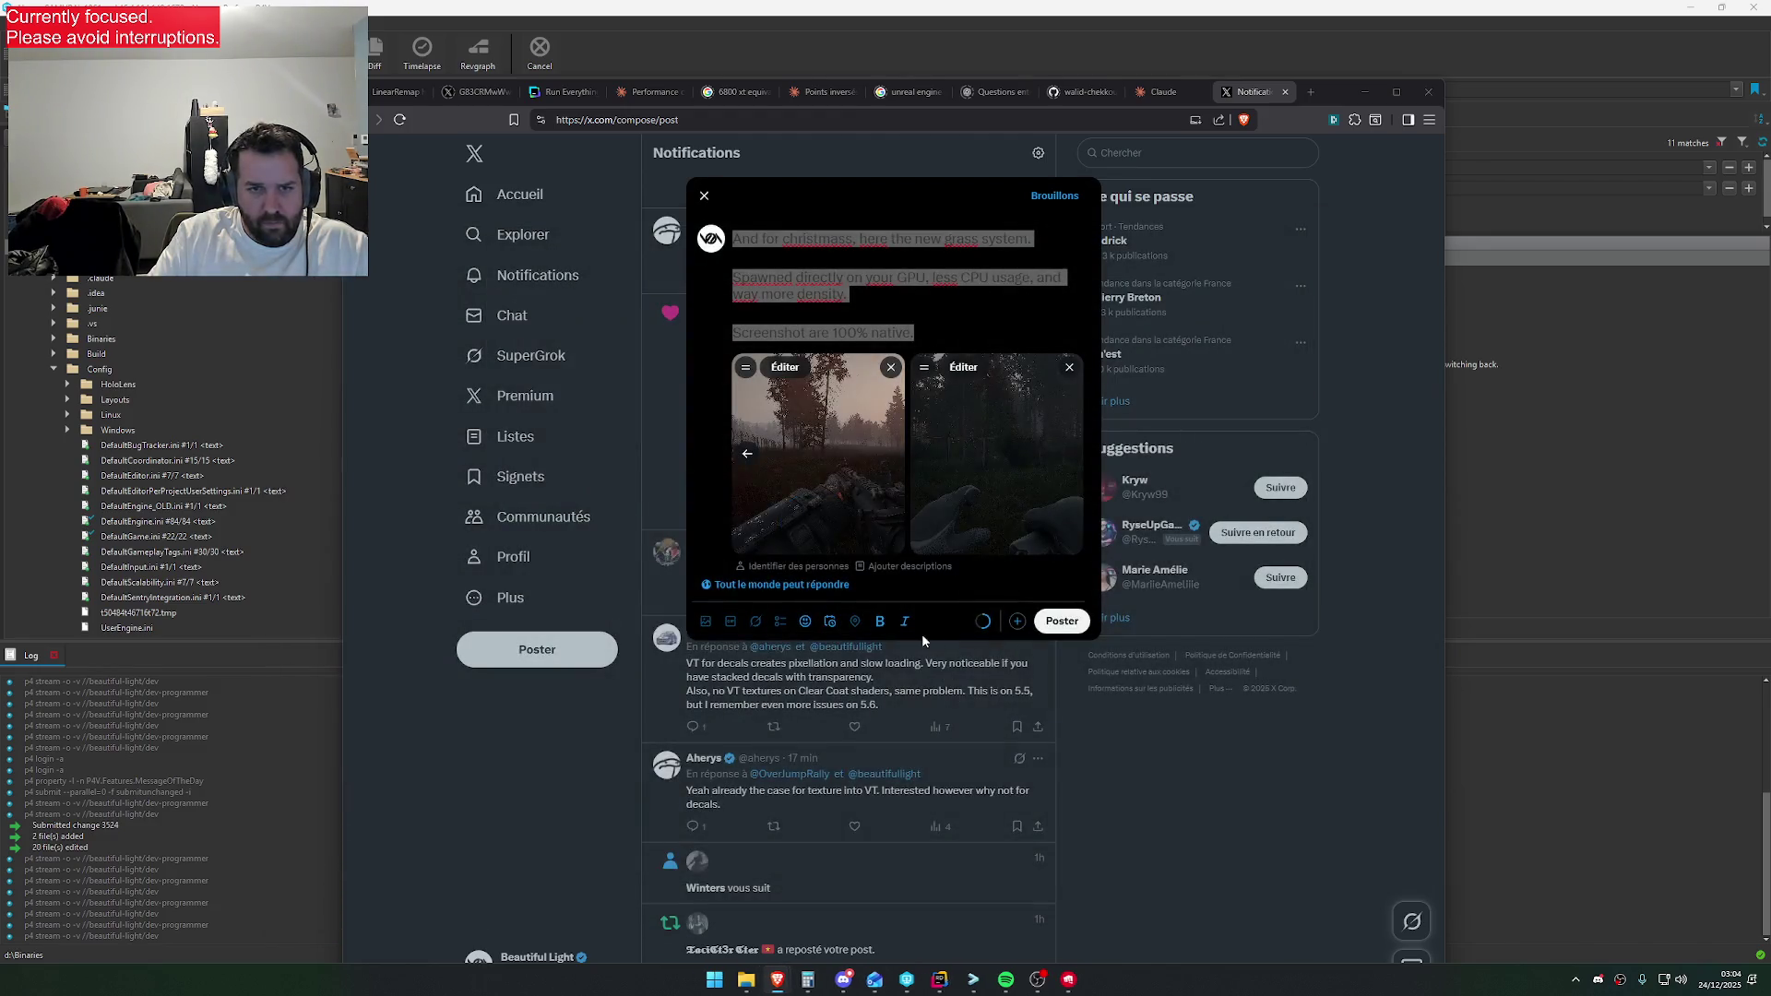
pyautogui.press('super')
pyautogui.write('steam')
pyautogui.click(739, 601)
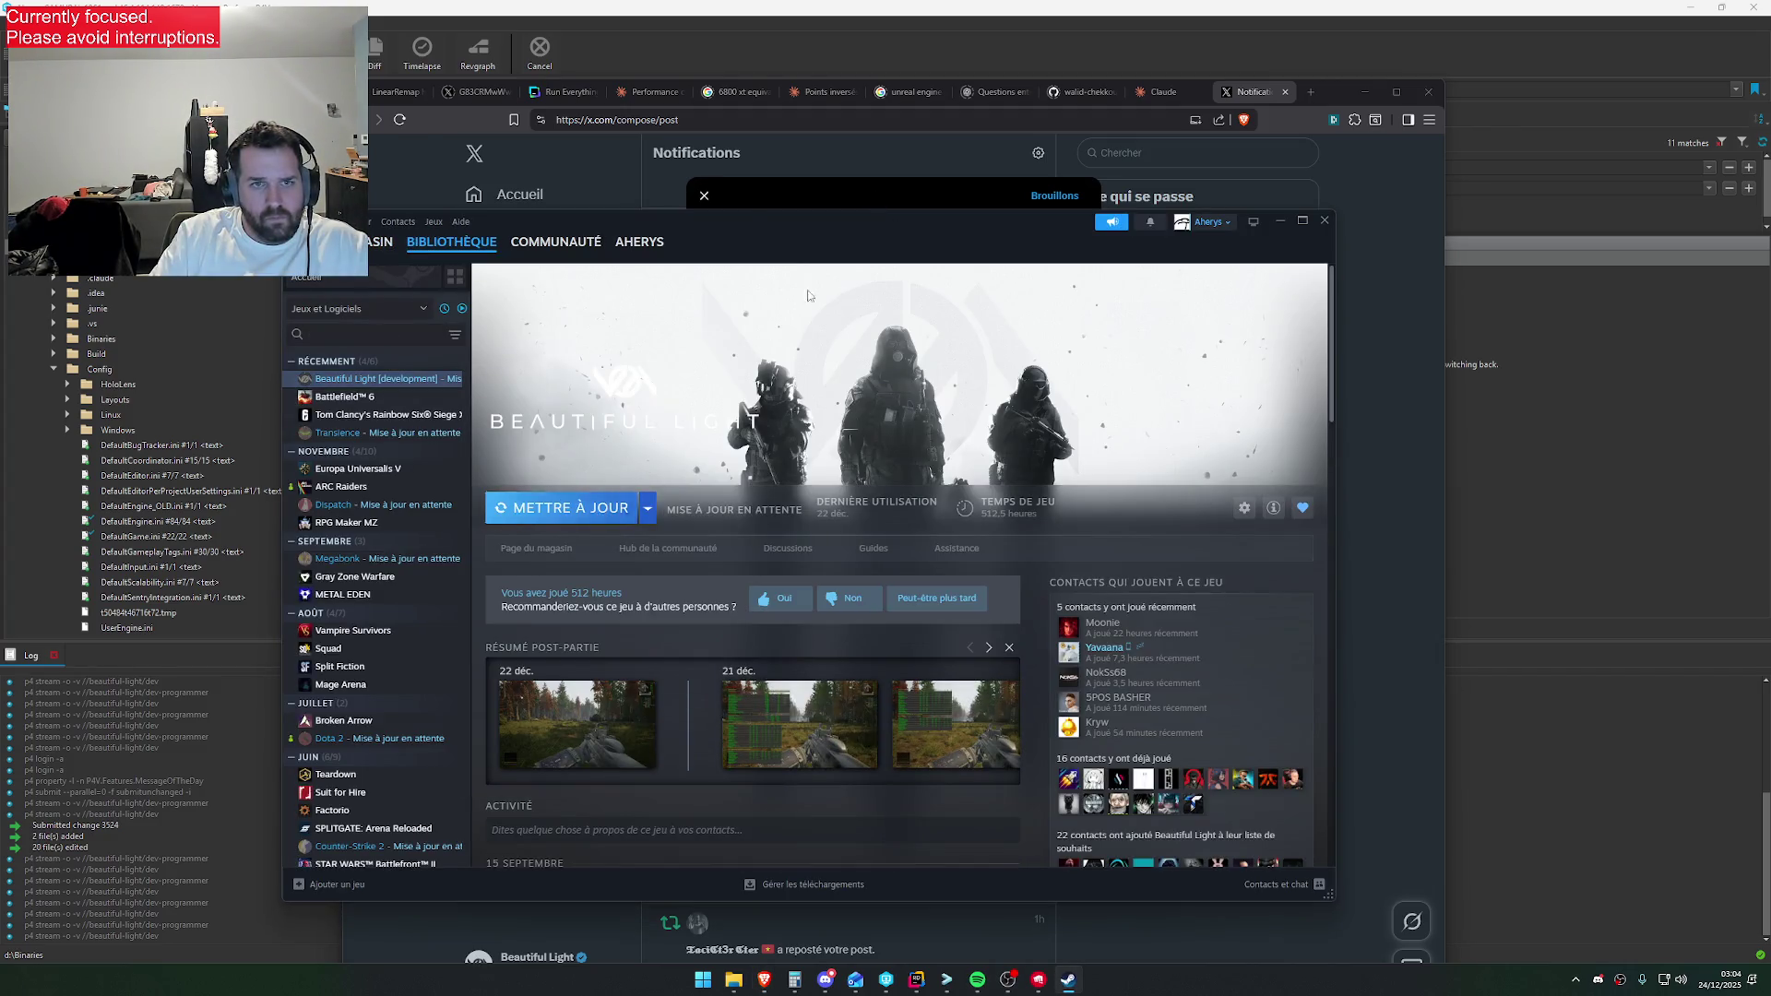
pyautogui.click(813, 194)
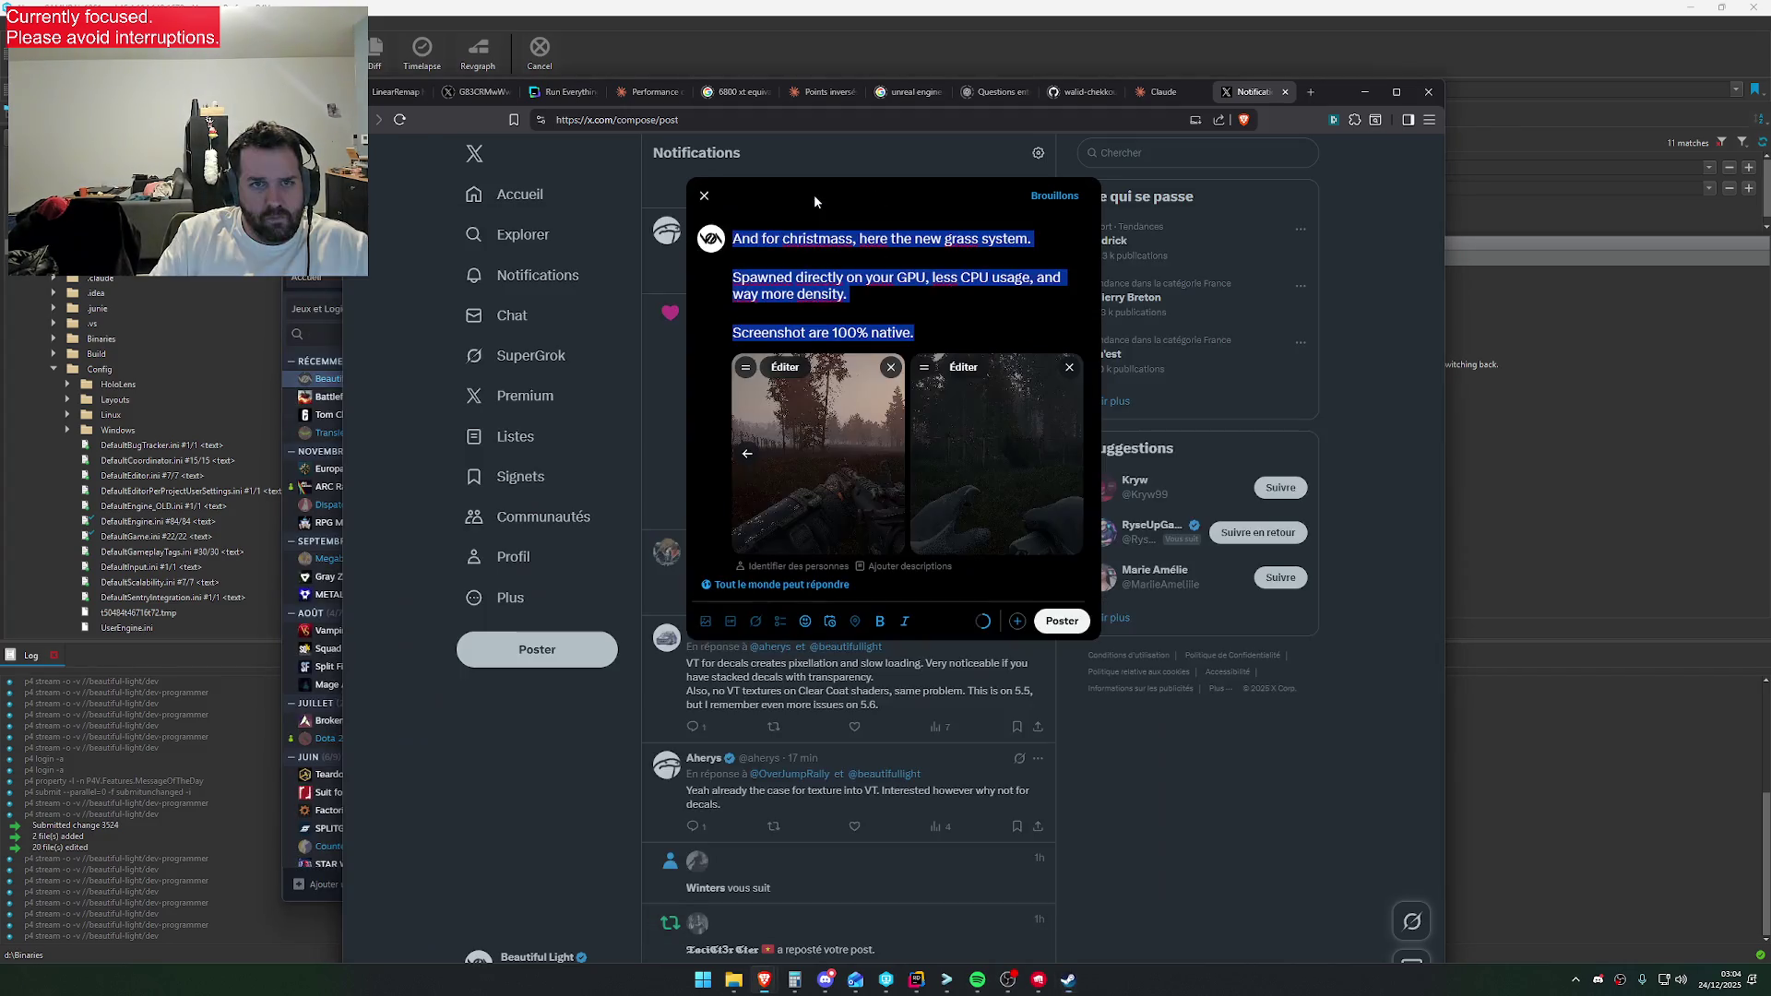
# Paste the corrected post text and end the first line with 'system !' plus a 🎉 emoji
pyautogui.write('And for Christmas, here is the new grass system.  Spawned directly on the GPU: lower CPU usage and much higher density.  Screenshots are 100% native.')
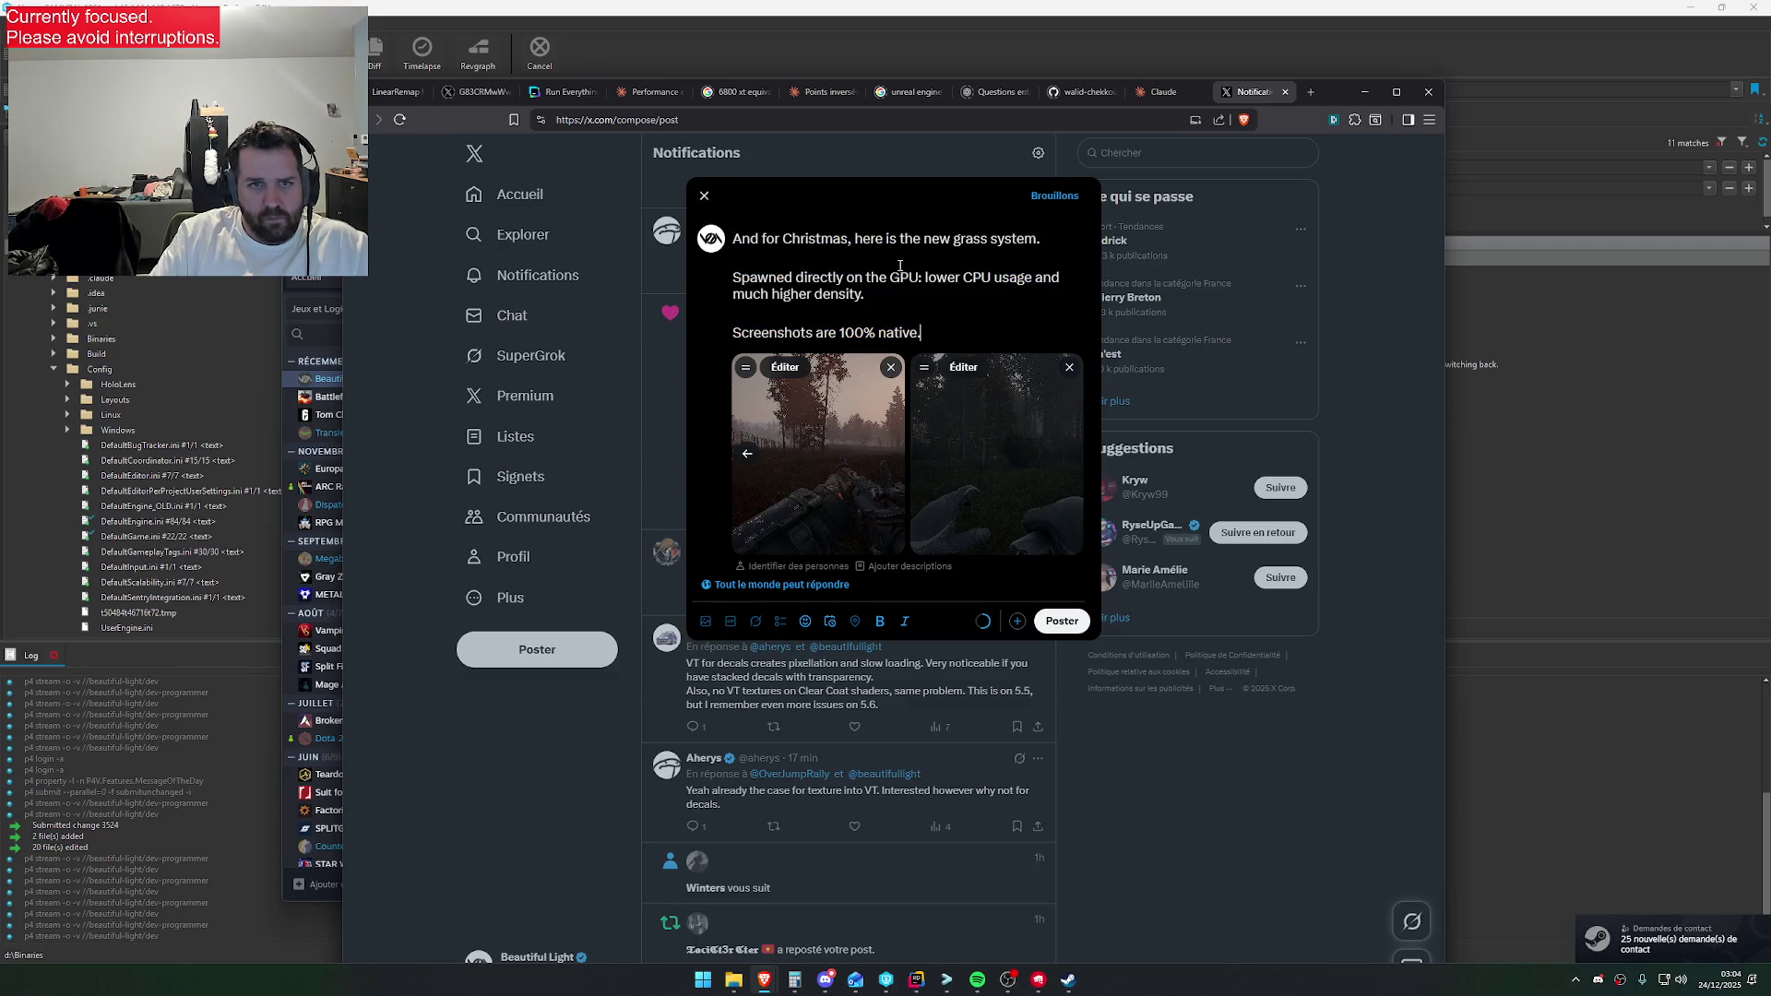
pyautogui.click(1047, 239)
pyautogui.press('BackSpace')
pyautogui.write('!')
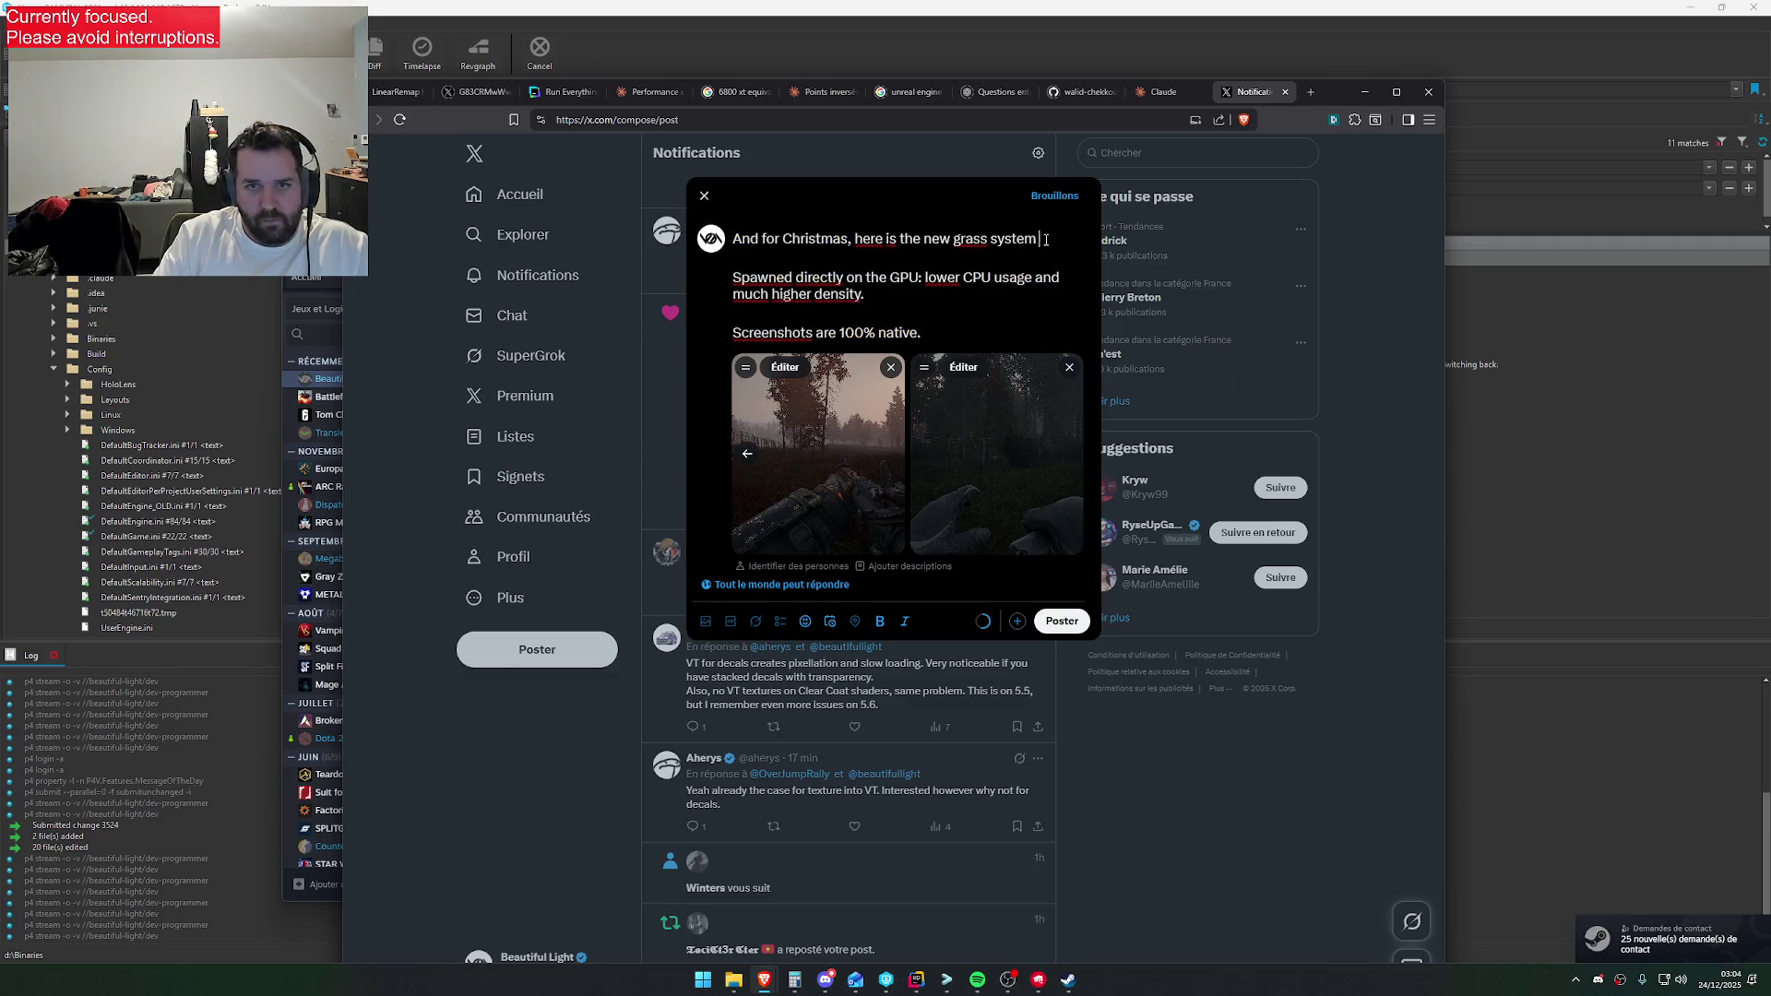
pyautogui.click(805, 622)
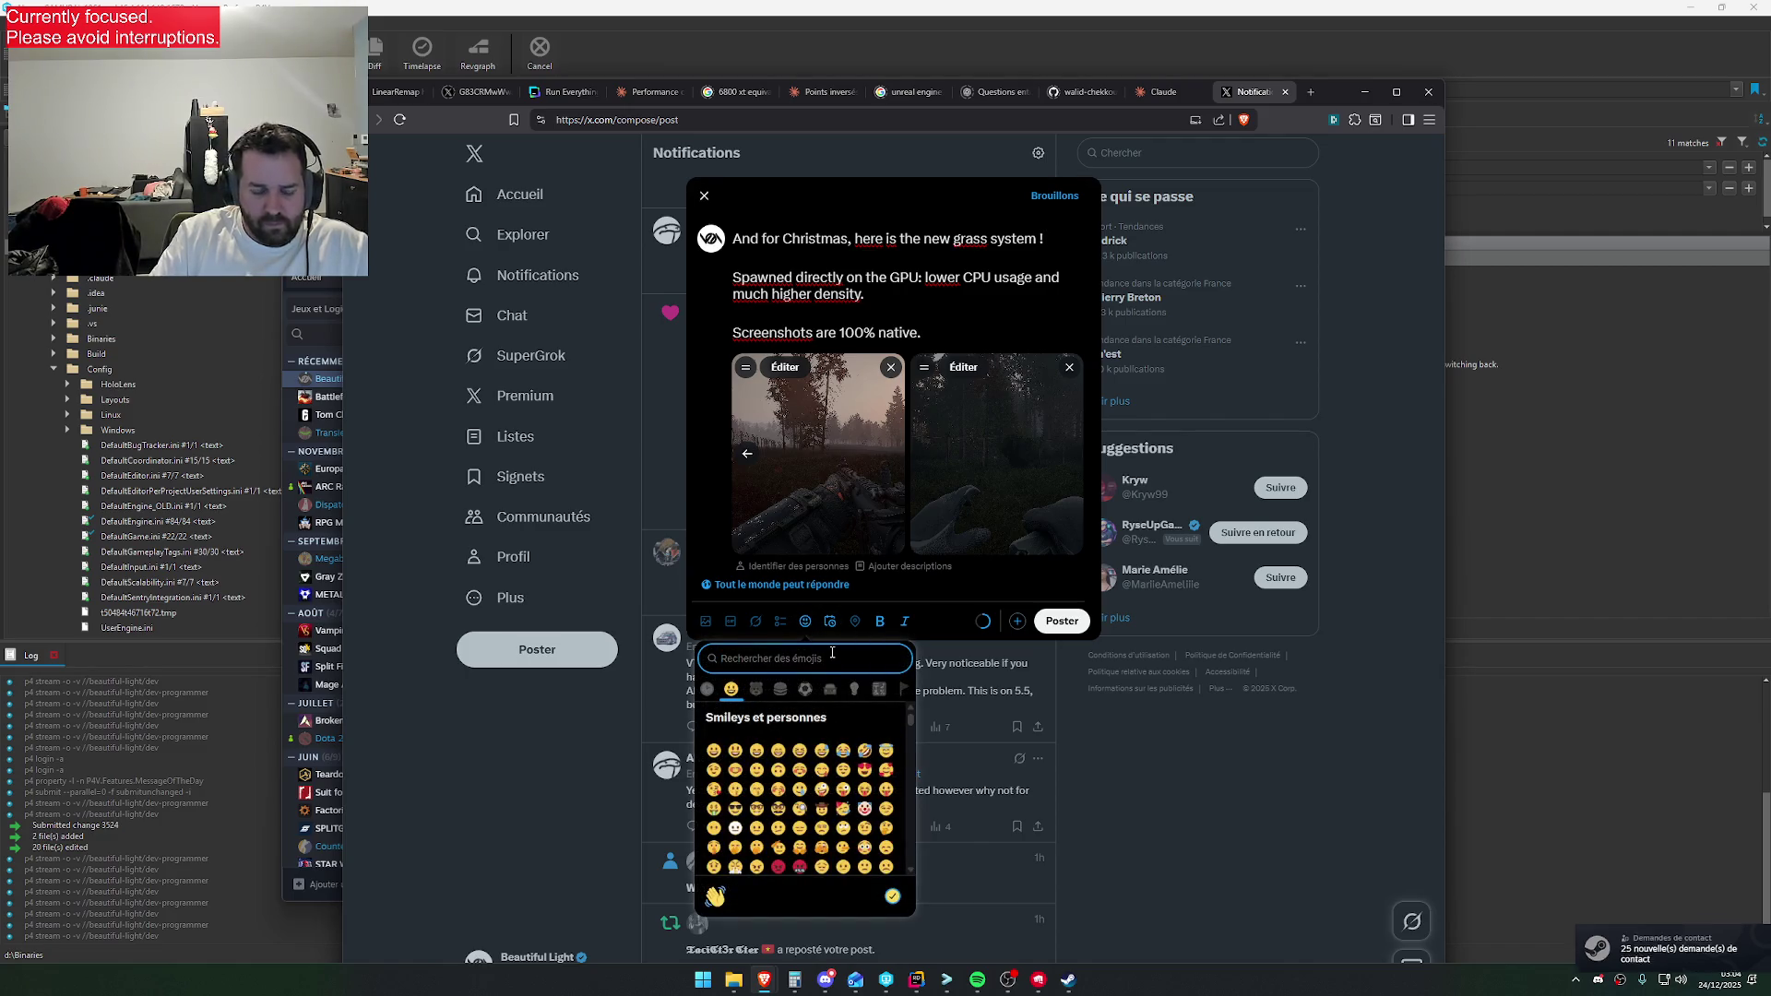
pyautogui.write('fete')
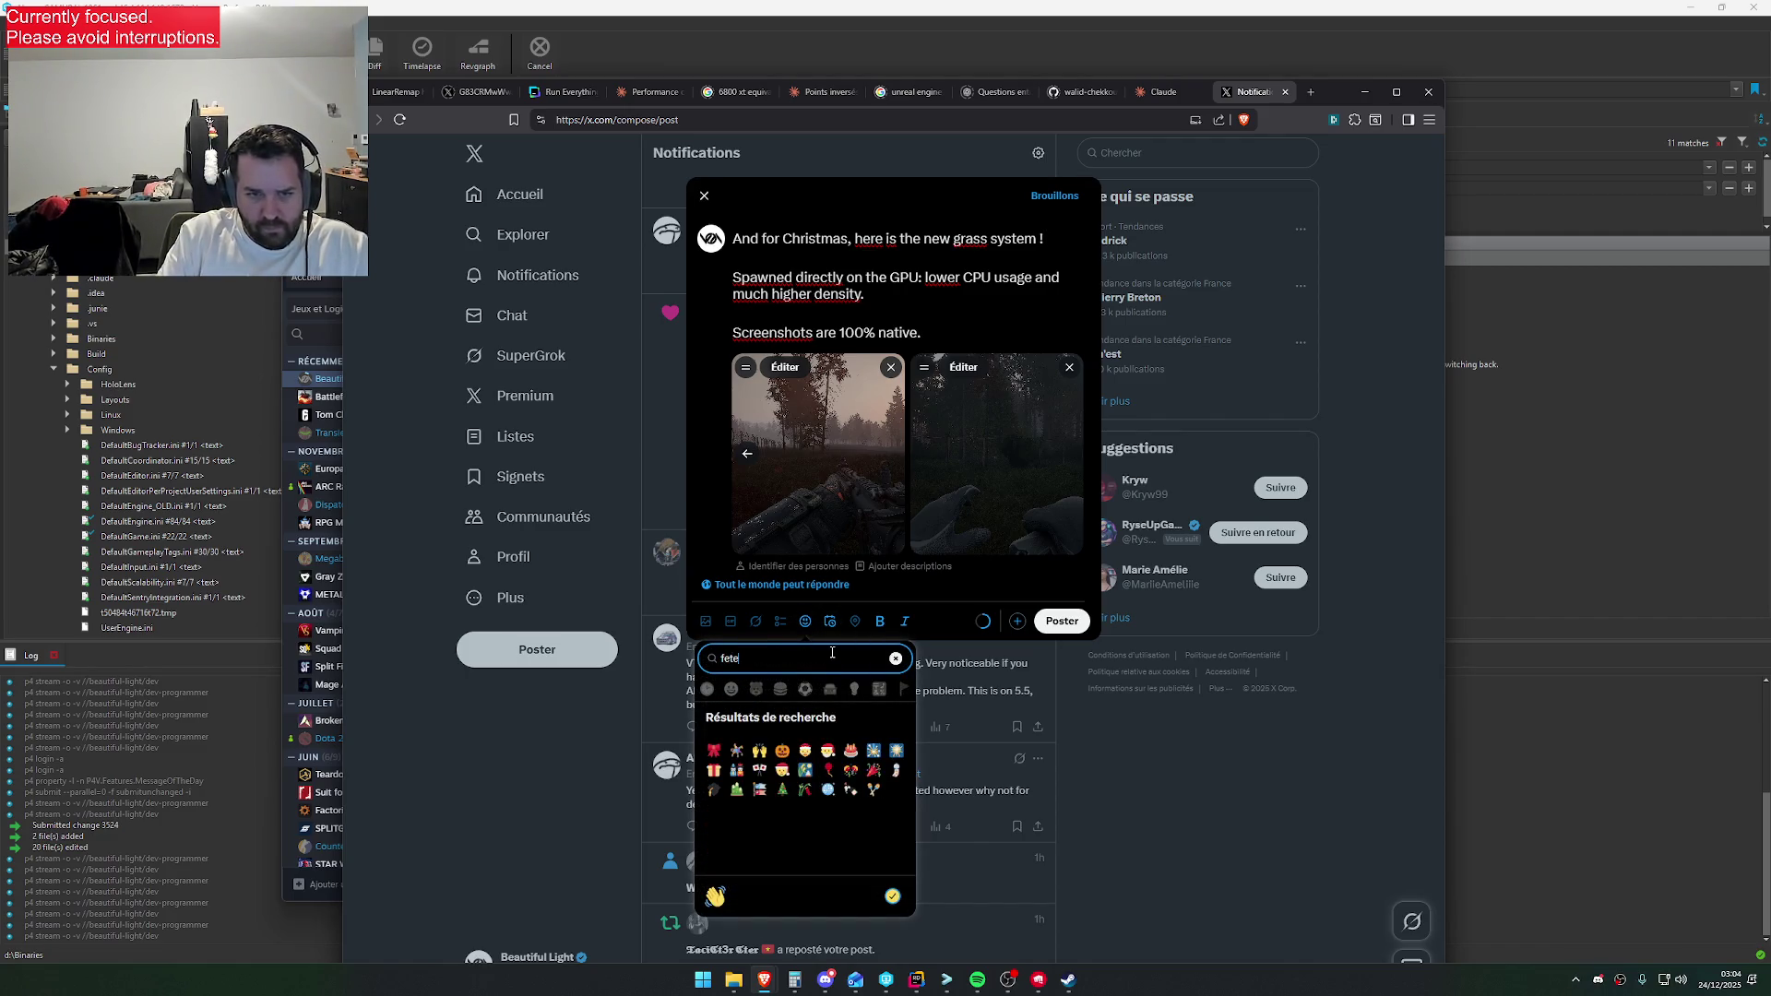
pyautogui.click(873, 770)
# Publish the grass-system post with its screenshots
pyautogui.click(950, 313)
pyautogui.hotkey('ctrl', 'a')
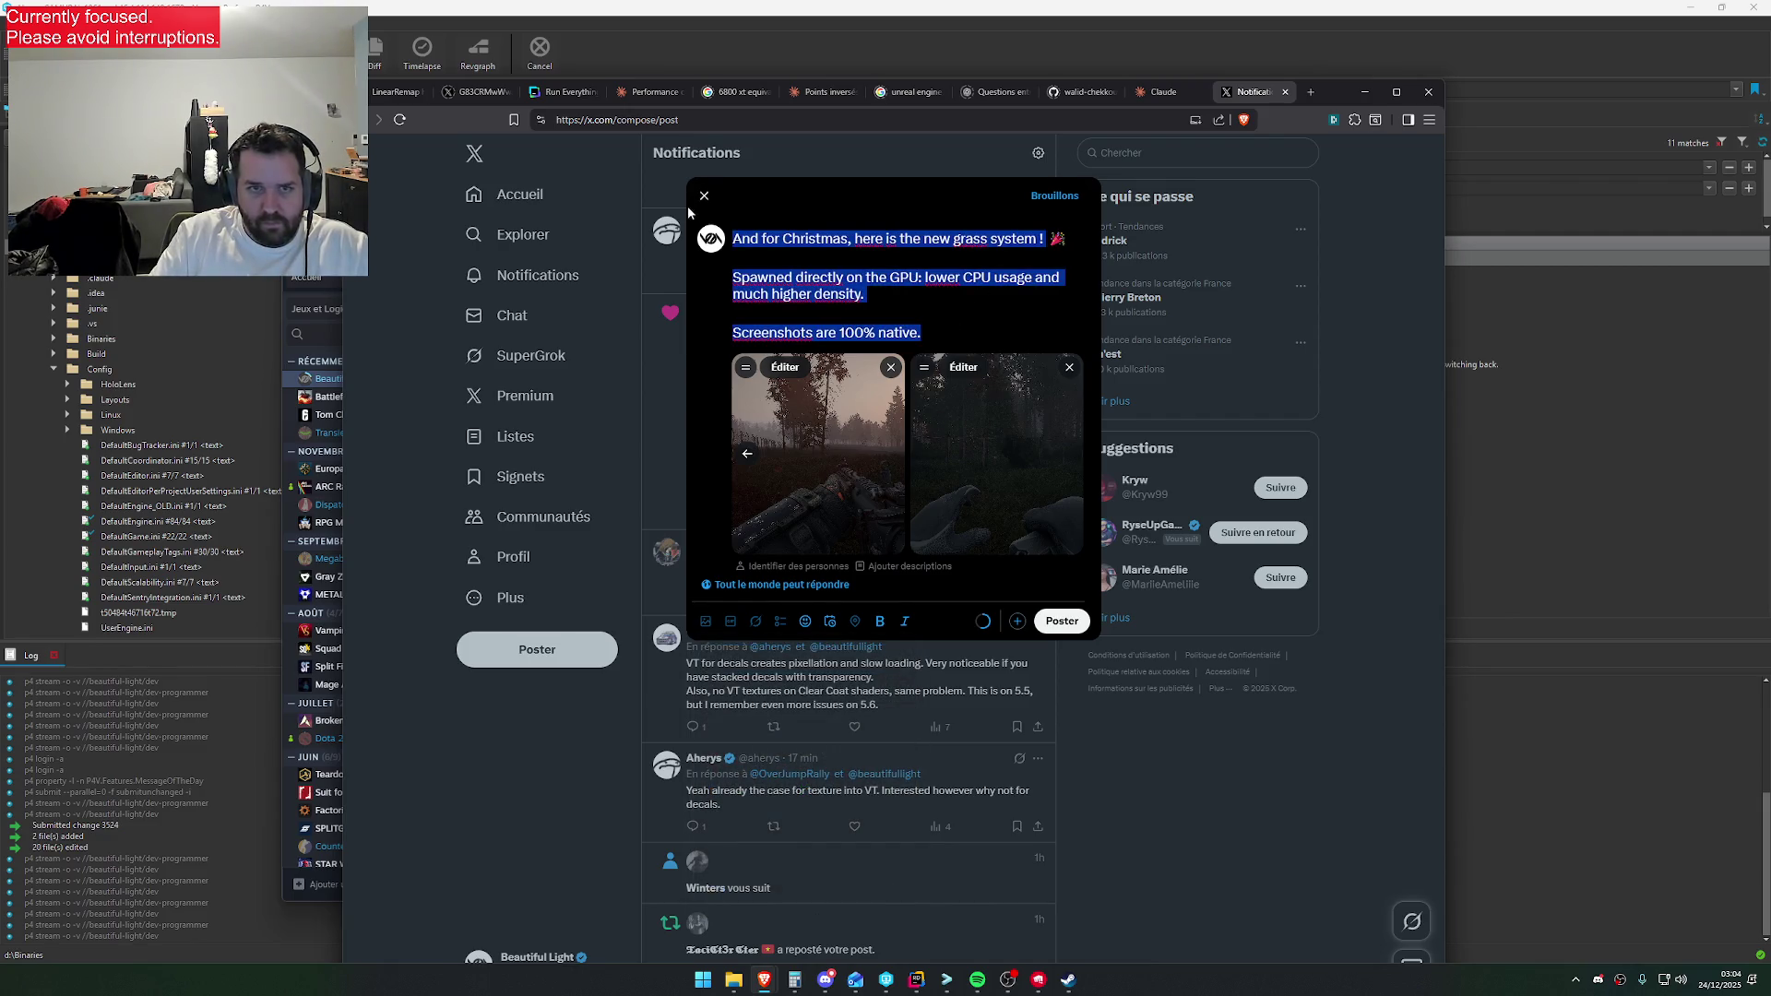
pyautogui.click(964, 311)
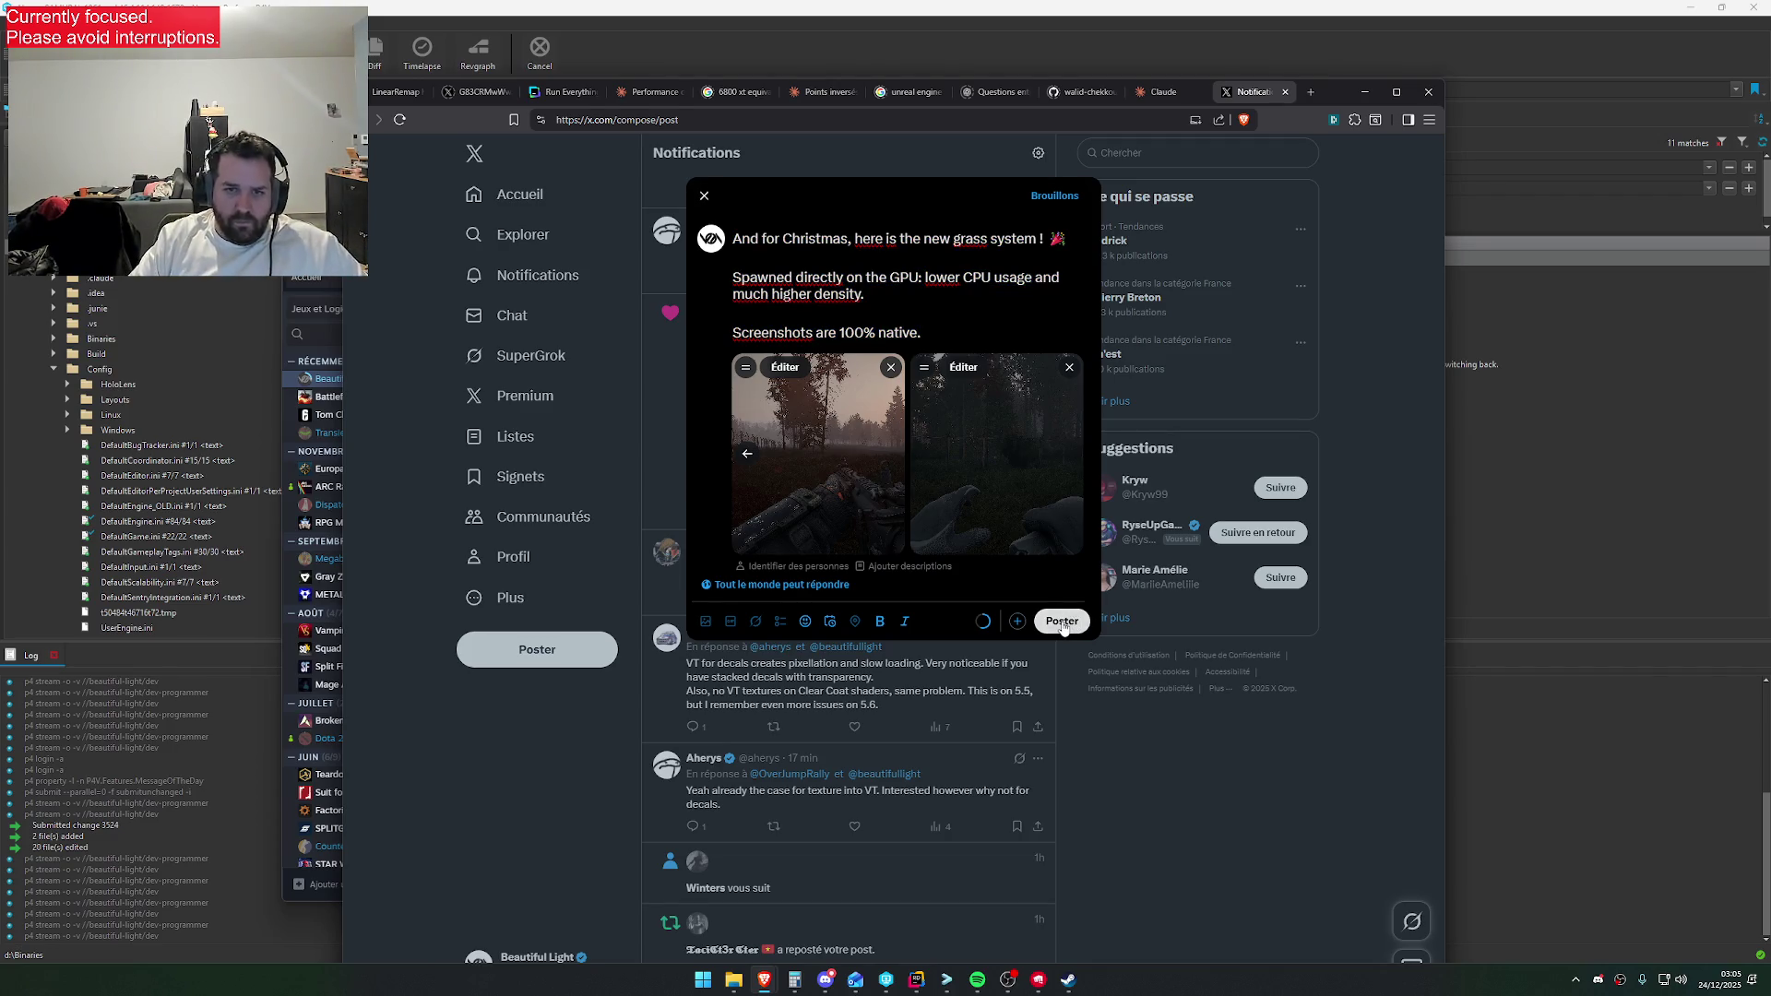
pyautogui.click(1062, 622)
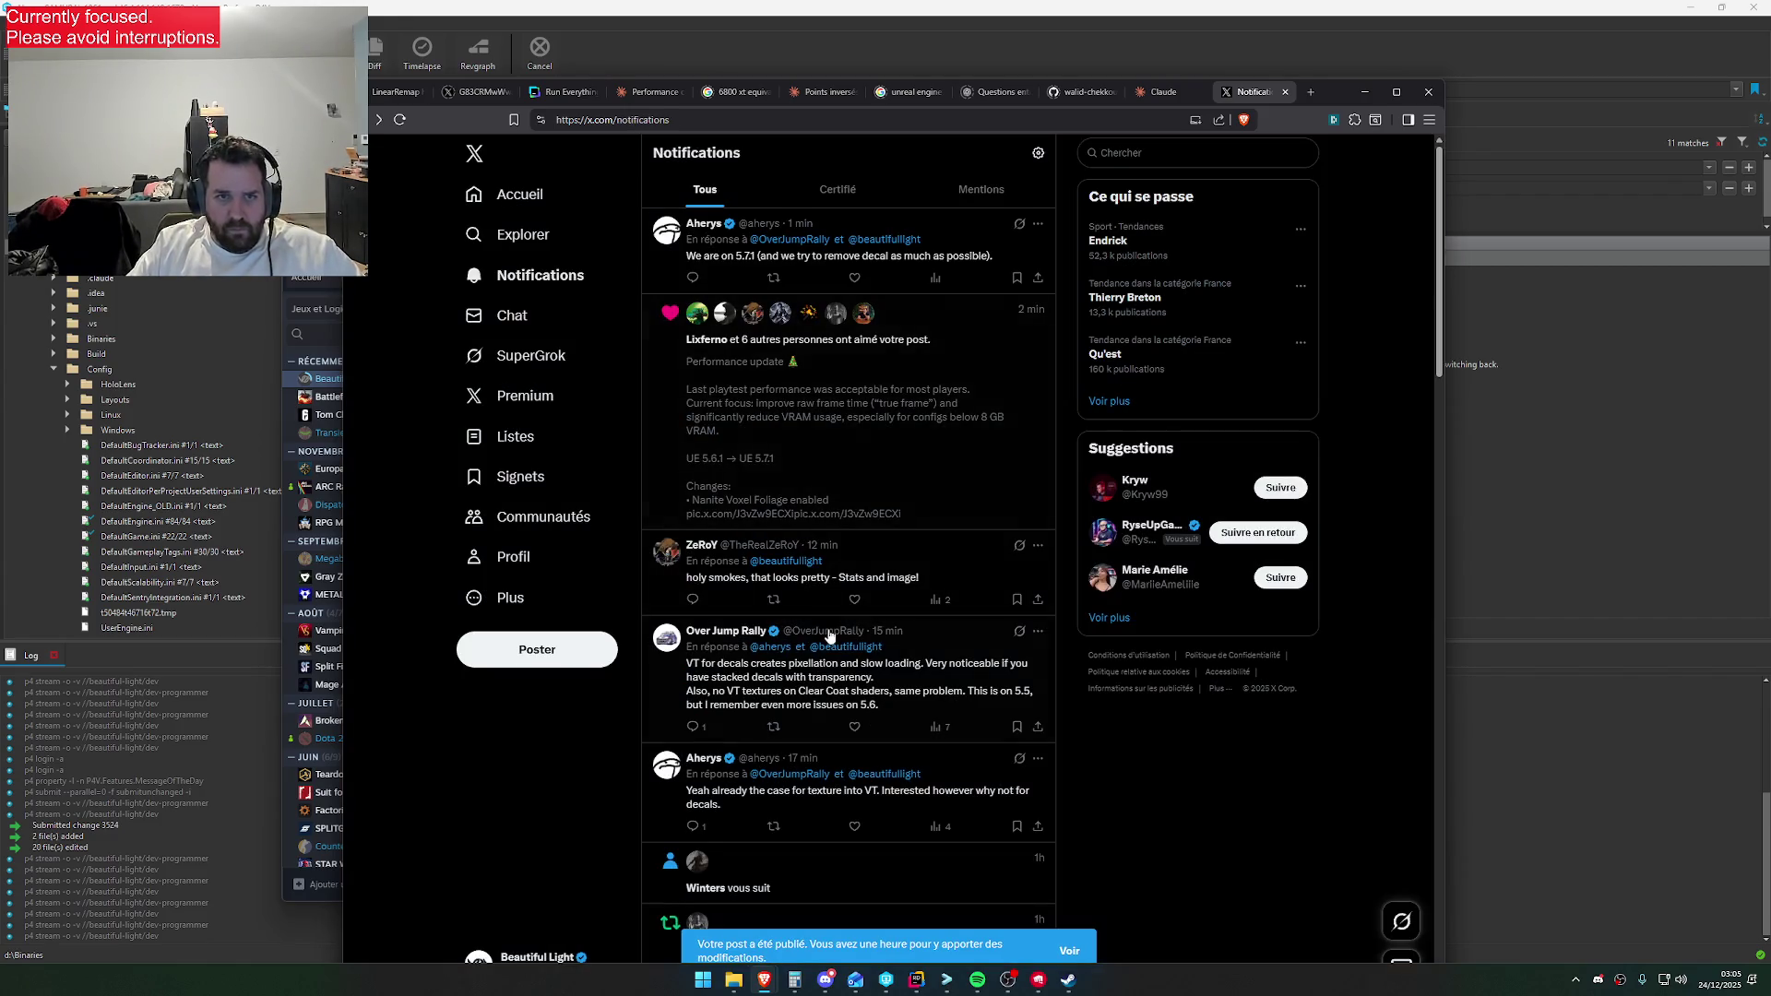
pyautogui.click(826, 980)
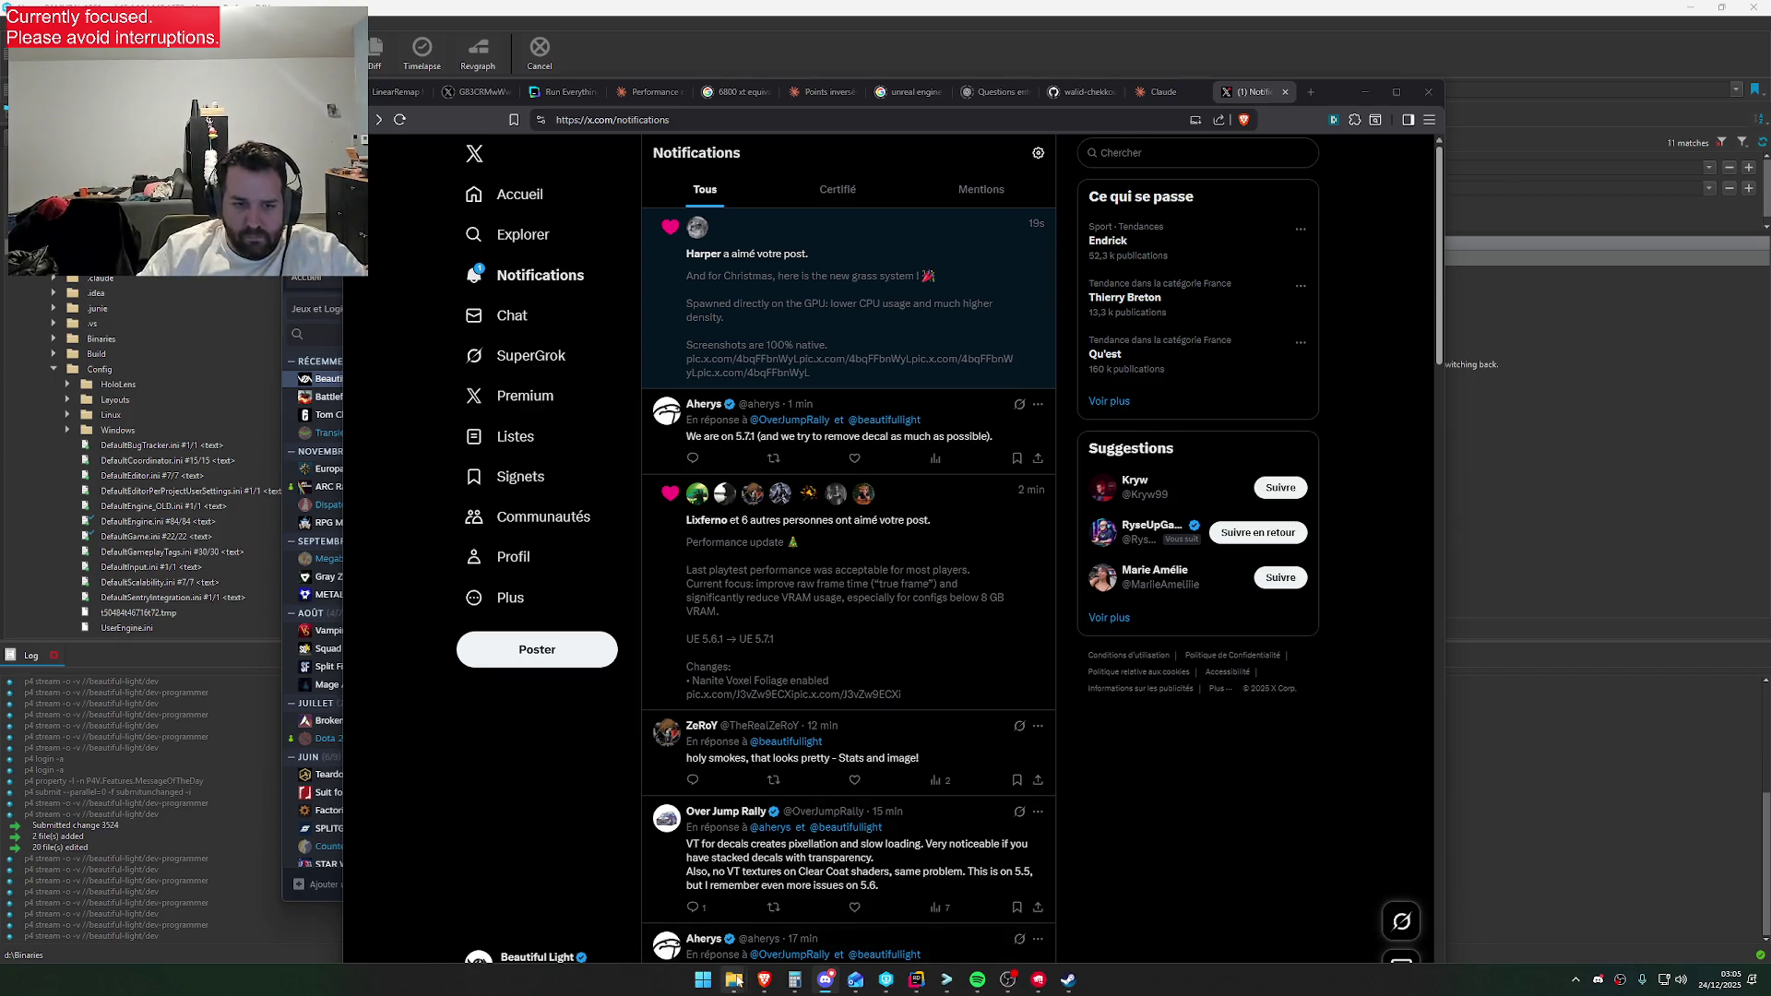
pyautogui.moveTo(733, 979)
pyautogui.moveTo(683, 904)
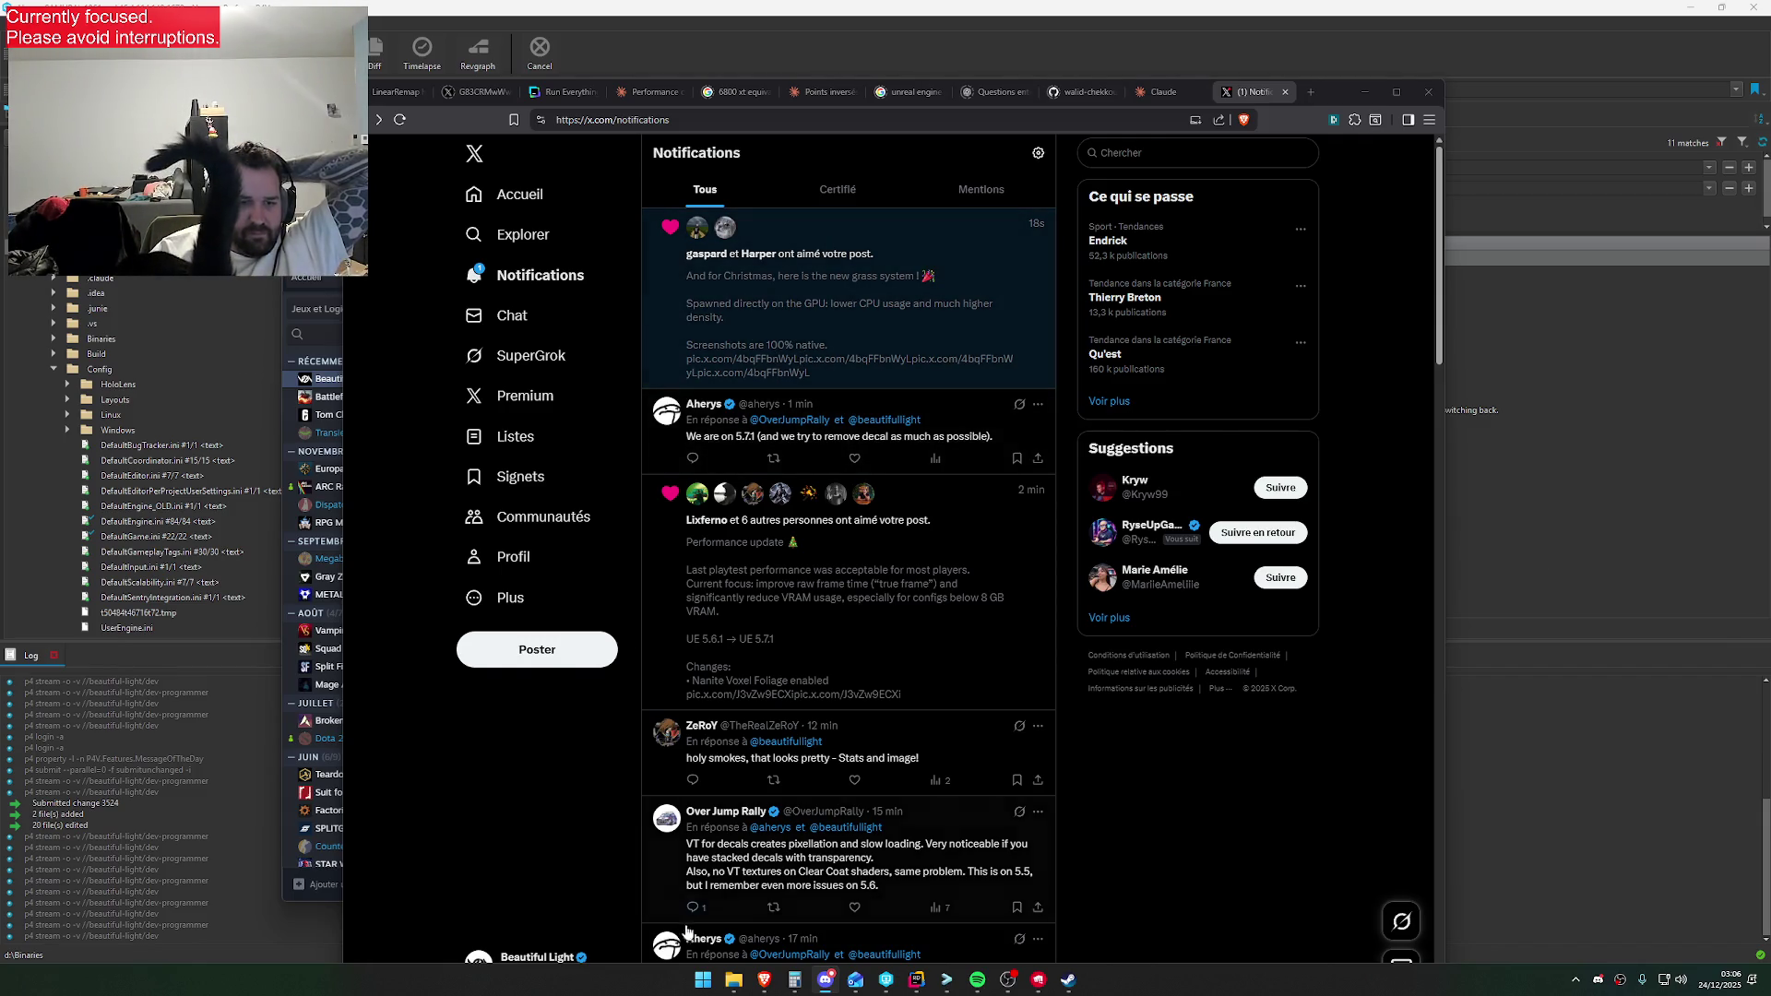
pyautogui.click(832, 379)
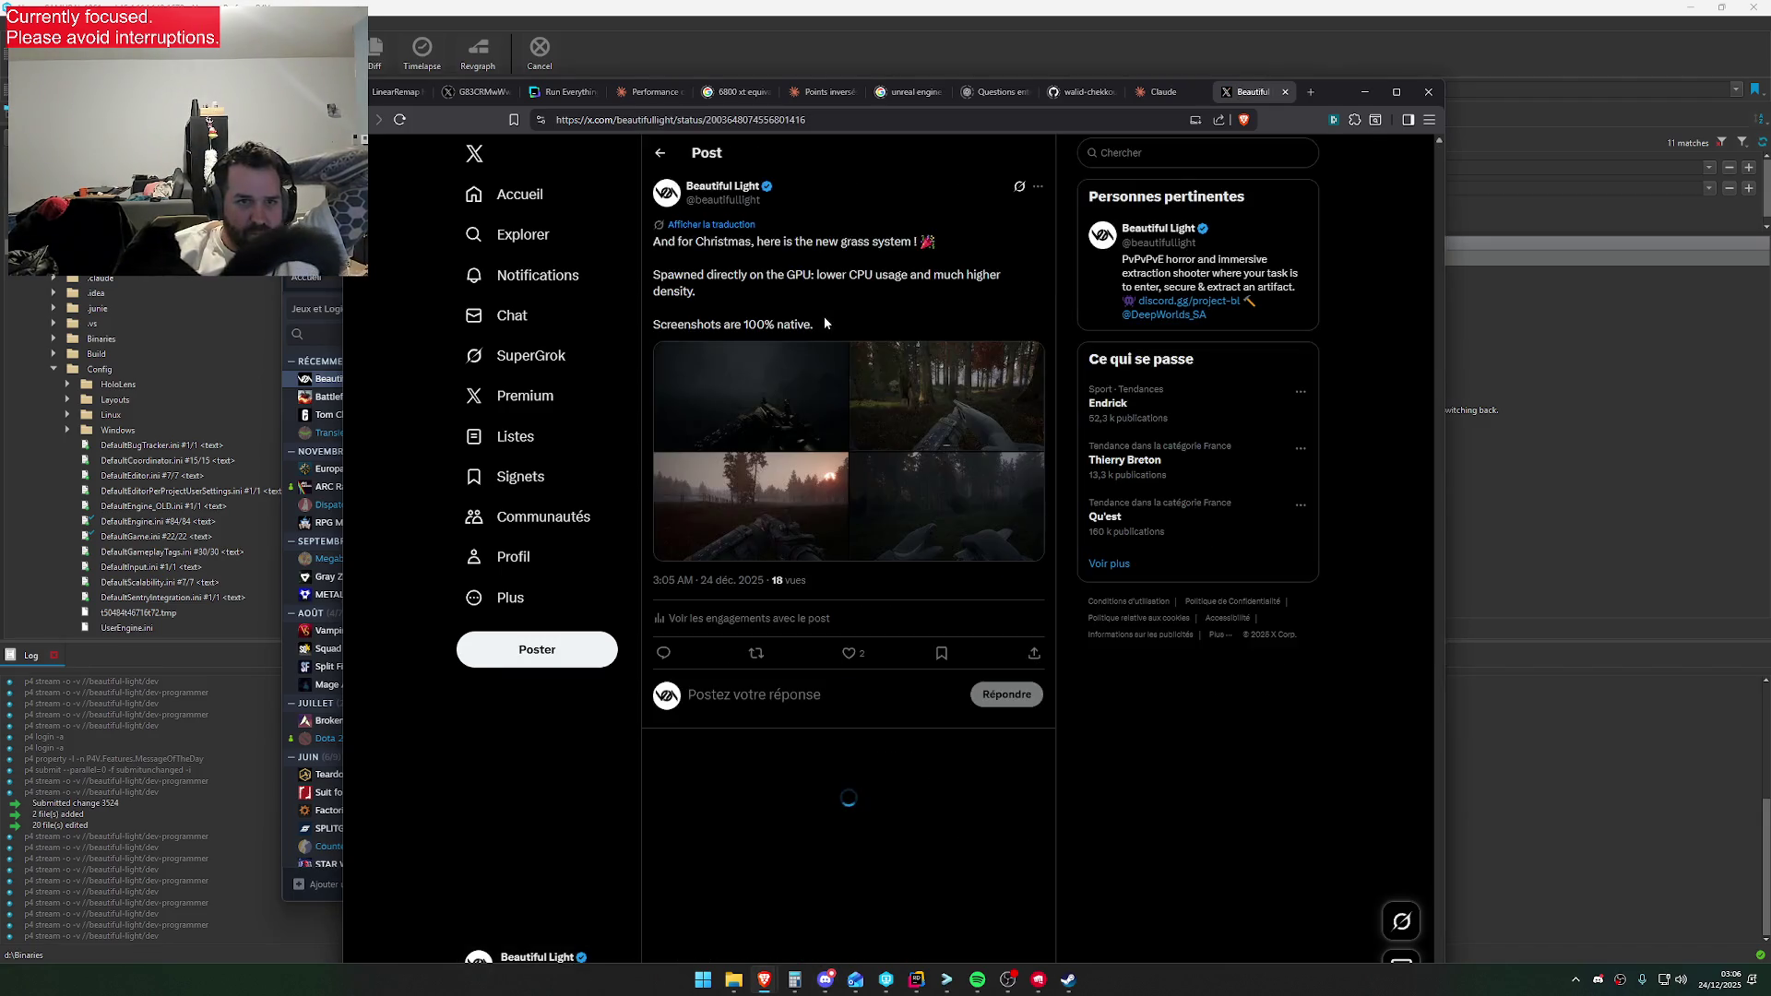
pyautogui.click(802, 698)
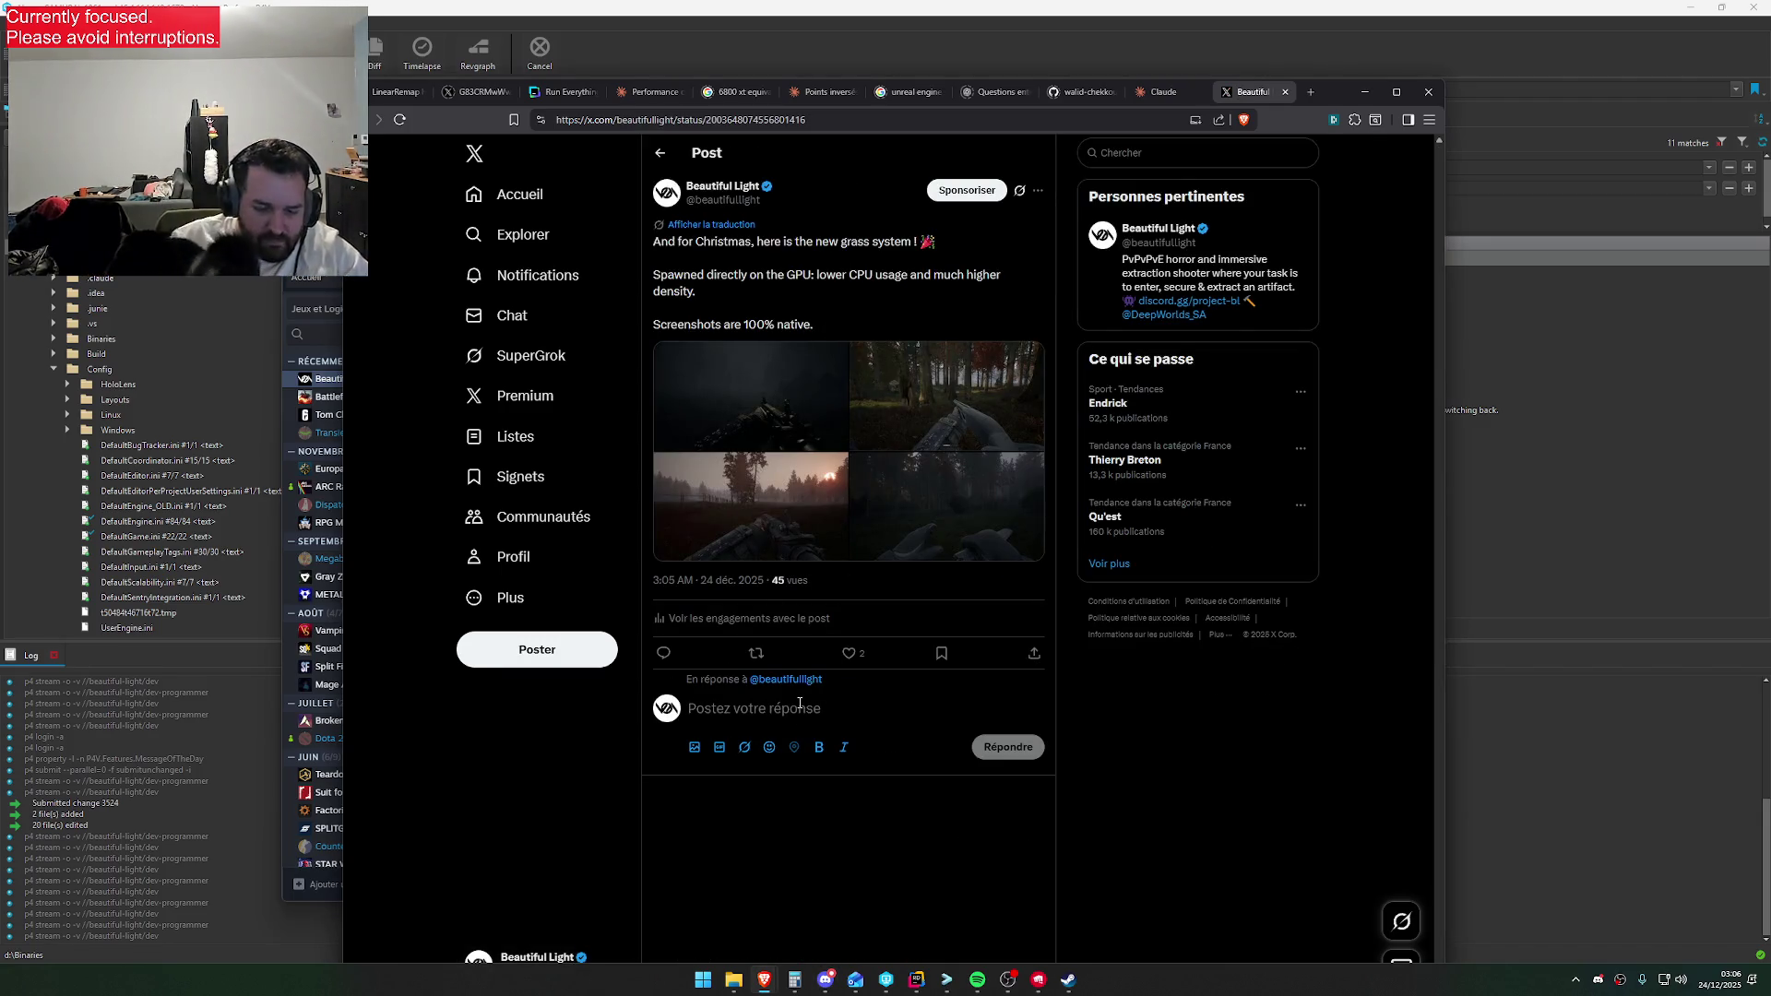
pyautogui.write('And b')
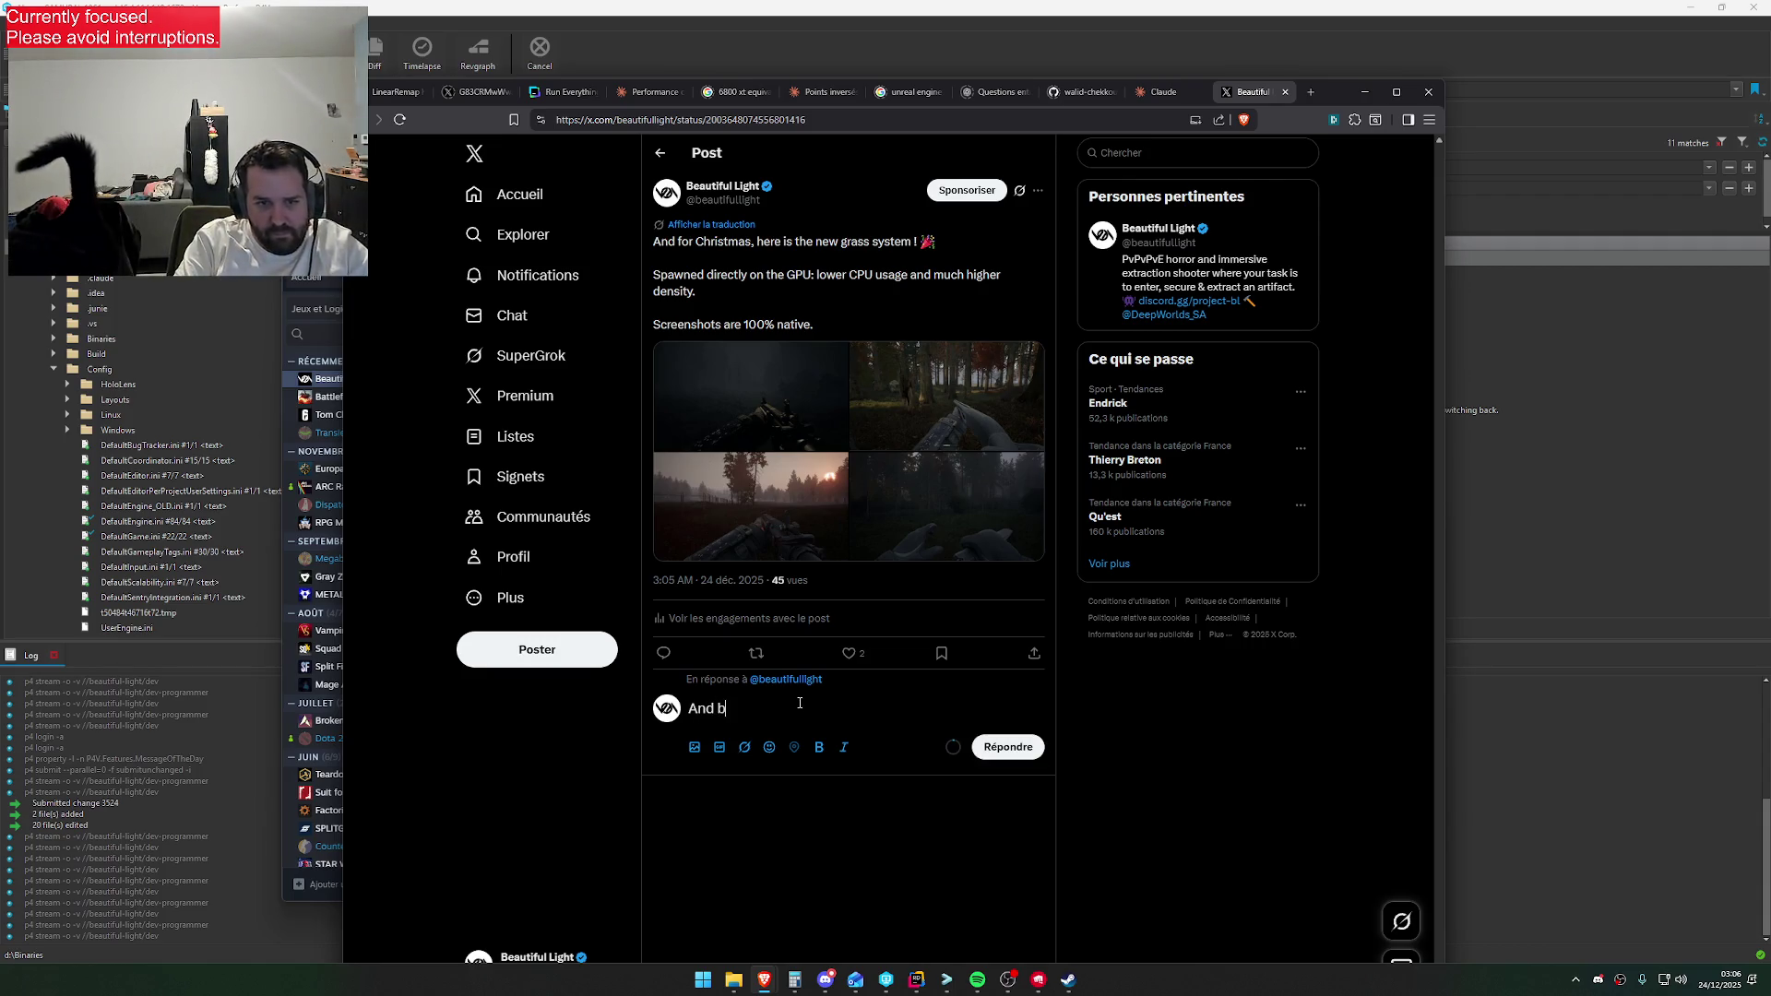
pyautogui.write('y the')
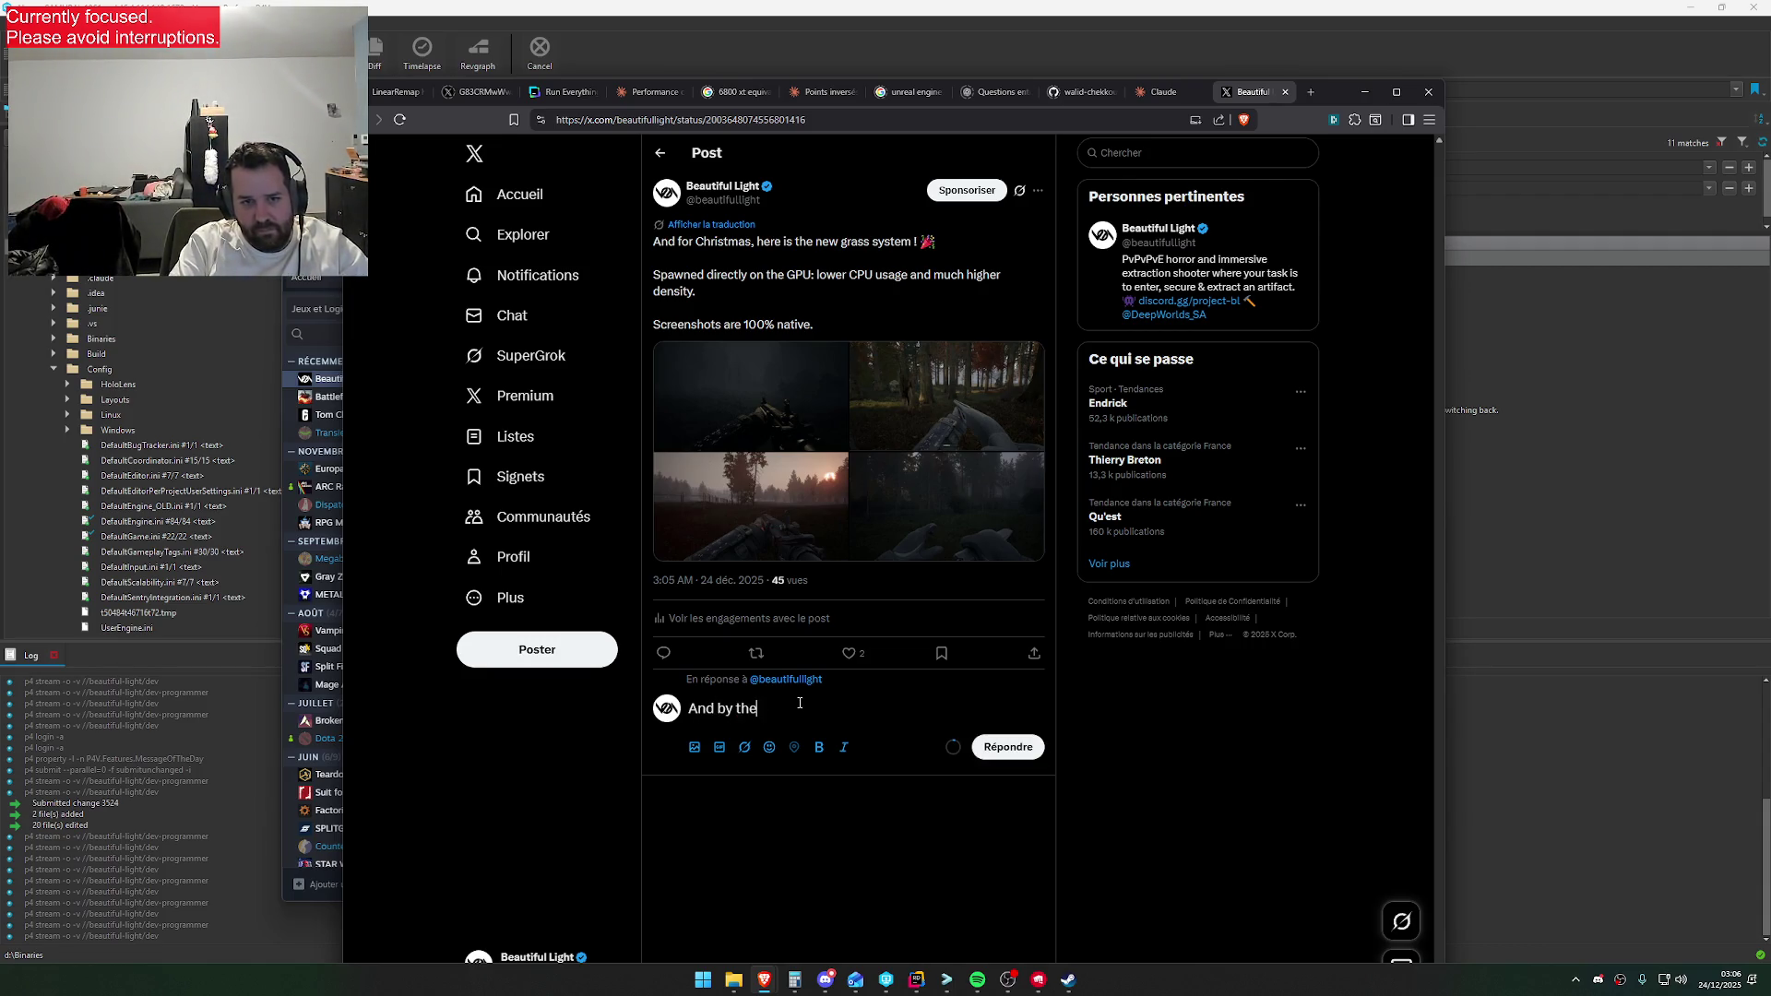
pyautogui.write(' way, than')
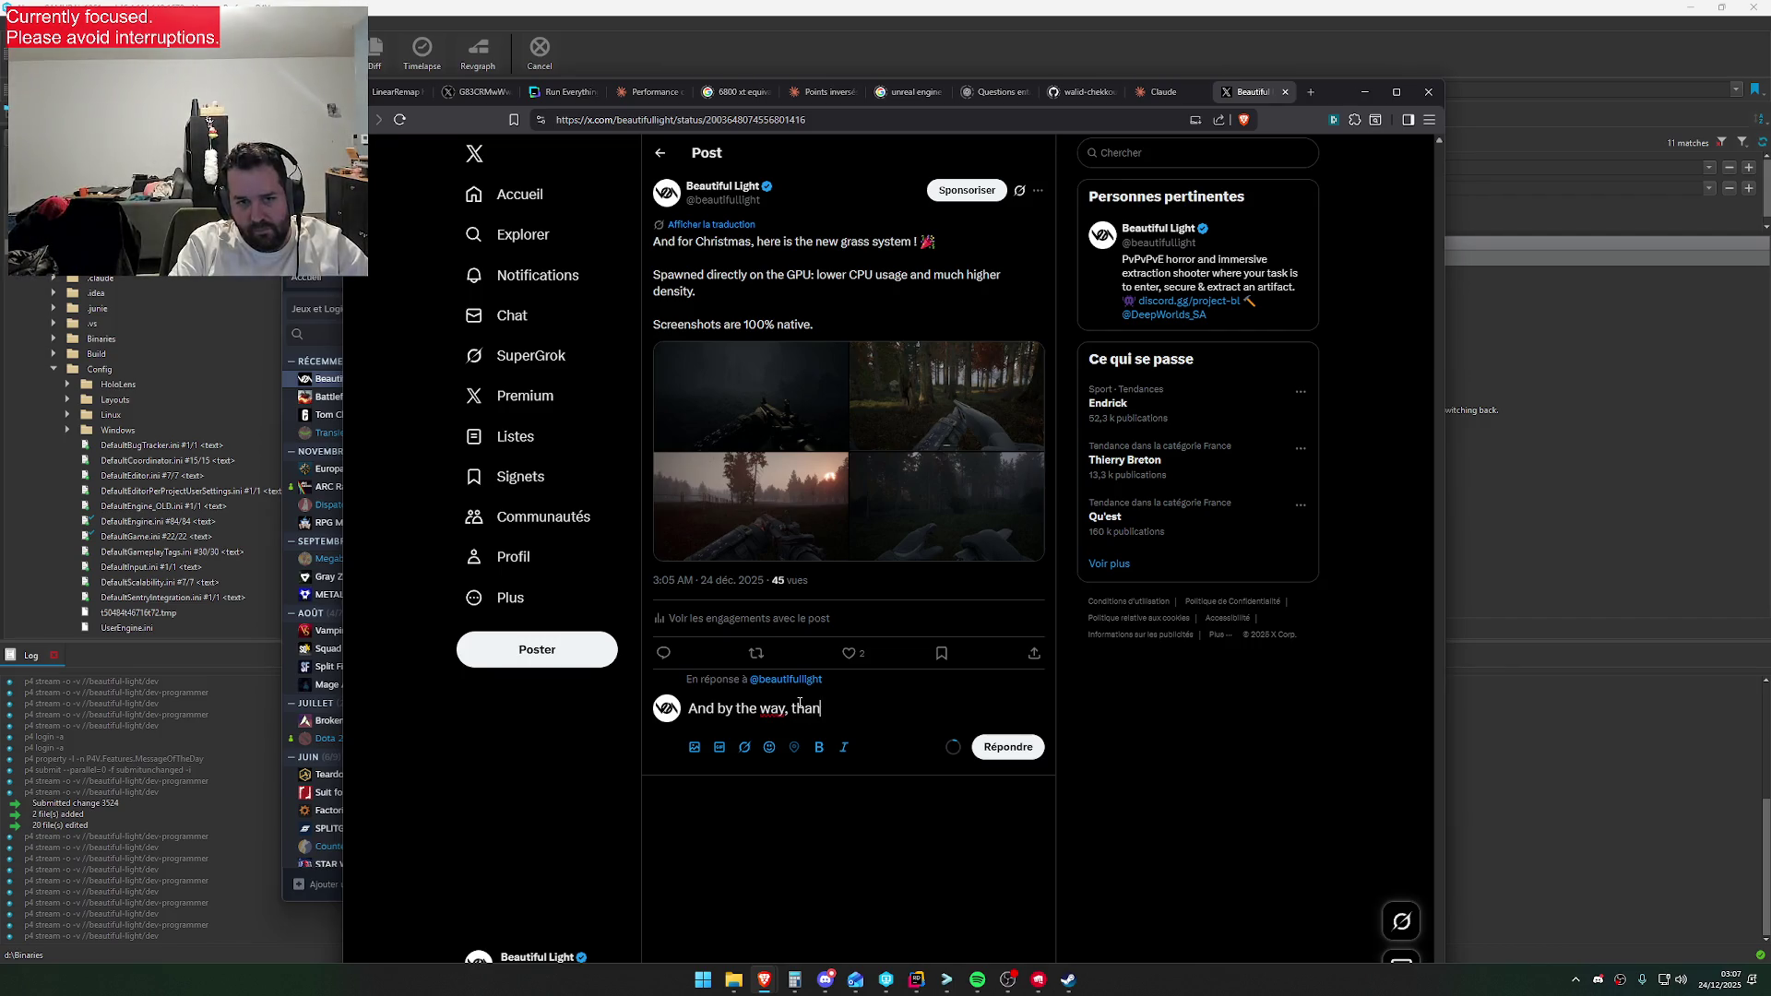
pyautogui.write('ks @epic')
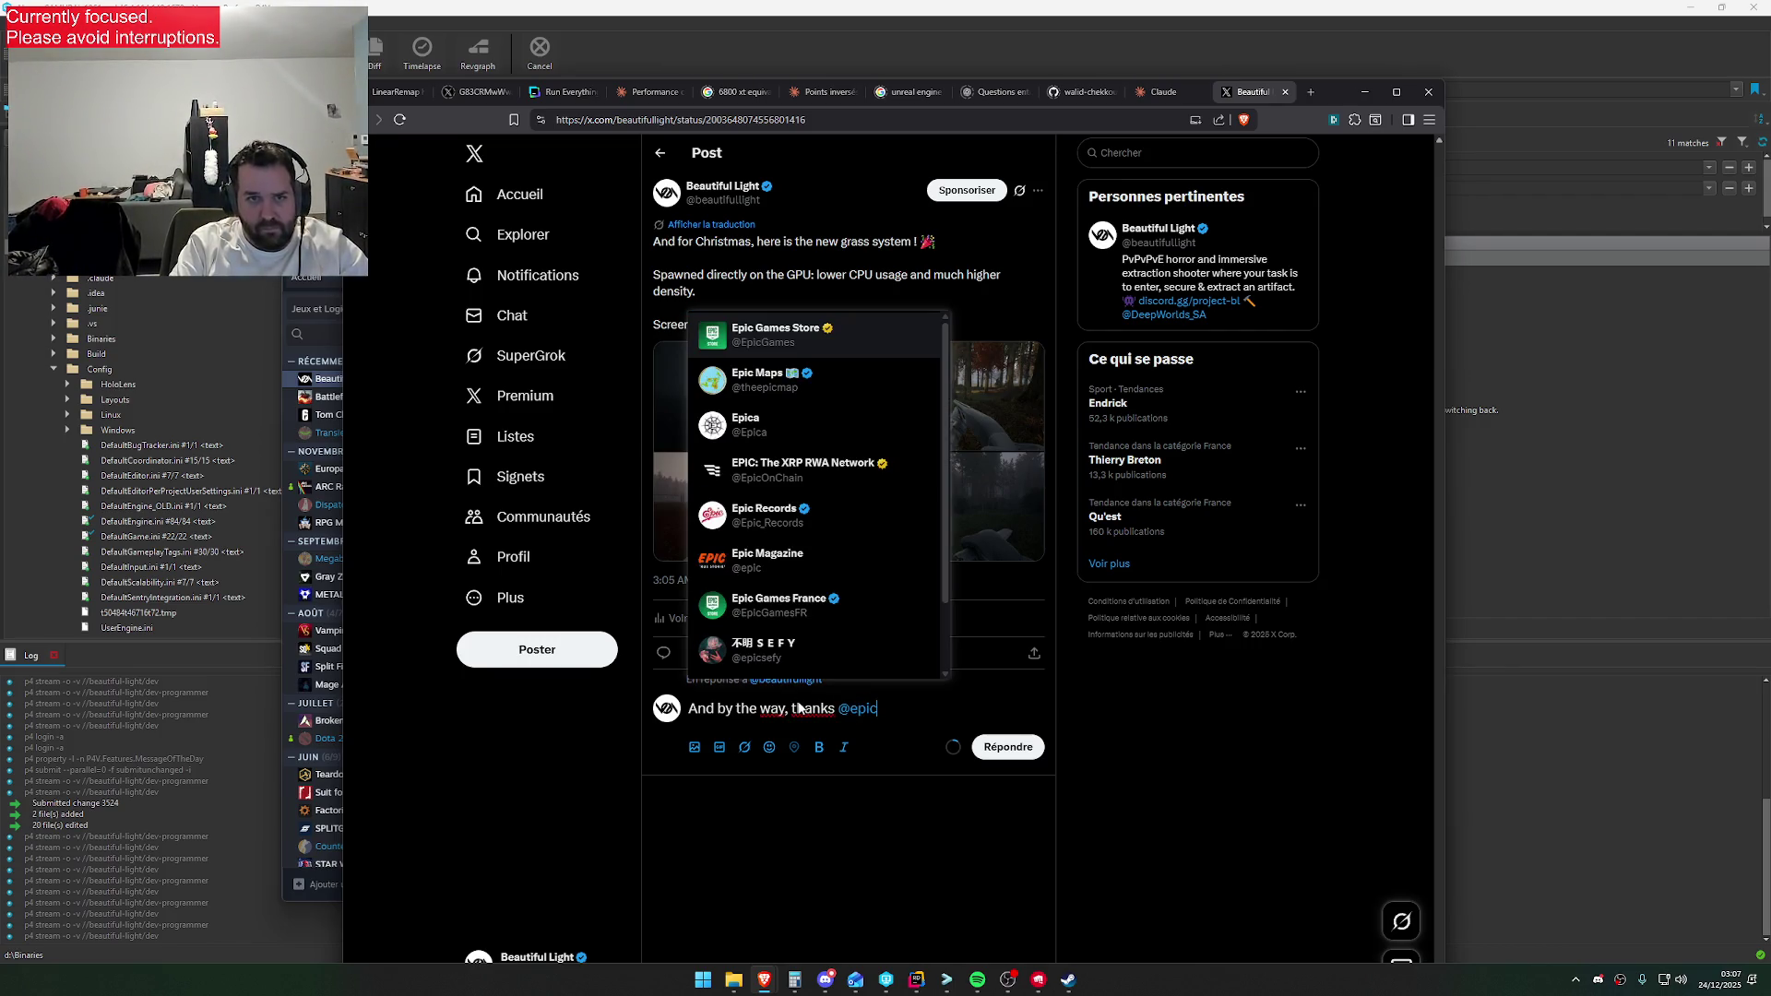
pyautogui.write('gam')
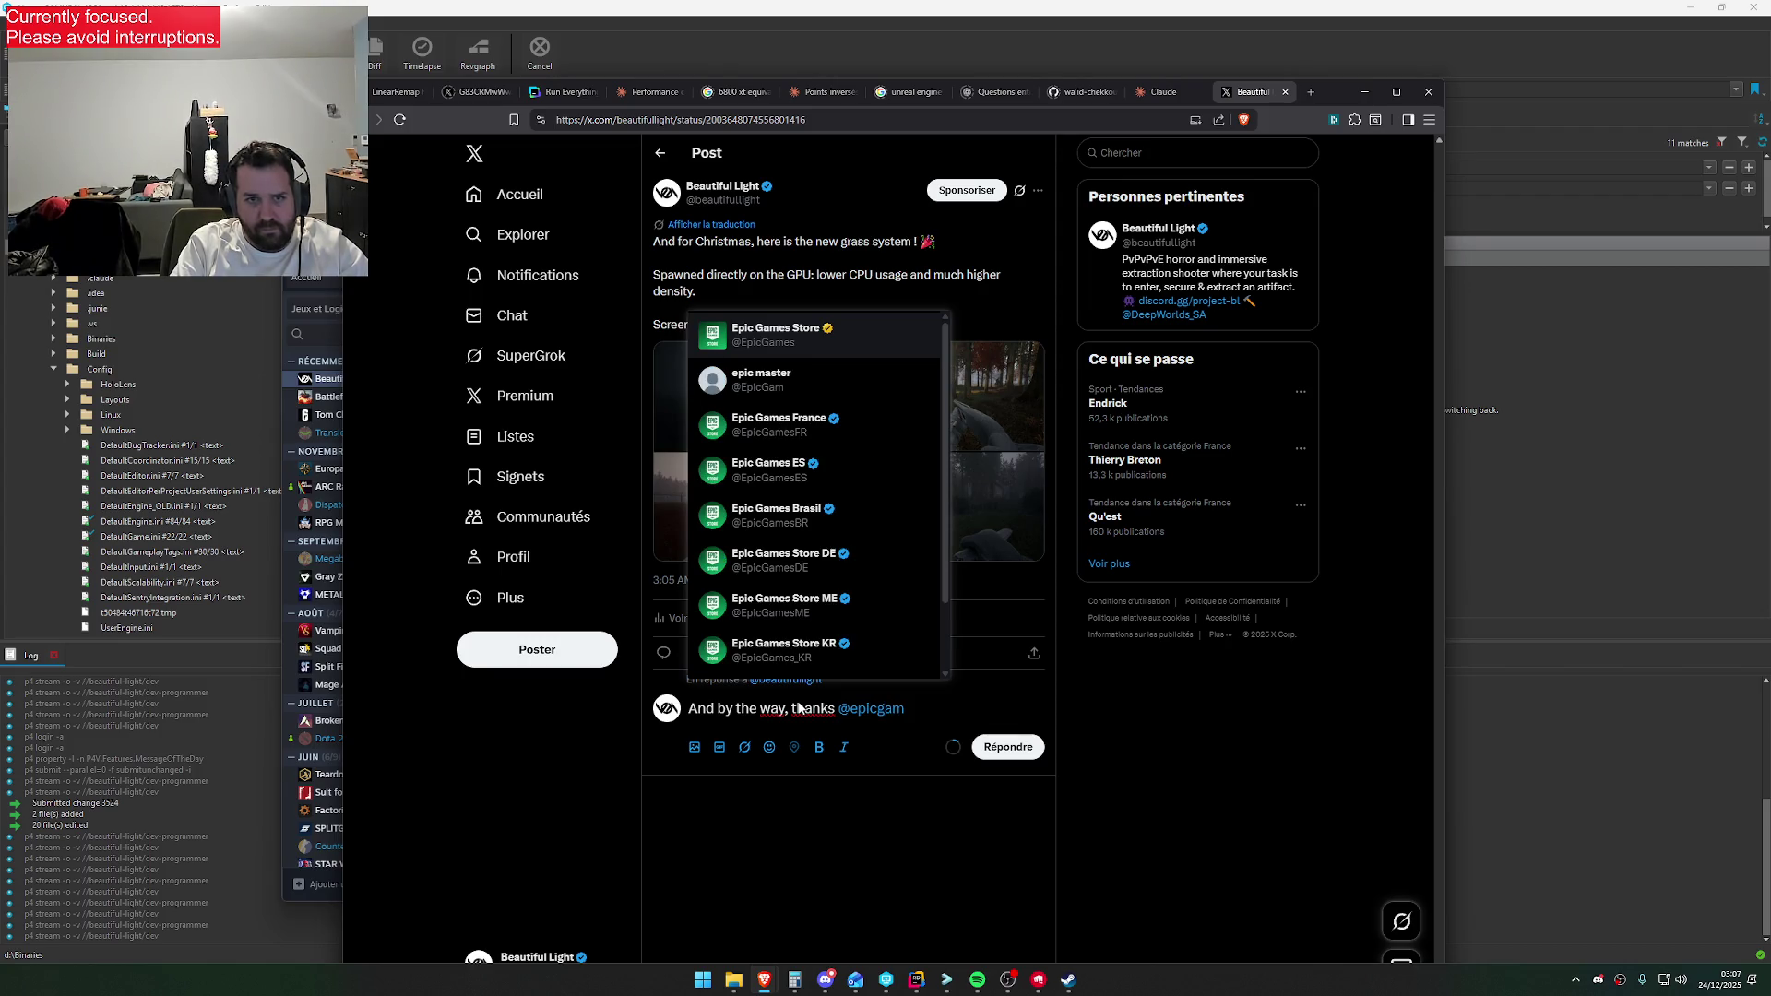
pyautogui.press('BackSpace')
pyautogui.press('BackSpace')
pyautogui.press('BackSpace')
pyautogui.write('unreal')
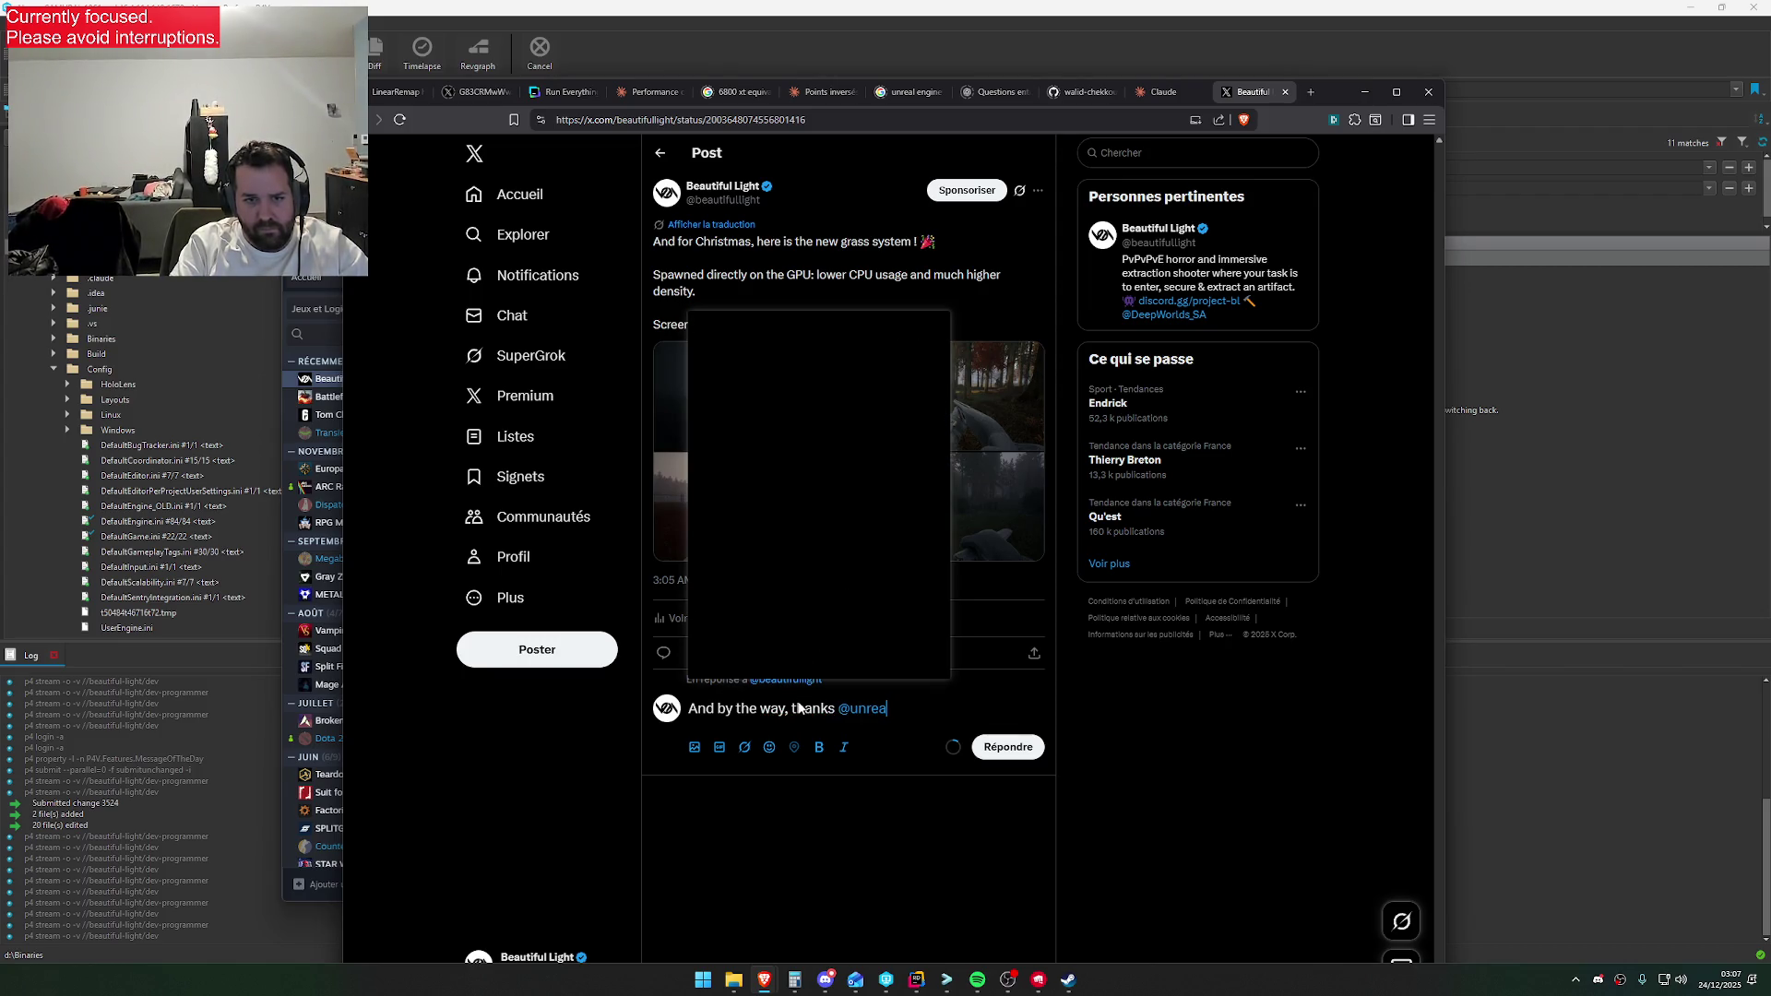
pyautogui.press('Return')
pyautogui.write('b')
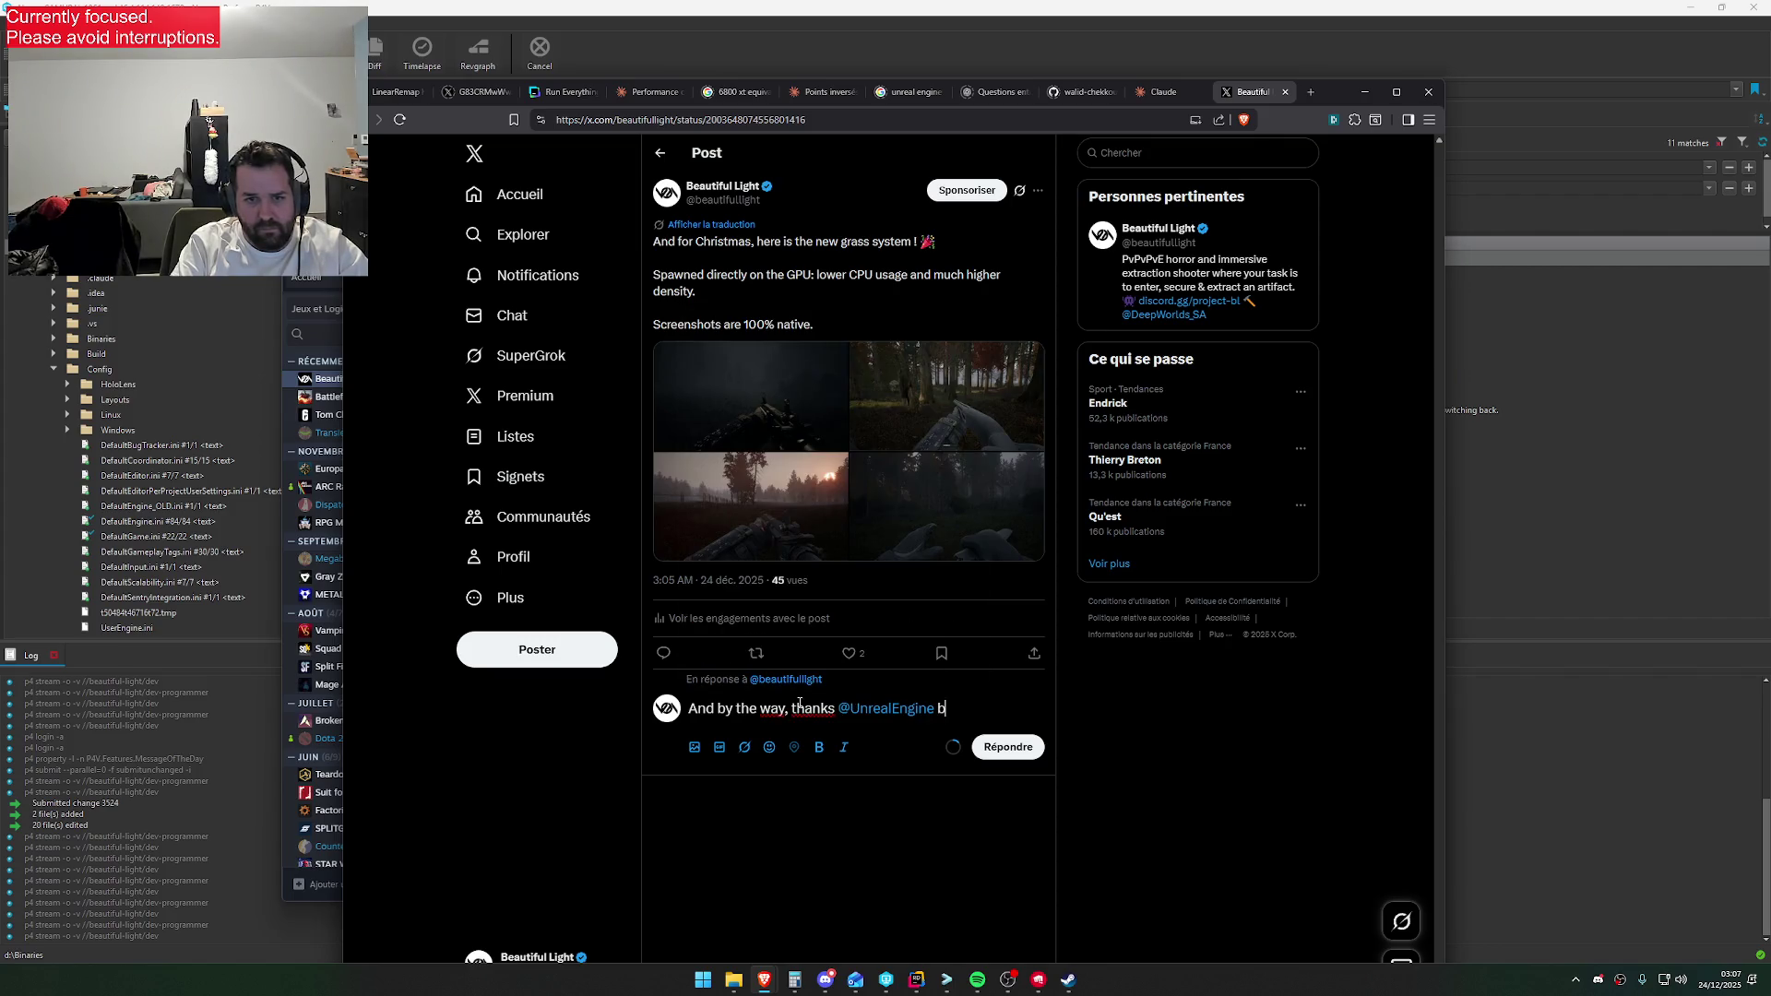
pyautogui.write('y @epicgame')
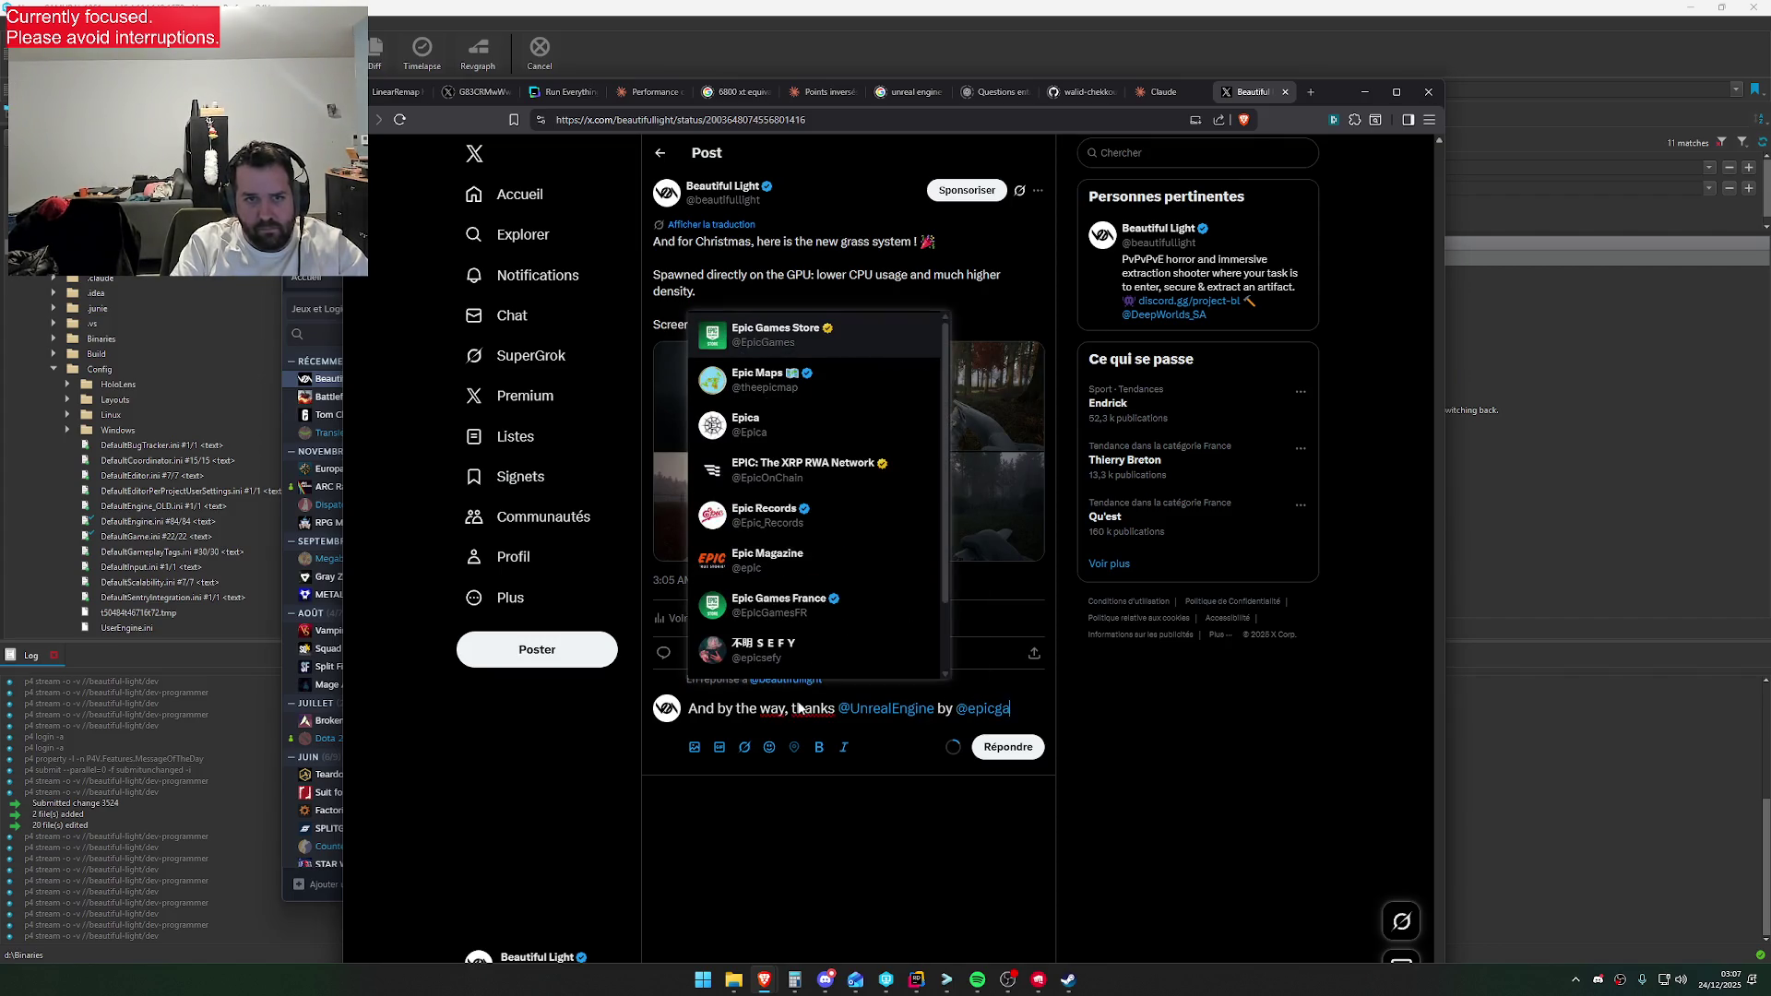
pyautogui.scroll(-1, 817, 535)
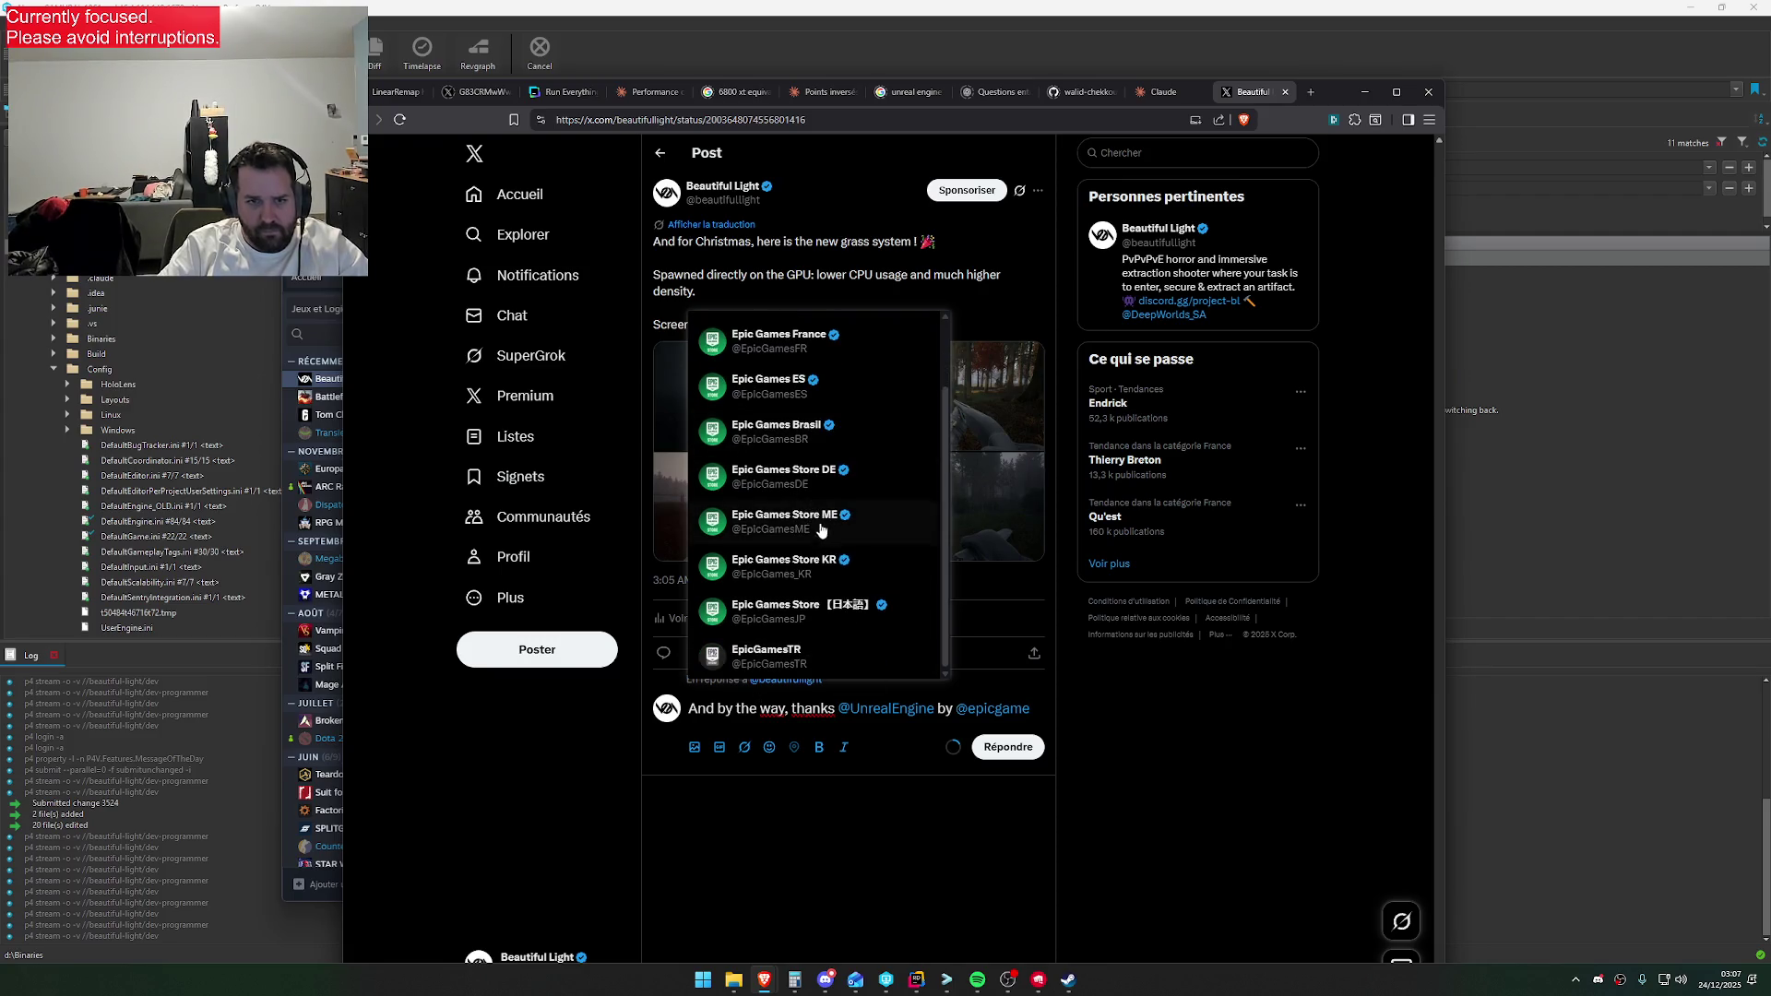
pyautogui.scroll(1, 830, 622)
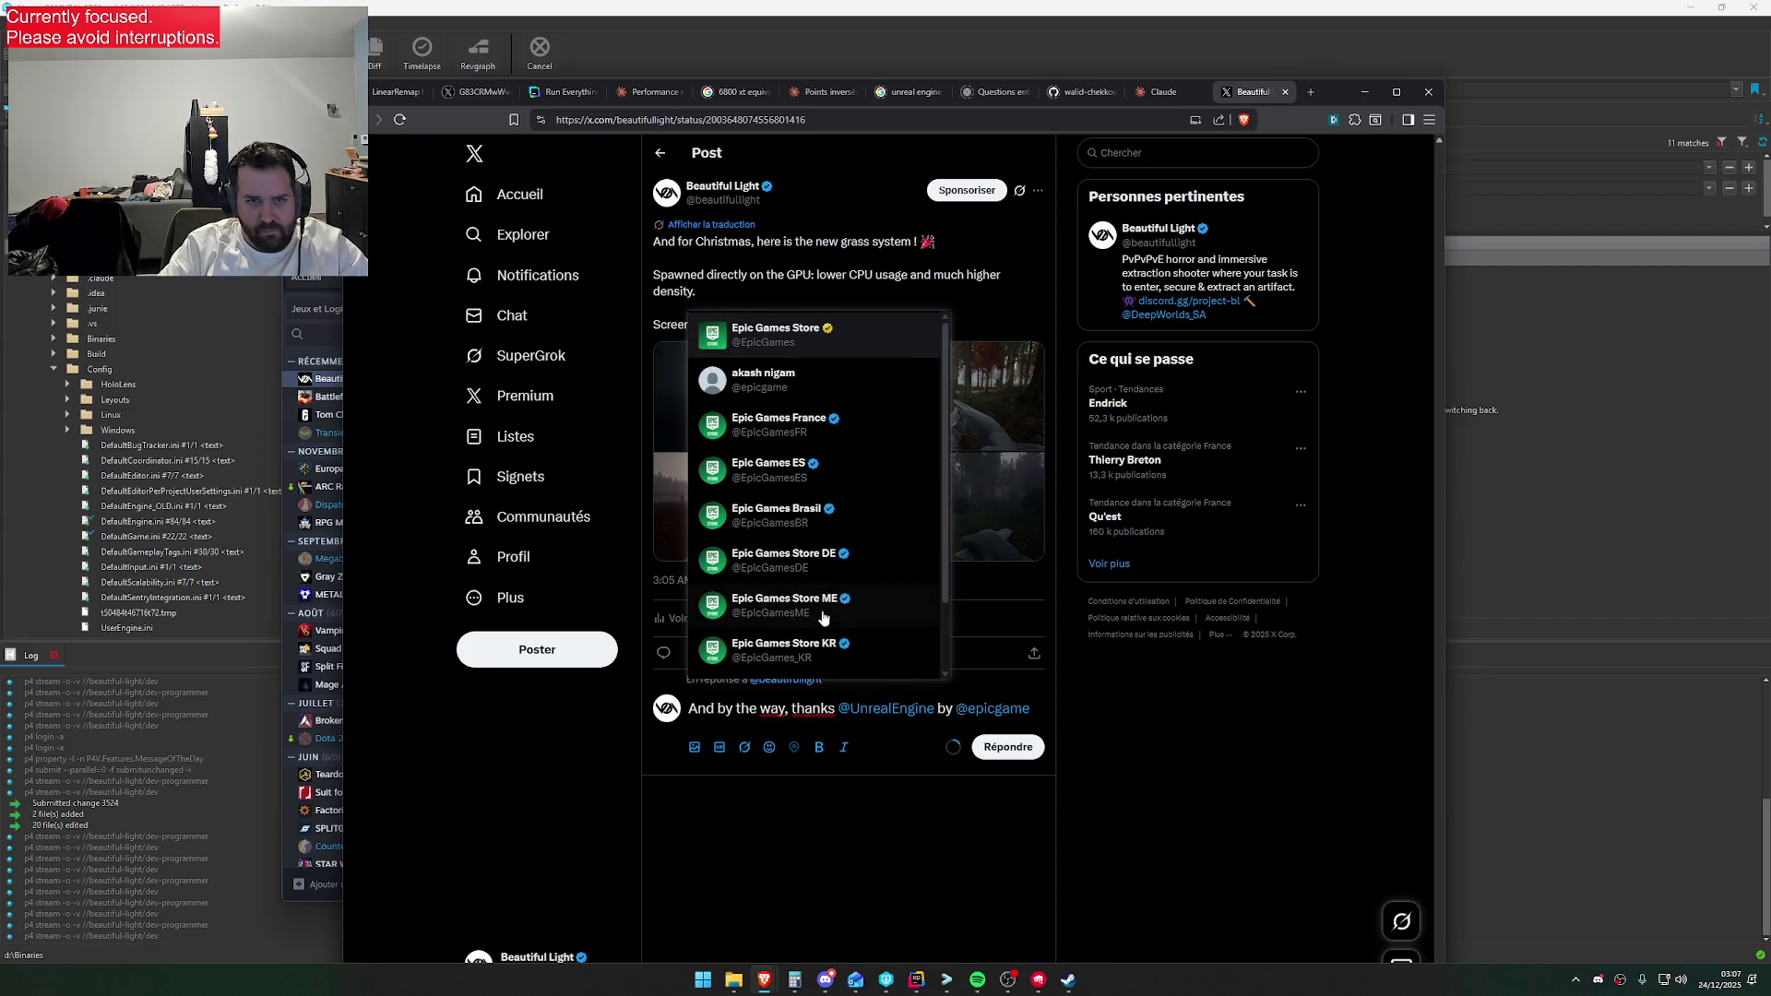
pyautogui.write('s')
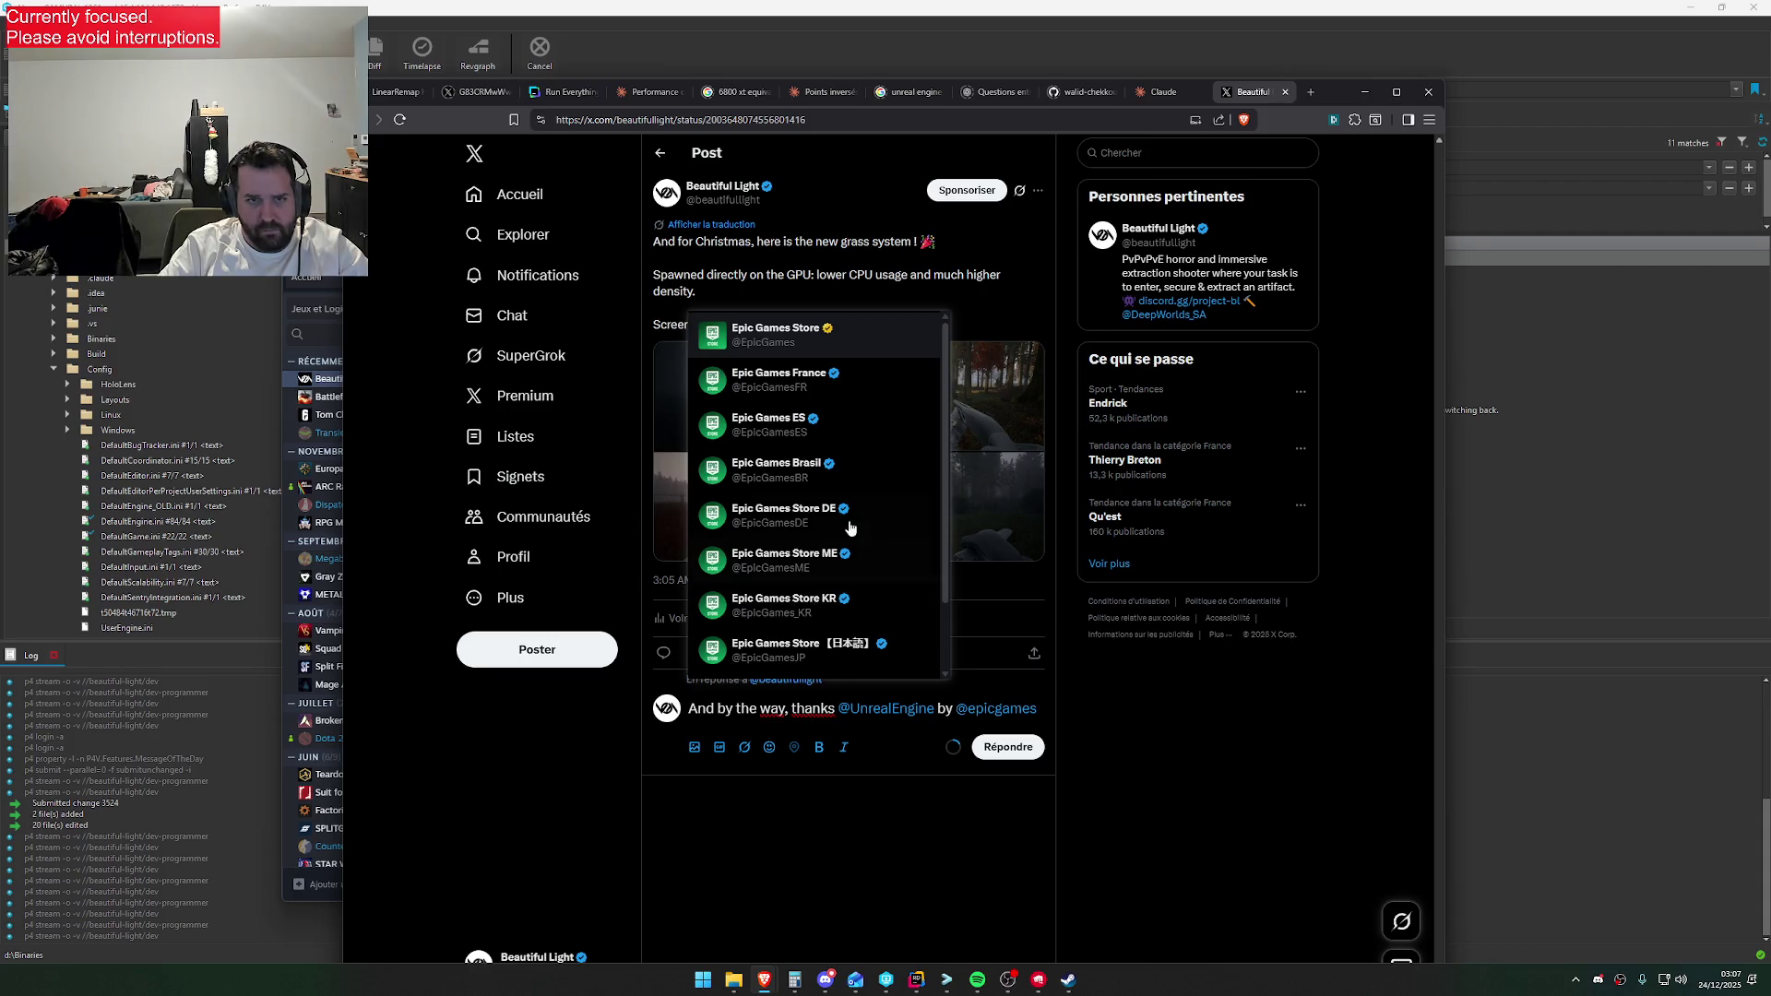
pyautogui.scroll(-1, 857, 414)
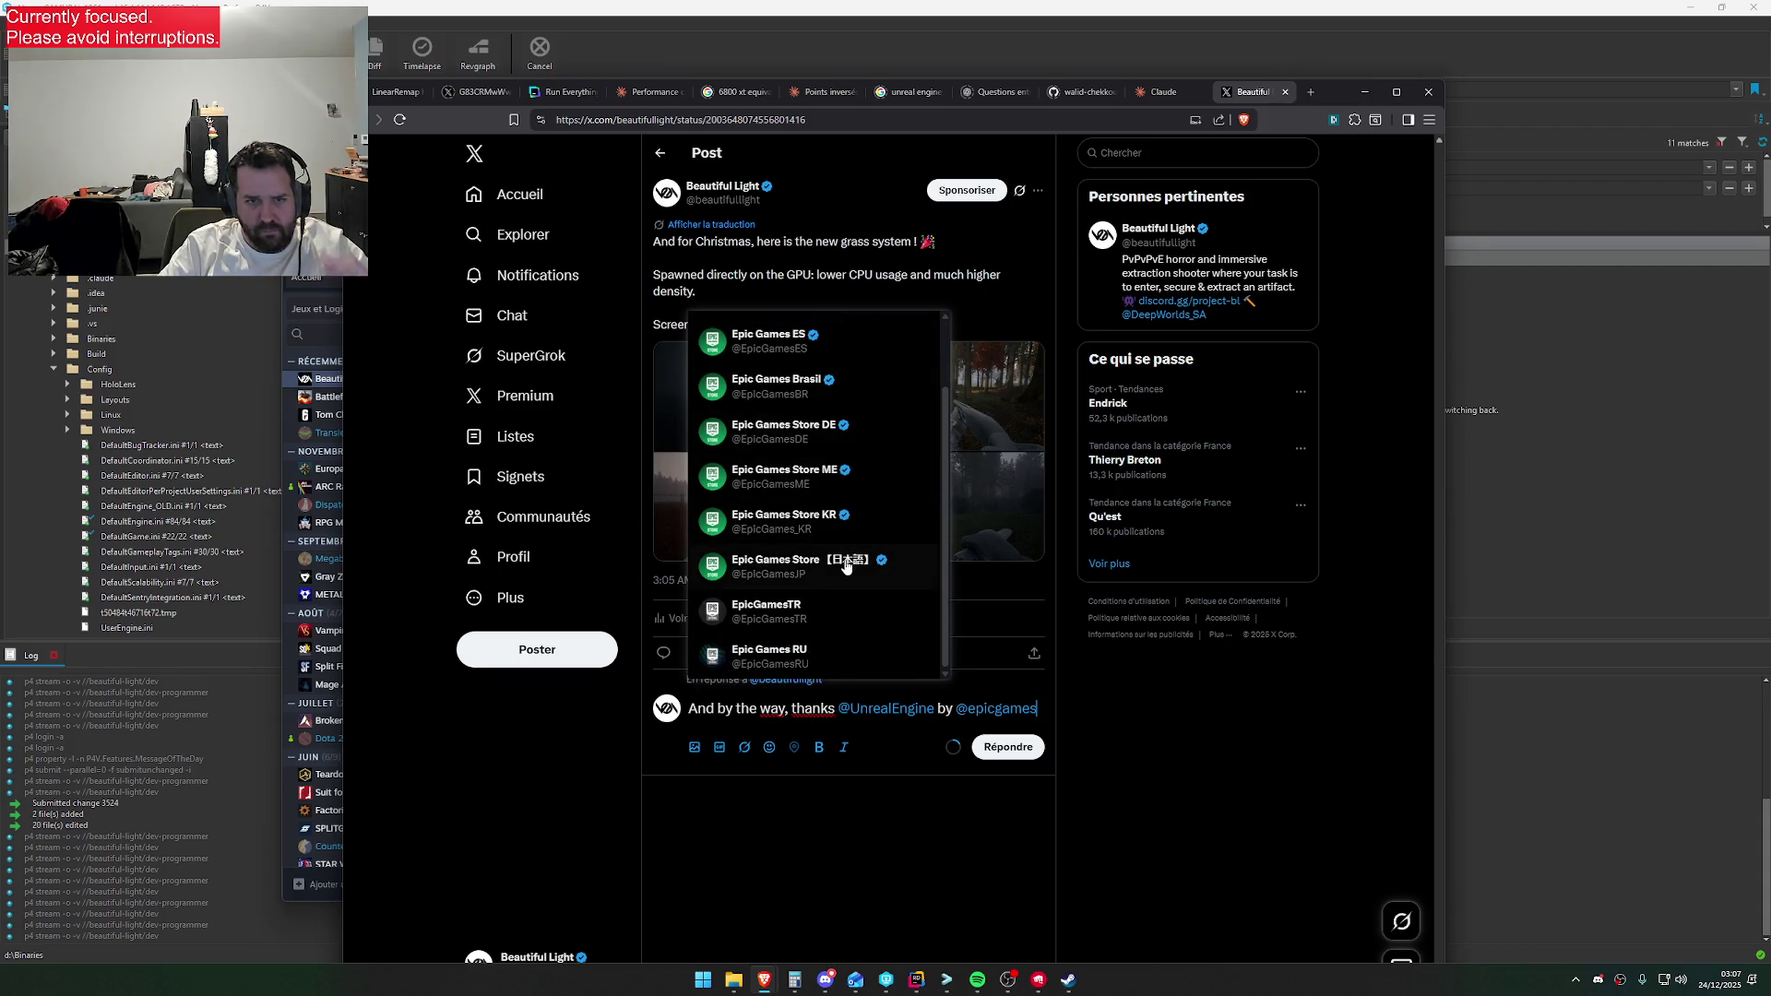
pyautogui.scroll(1, 835, 664)
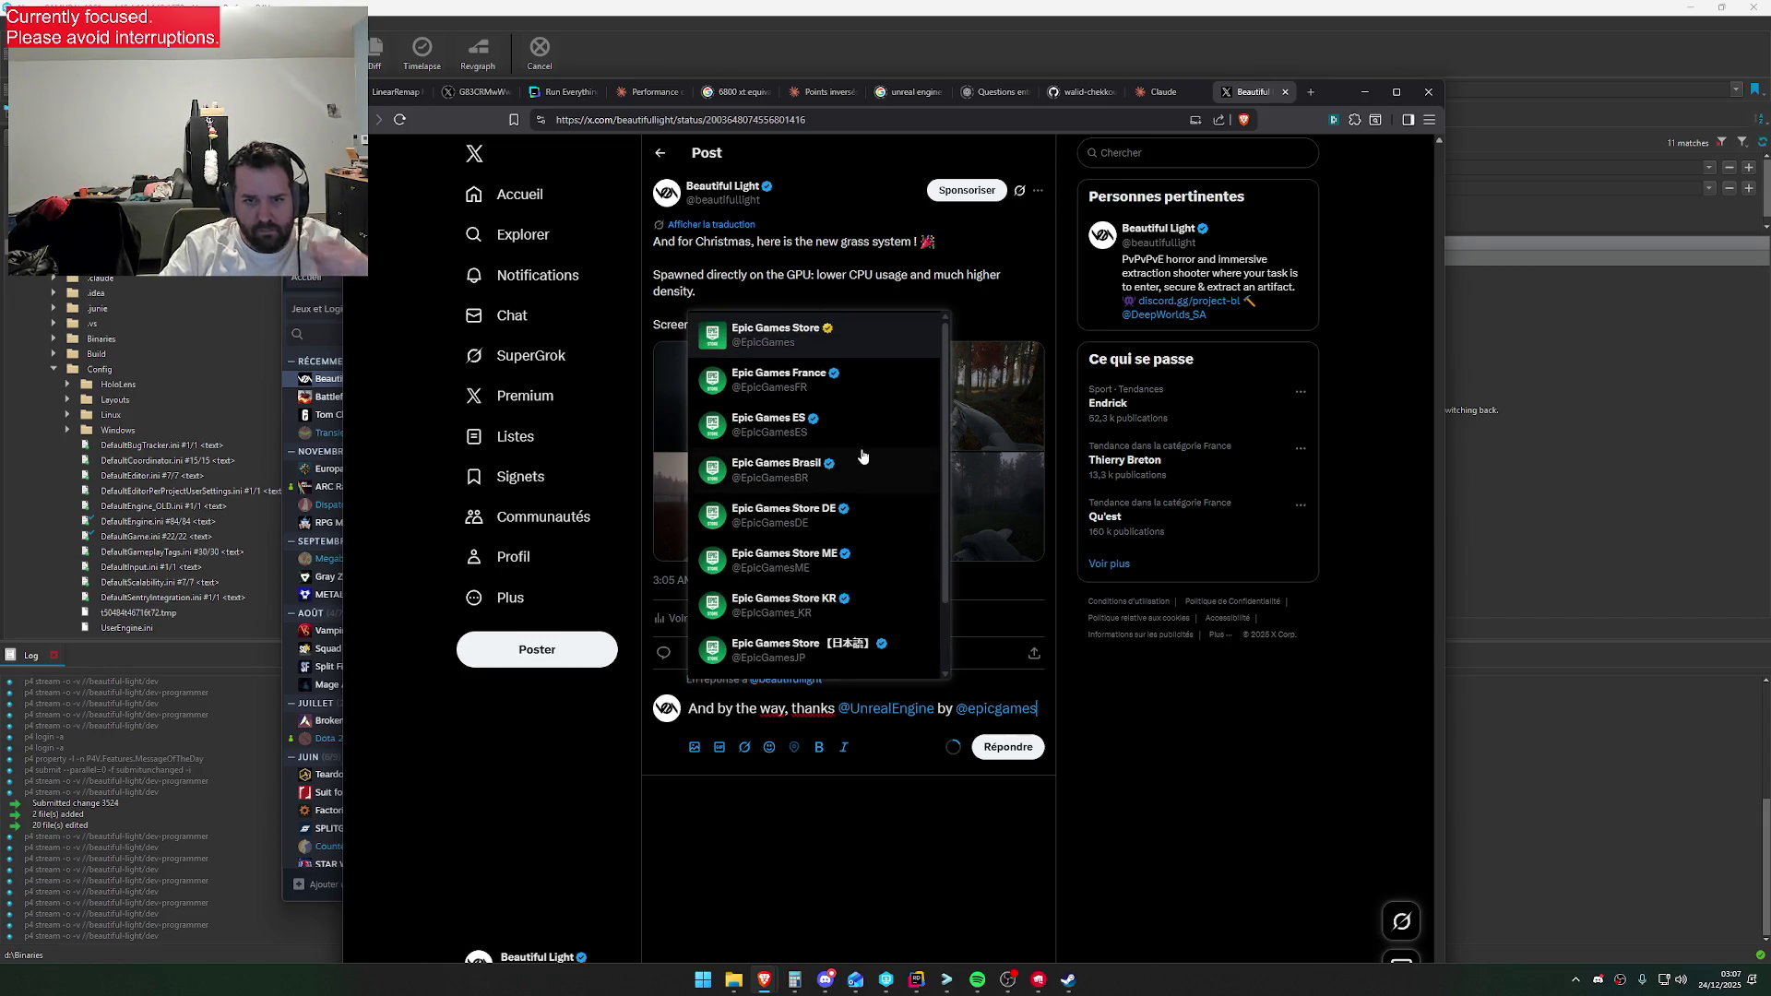
pyautogui.press('BackSpace')
pyautogui.press('BackSpace')
pyautogui.press('BackSpace')
pyautogui.press('BackSpace')
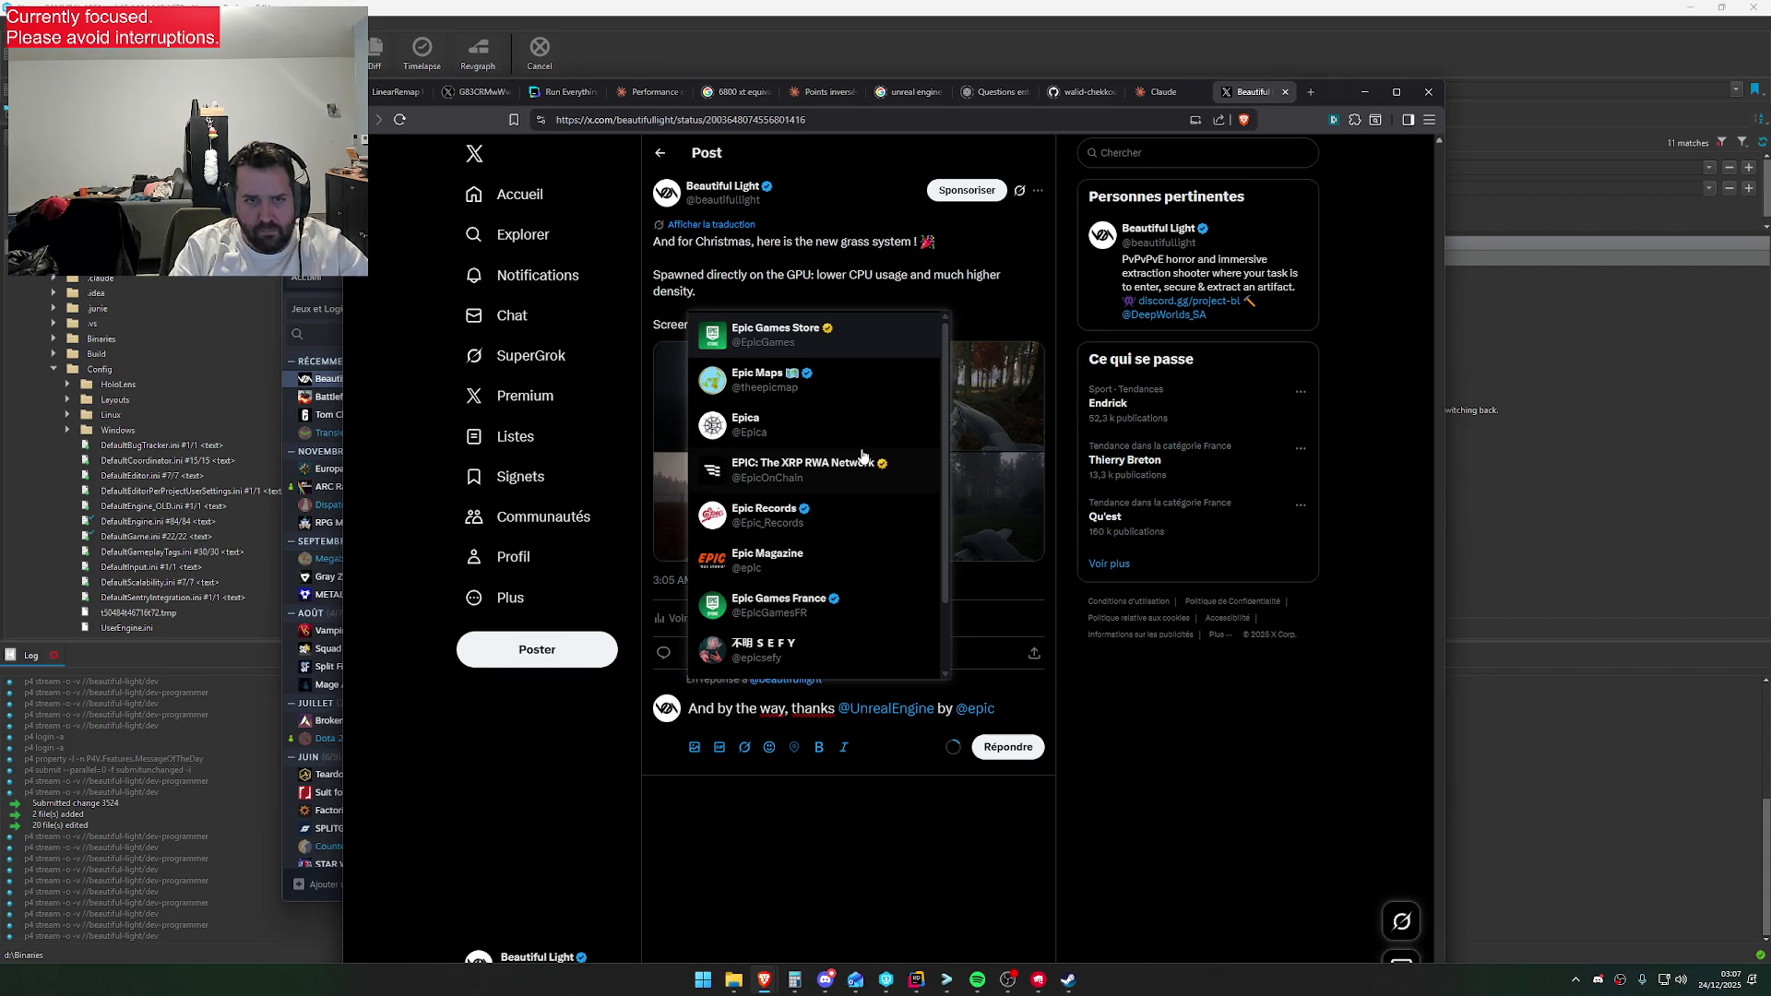
pyautogui.scroll(-1, 798, 440)
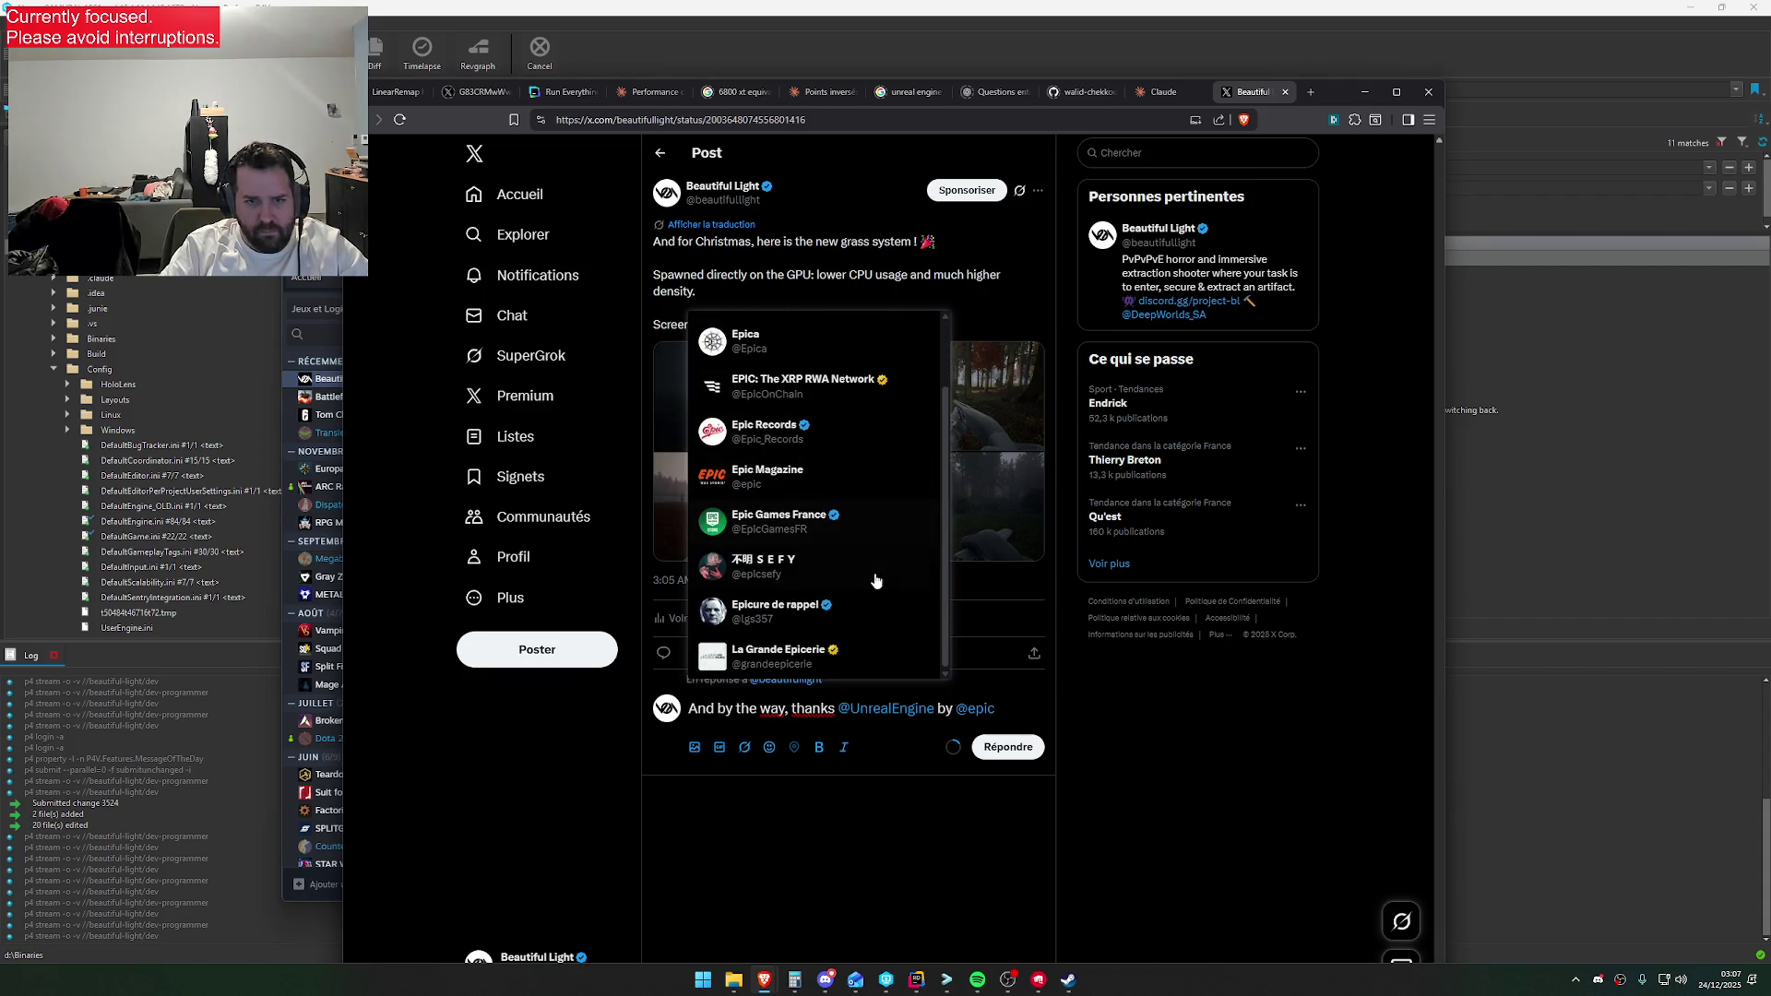
pyautogui.click(1304, 92)
# Load x.com in the new tab and open the Unreal Engine profile by searching 'unreal eng'
pyautogui.write('x.com')
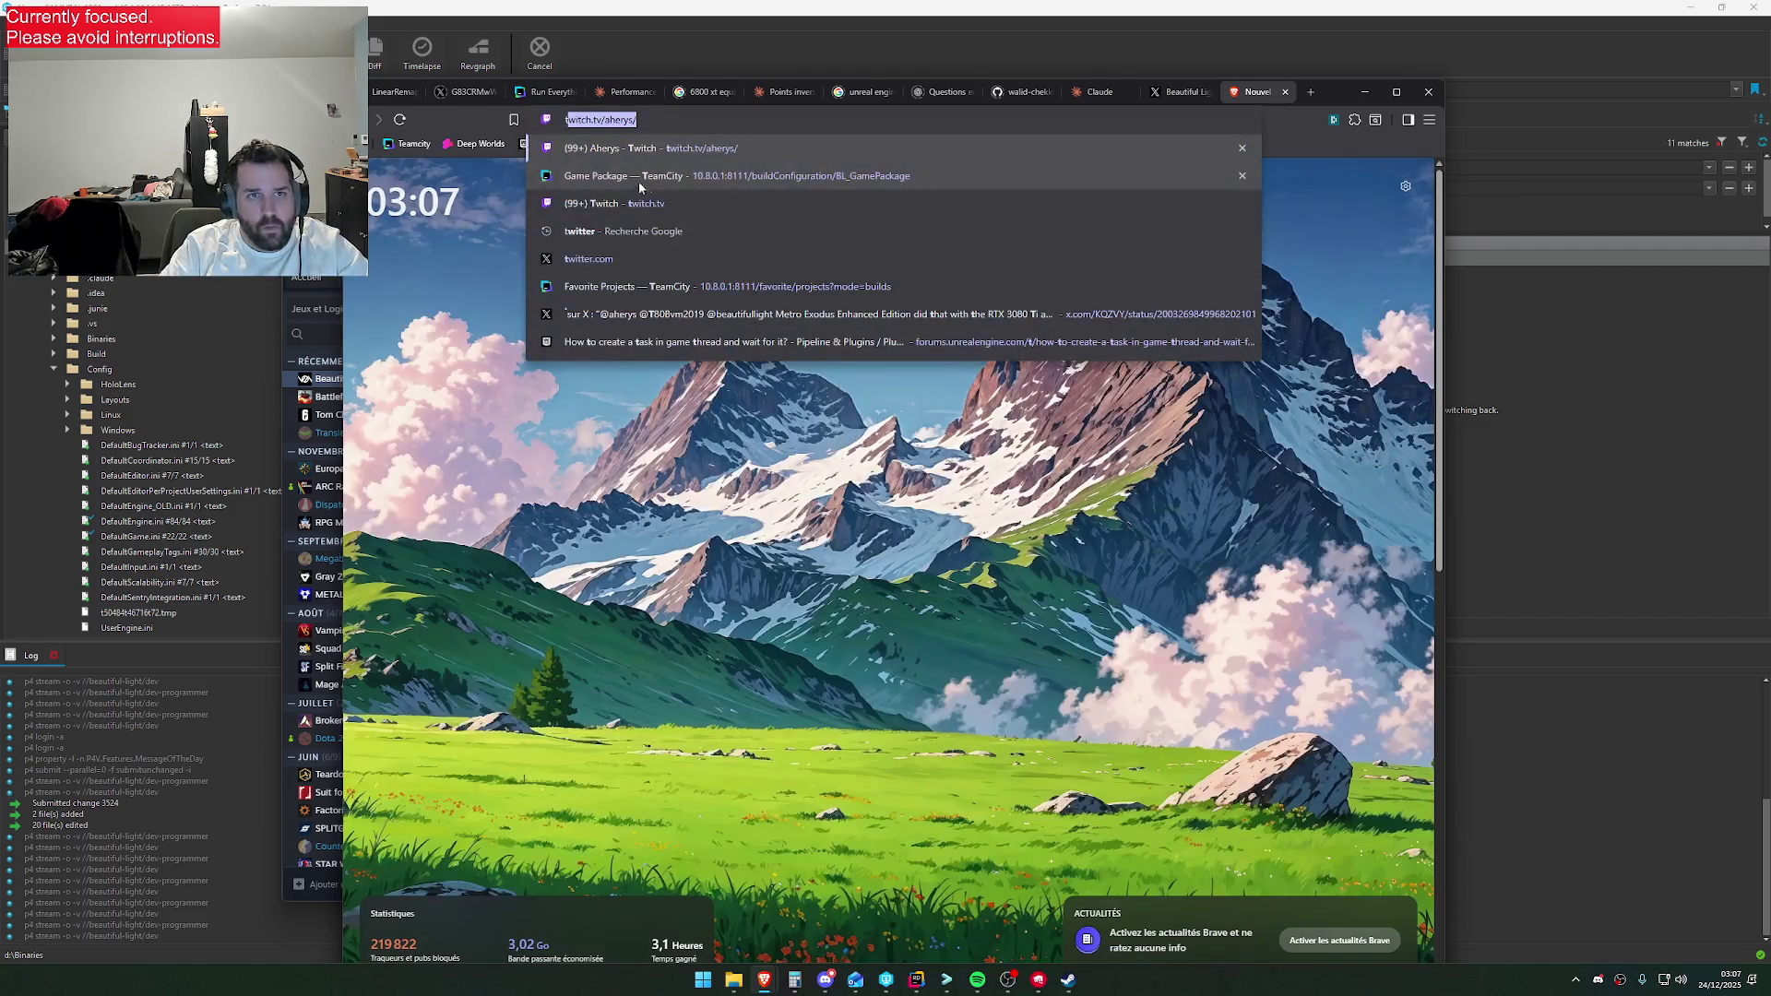
pyautogui.press('Return')
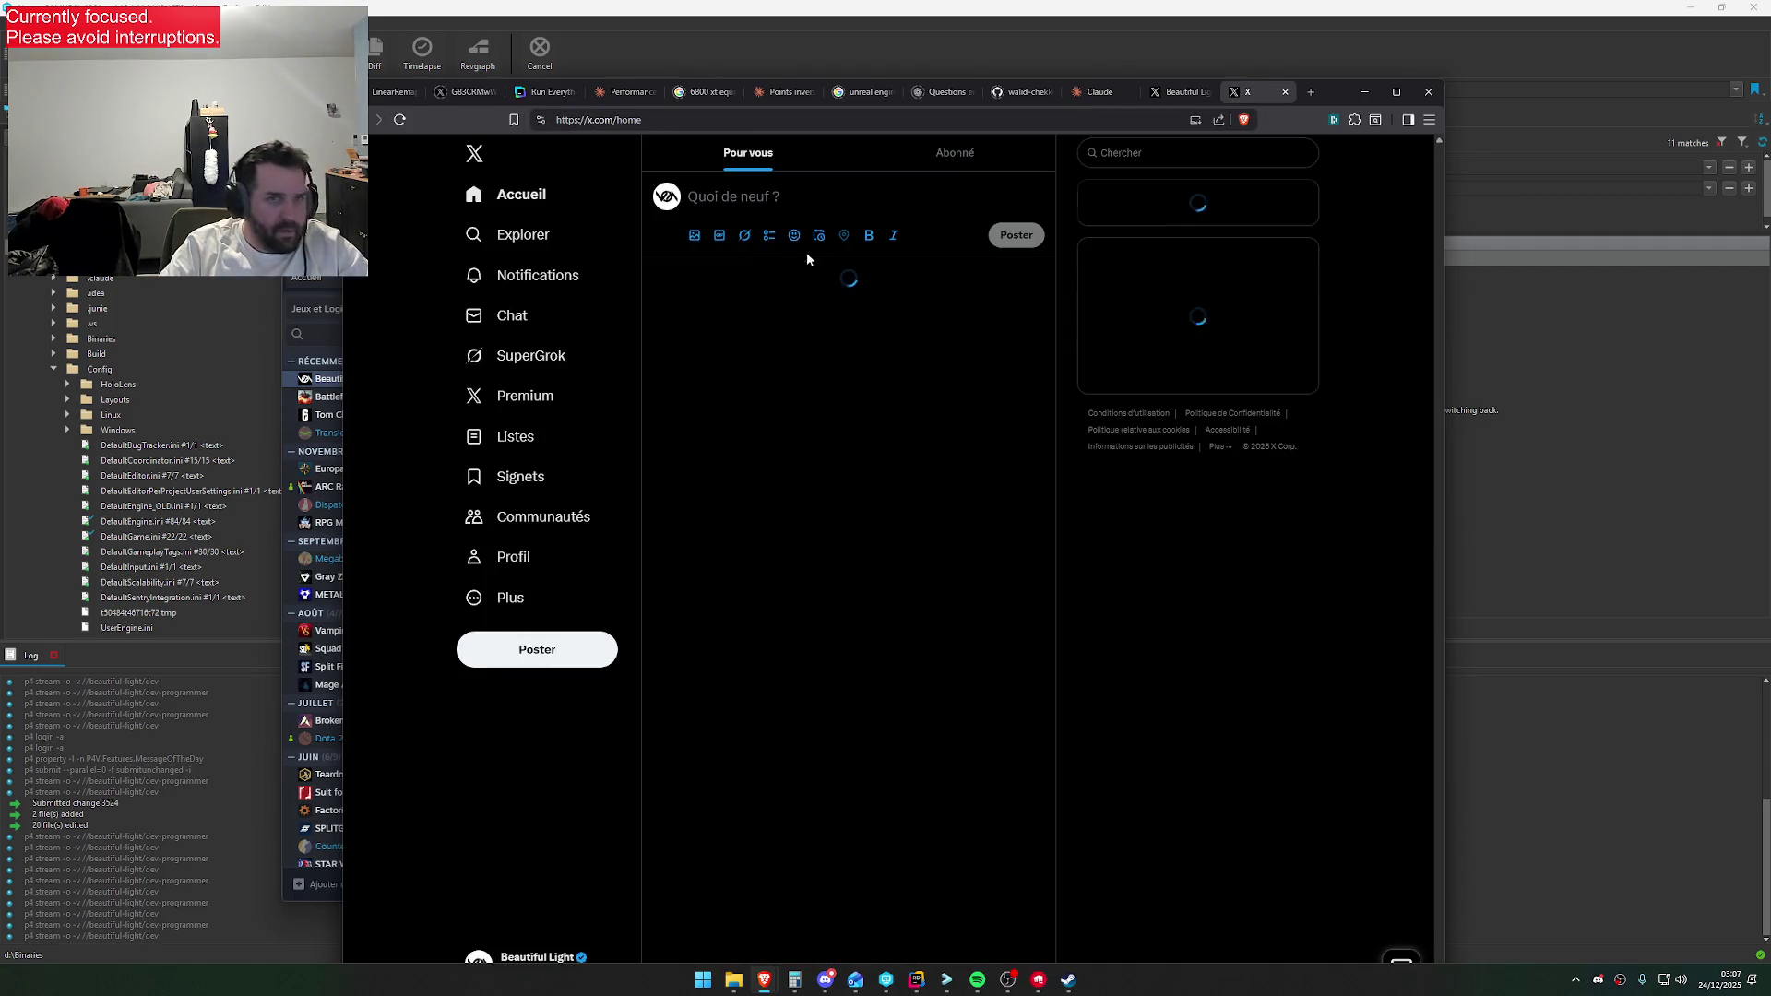
pyautogui.click(1191, 153)
pyautogui.write('epic')
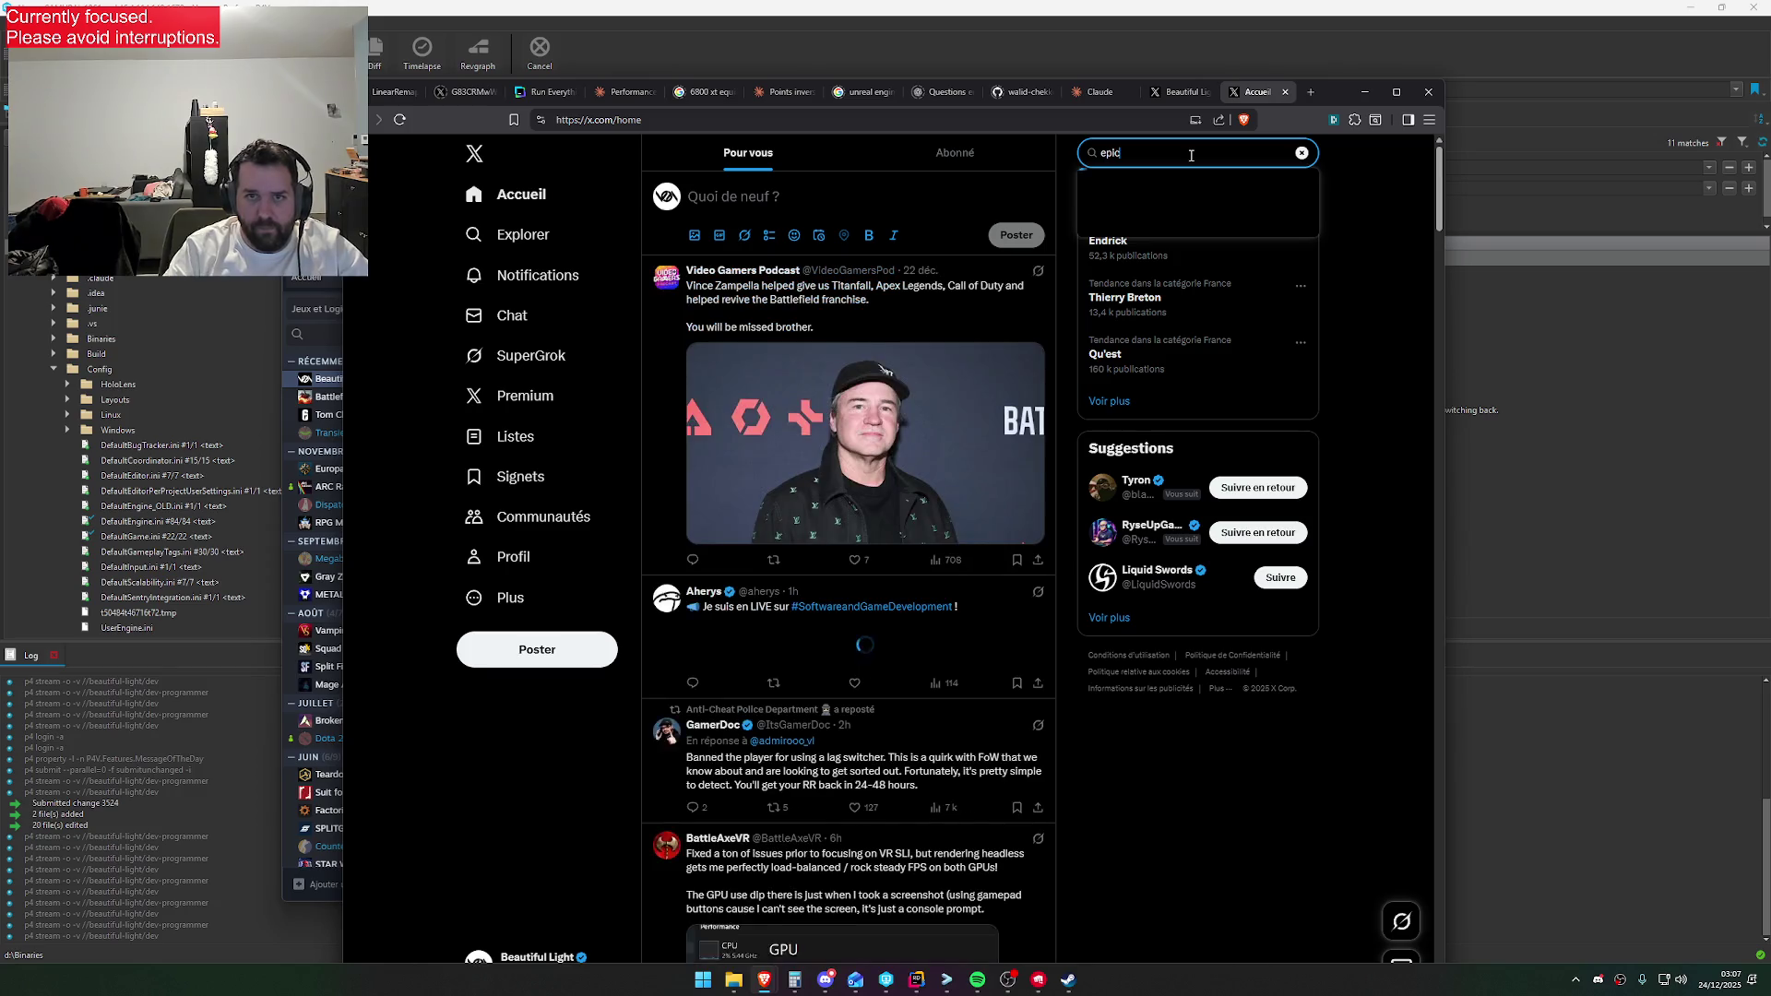
pyautogui.hotkey('ctrl', 'a')
pyautogui.write('unreal eng')
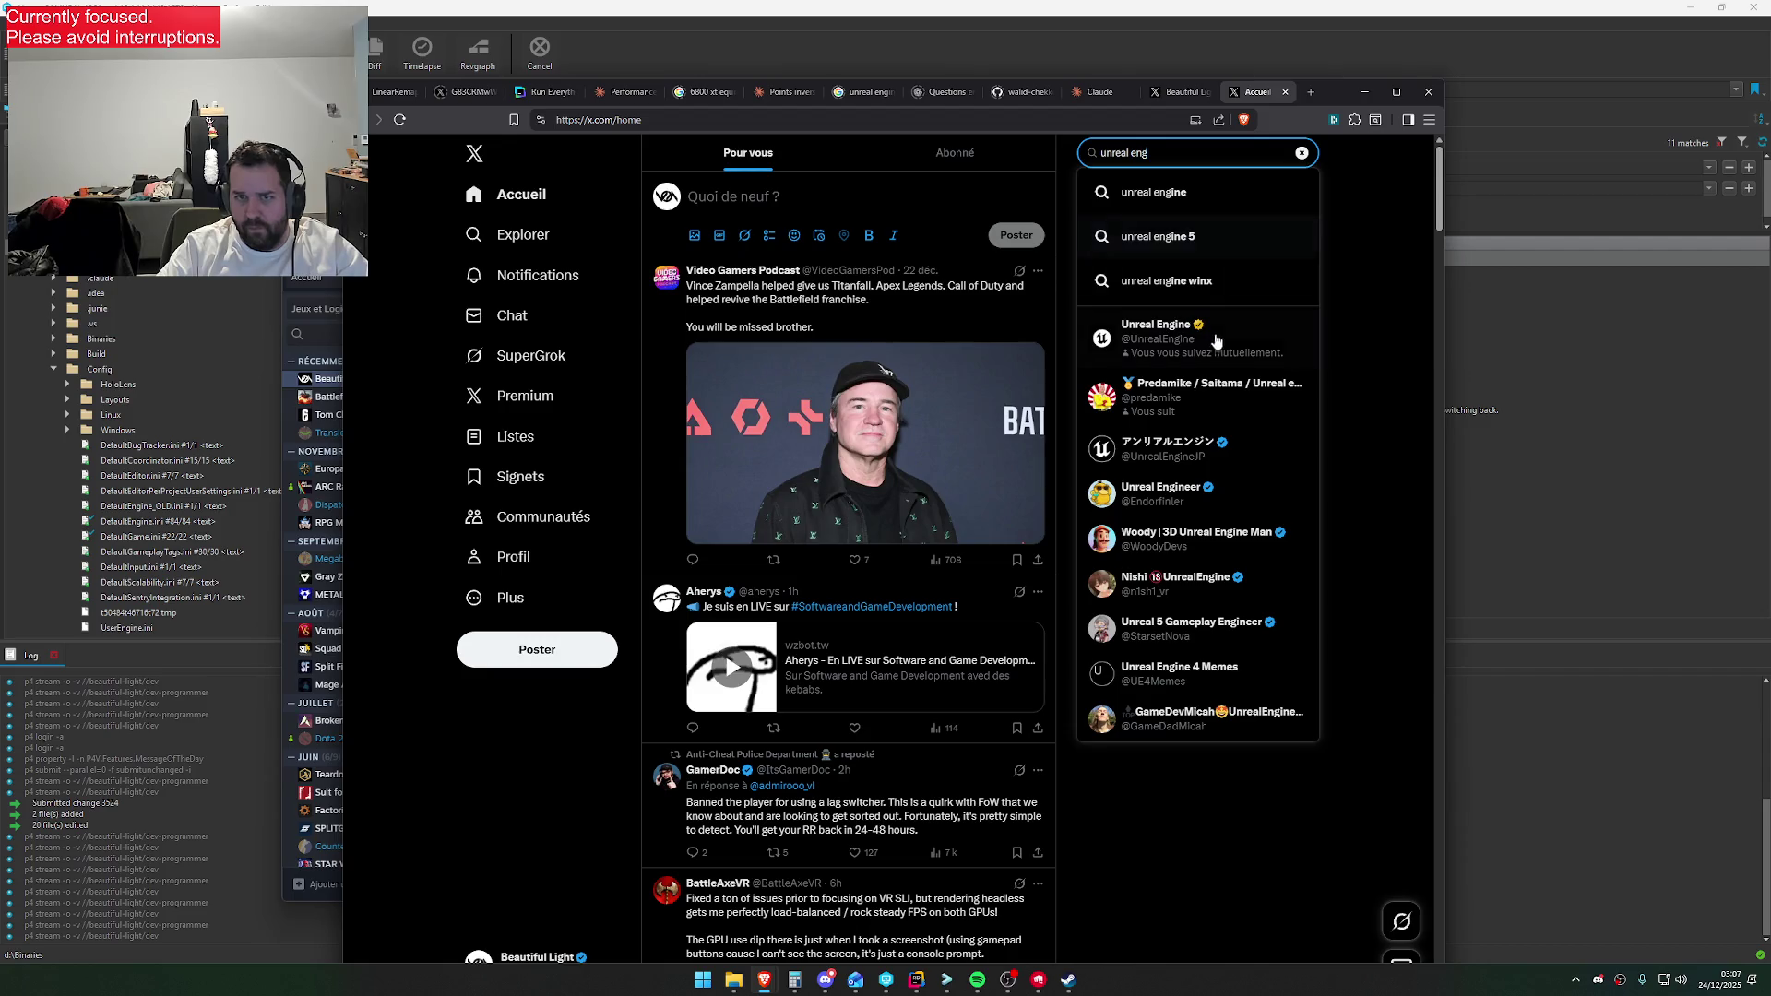
pyautogui.click(1216, 343)
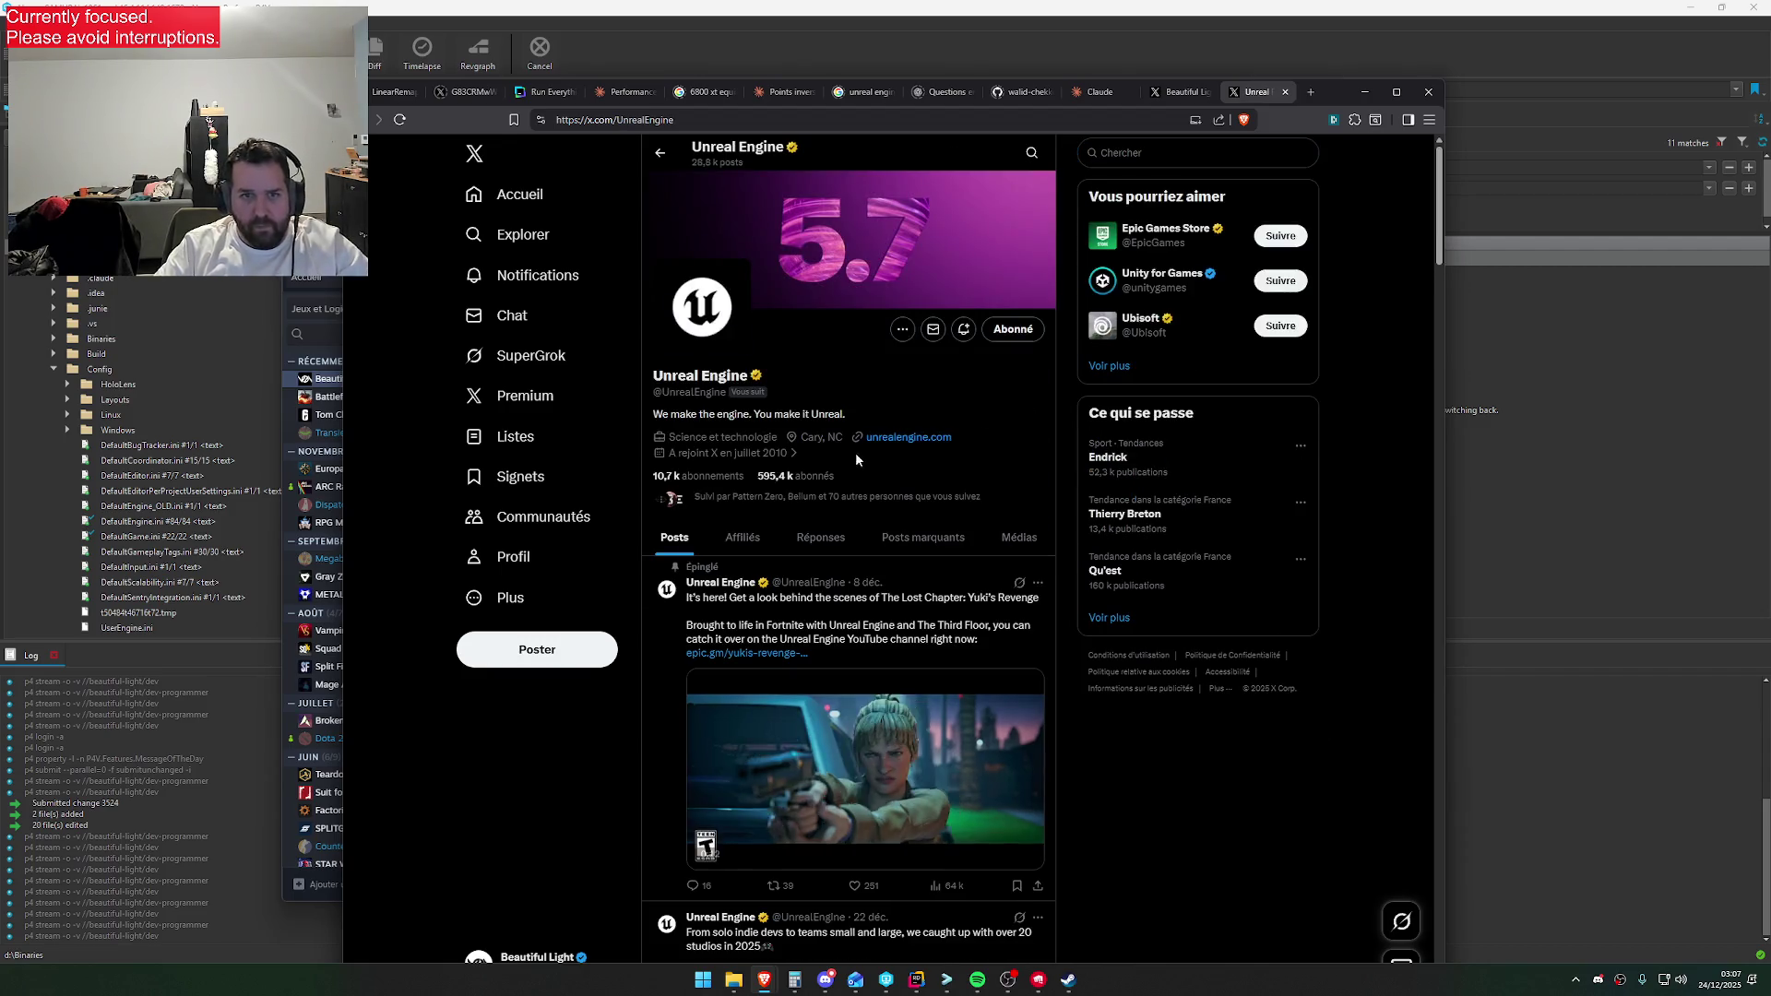
pyautogui.click(1181, 101)
pyautogui.moveTo(1009, 710); pyautogui.dragTo(937, 710)
pyautogui.press('BackSpace')
# Add the line 'Achieved with PCG runtime, and Nanite Voxel Foliage.' to the reply and publish it
pyautogui.write('.')
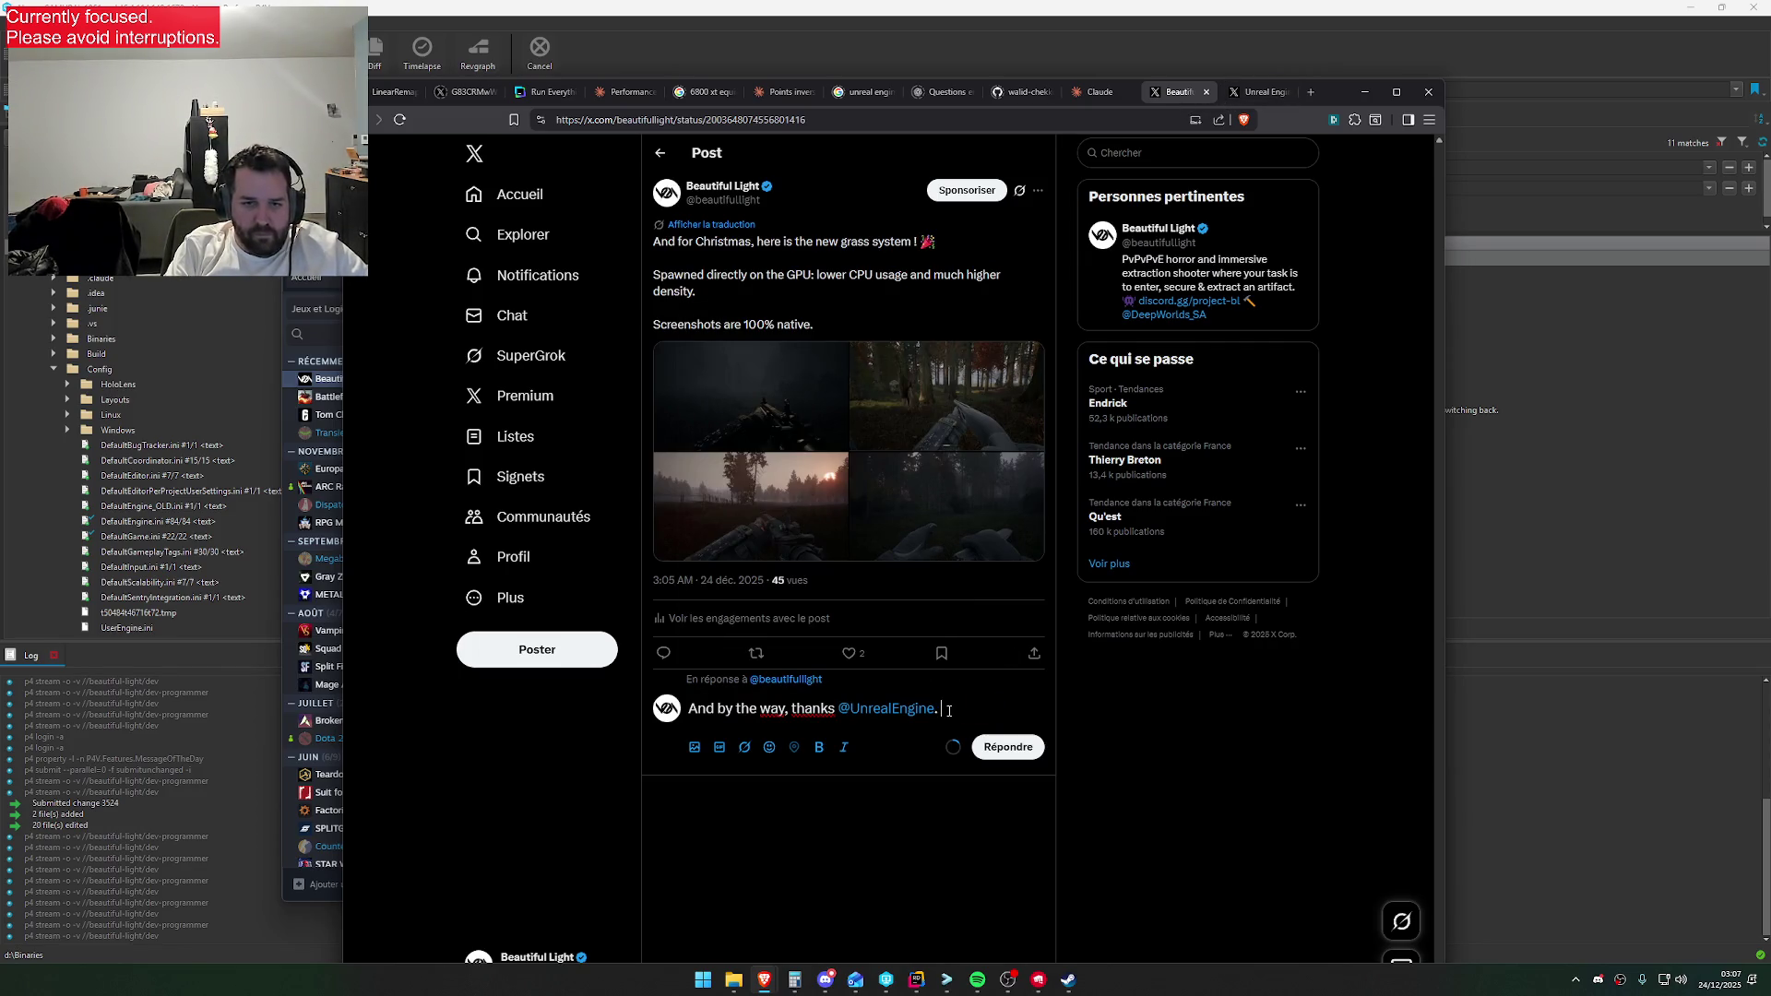
pyautogui.press('Return')
pyautogui.press('Return')
pyautogui.write('Achieved wi')
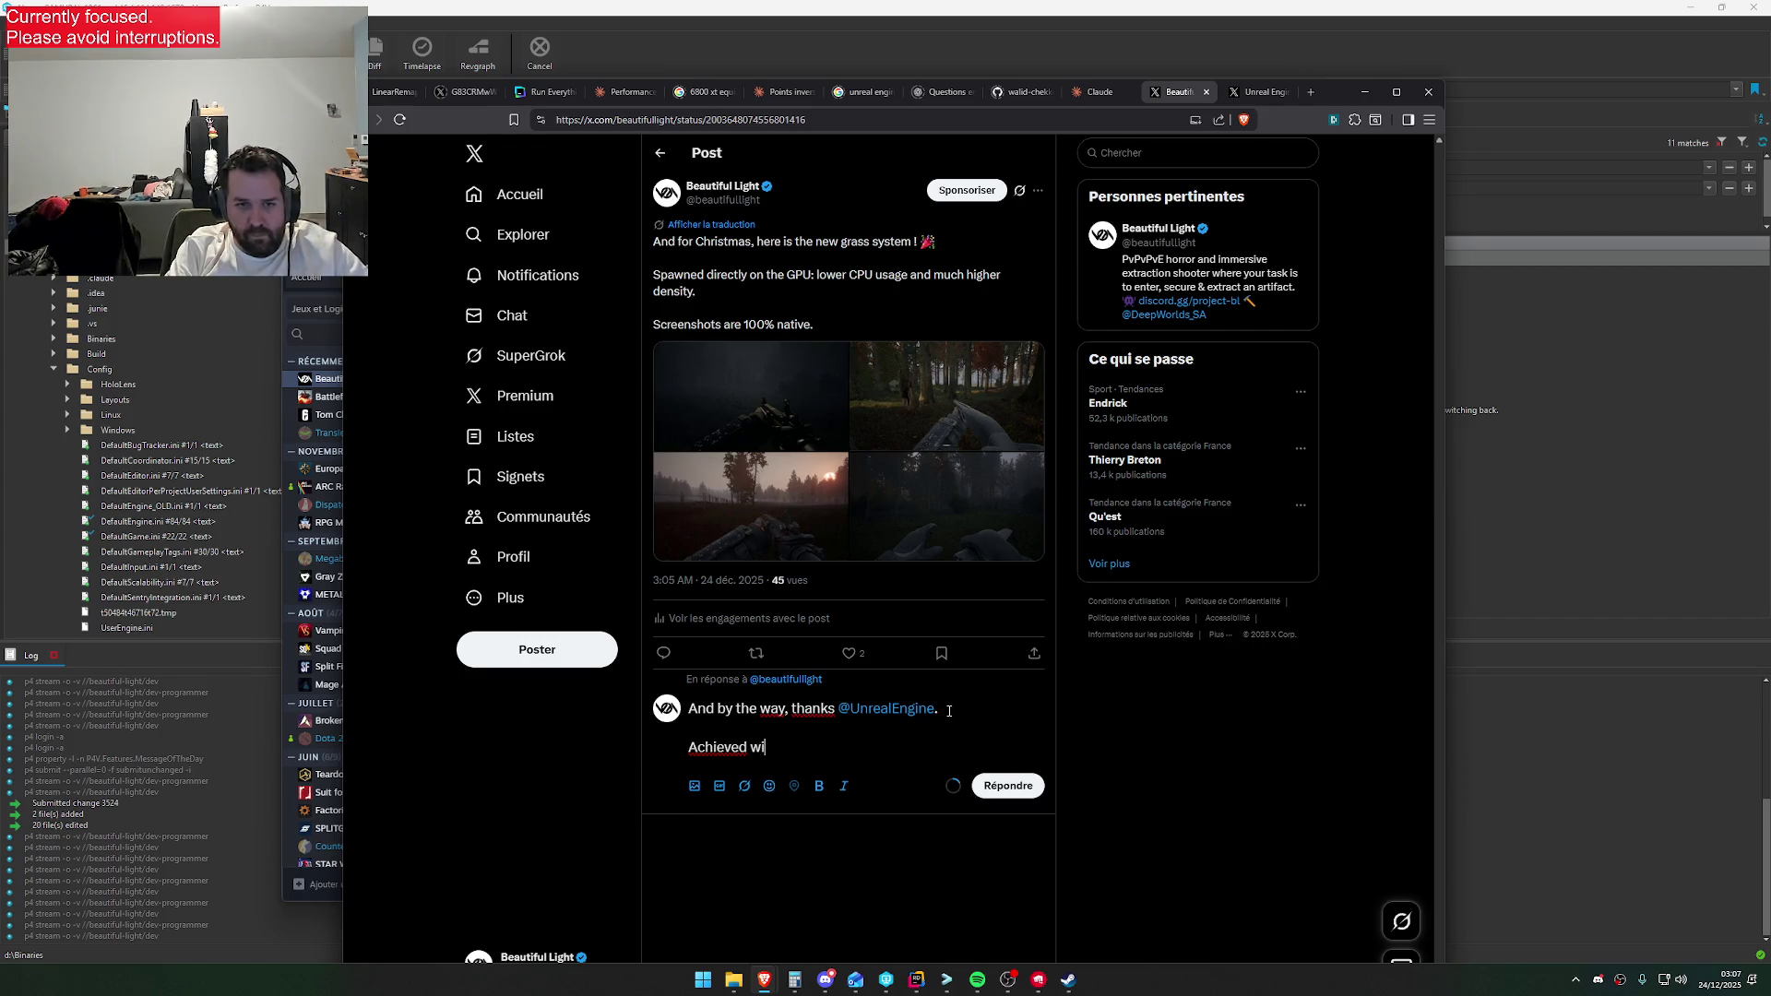
pyautogui.write('th PCG')
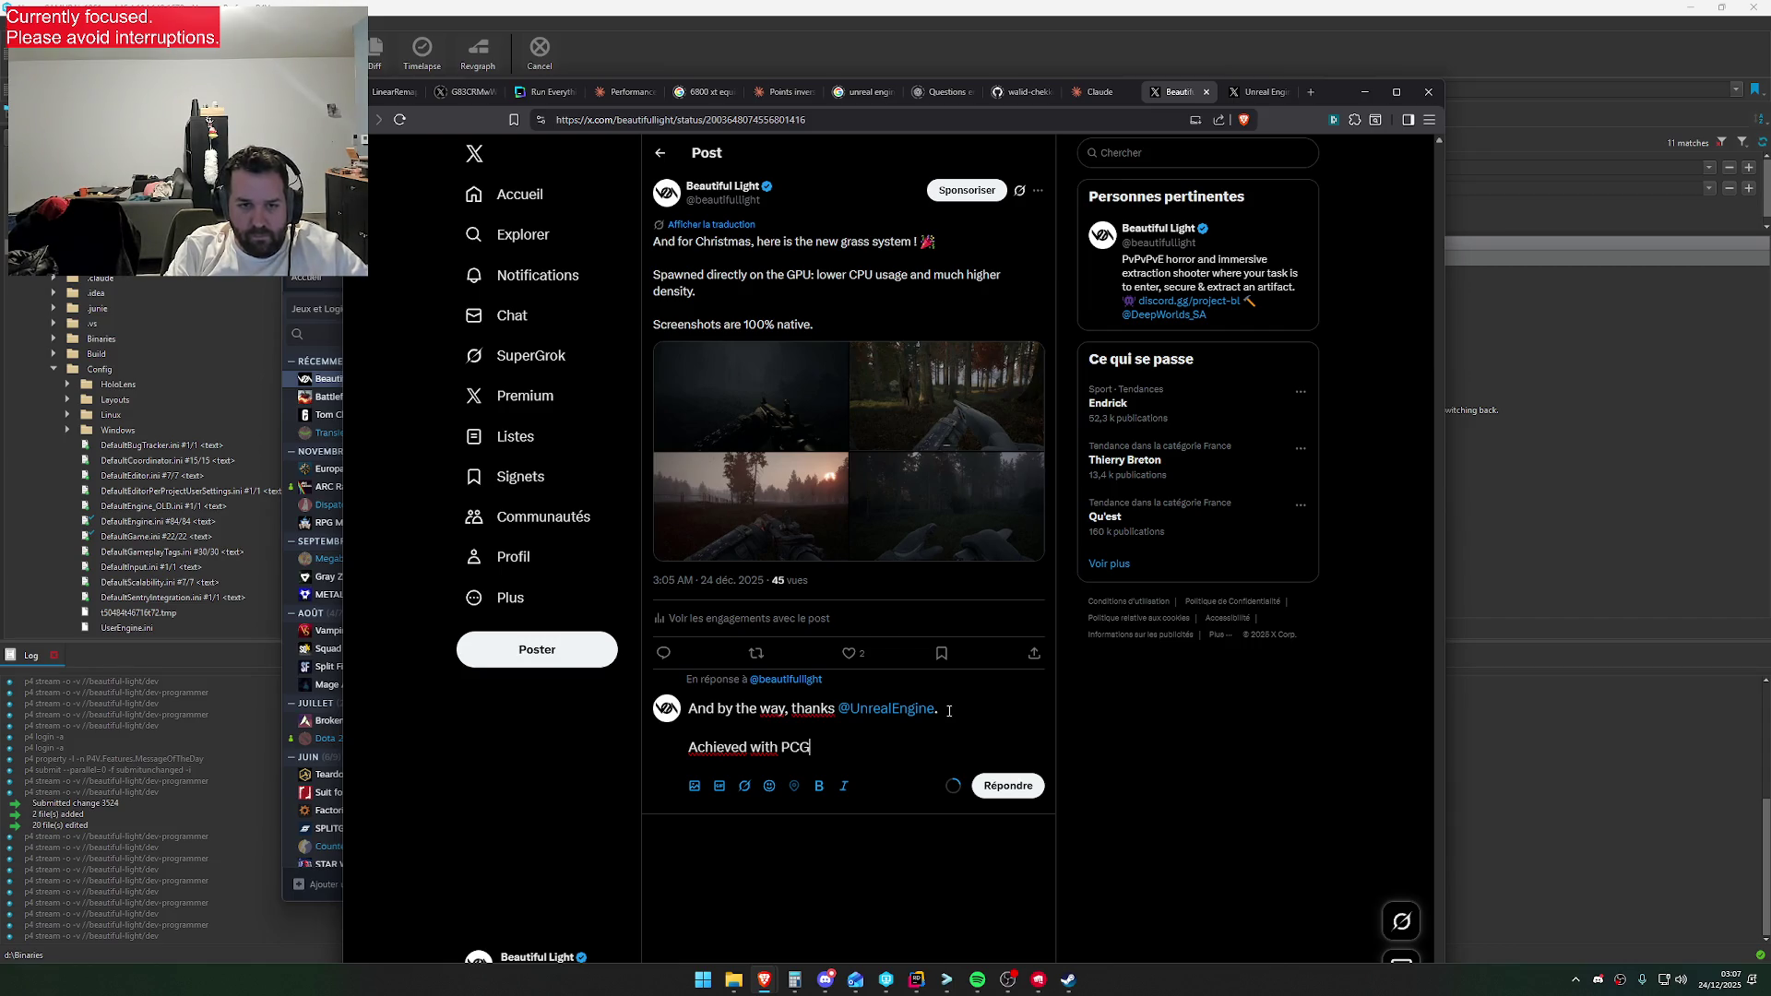
pyautogui.write(' runti')
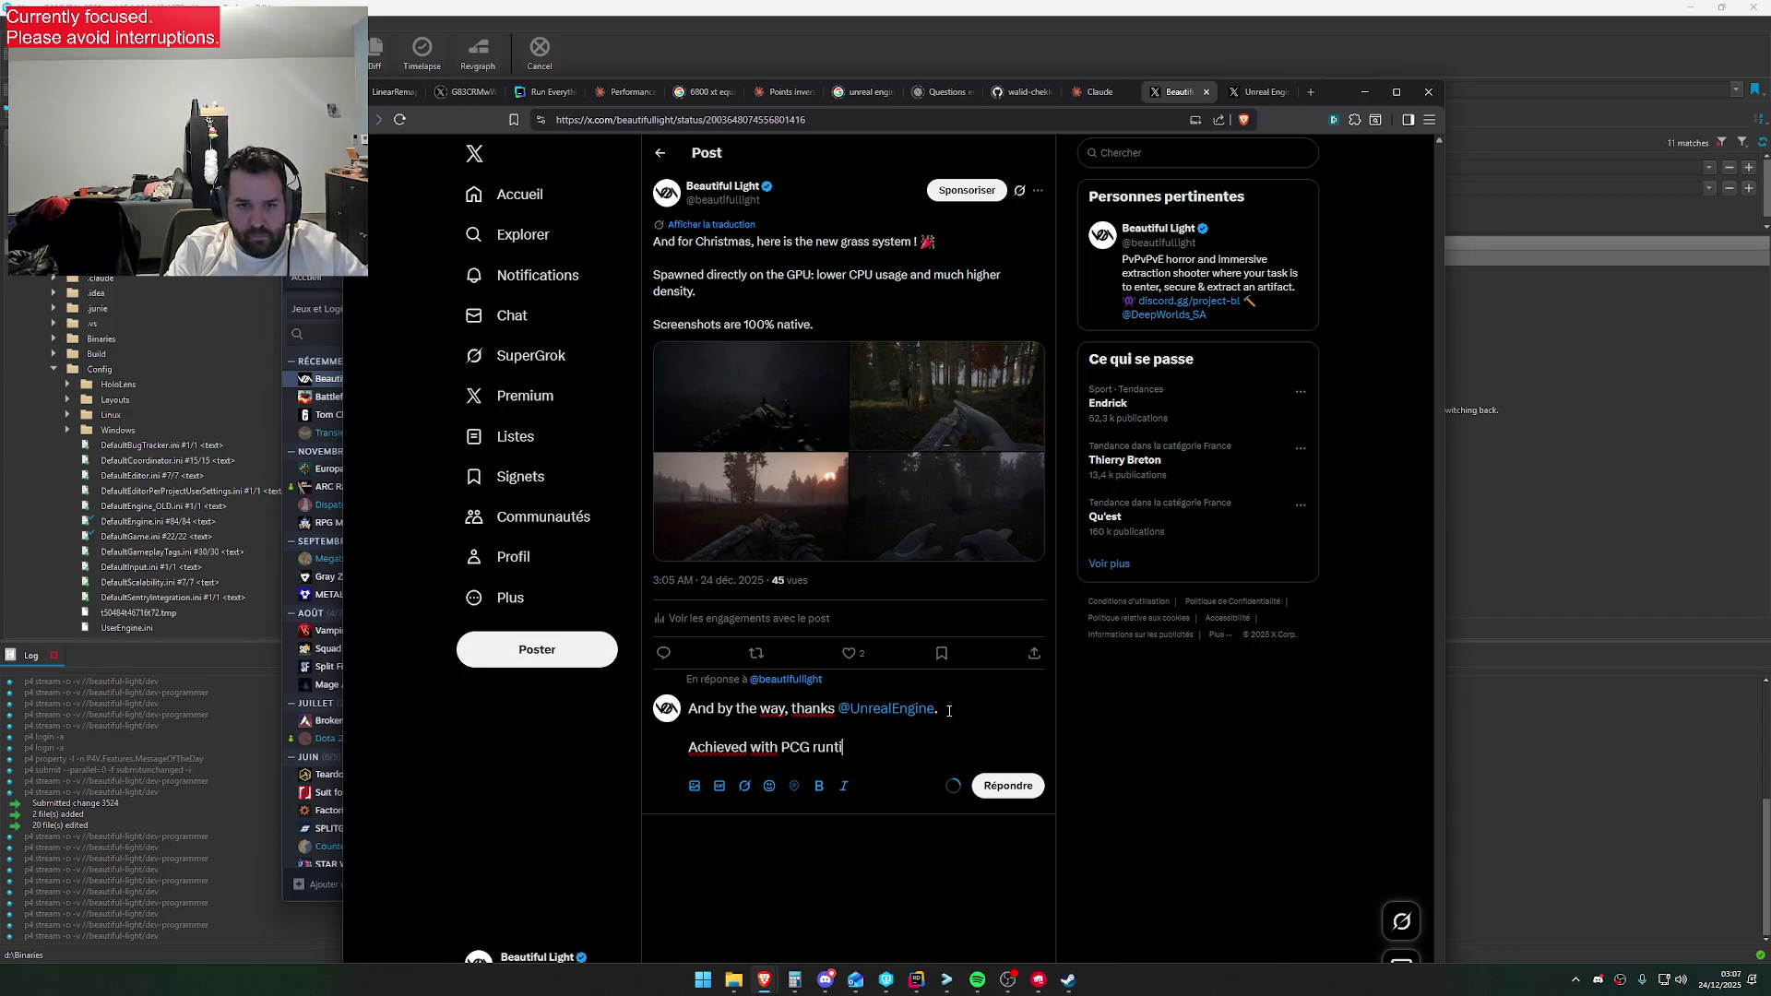
pyautogui.write('me, and nanite')
pyautogui.write(' voxel foliage.')
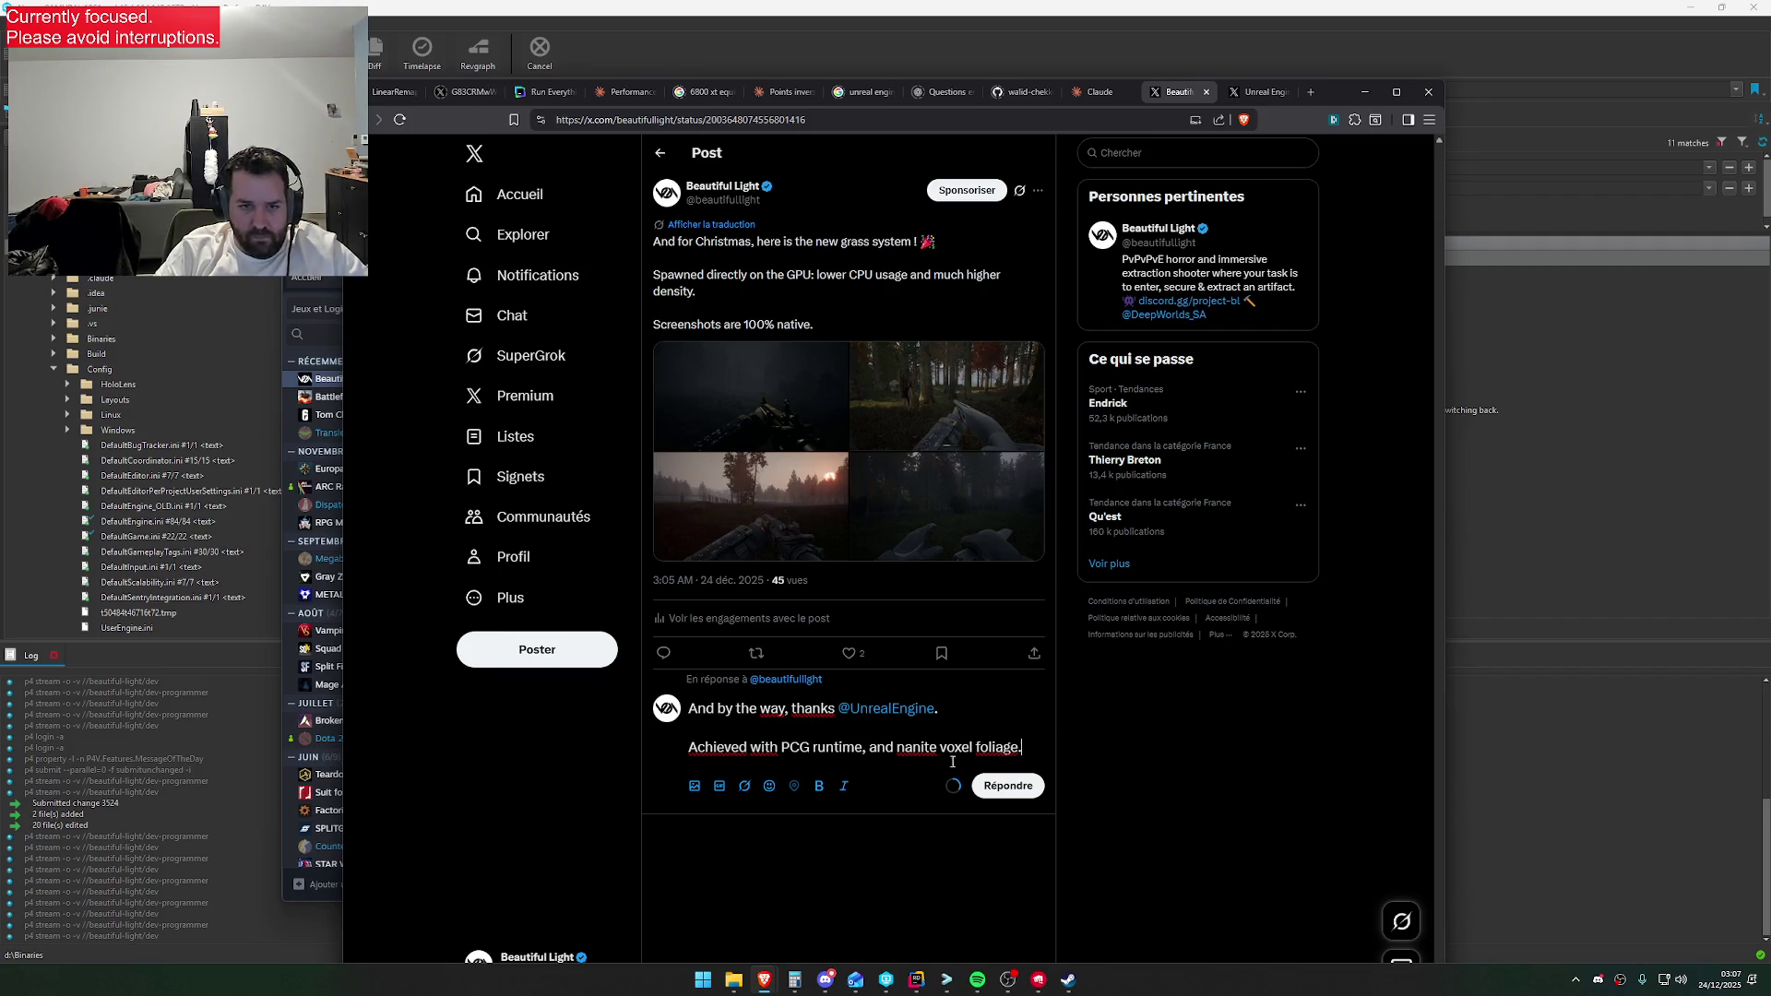
pyautogui.click(900, 747)
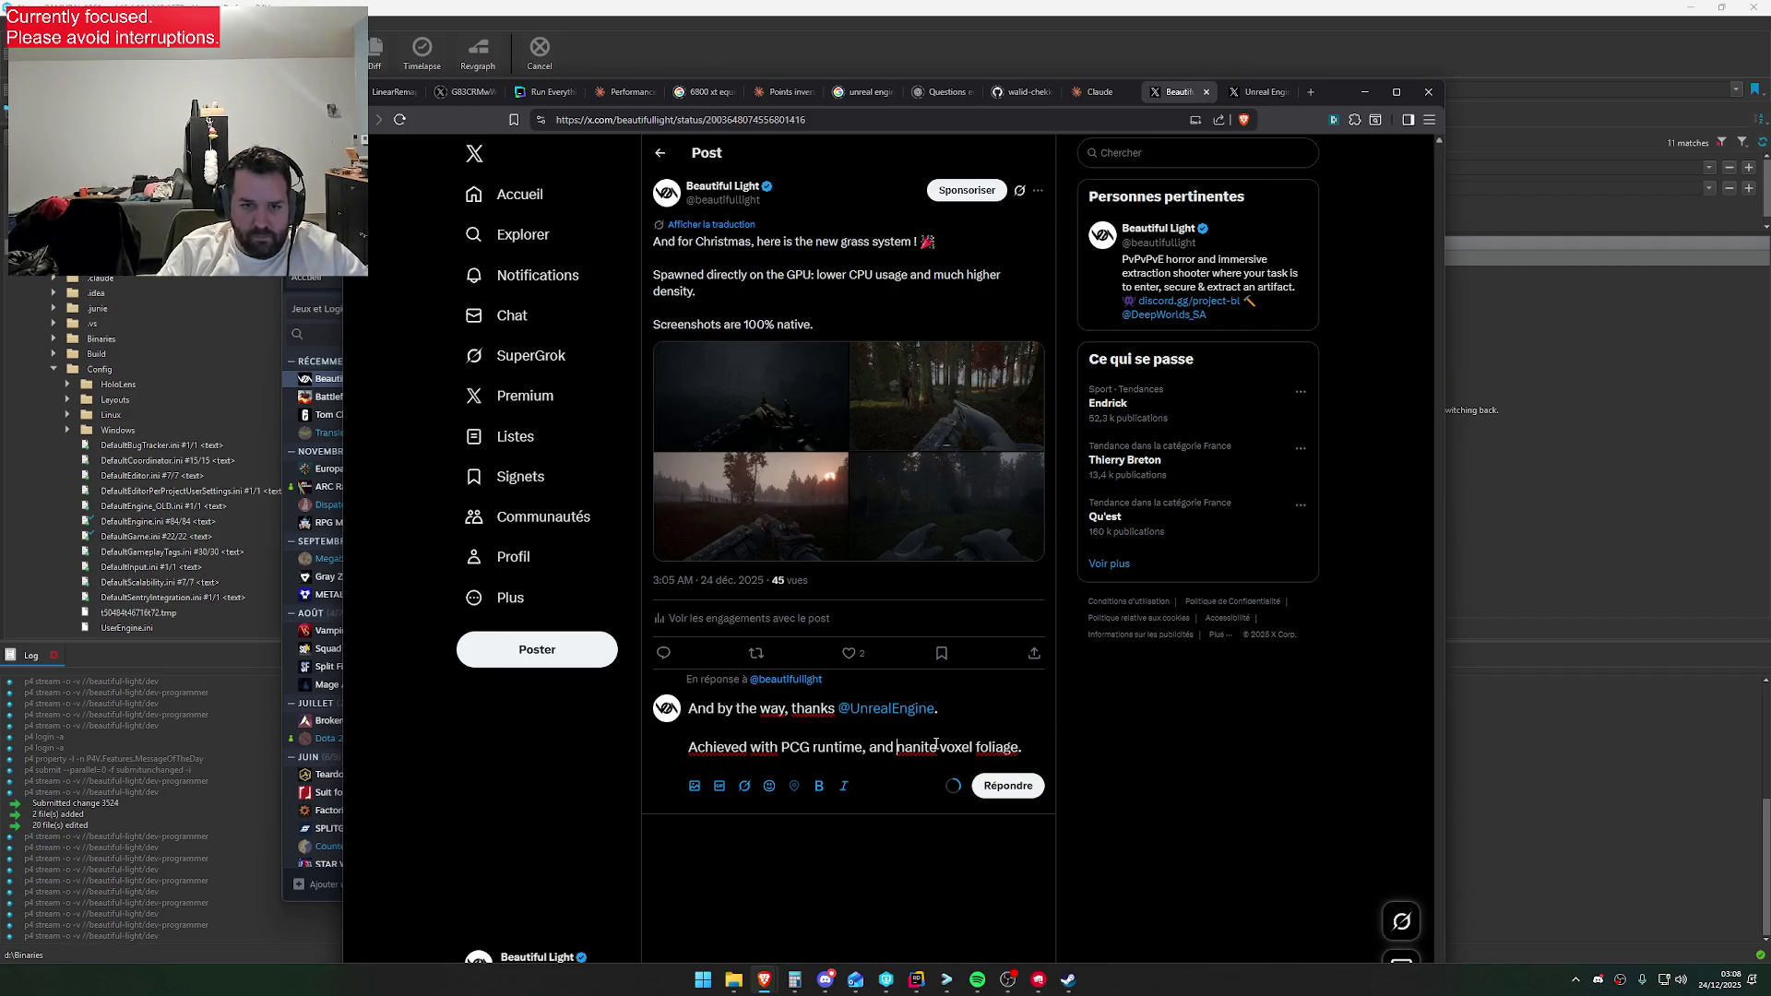
pyautogui.press('Delete')
pyautogui.write('N')
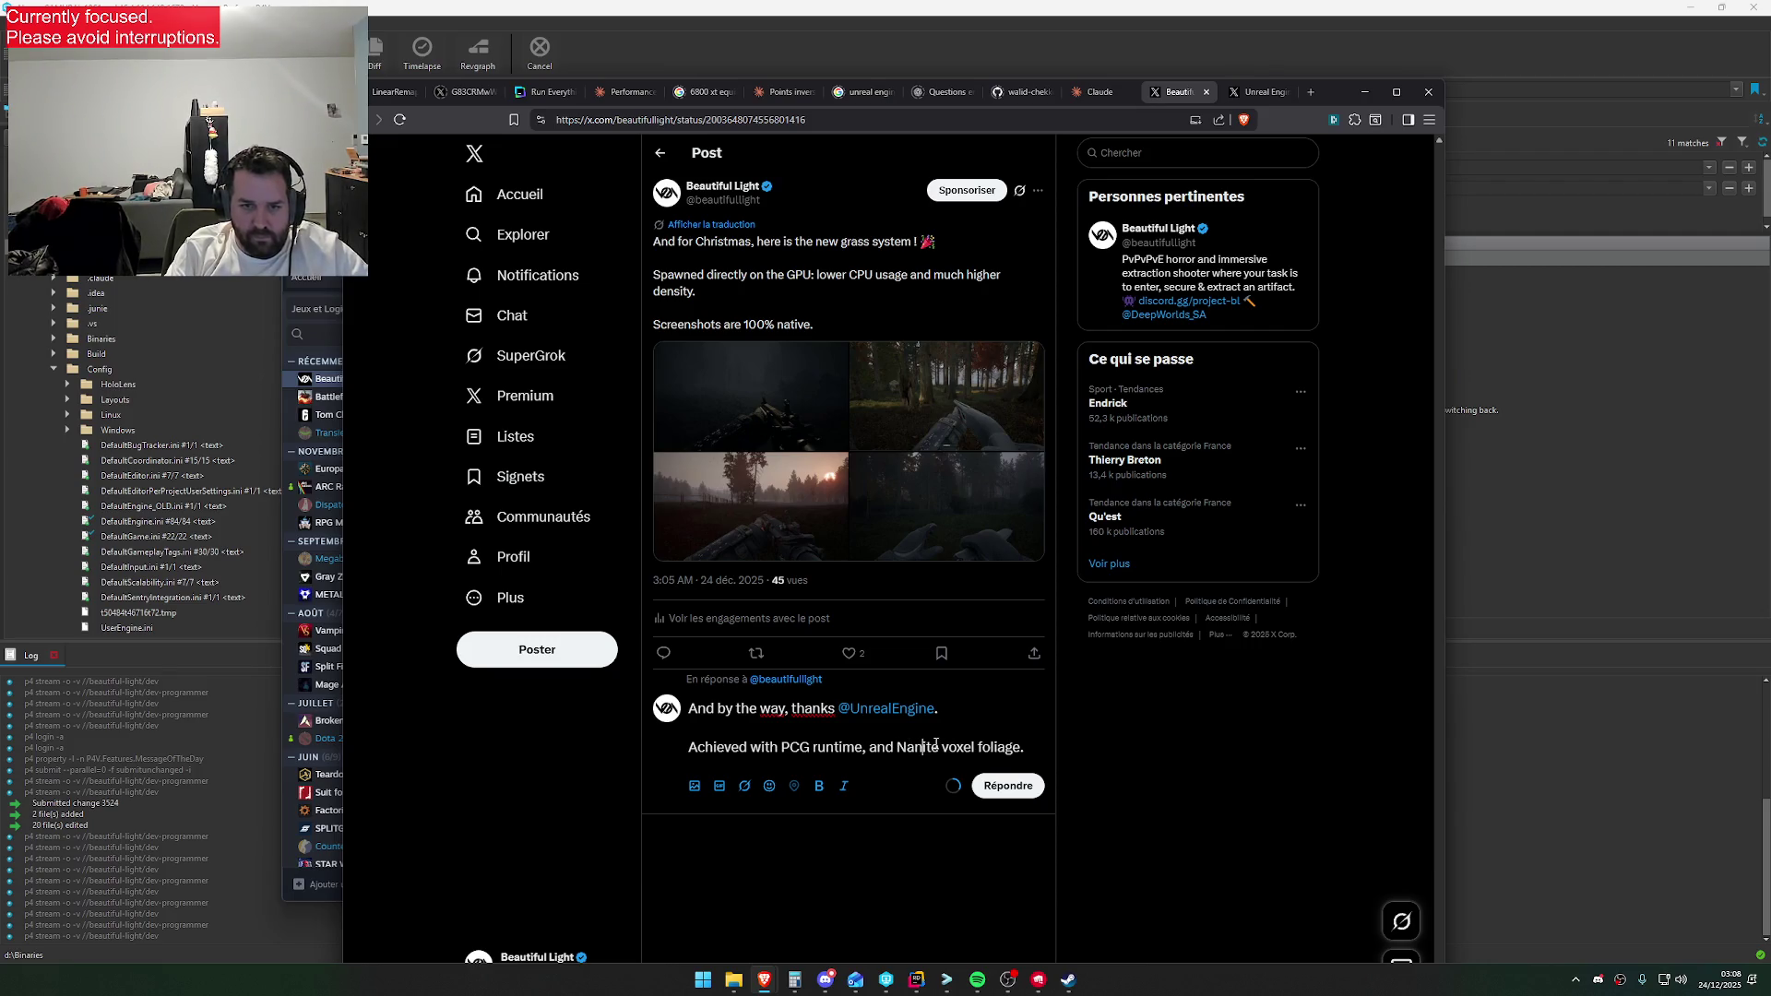
pyautogui.press('BackSpace')
pyautogui.write('V')
pyautogui.press('Delete')
pyautogui.write('F')
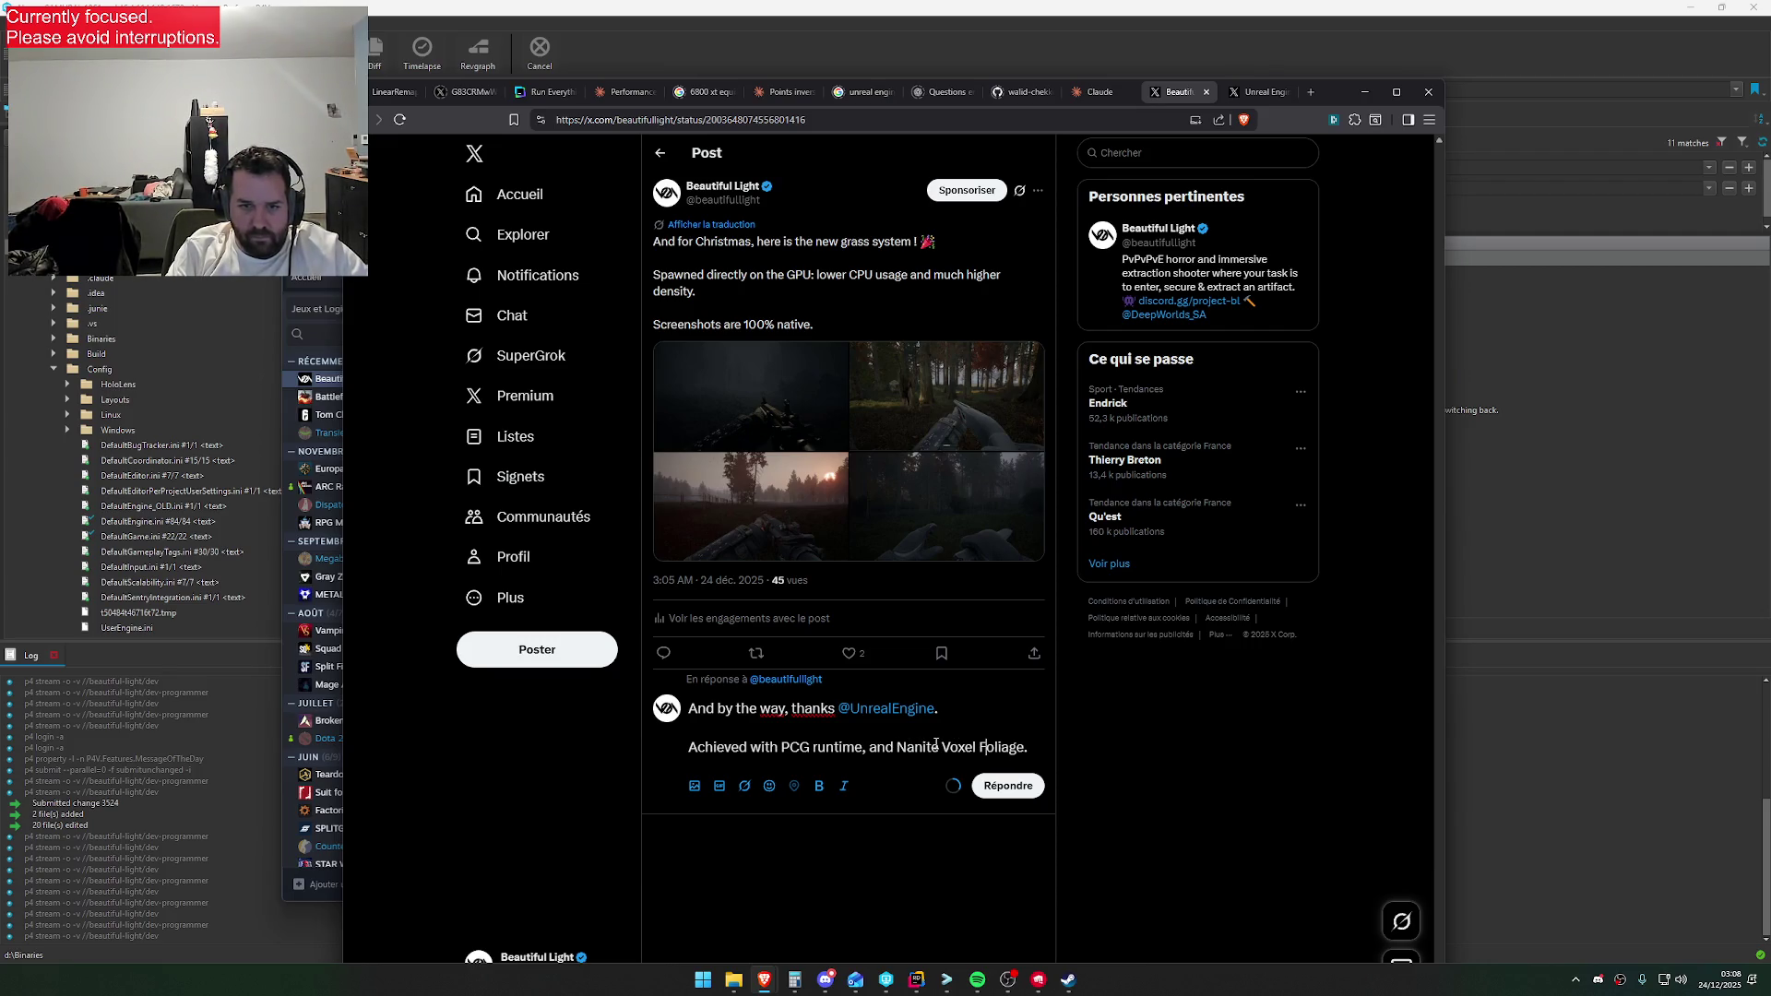
pyautogui.click(1007, 779)
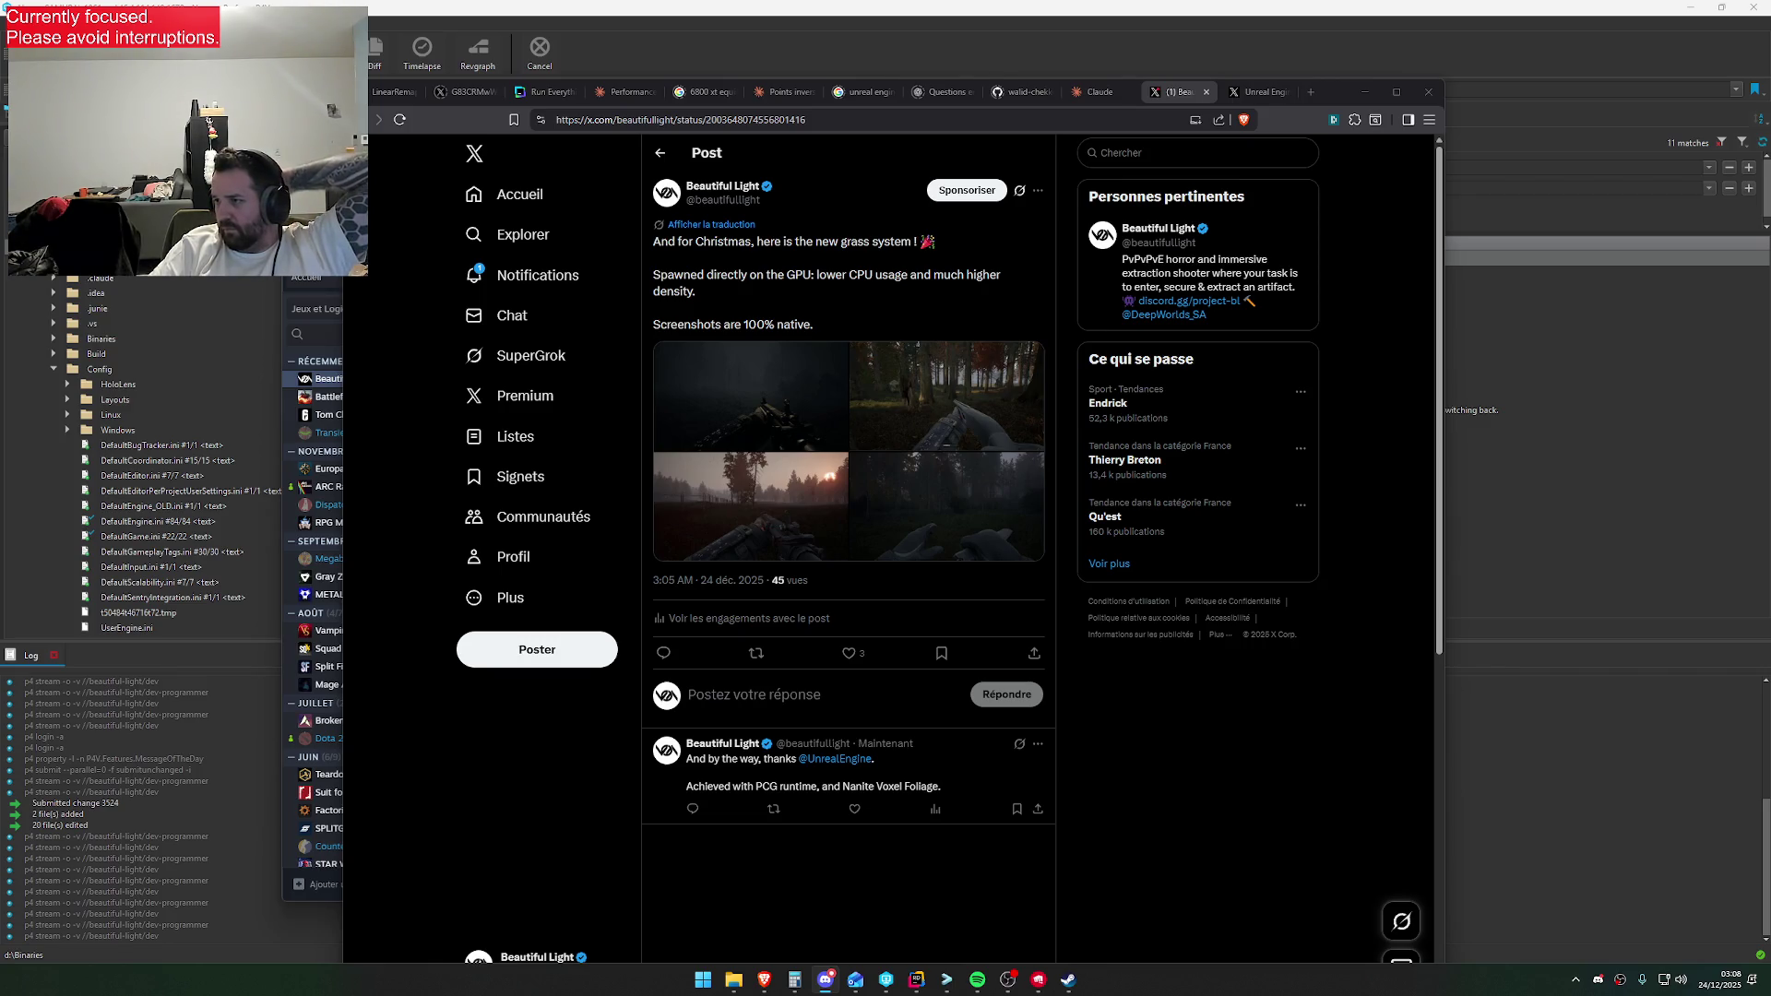
# Check notifications, reopen the grass post, and switch to the other X account
pyautogui.click(553, 275)
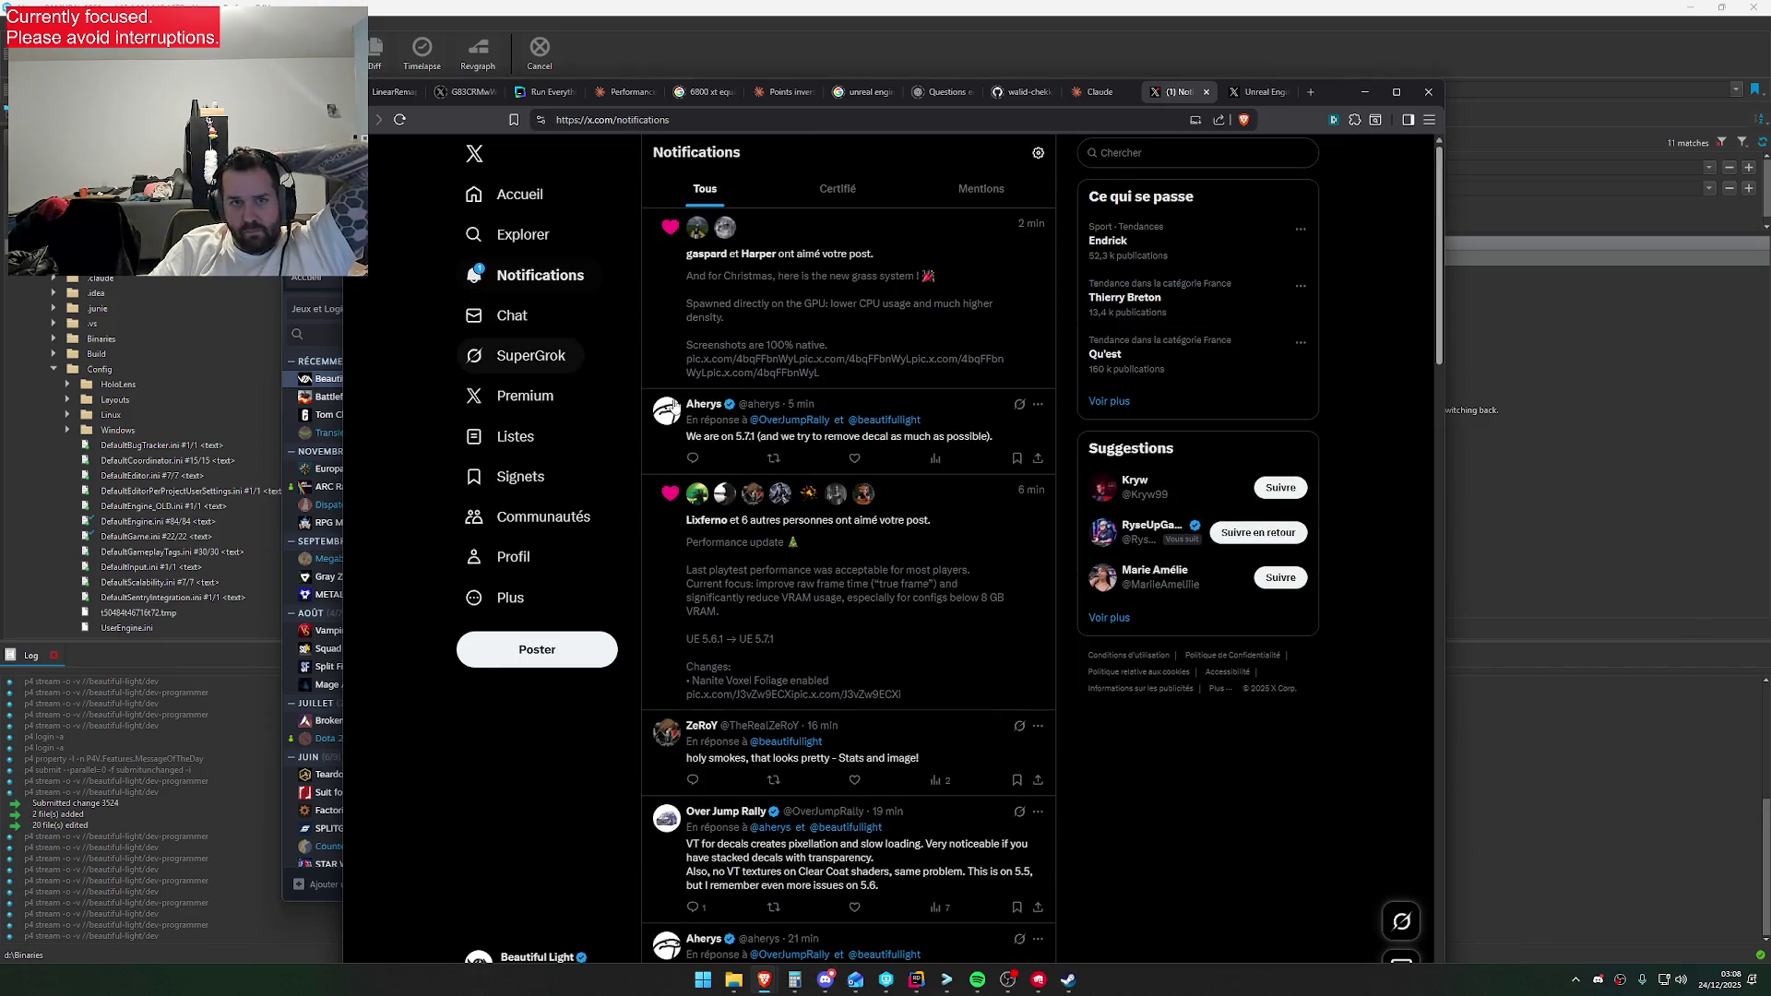
pyautogui.click(787, 339)
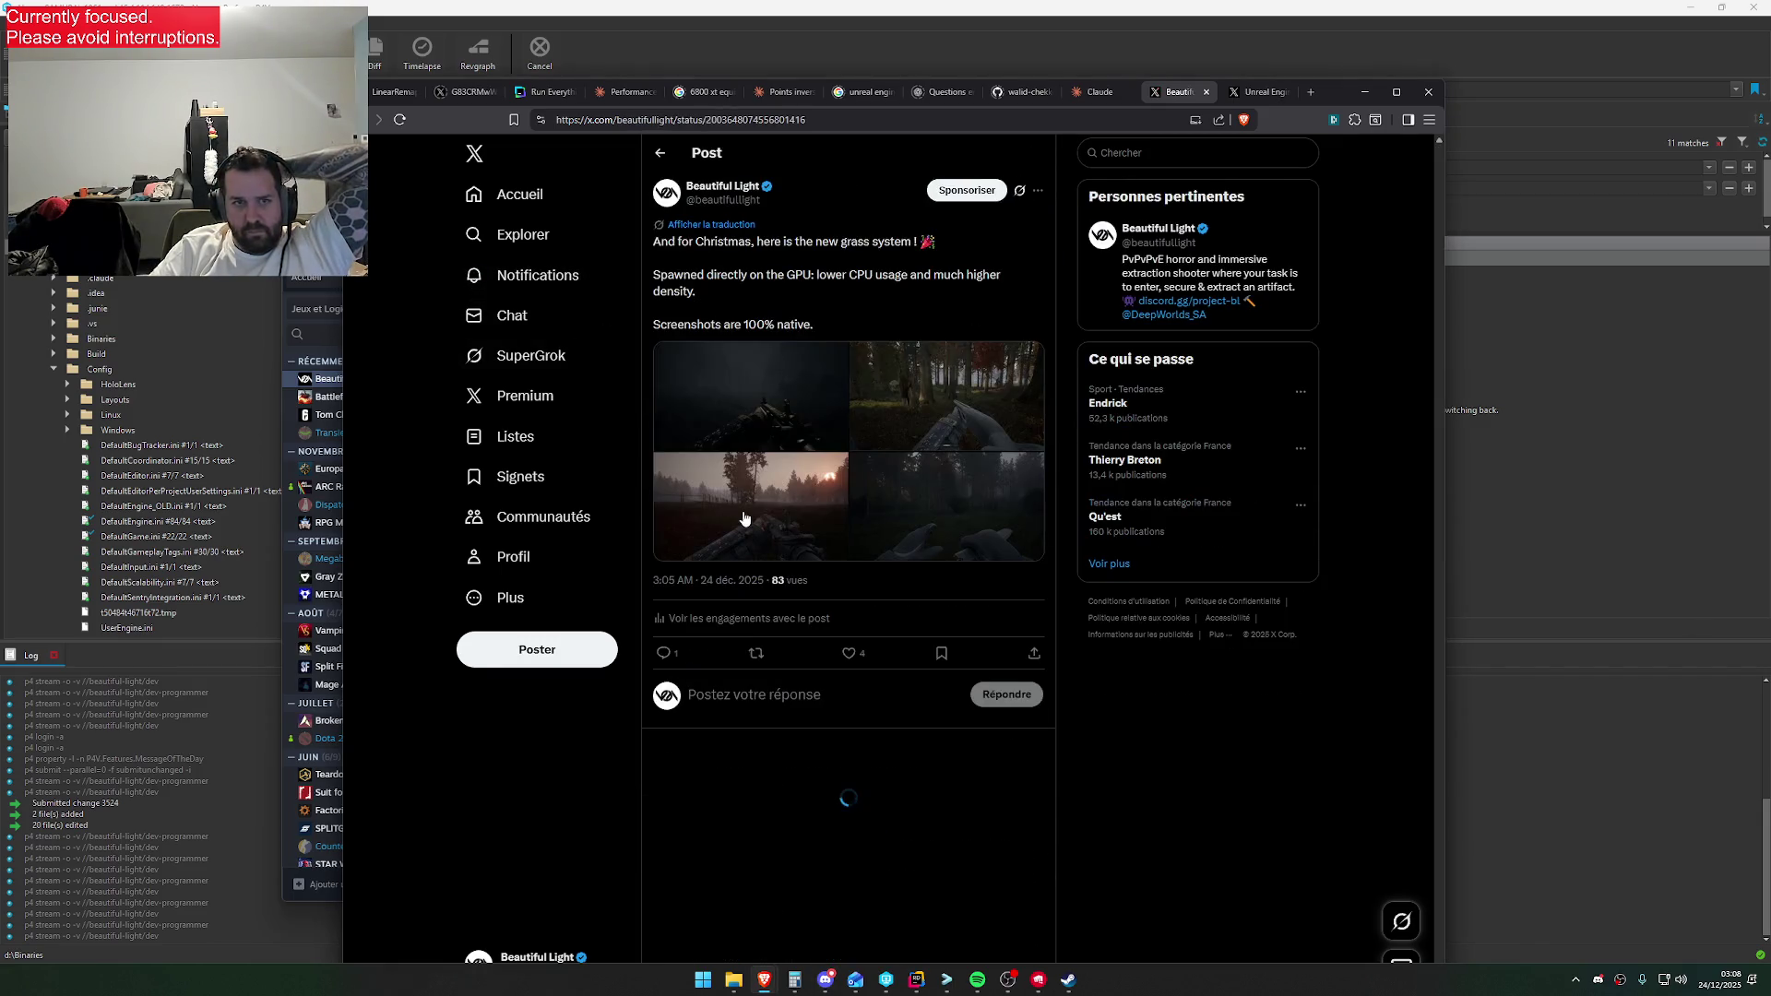
pyautogui.click(567, 920)
pyautogui.click(586, 784)
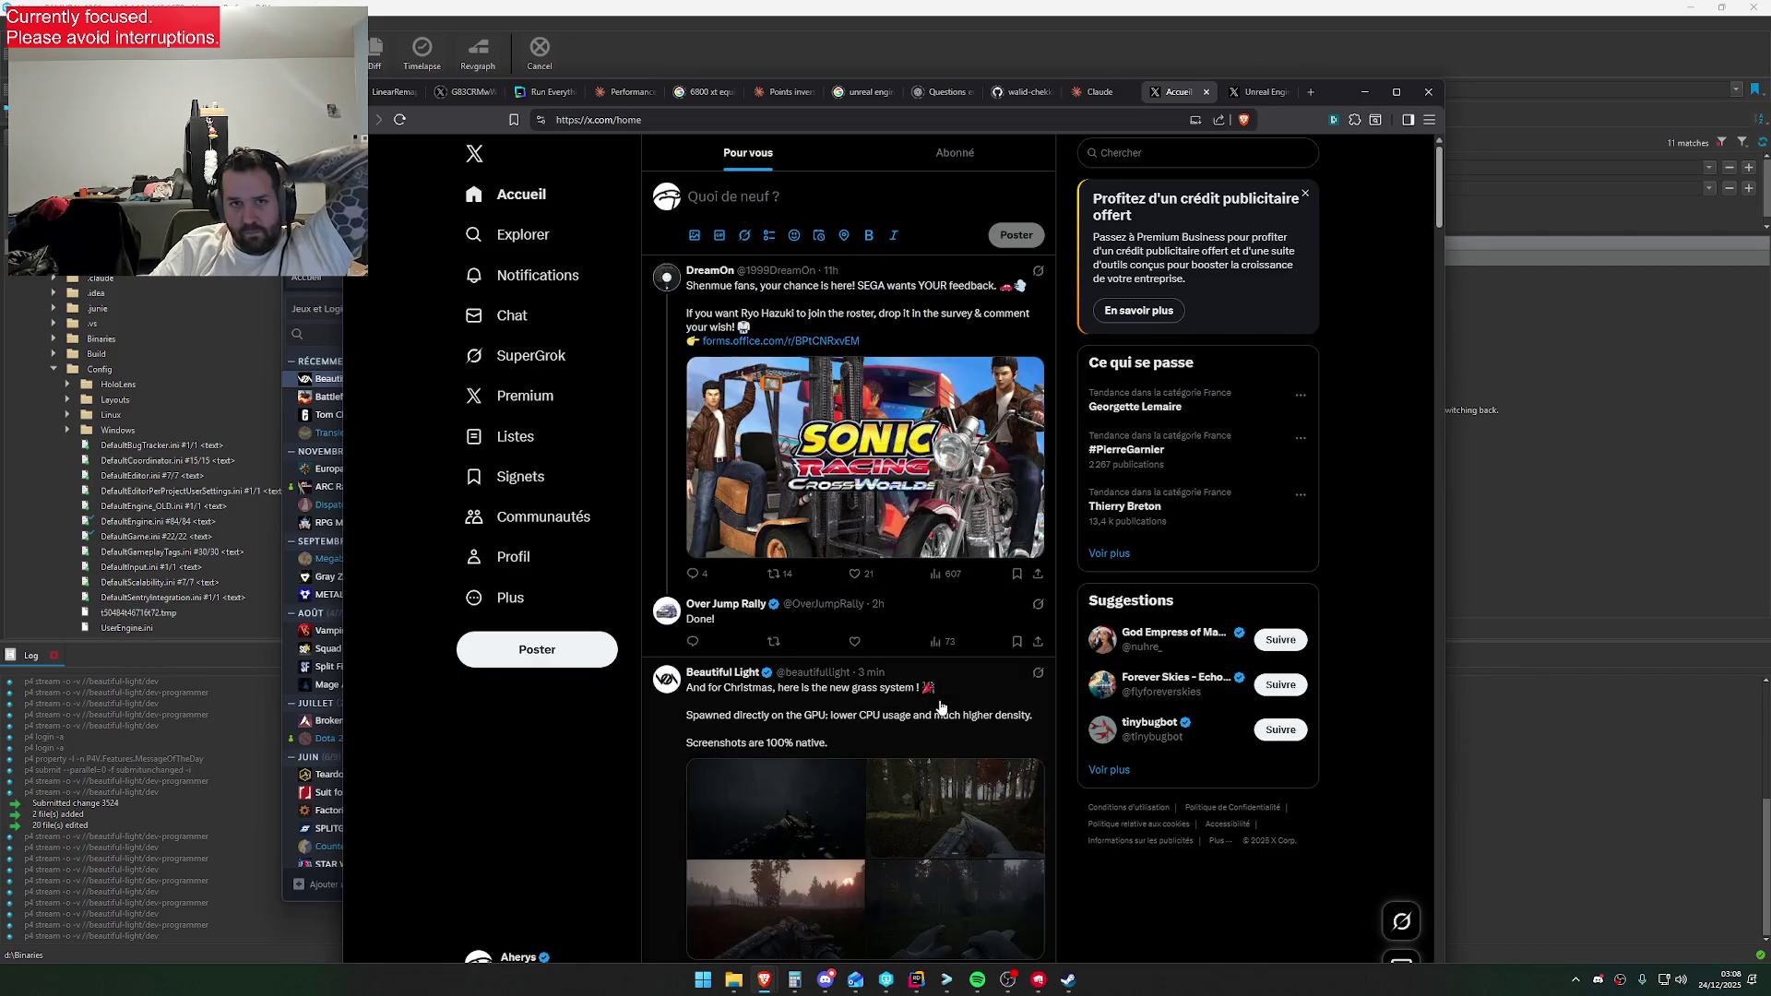
# Repost the Beautiful Light grass-system post, then bring the Steam library forward
pyautogui.click(1185, 153)
pyautogui.scroll(-3, 773, 637)
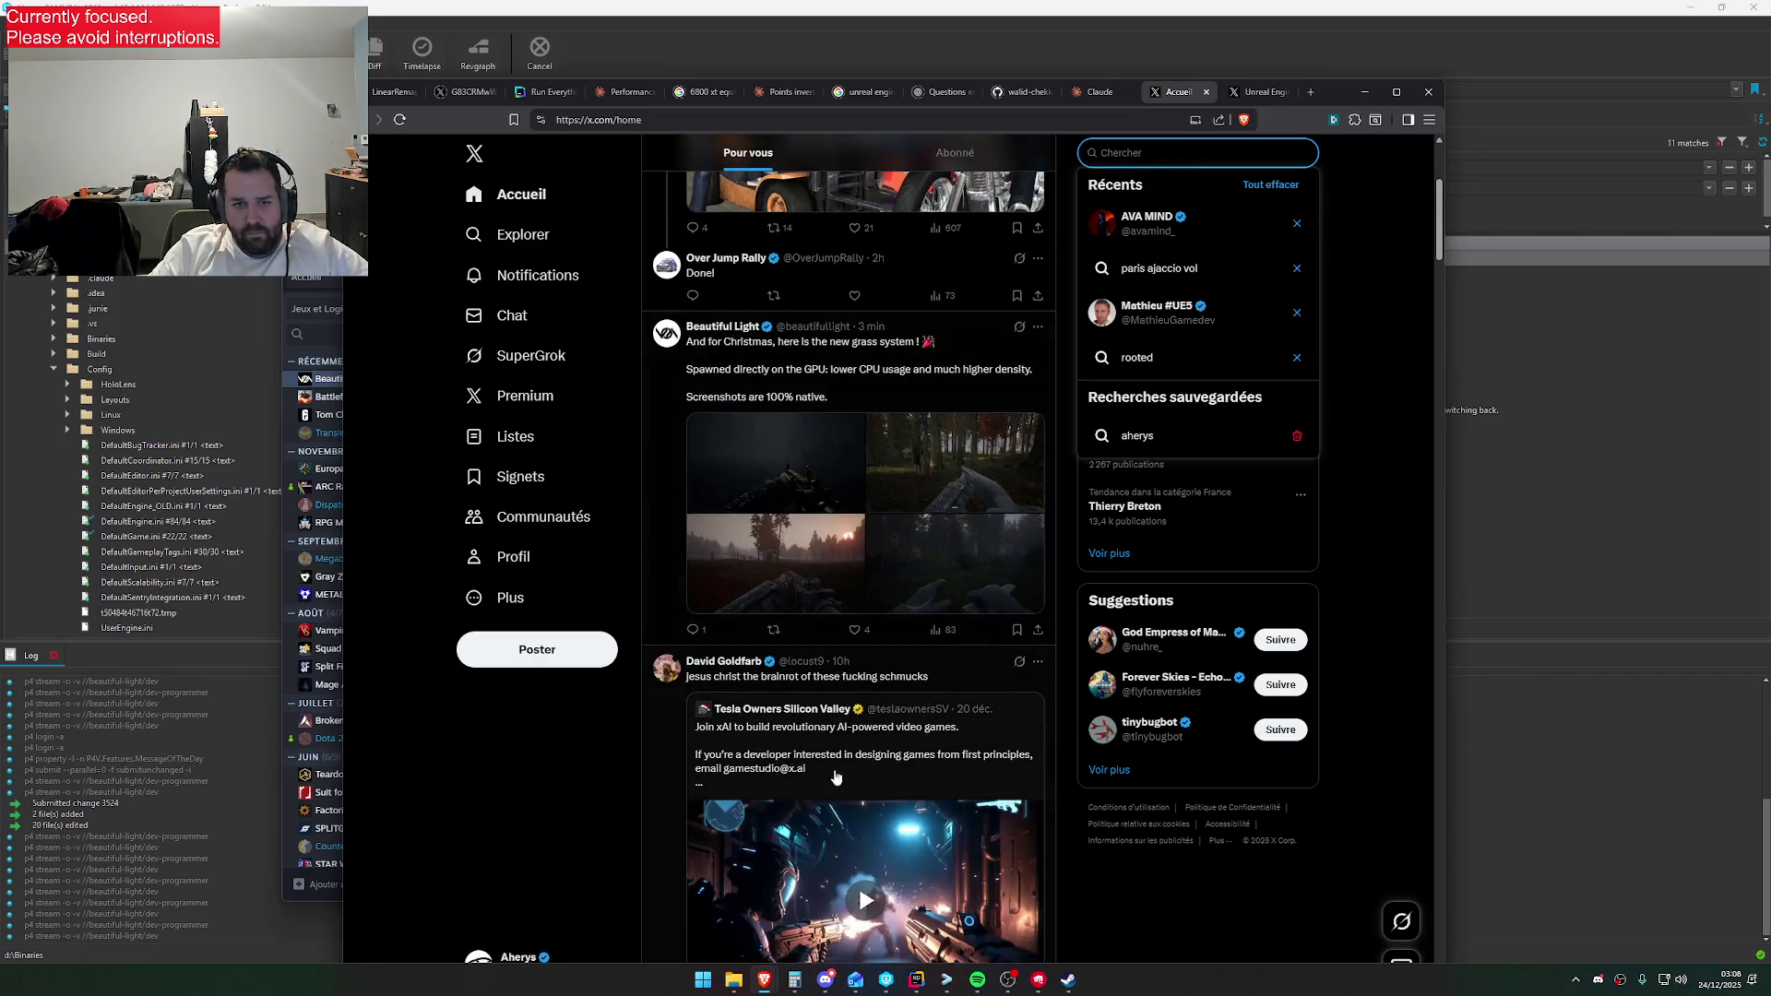
pyautogui.click(773, 630)
pyautogui.click(757, 638)
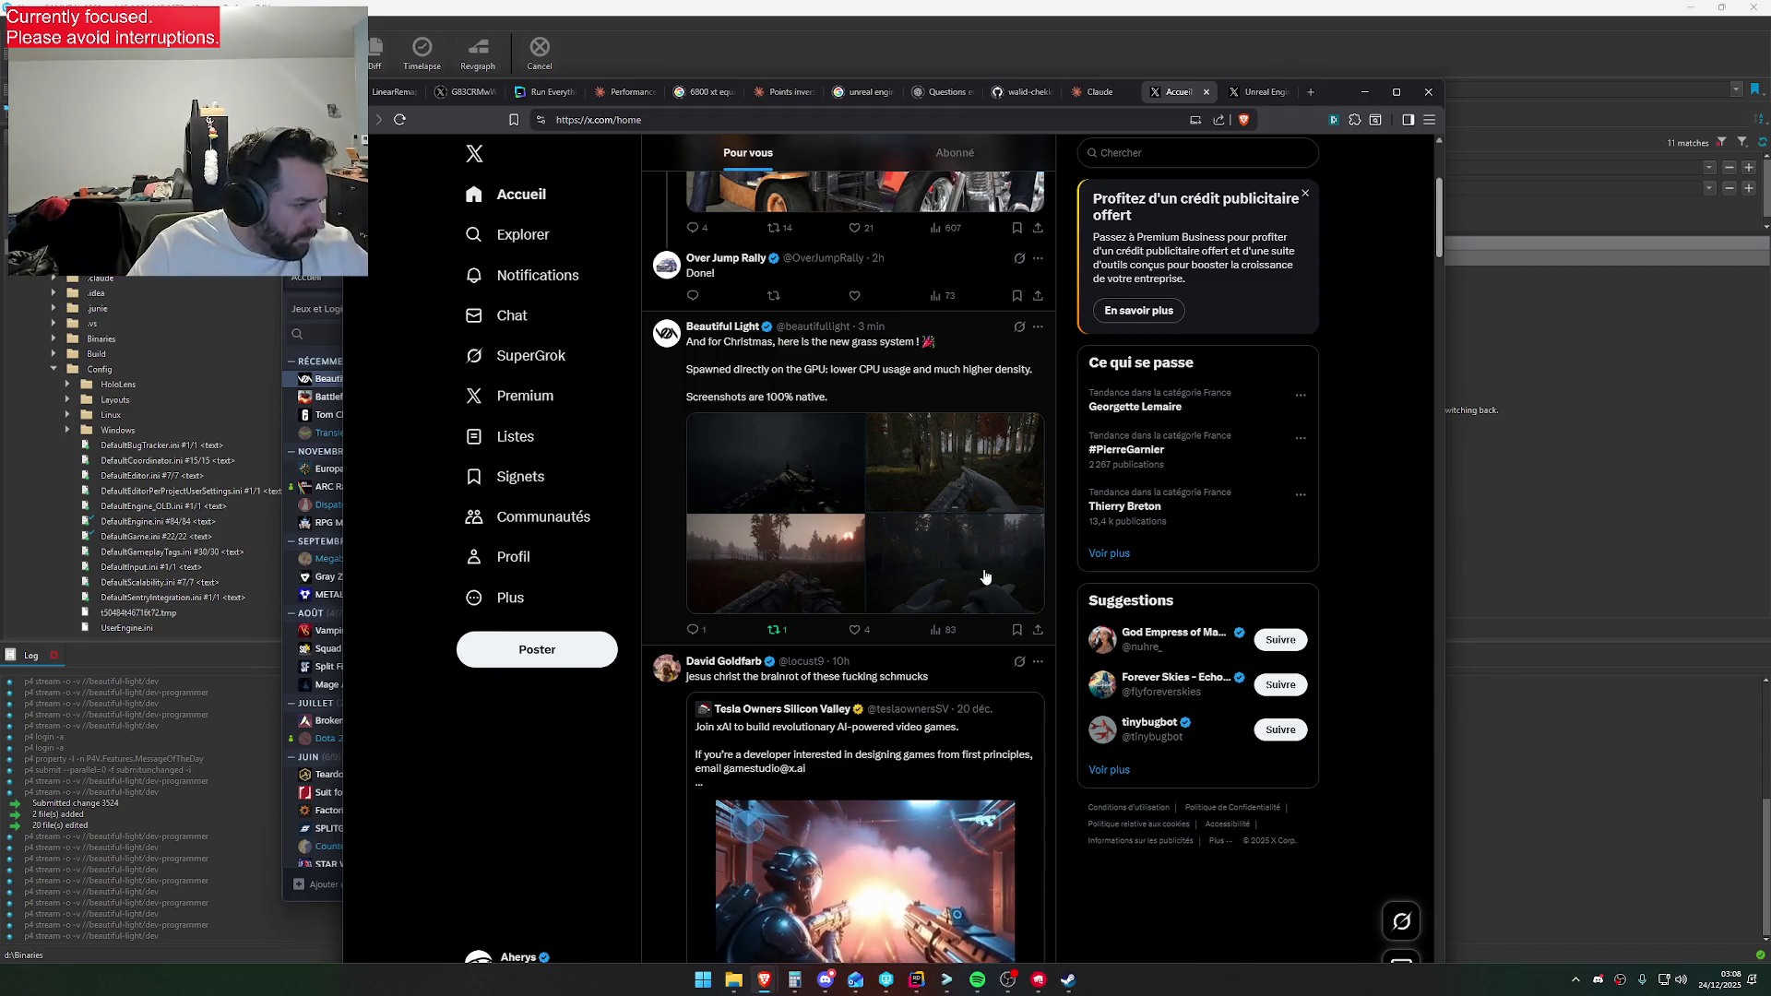
pyautogui.click(1069, 980)
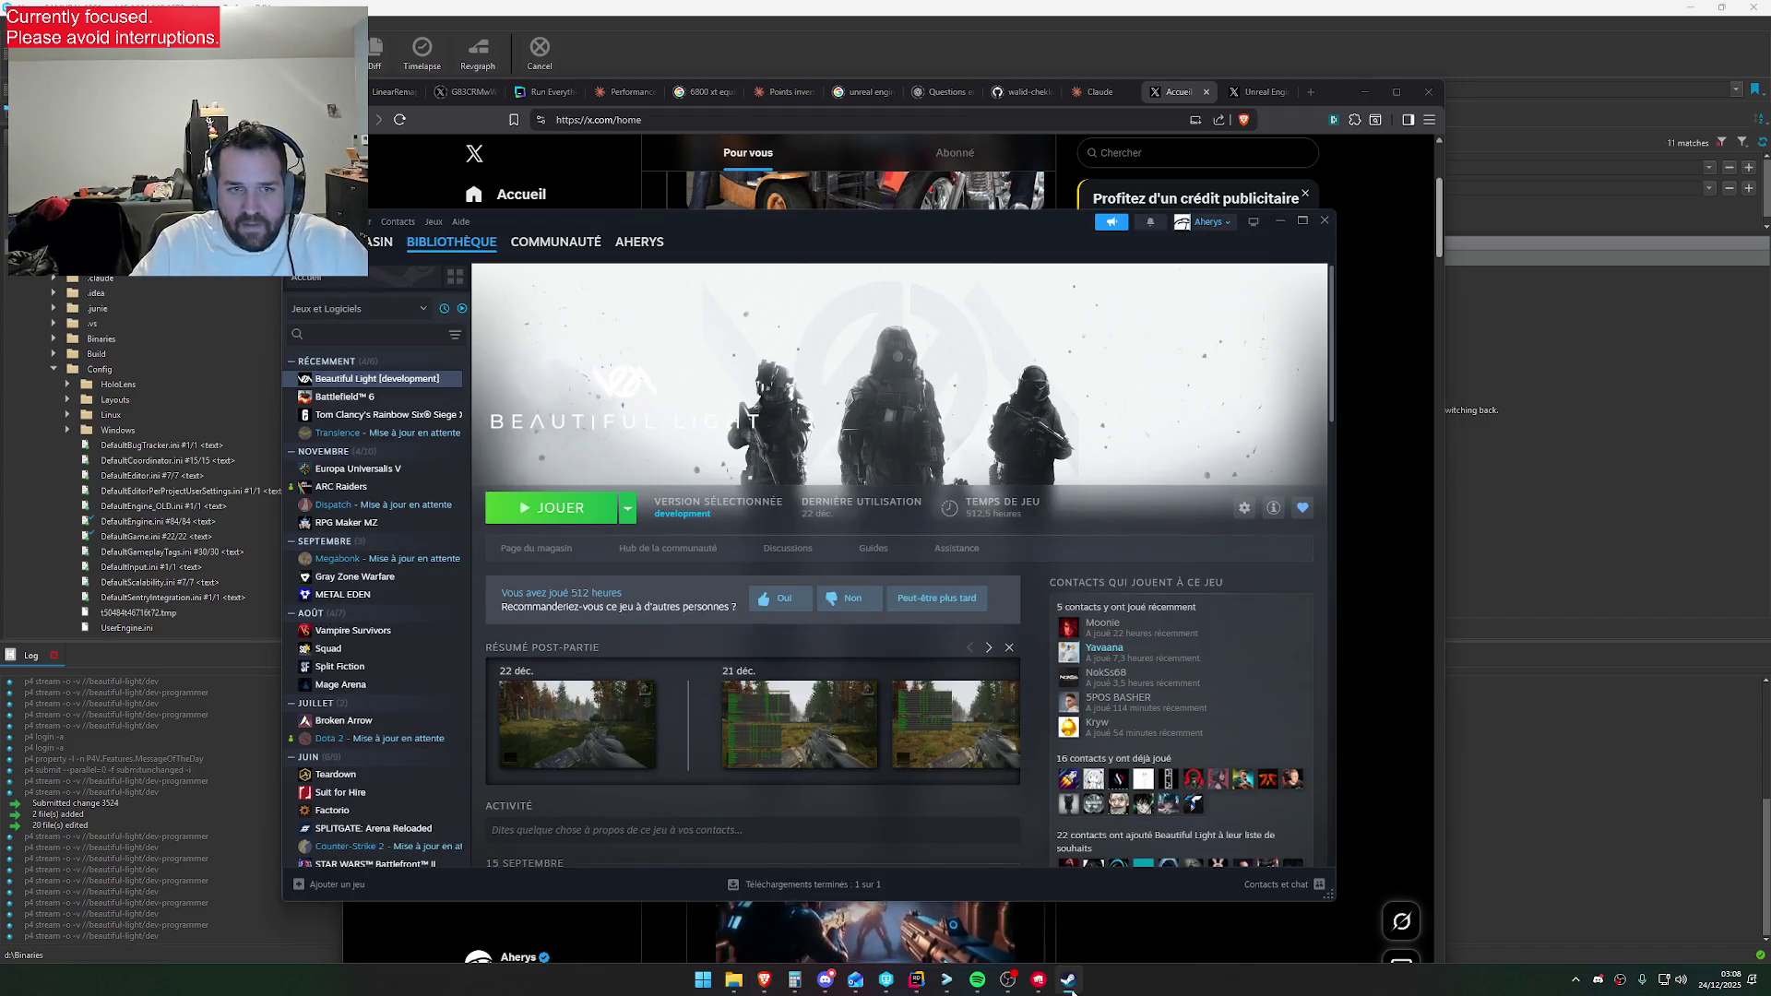
# Play Beautiful Light with DW Team Development Config, then open the post's first screenshot on X
pyautogui.click(587, 521)
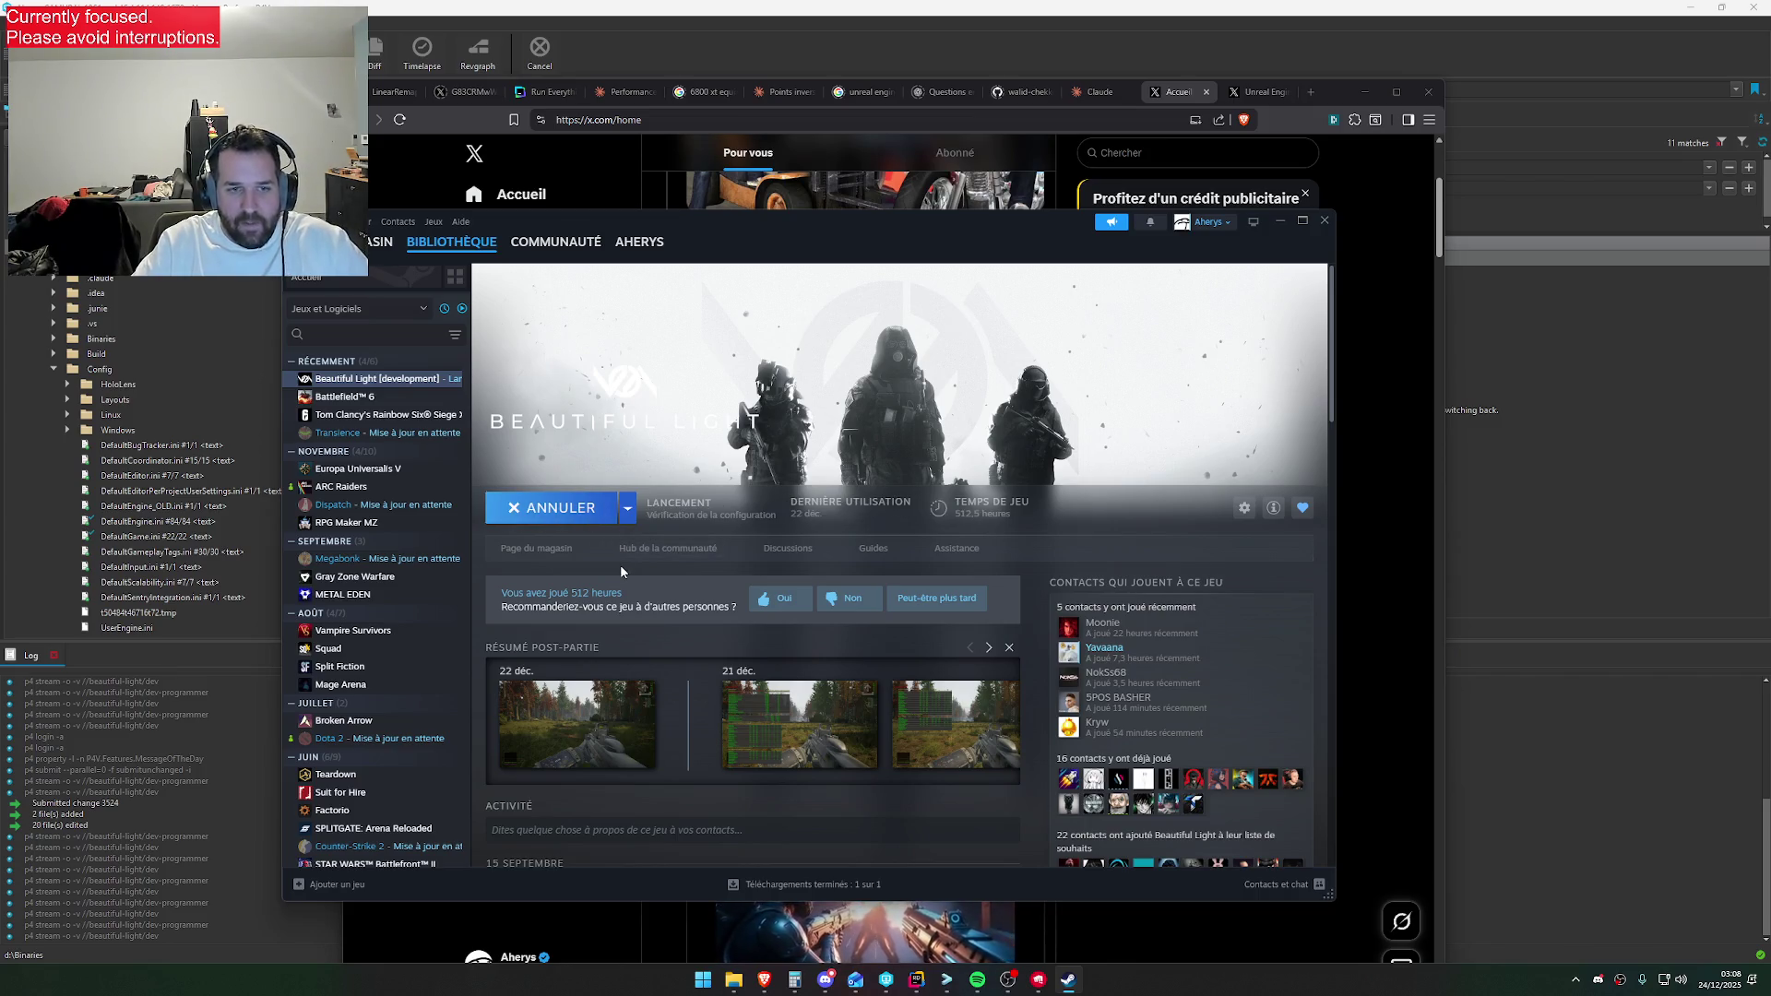
pyautogui.click(769, 523)
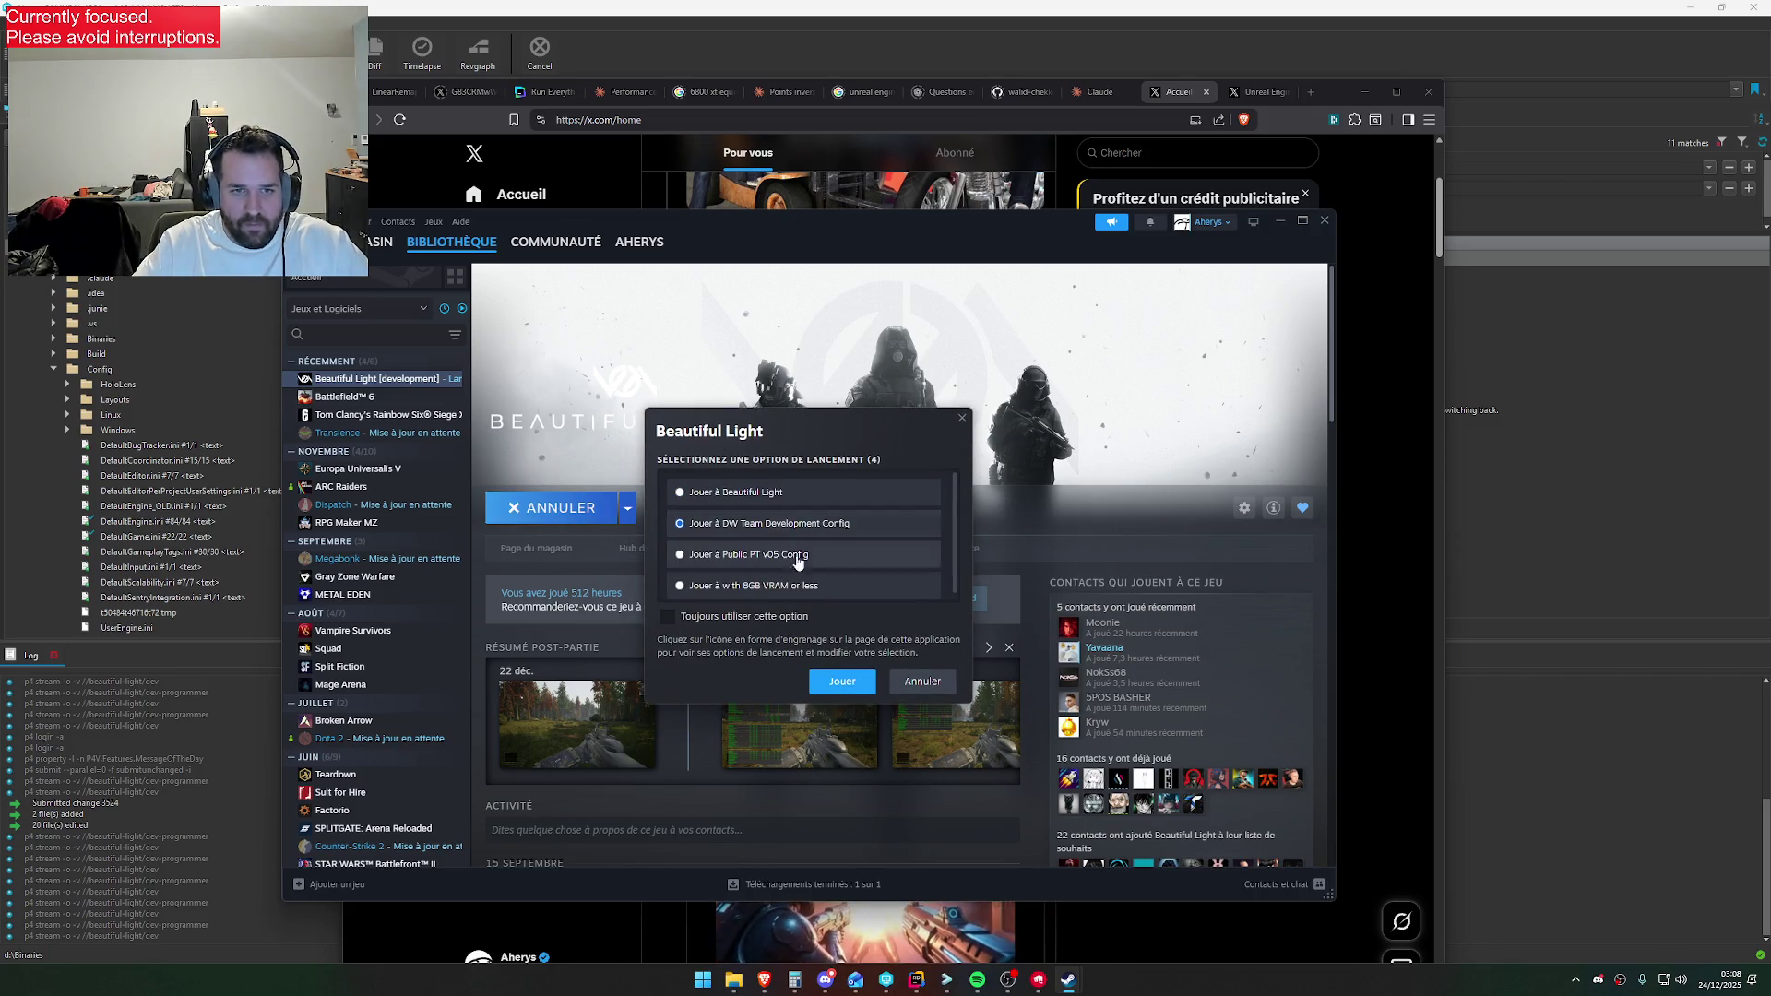
pyautogui.click(841, 682)
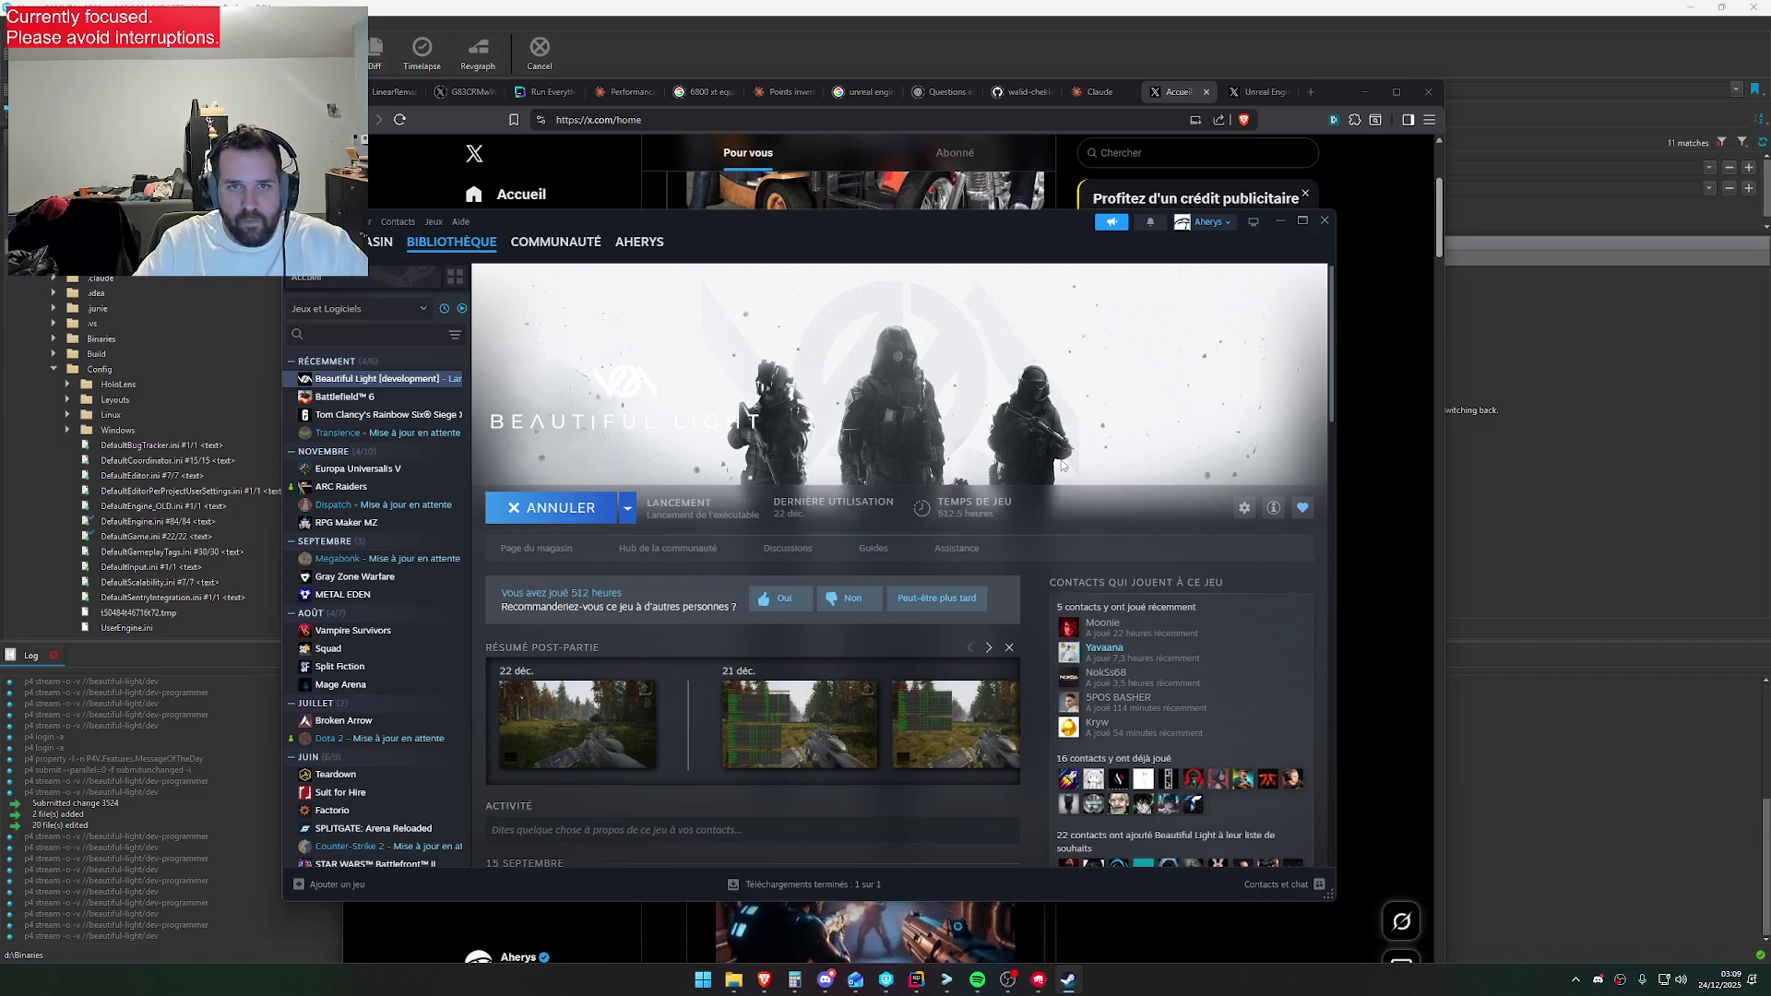
pyautogui.click(1177, 97)
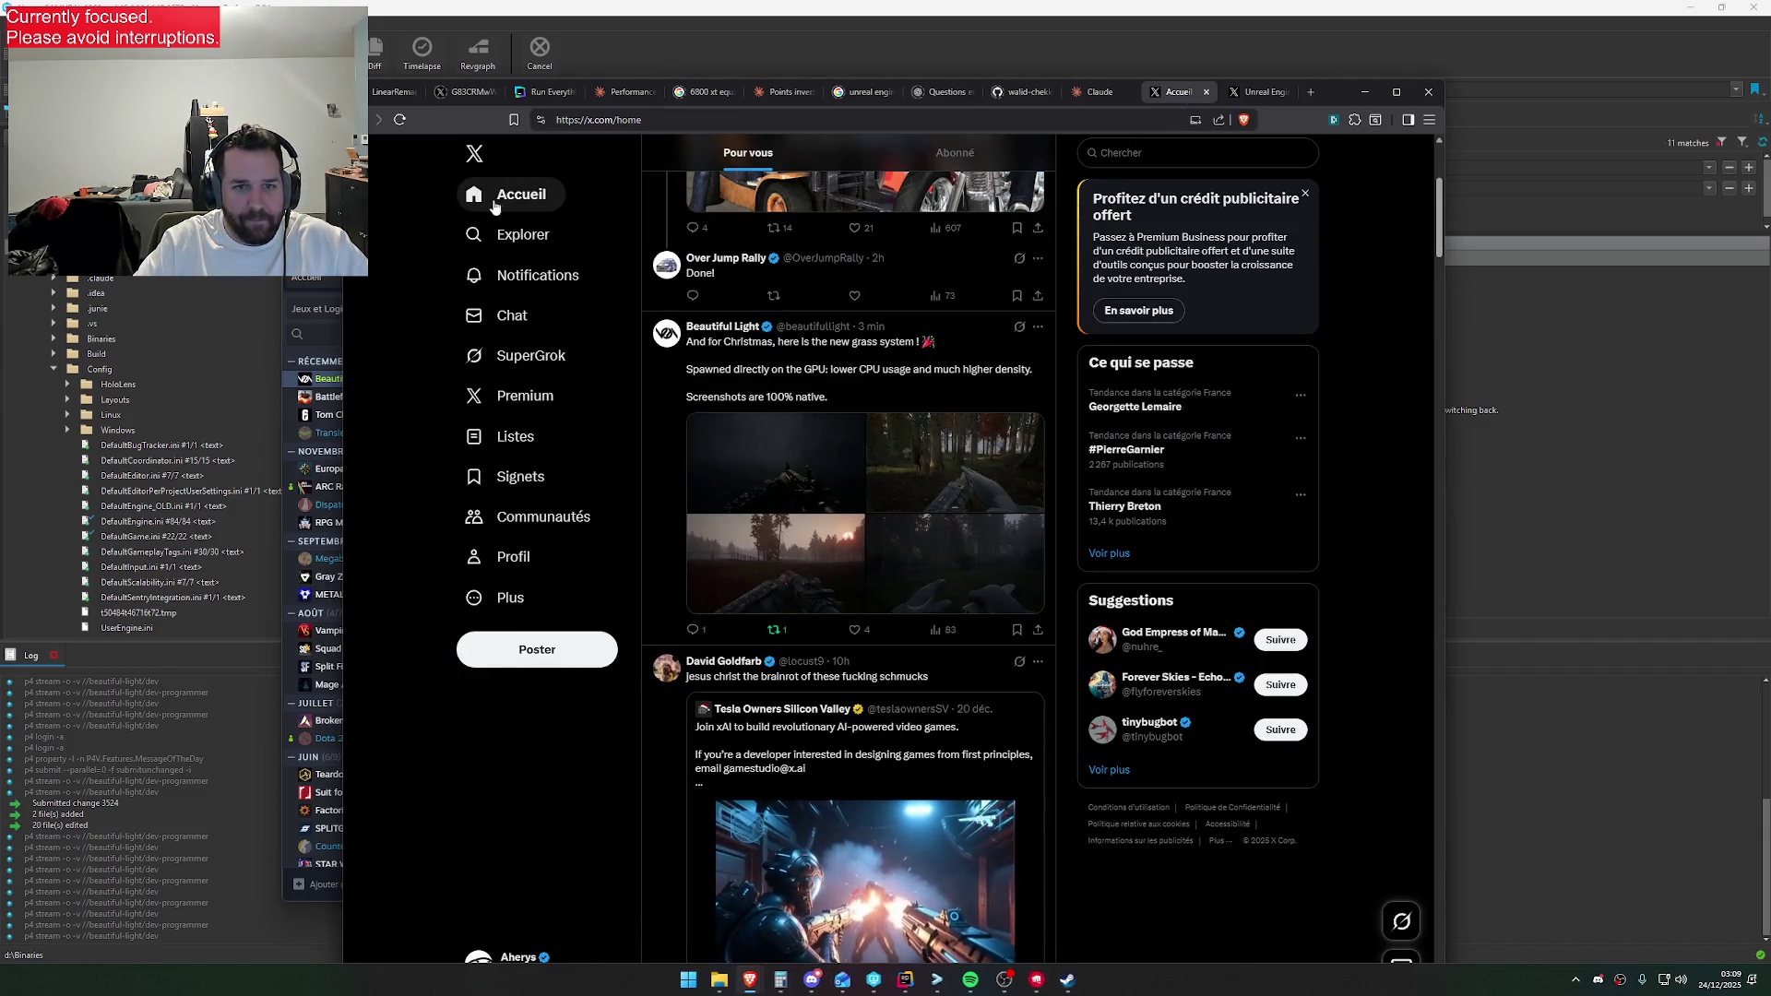
pyautogui.click(844, 442)
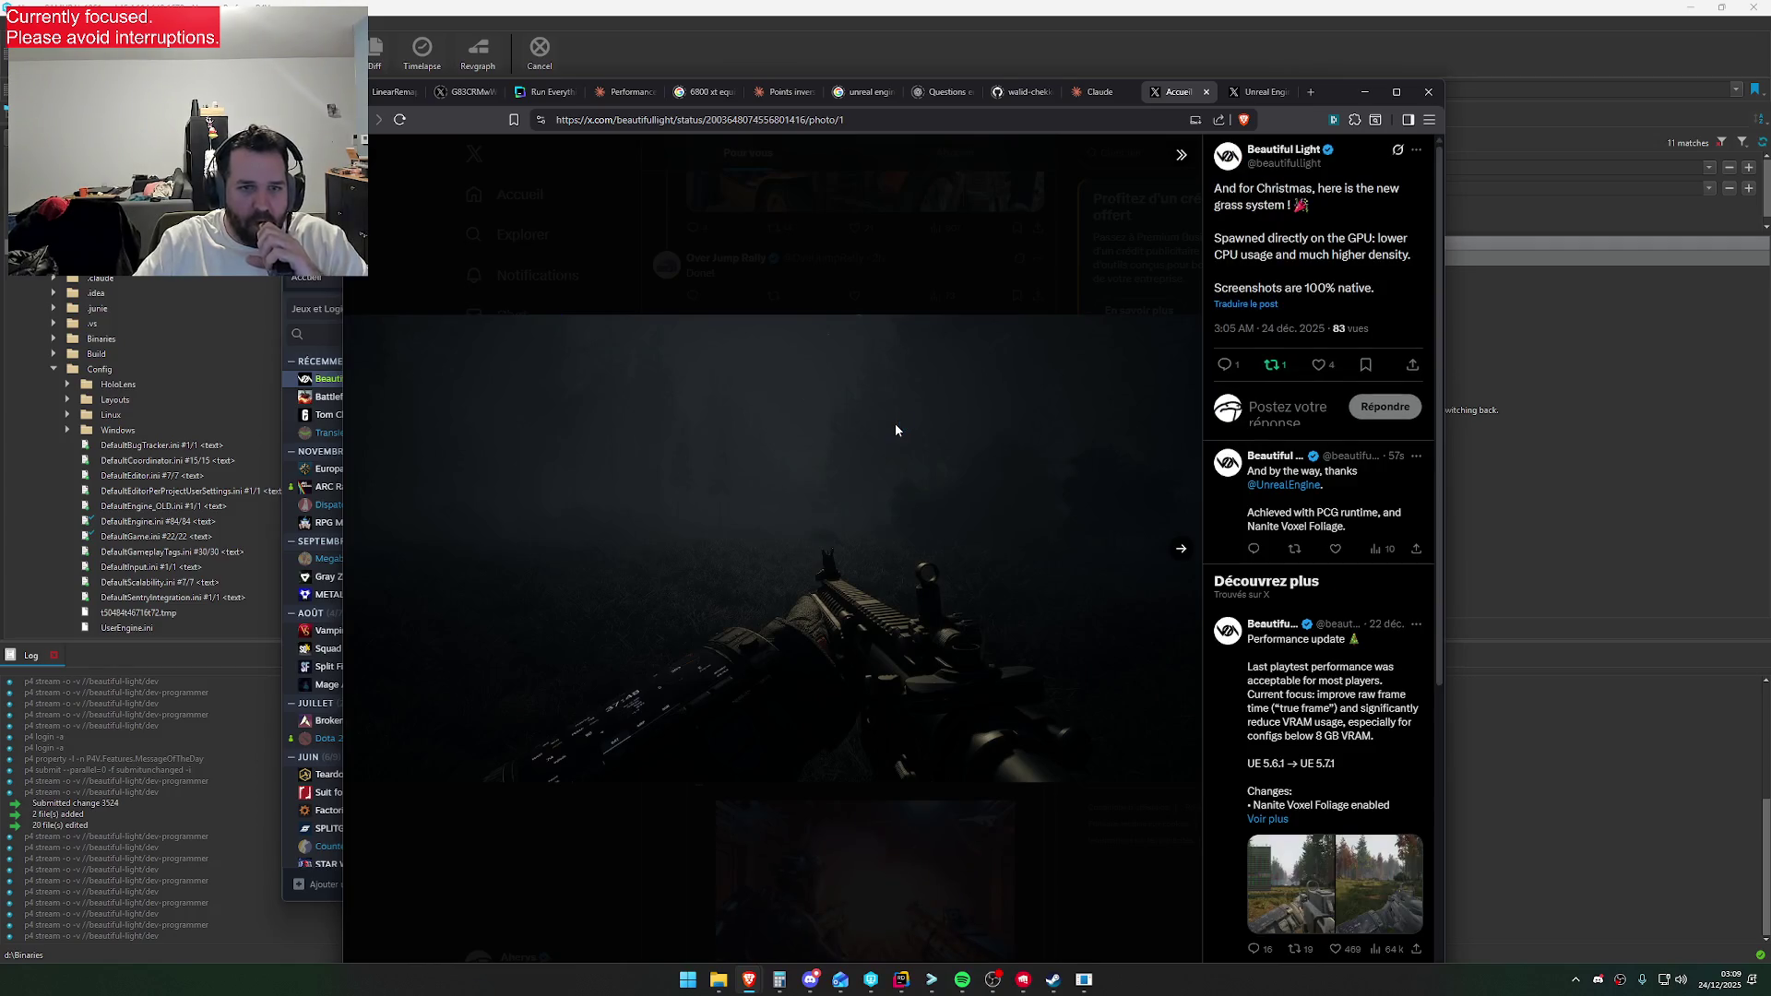
# Cycle through the post's four media items, close the viewer, and open the launcher's upscaler choices
pyautogui.press('Right')
pyautogui.press('Right')
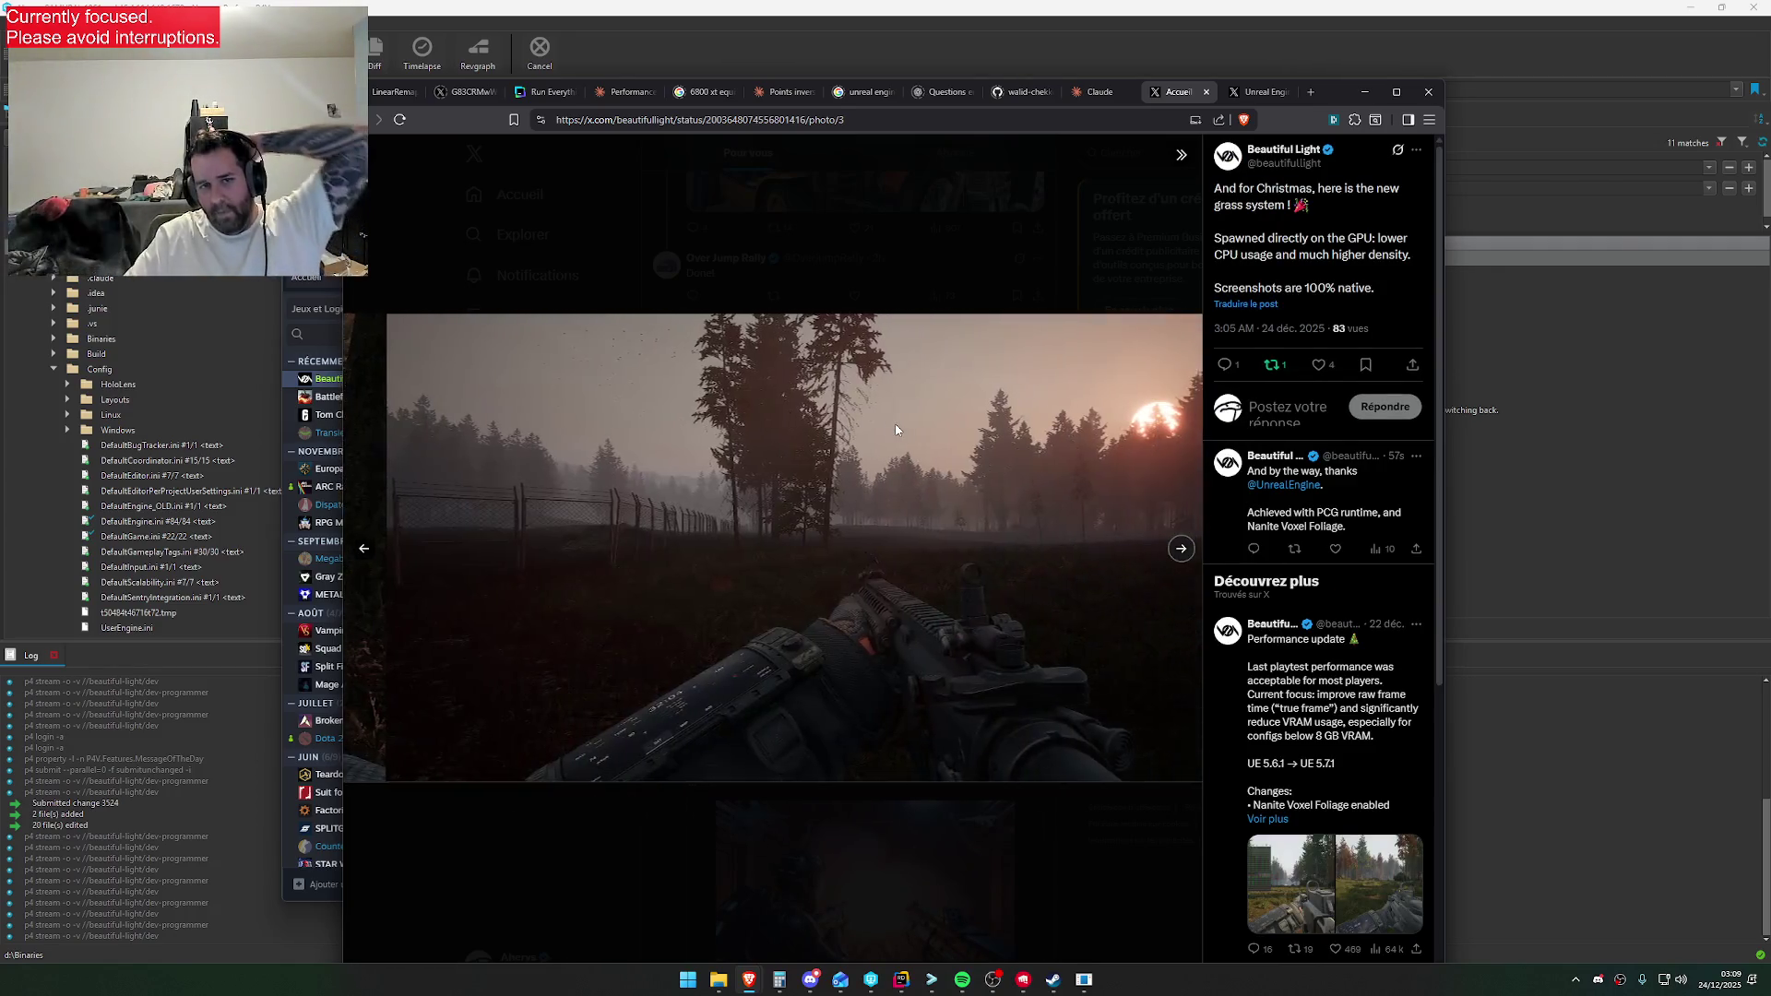
pyautogui.press('Right')
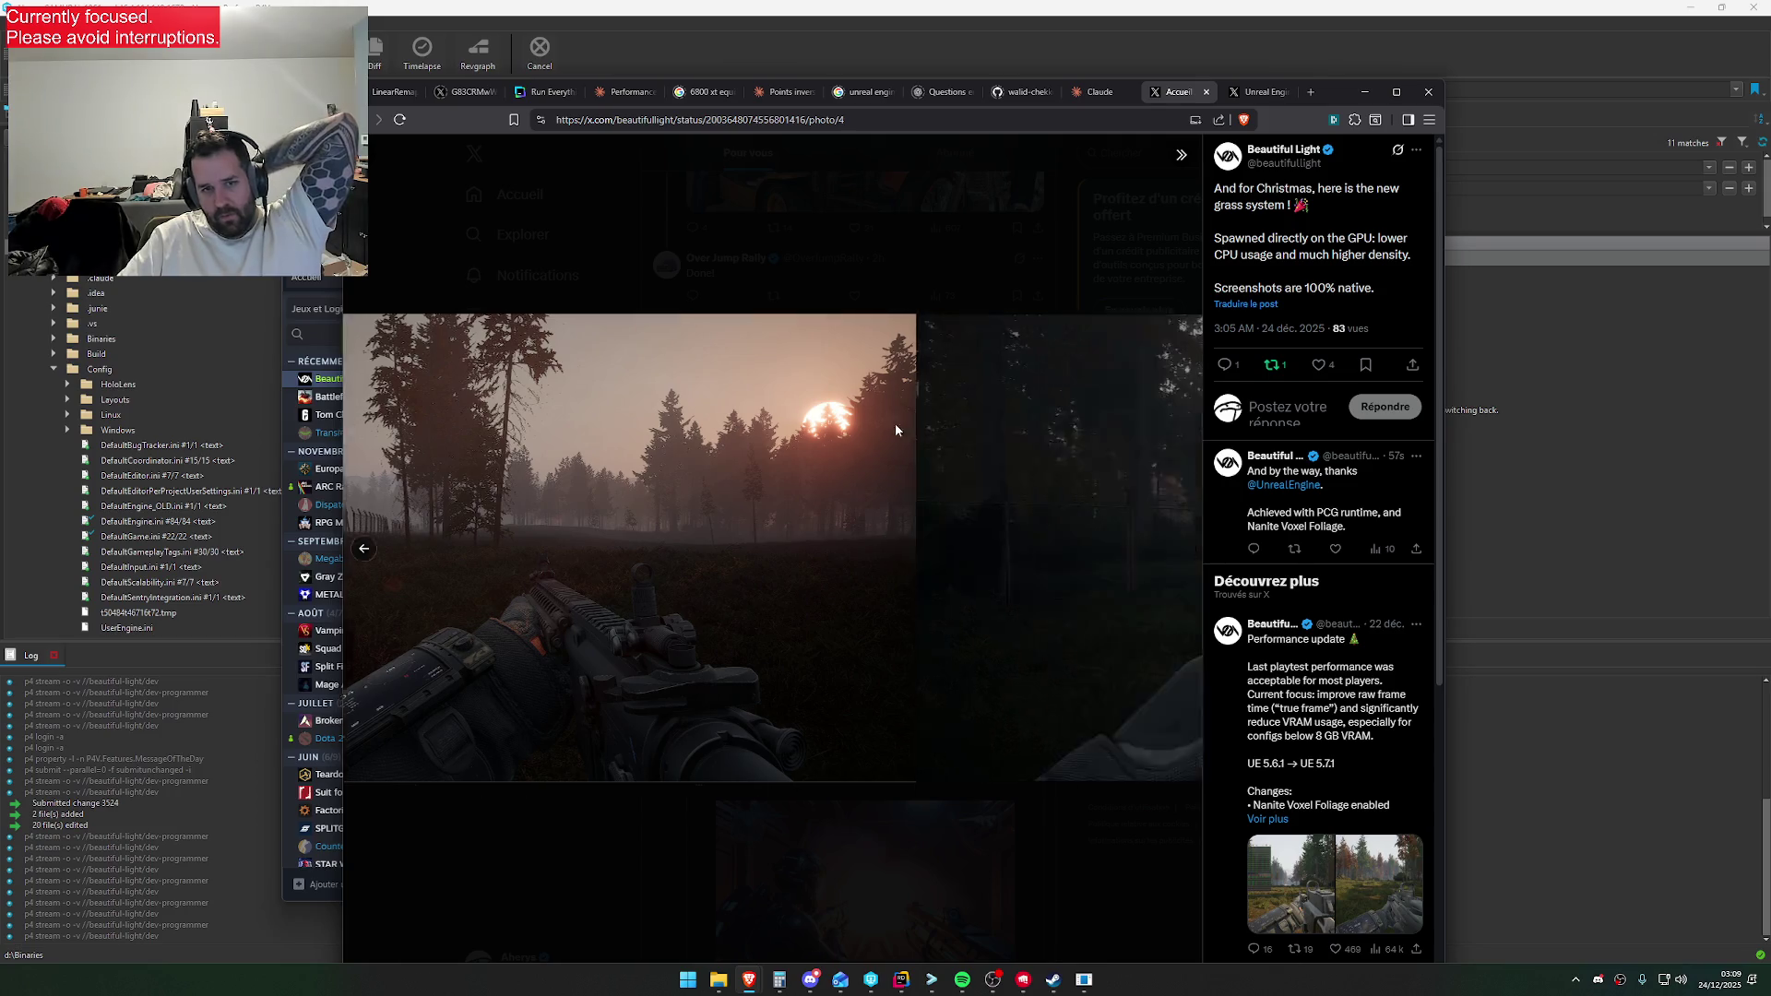
pyautogui.press('Left')
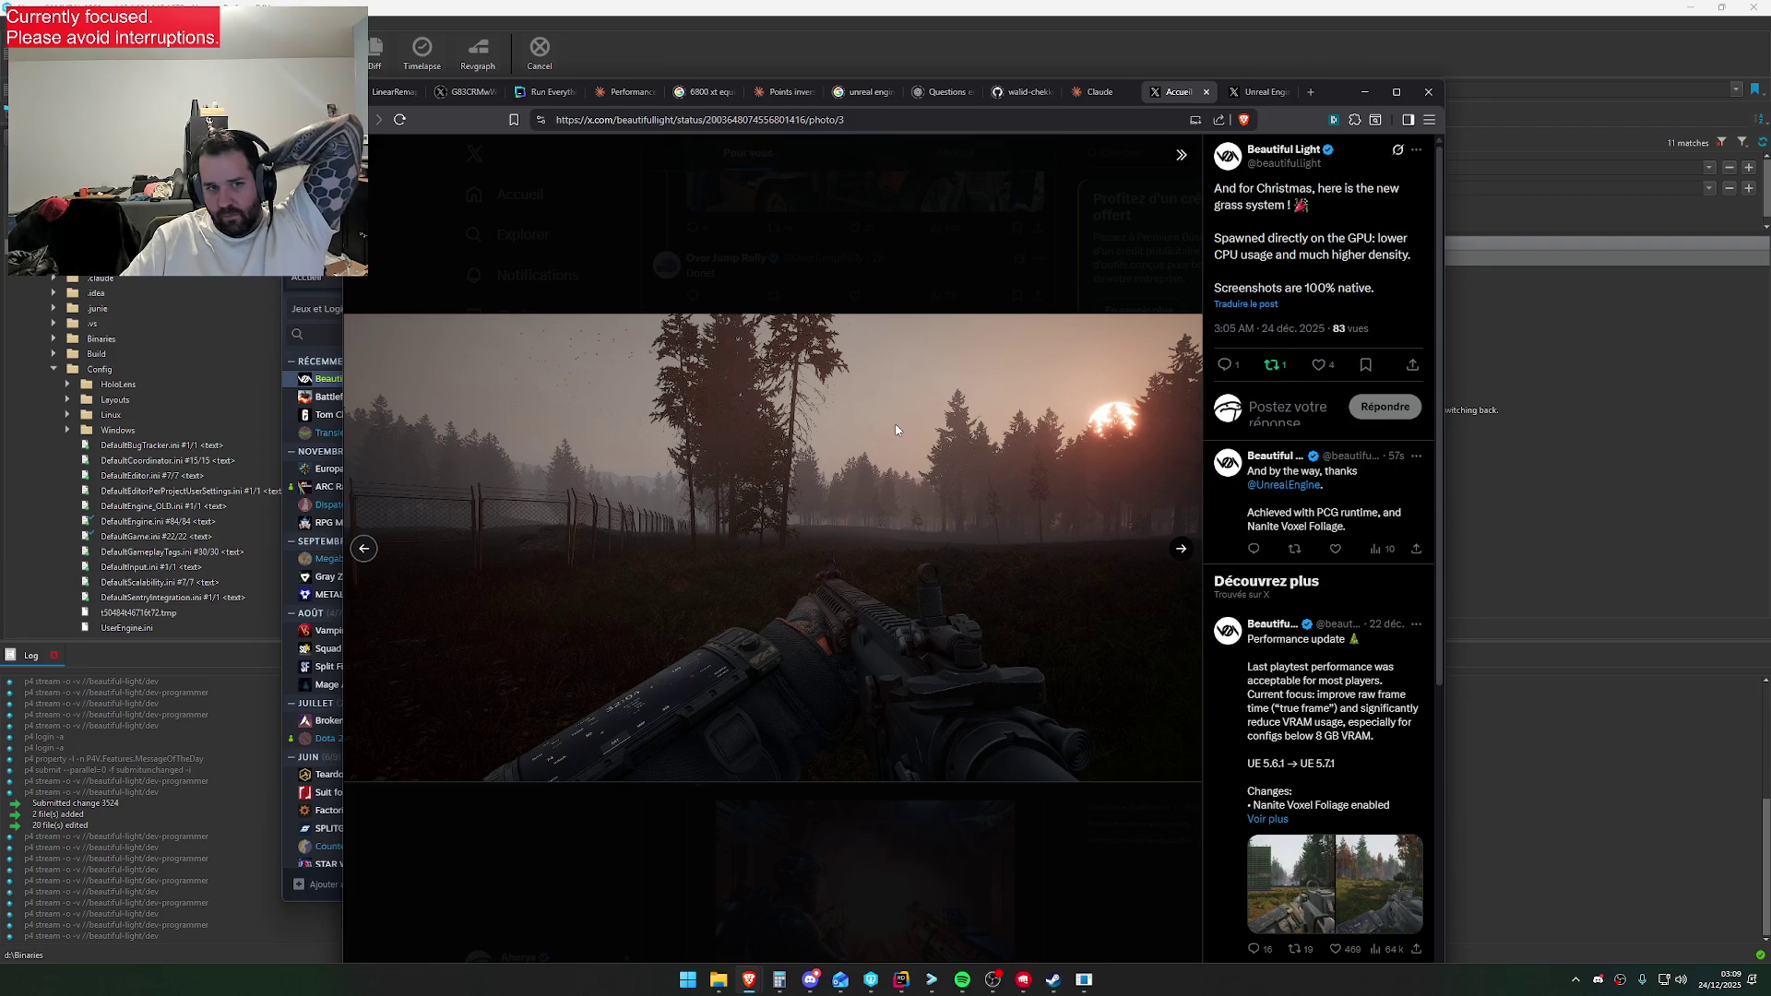
pyautogui.press('Left')
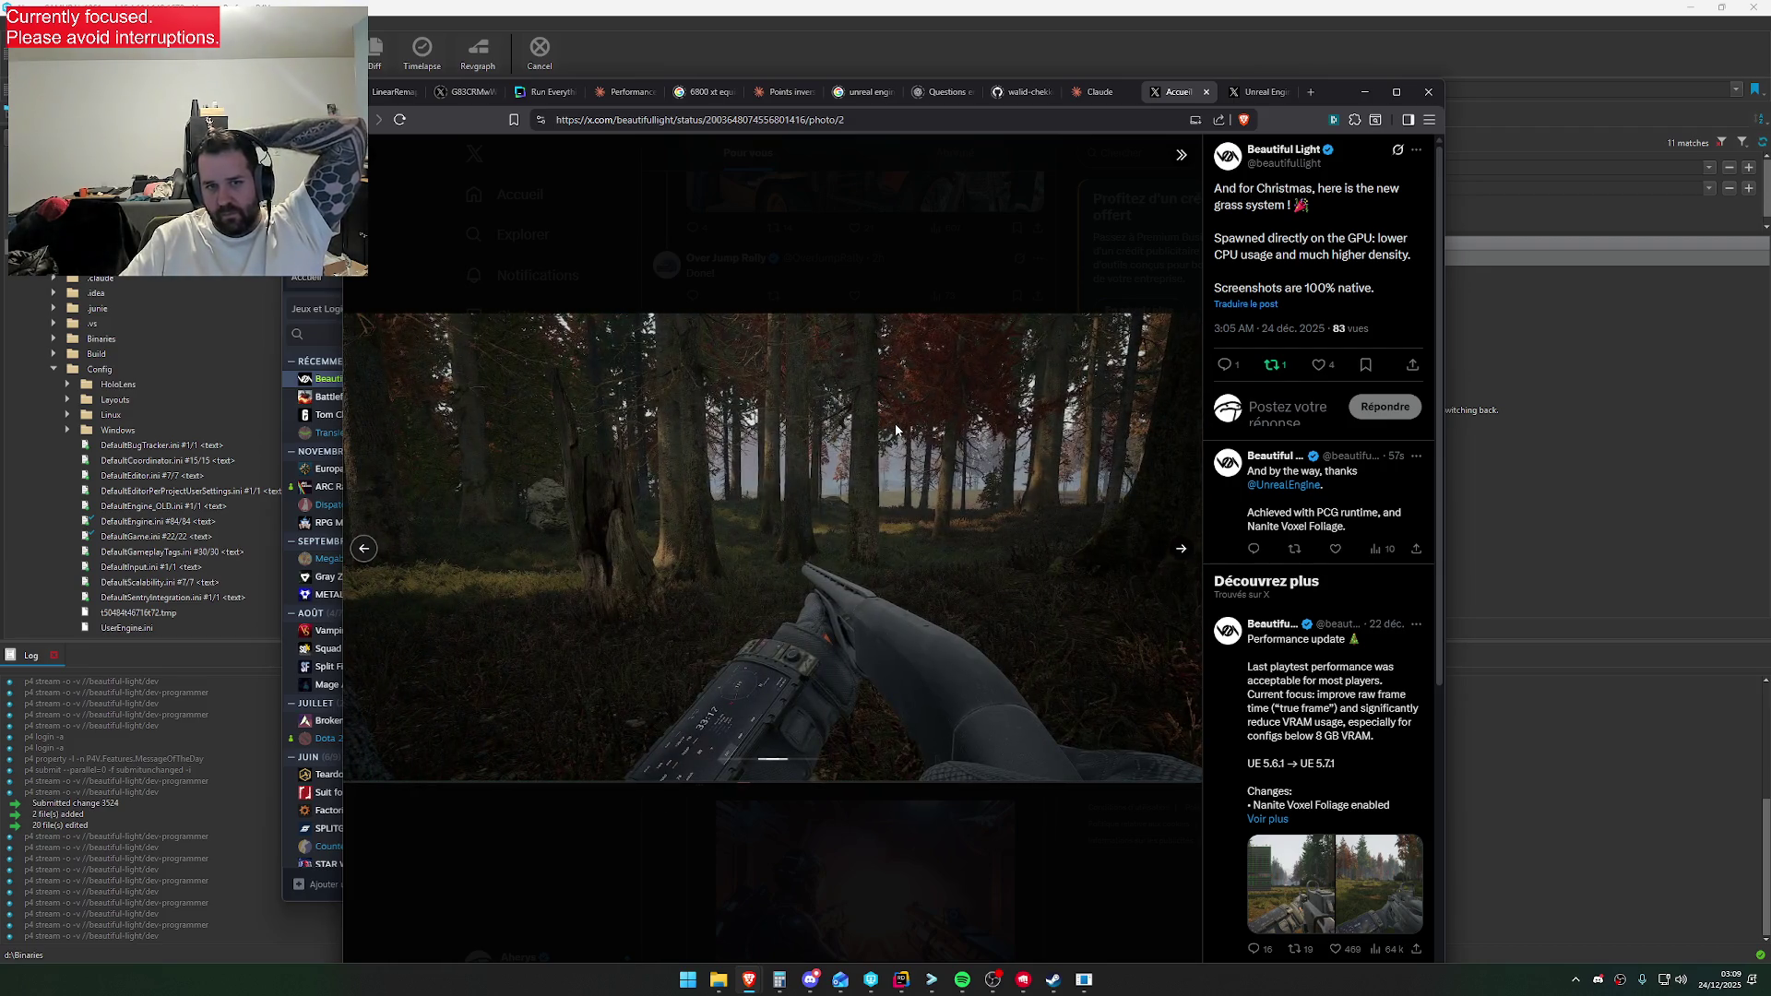
pyautogui.press('Left')
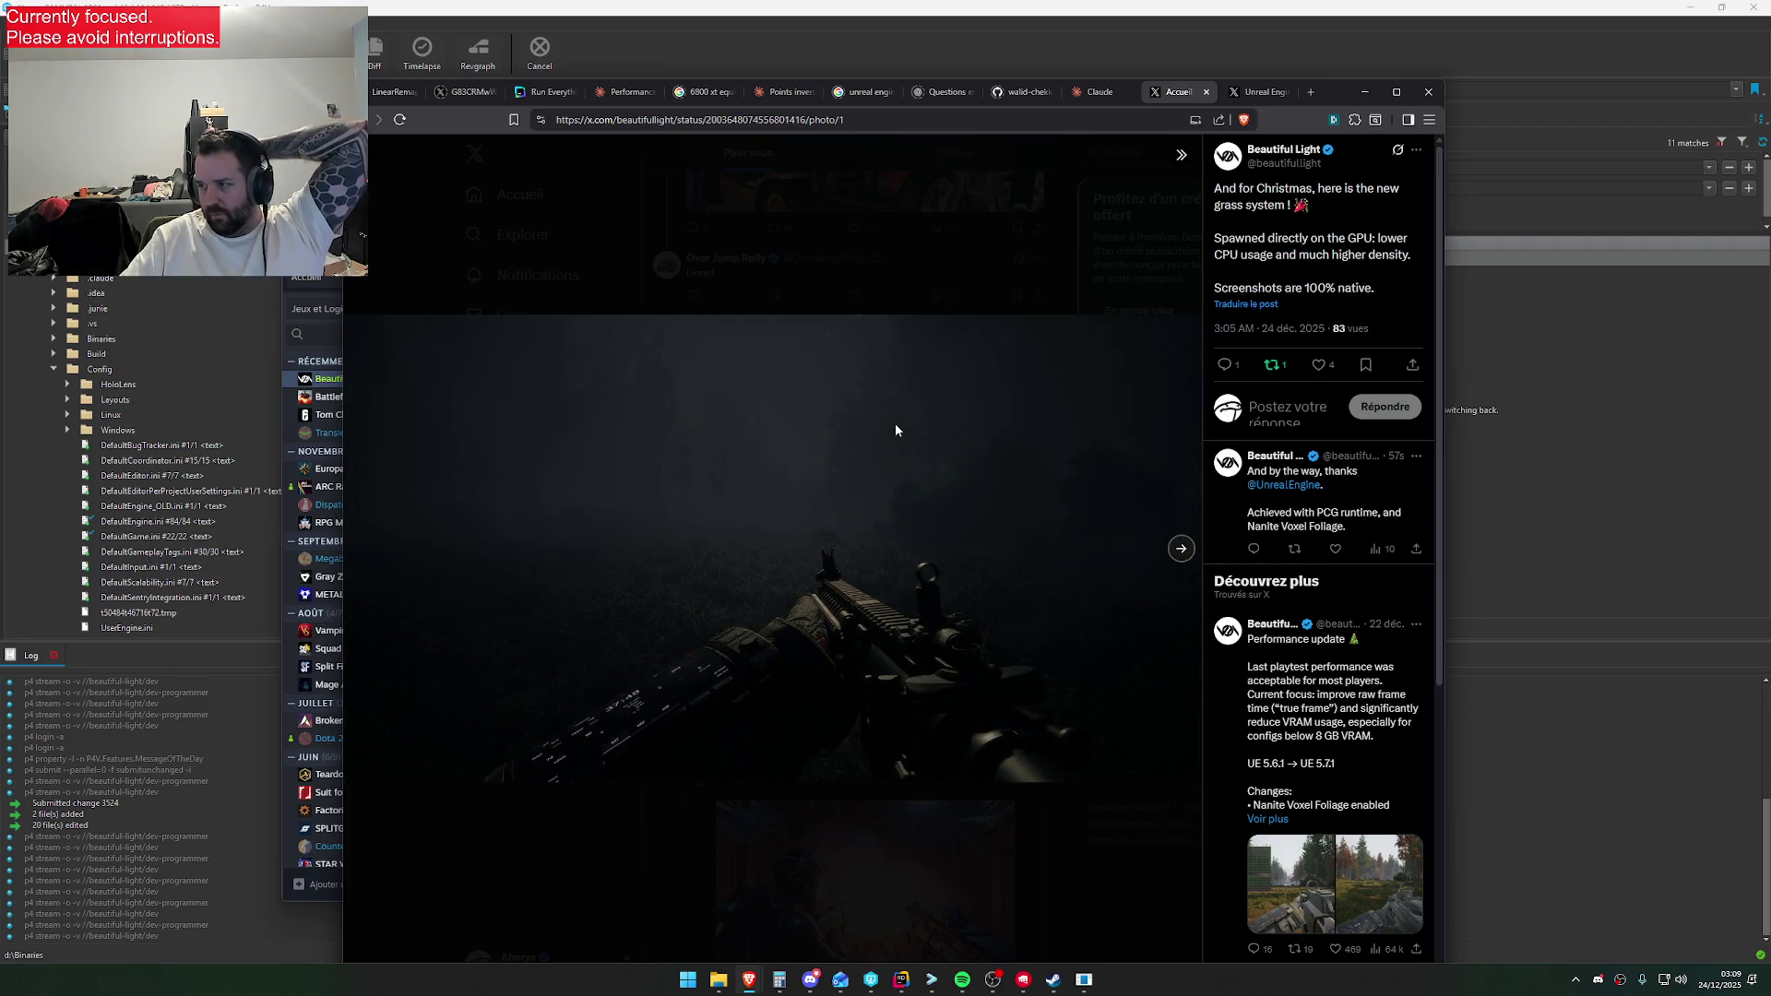
pyautogui.press('Right')
pyautogui.press('Right')
pyautogui.press('Right')
pyautogui.press('Left')
pyautogui.press('Right')
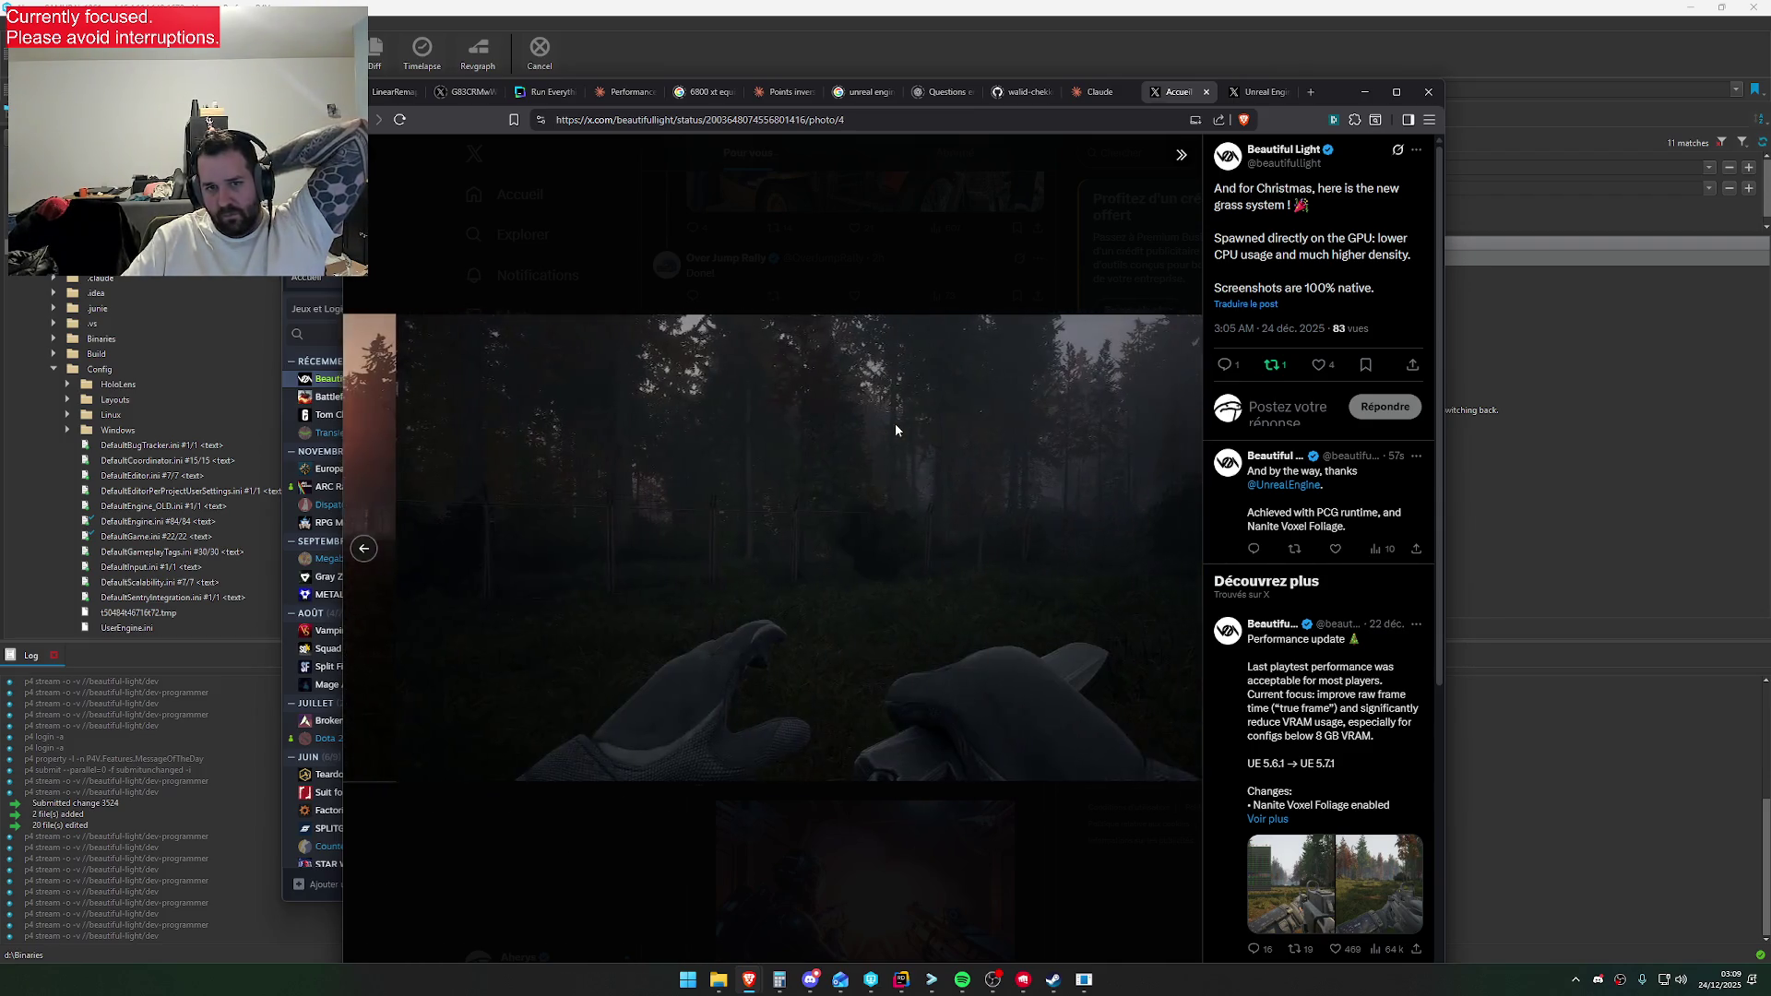
pyautogui.press('Left')
pyautogui.press('Left')
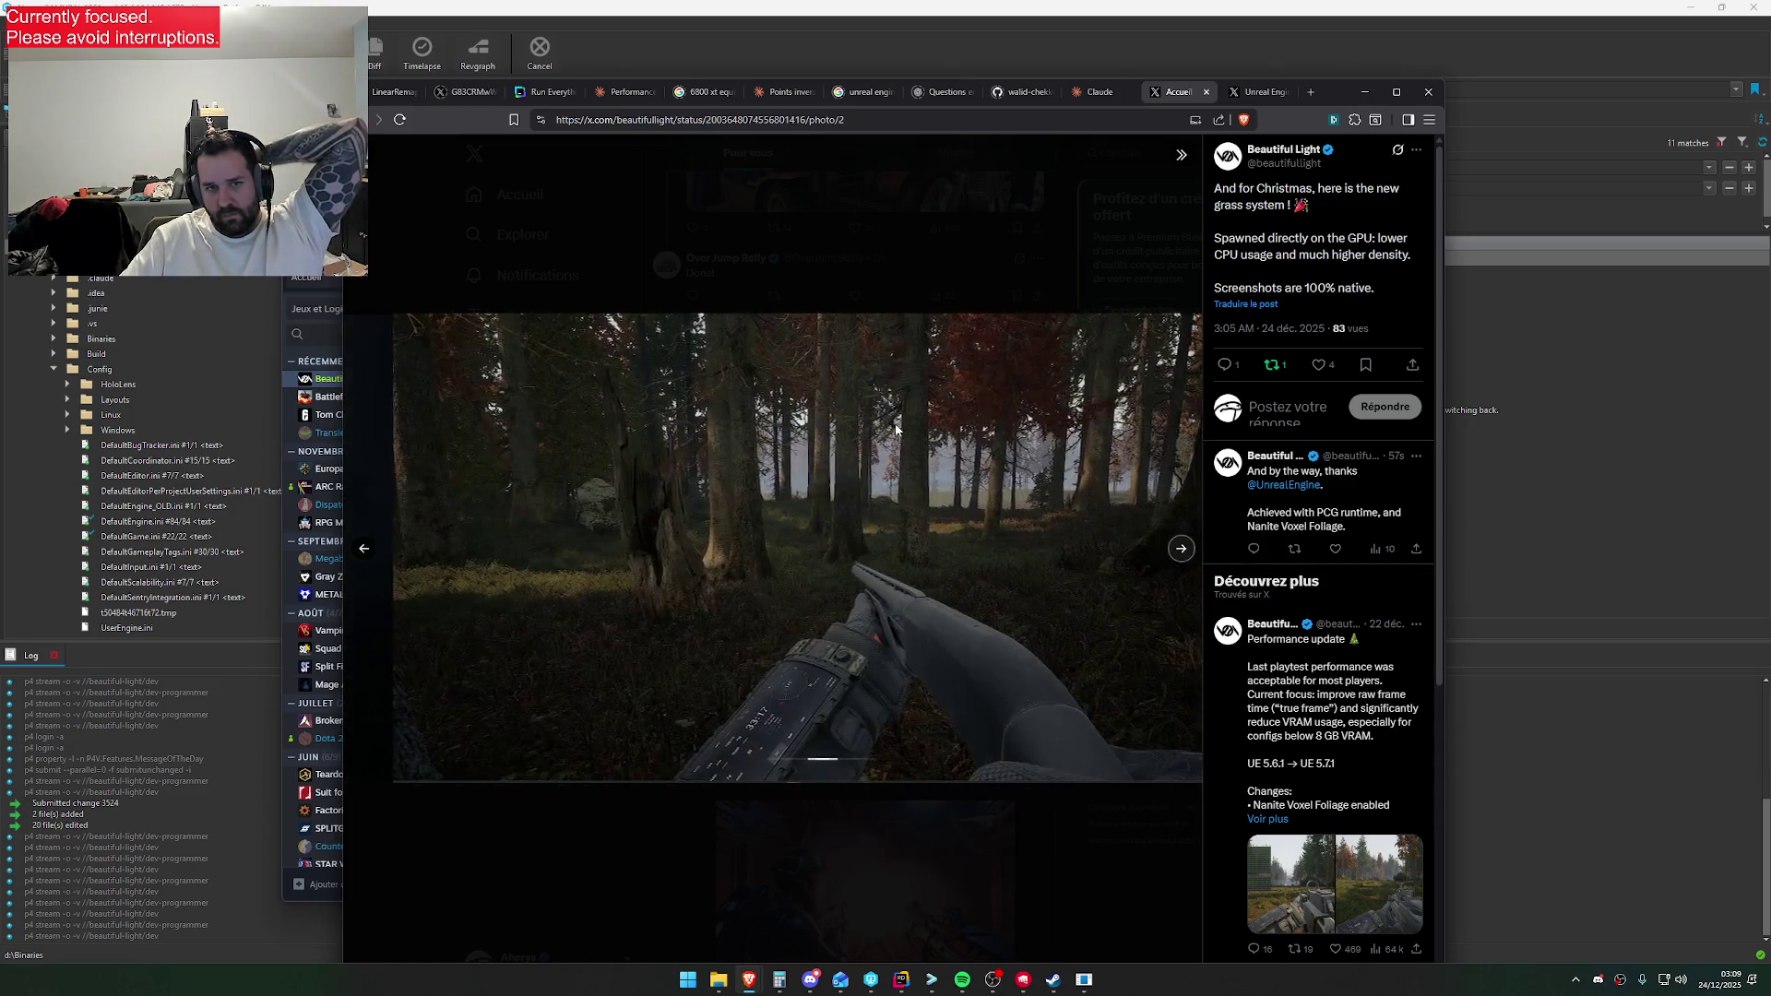
pyautogui.press('Left')
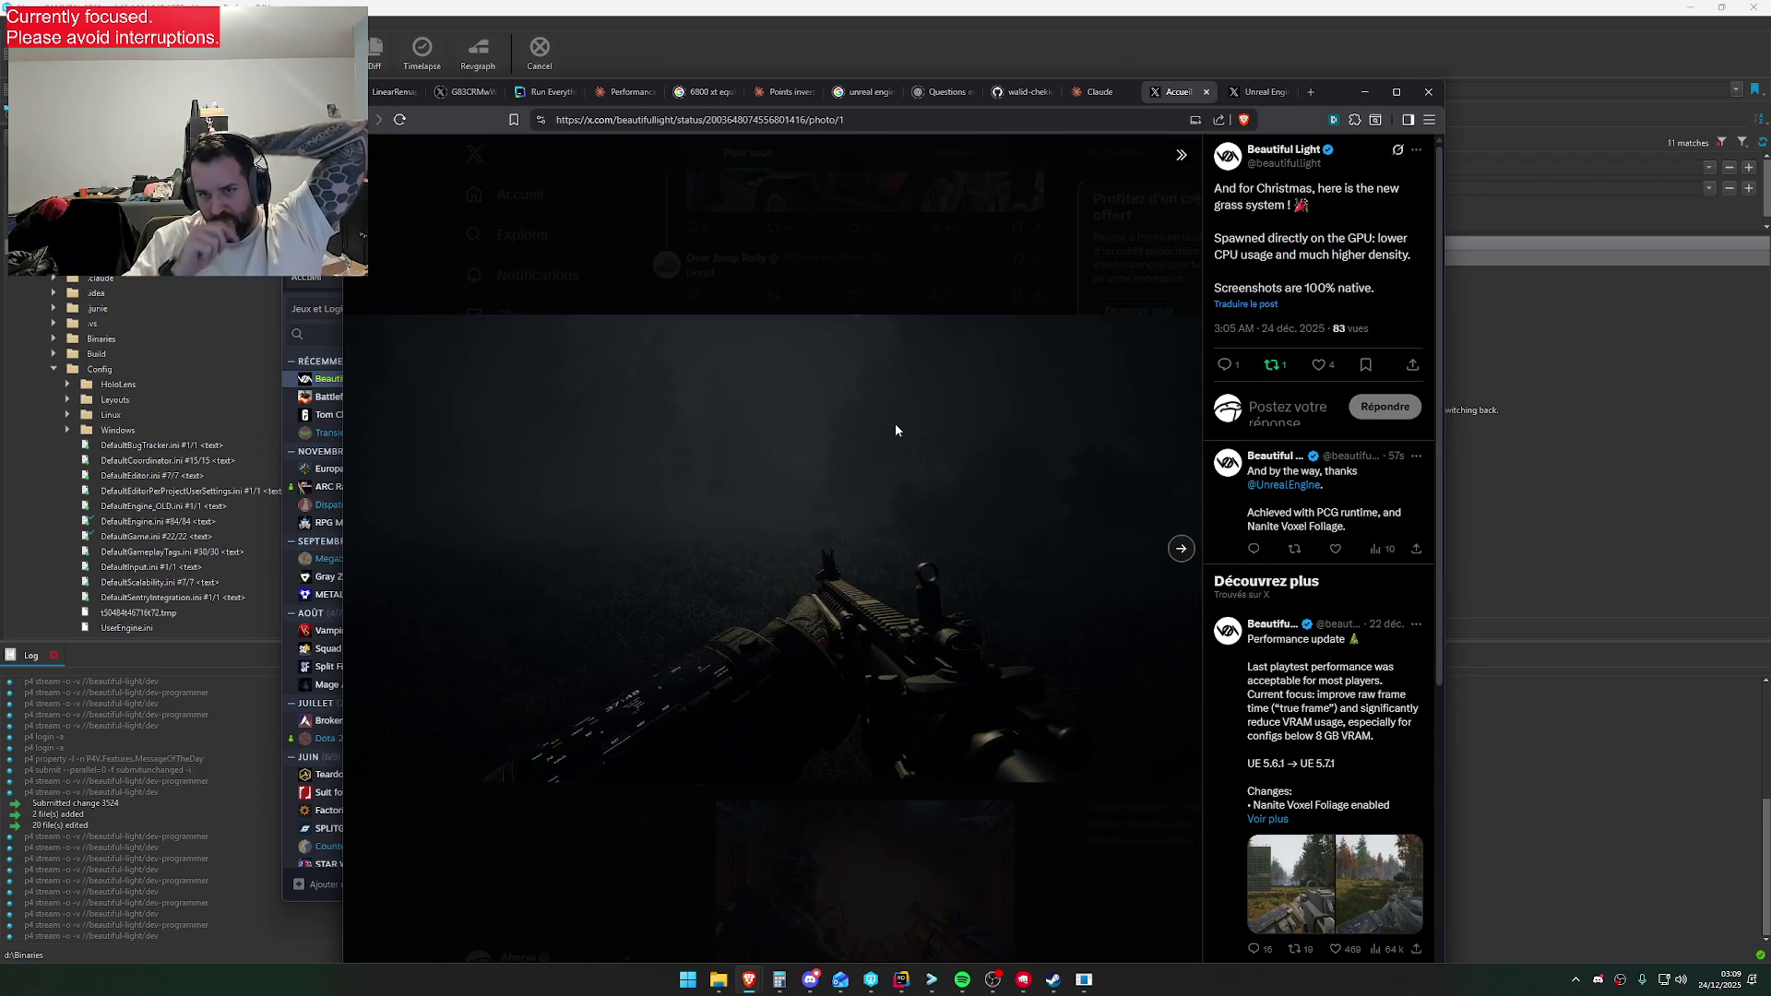
pyautogui.click(1076, 843)
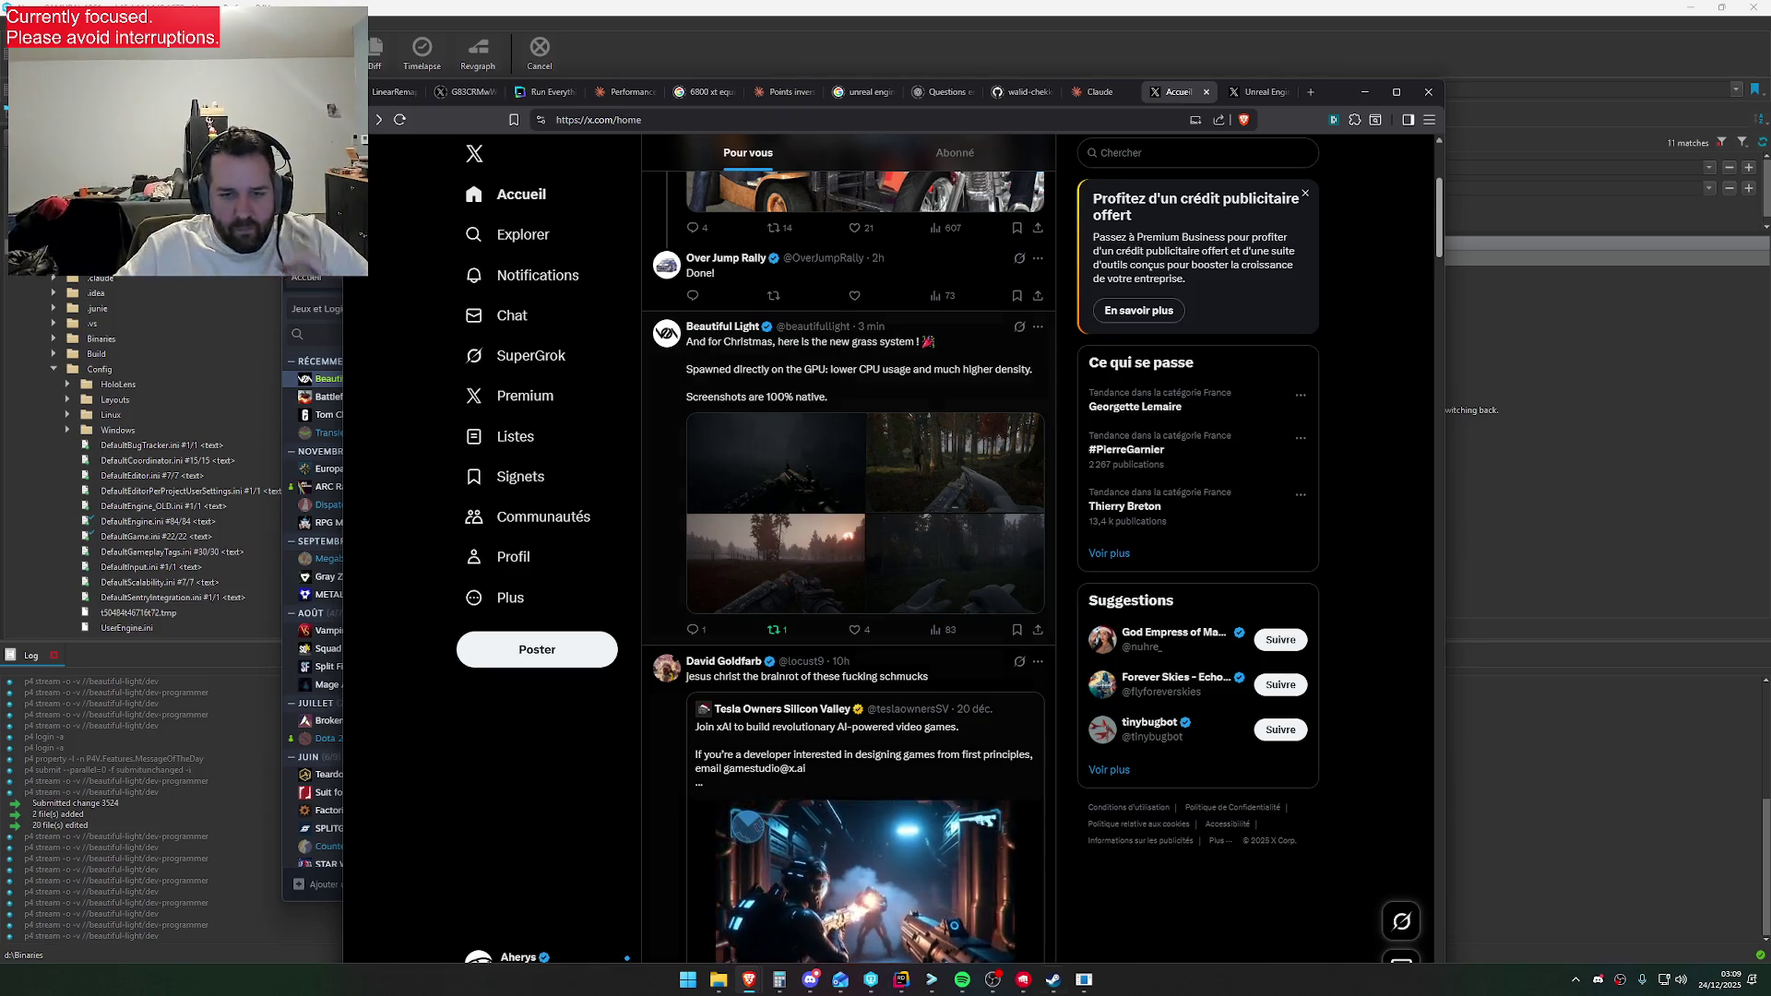
pyautogui.click(884, 611)
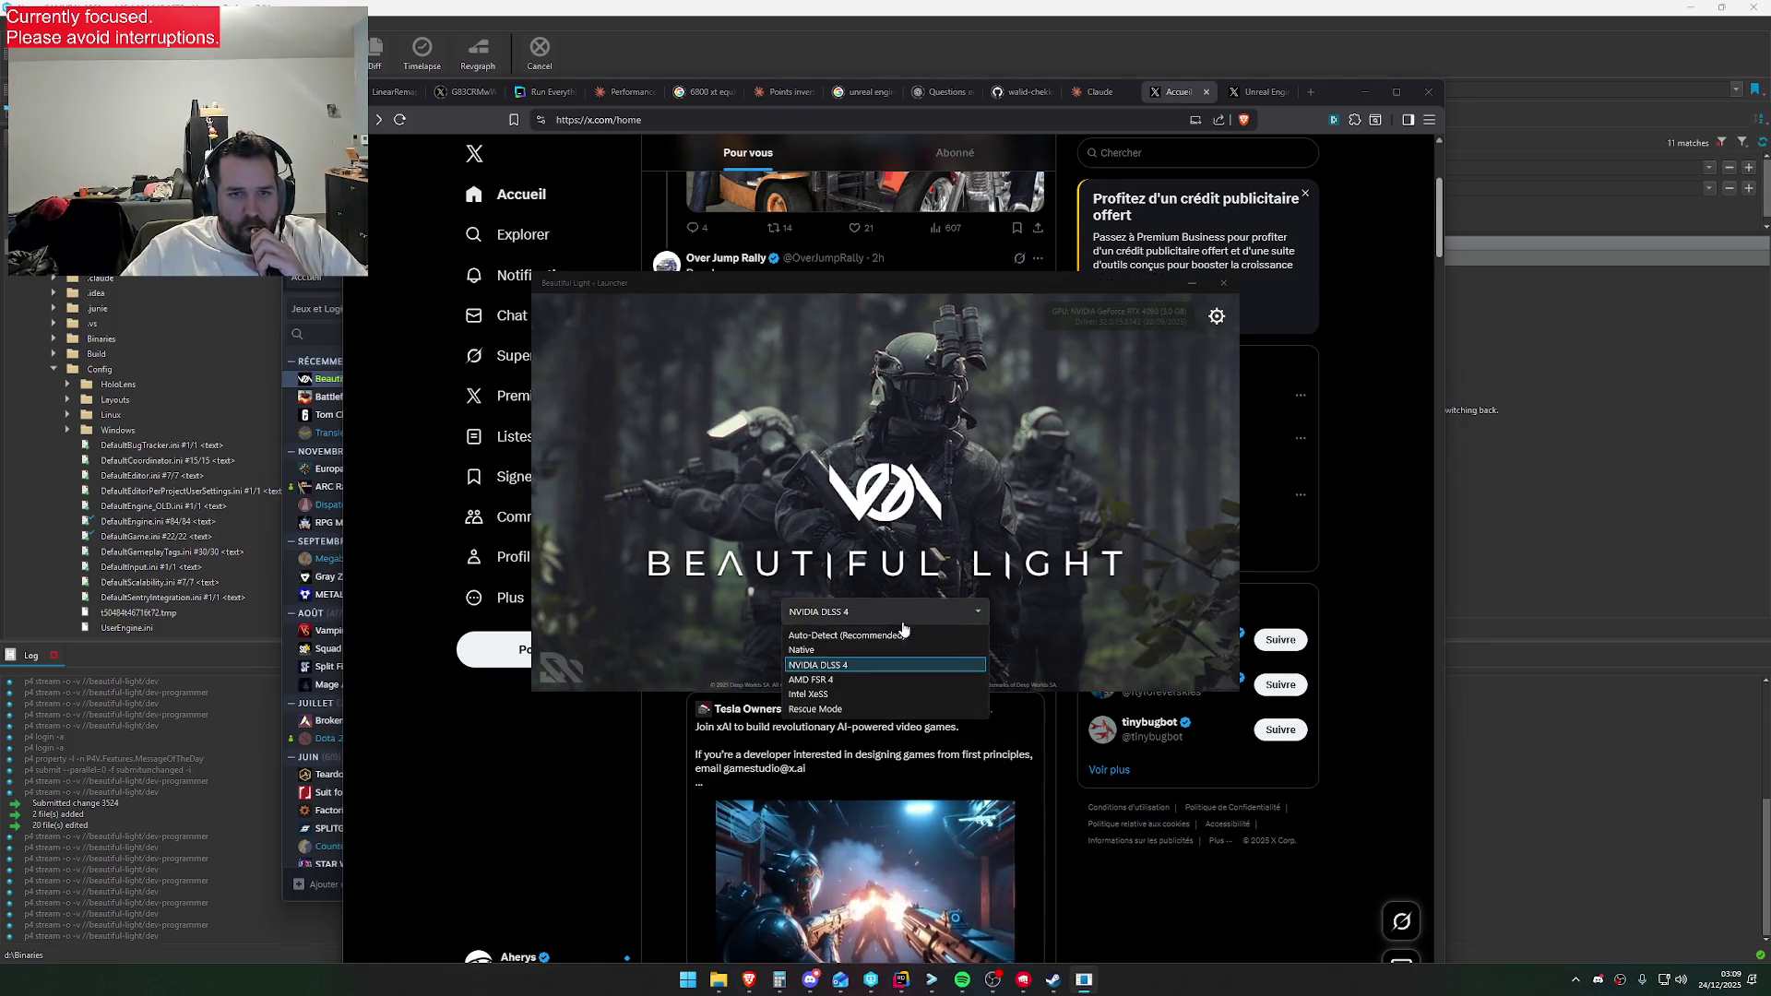
# Launch Beautiful Light with NVIDIA DLSS 4 as the upscaler, briefly checking the account switcher
pyautogui.click(882, 645)
pyautogui.click(886, 651)
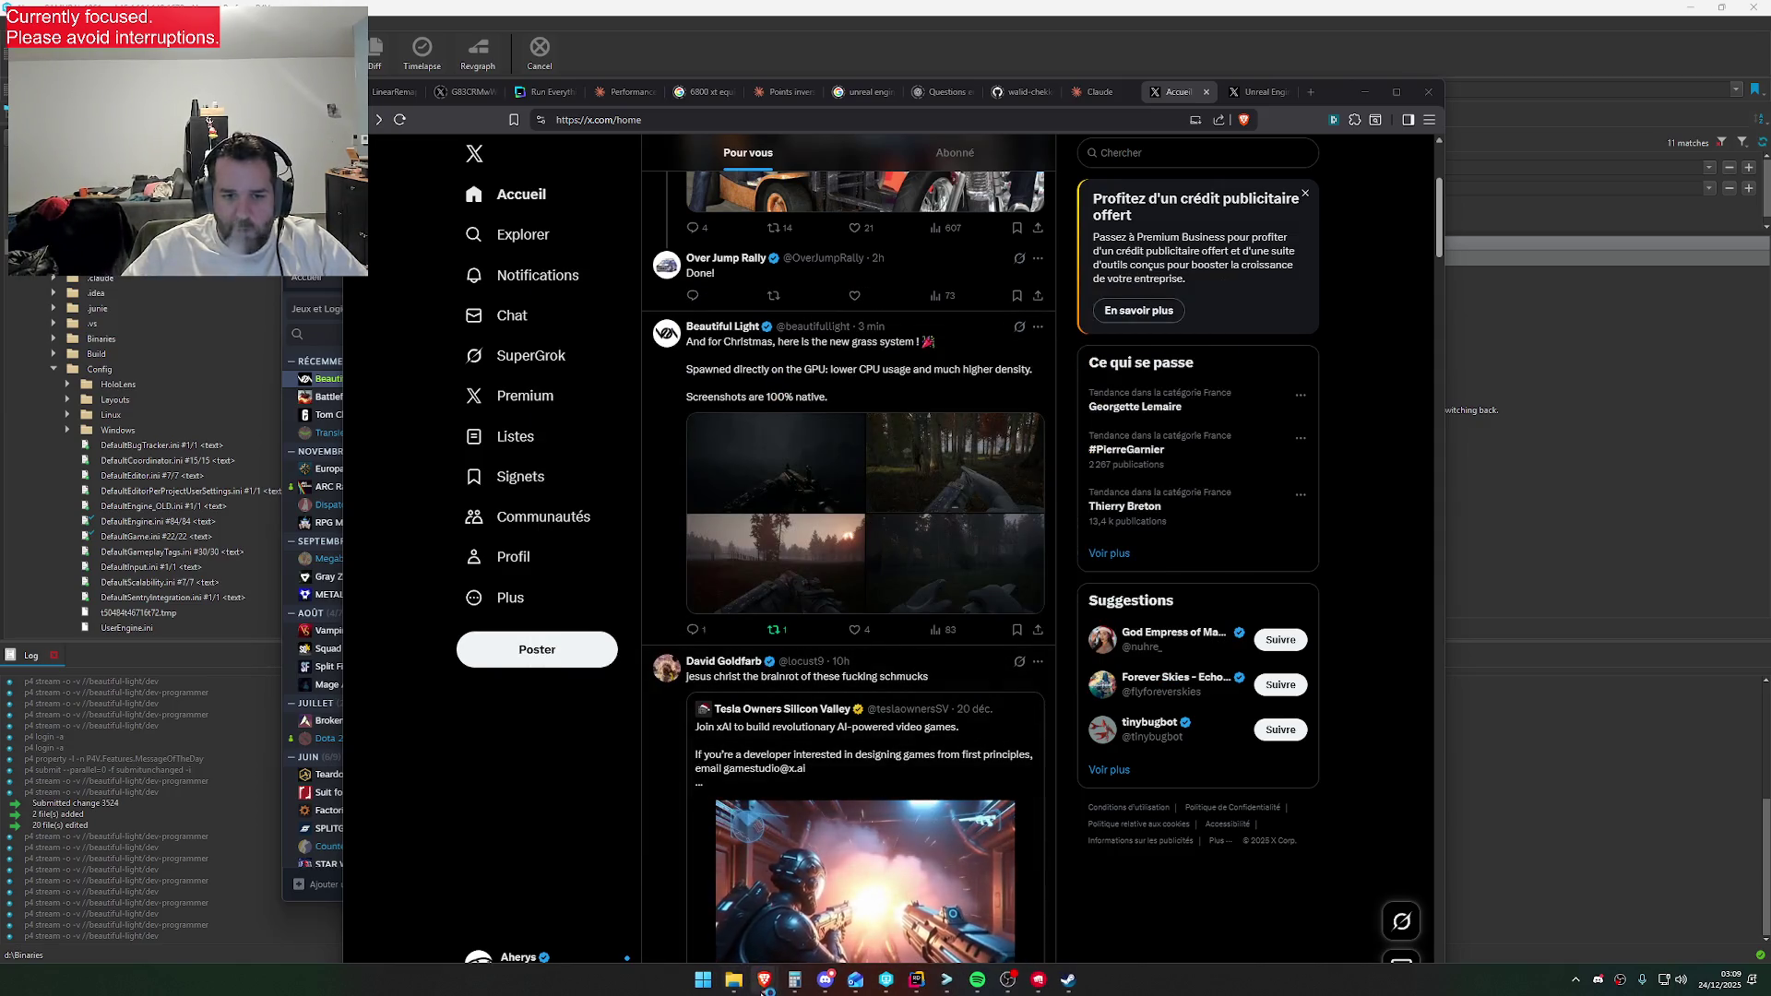
pyautogui.click(539, 957)
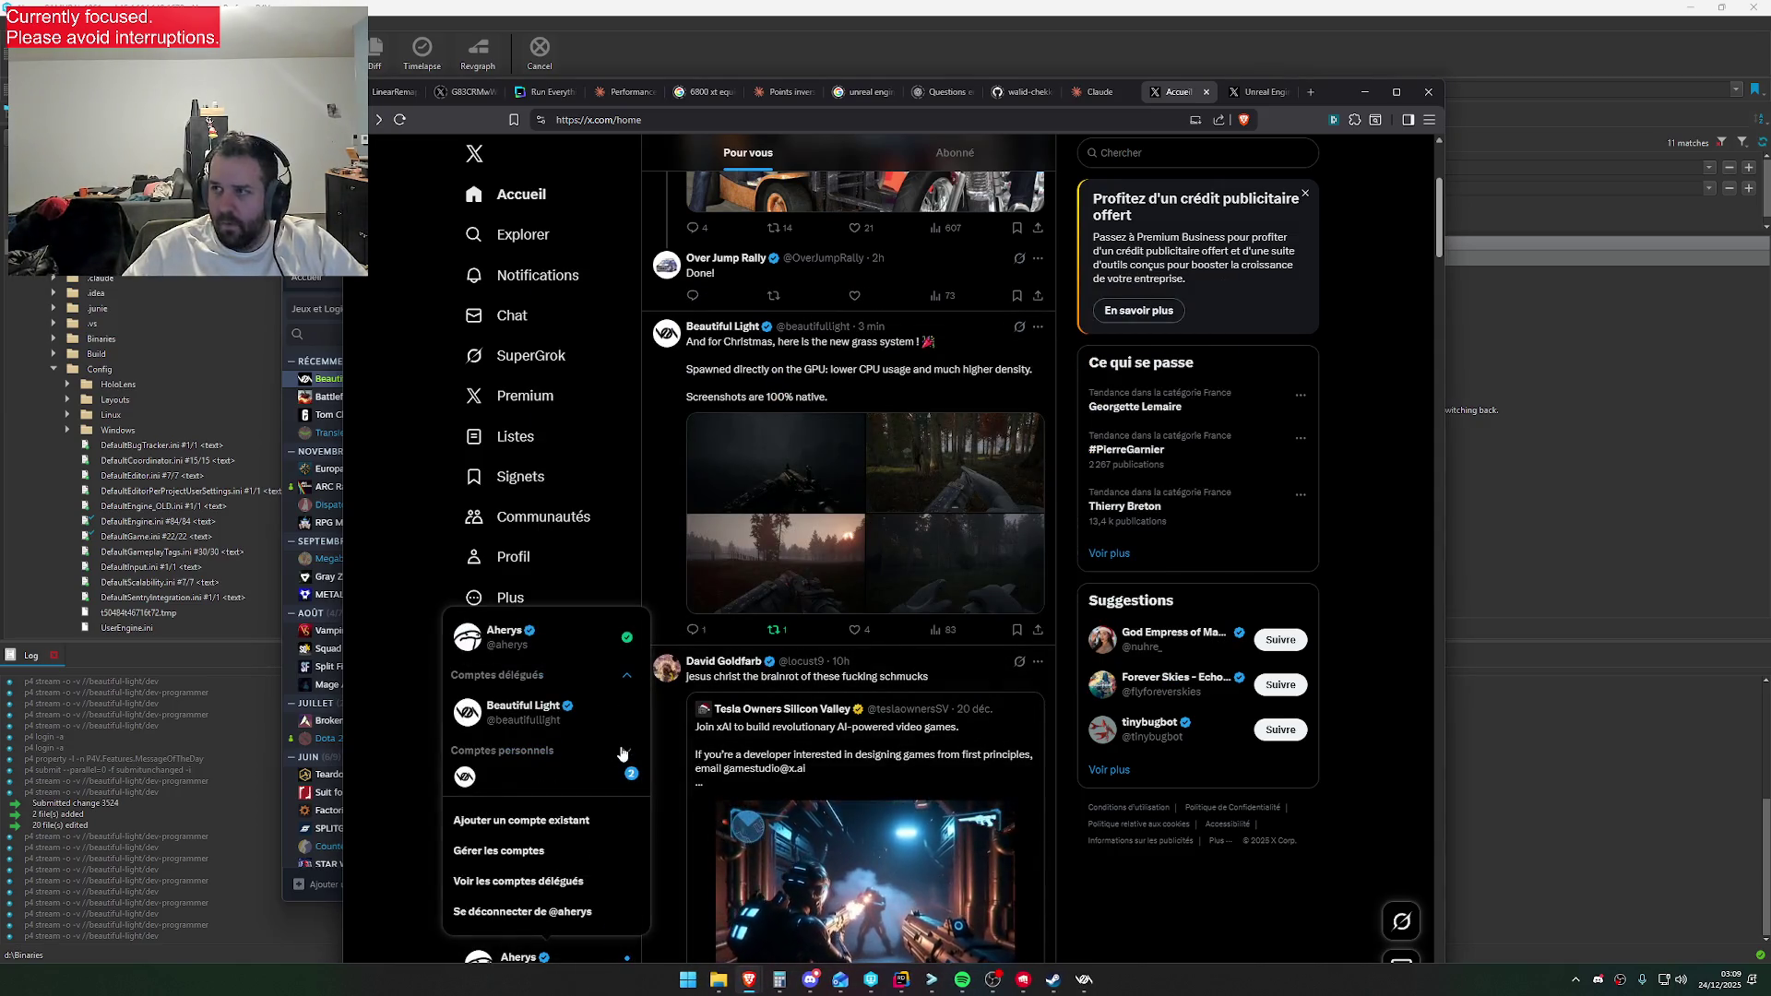
pyautogui.click(856, 381)
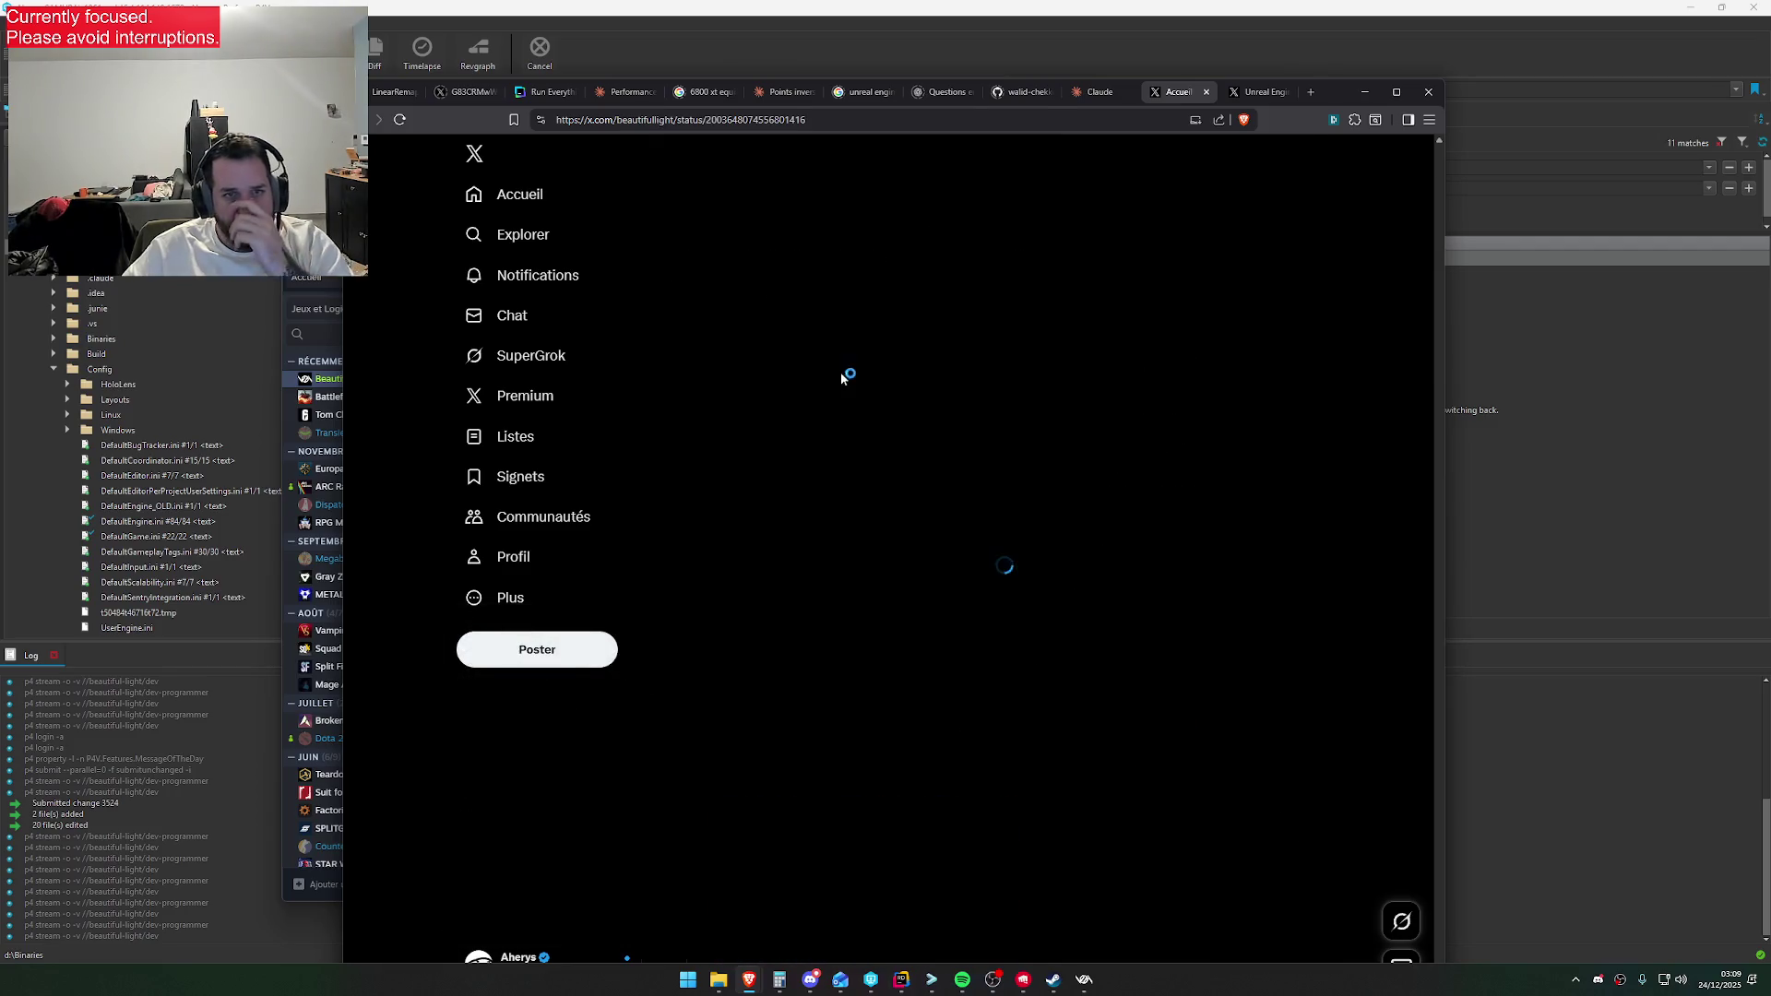
# Page back and forth through the post's four grass screenshots, then bring up the running game
pyautogui.click(795, 396)
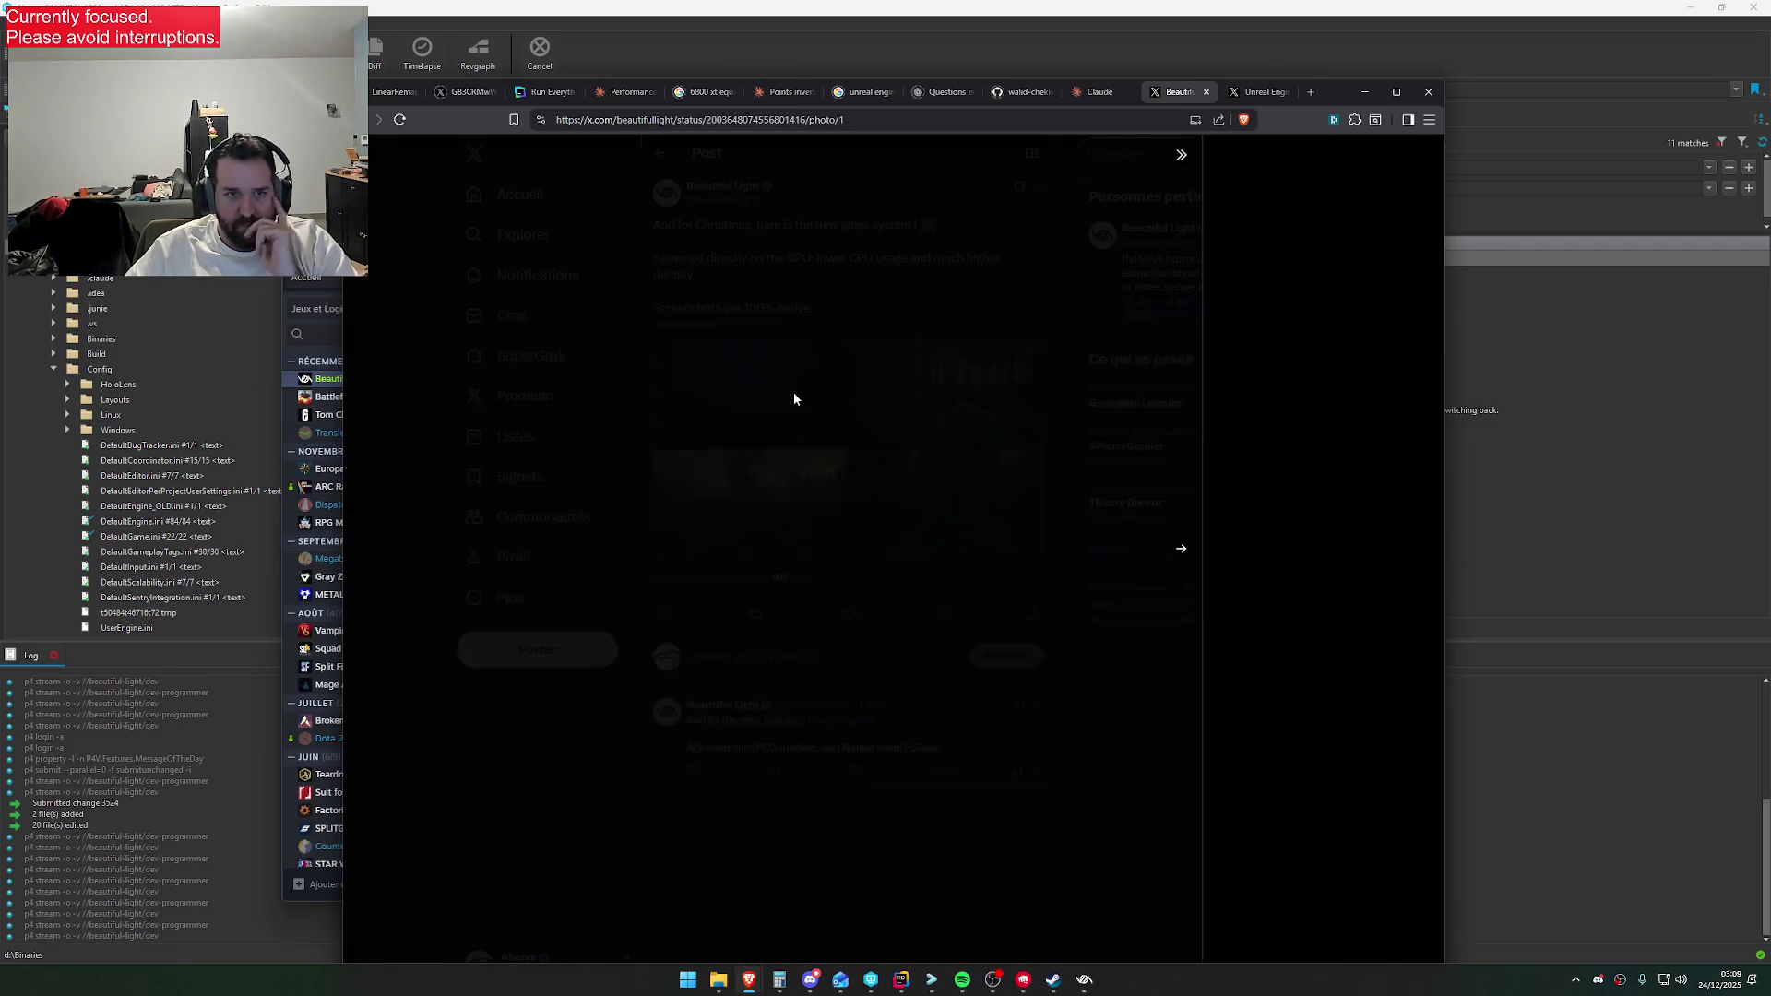
pyautogui.press('Right')
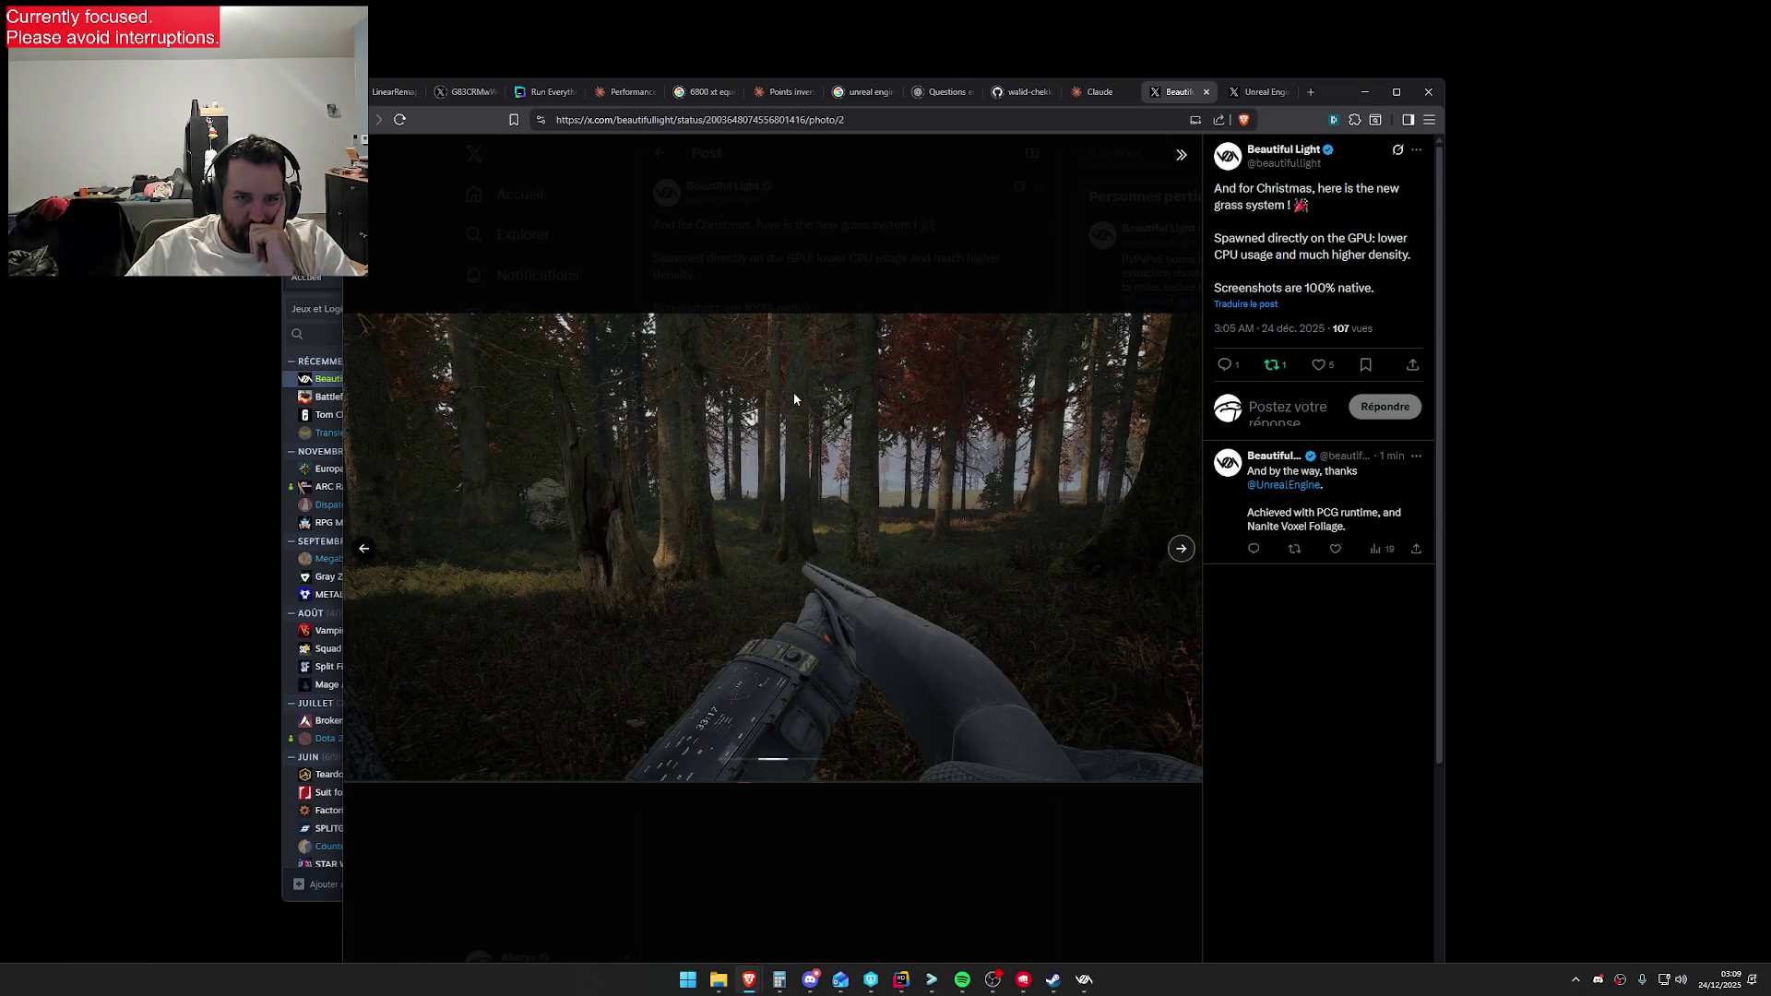
pyautogui.press('Right')
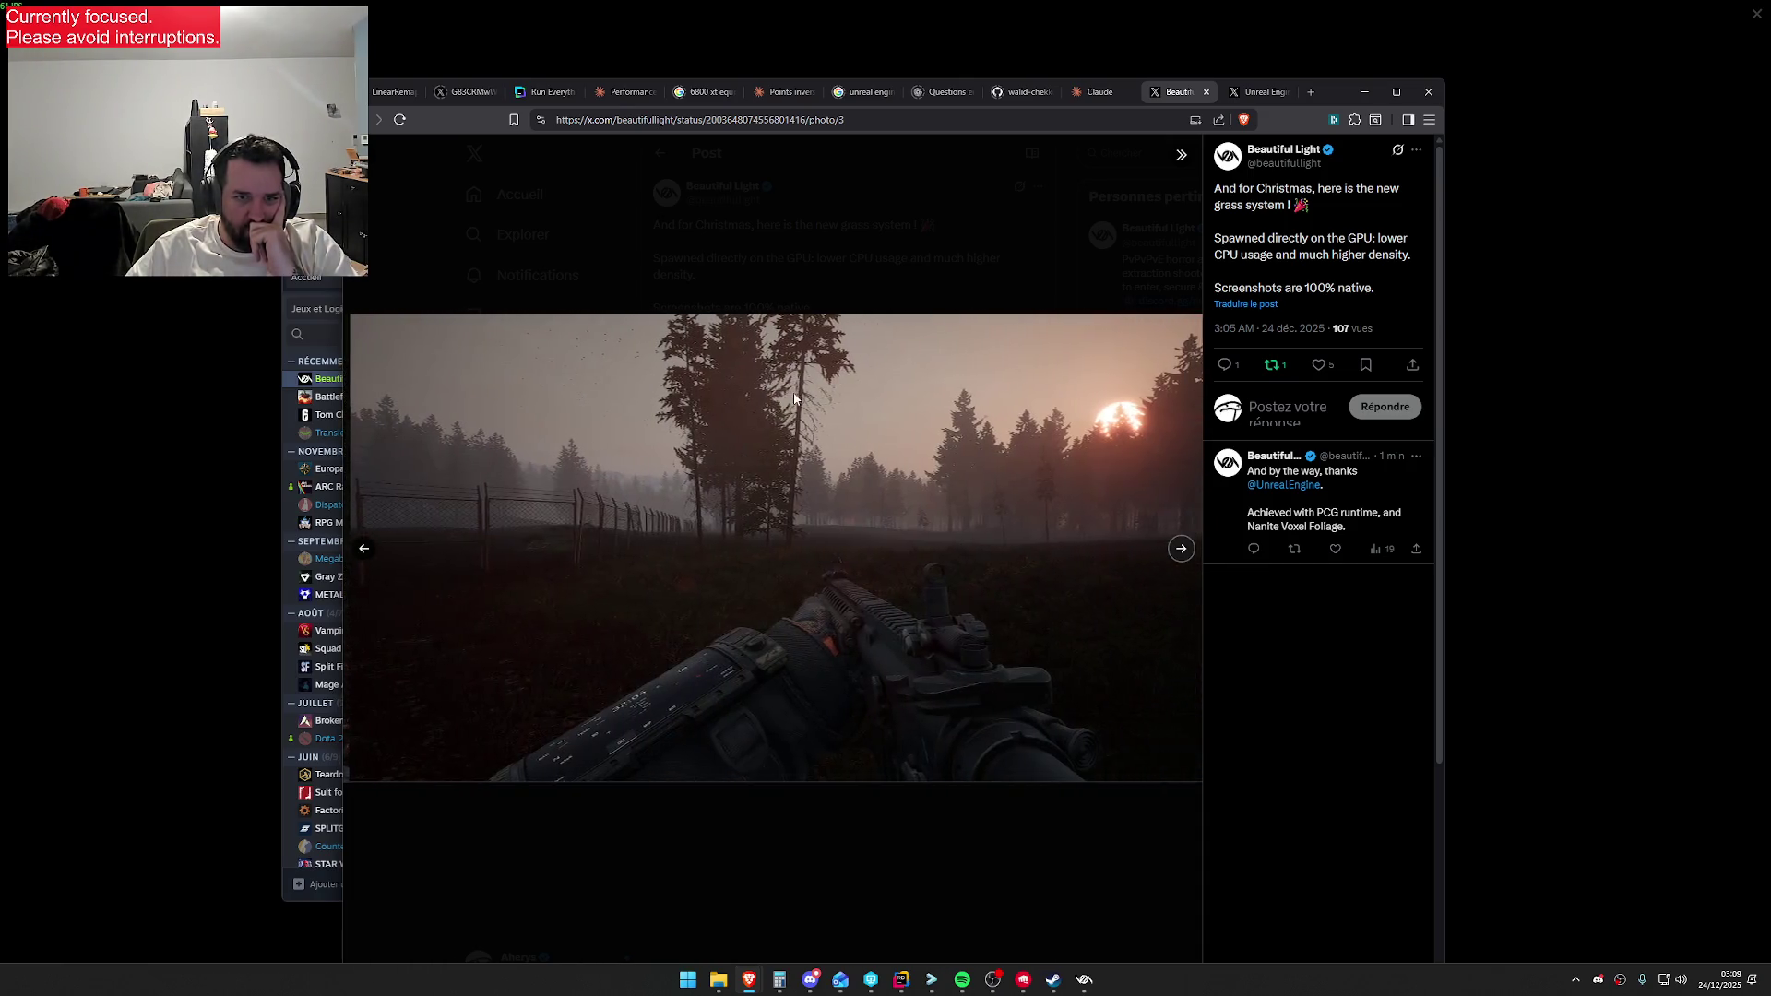
pyautogui.press('Right')
pyautogui.press('Left')
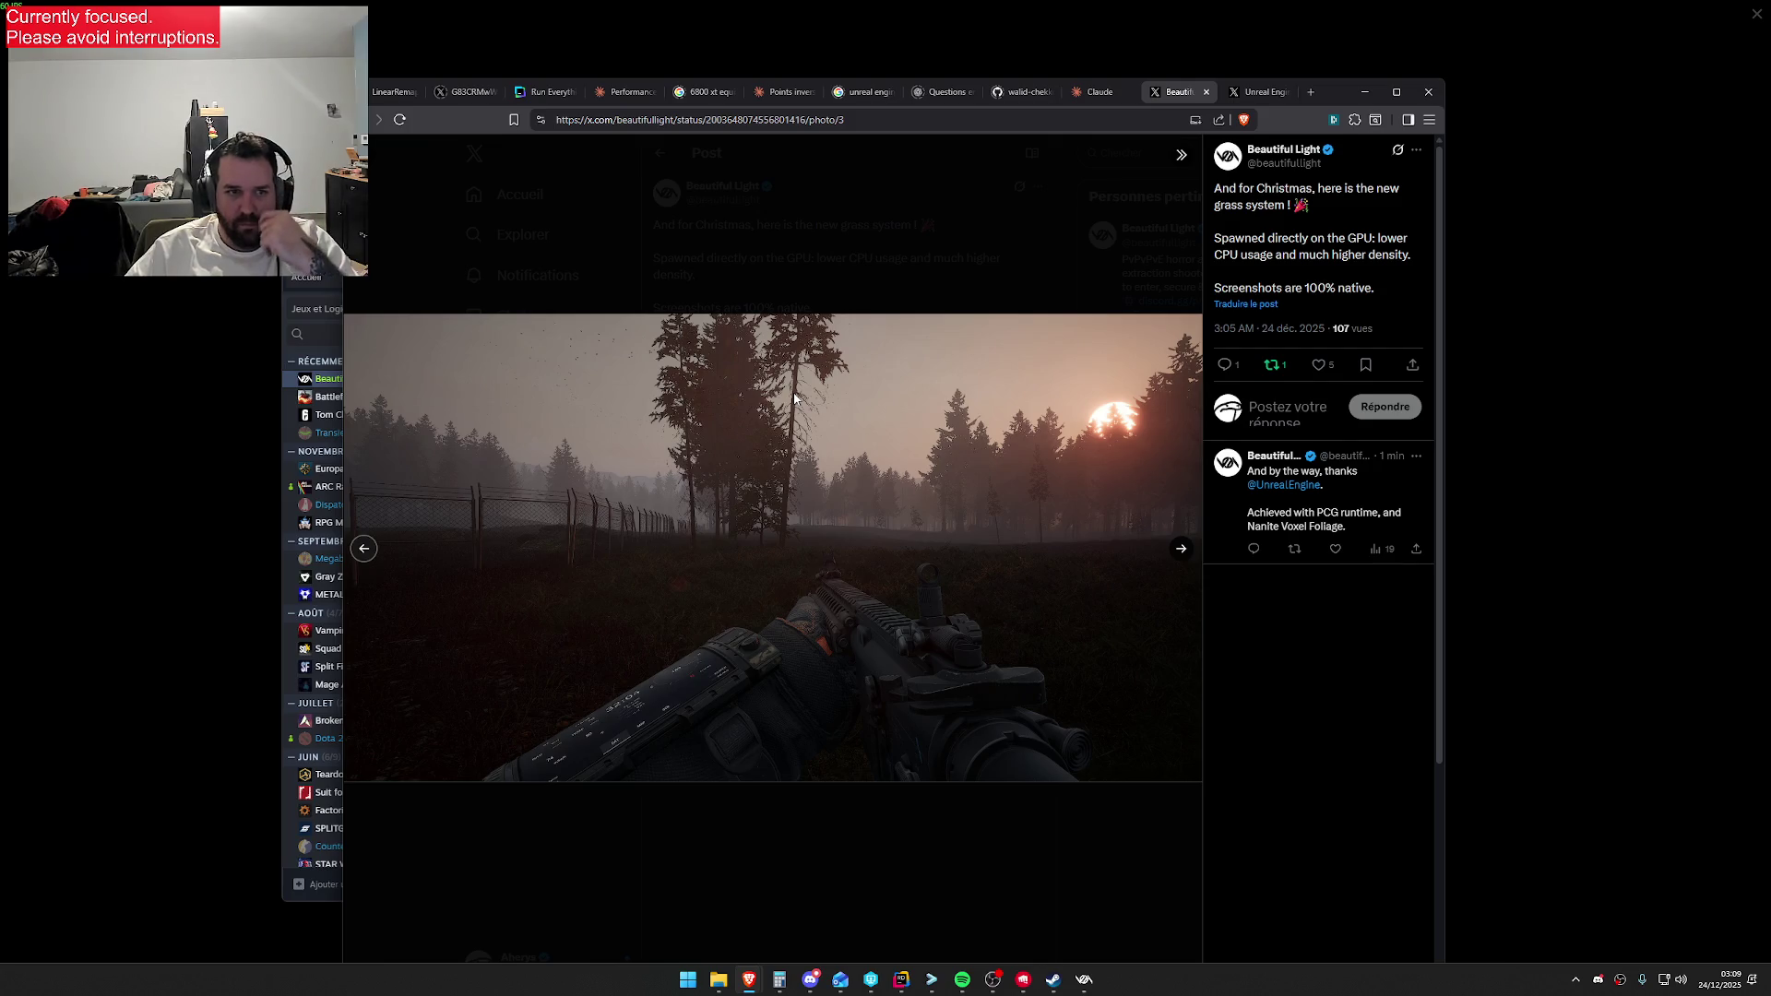
pyautogui.press('Left')
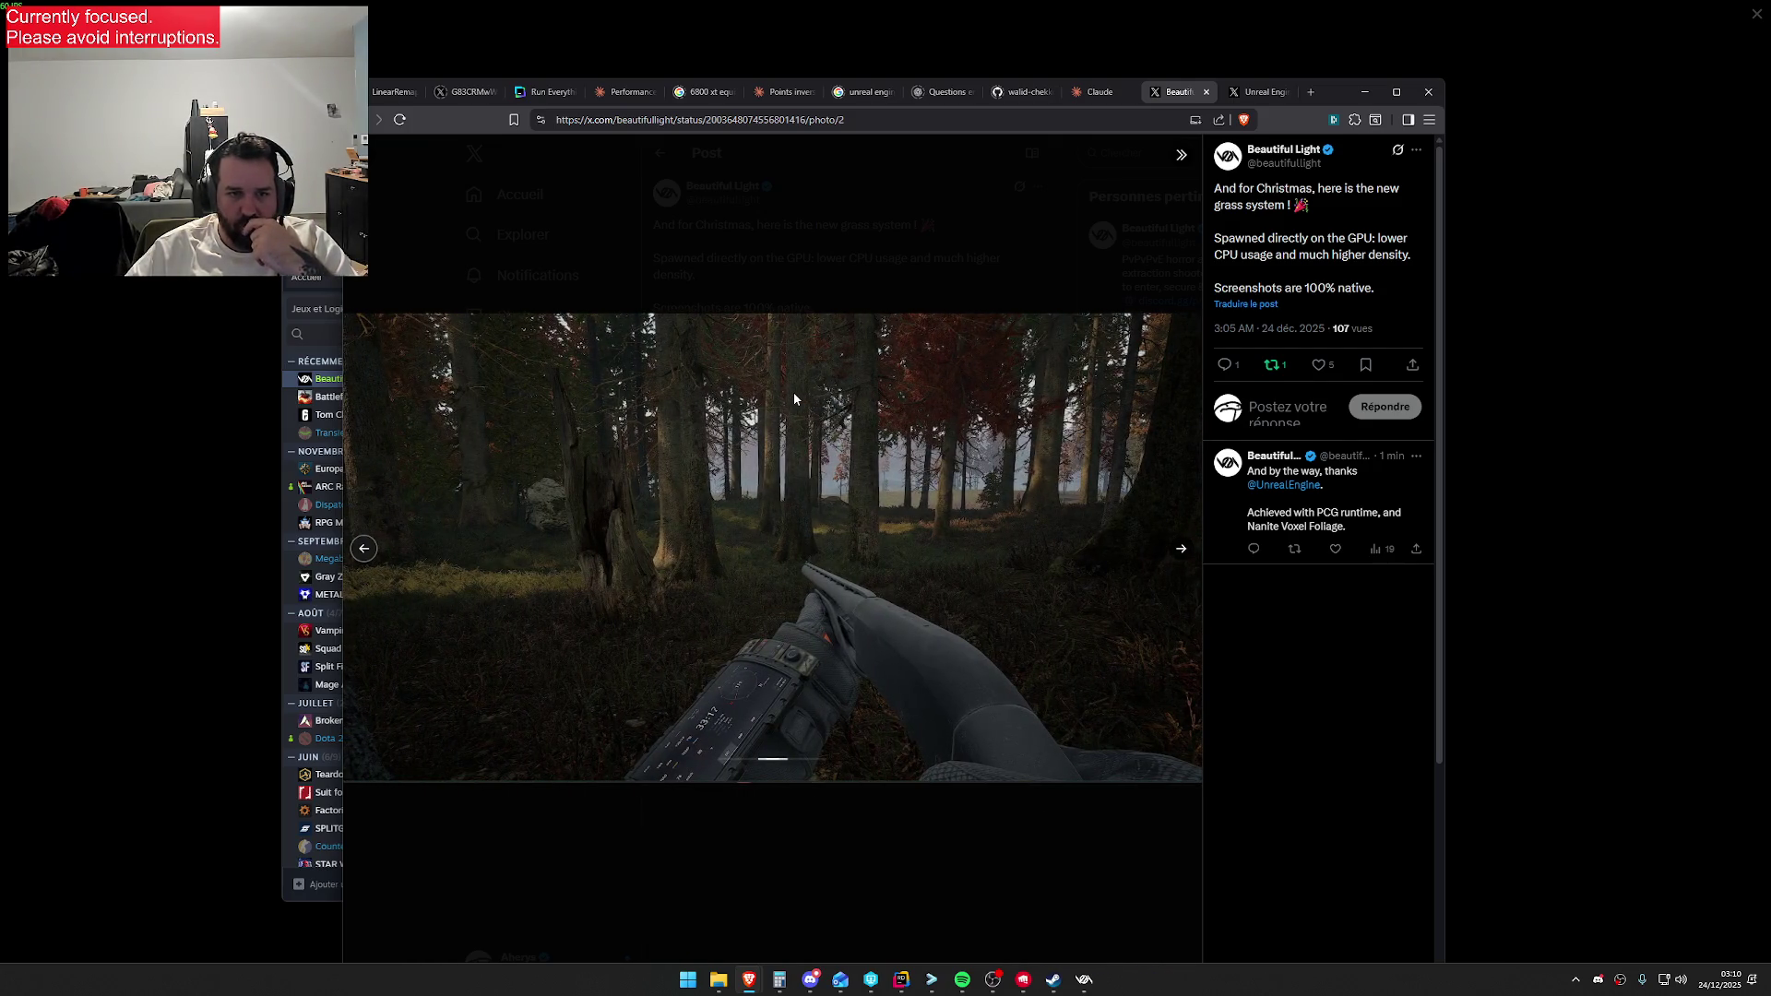
pyautogui.press('Right')
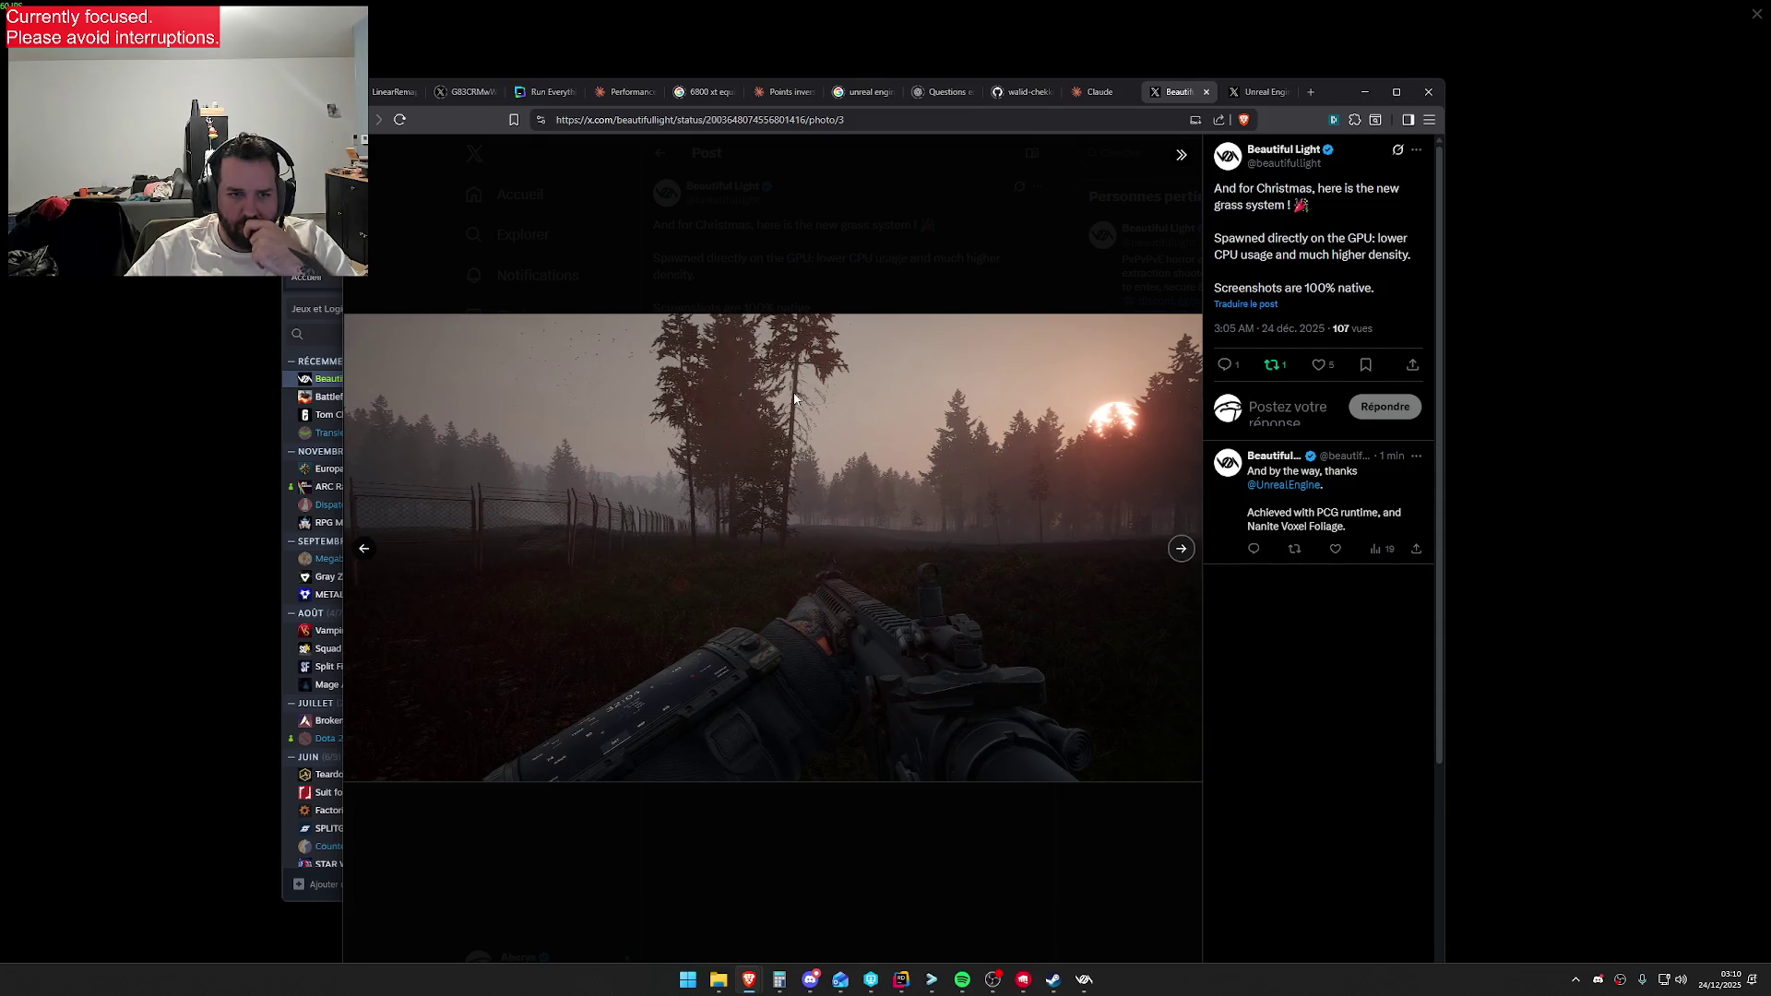
pyautogui.press('Left')
pyautogui.press('Right')
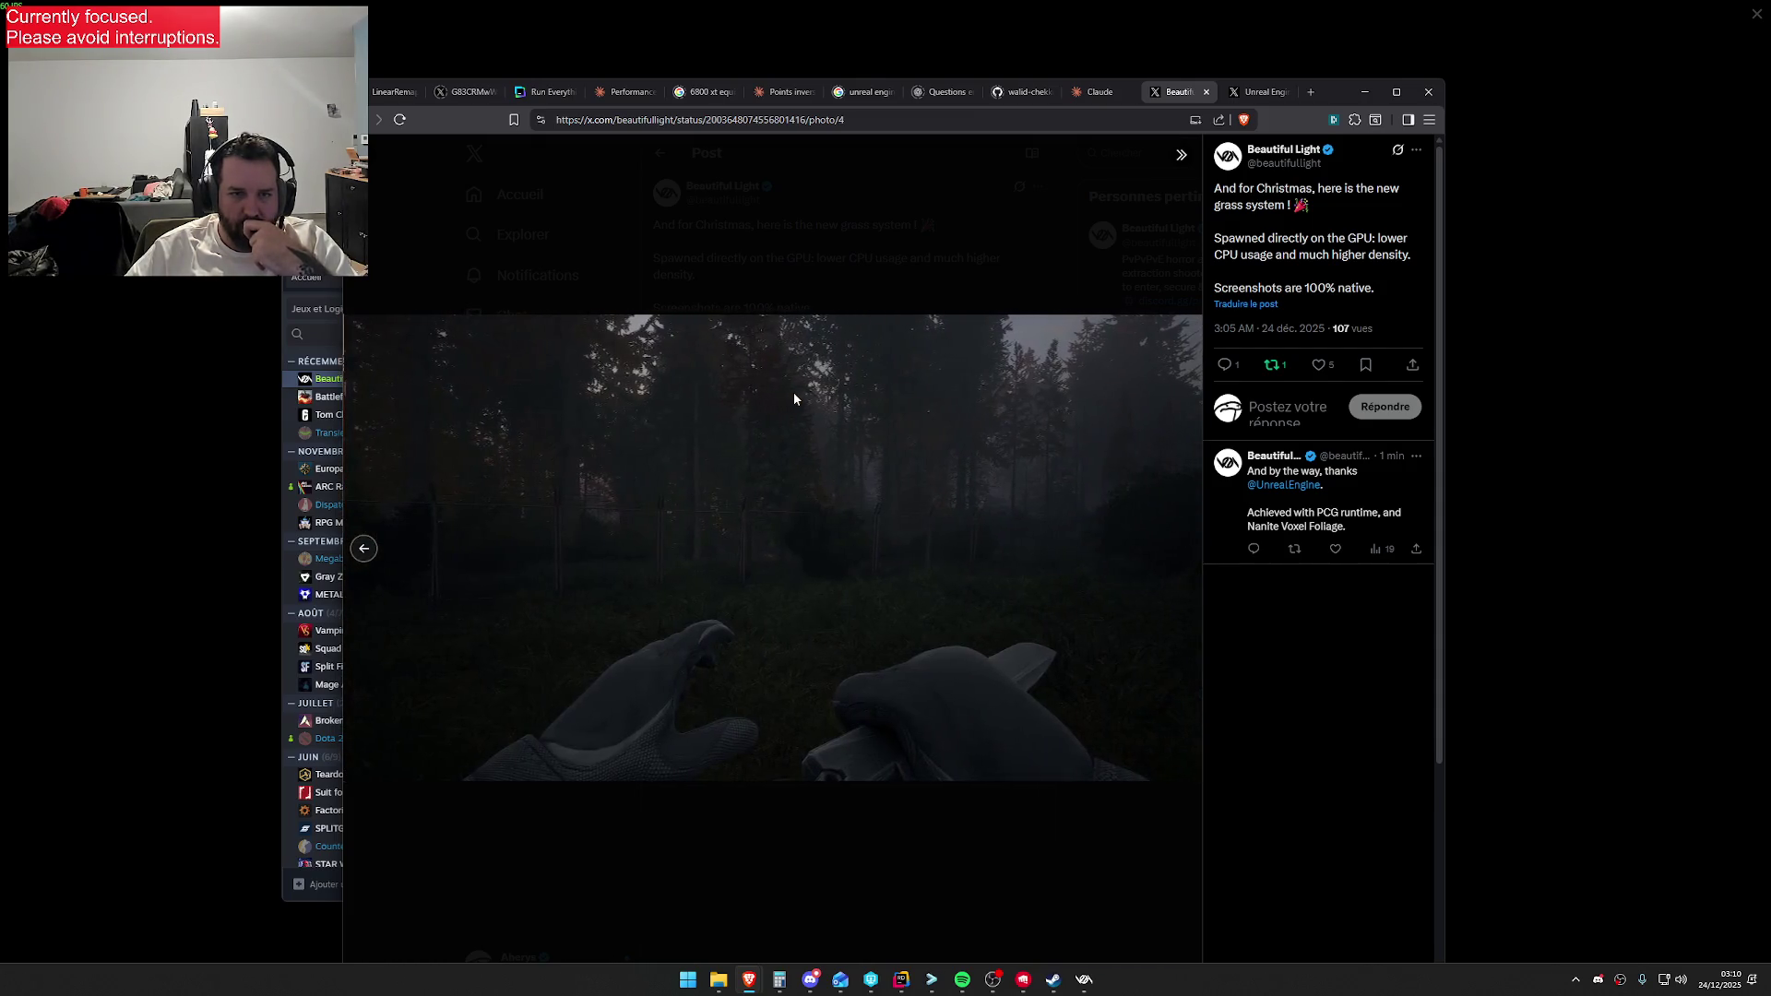
pyautogui.press('Left')
pyautogui.press('Left')
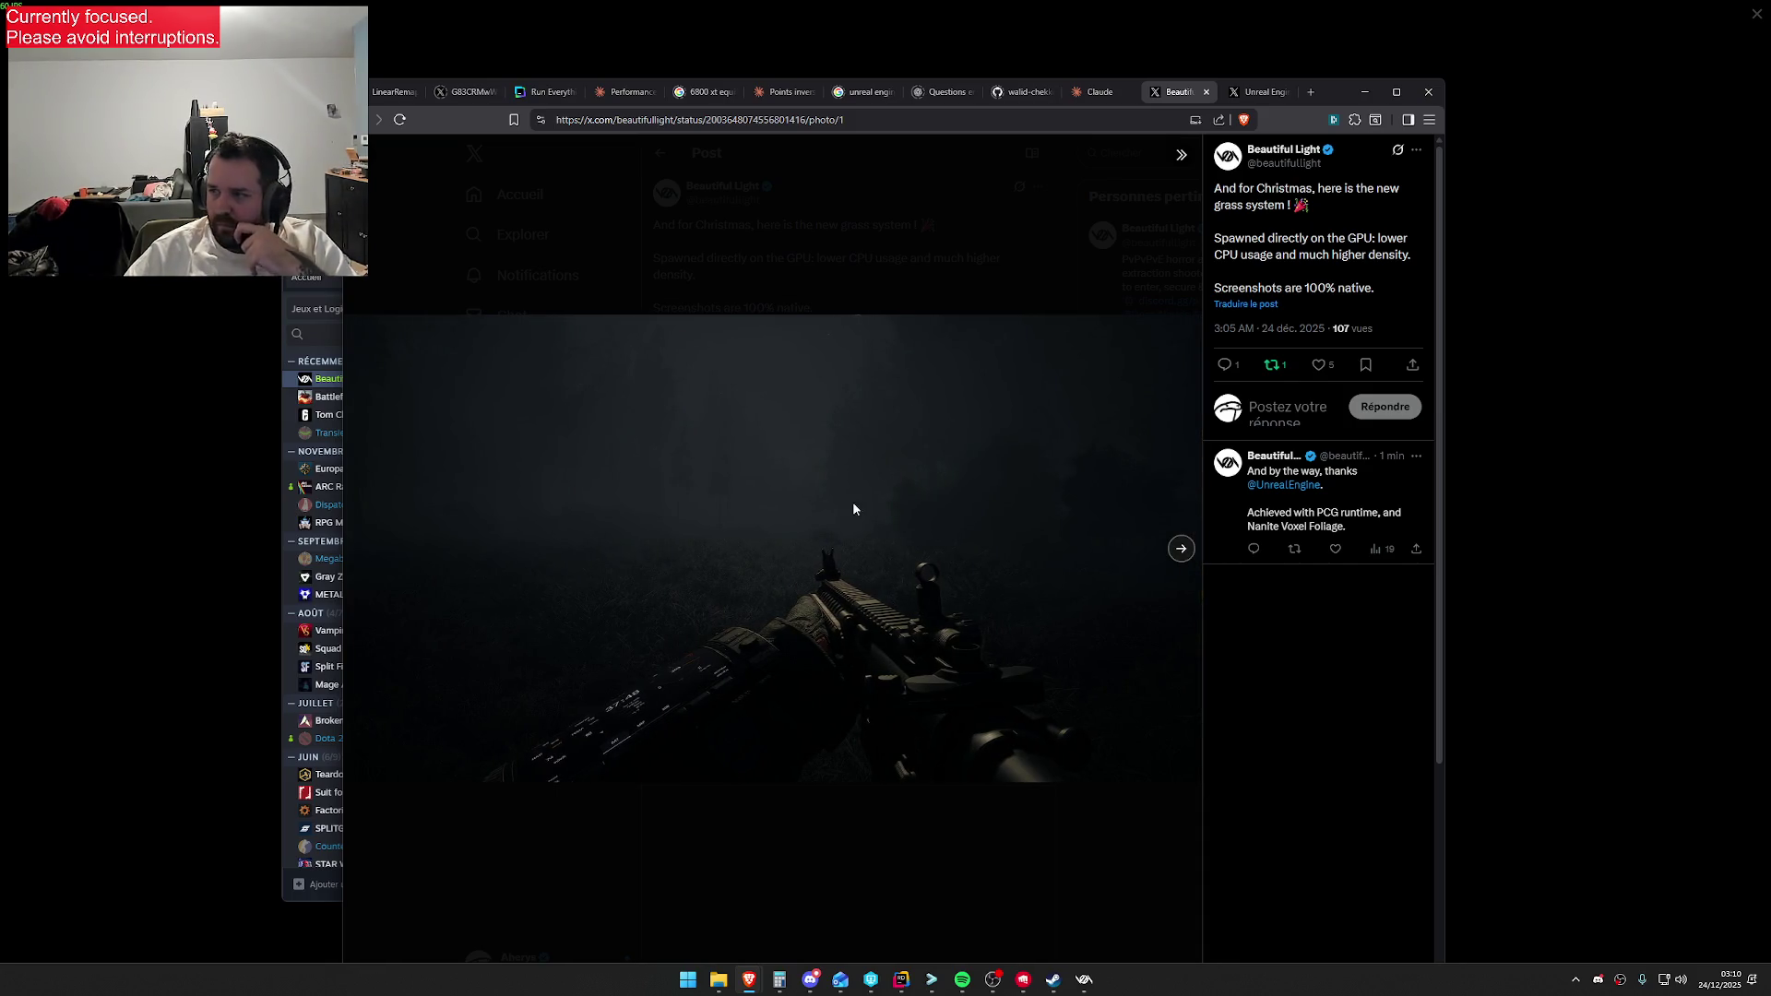
pyautogui.click(1084, 979)
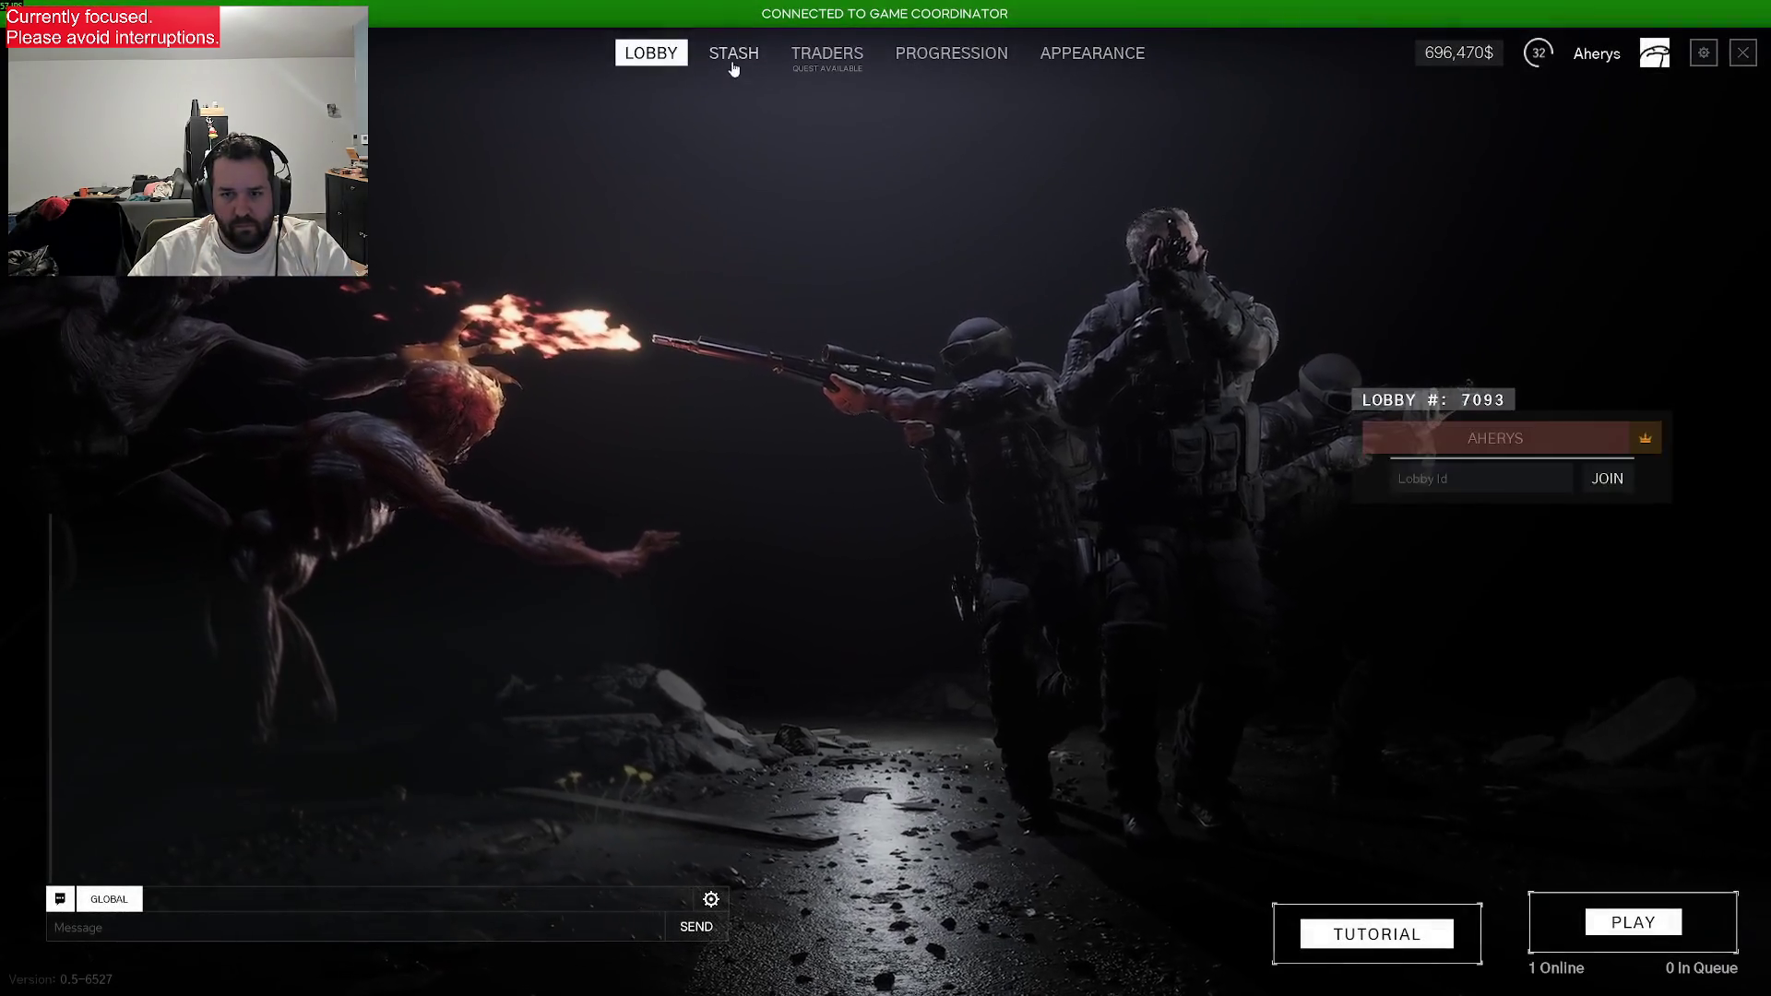
# From the lobby, join the US playtest server and load into Ground Zero
pyautogui.click(734, 57)
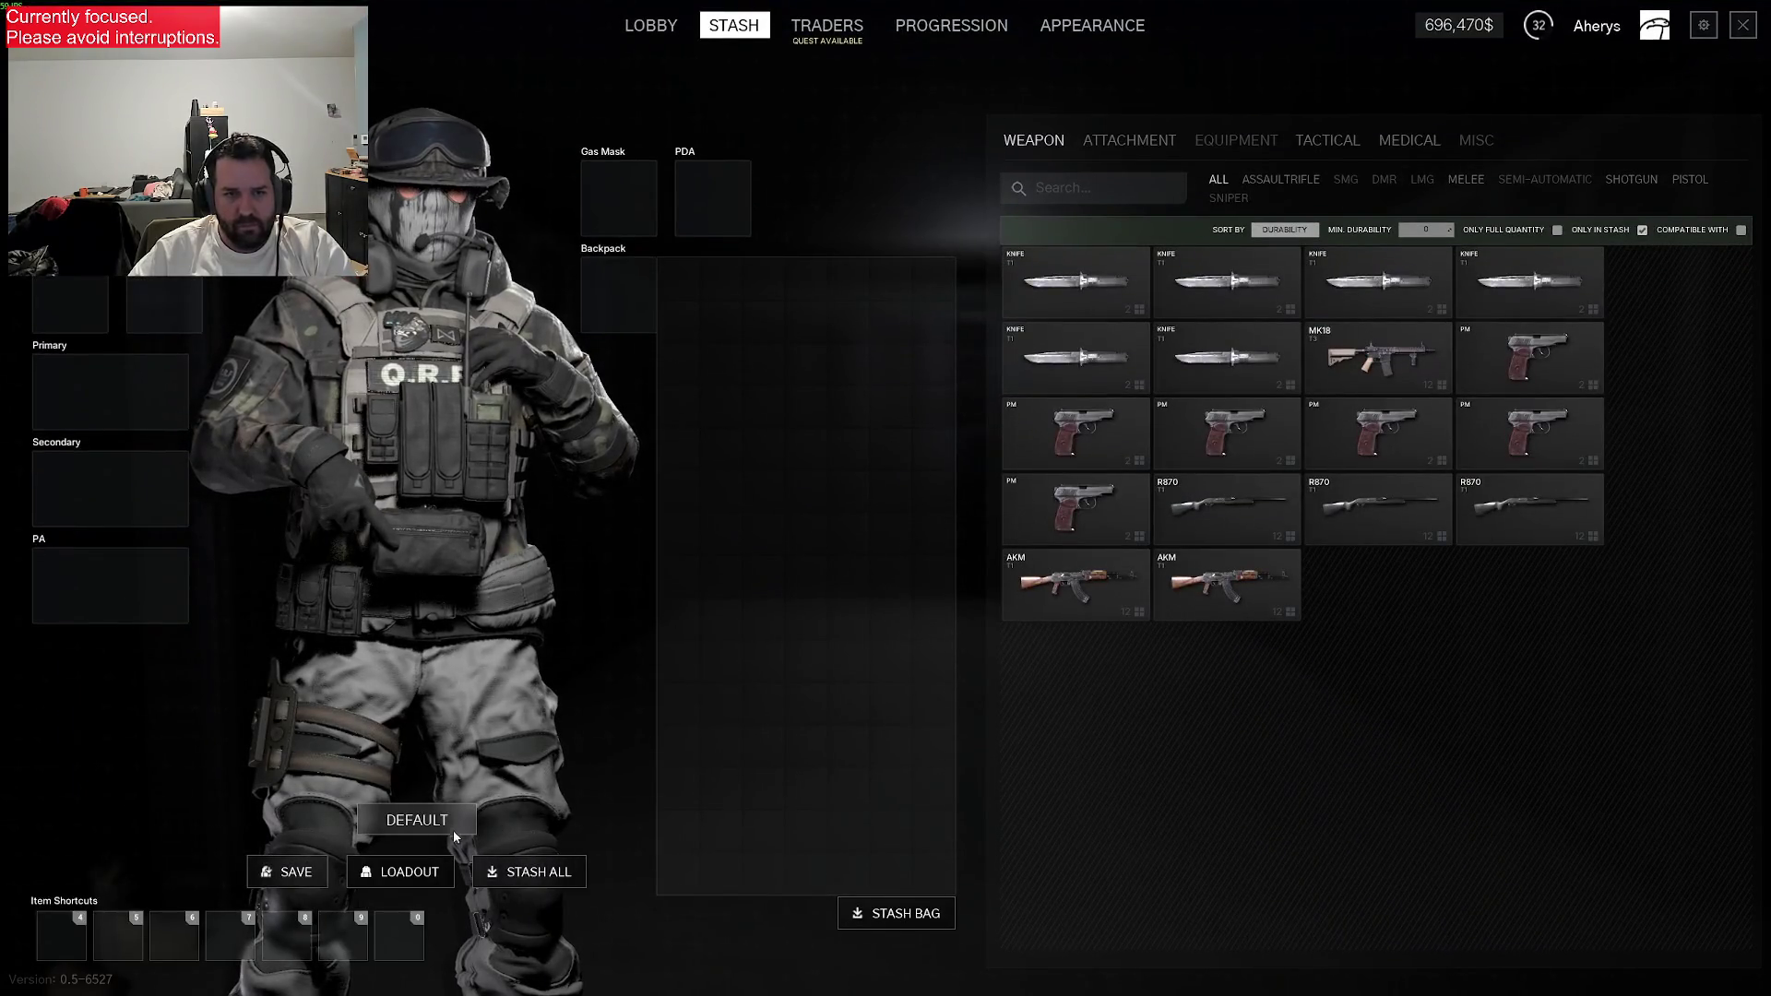
pyautogui.click(650, 28)
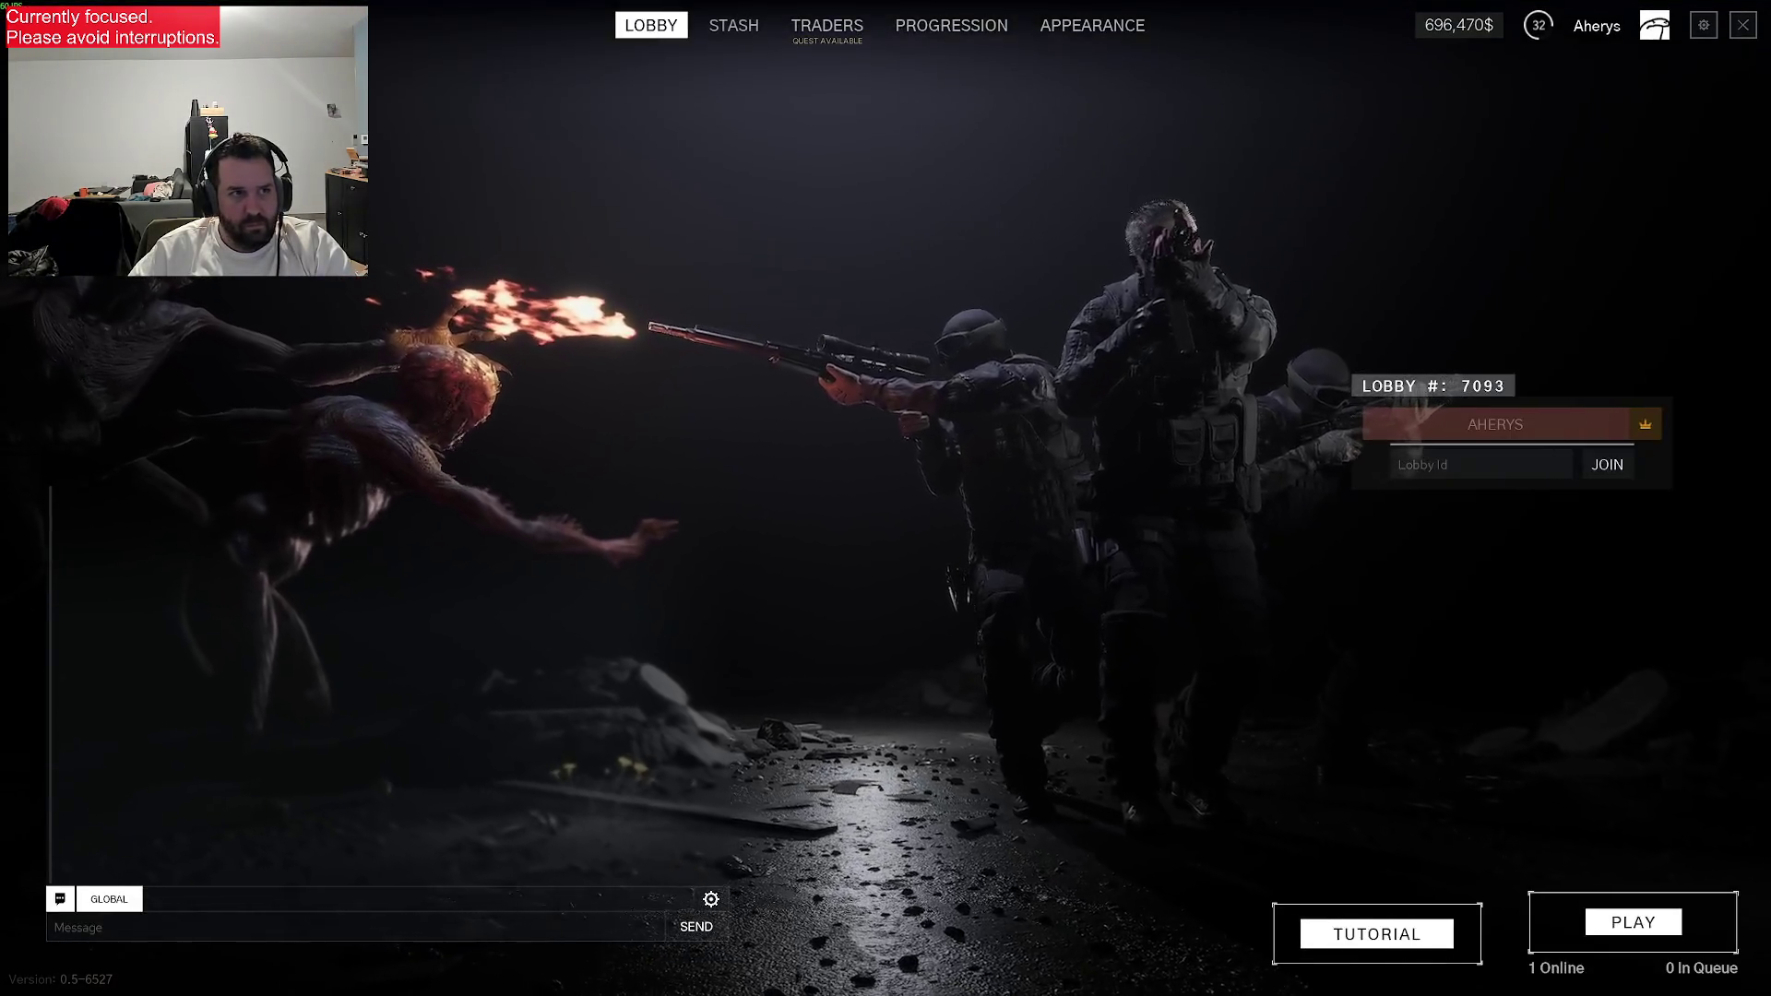
pyautogui.click(1398, 950)
pyautogui.click(966, 515)
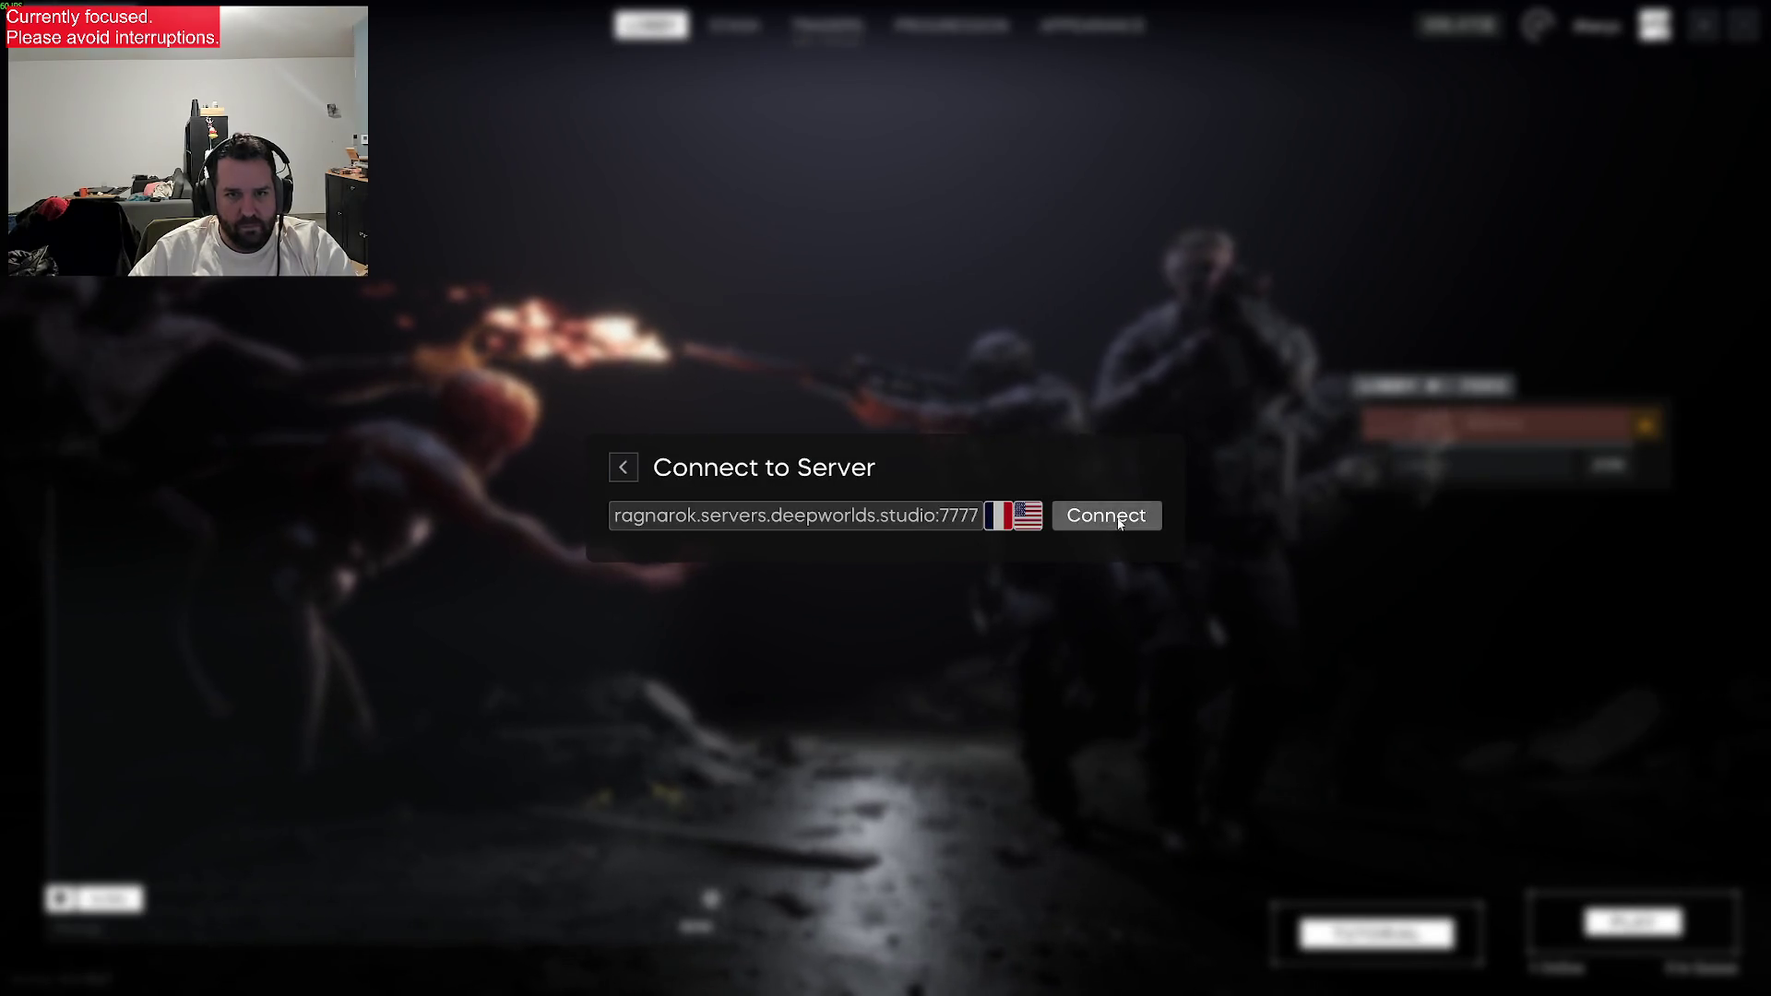
pyautogui.click(1051, 516)
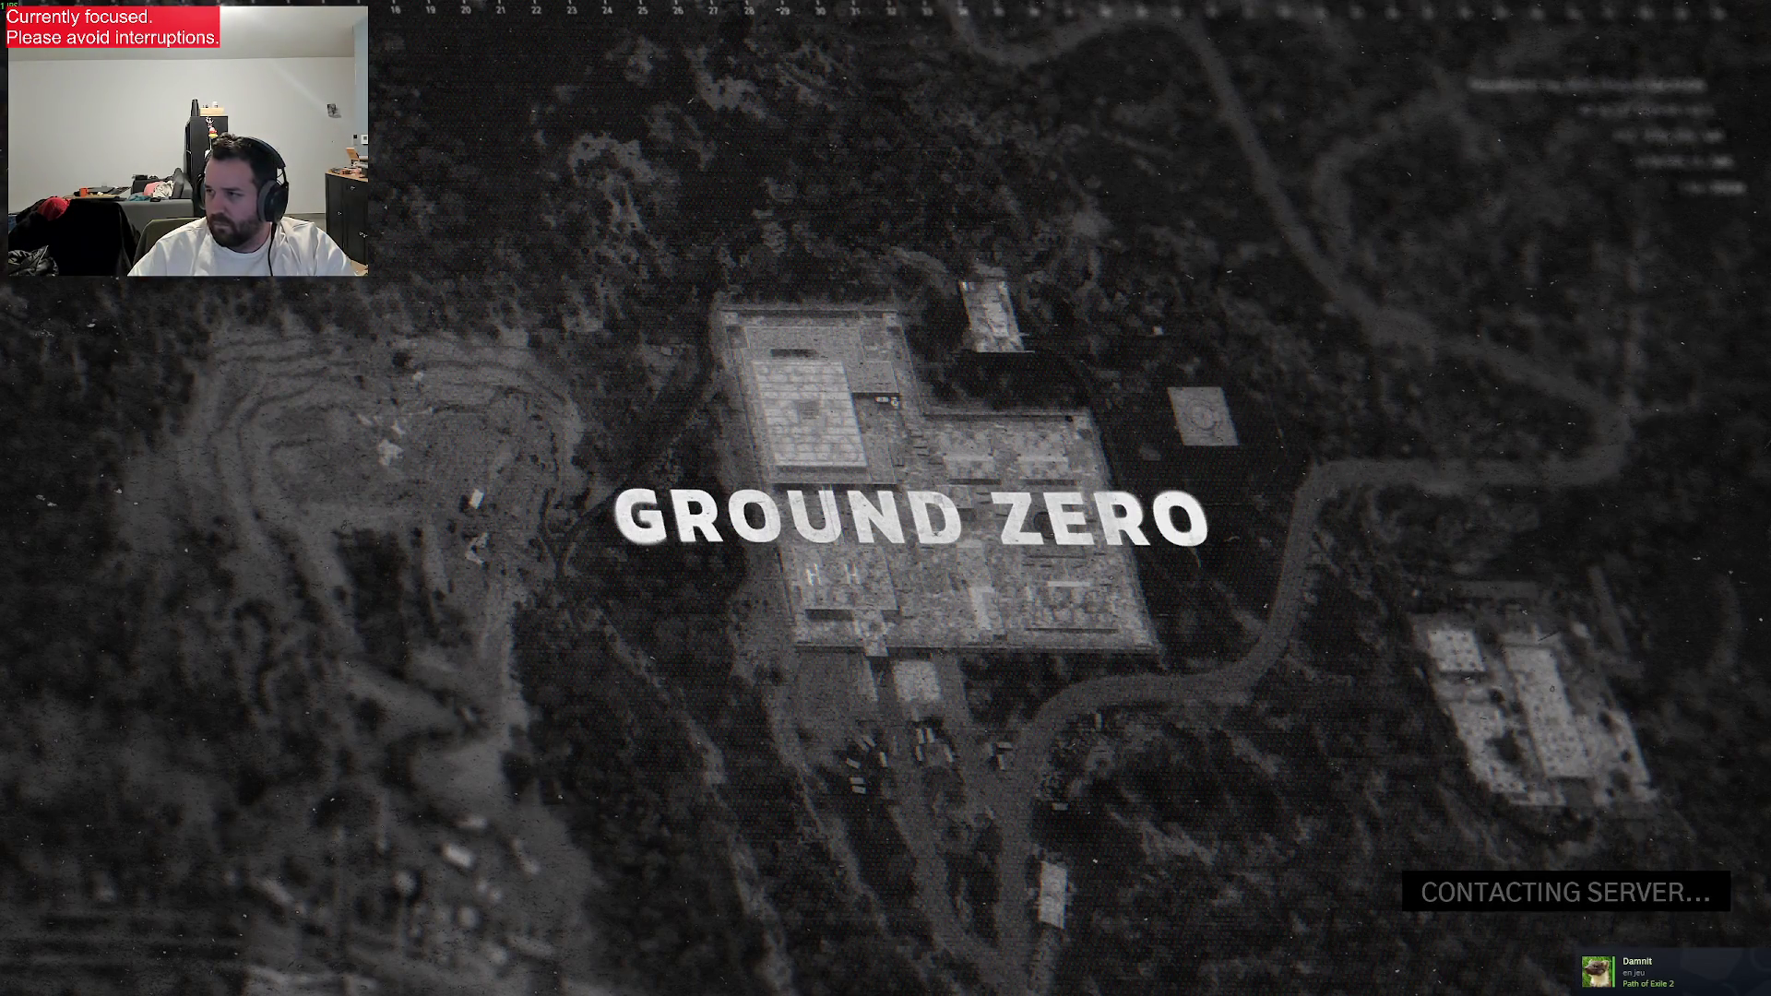
pyautogui.press('F1')
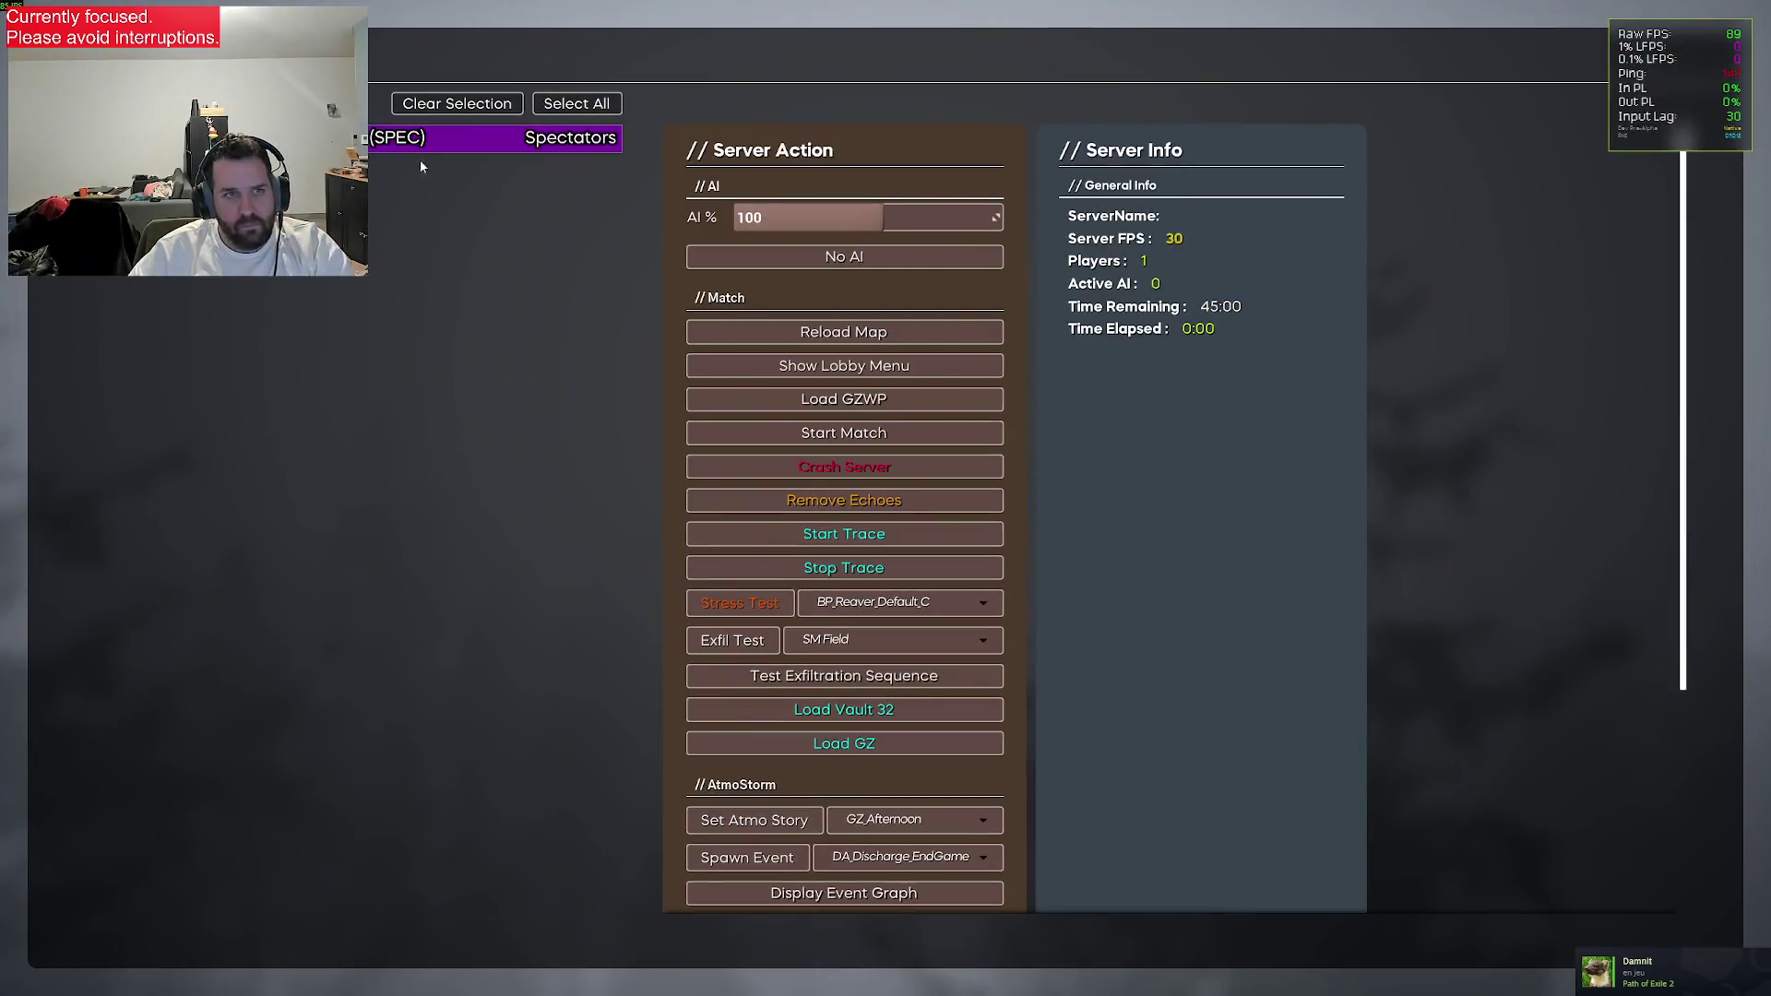
# Spawn the spectating player into the map as human from the admin menu
pyautogui.click(419, 138)
pyautogui.click(1291, 601)
pyautogui.click(1148, 820)
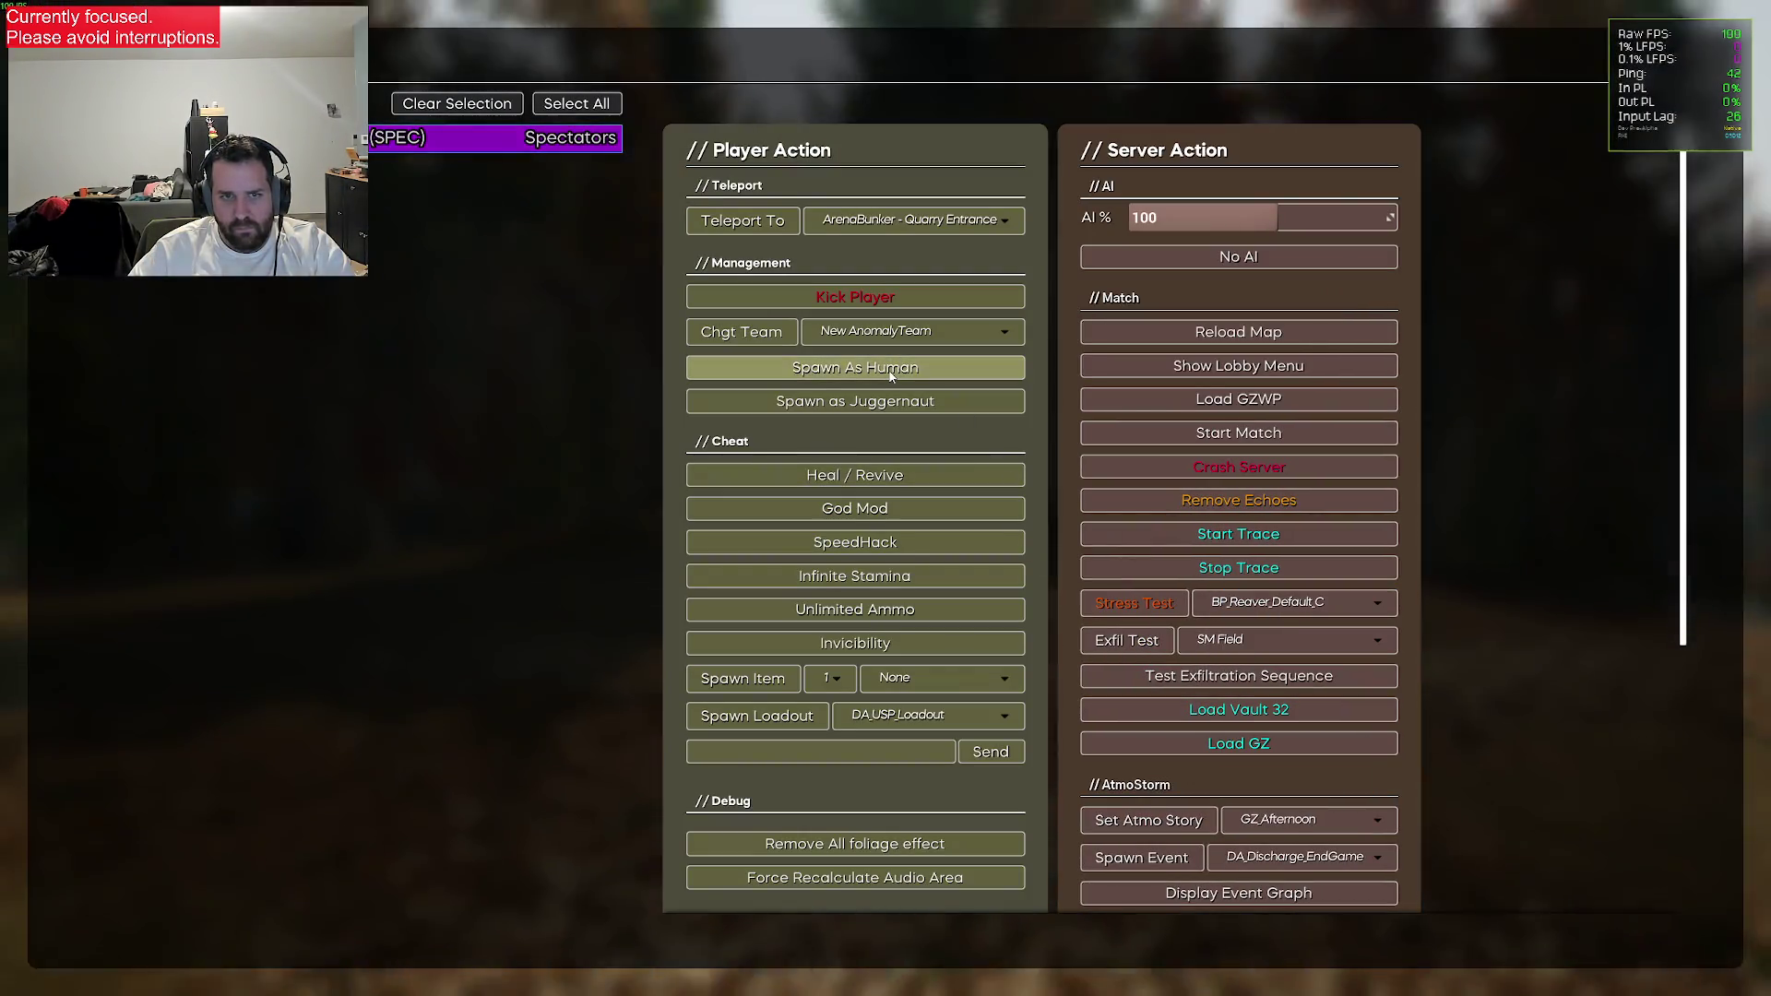
pyautogui.click(855, 367)
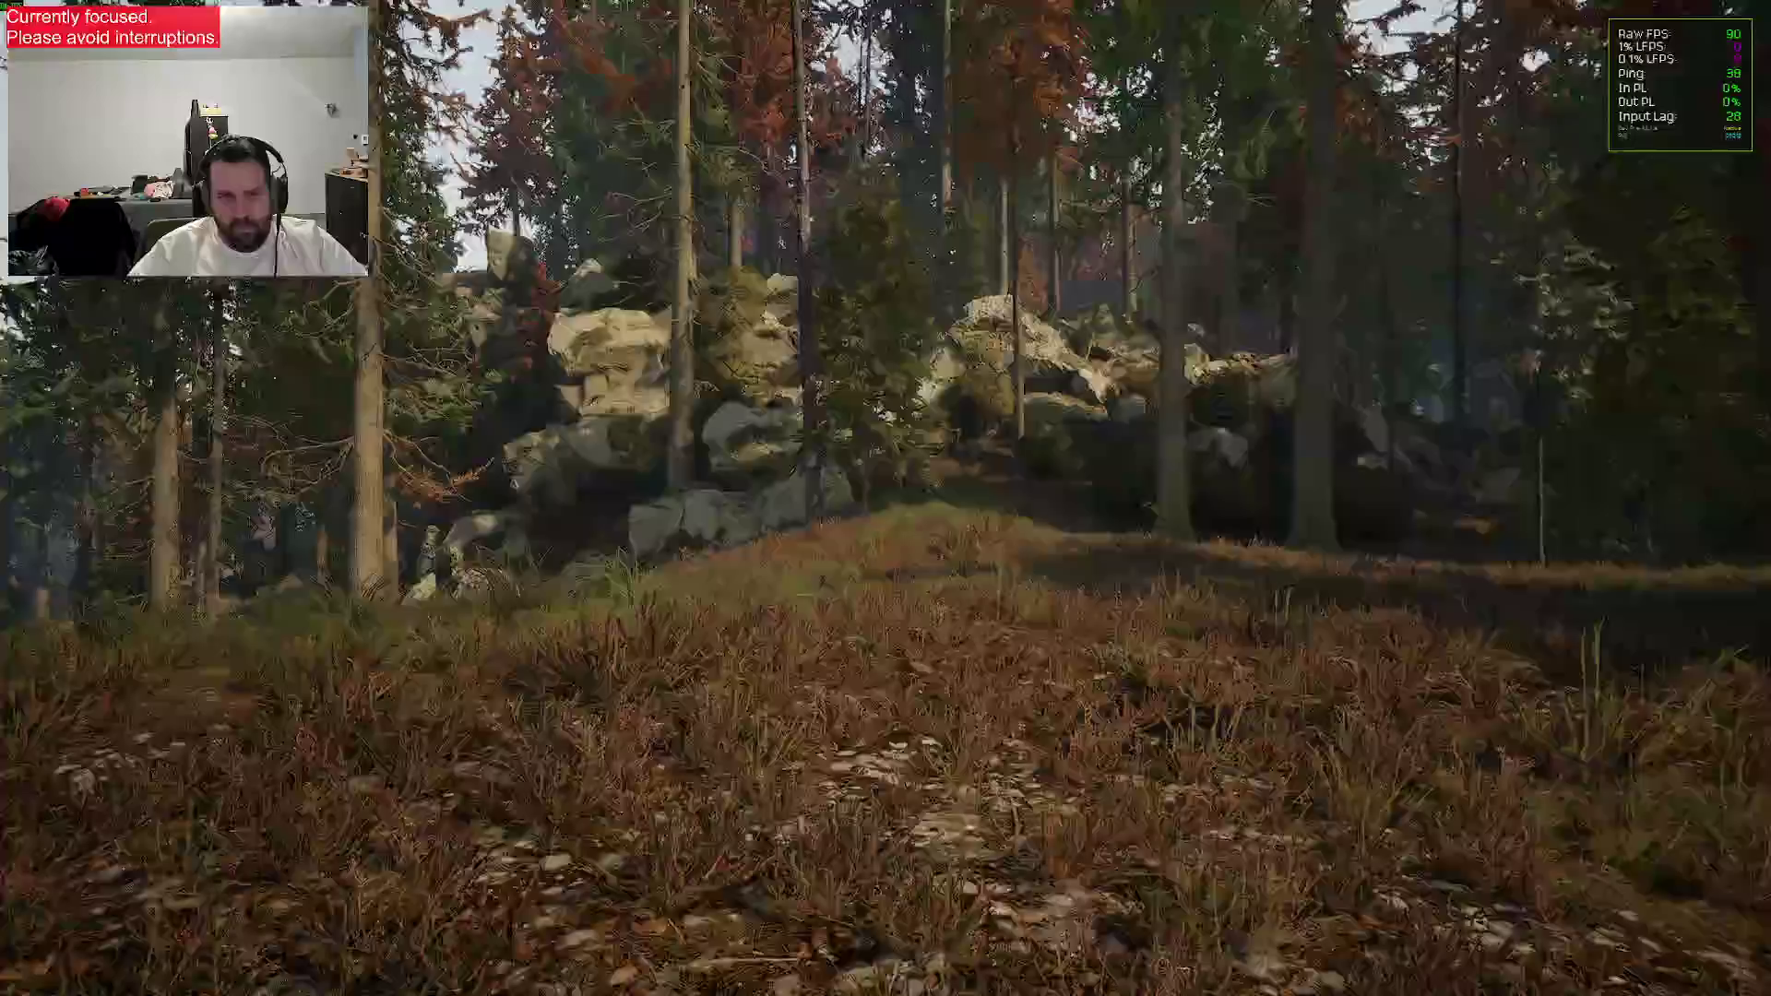
# Teleport the player to Quarry Spawn and close the admin menu
pyautogui.press('F1')
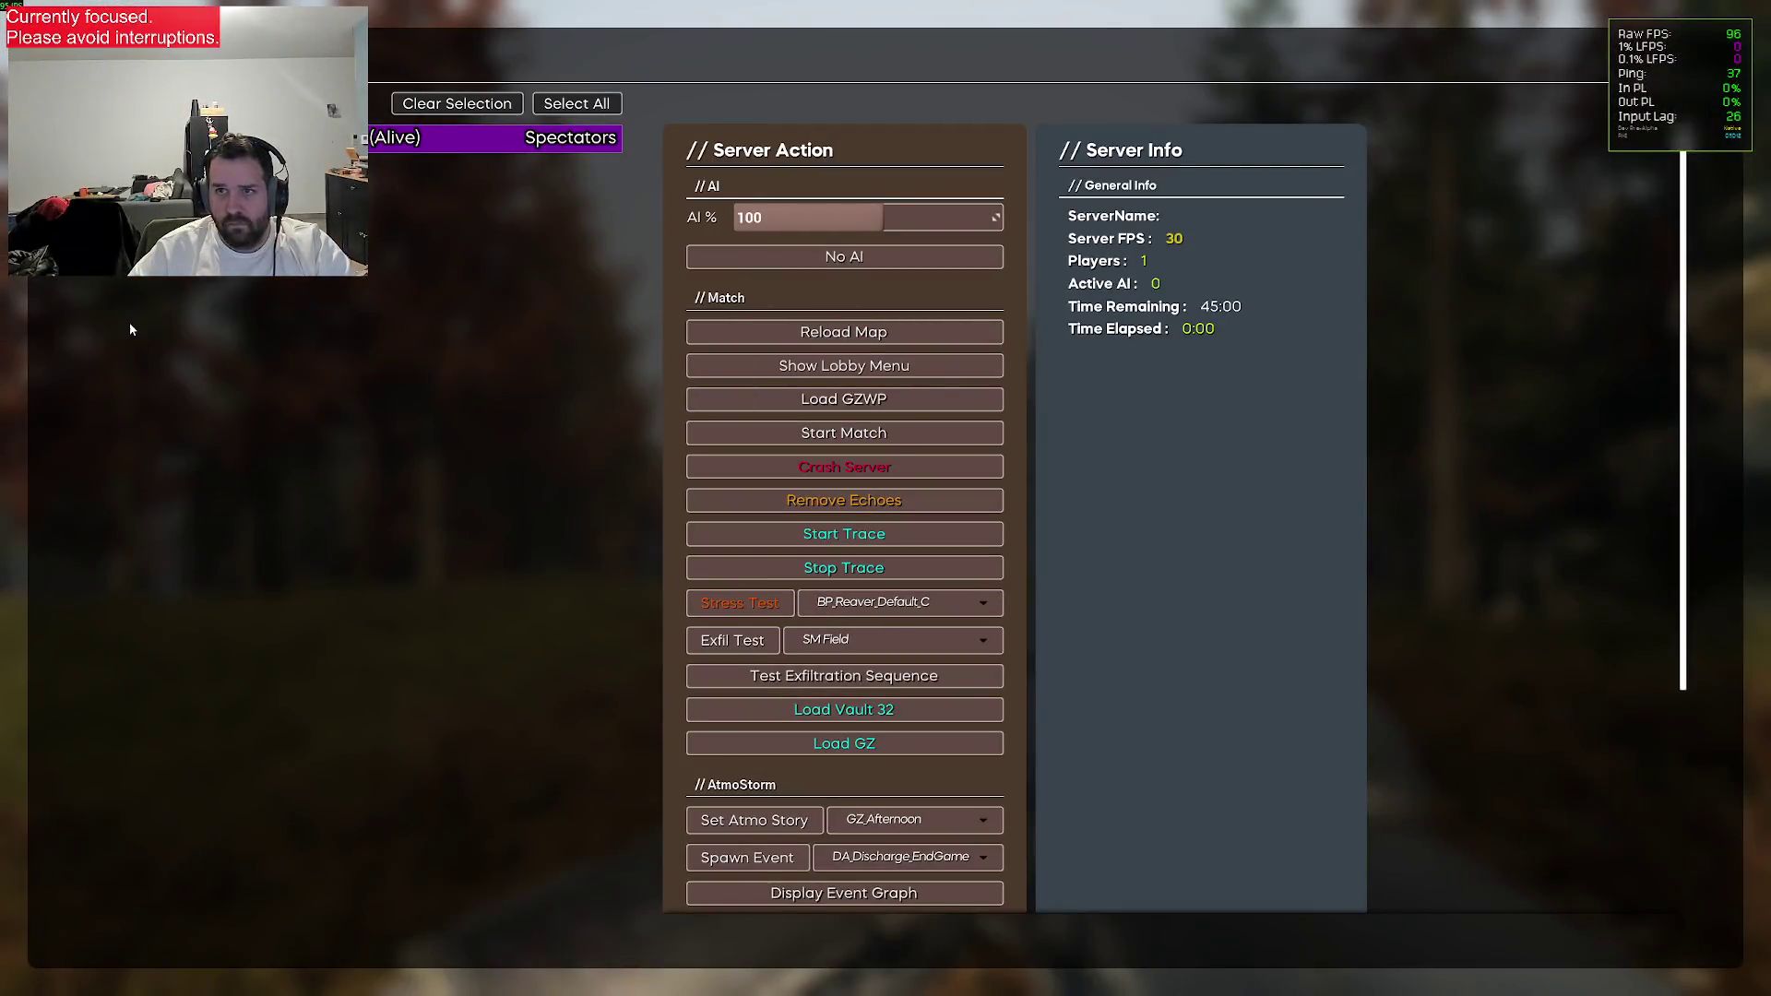
pyautogui.click(913, 219)
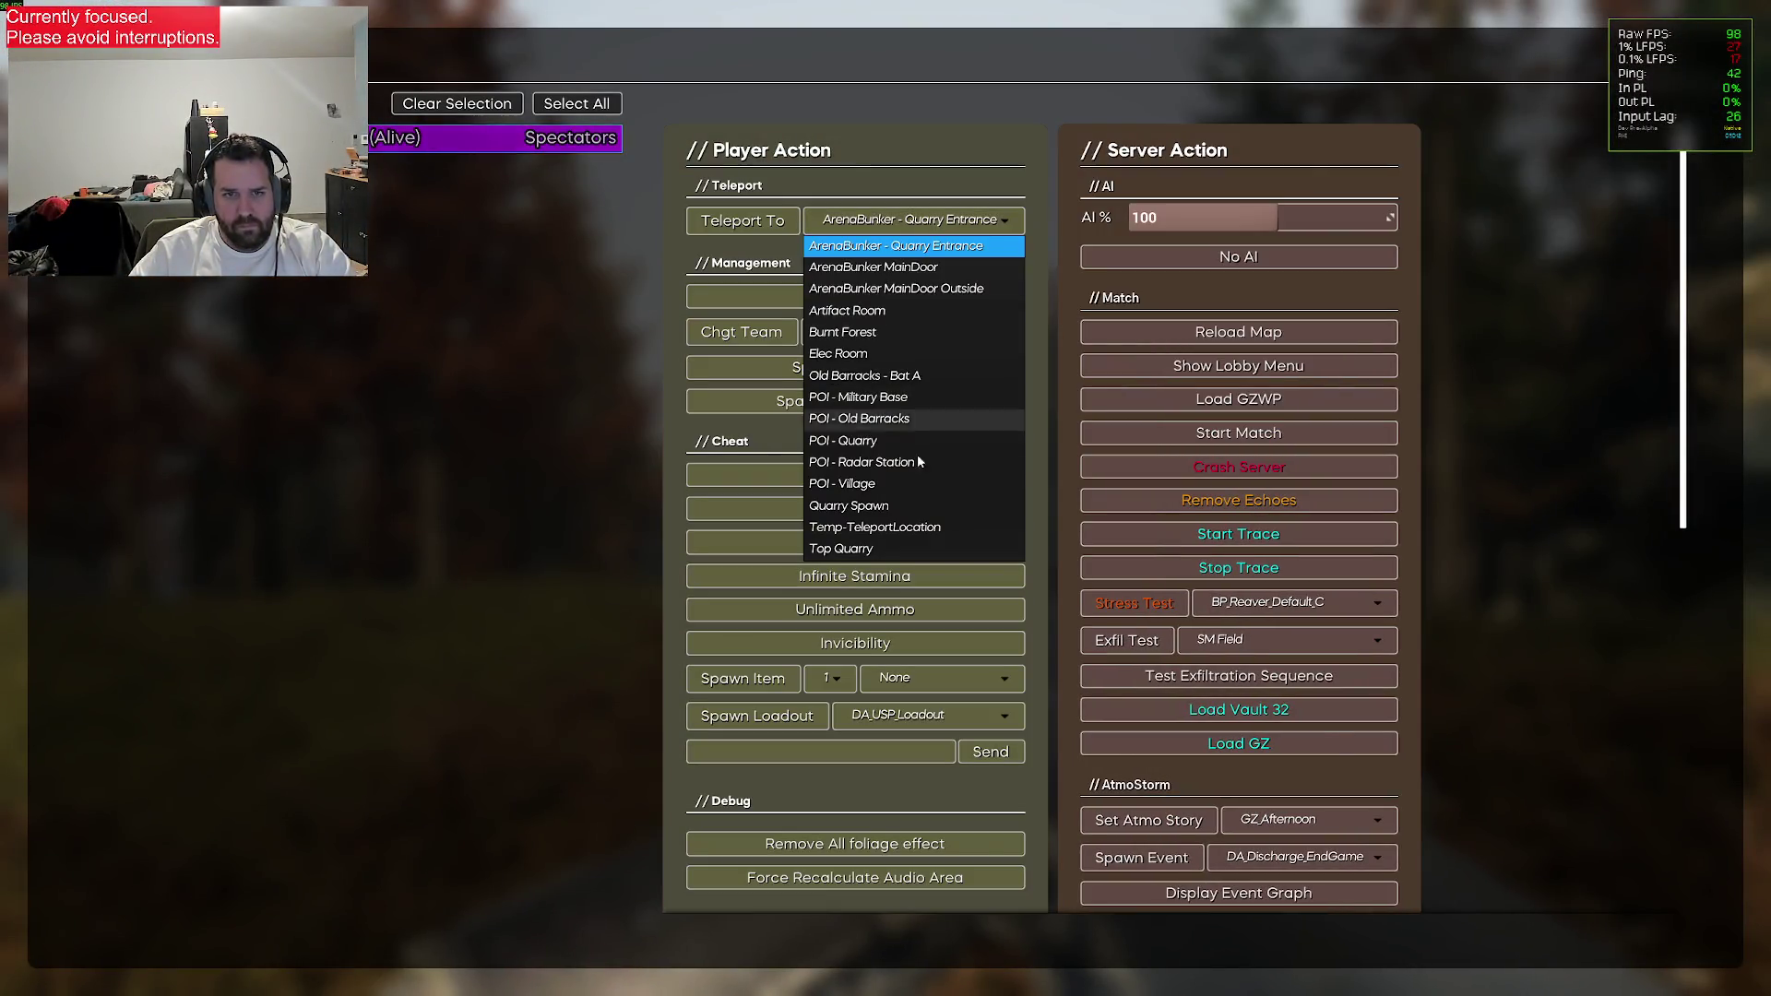
pyautogui.click(849, 505)
pyautogui.click(742, 220)
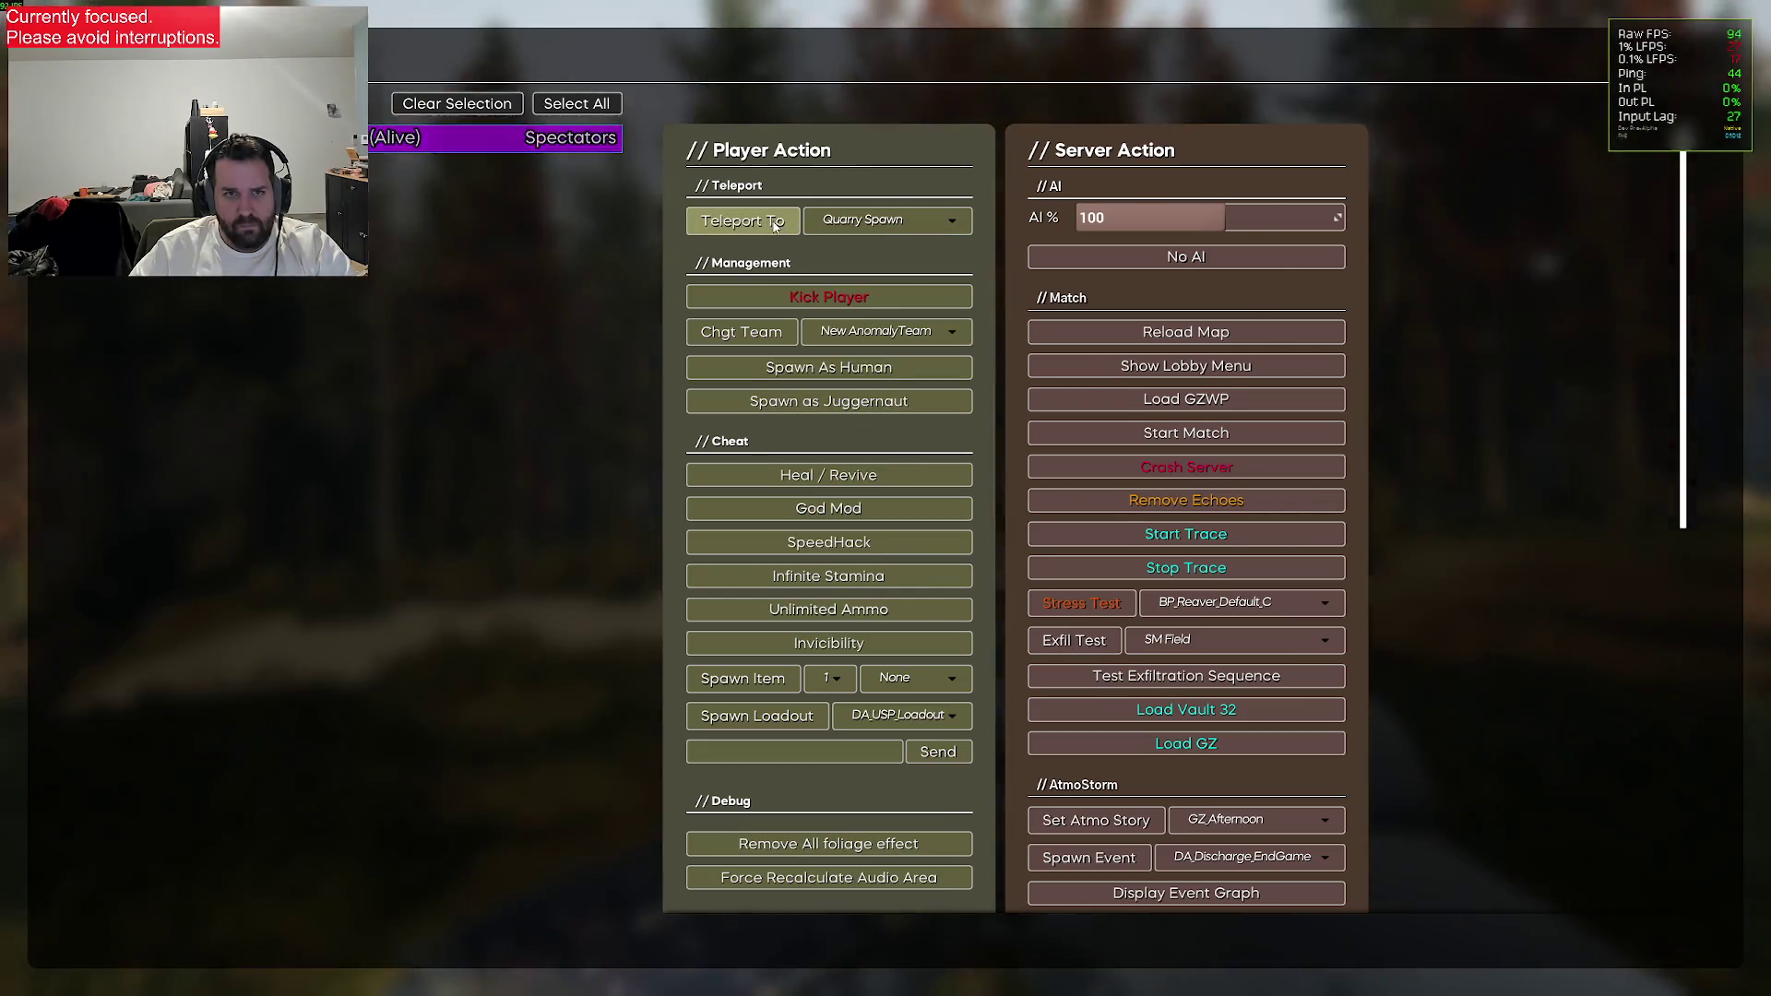
pyautogui.press('F1')
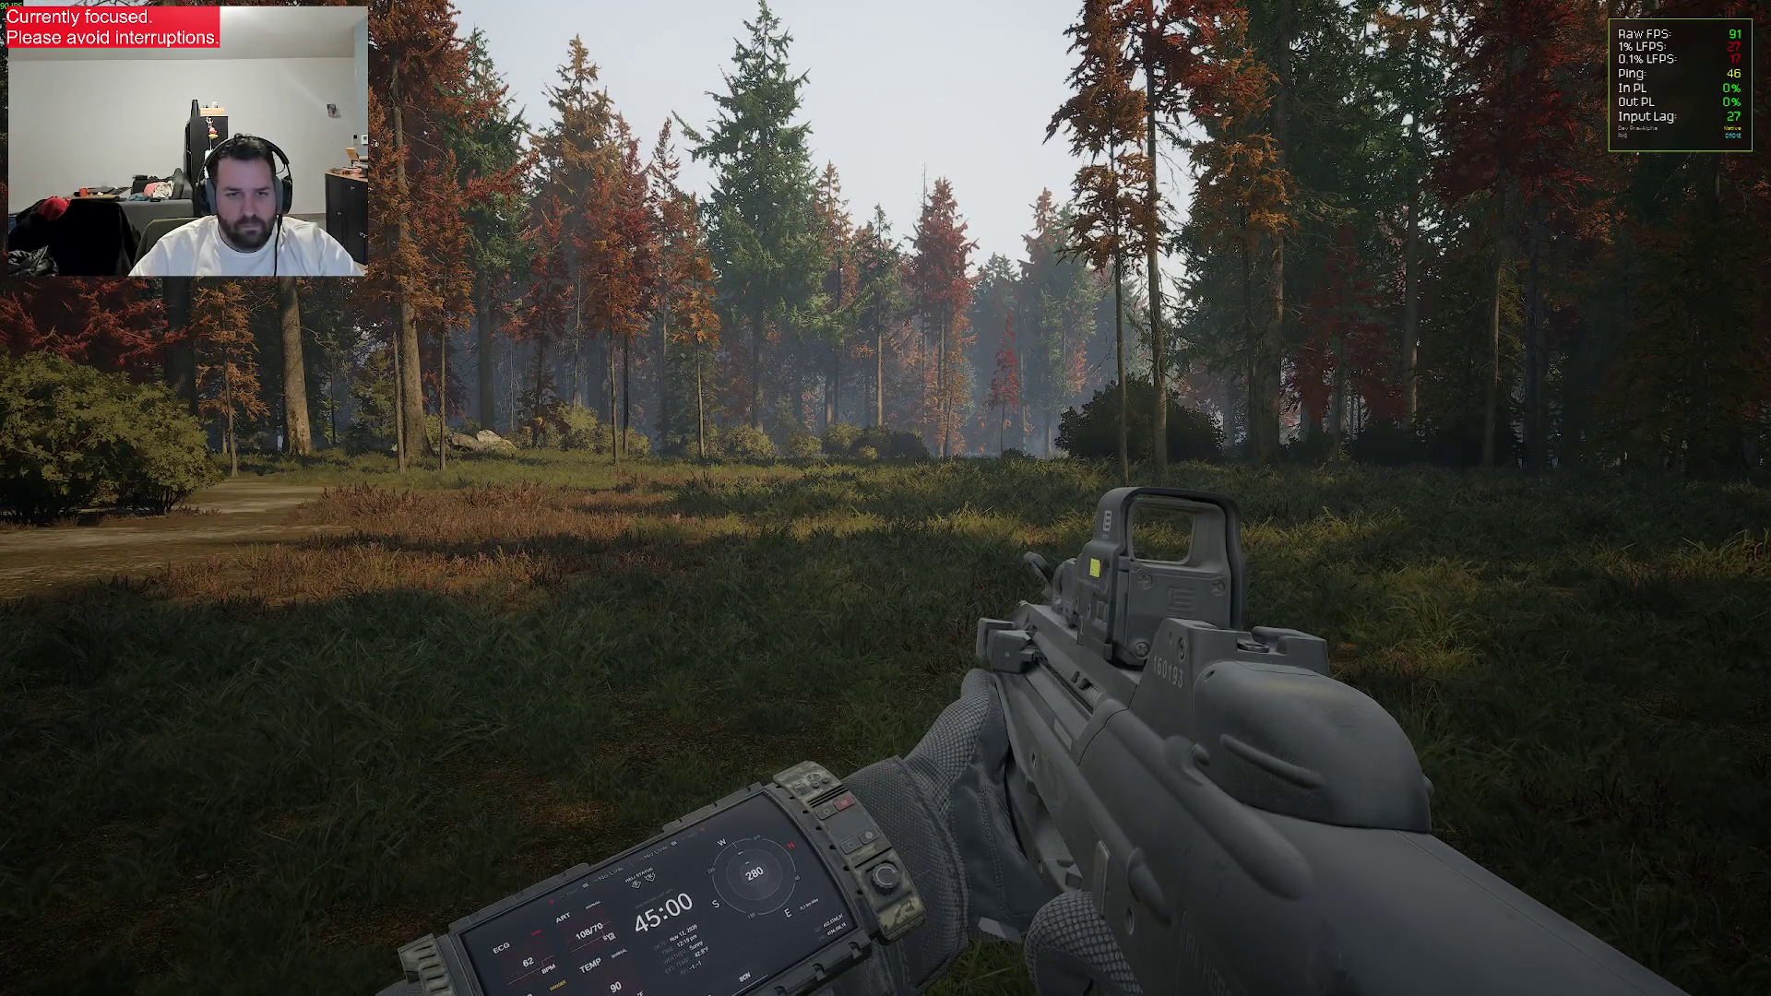
# Run r.ScreenPercentage in the console and walk forward through the meadow
pyautogui.press('`')
pyautogui.write('r.screen')
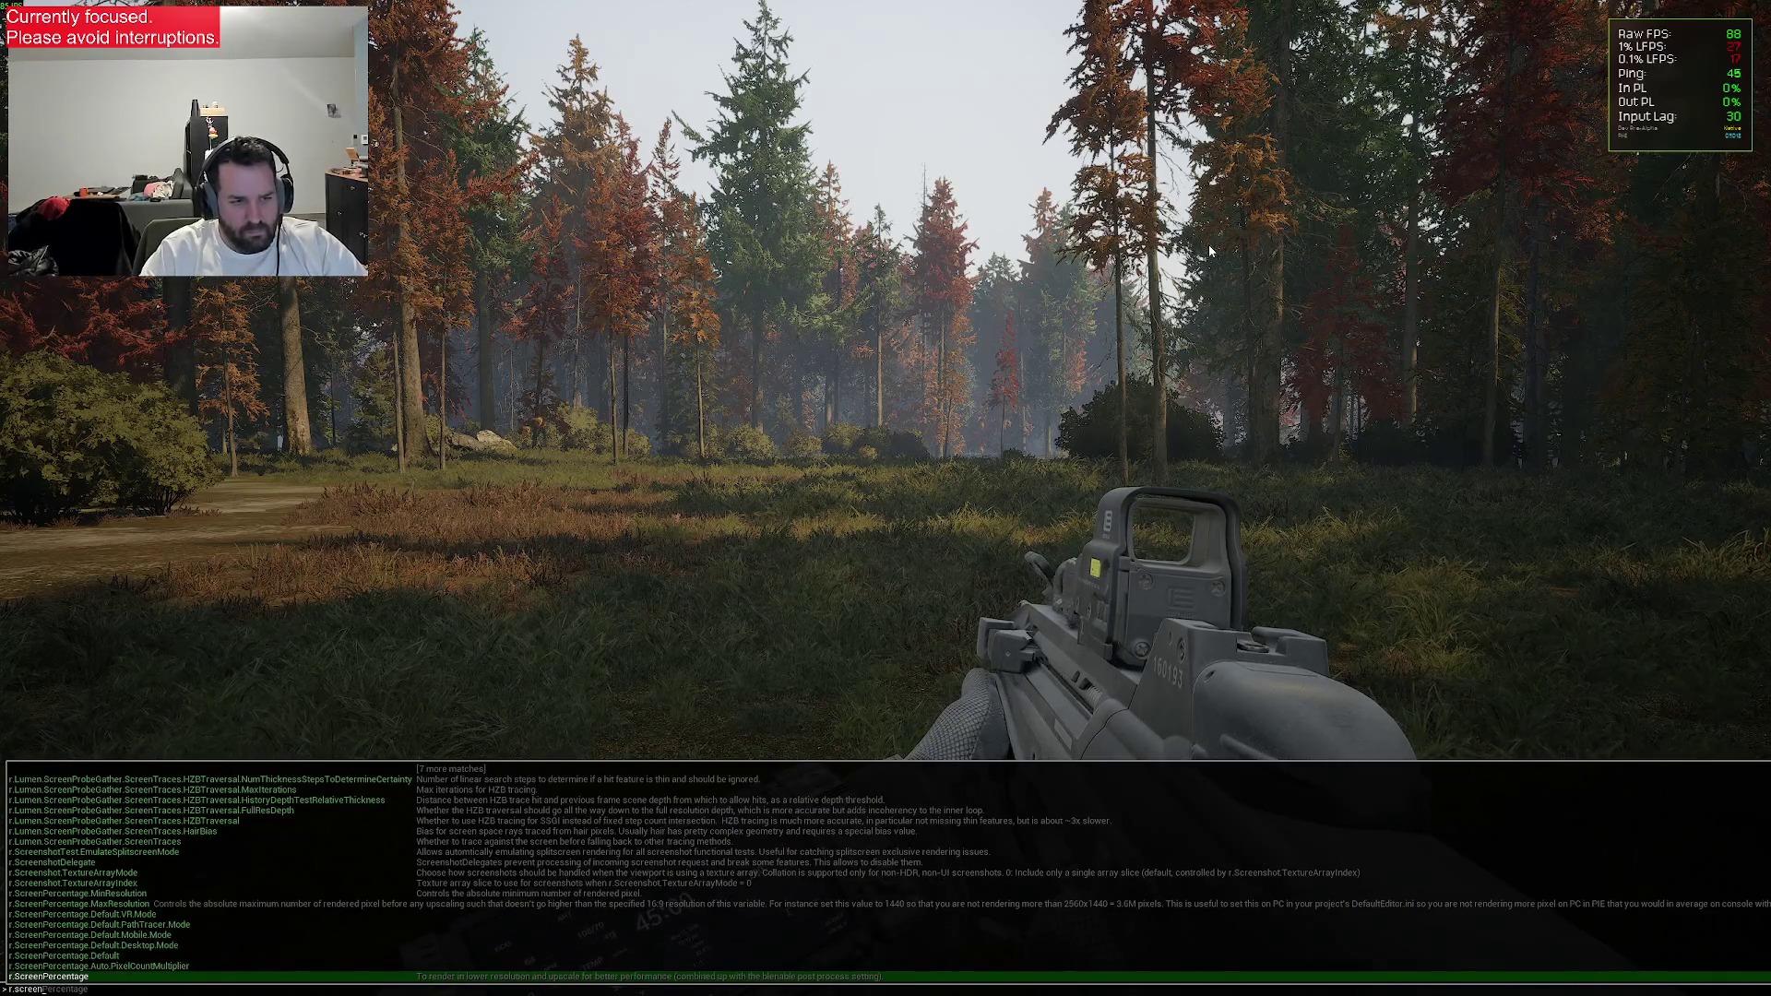
pyautogui.write('percentage')
pyautogui.press('Return')
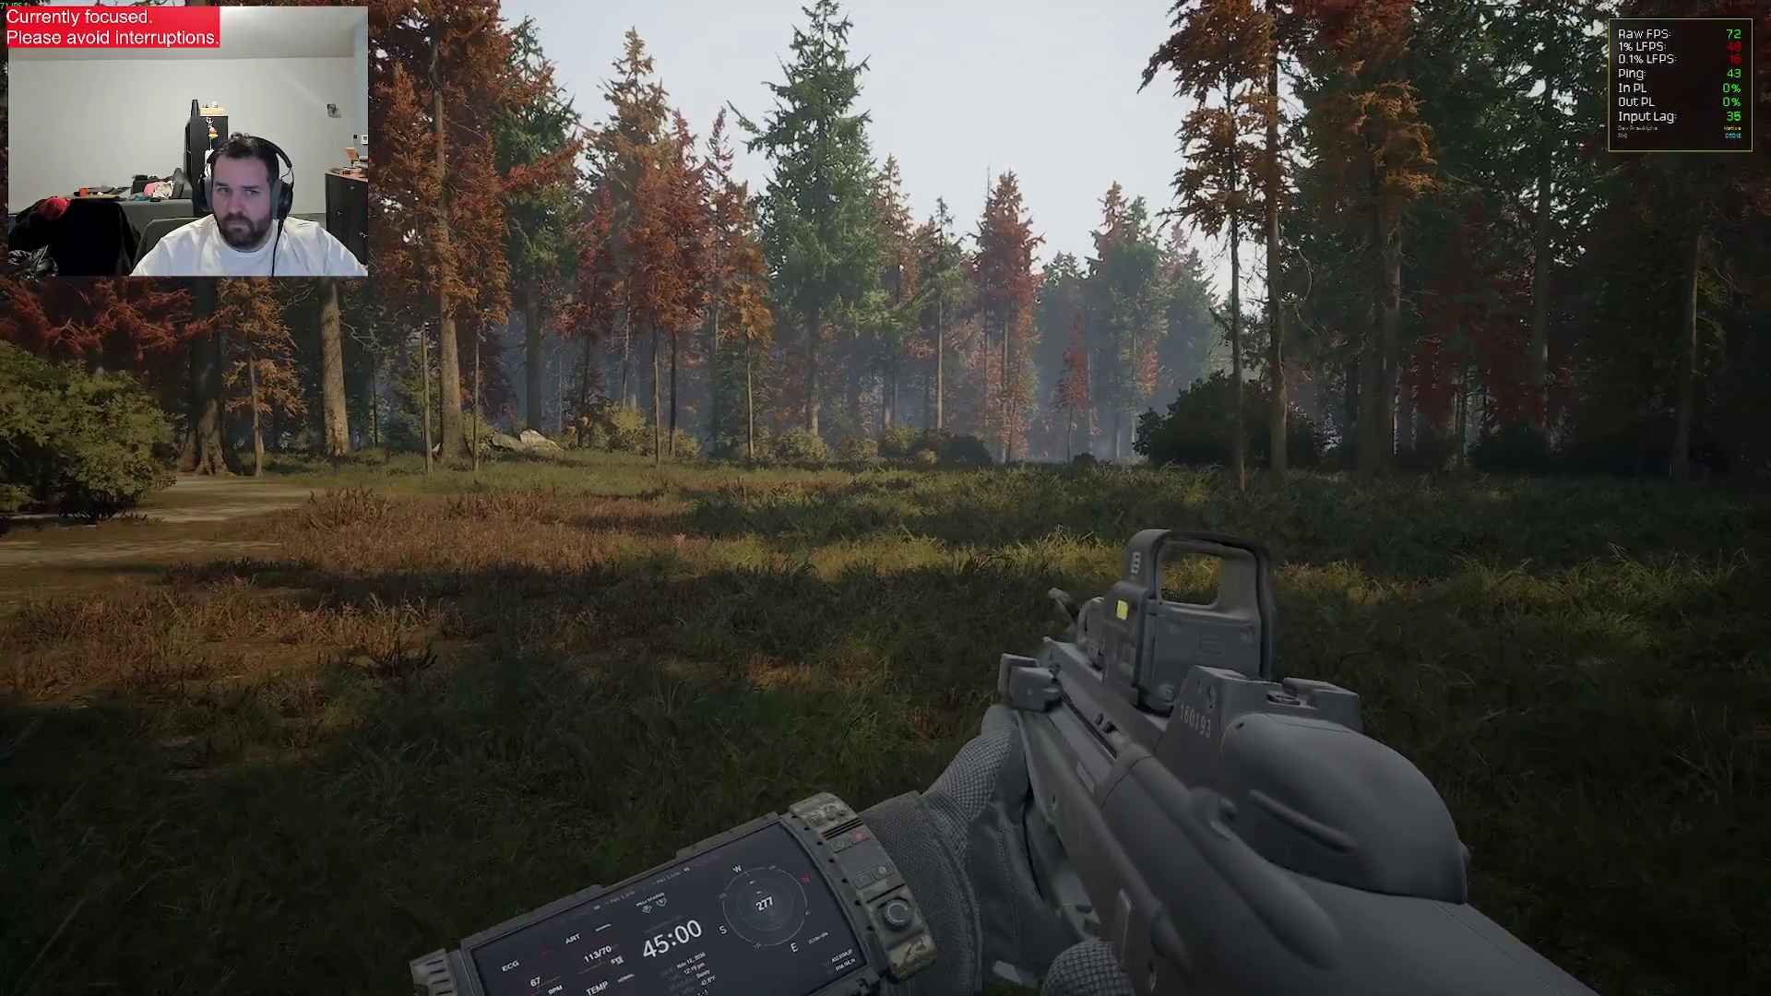
pyautogui.press('w')
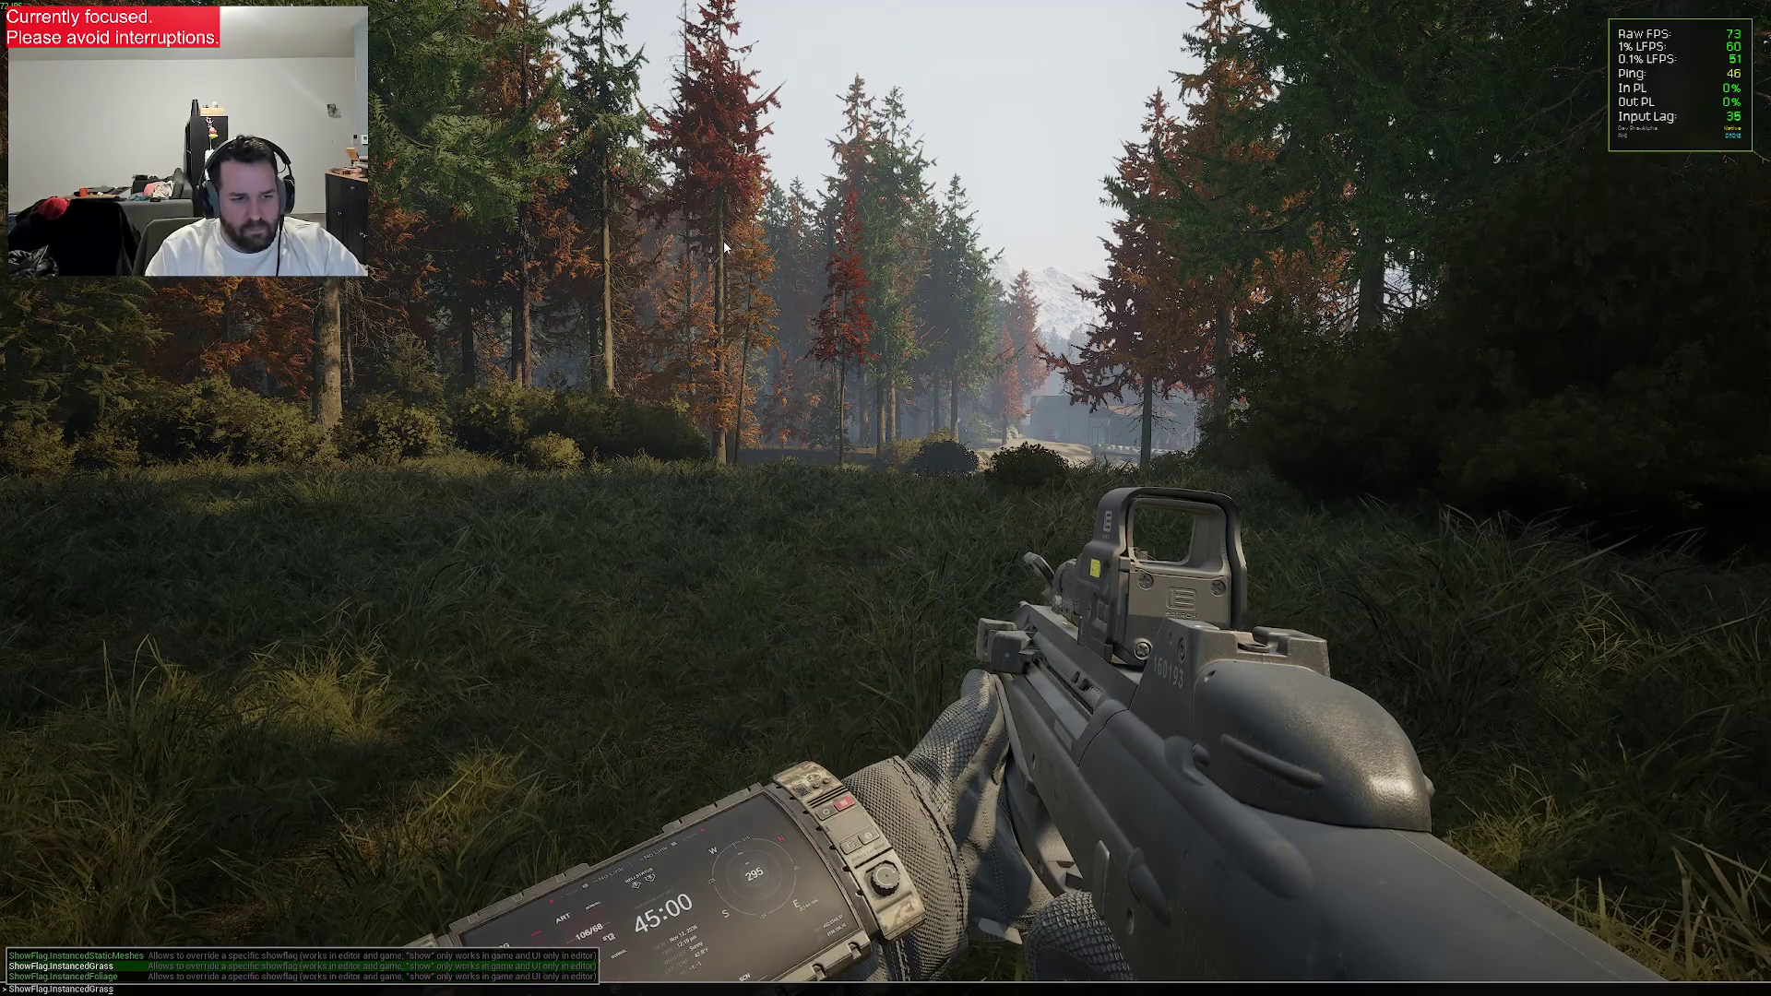
# Hide the instanced foliage with ShowFlag.InstancedFoliage 0 and run another instanced show flag command
pyautogui.press('Return')
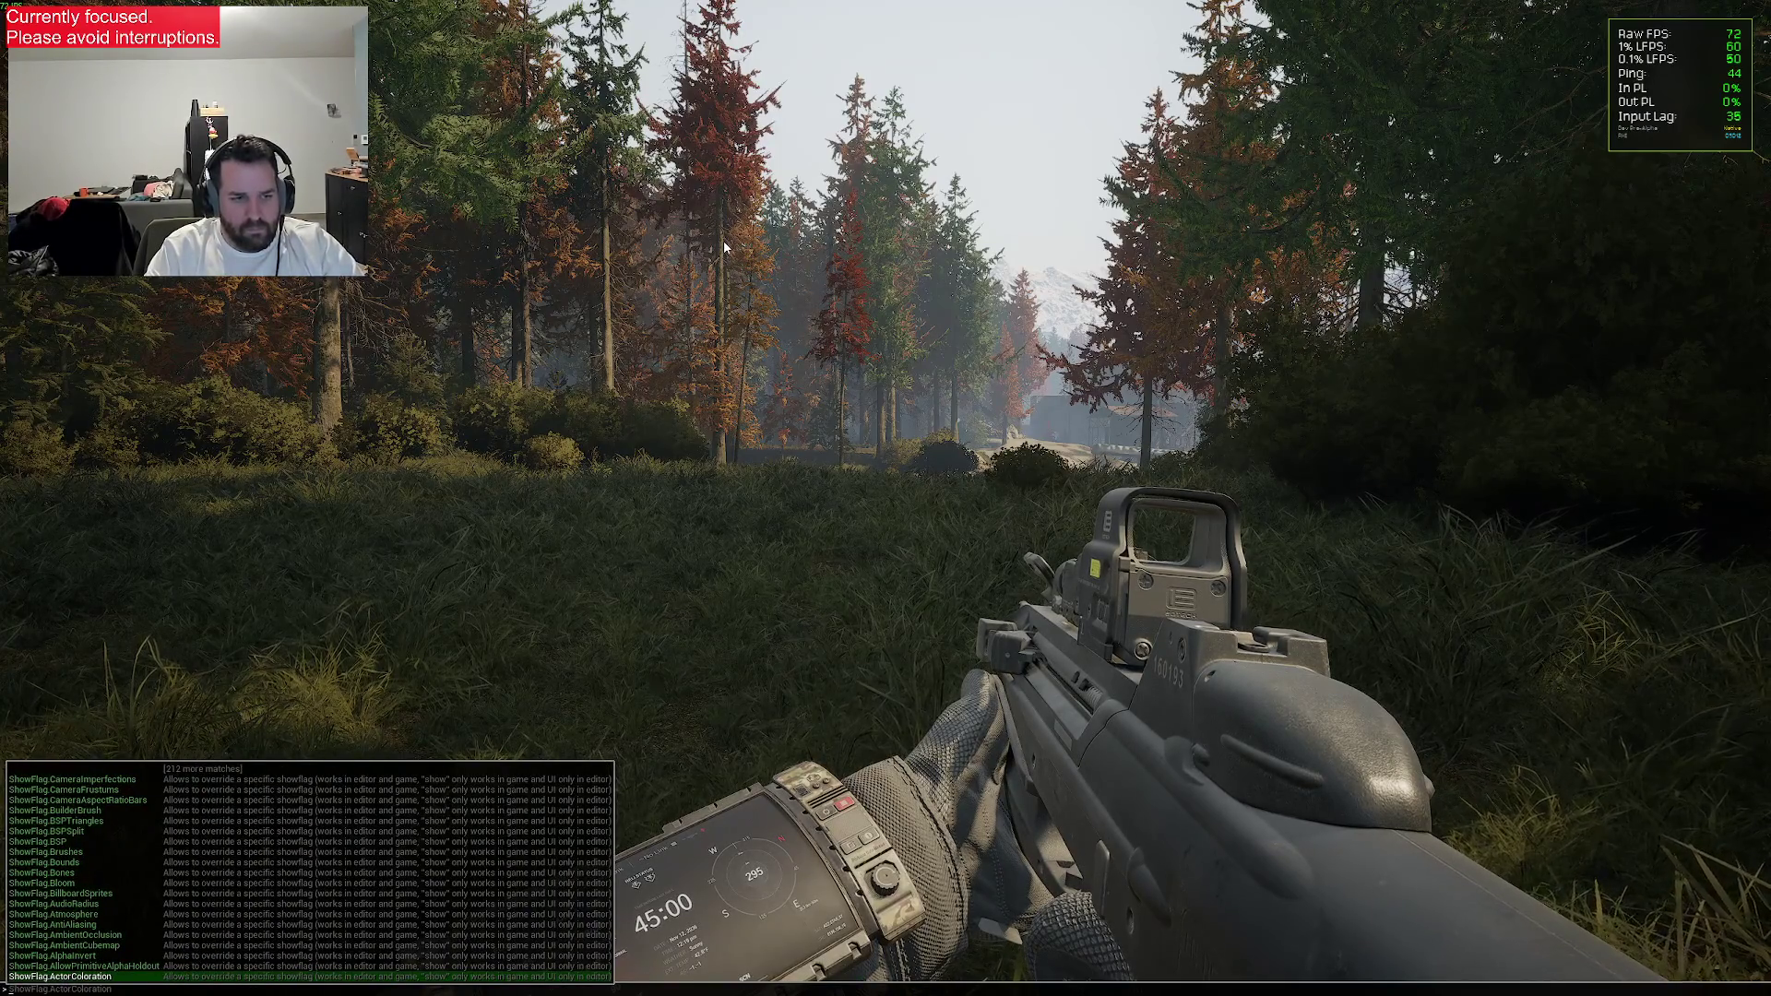
pyautogui.press('BackSpace')
pyautogui.press('BackSpace')
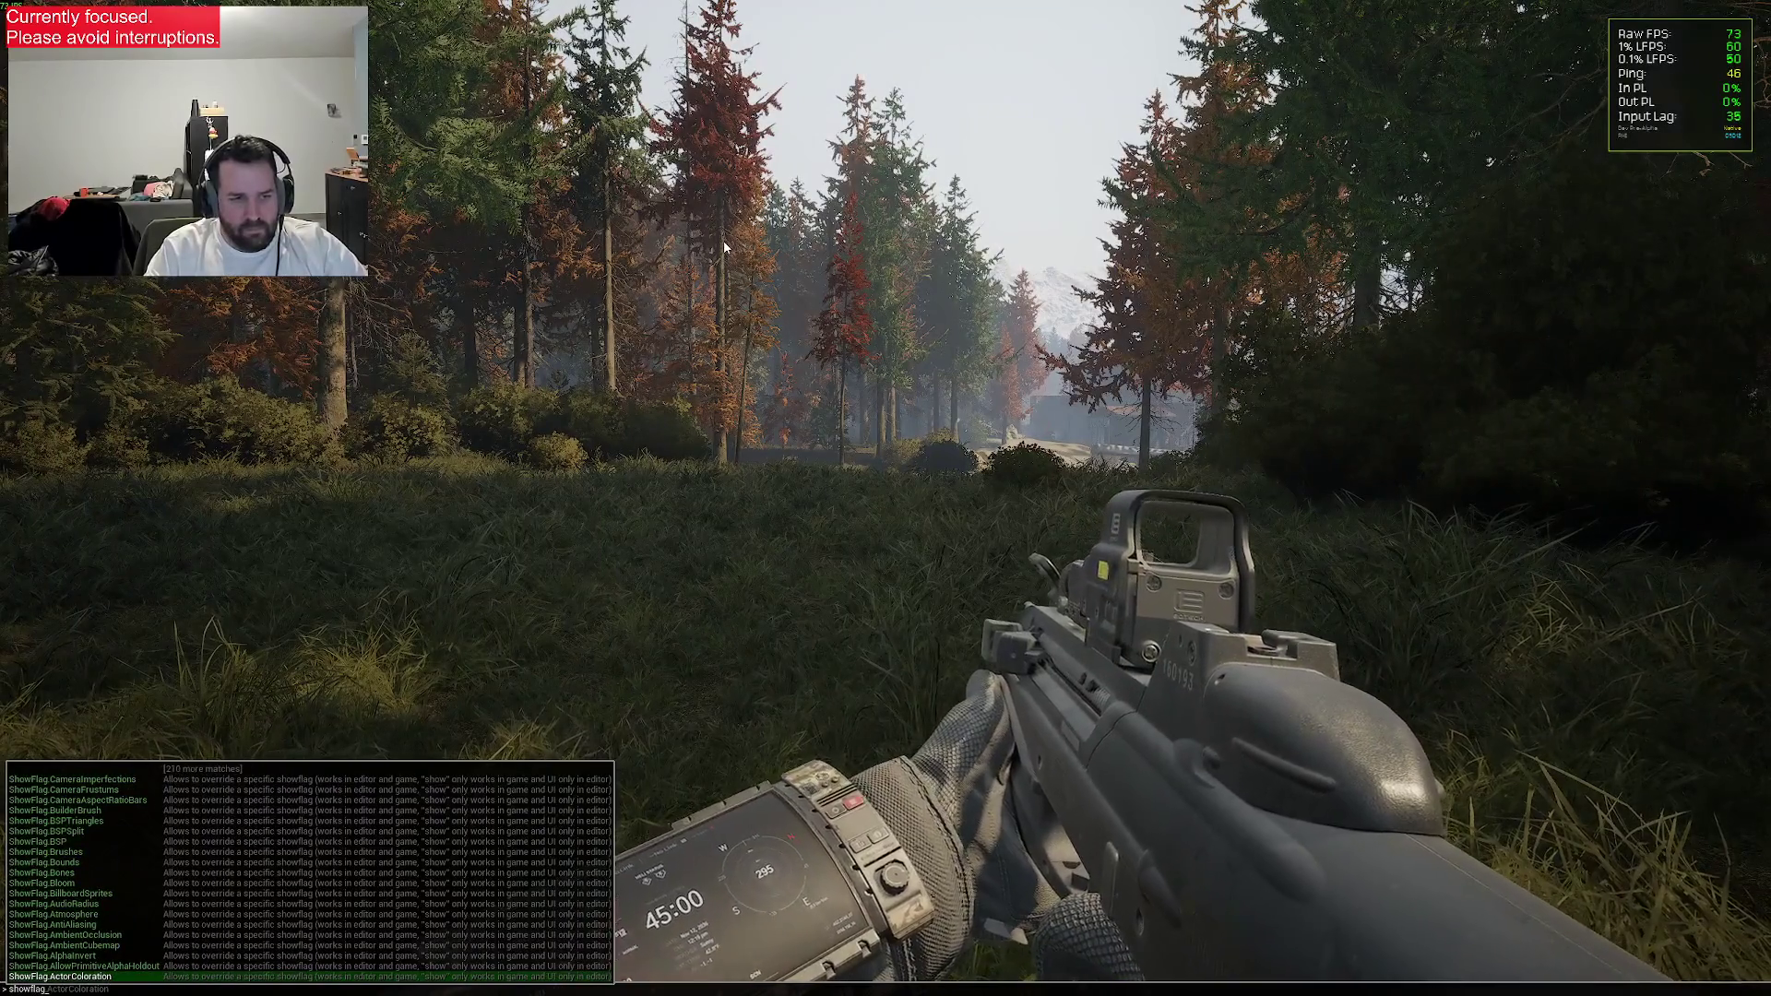
pyautogui.write('ins')
pyautogui.press('Tab')
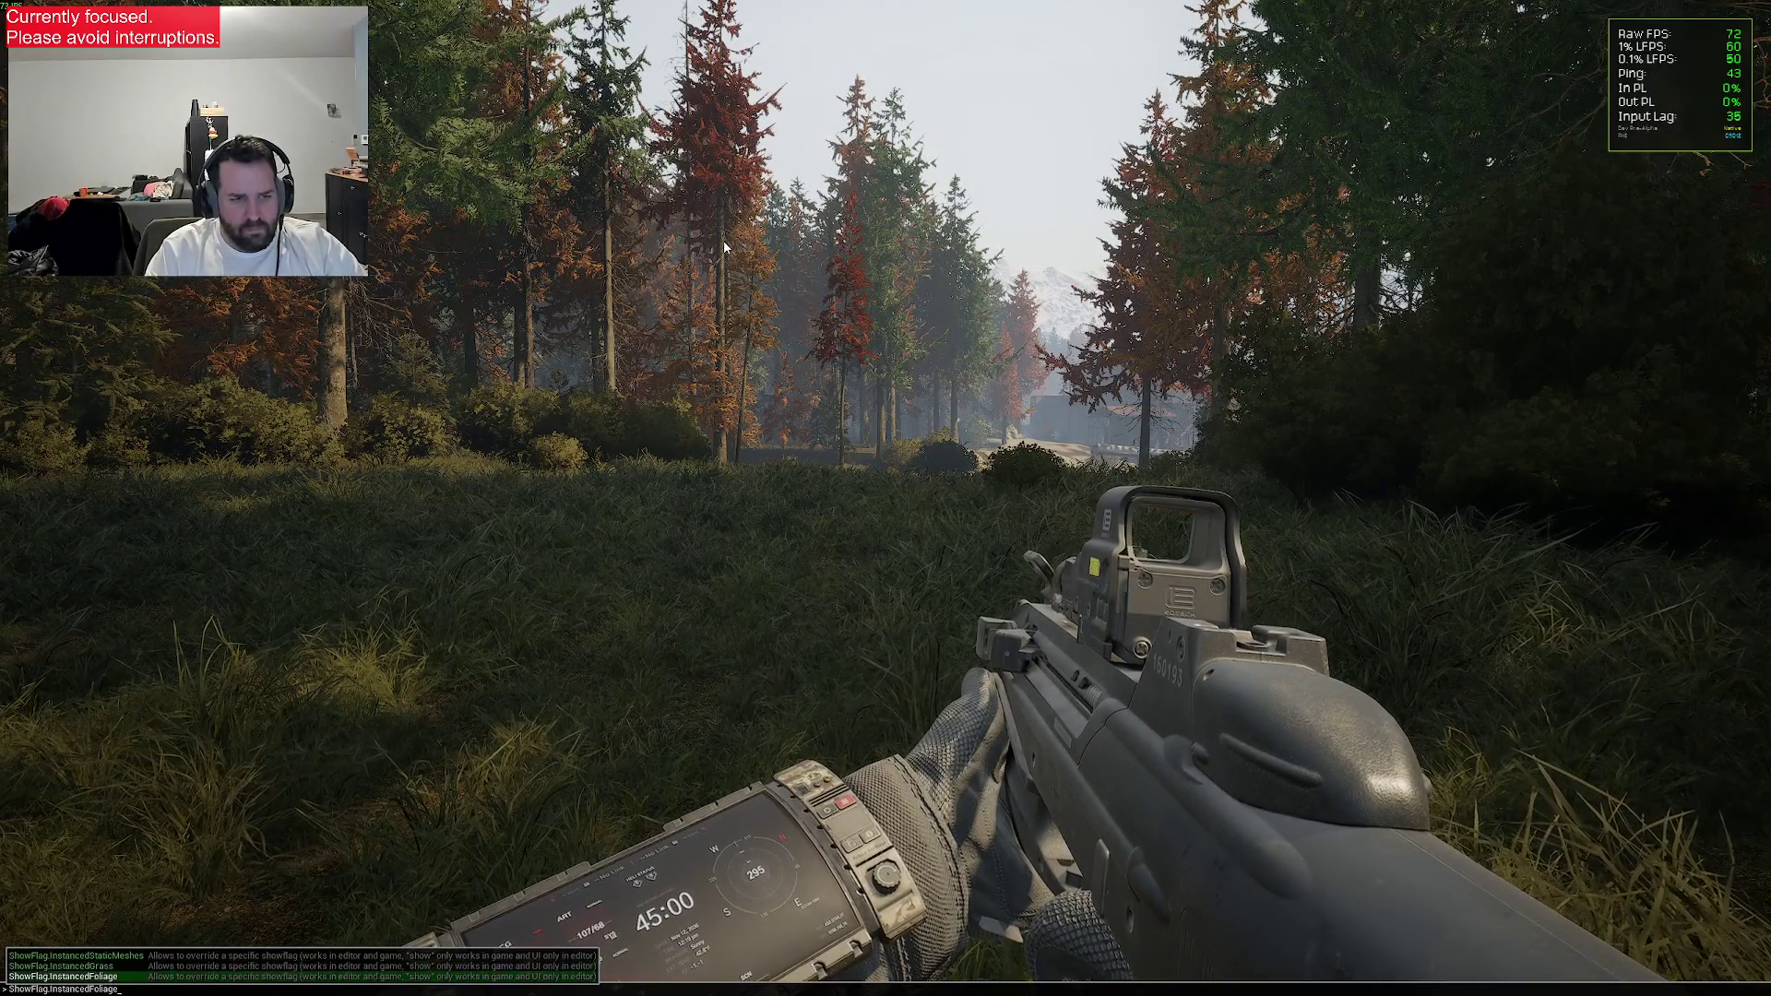
pyautogui.press('Return')
# Hide the instanced grass across the map with ShowFlag.InstancedGrass 0
pyautogui.press('`')
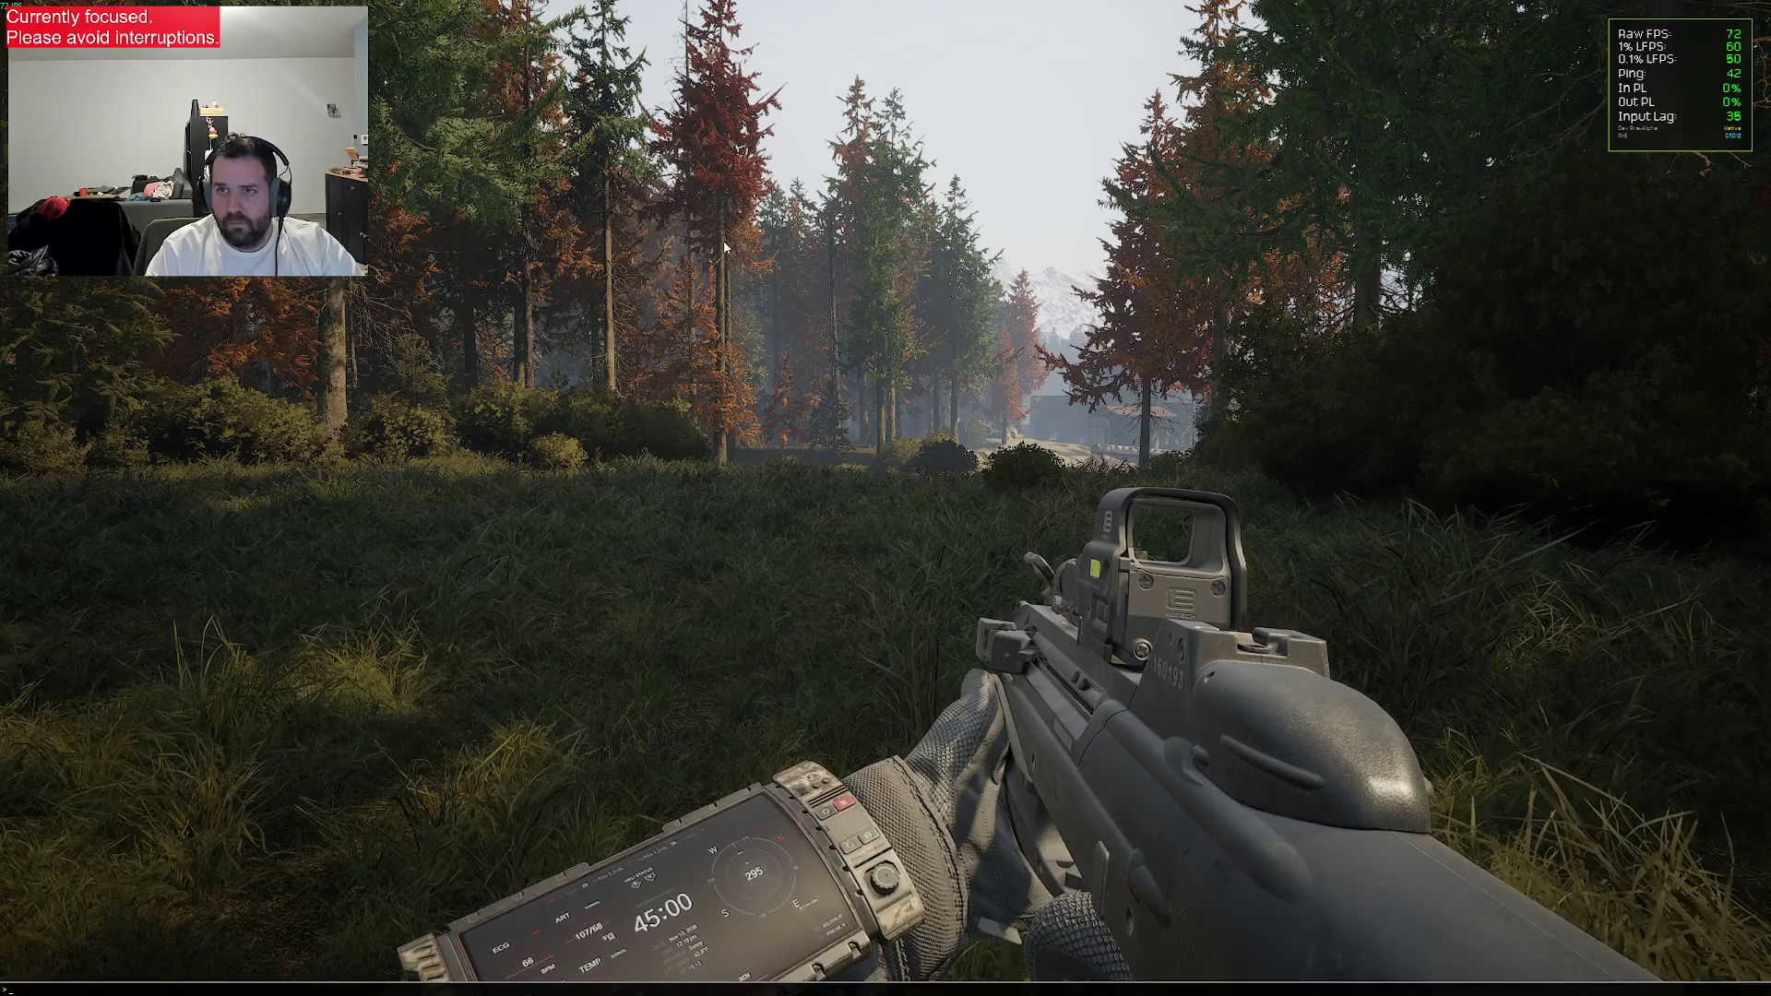
pyautogui.write('showflag.ins')
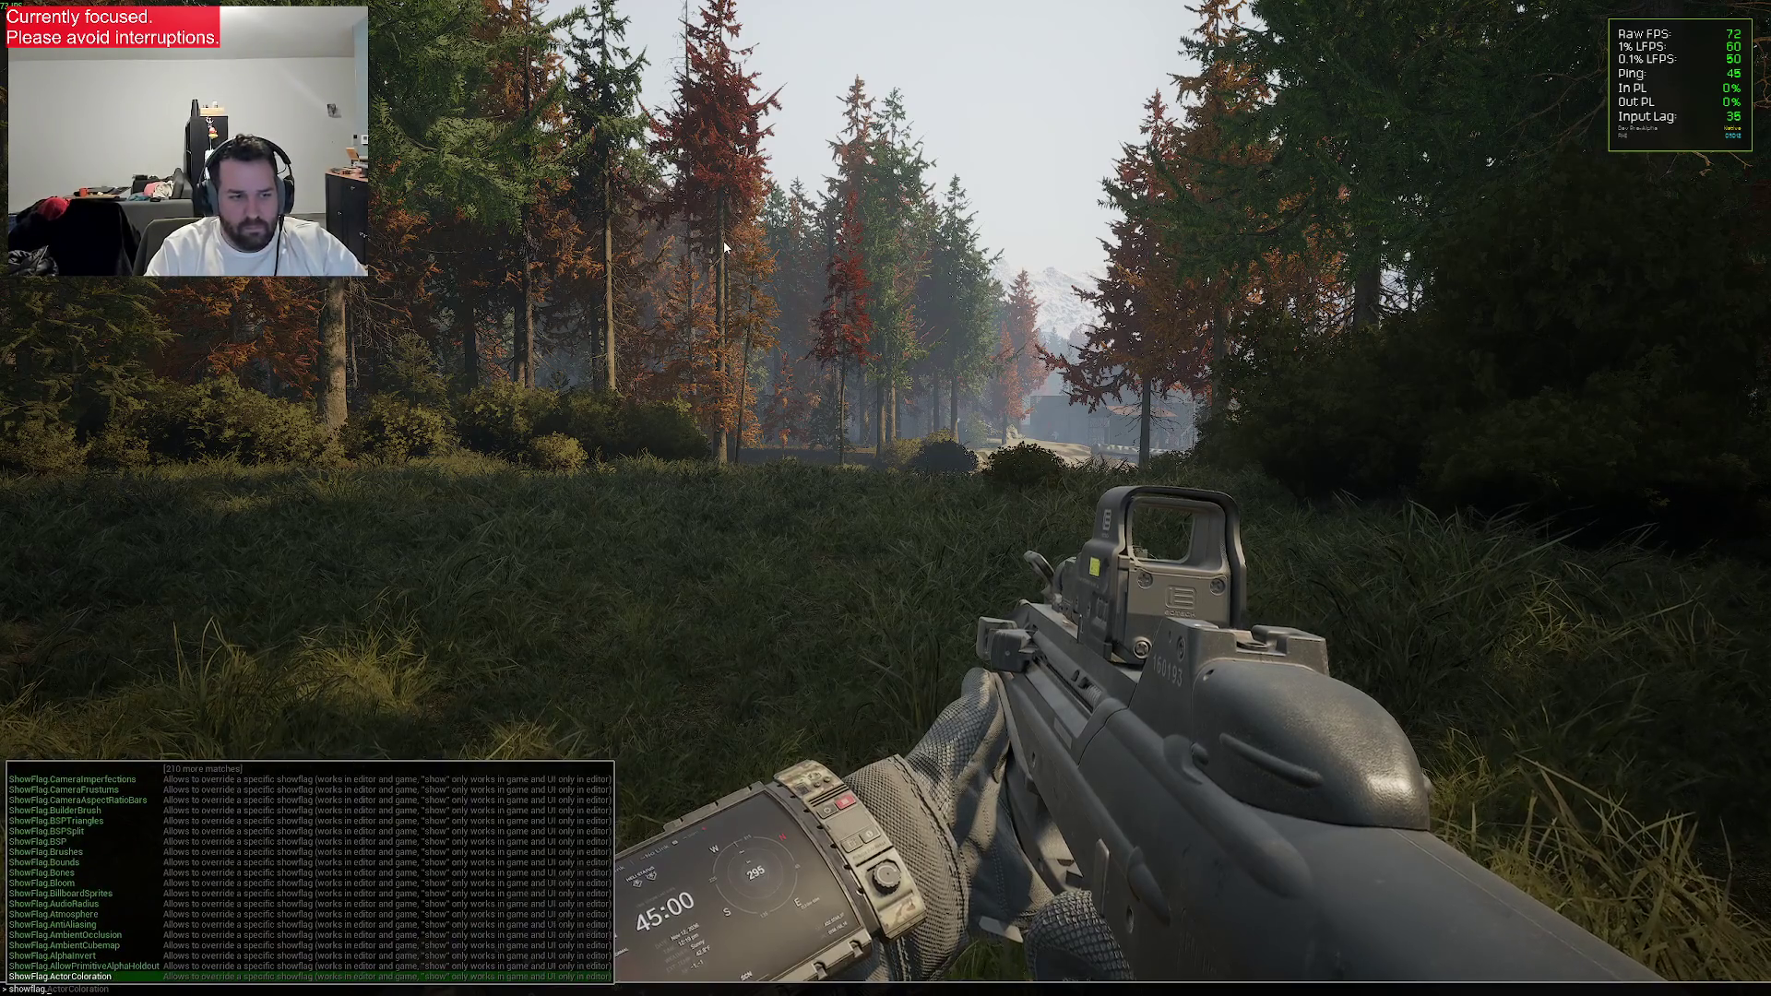
pyautogui.press('Down')
pyautogui.press('Down')
pyautogui.write('0')
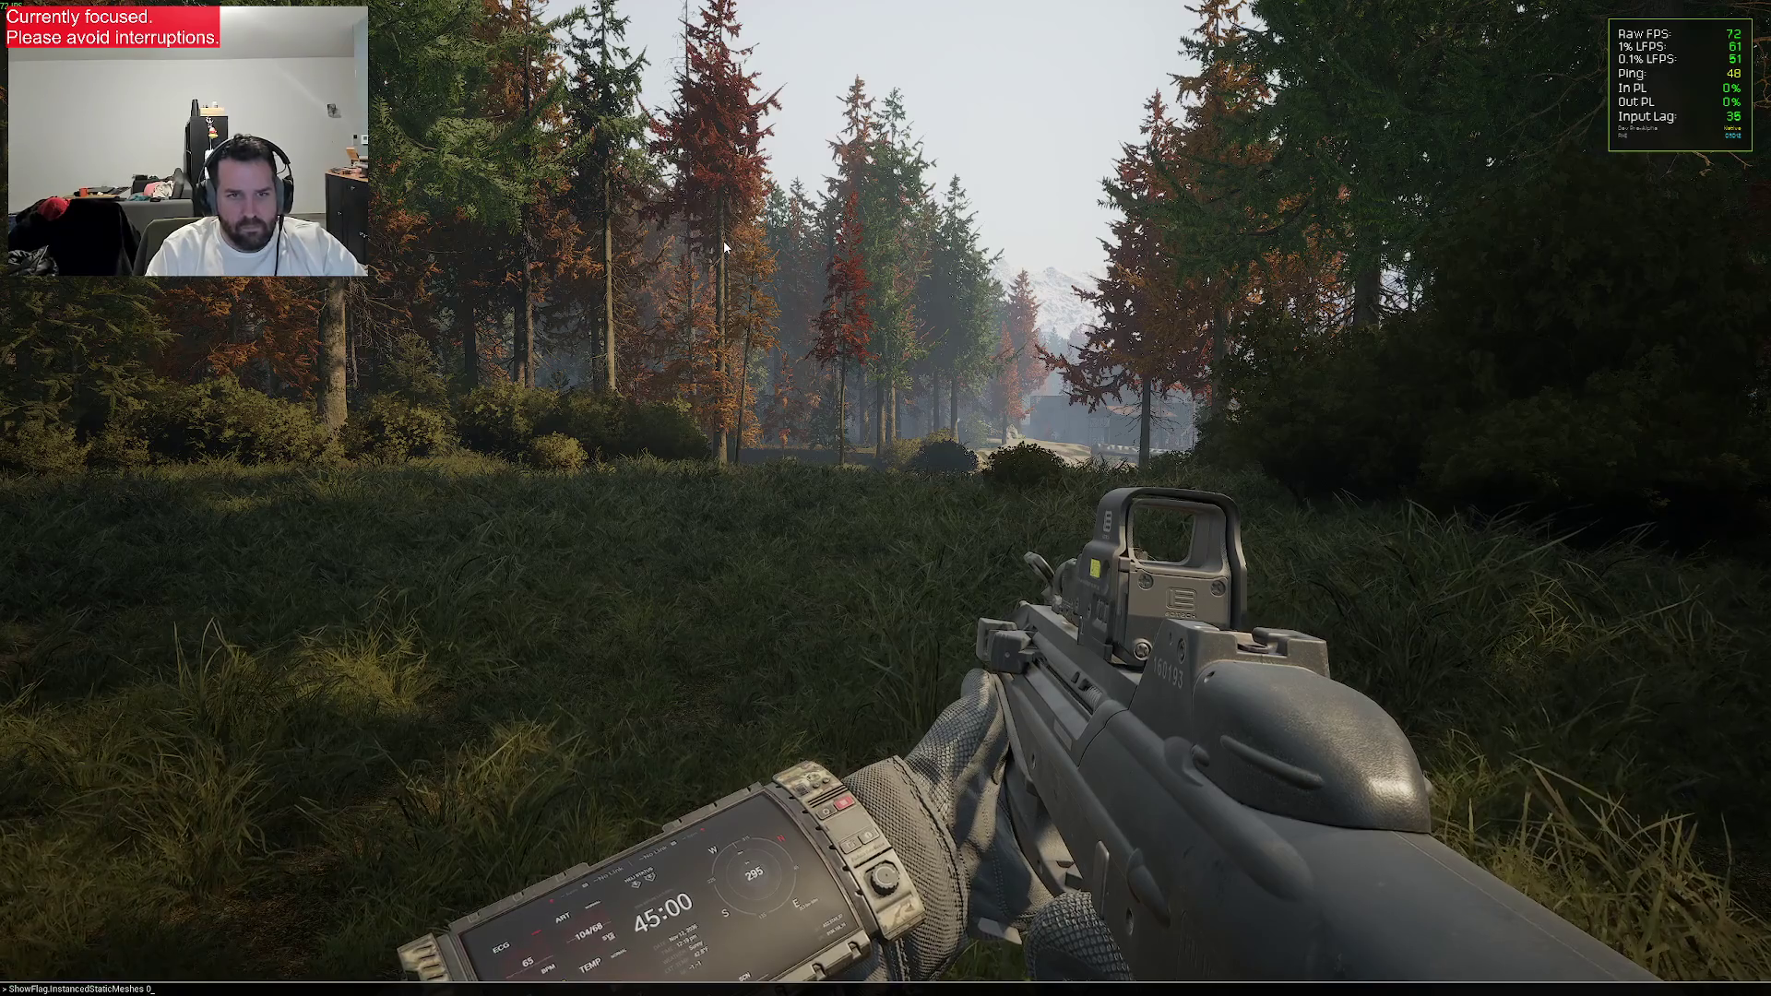
pyautogui.press('Return')
# Restore the instanced trees and grass by setting the recalled show flag back to 1
pyautogui.press('`')
pyautogui.press('Up')
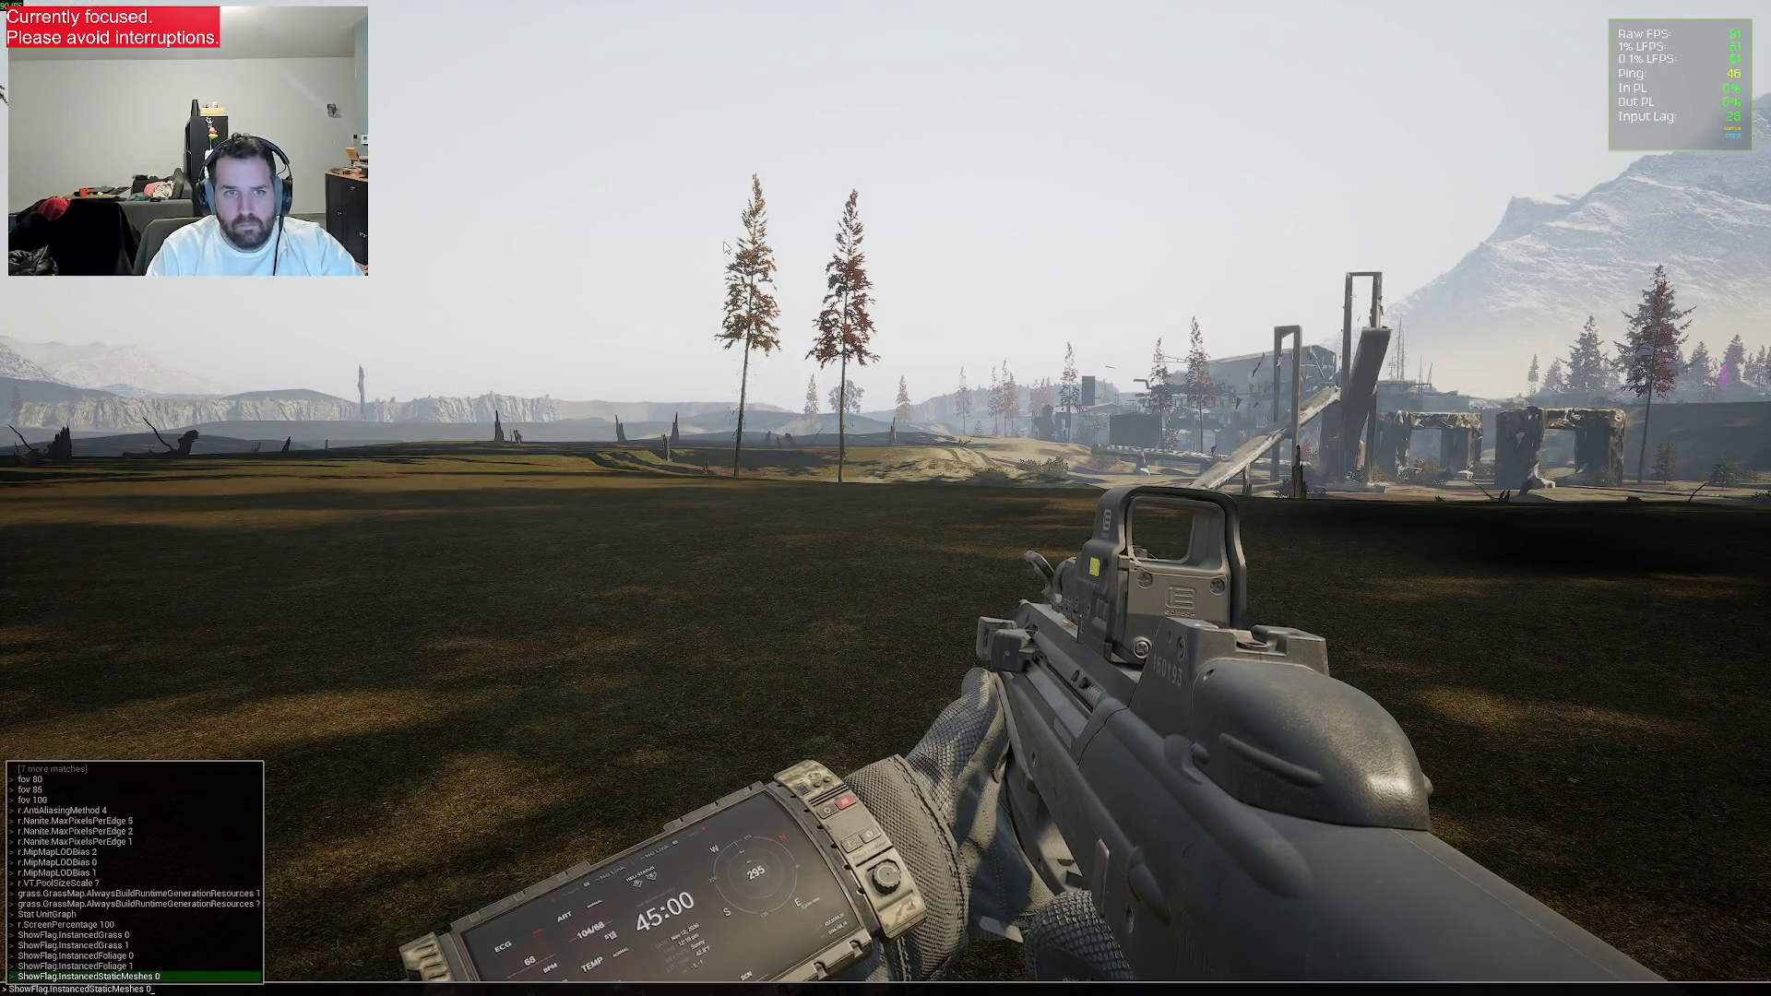
pyautogui.press('BackSpace')
pyautogui.write('1')
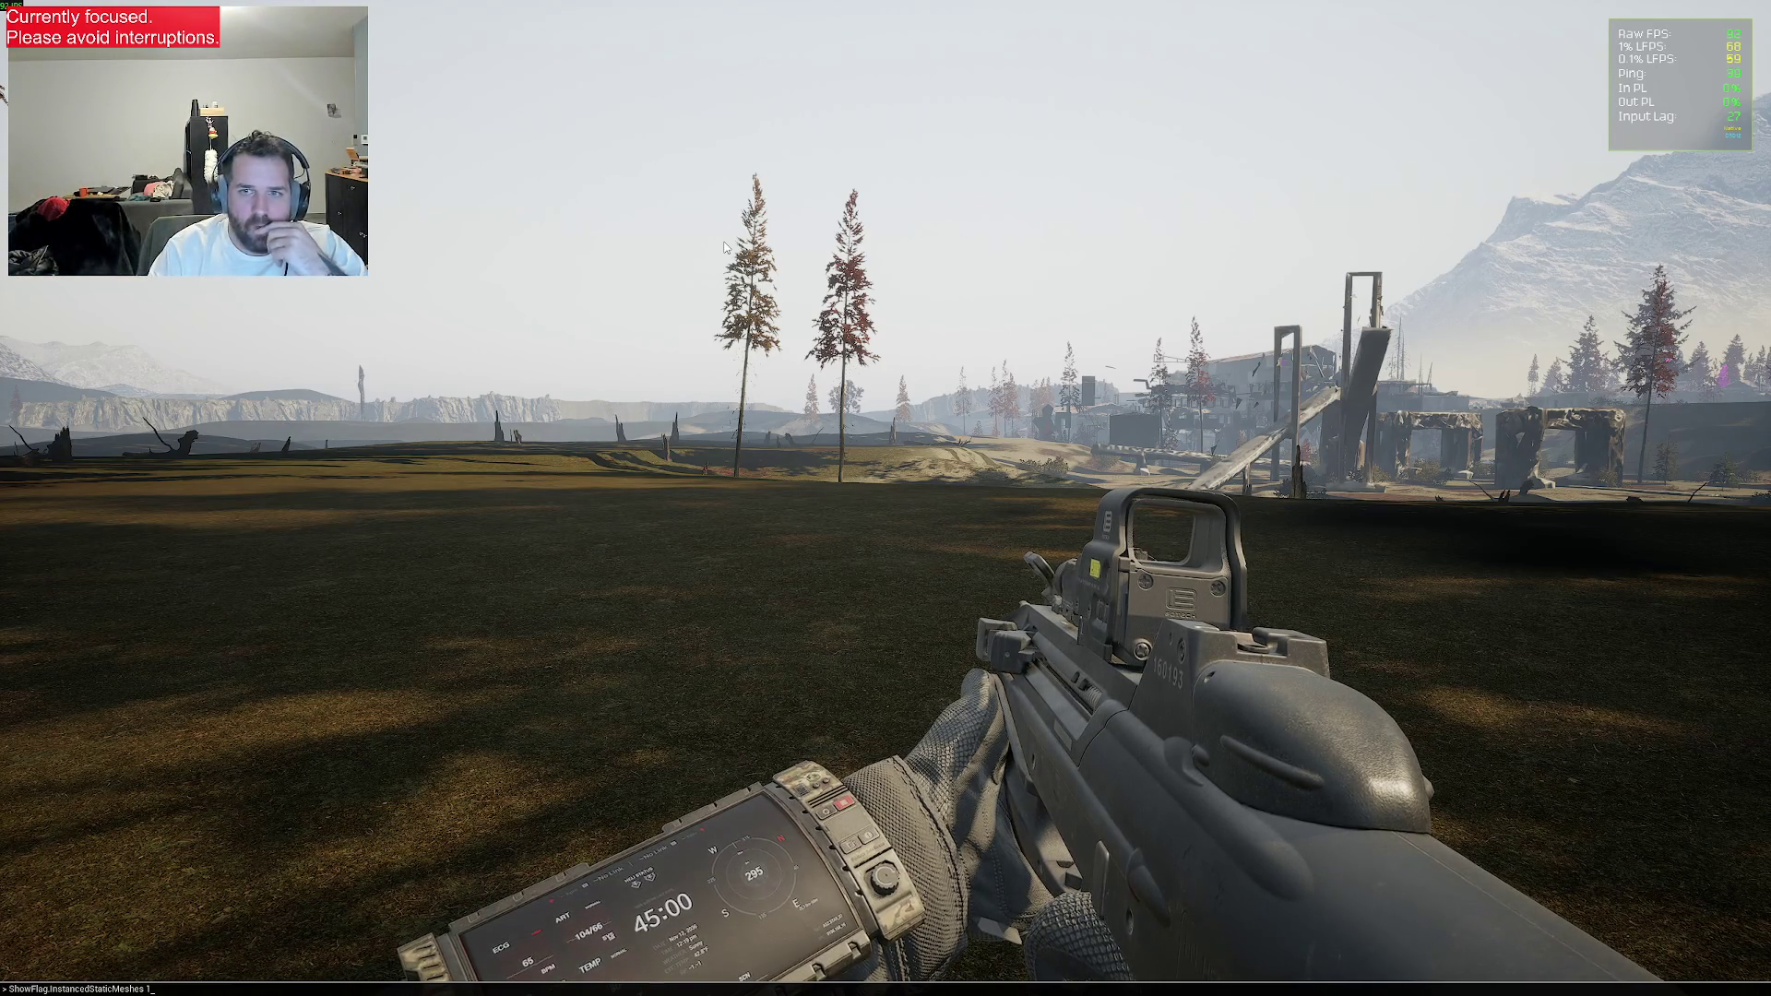
pyautogui.press('Return')
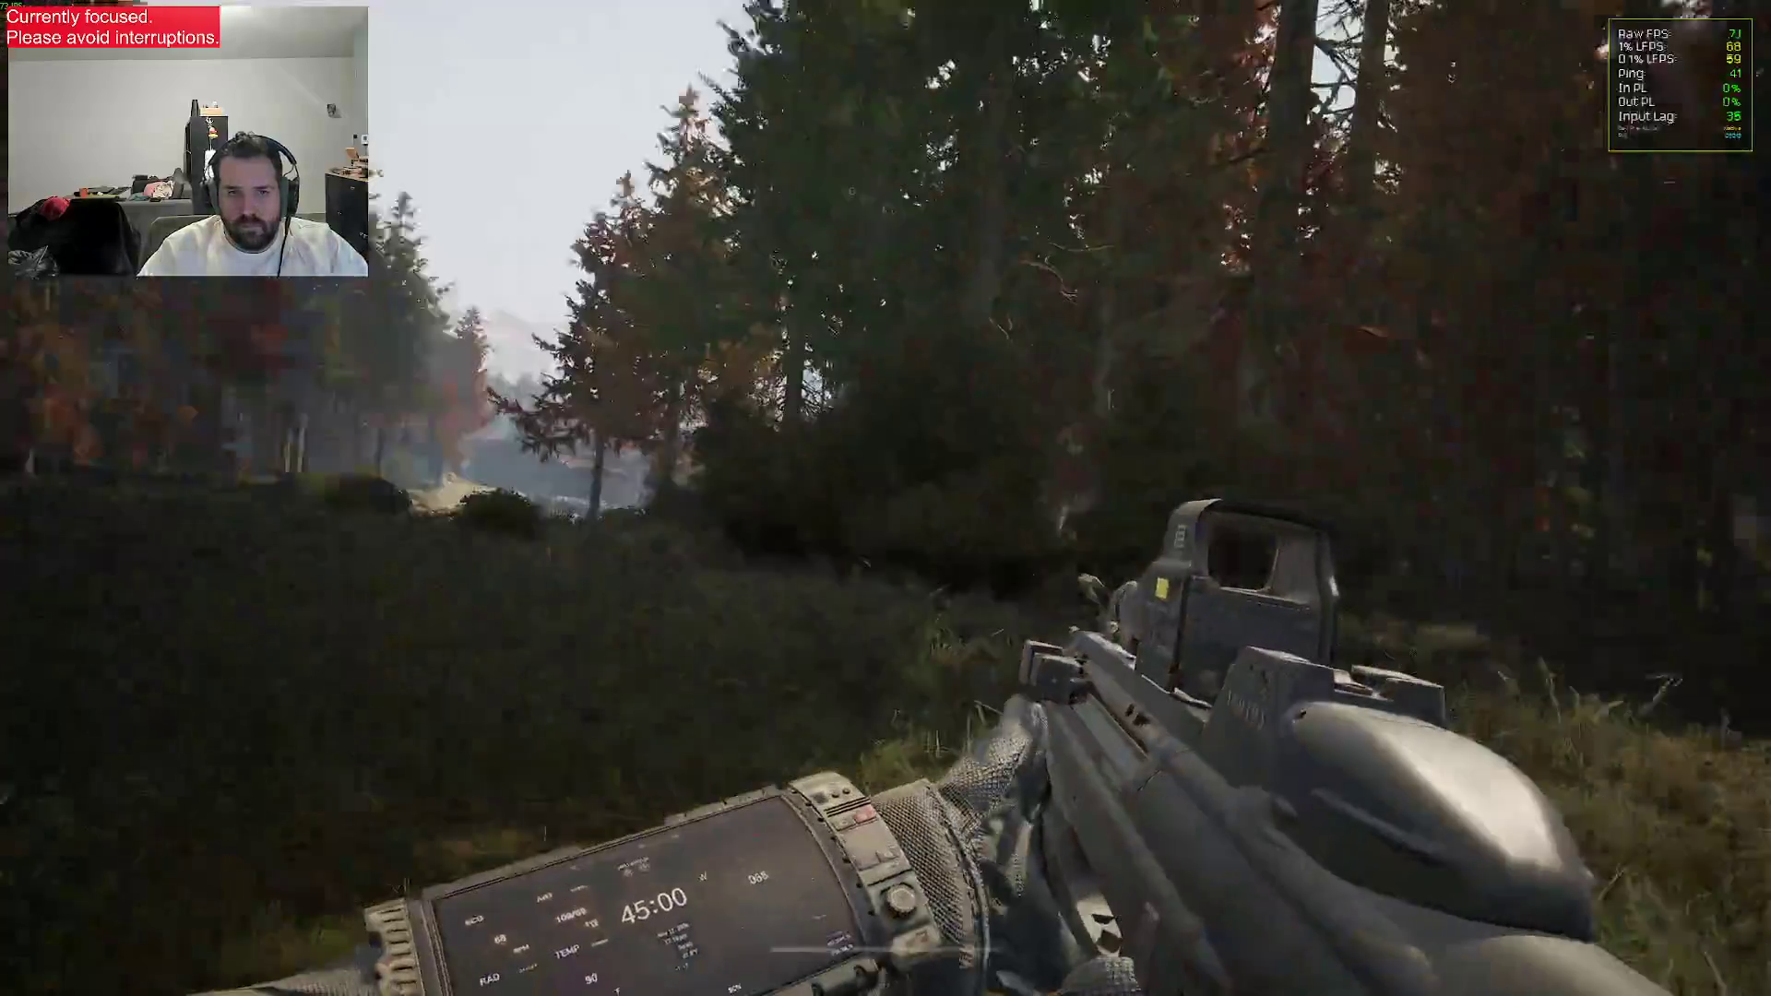
pyautogui.rightClick(885, 498)
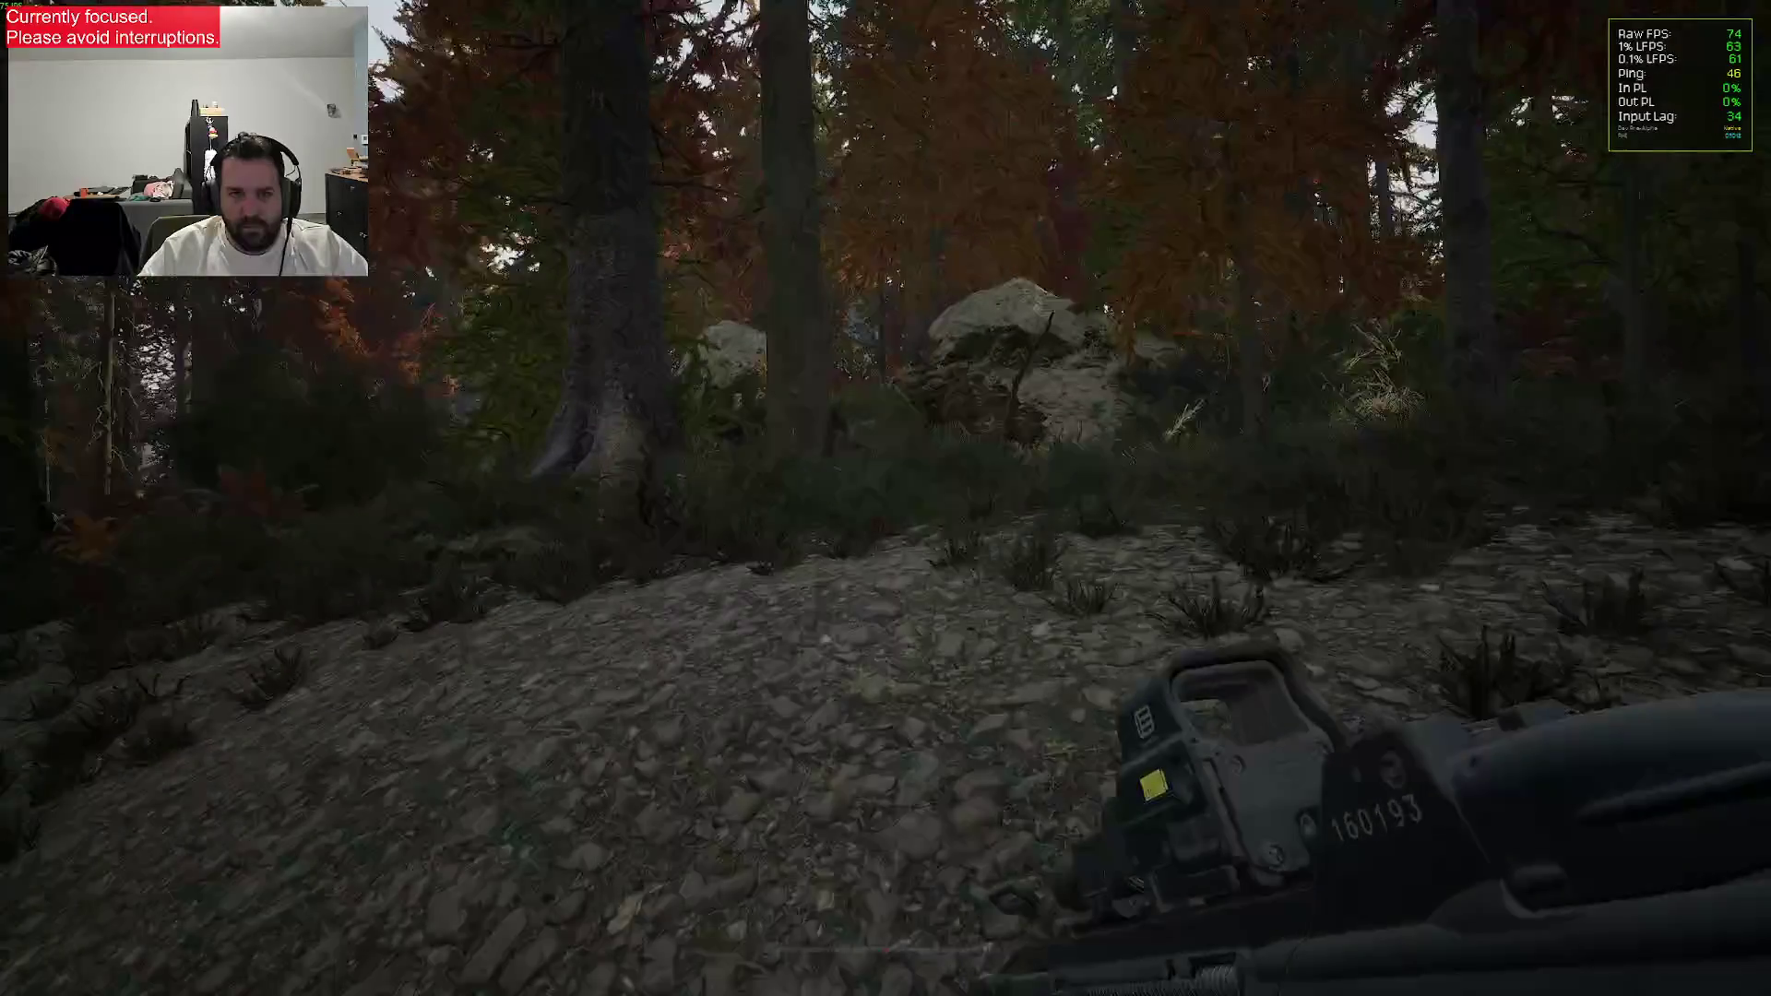
# Walk through the undergrowth toward the fence and recall ShowFlag.InstancedStaticMeshes 0 in the console
pyautogui.press('o')
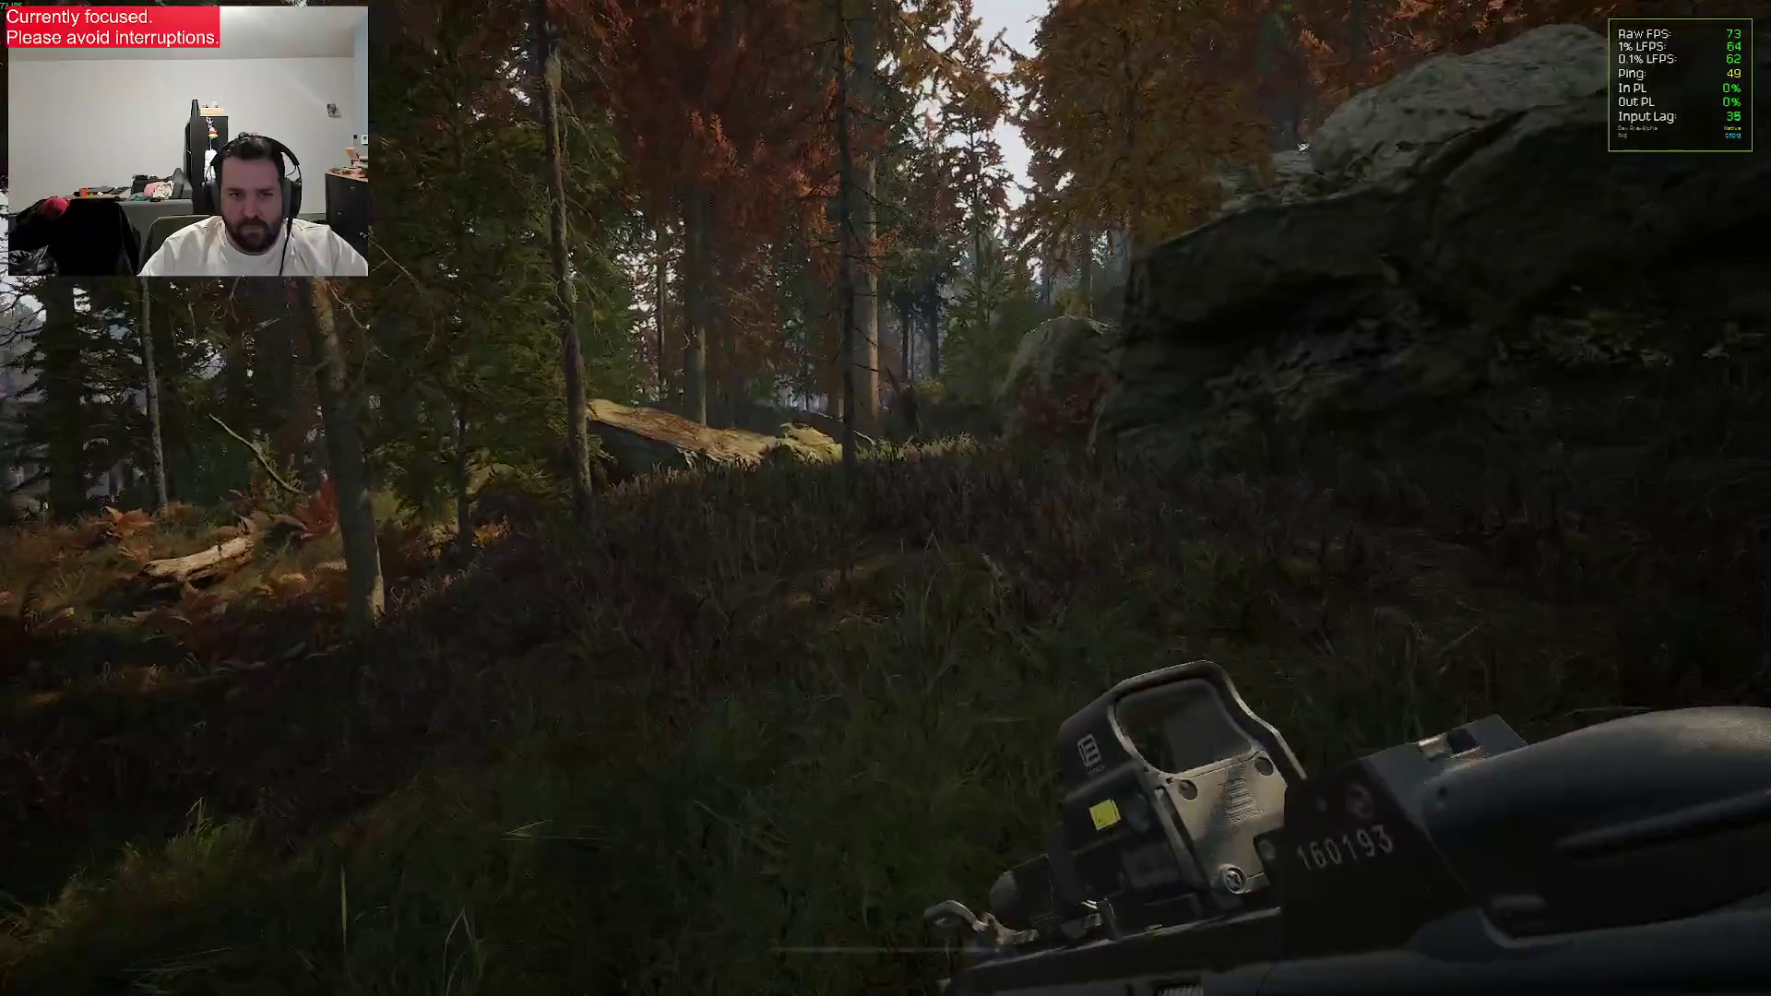
pyautogui.press('o')
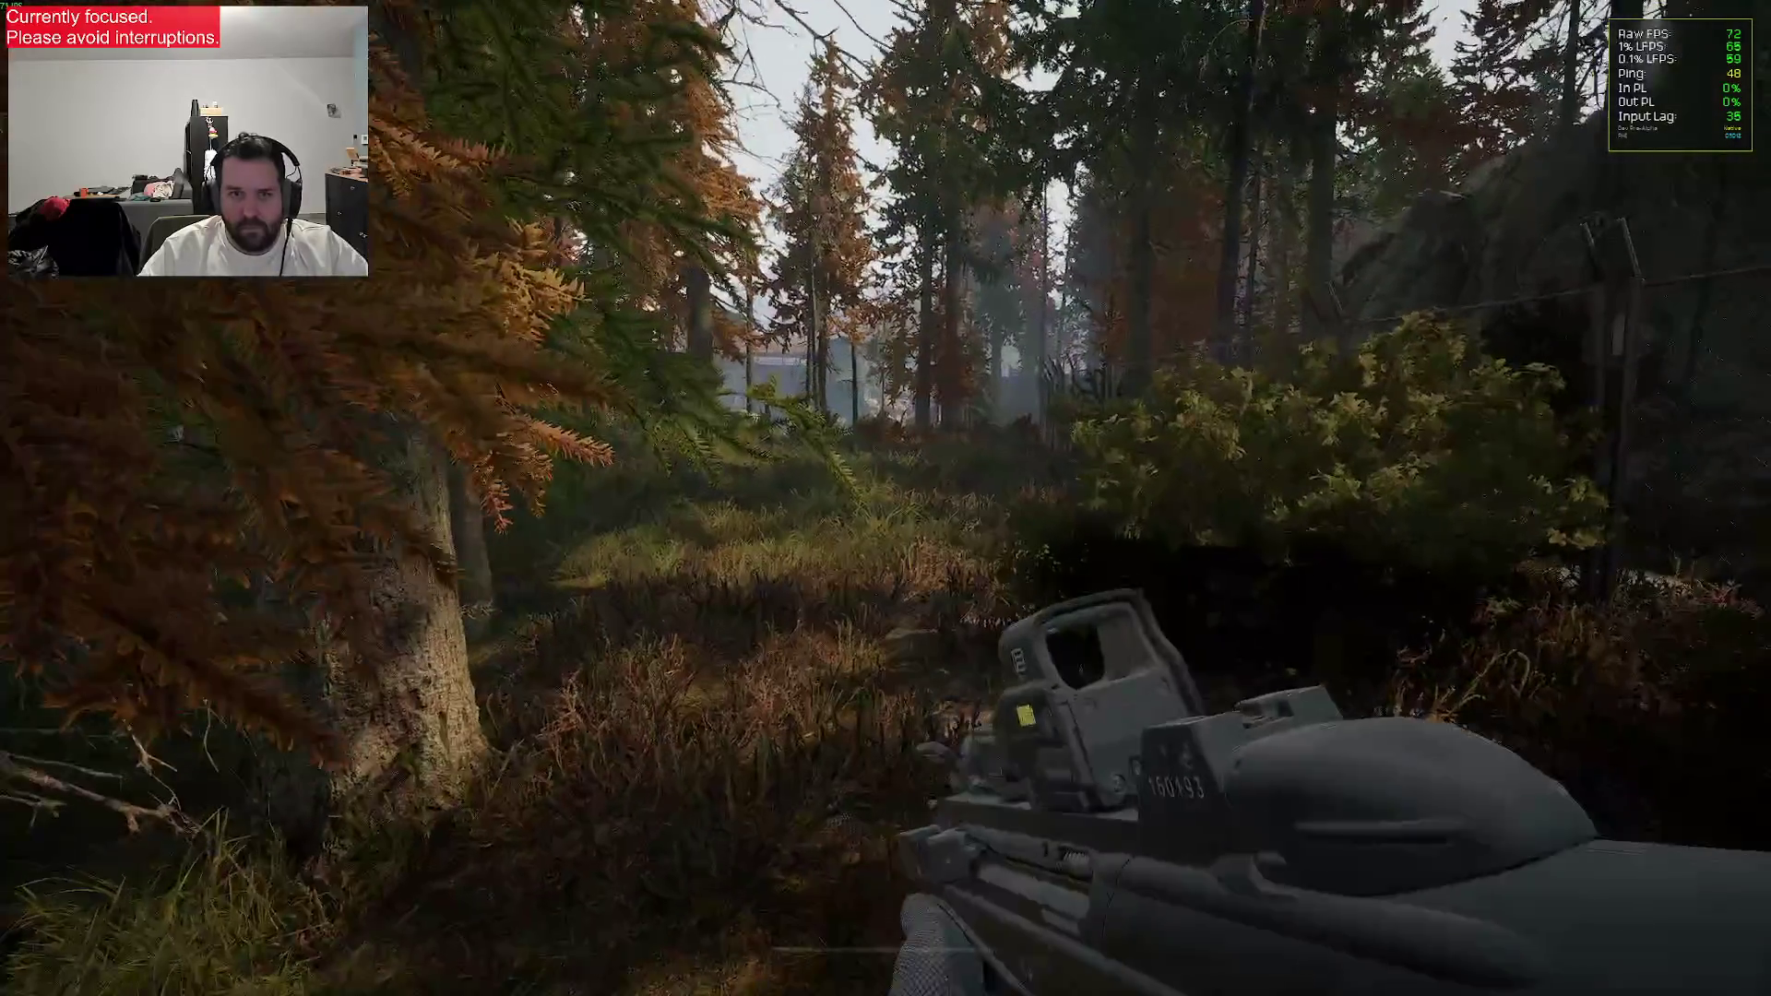
pyautogui.press('o')
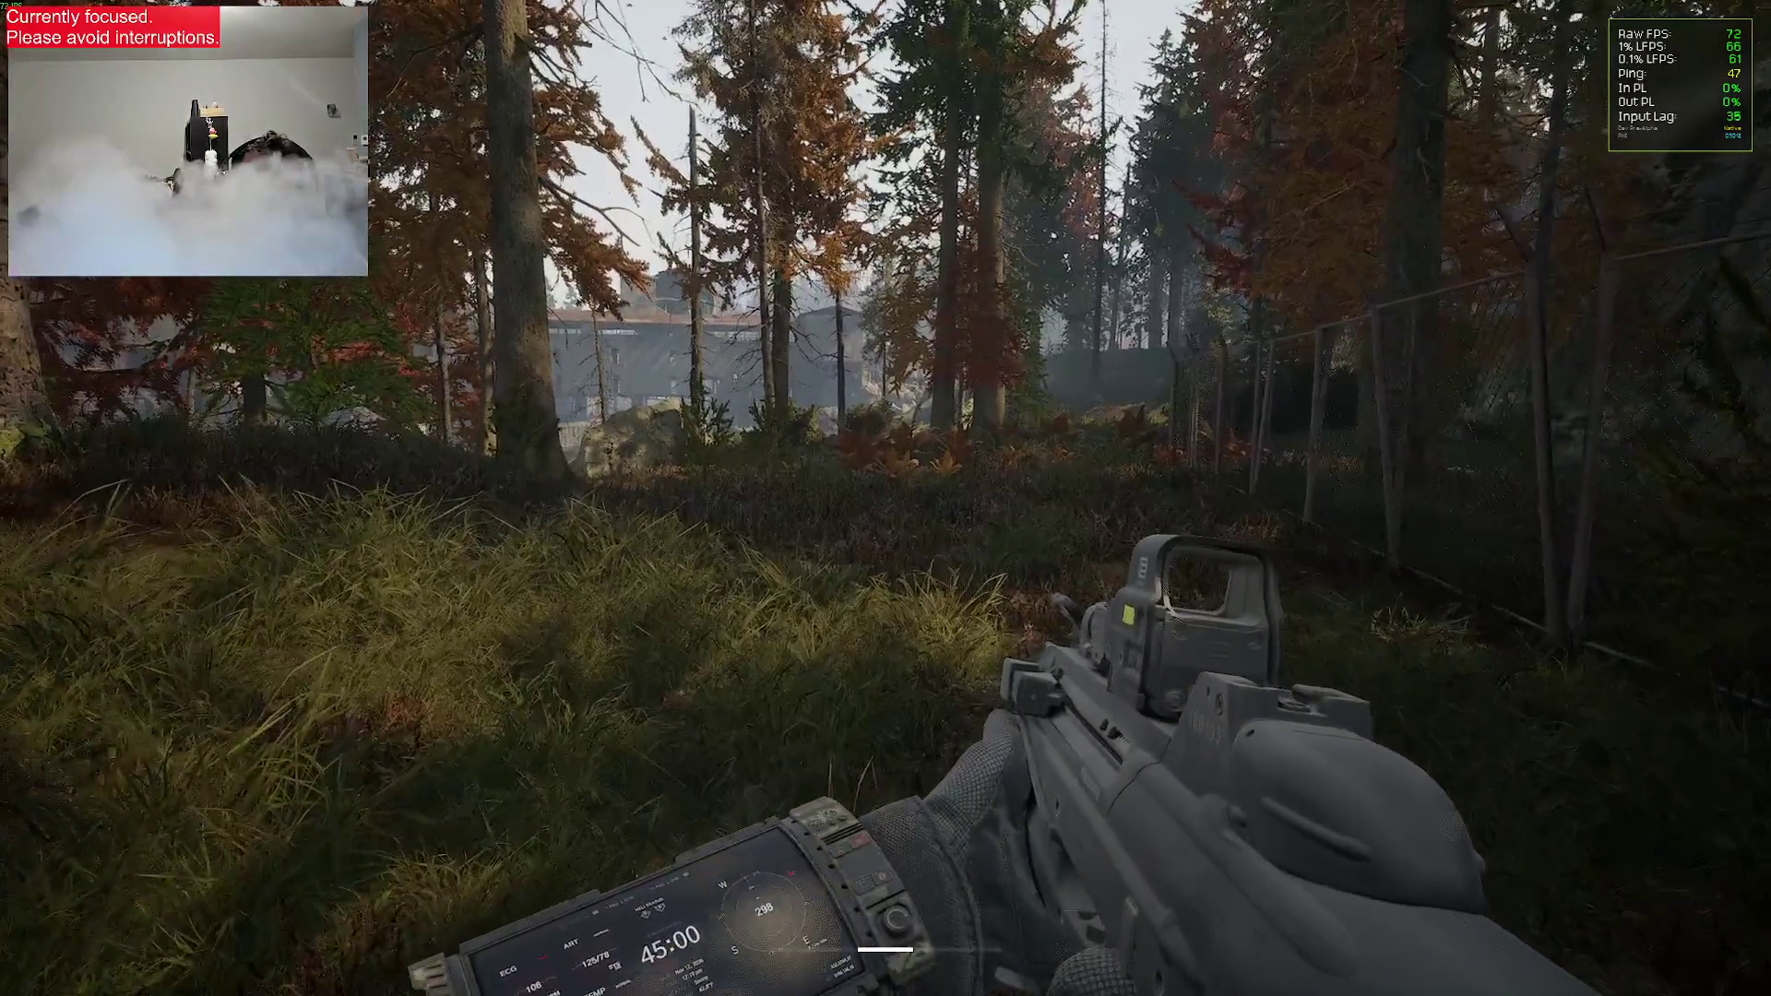
pyautogui.rightClick(886, 498)
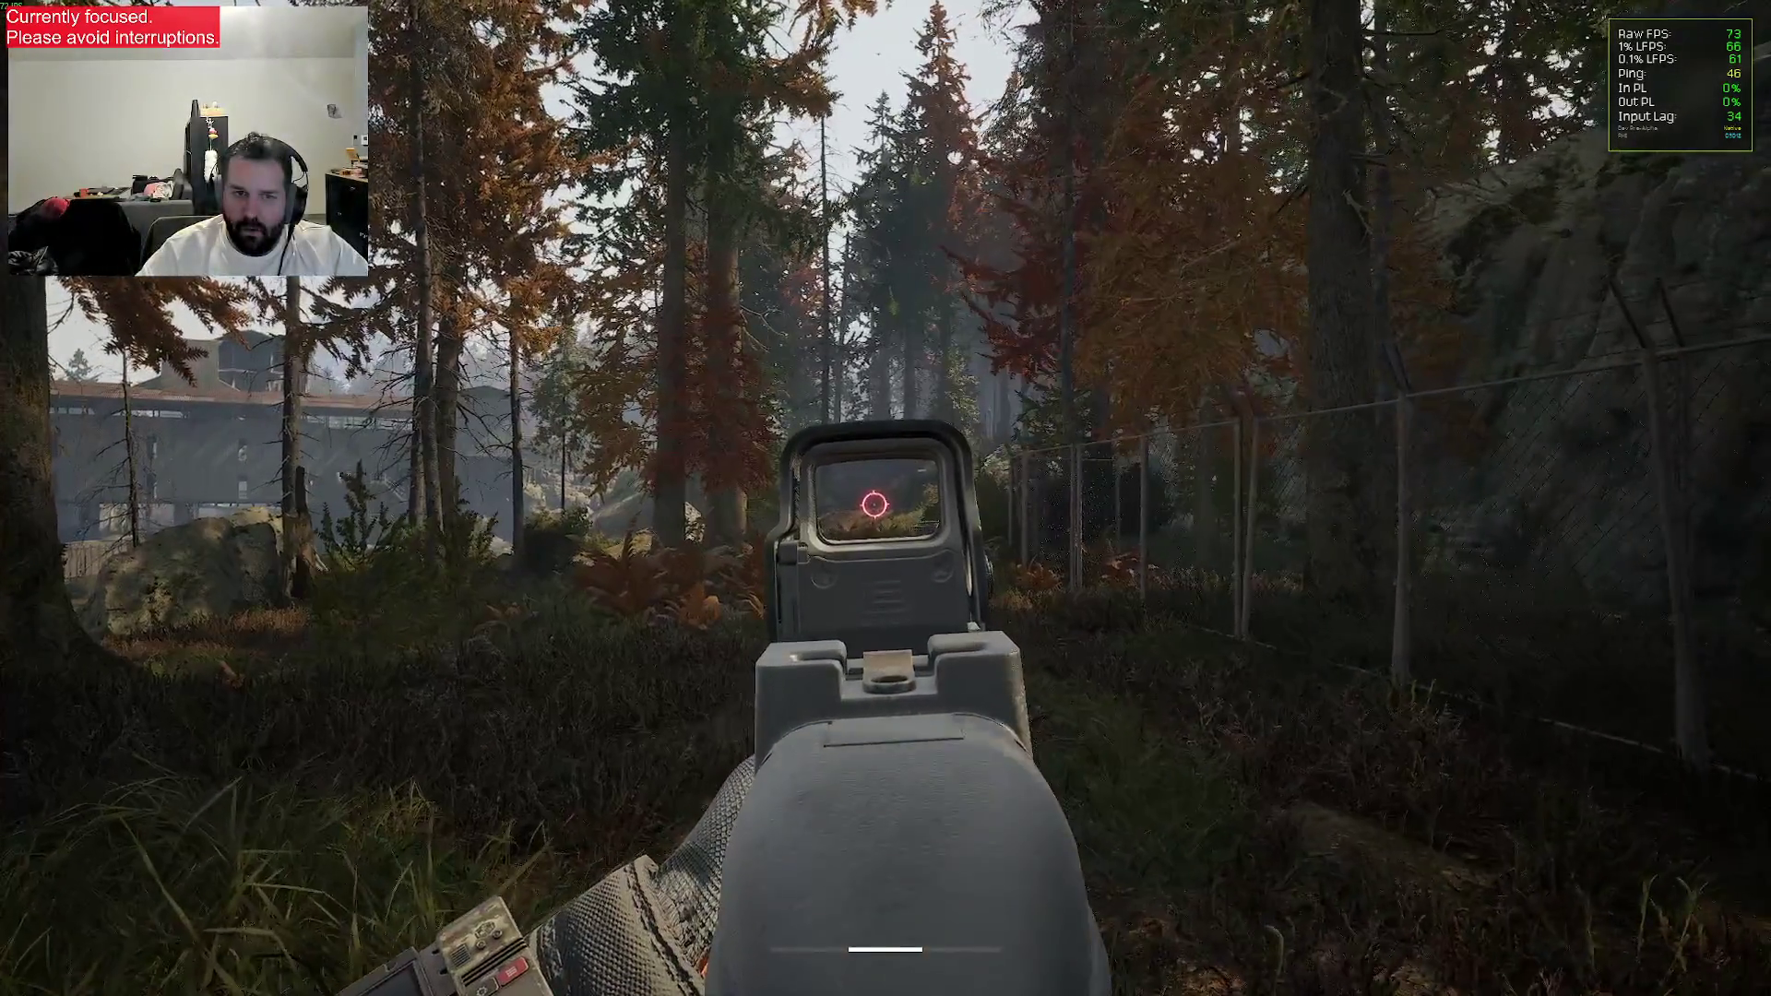
pyautogui.press('`')
pyautogui.press('Up')
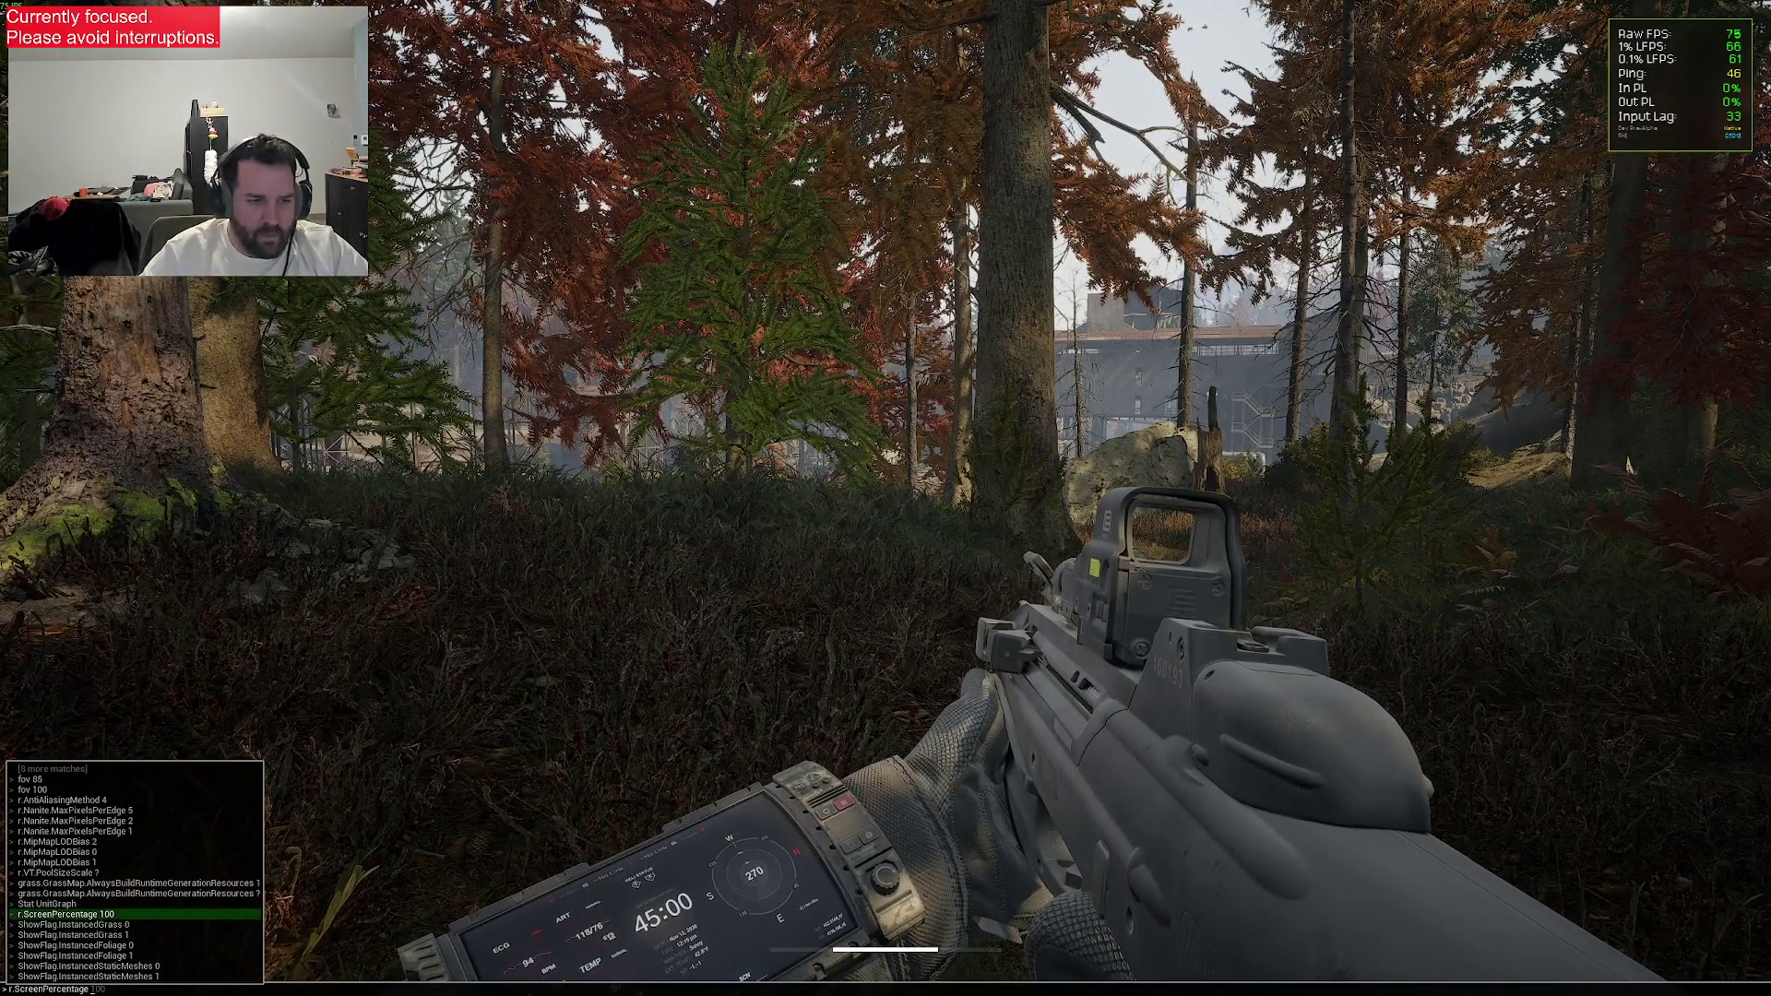
# Walk past the rock and restricted-area signs down the grassy path into the woods
pyautogui.press('w')
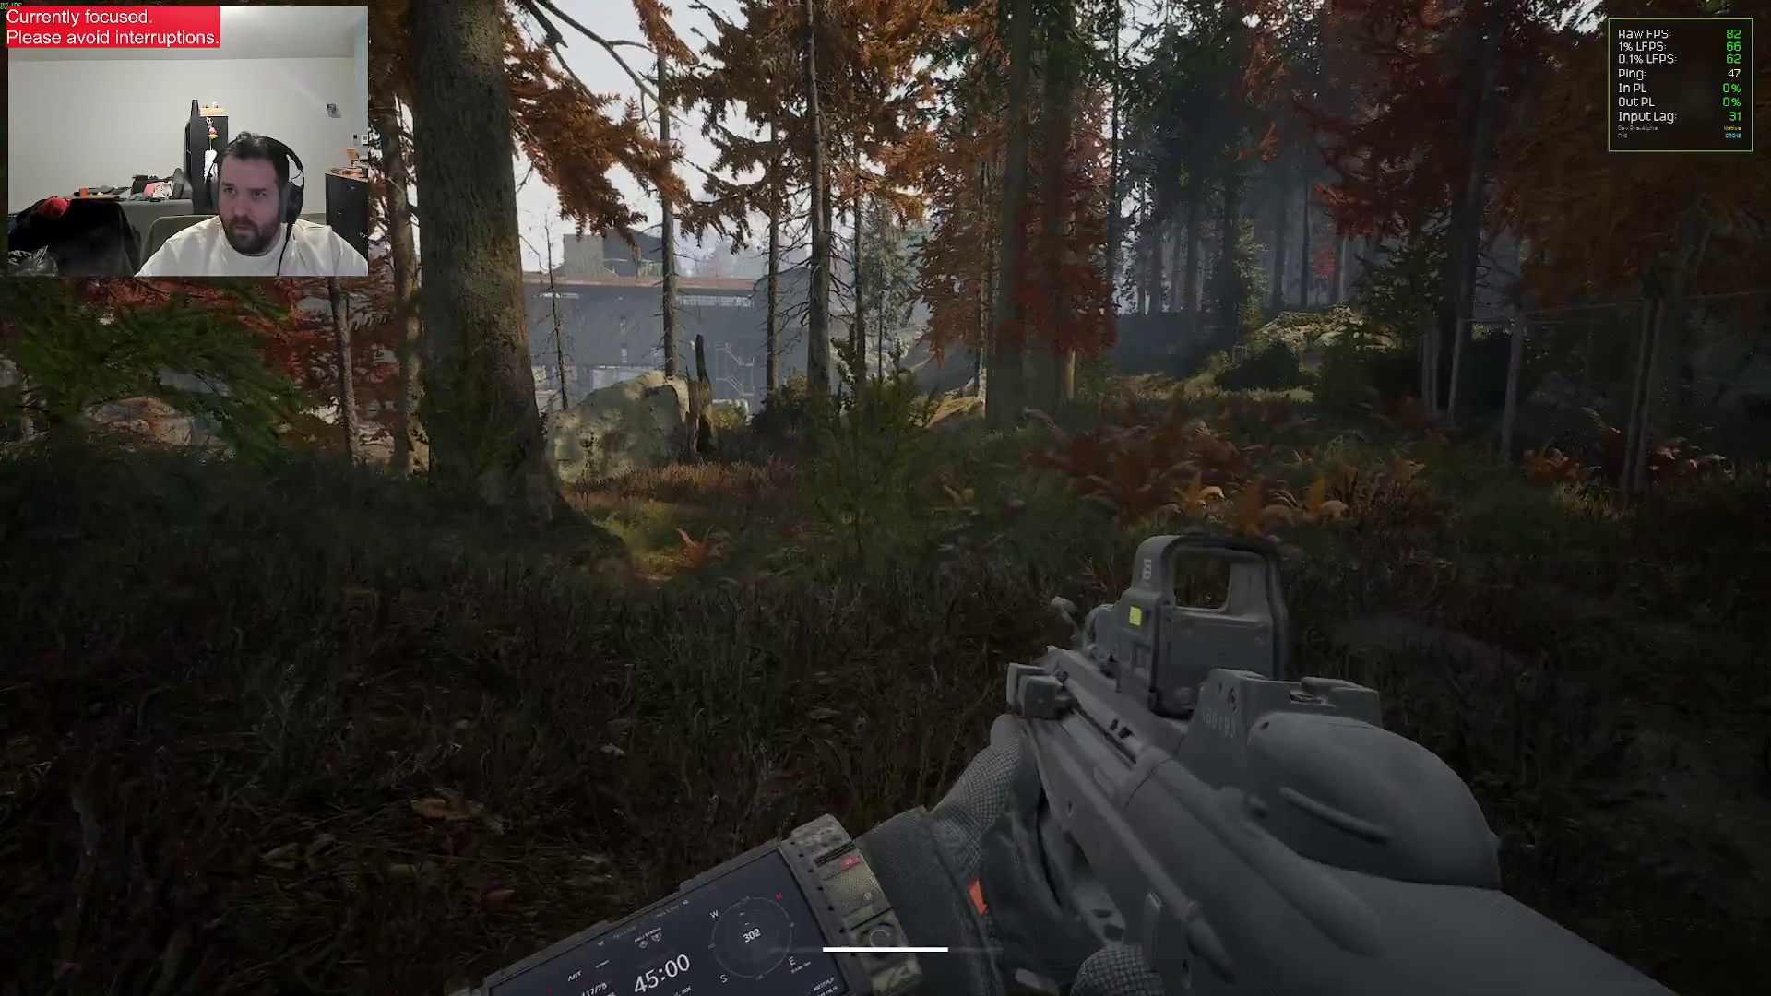
pyautogui.press('`')
pyautogui.press('Up')
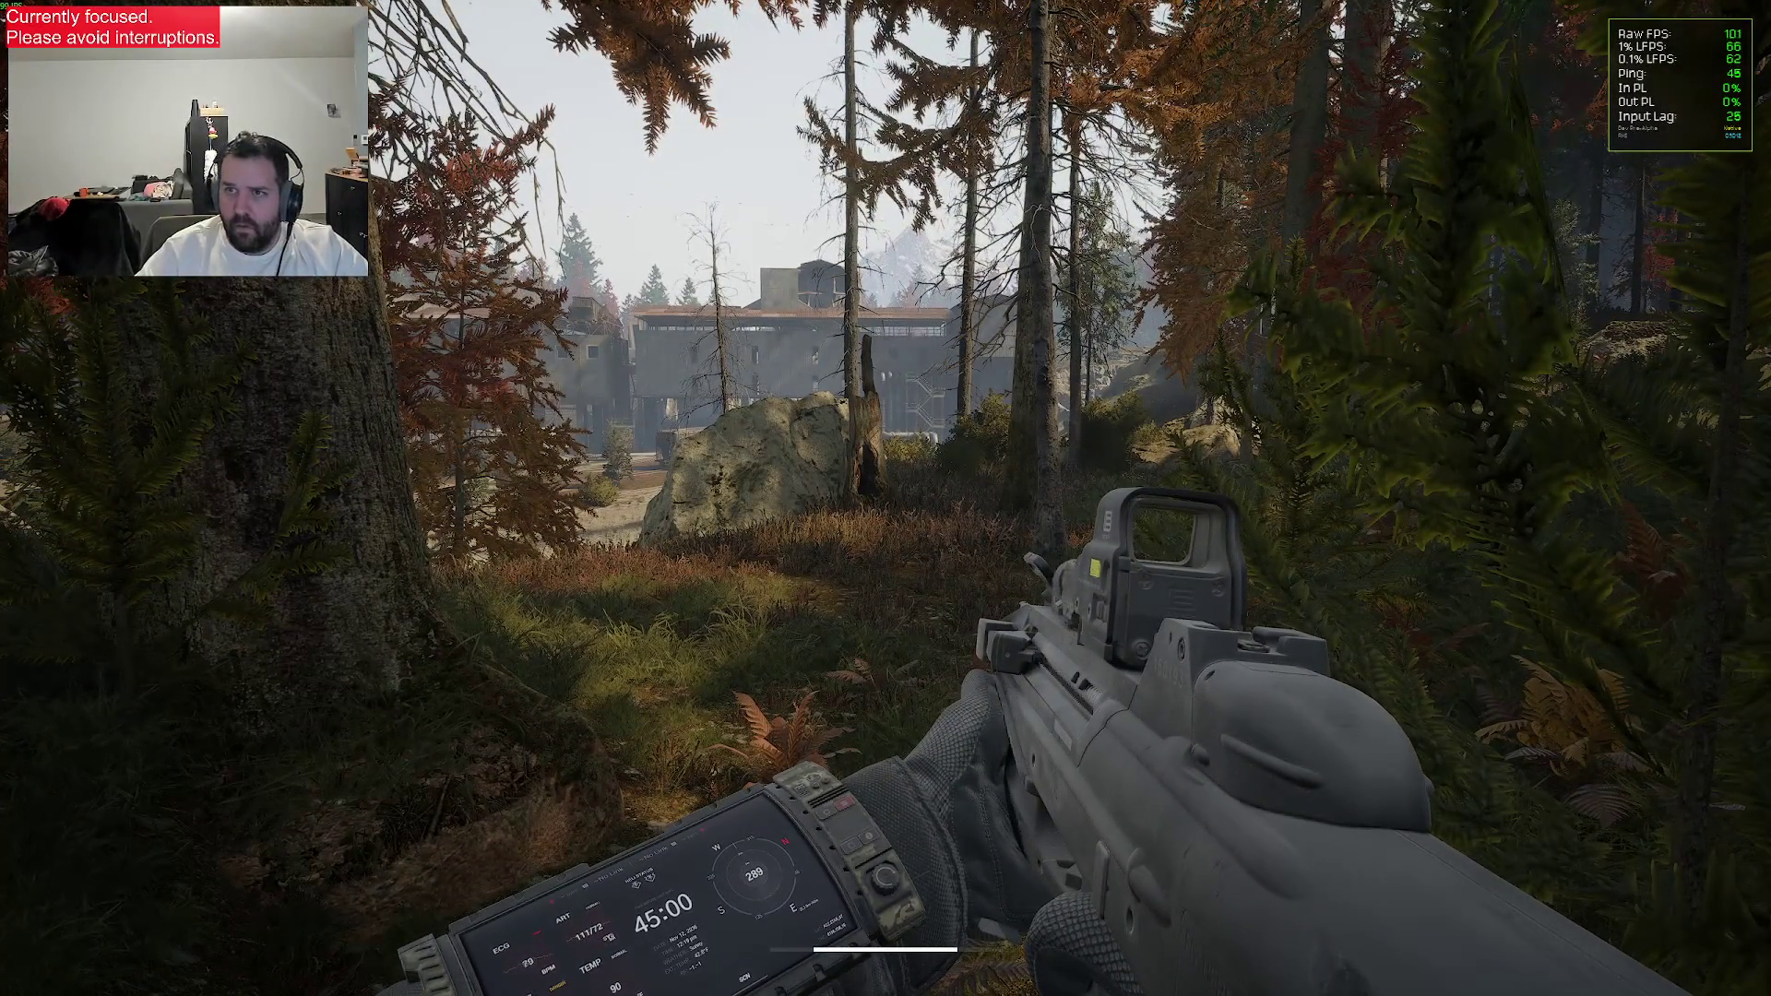
pyautogui.press('w')
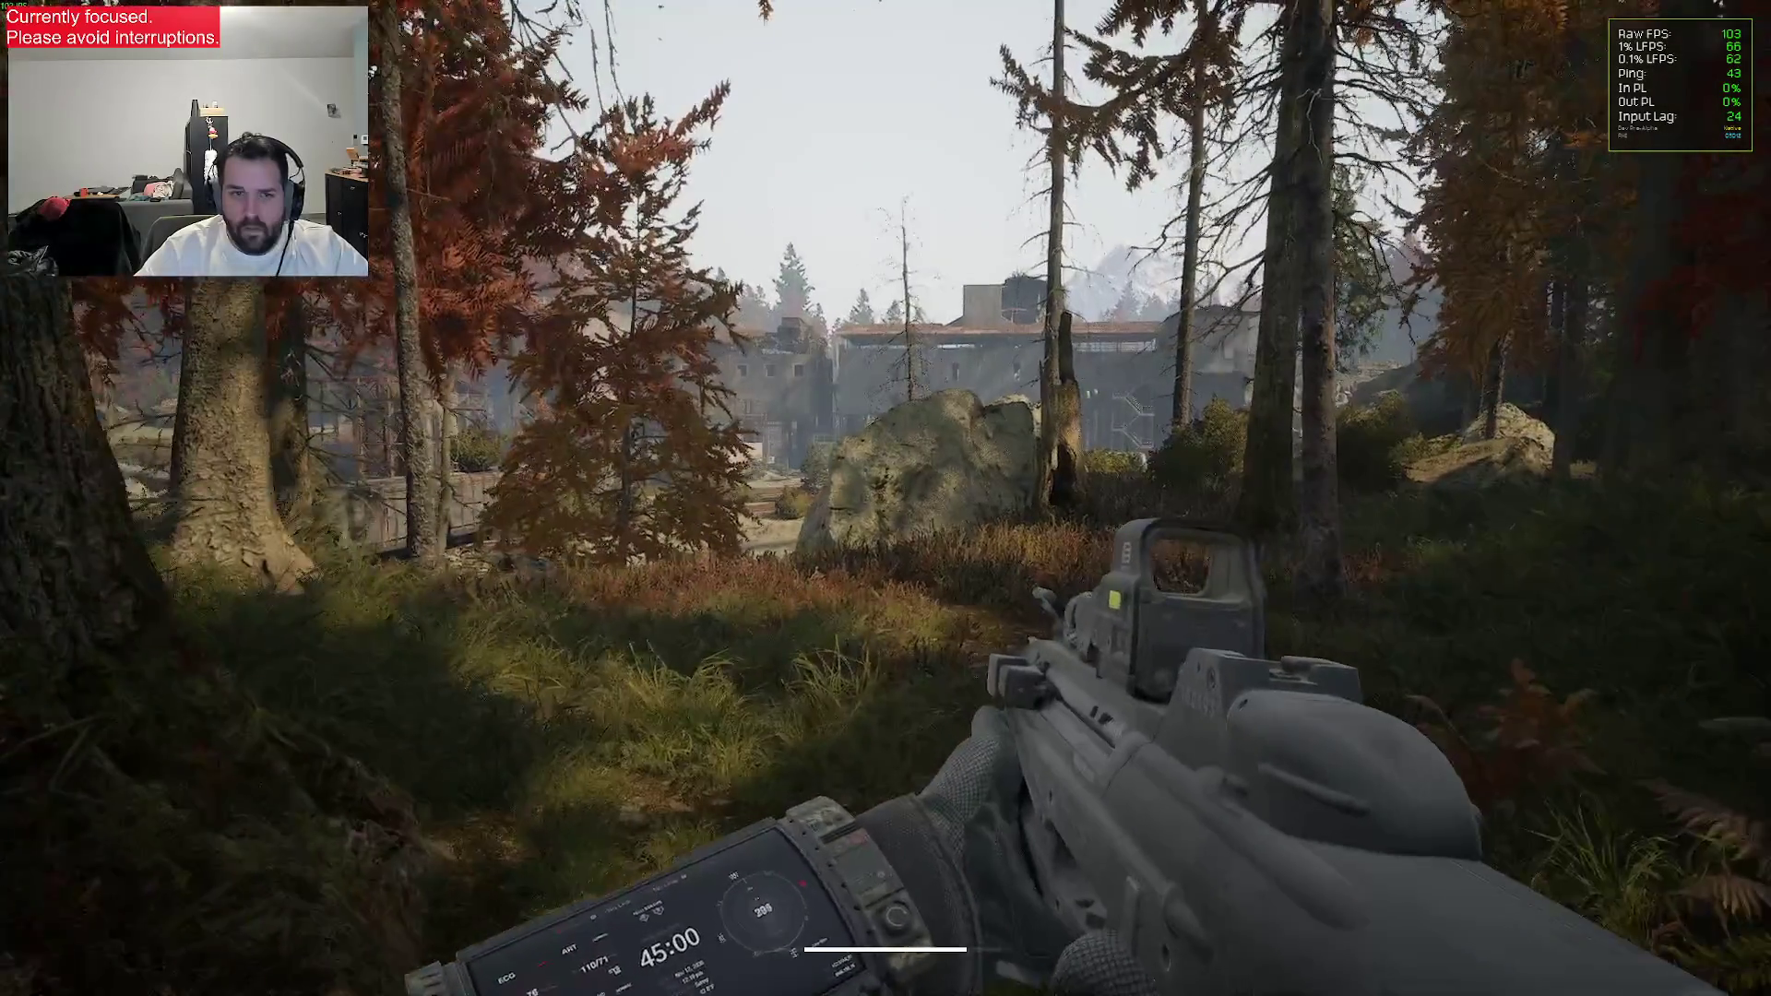
pyautogui.press('w')
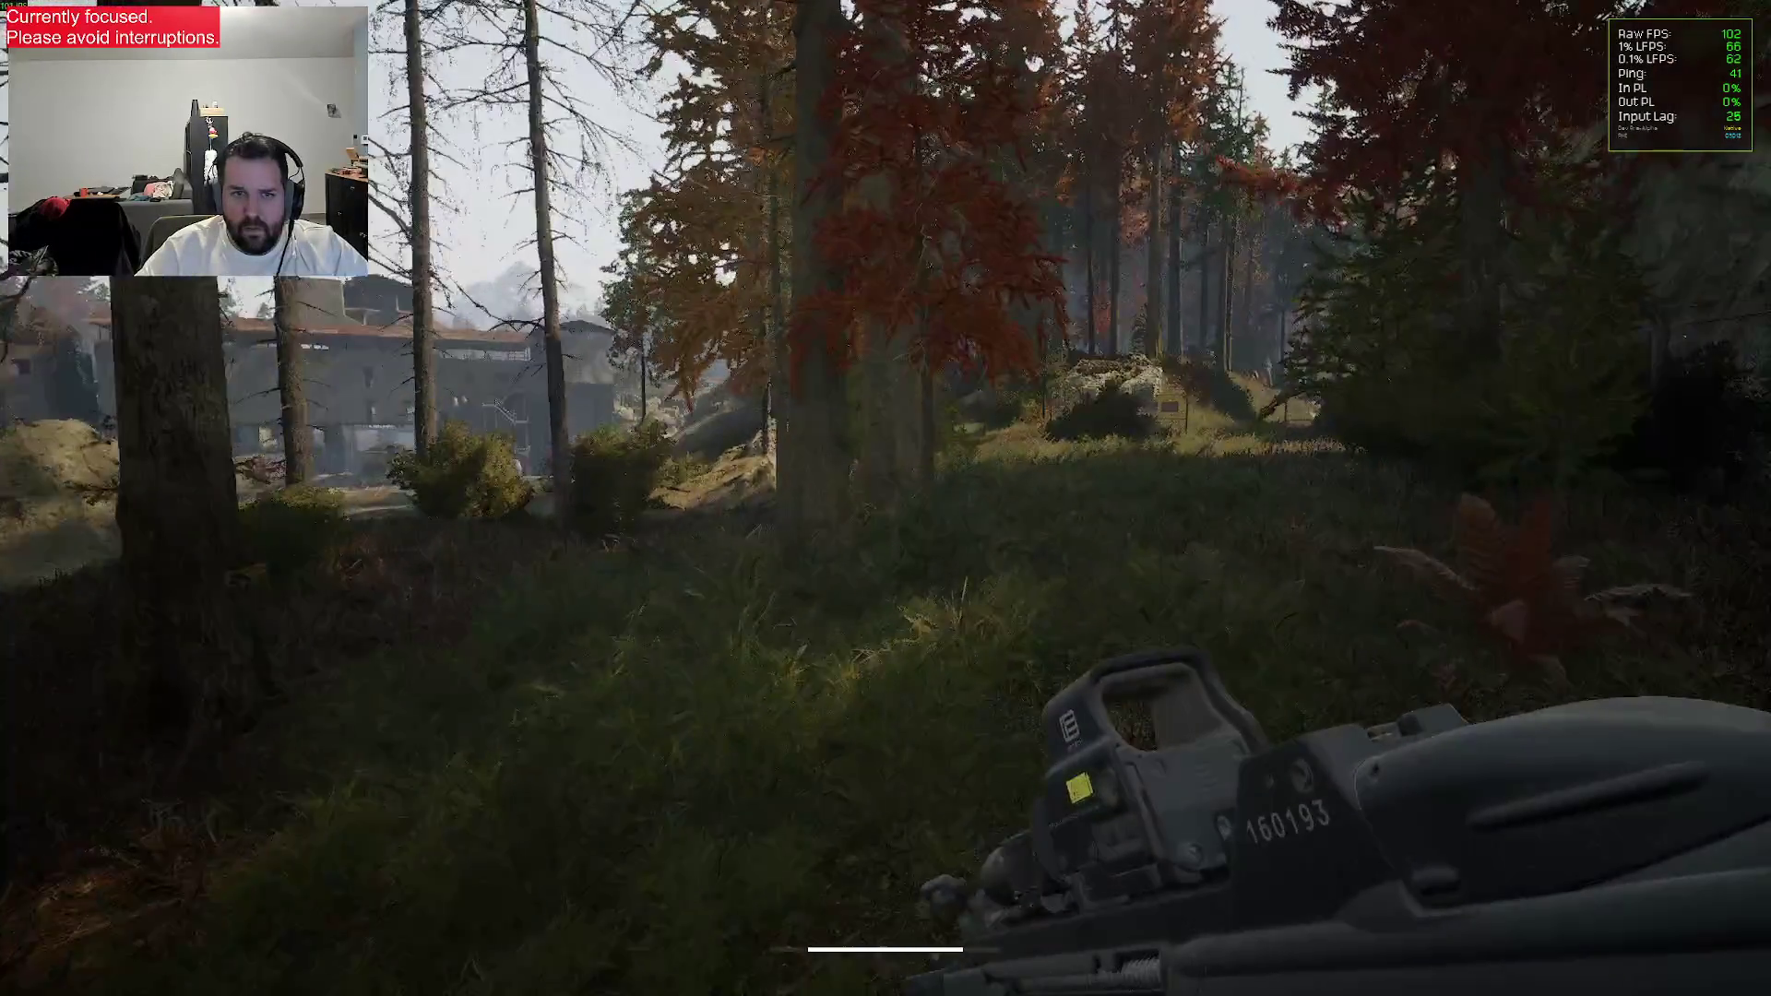
pyautogui.press('w')
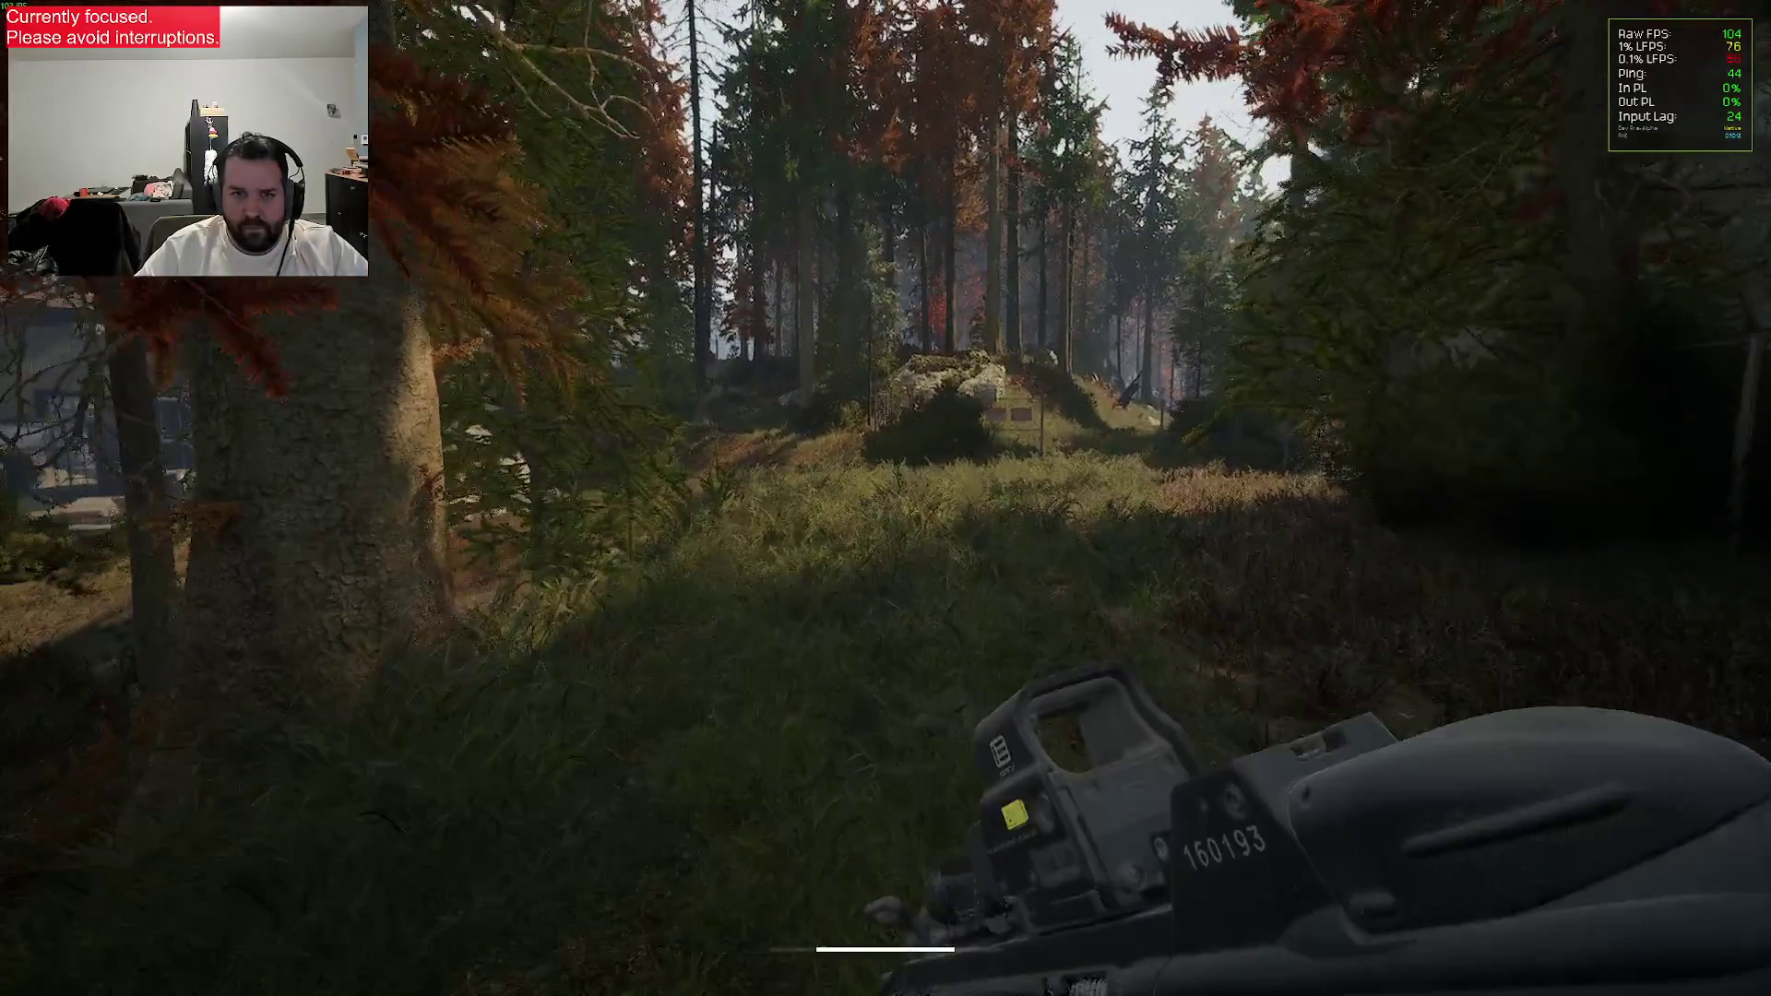
pyautogui.press('w')
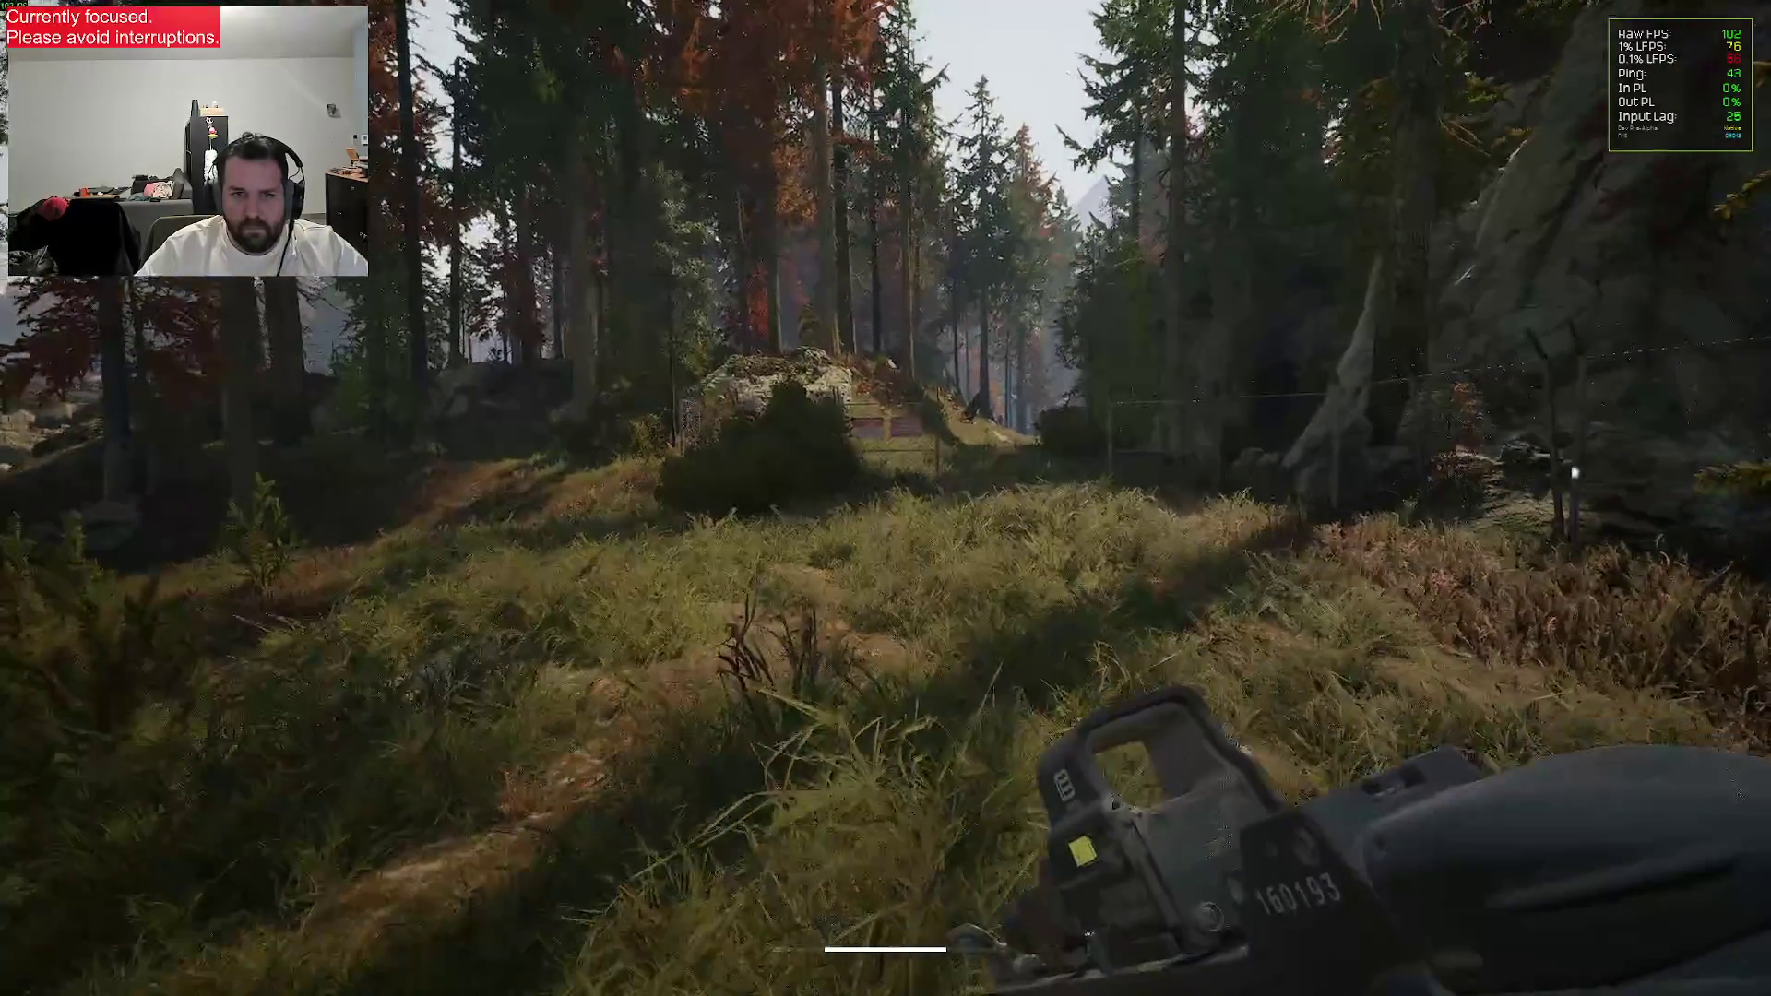
pyautogui.press('w')
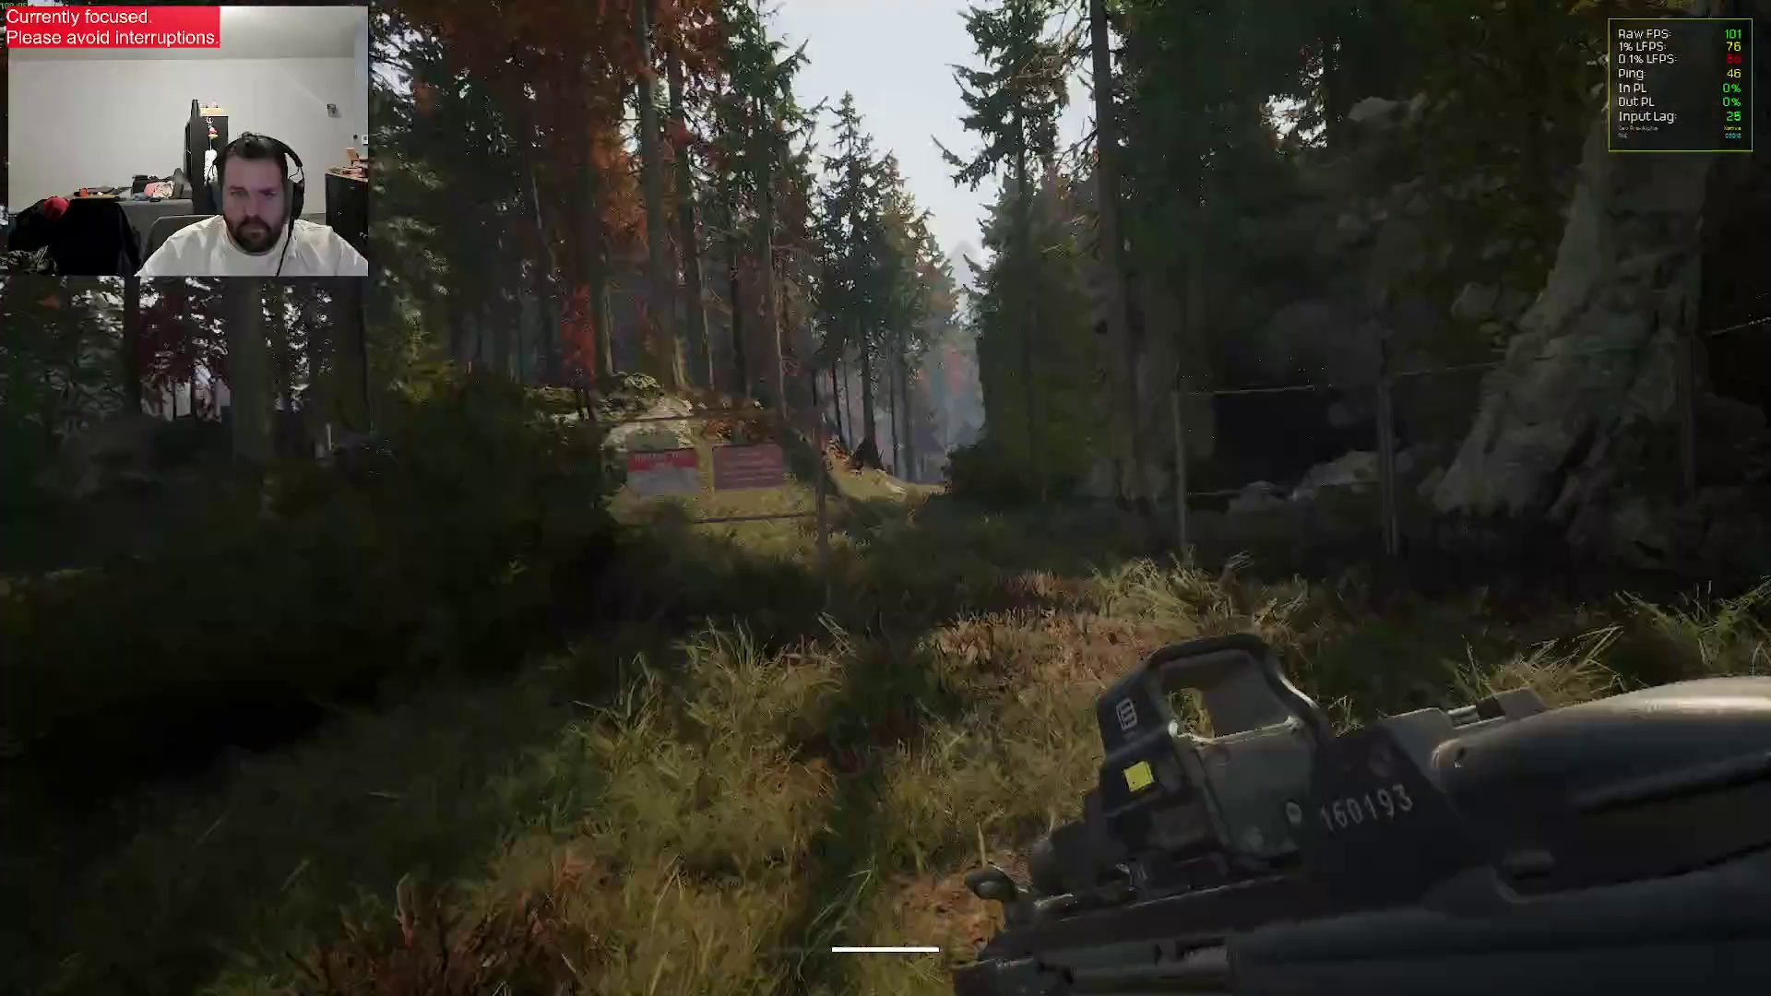
pyautogui.press('w')
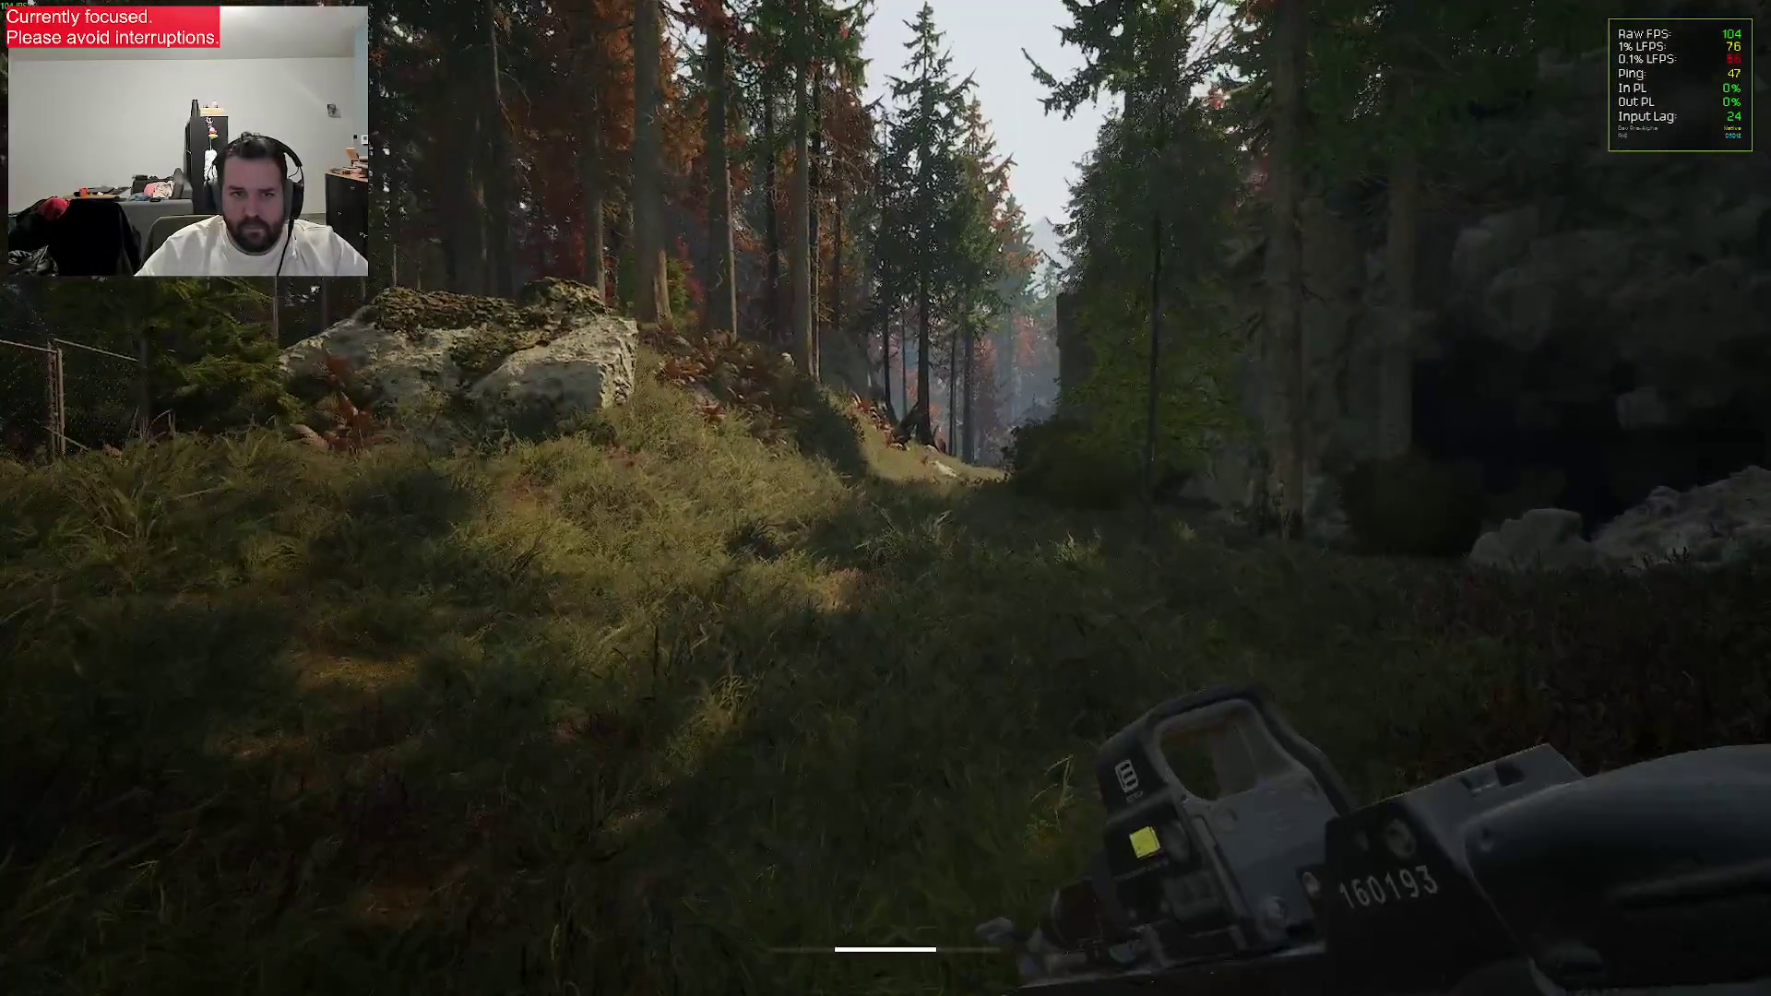
pyautogui.press('w')
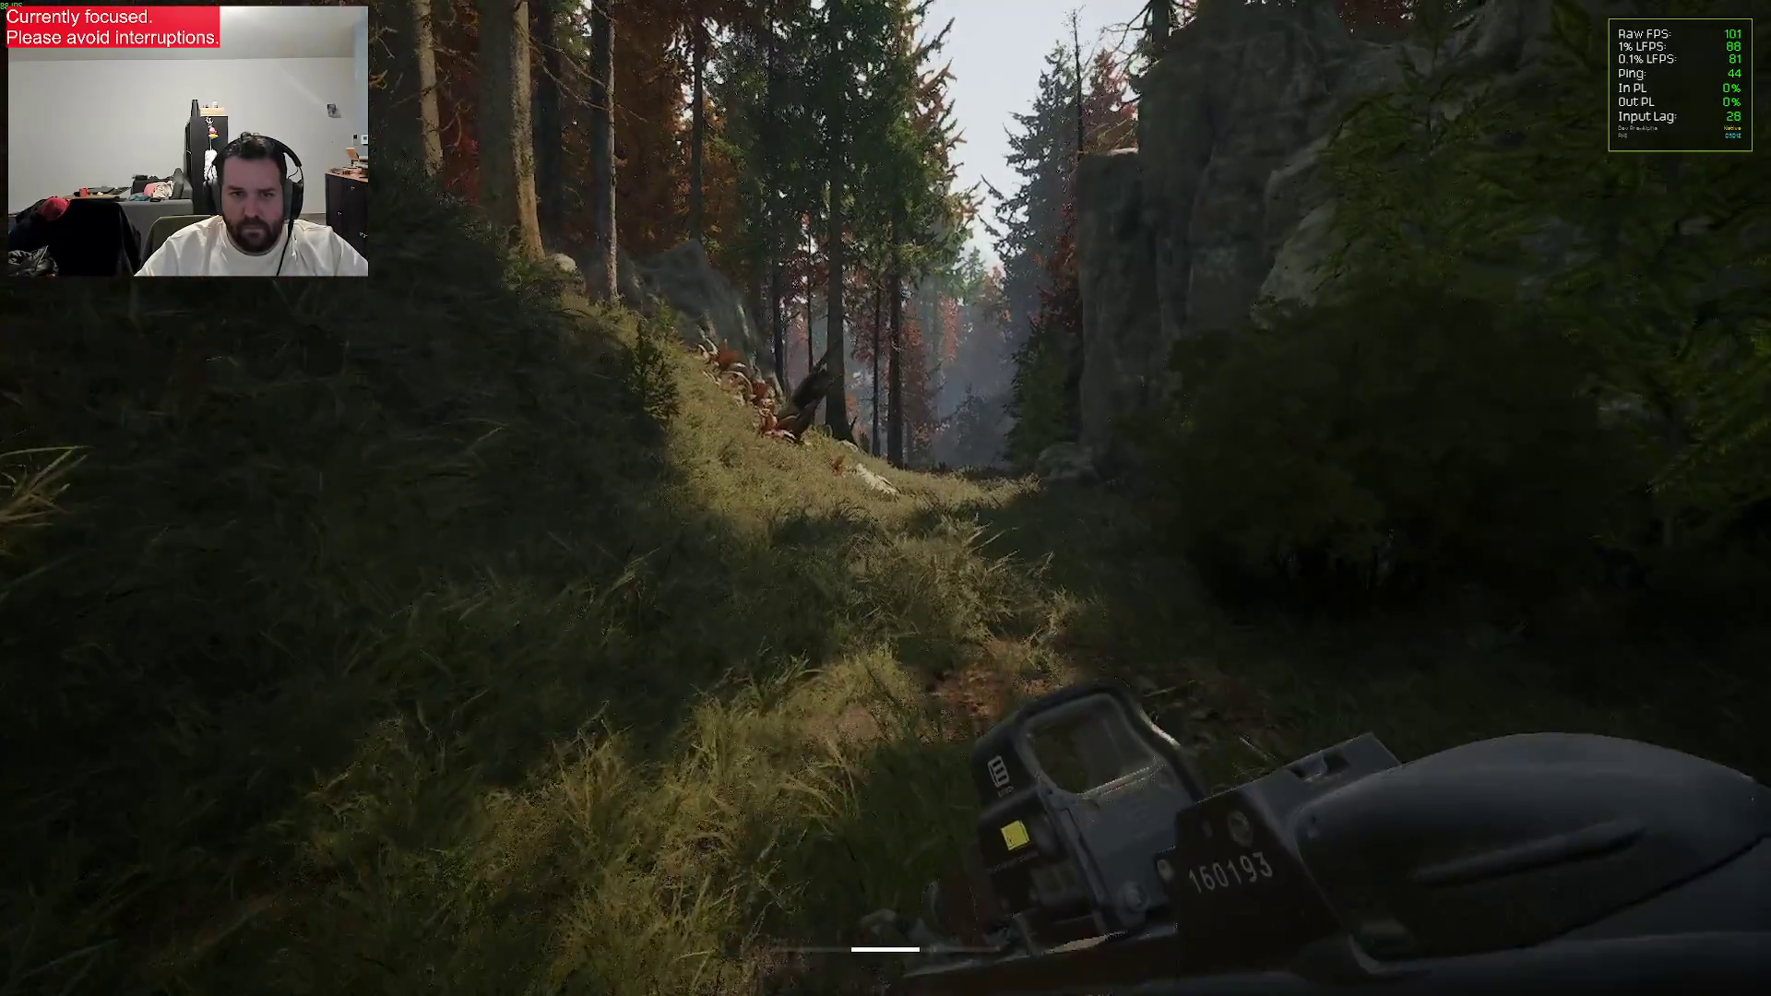
pyautogui.press('w')
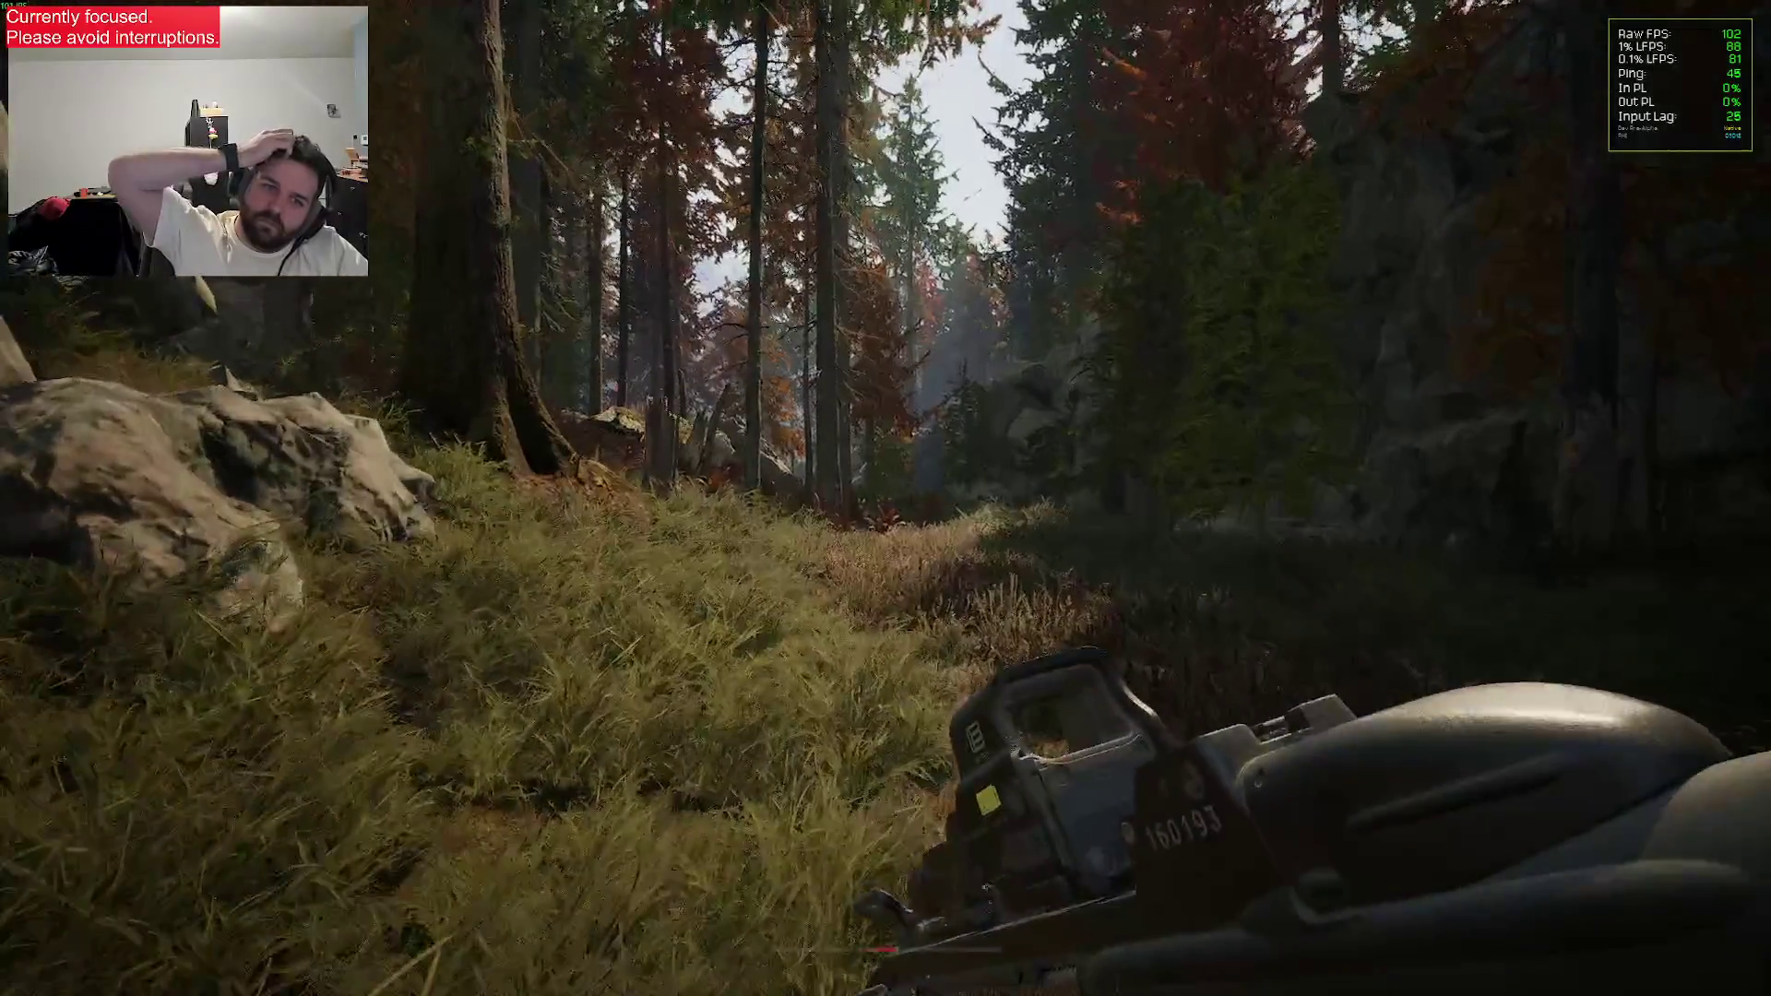
# Walk past the big rock and log through the trees toward the concrete compound
pyautogui.press('w')
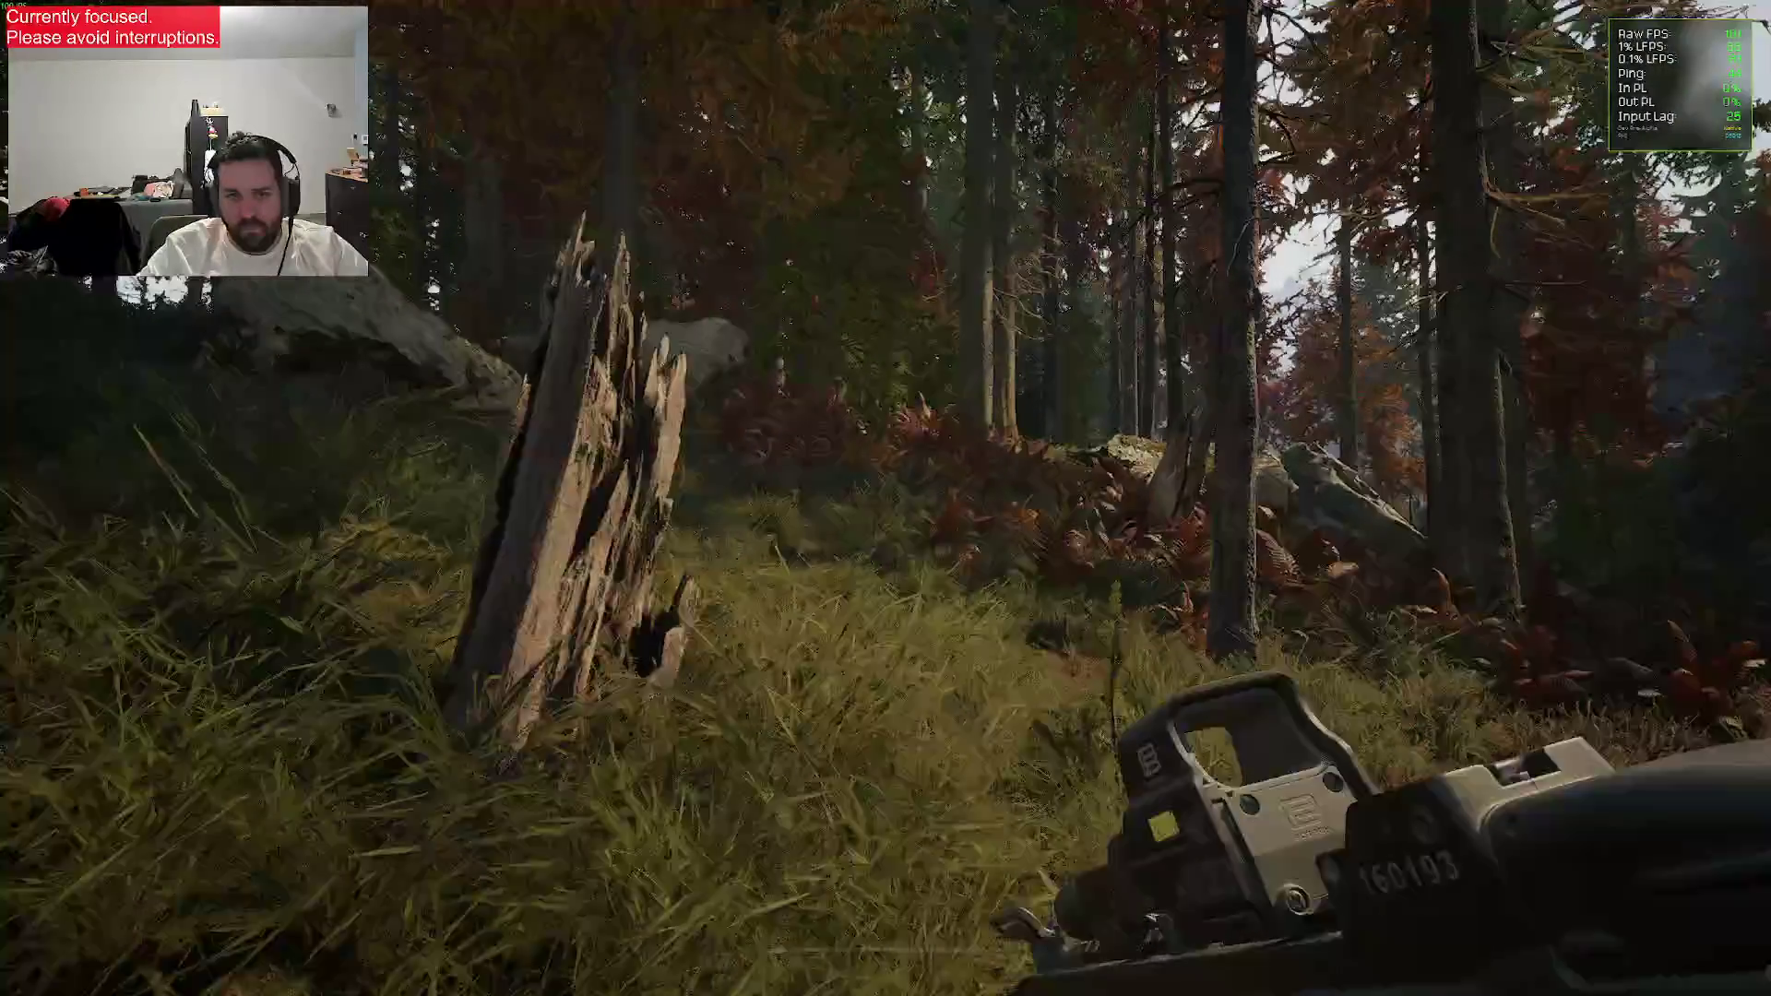
pyautogui.press('w')
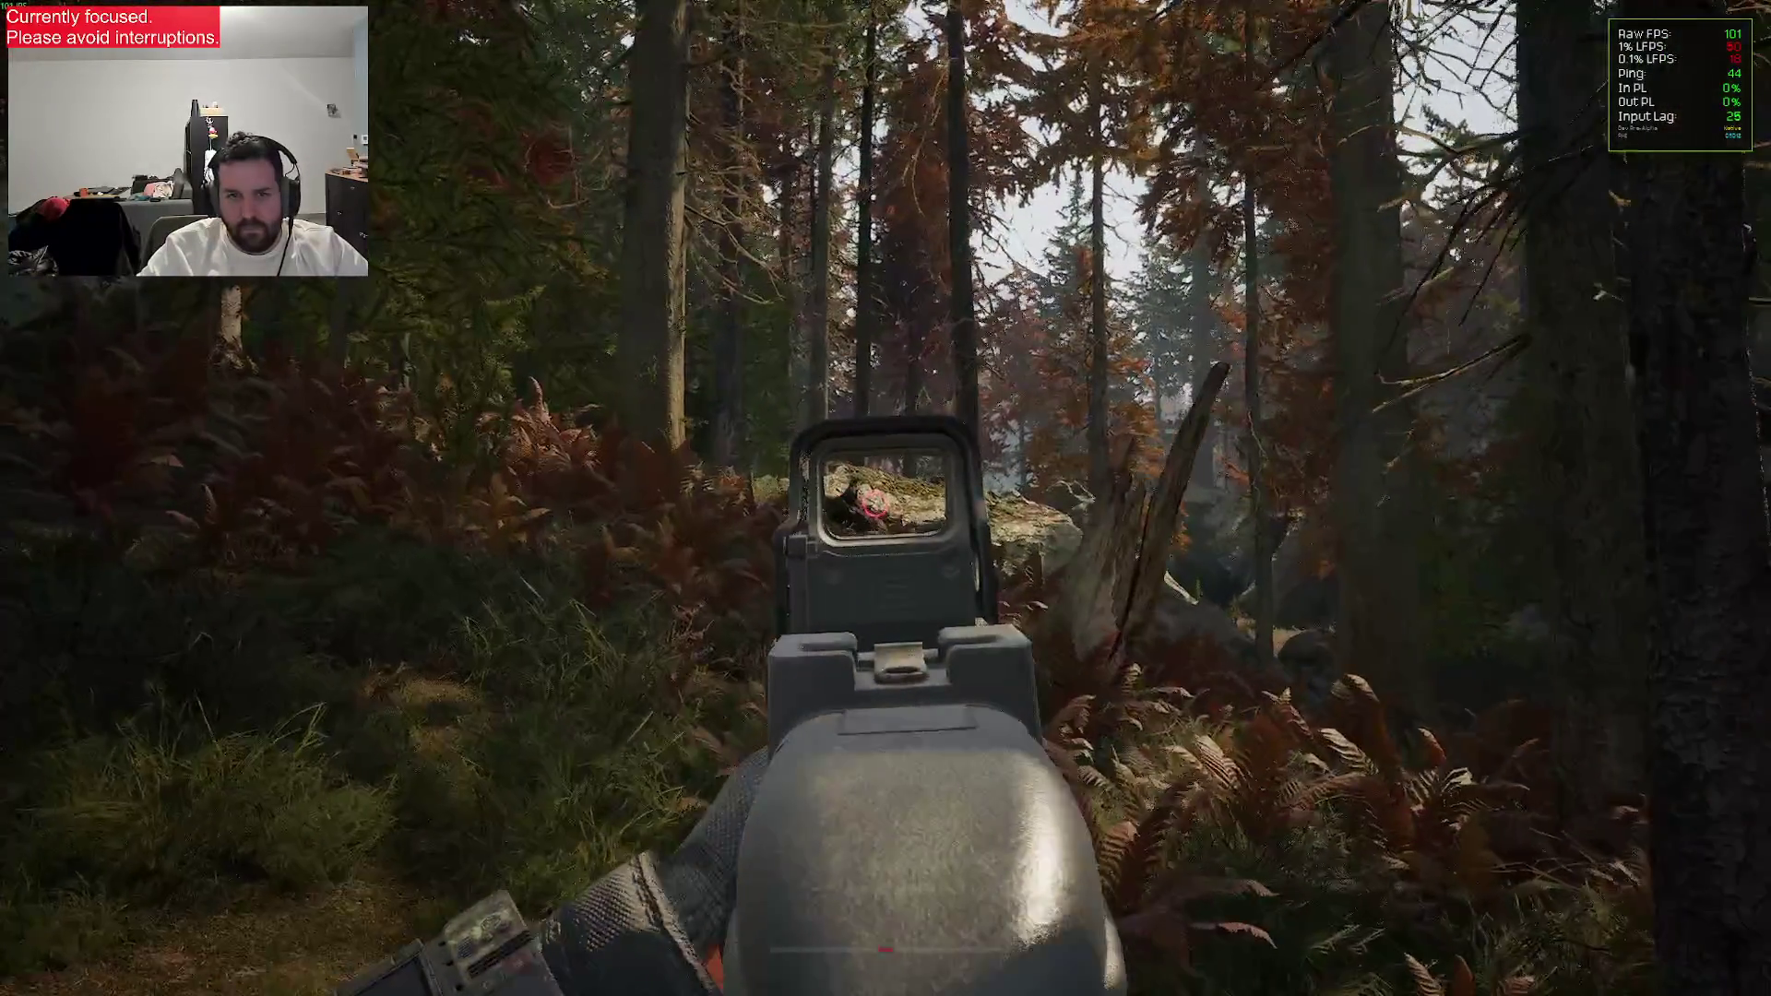
pyautogui.press('w')
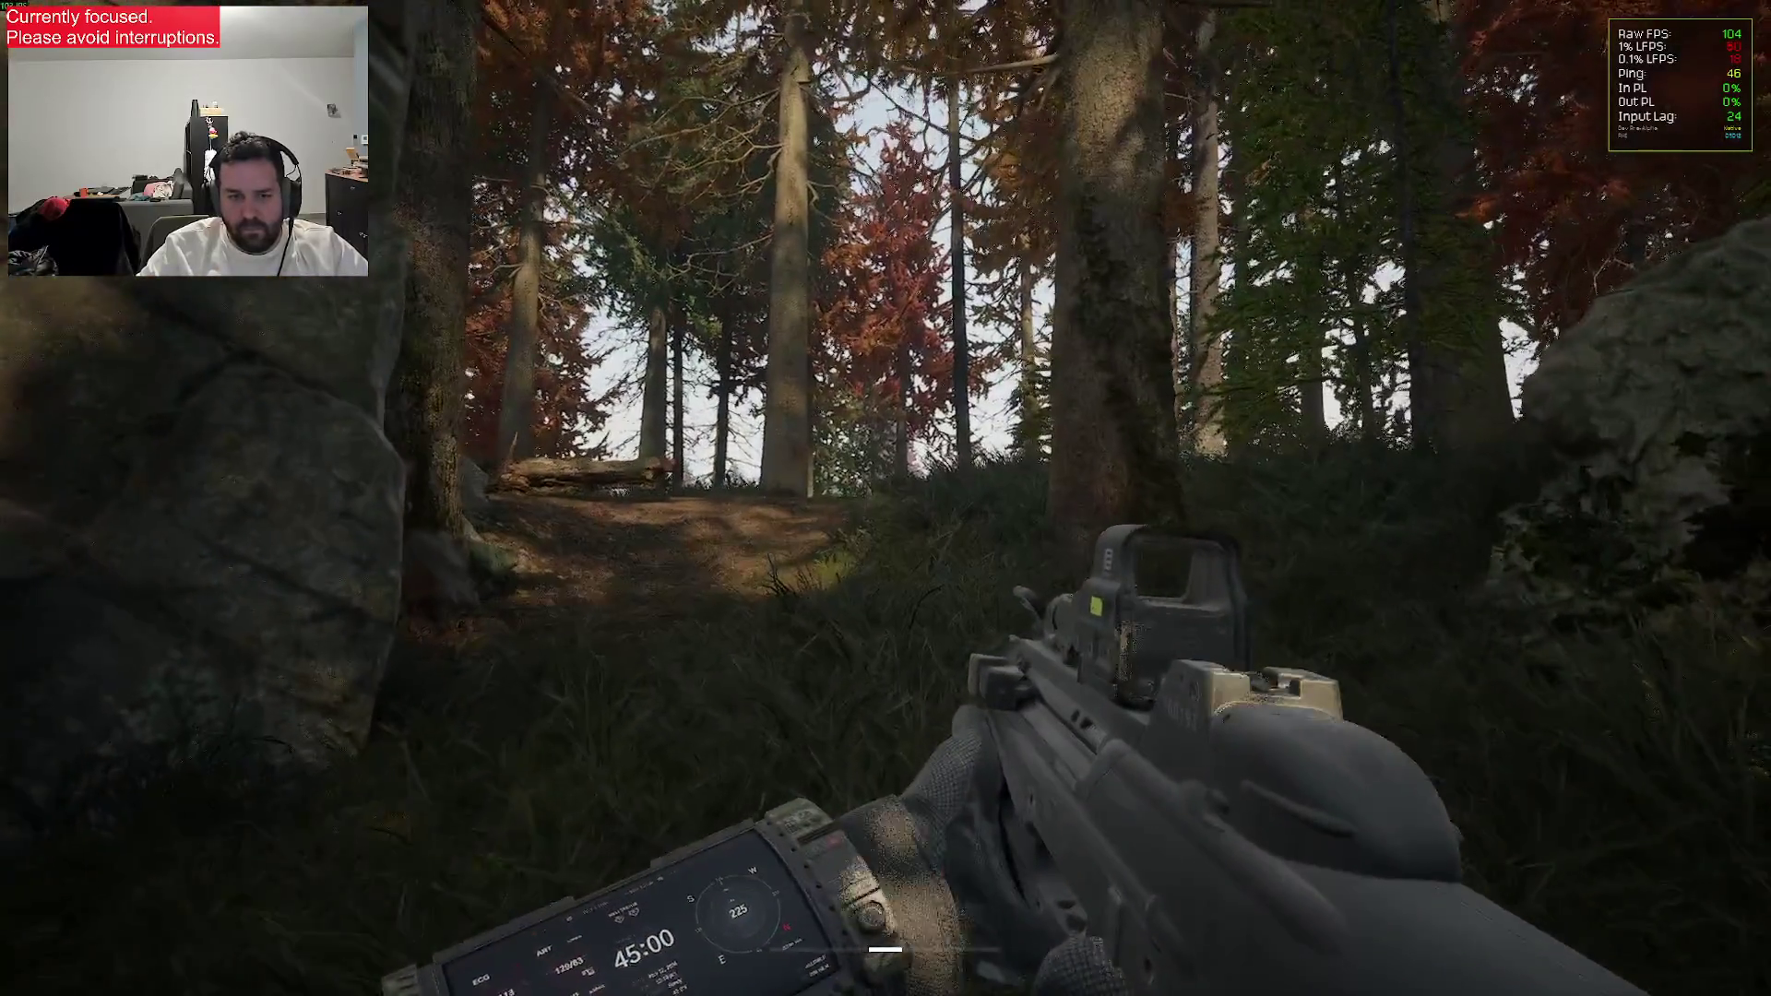
pyautogui.press('w')
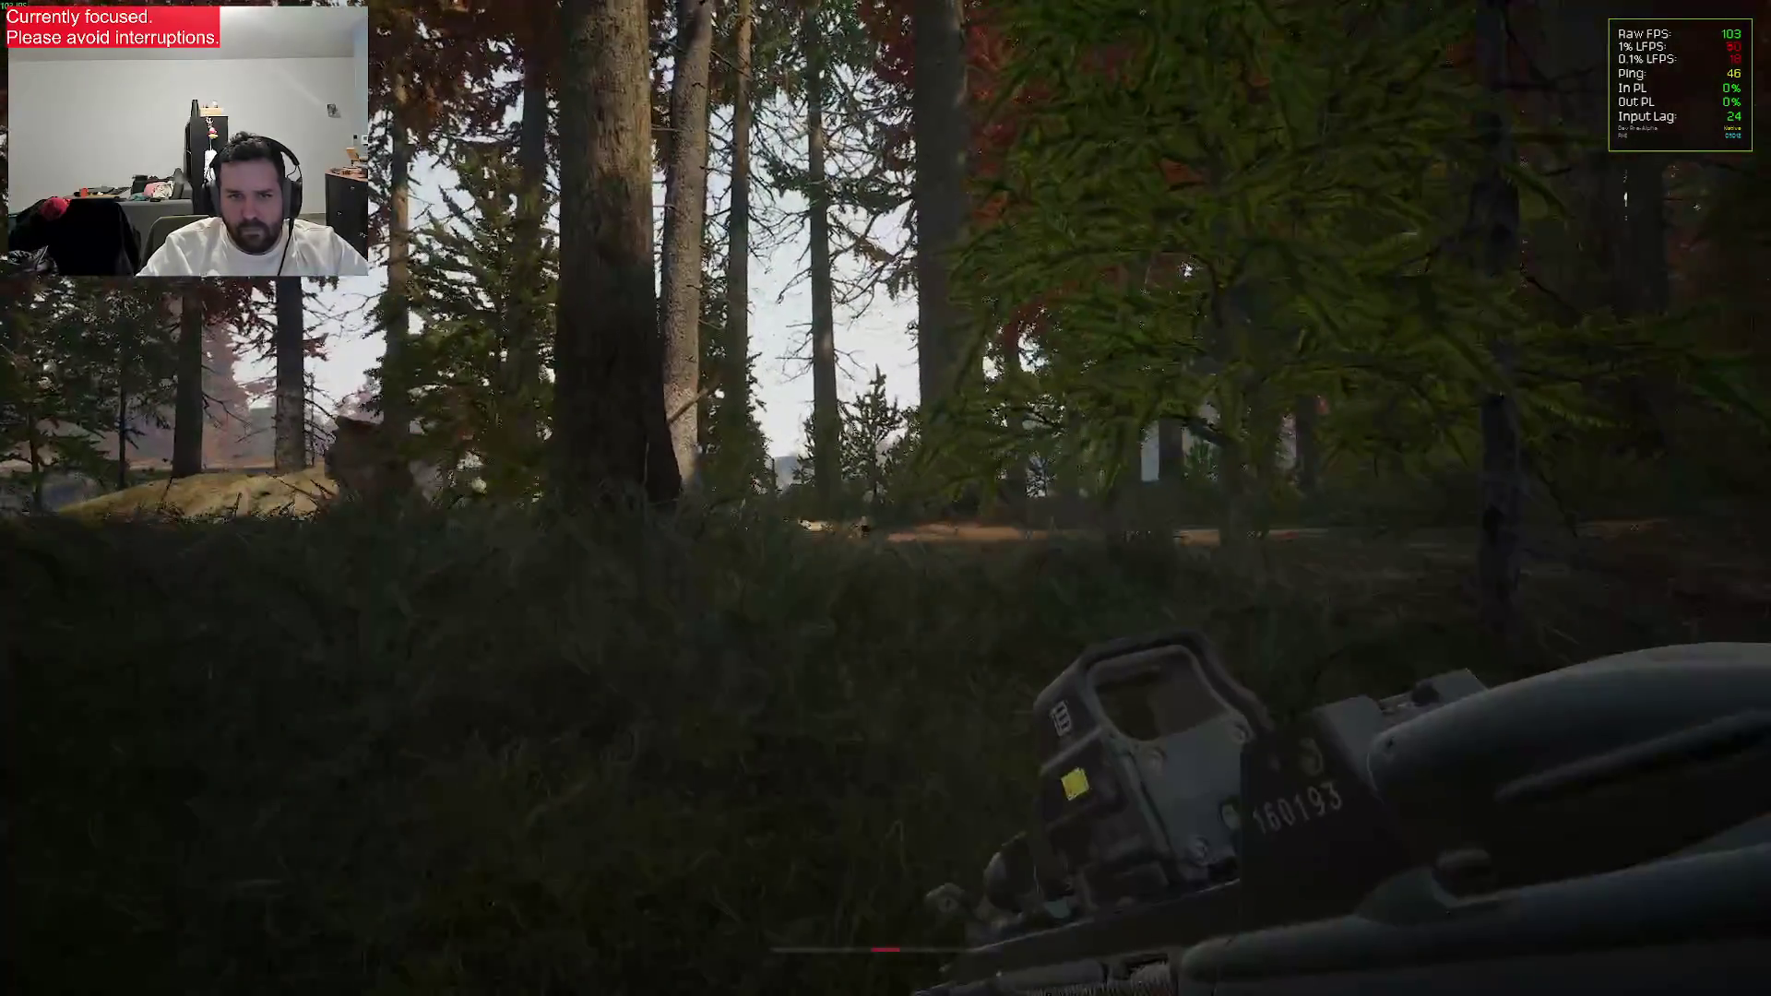
pyautogui.press('w')
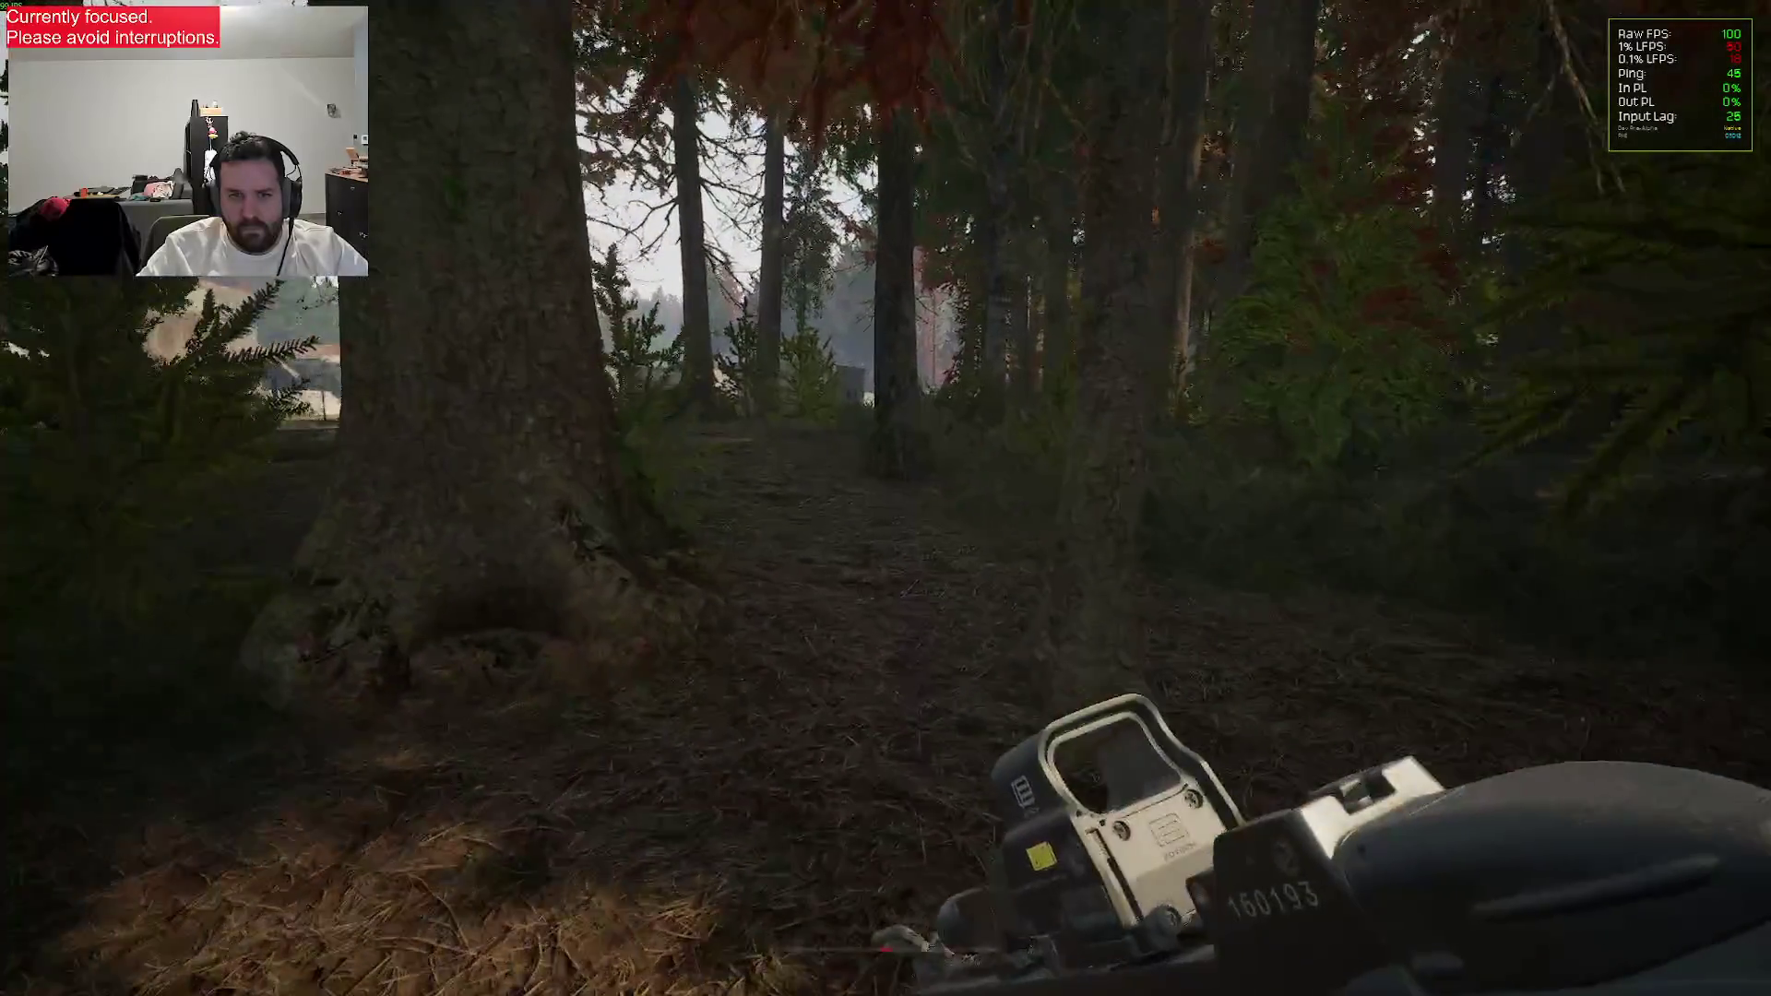
pyautogui.press('w')
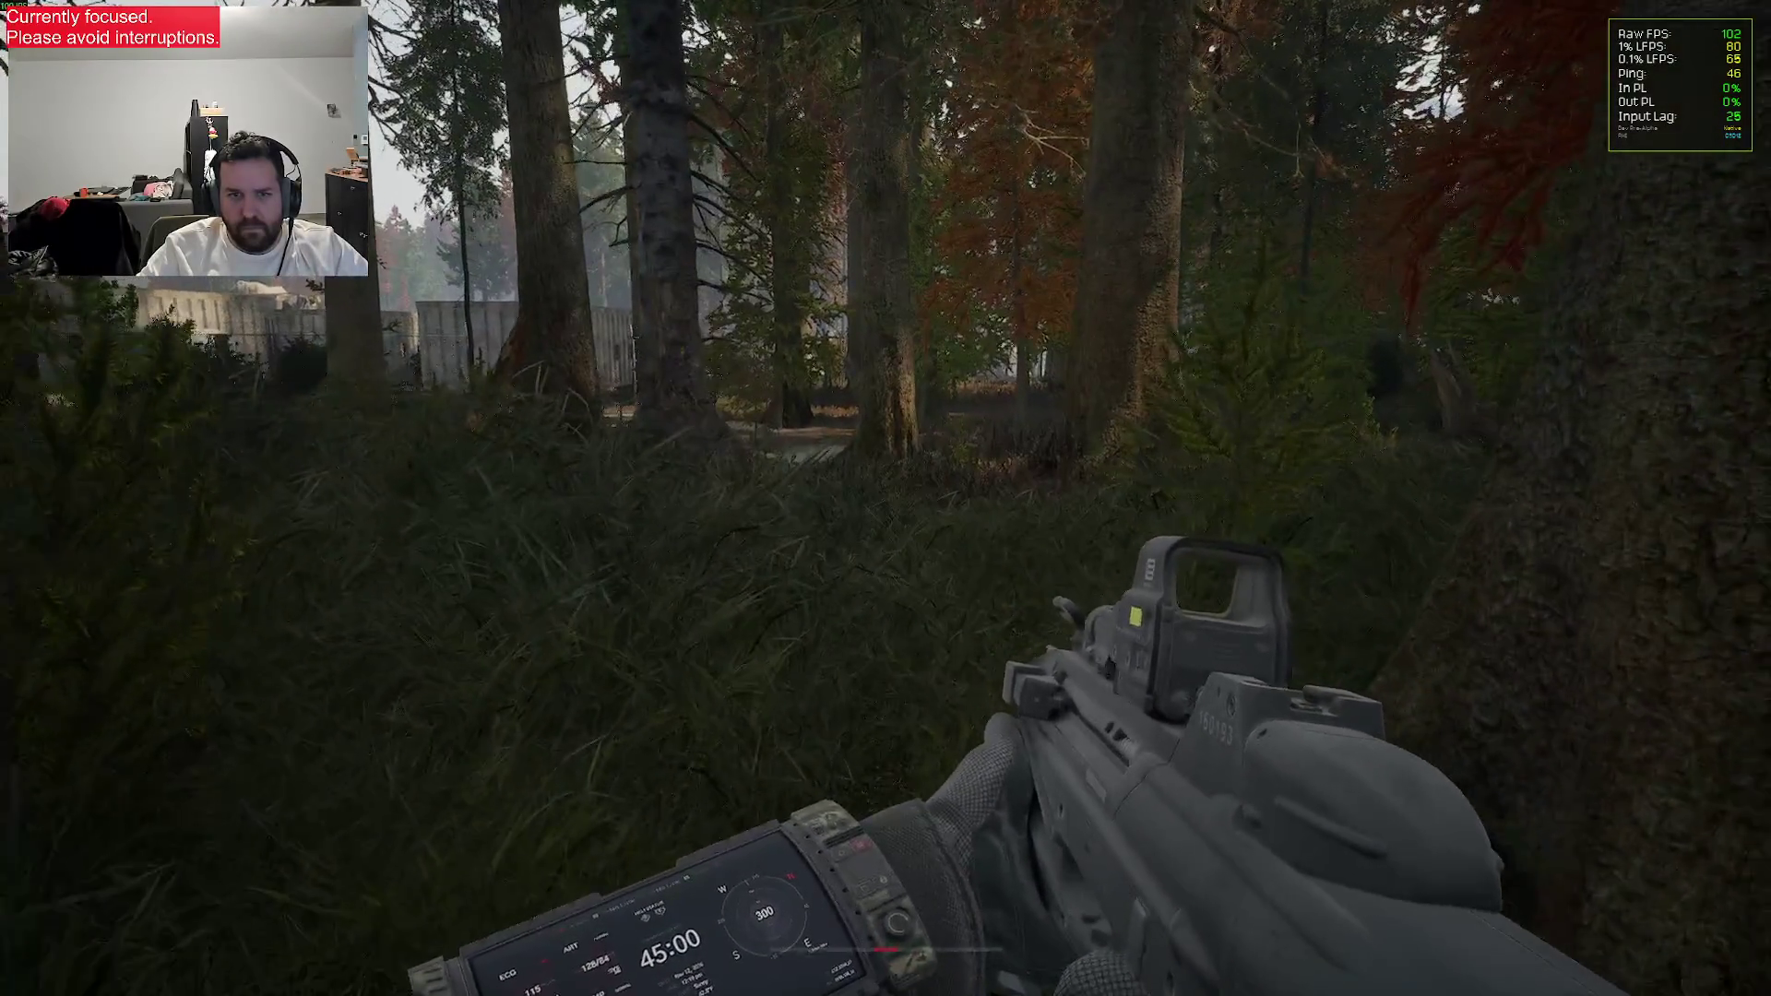
pyautogui.press('w')
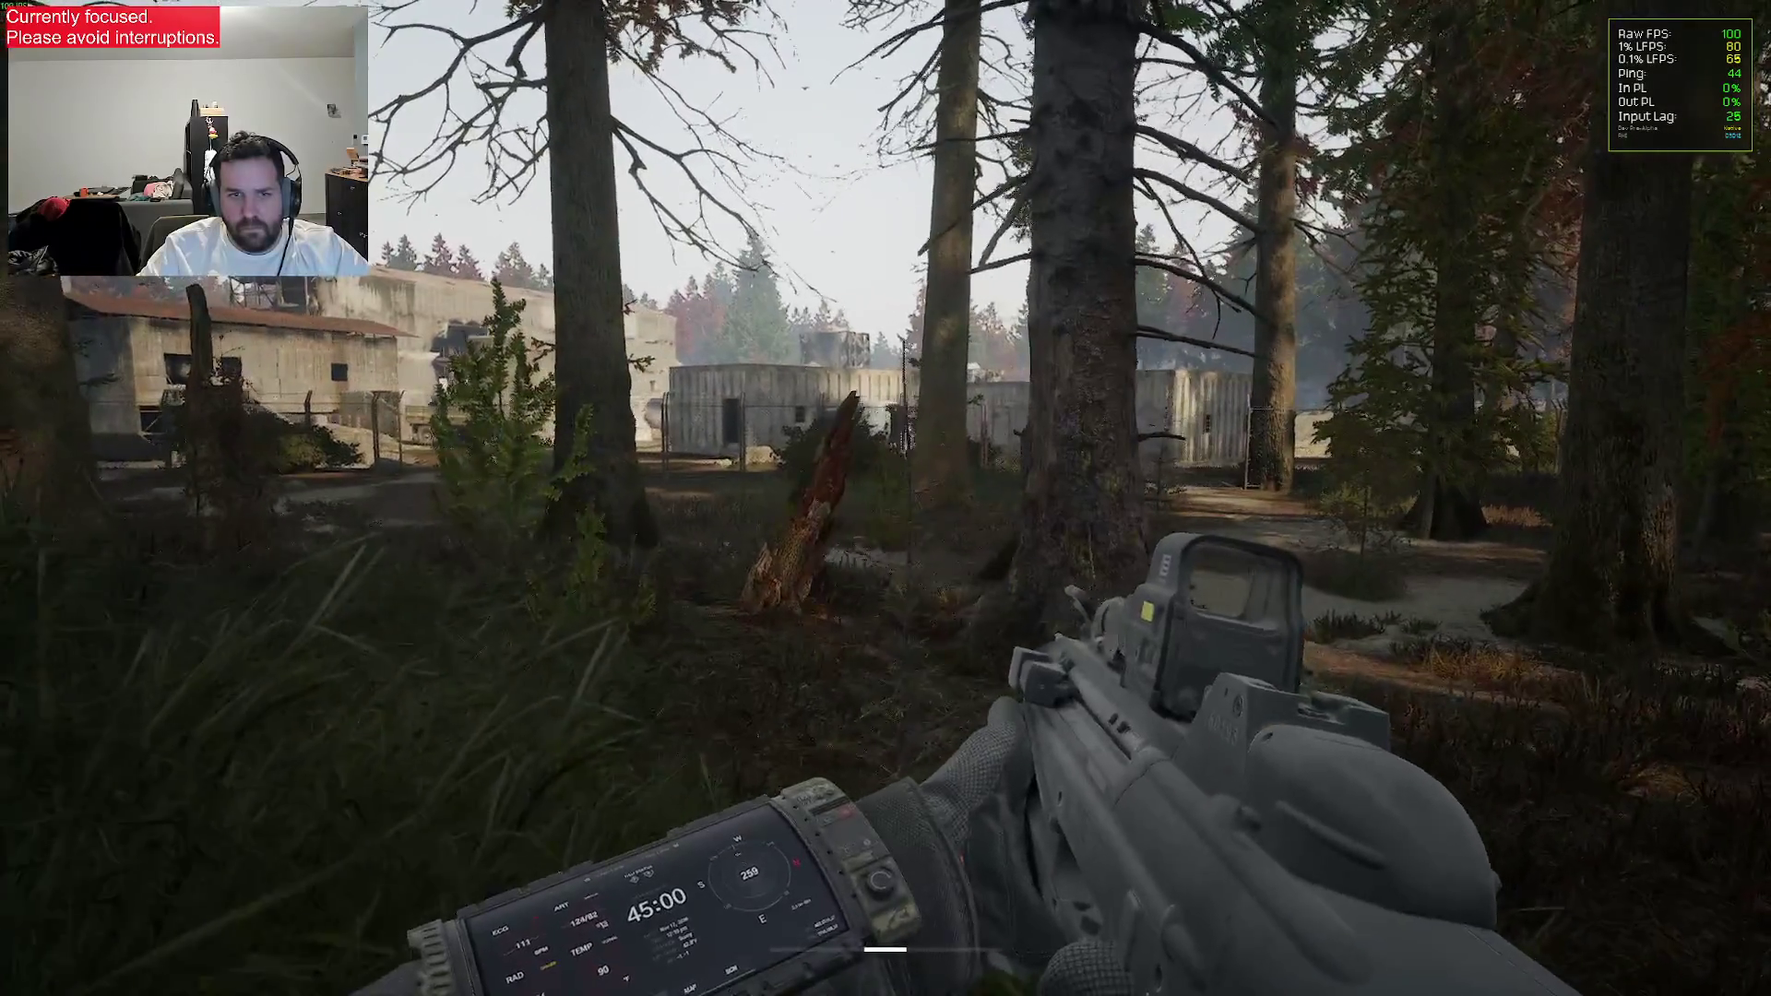
pyautogui.press('w')
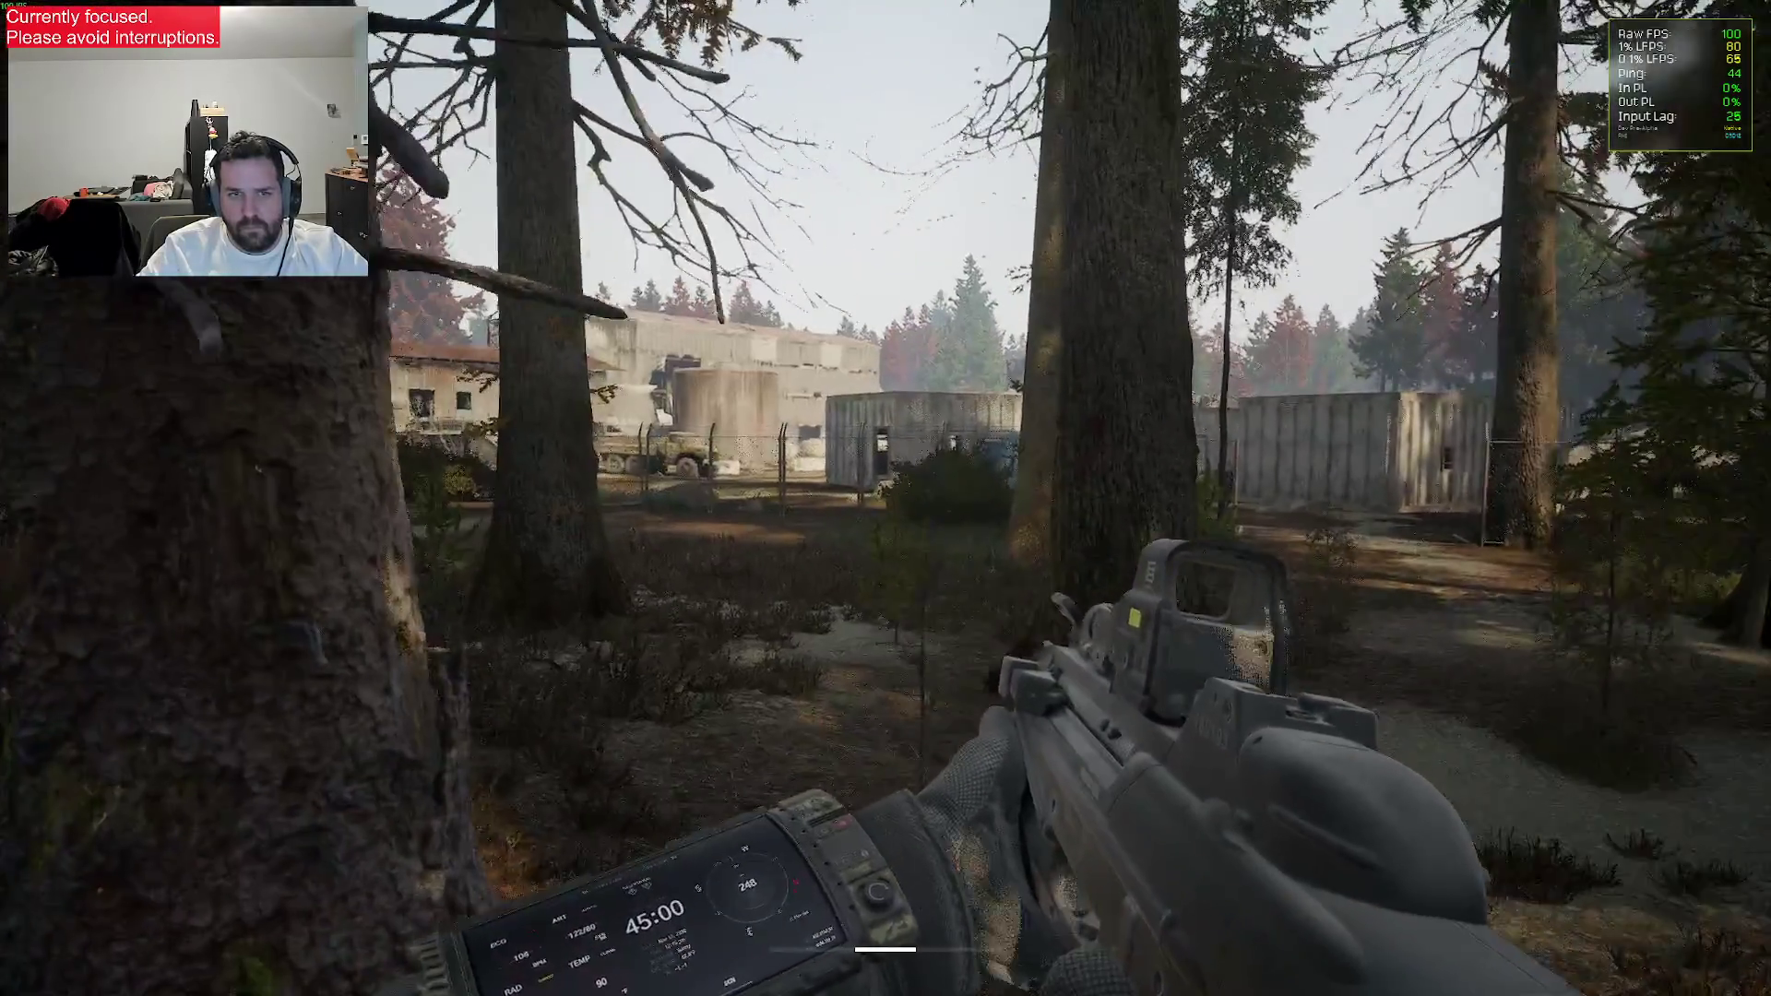
pyautogui.press('w')
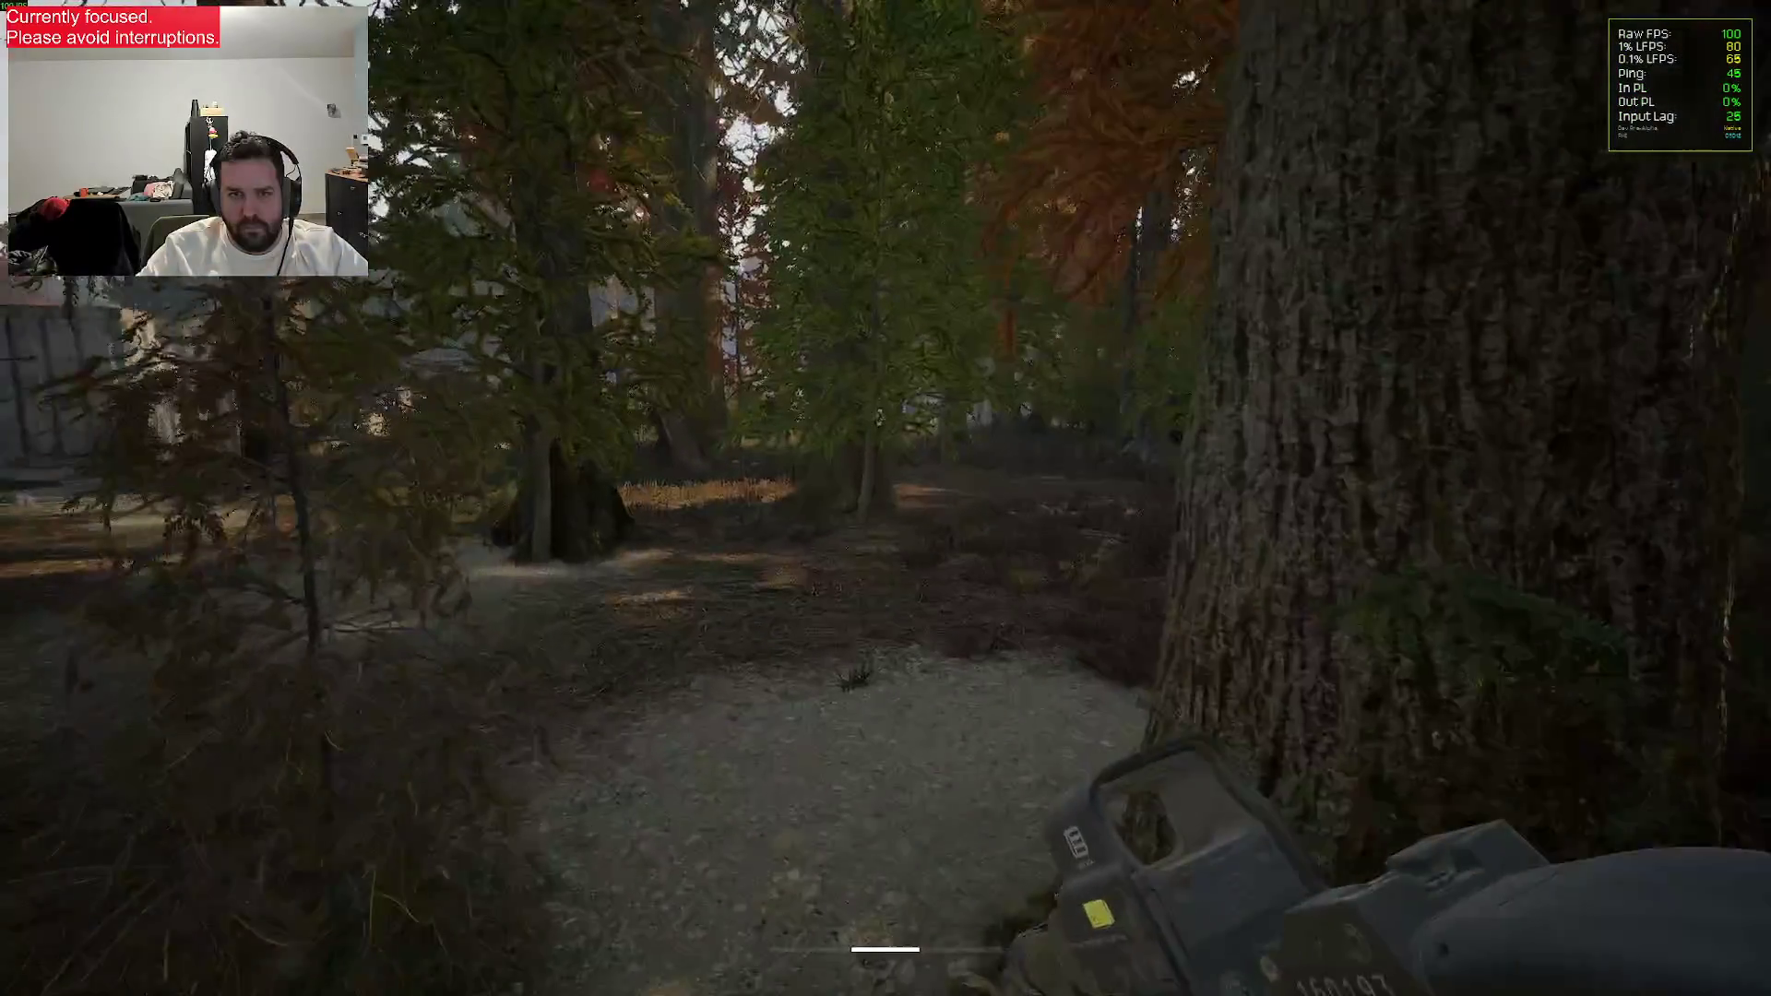
# Continue along the fence and rocky path through dense forest into the open clearings
pyautogui.press('w')
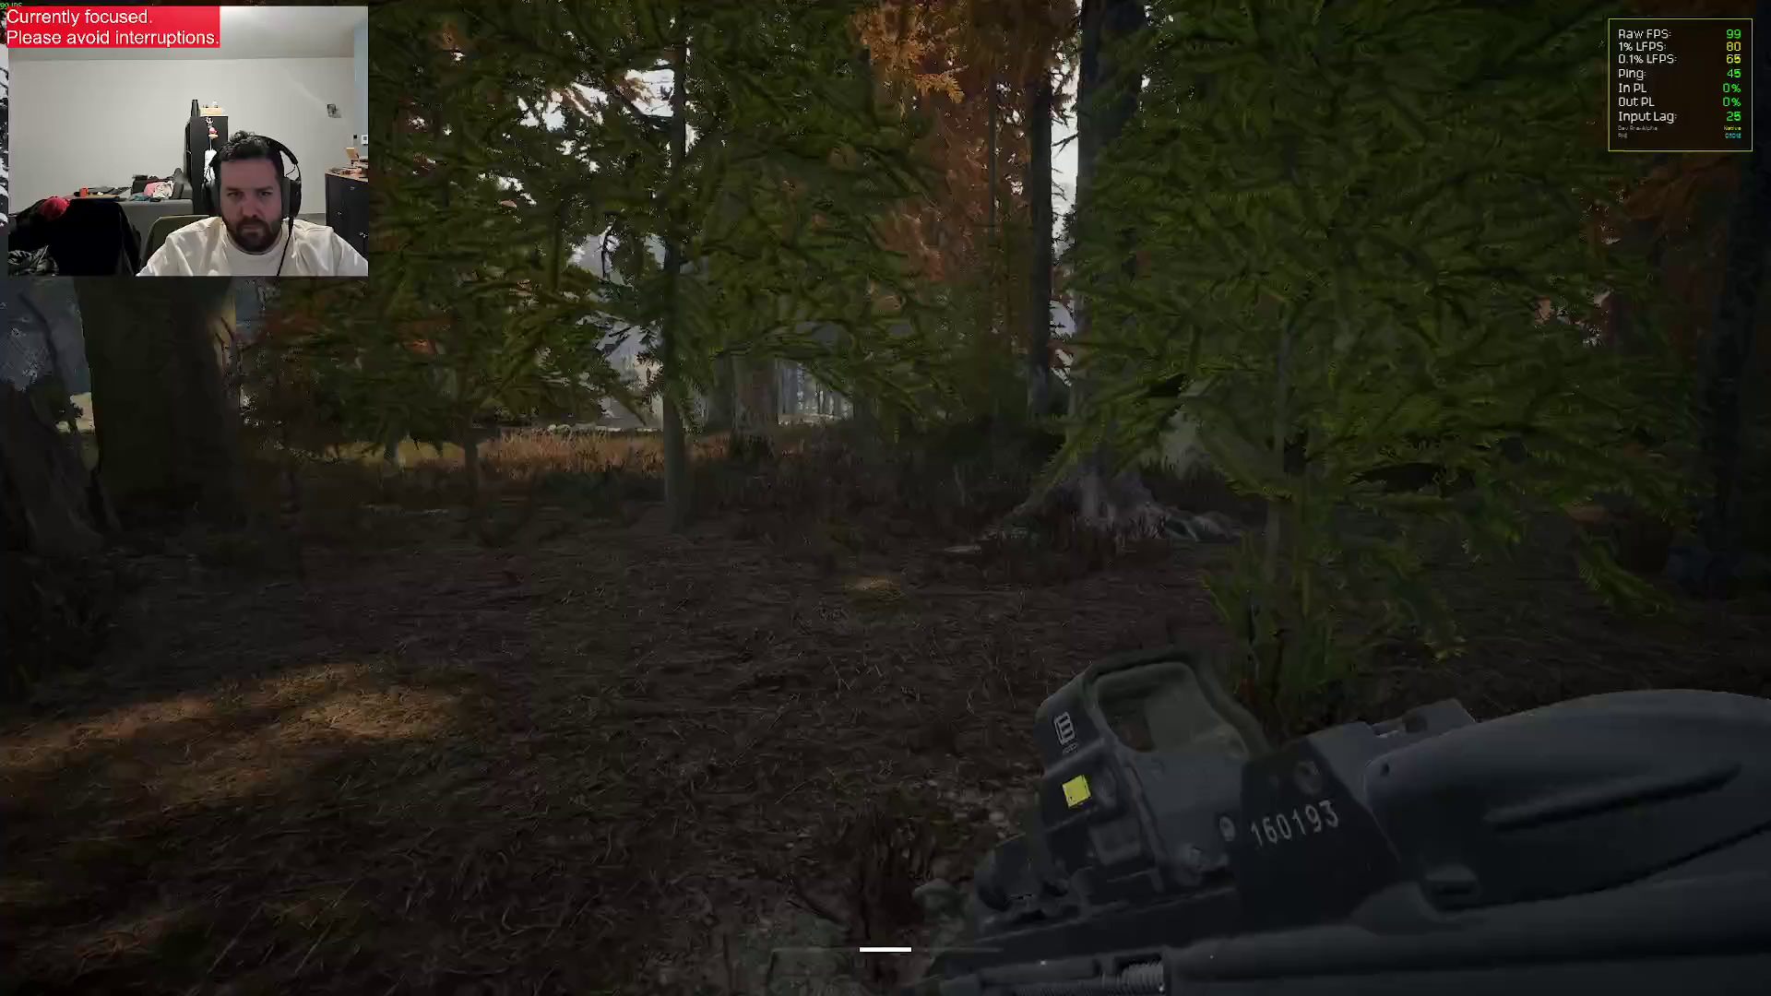
pyautogui.press('w')
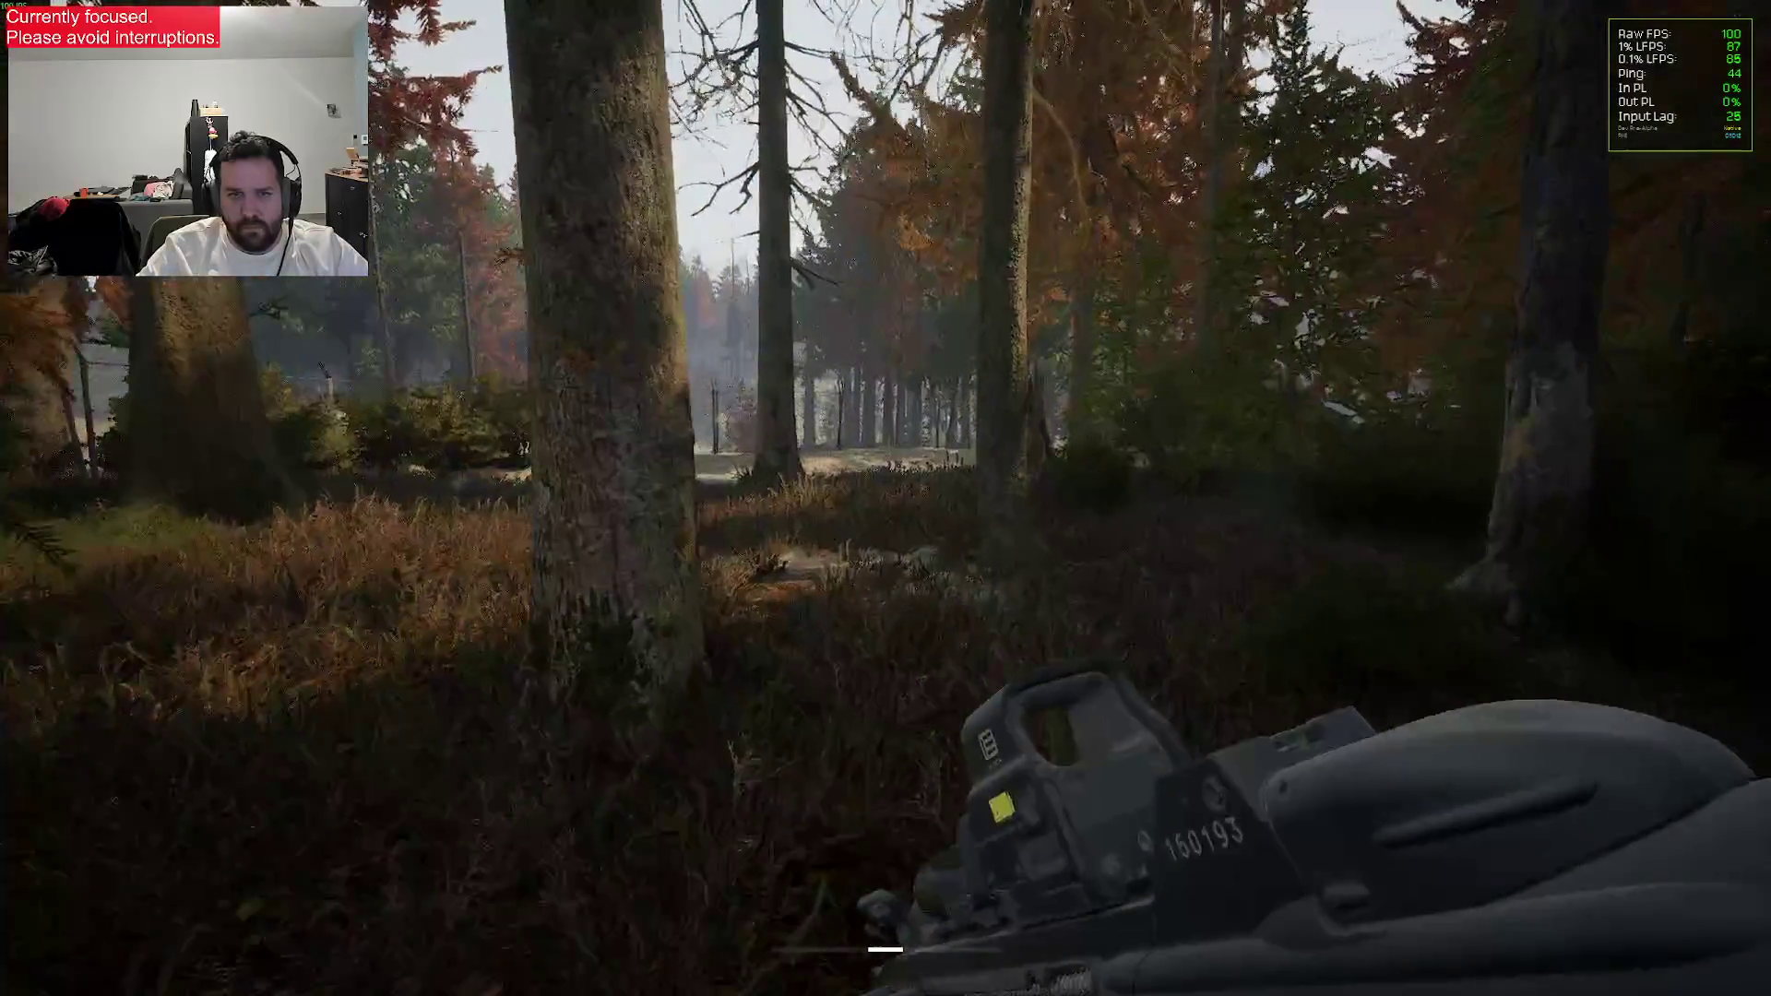
pyautogui.press('w')
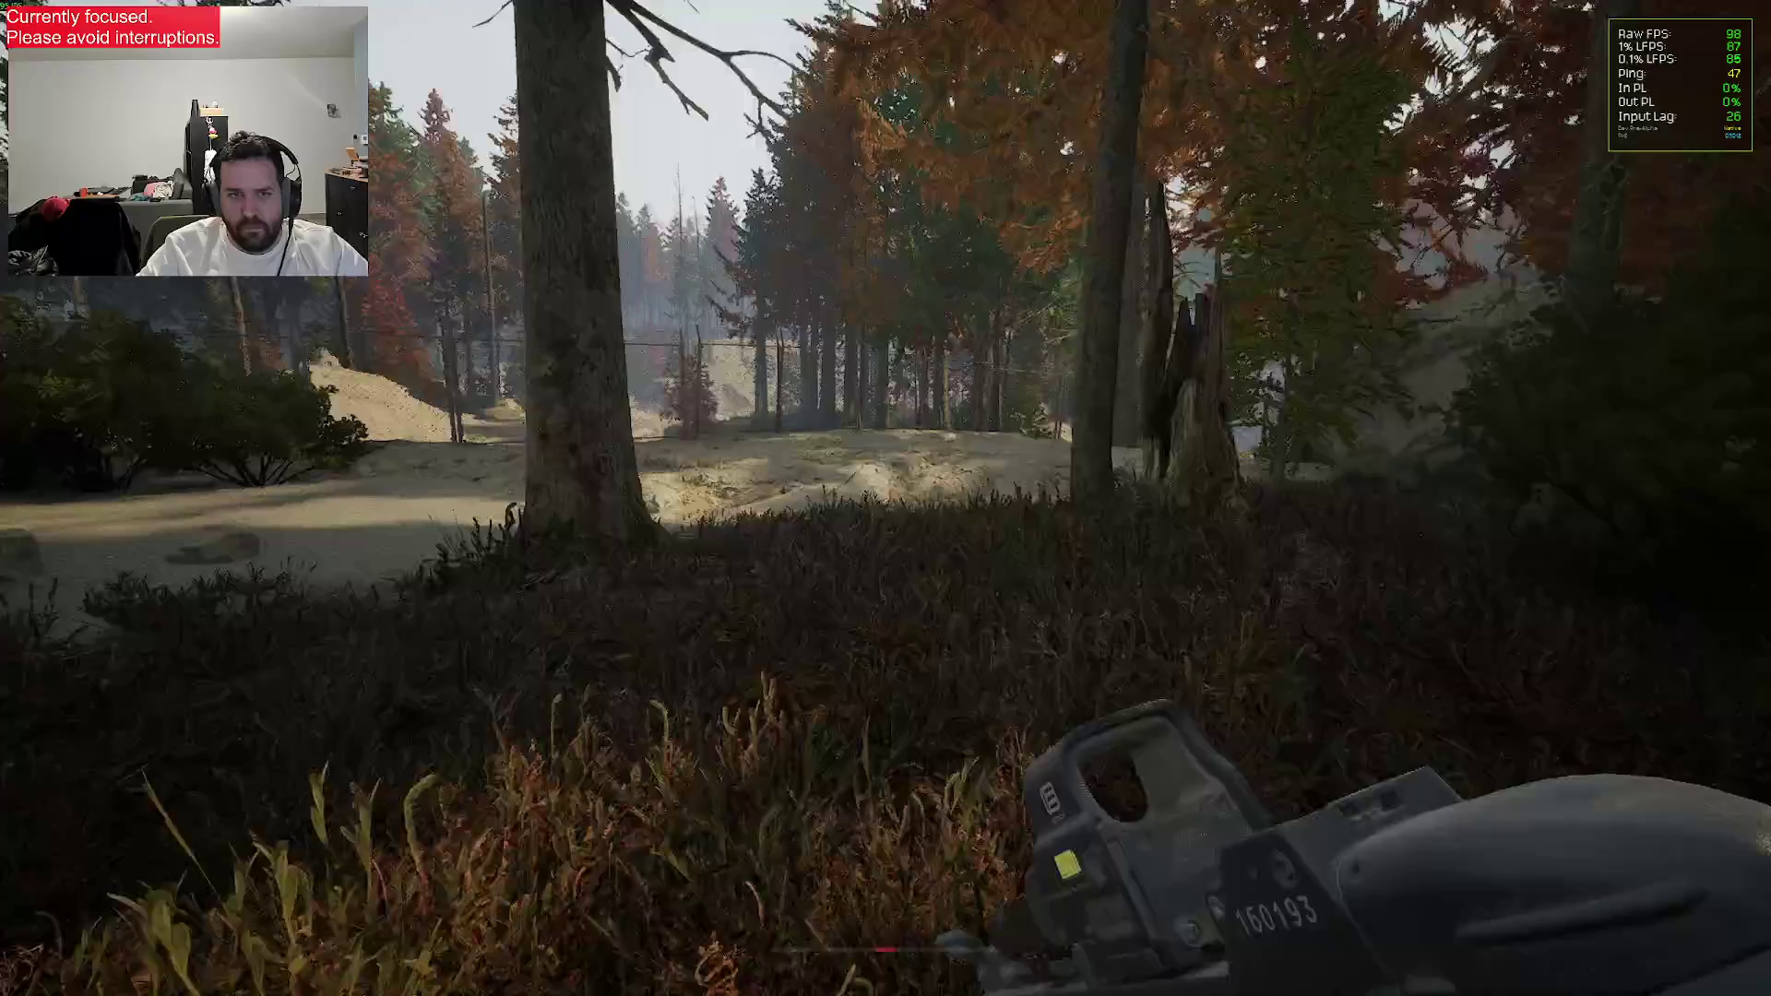
pyautogui.press('w')
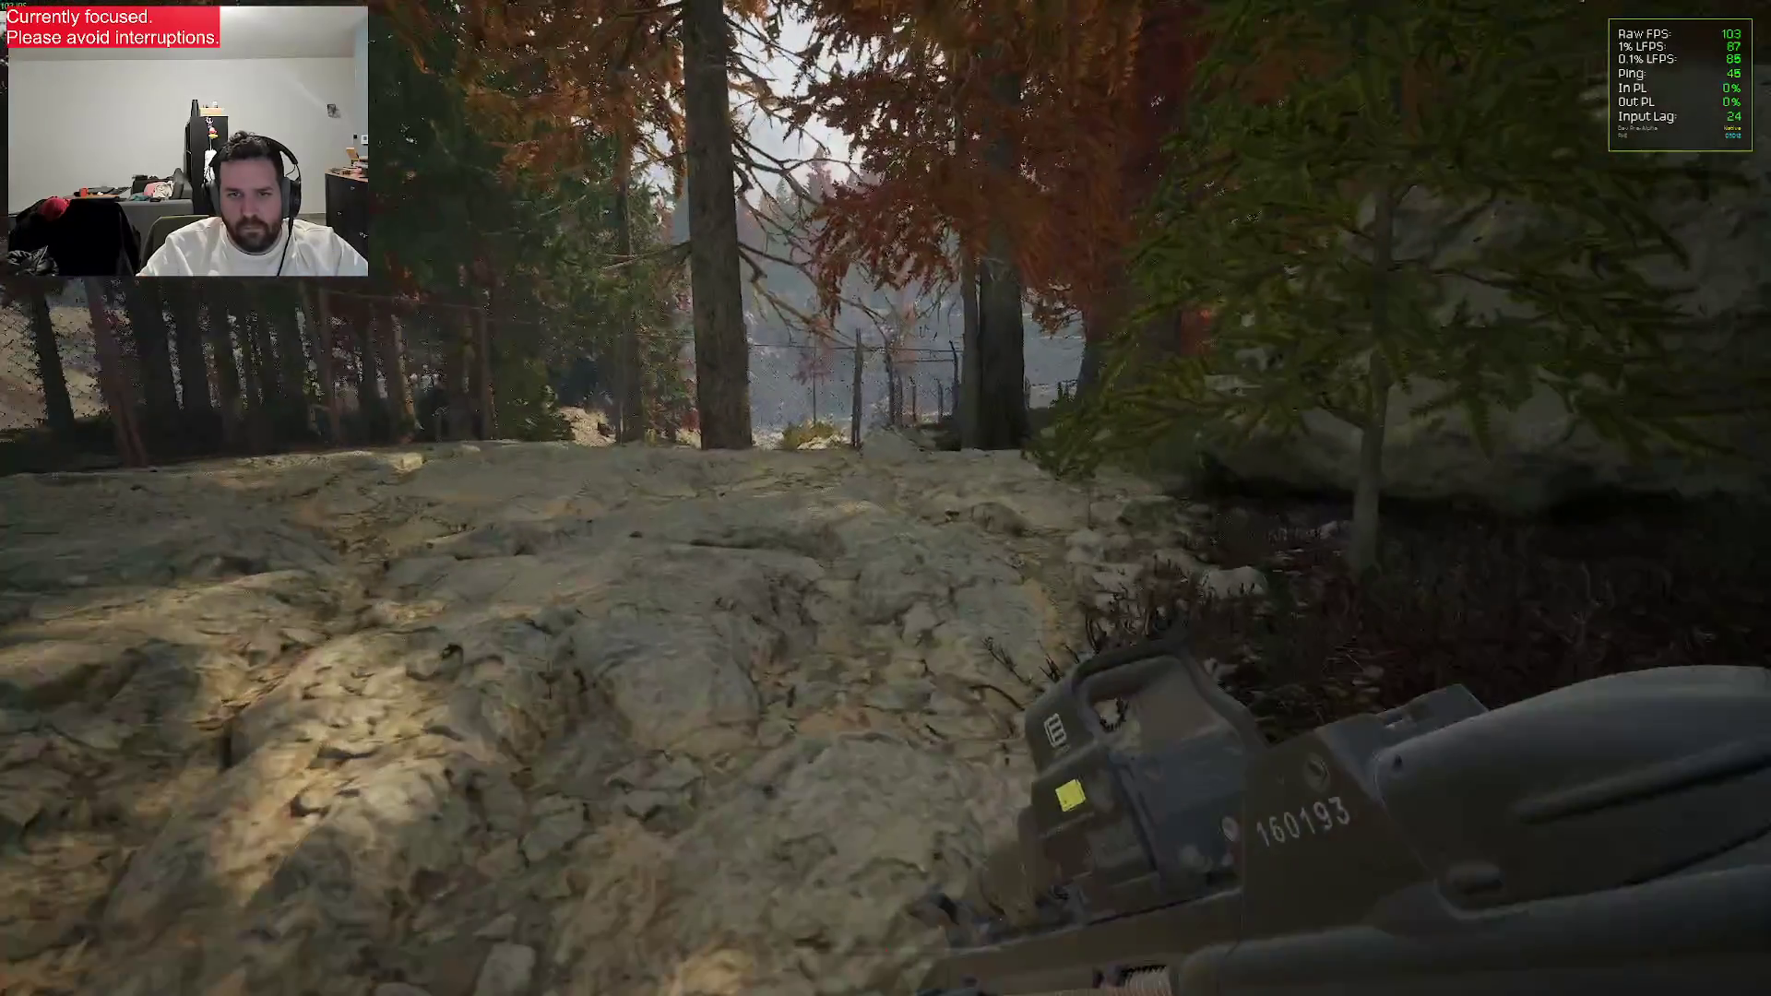
pyautogui.press('w')
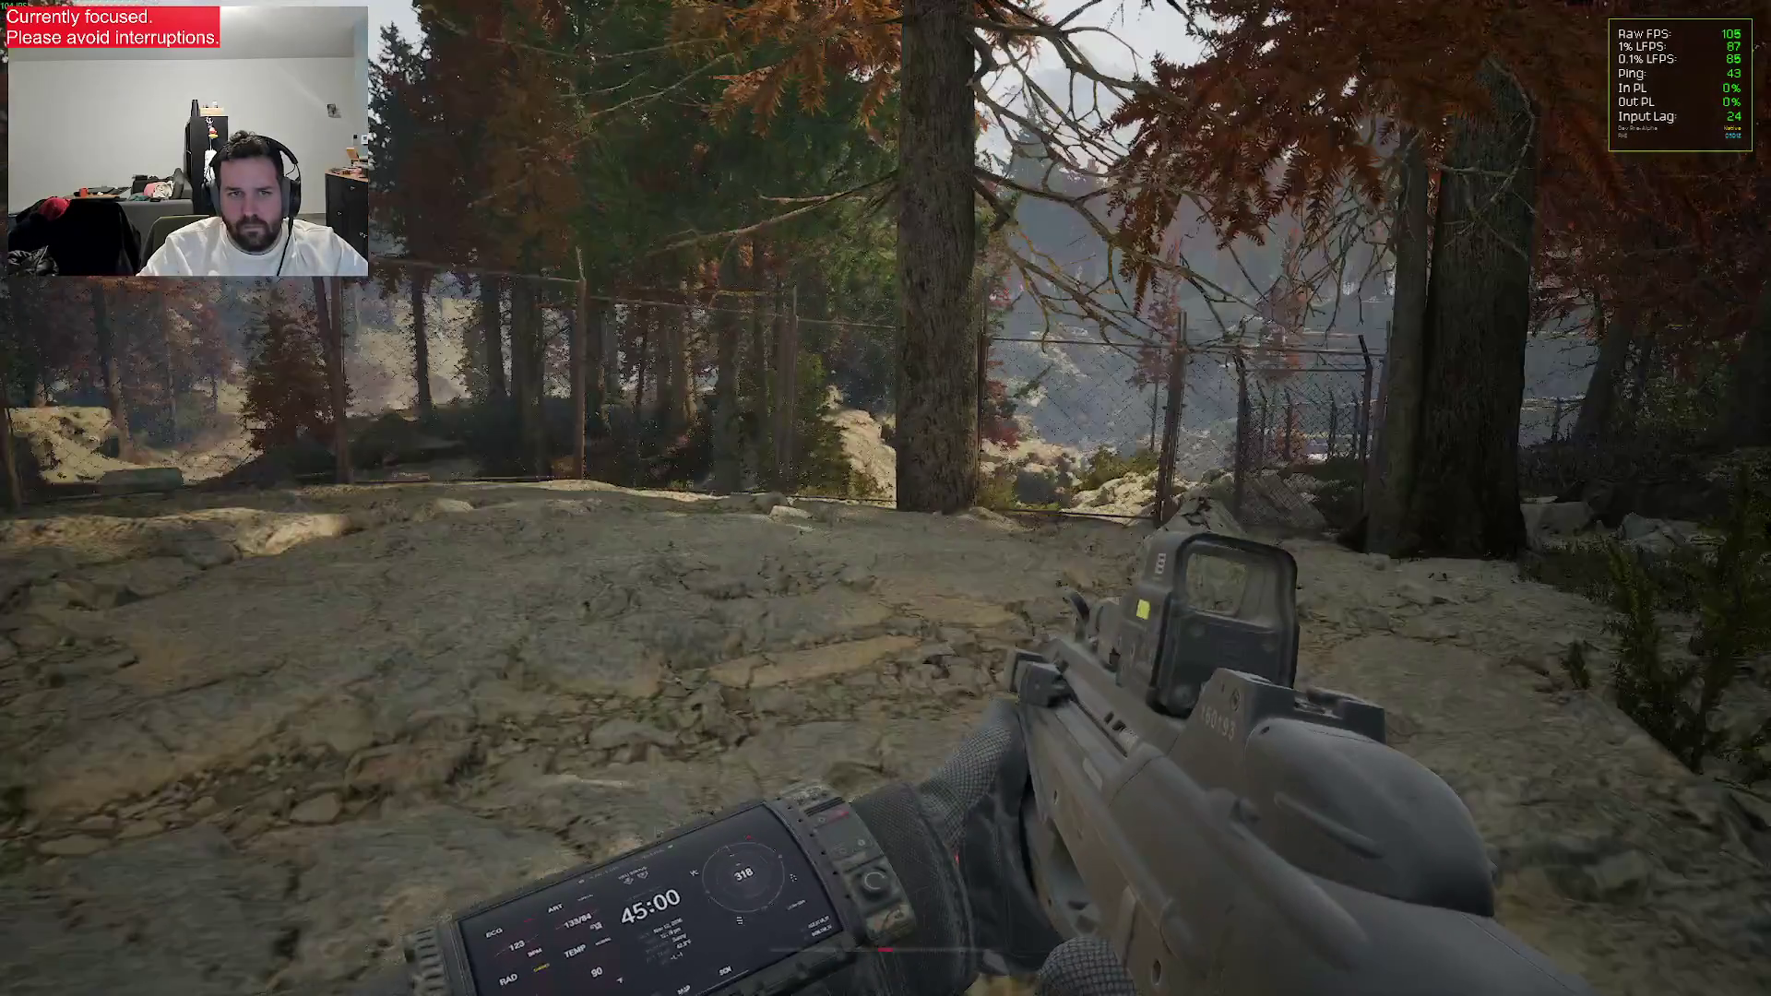
pyautogui.press('w')
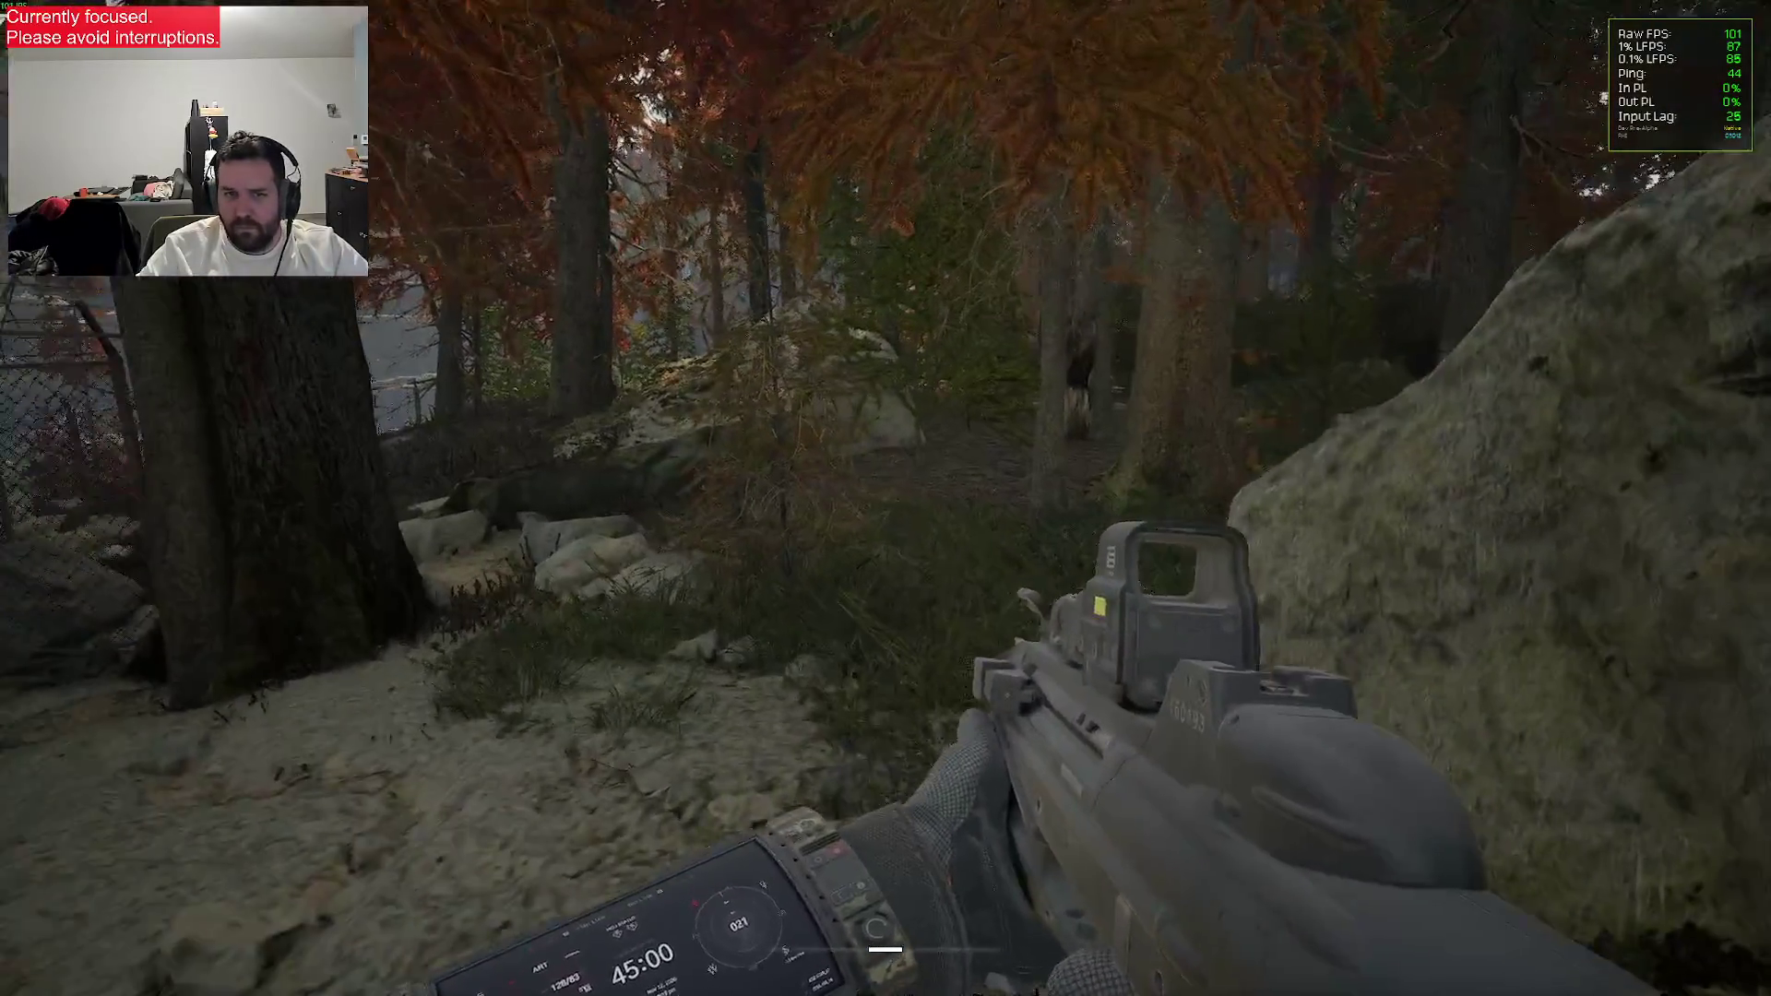
pyautogui.press('w')
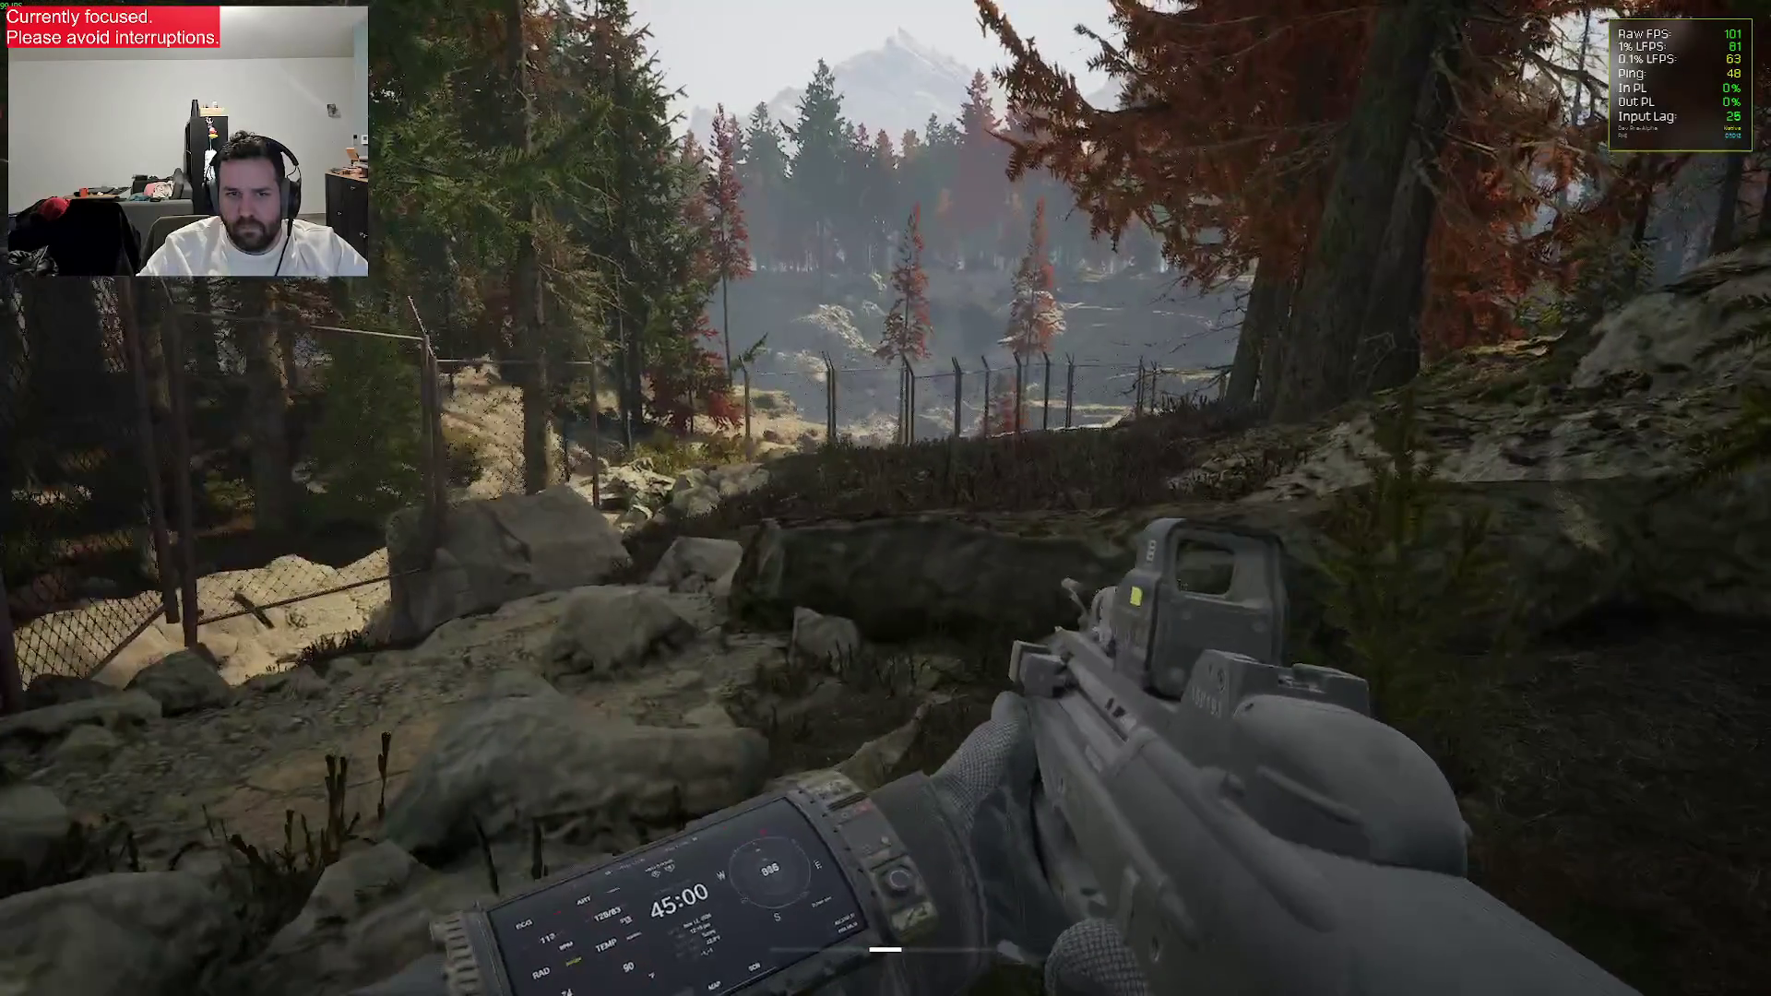
pyautogui.press('w')
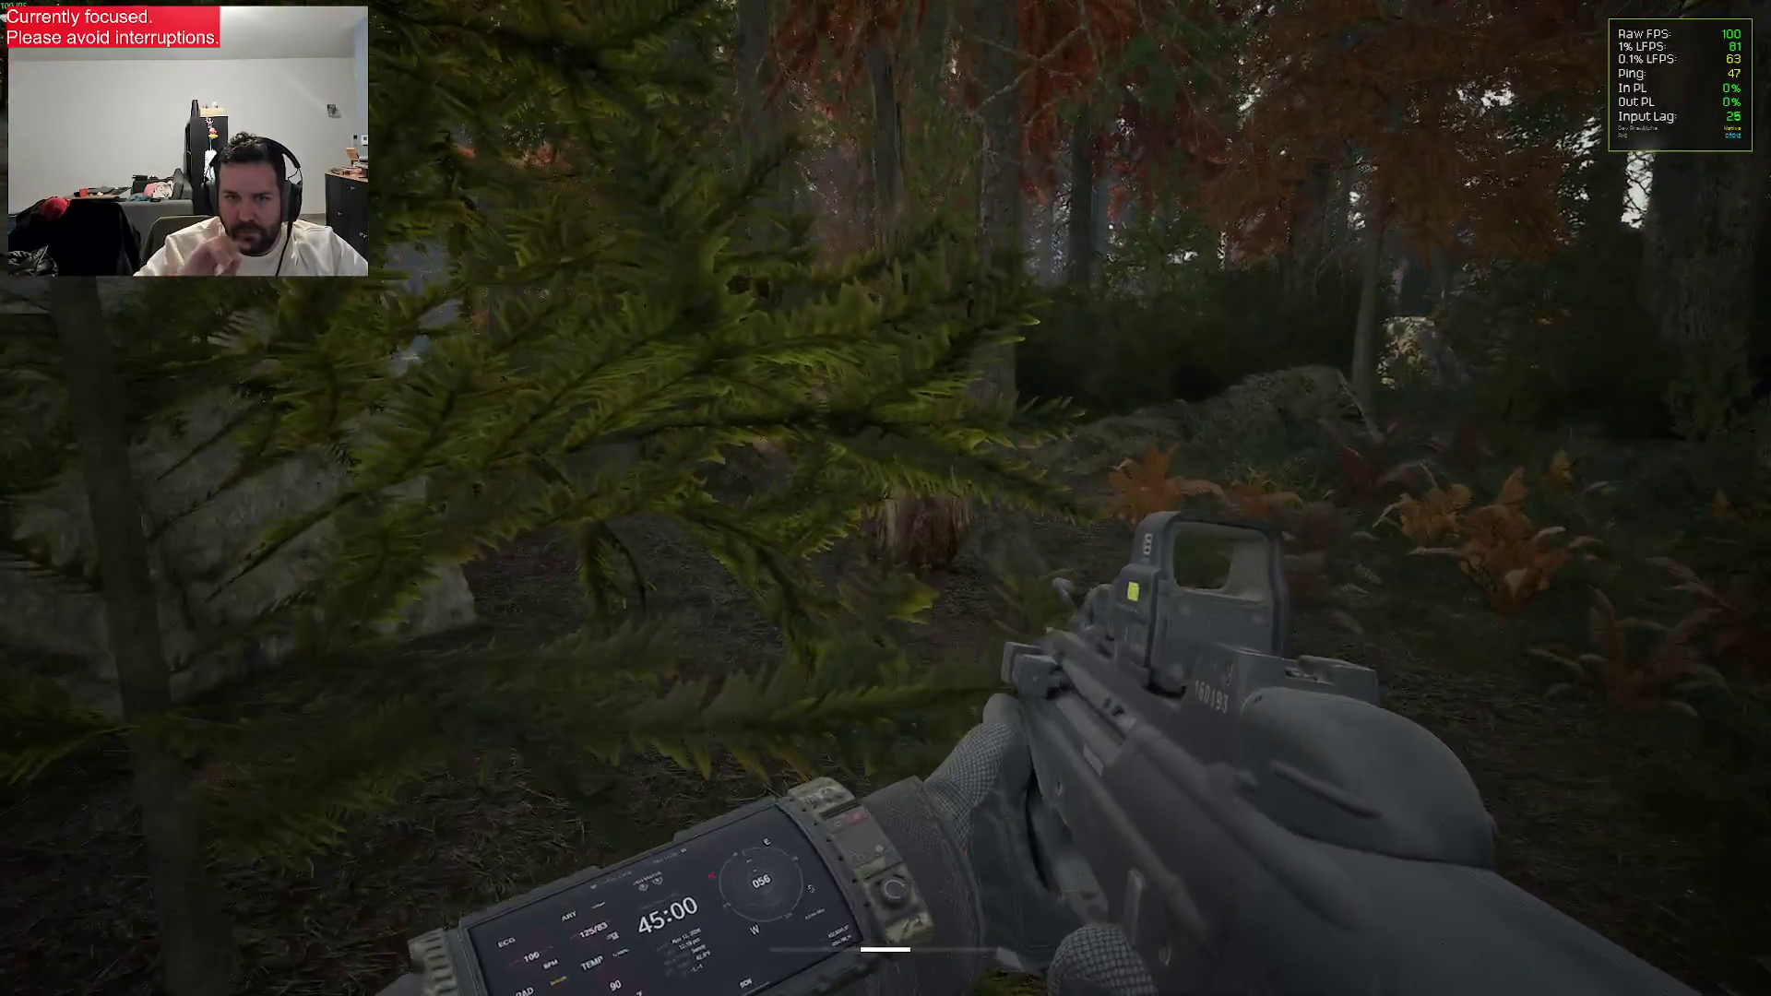
pyautogui.press('w')
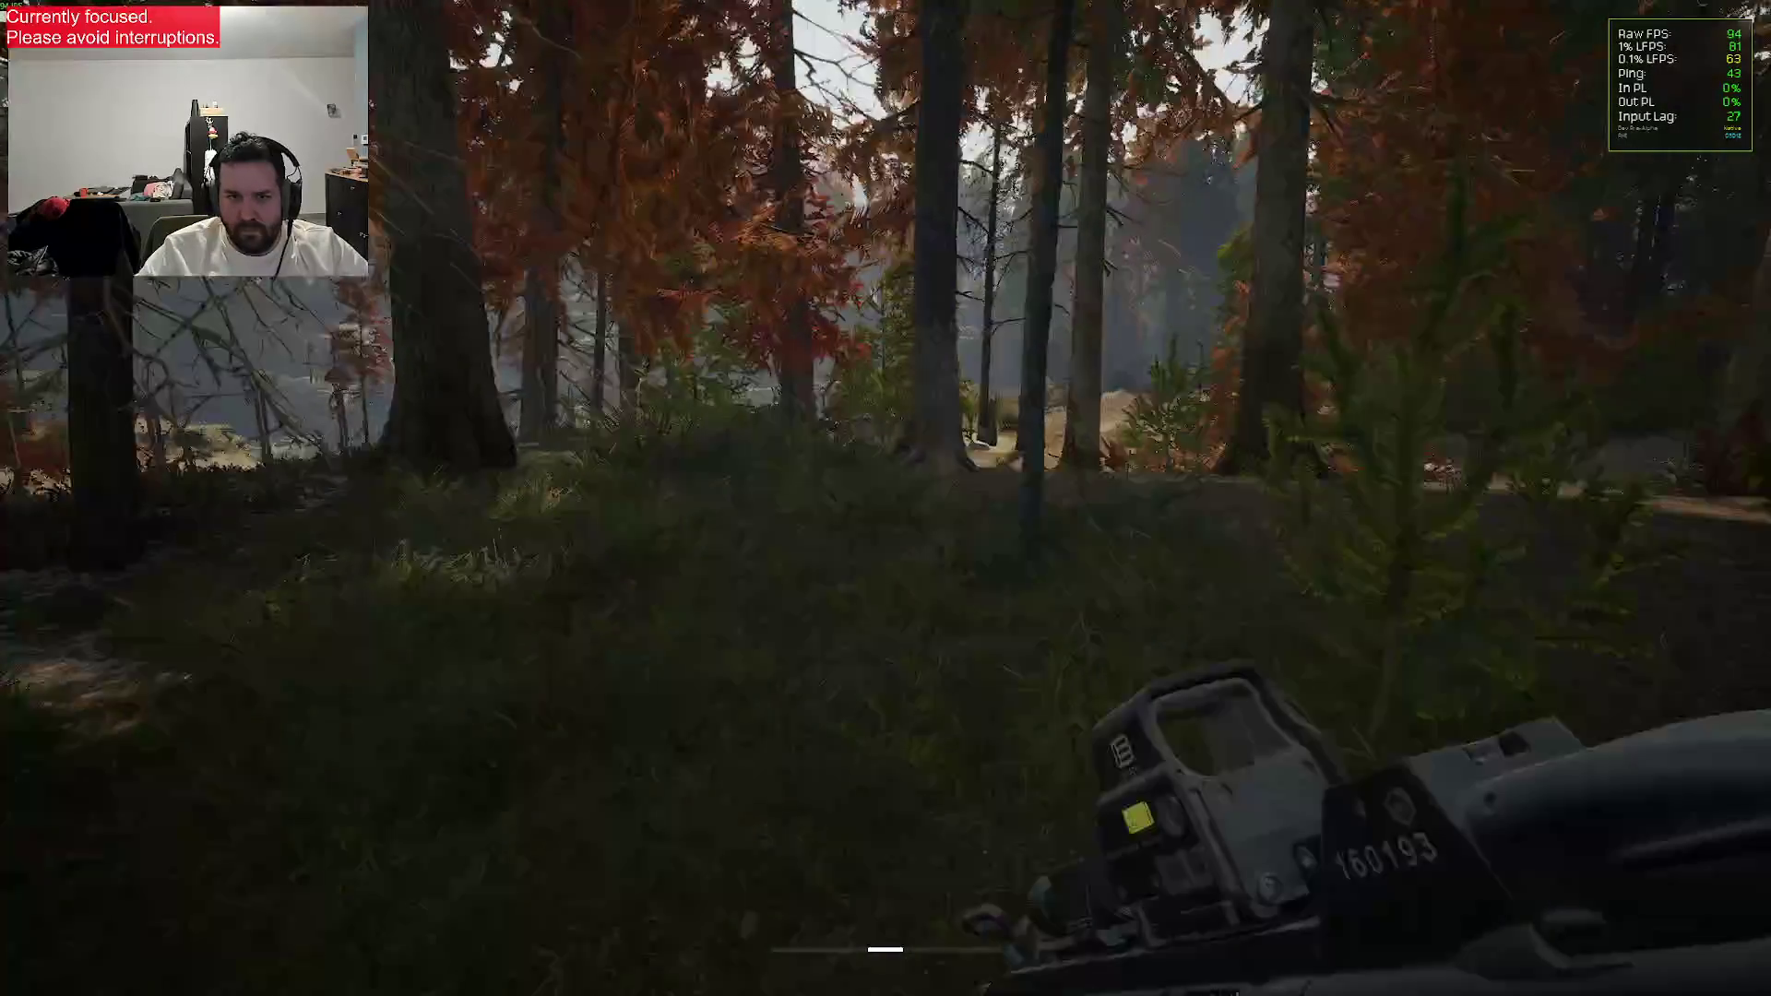
pyautogui.press('w')
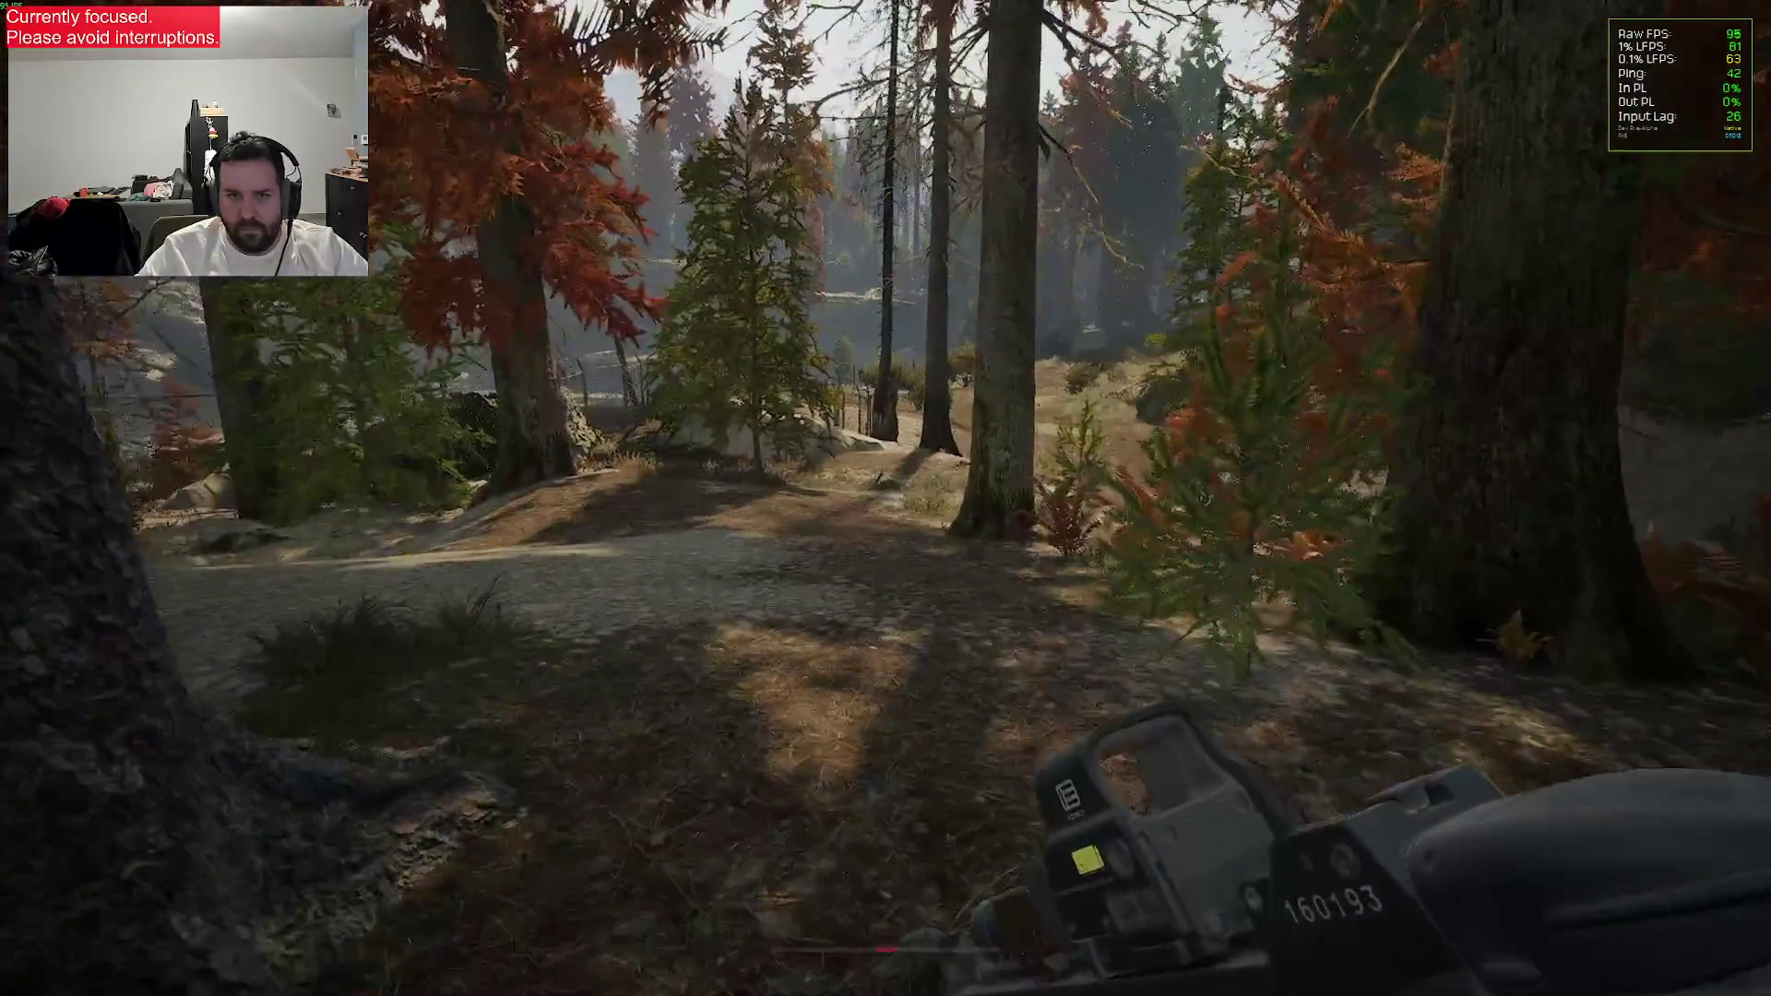
pyautogui.press('w')
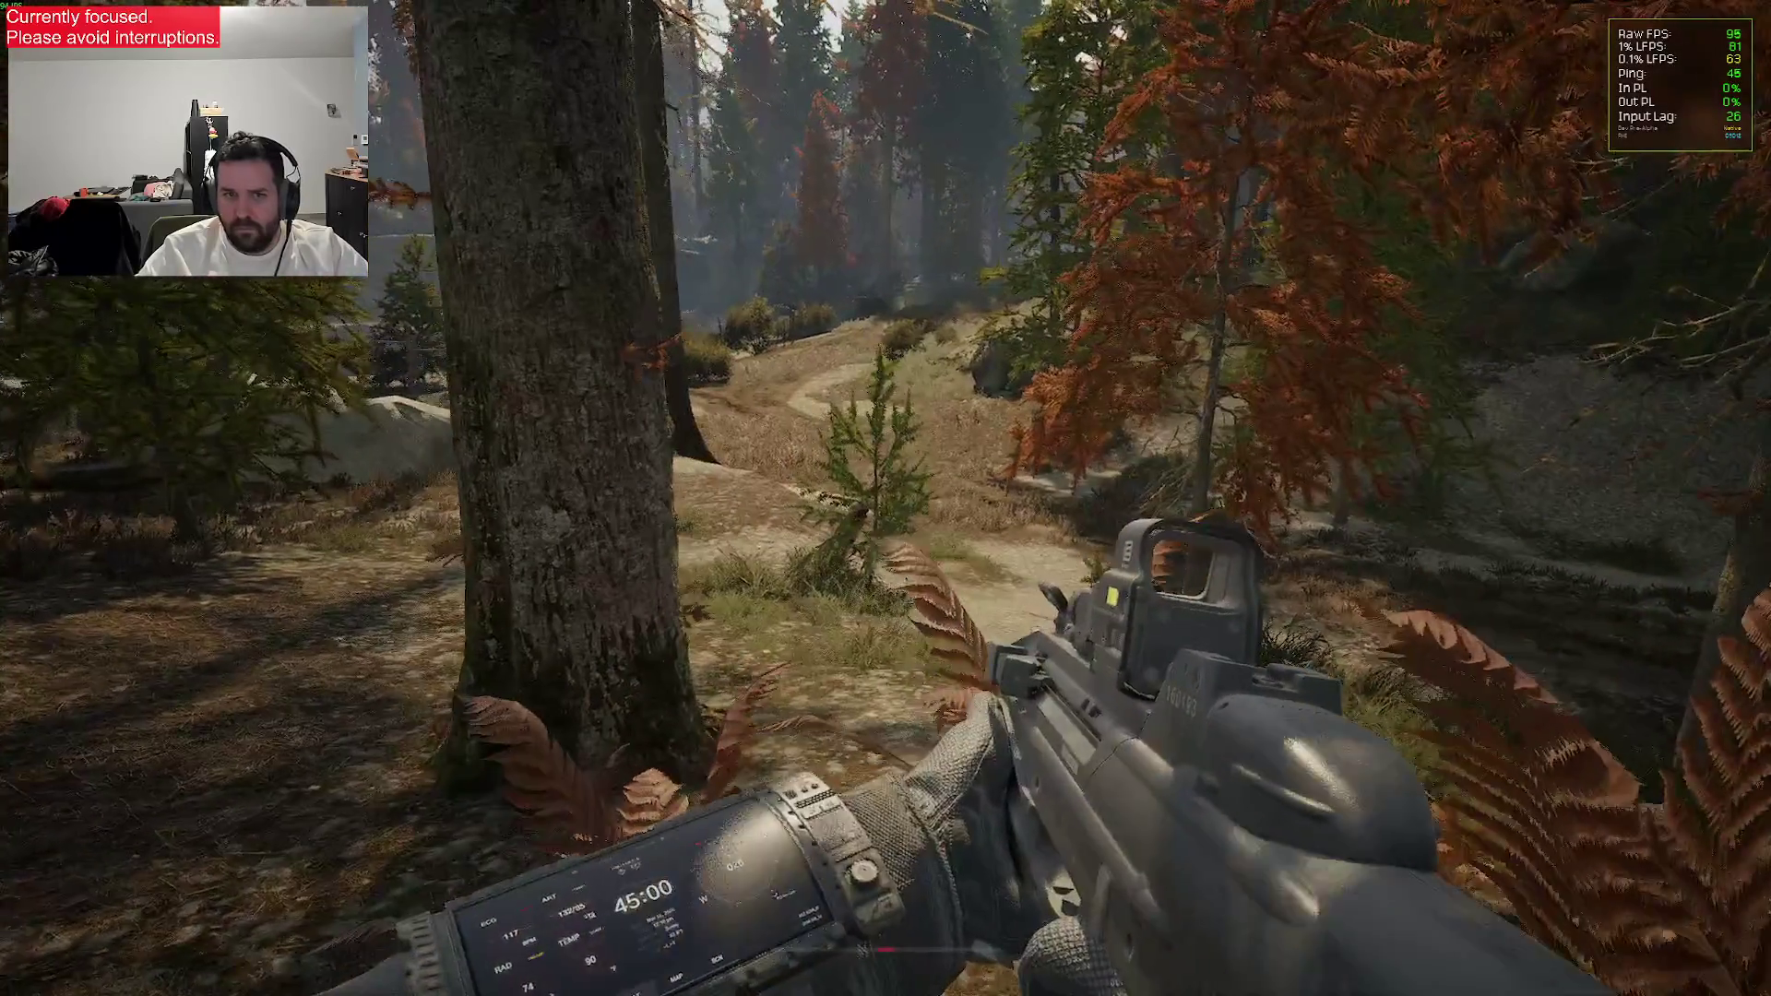
pyautogui.press('w')
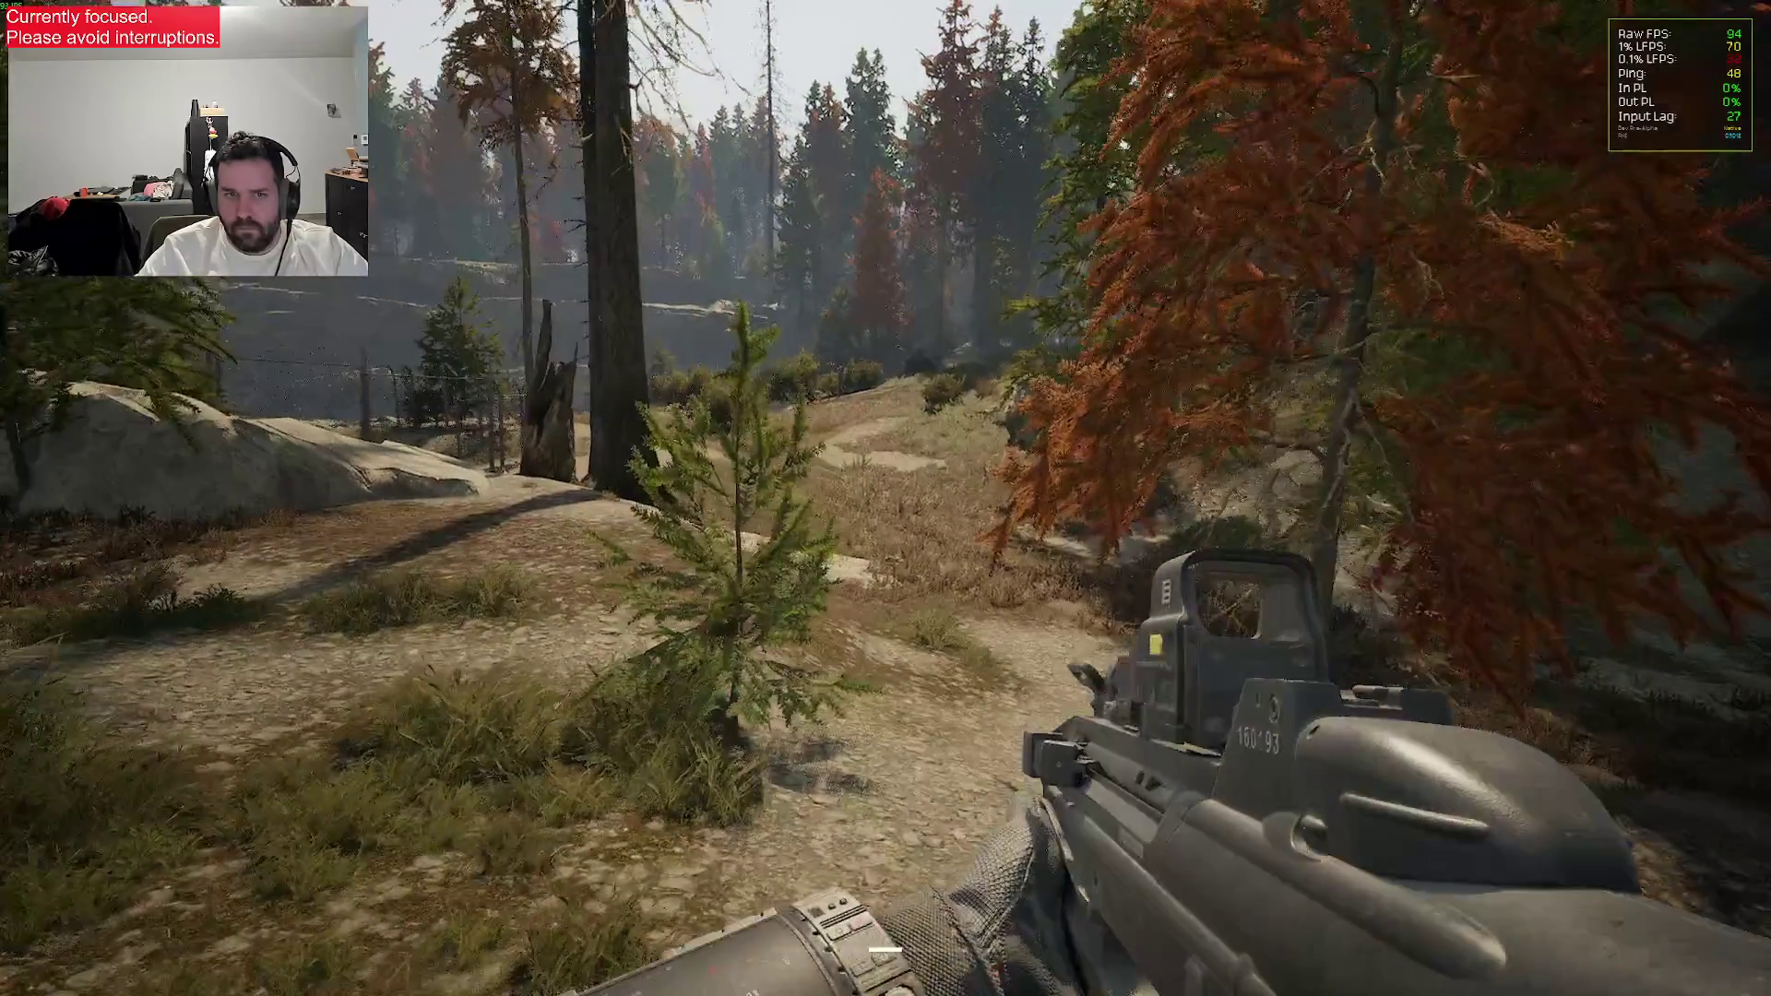
pyautogui.press('w')
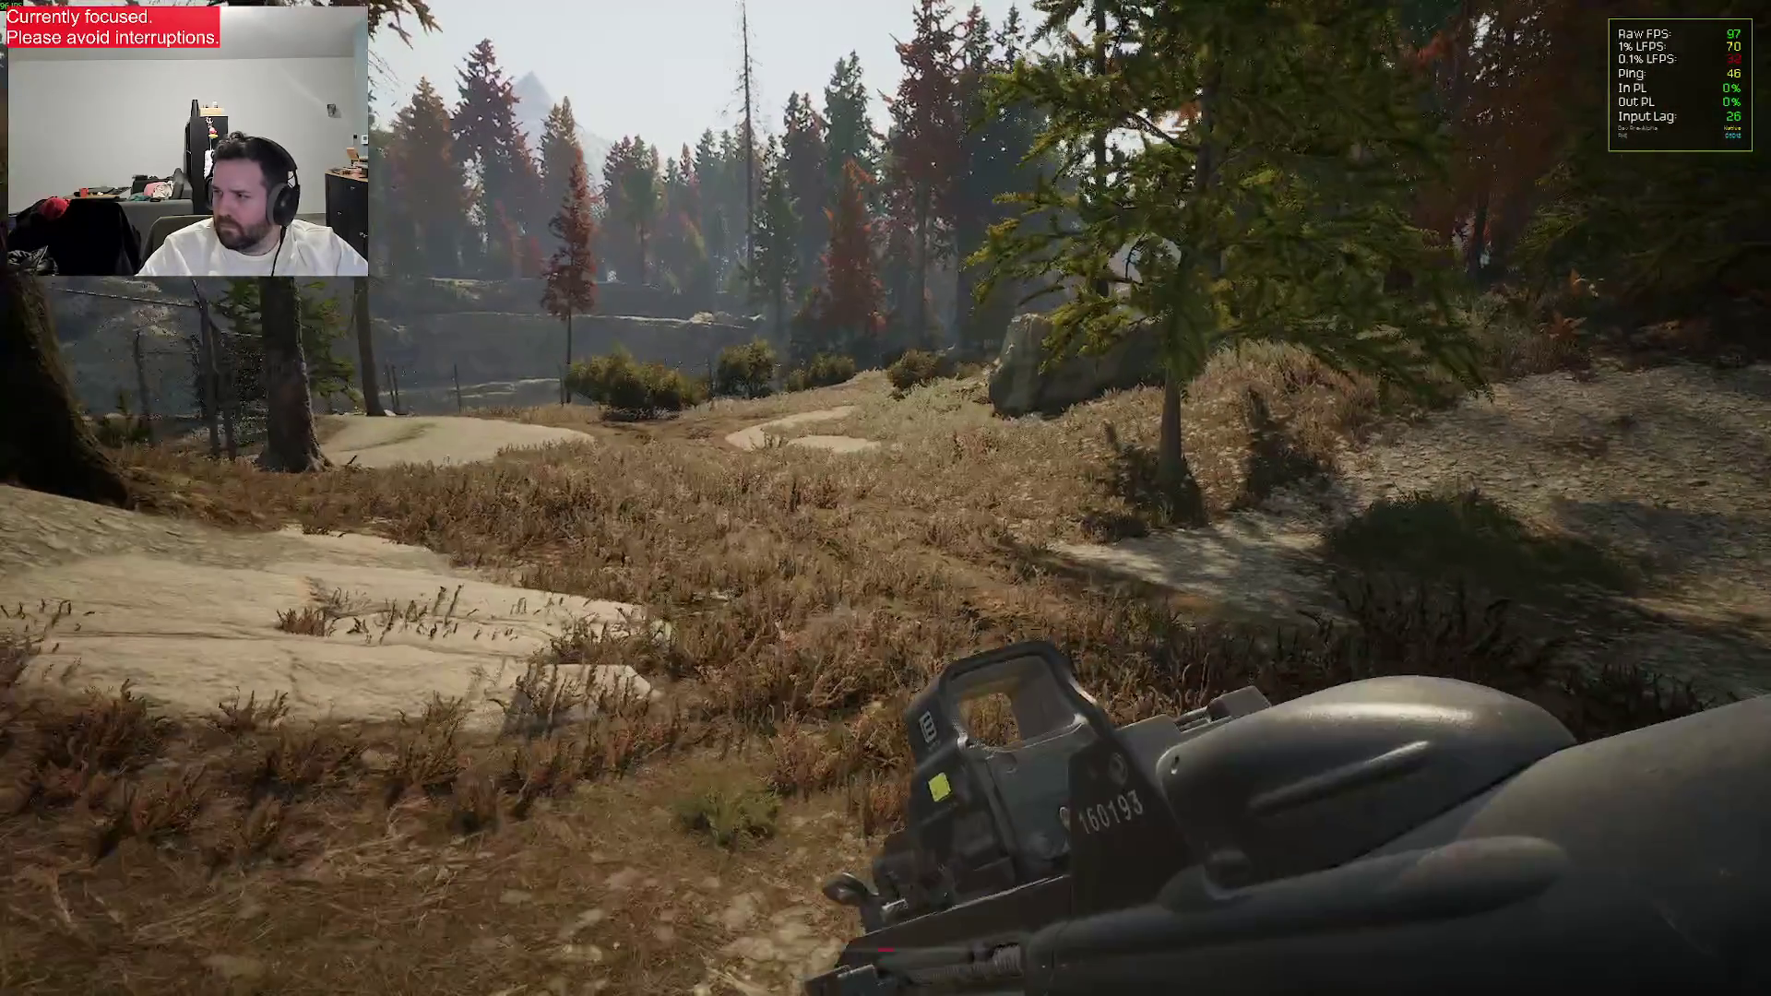